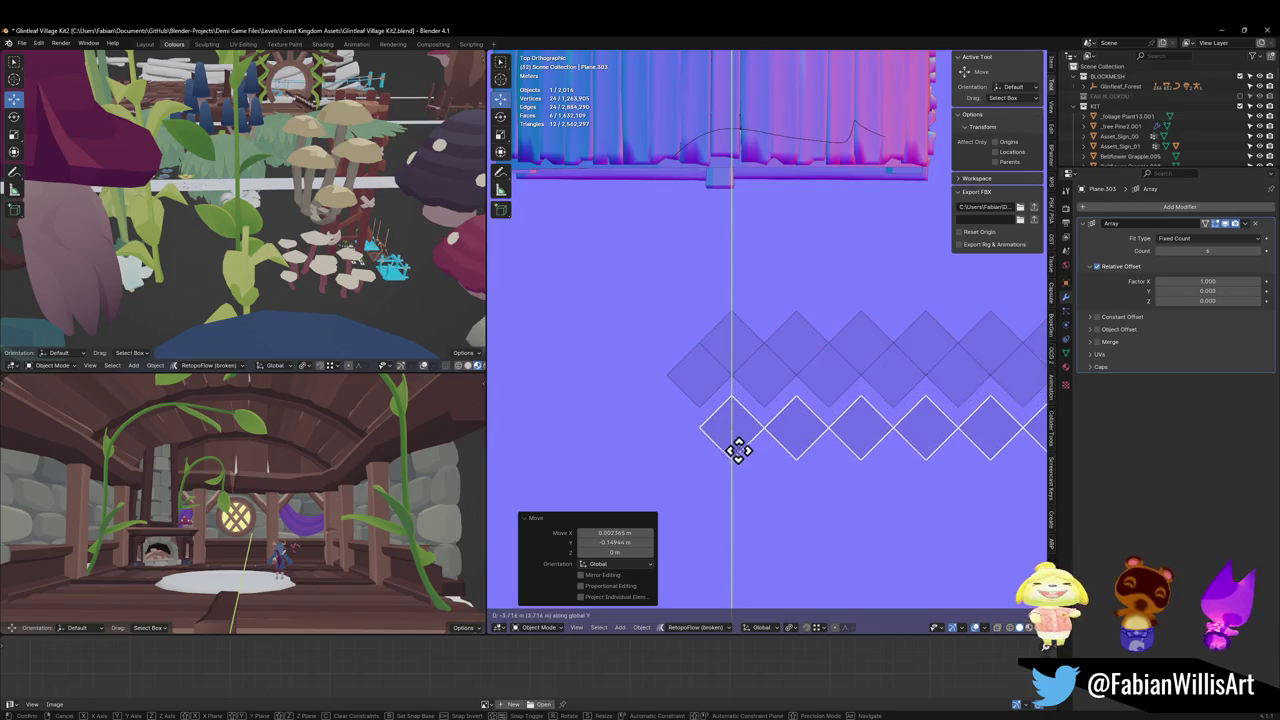
# Step: Duplicate the diamond tile row and shift it up to stagger it
pyautogui.click(748, 450)
pyautogui.scroll(2, 743, 433)
pyautogui.scroll(1, 743, 436)
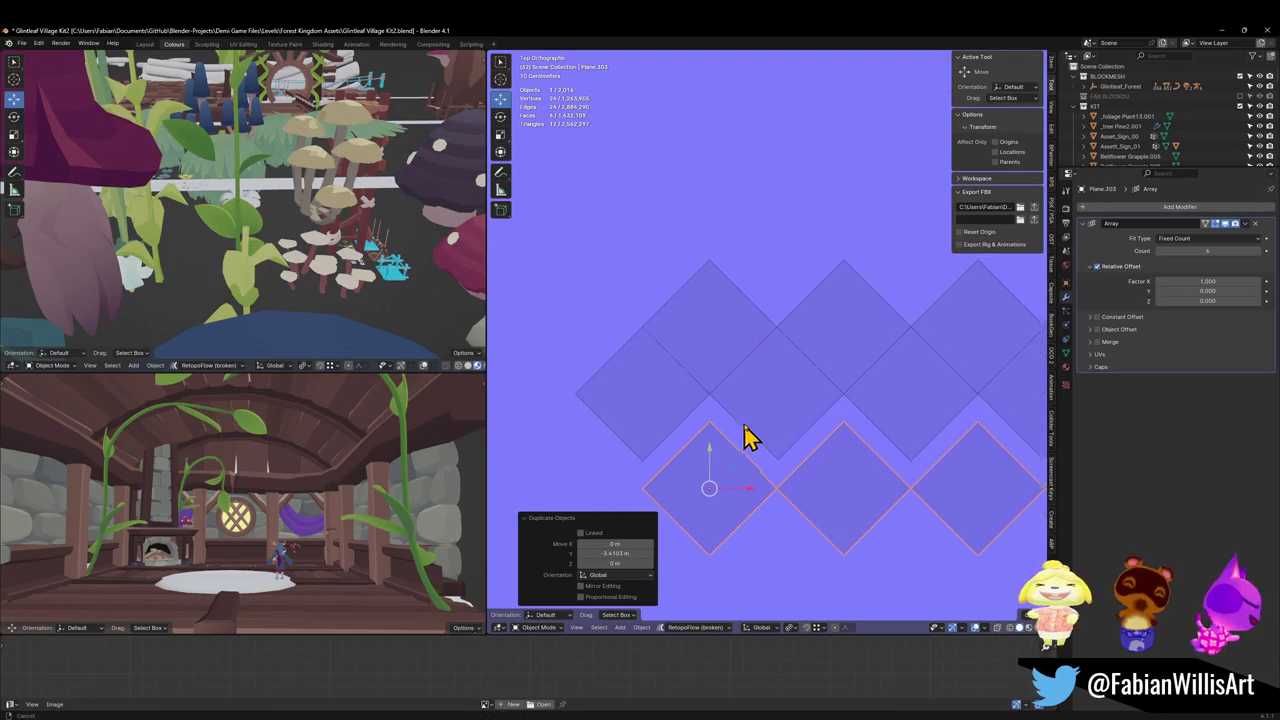
pyautogui.scroll(1, 725, 435)
pyautogui.moveTo(716, 448); pyautogui.dragTo(714, 410)
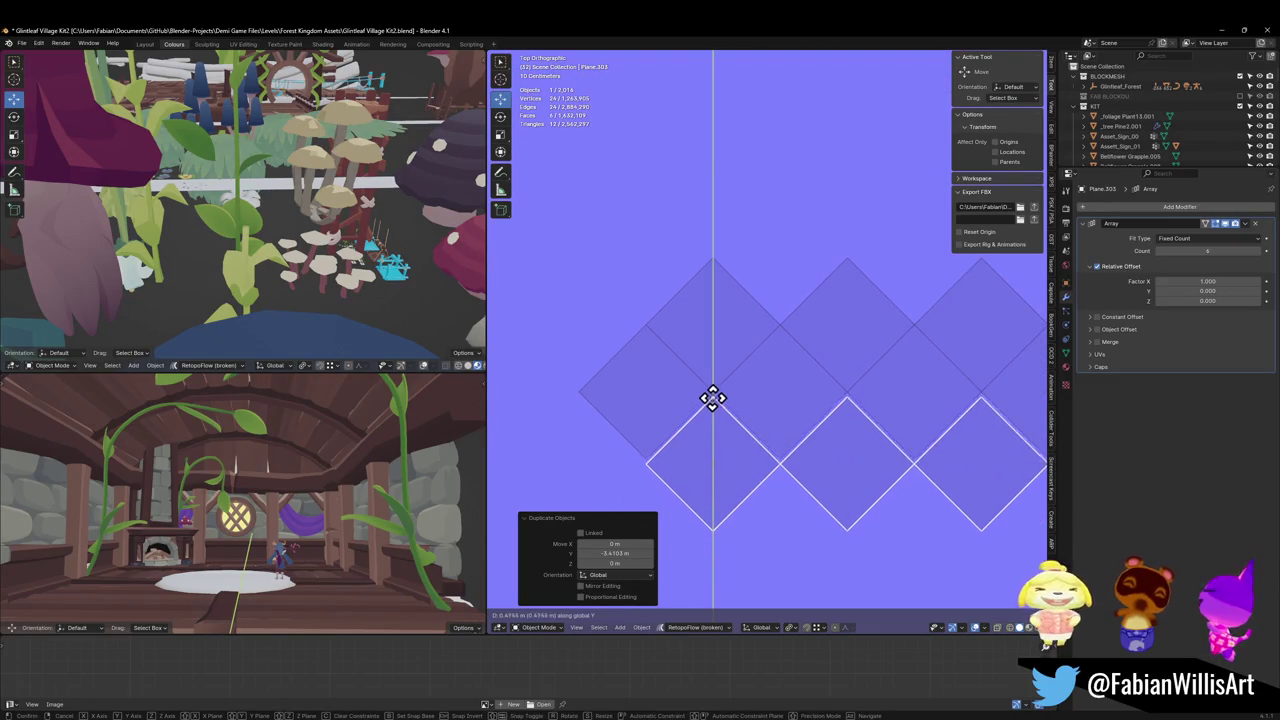
pyautogui.scroll(-3, 752, 402)
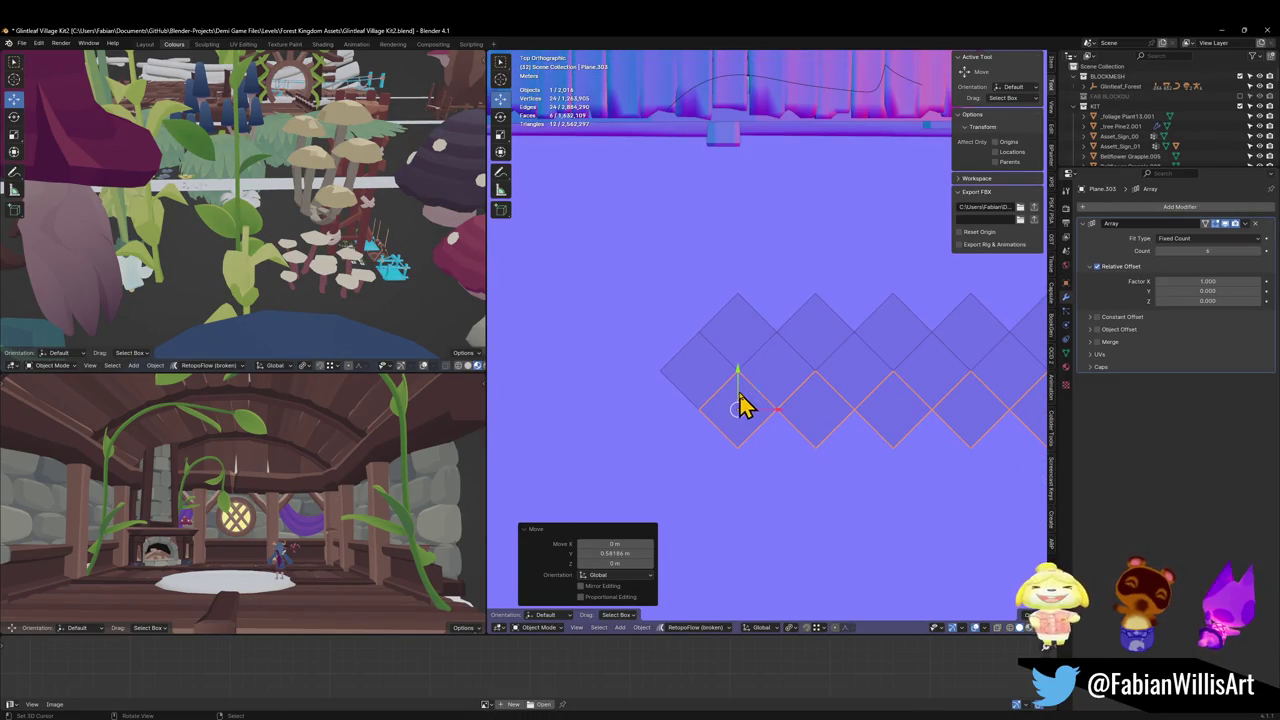
# Step: Select the tile planes, delete the extras, then undo the deletion
pyautogui.keyDown('shift'); pyautogui.click(748, 362); pyautogui.keyUp('shift')
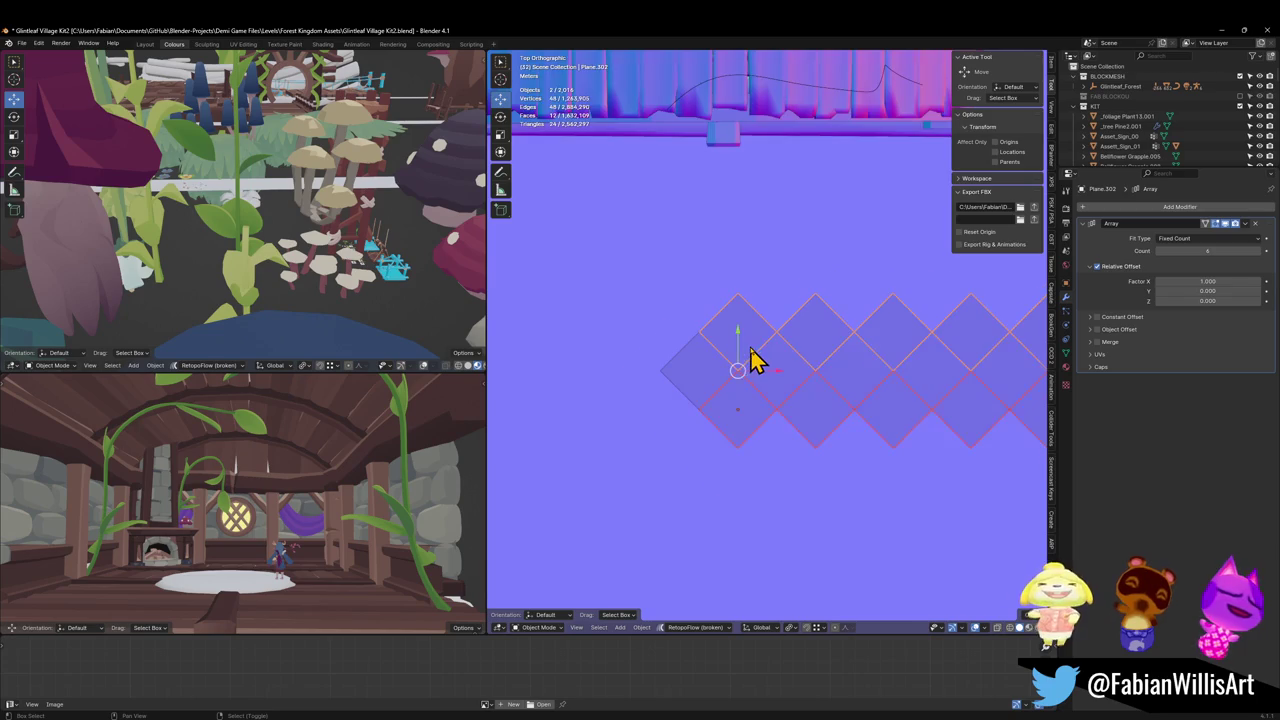
pyautogui.scroll(3, 709, 403)
pyautogui.press('Delete')
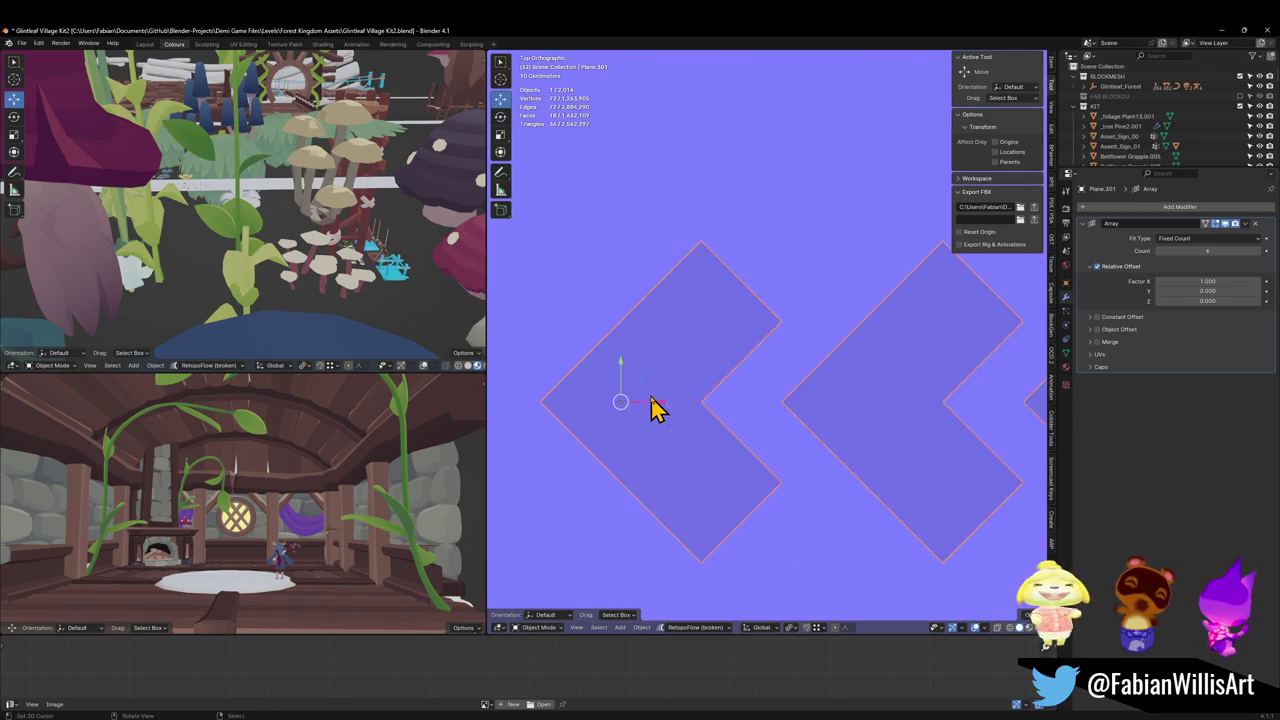
pyautogui.scroll(-4, 776, 392)
pyautogui.hotkey('ctrl', 'z')
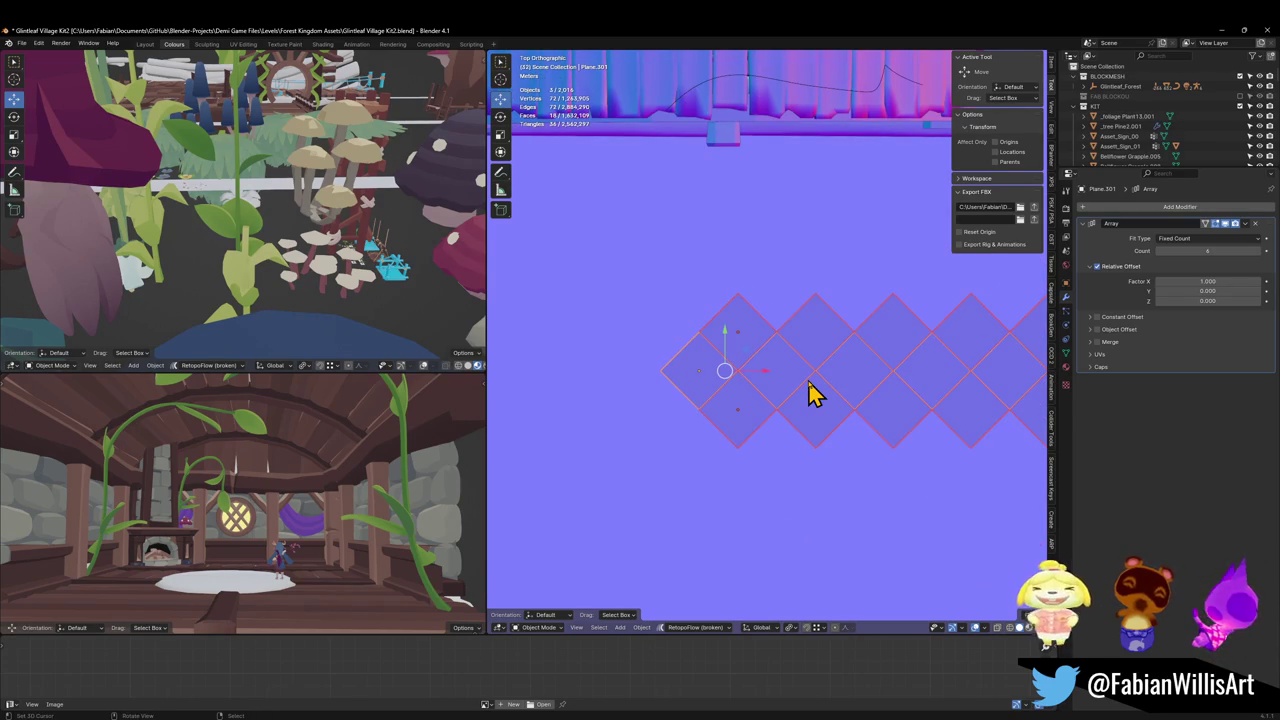
# Step: Reselect the three diamond tile planes and try a duplicate, then cancel and undo it
pyautogui.hotkey('alt', 'a')
pyautogui.scroll(-2, 812, 392)
pyautogui.scroll(-2, 786, 386)
pyautogui.keyDown('shift'); pyautogui.moveTo(766, 414); pyautogui.dragTo(706, 417, button='middle'); pyautogui.keyUp('shift')
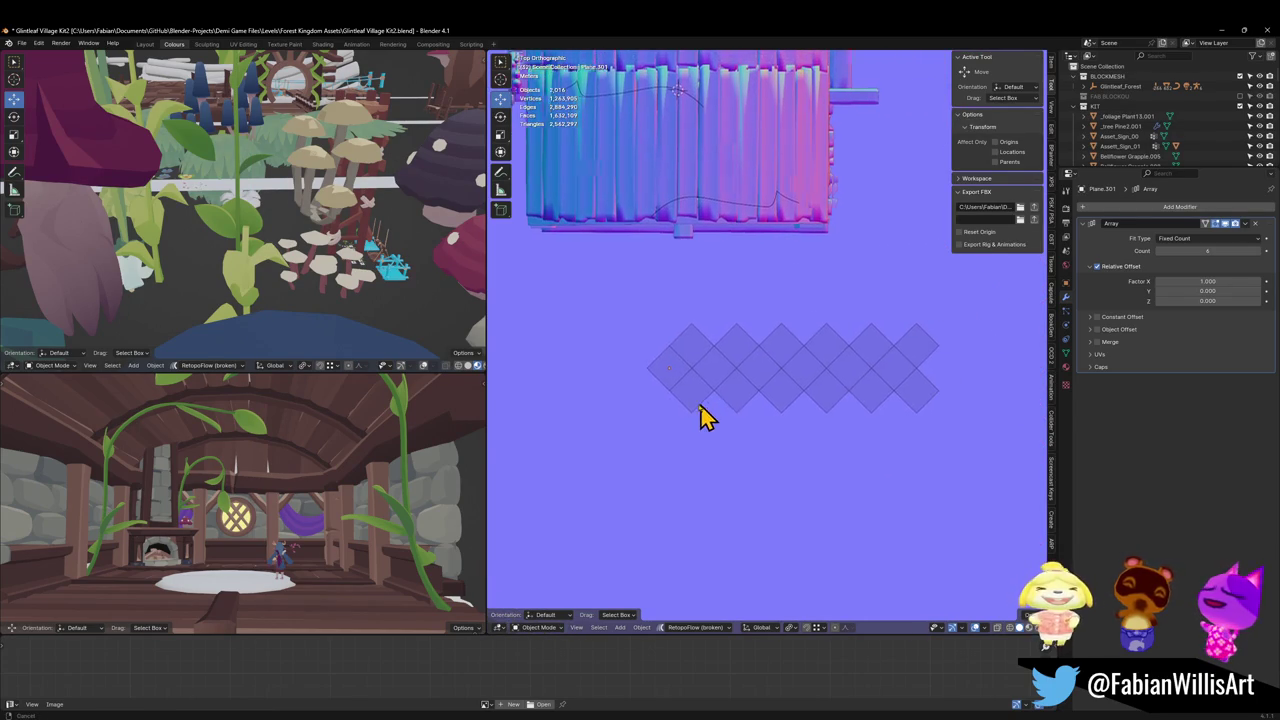
pyautogui.scroll(2, 781, 395)
pyautogui.scroll(1, 757, 418)
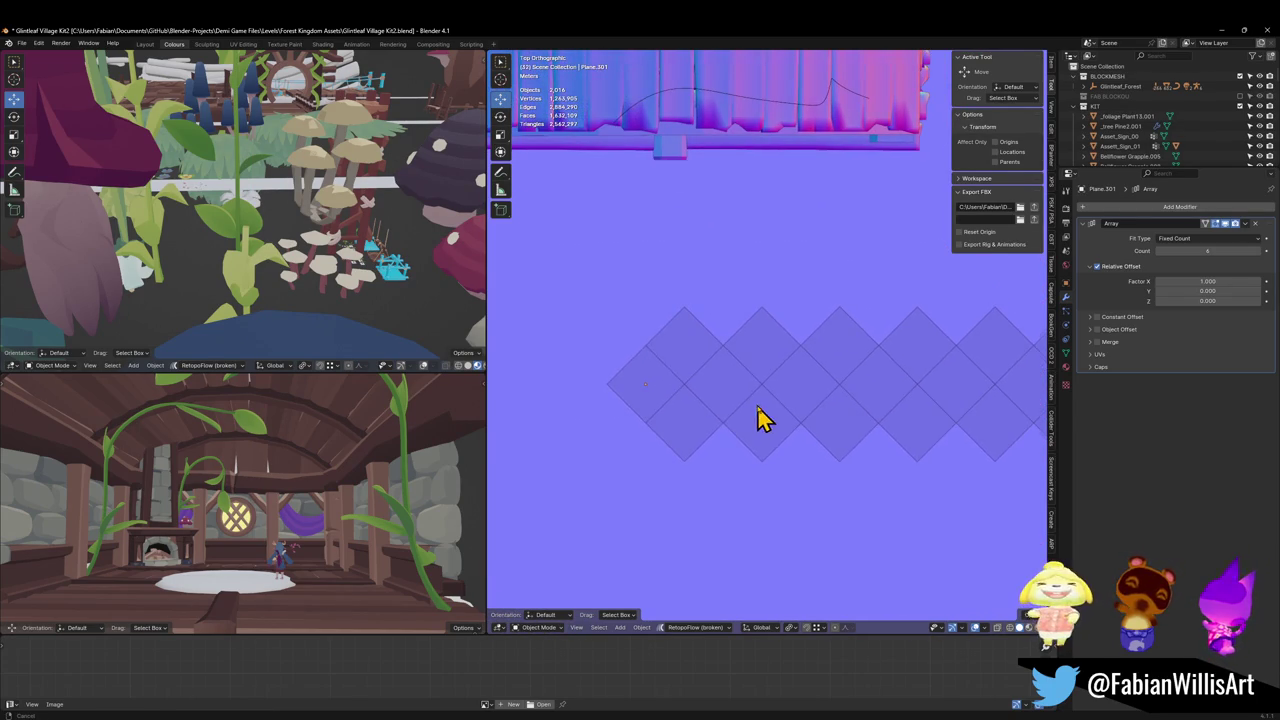
pyautogui.click(684, 428)
pyautogui.keyDown('shift'); pyautogui.click(690, 385); pyautogui.keyUp('shift')
pyautogui.keyDown('shift'); pyautogui.click(724, 360); pyautogui.keyUp('shift')
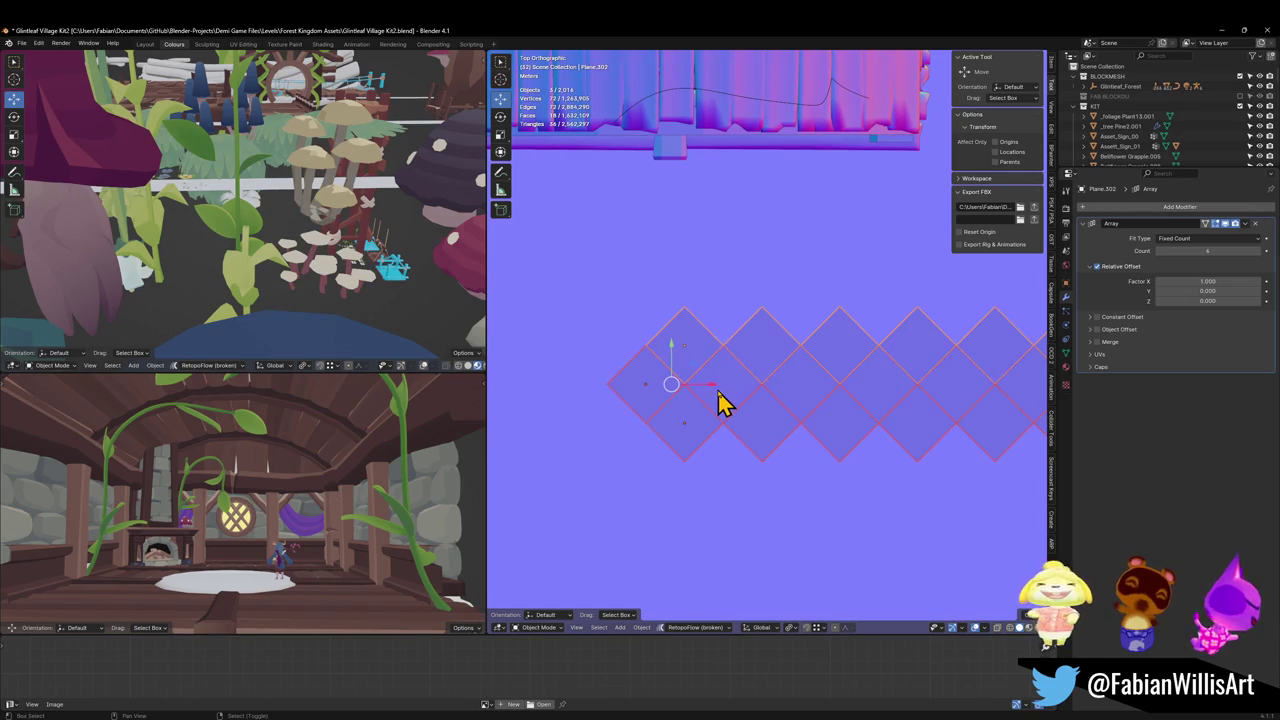
pyautogui.hotkey('shift', 'd')
pyautogui.rightClick(703, 548)
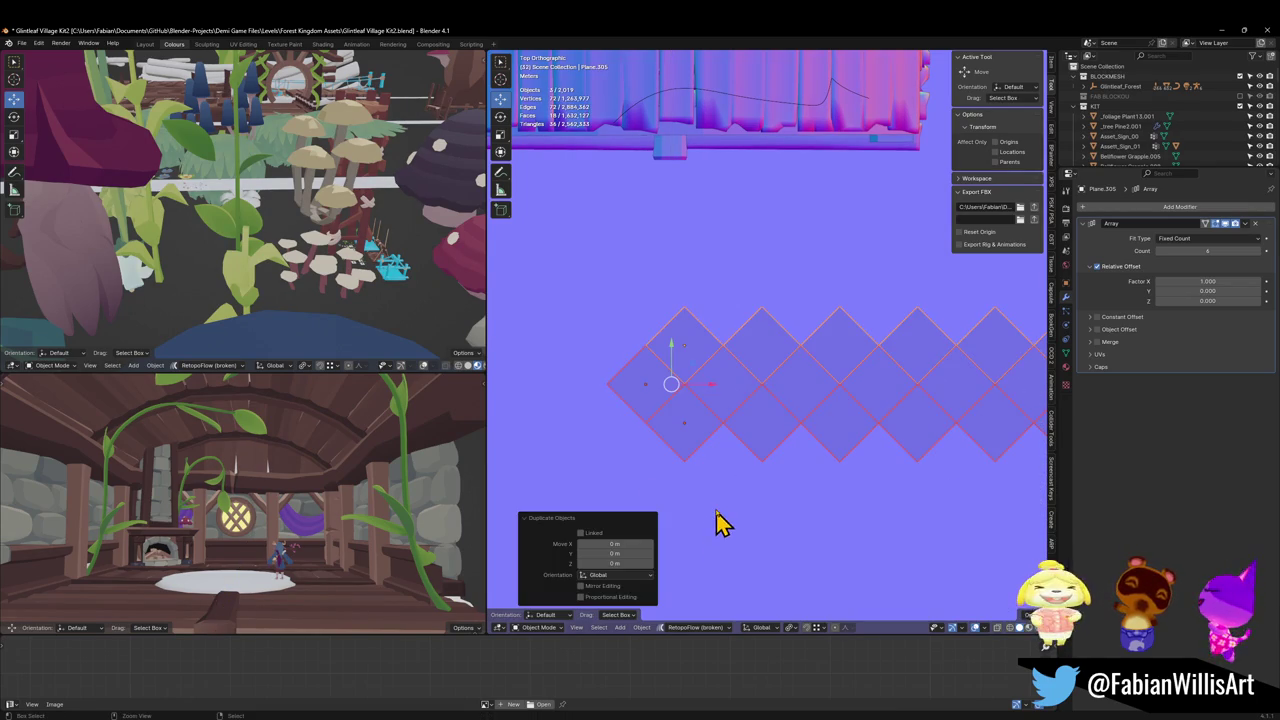
pyautogui.hotkey('ctrl', 'z')
pyautogui.hotkey('ctrl', 'z')
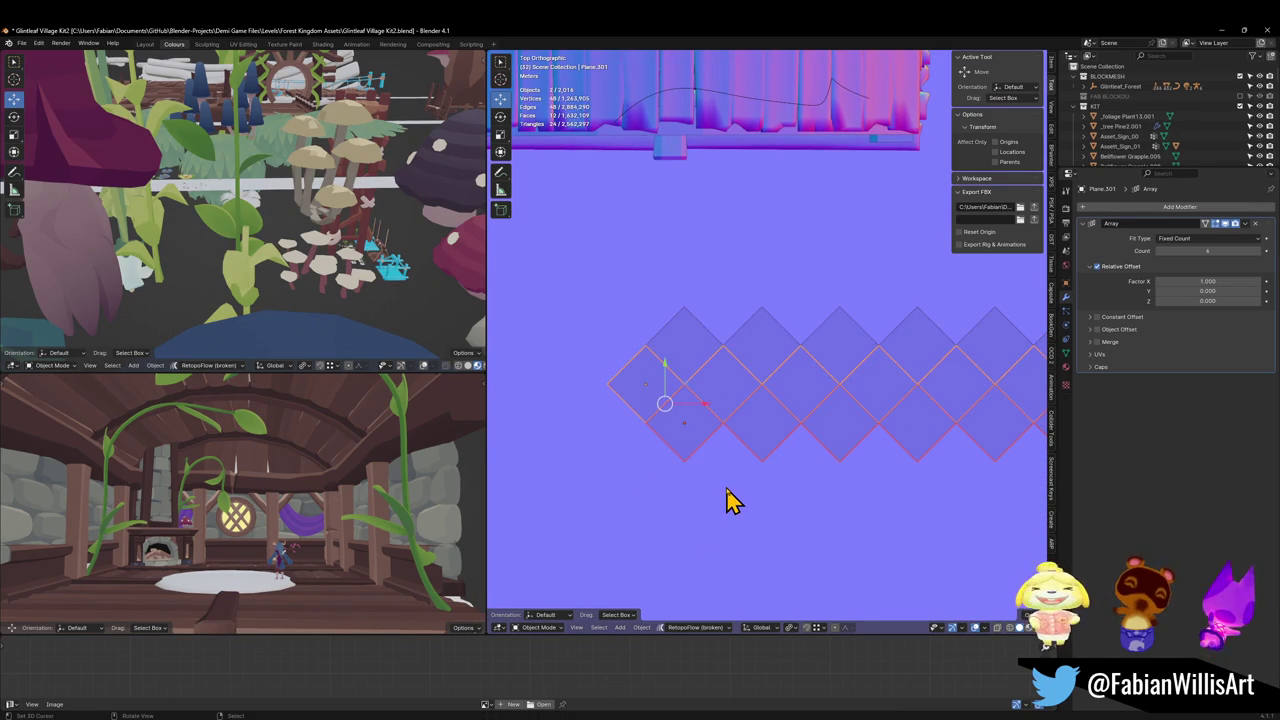
# Step: Box-select the diamond tile planes and scale them up by 1.664
pyautogui.click(729, 490)
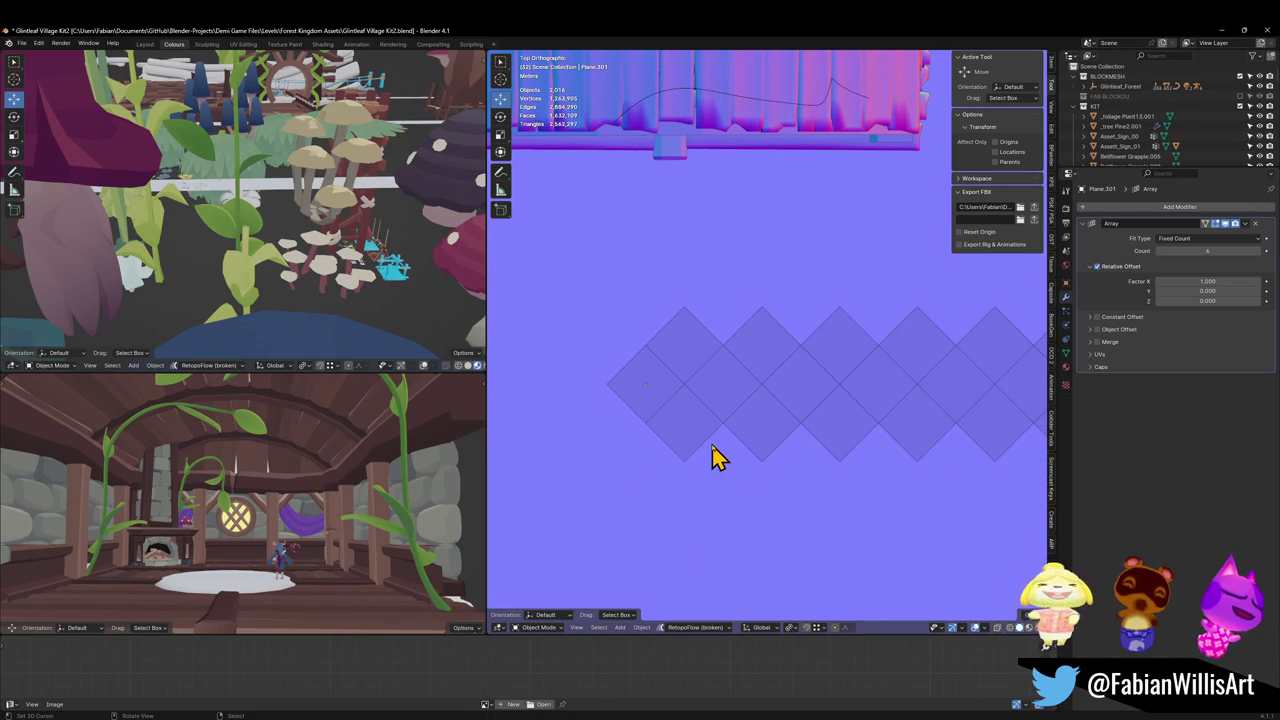
pyautogui.moveTo(648, 405); pyautogui.dragTo(700, 443)
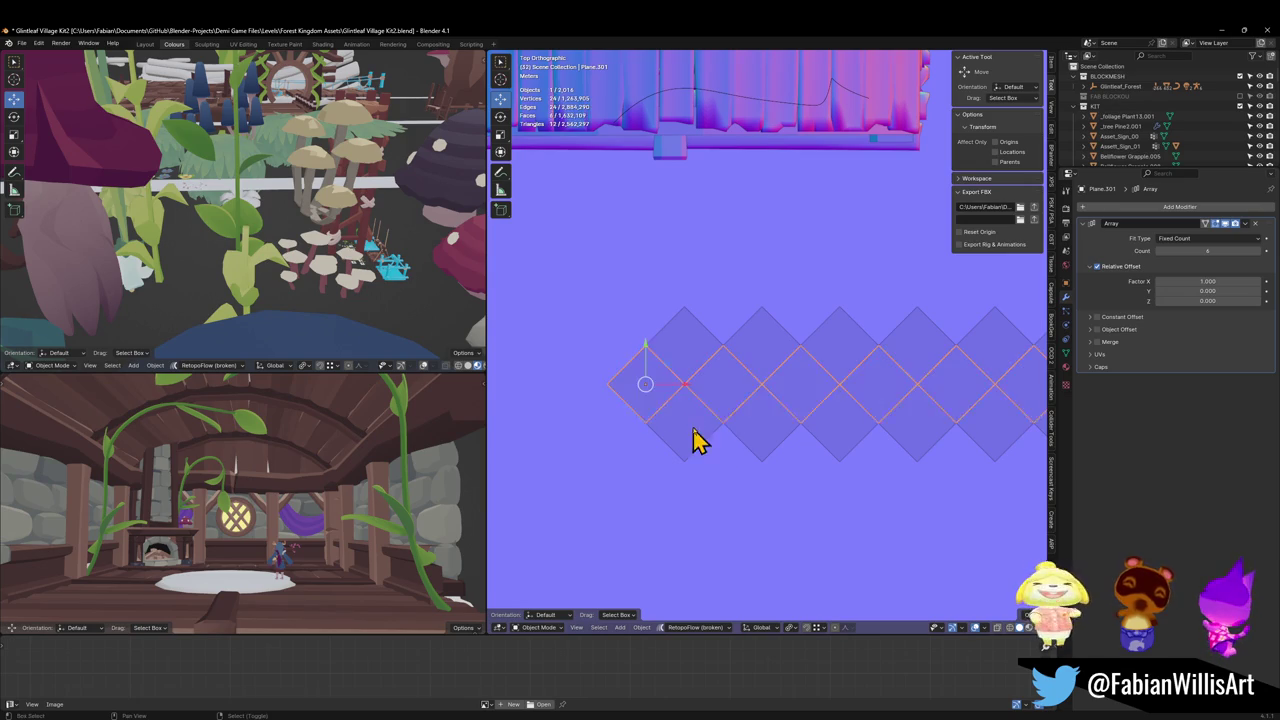
pyautogui.press('s')
pyautogui.press('Escape')
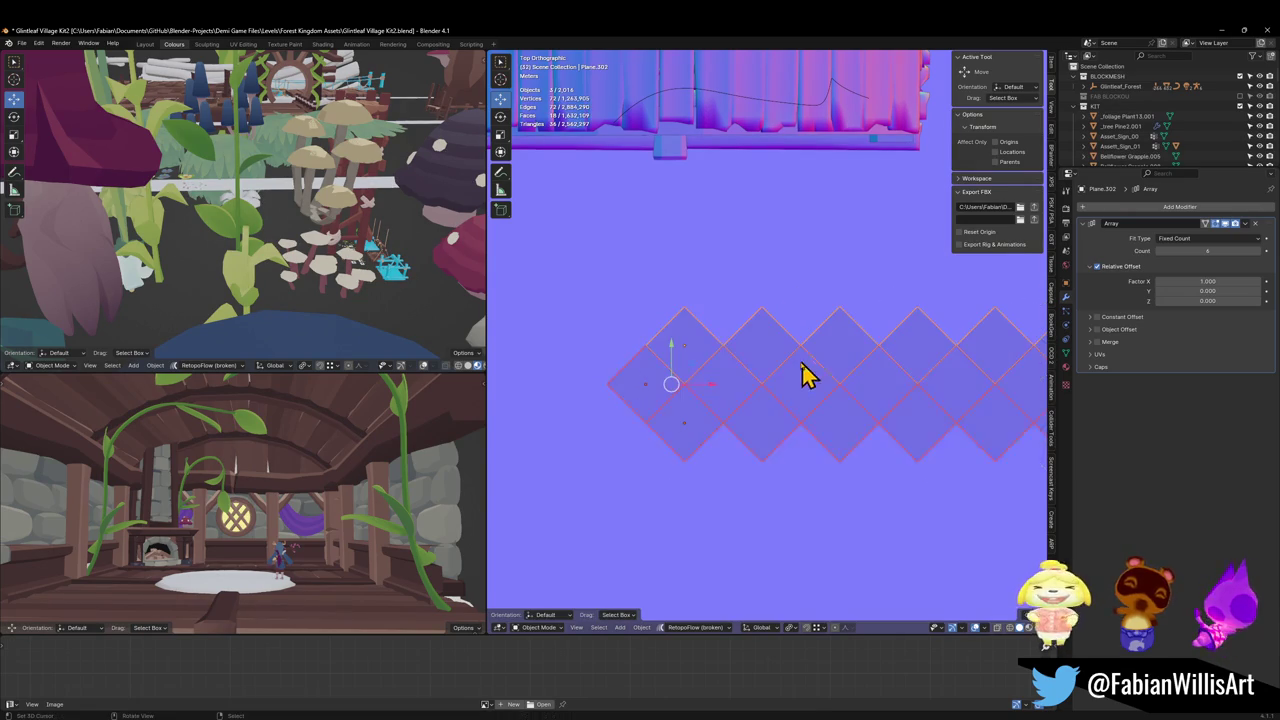
pyautogui.hotkey('shift', 's')
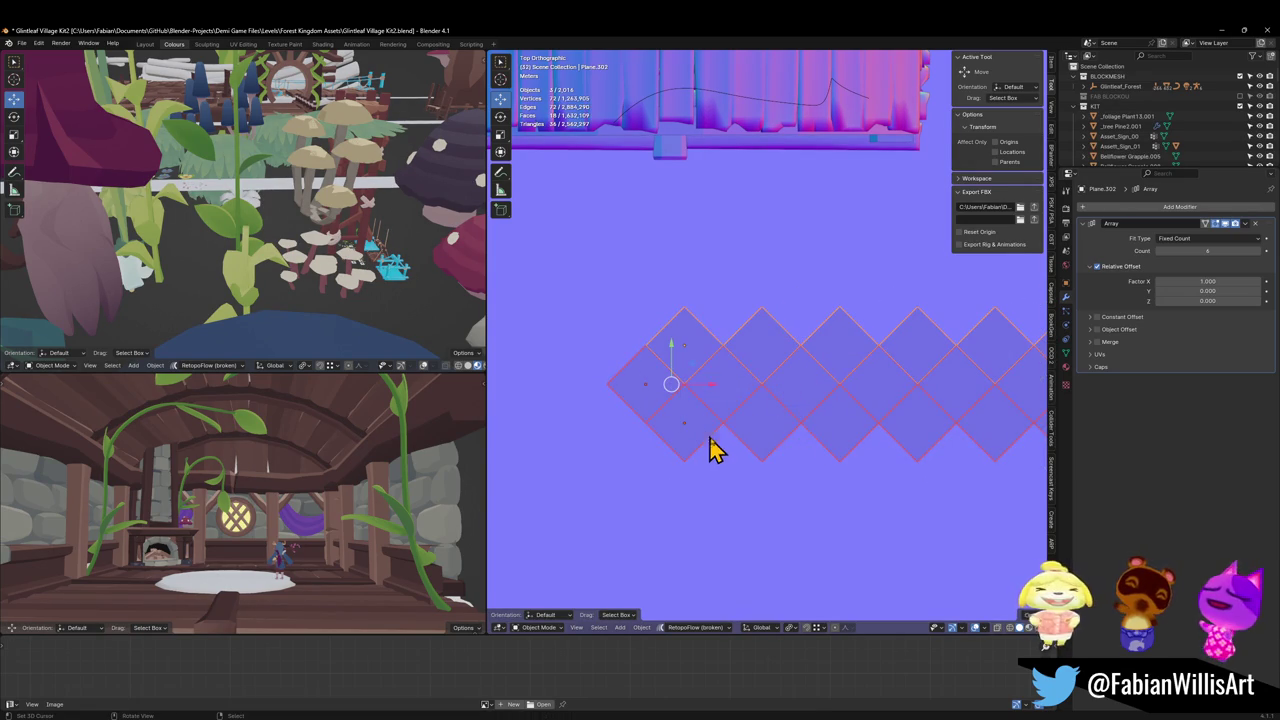
pyautogui.press('.')
pyautogui.press('s')
pyautogui.click(810, 375)
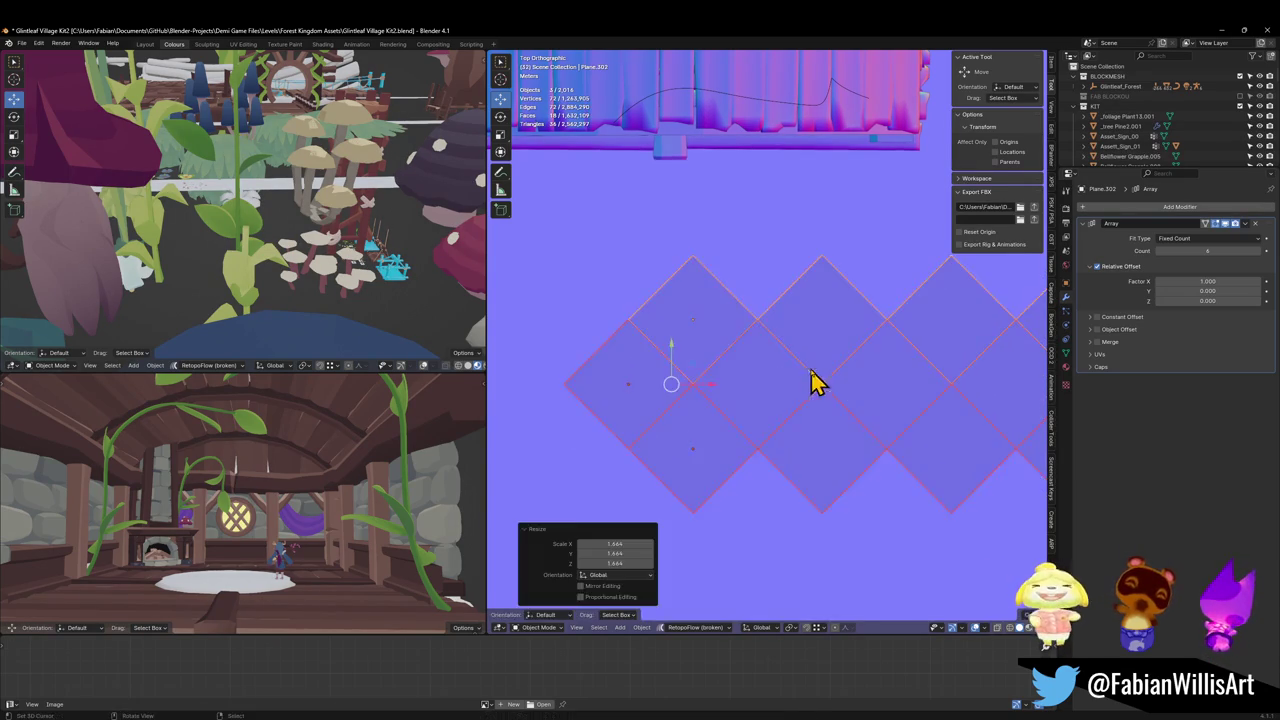
pyautogui.scroll(-2, 780, 400)
pyautogui.press('s')
pyautogui.click(770, 398)
# Step: Deselect and save the file, then select the left diamond plane
pyautogui.hotkey('alt', 'a')
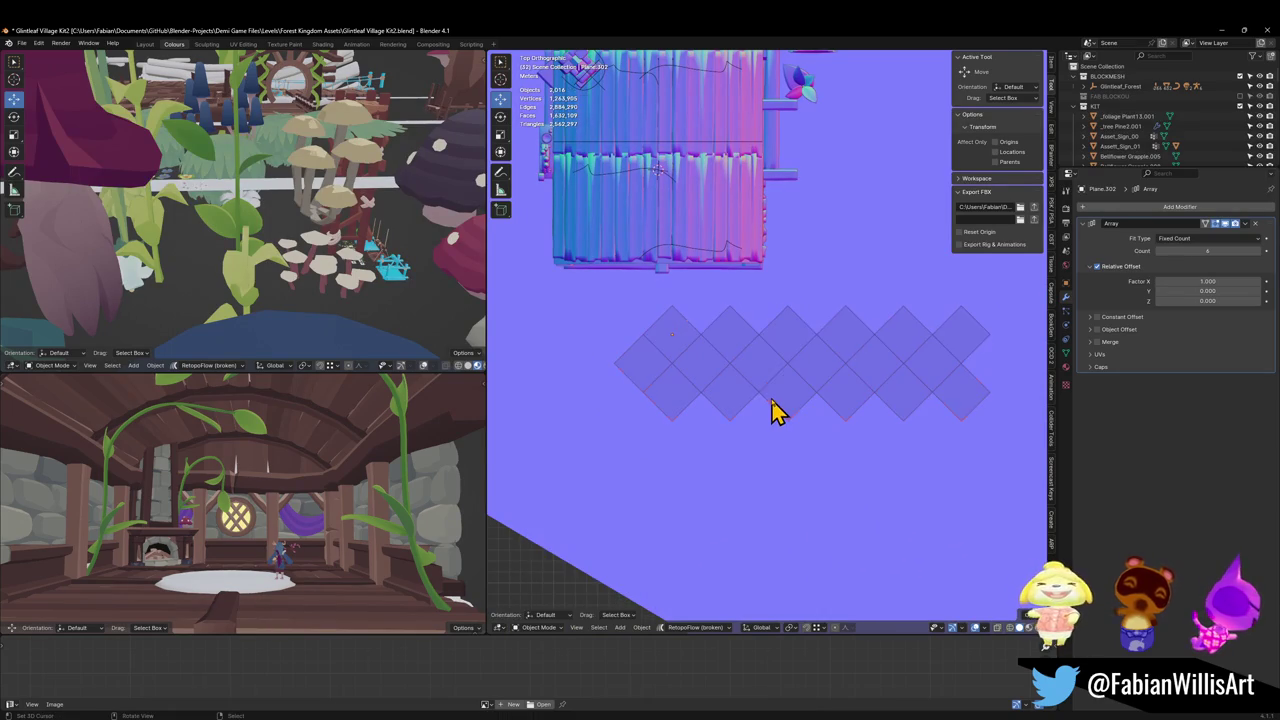
pyautogui.hotkey('ctrl', 's')
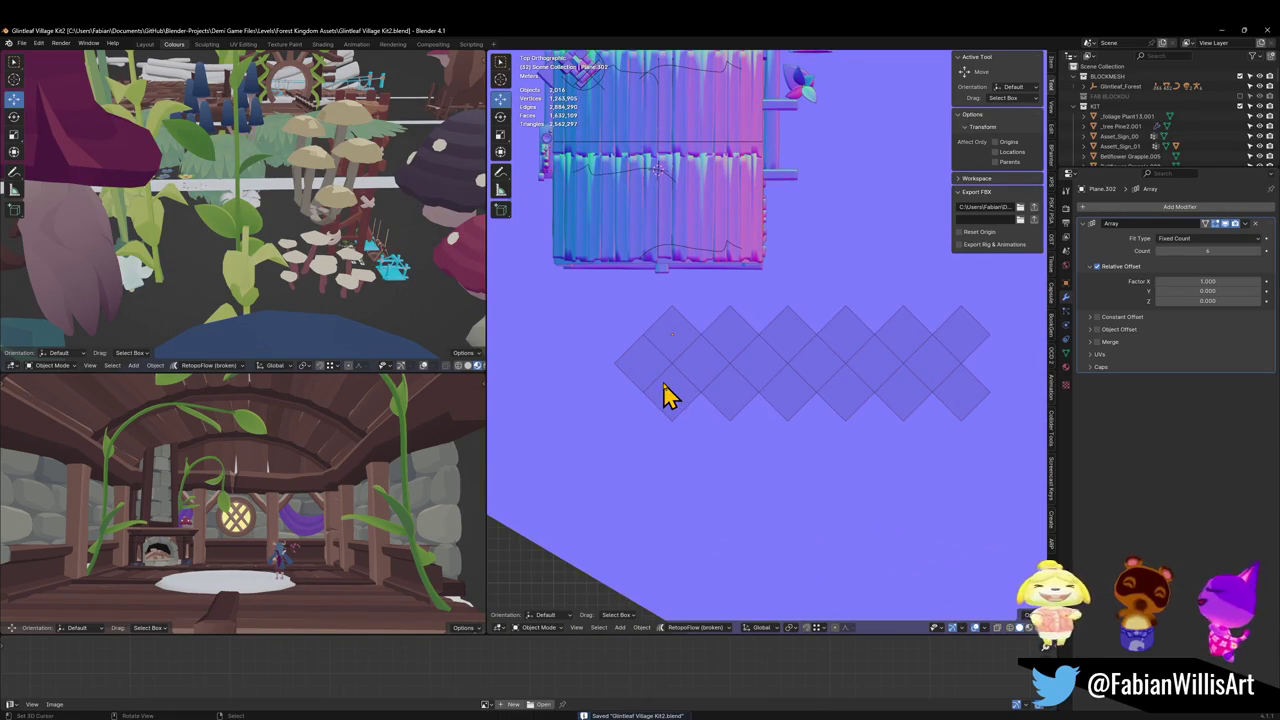
pyautogui.scroll(1, 662, 408)
pyautogui.scroll(2, 780, 400)
pyautogui.scroll(1, 775, 398)
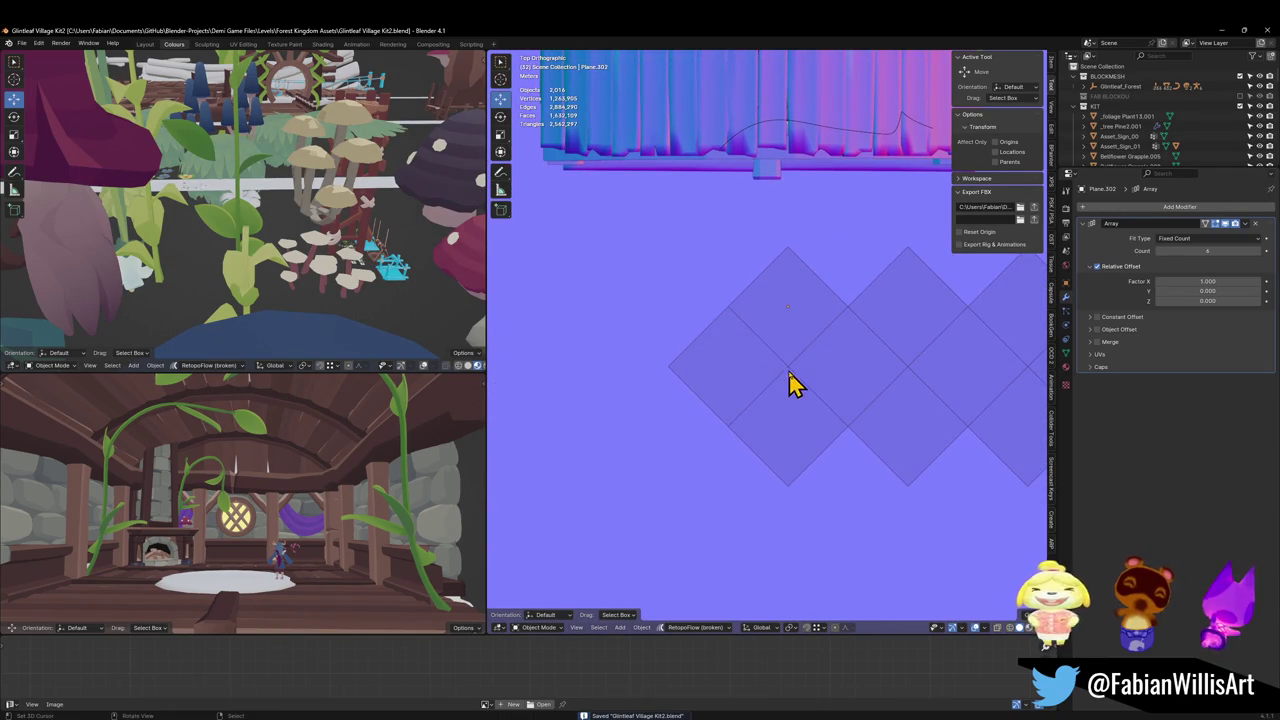
pyautogui.click(798, 382)
pyautogui.scroll(1, 800, 380)
# Step: Toggle Edit Mode on the plane, then add a circle mesh and undo it
pyautogui.press('Tab')
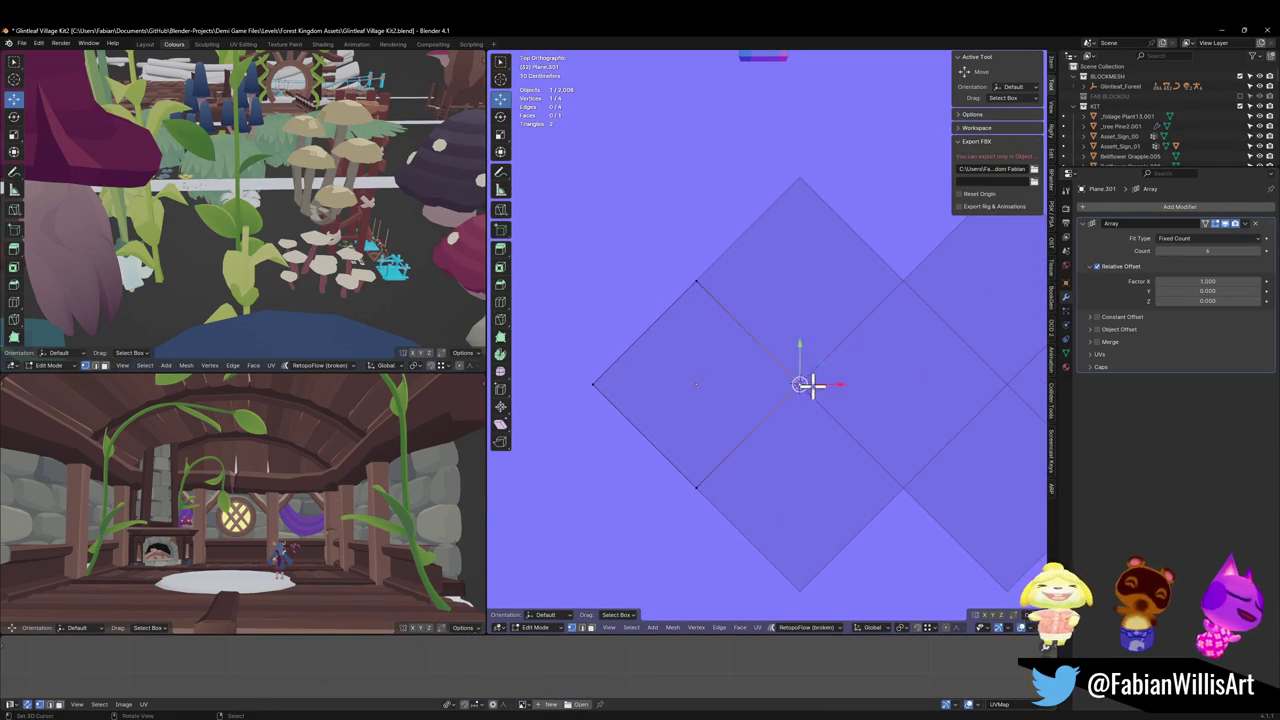
pyautogui.press('Tab')
pyautogui.hotkey('shift', 'a')
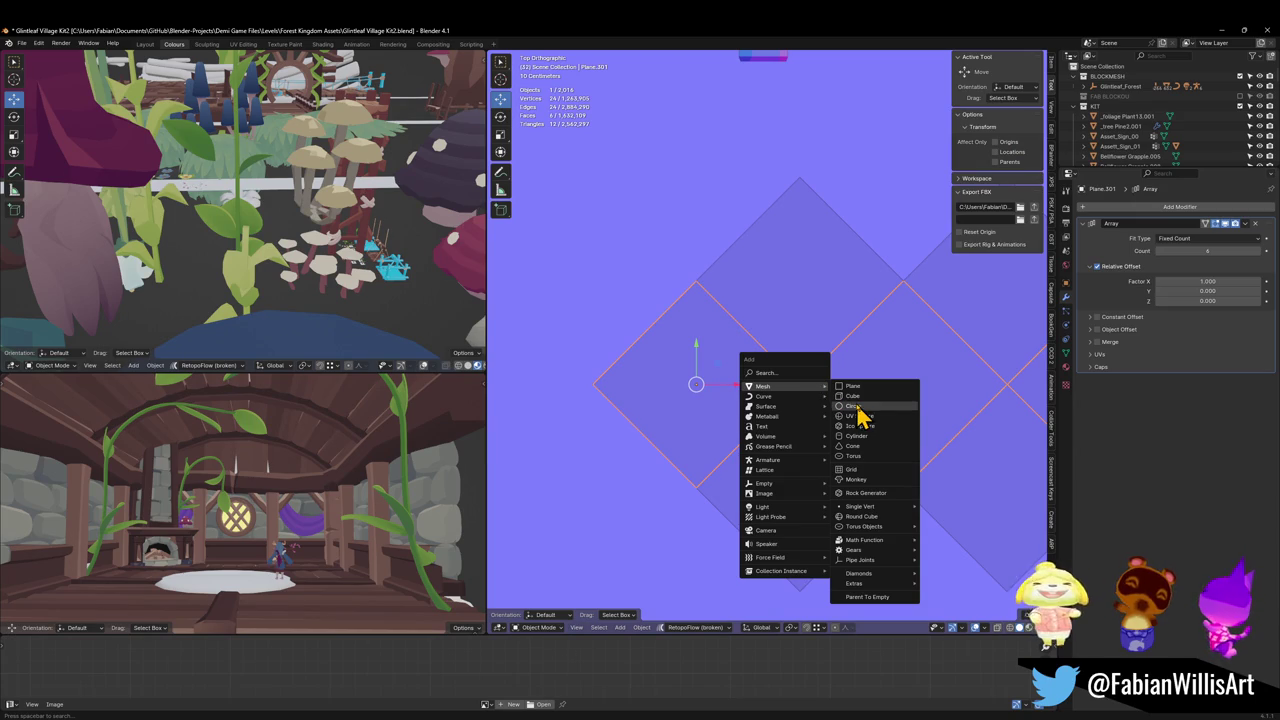
pyautogui.click(855, 406)
pyautogui.hotkey('ctrl', 'z')
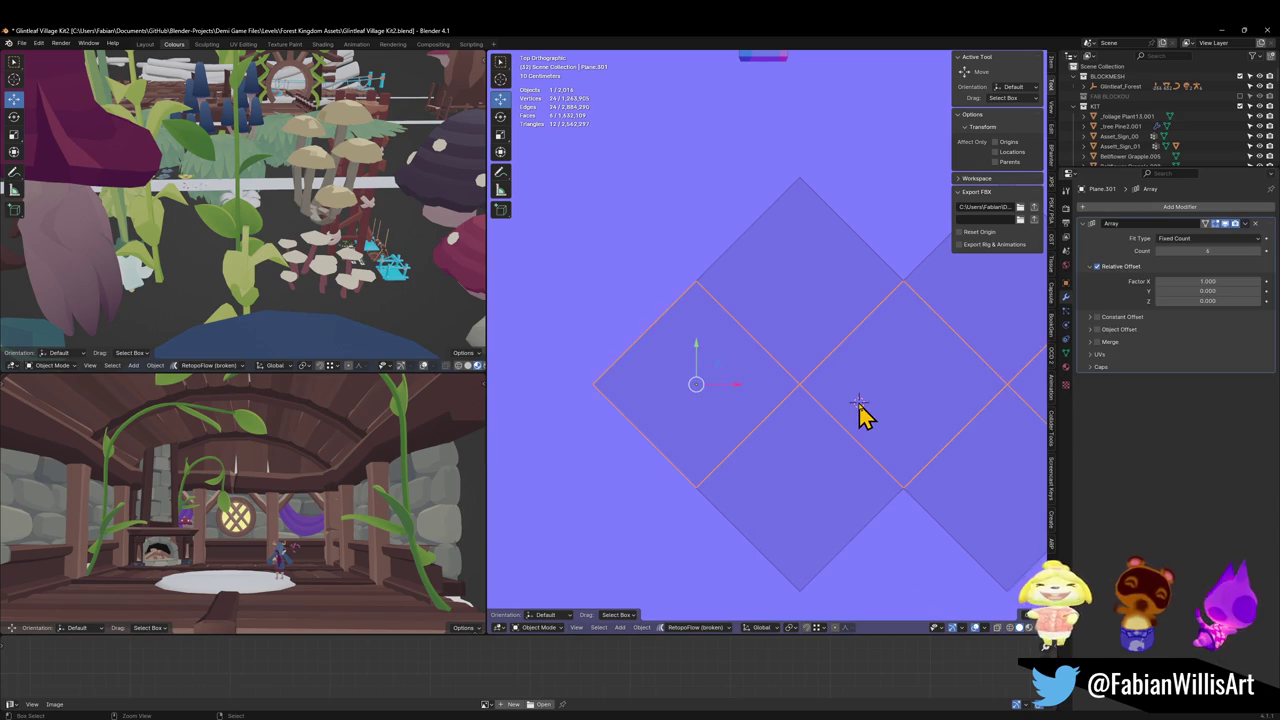
# Step: Add a cube, subdivide it to level 1, snap it to the tile junction and shade it smooth
pyautogui.hotkey('shift', 'a')
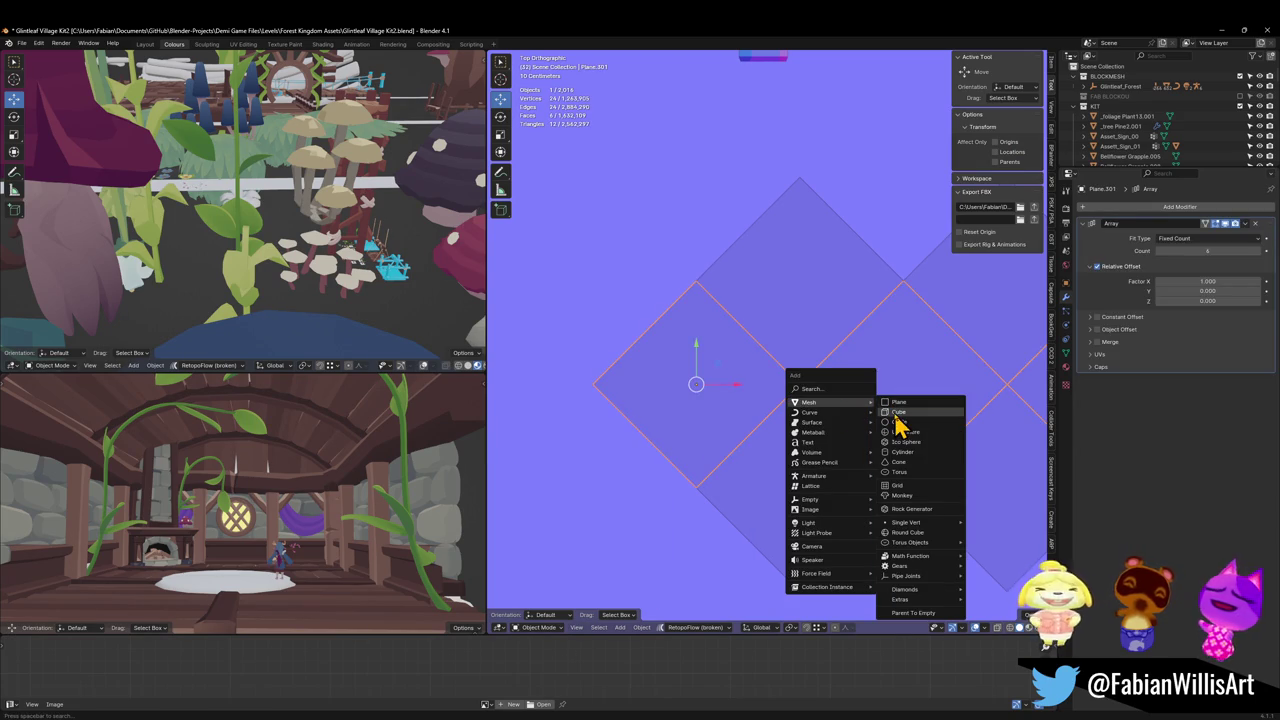
pyautogui.click(896, 416)
pyautogui.hotkey('ctrl', '1')
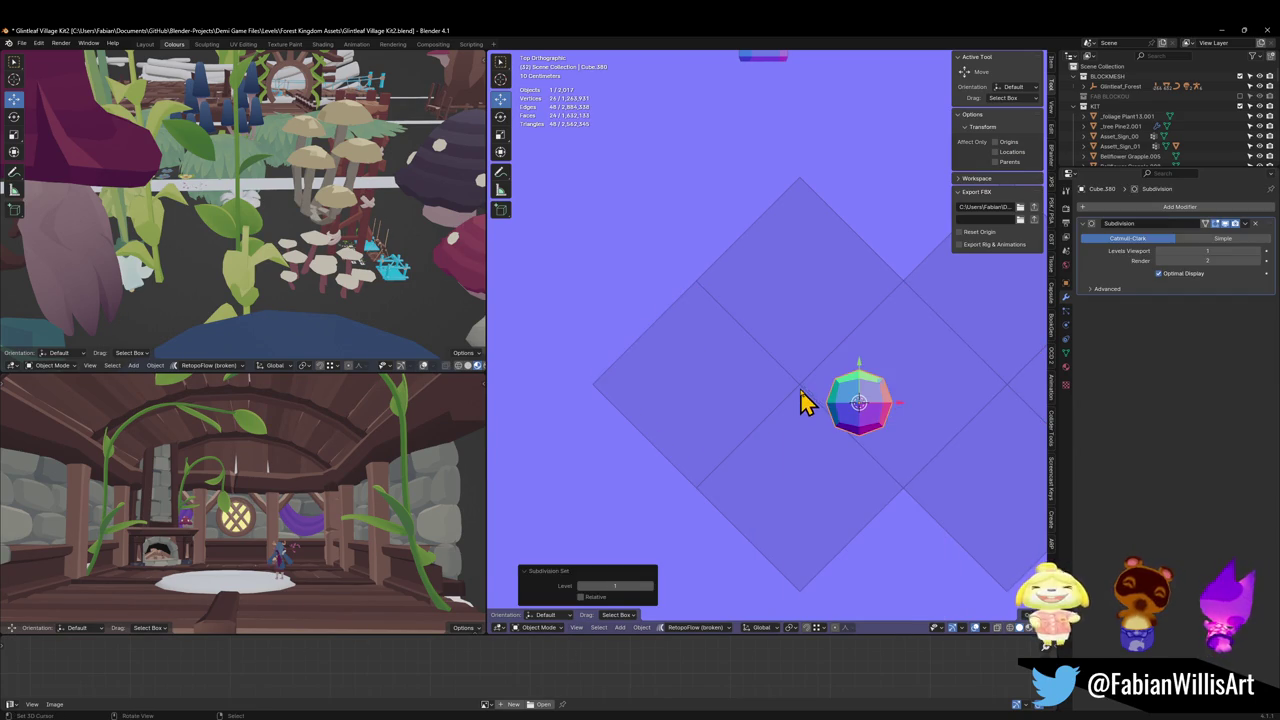
pyautogui.keyDown('shift'); pyautogui.moveTo(806, 402); pyautogui.dragTo(800, 349, button='right'); pyautogui.keyUp('shift')
pyautogui.hotkey('shift', 's')
pyautogui.rightClick(852, 390)
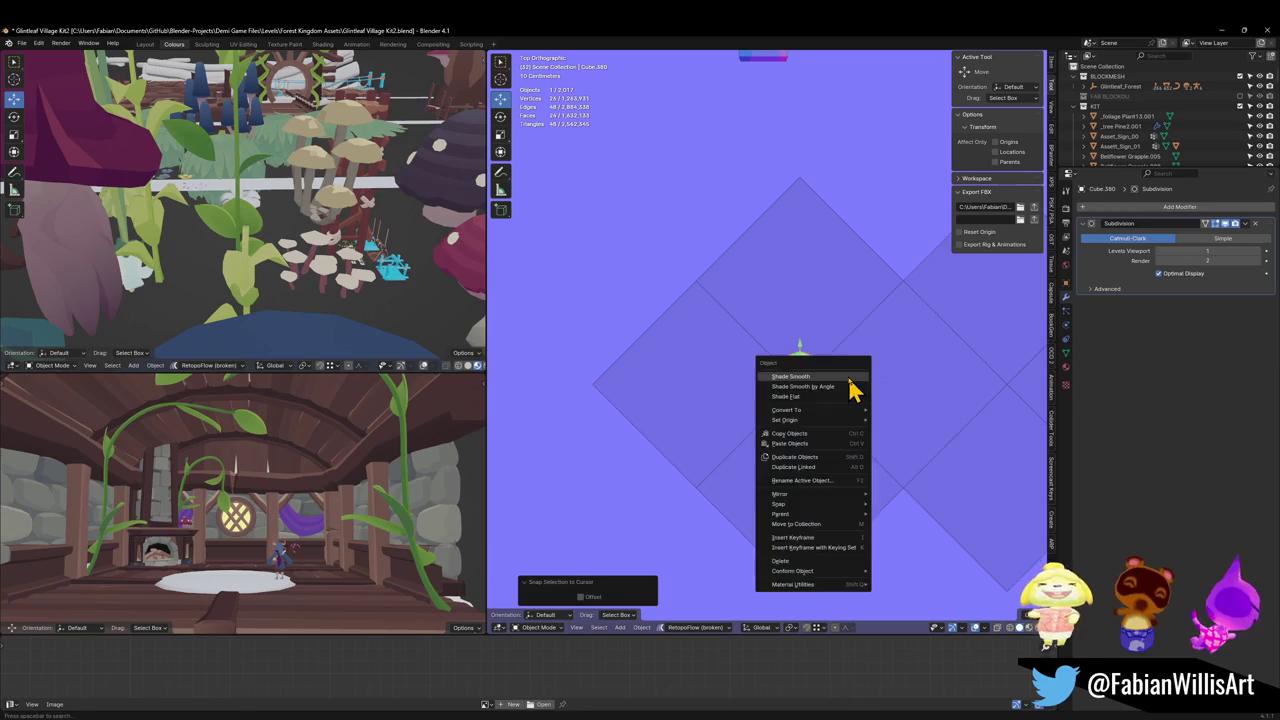
pyautogui.click(852, 390)
pyautogui.scroll(-3, 835, 390)
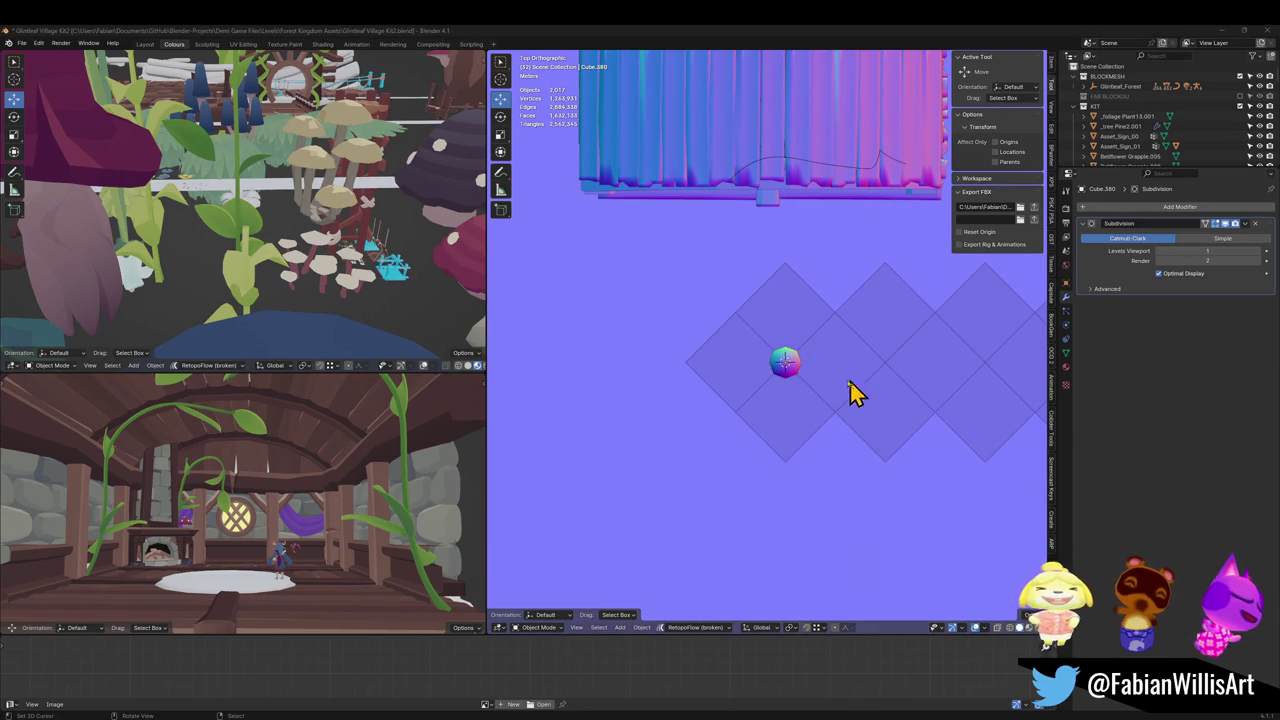
# Step: Select the array tile plane and enter Edit Mode
pyautogui.keyDown('shift'); pyautogui.moveTo(852, 393); pyautogui.dragTo(811, 394, button='middle'); pyautogui.keyUp('shift')
pyautogui.click(737, 380)
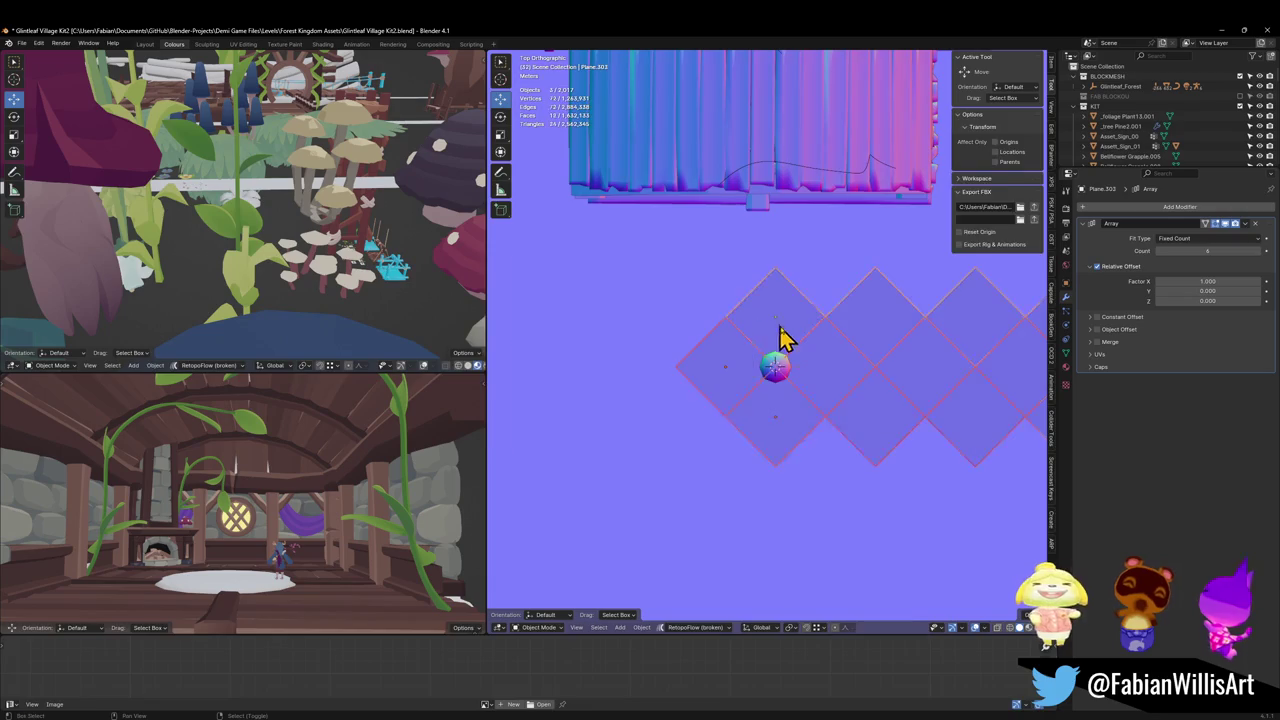
pyautogui.press('Tab')
pyautogui.scroll(3, 780, 338)
# Step: Inset the tile faces and shrink them 0.0678 m along their normals
pyautogui.press('i')
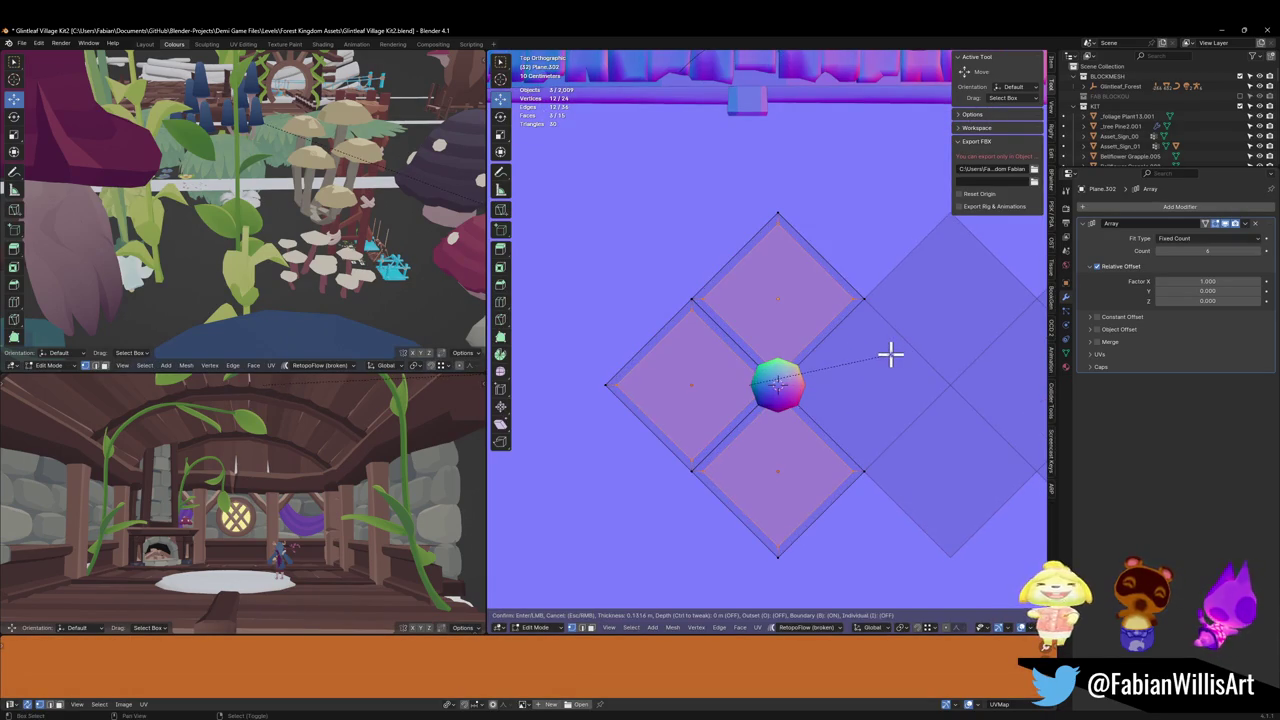
pyautogui.click(890, 353)
pyautogui.moveTo(890, 353)
pyautogui.mouseDown(button='middle')
pyautogui.moveTo(848, 366)
pyautogui.moveTo(860, 345)
pyautogui.moveTo(843, 346)
pyautogui.moveTo(889, 360)
pyautogui.mouseUp(button='middle')
pyautogui.hotkey('alt', 's')
pyautogui.click(871, 333)
# Step: Inset the faces again, push them along their normals, and scale them to 0.910
pyautogui.press('i')
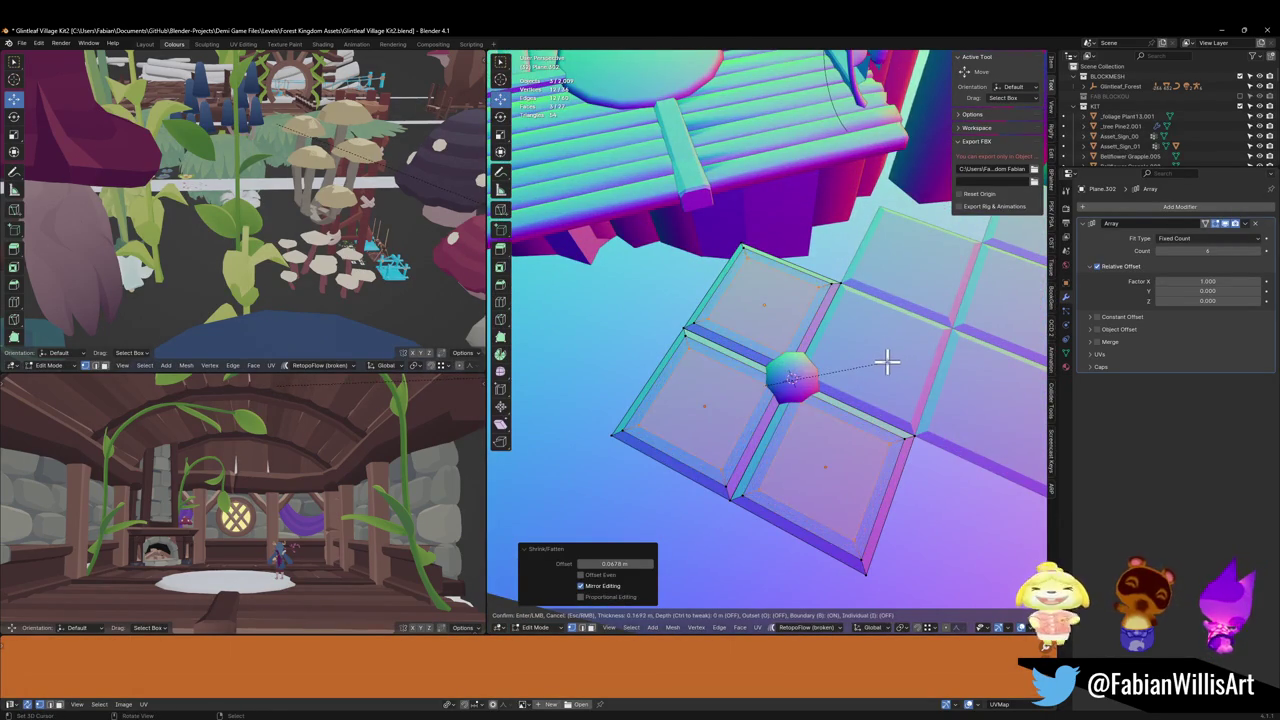
pyautogui.click(889, 361)
pyautogui.hotkey('alt', 's')
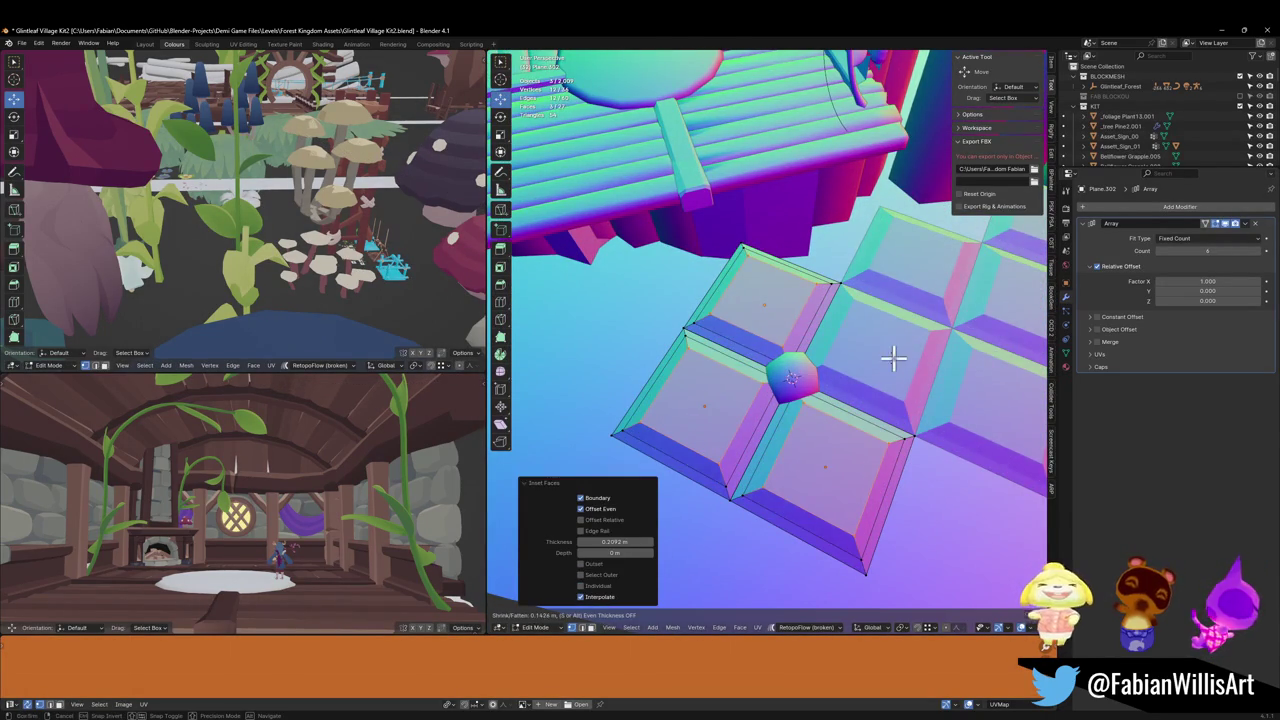
pyautogui.click(893, 358)
pyautogui.press('s')
pyautogui.click(836, 374)
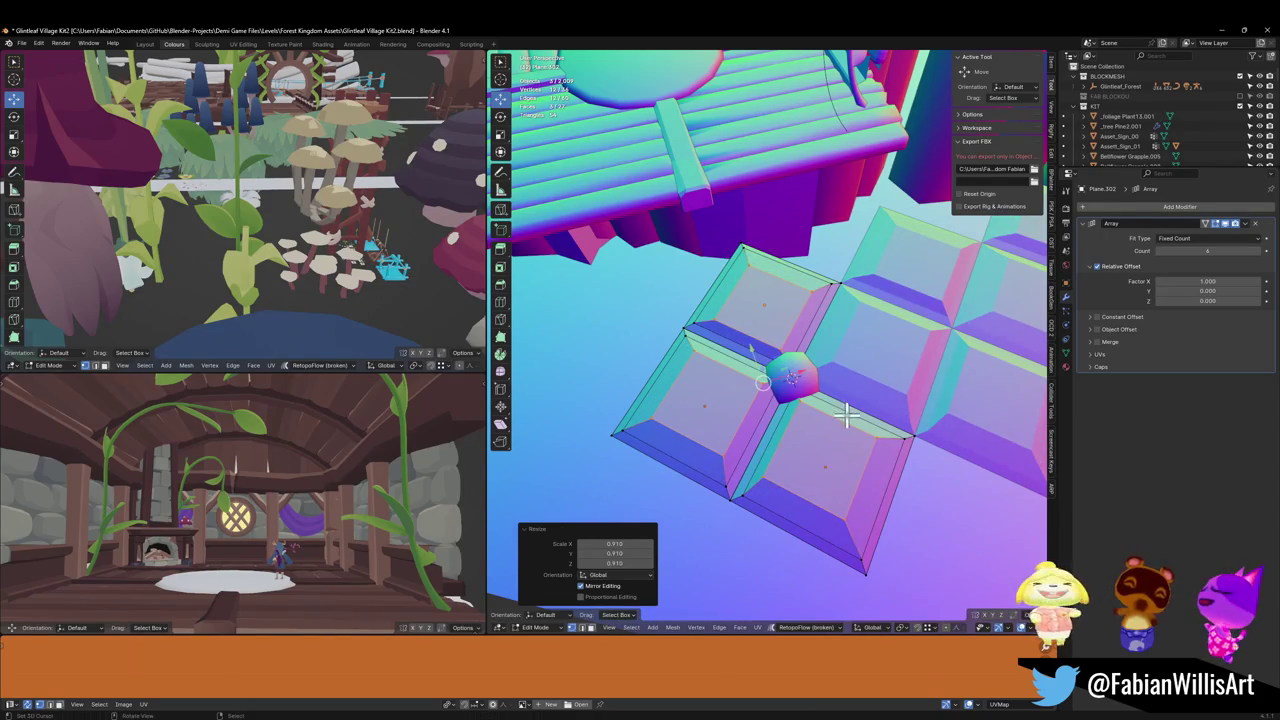
# Step: Scale the faces slightly smaller, return to Object Mode, and shade the panel smooth
pyautogui.moveTo(816, 420); pyautogui.dragTo(845, 412, button='middle')
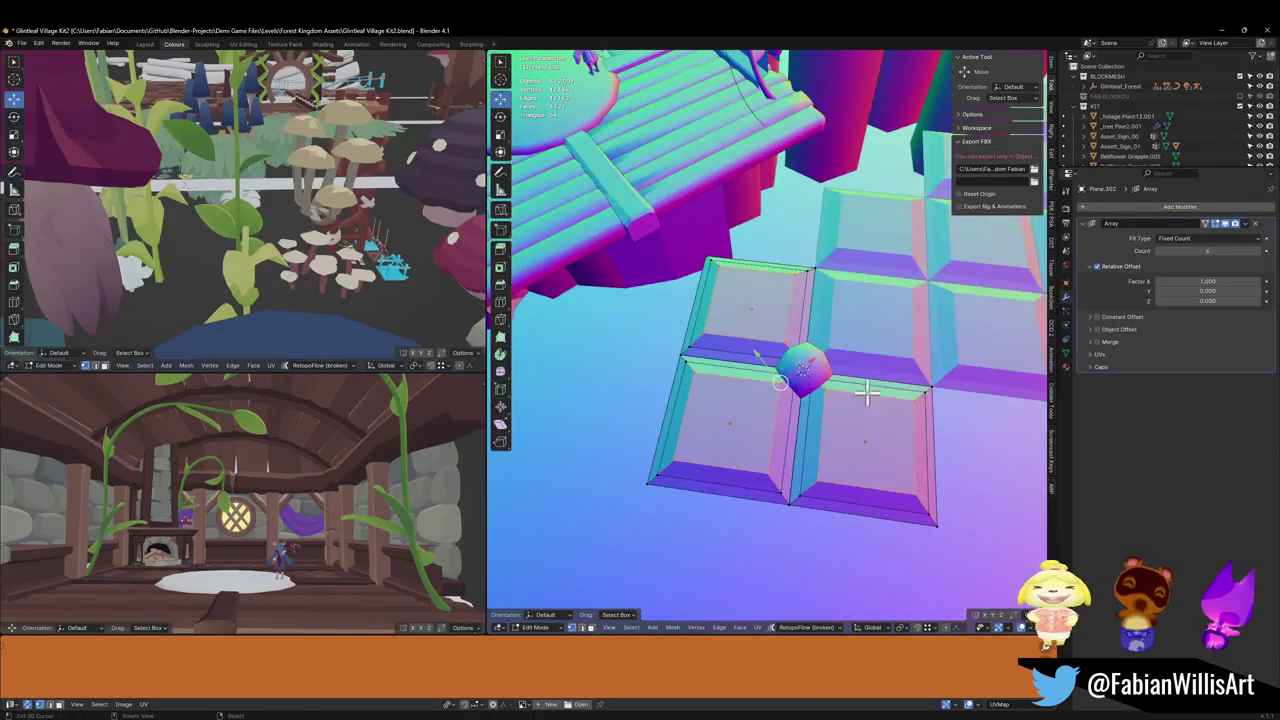
pyautogui.press('s')
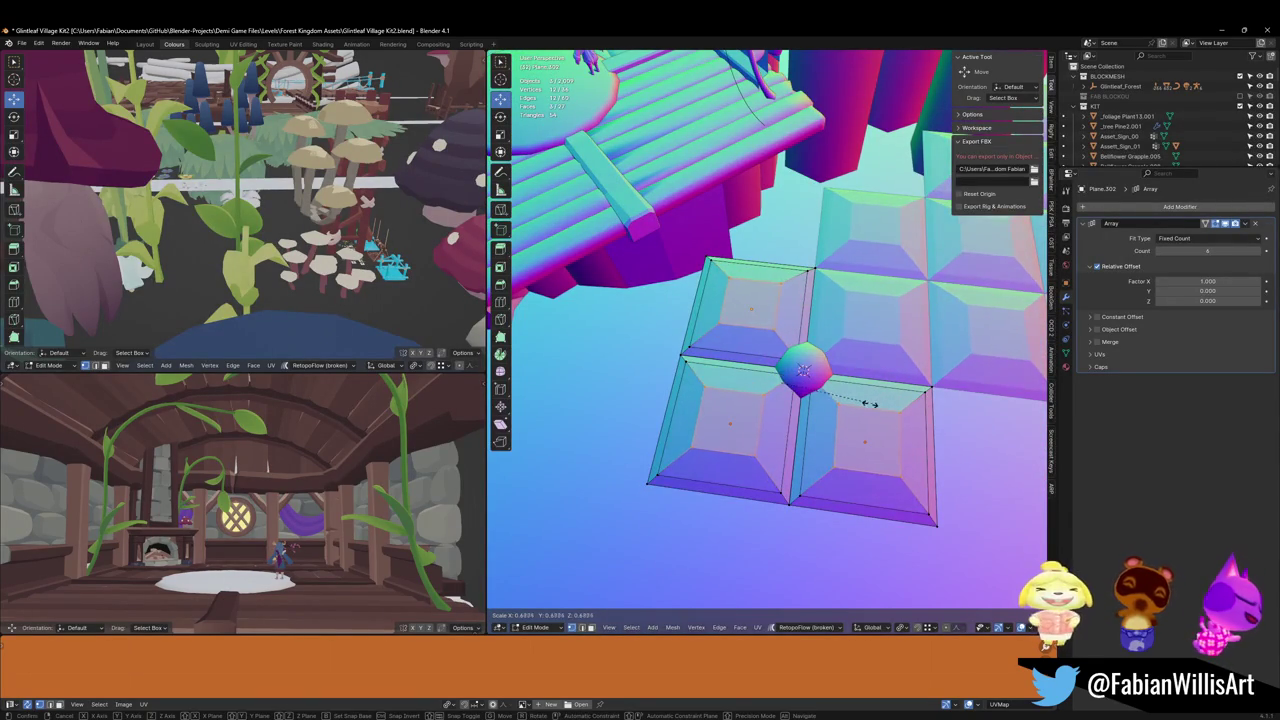
pyautogui.click(870, 405)
pyautogui.press('Tab')
pyautogui.rightClick(872, 414)
pyautogui.click(876, 416)
# Step: Select the round stud and add an Array modifier to it
pyautogui.scroll(-3, 826, 426)
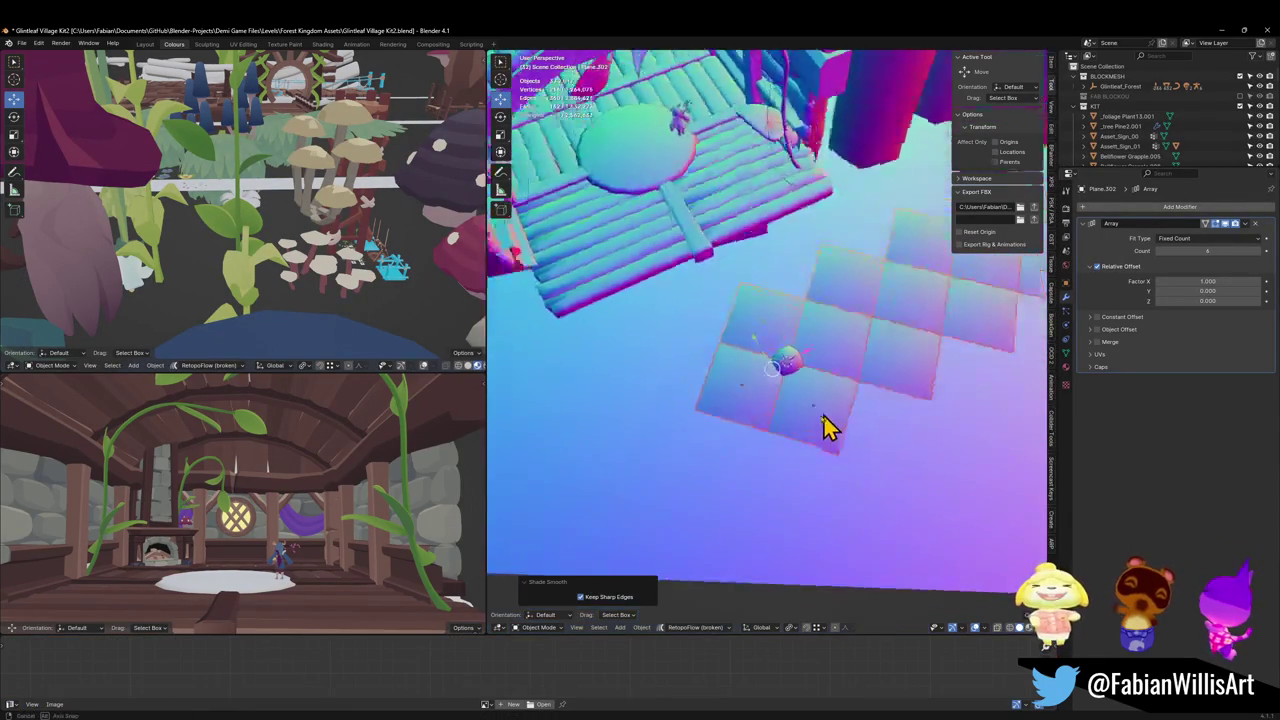
pyautogui.moveTo(831, 426)
pyautogui.mouseDown(button='middle')
pyautogui.moveTo(885, 418)
pyautogui.moveTo(831, 423)
pyautogui.moveTo(797, 386)
pyautogui.moveTo(812, 380)
pyautogui.moveTo(826, 429)
pyautogui.moveTo(820, 414)
pyautogui.moveTo(846, 409)
pyautogui.moveTo(828, 405)
pyautogui.moveTo(834, 380)
pyautogui.moveTo(894, 374)
pyautogui.moveTo(820, 403)
pyautogui.moveTo(757, 368)
pyautogui.mouseUp(button='middle')
pyautogui.click(757, 368)
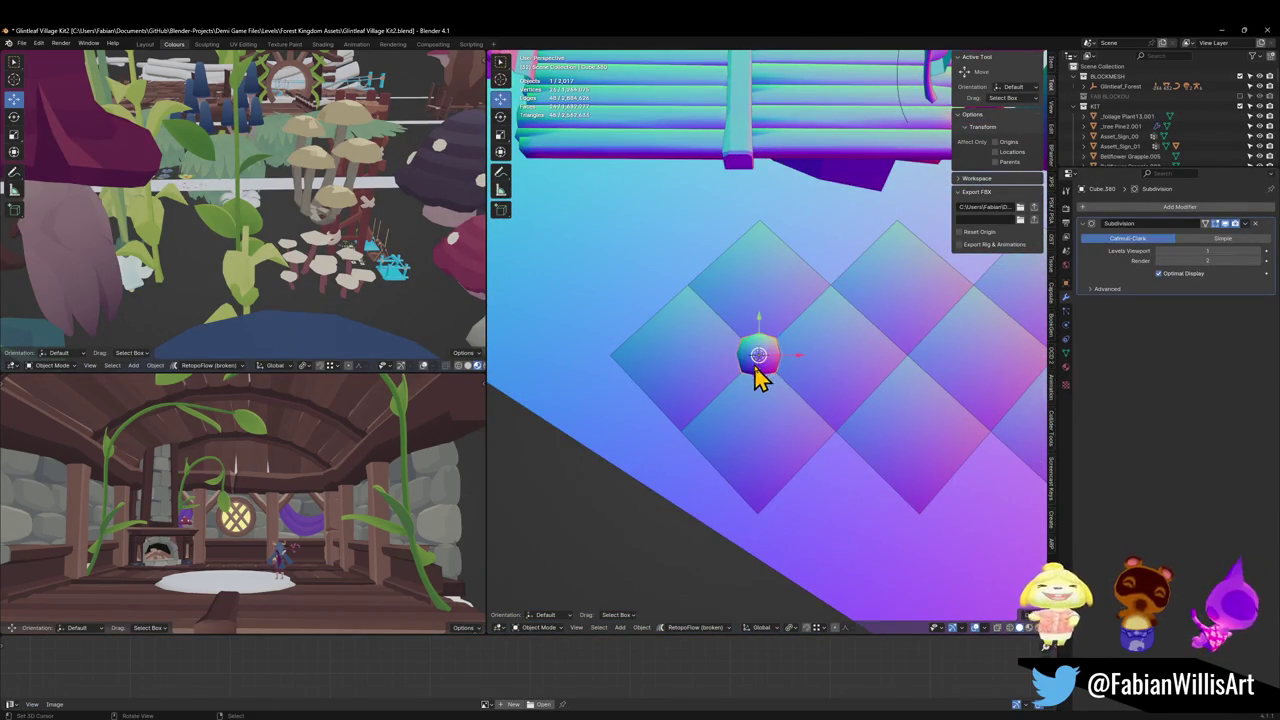
pyautogui.click(1143, 207)
pyautogui.write('ar')
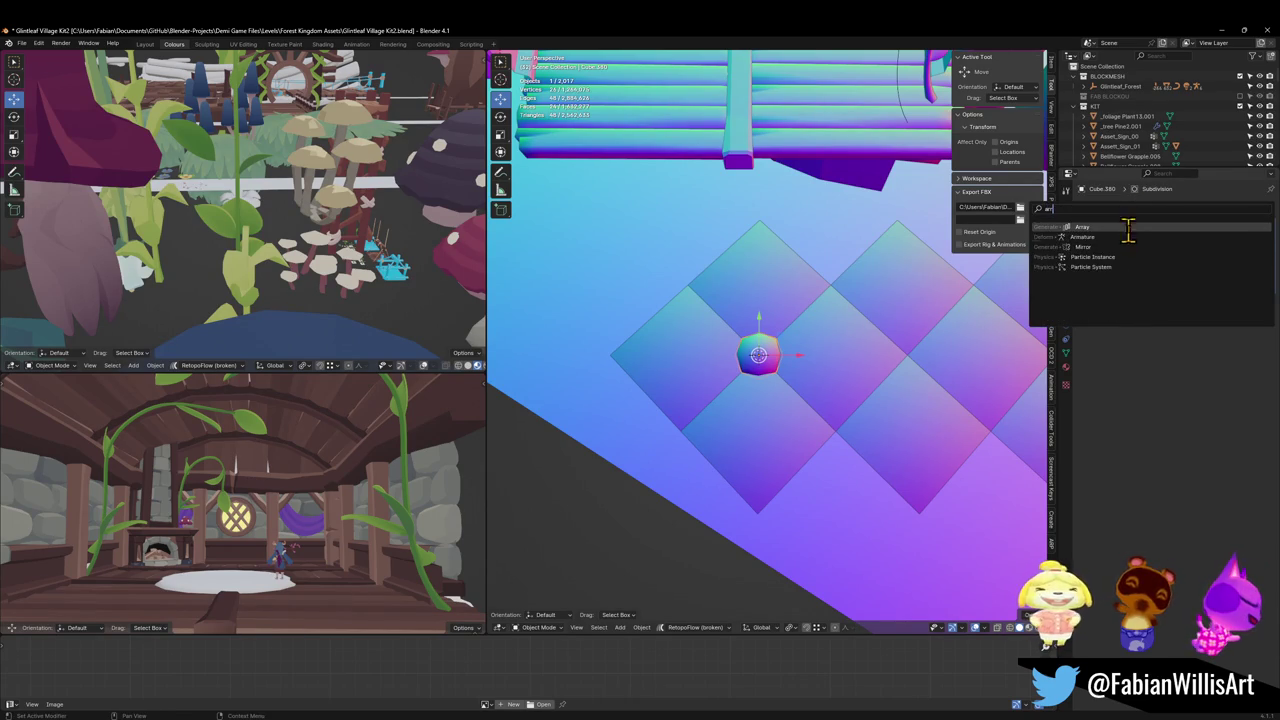
pyautogui.press('Return')
# Step: Set the stud array to 7 copies with Relative Offset X 3.150 and save
pyautogui.scroll(2, 757, 425)
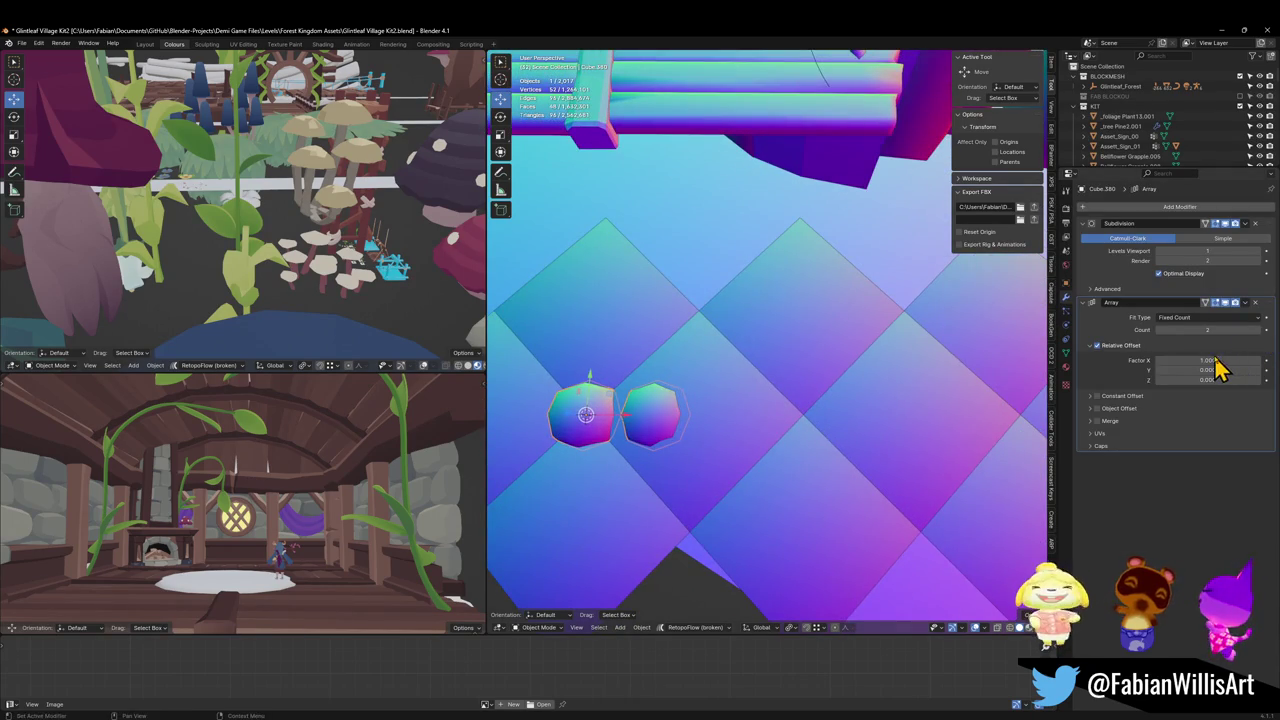
pyautogui.moveTo(1218, 369); pyautogui.dragTo(1262, 369)
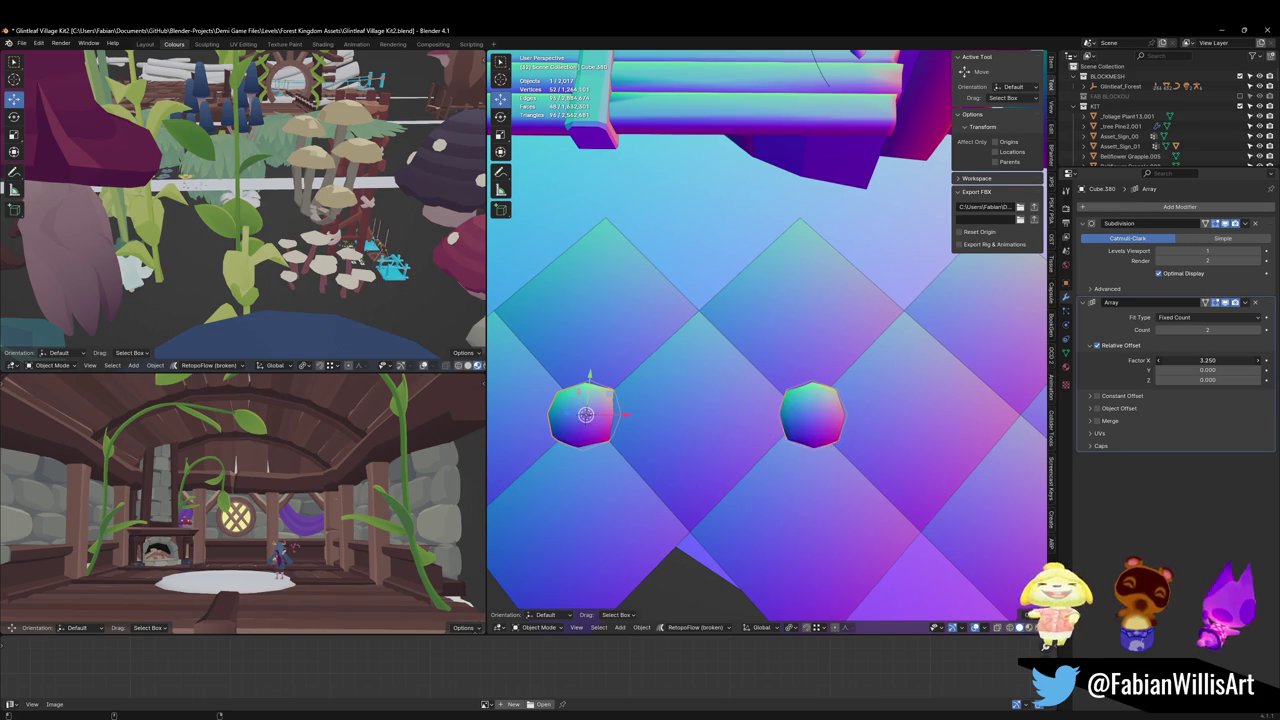
pyautogui.scroll(-3, 903, 409)
pyautogui.moveTo(903, 409); pyautogui.dragTo(831, 423, button='middle')
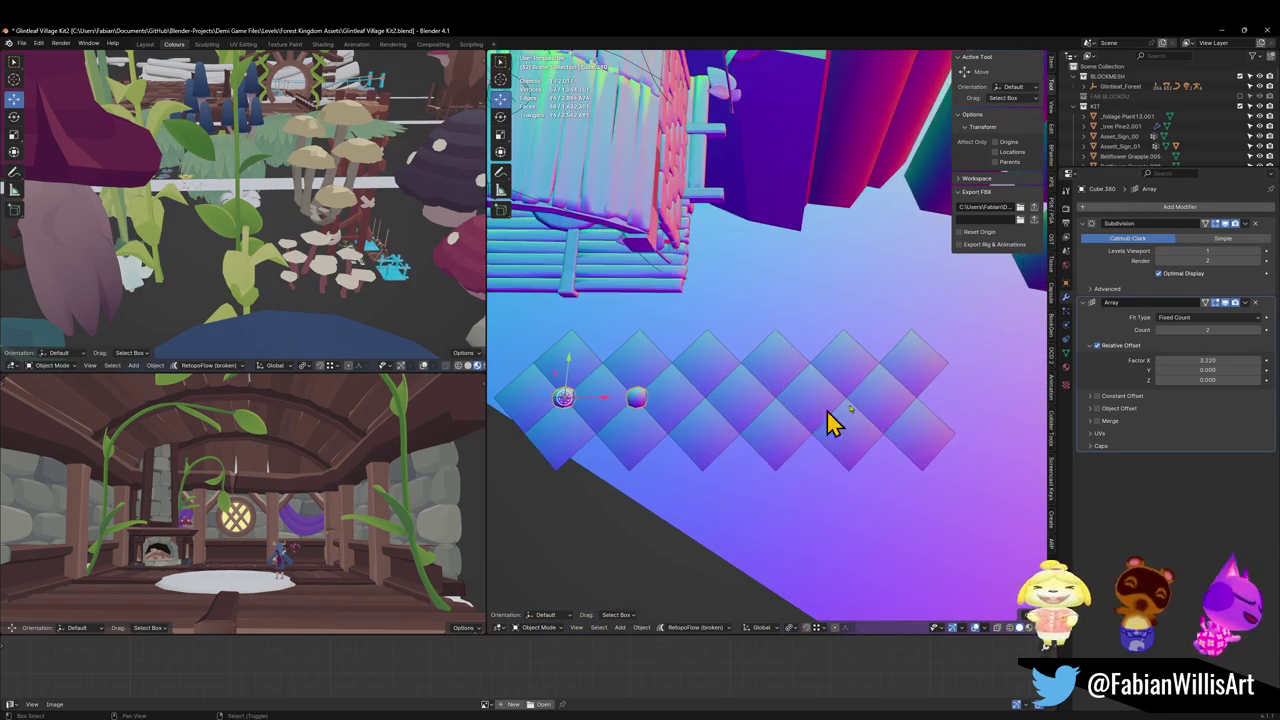
pyautogui.click(1260, 331)
pyautogui.click(1260, 331)
pyautogui.click(1260, 331)
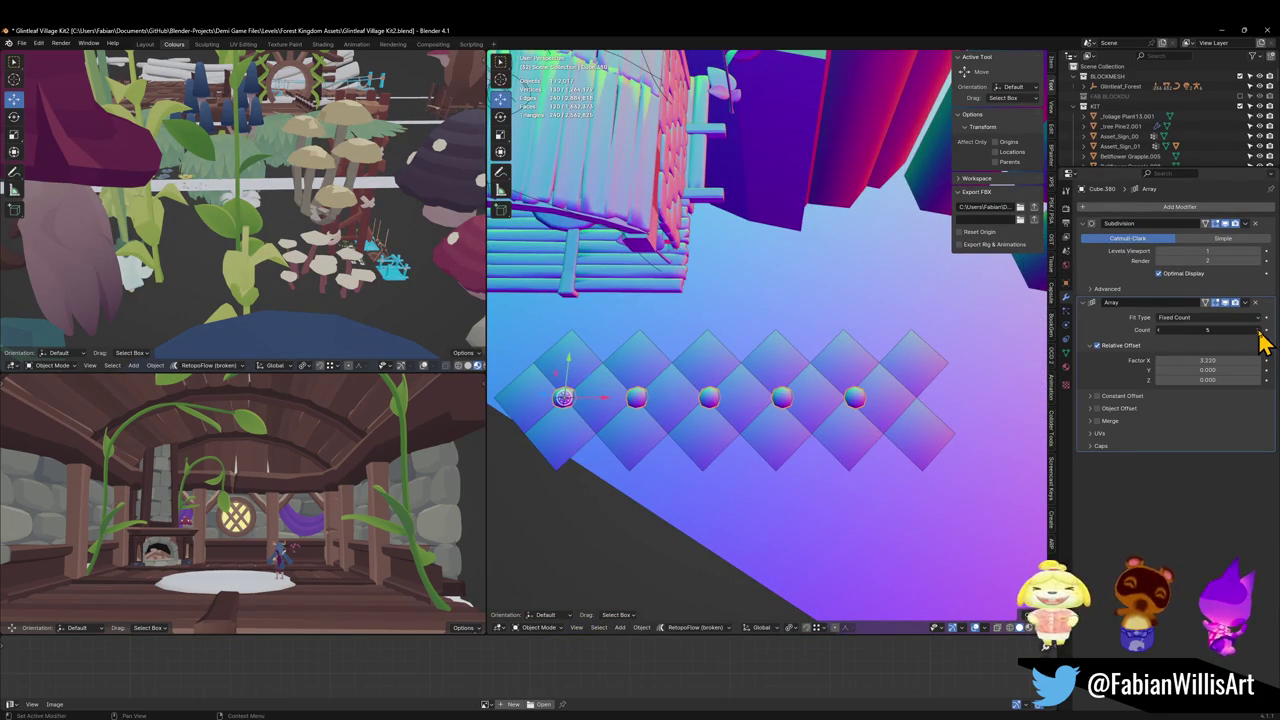
pyautogui.click(1260, 331)
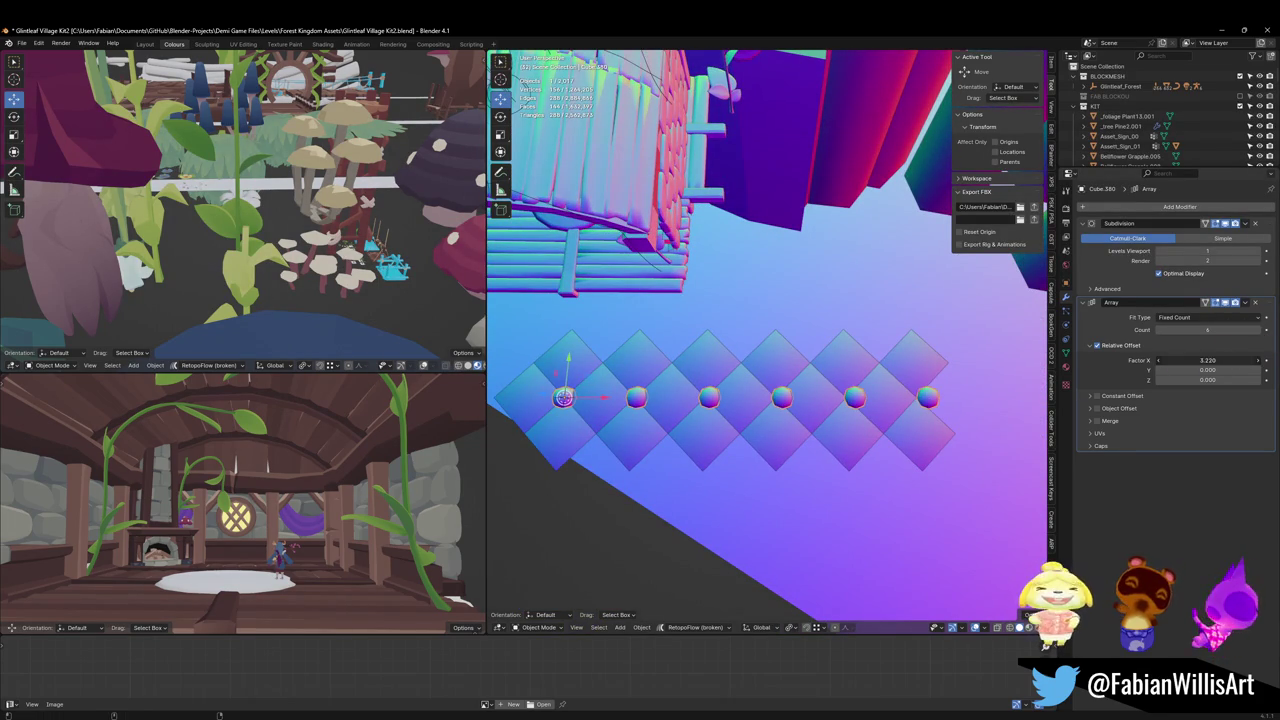
pyautogui.moveTo(1222, 360)
pyautogui.mouseDown()
pyautogui.moveTo(1195, 360)
pyautogui.moveTo(1215, 360)
pyautogui.mouseUp()
pyautogui.moveTo(871, 391); pyautogui.dragTo(808, 391, button='middle')
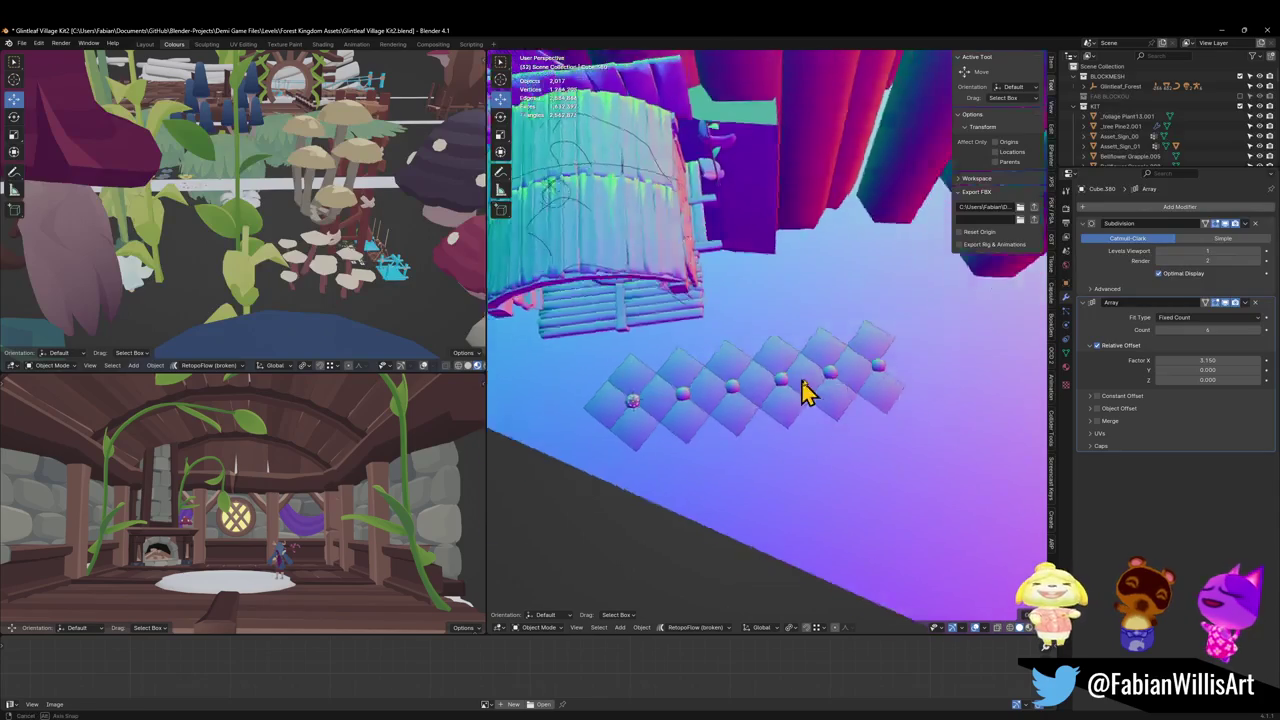
pyautogui.scroll(3, 865, 385)
pyautogui.scroll(2, 866, 385)
pyautogui.hotkey('ctrl', 's')
# Step: In top view, slide the stud row left along the X axis
pyautogui.keyDown('shift'); pyautogui.moveTo(723, 449); pyautogui.dragTo(783, 445, button='middle'); pyautogui.keyUp('shift')
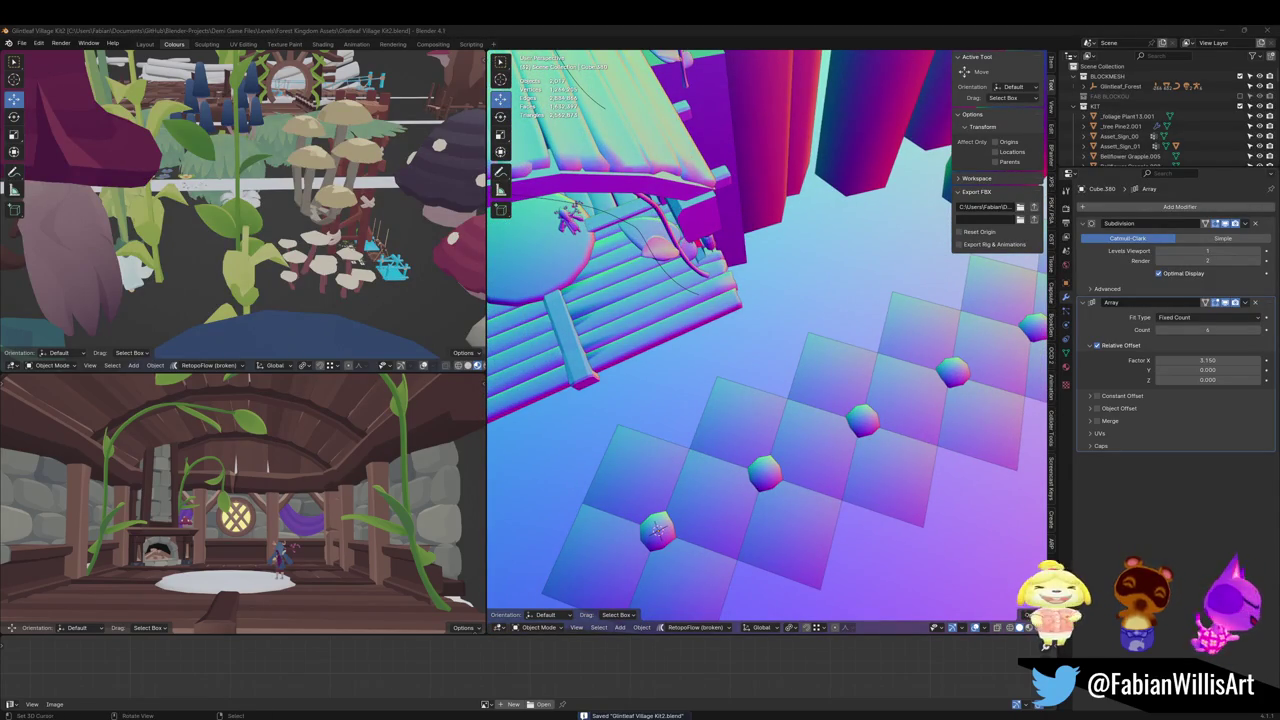
pyautogui.scroll(-2, 697, 415)
pyautogui.moveTo(697, 415)
pyautogui.mouseDown(button='middle')
pyautogui.moveTo(800, 420)
pyautogui.moveTo(783, 430)
pyautogui.mouseUp(button='middle')
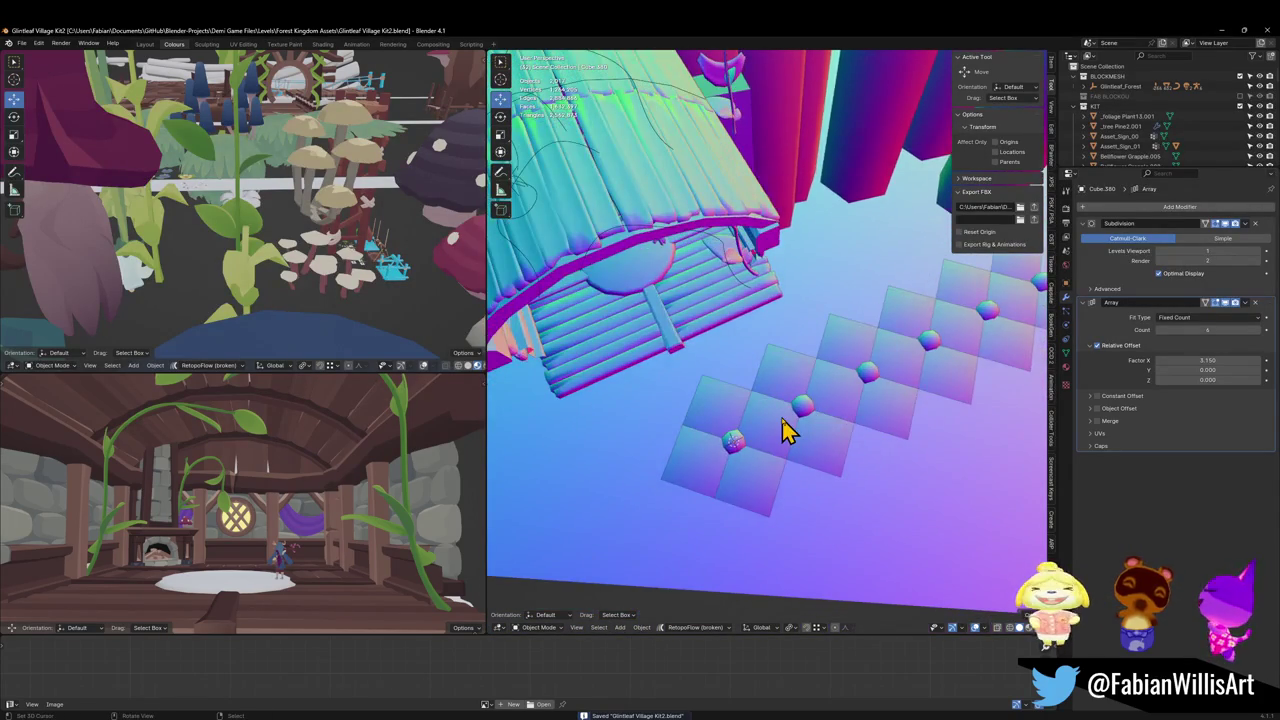
pyautogui.press('KP_7')
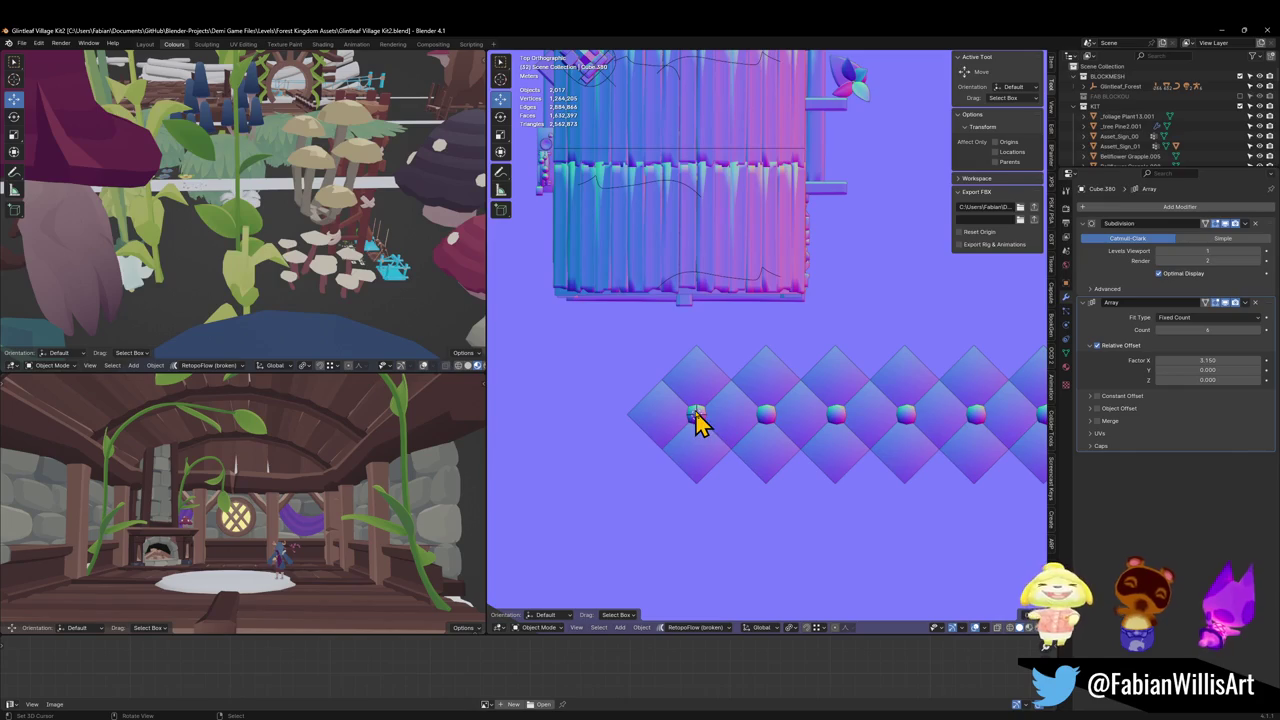
pyautogui.scroll(2, 697, 422)
pyautogui.scroll(1, 717, 443)
pyautogui.scroll(2, 734, 428)
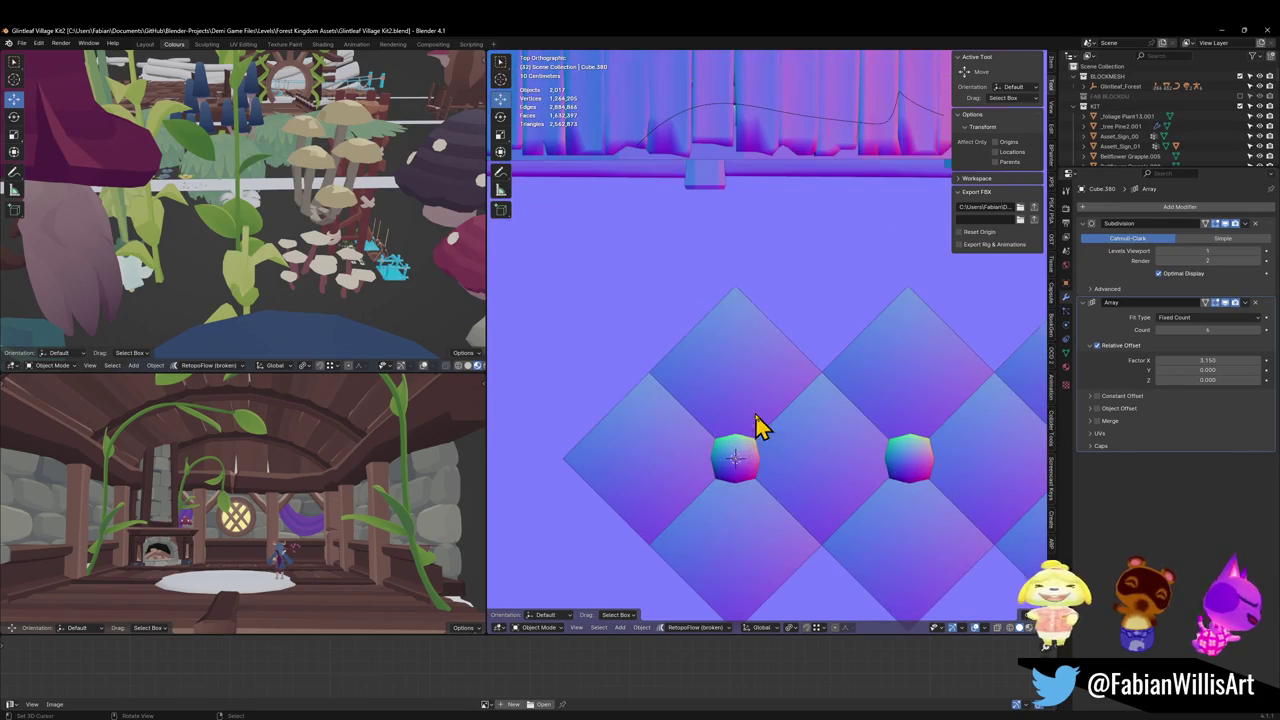
pyautogui.click(733, 470)
pyautogui.press('g')
pyautogui.press('x')
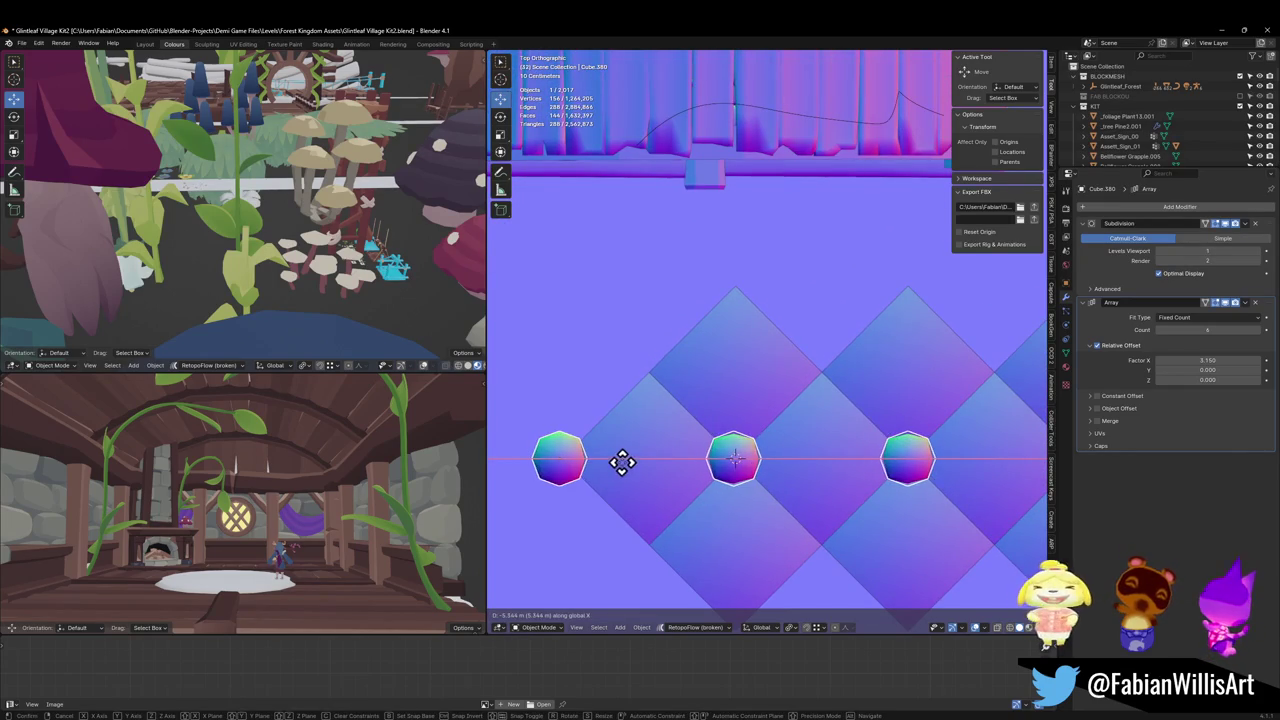
pyautogui.click(627, 460)
pyautogui.scroll(-1, 740, 430)
pyautogui.scroll(-4, 626, 420)
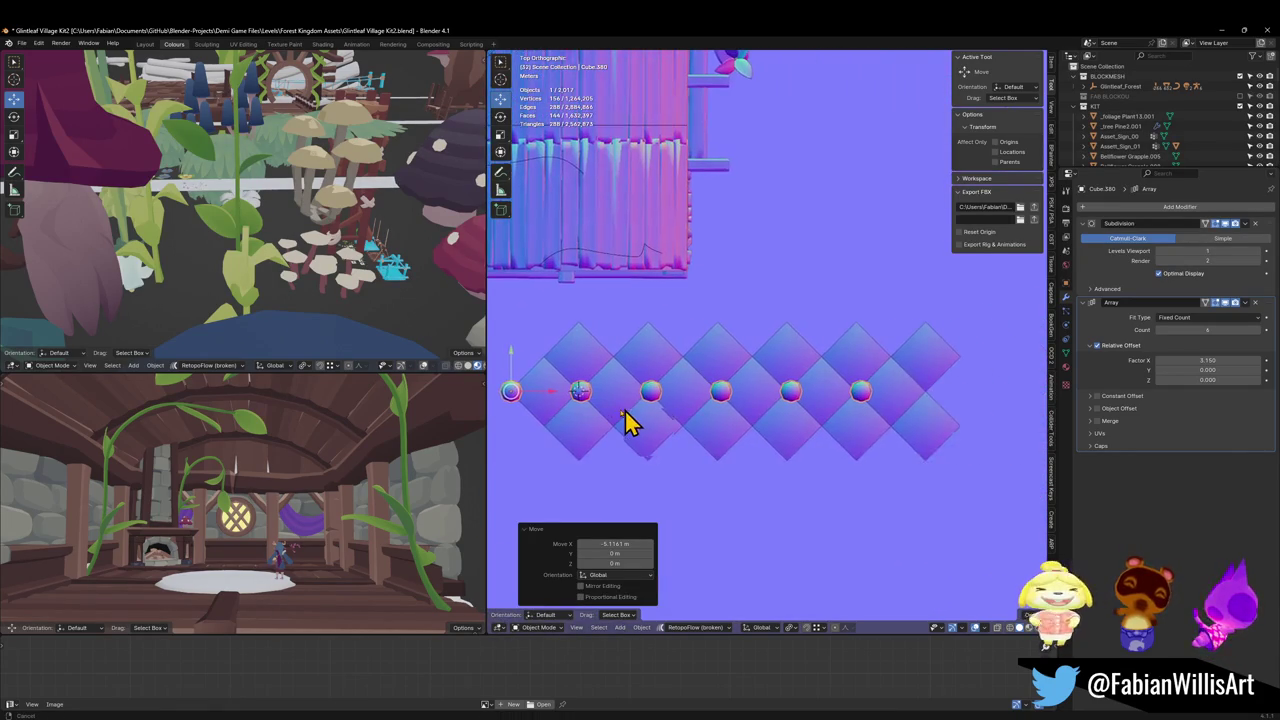
pyautogui.keyDown('ctrl'); pyautogui.scroll(2, 1245, 331); pyautogui.keyUp('ctrl')
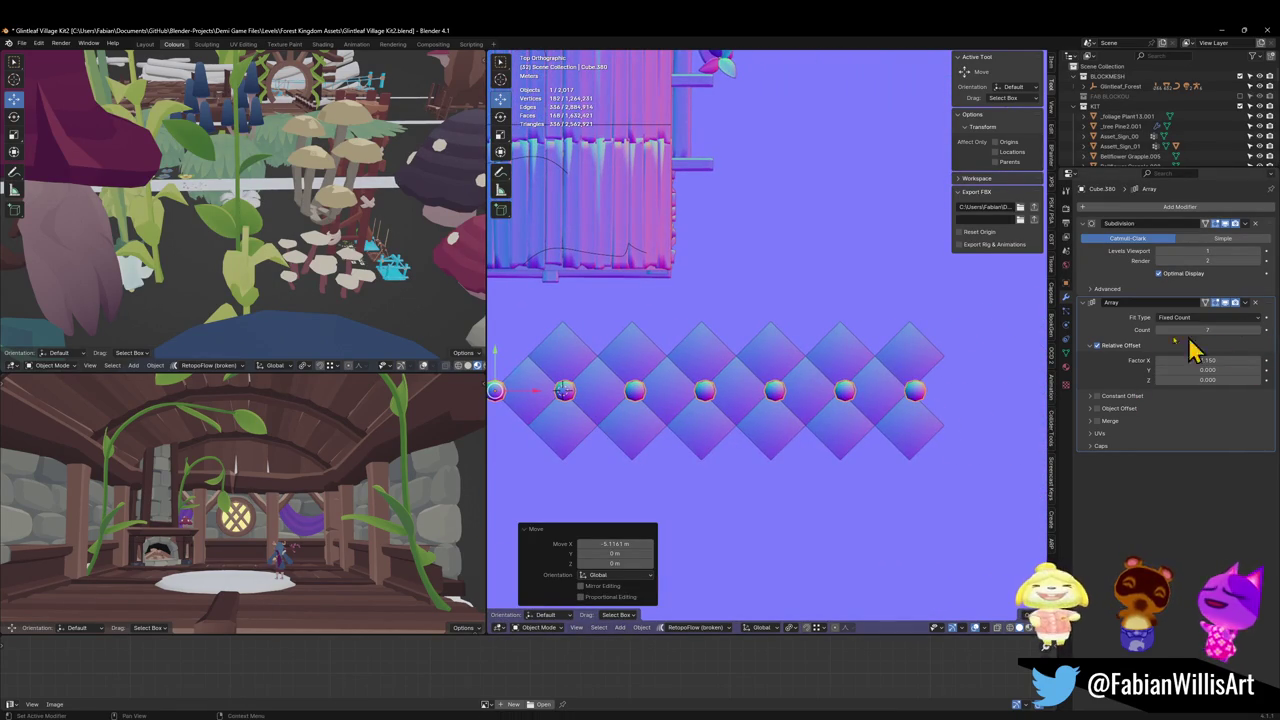
pyautogui.scroll(1, 870, 390)
pyautogui.keyDown('ctrl'); pyautogui.scroll(-5, 849, 394); pyautogui.keyUp('ctrl')
# Step: Duplicate the stud row along Y, placing copies above and below it, then save
pyautogui.hotkey('shift', 'd')
pyautogui.press('y')
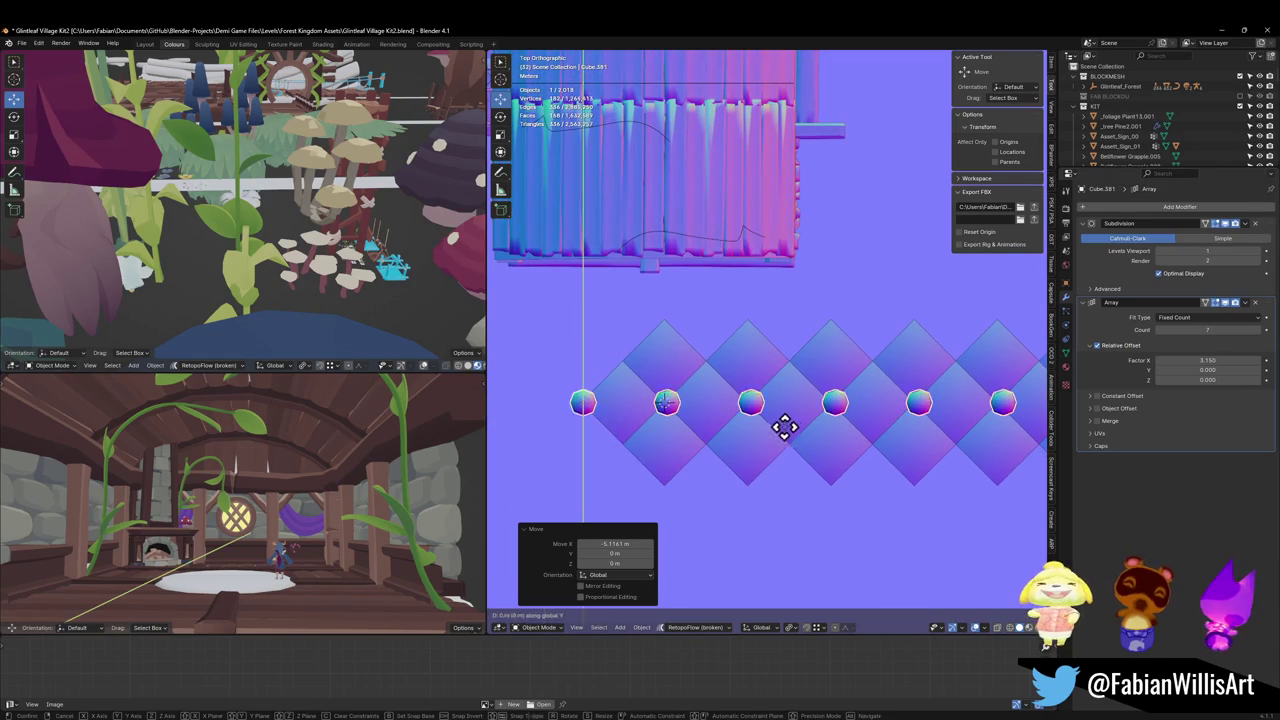
pyautogui.click(781, 351)
pyautogui.hotkey('shift', 'd')
pyautogui.press('y')
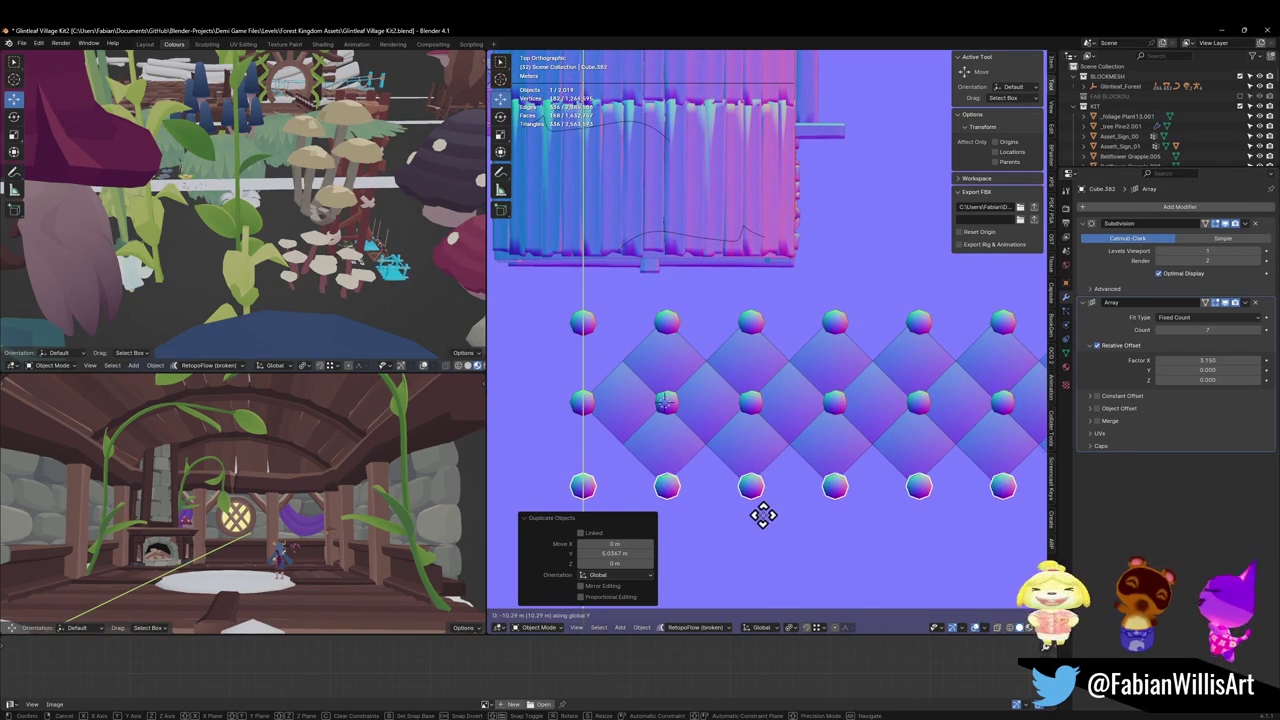
pyautogui.click(762, 528)
pyautogui.click(766, 505)
pyautogui.hotkey('ctrl', 's')
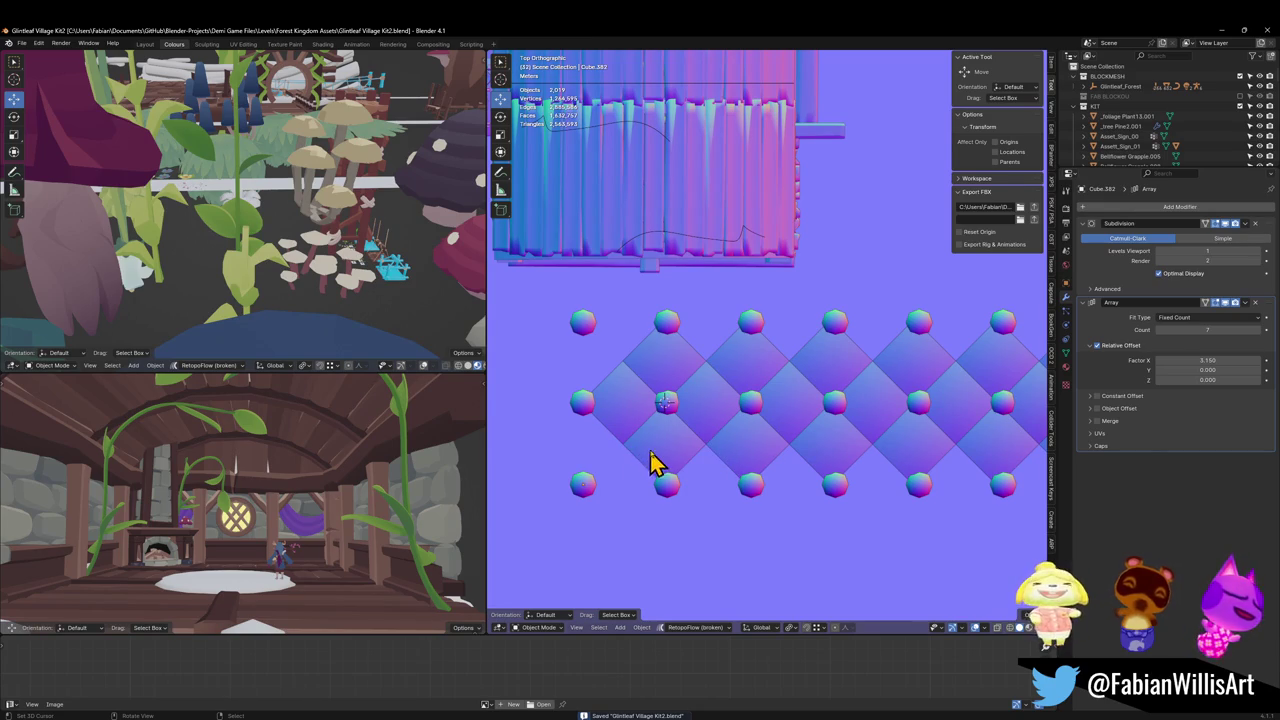
# Step: Copy the middle stud row diagonally between rows, add another offset row above, and save
pyautogui.scroll(1, 654, 423)
pyautogui.scroll(1, 700, 428)
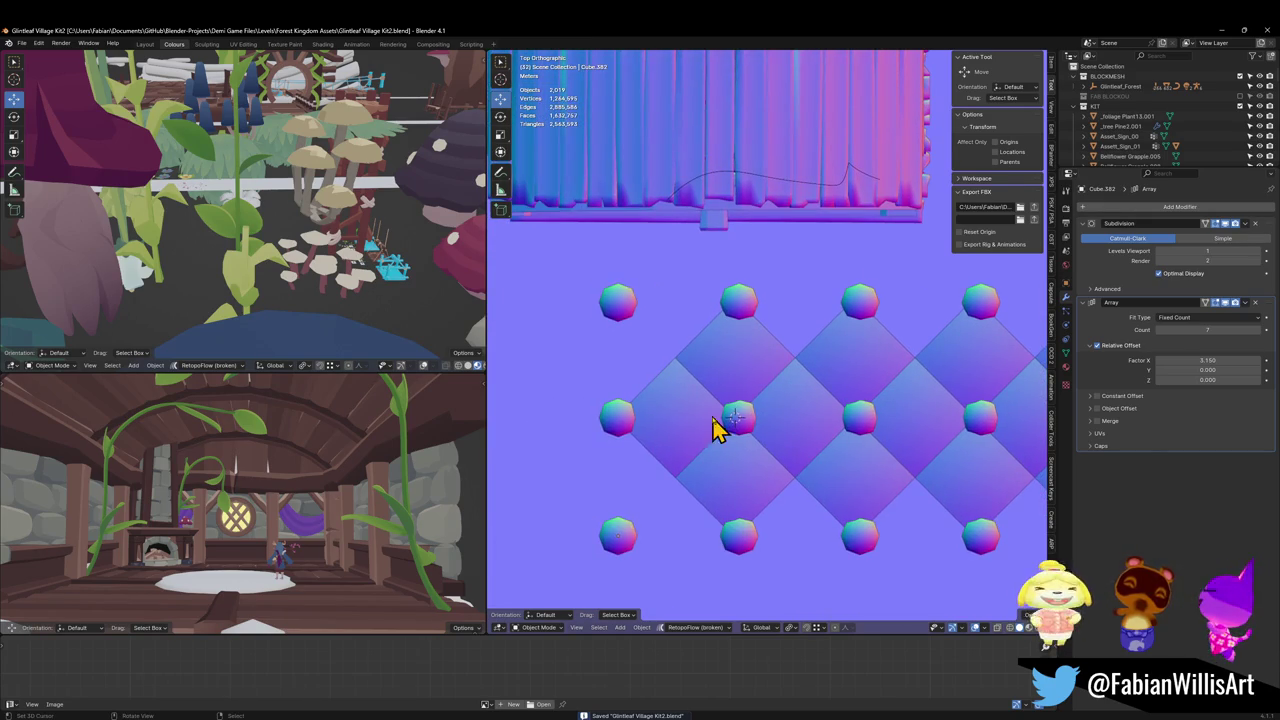
pyautogui.click(622, 425)
pyautogui.hotkey('shift', 'd')
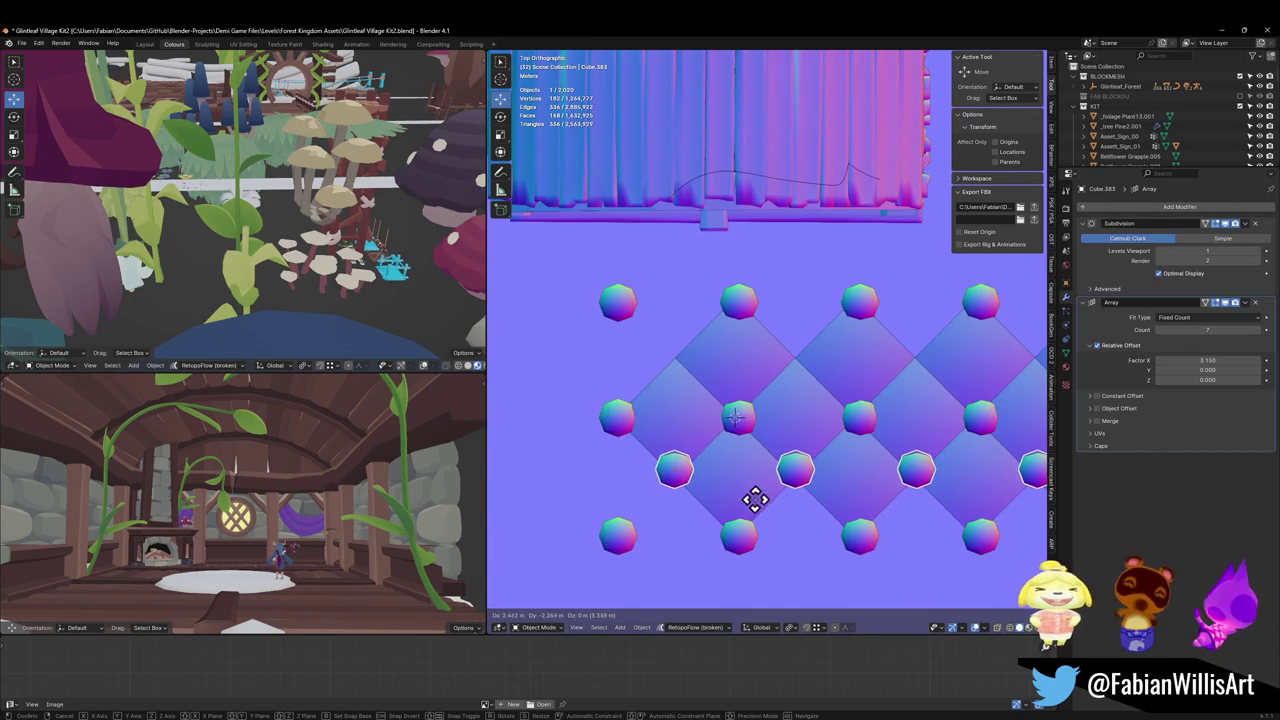
pyautogui.click(780, 502)
pyautogui.hotkey('shift', 'd')
pyautogui.press('y')
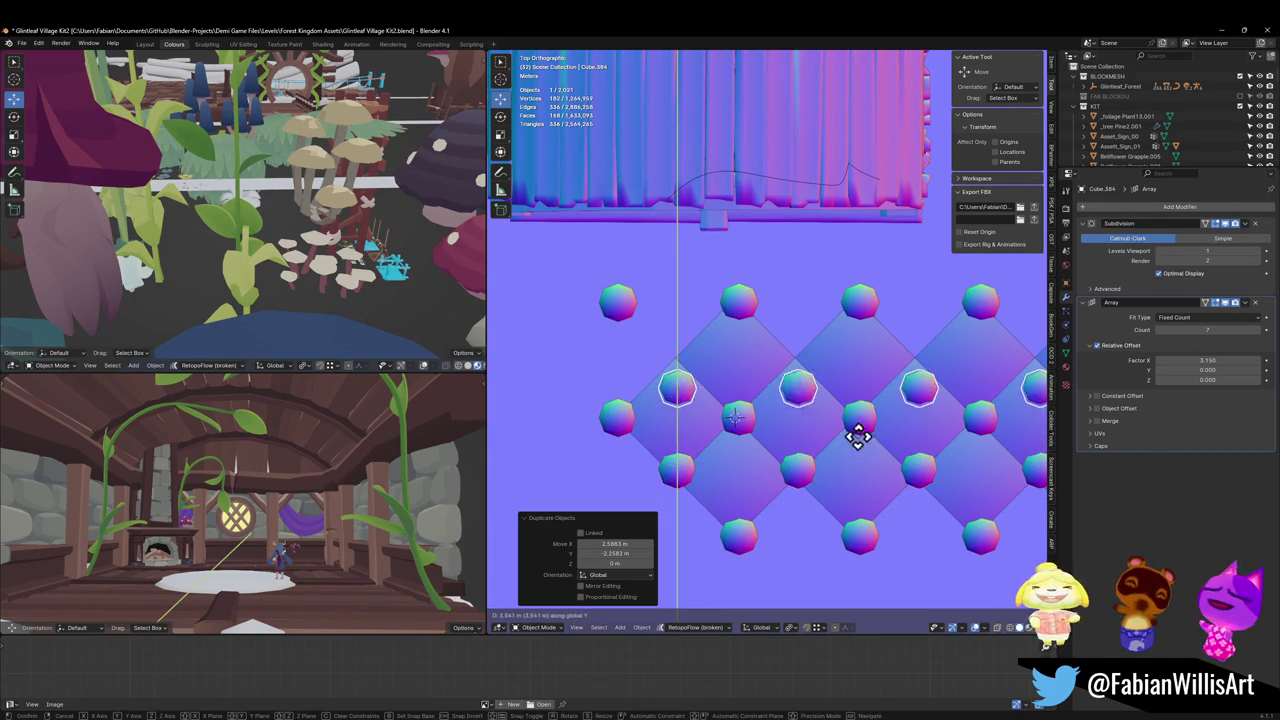
pyautogui.click(862, 425)
pyautogui.scroll(-2, 862, 425)
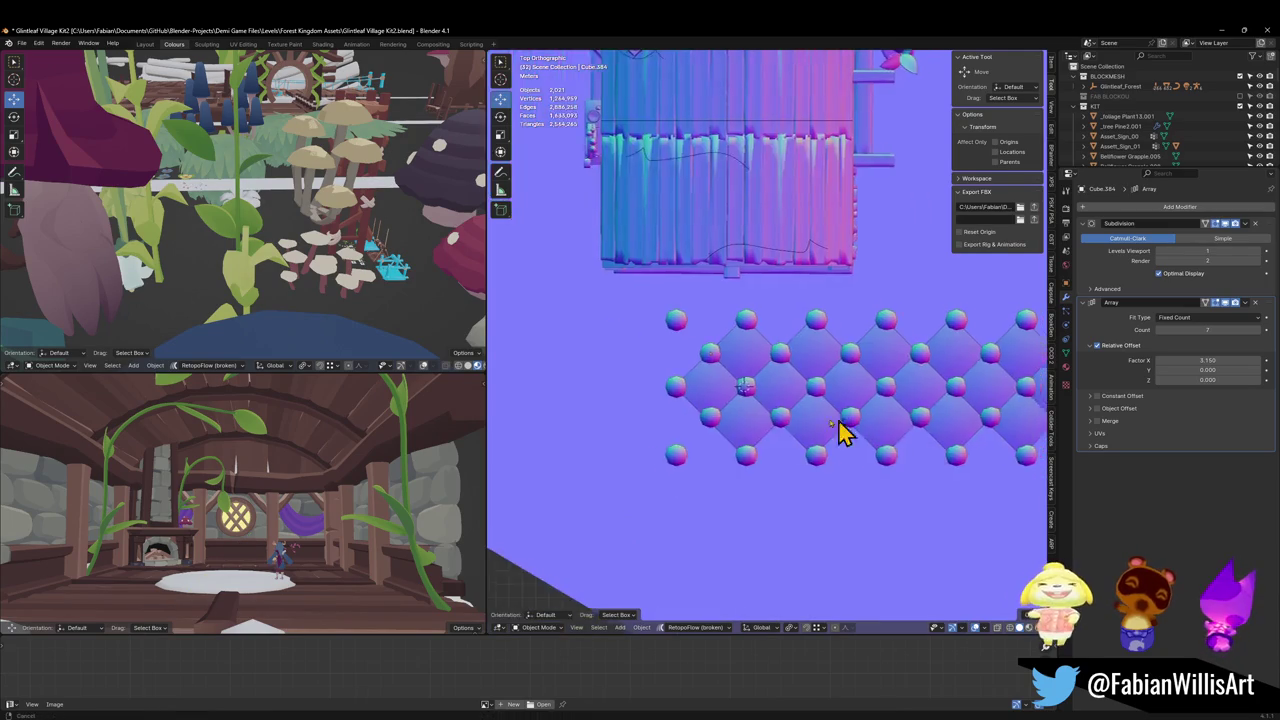
pyautogui.scroll(-1, 843, 429)
pyautogui.hotkey('ctrl', 's')
# Step: Select the diamond tile row to be copied
pyautogui.scroll(3, 771, 409)
pyautogui.scroll(-1, 866, 423)
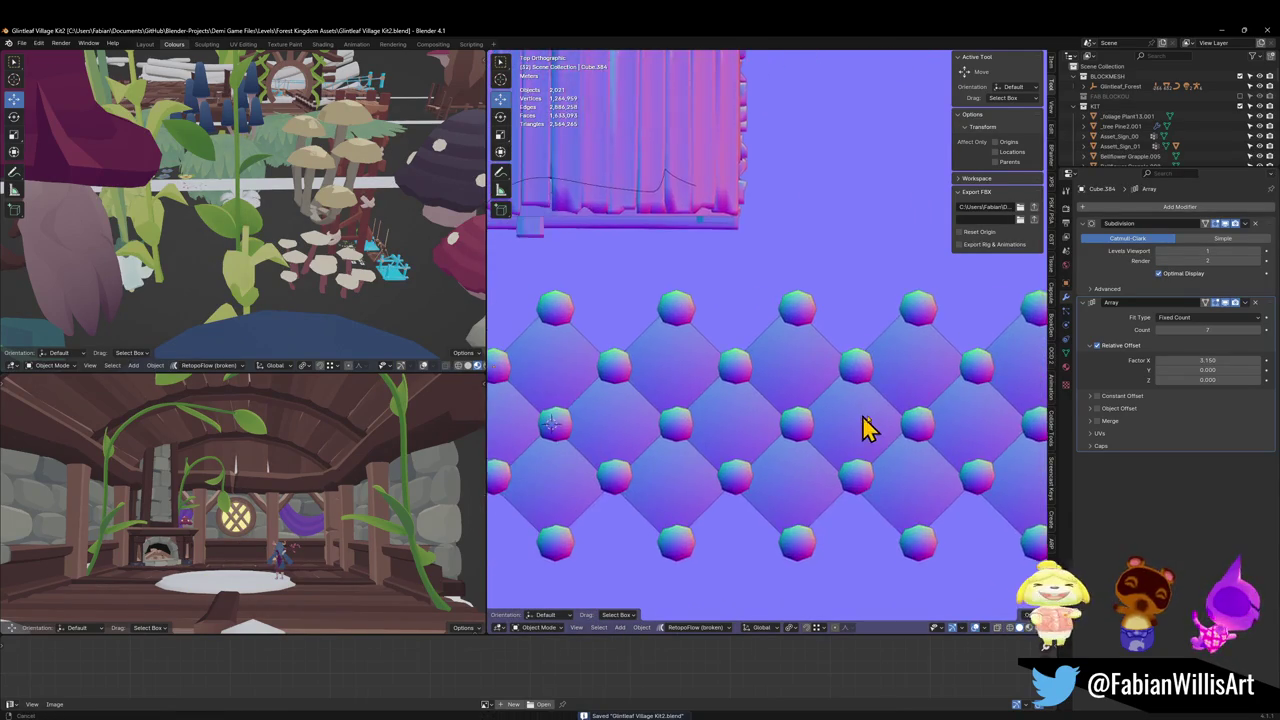
pyautogui.scroll(-1, 857, 414)
pyautogui.scroll(1, 826, 414)
pyautogui.scroll(1, 828, 425)
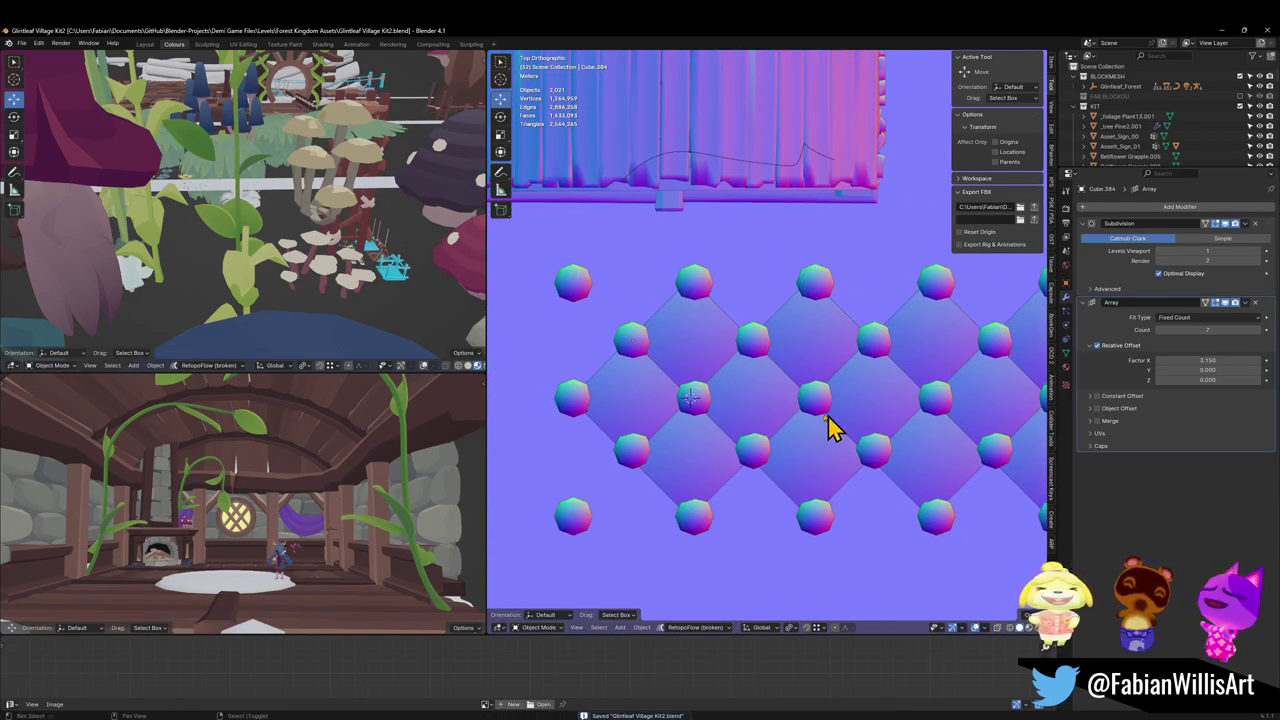
pyautogui.click(708, 360)
# Step: Duplicate the diamond tile row and place the copy flat below the others
pyautogui.hotkey('shift', 'd')
pyautogui.hotkey('shift', 'z')
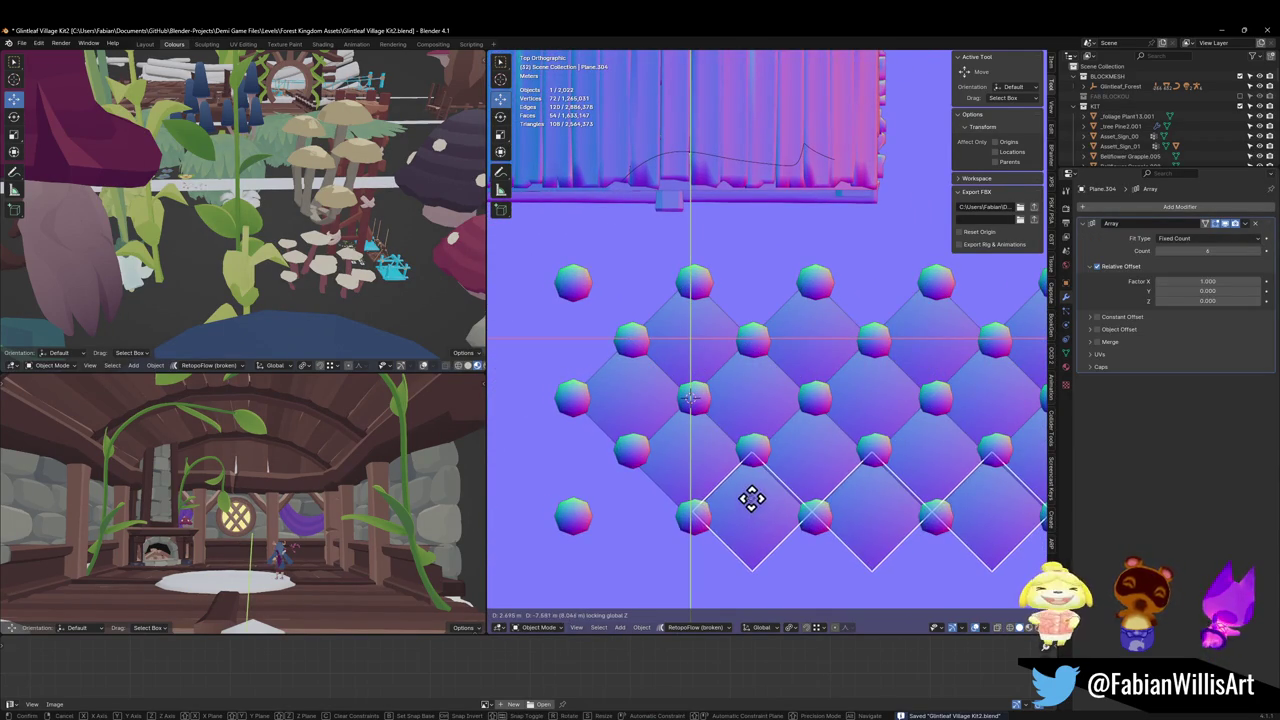
pyautogui.click(752, 506)
pyautogui.scroll(-2, 800, 505)
# Step: Shift the new bottom tile row about 5.03 m along X to keep it staggered
pyautogui.click(765, 483)
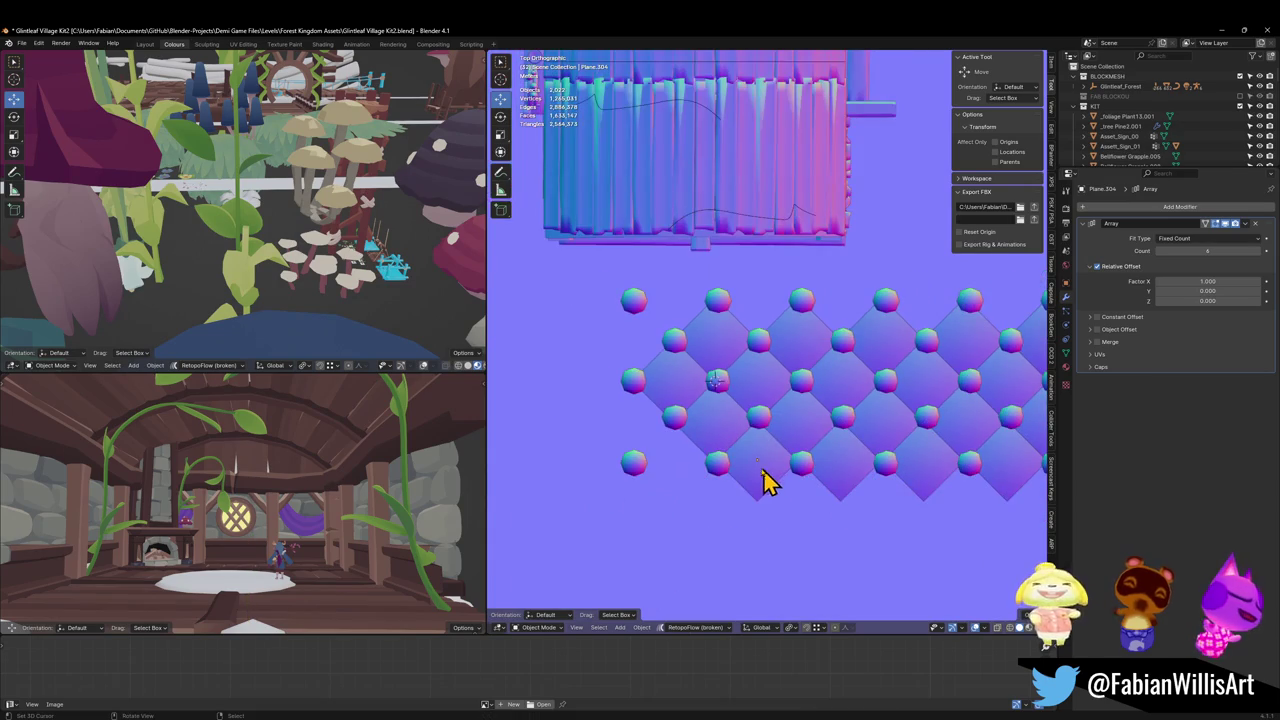
pyautogui.click(798, 472)
pyautogui.press('g')
pyautogui.press('x')
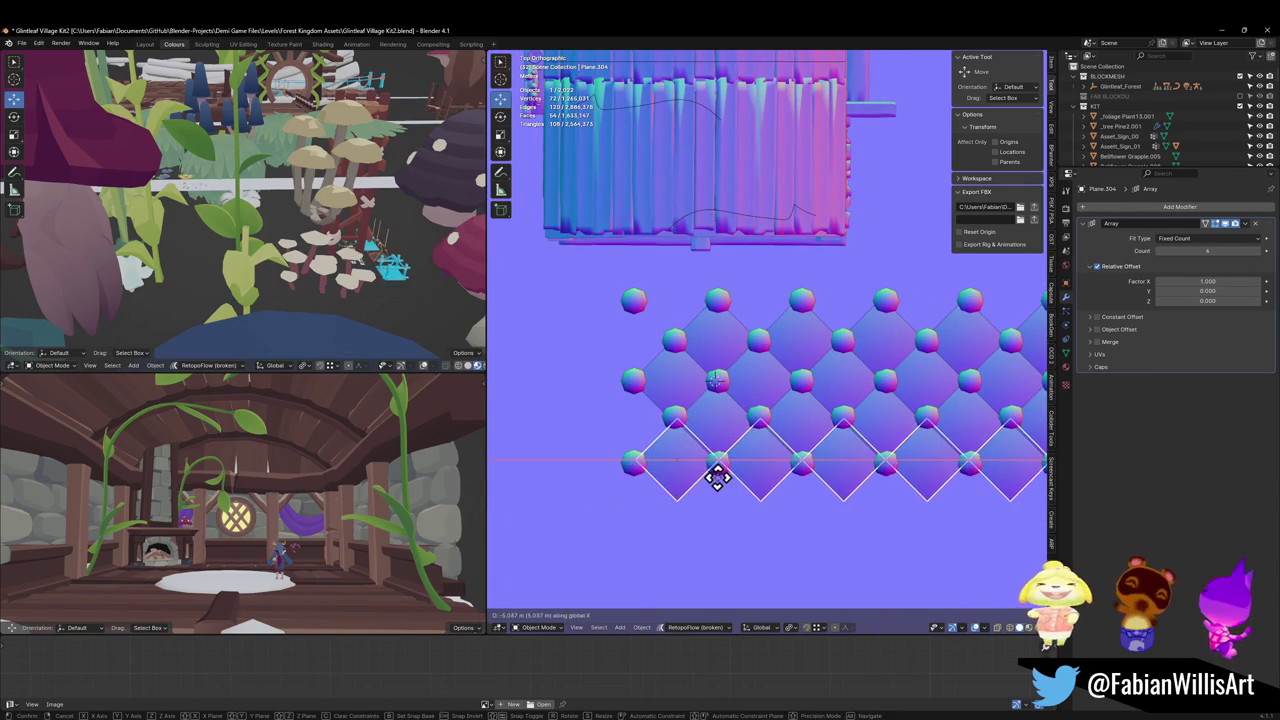
pyautogui.click(720, 490)
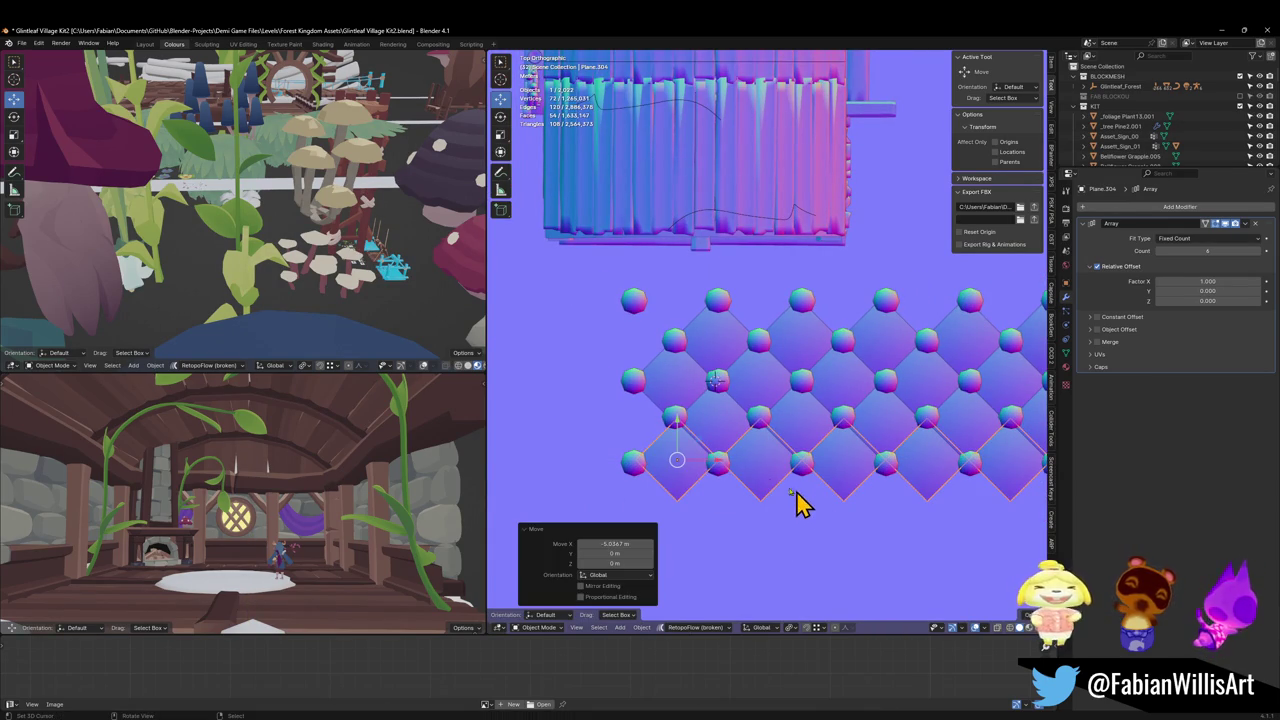
# Step: Reselect the bottom tile row and save the file
pyautogui.click(716, 430)
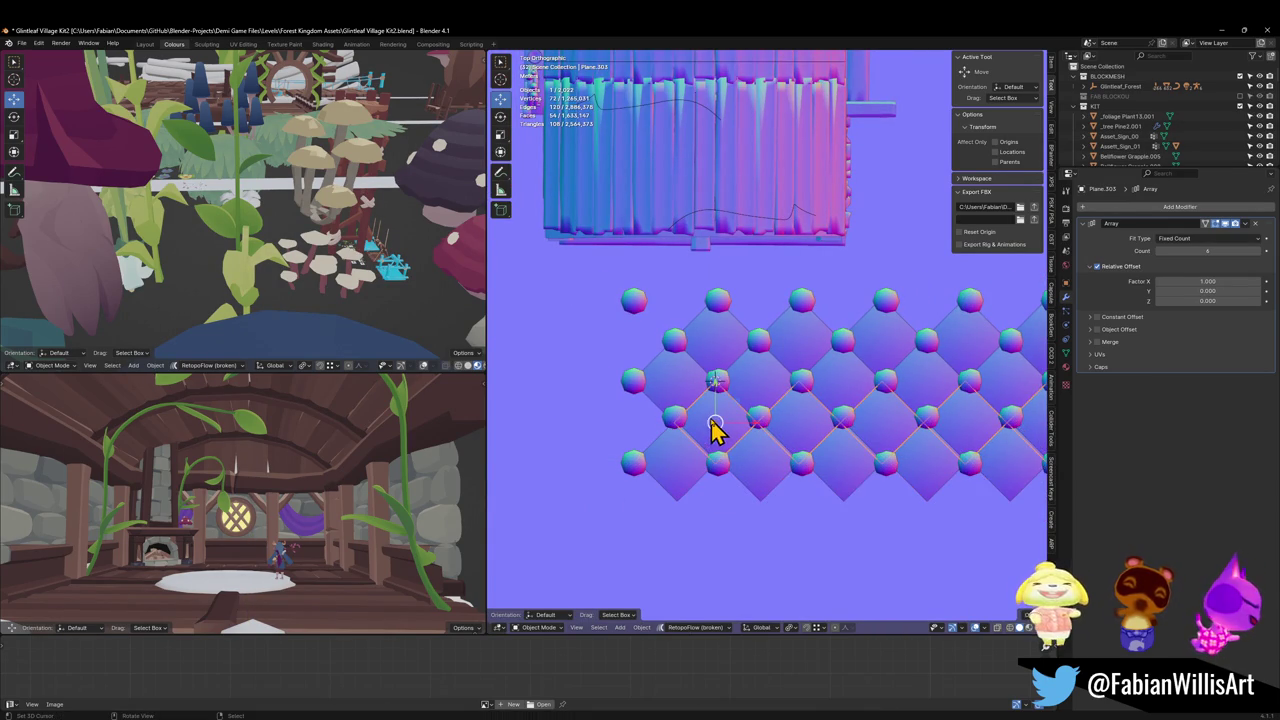
pyautogui.click(674, 466)
pyautogui.scroll(-1, 745, 432)
pyautogui.scroll(-1, 745, 432)
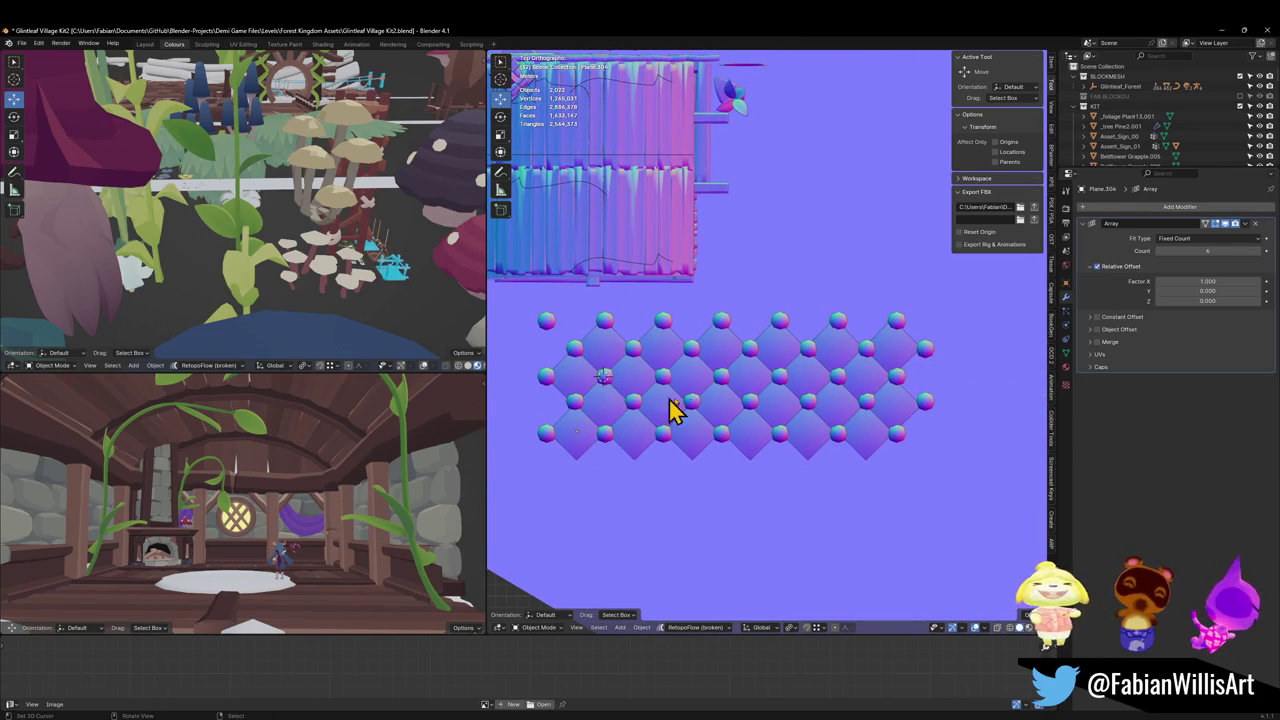
pyautogui.hotkey('ctrl', 's')
# Step: Try subdivision level 2 on two stud rows, undo it, deselect all and save
pyautogui.scroll(2, 790, 410)
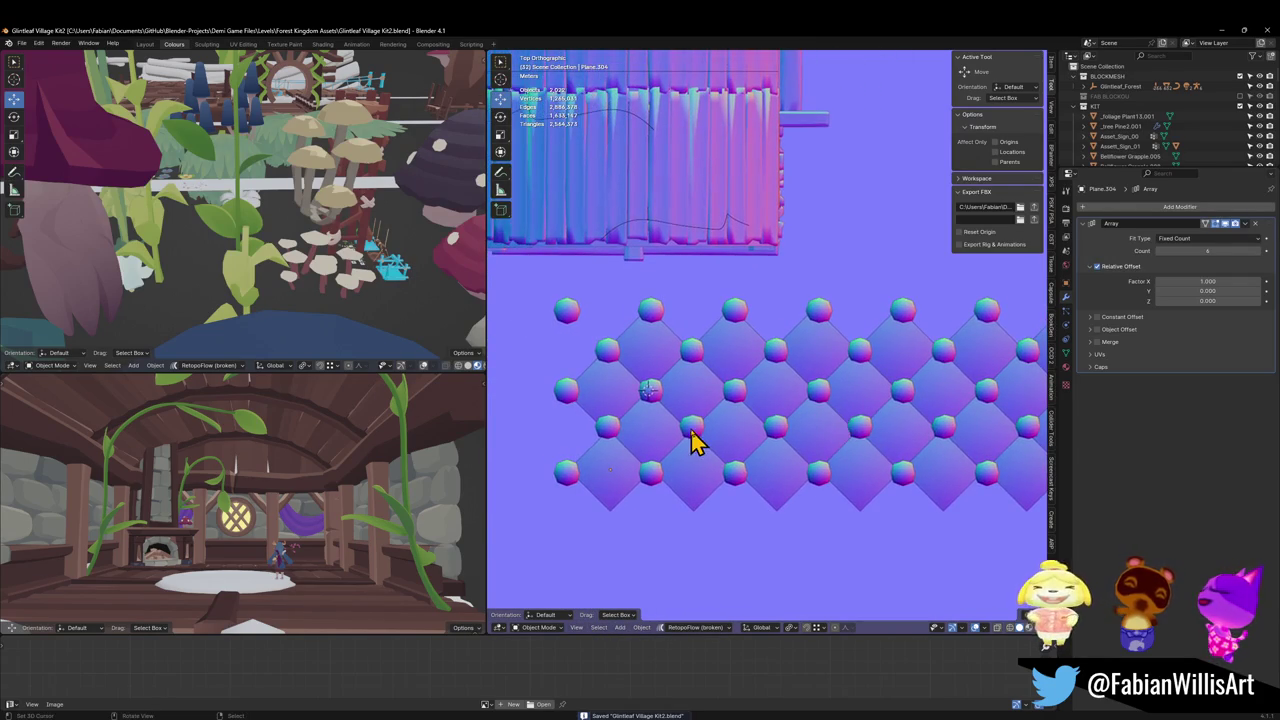
pyautogui.click(643, 390)
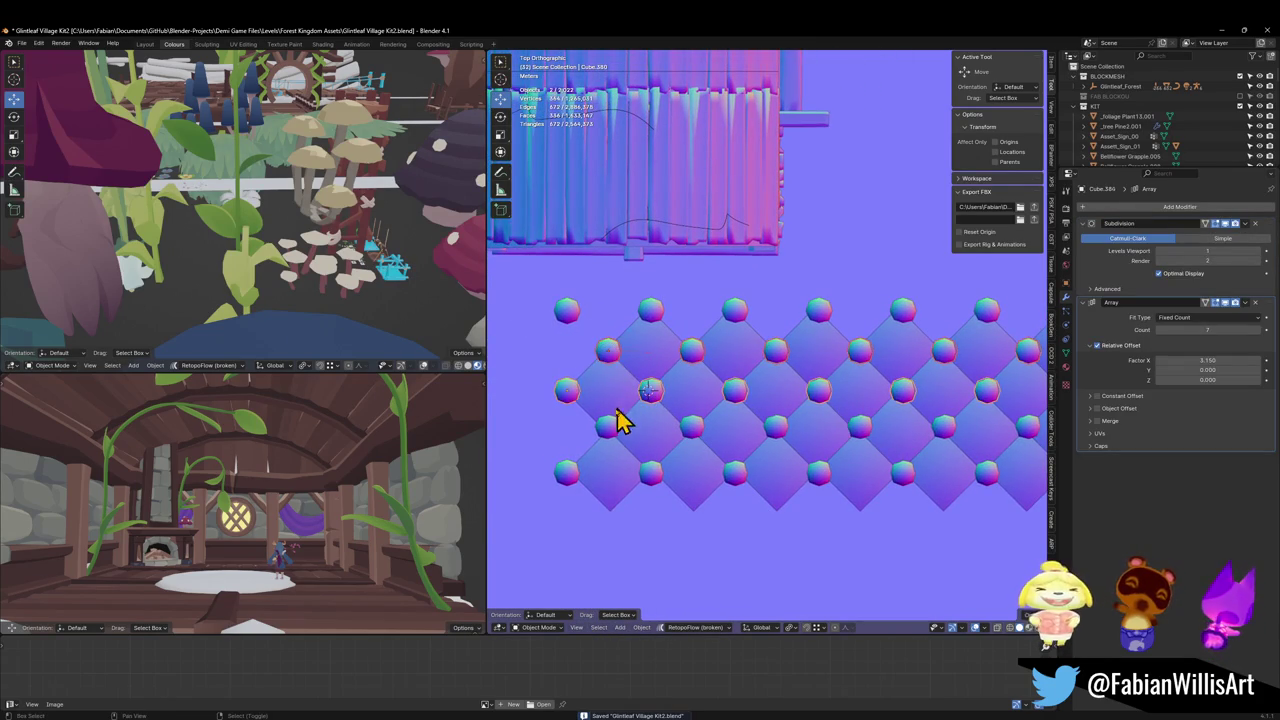
pyautogui.keyDown('shift'); pyautogui.click(651, 310); pyautogui.keyUp('shift')
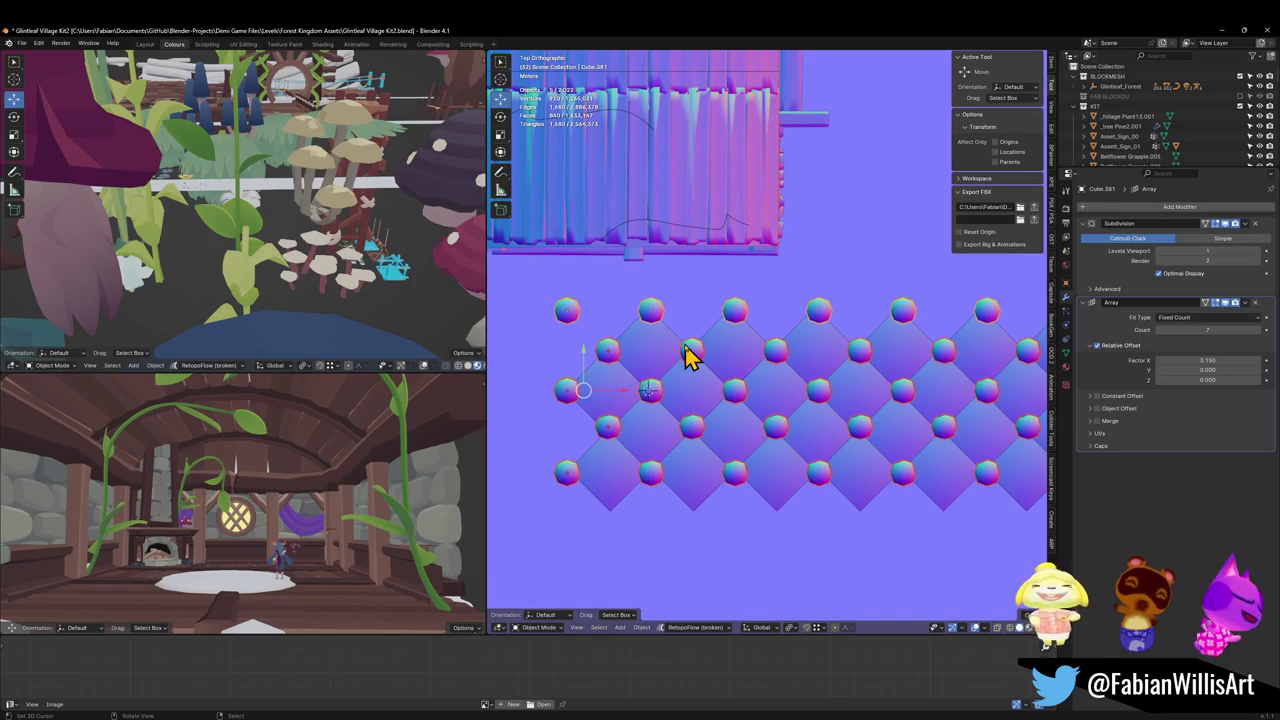
pyautogui.hotkey('ctrl', '2')
pyautogui.hotkey('alt', 'a')
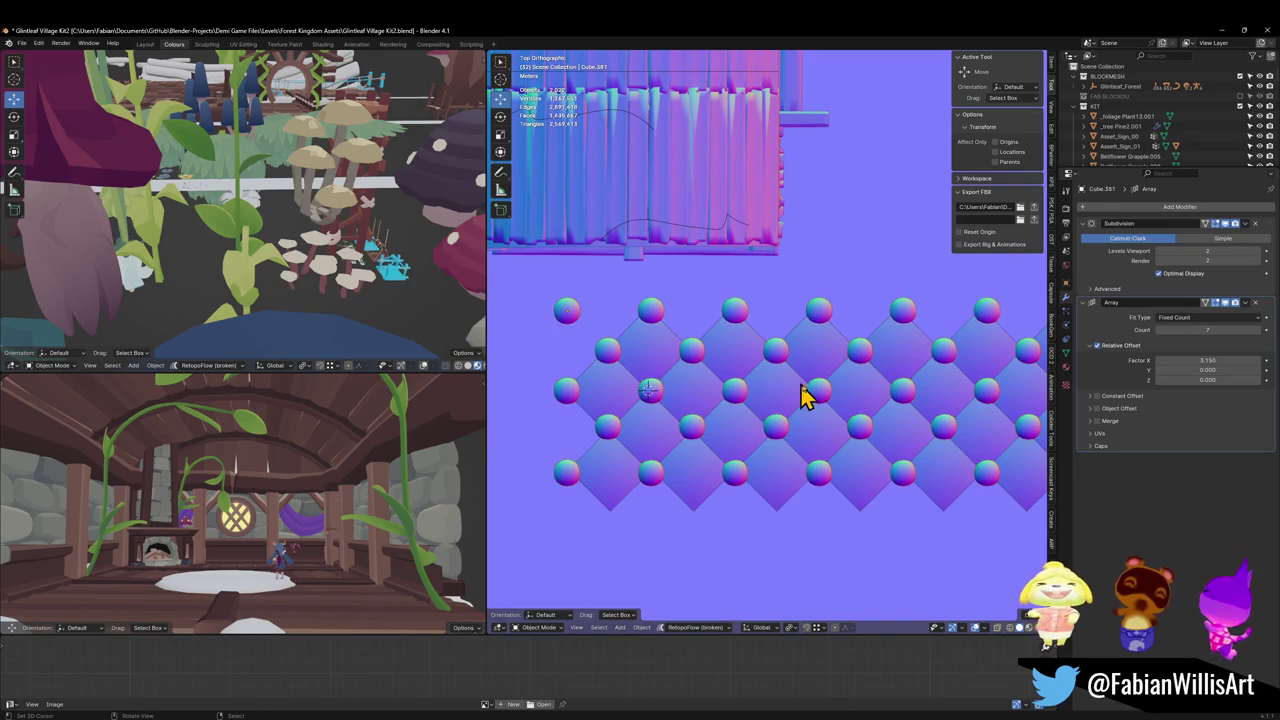
pyautogui.hotkey('ctrl', 'z')
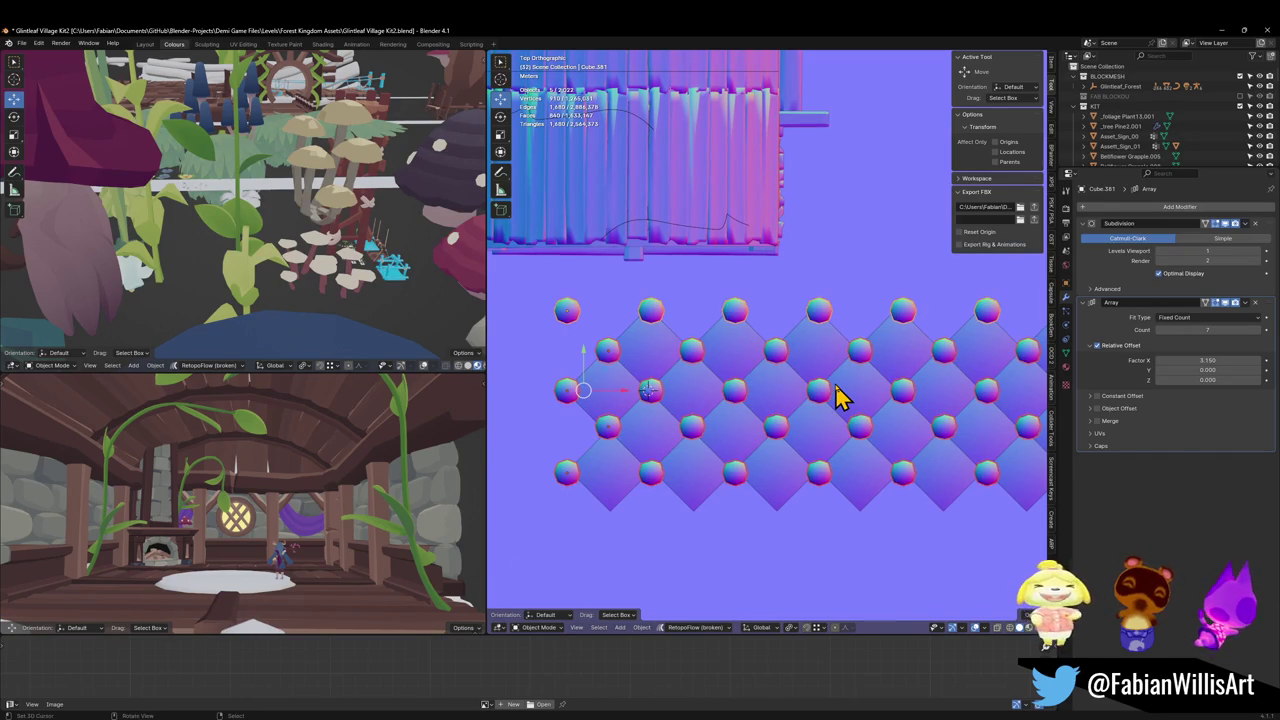
pyautogui.hotkey('alt', 'a')
pyautogui.hotkey('ctrl', 's')
pyautogui.scroll(2, 730, 420)
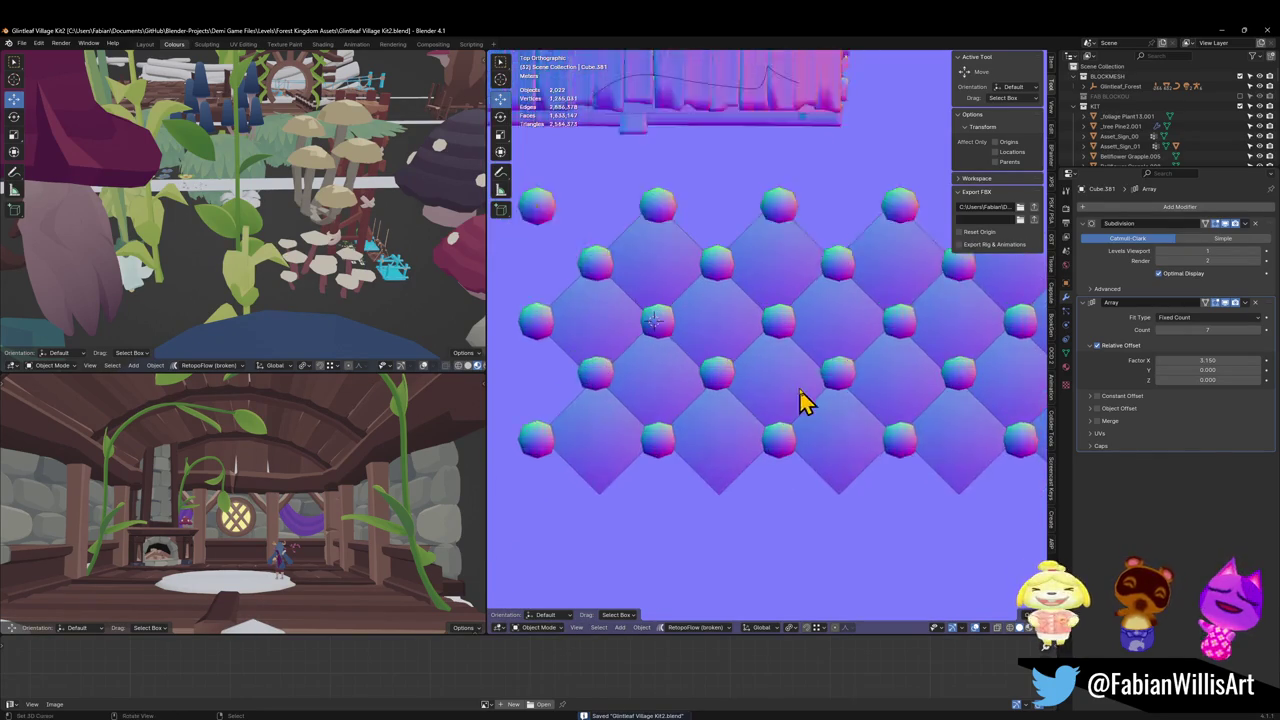
pyautogui.scroll(3, 806, 400)
# Step: Frame the bottom diamond tile row in Edit Mode, switching between solid and material preview shading
pyautogui.click(640, 497)
pyautogui.scroll(-3, 680, 380)
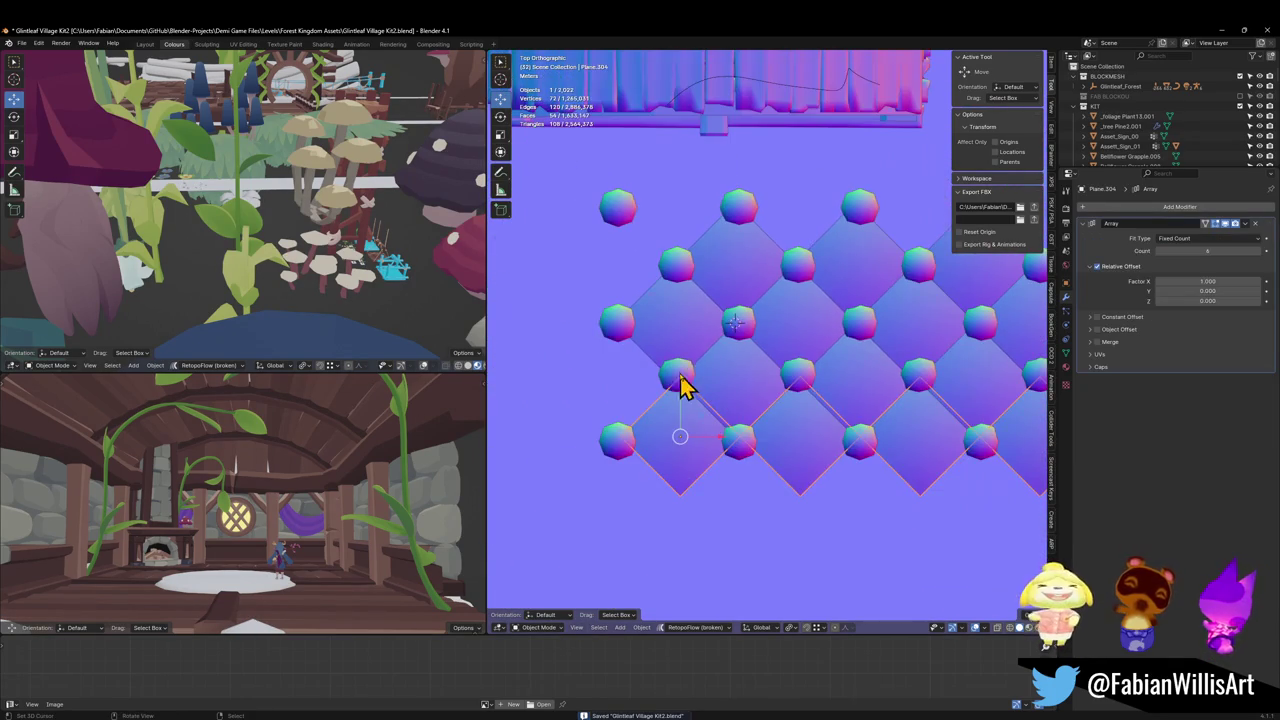
pyautogui.press('Tab')
pyautogui.press('z')
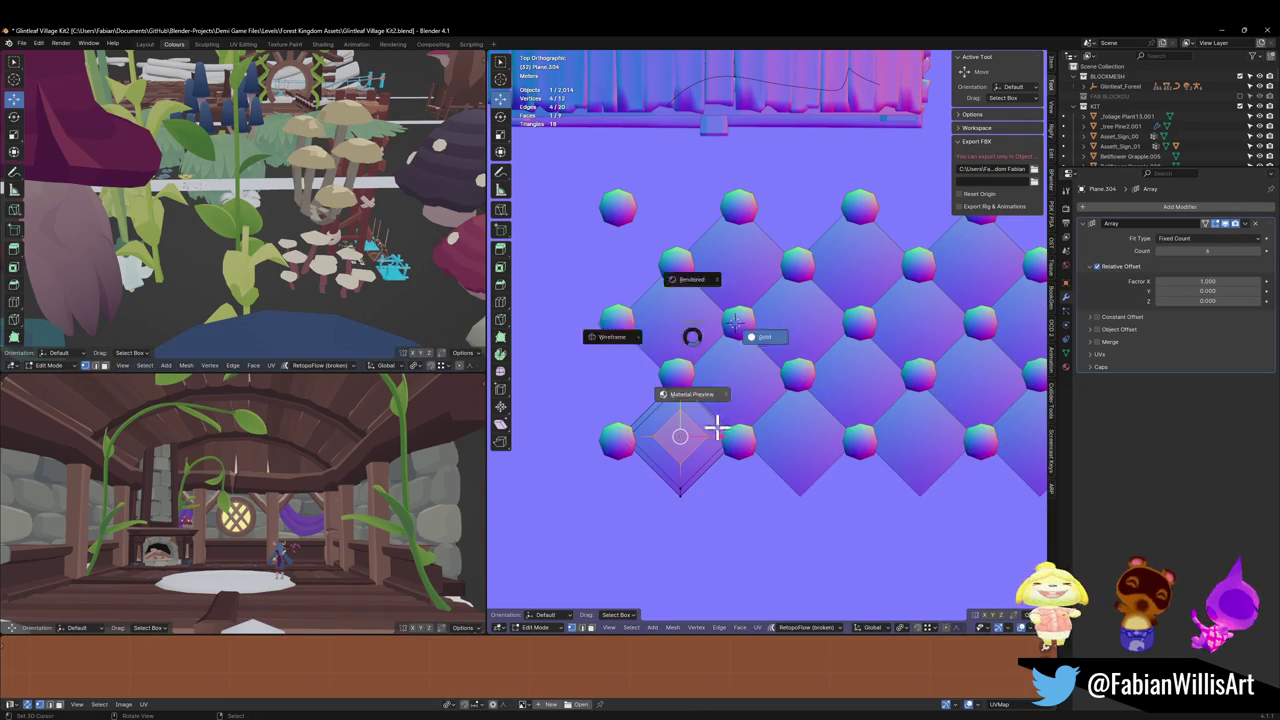
pyautogui.click(748, 336)
pyautogui.press('z')
pyautogui.click(698, 476)
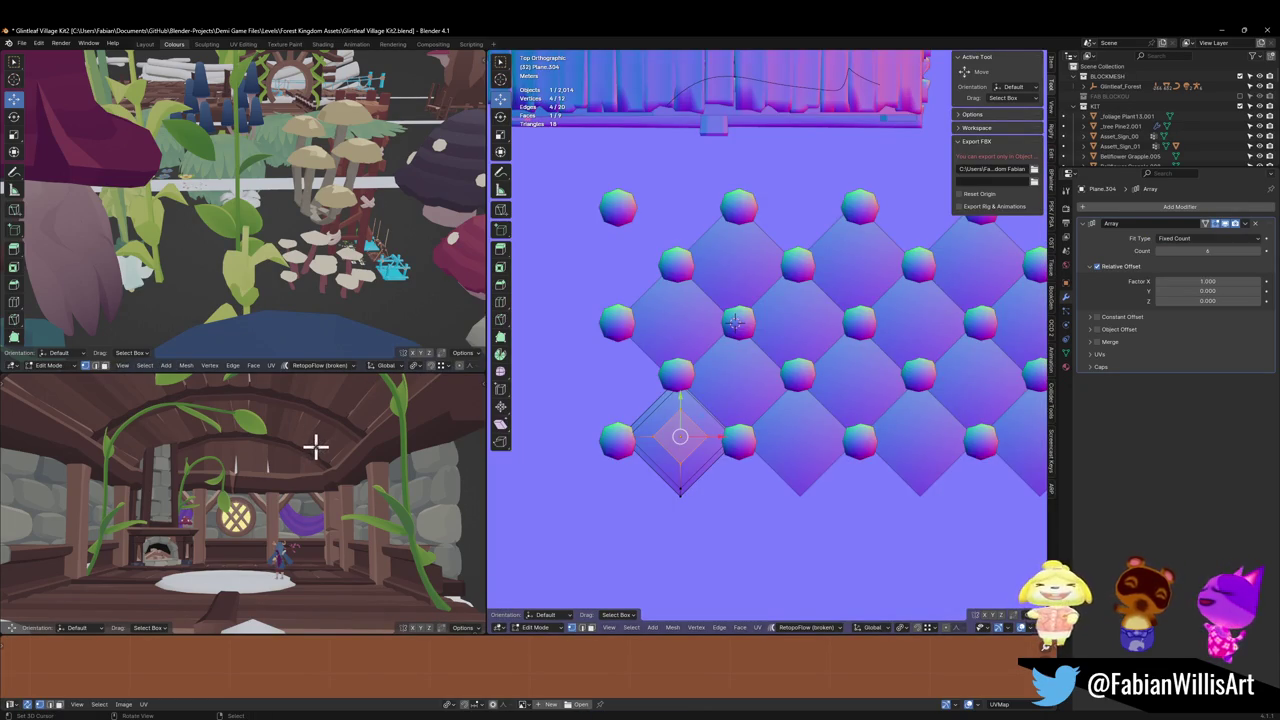
pyautogui.press('KP_Decimal')
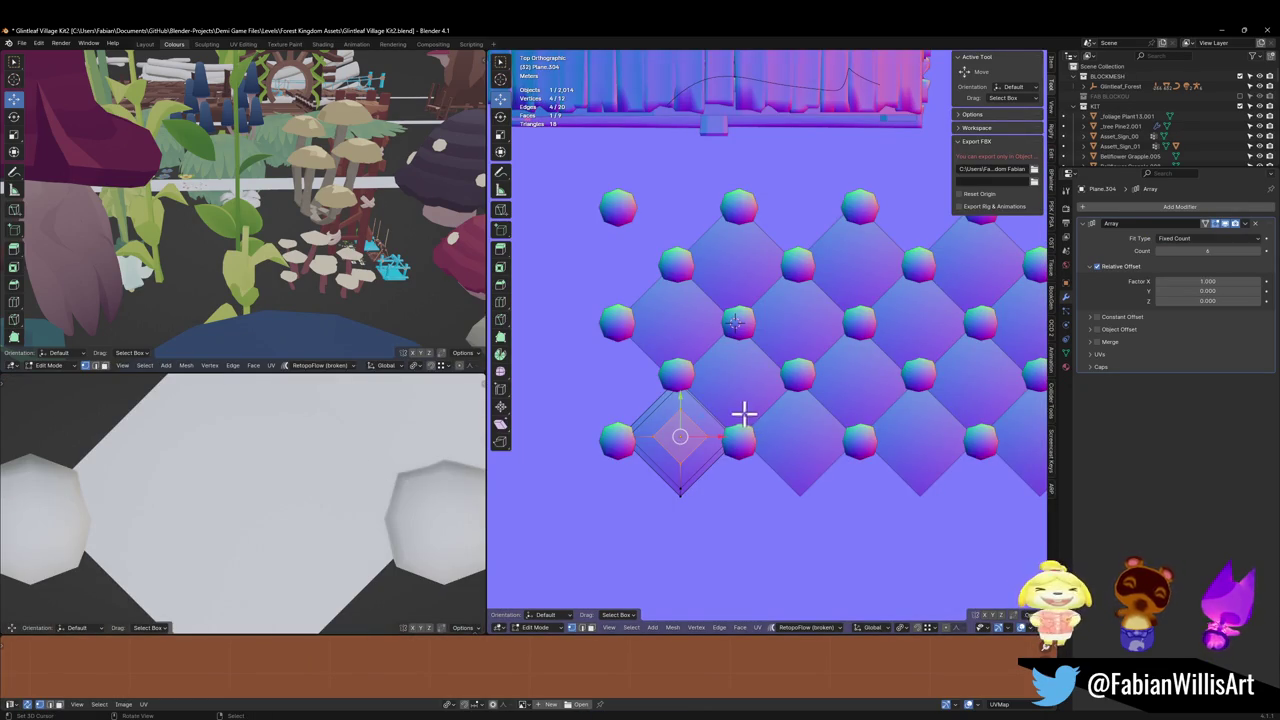
pyautogui.press('Tab')
# Step: Link the gondola's palette material onto the diamond tiles and save the file
pyautogui.scroll(-3, 306, 490)
pyautogui.moveTo(306, 500)
pyautogui.mouseDown(button='middle')
pyautogui.moveTo(300, 429)
pyautogui.moveTo(220, 466)
pyautogui.mouseUp(button='middle')
pyautogui.scroll(-2, 290, 425)
pyautogui.keyDown('shift'); pyautogui.click(219, 468); pyautogui.keyUp('shift')
pyautogui.press('q')
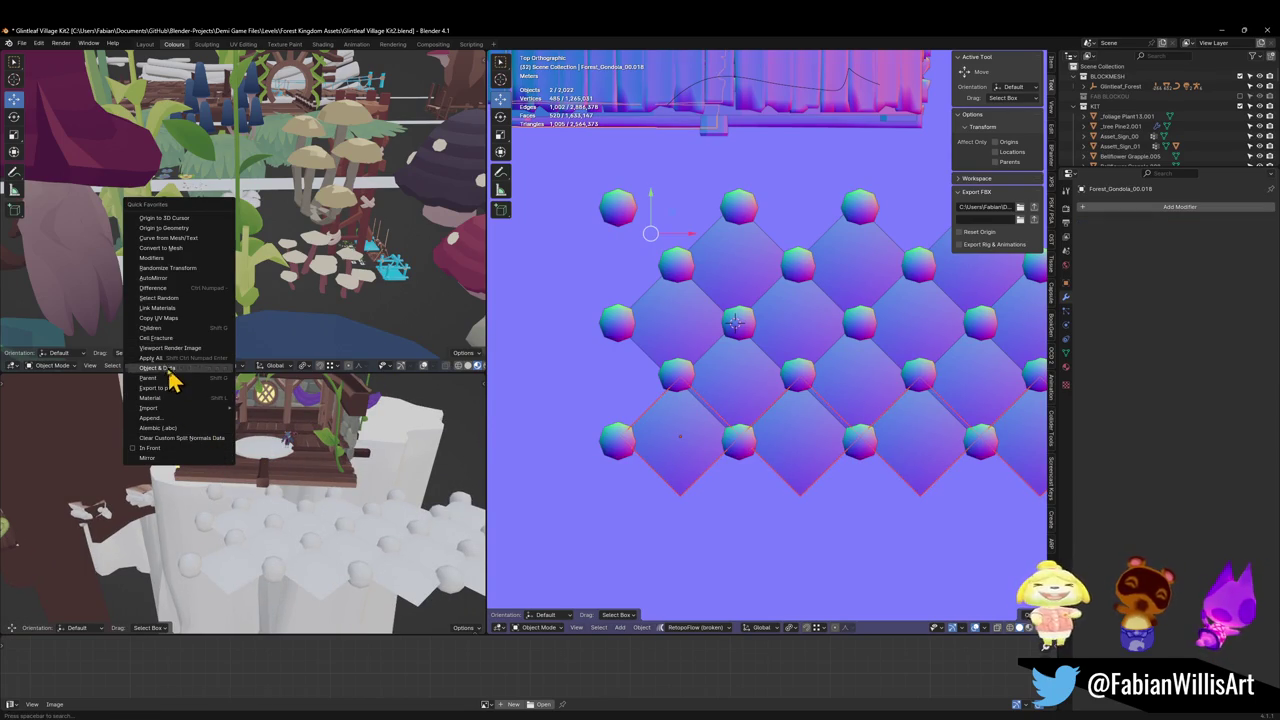
pyautogui.click(160, 308)
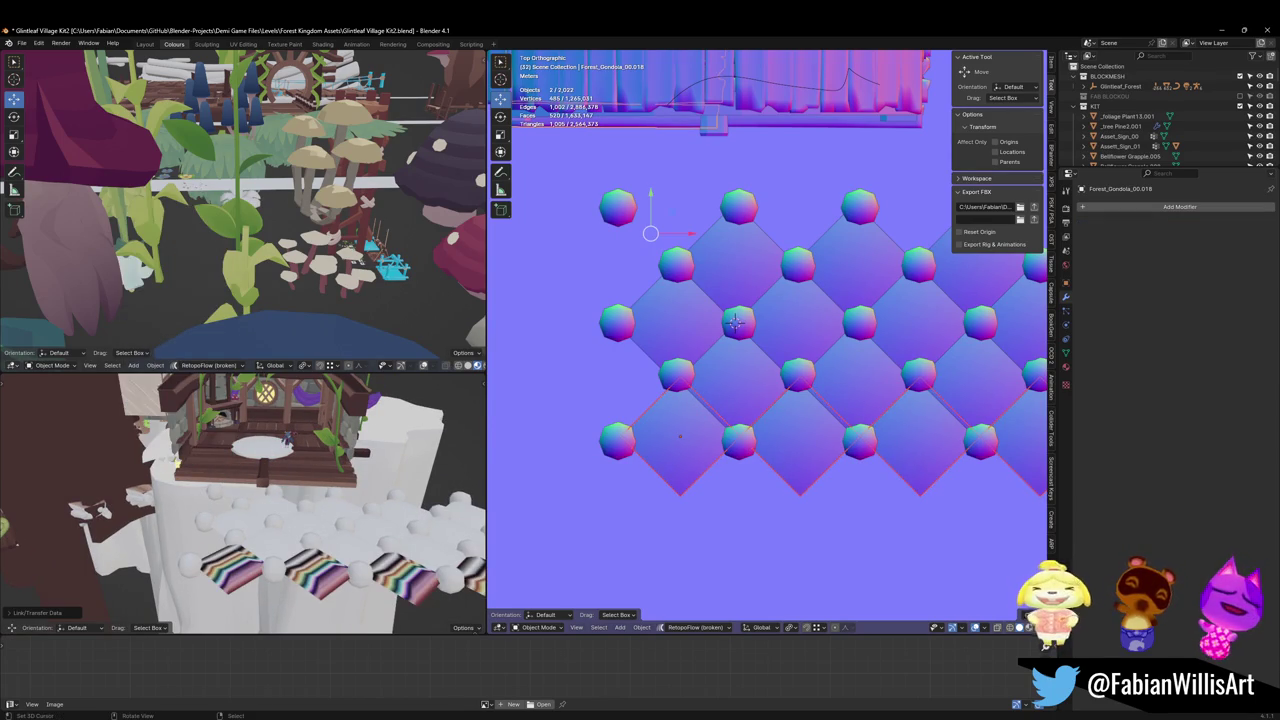
pyautogui.hotkey('ctrl', 's')
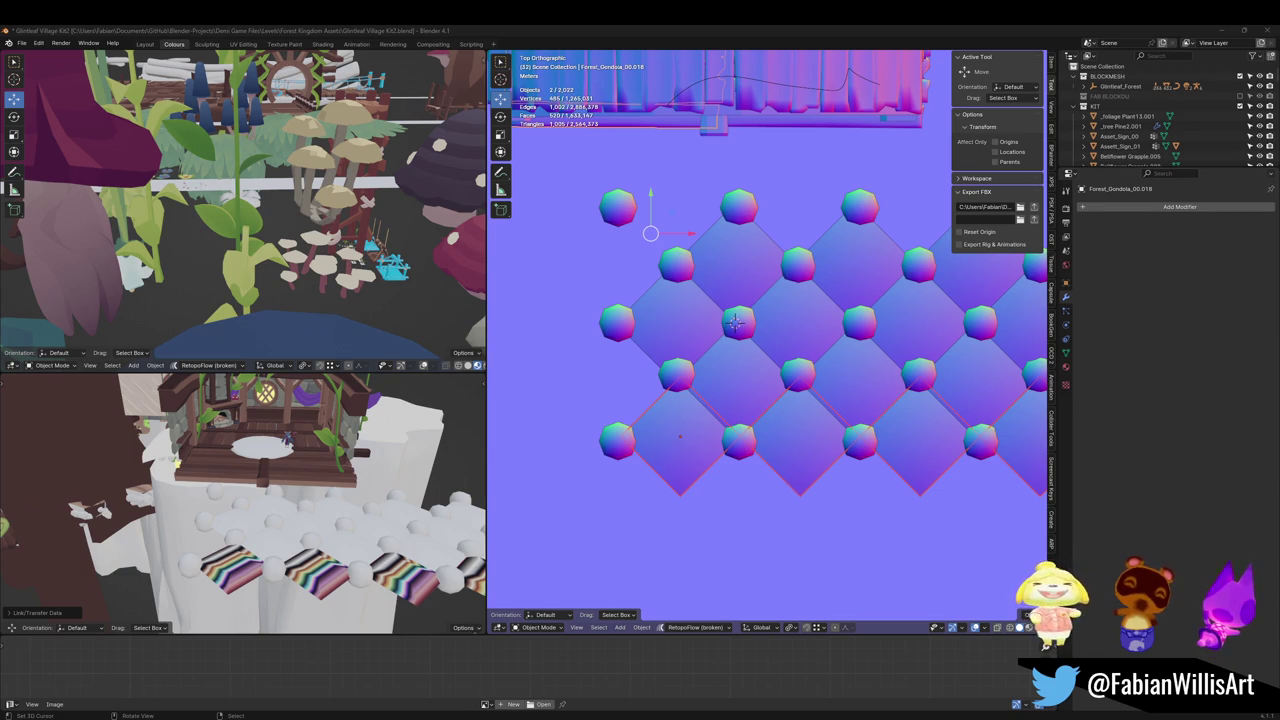
# Step: Unwrap the diamond tile face and slide its UVs onto the dark red palette swatch
pyautogui.press('Tab')
pyautogui.click(660, 467)
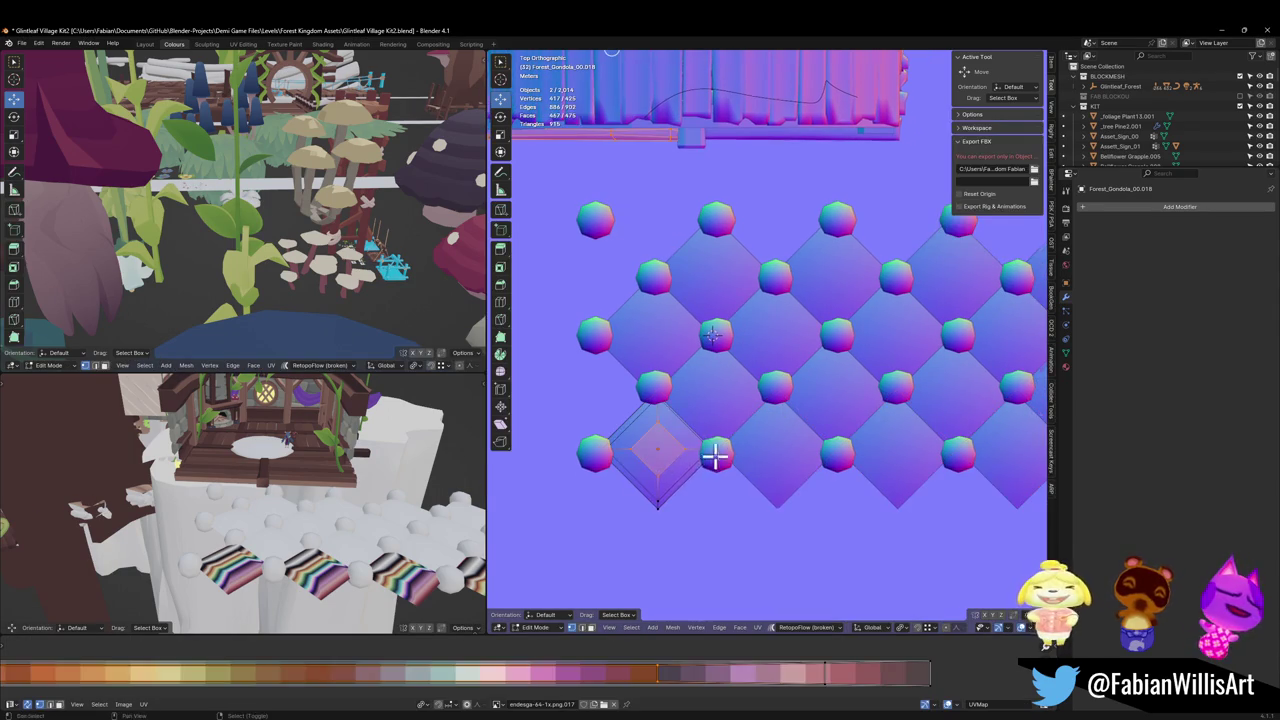
pyautogui.keyDown('shift'); pyautogui.moveTo(714, 456); pyautogui.dragTo(765, 453, button='middle'); pyautogui.keyUp('shift')
pyautogui.hotkey('alt', 'q')
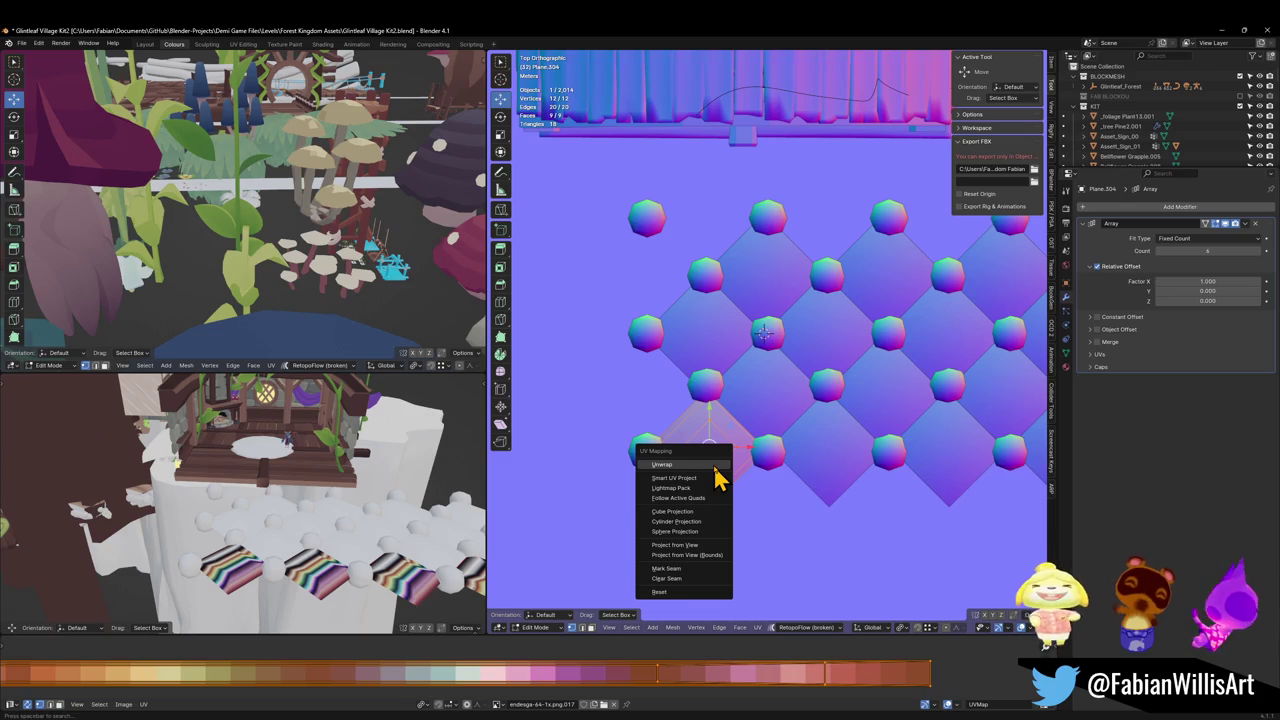
pyautogui.click(715, 468)
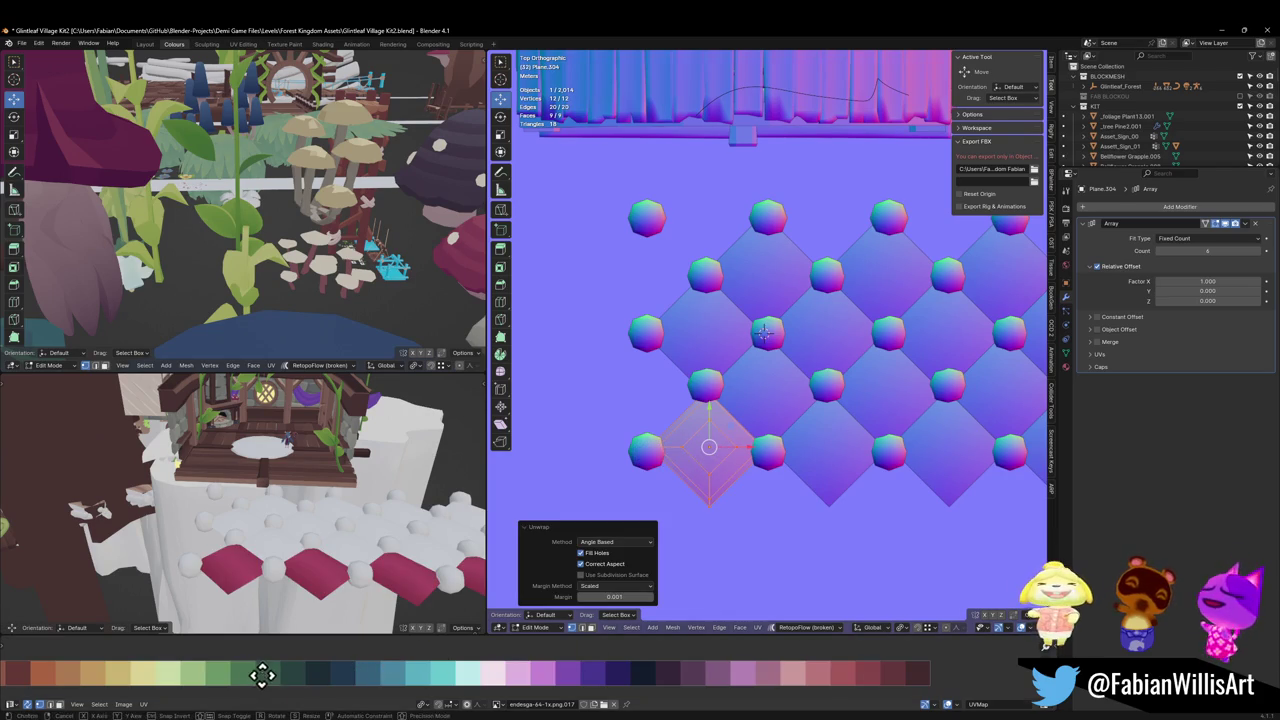
pyautogui.press('g')
pyautogui.press('x')
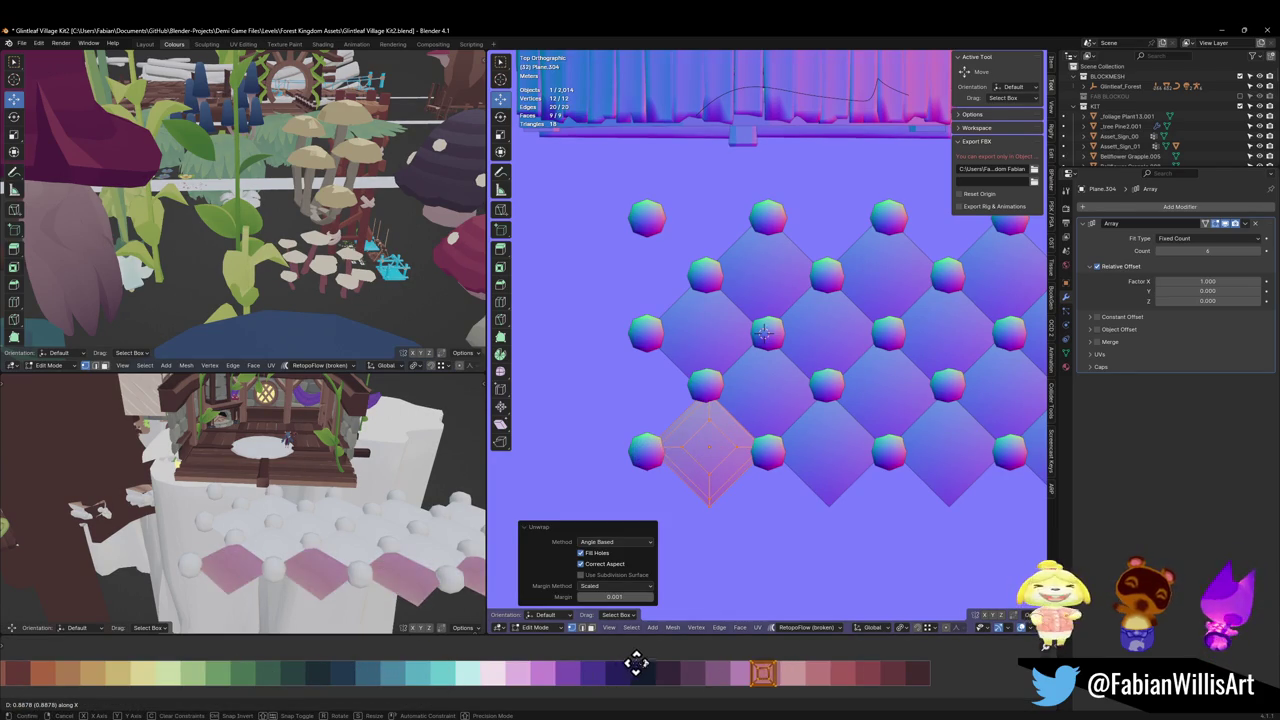
pyautogui.click(625, 662)
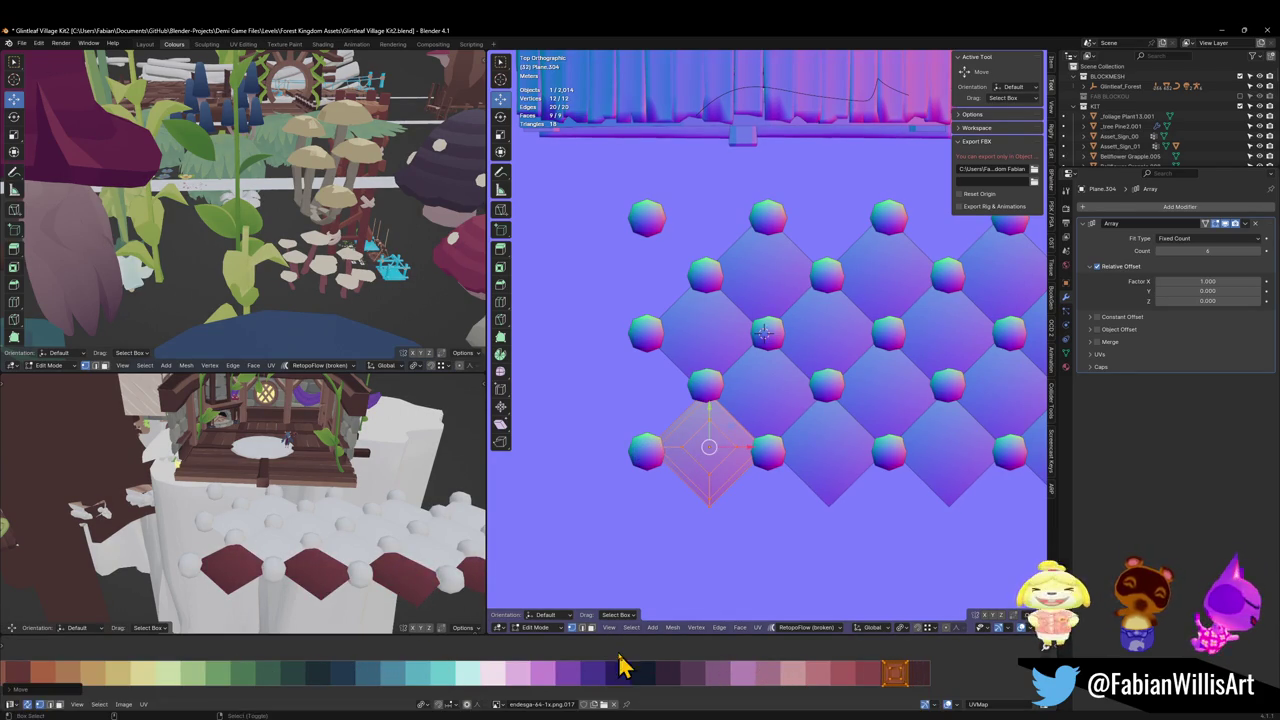
# Step: Rotate the tile UVs 45° in solid shading, then box-select the four tile objects in Object Mode
pyautogui.scroll(2, 260, 540)
pyautogui.scroll(2, 294, 523)
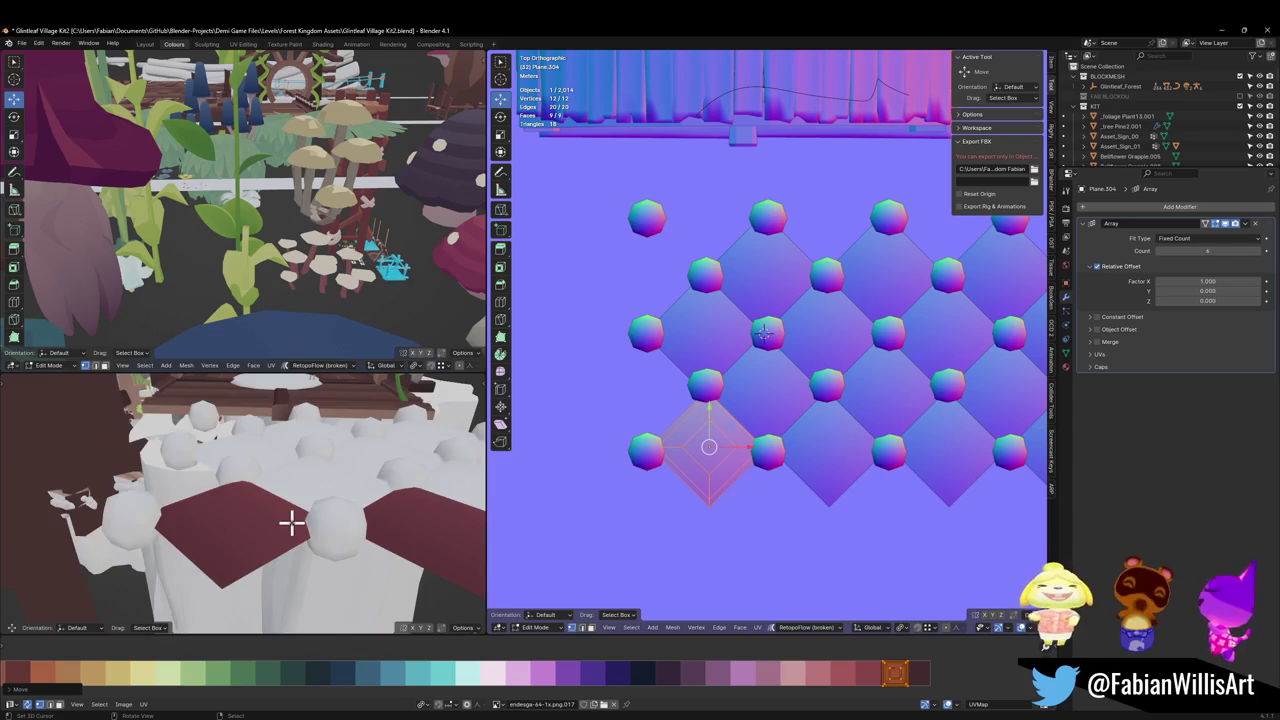
pyautogui.scroll(2, 294, 523)
pyautogui.press('z')
pyautogui.click(402, 508)
pyautogui.scroll(-3, 402, 508)
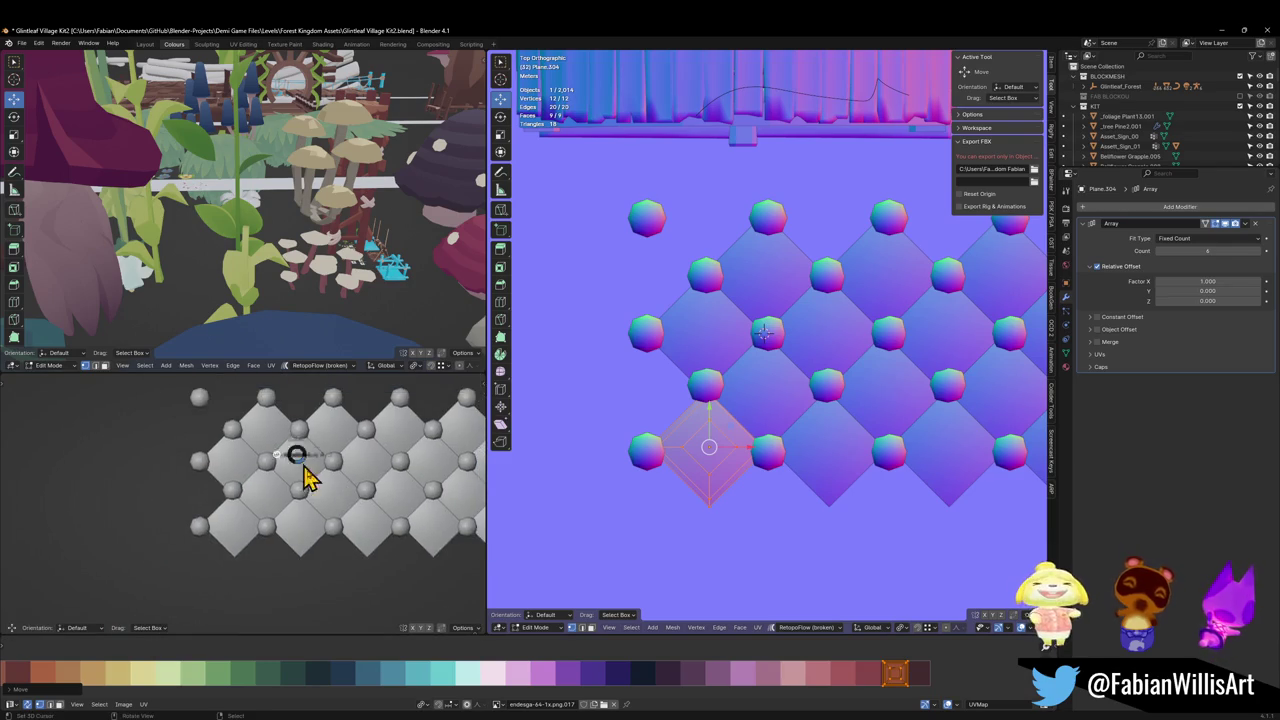
pyautogui.scroll(3, 306, 477)
pyautogui.scroll(1, 341, 521)
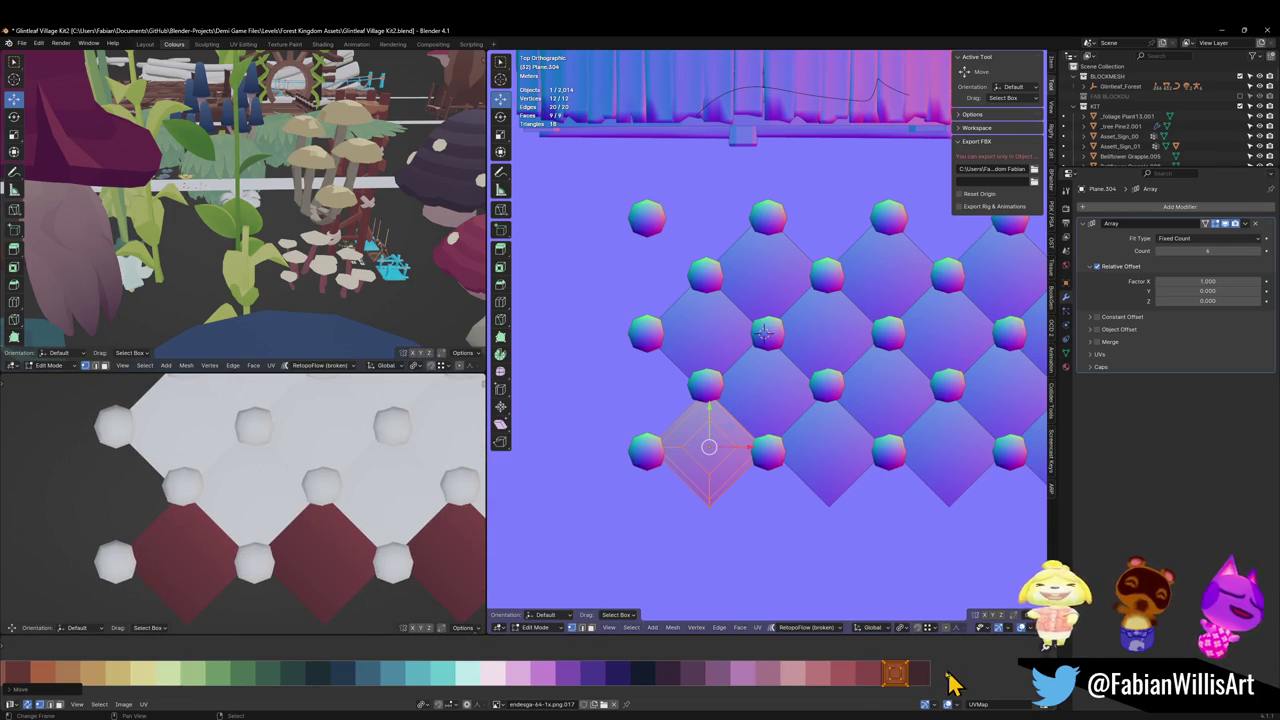
pyautogui.write('r45')
pyautogui.press('Return')
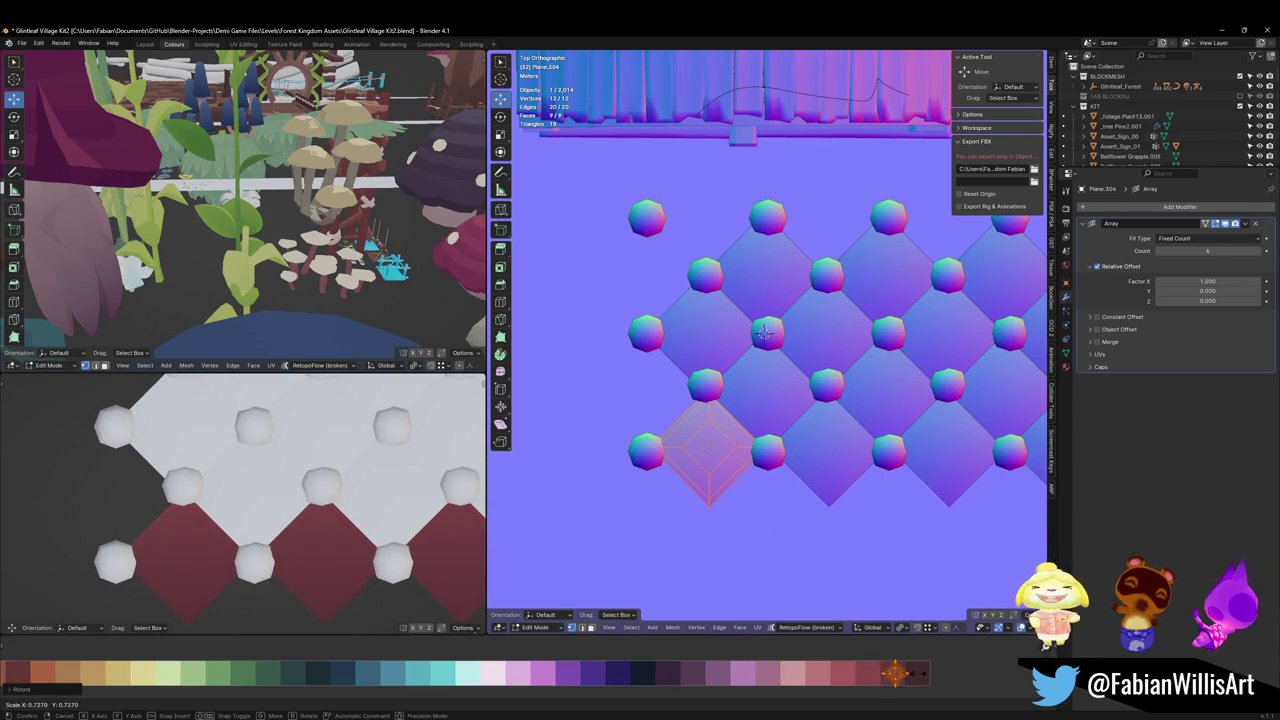
pyautogui.press('Tab')
pyautogui.keyDown('shift'); pyautogui.moveTo(757, 381); pyautogui.dragTo(726, 404, button='middle'); pyautogui.keyUp('shift')
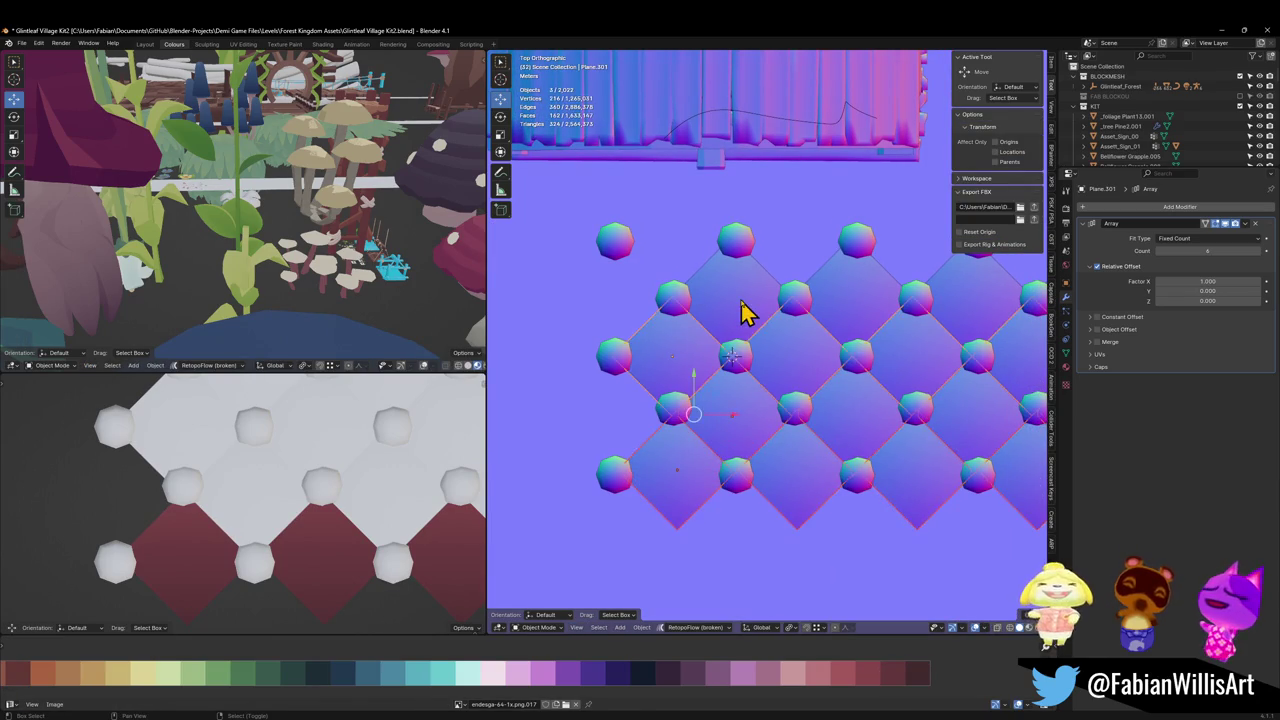
# Step: Link the red tile's material to all selected diamond tiles via Quick Favorites, then toggle Edit Mode
pyautogui.keyDown('shift'); pyautogui.click(677, 489); pyautogui.keyUp('shift')
pyautogui.press('q')
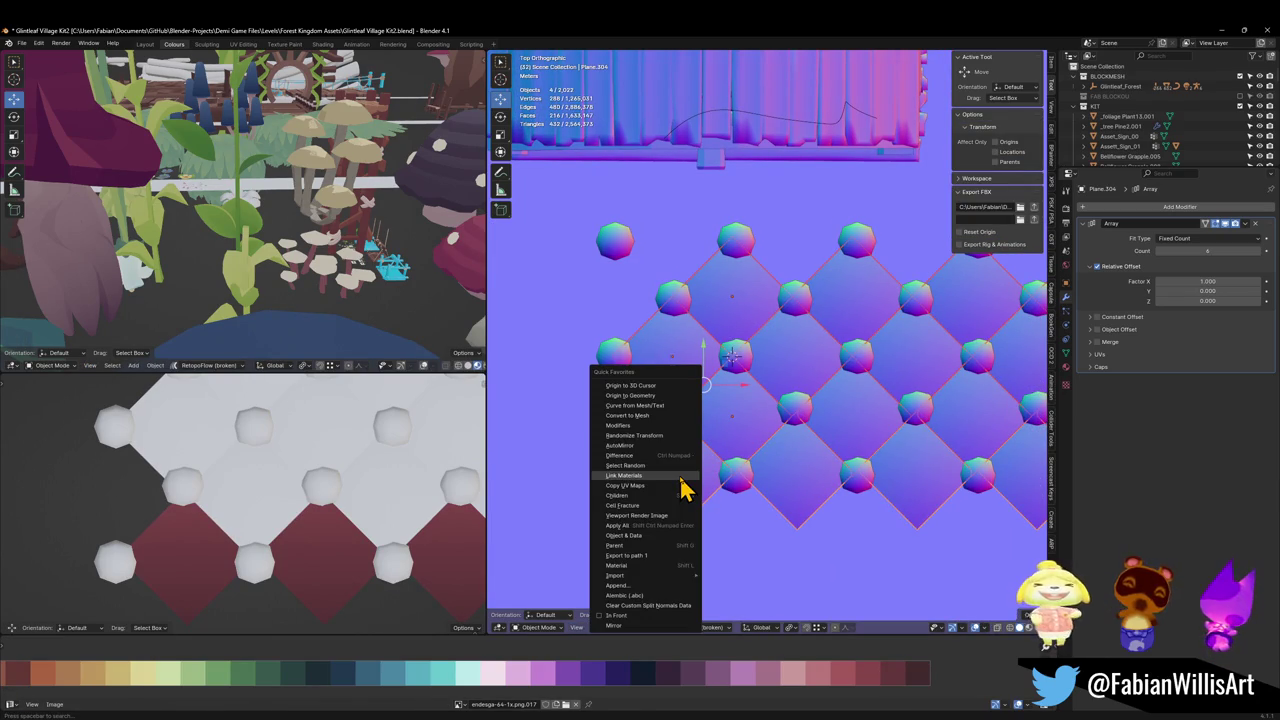
pyautogui.click(681, 487)
pyautogui.press('q')
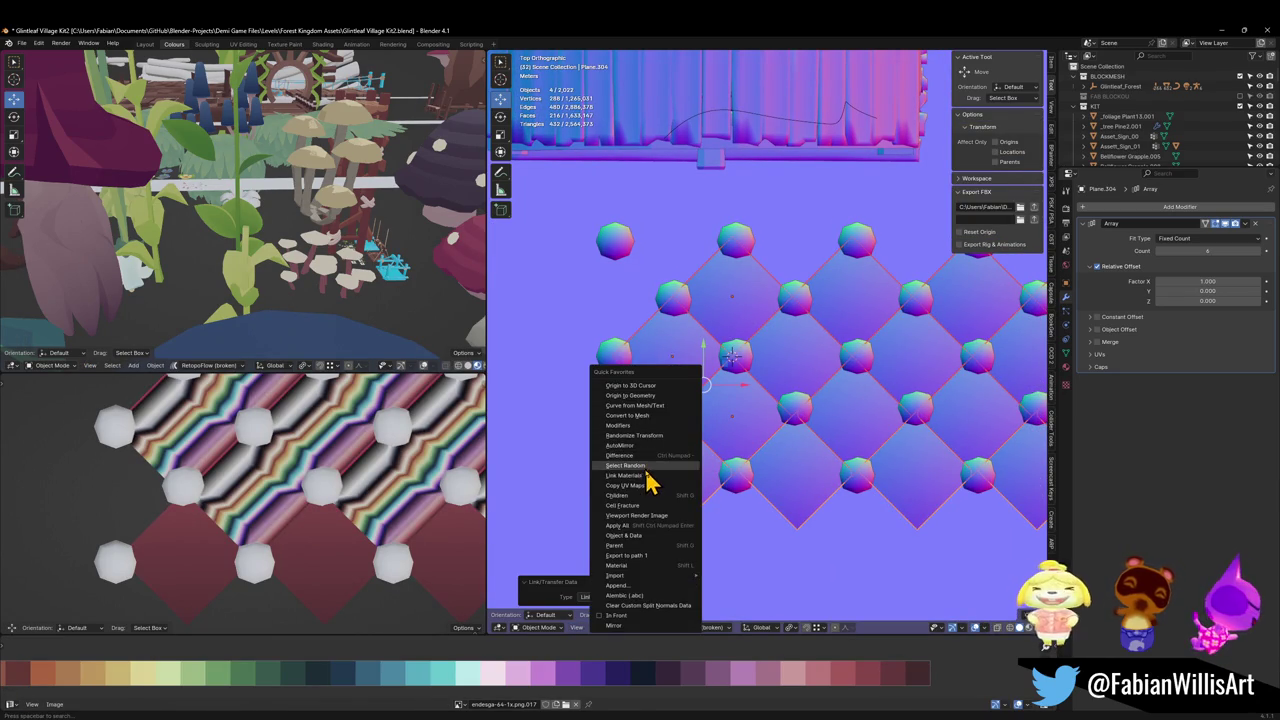
pyautogui.click(646, 487)
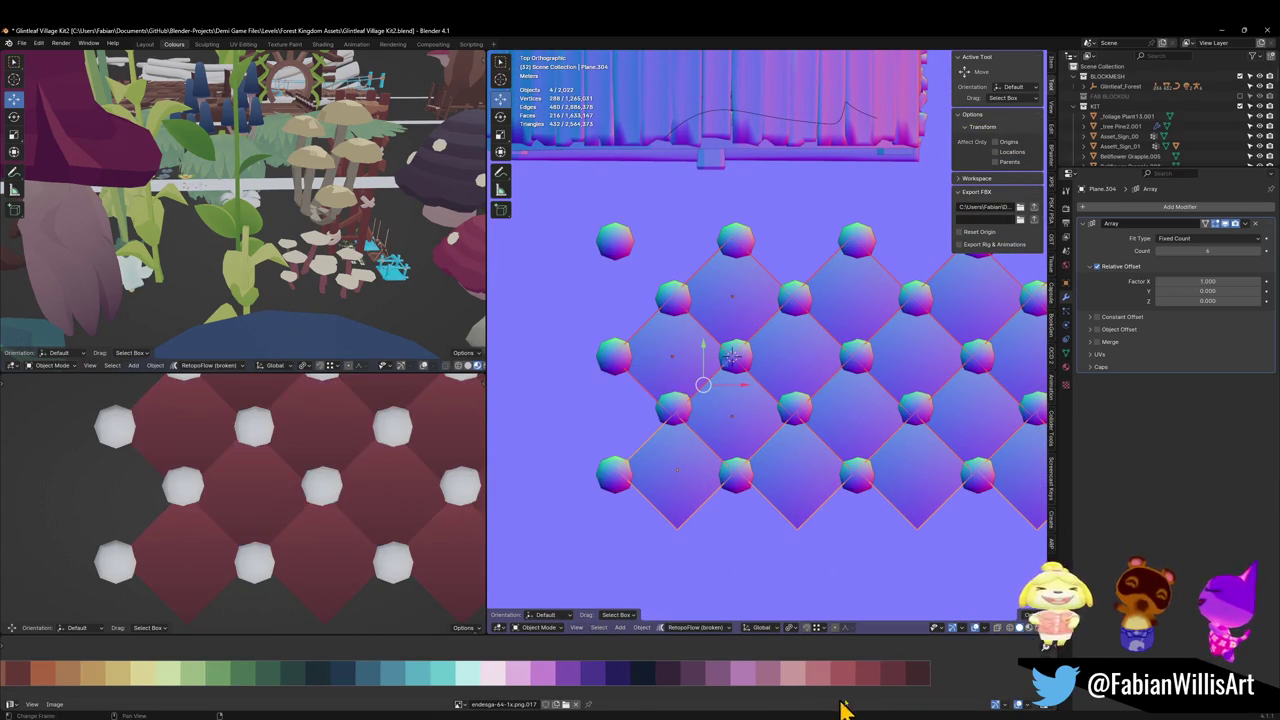
pyautogui.press('Tab')
pyautogui.scroll(-2, 774, 437)
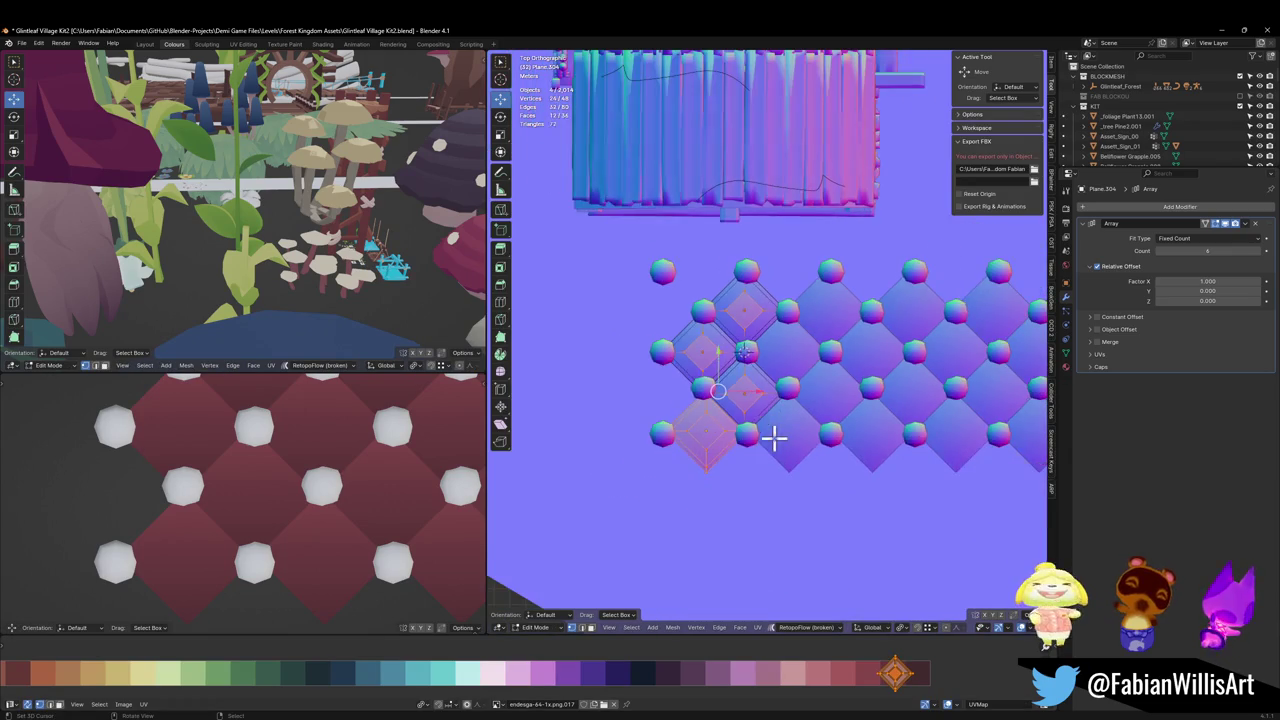
pyautogui.scroll(-5, 245, 502)
pyautogui.scroll(3, 287, 494)
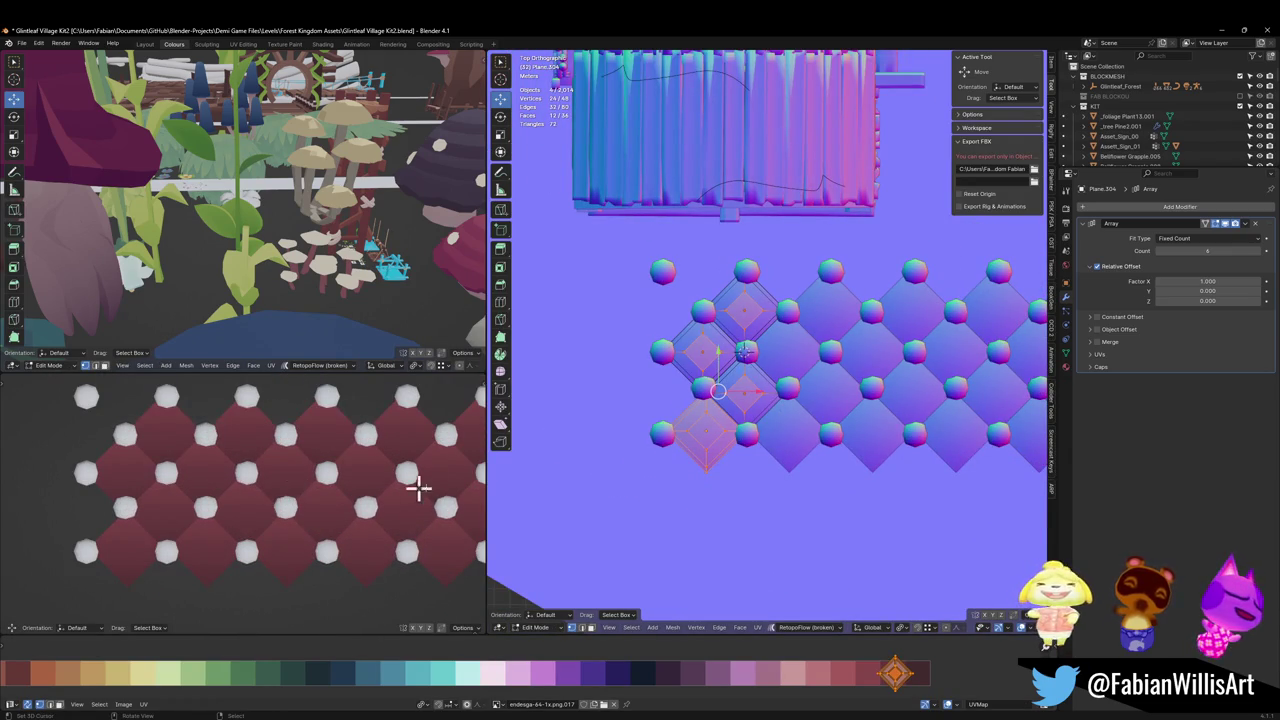
pyautogui.press('Tab')
pyautogui.scroll(2, 714, 457)
pyautogui.scroll(2, 560, 520)
# Step: Edit the stud array, snap its UVs to the 2D cursor and move them onto the red swatch
pyautogui.click(545, 532)
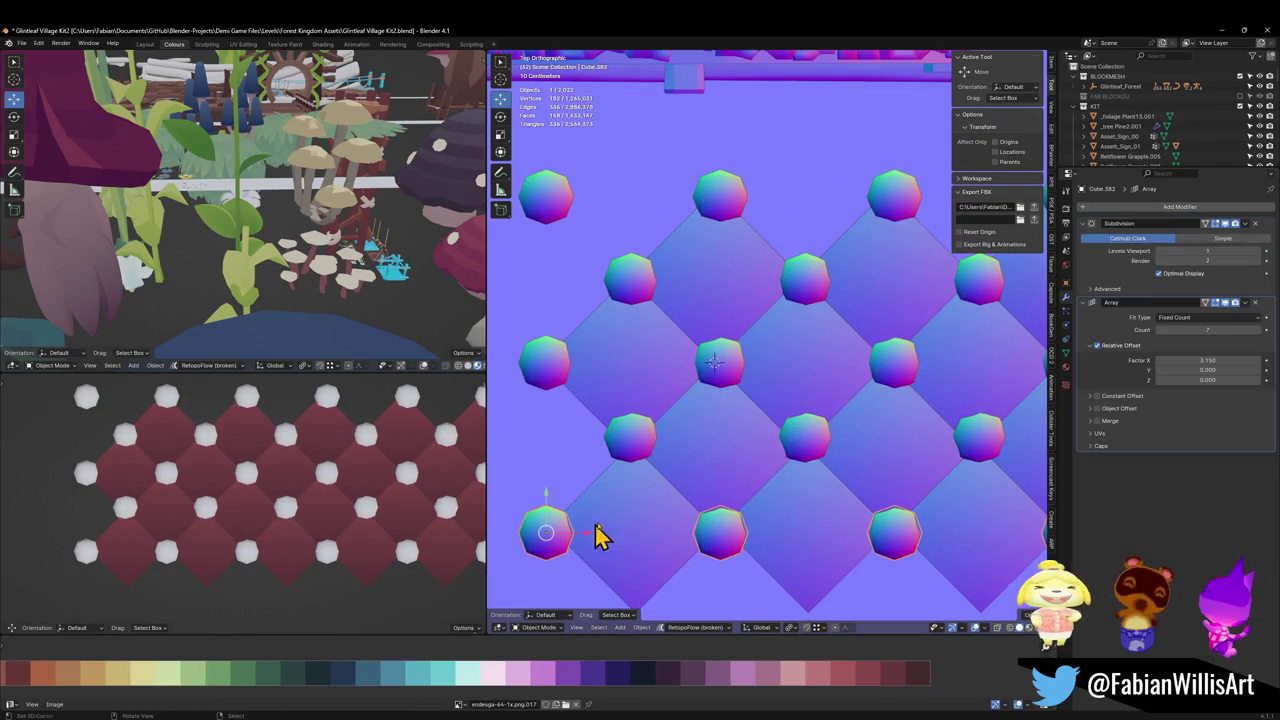
pyautogui.rightClick(645, 520)
pyautogui.click(623, 509)
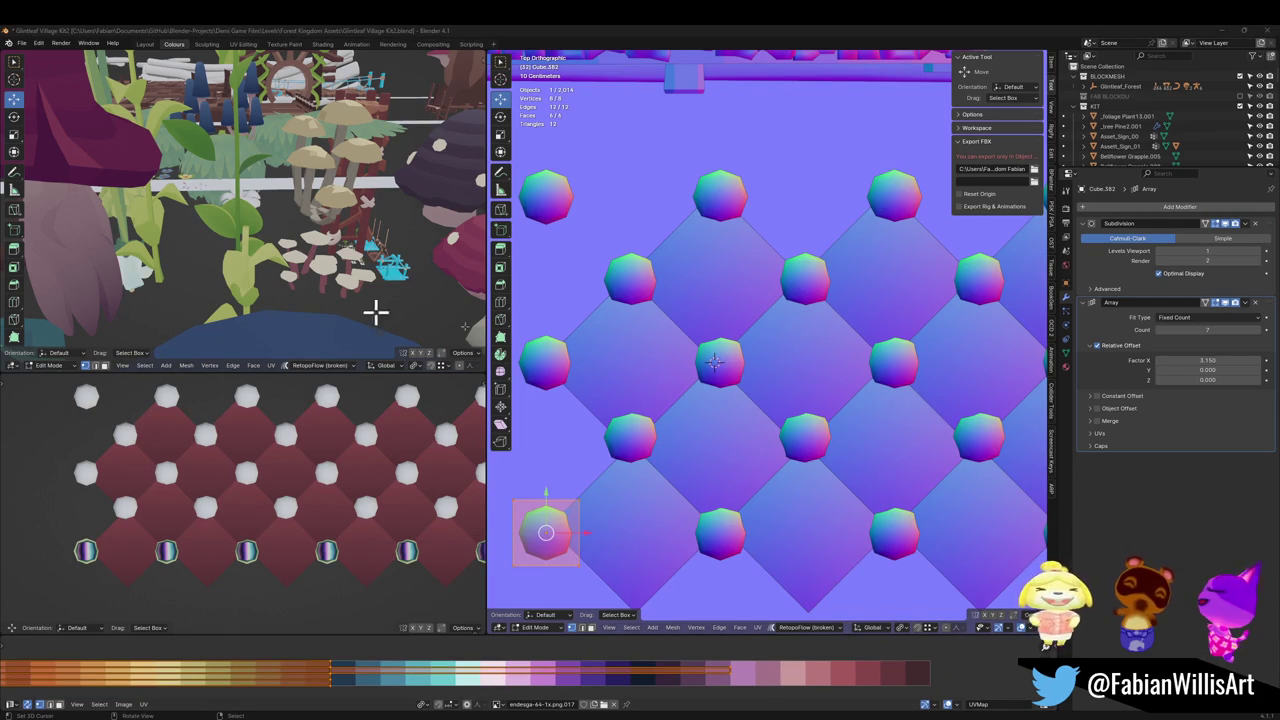
pyautogui.keyDown('shift'); pyautogui.moveTo(689, 494); pyautogui.dragTo(757, 476, button='middle'); pyautogui.keyUp('shift')
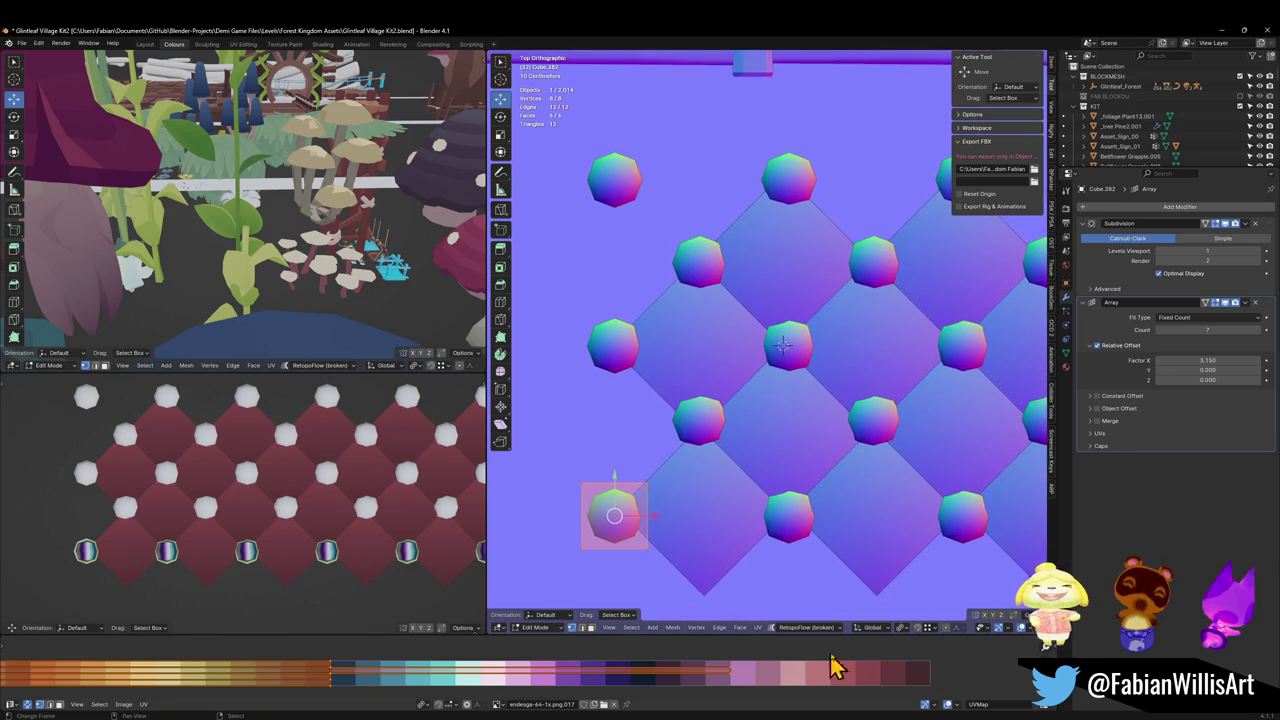
pyautogui.hotkey('shift', 's')
pyautogui.click(888, 593)
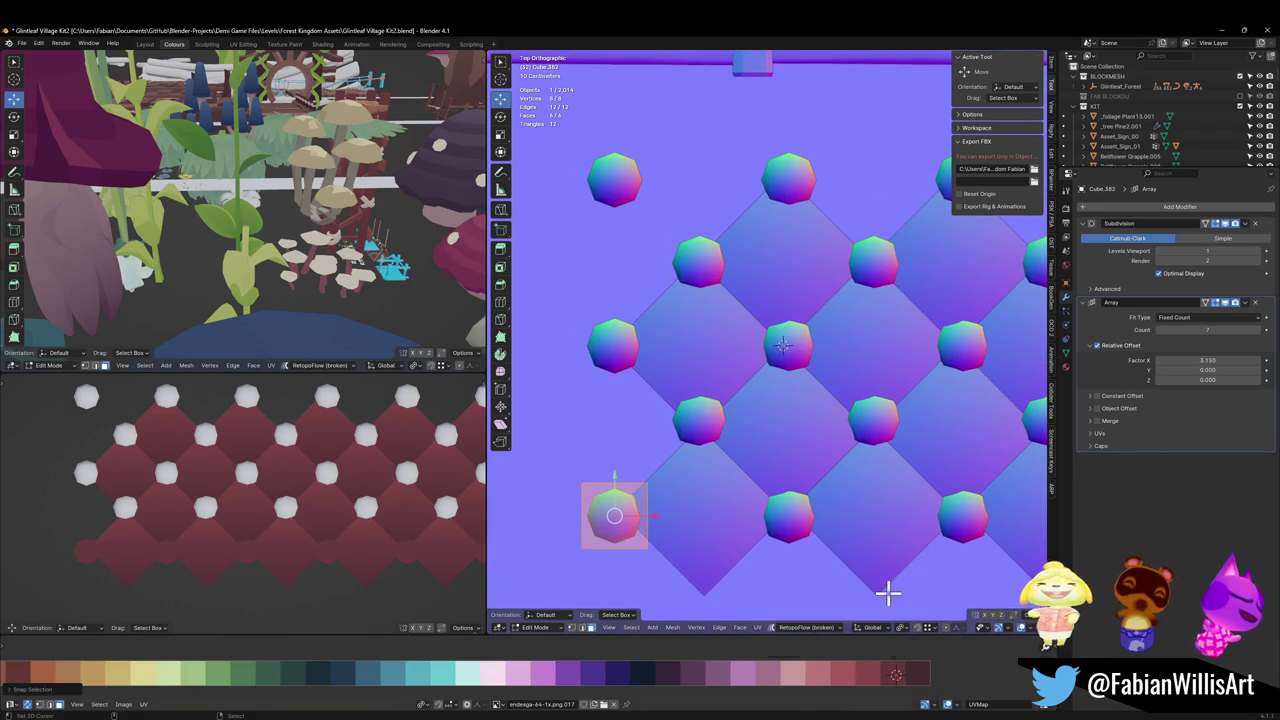
pyautogui.press('g')
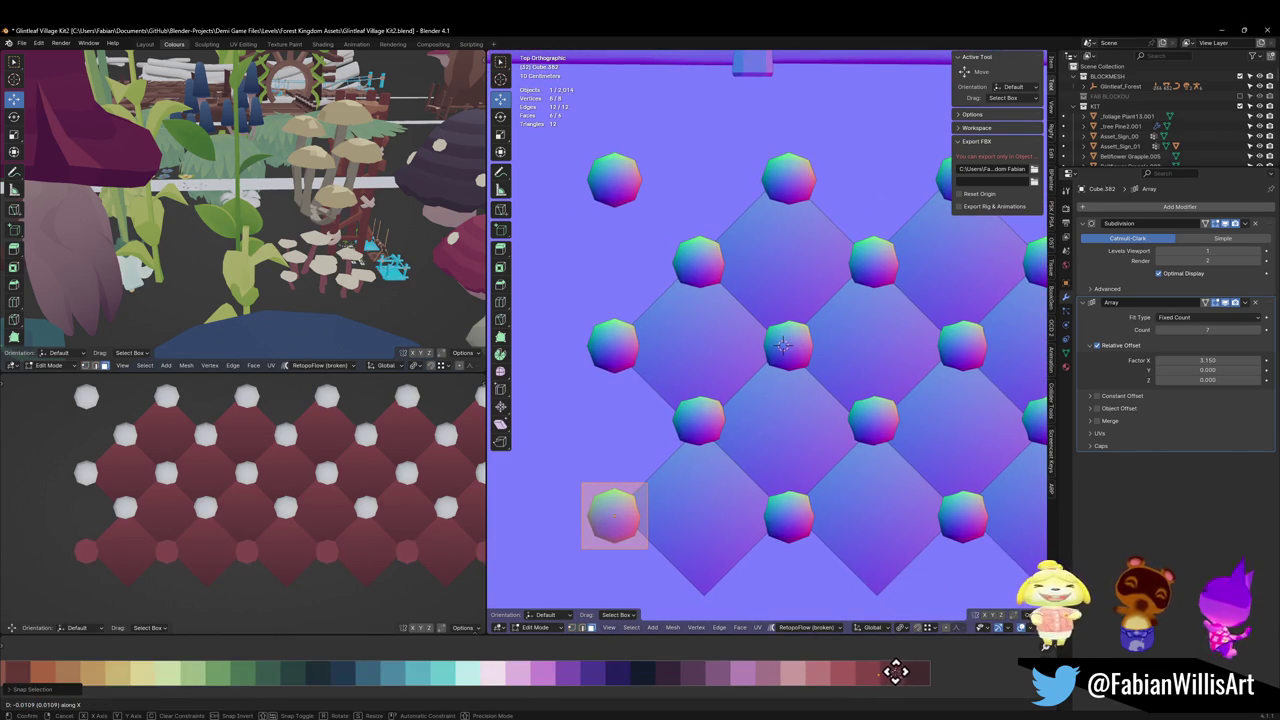
pyautogui.click(878, 675)
# Step: Frame one stud and shift a single face's UVs horizontally, then view from the front
pyautogui.press('KP_Decimal')
pyautogui.moveTo(740, 423)
pyautogui.mouseDown(button='middle')
pyautogui.moveTo(771, 286)
pyautogui.moveTo(803, 237)
pyautogui.moveTo(755, 405)
pyautogui.mouseUp(button='middle')
pyautogui.click(755, 405)
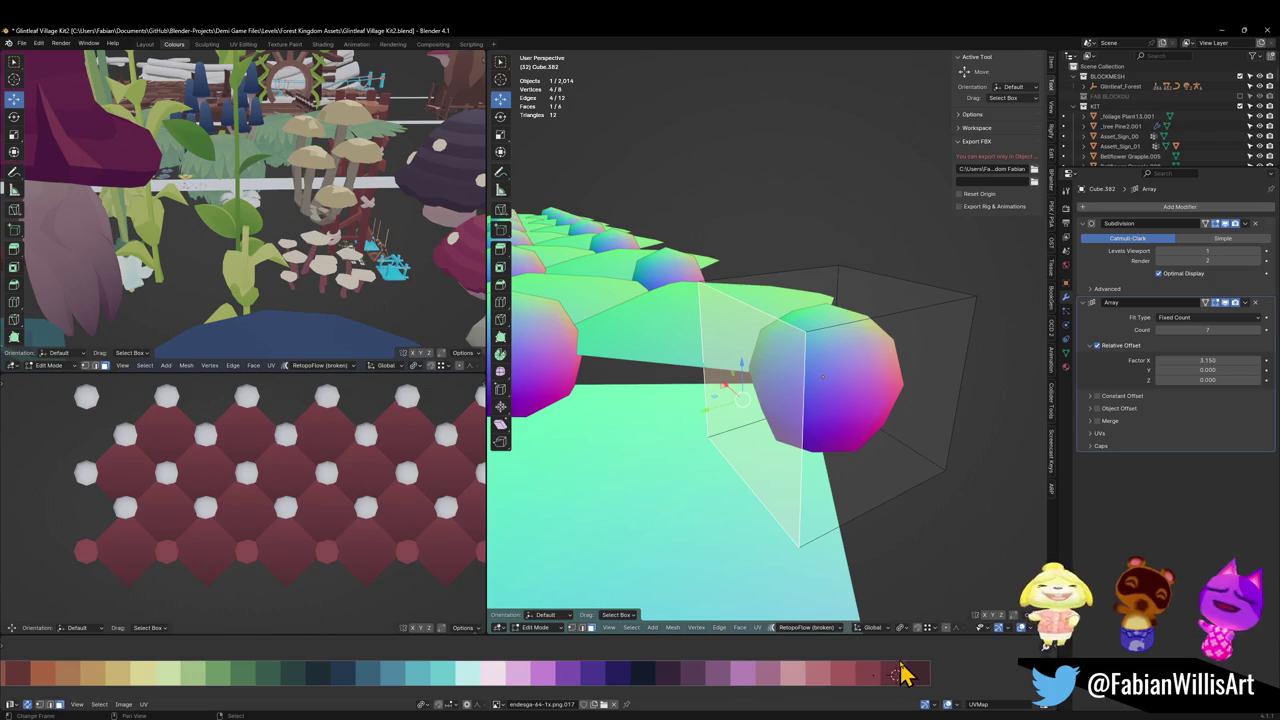
pyautogui.press('g')
pyautogui.press('x')
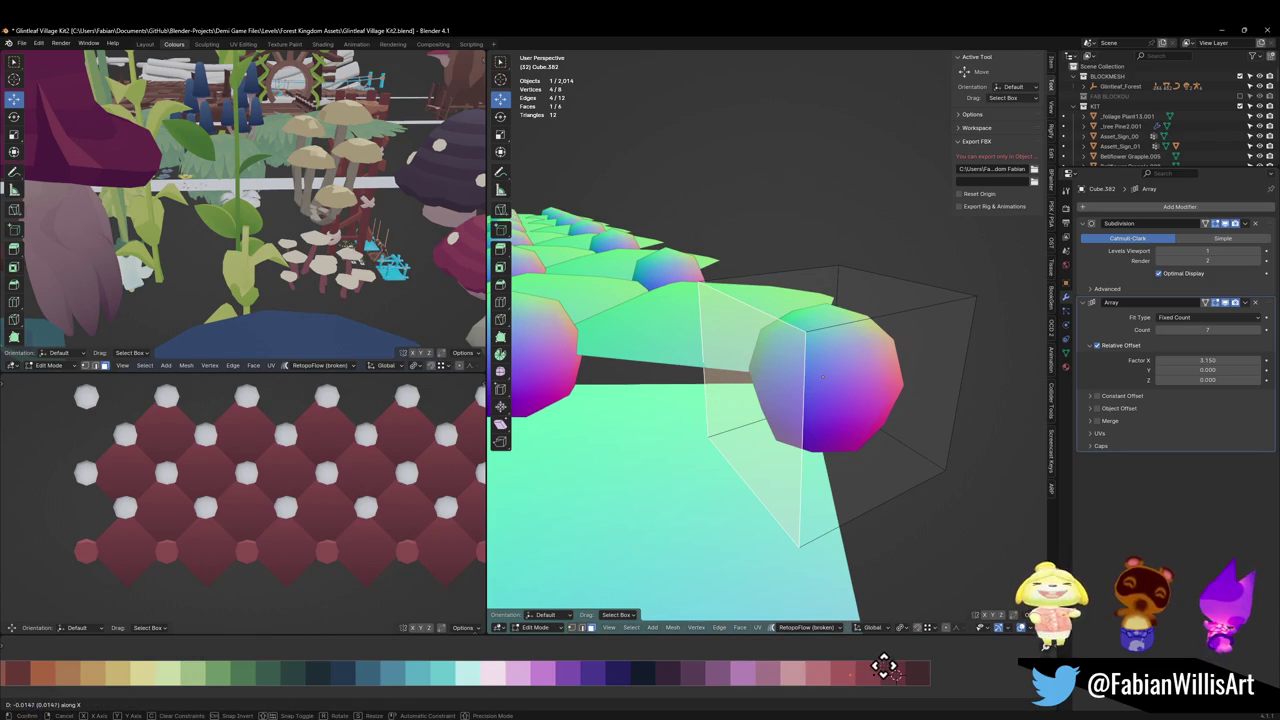
pyautogui.click(877, 666)
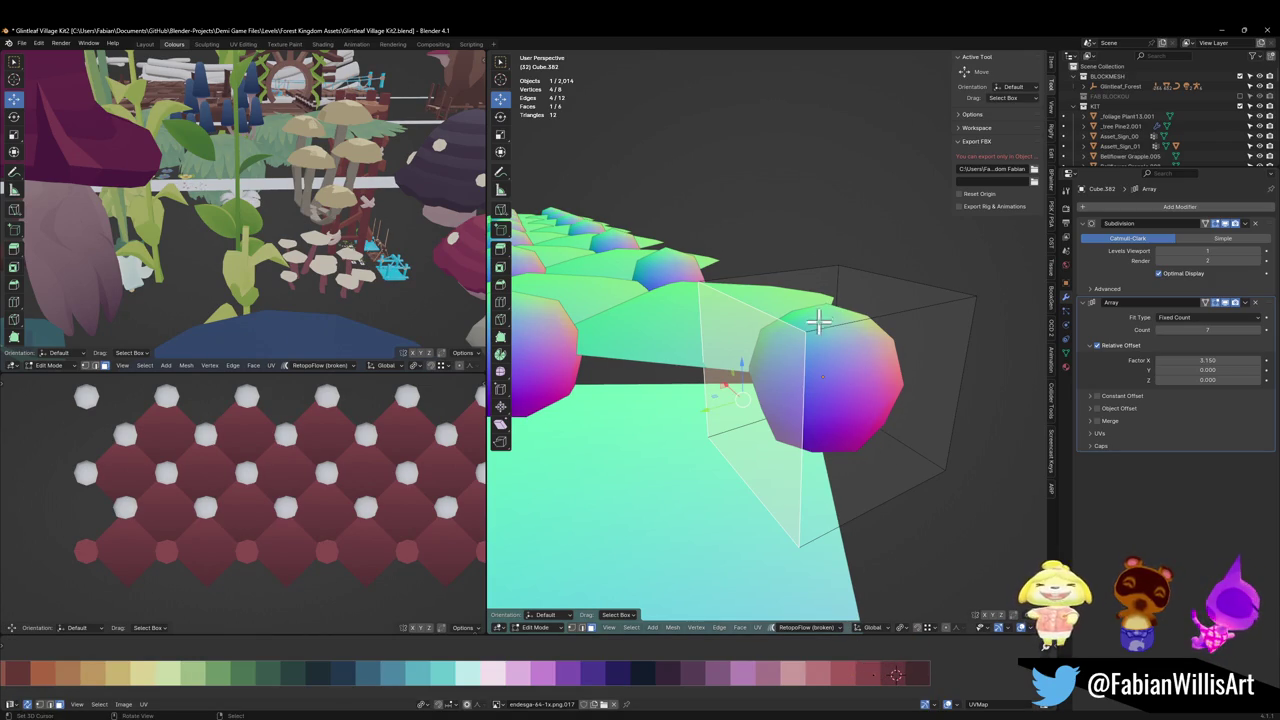
pyautogui.press('KP_1')
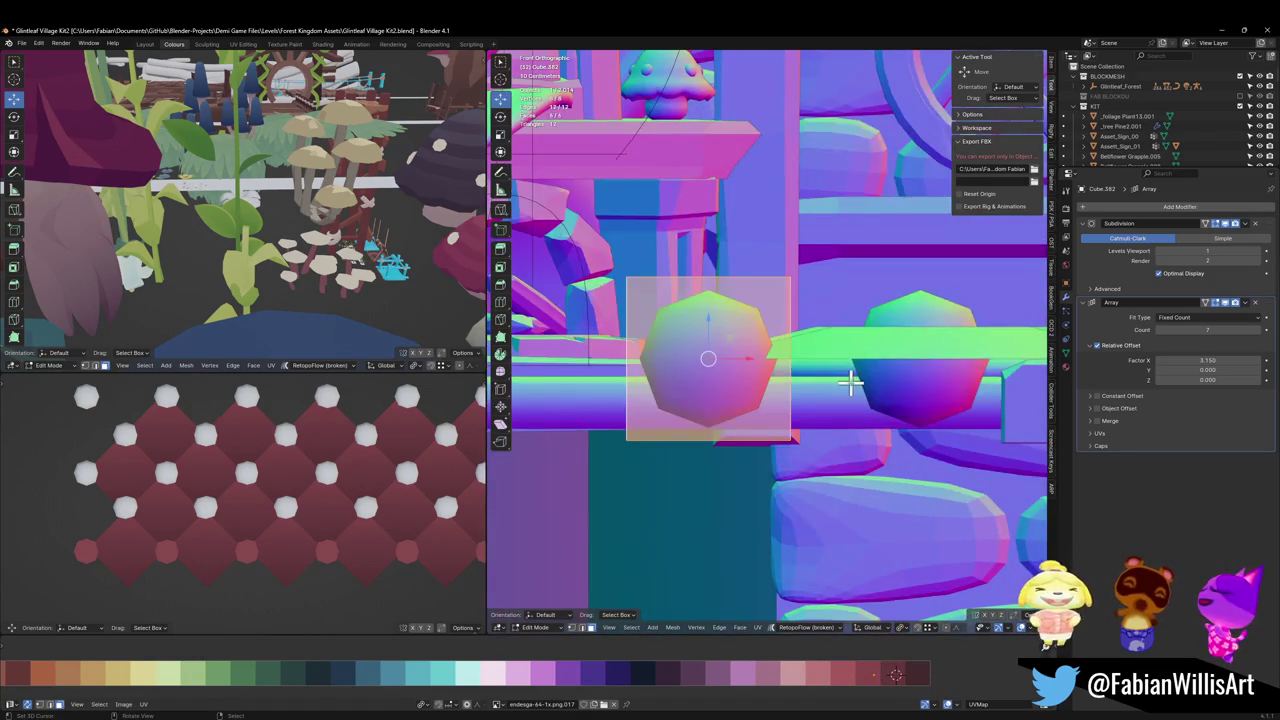
# Step: Project the stud UVs from the front view, then move them along X and rescale them
pyautogui.press('u')
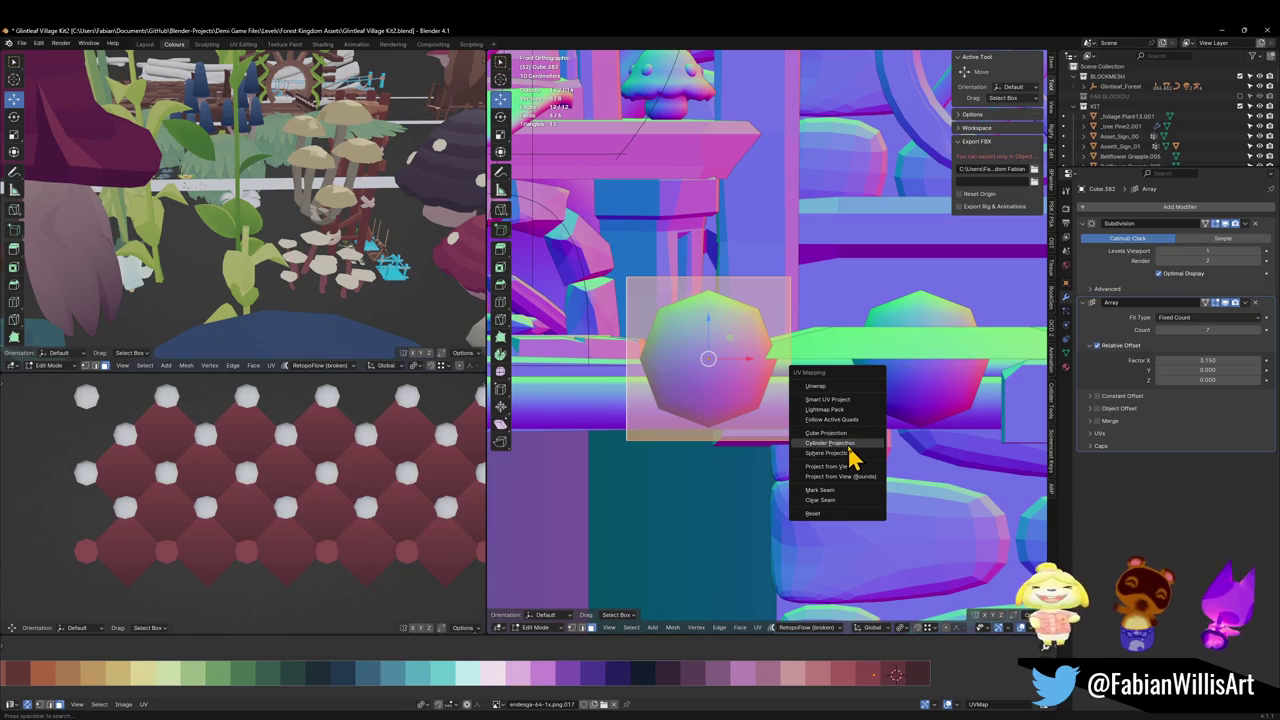
pyautogui.click(849, 466)
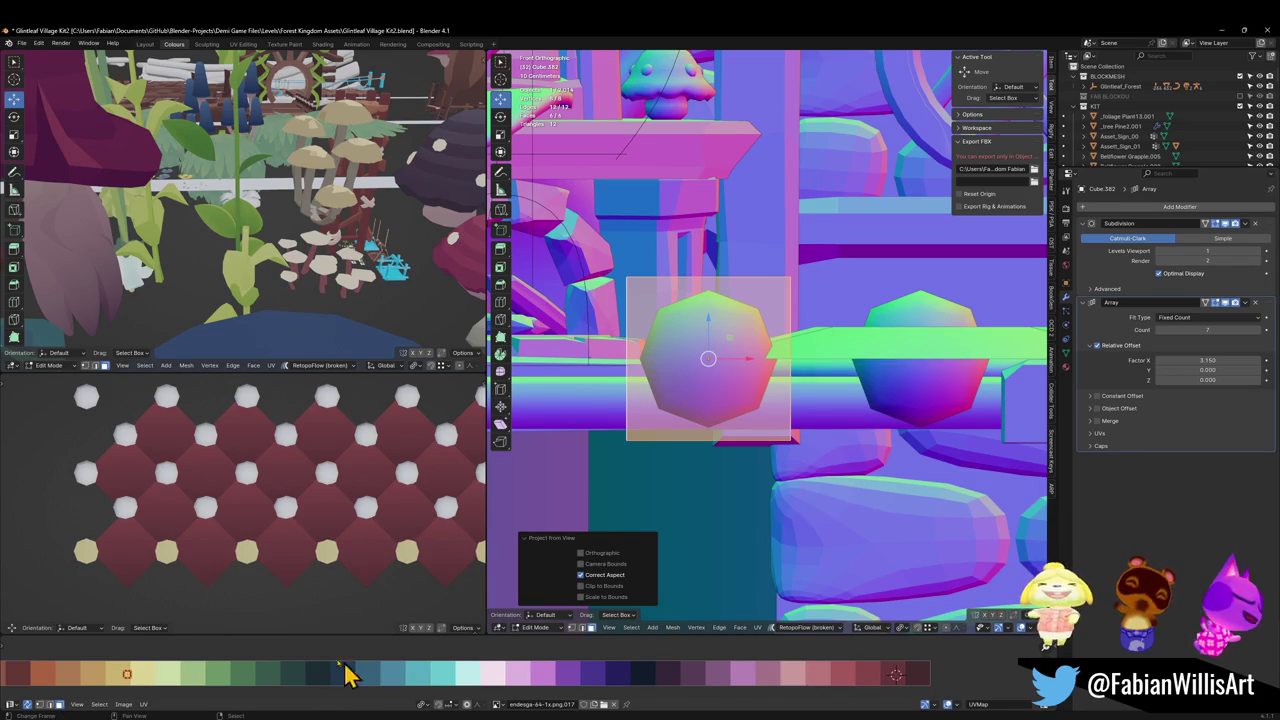
pyautogui.press('g')
pyautogui.press('x')
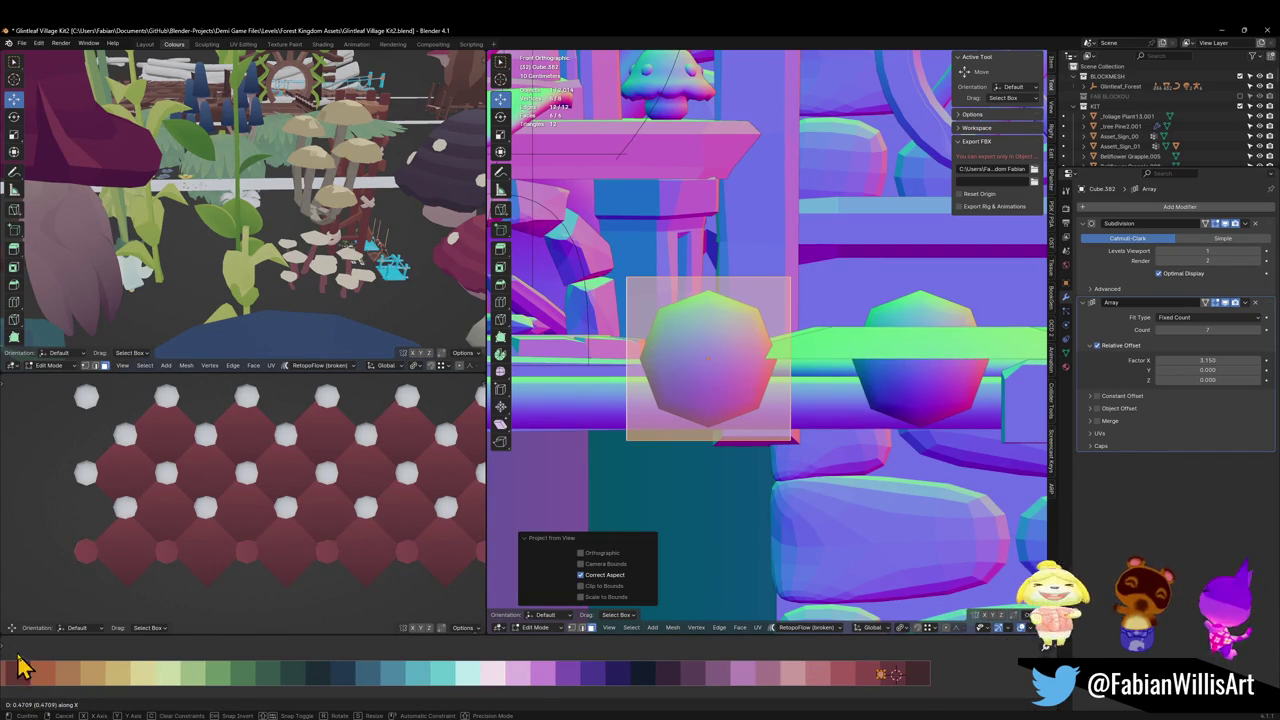
pyautogui.click(17, 651)
pyautogui.press('s')
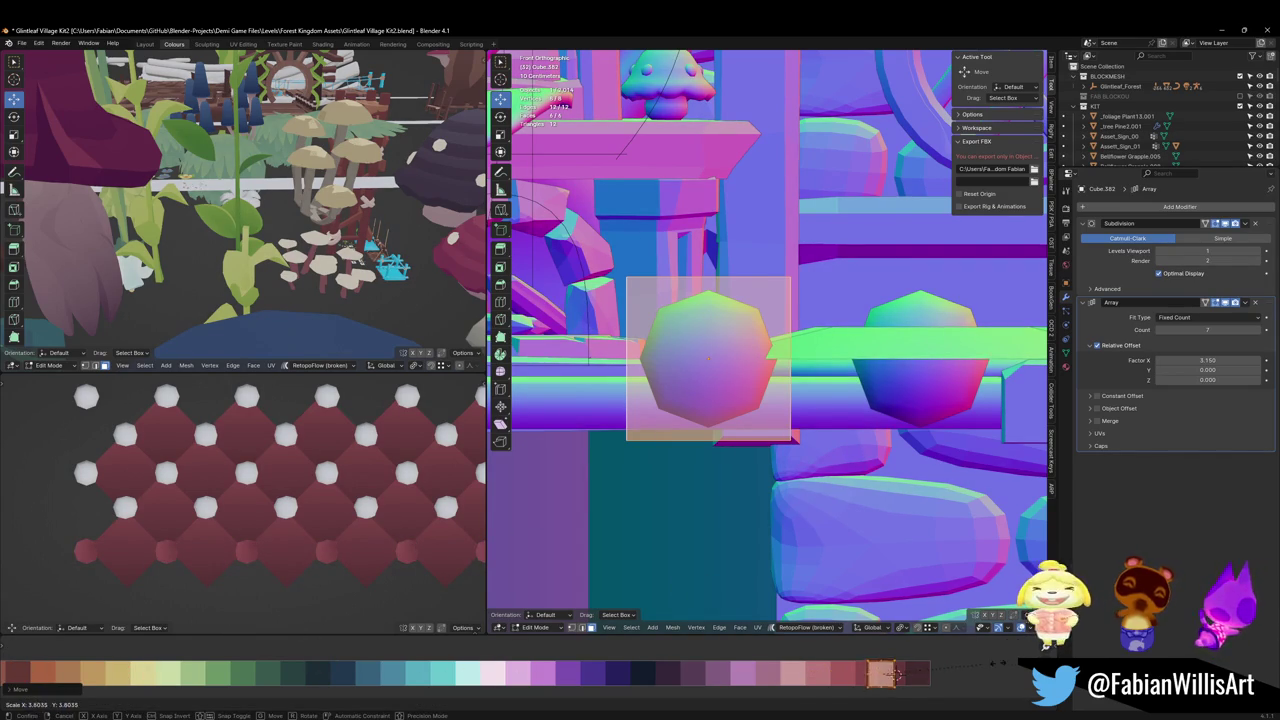
pyautogui.click(896, 675)
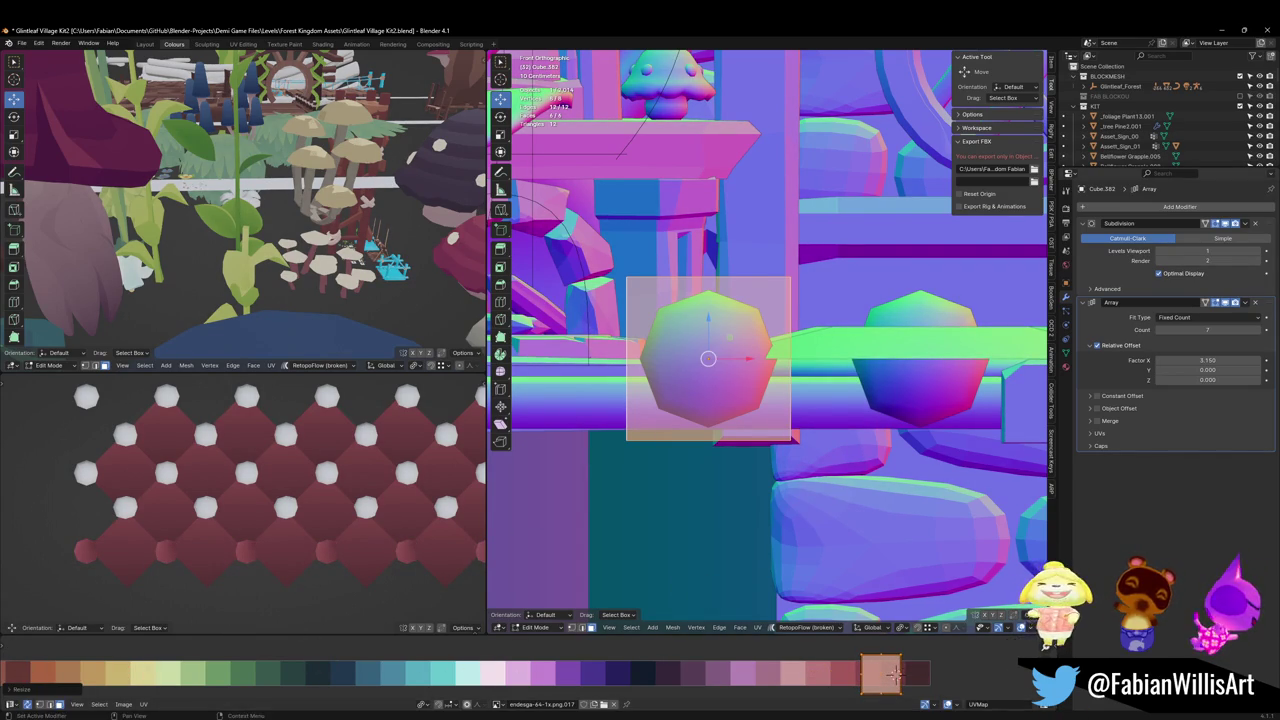
# Step: Rotate the stud UV island, settling on a 45° turn, then switch to top view
pyautogui.press('r')
pyautogui.click(965, 685)
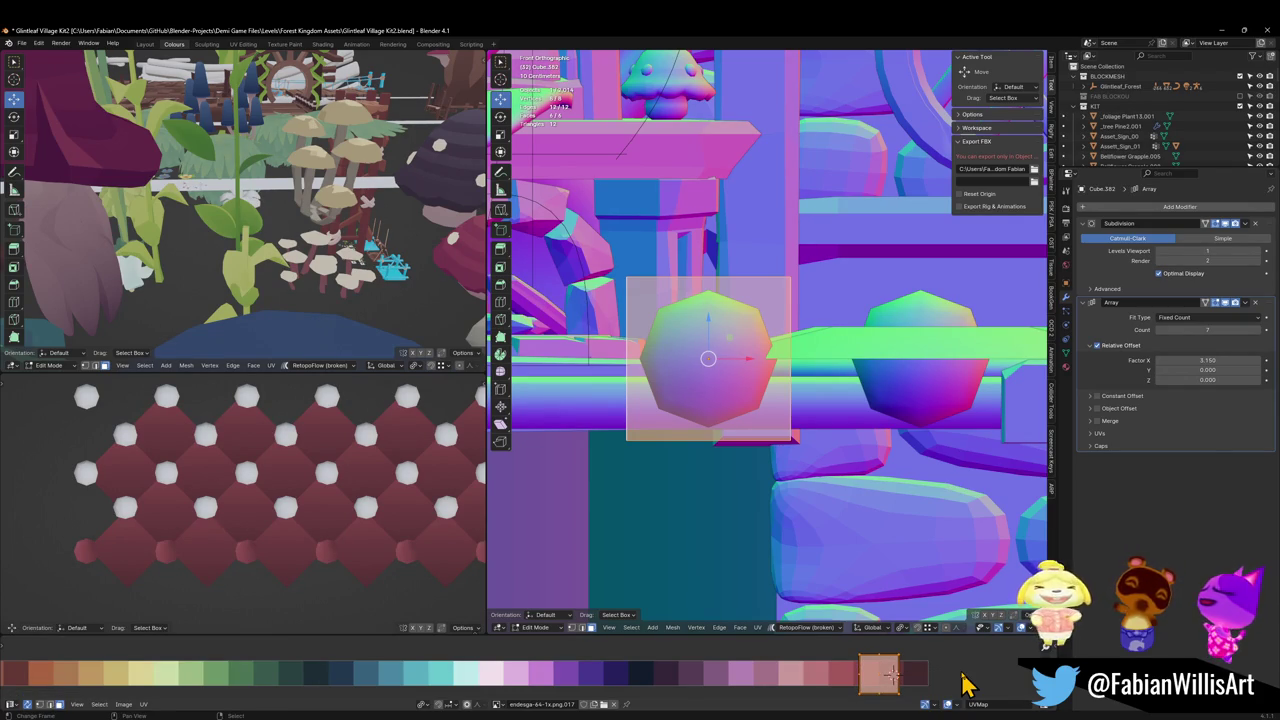
pyautogui.press('r')
pyautogui.click(965, 685)
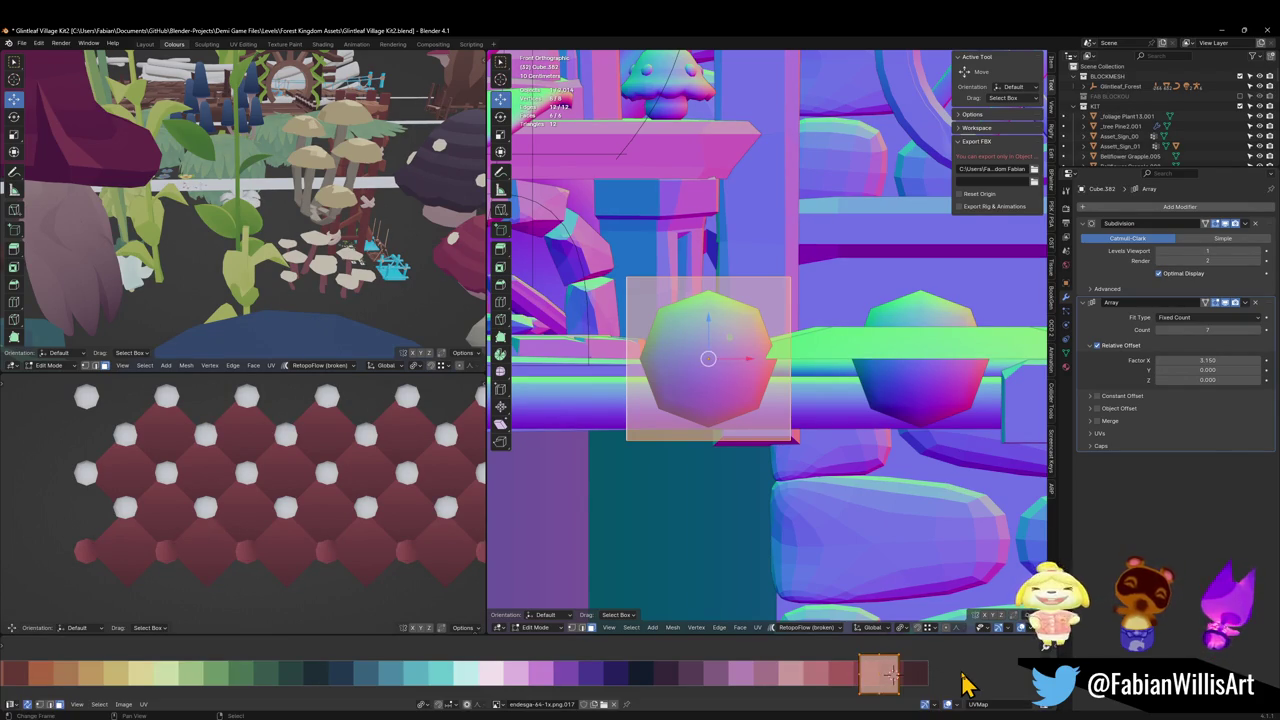
pyautogui.write('r')
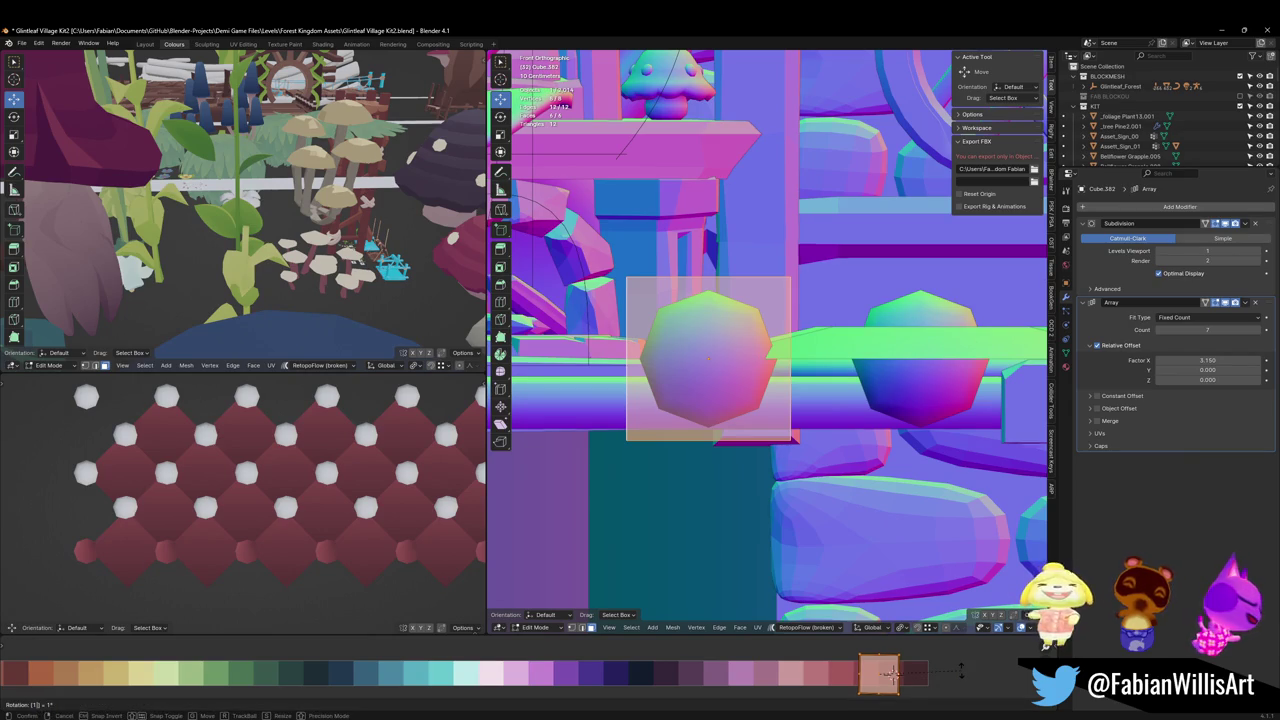
pyautogui.write('180')
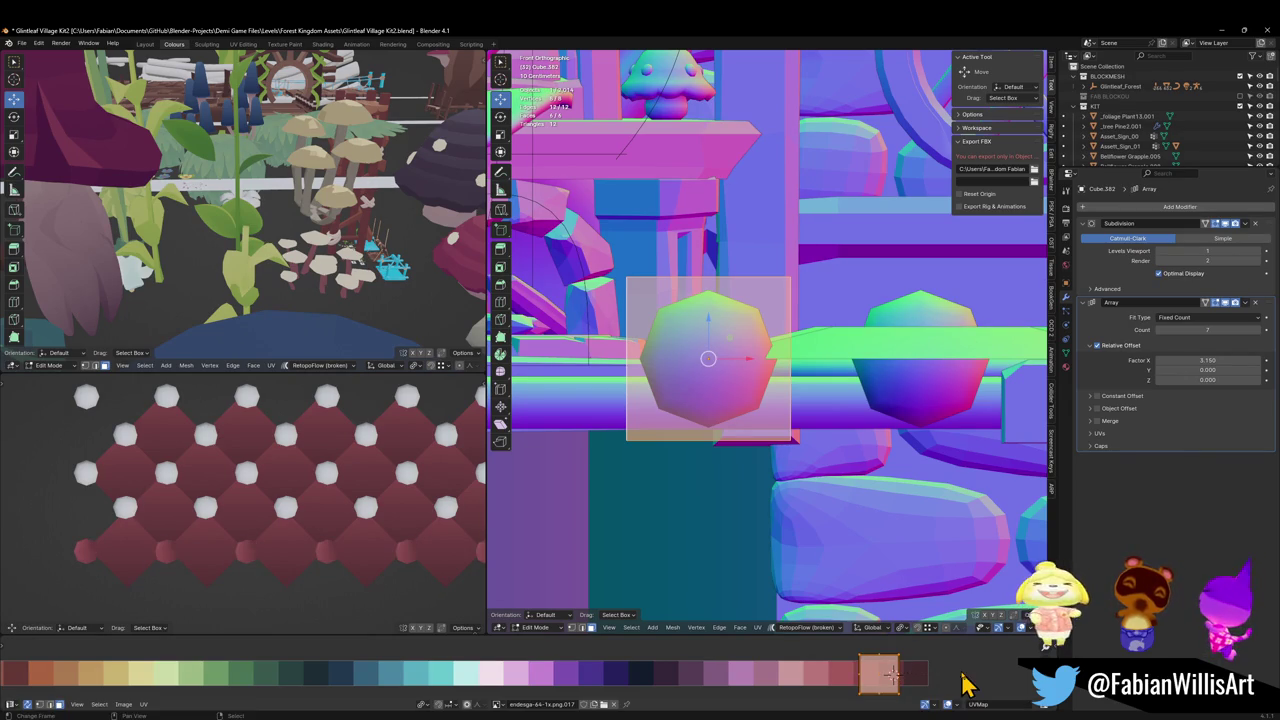
pyautogui.press('BackSpace')
pyautogui.press('BackSpace')
pyautogui.press('BackSpace')
pyautogui.click(965, 685)
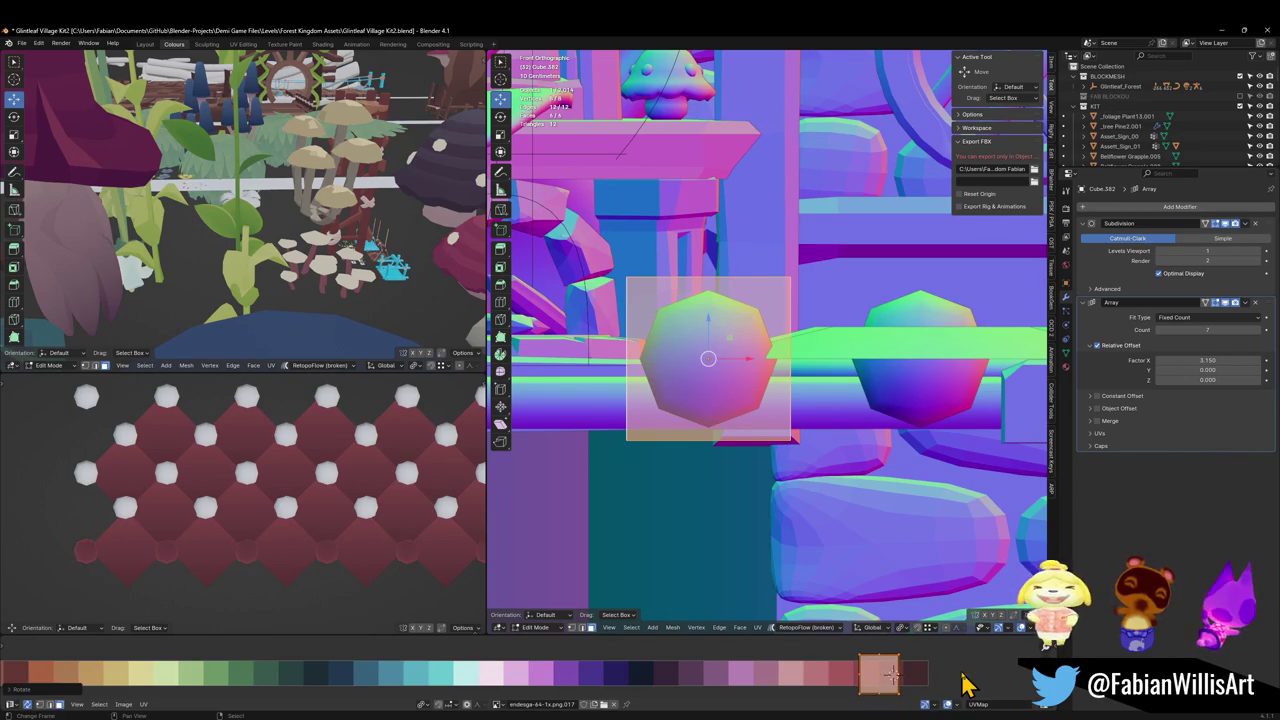
pyautogui.write('r45')
pyautogui.click(965, 683)
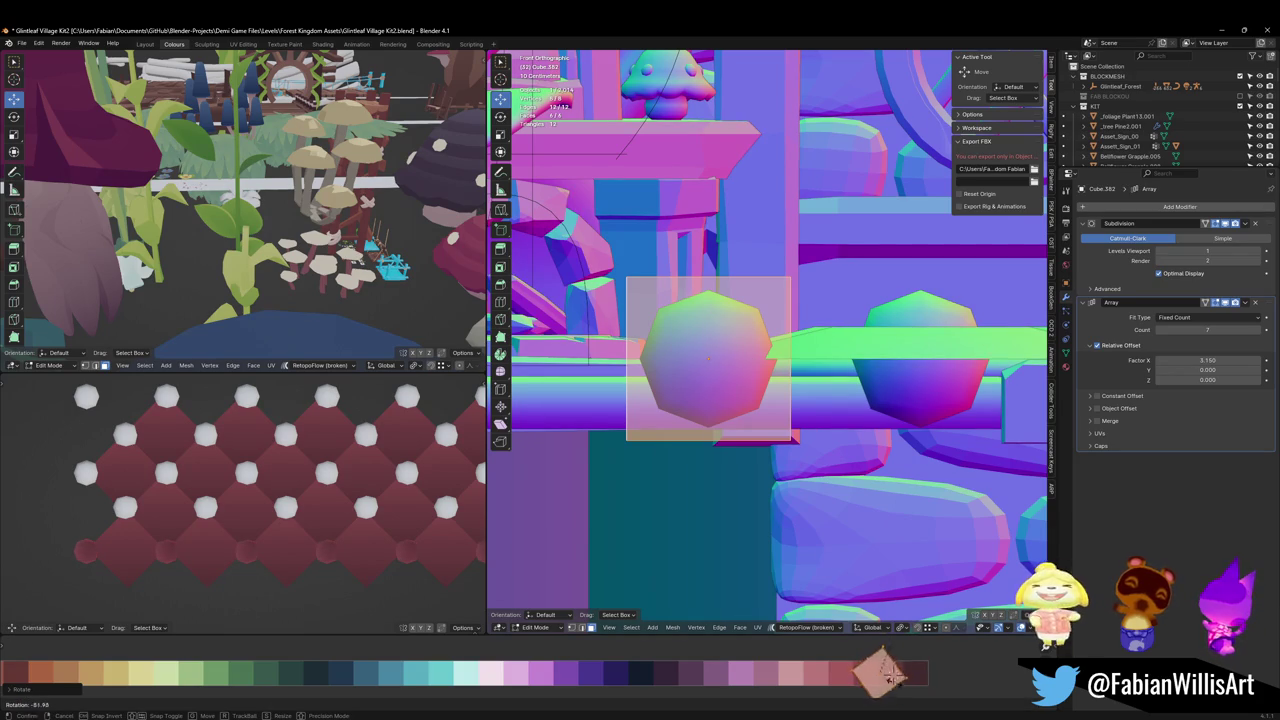
pyautogui.press('KP_7')
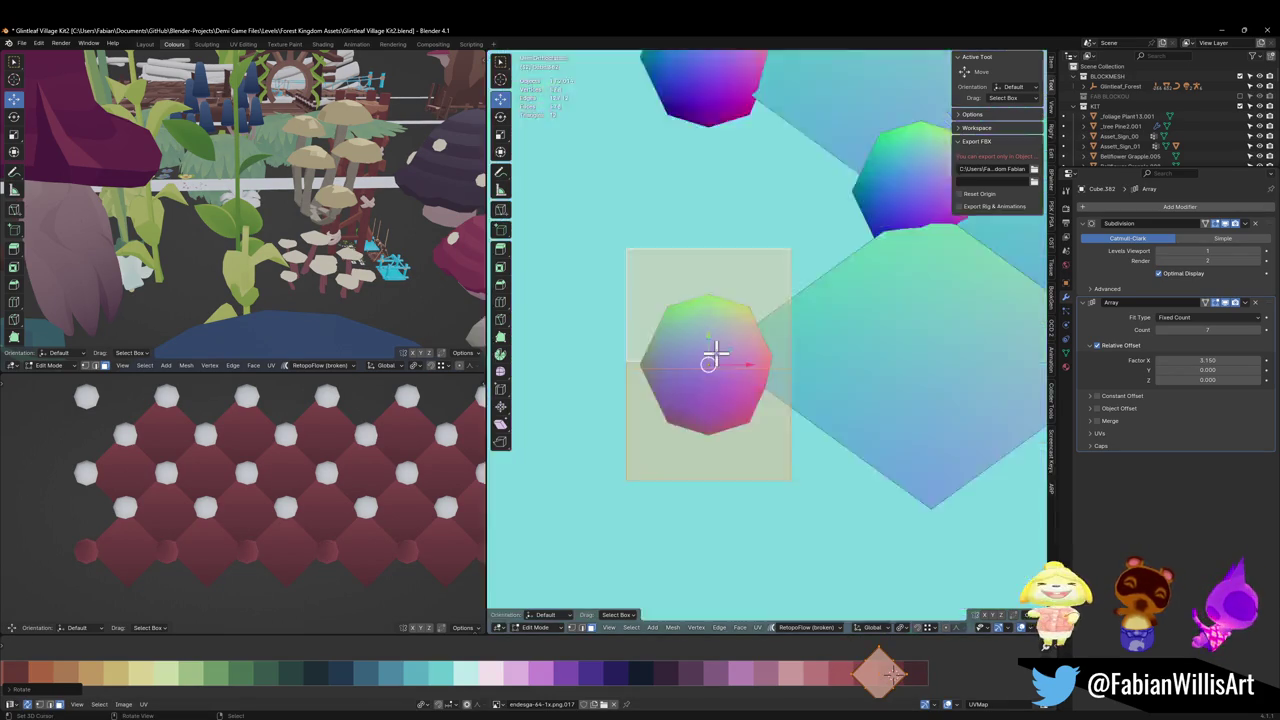
# Step: Project the stud UVs from the top view, then move, scale, rotate and rescale the island
pyautogui.press('u')
pyautogui.click(720, 364)
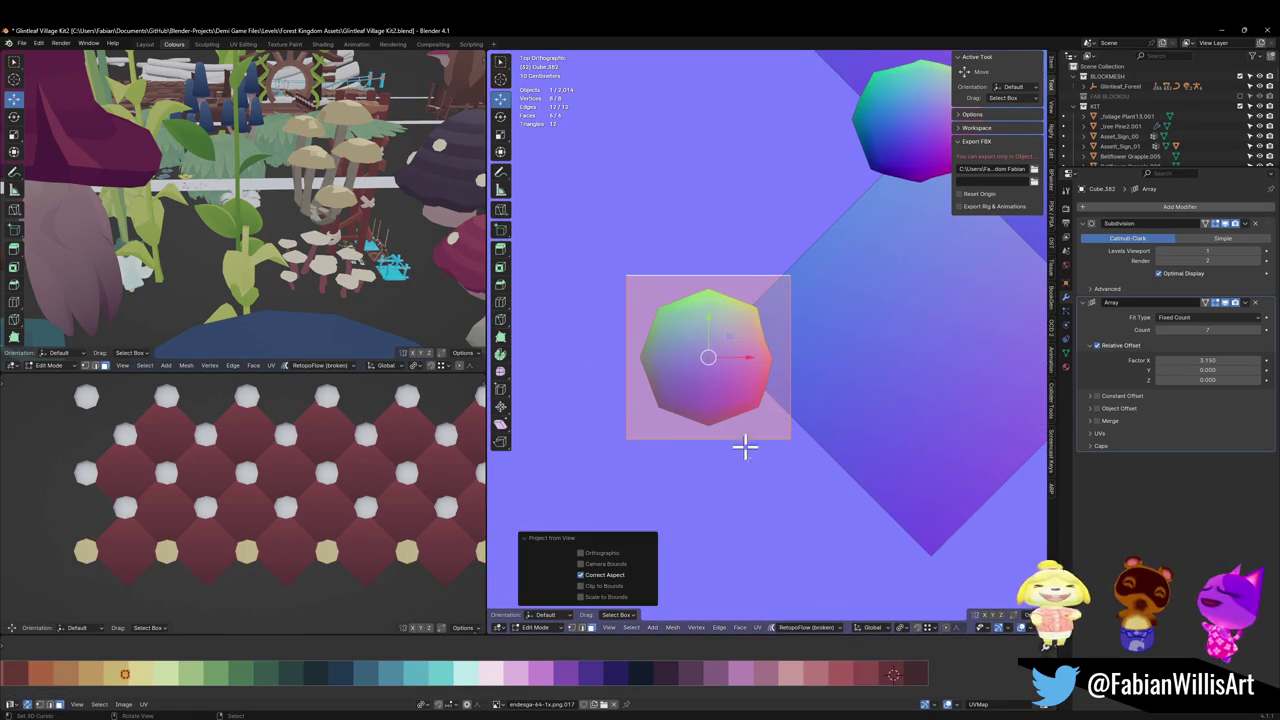
pyautogui.press('g')
pyautogui.press('x')
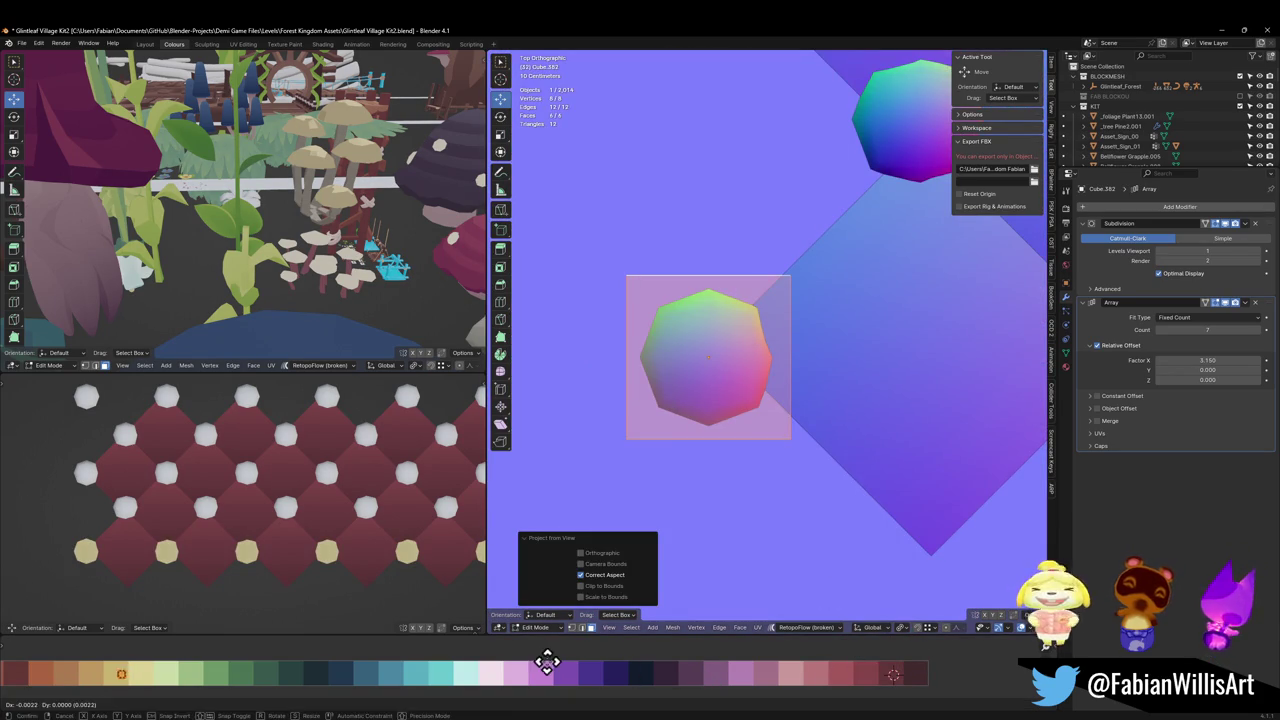
pyautogui.click(251, 677)
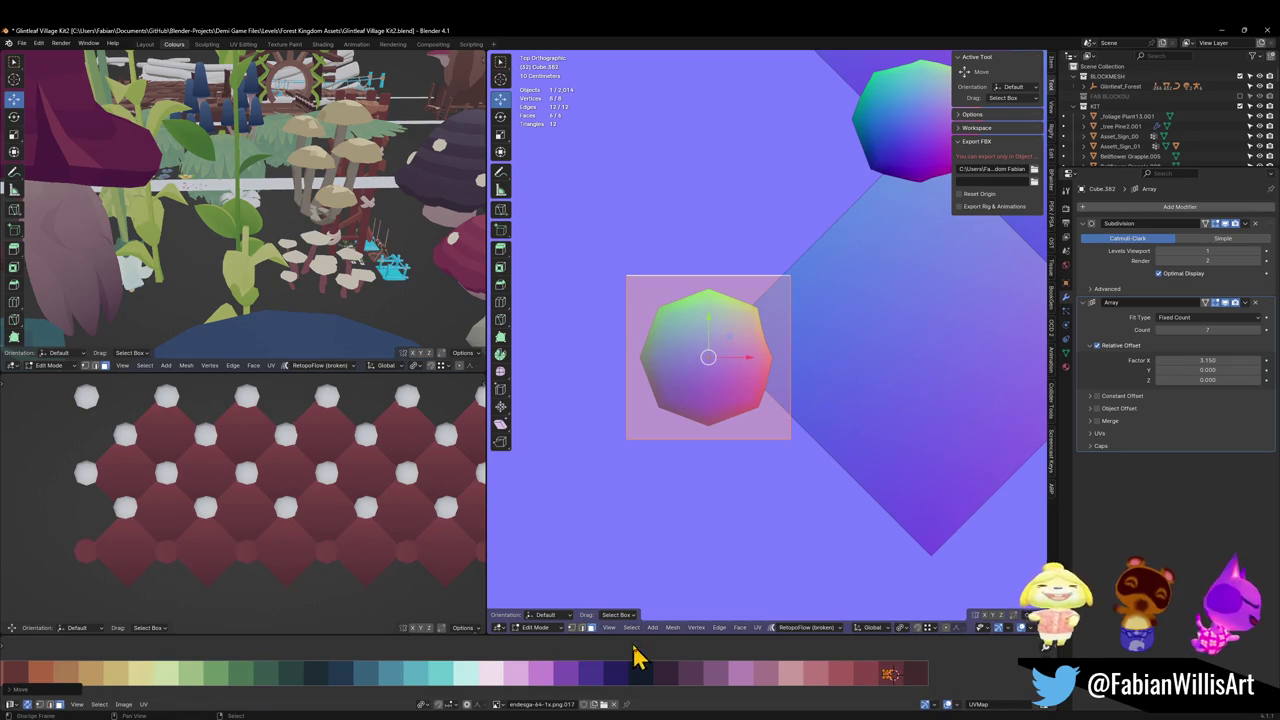
pyautogui.press('s')
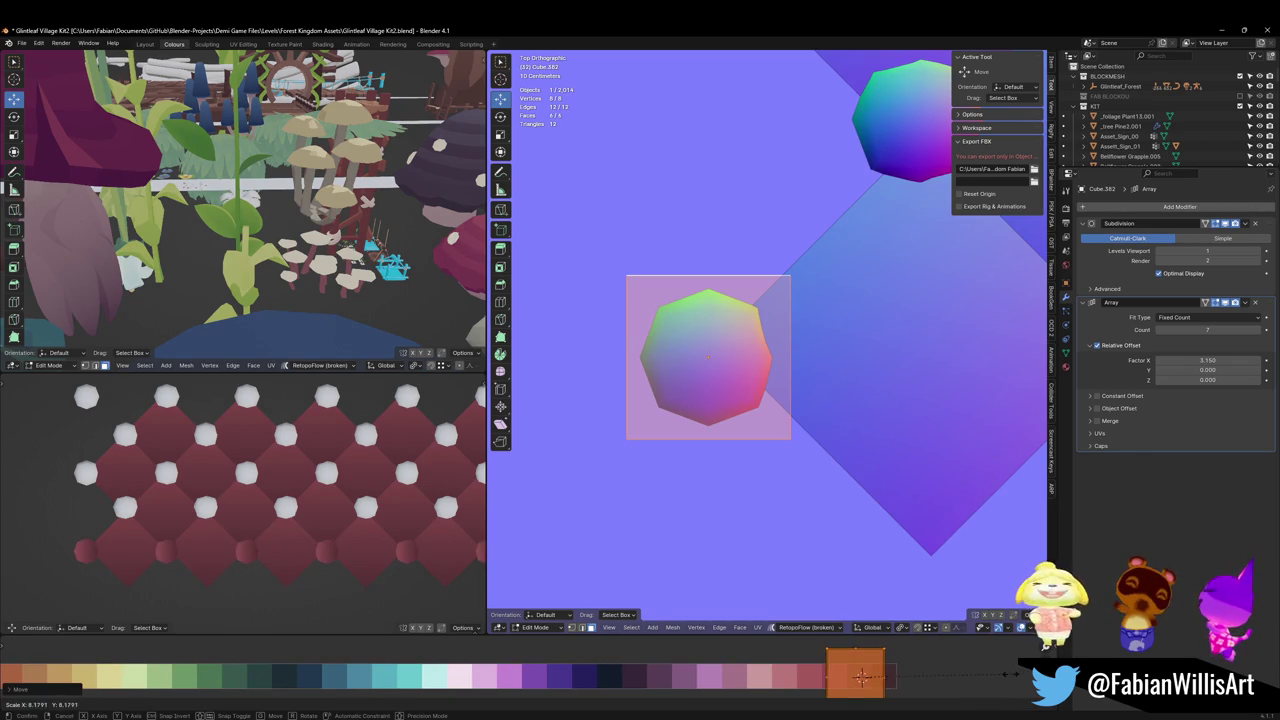
pyautogui.click(905, 668)
pyautogui.press('r')
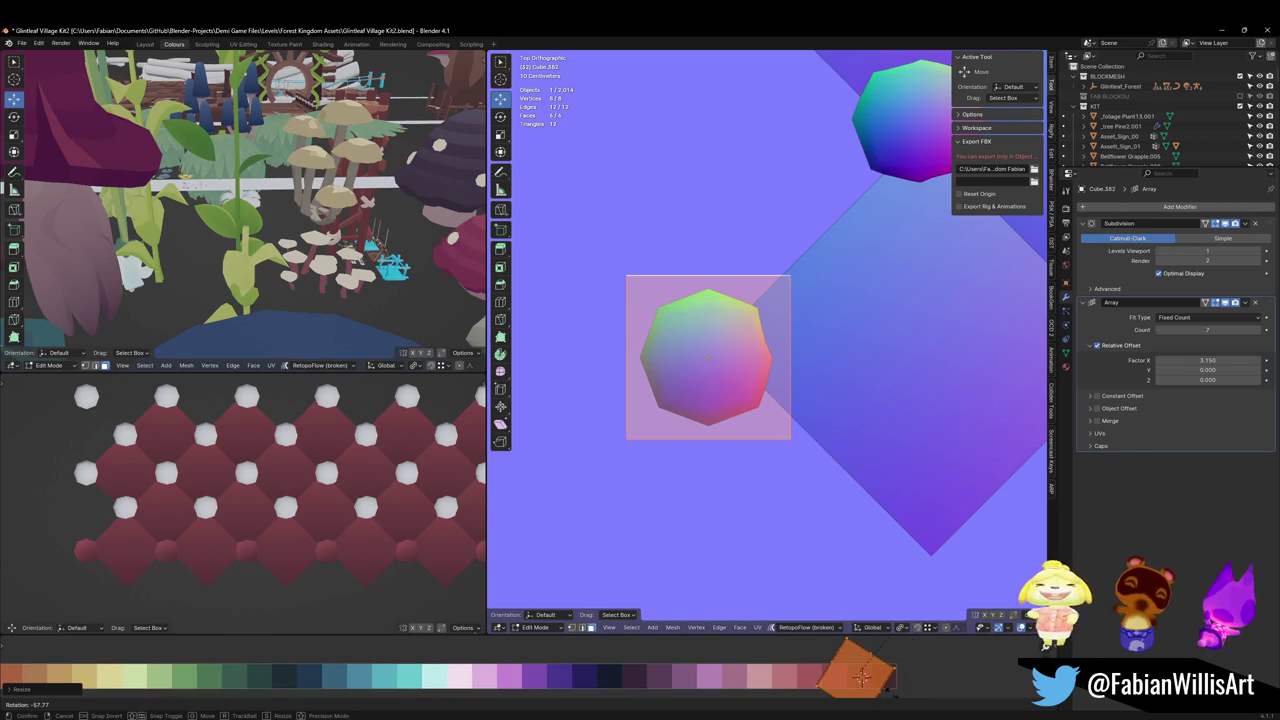
pyautogui.click(861, 677)
pyautogui.press('s')
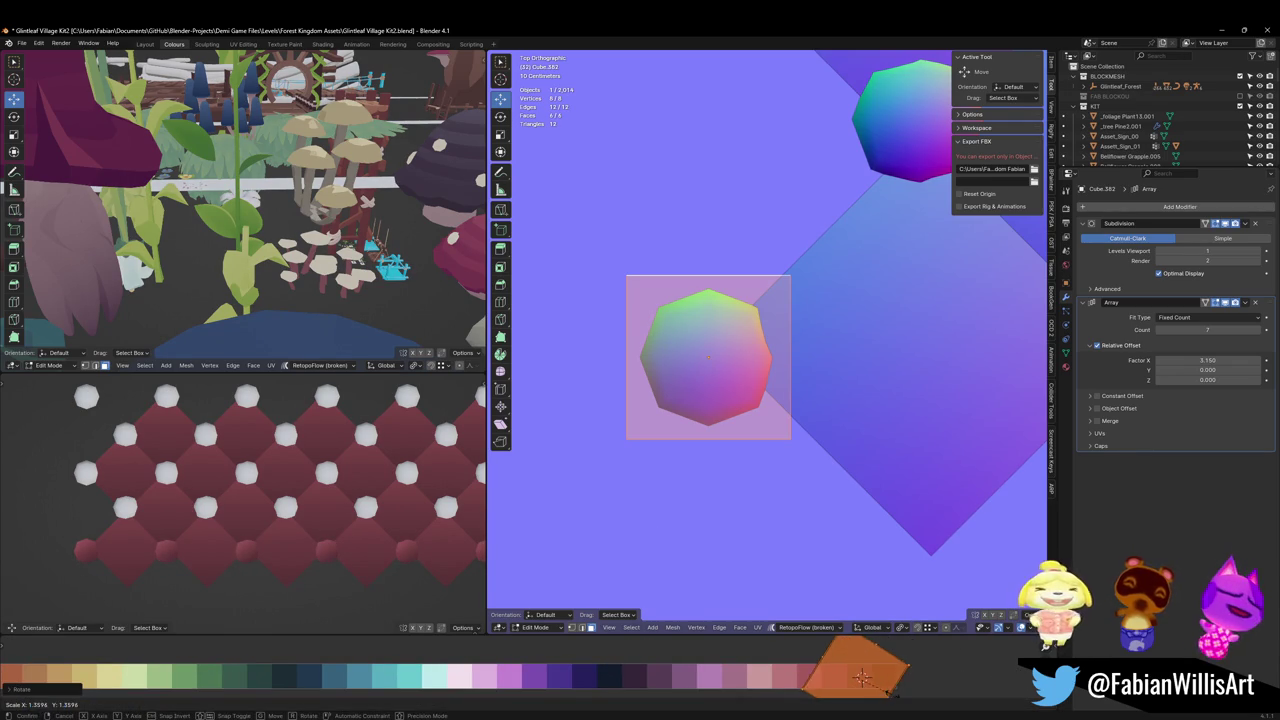
pyautogui.click(862, 678)
# Step: Fine-tune the UV island with horizontal shifts, an enlargement and a rotation onto the target swatch
pyautogui.press('g')
pyautogui.press('x')
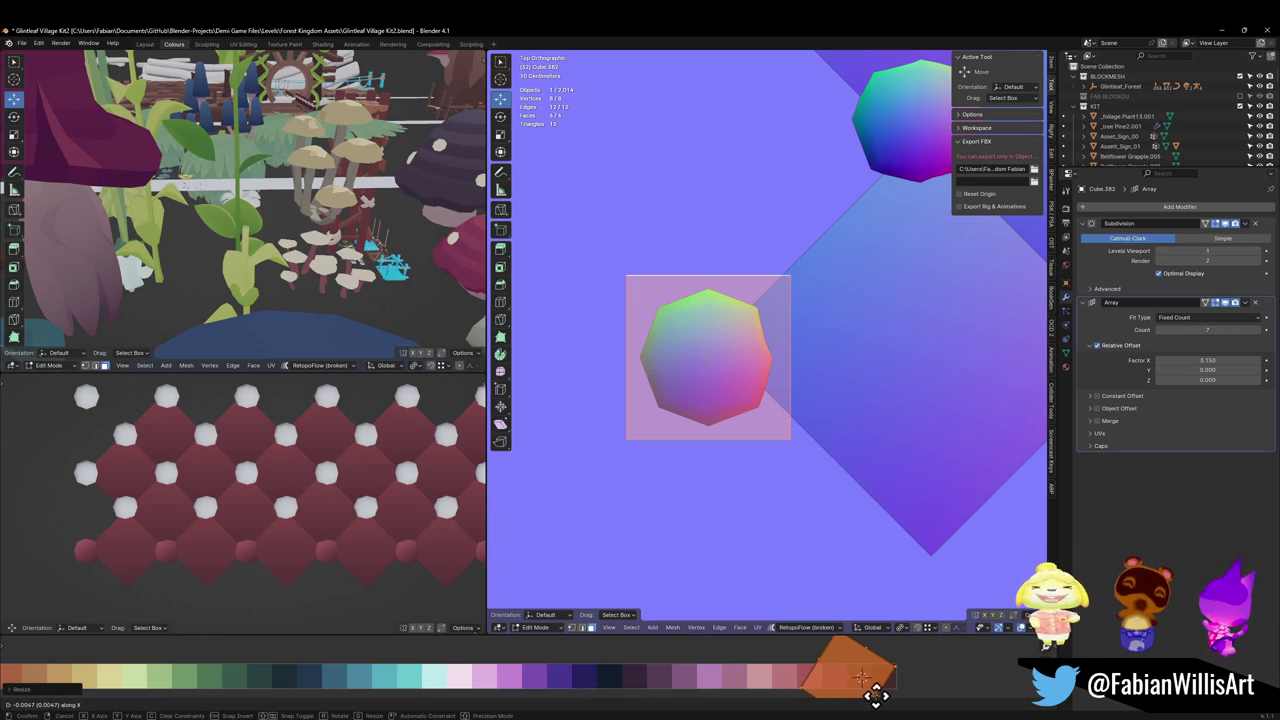
pyautogui.click(897, 644)
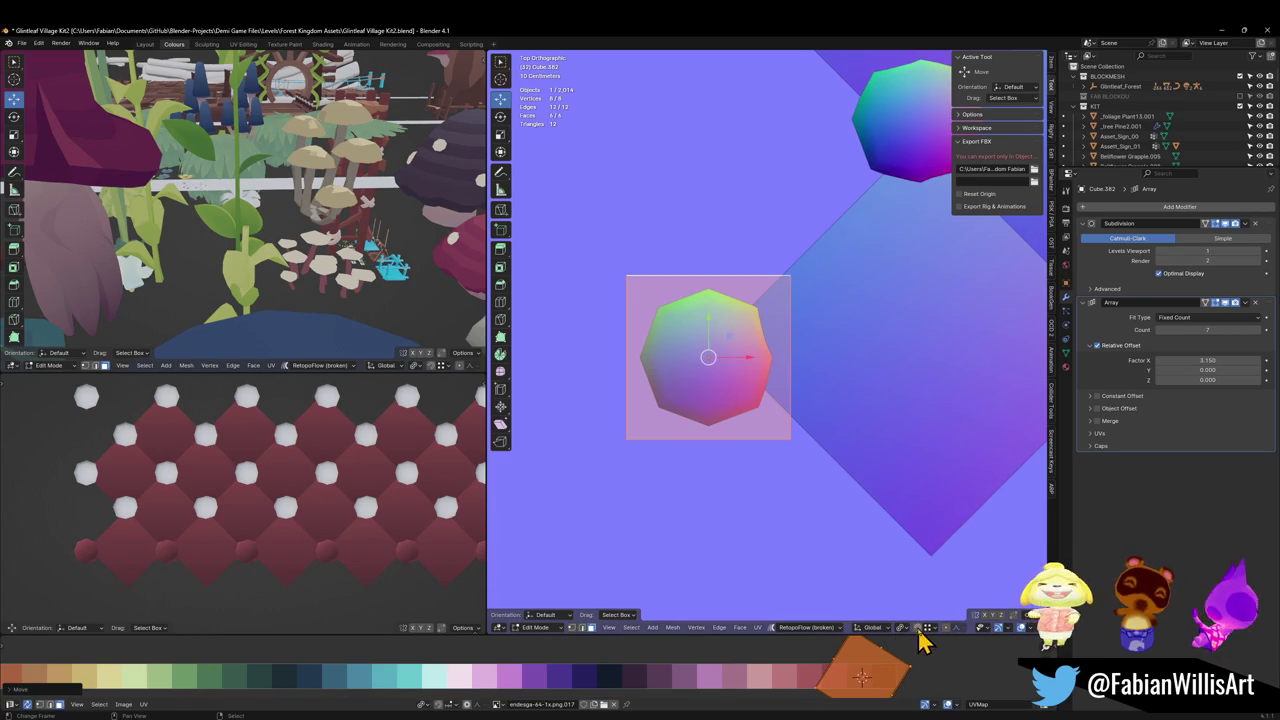
pyautogui.press('g')
pyautogui.press('x')
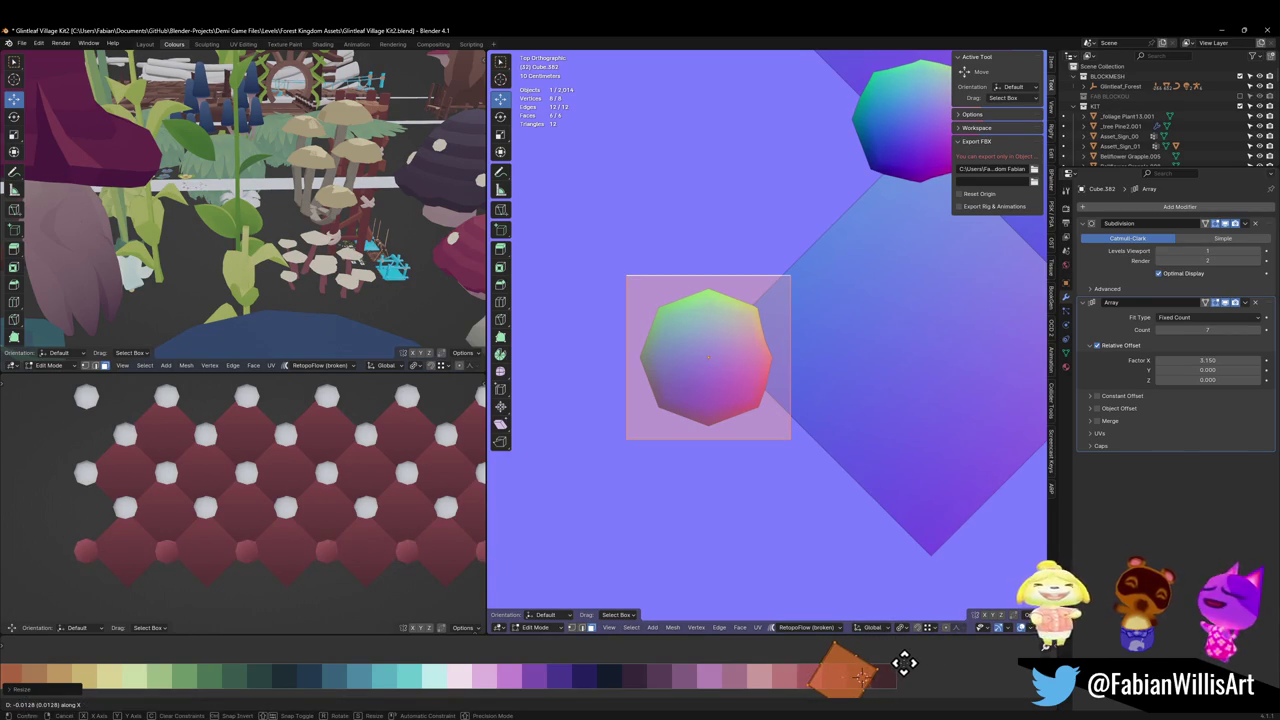
pyautogui.click(918, 662)
pyautogui.press('s')
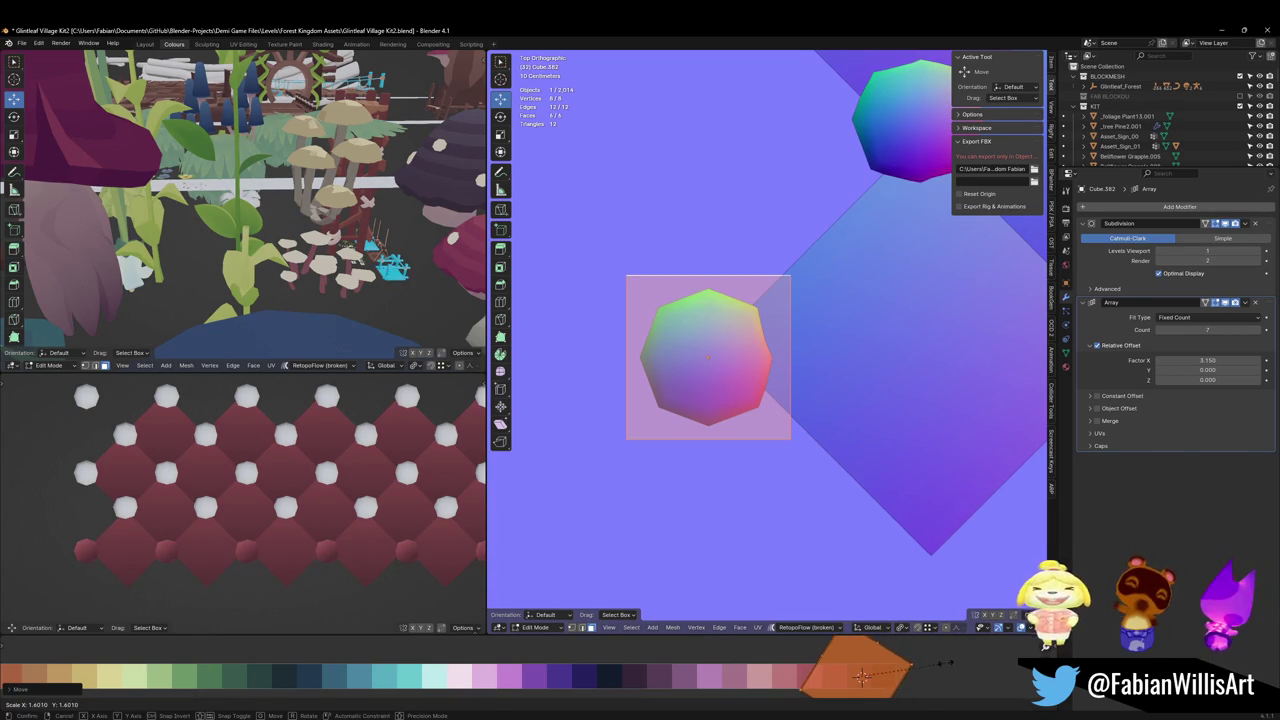
pyautogui.click(950, 662)
pyautogui.press('r')
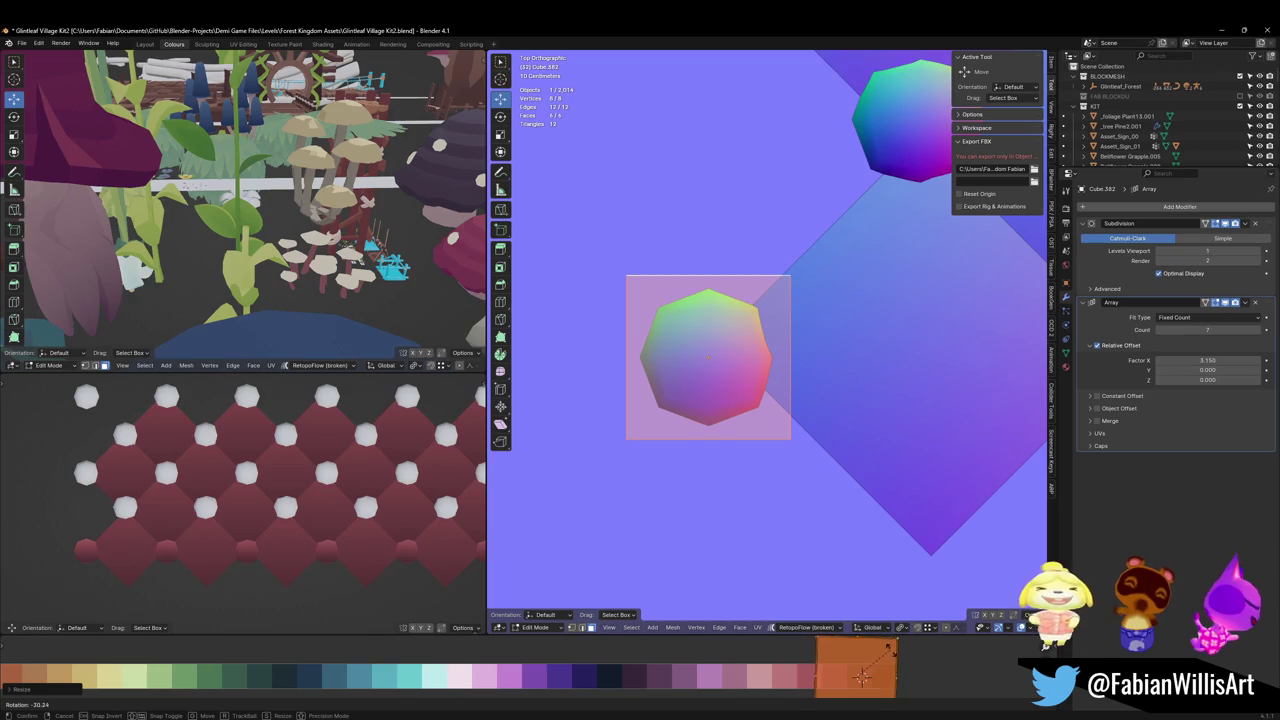
pyautogui.click(893, 651)
pyautogui.press('g')
pyautogui.press('x')
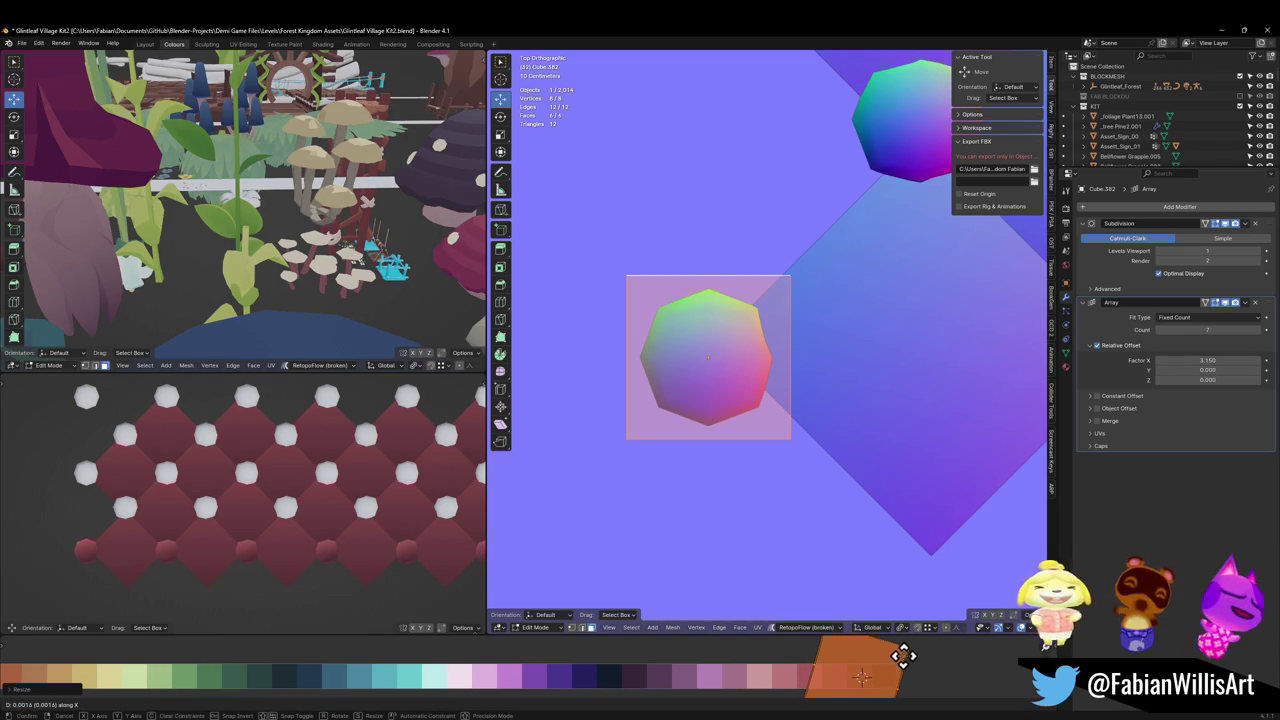
pyautogui.click(898, 655)
# Step: Link the bottom-left stud's material and copy its UV maps to the diagonal studs
pyautogui.scroll(-2, 663, 323)
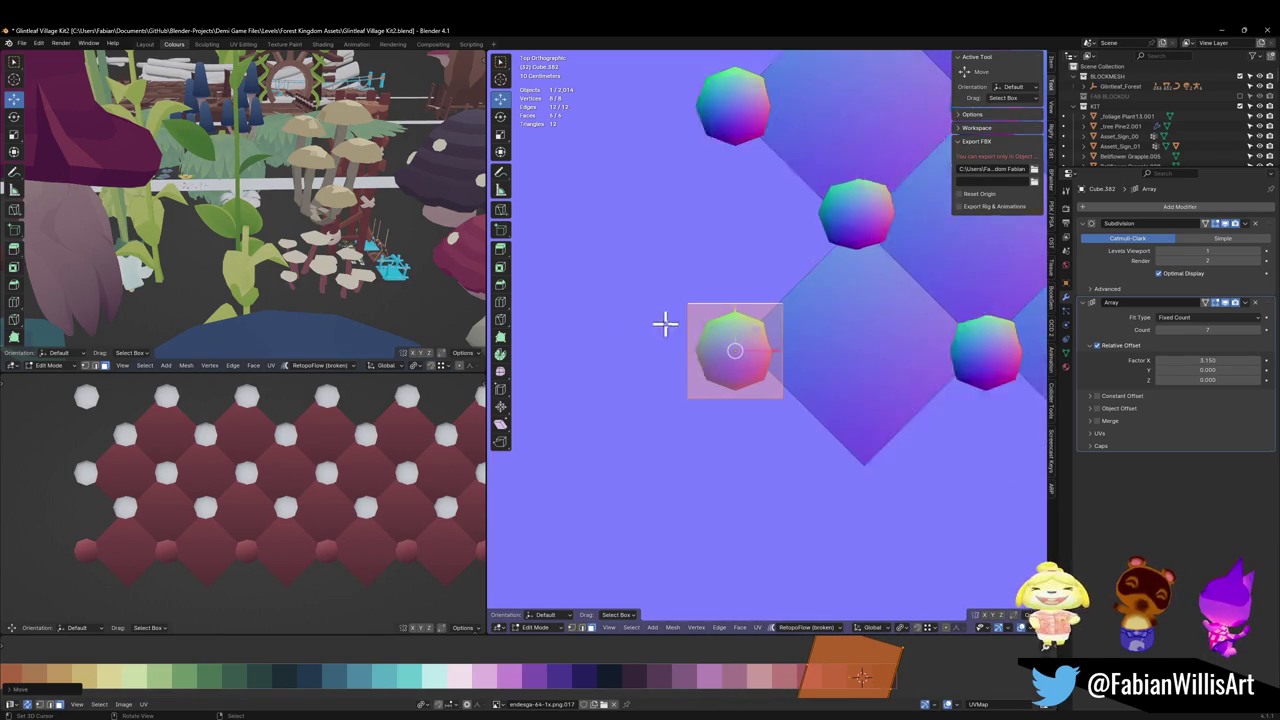
pyautogui.press('Tab')
pyautogui.scroll(-2, 760, 333)
pyautogui.keyDown('shift'); pyautogui.moveTo(760, 333); pyautogui.dragTo(735, 450, button='middle'); pyautogui.keyUp('shift')
pyautogui.click(750, 400)
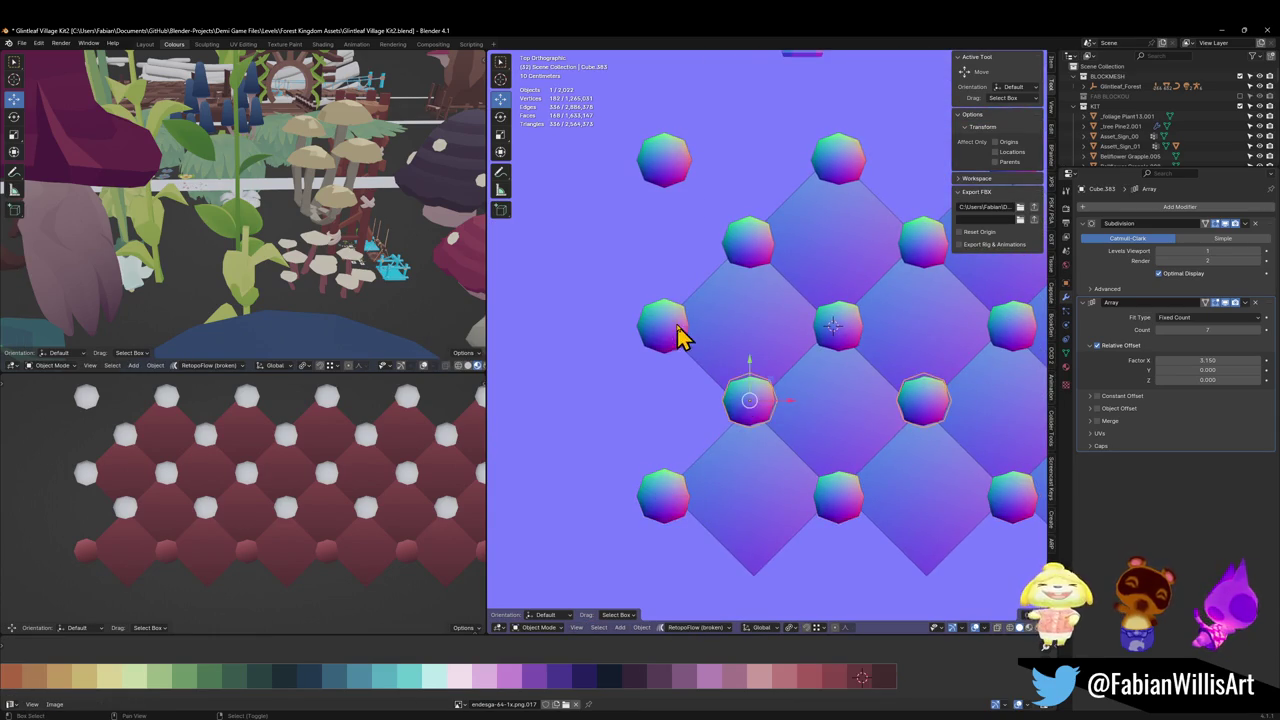
pyautogui.keyDown('shift'); pyautogui.click(663, 325); pyautogui.keyUp('shift')
pyautogui.keyDown('shift'); pyautogui.click(750, 245); pyautogui.keyUp('shift')
pyautogui.keyDown('shift'); pyautogui.click(668, 505); pyautogui.keyUp('shift')
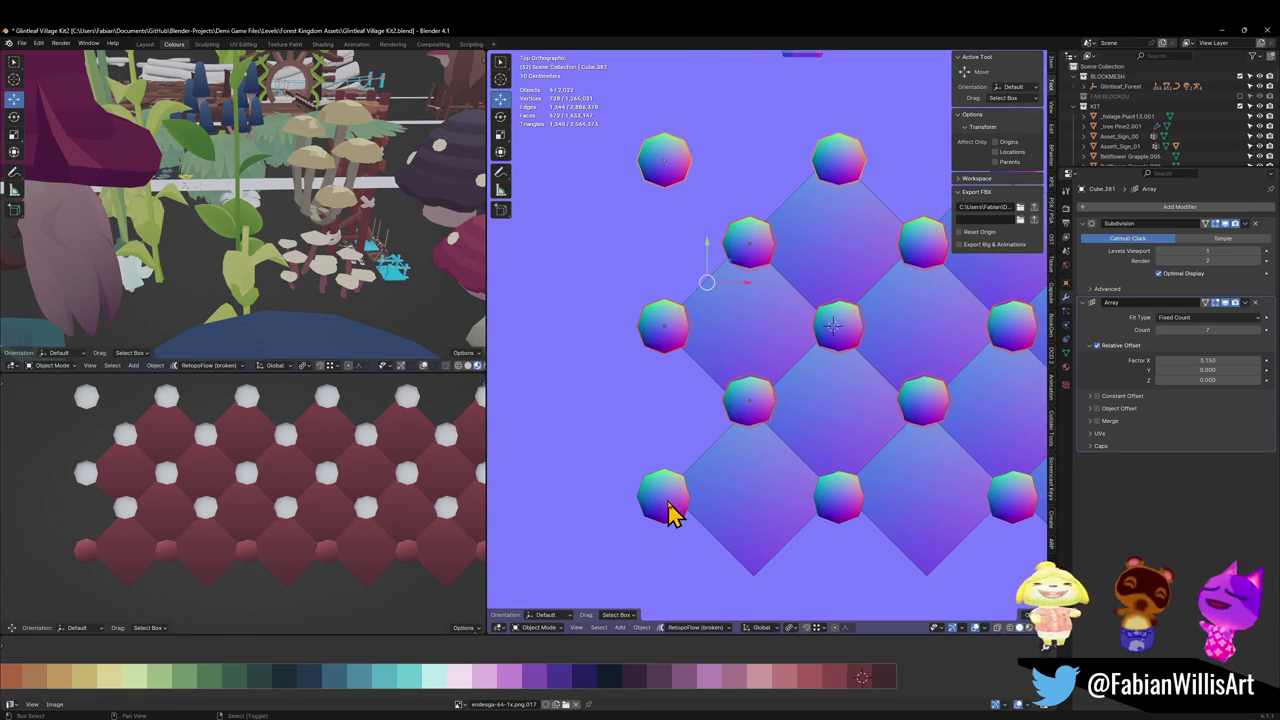
pyautogui.hotkey('ctrl', 'l')
pyautogui.click(671, 514)
pyautogui.hotkey('ctrl', 'l')
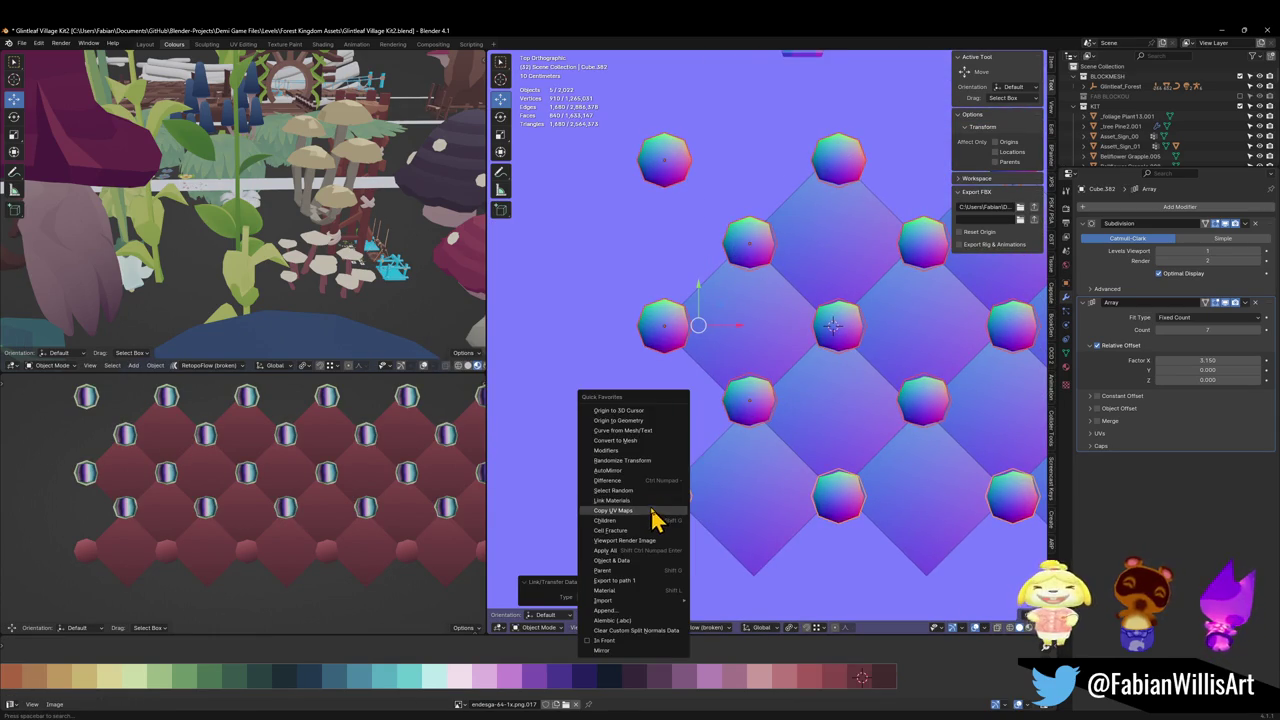
pyautogui.click(651, 520)
# Step: Select the upper diamond tile plane beneath the studs
pyautogui.scroll(-2, 223, 503)
pyautogui.scroll(-2, 237, 509)
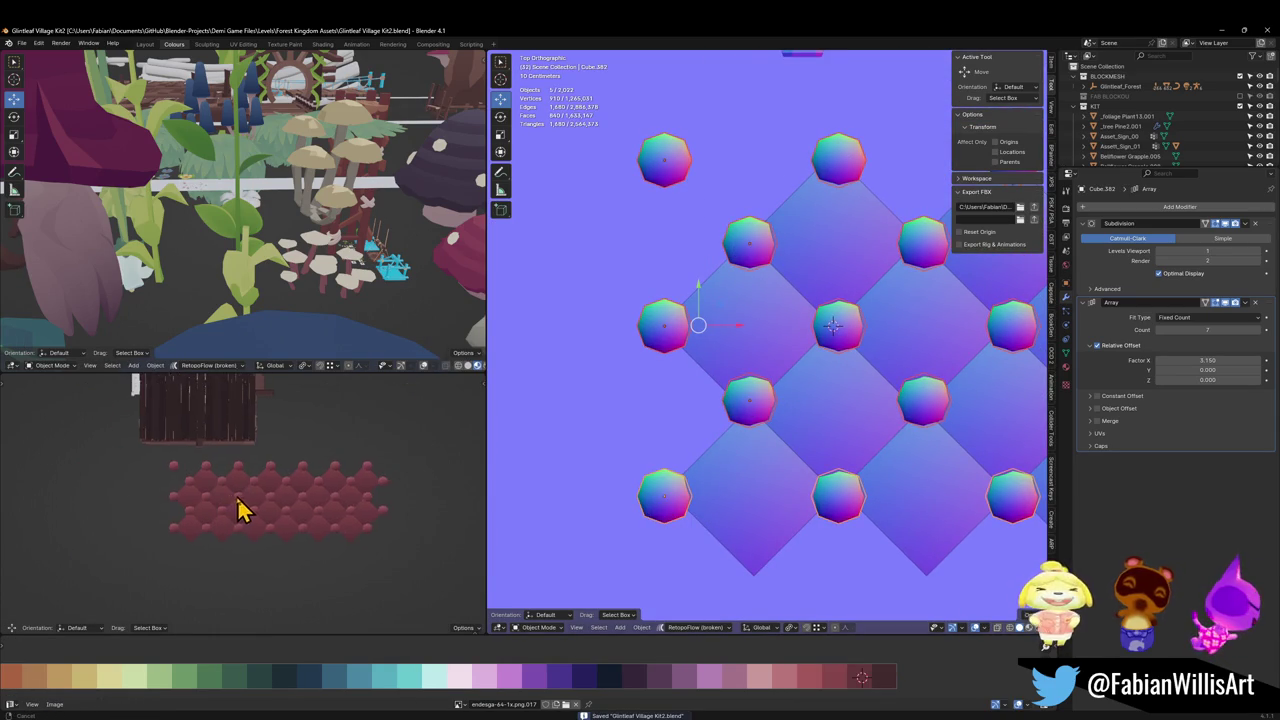
pyautogui.scroll(-1, 260, 506)
pyautogui.scroll(2, 265, 505)
pyautogui.click(749, 486)
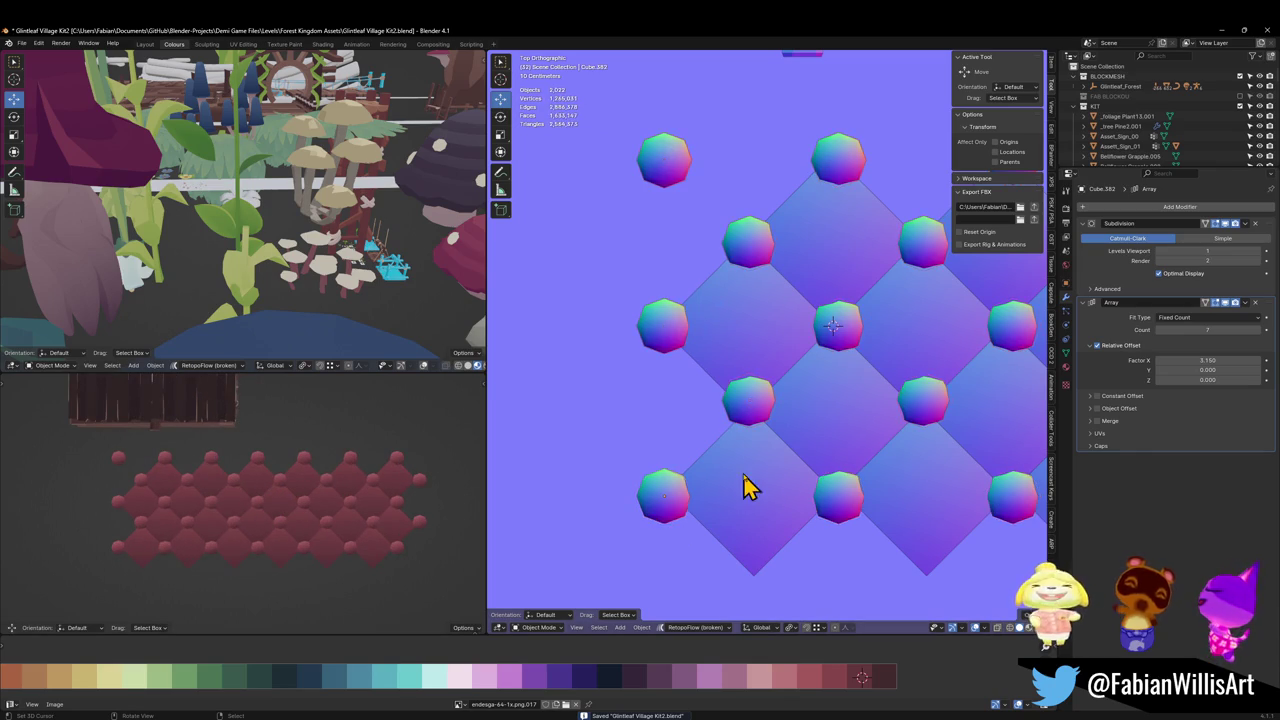
pyautogui.keyDown('shift'); pyautogui.moveTo(800, 443); pyautogui.dragTo(740, 540, button='middle'); pyautogui.keyUp('shift')
pyautogui.click(740, 540)
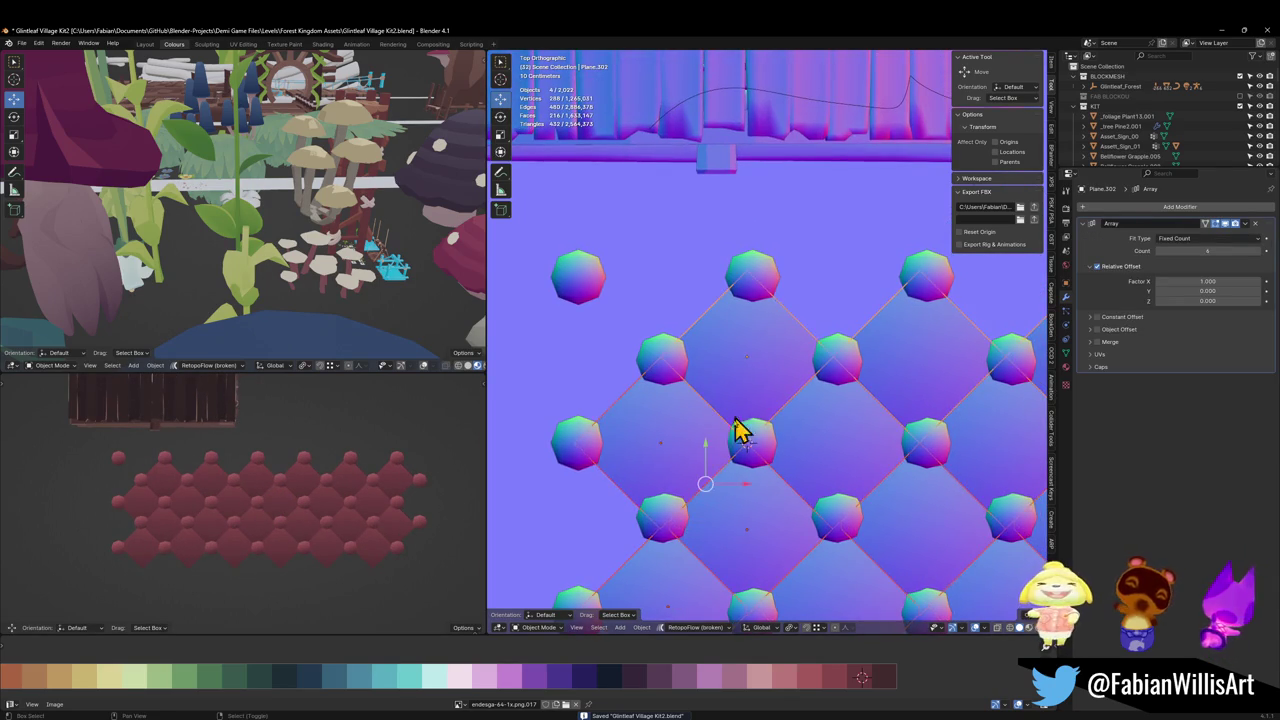
# Step: Edit the bottom diamond tile and shift its upper-left bevel UVs horizontally on the palette
pyautogui.scroll(-3, 730, 440)
pyautogui.click(718, 515)
pyautogui.press('Tab')
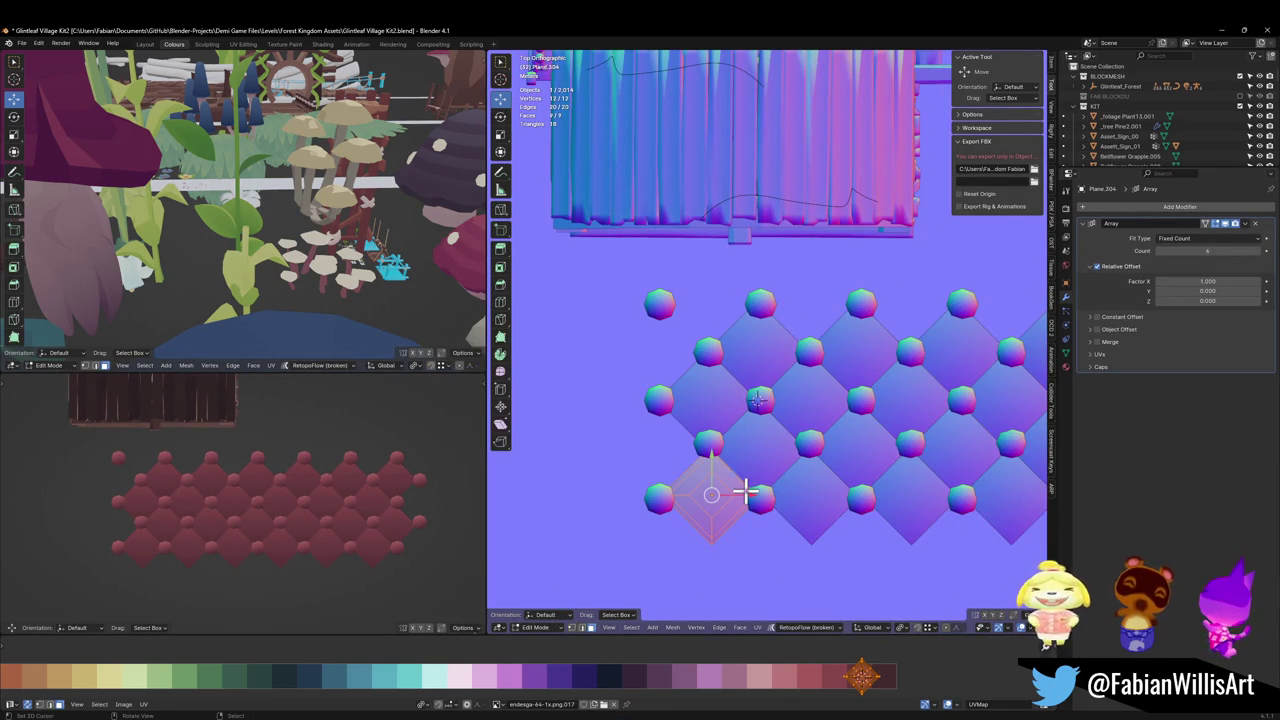
pyautogui.scroll(2, 745, 489)
pyautogui.scroll(2, 745, 489)
pyautogui.click(671, 500)
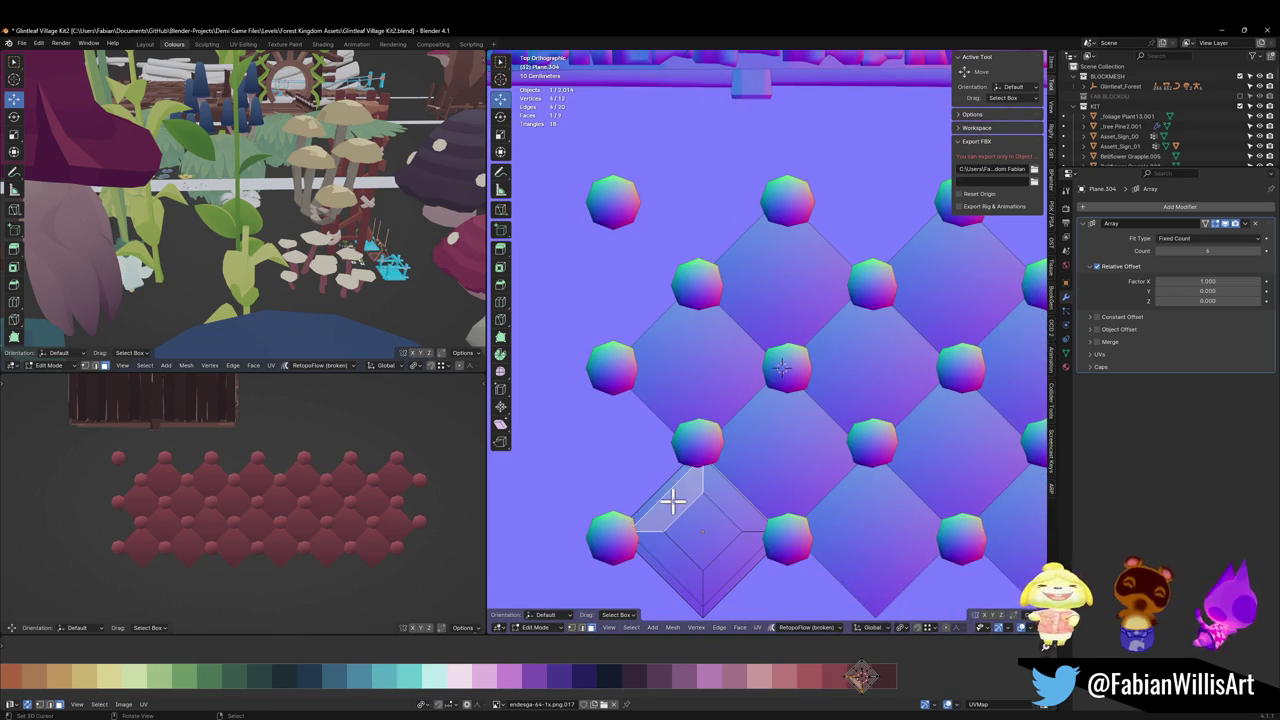
pyautogui.keyDown('shift'); pyautogui.click(665, 492); pyautogui.keyUp('shift')
pyautogui.press('g')
pyautogui.press('x')
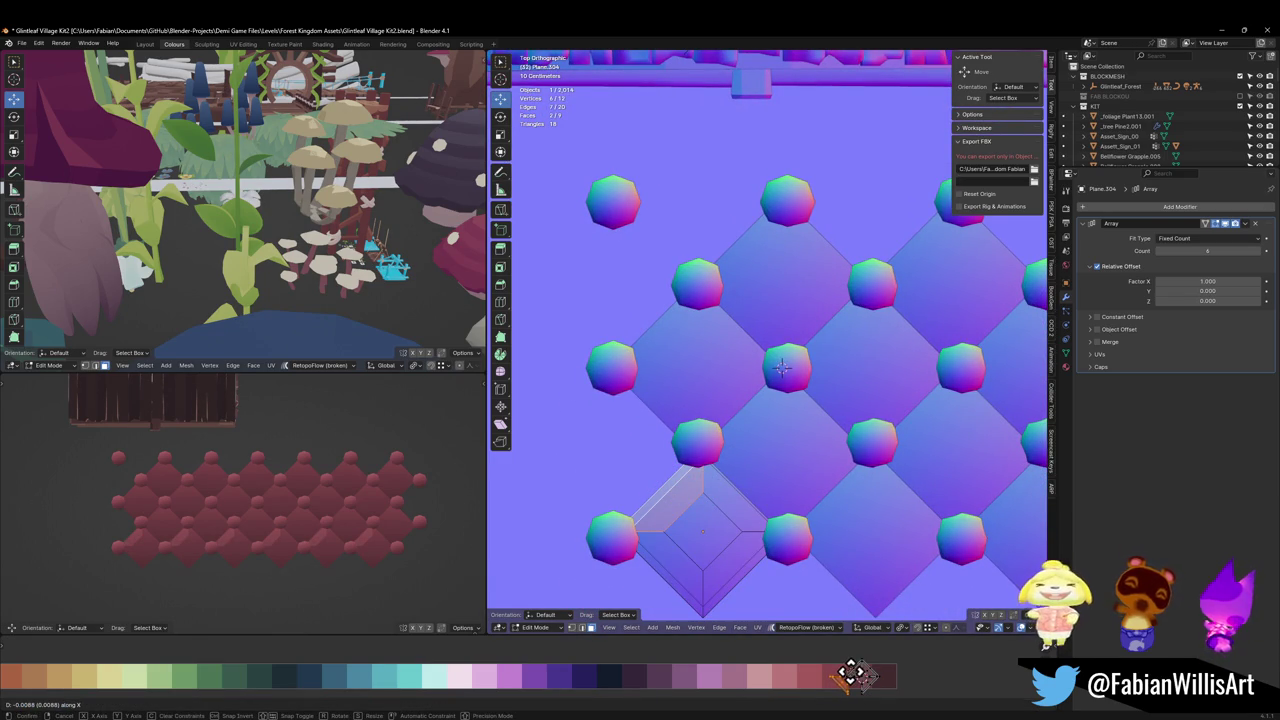
pyautogui.click(851, 674)
# Step: Copy the bottom tile's UV layout to three other diamond tiles via the Quick Favorites menu
pyautogui.press('Tab')
pyautogui.click(794, 314)
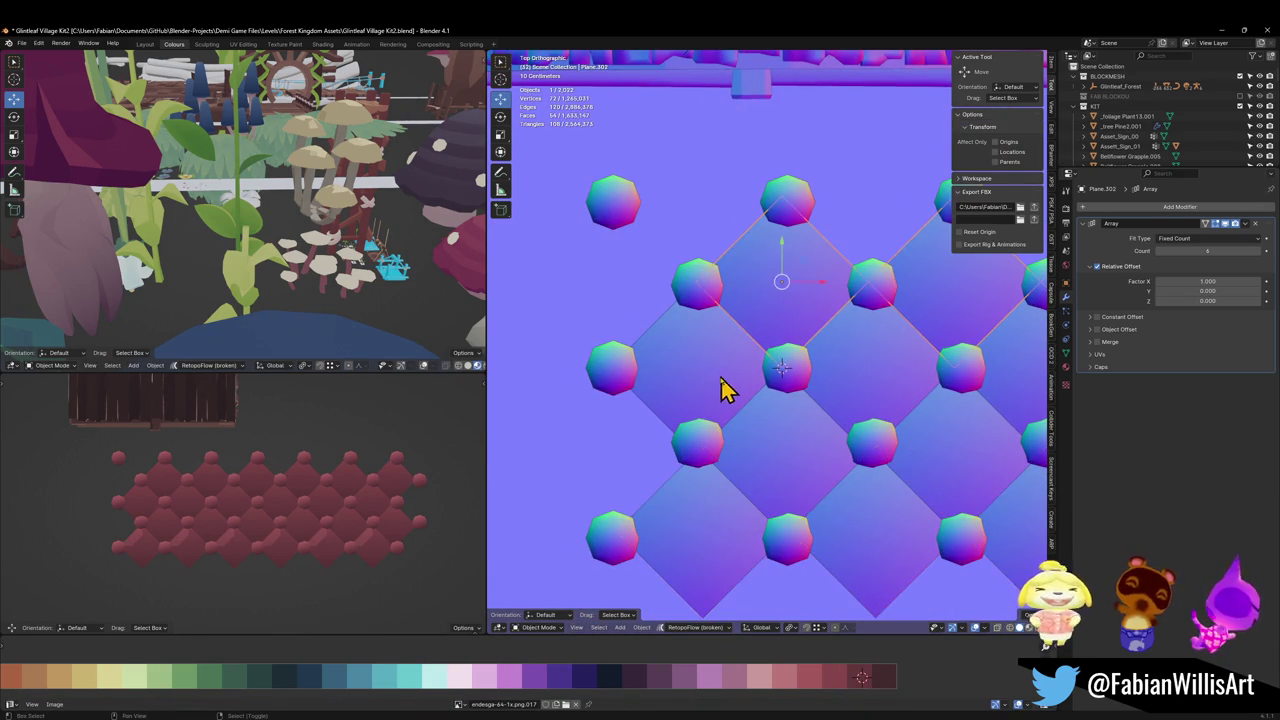
pyautogui.keyDown('shift'); pyautogui.click(722, 385); pyautogui.keyUp('shift')
pyautogui.keyDown('shift'); pyautogui.click(777, 443); pyautogui.keyUp('shift')
pyautogui.keyDown('shift'); pyautogui.click(709, 541); pyautogui.keyUp('shift')
pyautogui.press('q')
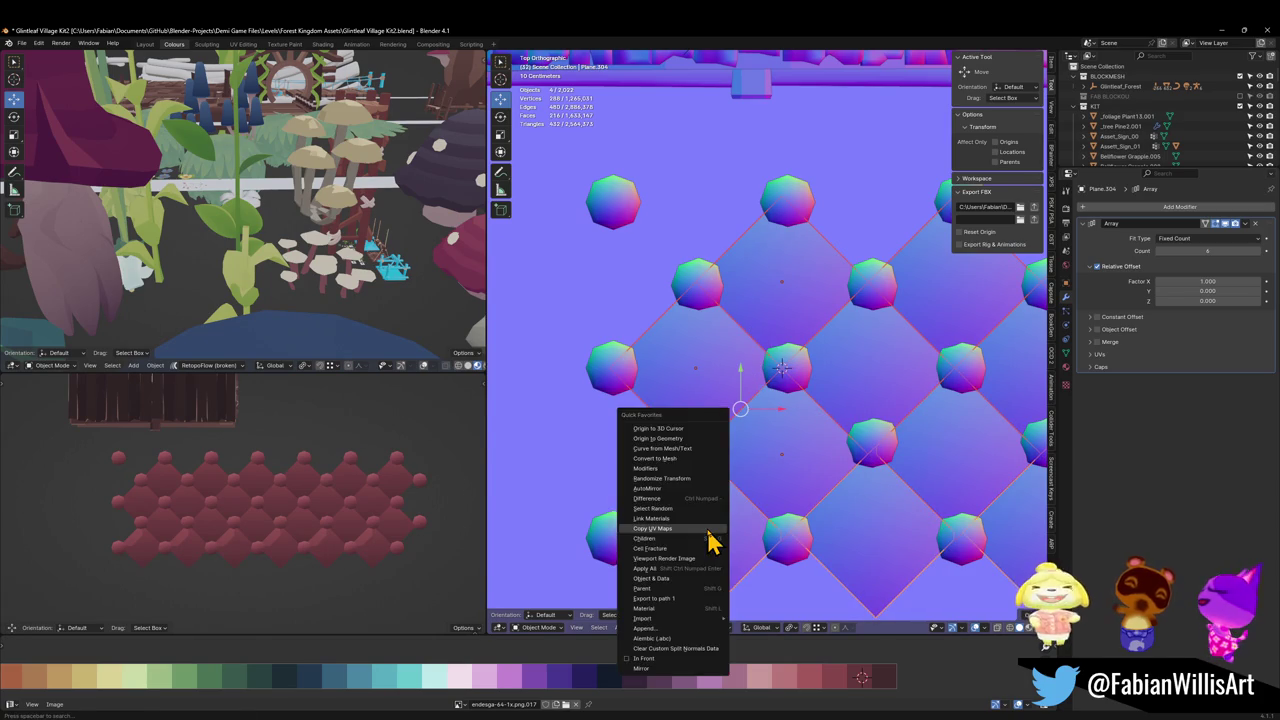
pyautogui.click(709, 541)
# Step: Try shifting the bottom tile's lower-right bevel face UVs horizontally, then cancel the move
pyautogui.scroll(-2, 330, 520)
pyautogui.scroll(2, 314, 508)
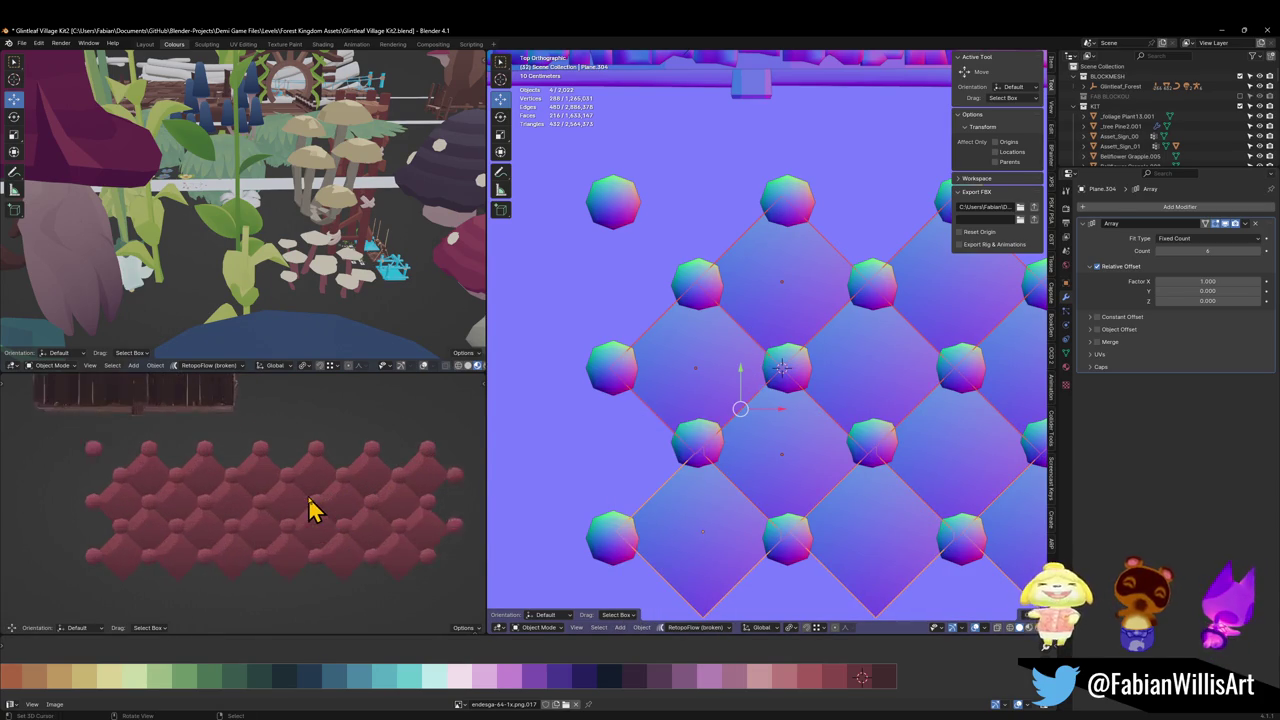
pyautogui.scroll(2, 314, 508)
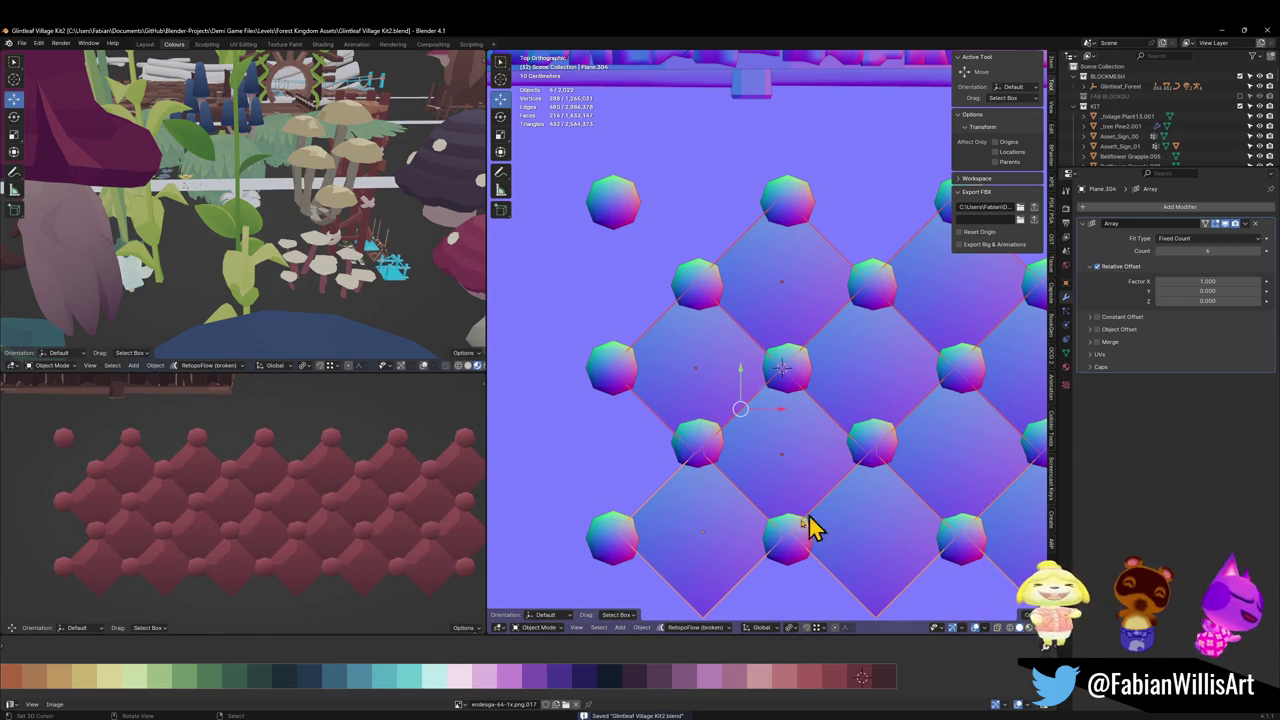
pyautogui.click(723, 574)
pyautogui.press('Tab')
pyautogui.click(733, 578)
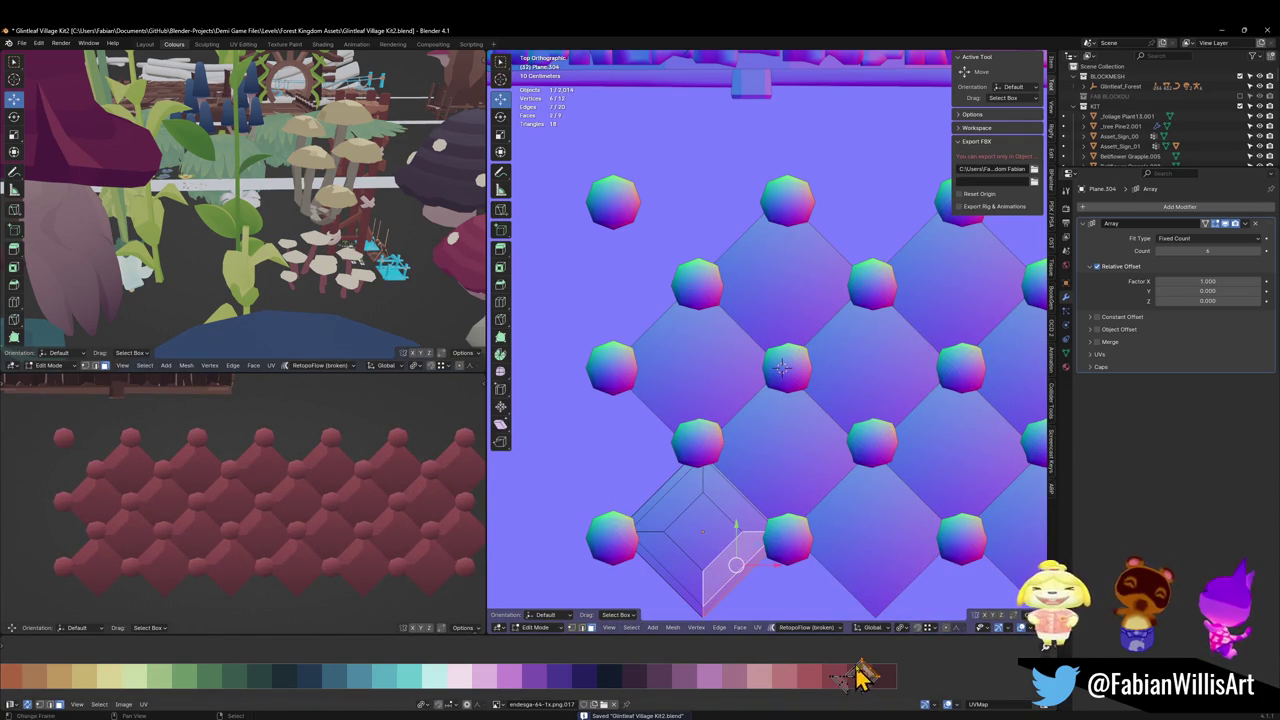
pyautogui.press('g')
pyautogui.press('x')
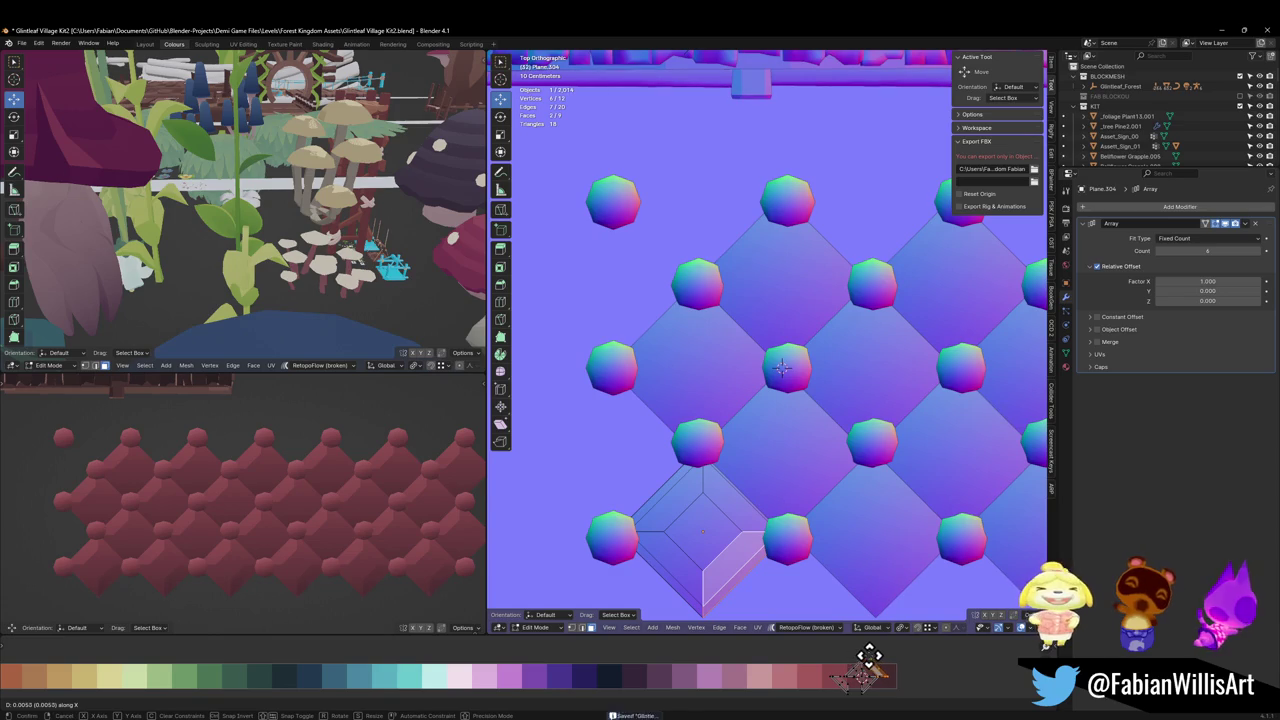
pyautogui.rightClick(856, 658)
pyautogui.scroll(-3, 727, 458)
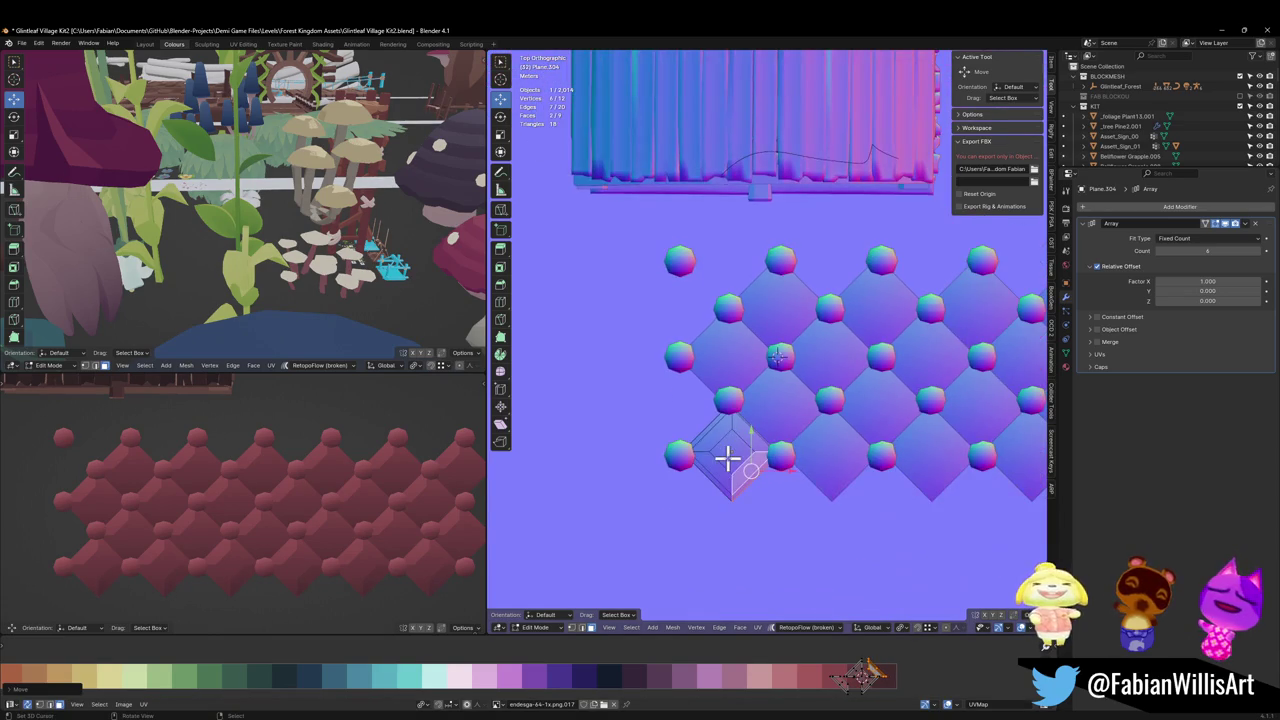
pyautogui.scroll(3, 745, 465)
pyautogui.press('Tab')
# Step: Select the upper diamond tile and pick an entry from its object context menu
pyautogui.keyDown('shift'); pyautogui.click(766, 474); pyautogui.keyUp('shift')
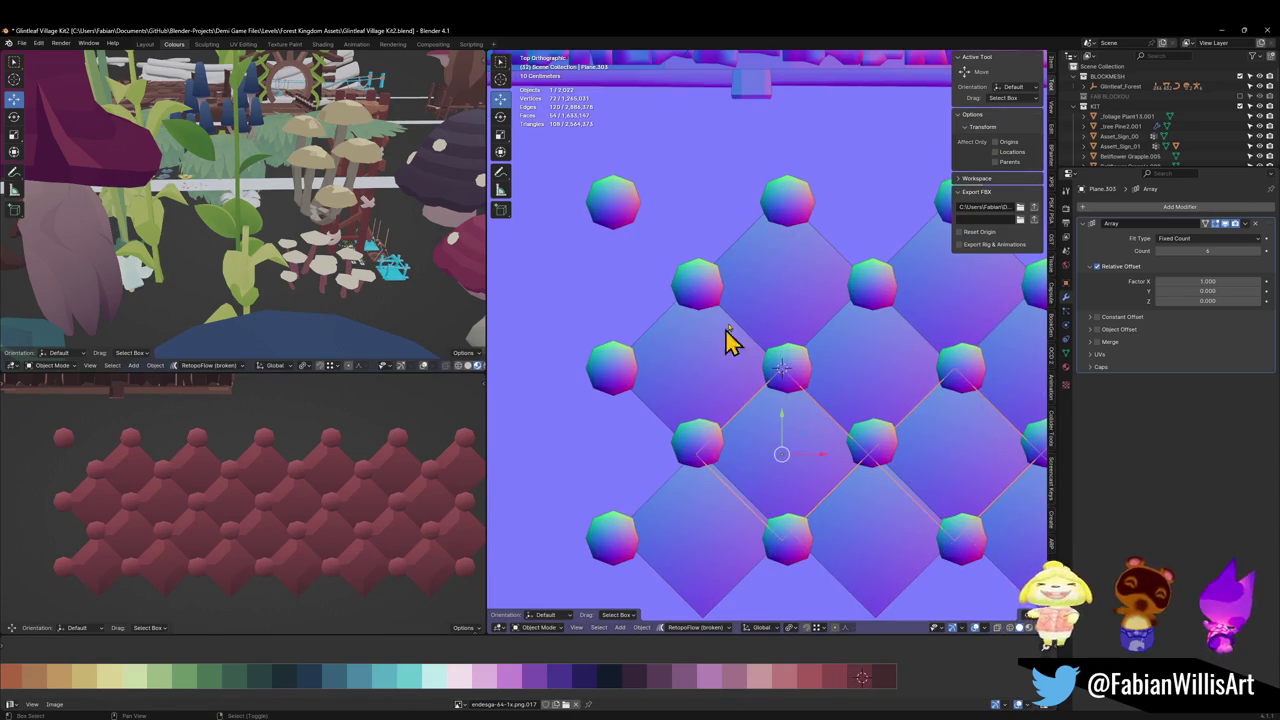
pyautogui.keyDown('shift'); pyautogui.click(729, 337); pyautogui.keyUp('shift')
pyautogui.rightClick(712, 583)
pyautogui.click(712, 583)
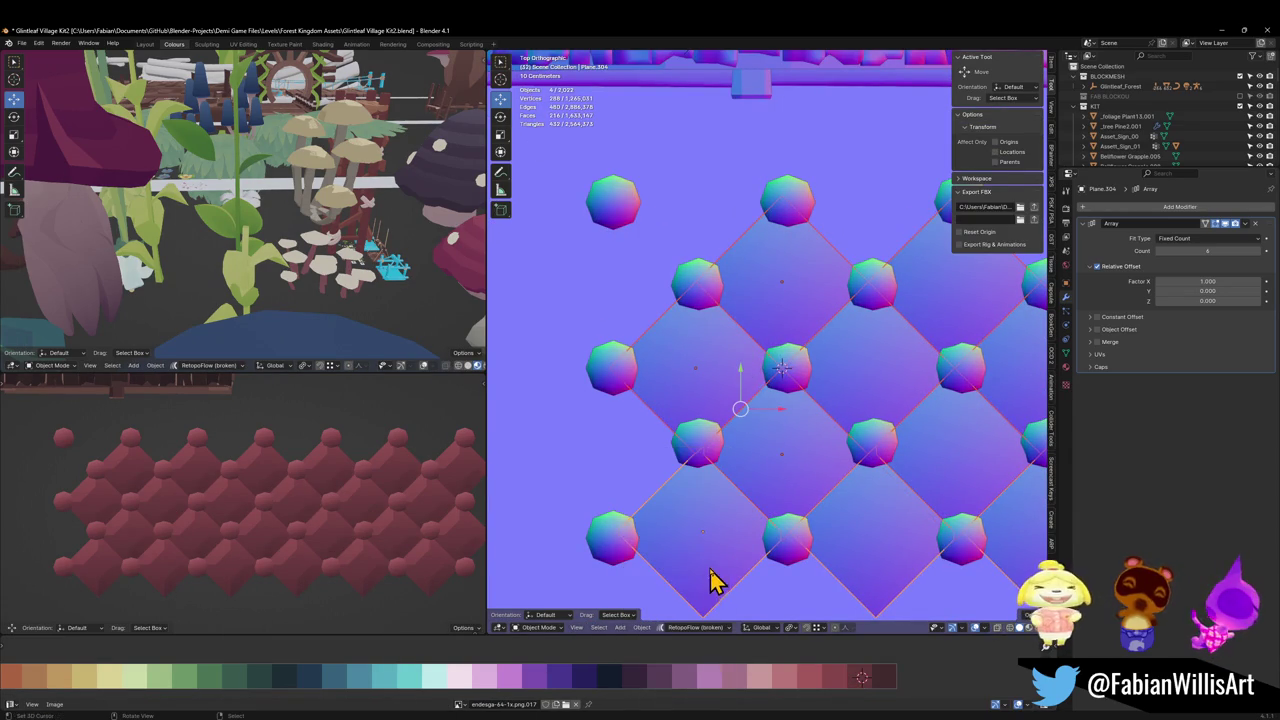
pyautogui.scroll(-2, 272, 540)
pyautogui.scroll(2, 285, 533)
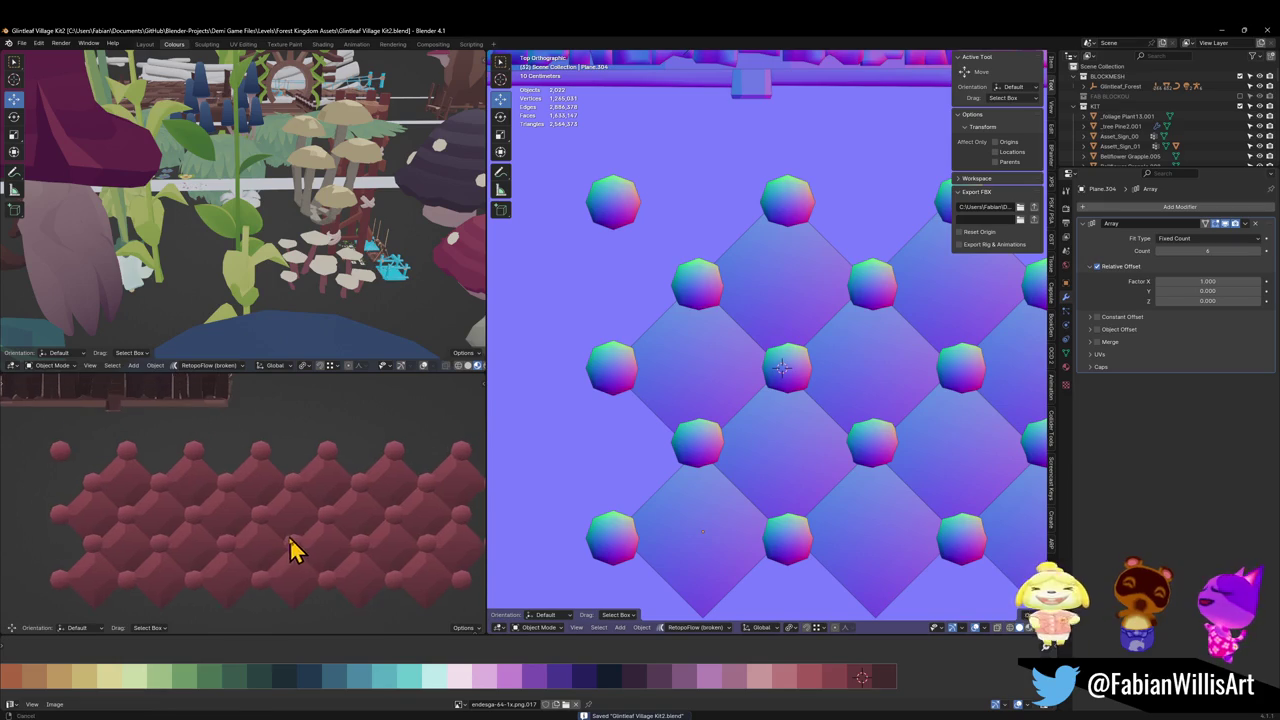
pyautogui.scroll(-3, 293, 515)
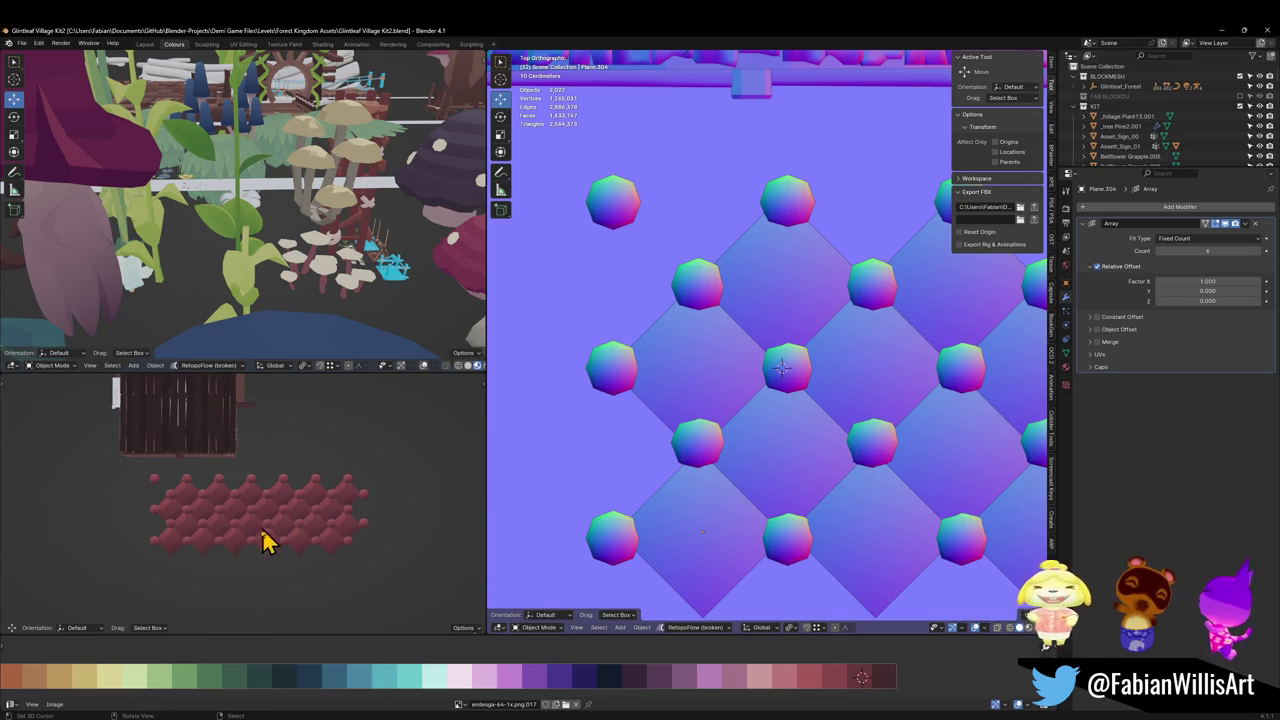
pyautogui.scroll(2, 262, 535)
pyautogui.scroll(2, 230, 530)
# Step: Open the bottom tile in Edit Mode and select its outer rim faces
pyautogui.scroll(2, 760, 470)
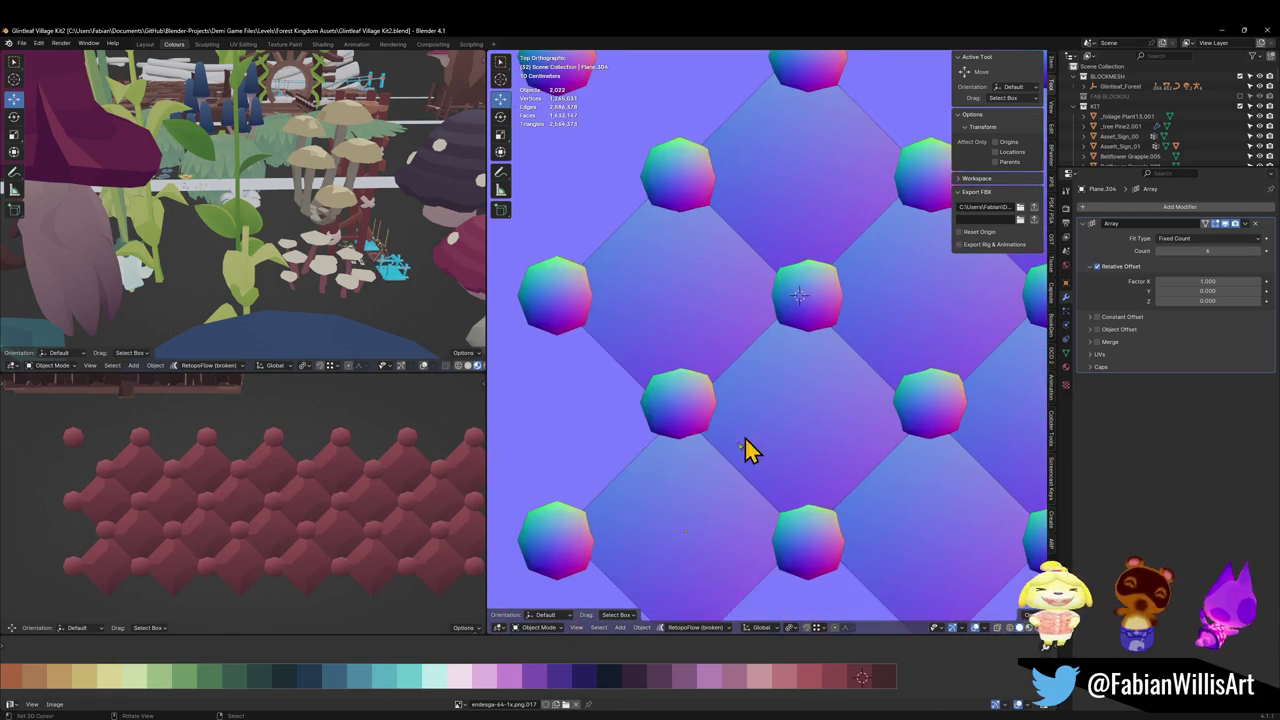
pyautogui.click(731, 478)
pyautogui.press('Tab')
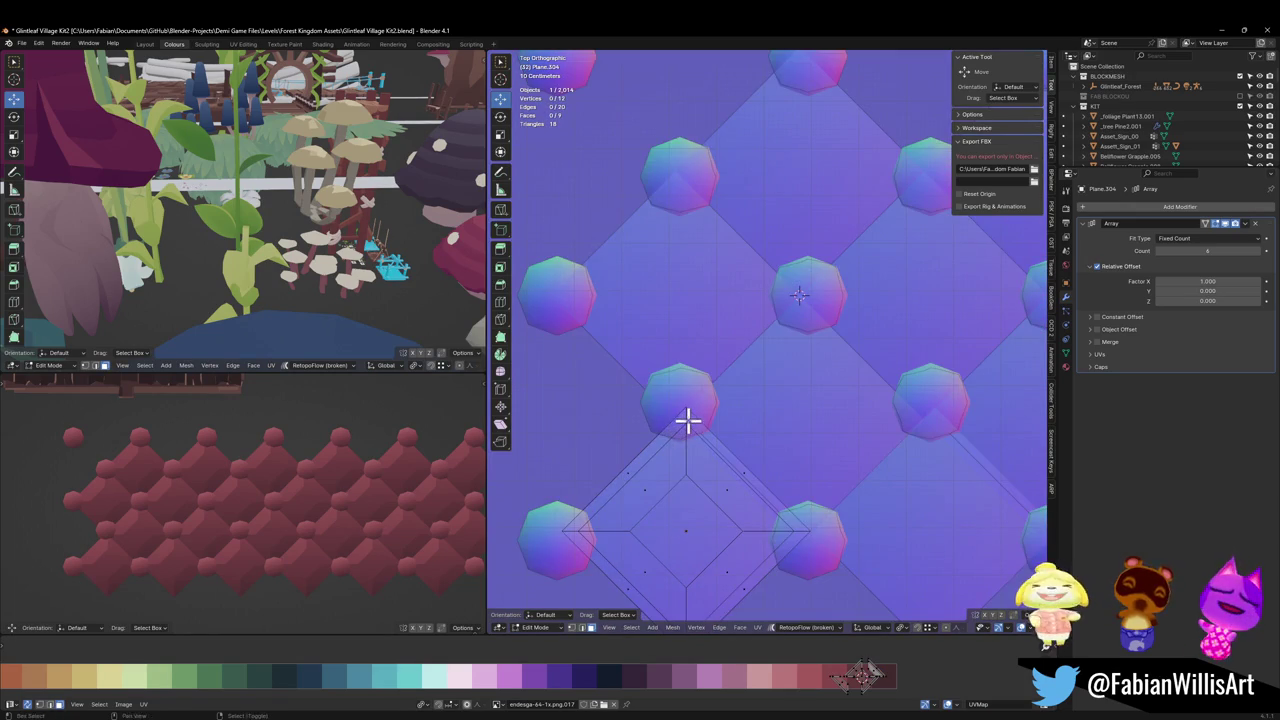
pyautogui.keyDown('alt'); pyautogui.click(687, 420); pyautogui.keyUp('alt')
pyautogui.press('g')
pyautogui.press('x')
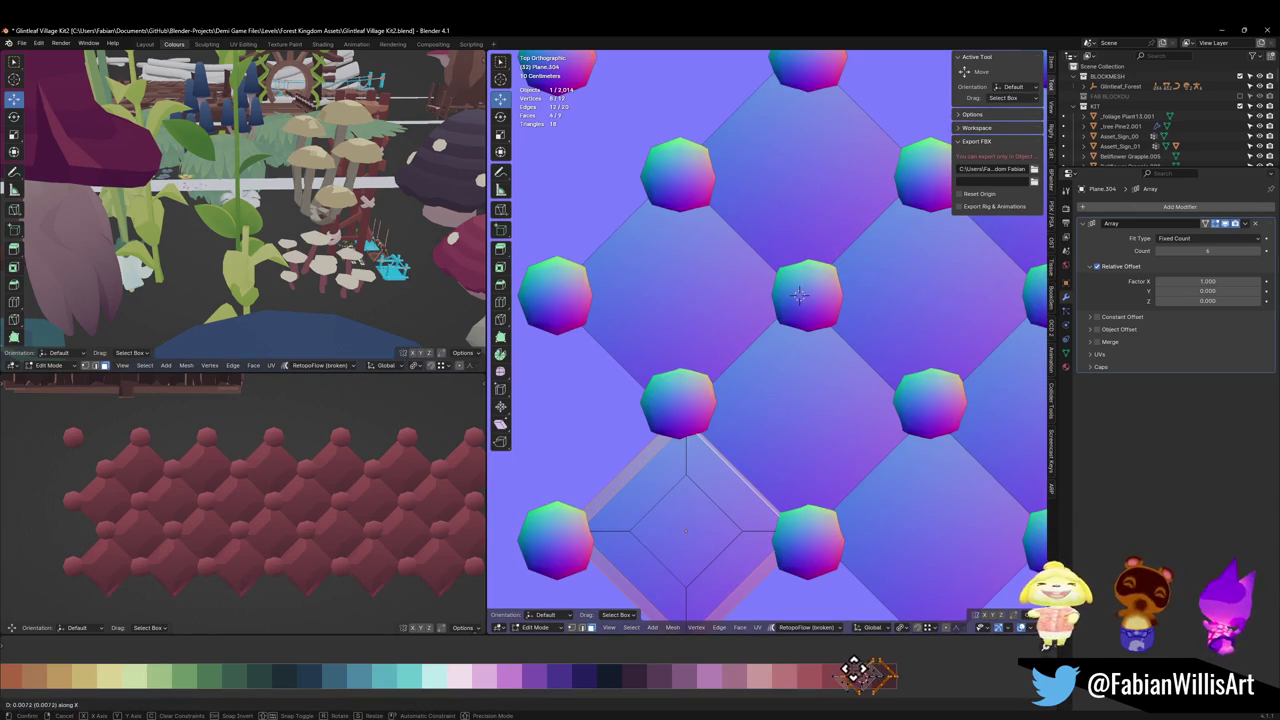
pyautogui.rightClick(850, 673)
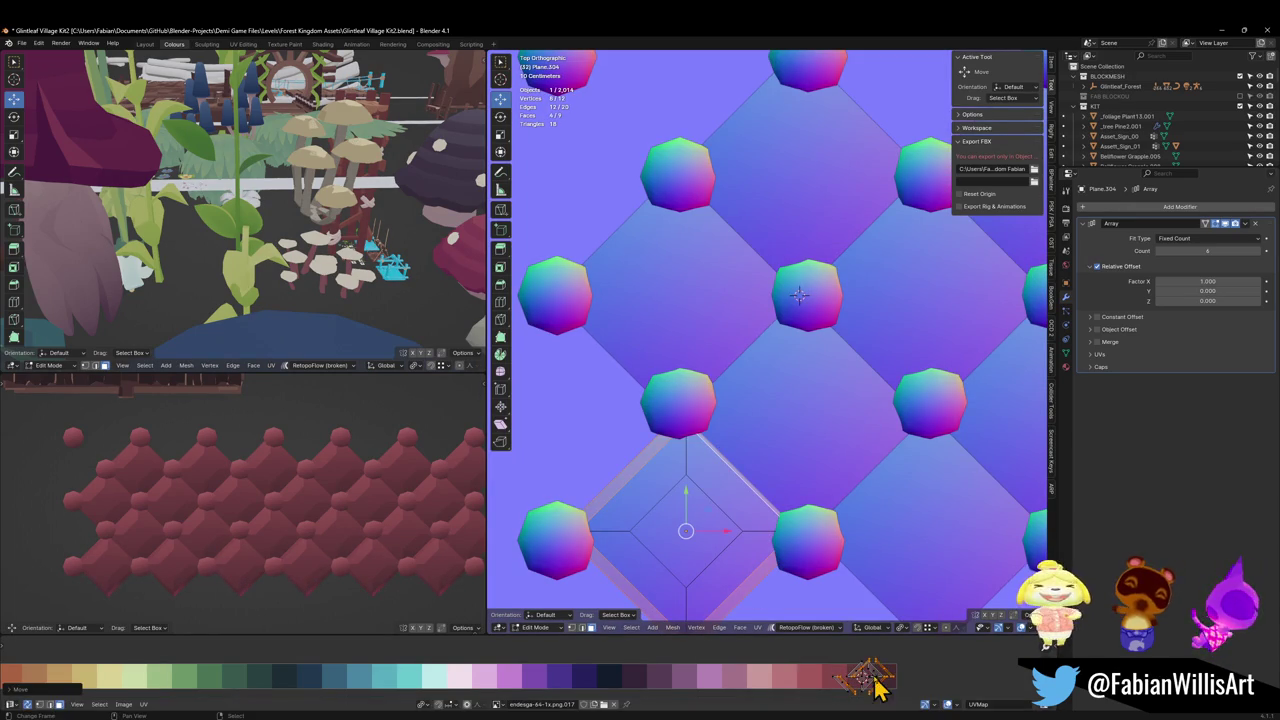
# Step: Shrink the rim's UVs and slide them along X onto a different palette colour
pyautogui.press('s')
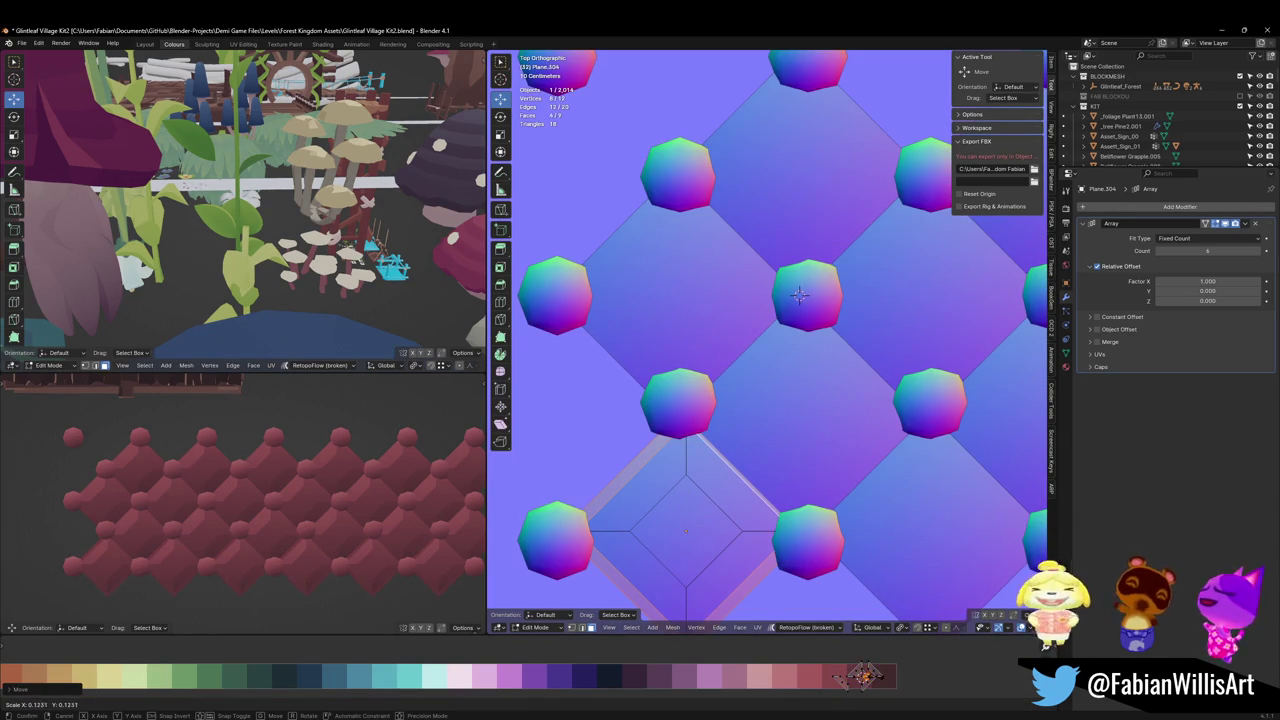
pyautogui.click(868, 676)
pyautogui.press('g')
pyautogui.press('x')
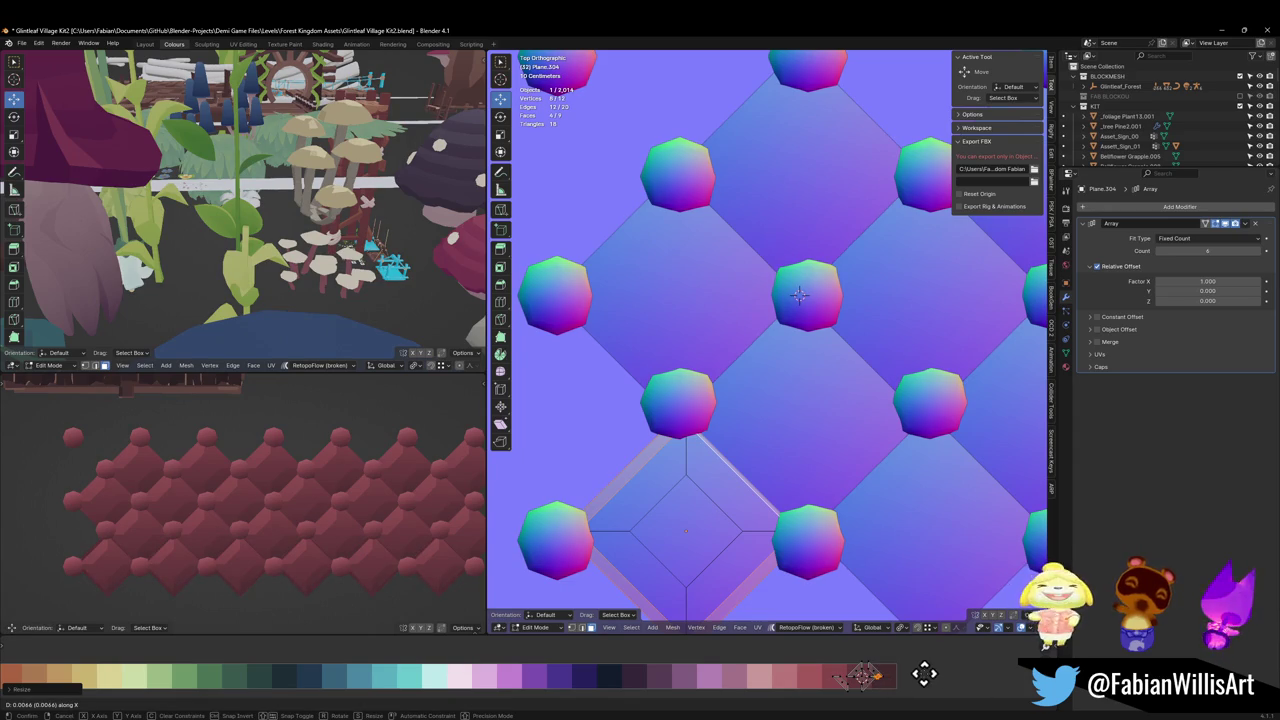
pyautogui.click(958, 668)
pyautogui.scroll(-3, 862, 685)
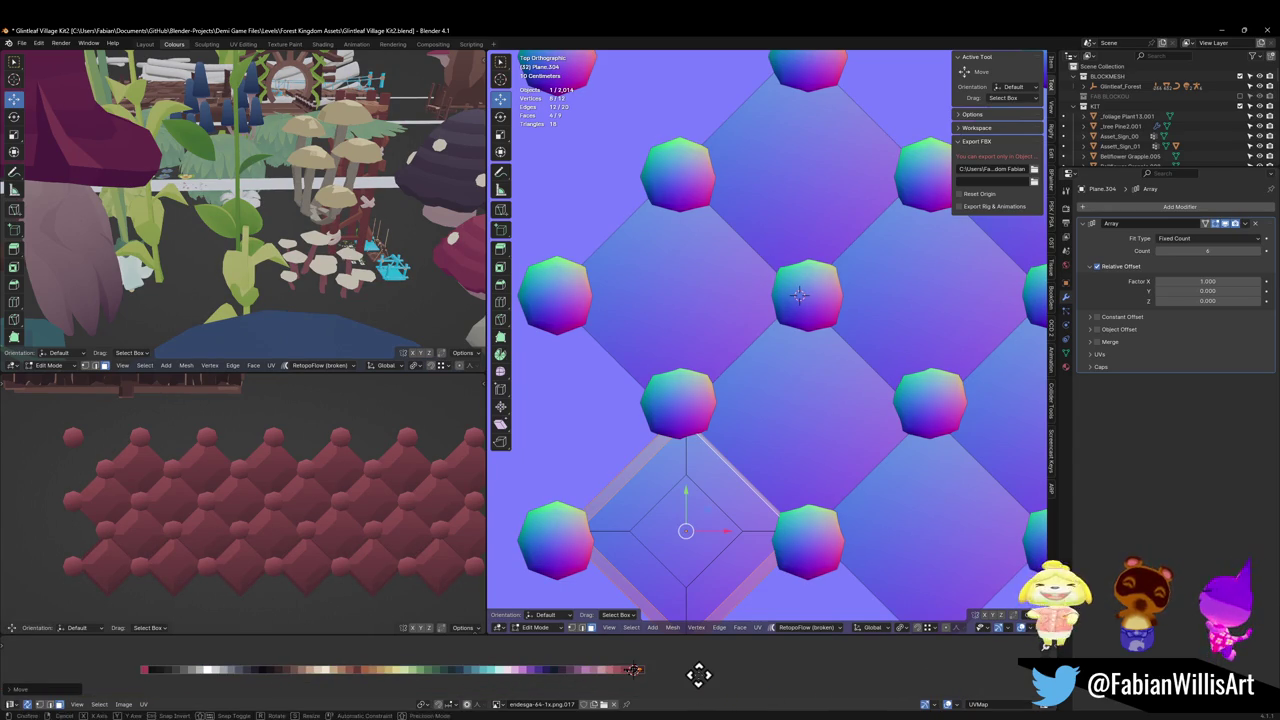
pyautogui.press('g')
pyautogui.press('x')
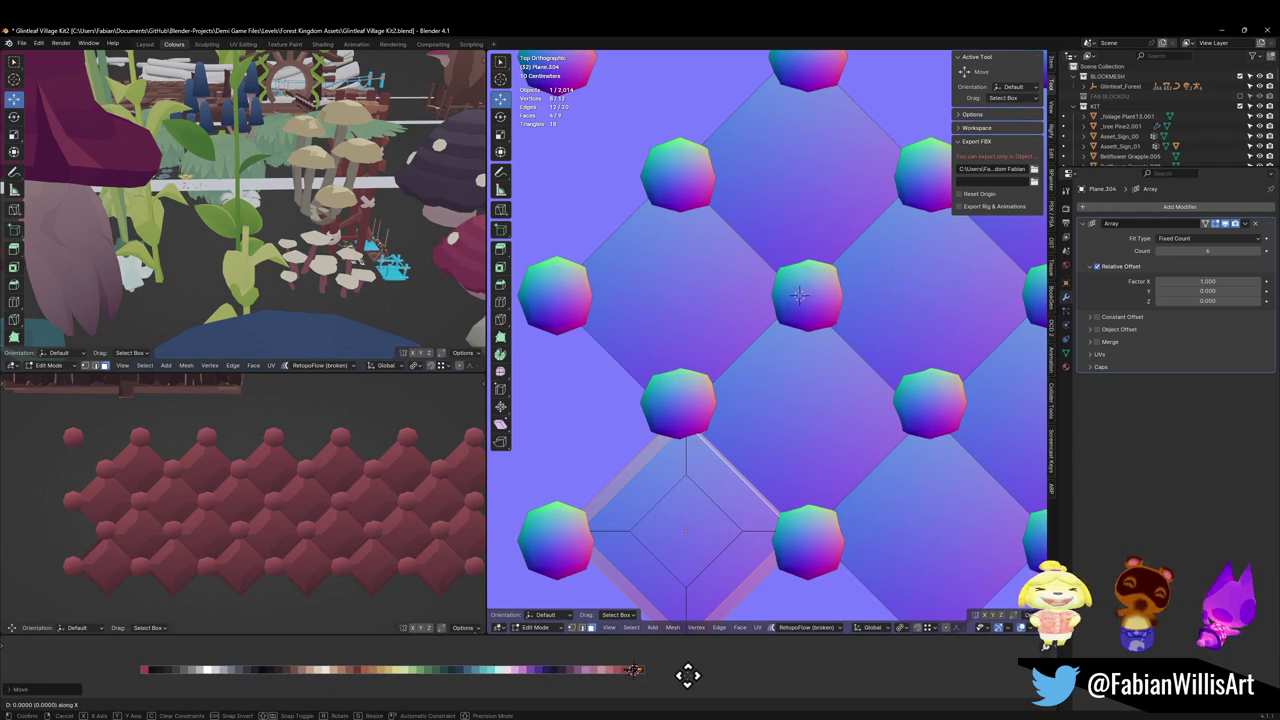
pyautogui.click(695, 676)
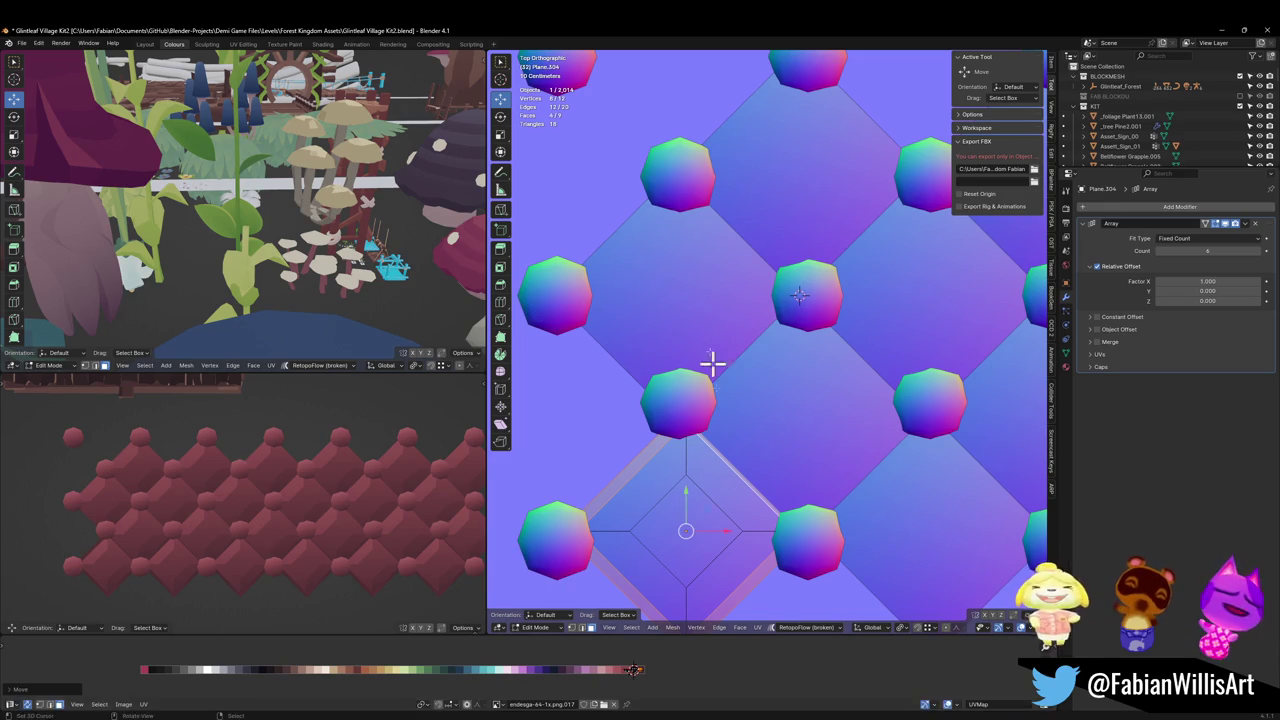
# Step: Select four stacked tiles and enter Edit Mode on them together
pyautogui.press('Tab')
pyautogui.click(780, 428)
pyautogui.keyDown('shift'); pyautogui.click(809, 214); pyautogui.keyUp('shift')
pyautogui.keyDown('shift'); pyautogui.click(720, 349); pyautogui.keyUp('shift')
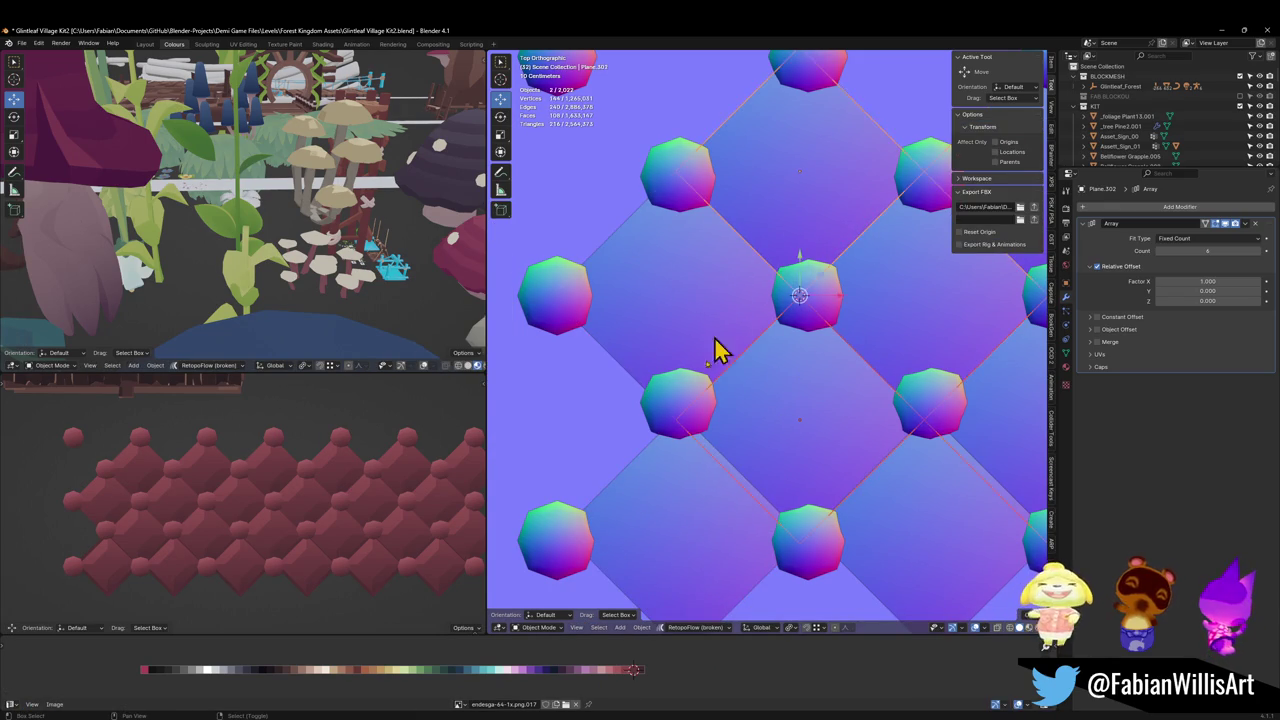
pyautogui.scroll(-3, 705, 540)
pyautogui.rightClick(703, 484)
pyautogui.click(704, 486)
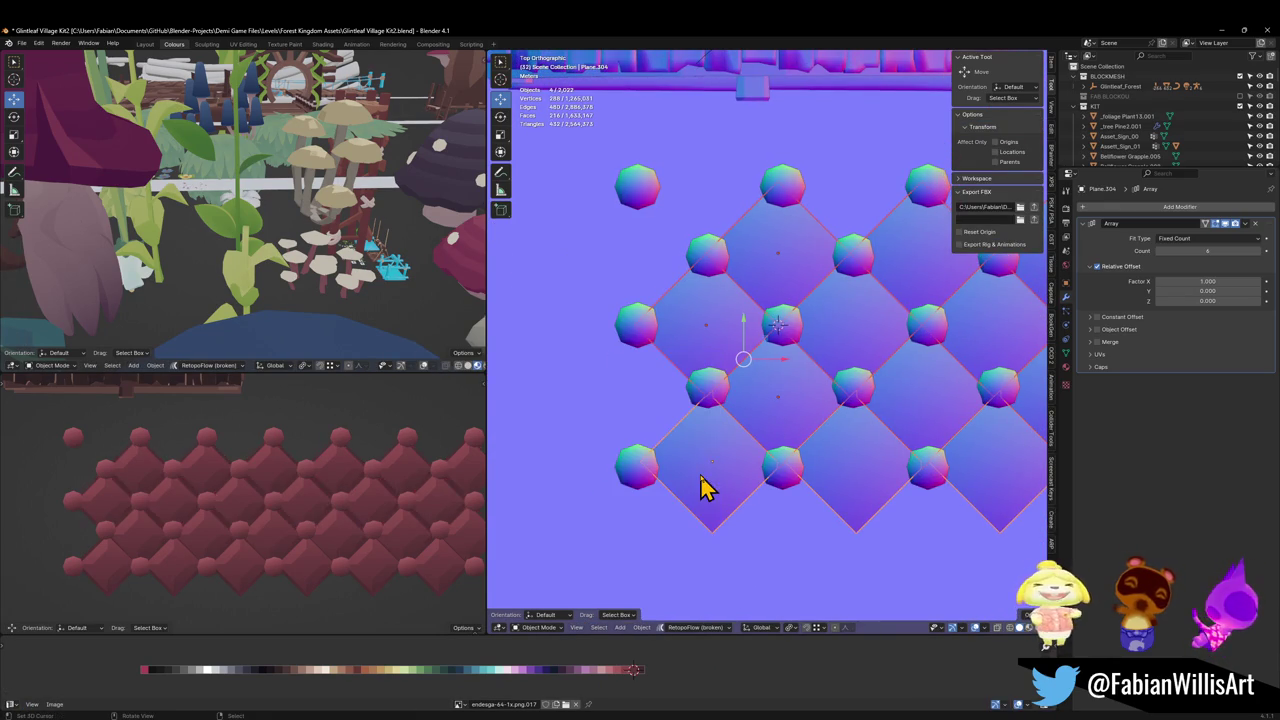
pyautogui.scroll(-3, 295, 527)
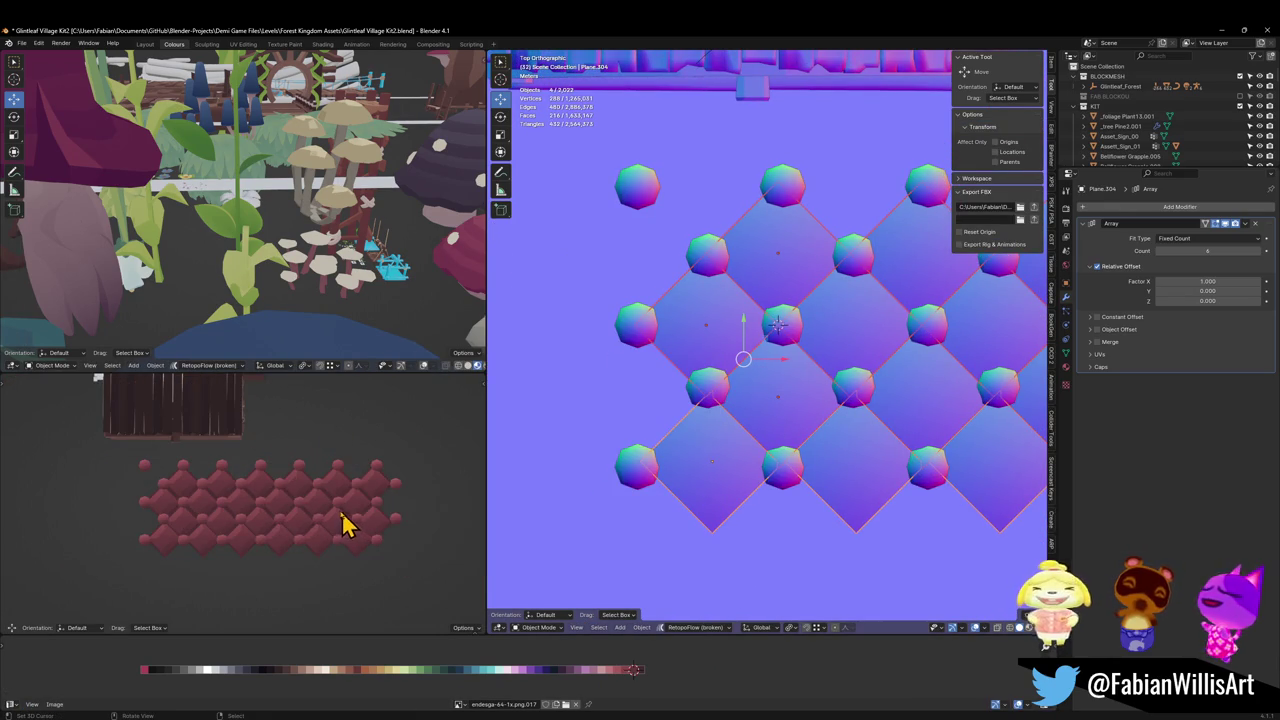
pyautogui.scroll(5, 342, 525)
pyautogui.click(735, 485)
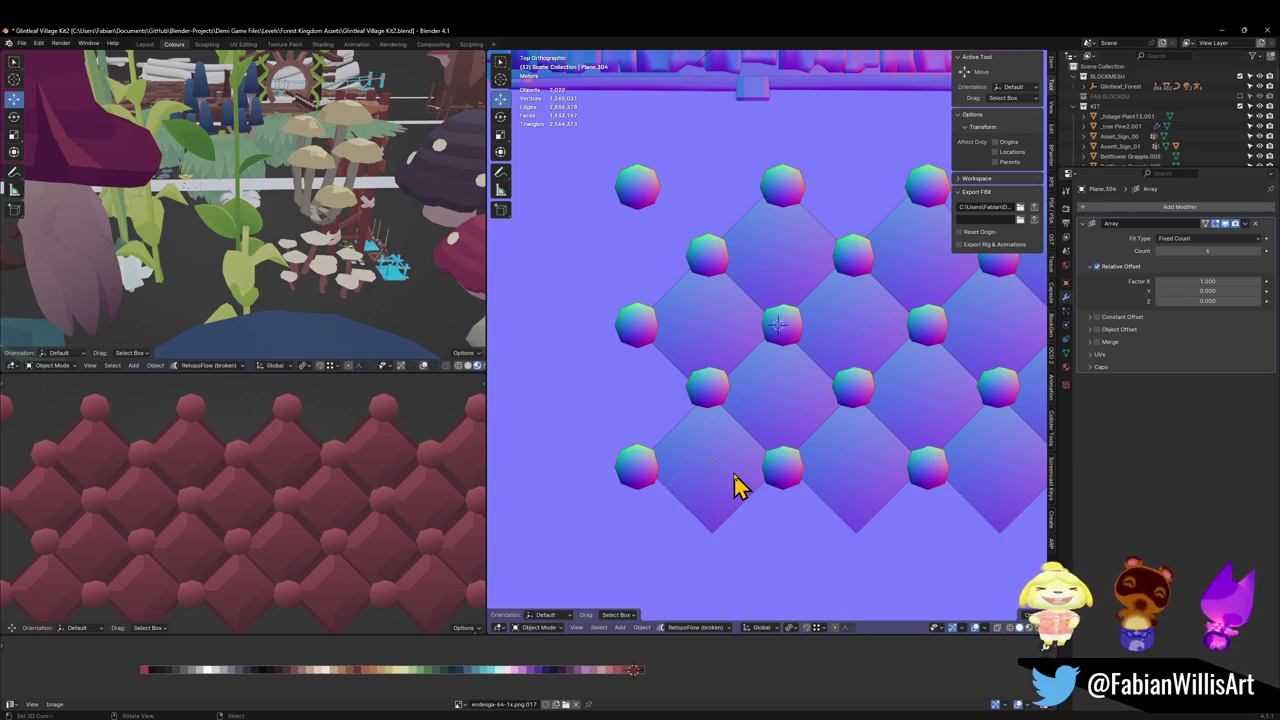
pyautogui.hotkey('ctrl', 'z')
pyautogui.press('Tab')
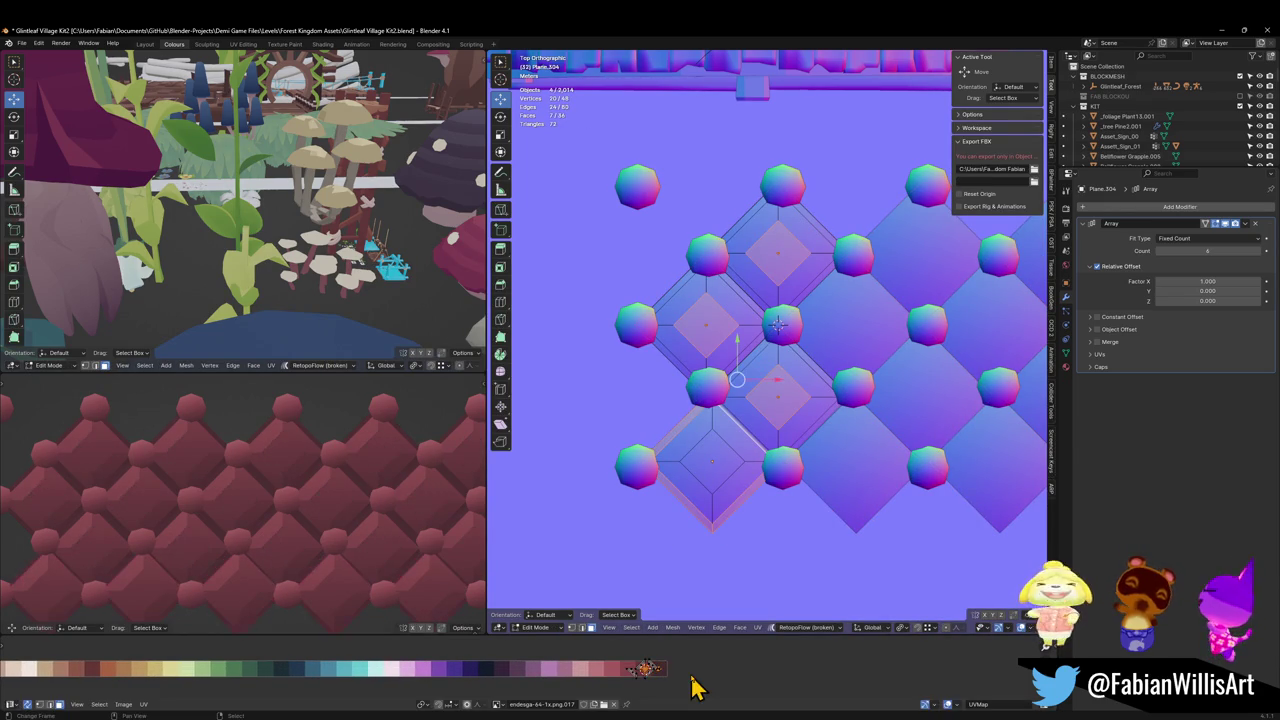
# Step: Hide the selected faces and the diamond top faces' UV island
pyautogui.scroll(2, 705, 688)
pyautogui.scroll(2, 715, 680)
pyautogui.scroll(2, 700, 678)
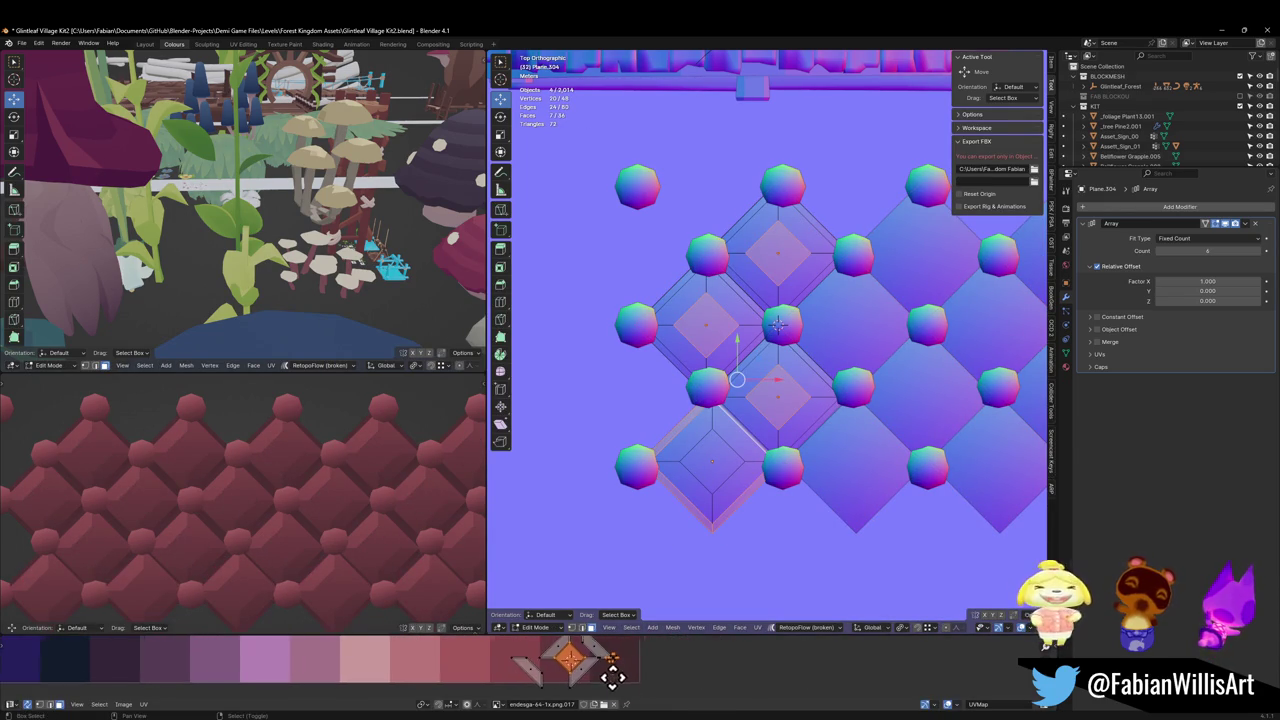
pyautogui.moveTo(670, 680); pyautogui.dragTo(640, 690, button='middle')
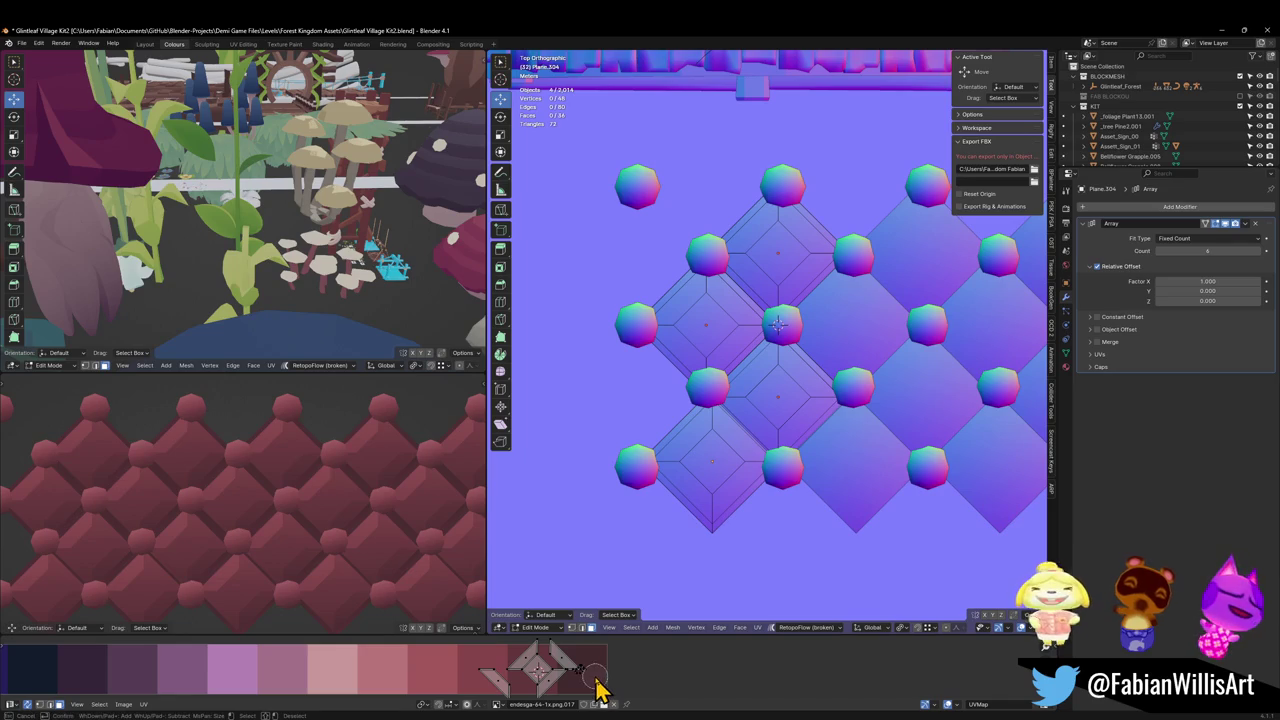
pyautogui.press('h')
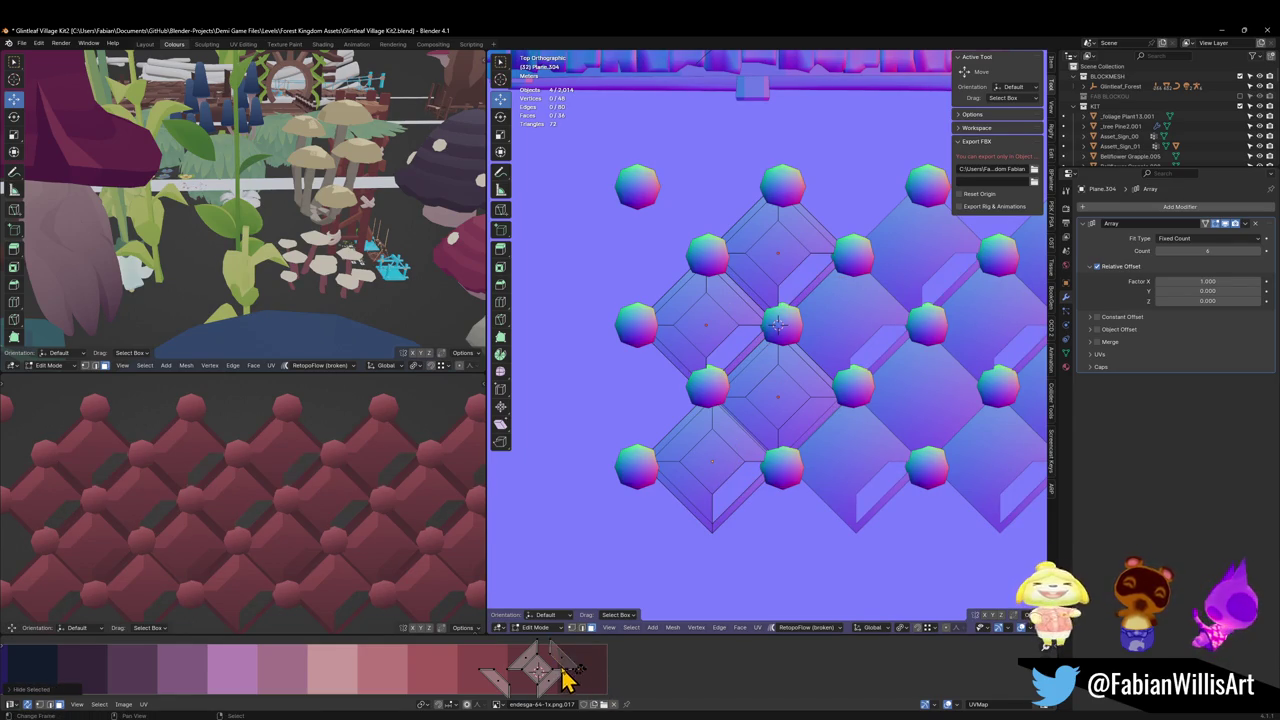
pyautogui.press('l')
pyautogui.press('h')
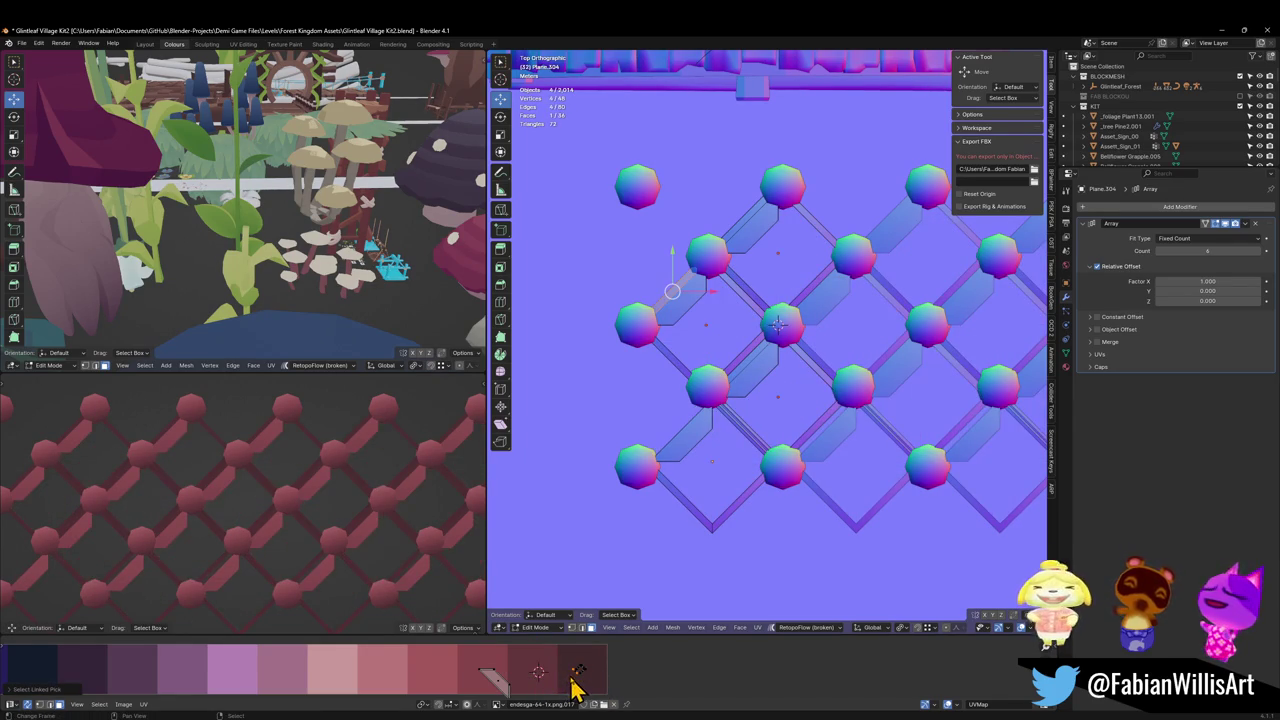
# Step: Move the remaining strip faces along Y, then reveal the hidden diamond faces
pyautogui.hotkey('alt', 'a')
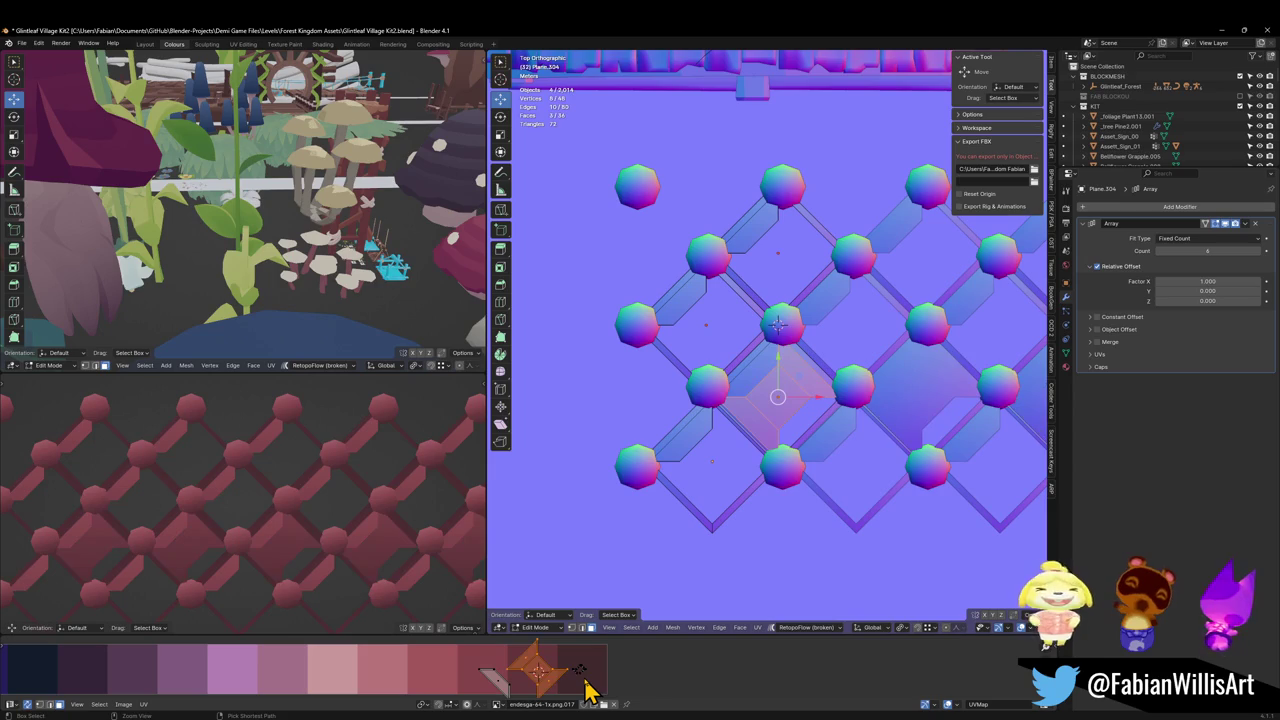
pyautogui.press('l')
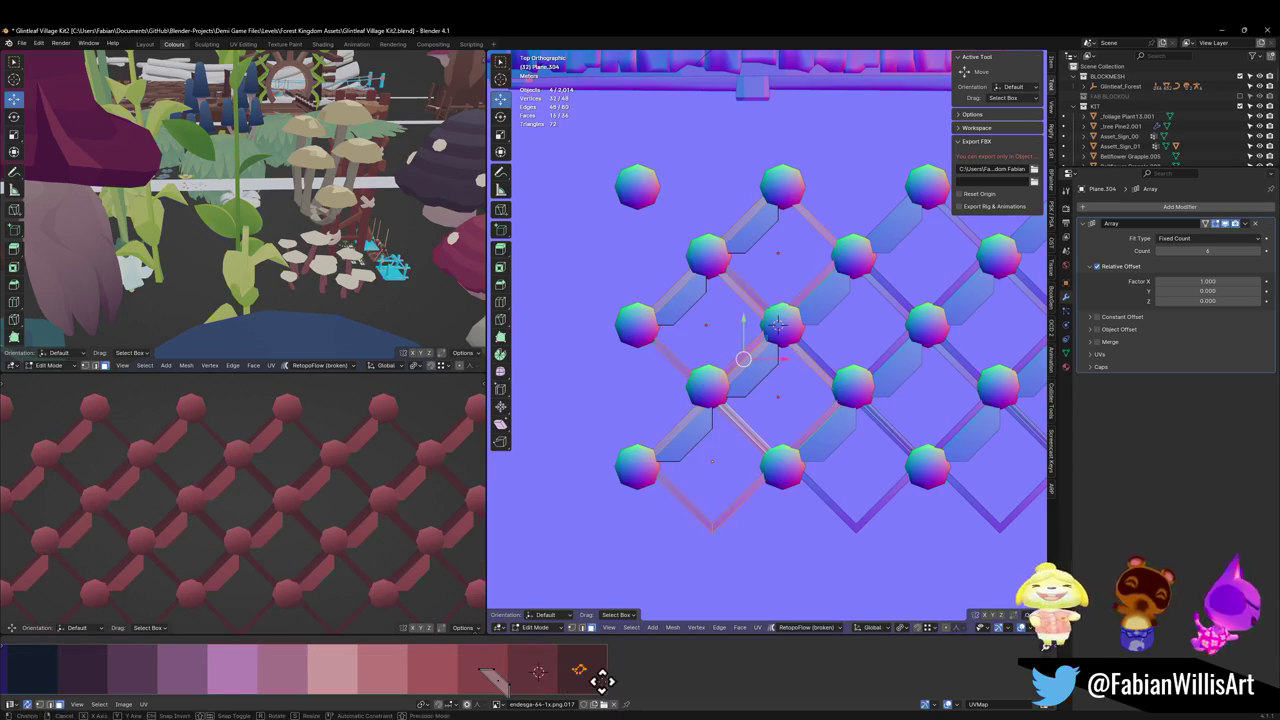
pyautogui.press('g')
pyautogui.press('y')
pyautogui.click(598, 662)
pyautogui.hotkey('alt', 'h')
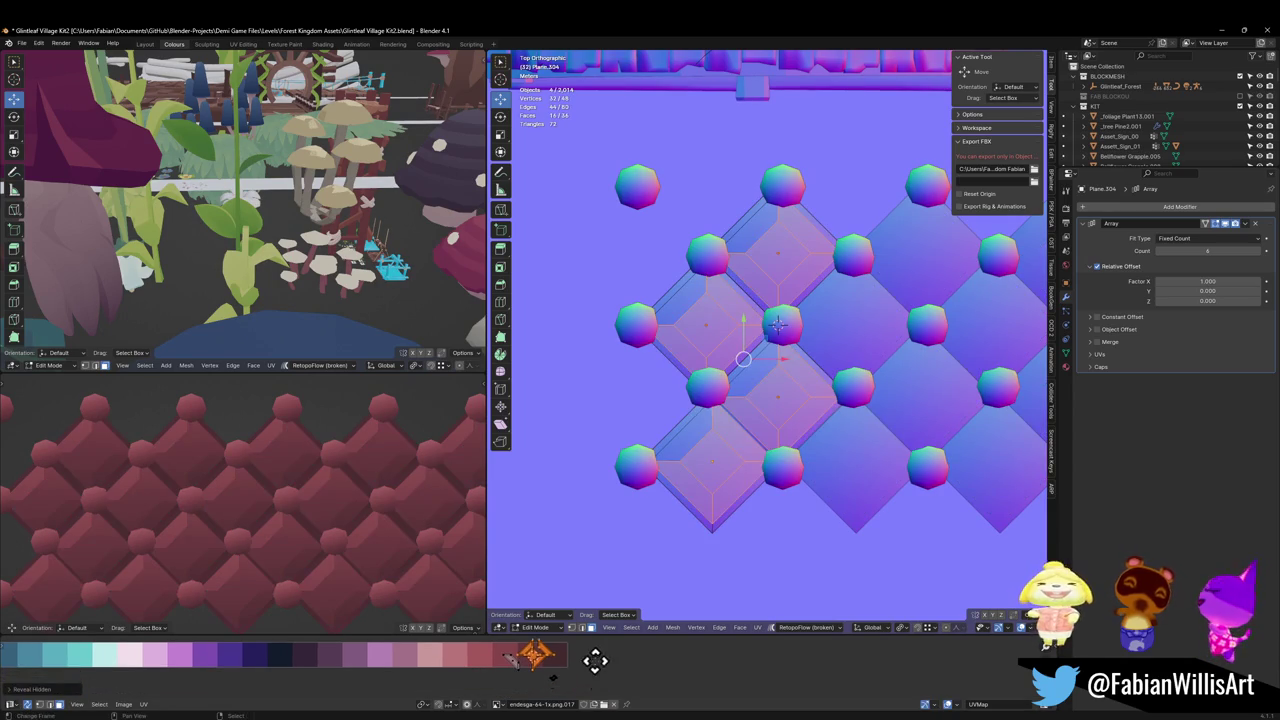
# Step: Slide the tile UVs along X to a new spot on the palette
pyautogui.press('g')
pyautogui.press('x')
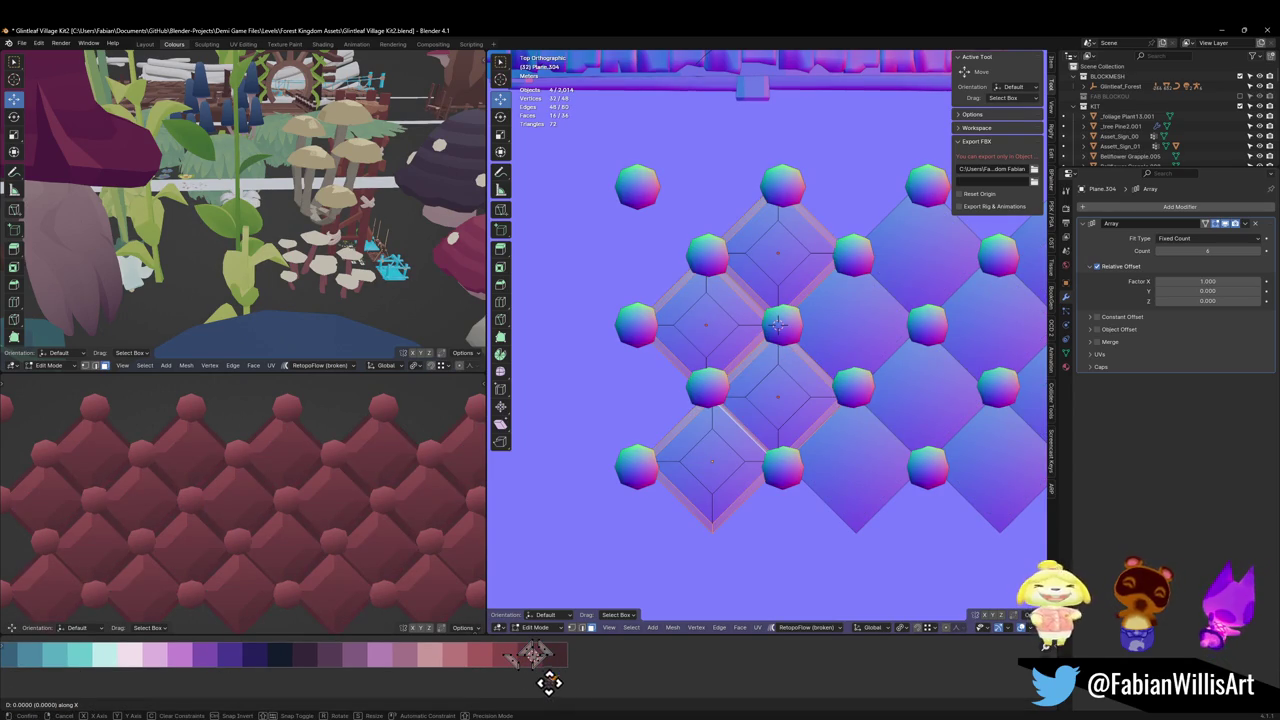
pyautogui.click(486, 663)
pyautogui.scroll(-2, 345, 494)
pyautogui.scroll(-1, 358, 493)
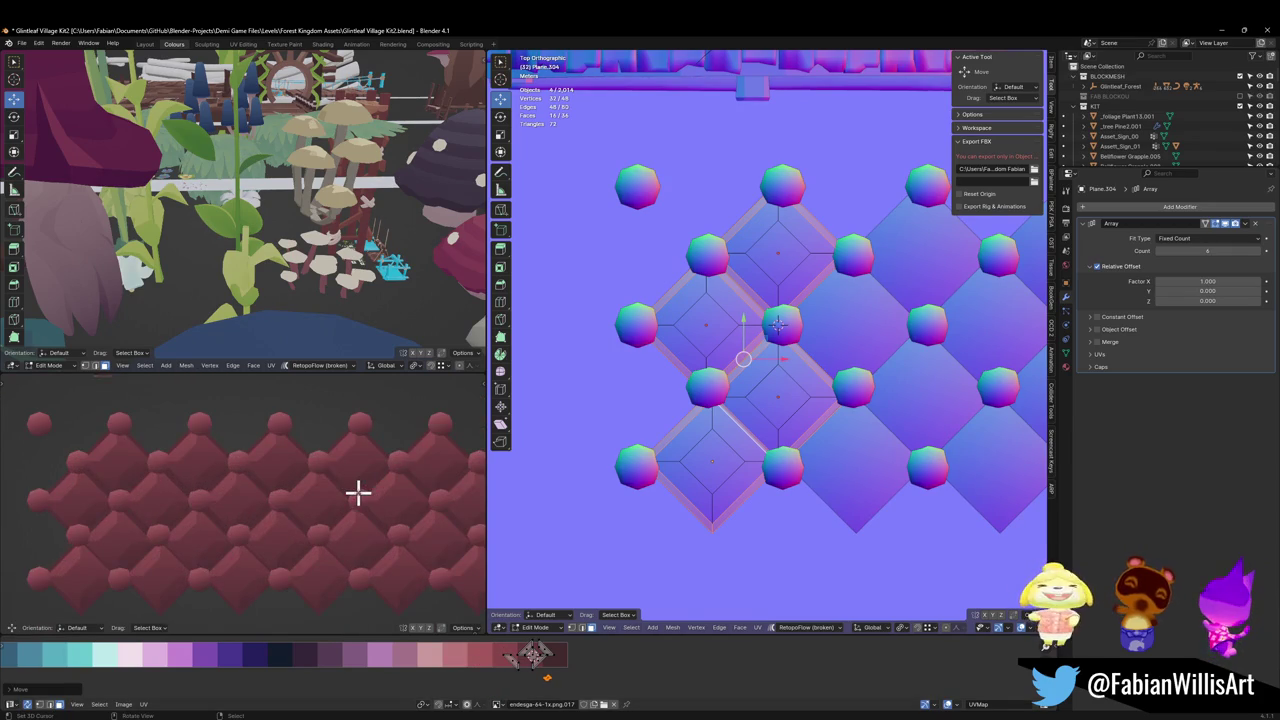
pyautogui.scroll(2, 858, 374)
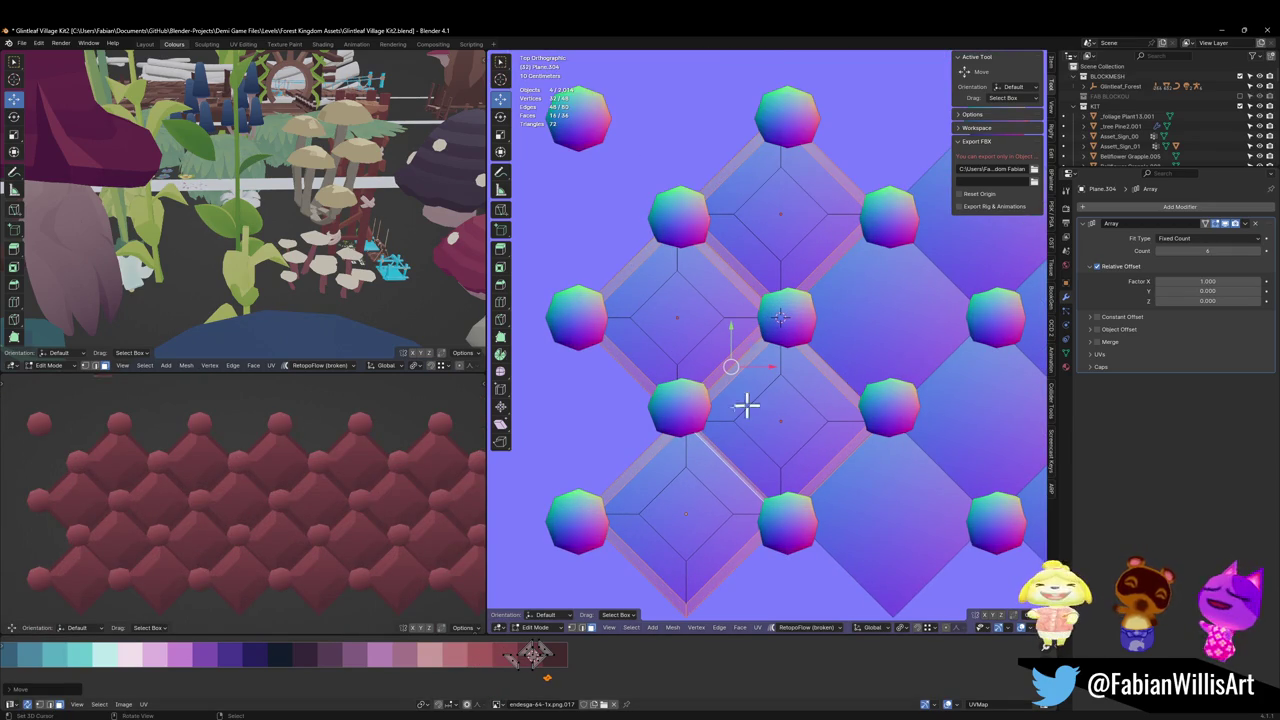
pyautogui.scroll(-2, 334, 517)
pyautogui.scroll(3, 346, 519)
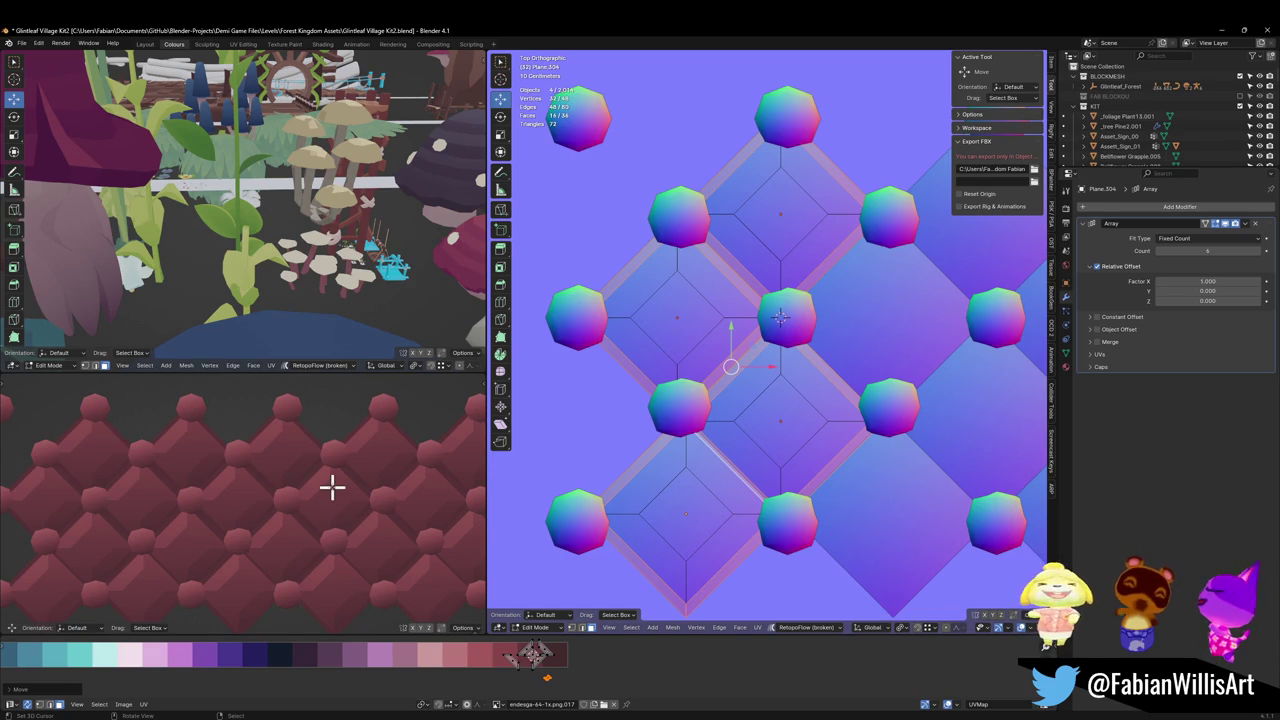
pyautogui.scroll(-2, 345, 500)
pyautogui.scroll(-1, 372, 511)
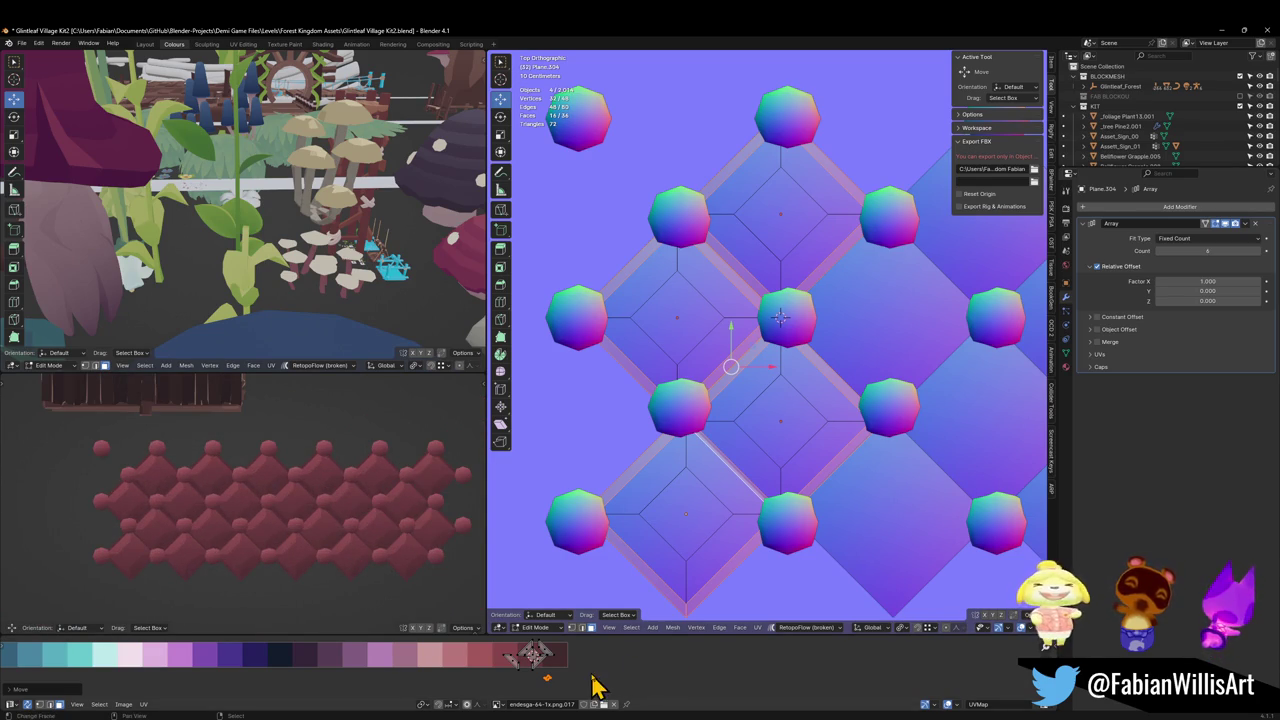
# Step: Slide a UV point further left along X on the palette
pyautogui.press('g')
pyautogui.press('x')
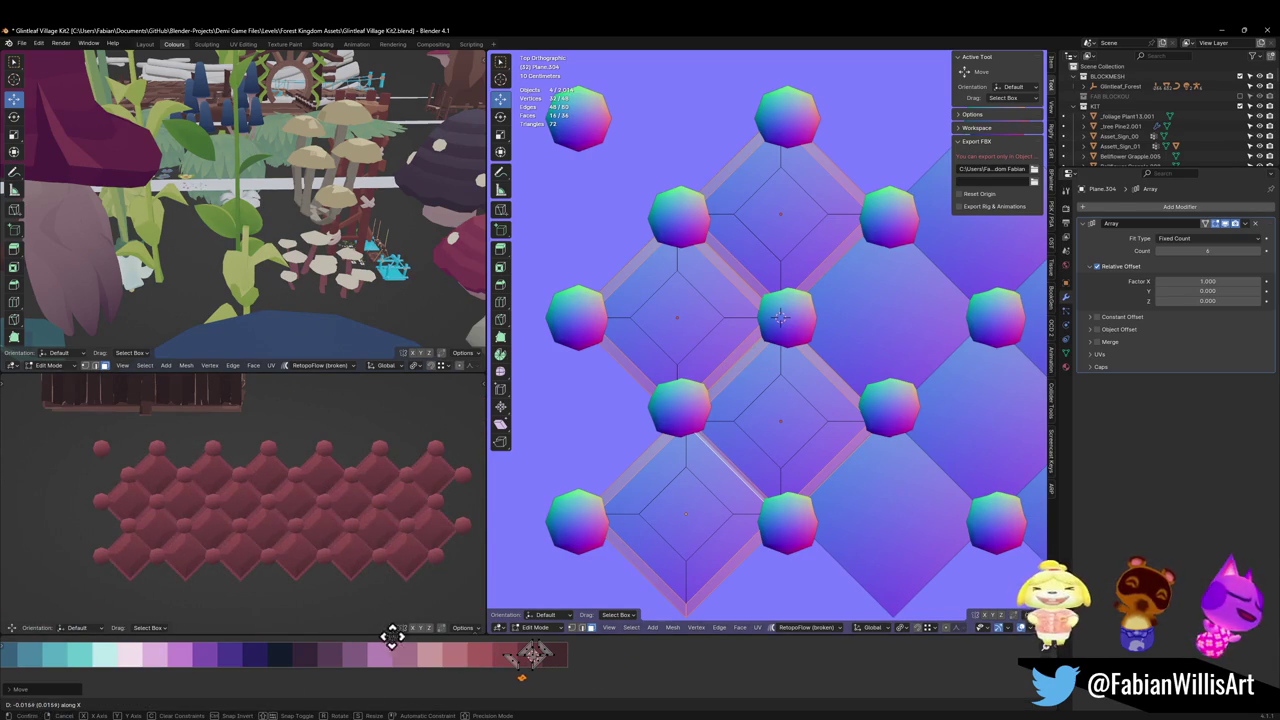
pyautogui.click(289, 677)
pyautogui.scroll(-2, 329, 500)
pyautogui.scroll(-1, 340, 508)
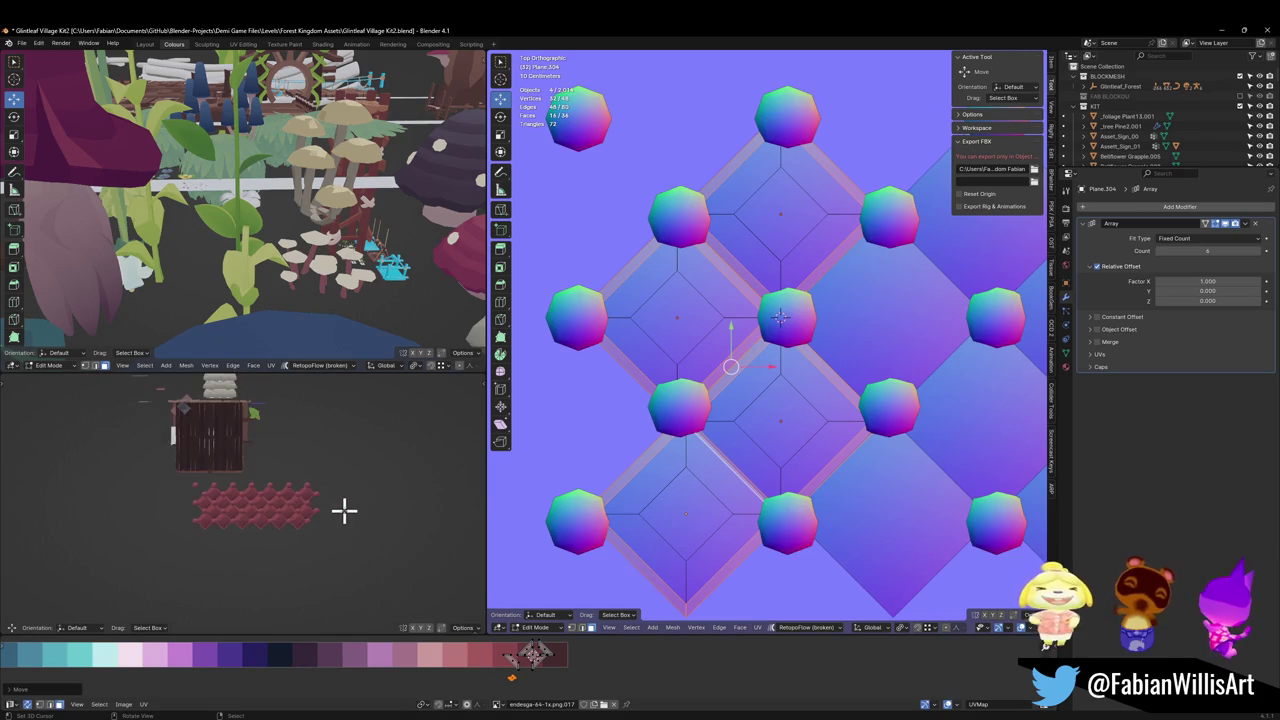
pyautogui.scroll(3, 344, 511)
# Step: Undo the UV edits back to the original diamond tile texture
pyautogui.hotkey('ctrl', 'z')
pyautogui.hotkey('ctrl', 'z')
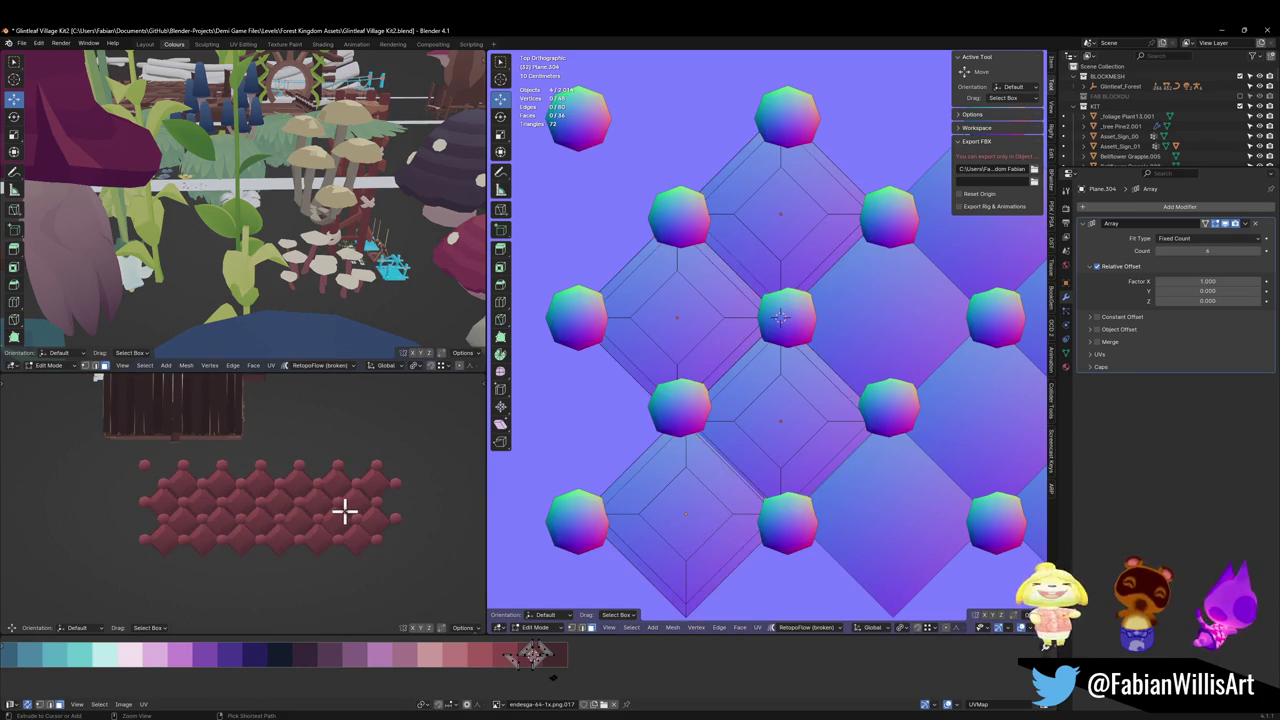
pyautogui.hotkey('ctrl', 'z')
pyautogui.hotkey('ctrl', 'z')
pyautogui.hotkey('ctrl', 'z')
pyautogui.hotkey('ctrl', 'z')
pyautogui.hotkey('ctrl', 'z')
pyautogui.hotkey('ctrl', 'z')
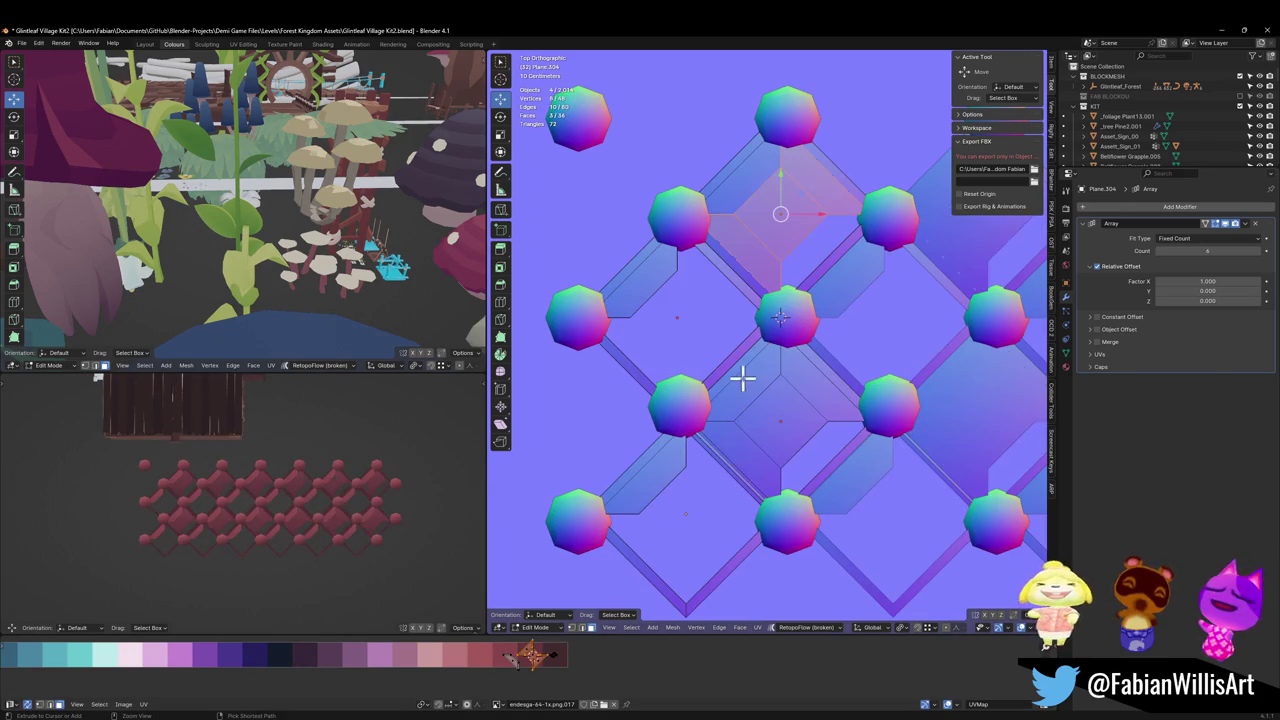
pyautogui.hotkey('ctrl', 'z')
pyautogui.hotkey('ctrl', 'shift', 'z')
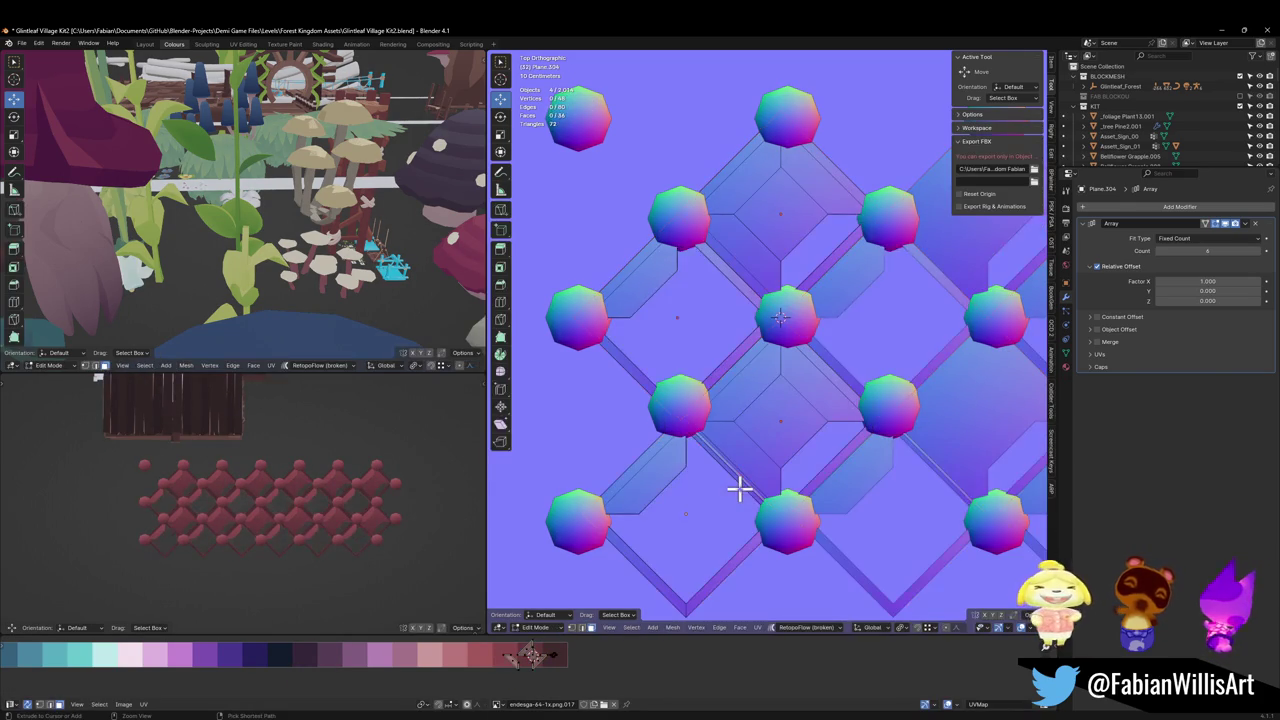
pyautogui.hotkey('ctrl', 'shift', 'z')
pyautogui.hotkey('ctrl', 'shift', 'z')
pyautogui.hotkey('ctrl', 'z')
pyautogui.hotkey('ctrl', 'z')
pyautogui.hotkey('ctrl', 'z')
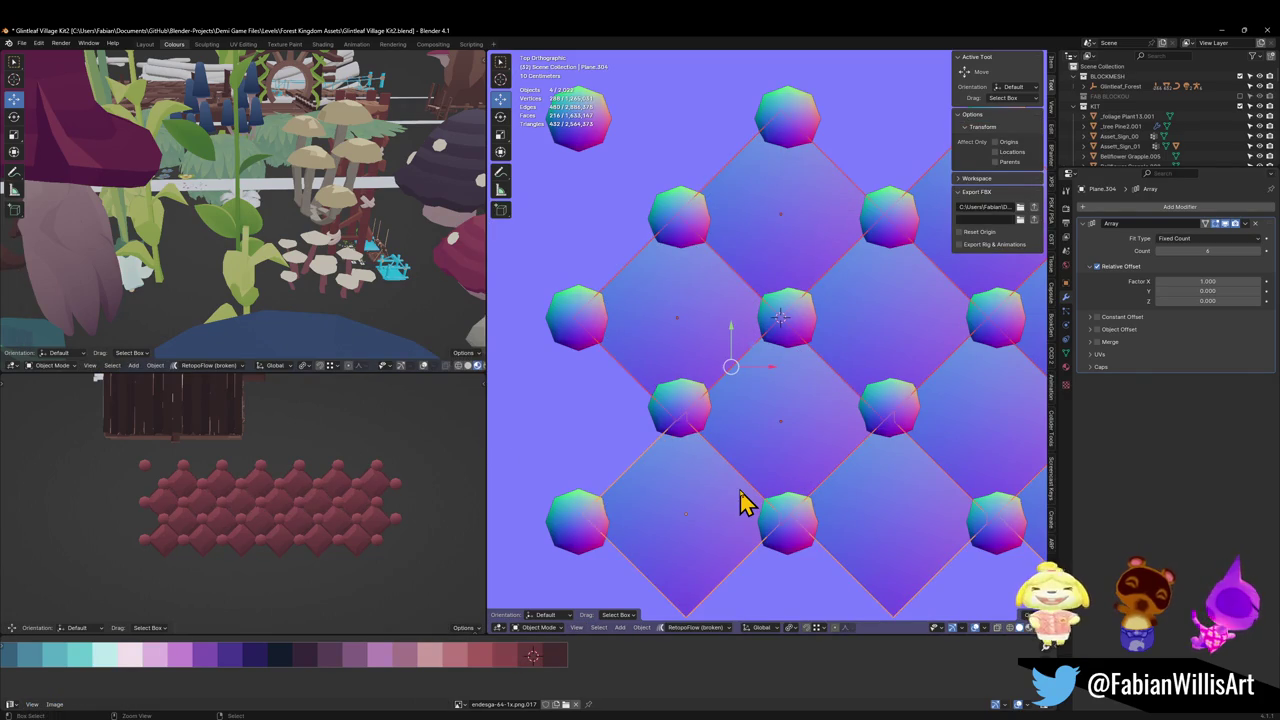
# Step: Select the Plane.303 diamond tile array and return to Object Mode
pyautogui.click(740, 503)
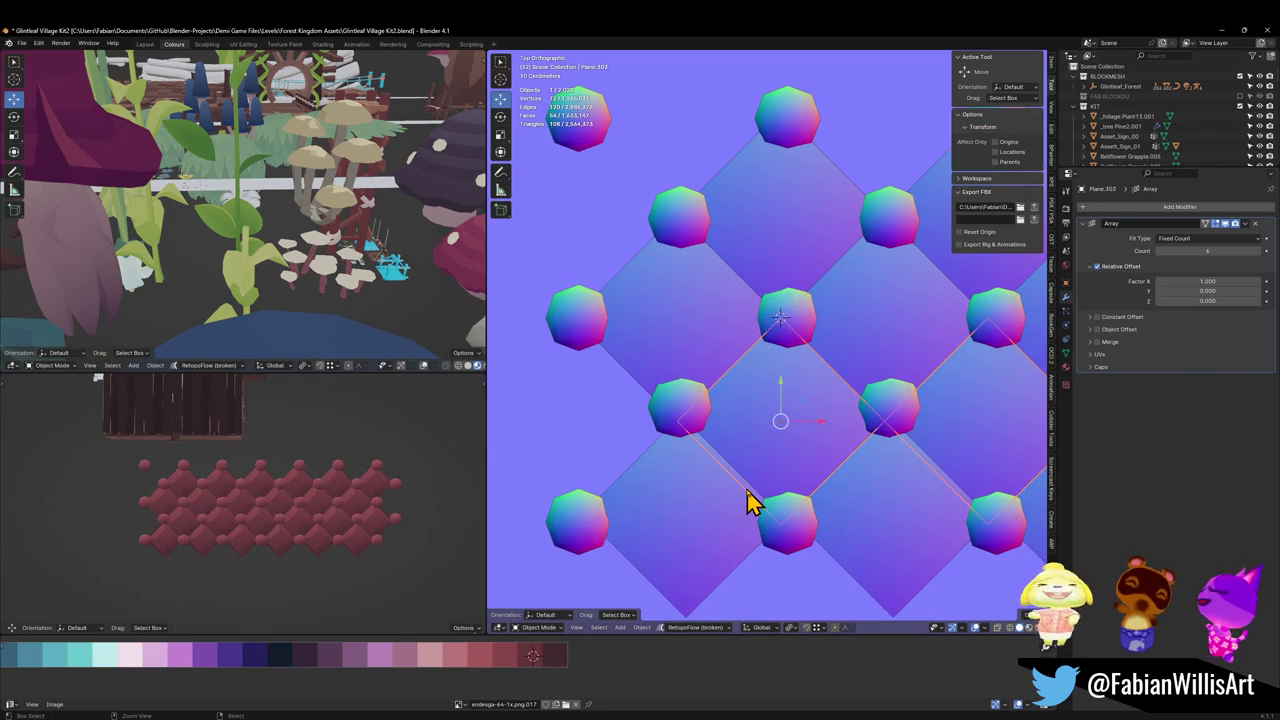
pyautogui.hotkey('ctrl', 'z')
pyautogui.hotkey('ctrl', 'z')
pyautogui.scroll(4, 334, 523)
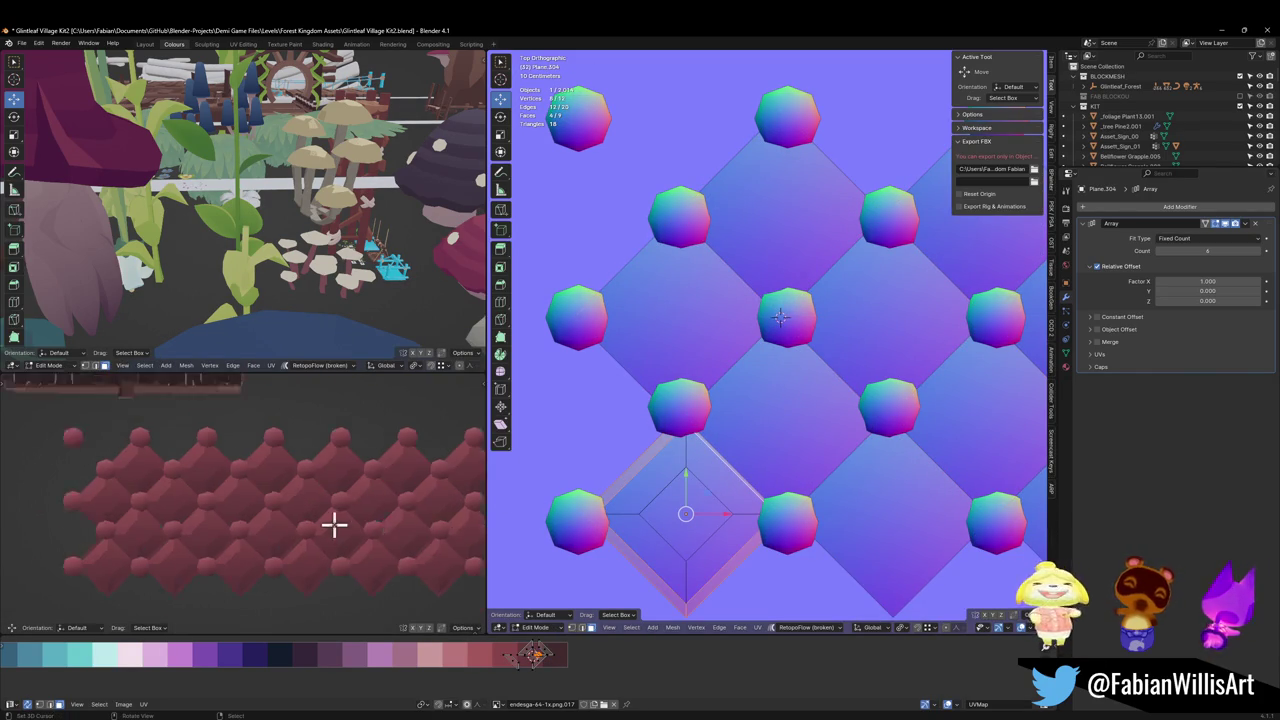
pyautogui.press('Tab')
pyautogui.scroll(-5, 789, 471)
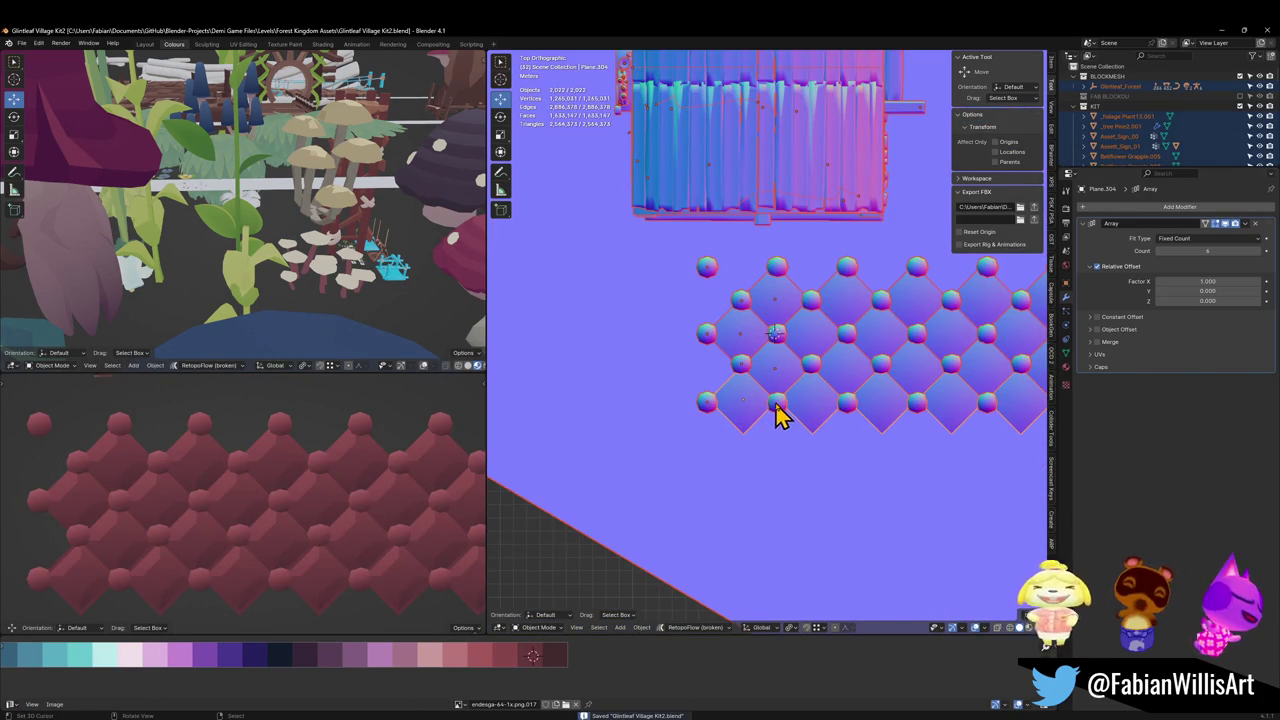
# Step: Shift the selected tile arrays' UVs to a new spot on the palette
pyautogui.click(760, 390)
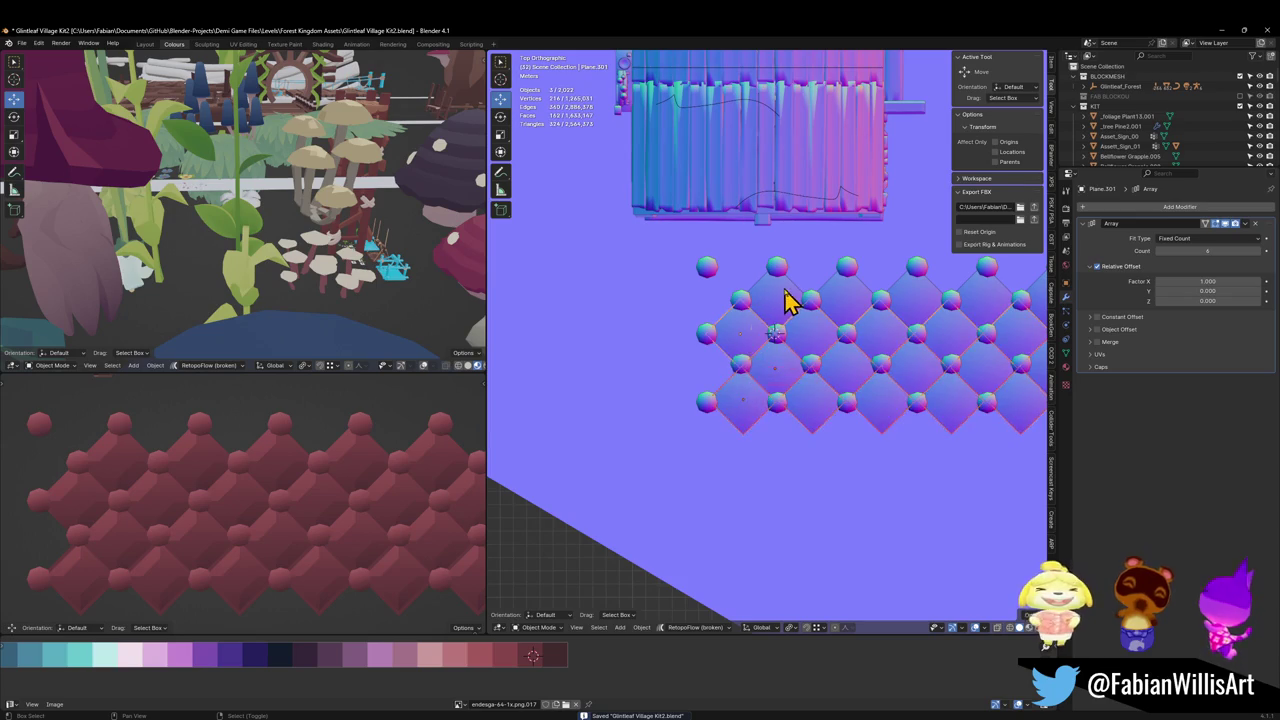
pyautogui.keyDown('shift'); pyautogui.click(780, 355); pyautogui.keyUp('shift')
pyautogui.press('Tab')
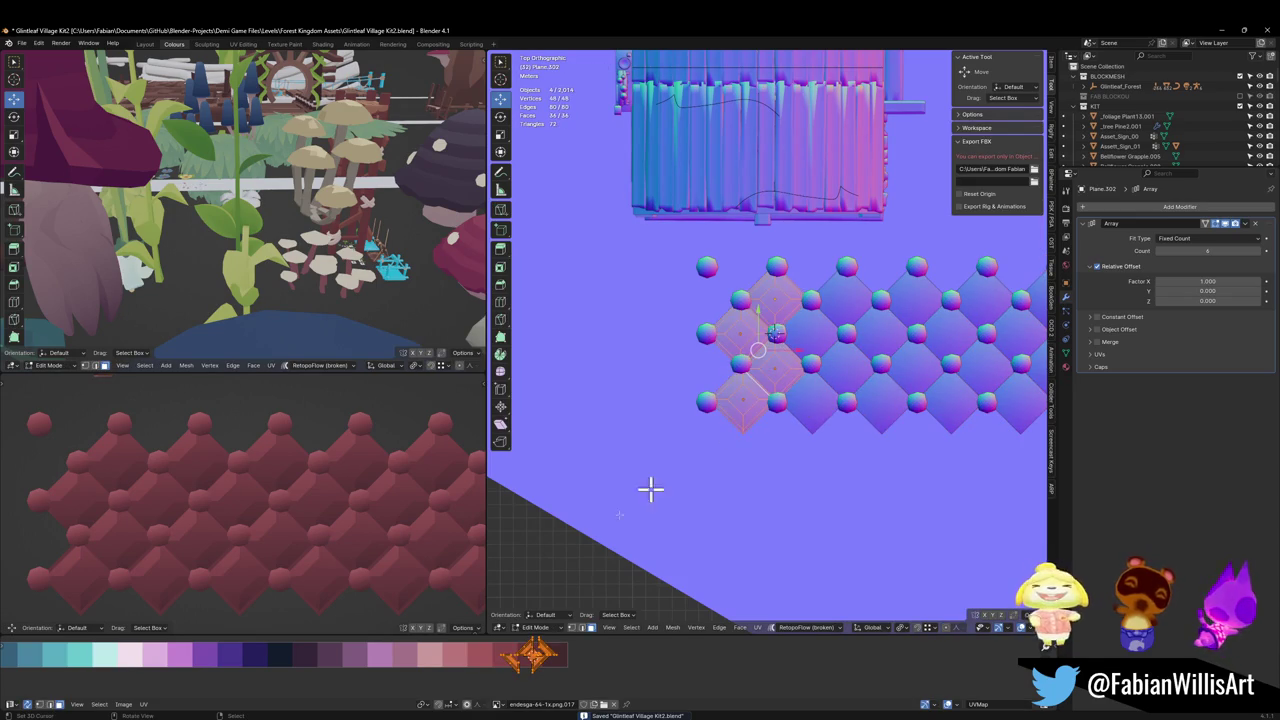
pyautogui.press('g')
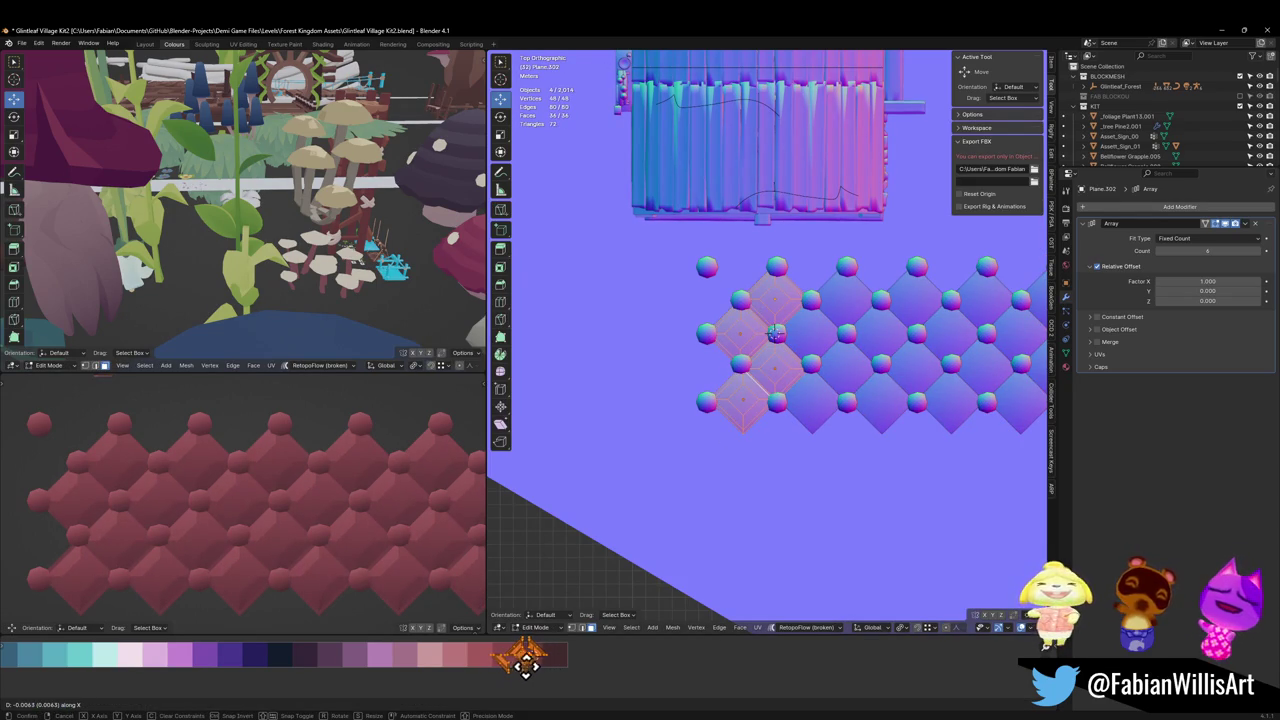
pyautogui.click(527, 660)
pyautogui.press('Tab')
# Step: Select the five rows of stud arrays and enter Edit Mode
pyautogui.click(777, 403)
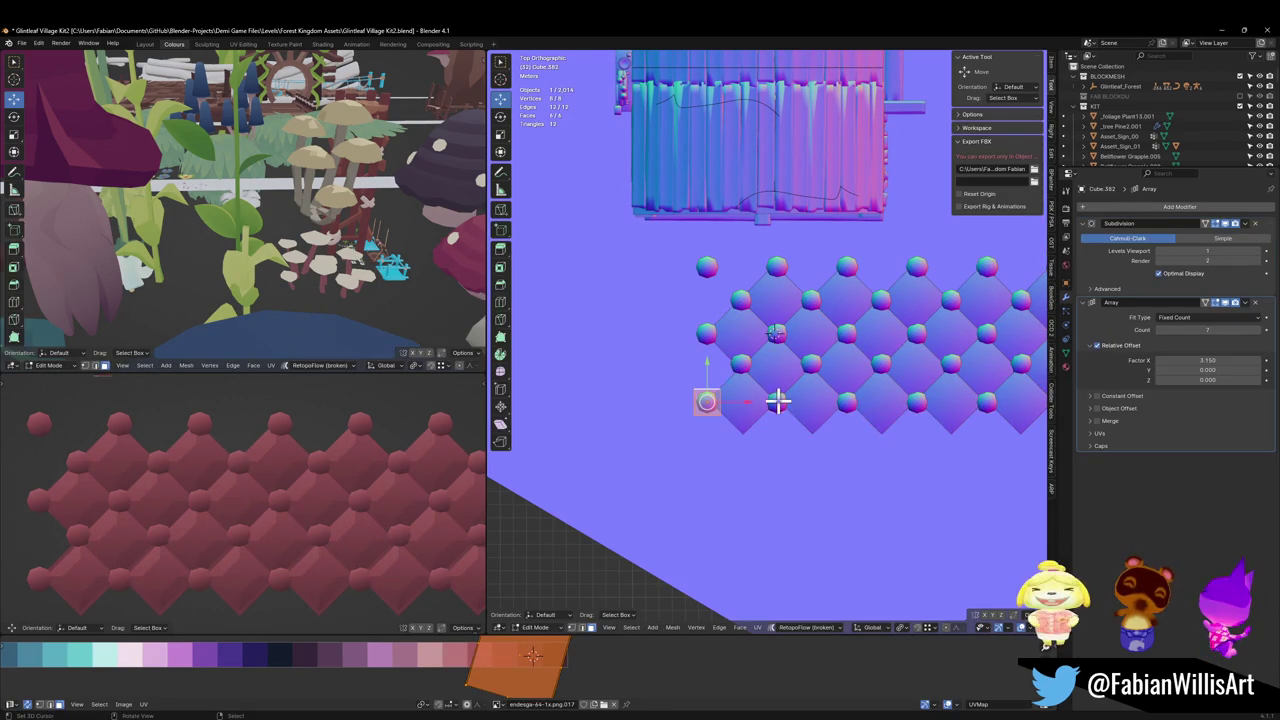
pyautogui.keyDown('shift'); pyautogui.click(740, 362); pyautogui.keyUp('shift')
pyautogui.keyDown('shift'); pyautogui.click(706, 332); pyautogui.keyUp('shift')
pyautogui.keyDown('shift'); pyautogui.click(740, 299); pyautogui.keyUp('shift')
pyautogui.keyDown('shift'); pyautogui.click(777, 267); pyautogui.keyUp('shift')
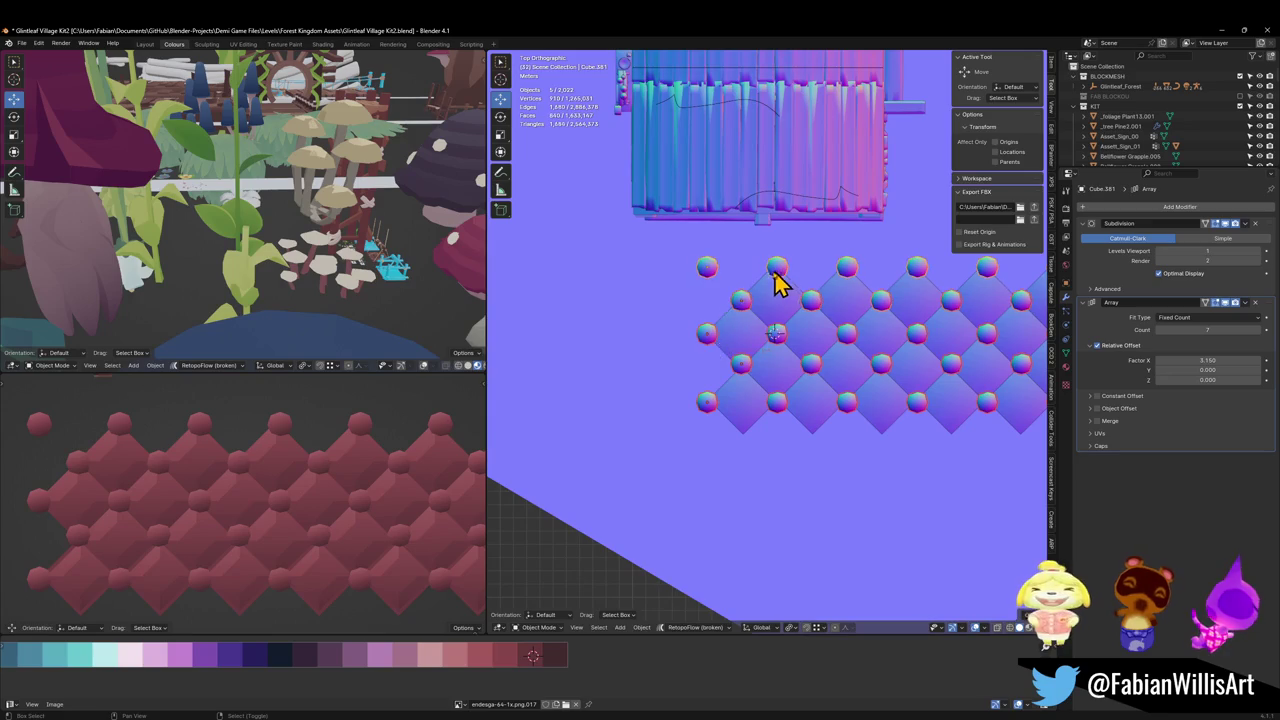
pyautogui.press('Tab')
# Step: Move and shrink the studs' UV quad, then slide it horizontally
pyautogui.press('g')
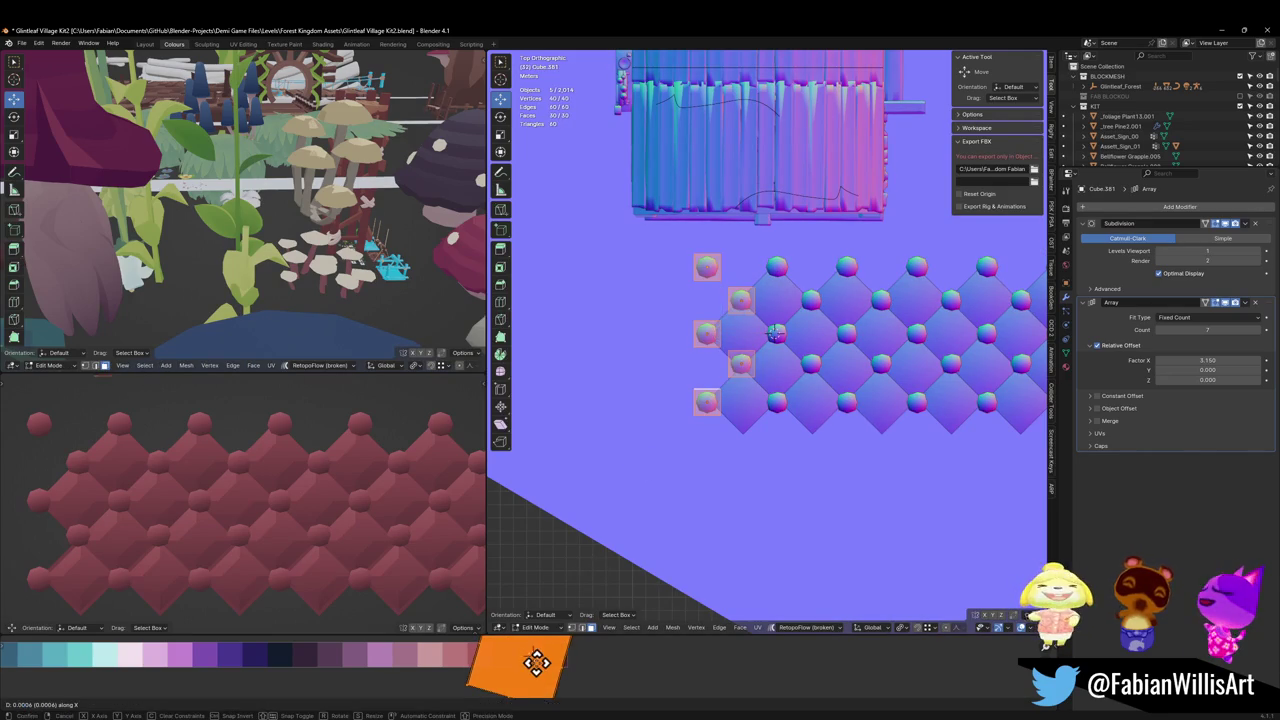
pyautogui.click(542, 668)
pyautogui.press('s')
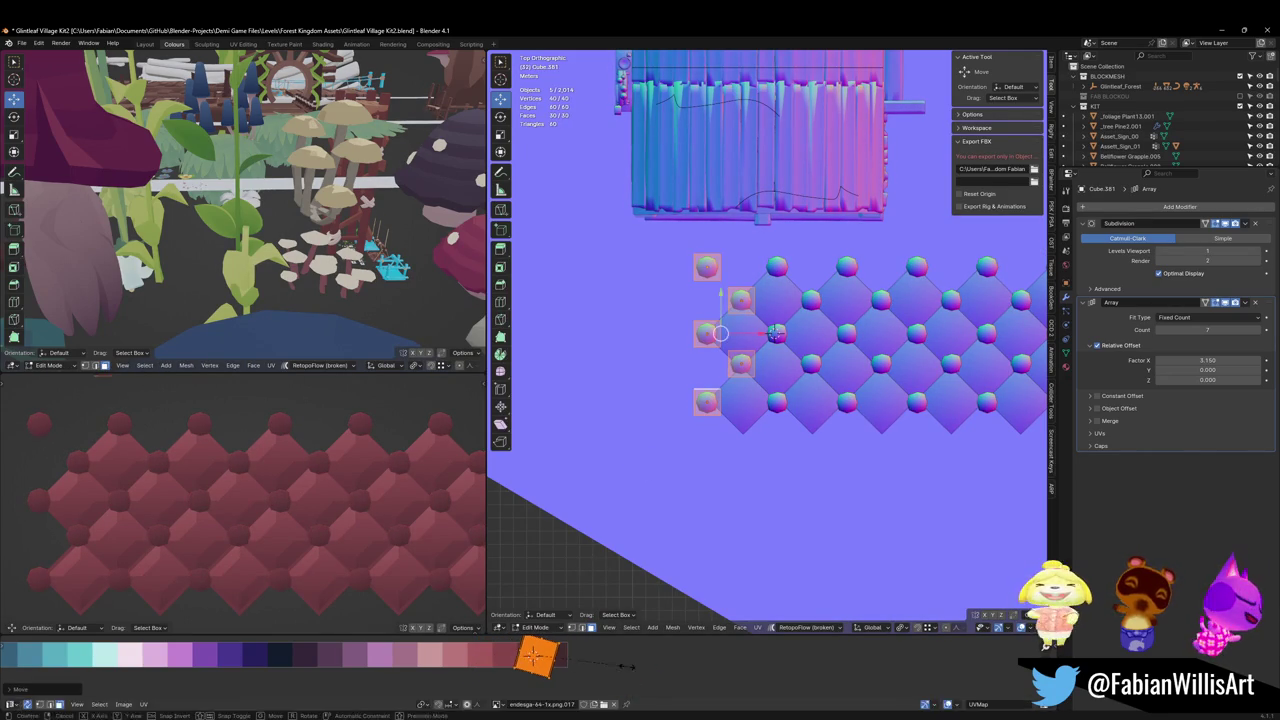
pyautogui.click(580, 666)
pyautogui.press('g')
pyautogui.press('x')
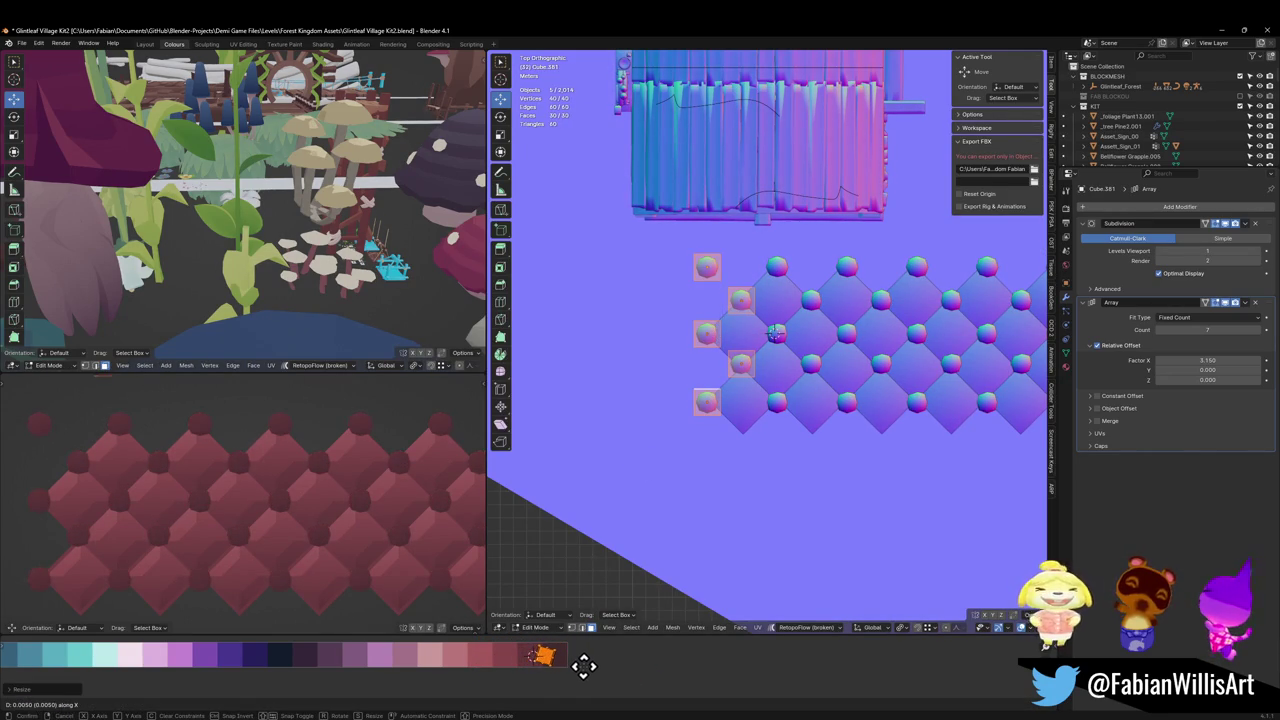
pyautogui.click(583, 666)
# Step: Nudge the stud UVs left onto the darker red swatch, then deselect all
pyautogui.scroll(-5, 362, 498)
pyautogui.press('g')
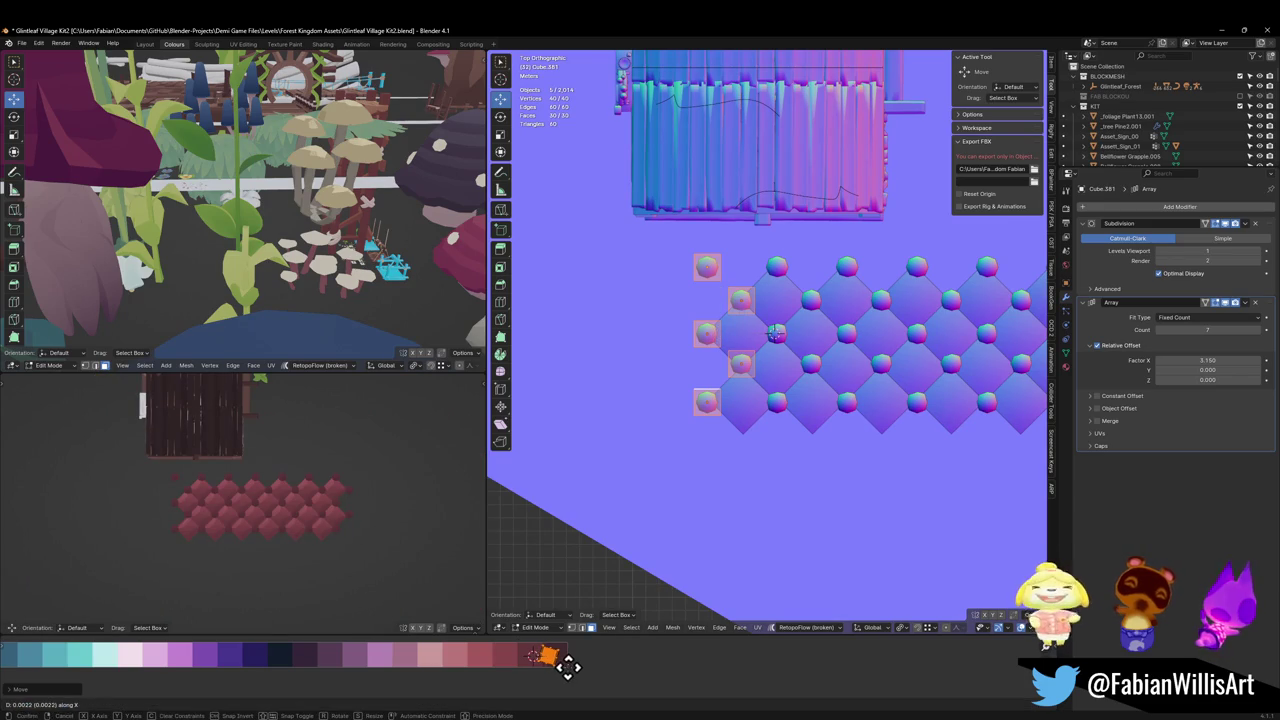
pyautogui.click(564, 675)
pyautogui.scroll(4, 327, 502)
pyautogui.scroll(2, 327, 502)
pyautogui.scroll(2, 323, 546)
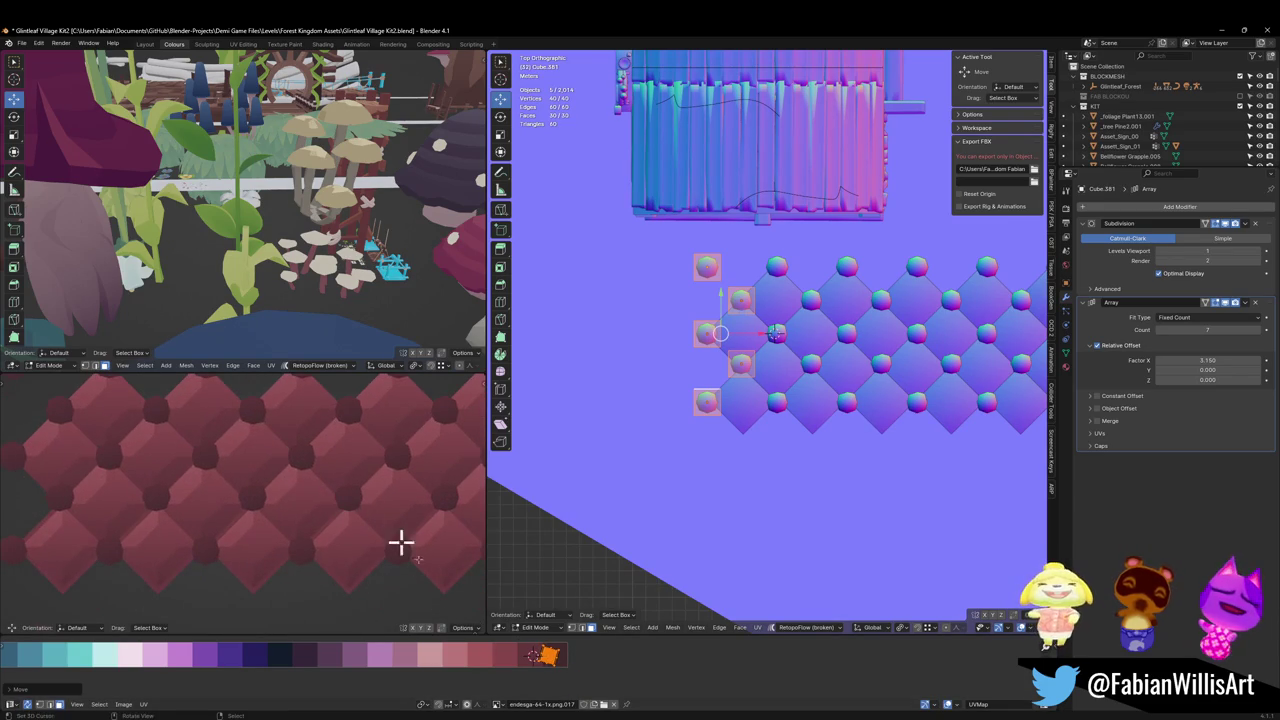
pyautogui.press('g')
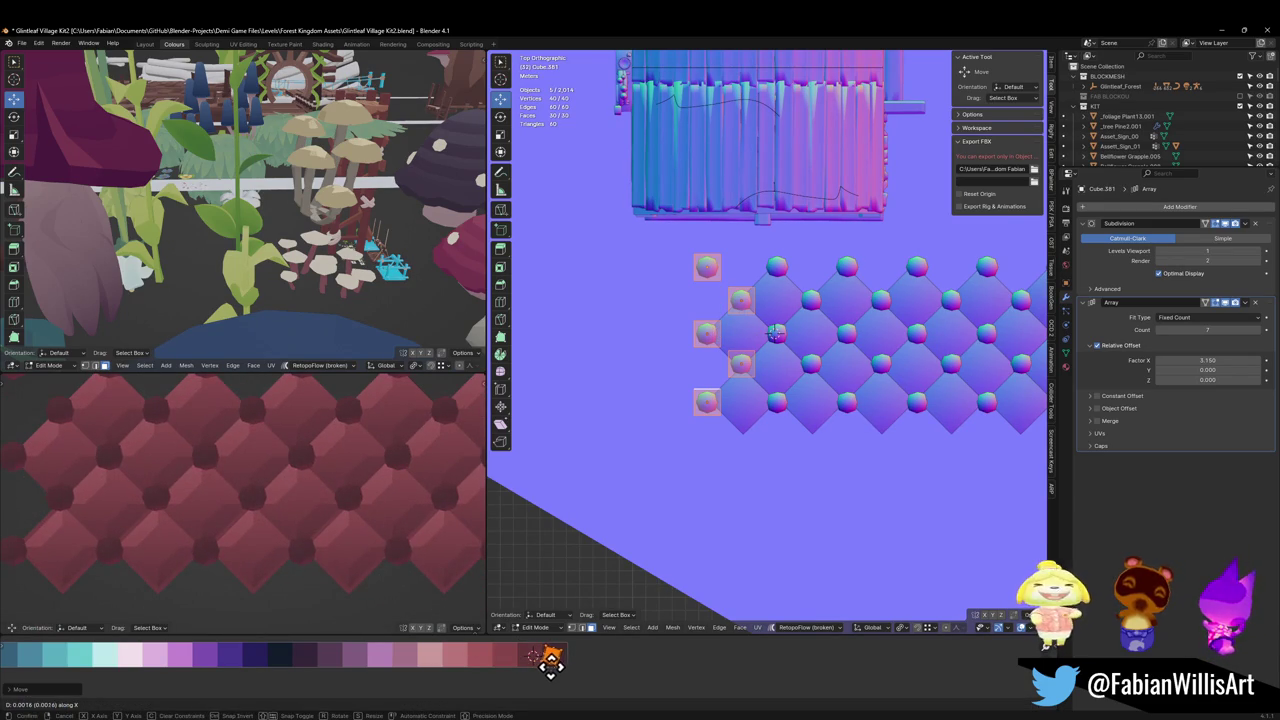
pyautogui.click(522, 680)
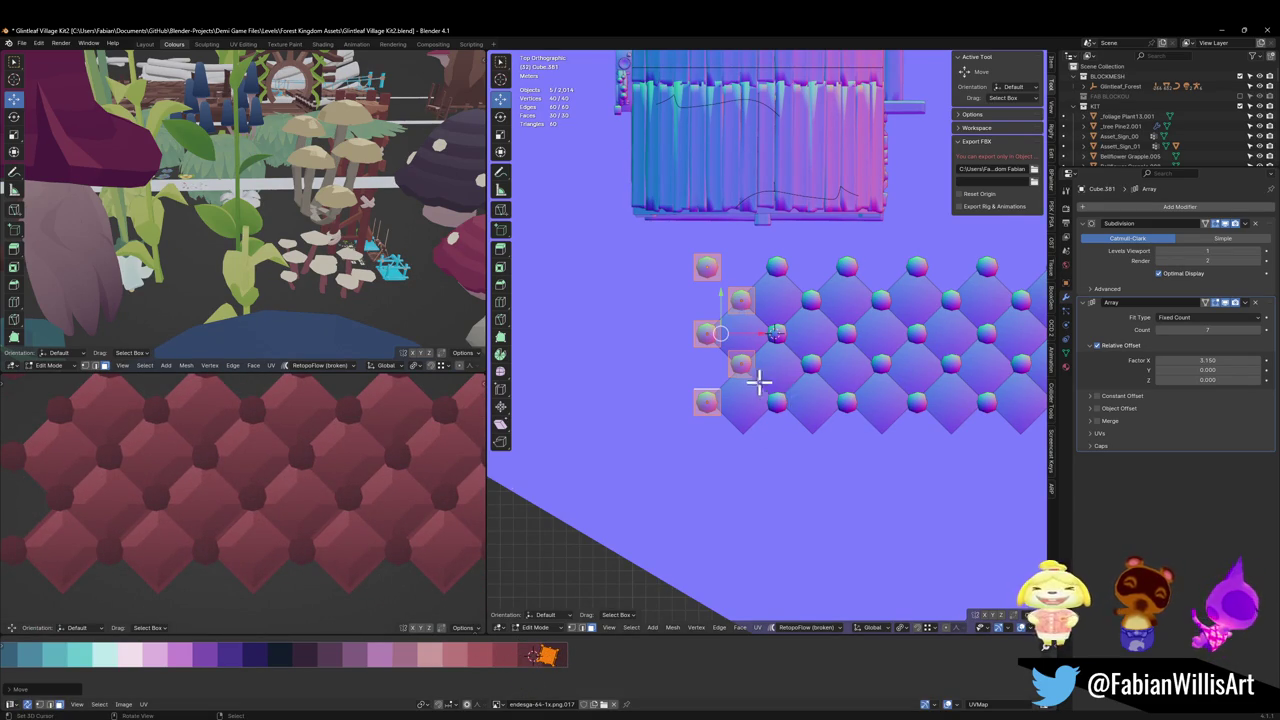
pyautogui.scroll(3, 759, 381)
pyautogui.hotkey('alt', 'a')
pyautogui.scroll(4, 683, 457)
# Step: Orbit around the panel and add three more studs' faces to the selection
pyautogui.scroll(2, 726, 361)
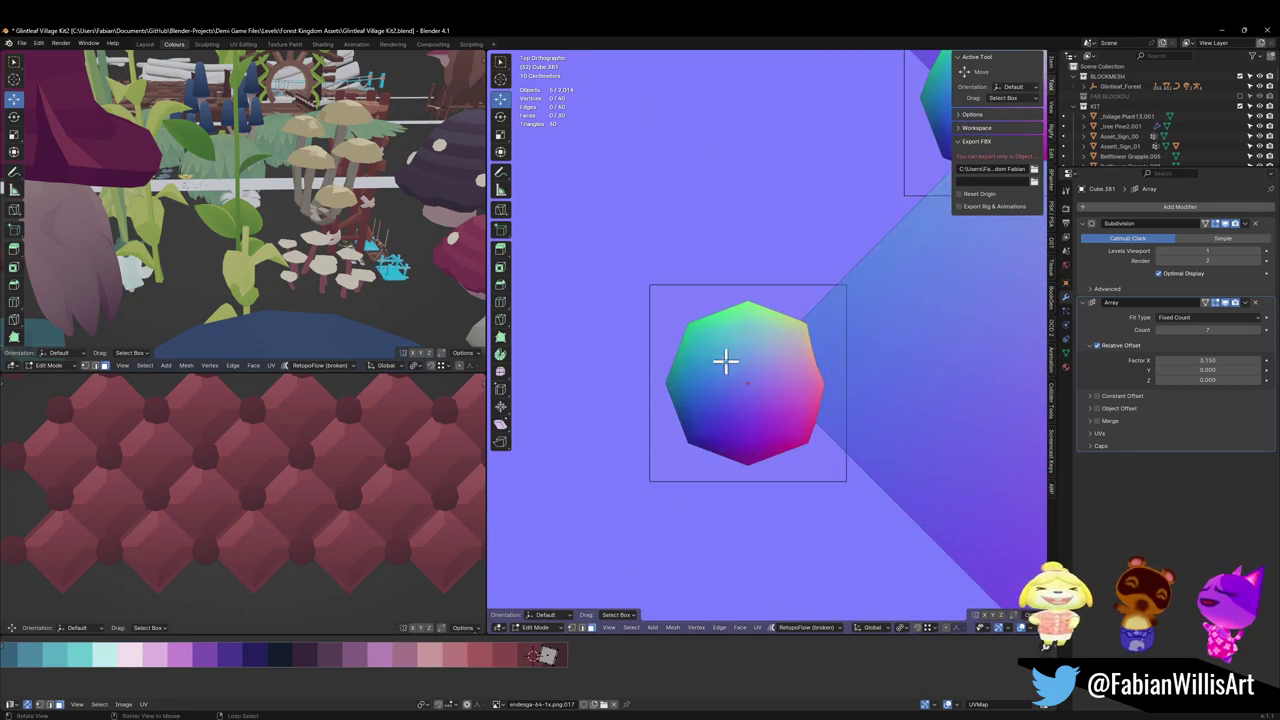
pyautogui.moveTo(726, 361)
pyautogui.mouseDown(button='middle')
pyautogui.moveTo(706, 346)
pyautogui.moveTo(777, 309)
pyautogui.mouseUp(button='middle')
pyautogui.scroll(-4, 760, 430)
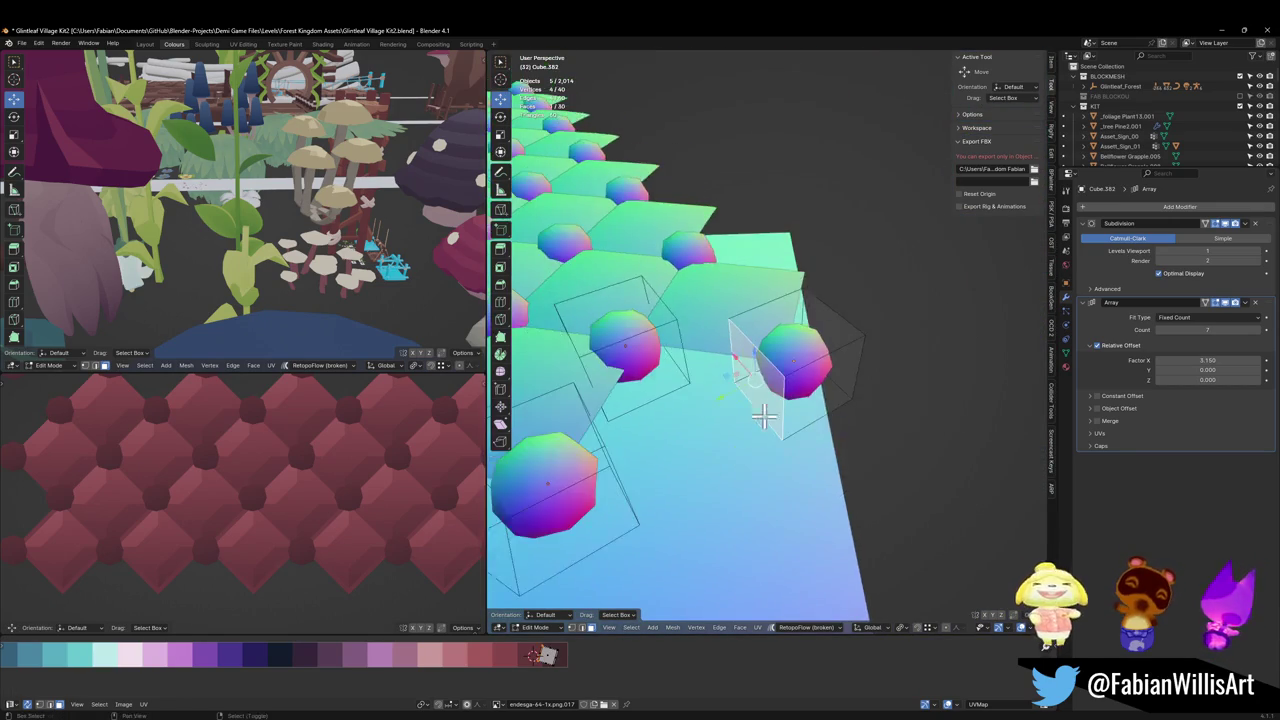
pyautogui.moveTo(760, 430); pyautogui.dragTo(809, 457, button='middle')
pyautogui.scroll(3, 666, 457)
pyautogui.keyDown('shift'); pyautogui.click(675, 440); pyautogui.keyUp('shift')
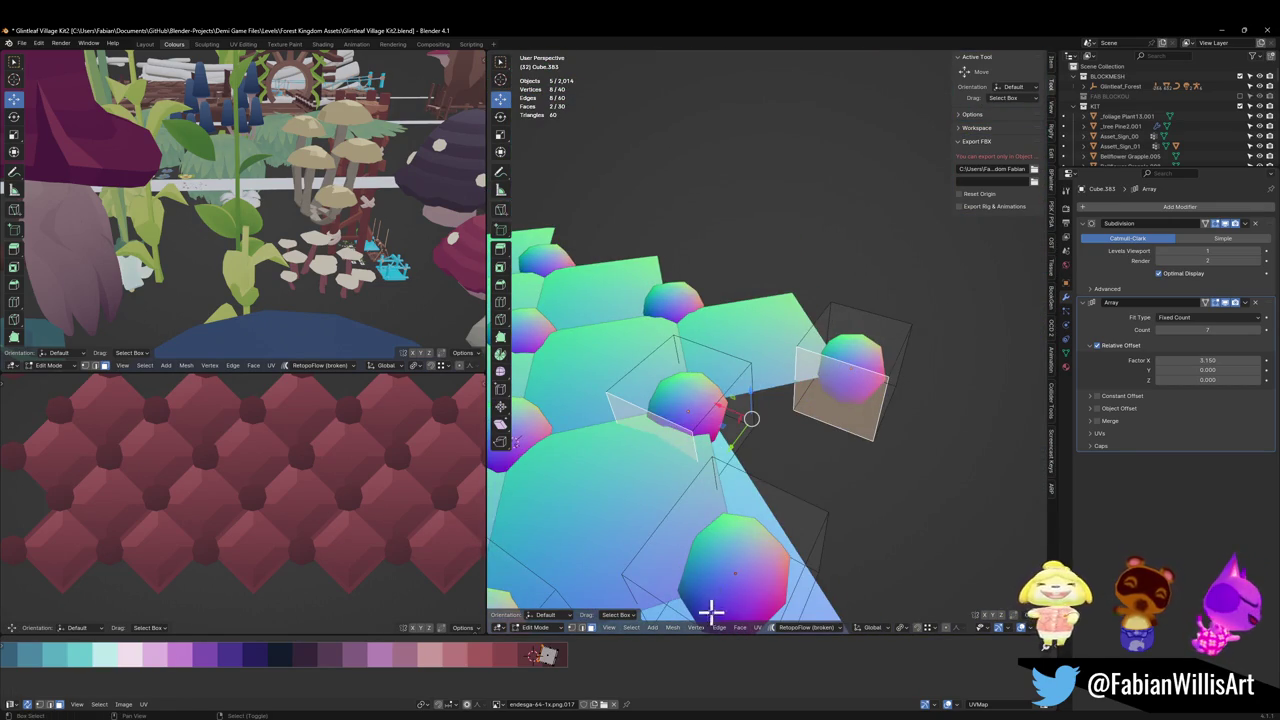
pyautogui.scroll(-3, 711, 611)
pyautogui.keyDown('shift'); pyautogui.click(860, 443); pyautogui.keyUp('shift')
pyautogui.scroll(5, 763, 517)
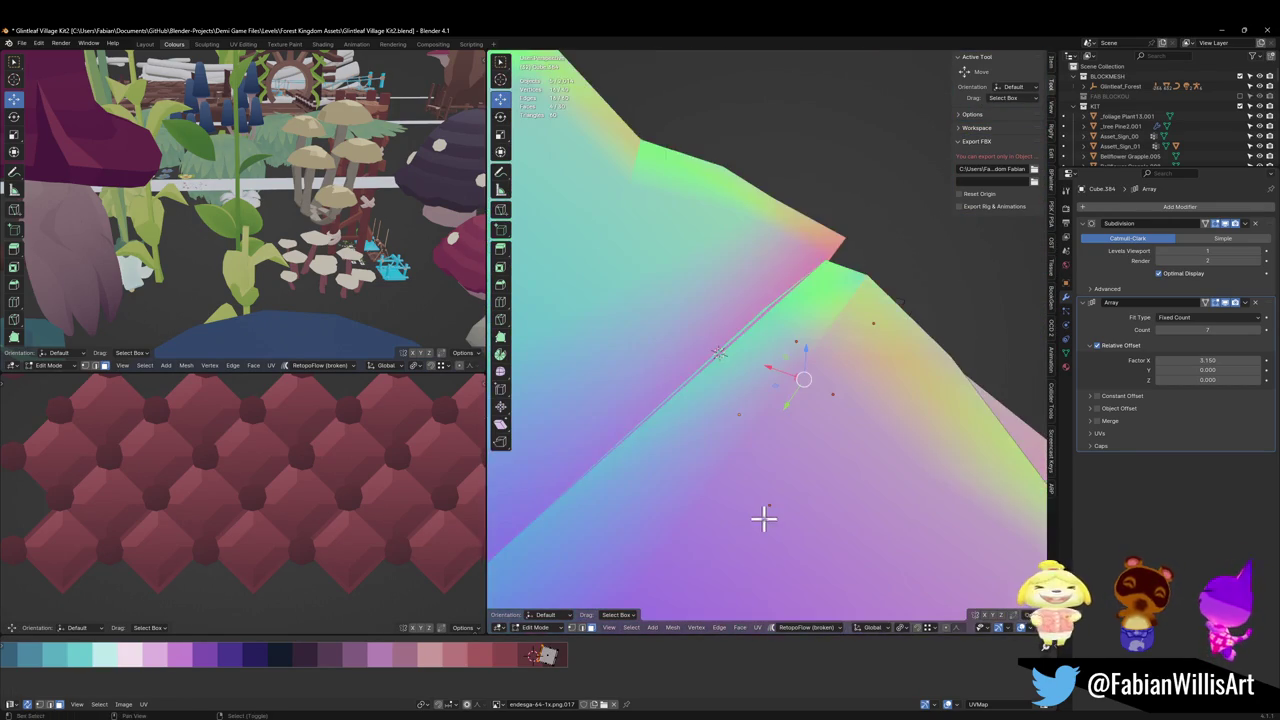
pyautogui.scroll(2, 763, 517)
pyautogui.scroll(-6, 771, 494)
pyautogui.keyDown('shift'); pyautogui.click(831, 483); pyautogui.keyUp('shift')
pyautogui.scroll(1, 909, 354)
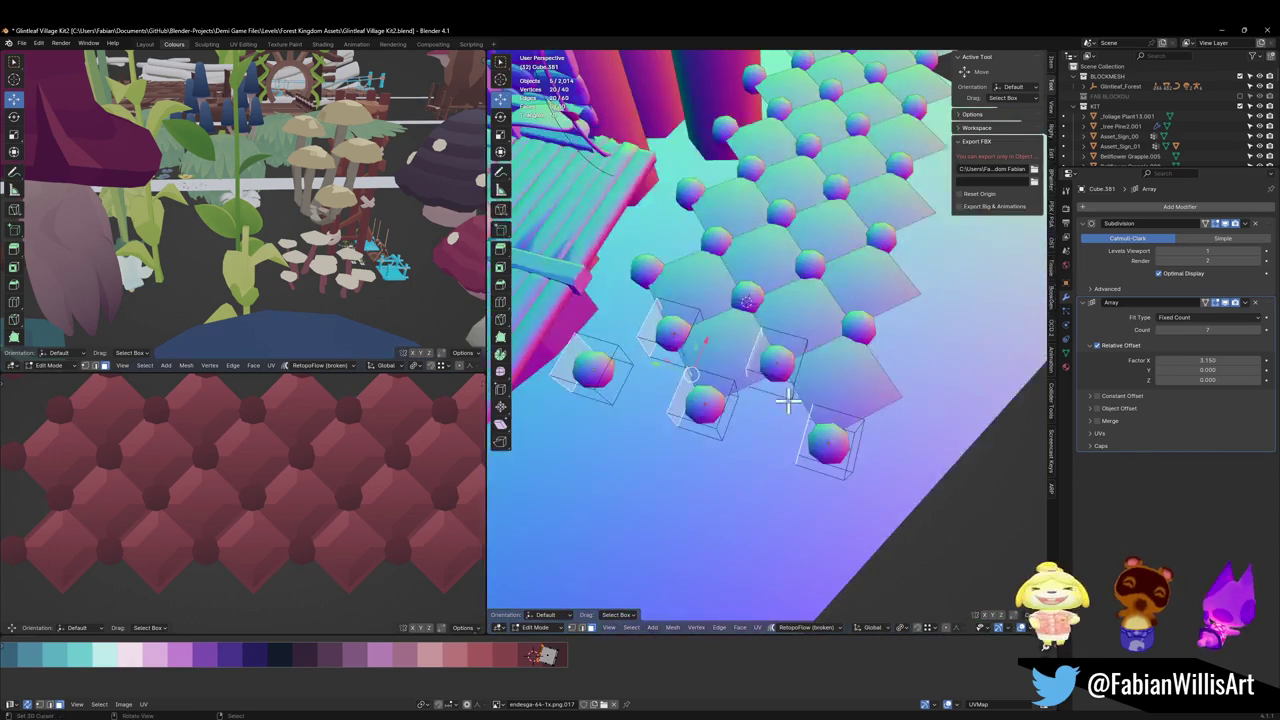
# Step: Move the selected studs along X and slide their UVs horizontally in the UV editor
pyautogui.press('g')
pyautogui.press('x')
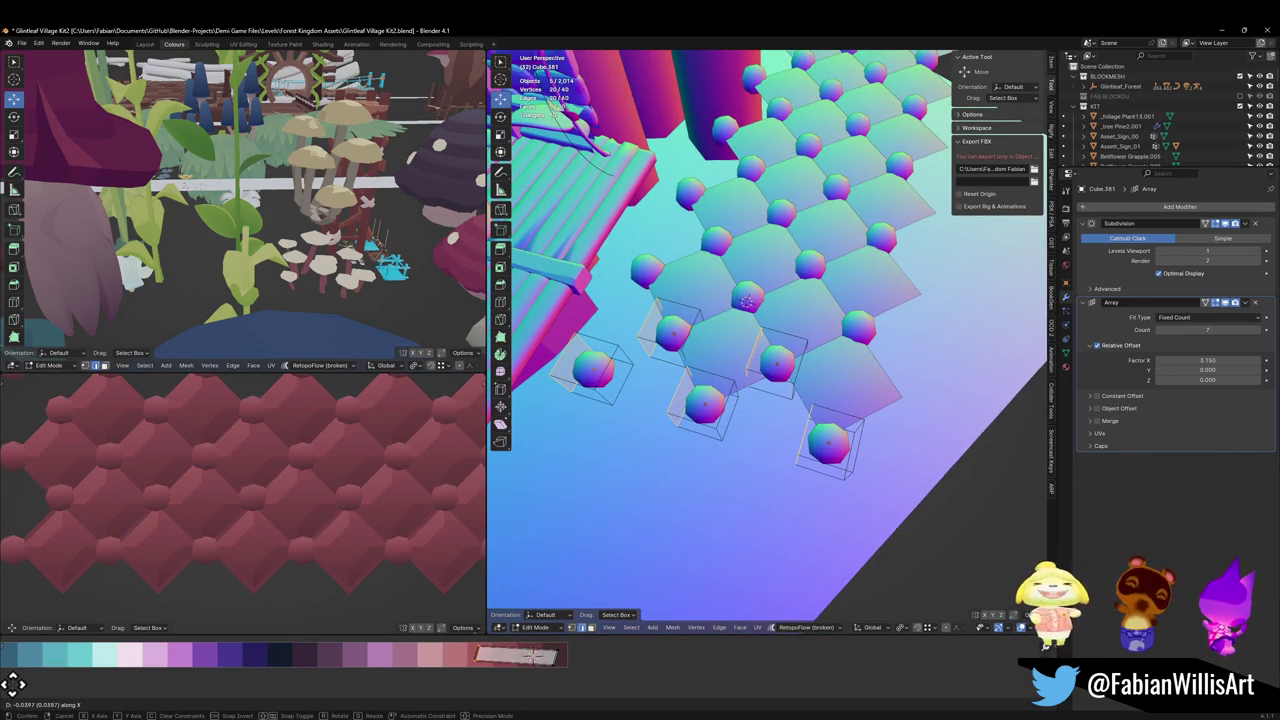
pyautogui.click(643, 643)
pyautogui.hotkey('shift', 'F10')
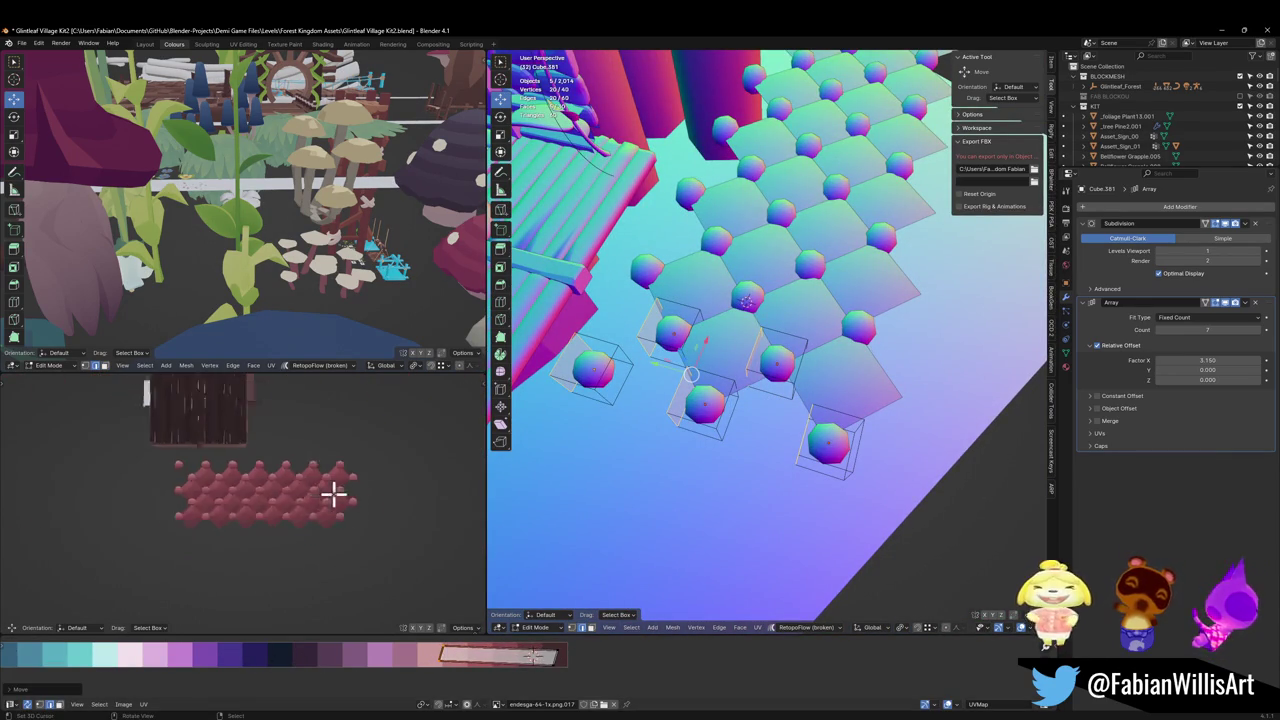
pyautogui.scroll(1, 335, 492)
pyautogui.scroll(1, 345, 493)
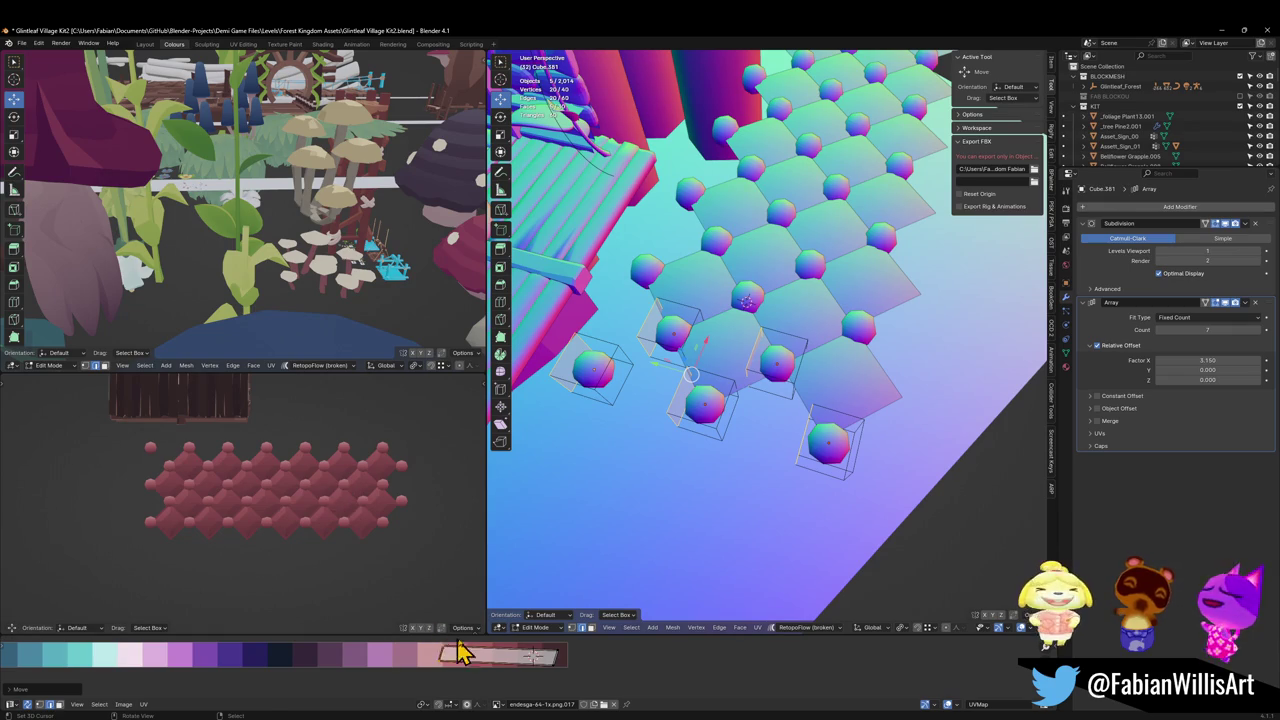
pyautogui.press('g')
pyautogui.press('x')
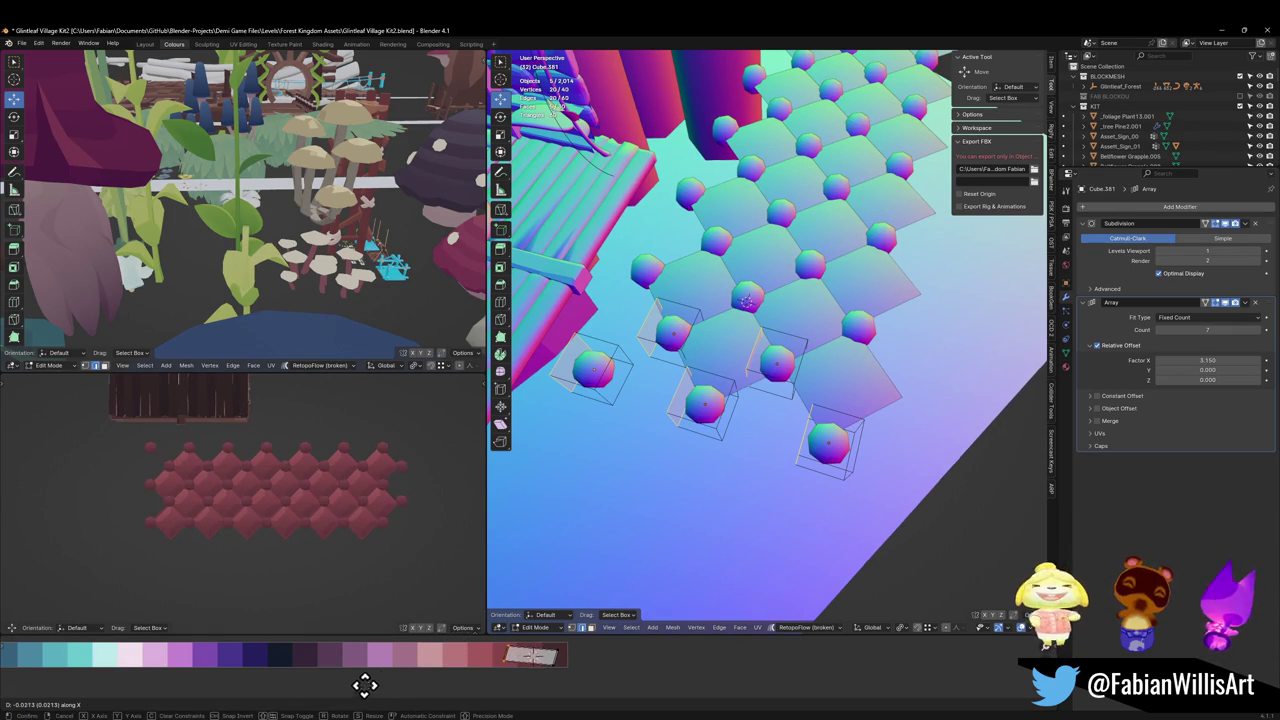
pyautogui.click(434, 686)
pyautogui.scroll(-4, 413, 563)
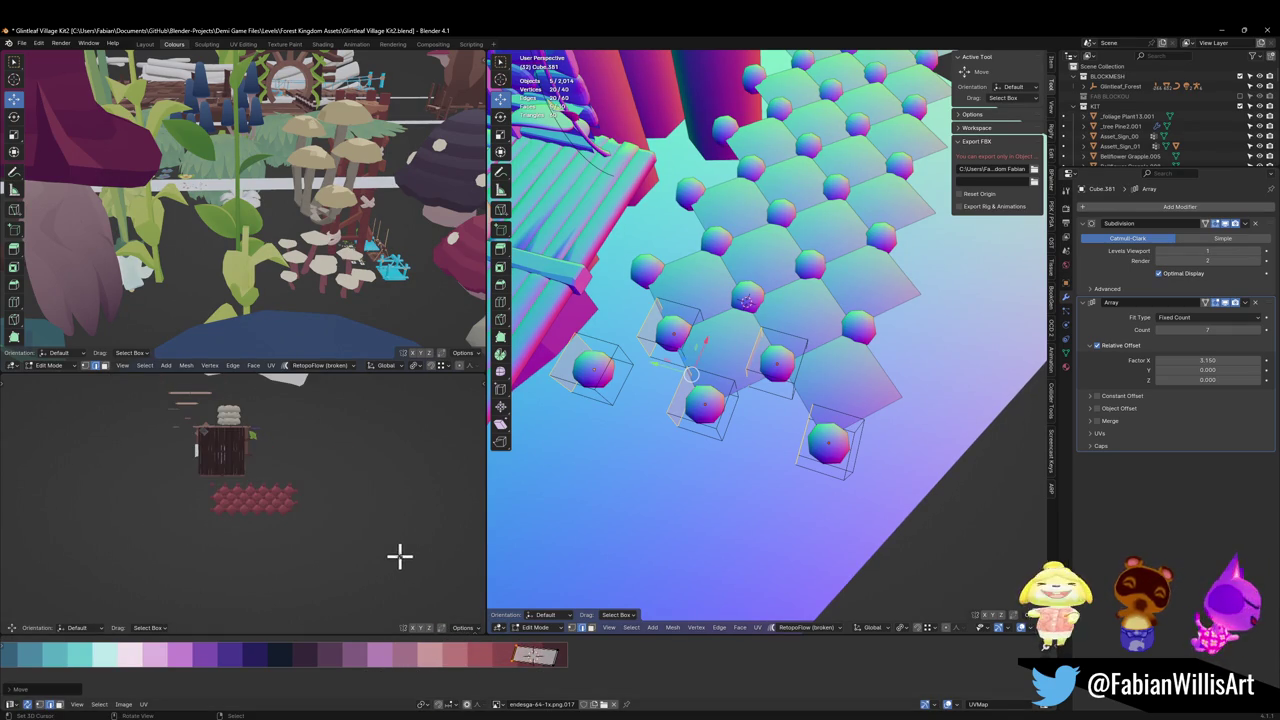
pyautogui.scroll(4, 400, 556)
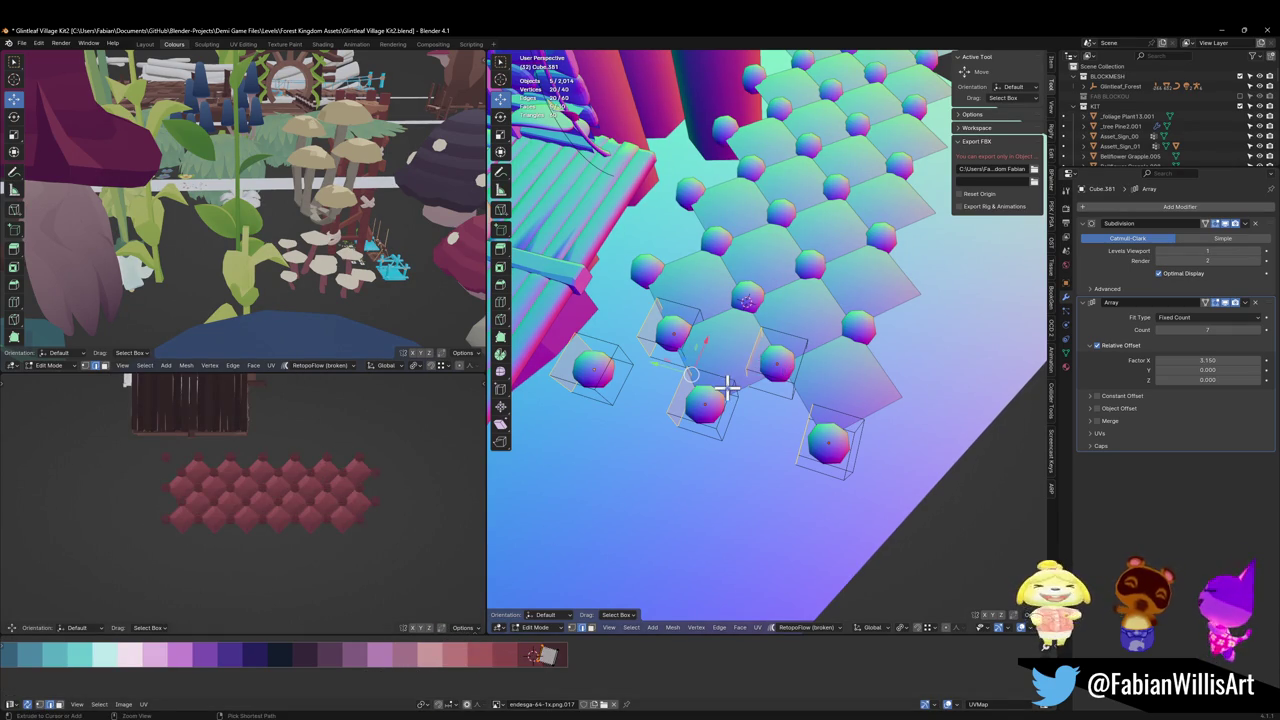
# Step: Select Plane.302 in Object Mode, save Glintleaf Village Kit2.blend, and switch to top view
pyautogui.hotkey('alt', 'a')
pyautogui.press('Tab')
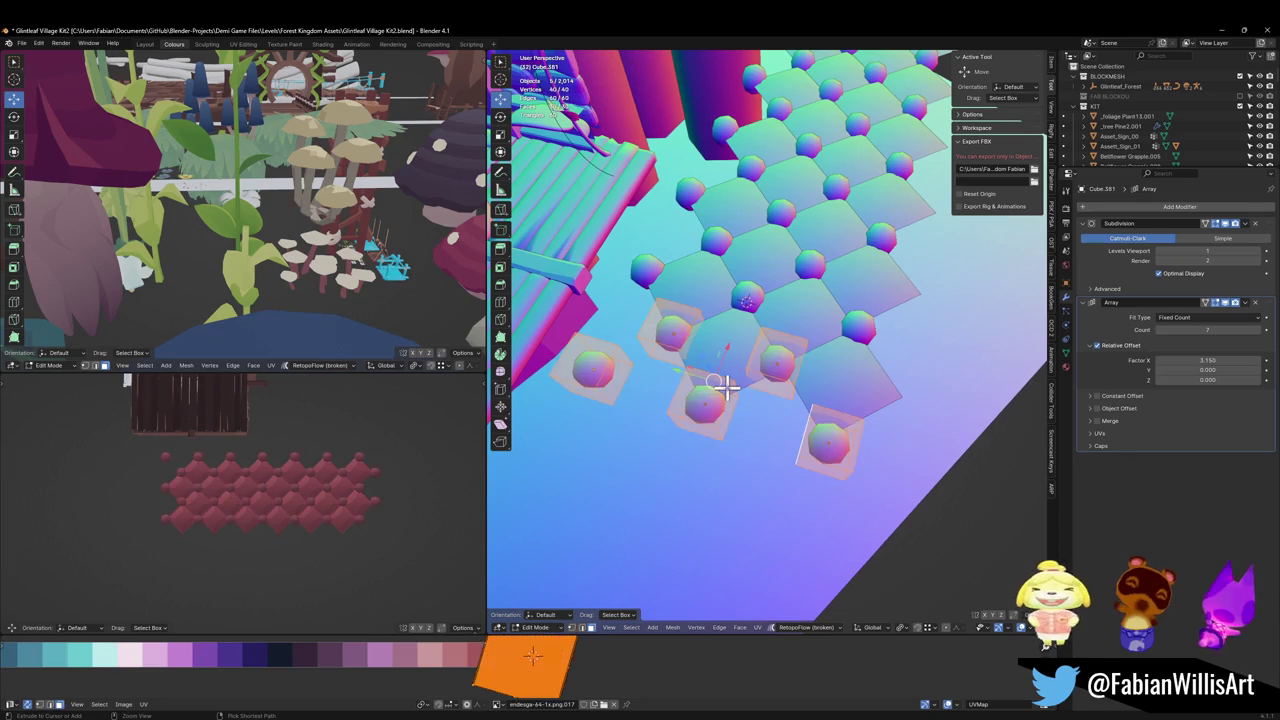
pyautogui.press('Tab')
pyautogui.press('Tab')
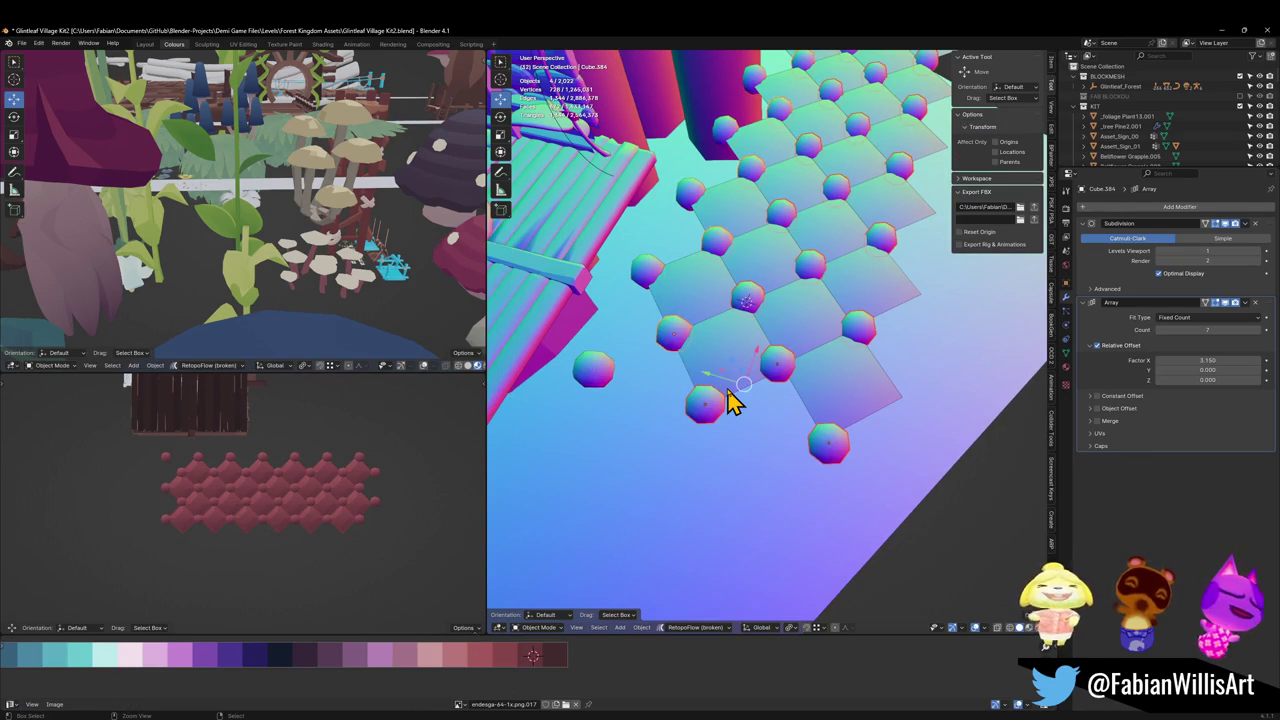
pyautogui.click(728, 400)
pyautogui.press('Tab')
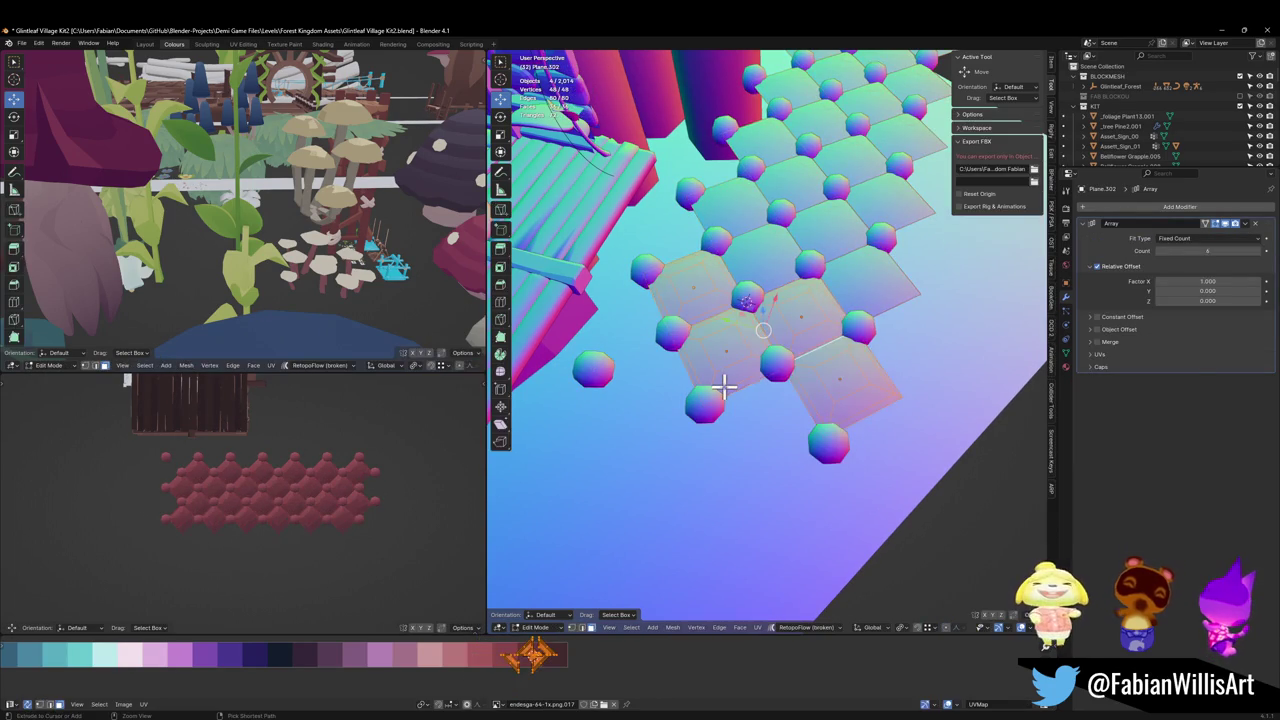
pyautogui.hotkey('alt', 'a')
pyautogui.scroll(-4, 731, 387)
pyautogui.moveTo(731, 387); pyautogui.dragTo(766, 355, button='middle')
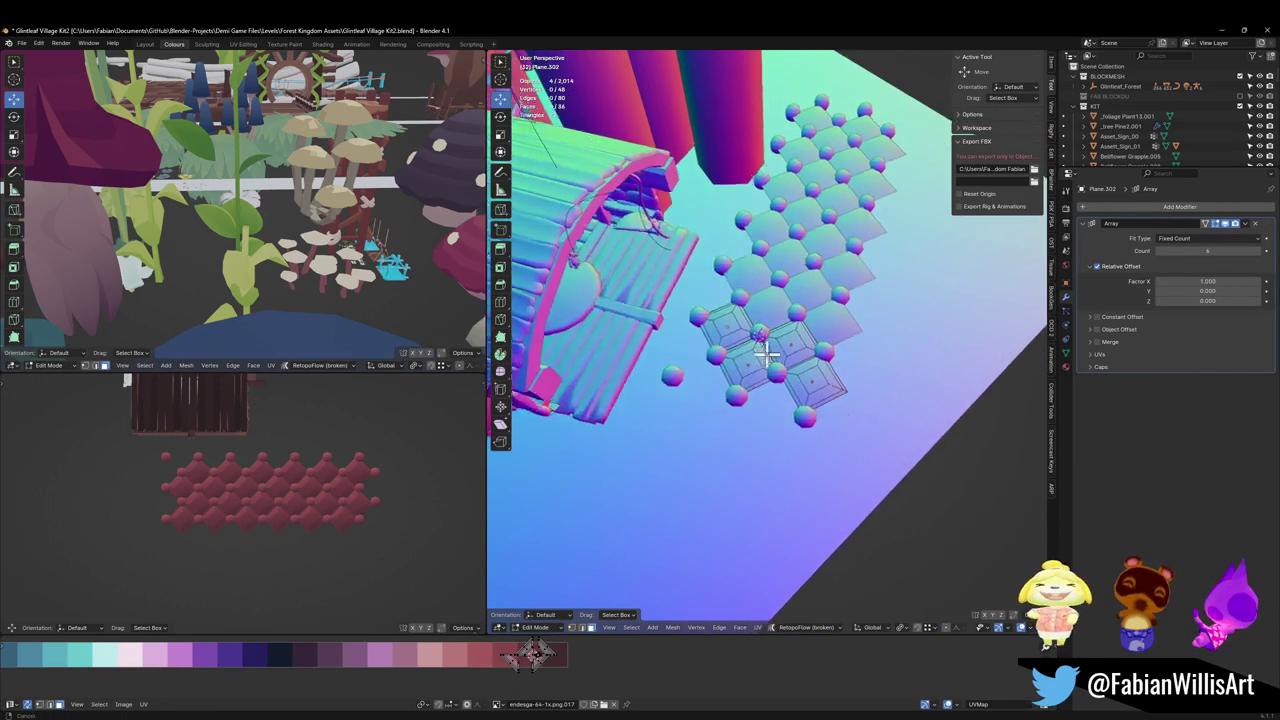
pyautogui.press('Tab')
pyautogui.hotkey('ctrl', 's')
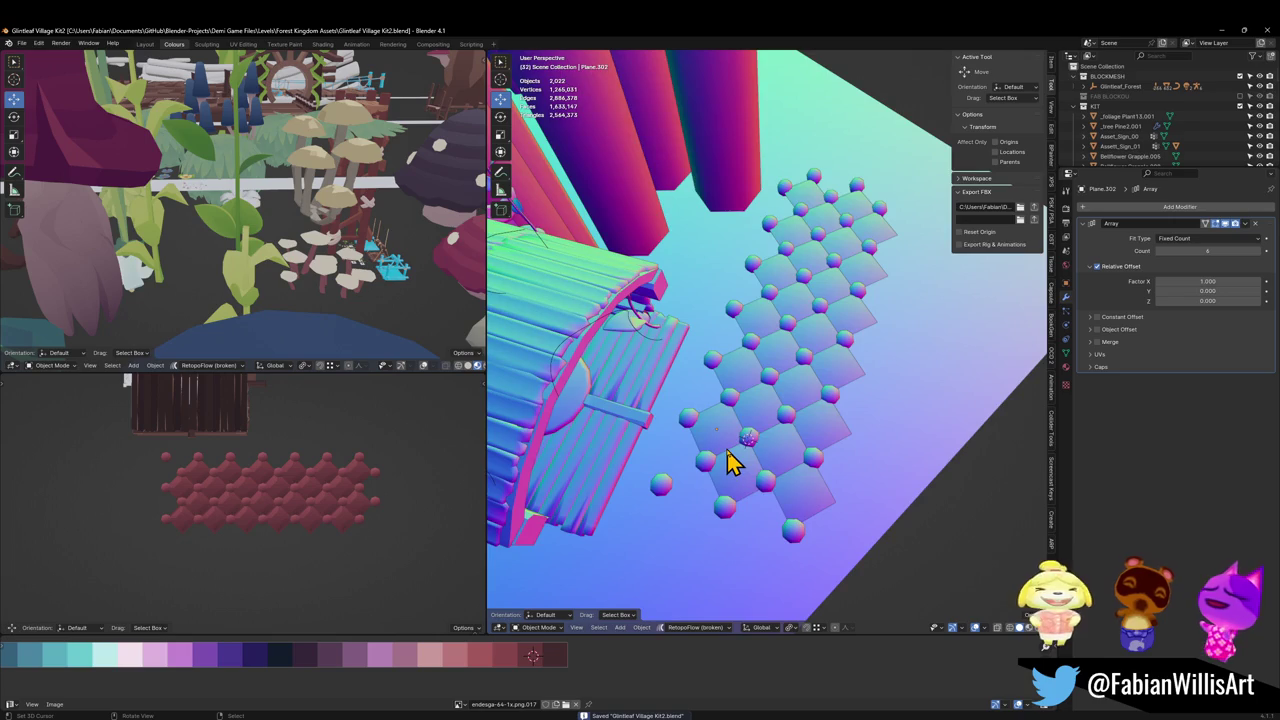
pyautogui.press('KP_7')
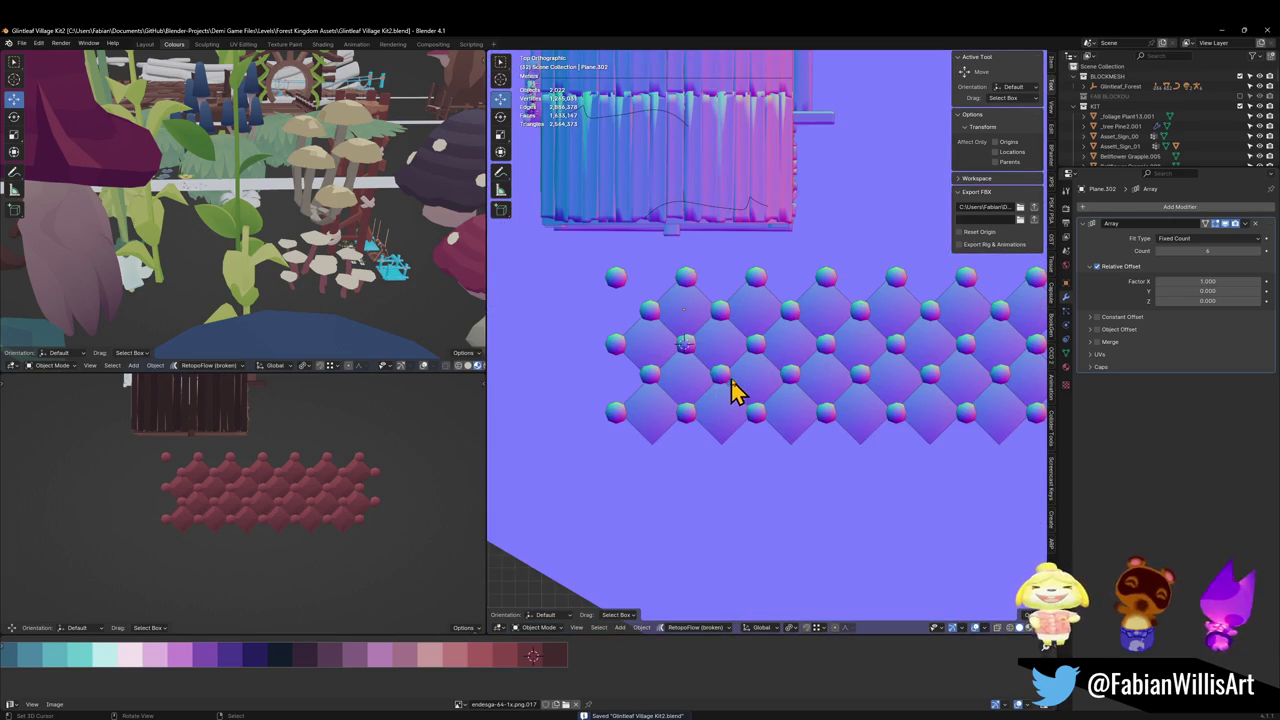
# Step: Zoom around the scene and box-select the tile panel and nearby objects
pyautogui.scroll(1, 735, 390)
pyautogui.scroll(2, 760, 420)
pyautogui.scroll(-2, 763, 410)
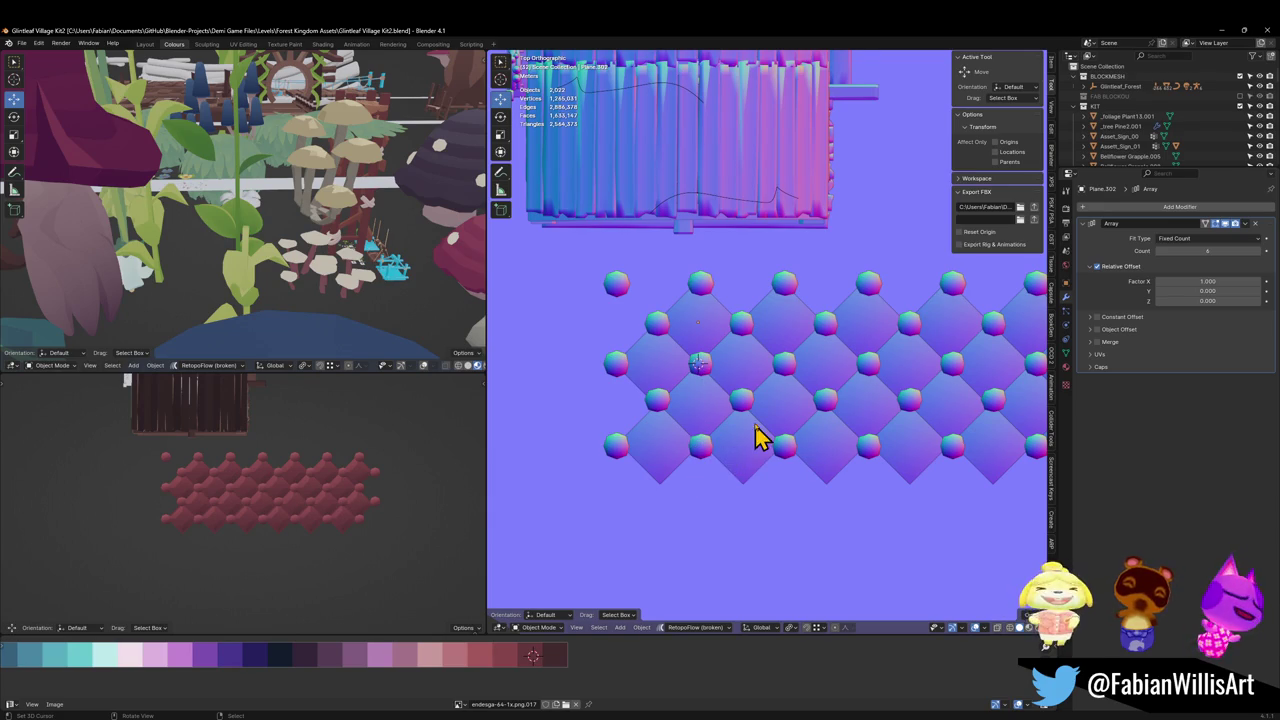
pyautogui.scroll(-3, 762, 435)
pyautogui.scroll(1, 740, 436)
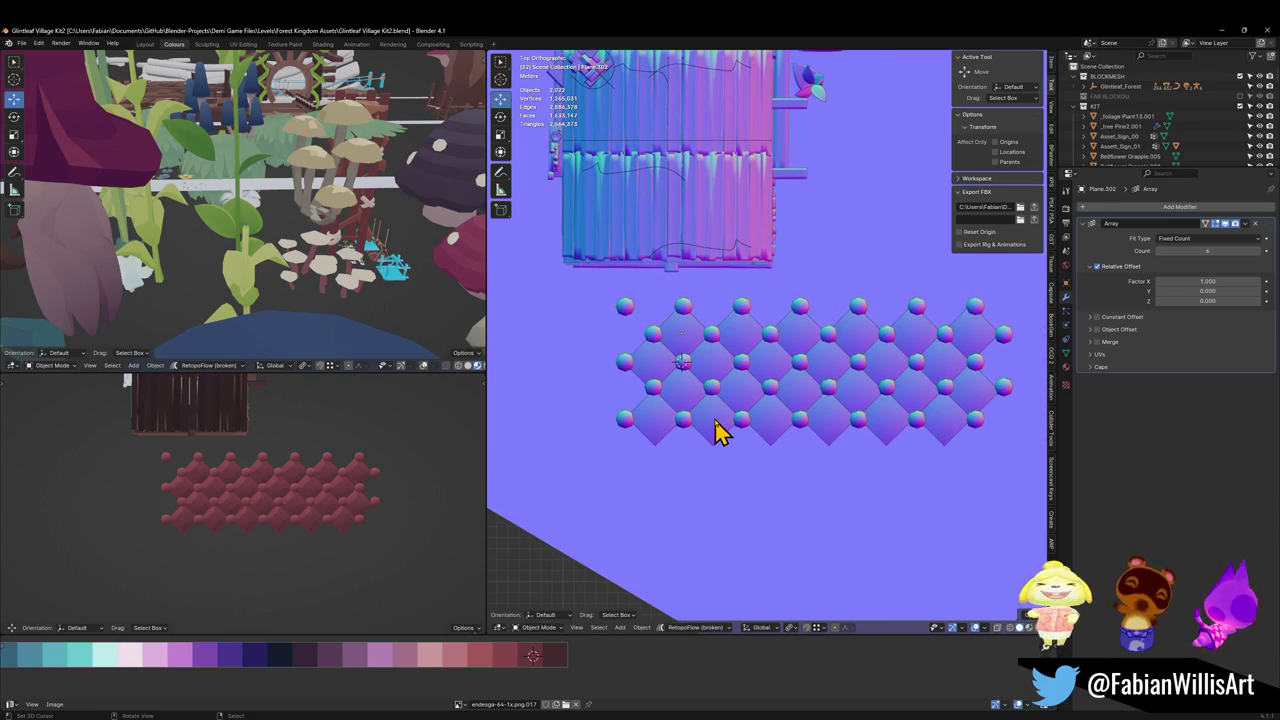
pyautogui.scroll(1, 752, 370)
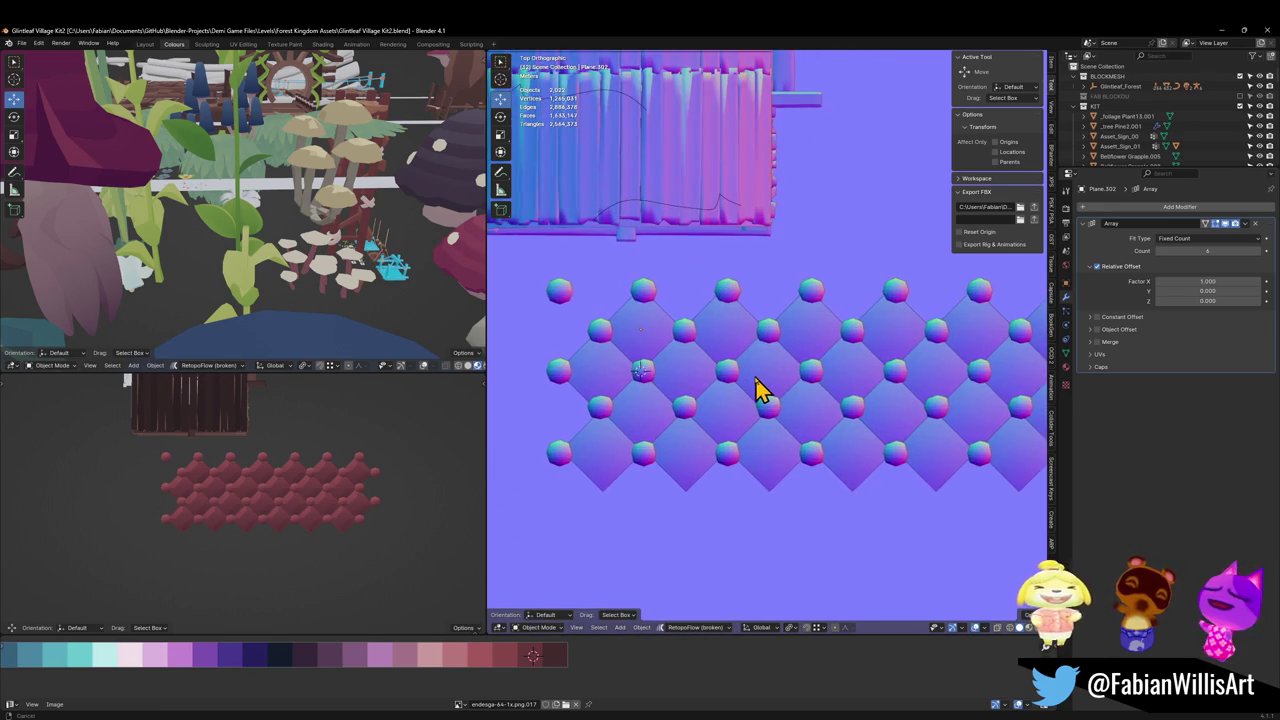
pyautogui.scroll(-2, 660, 365)
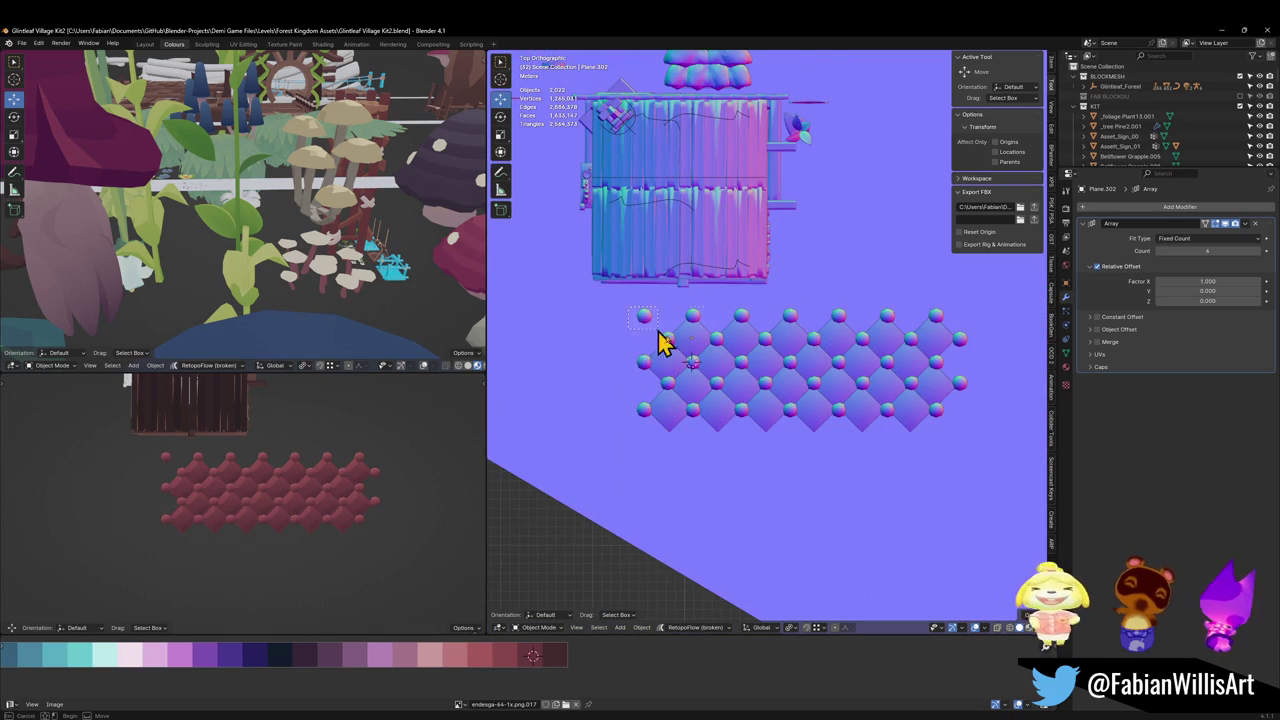
pyautogui.moveTo(663, 343); pyautogui.dragTo(994, 437)
pyautogui.scroll(-4, 970, 445)
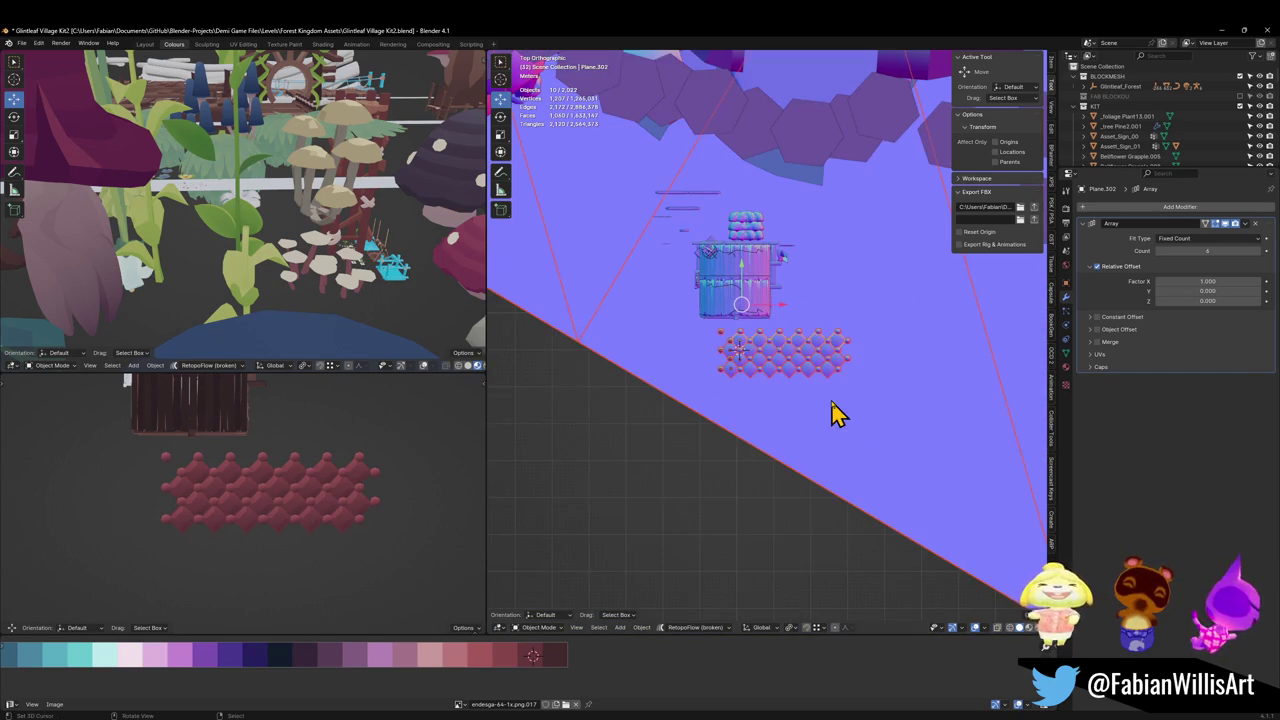
pyautogui.scroll(4, 838, 413)
# Step: Circle-select the whole tile array with its studs and start moving it down-left
pyautogui.press('c')
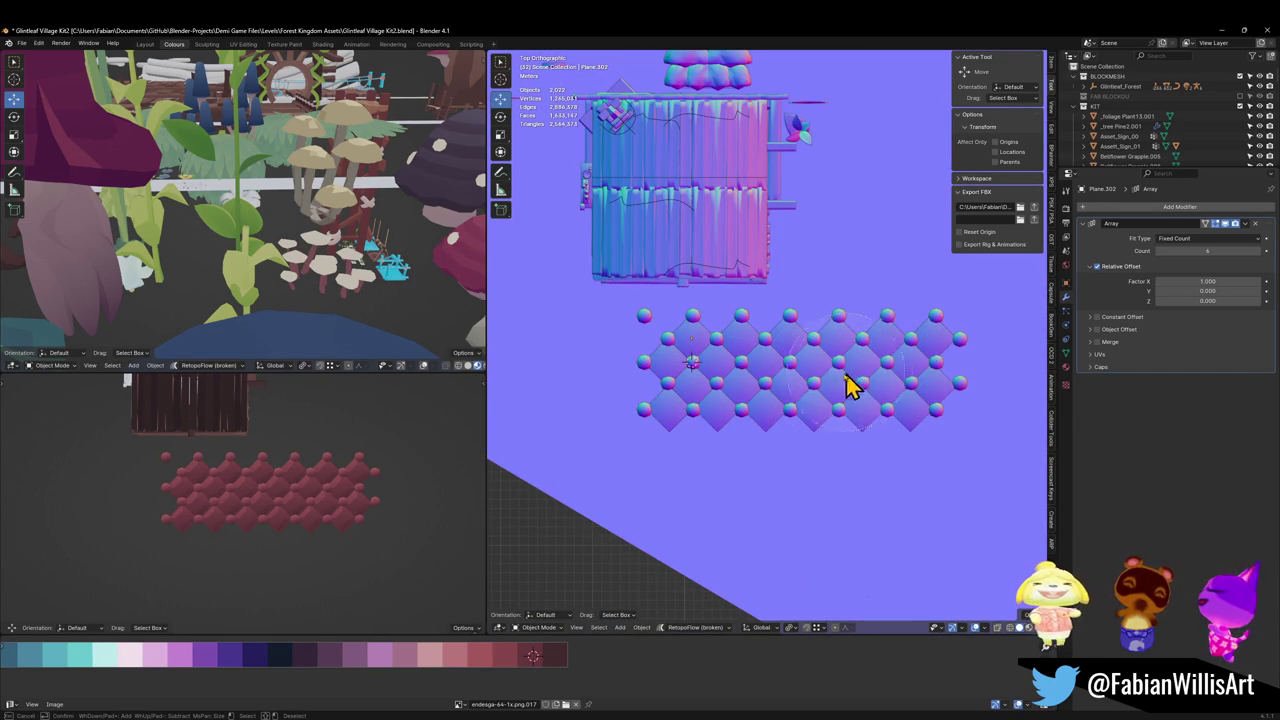
pyautogui.moveTo(686, 386); pyautogui.dragTo(665, 378)
pyautogui.press('Escape')
pyautogui.scroll(-2, 771, 386)
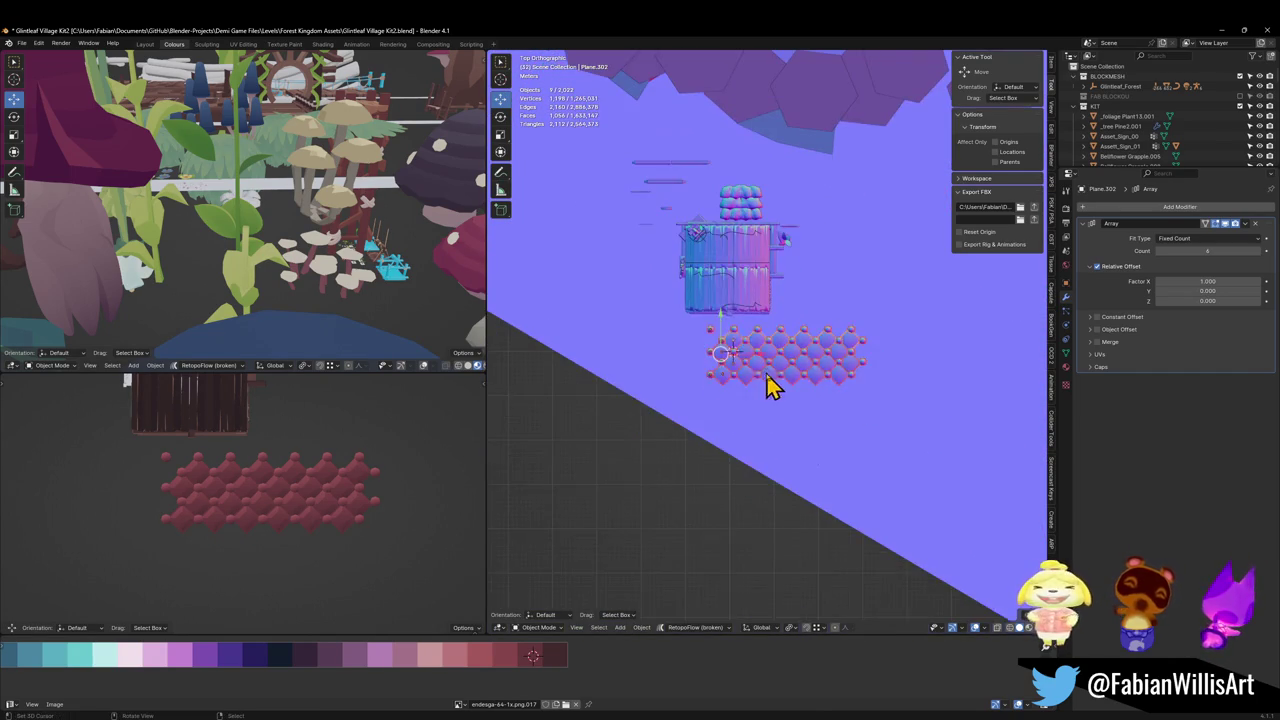
pyautogui.press('g')
pyautogui.scroll(-1, 780, 380)
# Step: Place the panel at -27.071 m X, -41.171 m Y, duplicate it 22.221 m down Y, and save
pyautogui.click(692, 488)
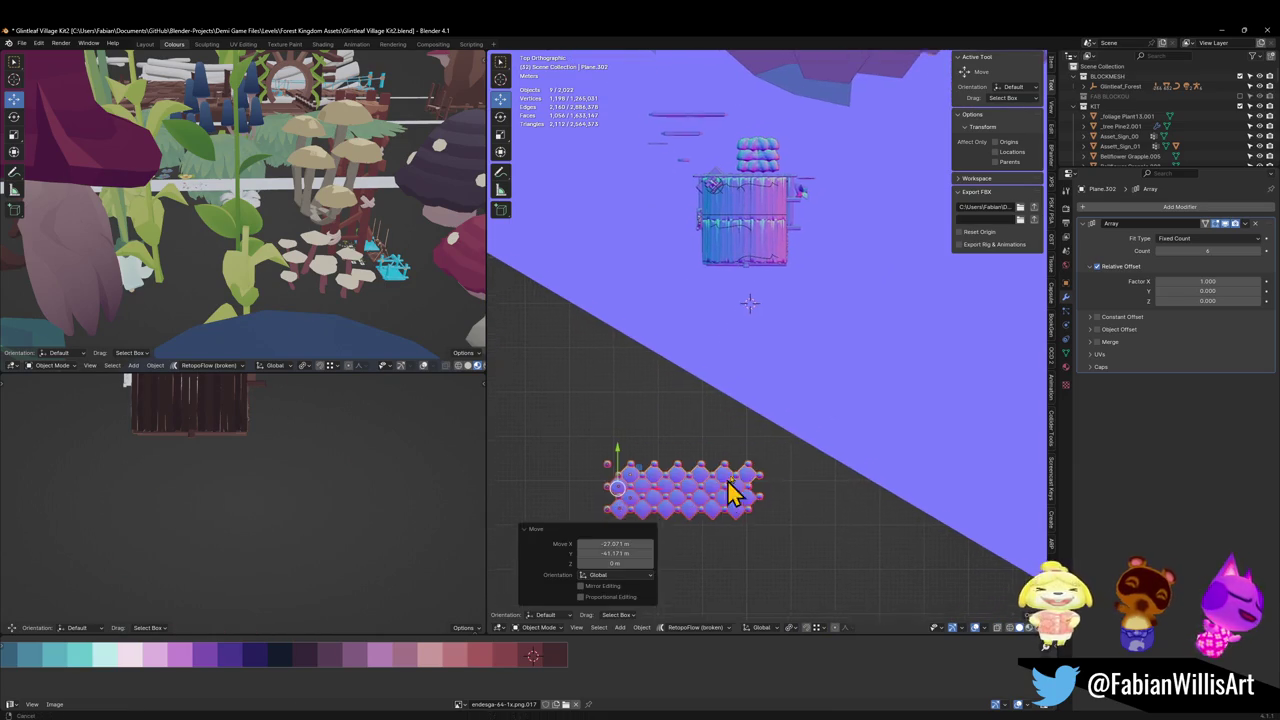
pyautogui.keyDown('shift'); pyautogui.moveTo(731, 491); pyautogui.dragTo(766, 408, button='middle'); pyautogui.keyUp('shift')
pyautogui.hotkey('shift', 'd')
pyautogui.press('y')
pyautogui.click(697, 497)
pyautogui.hotkey('ctrl', 's')
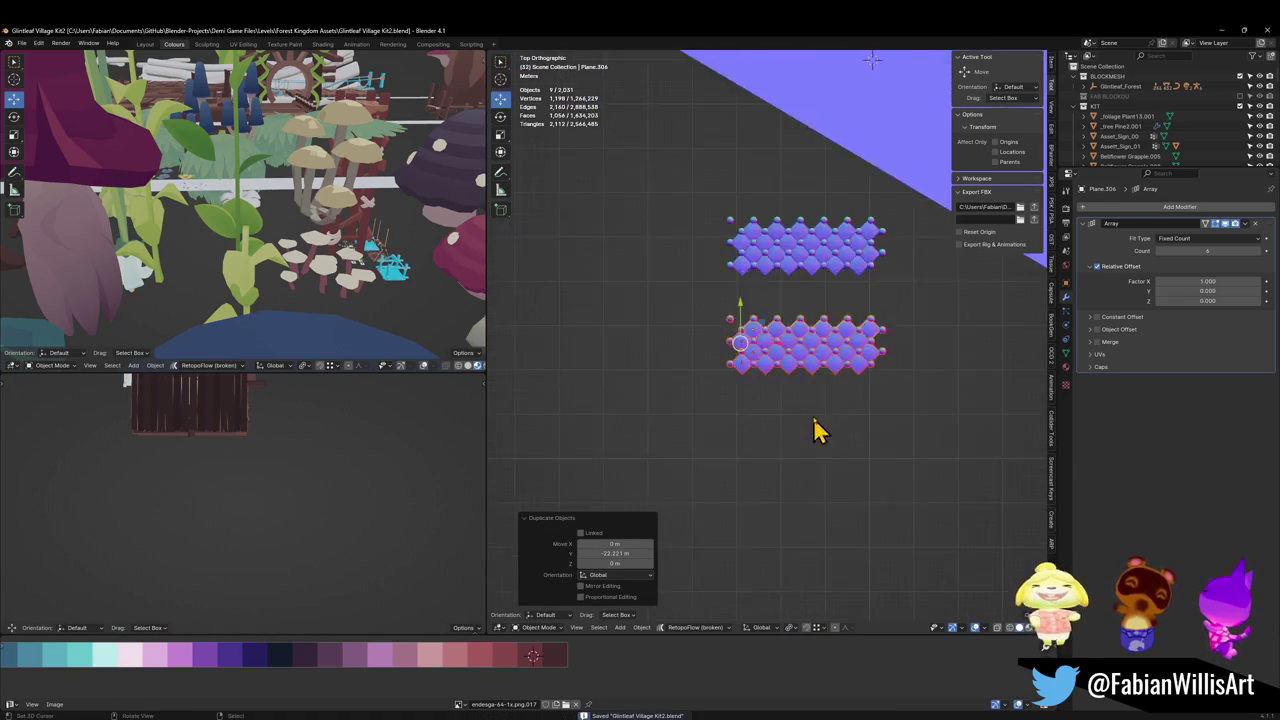
# Step: Convert the copied array to a real mesh from Quick Favorites
pyautogui.scroll(8, 814, 429)
pyautogui.press('q')
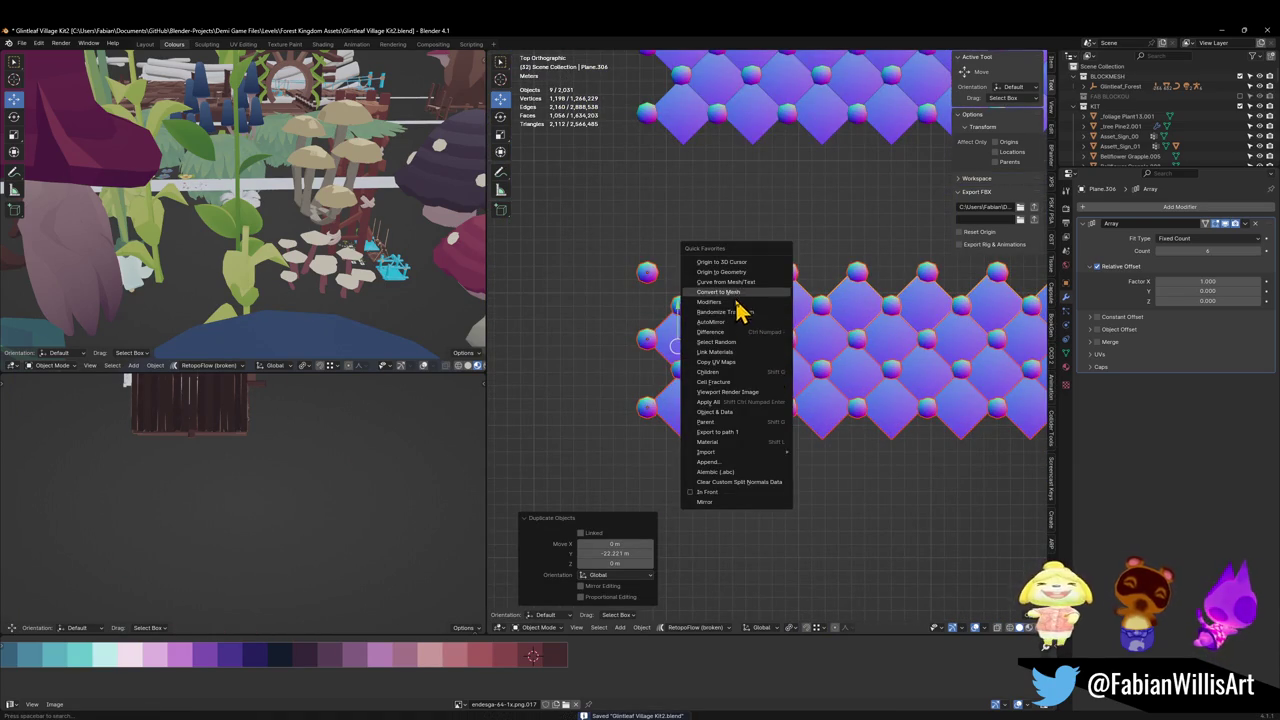
pyautogui.click(736, 291)
pyautogui.scroll(2, 722, 375)
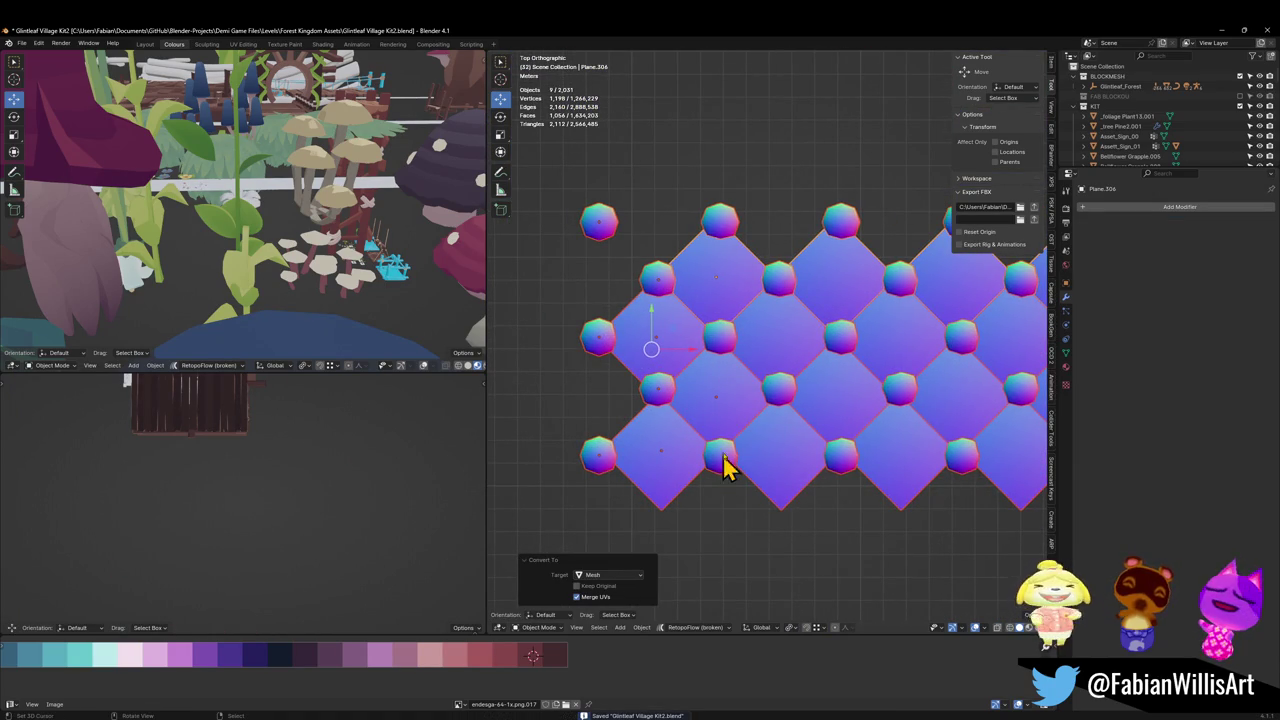
# Step: Inspect a copied tile plane's corner vertices and a stud's mesh in Edit Mode
pyautogui.click(735, 413)
pyautogui.press('Tab')
pyautogui.scroll(1, 743, 394)
pyautogui.scroll(2, 705, 395)
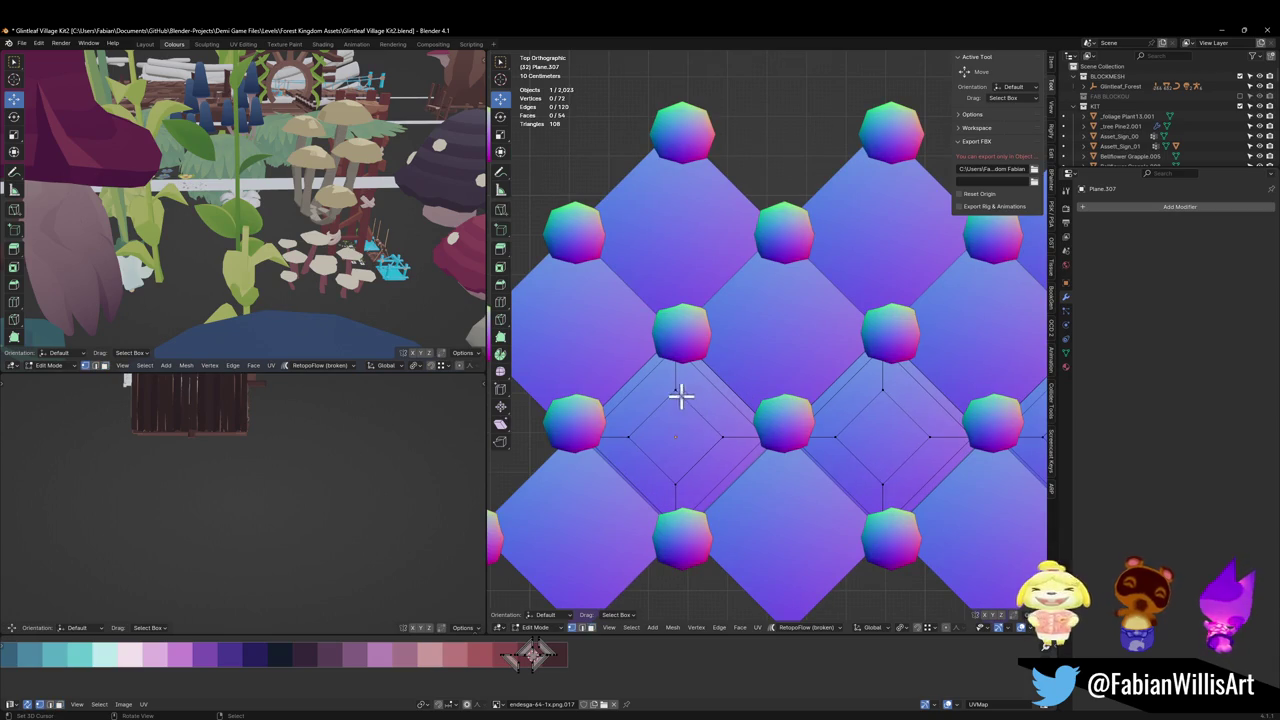
pyautogui.moveTo(680, 397); pyautogui.dragTo(677, 457)
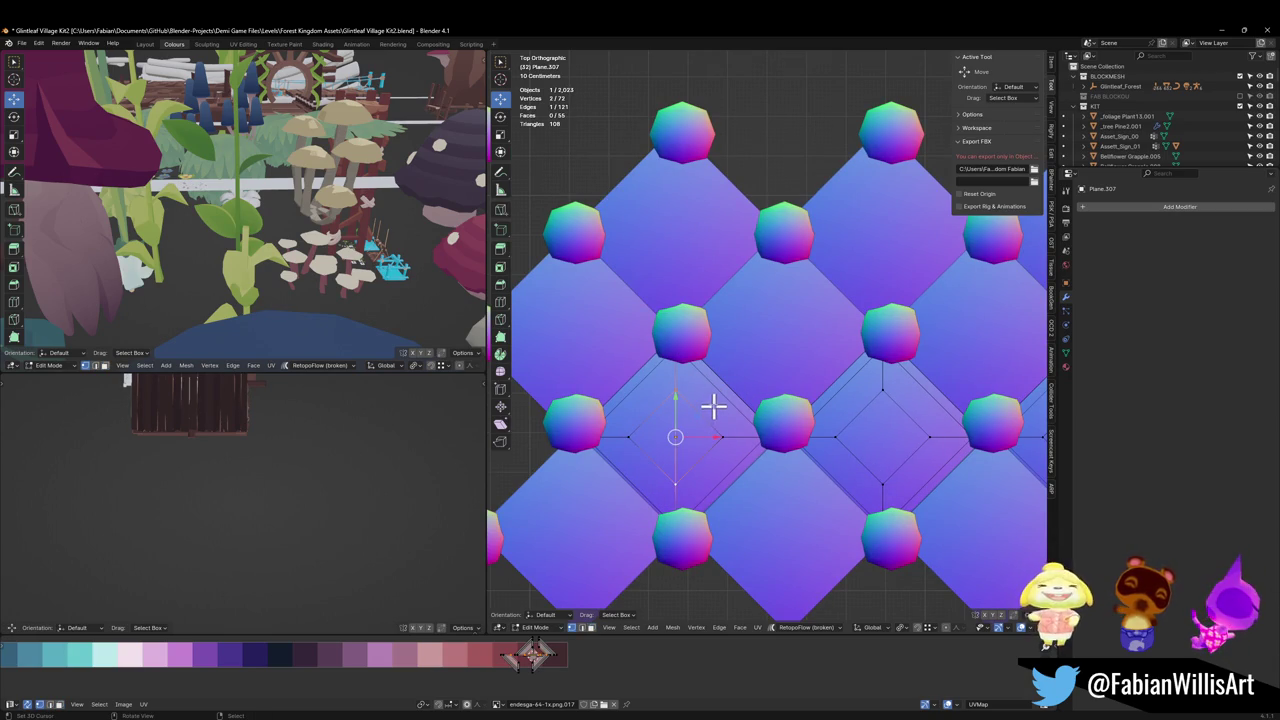
pyautogui.press('Tab')
pyautogui.click(693, 307)
pyautogui.click(686, 346)
pyautogui.press('Tab')
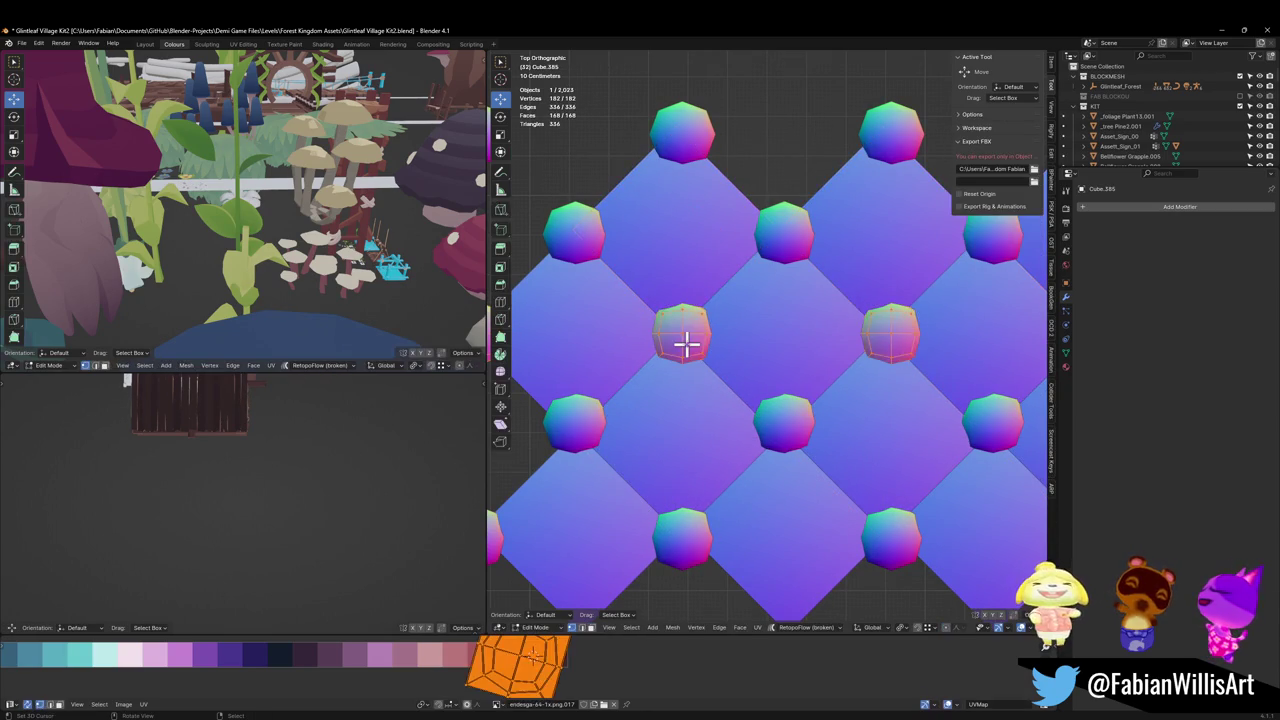
pyautogui.press('Tab')
# Step: Duplicate the diamond plane and place the copy
pyautogui.click(686, 286)
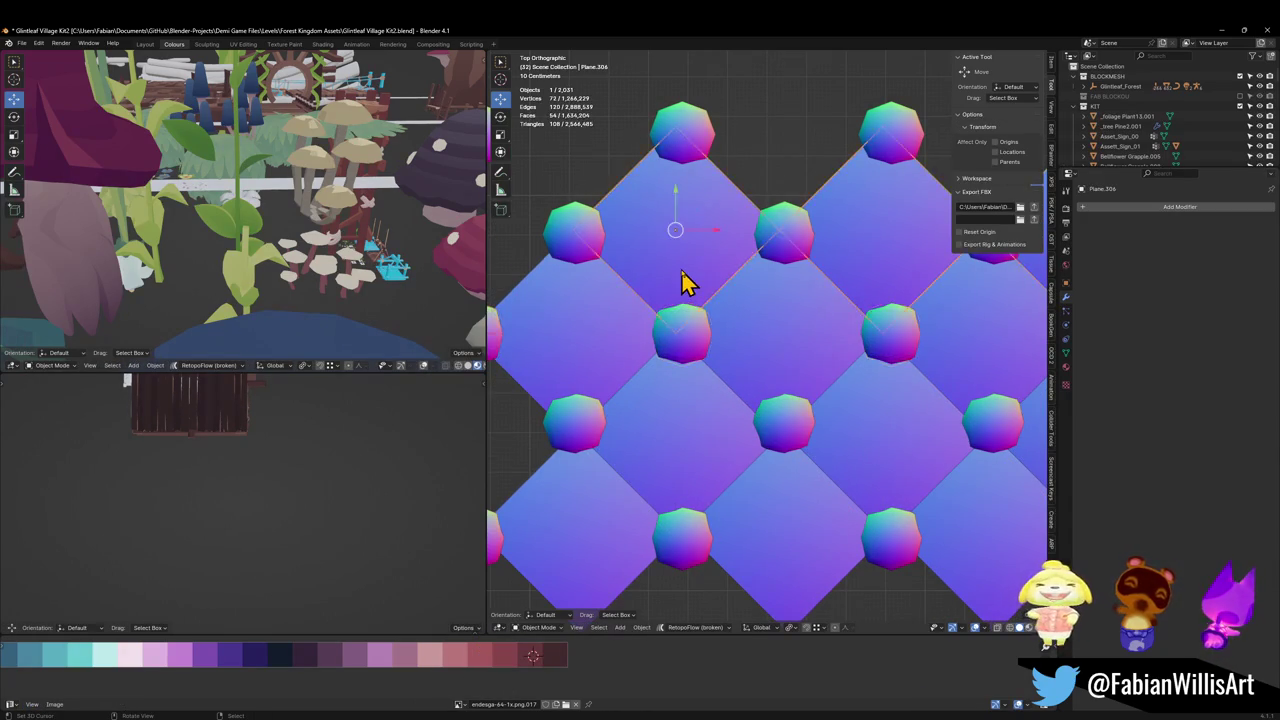
pyautogui.scroll(-6, 686, 290)
pyautogui.hotkey('shift', 'd')
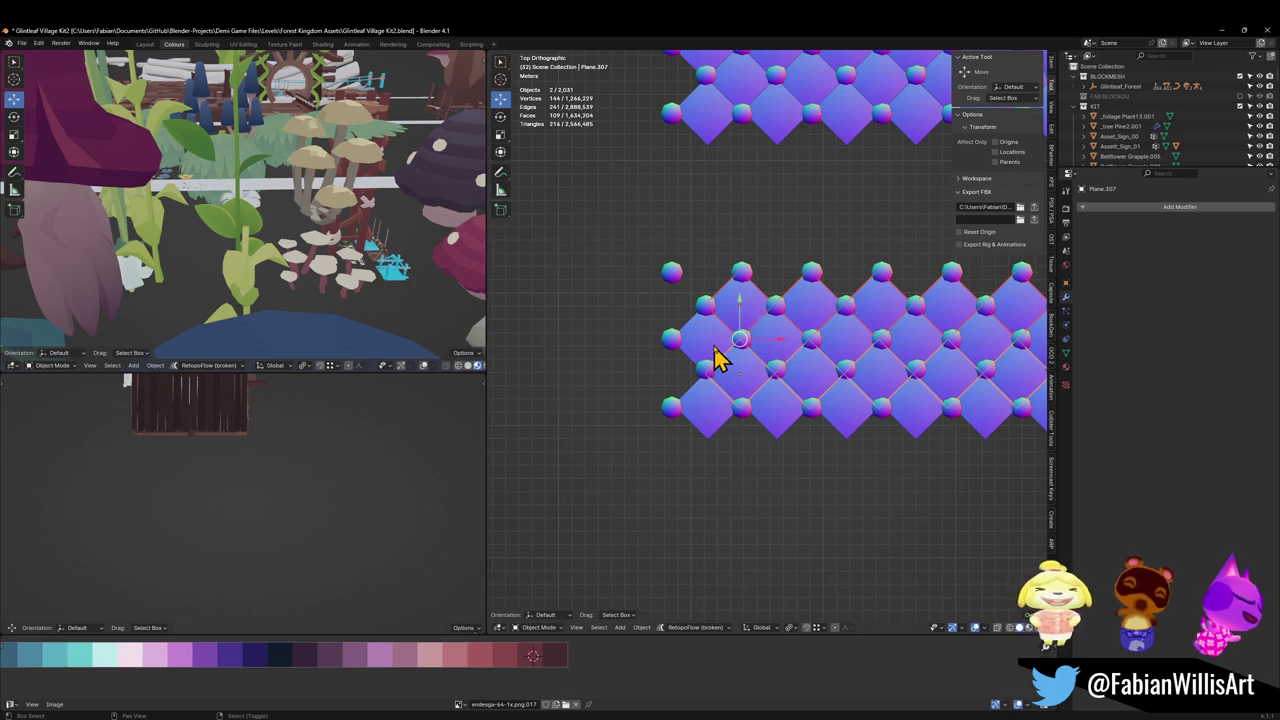
pyautogui.click(716, 358)
pyautogui.scroll(-5, 726, 343)
# Step: Join the copy's tiles and studs into one mesh, Plane.307, and enter Edit Mode
pyautogui.moveTo(689, 290); pyautogui.dragTo(1037, 443)
pyautogui.scroll(8, 860, 395)
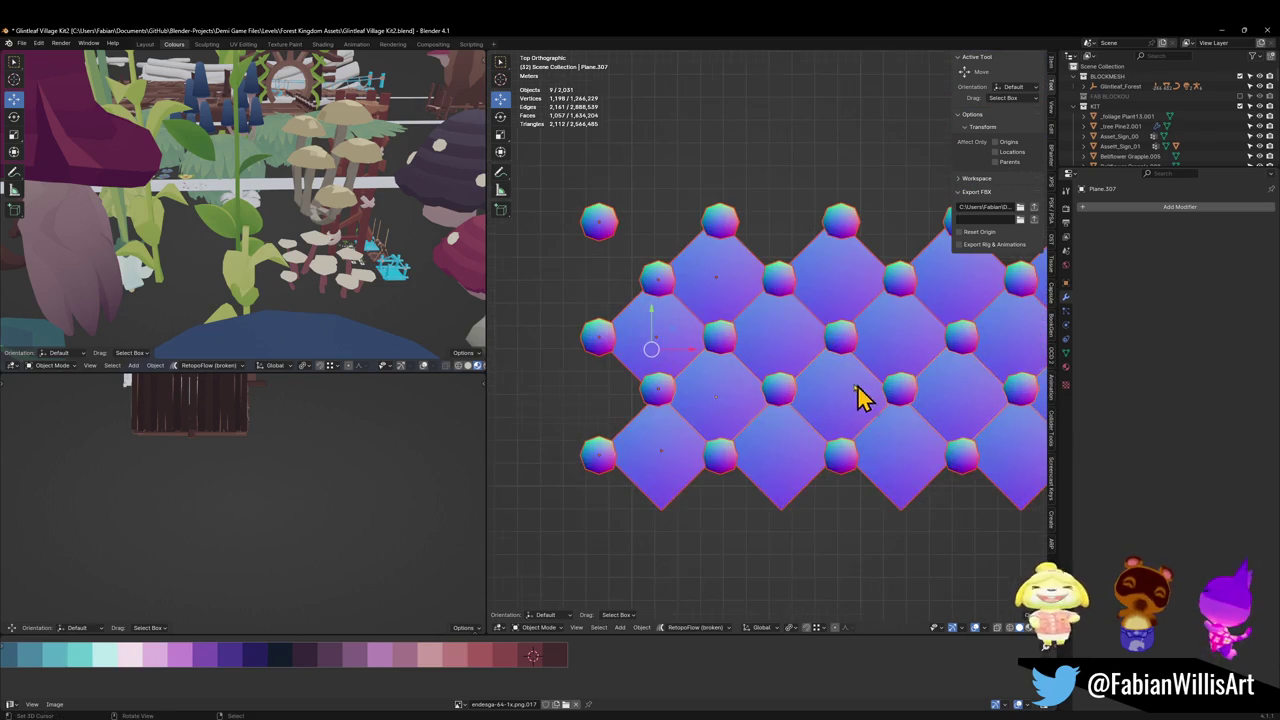
pyautogui.keyDown('shift'); pyautogui.click(718, 428); pyautogui.keyUp('shift')
pyautogui.hotkey('ctrl', 'j')
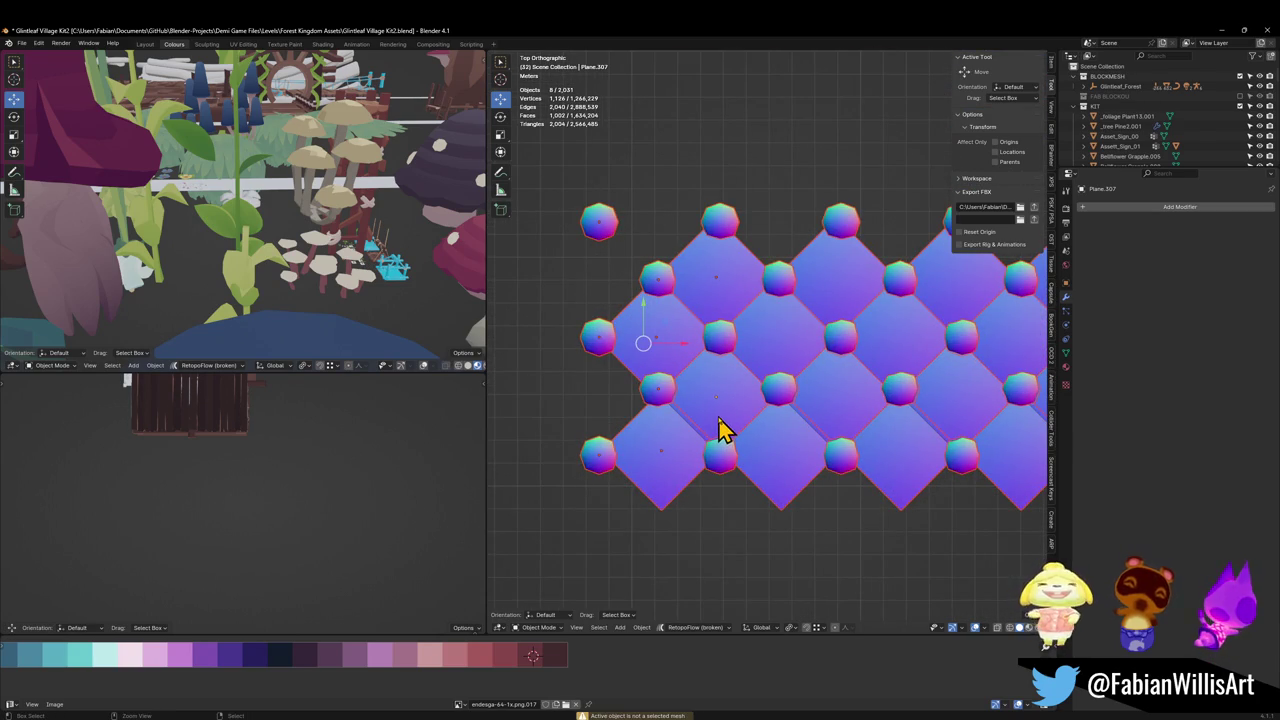
pyautogui.scroll(2, 757, 408)
pyautogui.scroll(-3, 730, 418)
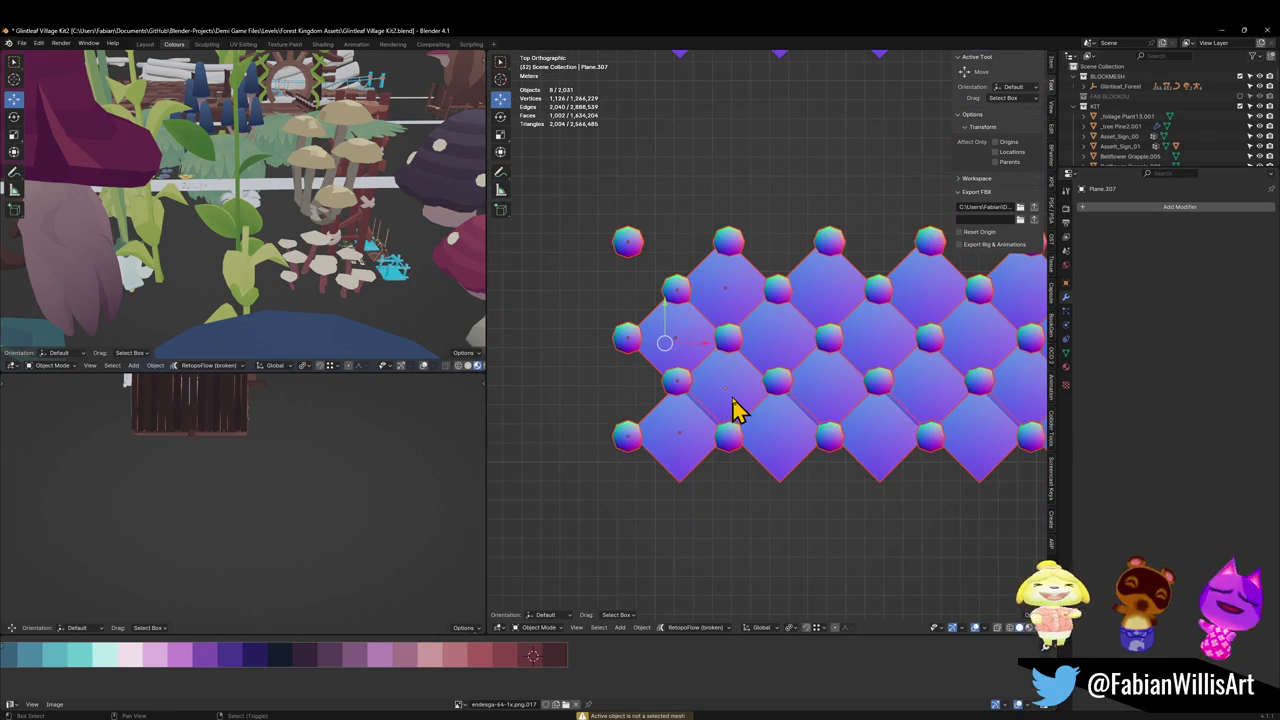
pyautogui.keyDown('shift'); pyautogui.click(733, 410); pyautogui.keyUp('shift')
pyautogui.hotkey('ctrl', 'j')
pyautogui.scroll(2, 760, 400)
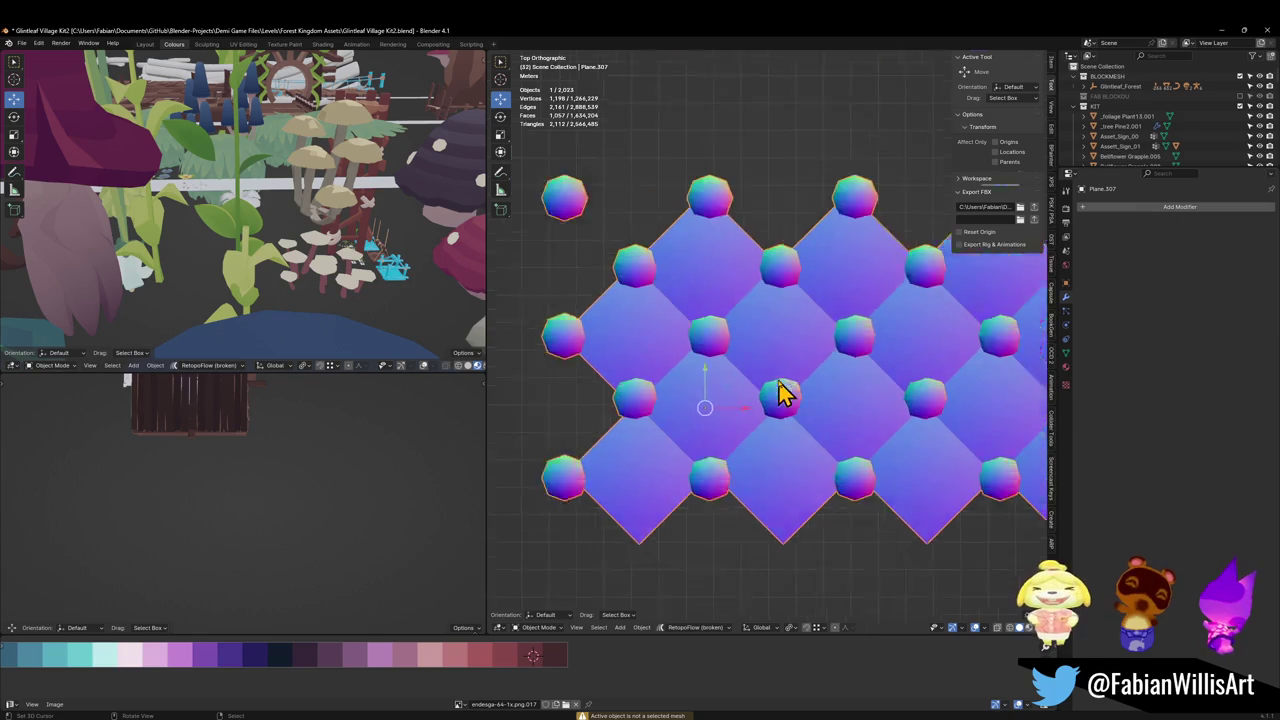
pyautogui.scroll(2, 700, 450)
pyautogui.press('Tab')
# Step: Select three studs and nudge them slightly to the left
pyautogui.scroll(-7, 740, 400)
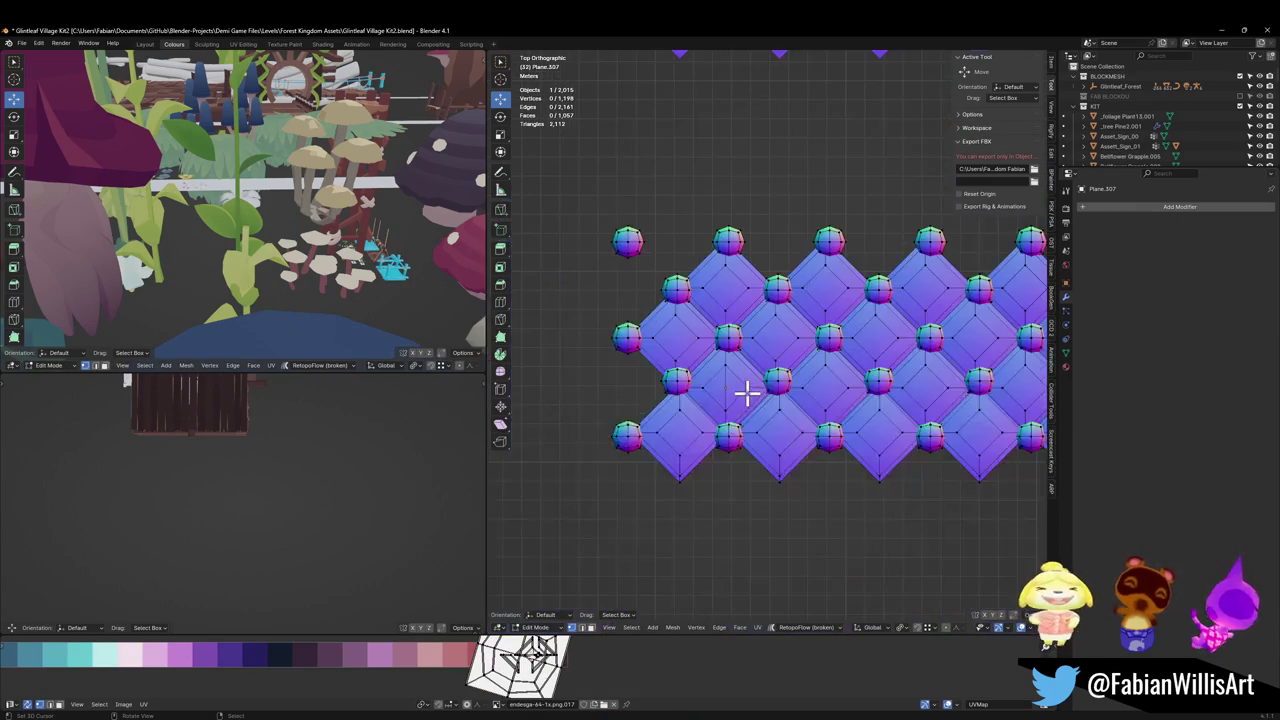
pyautogui.scroll(7, 746, 391)
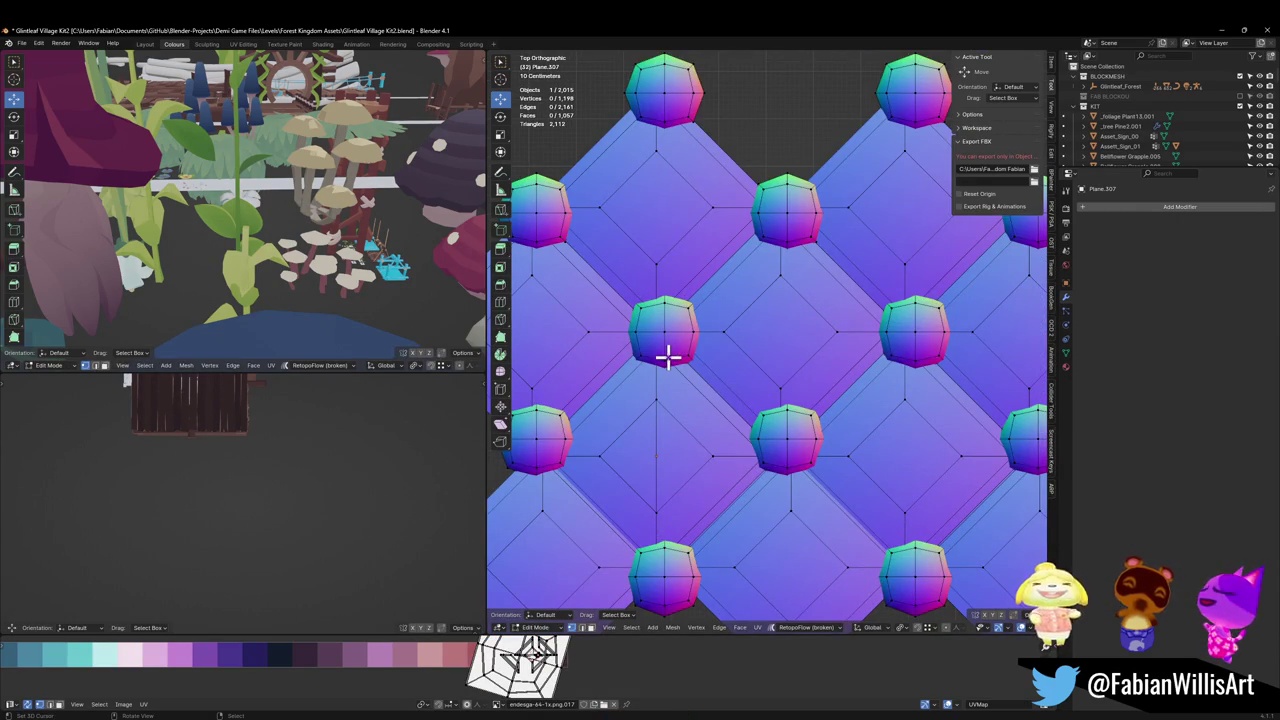
pyautogui.press('l')
pyautogui.hotkey('ctrl', 'z')
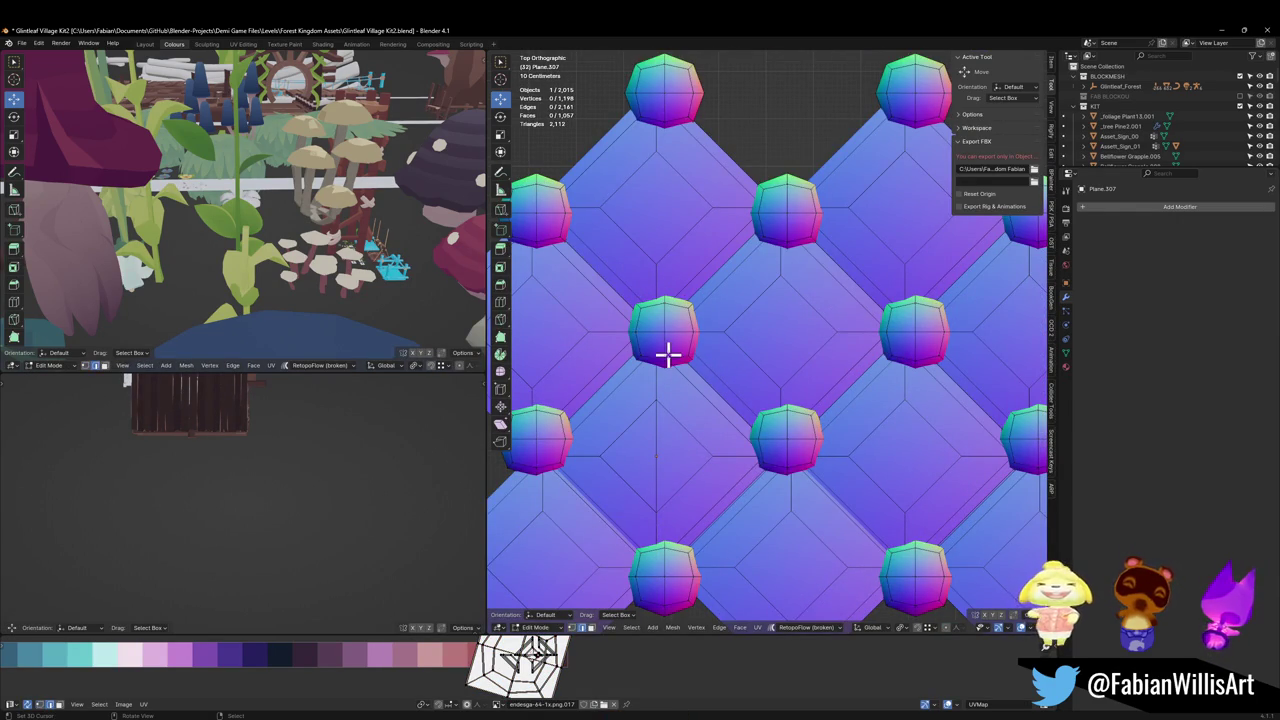
pyautogui.keyDown('alt'); pyautogui.click(667, 352); pyautogui.keyUp('alt')
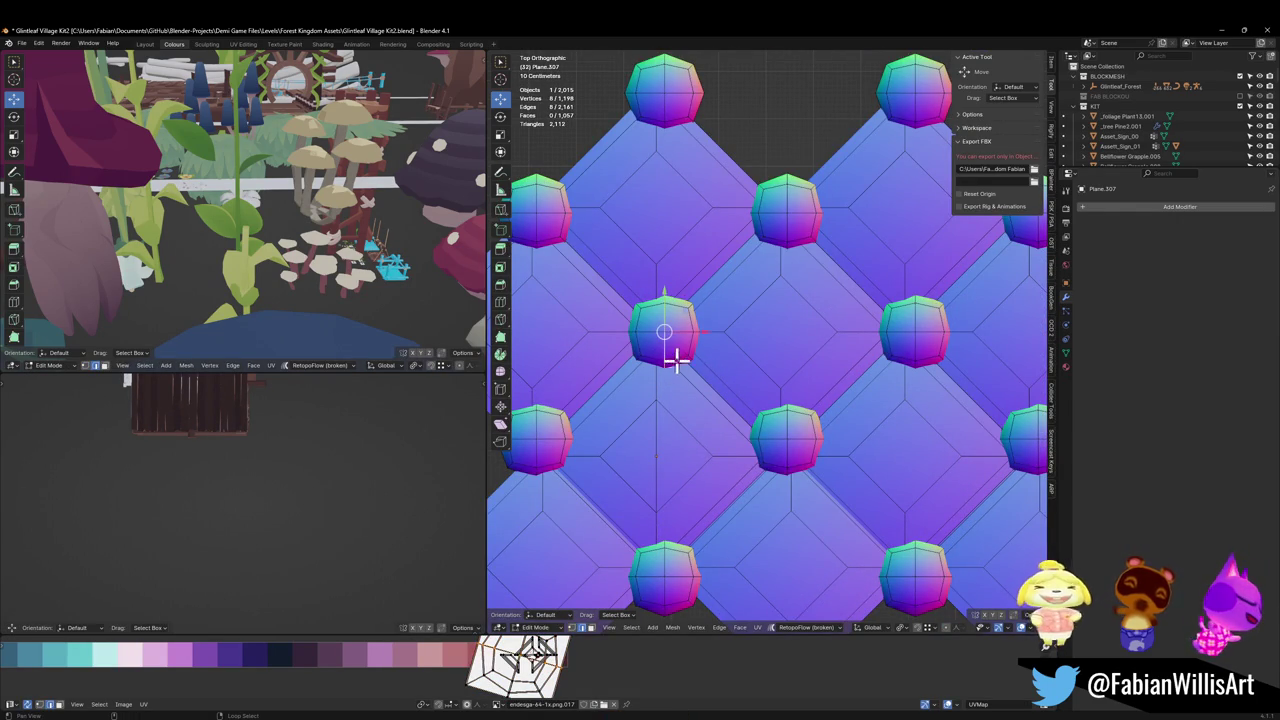
pyautogui.press('l')
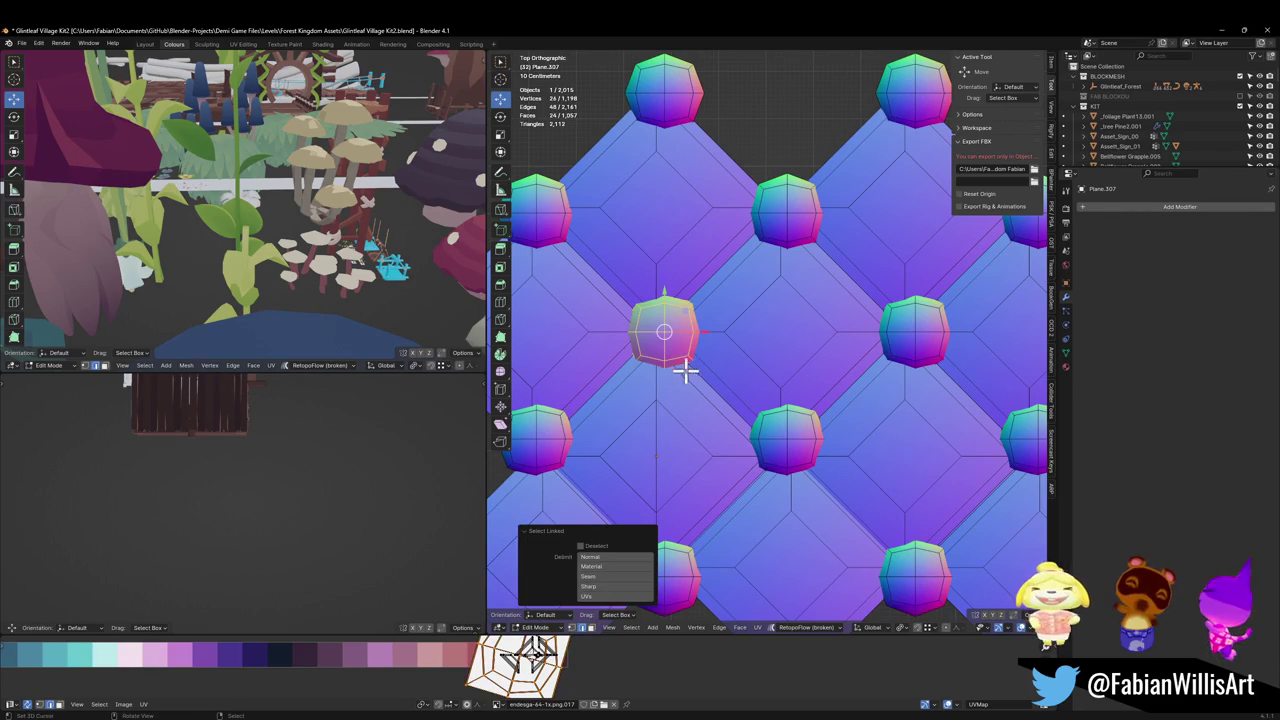
pyautogui.scroll(-2, 718, 410)
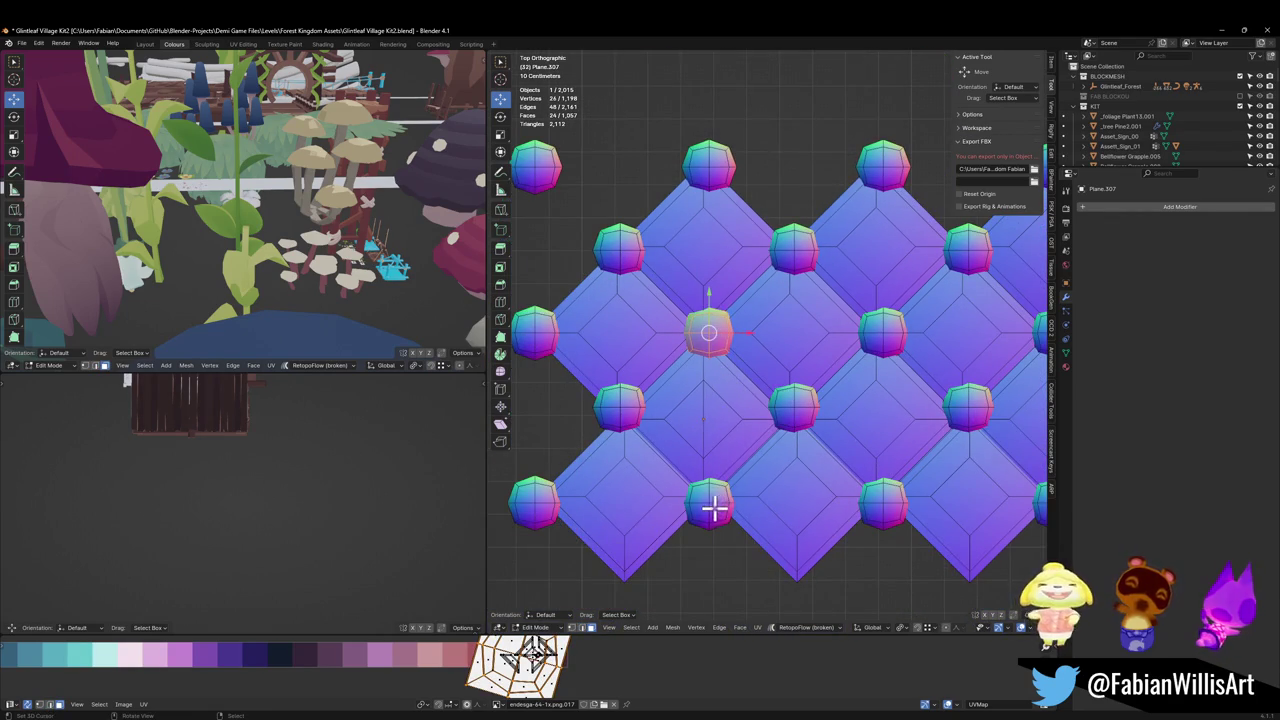
pyautogui.press('l')
pyautogui.press('l')
pyautogui.press('g')
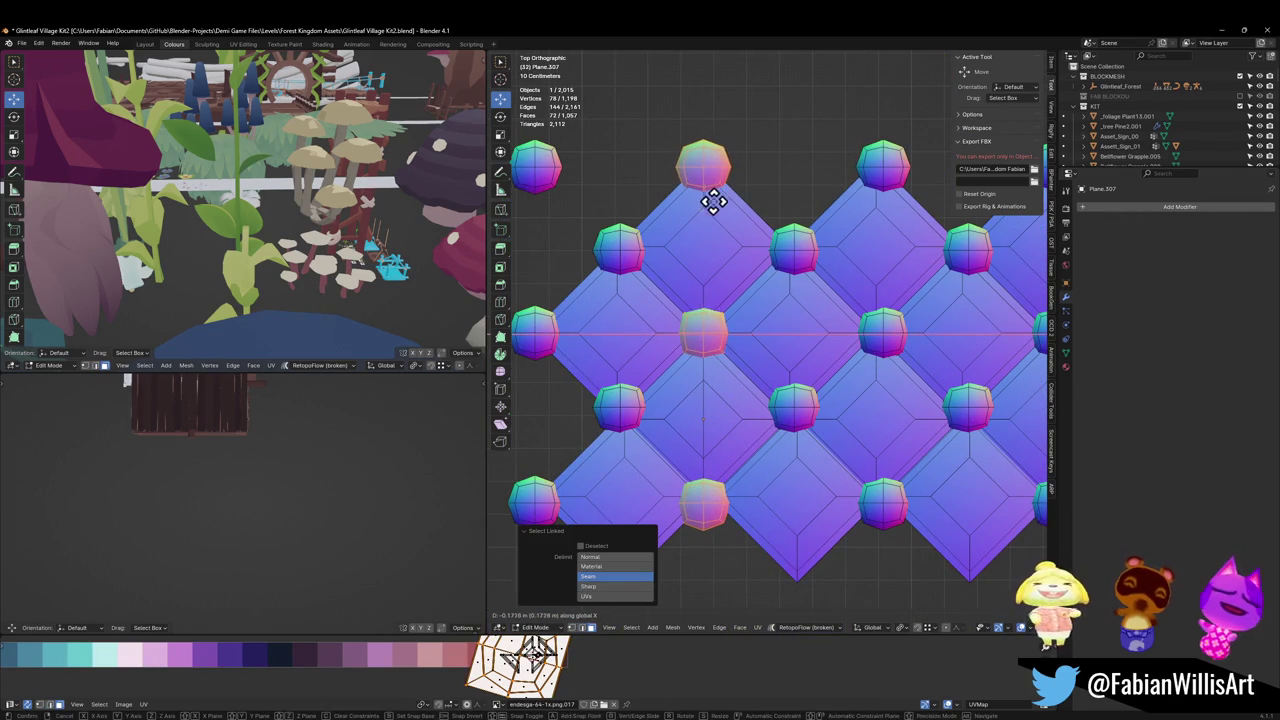
pyautogui.click(707, 202)
# Step: Connect two tile vertices with a new edge using J
pyautogui.scroll(4, 707, 345)
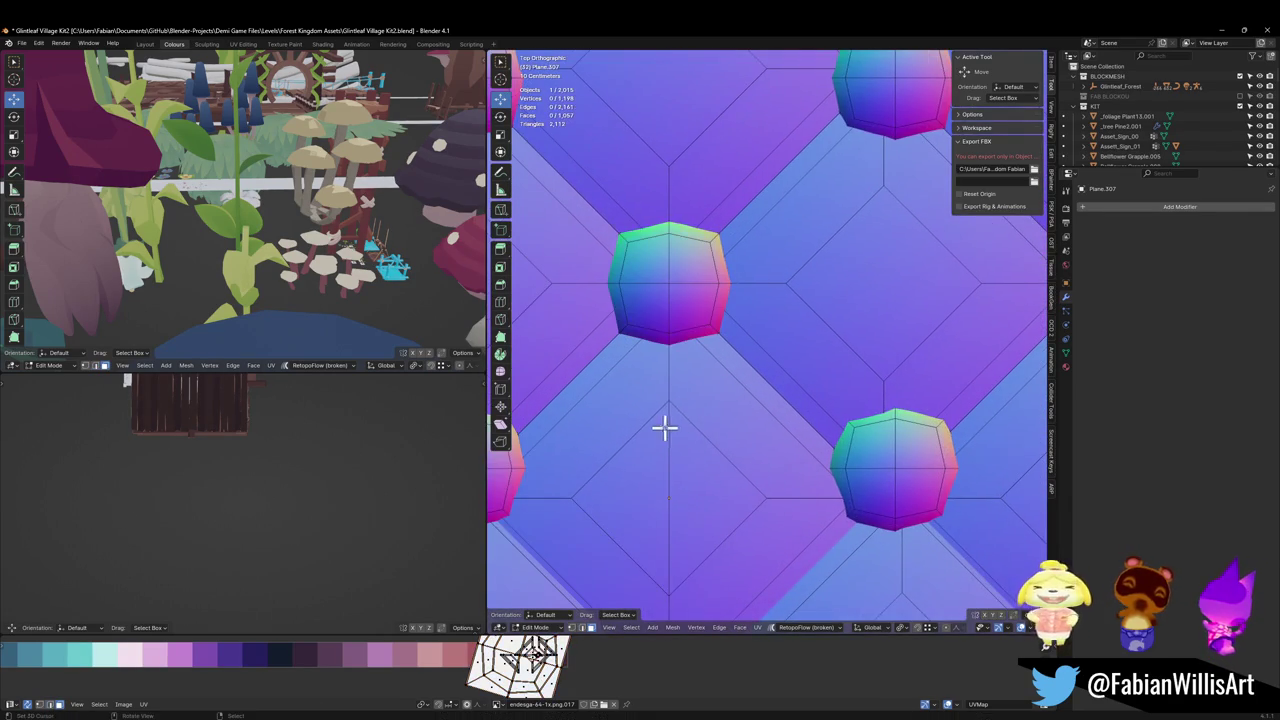
pyautogui.keyDown('alt'); pyautogui.click(675, 427); pyautogui.keyUp('alt')
pyautogui.scroll(-3, 678, 310)
pyautogui.scroll(1, 737, 491)
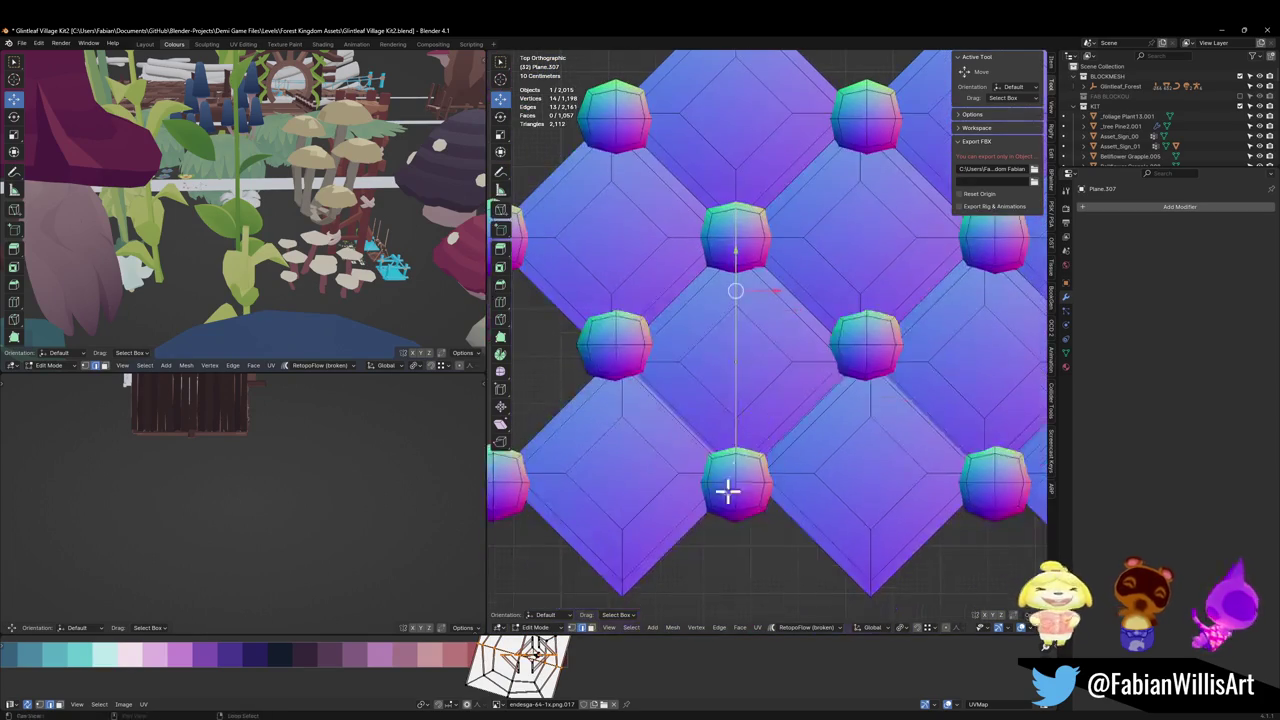
pyautogui.press('l')
pyautogui.scroll(2, 736, 403)
pyautogui.keyDown('shift'); pyautogui.moveTo(736, 403); pyautogui.dragTo(733, 417, button='middle'); pyautogui.keyUp('shift')
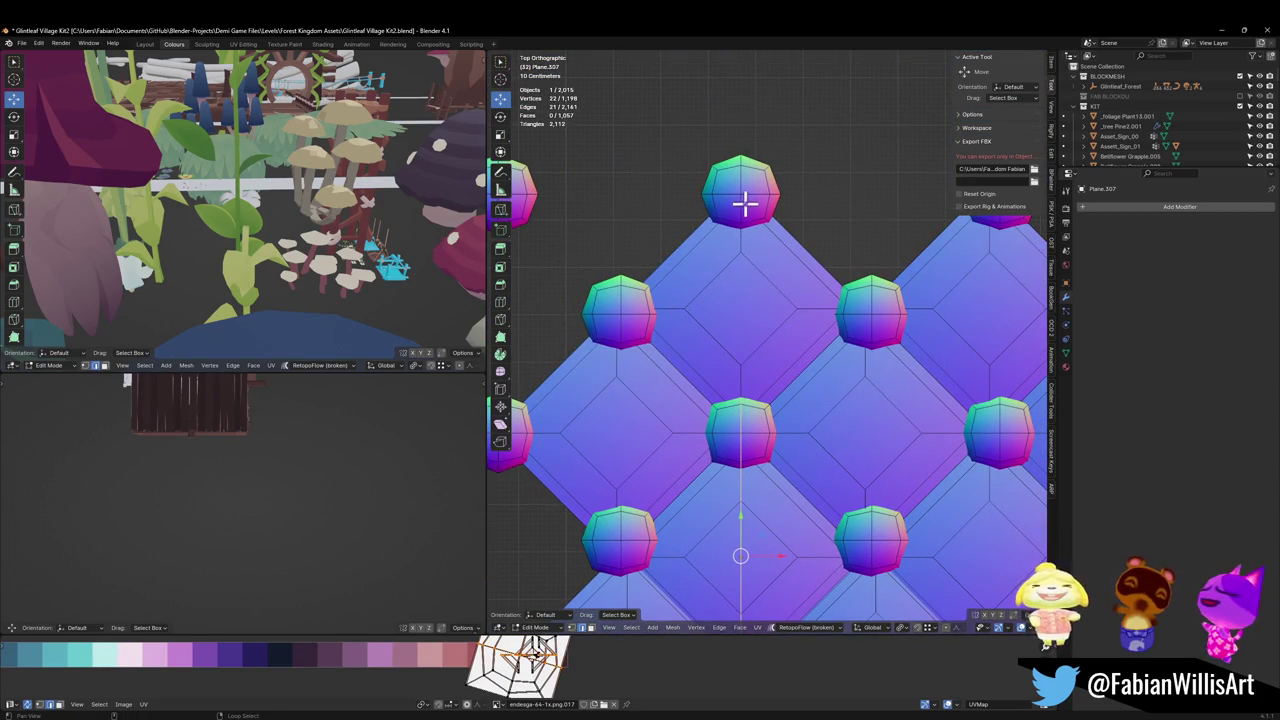
pyautogui.hotkey('alt', 'a')
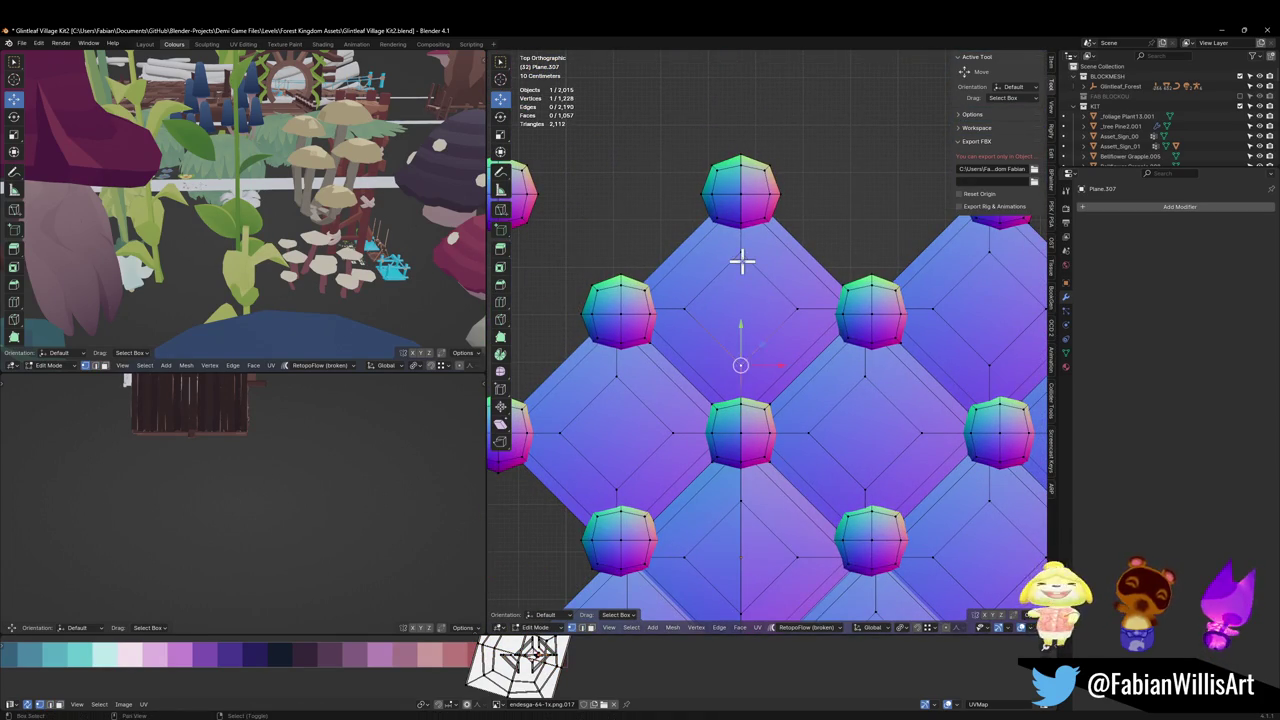
pyautogui.keyDown('shift'); pyautogui.click(741, 262); pyautogui.keyUp('shift')
pyautogui.press('j')
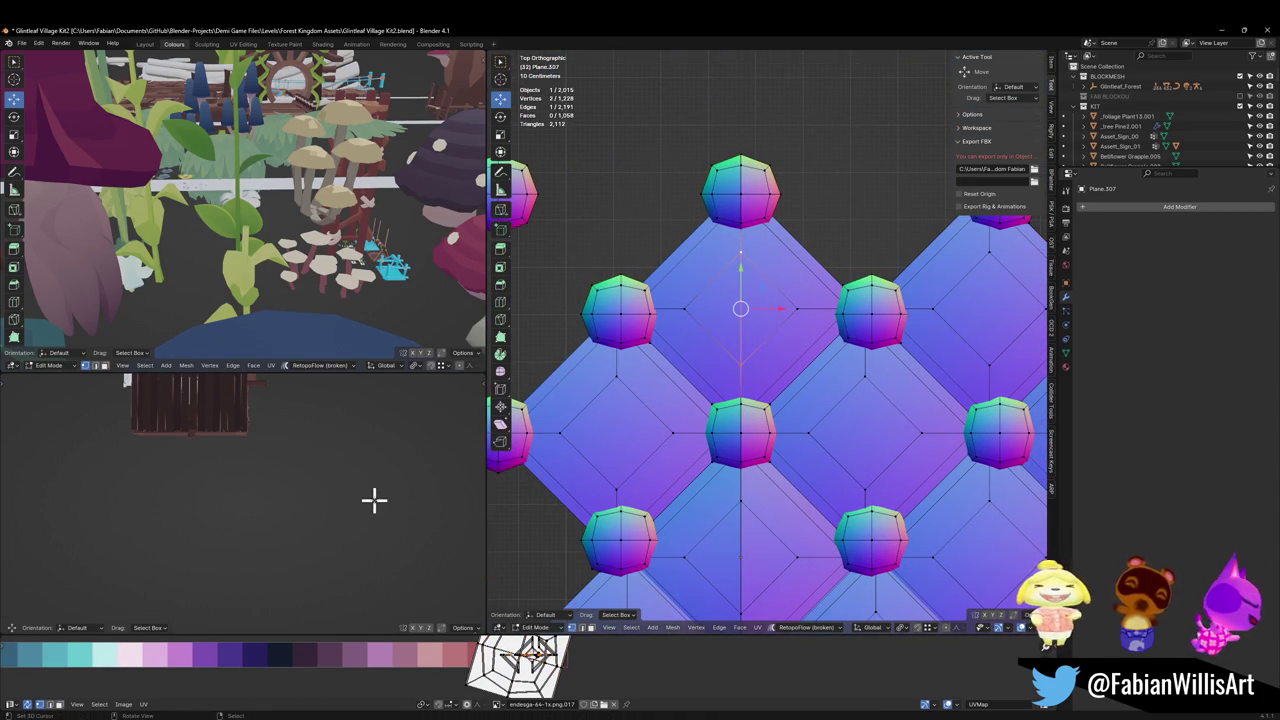
# Step: Rip the mesh along the vertical centre edge line, leaving the edges in place
pyautogui.press('KP_Decimal')
pyautogui.scroll(-3, 372, 500)
pyautogui.scroll(-3, 372, 500)
pyautogui.scroll(-3, 368, 505)
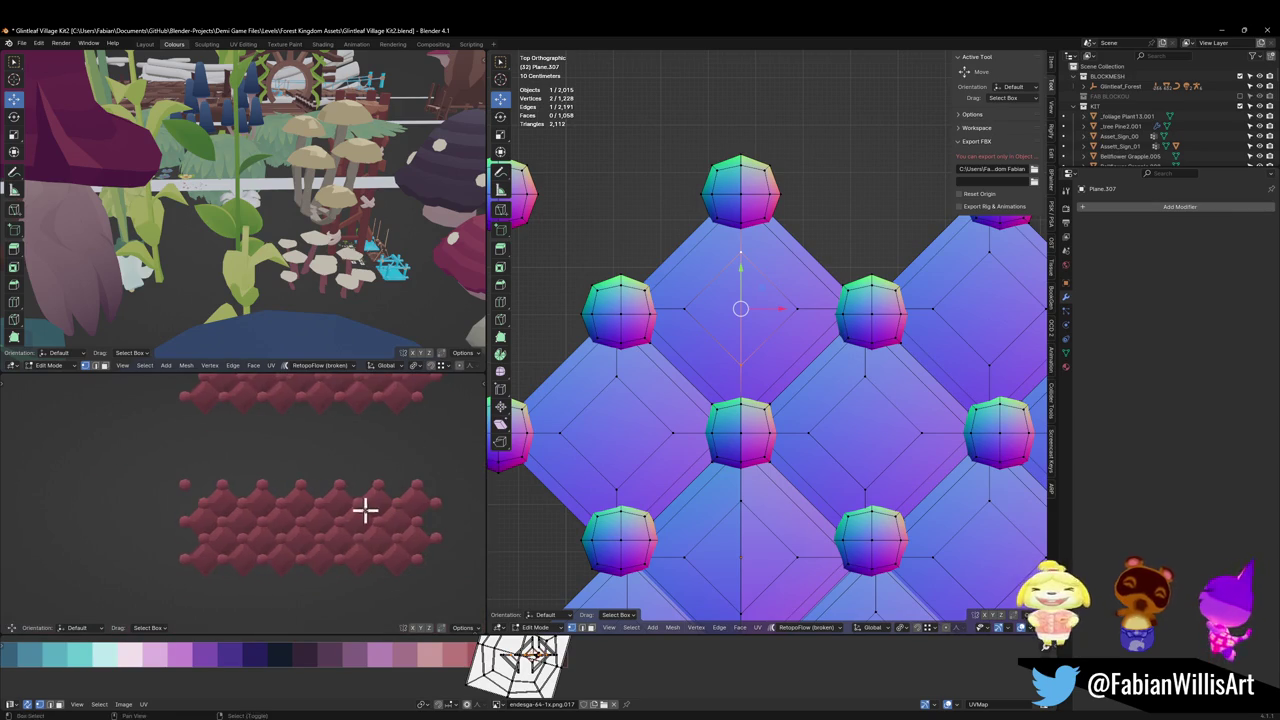
pyautogui.scroll(2, 760, 277)
pyautogui.scroll(1, 786, 343)
pyautogui.scroll(-2, 772, 376)
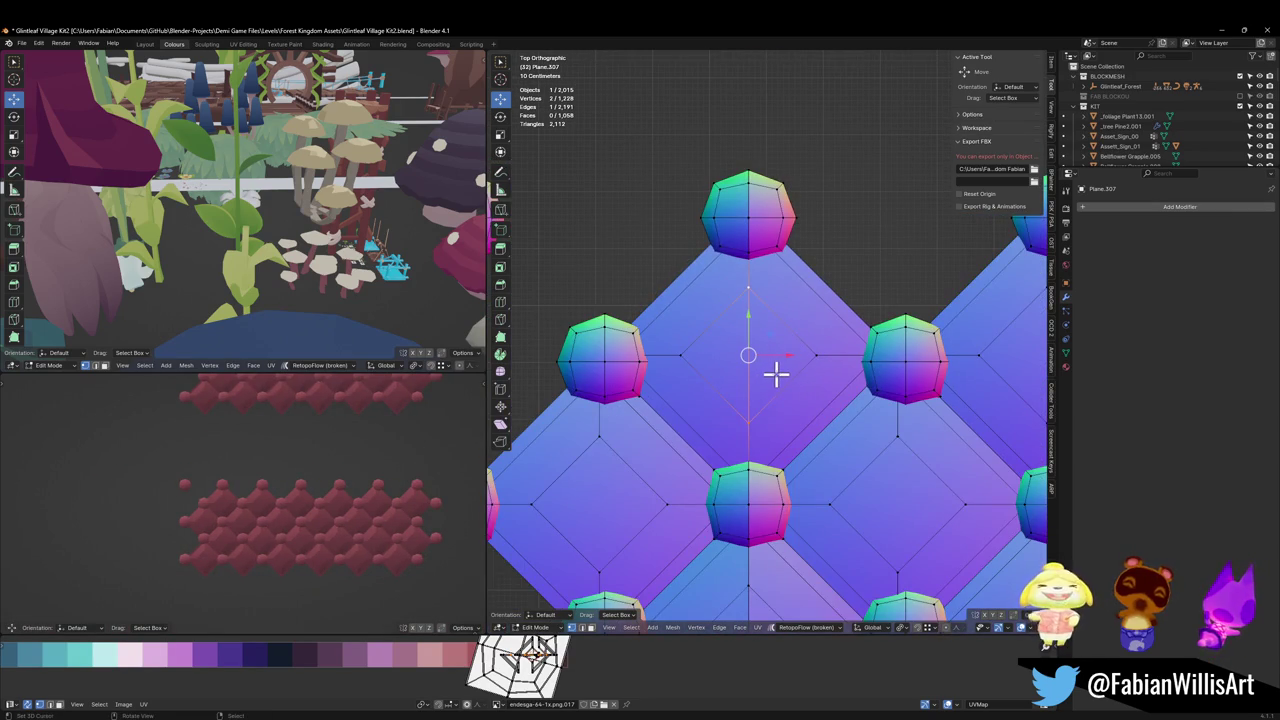
pyautogui.keyDown('alt'); pyautogui.click(752, 430); pyautogui.keyUp('alt')
pyautogui.press('v')
pyautogui.rightClick(792, 386)
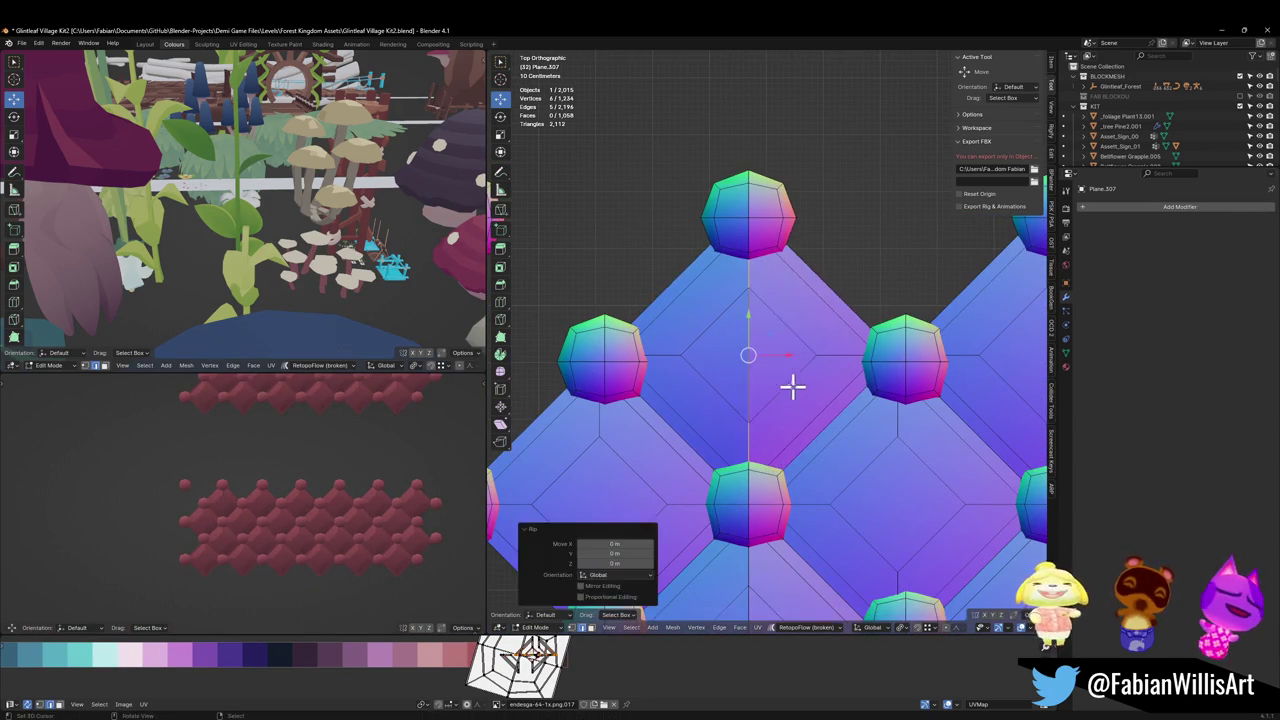
pyautogui.scroll(-2, 792, 386)
pyautogui.scroll(-1, 771, 331)
pyautogui.scroll(-2, 766, 371)
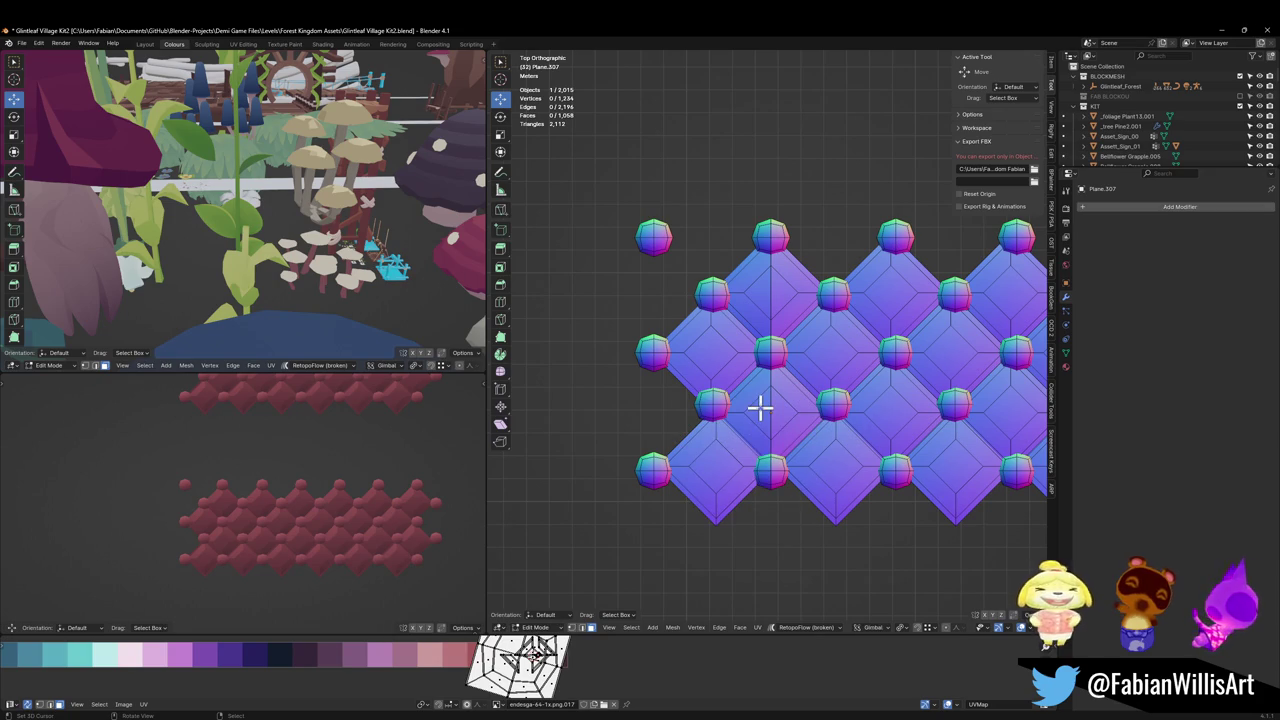
# Step: Select the left-side tiles and column of studs beyond the seam and delete them
pyautogui.press('l')
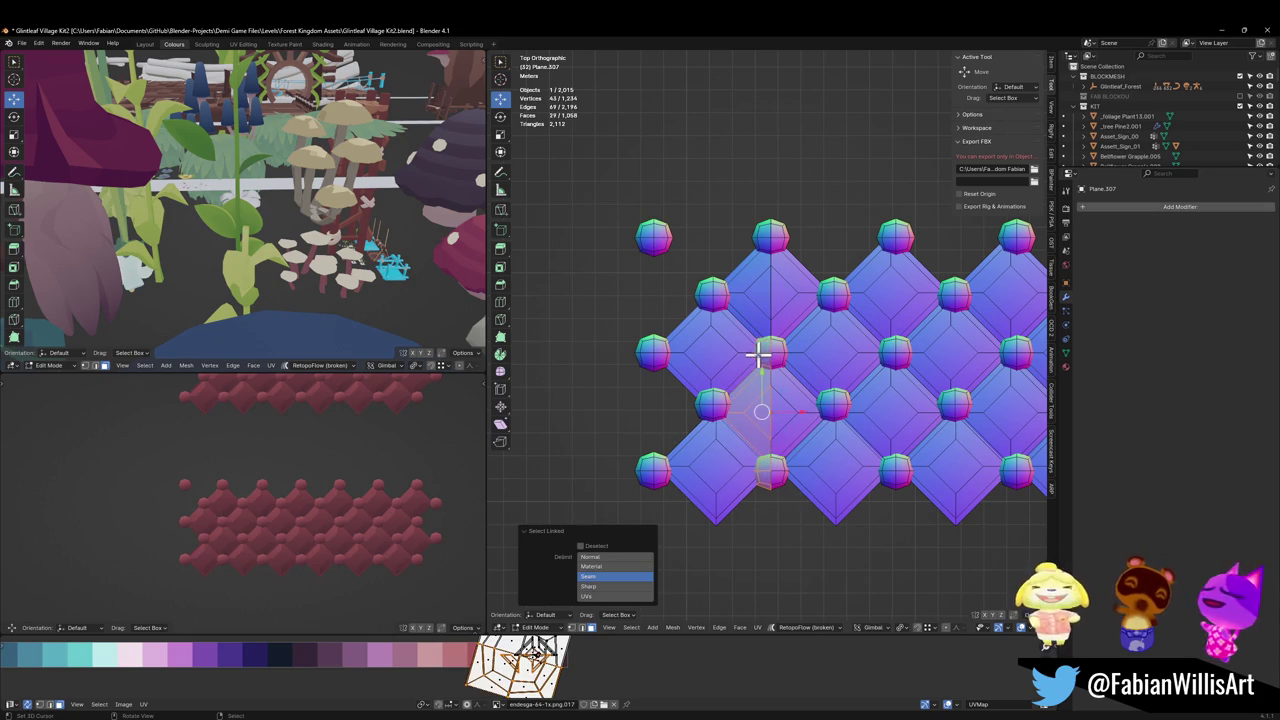
pyautogui.press('l')
pyautogui.press('l')
pyautogui.press('l')
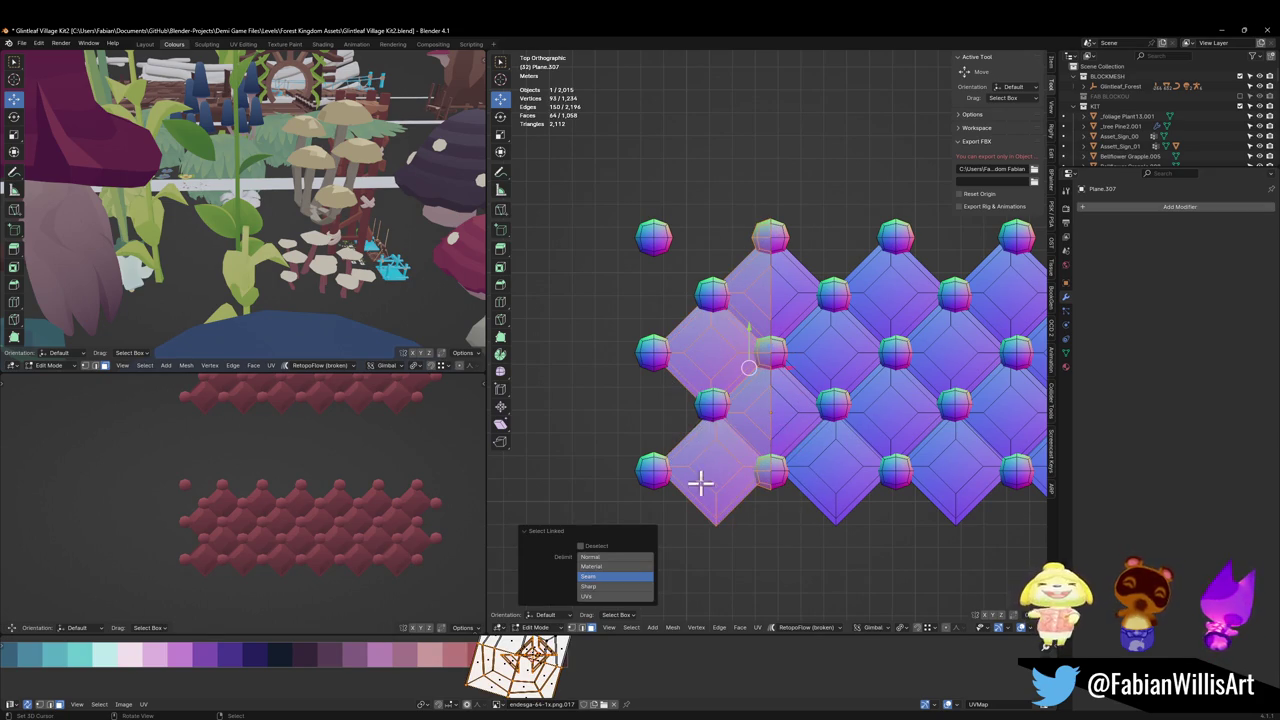
pyautogui.press('l')
pyautogui.press('l')
pyautogui.press('l')
pyautogui.press('l')
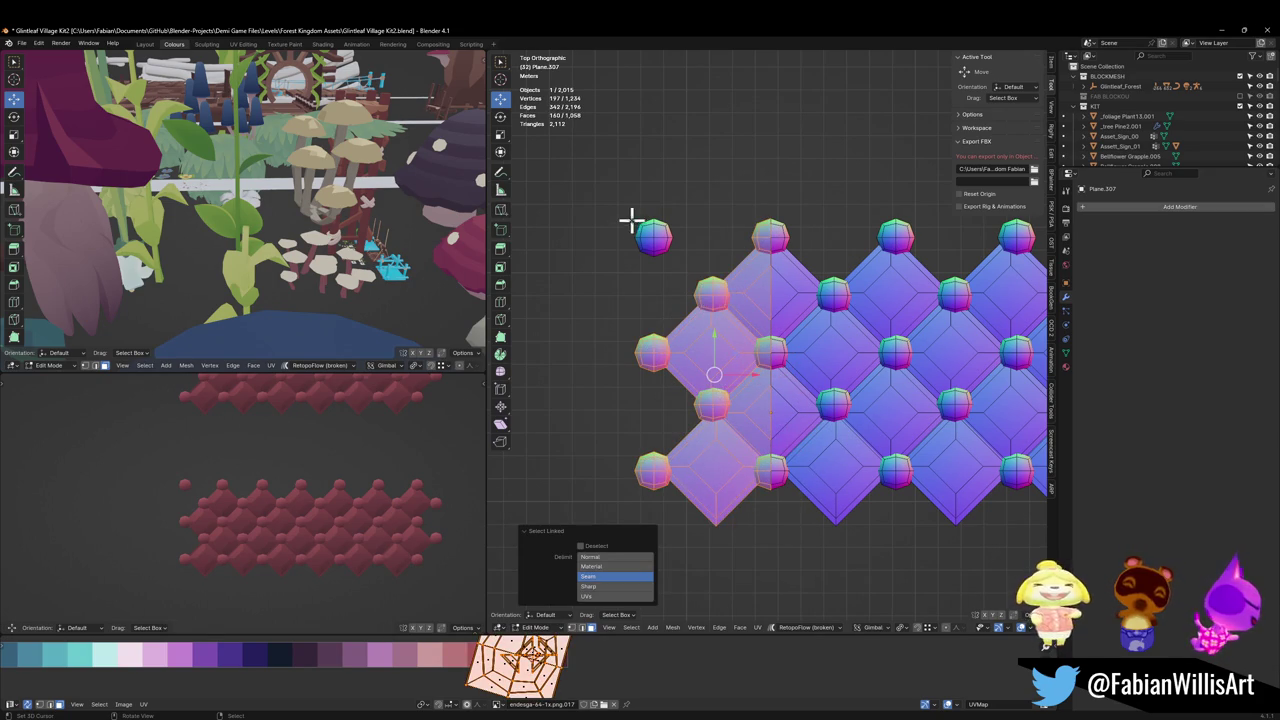
pyautogui.press('l')
pyautogui.press('x')
# Step: Slide the three right-end studs 0.607 m left along X
pyautogui.scroll(-1, 755, 263)
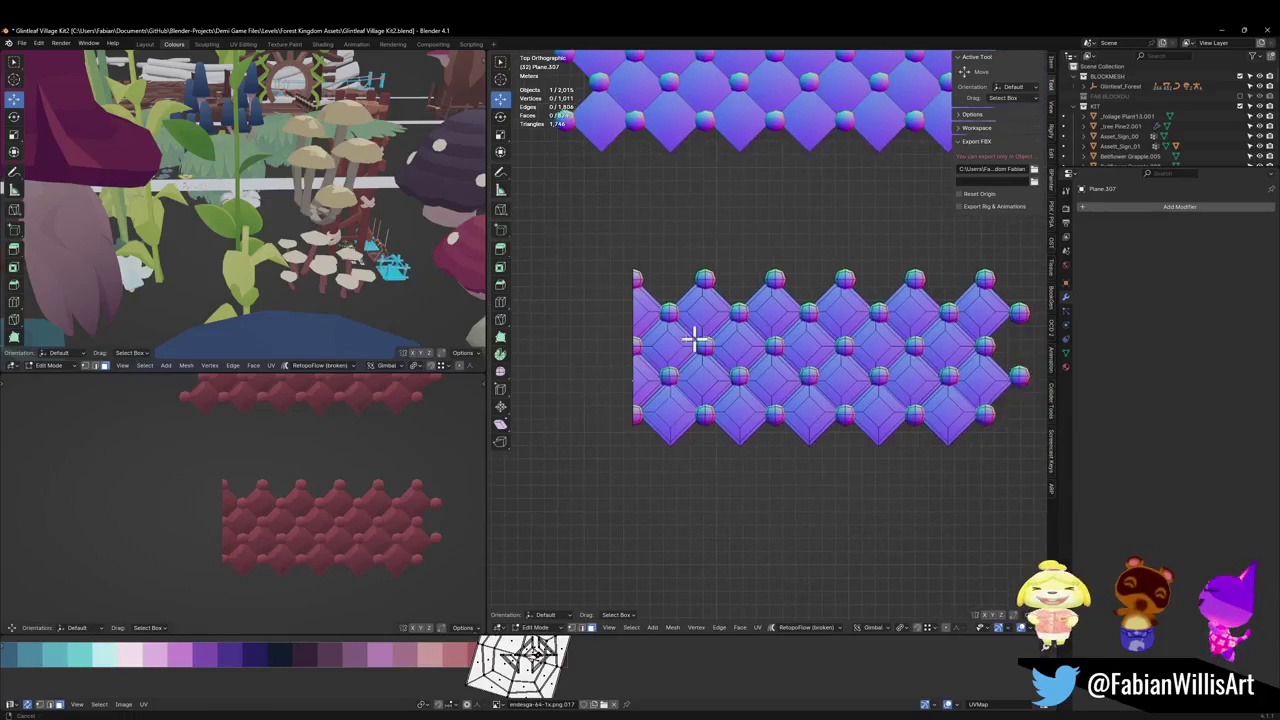
pyautogui.keyDown('ctrl'); pyautogui.scroll(3, 850, 310); pyautogui.keyUp('ctrl')
pyautogui.scroll(5, 943, 315)
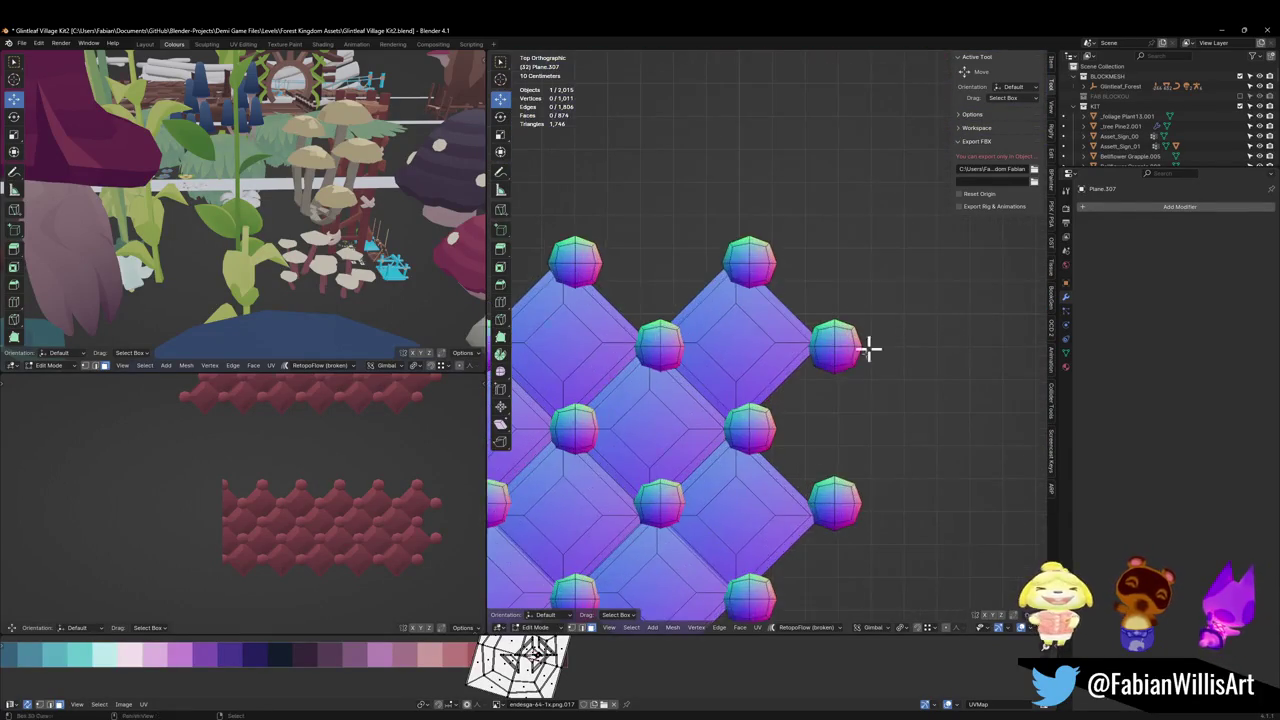
pyautogui.click(772, 505)
pyautogui.hotkey('ctrl', 'l')
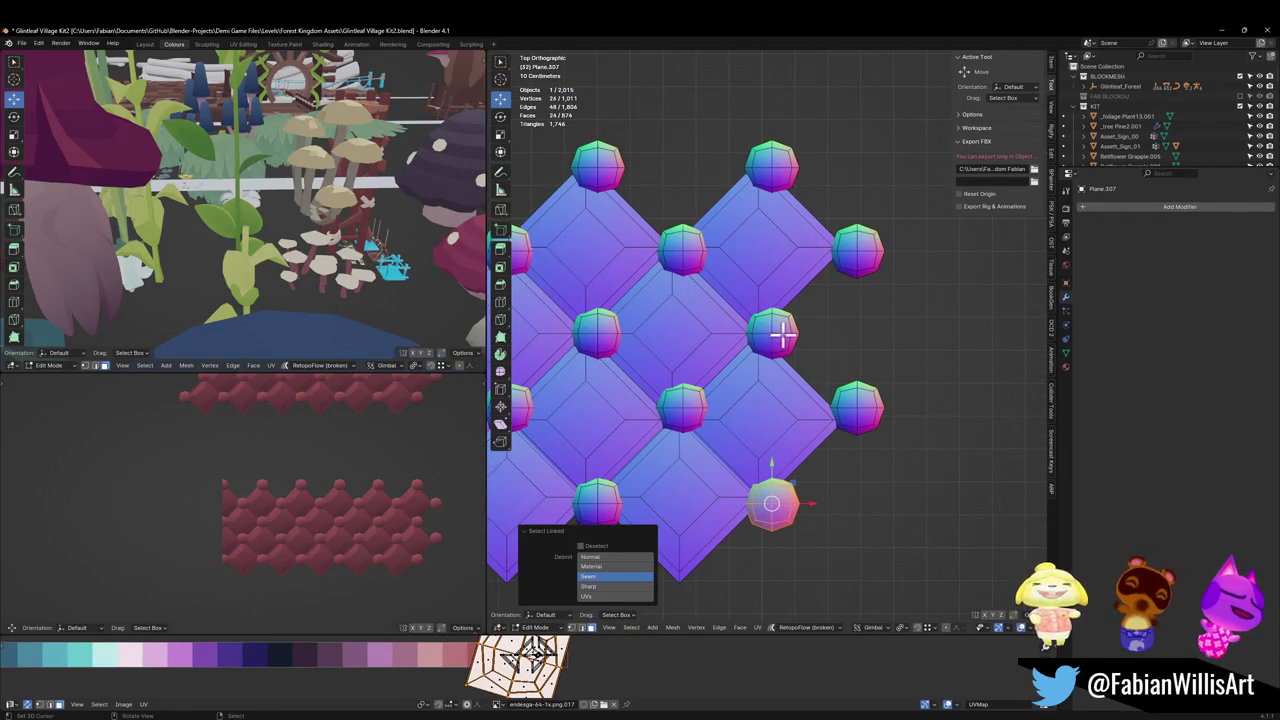
pyautogui.press('l')
pyautogui.press('l')
pyautogui.press('g')
pyautogui.press('x')
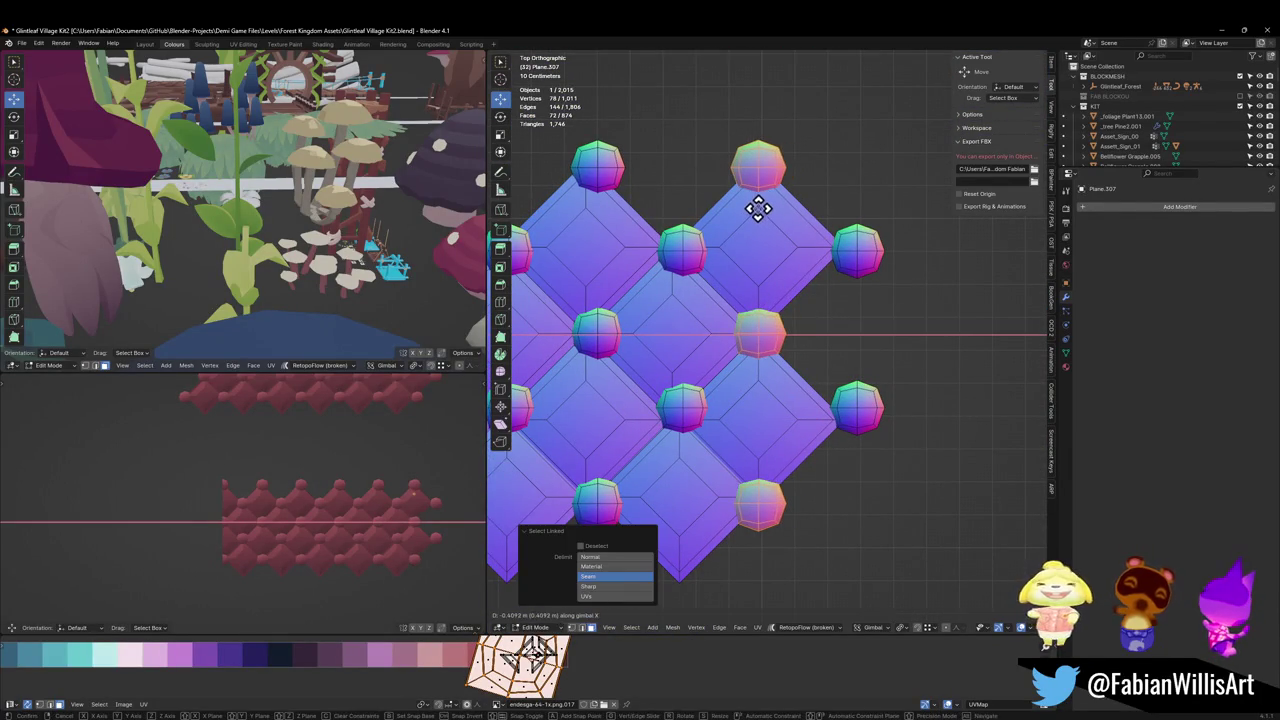
pyautogui.click(758, 207)
# Step: Select the top vertex of the right-end tile for a new vertical cut
pyautogui.scroll(2, 765, 350)
pyautogui.click(756, 505)
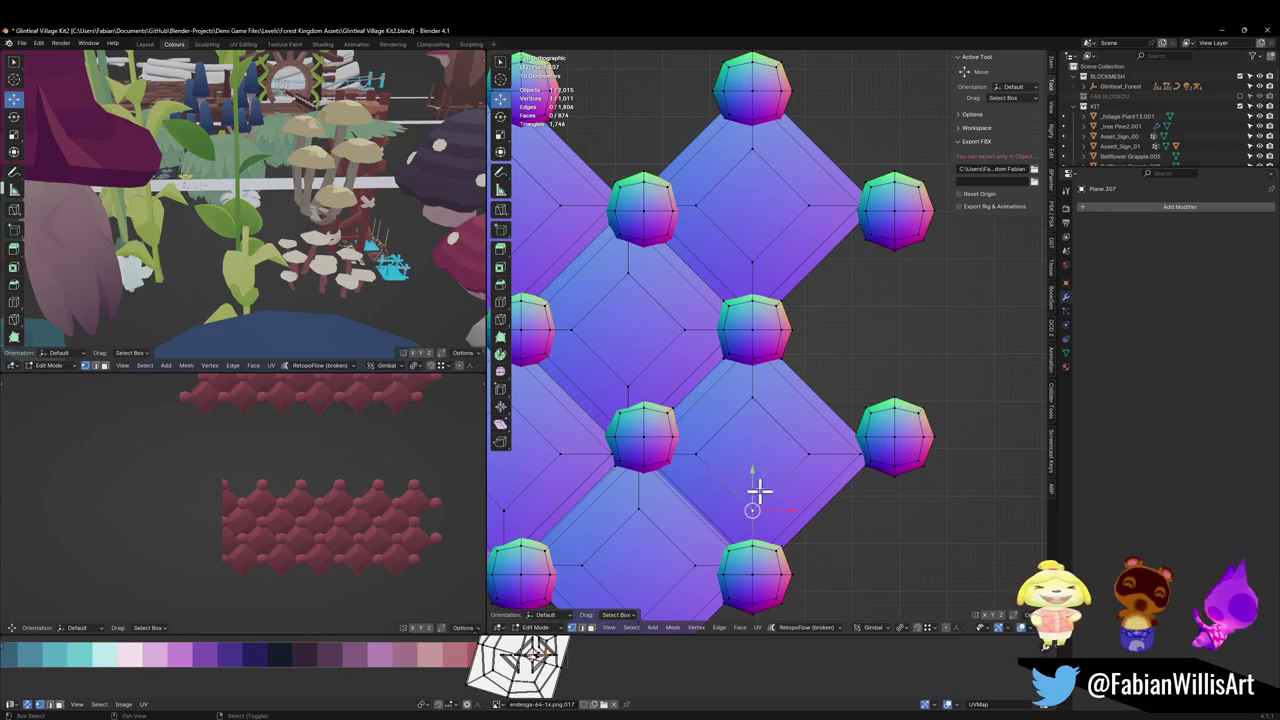
pyautogui.click(753, 455)
pyautogui.hotkey('alt', 'a')
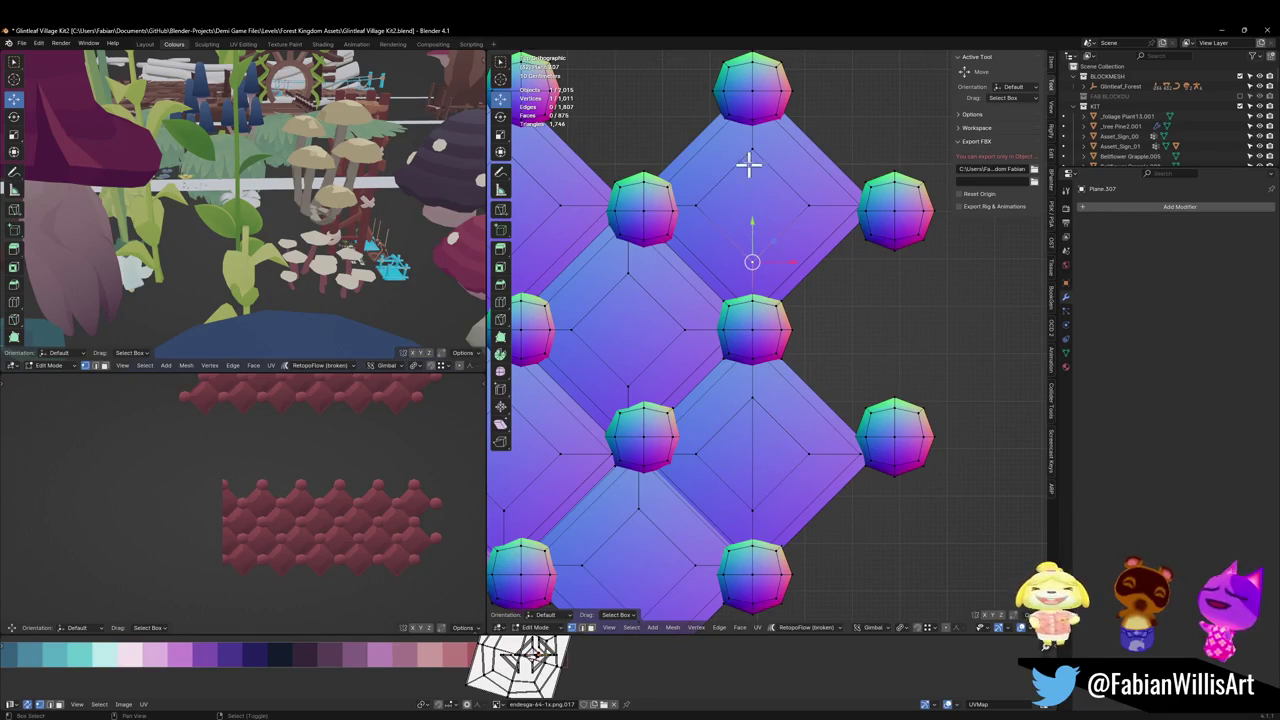
pyautogui.click(752, 206)
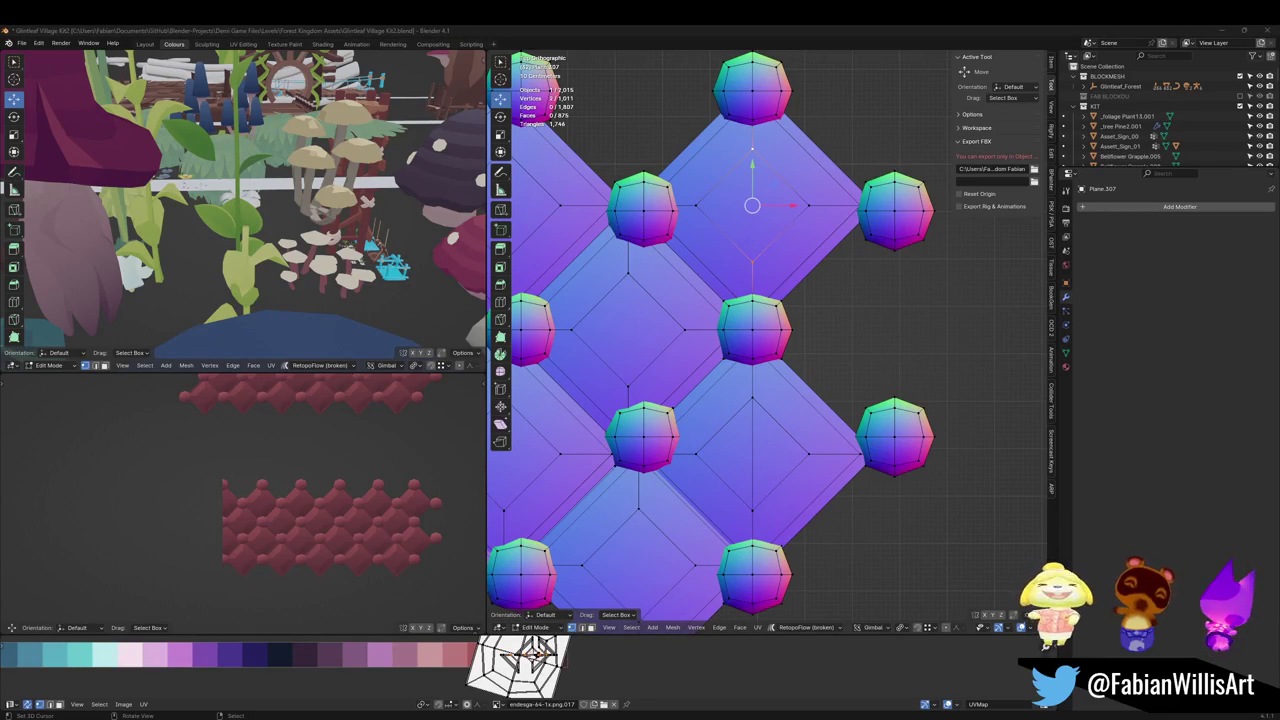
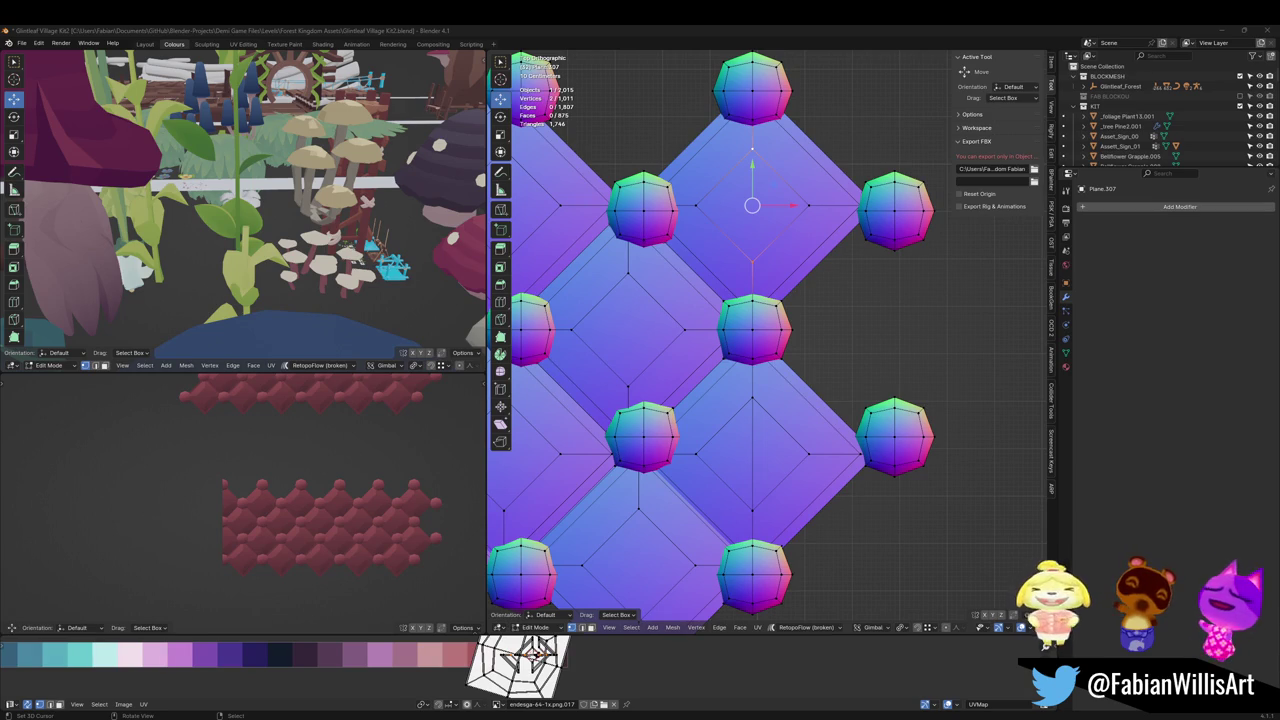
# Step: Split the quilted panel mesh along a vertical edge loop
pyautogui.scroll(-1, 817, 366)
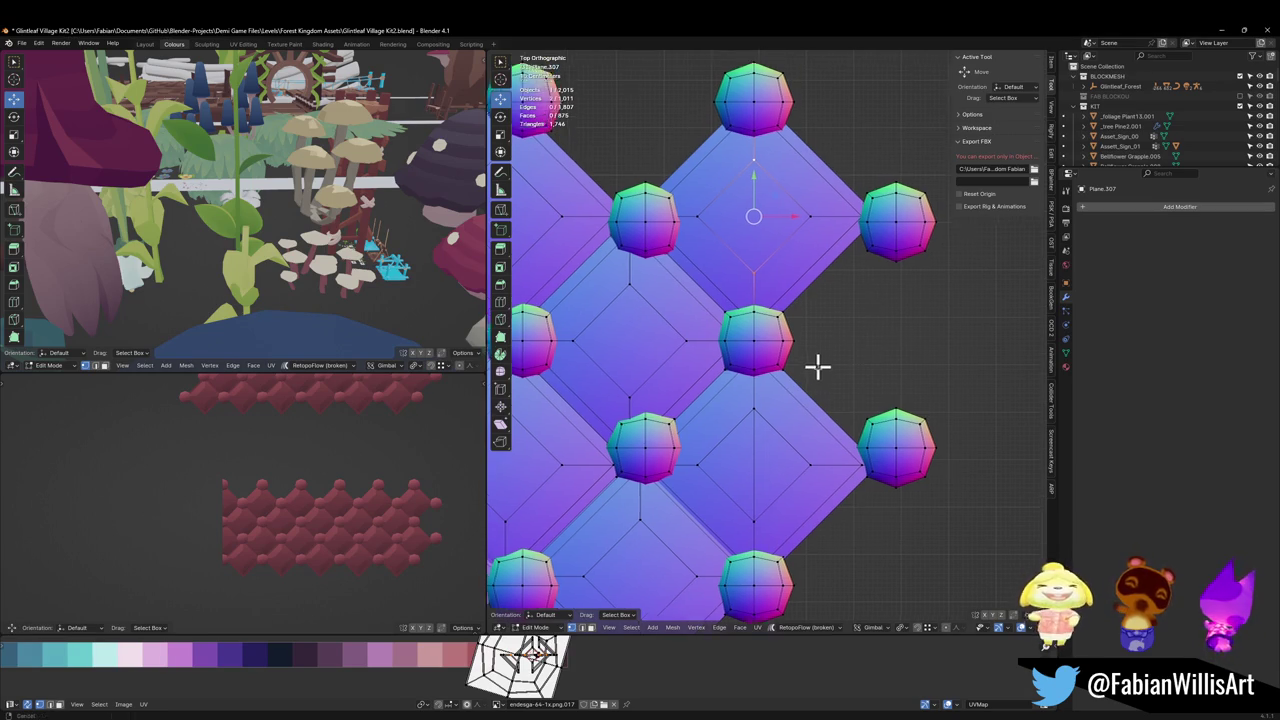
pyautogui.scroll(-1, 785, 342)
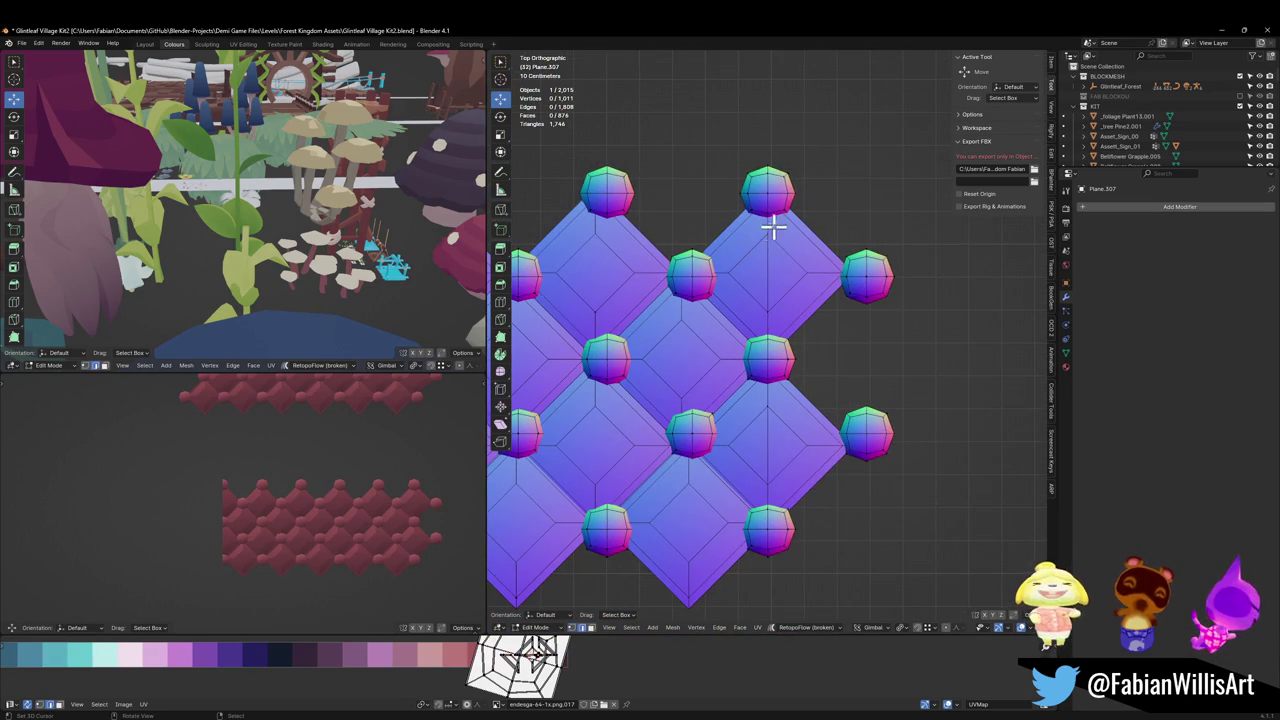
pyautogui.keyDown('alt'); pyautogui.click(769, 300); pyautogui.keyUp('alt')
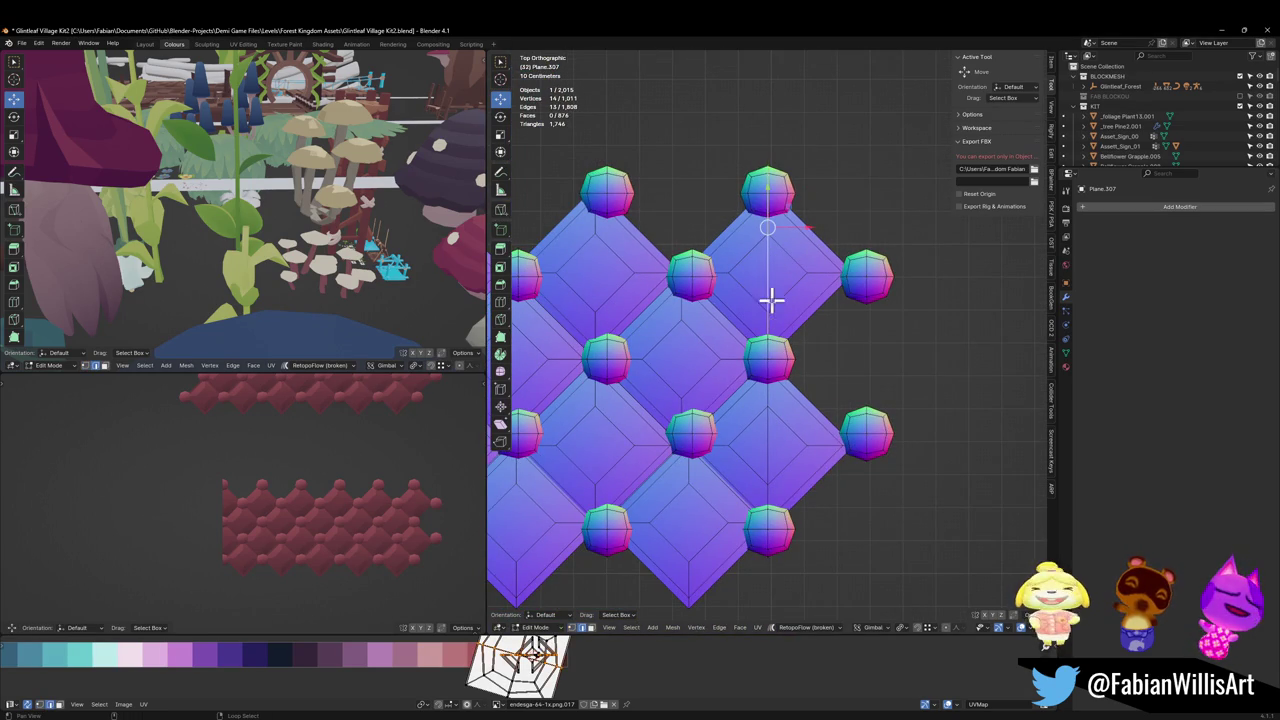
pyautogui.keyDown('alt'); pyautogui.keyDown('shift'); pyautogui.click(769, 537); pyautogui.keyUp('shift'); pyautogui.keyUp('alt')
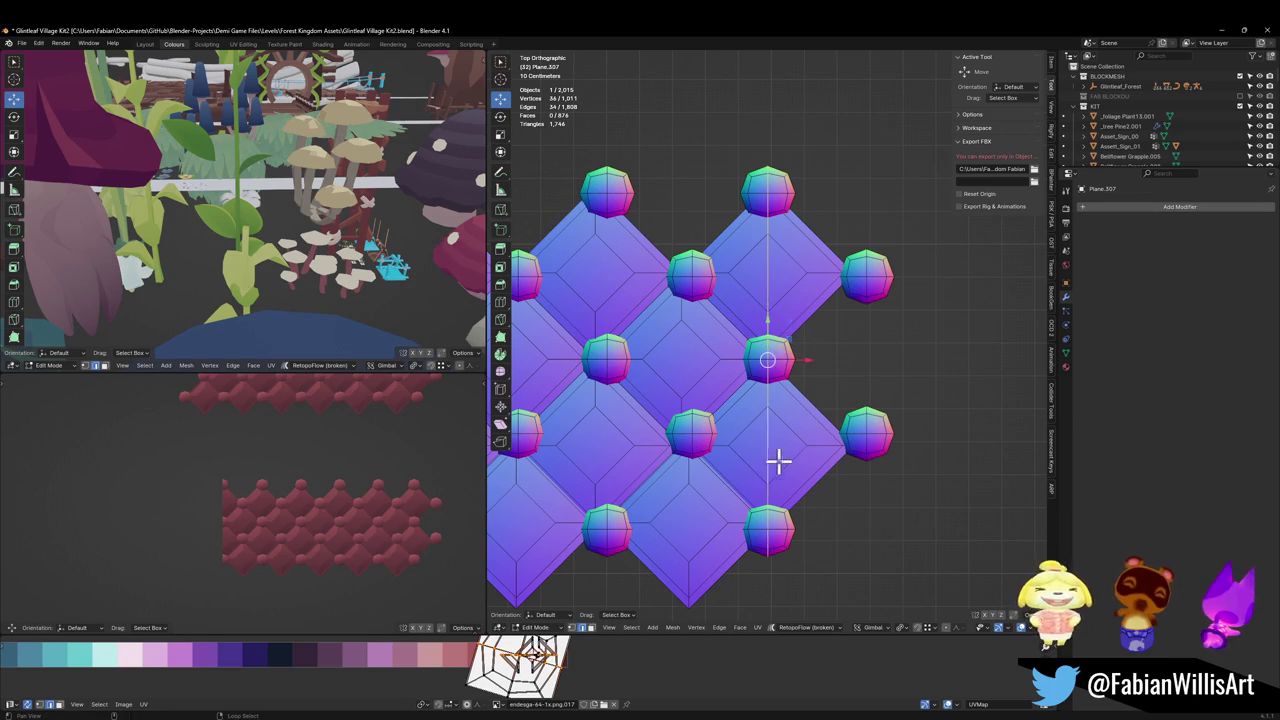
pyautogui.press('y')
pyautogui.click(910, 352)
# Step: Delete all faces right of the cut using an X-ray box selection, then return to Object Mode
pyautogui.moveTo(922, 155); pyautogui.dragTo(766, 600)
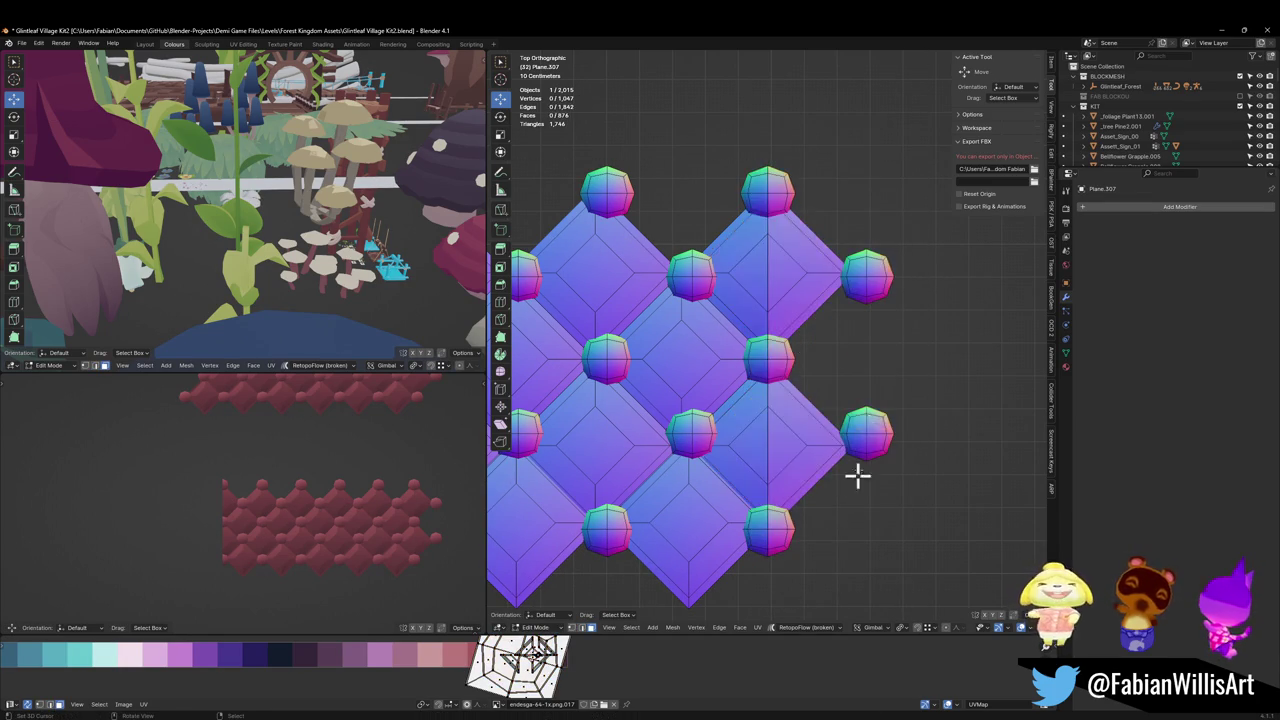
pyautogui.hotkey('alt', 'z')
pyautogui.moveTo(898, 142)
pyautogui.mouseDown()
pyautogui.moveTo(875, 313)
pyautogui.moveTo(771, 629)
pyautogui.mouseUp()
pyautogui.press('x')
pyautogui.click(866, 423)
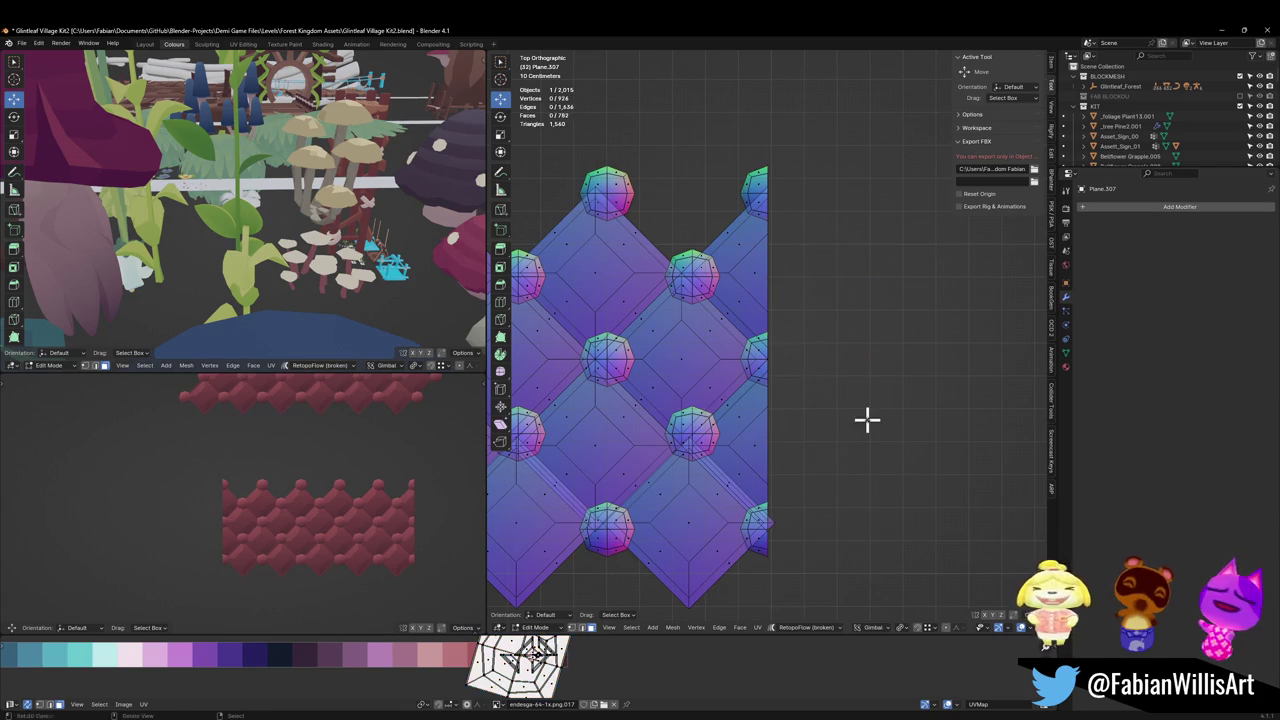
pyautogui.hotkey('alt', 'z')
pyautogui.scroll(-5, 786, 437)
pyautogui.keyDown('shift'); pyautogui.moveTo(786, 437); pyautogui.dragTo(925, 511, button='middle'); pyautogui.keyUp('shift')
pyautogui.scroll(2, 925, 511)
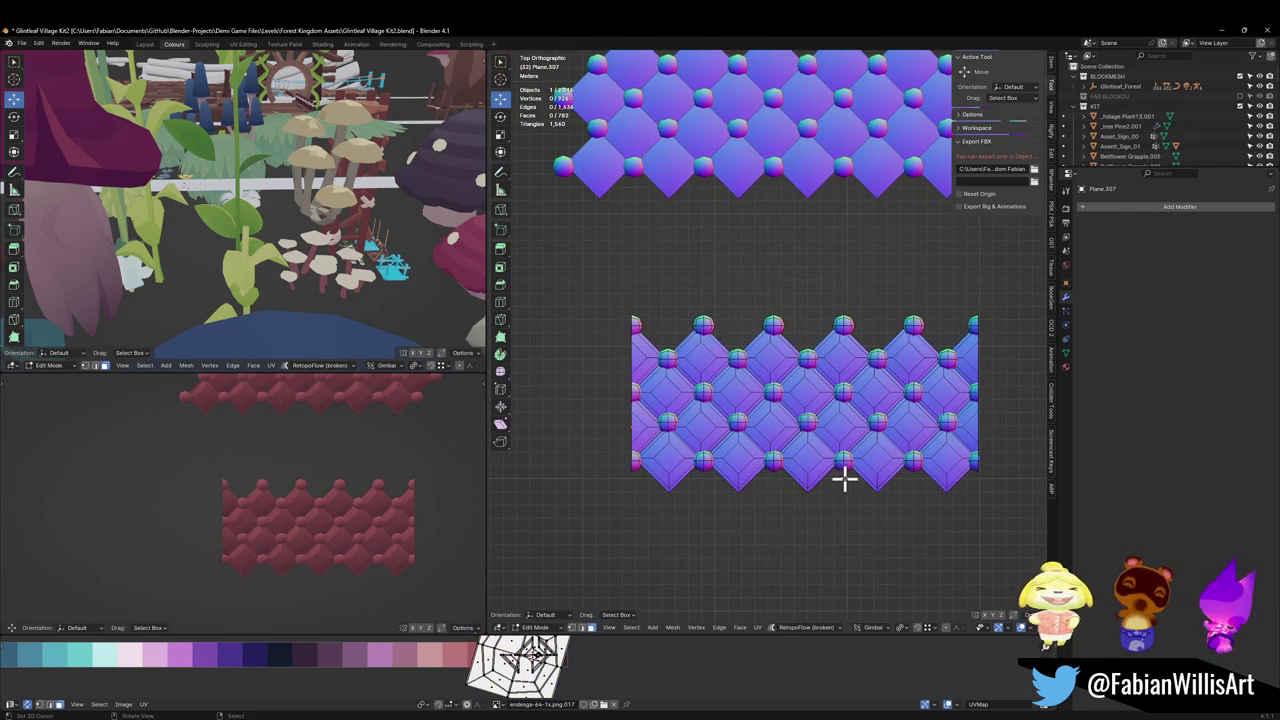
pyautogui.press('Tab')
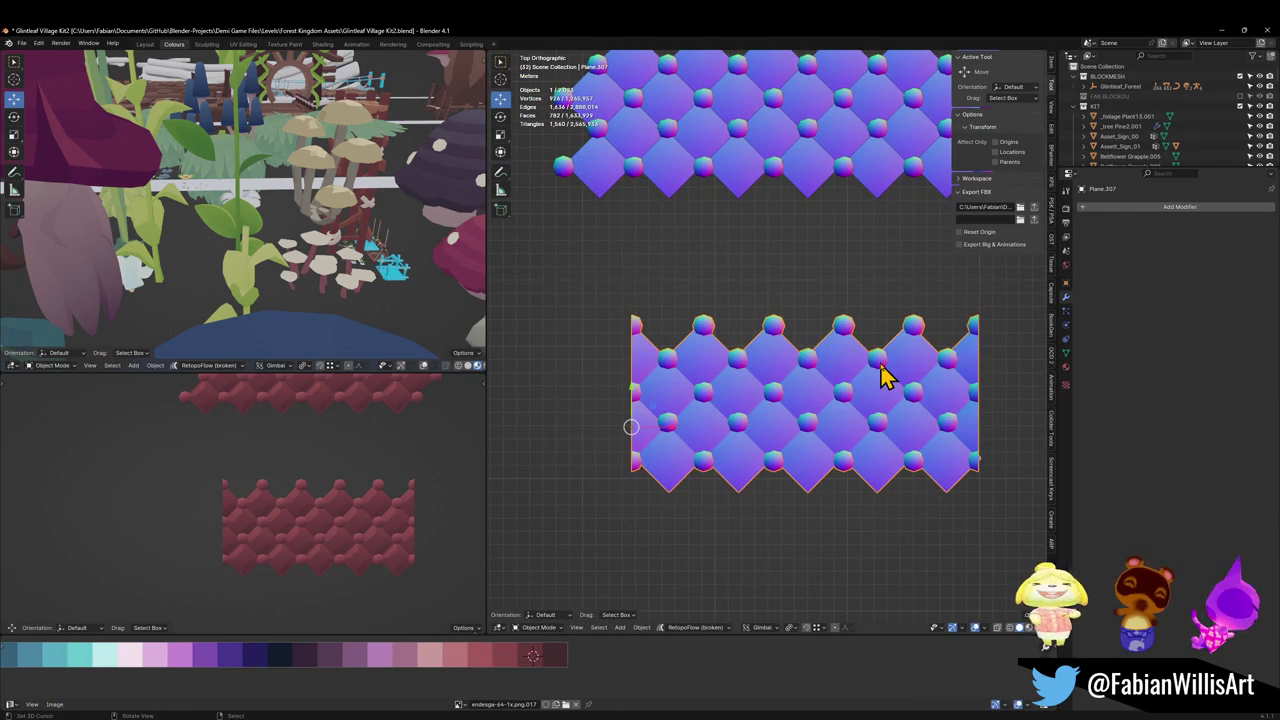
# Step: Rotate the panel 90° about X so it stands upright
pyautogui.write('rx90')
pyautogui.press('Return')
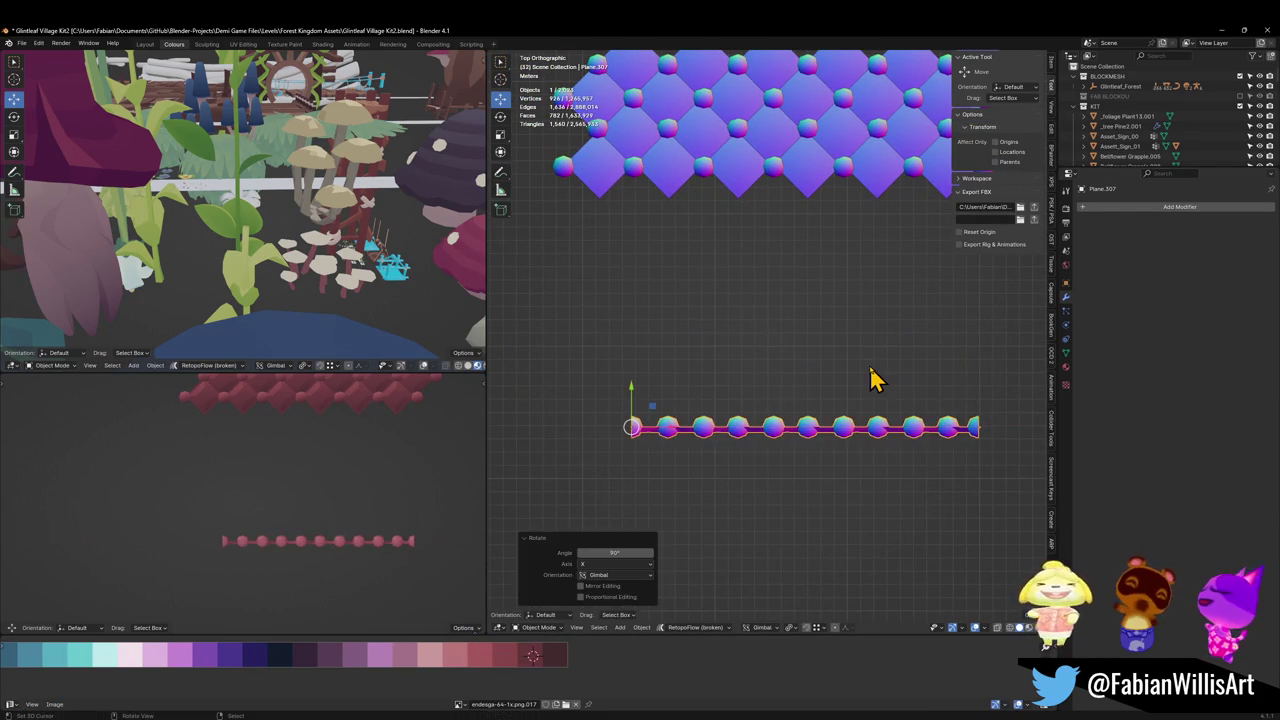
pyautogui.moveTo(704, 397)
pyautogui.mouseDown(button='middle')
pyautogui.moveTo(757, 351)
pyautogui.moveTo(837, 329)
pyautogui.moveTo(777, 323)
pyautogui.moveTo(800, 351)
pyautogui.moveTo(789, 331)
pyautogui.moveTo(852, 343)
pyautogui.moveTo(843, 374)
pyautogui.moveTo(820, 380)
pyautogui.mouseUp(button='middle')
# Step: Isolate the quilted panel in Edit Mode and view it from the right side
pyautogui.hotkey('alt', 'a')
pyautogui.click(762, 352)
pyautogui.press('Tab')
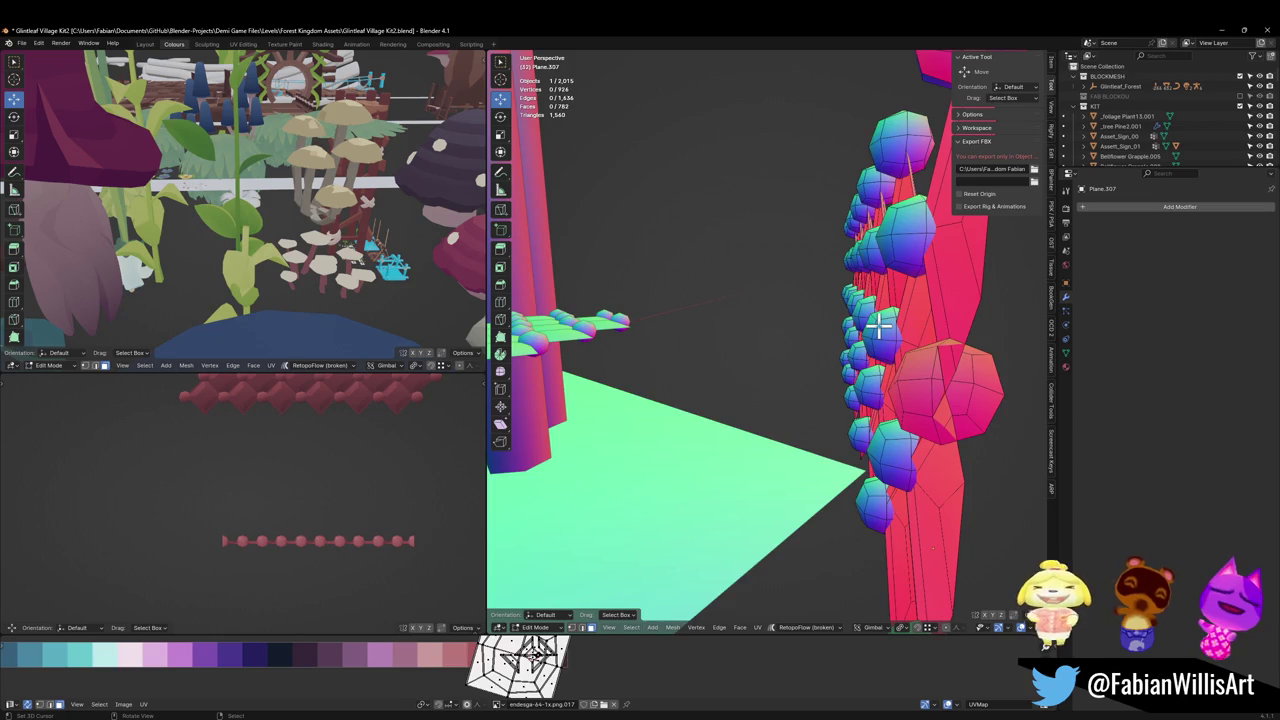
pyautogui.press('KP_Divide')
pyautogui.press('KP_1')
pyautogui.press('KP_3')
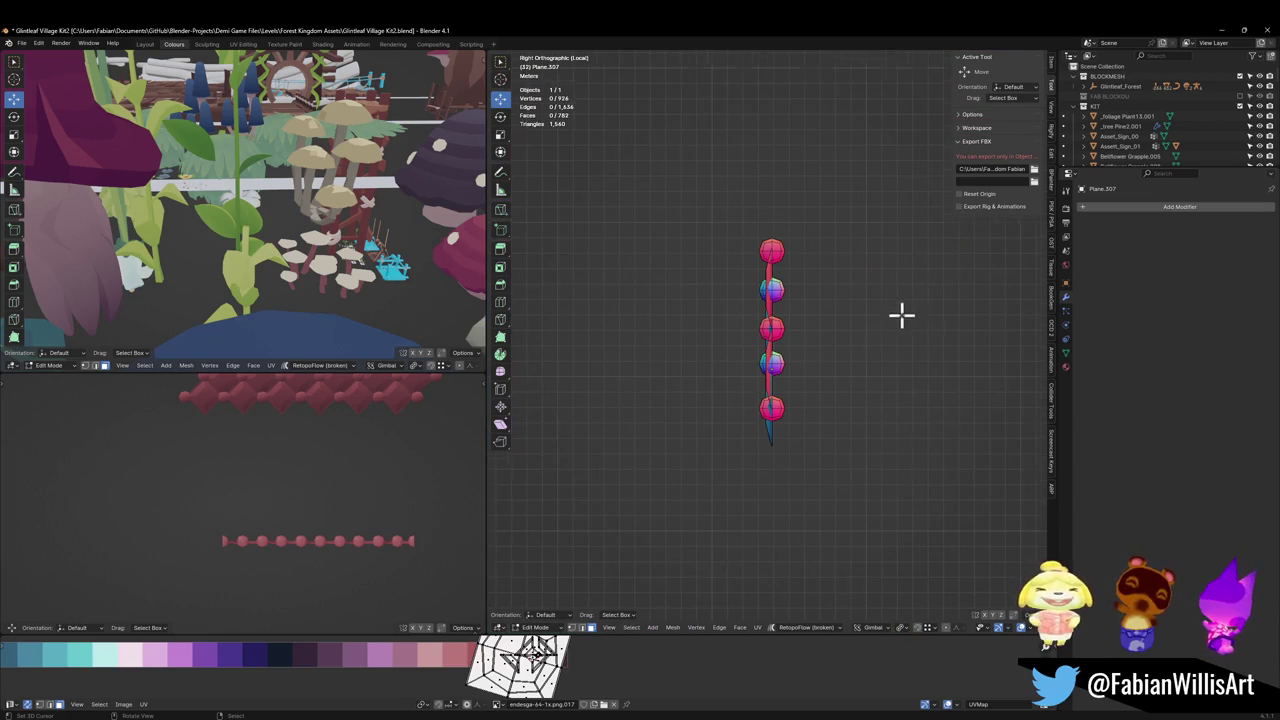
pyautogui.scroll(3, 901, 315)
# Step: Delete the studs' back-half faces, then leave local view and Edit Mode
pyautogui.press('a')
pyautogui.hotkey('alt', 'a')
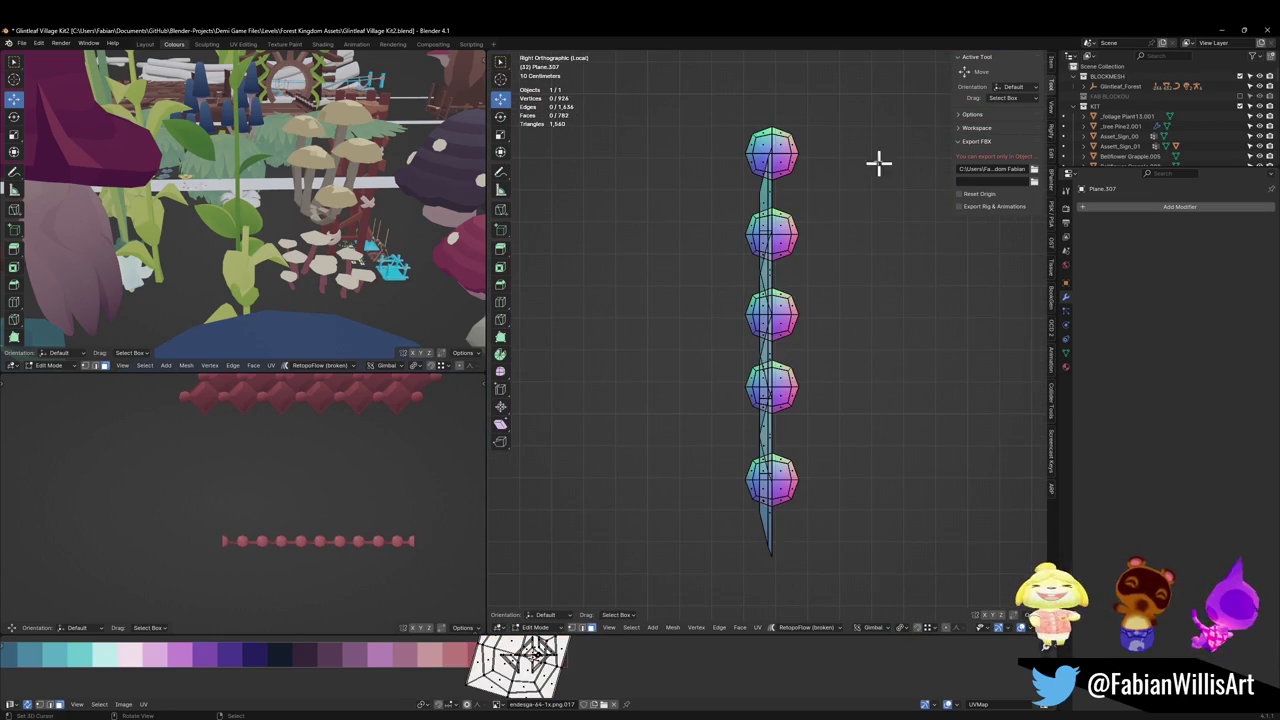
pyautogui.moveTo(882, 88); pyautogui.dragTo(779, 581)
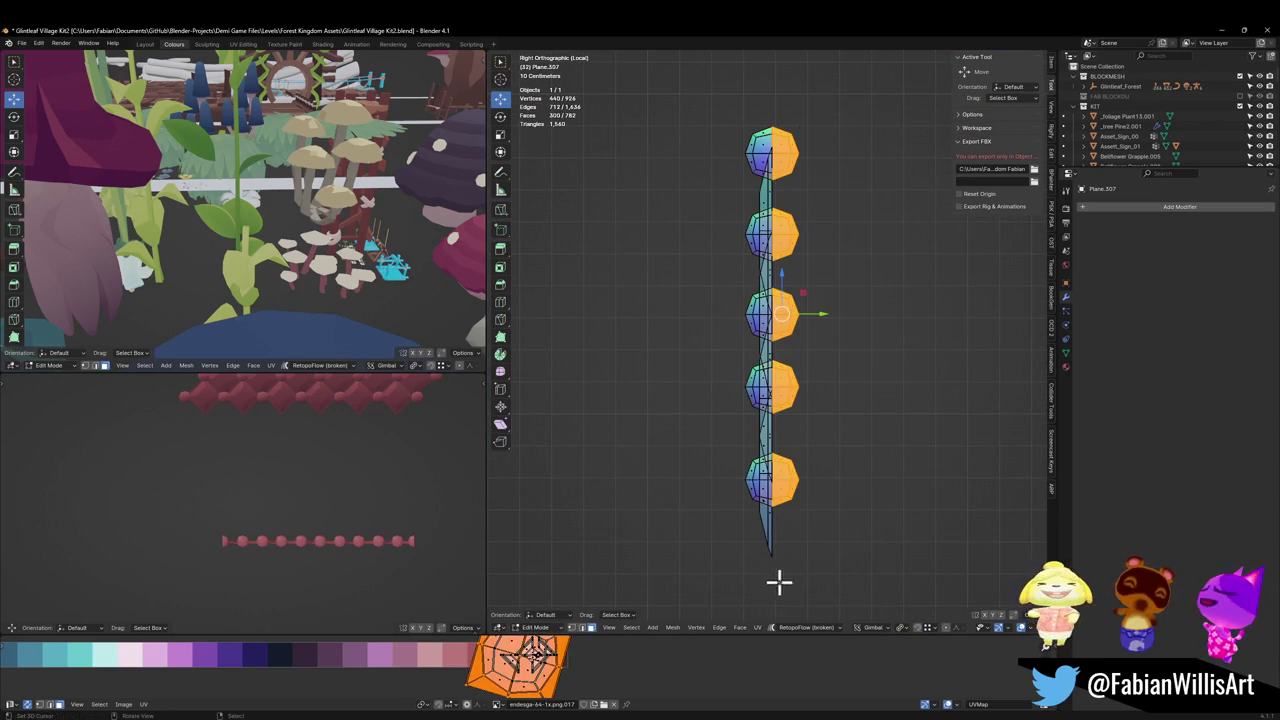
pyautogui.press('x')
pyautogui.click(880, 431)
pyautogui.moveTo(880, 397)
pyautogui.mouseDown(button='middle')
pyautogui.moveTo(777, 417)
pyautogui.moveTo(880, 420)
pyautogui.moveTo(886, 400)
pyautogui.moveTo(800, 403)
pyautogui.moveTo(891, 391)
pyautogui.mouseUp(button='middle')
pyautogui.press('KP_Divide')
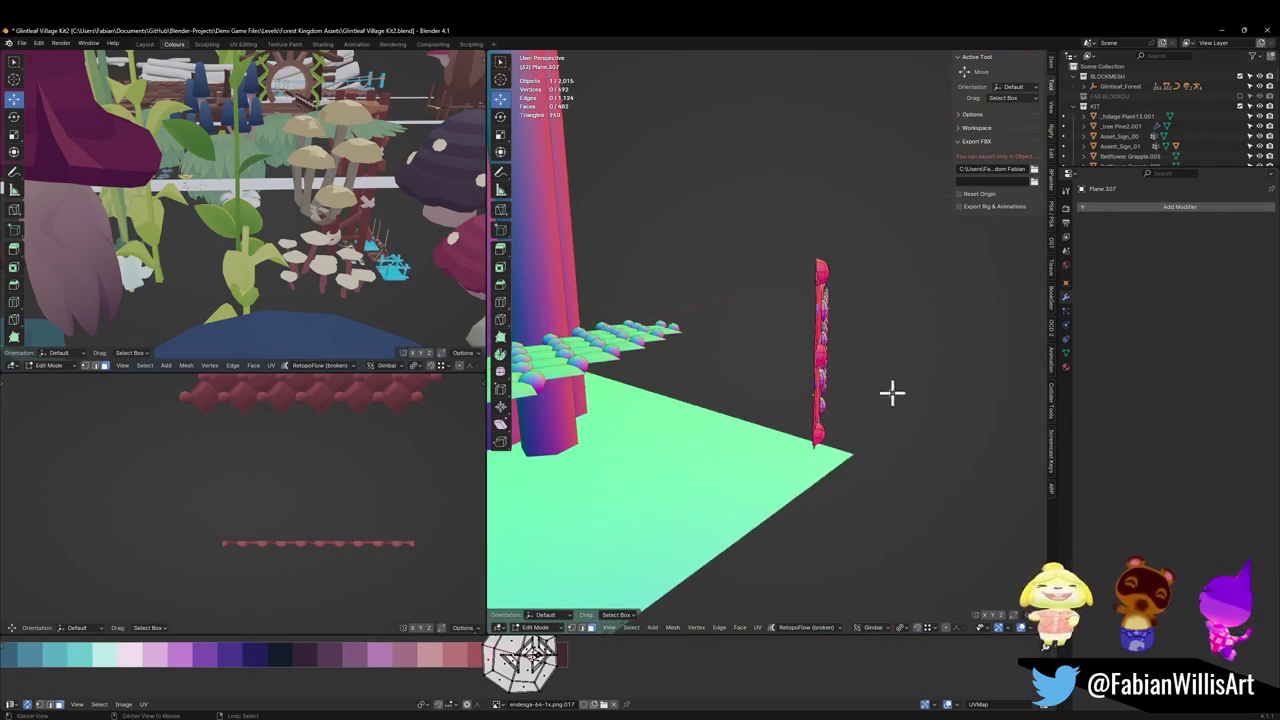
pyautogui.press('Tab')
pyautogui.scroll(2, 808, 408)
pyautogui.scroll(2, 808, 408)
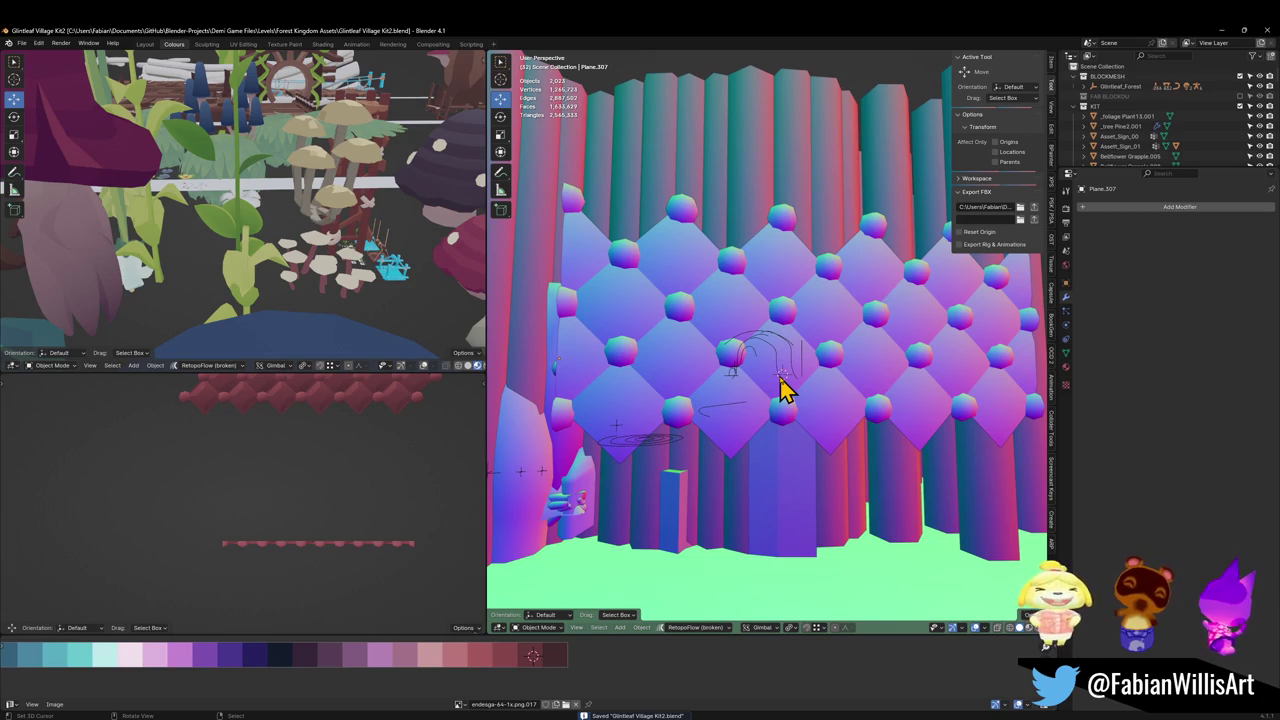
# Step: Isolate the quilted panel in front view and enter Edit Mode
pyautogui.press('KP_7')
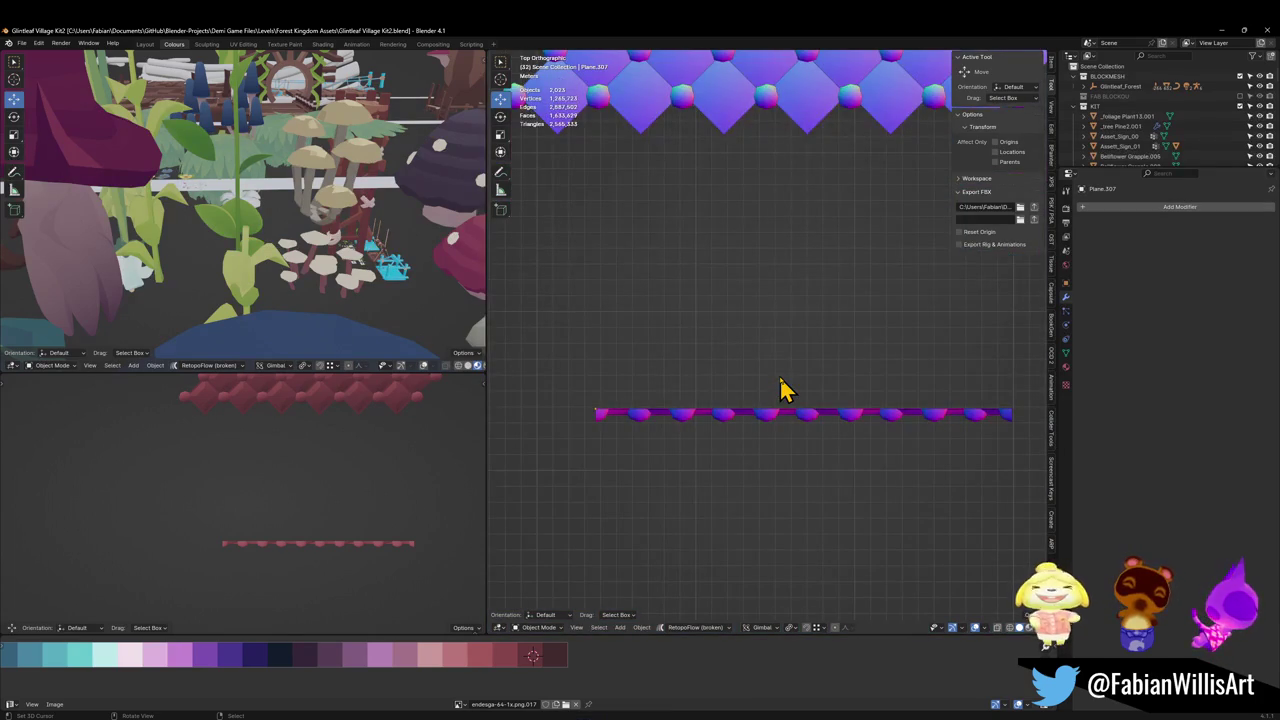
pyautogui.press('KP_1')
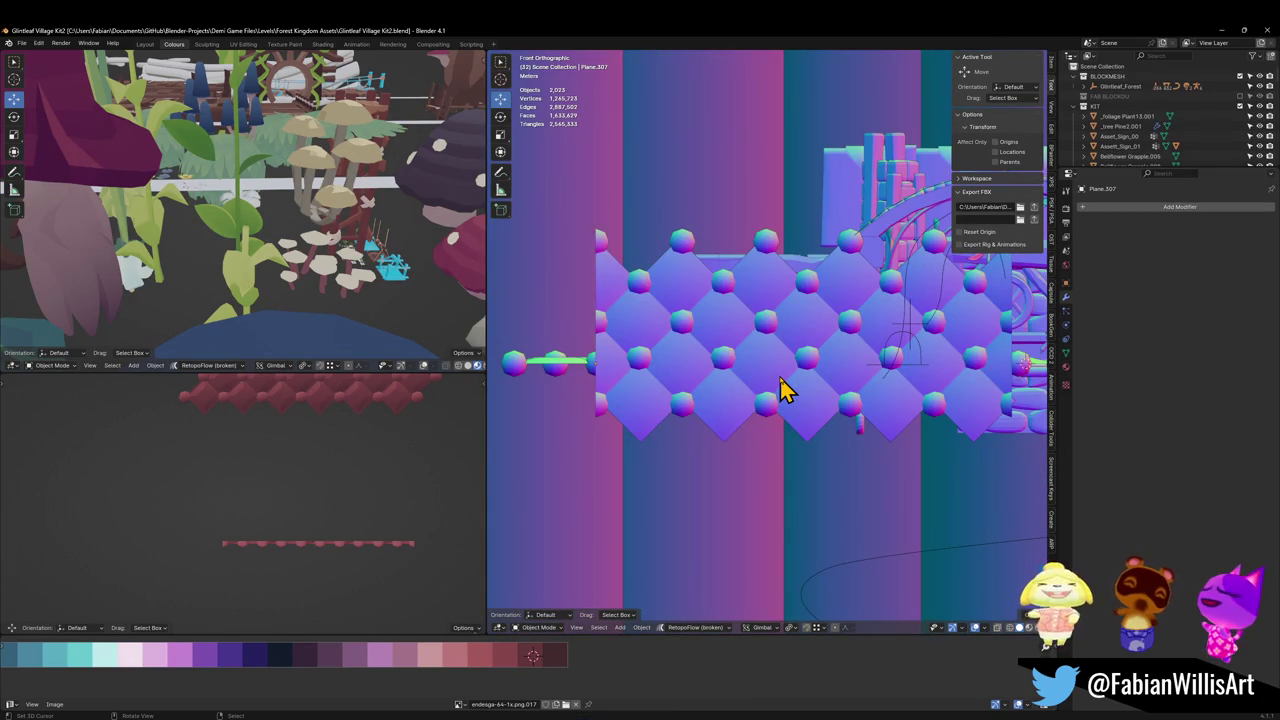
pyautogui.click(759, 402)
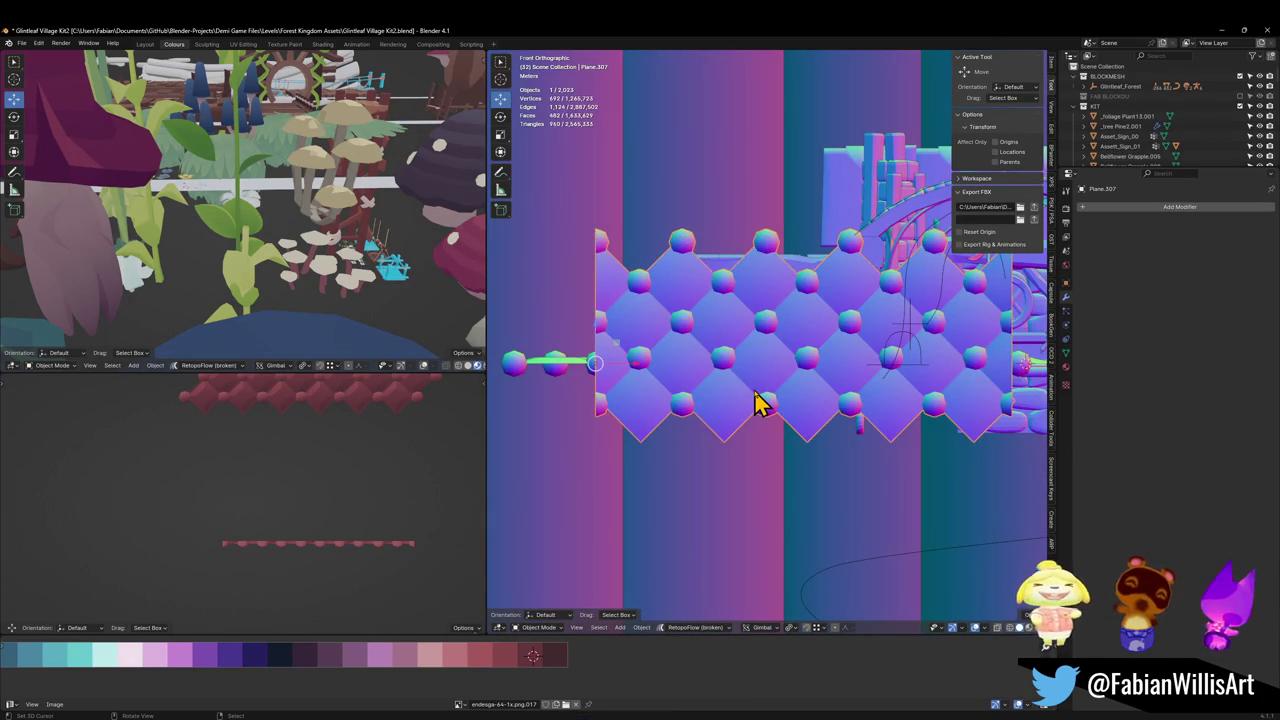
pyautogui.press('KP_Divide')
pyautogui.hotkey('alt', 'a')
pyautogui.keyDown('shift'); pyautogui.moveTo(752, 392); pyautogui.dragTo(672, 420, button='middle'); pyautogui.keyUp('shift')
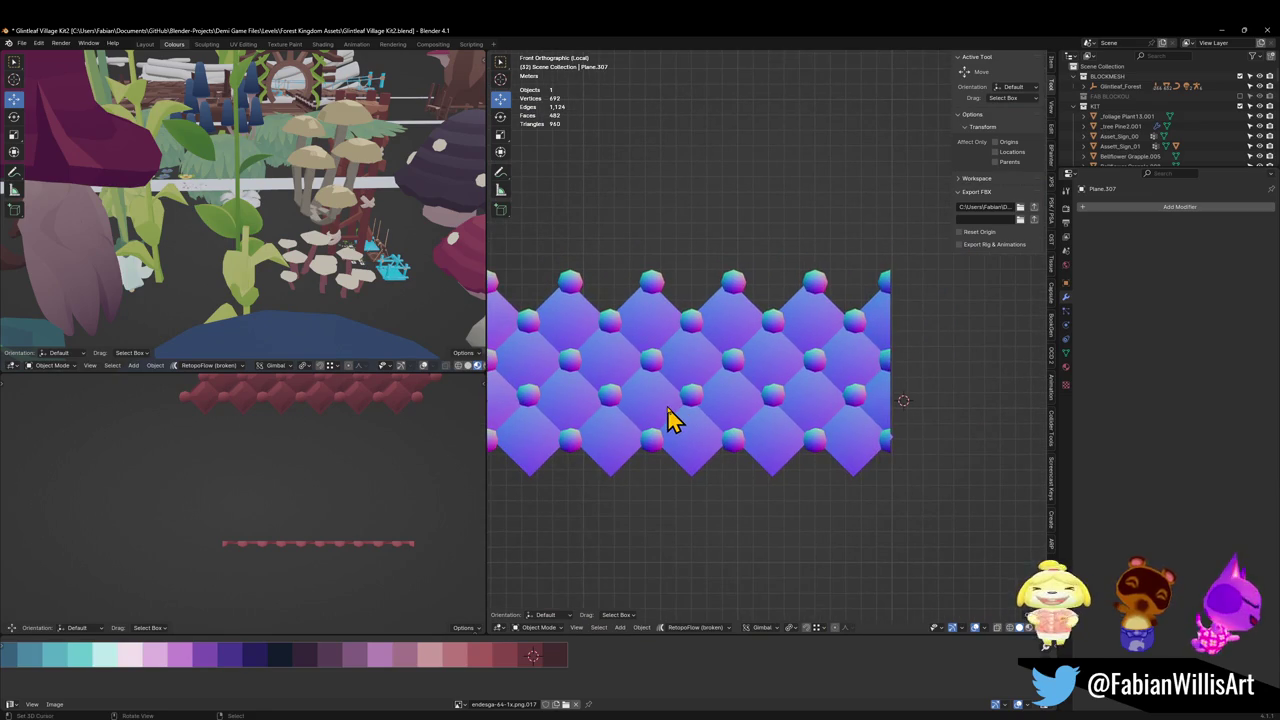
pyautogui.click(893, 440)
pyautogui.scroll(5, 880, 432)
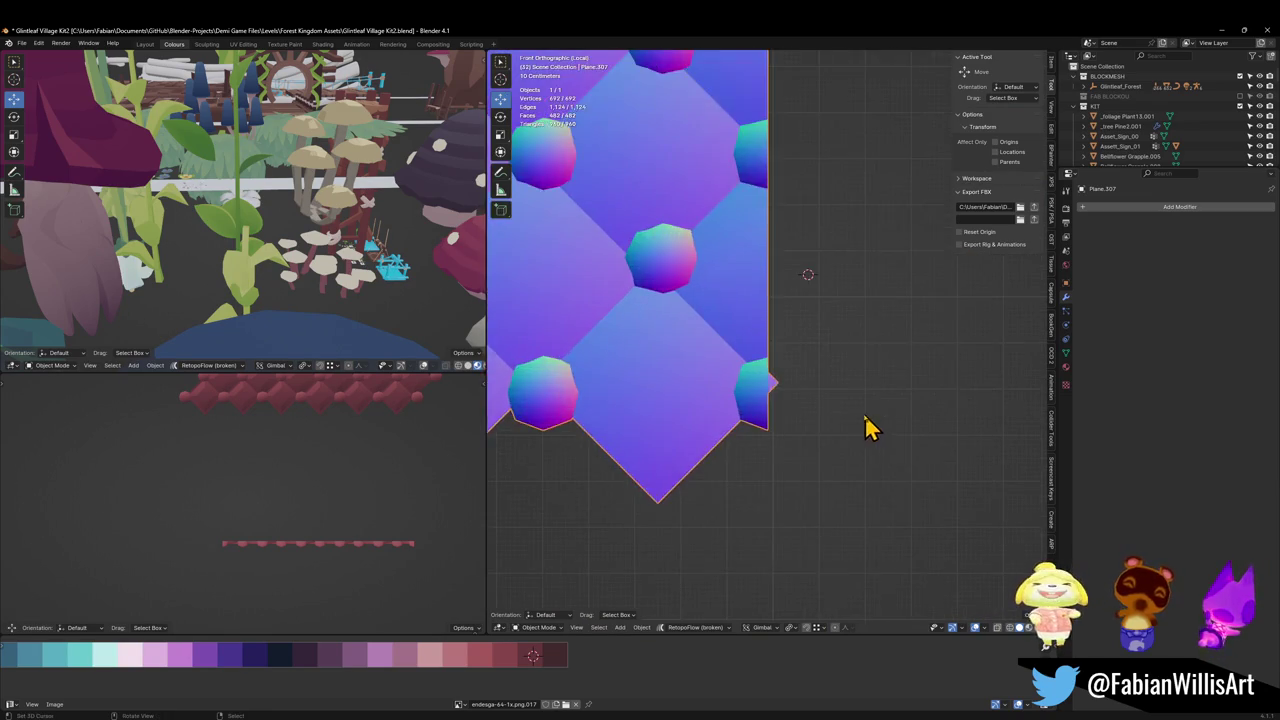
pyautogui.press('Tab')
pyautogui.scroll(4, 835, 412)
pyautogui.scroll(-6, 775, 428)
# Step: Move the panel's right border edge along the X axis
pyautogui.keyDown('shift'); pyautogui.moveTo(734, 434); pyautogui.dragTo(889, 517, button='middle'); pyautogui.keyUp('shift')
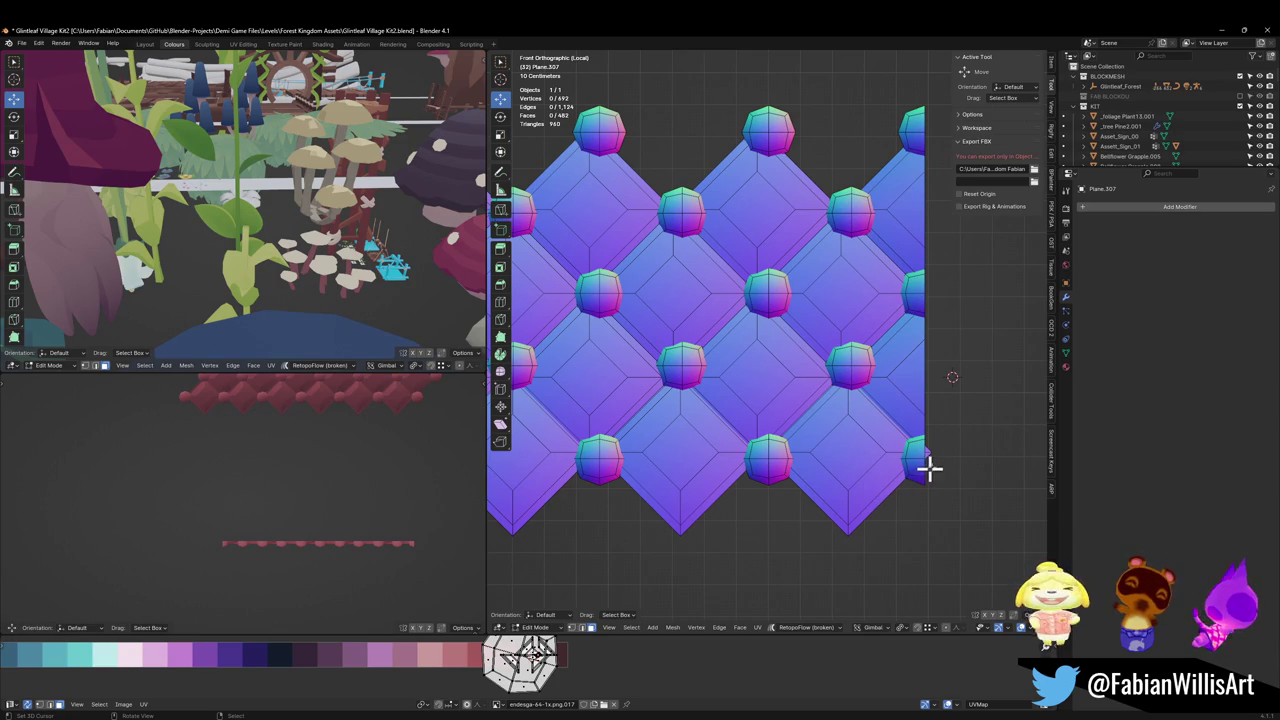
pyautogui.click(928, 452)
pyautogui.press('g')
pyautogui.press('x')
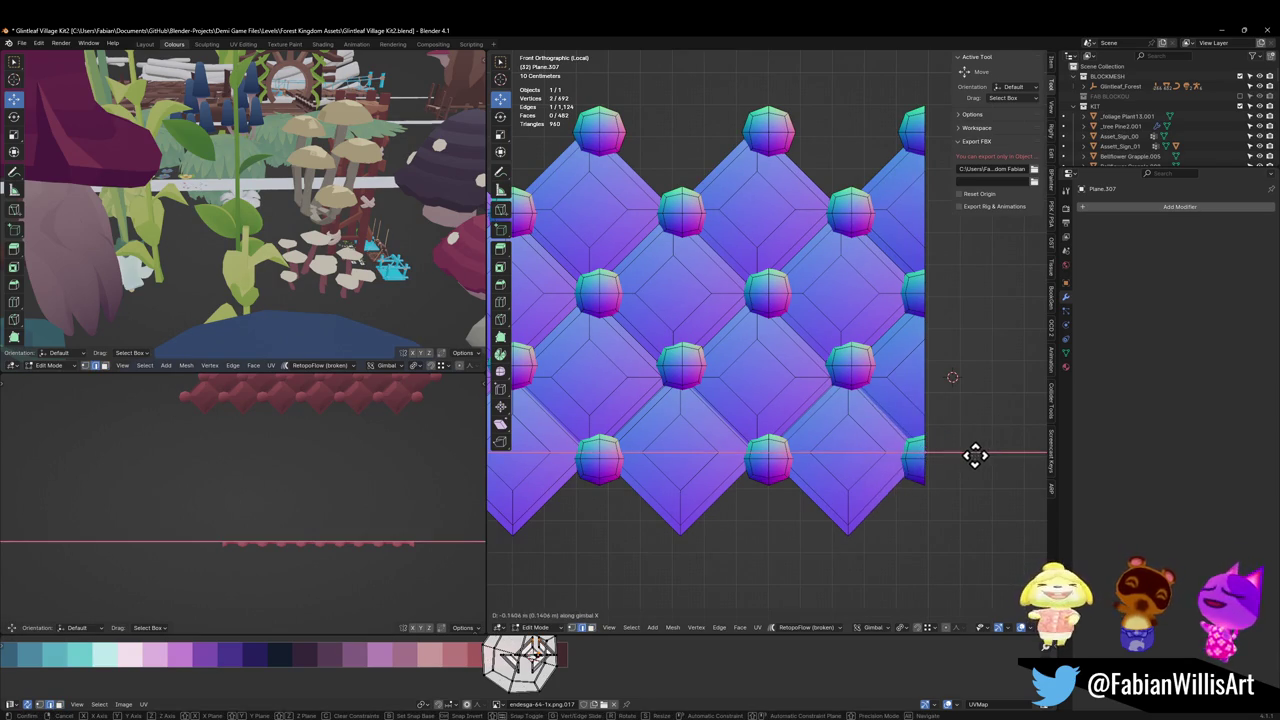
pyautogui.click(958, 451)
pyautogui.click(955, 450)
pyautogui.scroll(-3, 945, 445)
pyautogui.scroll(-1, 945, 448)
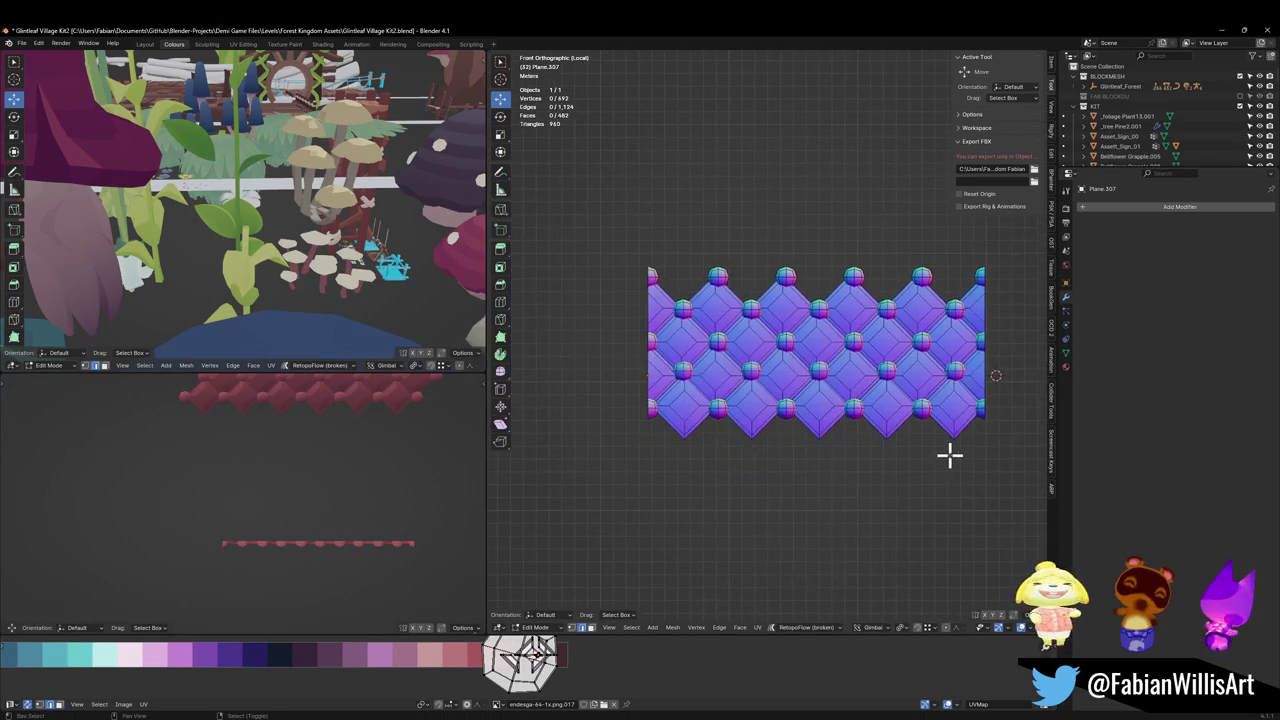
pyautogui.scroll(1, 840, 408)
pyautogui.scroll(1, 774, 434)
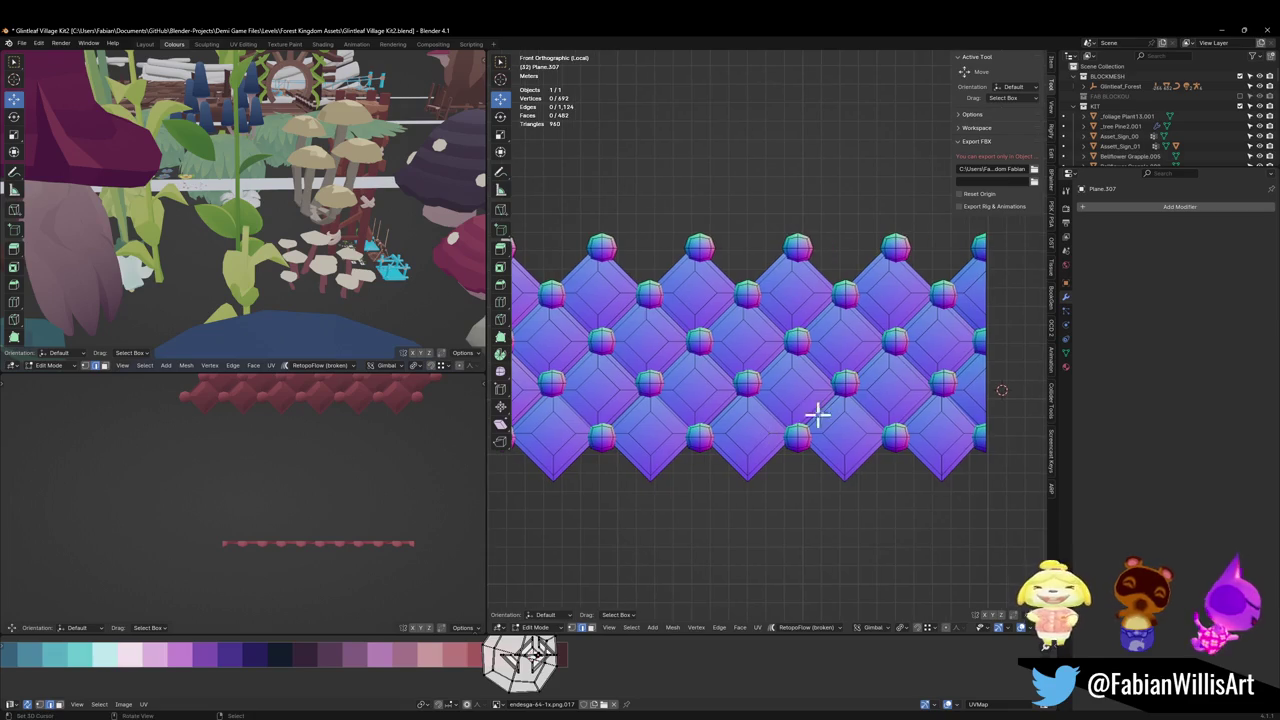
pyautogui.scroll(-2, 832, 403)
pyautogui.scroll(2, 812, 378)
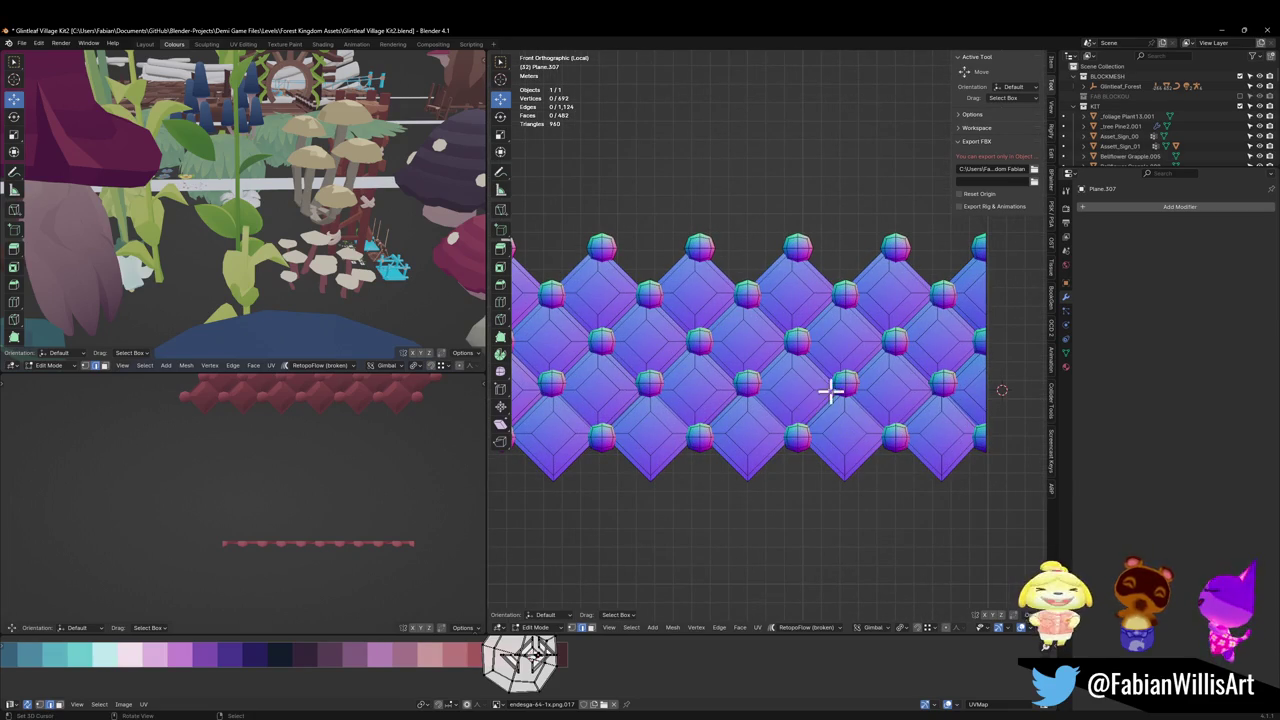
# Step: Return to Object Mode and save the file
pyautogui.press('Tab')
pyautogui.hotkey('ctrl', 's')
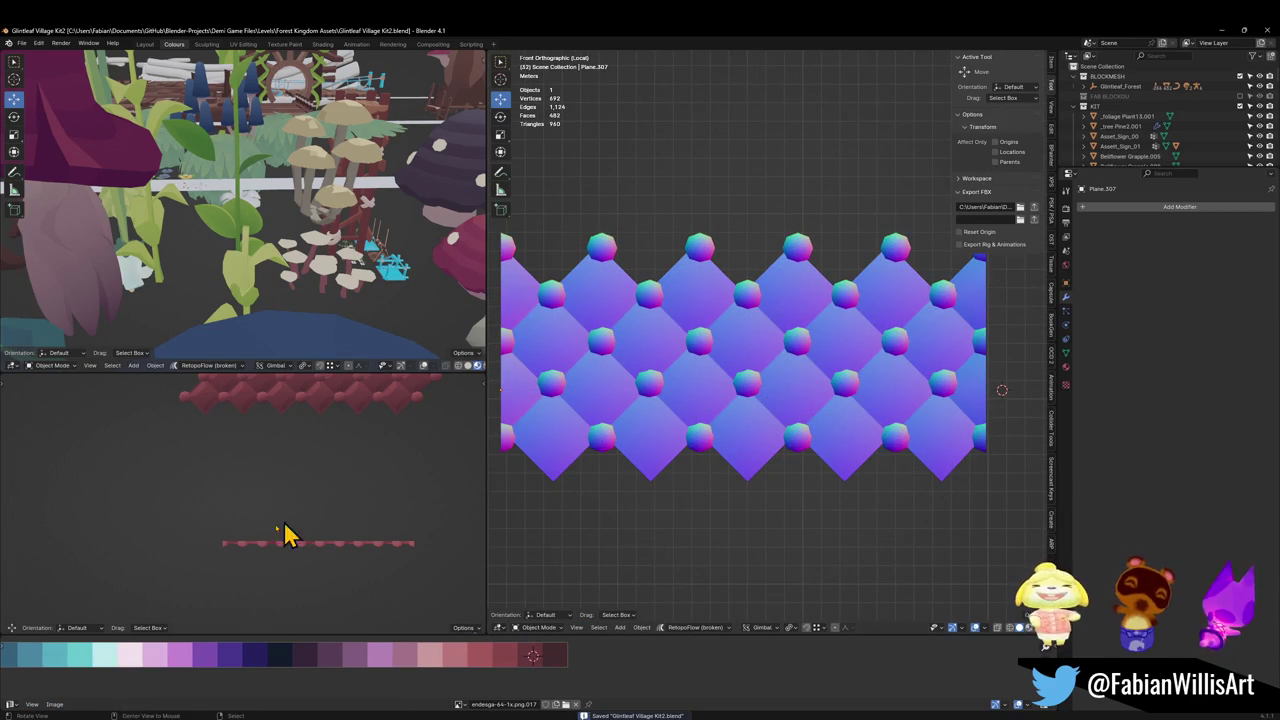
pyautogui.moveTo(282, 527)
pyautogui.mouseDown(button='middle')
pyautogui.moveTo(251, 526)
pyautogui.moveTo(287, 525)
pyautogui.moveTo(323, 492)
pyautogui.moveTo(303, 489)
pyautogui.moveTo(294, 503)
pyautogui.moveTo(366, 491)
pyautogui.moveTo(363, 503)
pyautogui.mouseUp(button='middle')
pyautogui.scroll(2, 257, 520)
# Step: Save, then raise the selected bottom-row stud islands along Z
pyautogui.hotkey('ctrl', 's')
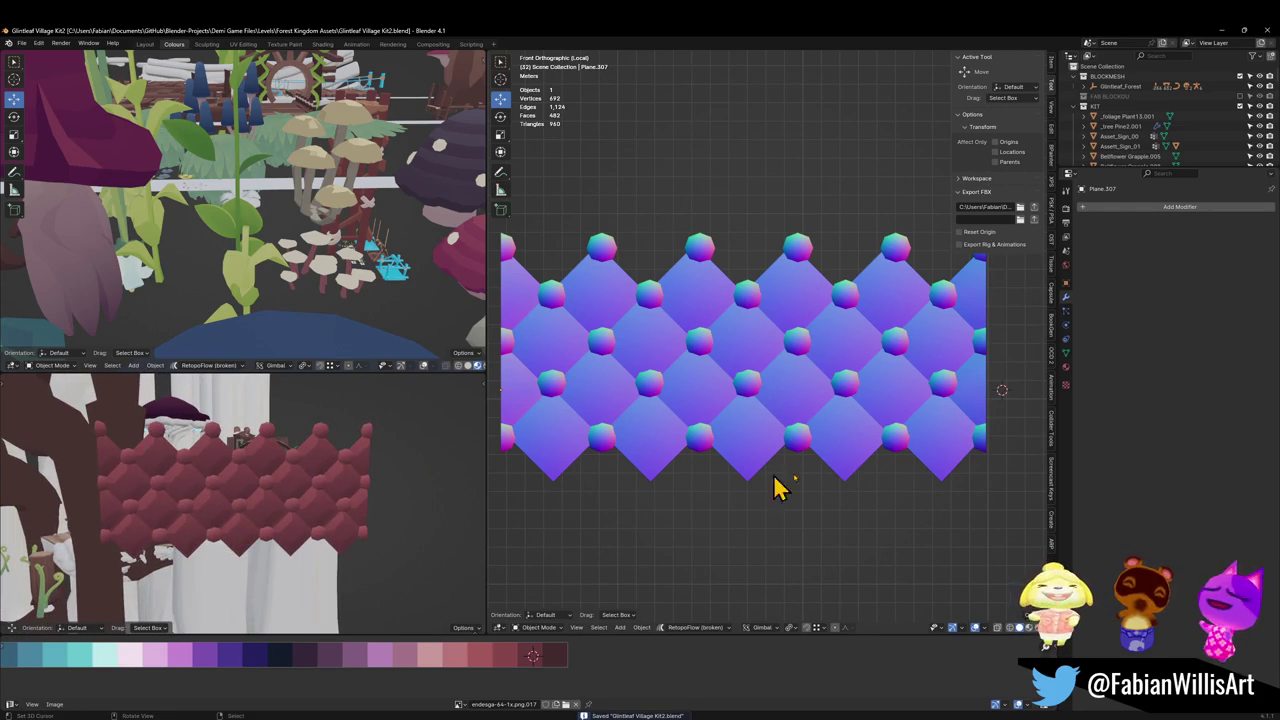
pyautogui.press('Tab')
pyautogui.scroll(1, 677, 466)
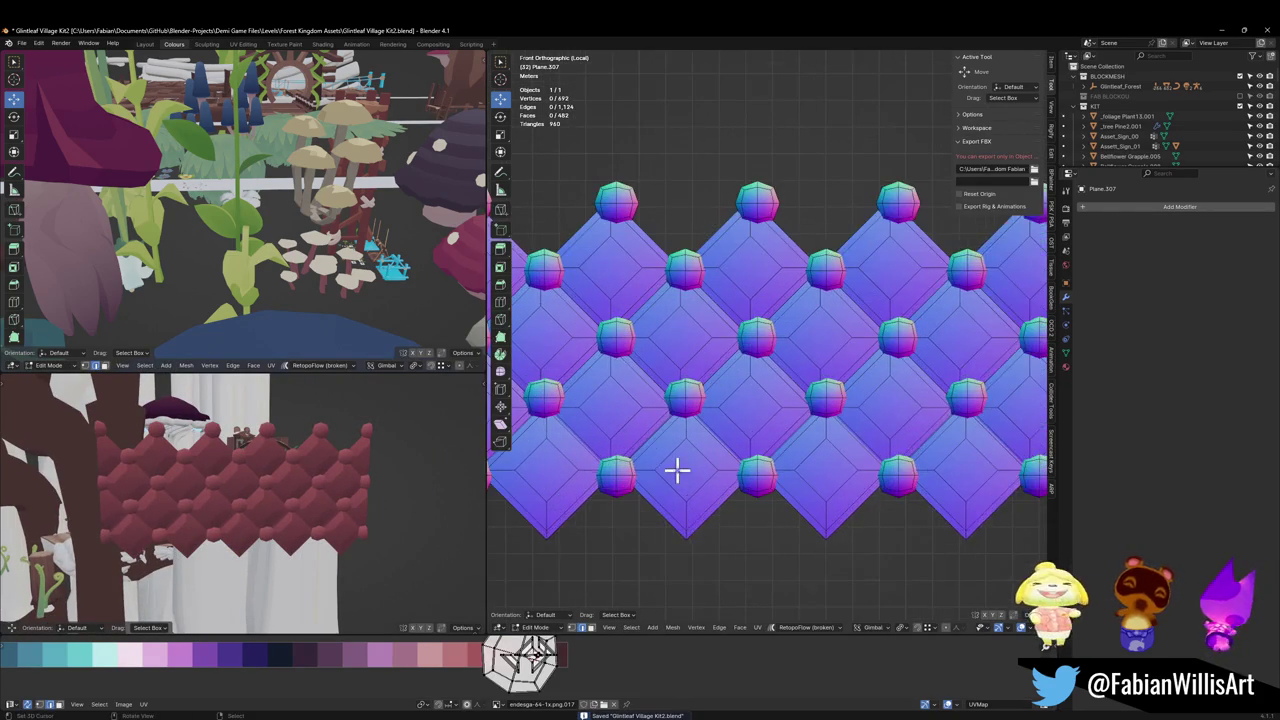
pyautogui.scroll(1, 655, 478)
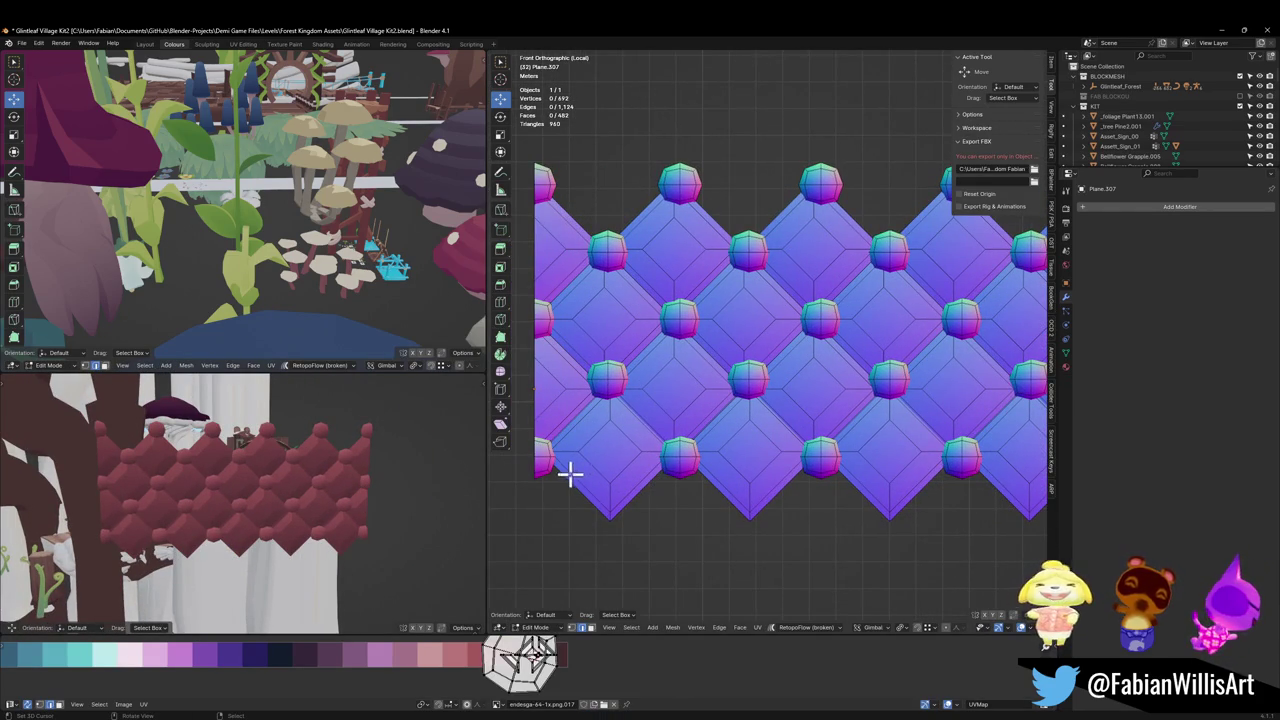
pyautogui.press('l')
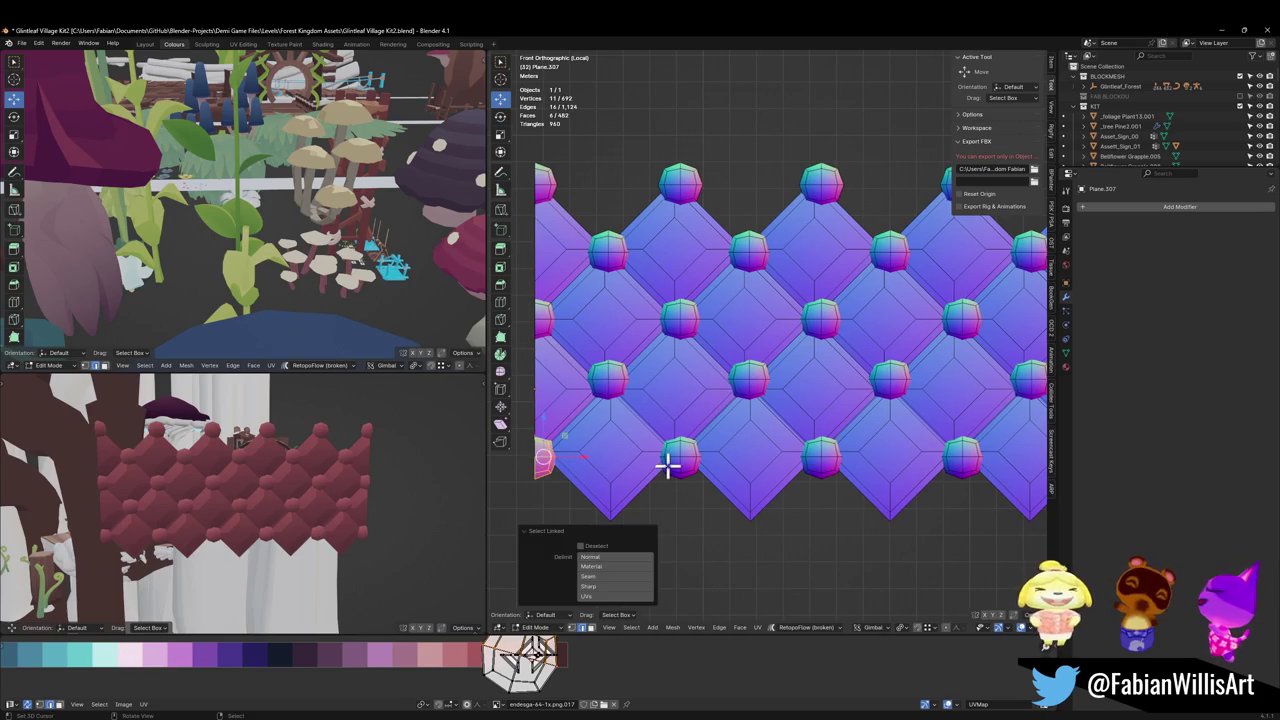
pyautogui.press('l')
pyautogui.press('l')
pyautogui.press('l')
pyautogui.keyDown('shift'); pyautogui.moveTo(966, 459); pyautogui.dragTo(857, 487, button='middle'); pyautogui.keyUp('shift')
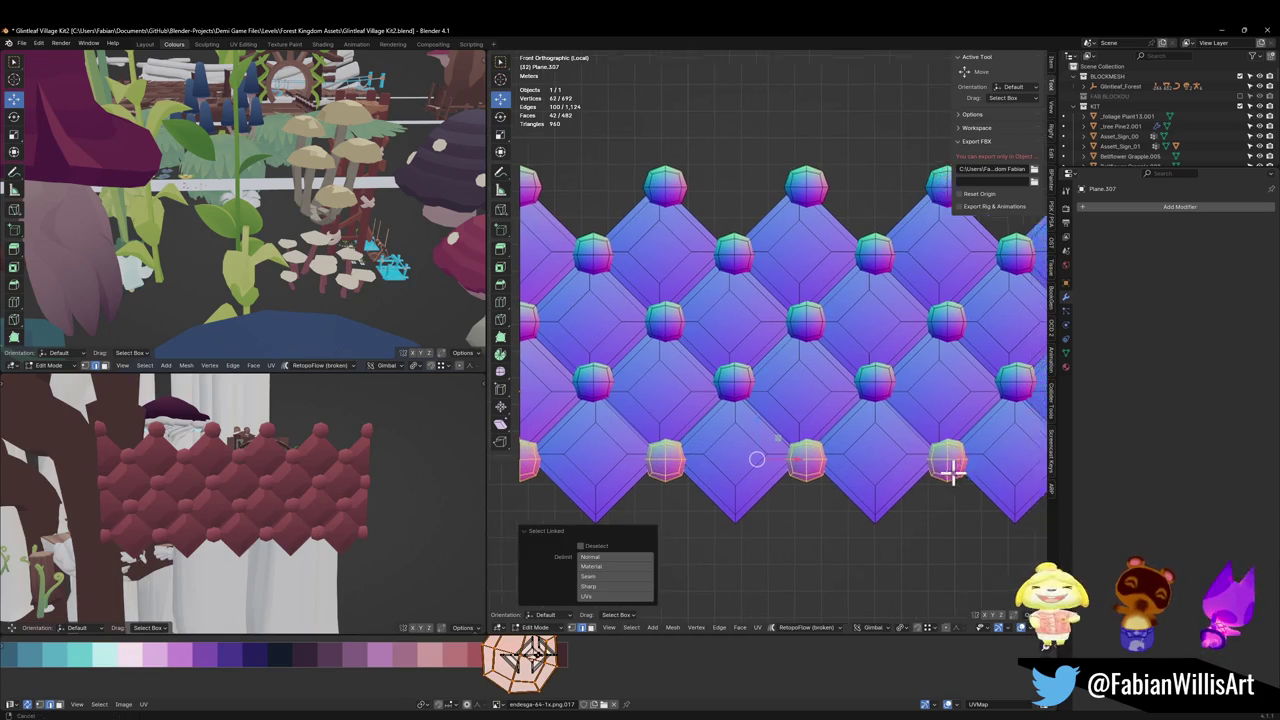
pyautogui.press('l')
pyautogui.press('l')
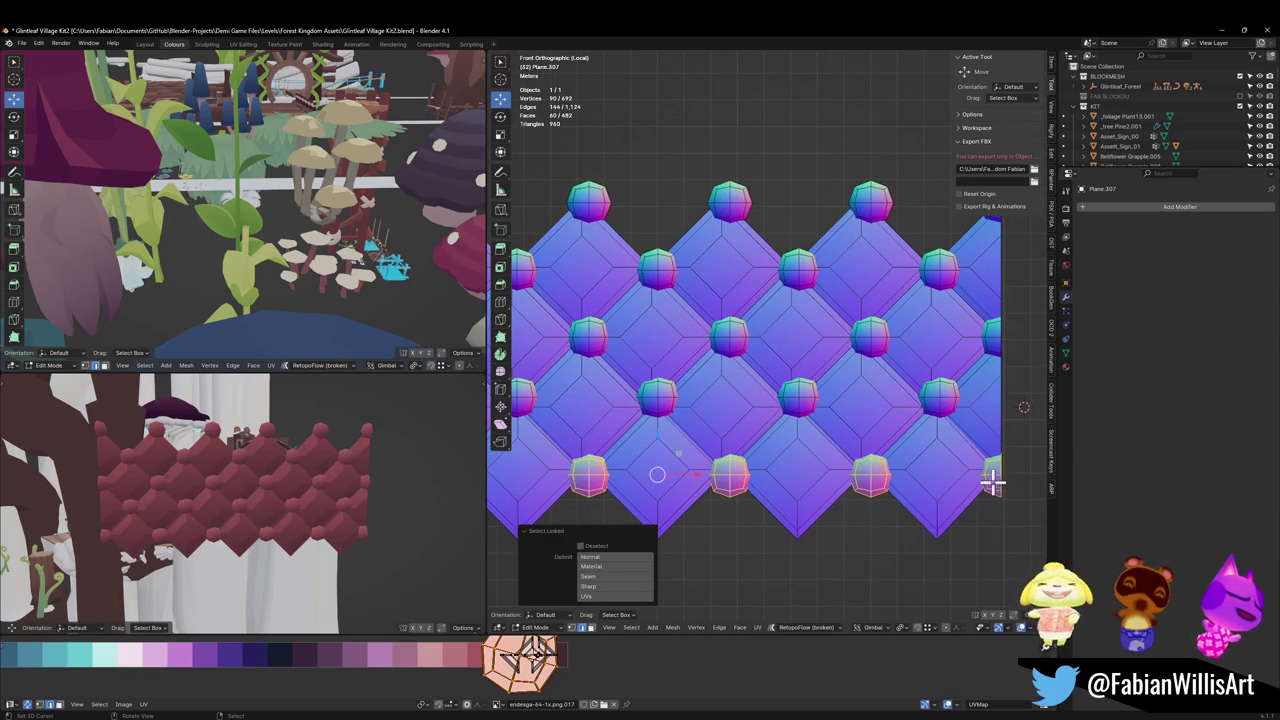
pyautogui.press('g')
pyautogui.press('z')
pyautogui.click(975, 471)
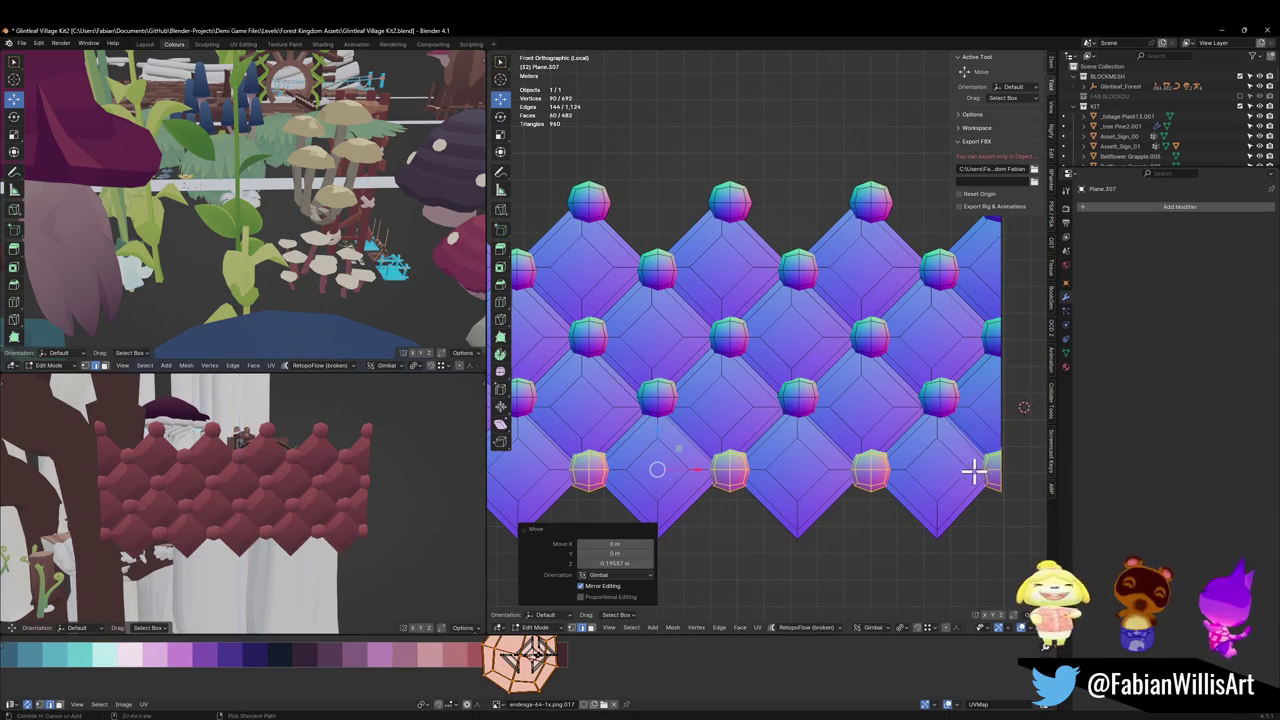
pyautogui.click(910, 479)
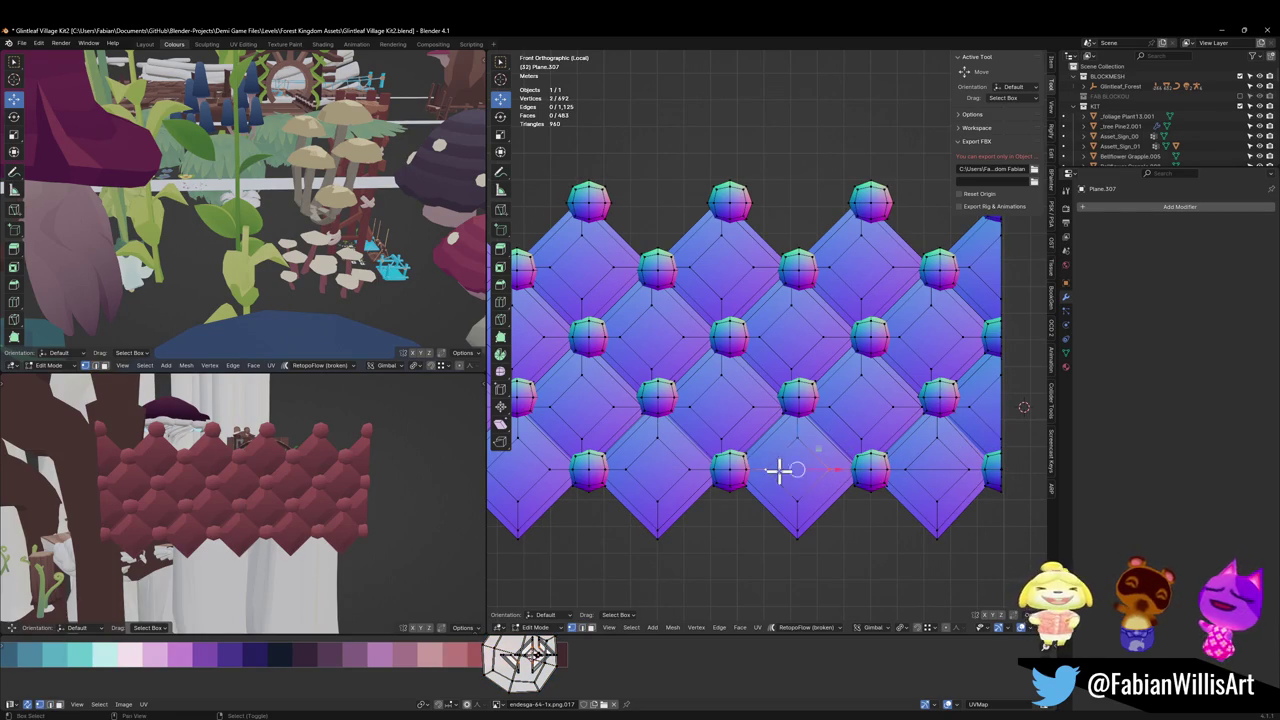
# Step: Delete the pointed bottom row of diamonds using an X-ray box selection
pyautogui.keyDown('shift'); pyautogui.moveTo(783, 466); pyautogui.dragTo(846, 486, button='middle'); pyautogui.keyUp('shift')
pyautogui.click(816, 481)
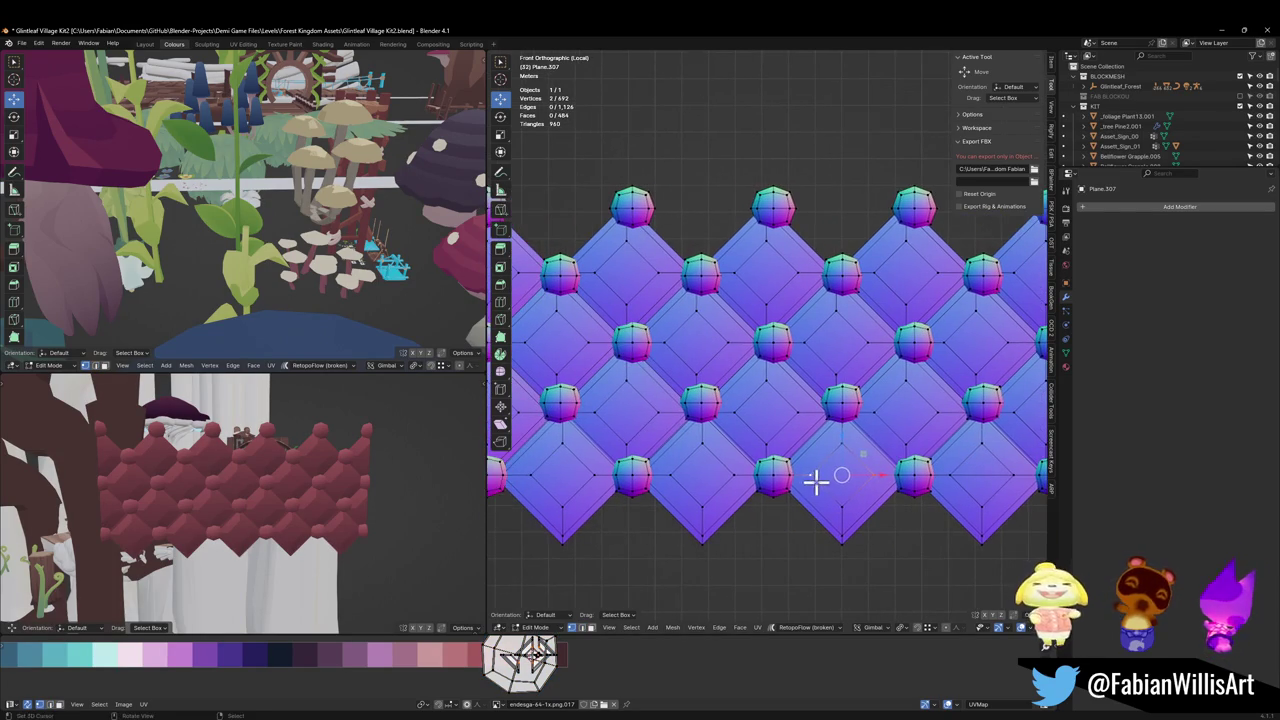
pyautogui.click(722, 479)
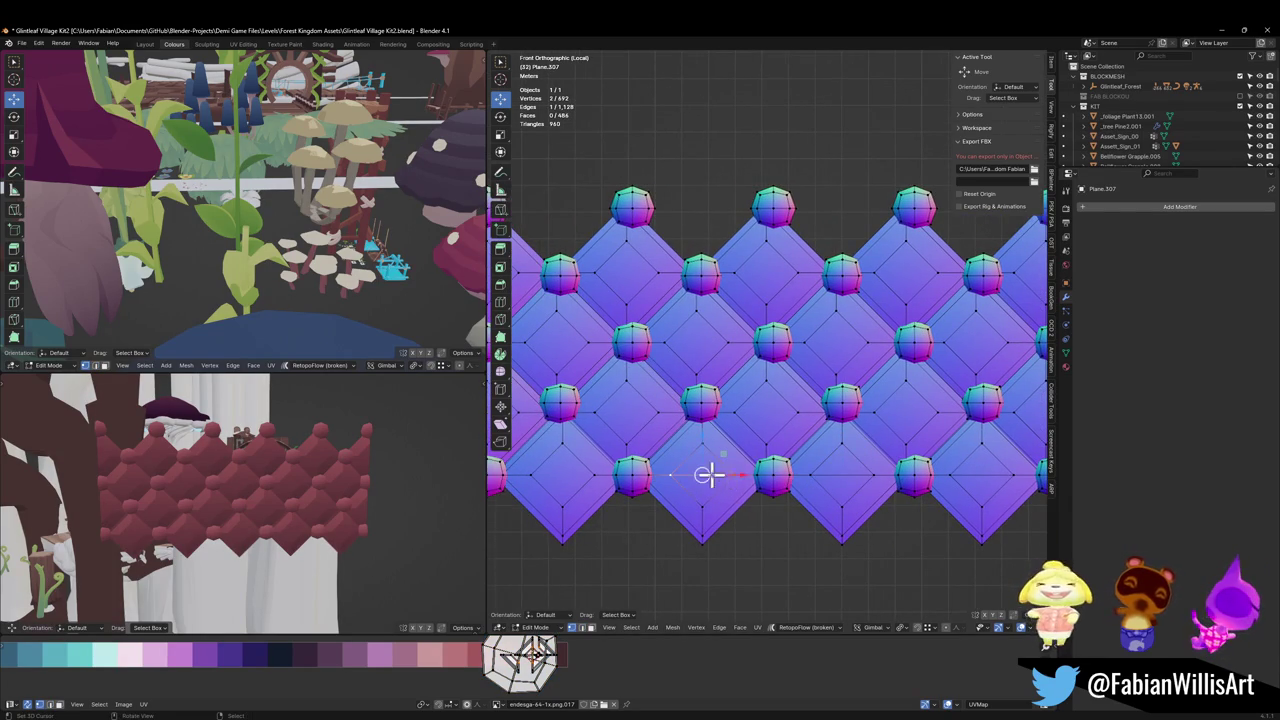
pyautogui.scroll(-1, 708, 475)
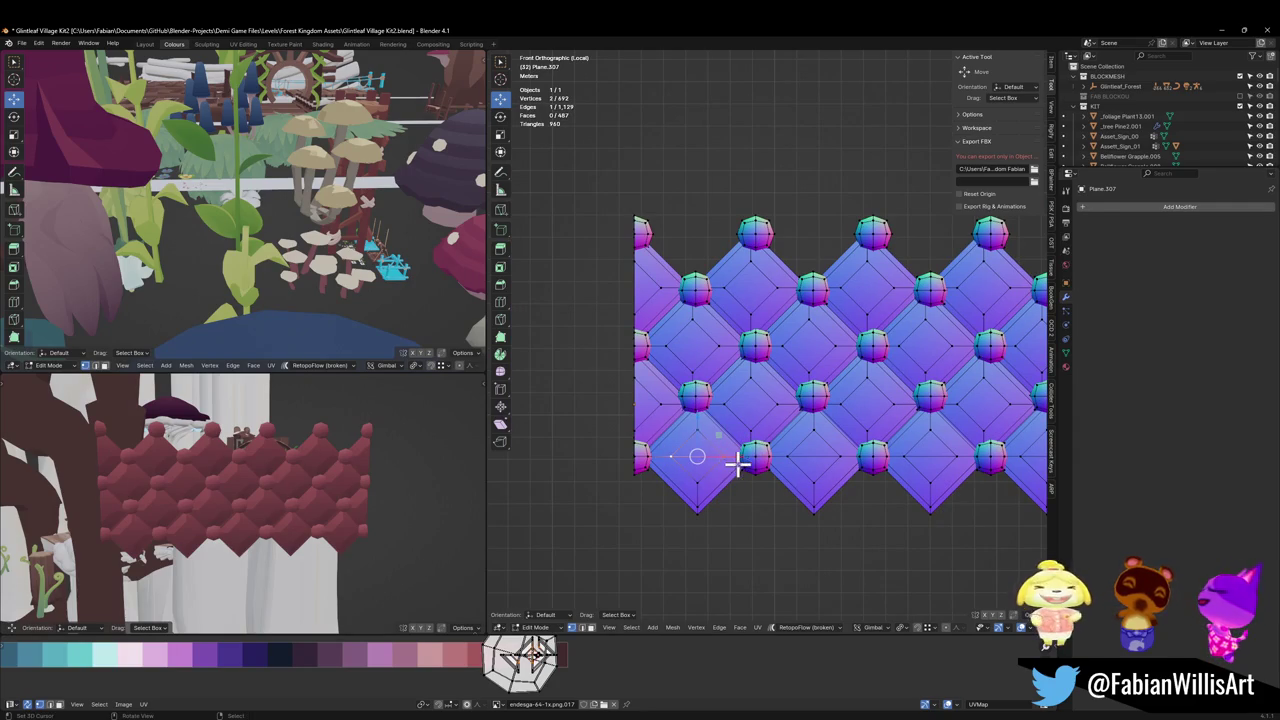
pyautogui.scroll(-3, 737, 463)
pyautogui.keyDown('shift'); pyautogui.moveTo(791, 480); pyautogui.dragTo(714, 480, button='middle'); pyautogui.keyUp('shift')
pyautogui.hotkey('alt', 'z')
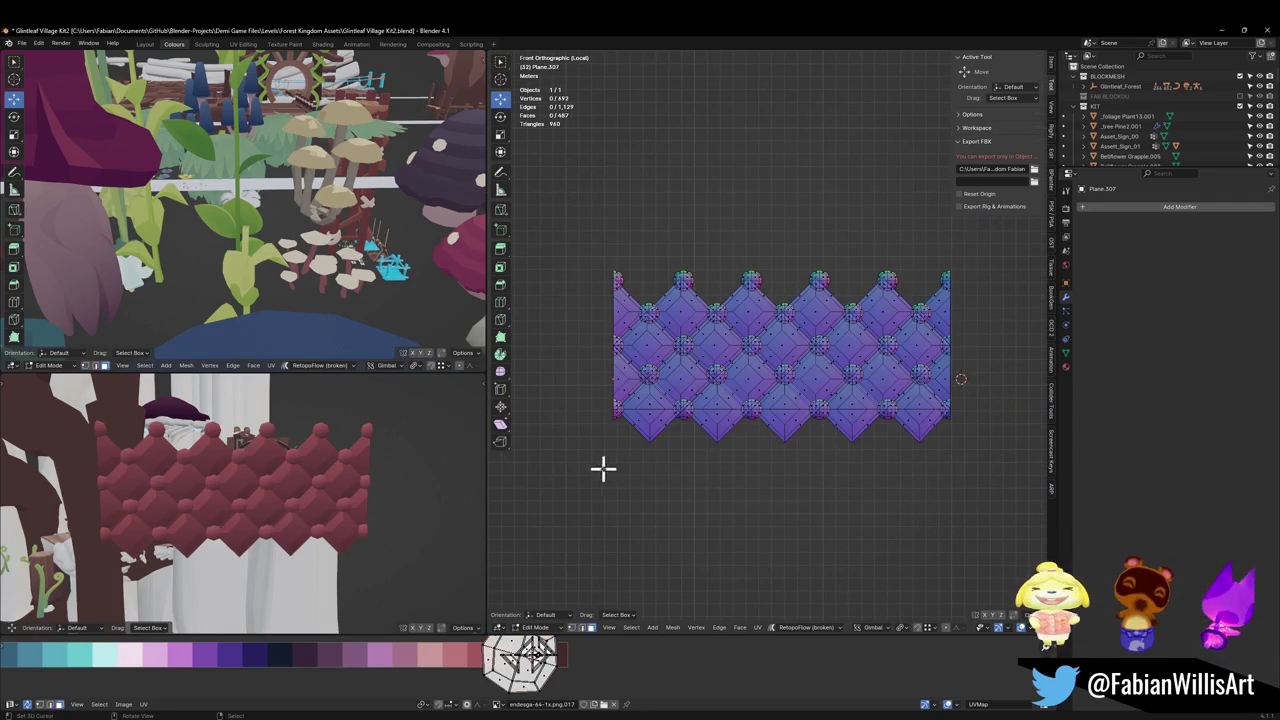
pyautogui.moveTo(571, 466); pyautogui.dragTo(1018, 406)
pyautogui.scroll(4, 985, 430)
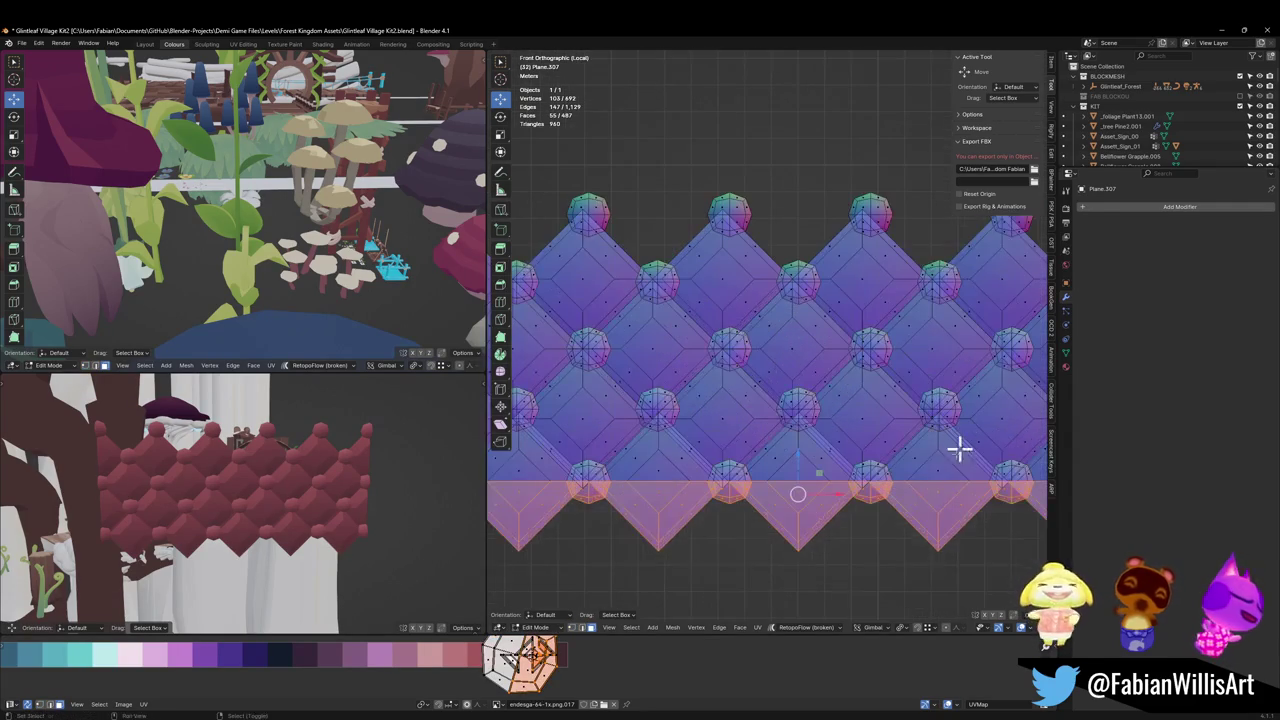
pyautogui.press('x')
pyautogui.click(851, 463)
pyautogui.scroll(-4, 830, 450)
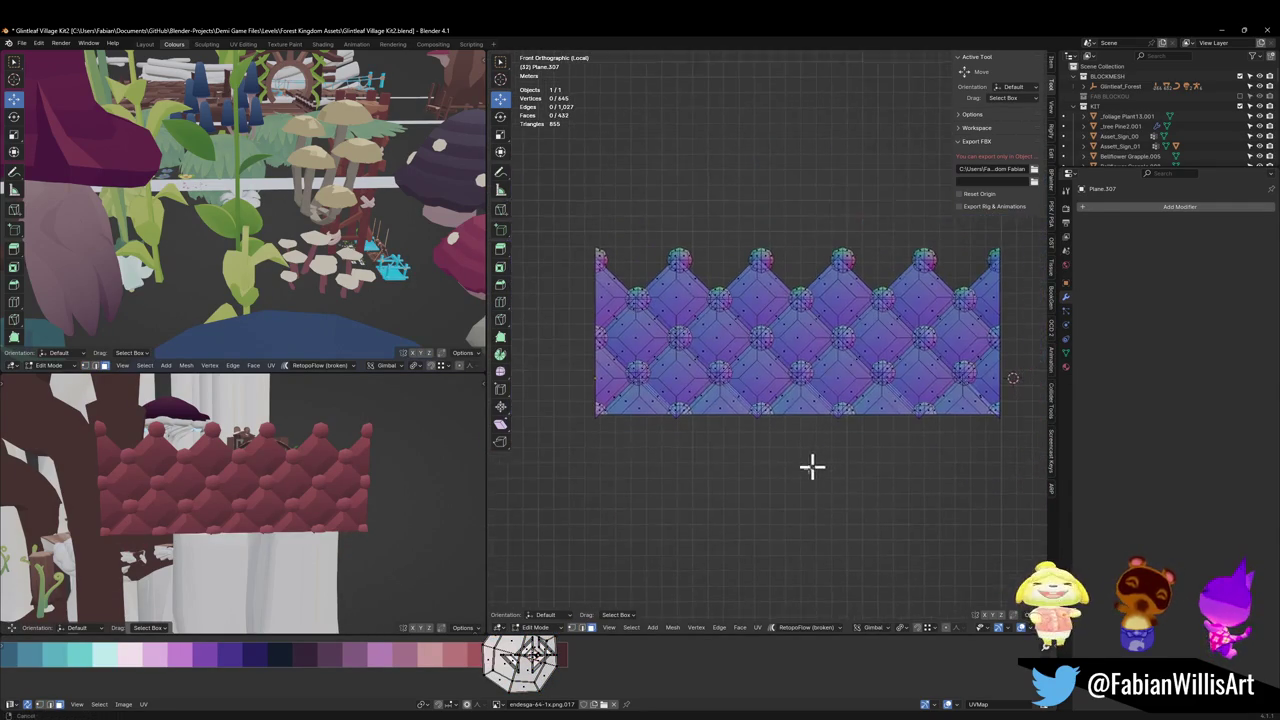
pyautogui.scroll(1, 790, 400)
pyautogui.scroll(1, 831, 449)
pyautogui.hotkey('alt', 'z')
# Step: Select the top-row stud islands and raise them along Z
pyautogui.scroll(1, 692, 358)
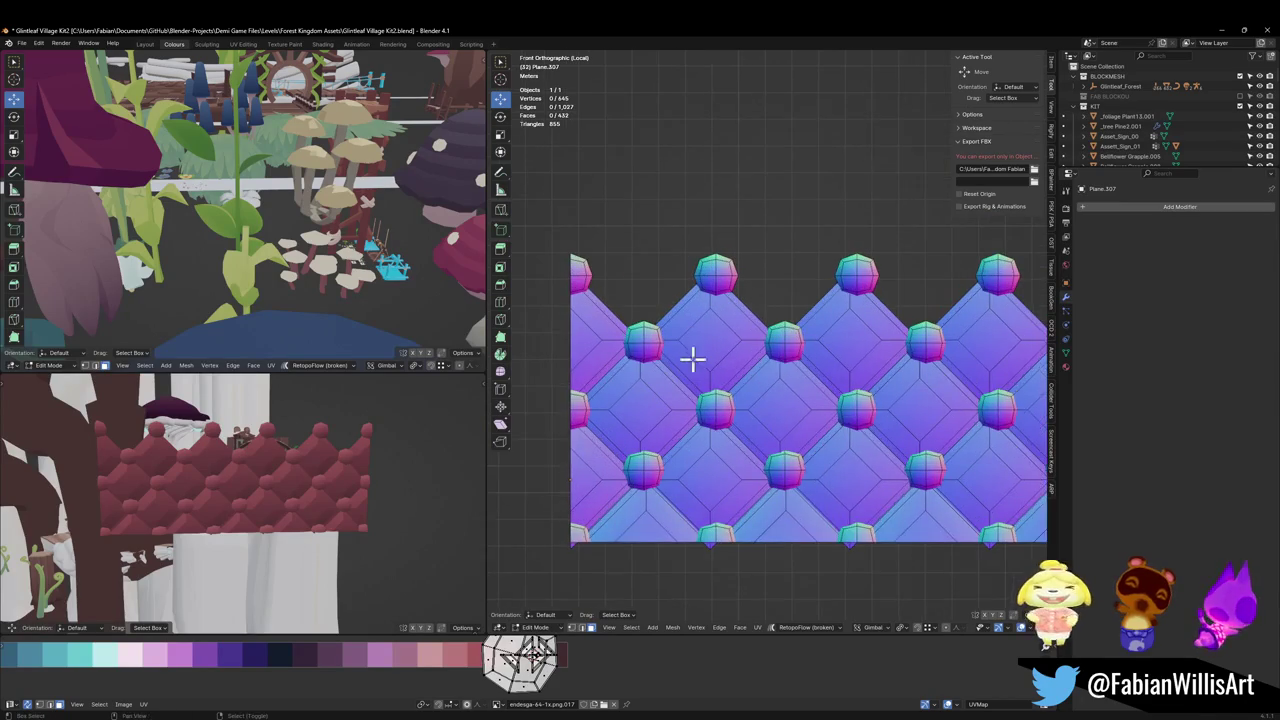
pyautogui.keyDown('shift'); pyautogui.moveTo(692, 358); pyautogui.dragTo(728, 383, button='middle'); pyautogui.keyUp('shift')
pyautogui.press('l')
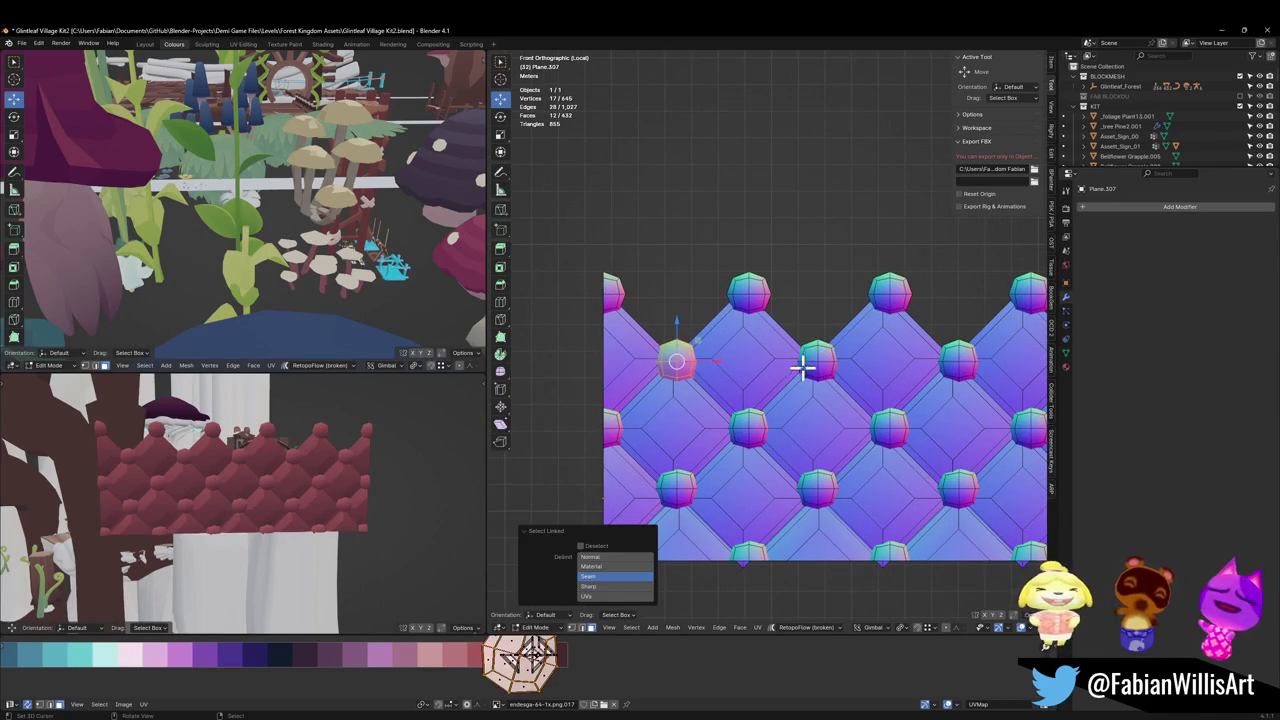
pyautogui.press('l')
pyautogui.moveTo(866, 380)
pyautogui.keyDown('shift'); pyautogui.mouseDown(button='middle')
pyautogui.moveTo(708, 397)
pyautogui.moveTo(789, 397)
pyautogui.moveTo(811, 380)
pyautogui.mouseUp(button='middle'); pyautogui.keyUp('shift')
pyautogui.scroll(-1, 712, 385)
pyautogui.scroll(-1, 810, 388)
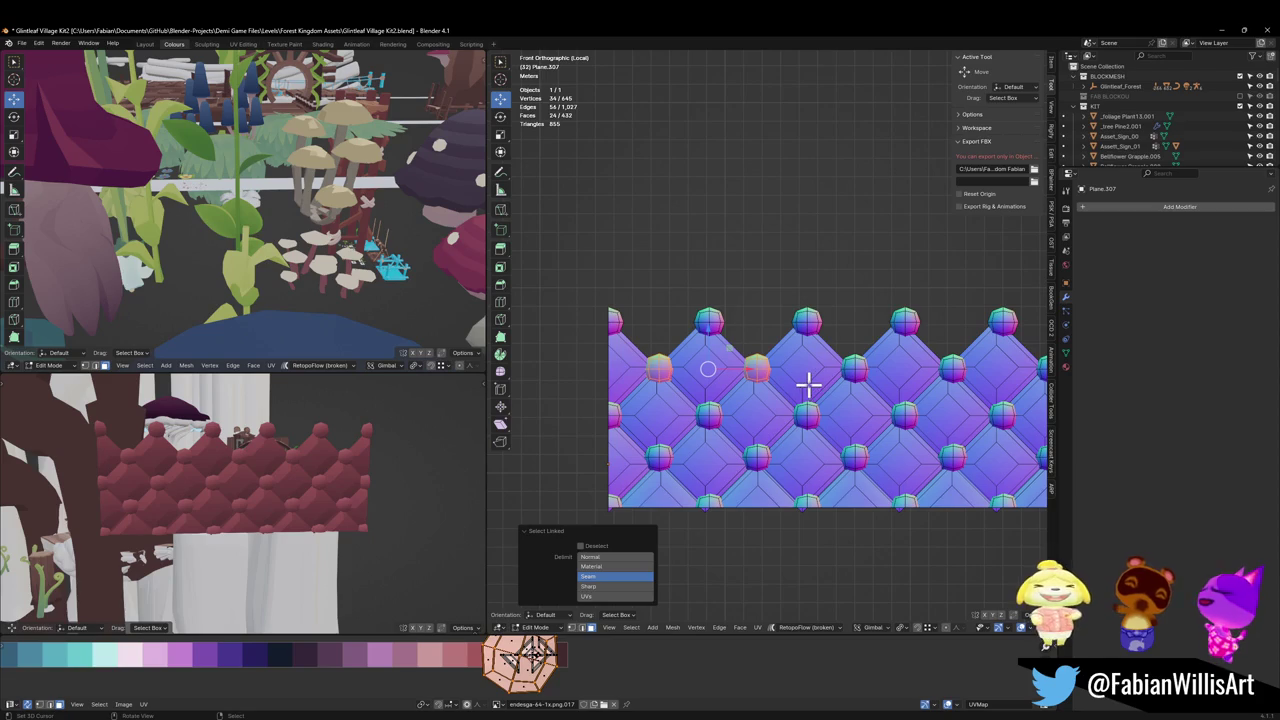
pyautogui.scroll(1, 808, 383)
pyautogui.keyDown('shift'); pyautogui.moveTo(808, 383); pyautogui.dragTo(765, 393, button='middle'); pyautogui.keyUp('shift')
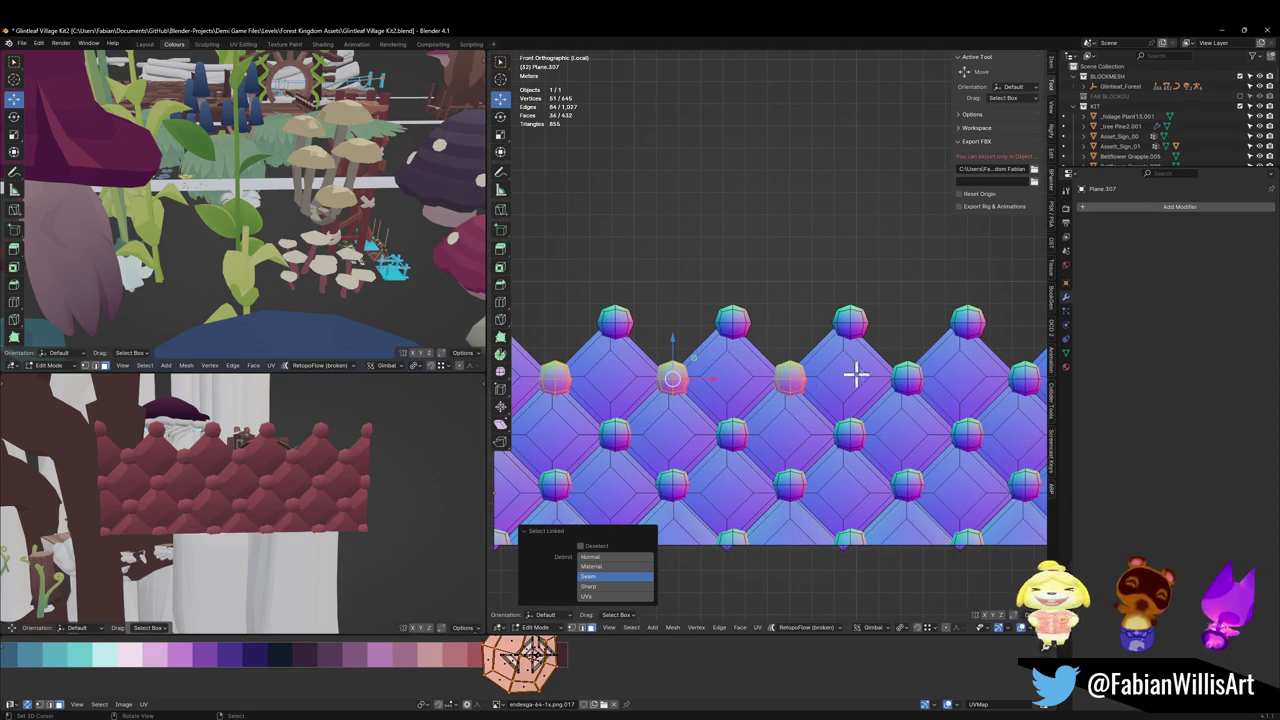
pyautogui.press('l')
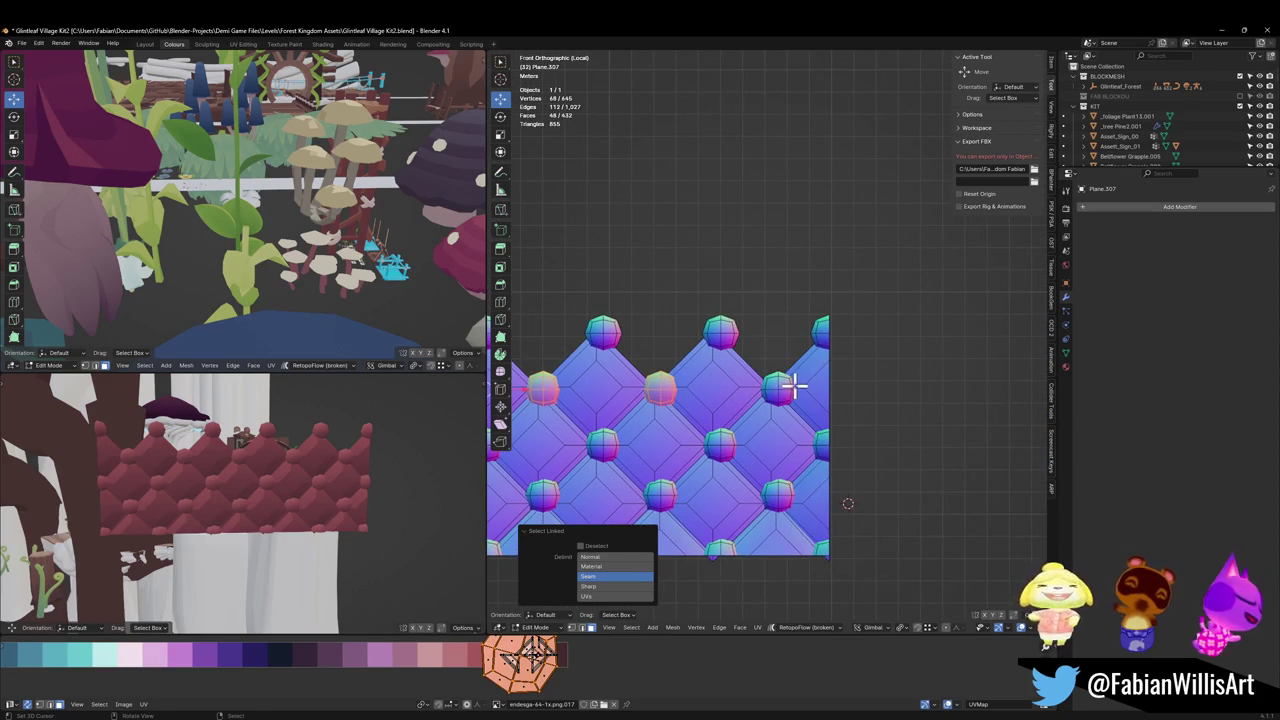
pyautogui.press('l')
pyautogui.press('l')
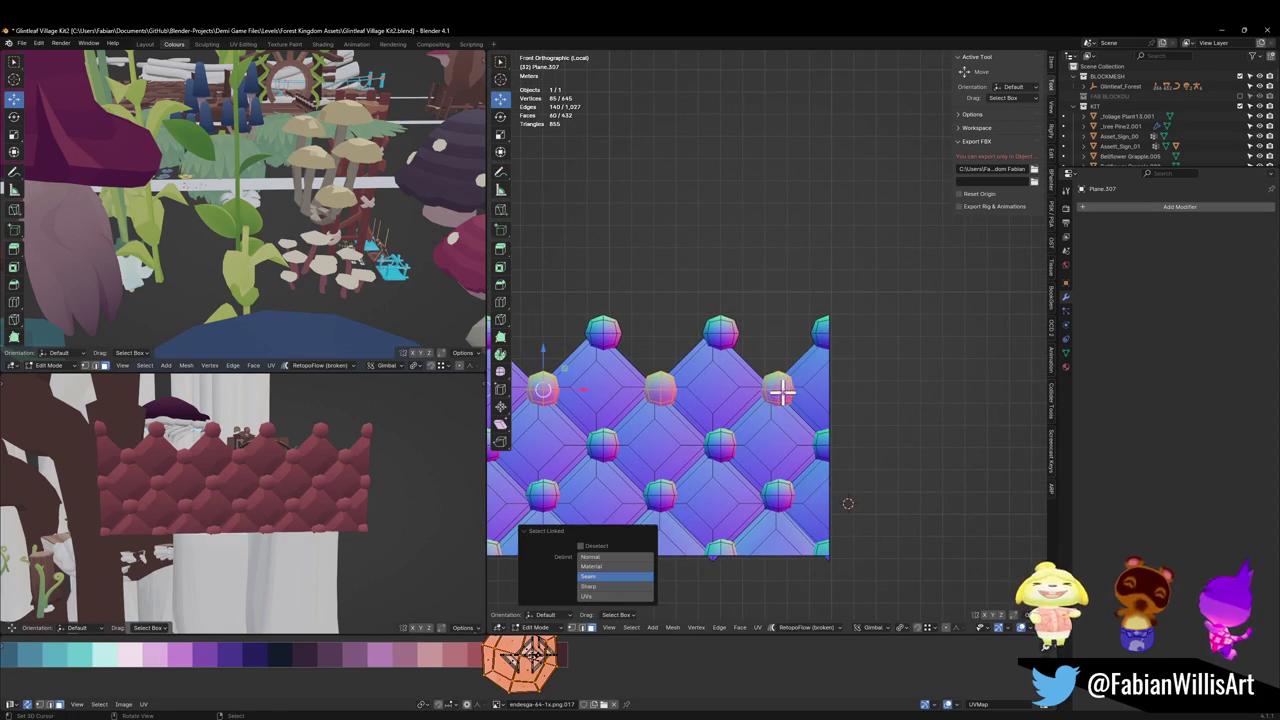
pyautogui.press('g')
pyautogui.press('z')
pyautogui.click(806, 387)
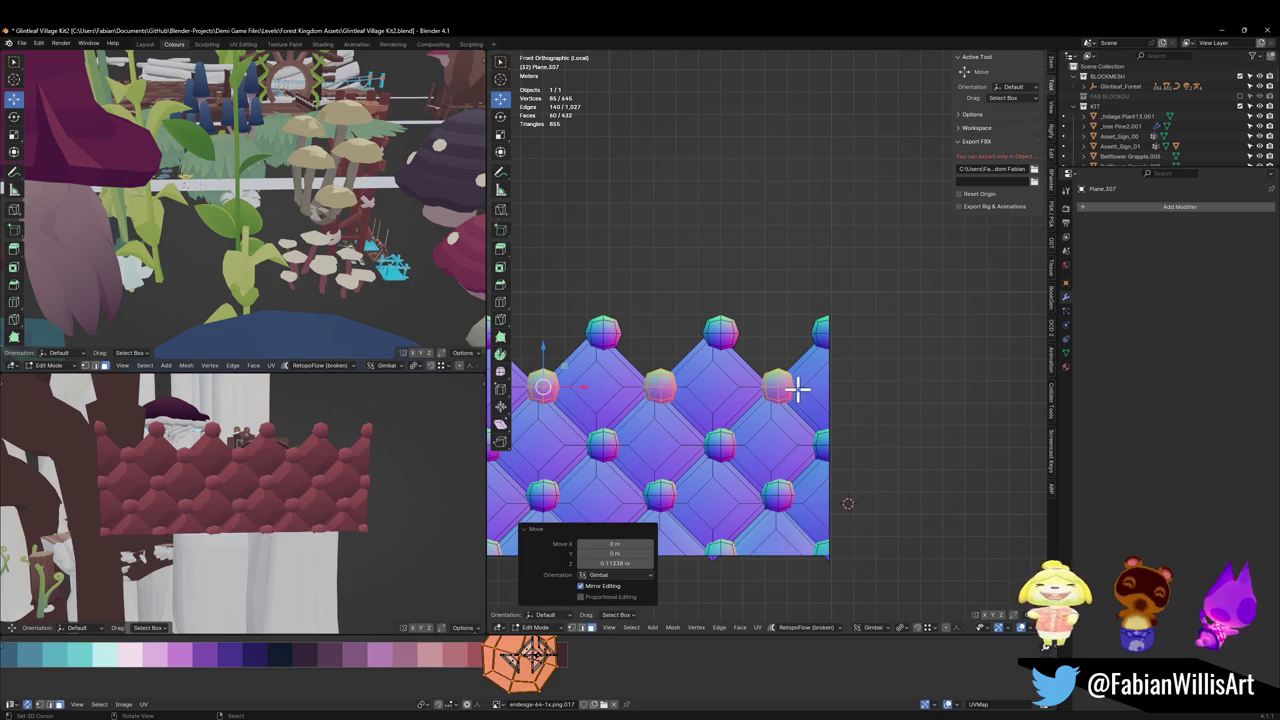
pyautogui.hotkey('alt', 'a')
# Step: Add a centred loop cut across the panel and join vertex pairs into new edges
pyautogui.hotkey('ctrl', 'r')
pyautogui.click(838, 387)
pyautogui.rightClick(843, 392)
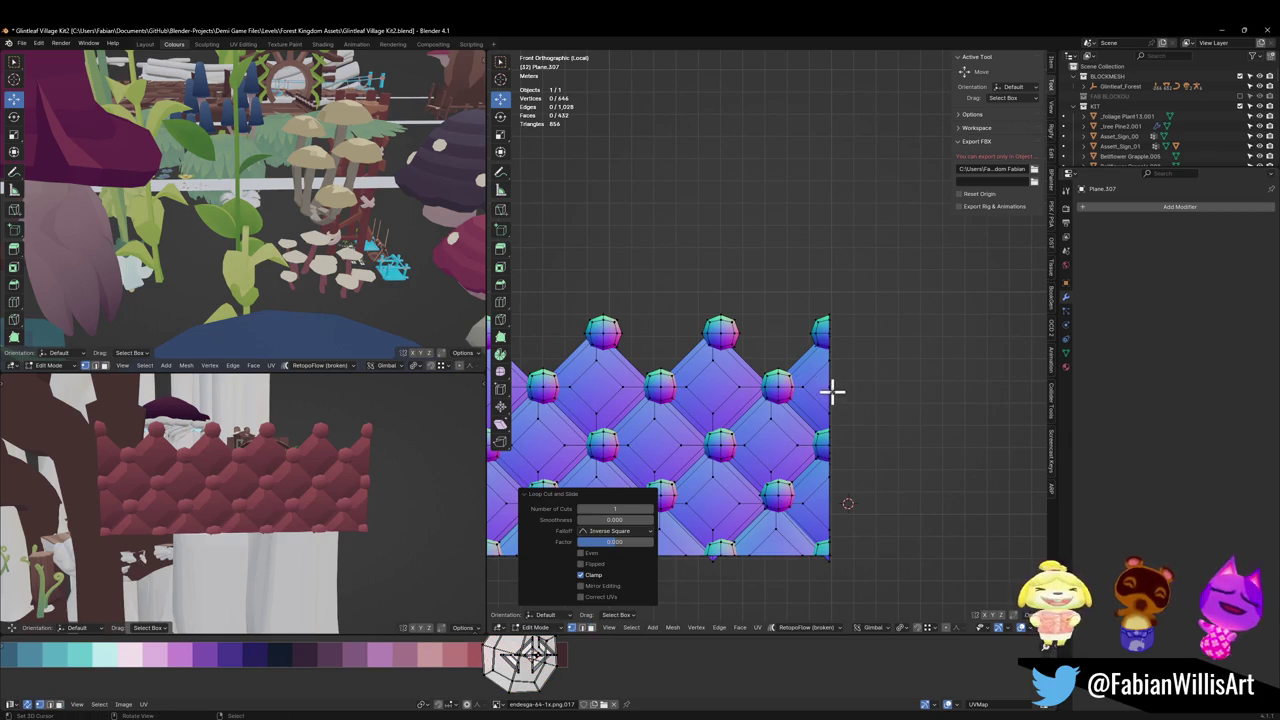
pyautogui.keyDown('shift'); pyautogui.click(805, 387); pyautogui.keyUp('shift')
pyautogui.click(740, 389)
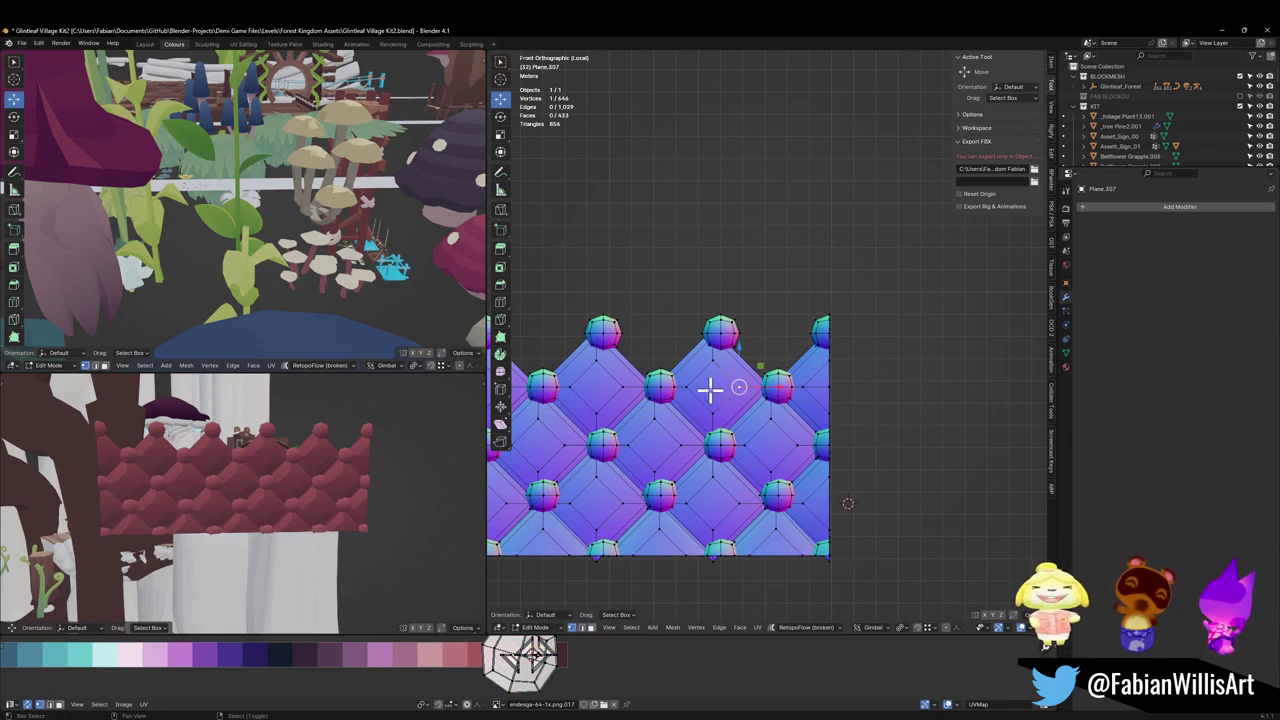
pyautogui.press('j')
pyautogui.keyDown('shift'); pyautogui.moveTo(697, 392); pyautogui.dragTo(857, 426, button='middle'); pyautogui.keyUp('shift')
pyautogui.press('j')
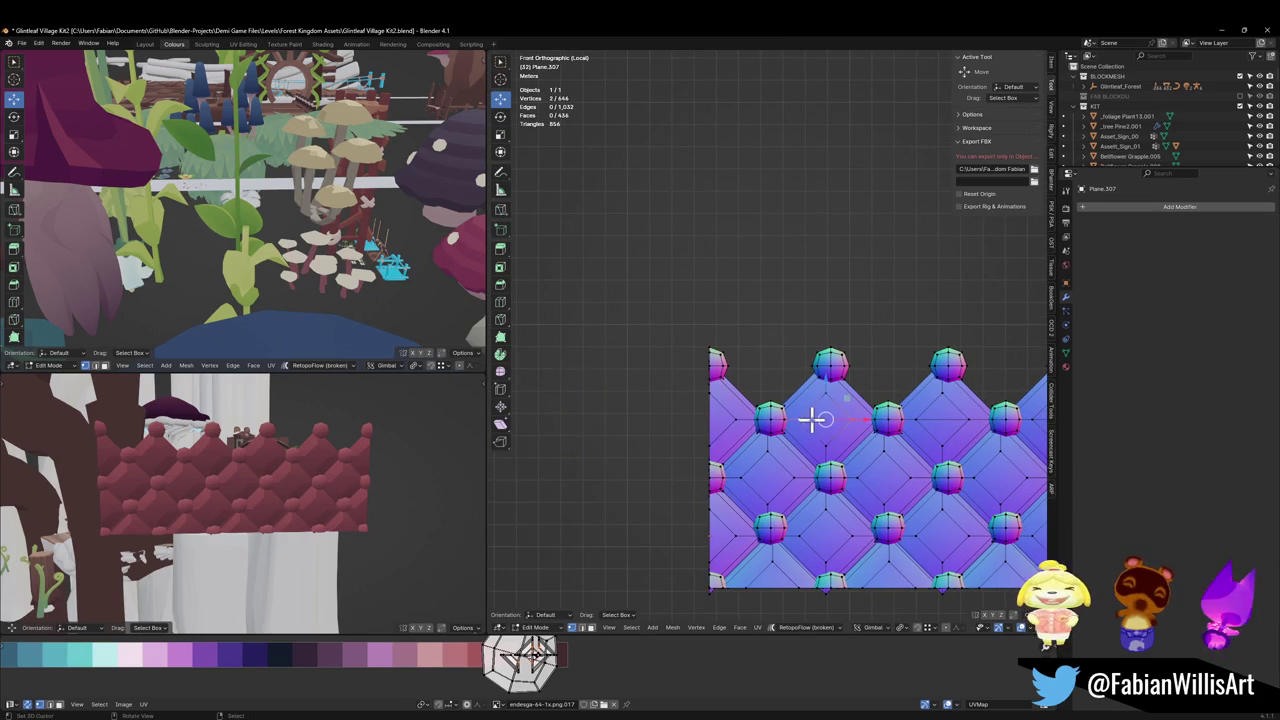
pyautogui.keyDown('ctrl'); pyautogui.rightClick(708, 418); pyautogui.keyUp('ctrl')
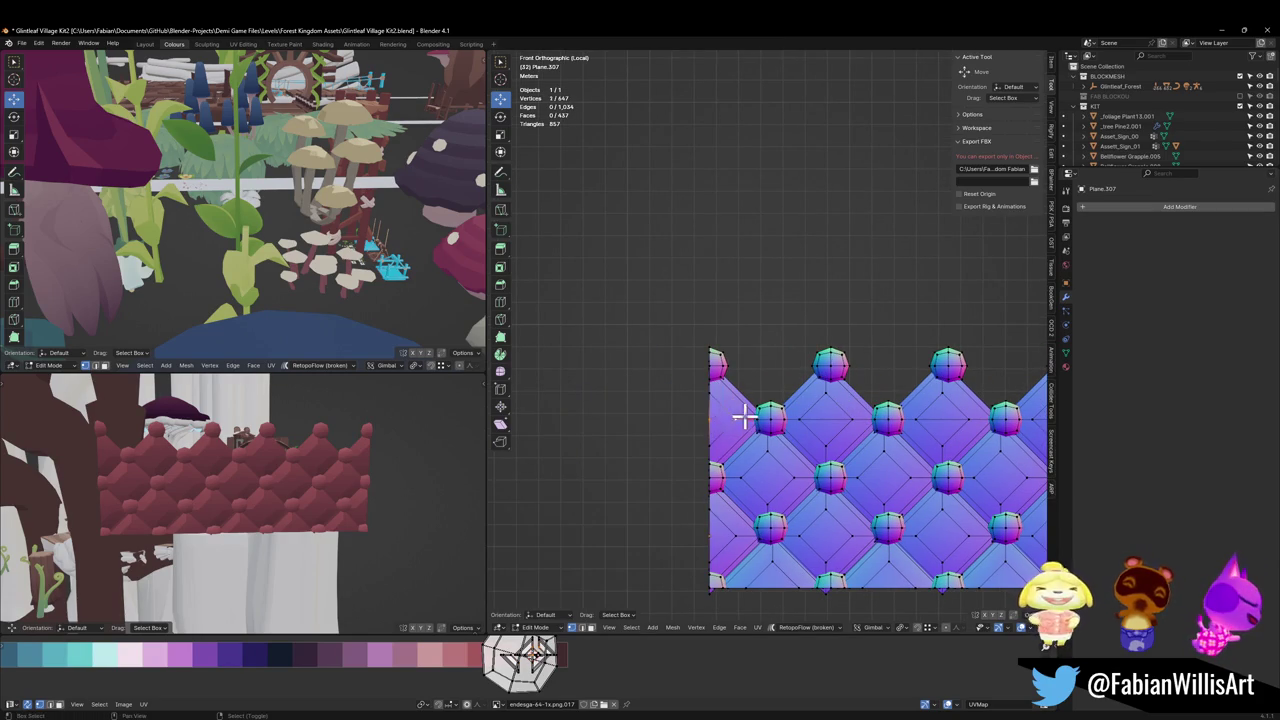
pyautogui.scroll(-3, 806, 406)
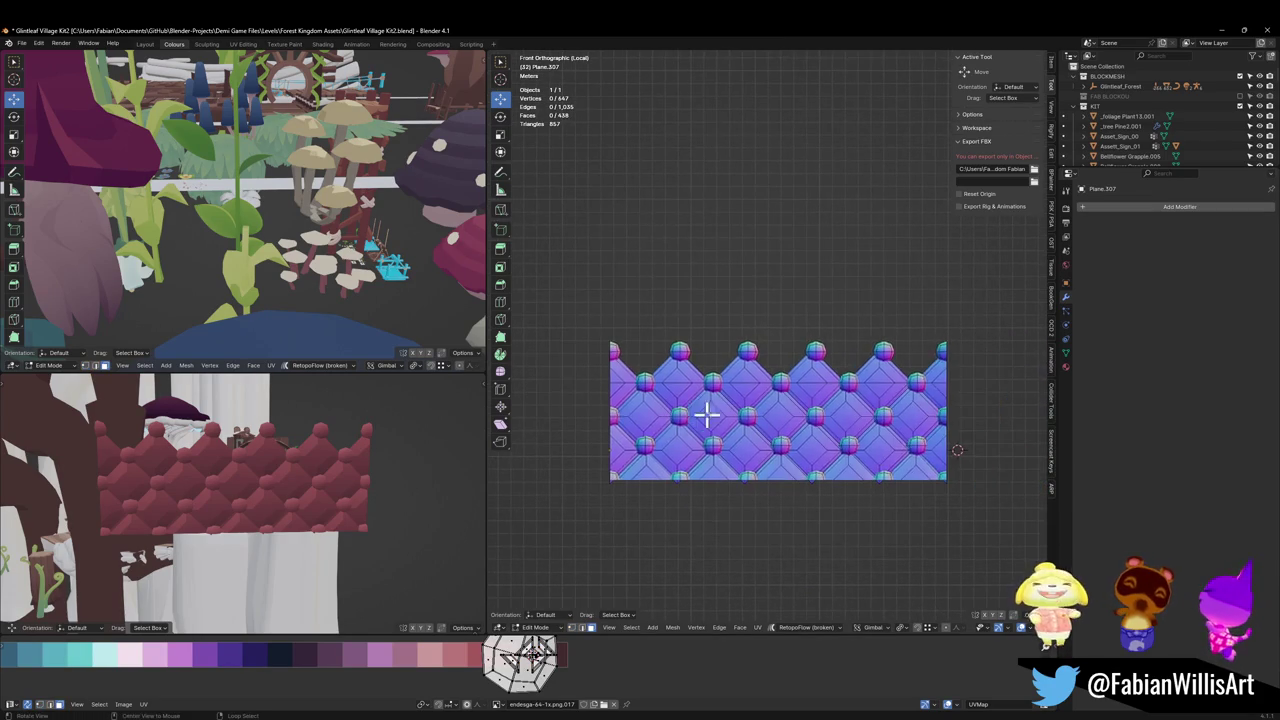
pyautogui.hotkey('alt', 'z')
# Step: Box-select the zigzag crown at the panel's top and delete its faces, leaving a rectangle
pyautogui.press('b')
pyautogui.moveTo(545, 288); pyautogui.dragTo(1018, 384)
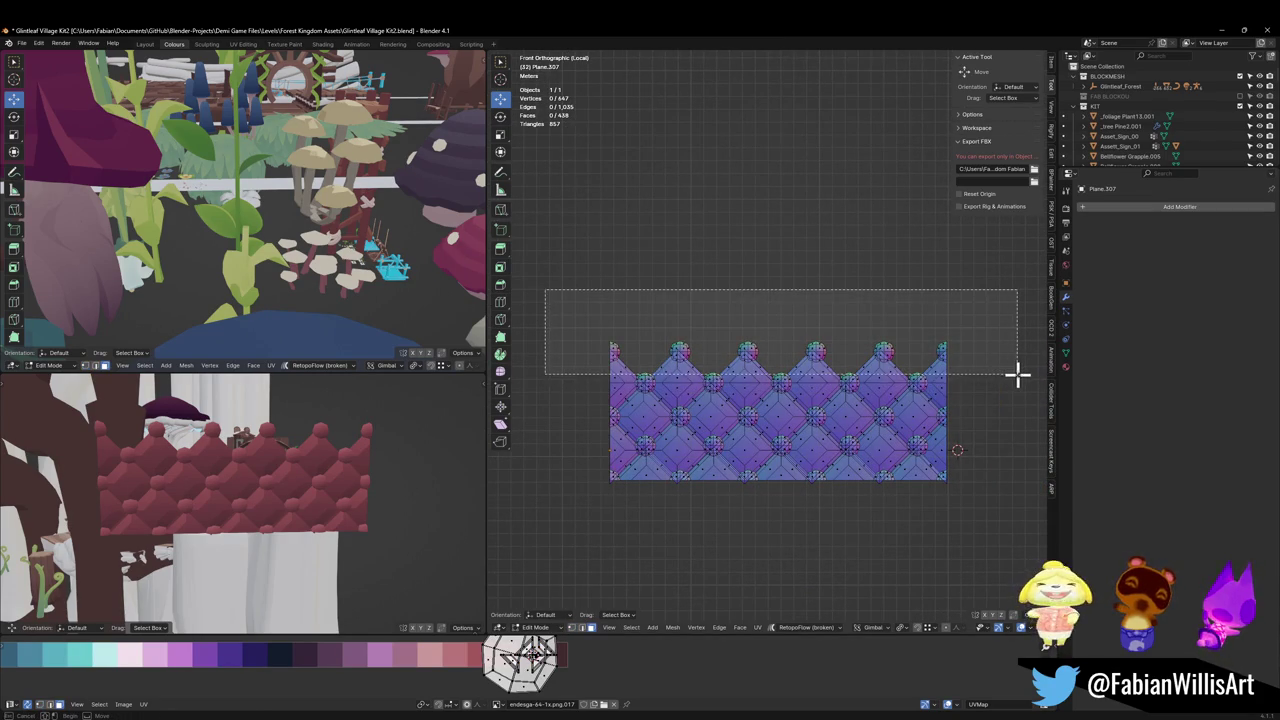
pyautogui.scroll(2, 920, 410)
pyautogui.hotkey('alt', 'z')
pyautogui.press('x')
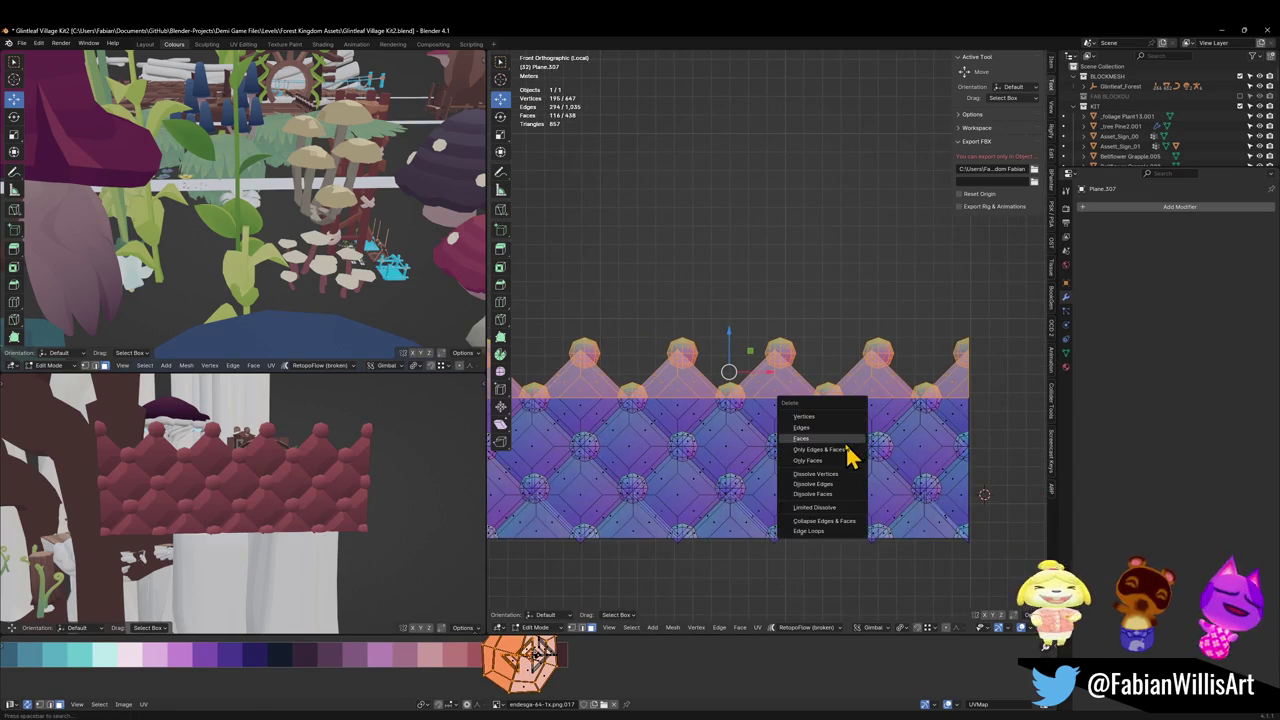
pyautogui.click(850, 448)
pyautogui.scroll(-3, 851, 432)
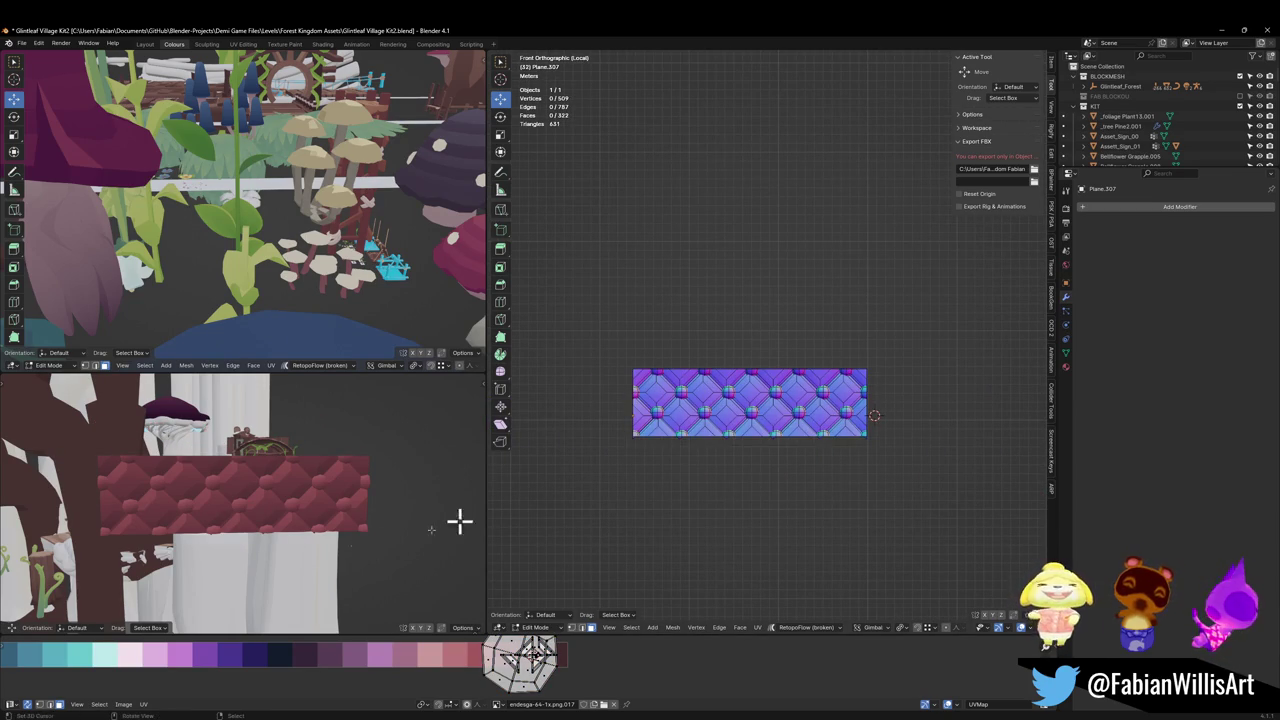
# Step: Duplicate the stud at the panel's top-left corner and shift the copy slightly along X
pyautogui.moveTo(457, 520)
pyautogui.mouseDown(button='middle')
pyautogui.moveTo(393, 512)
pyautogui.moveTo(417, 506)
pyautogui.mouseUp(button='middle')
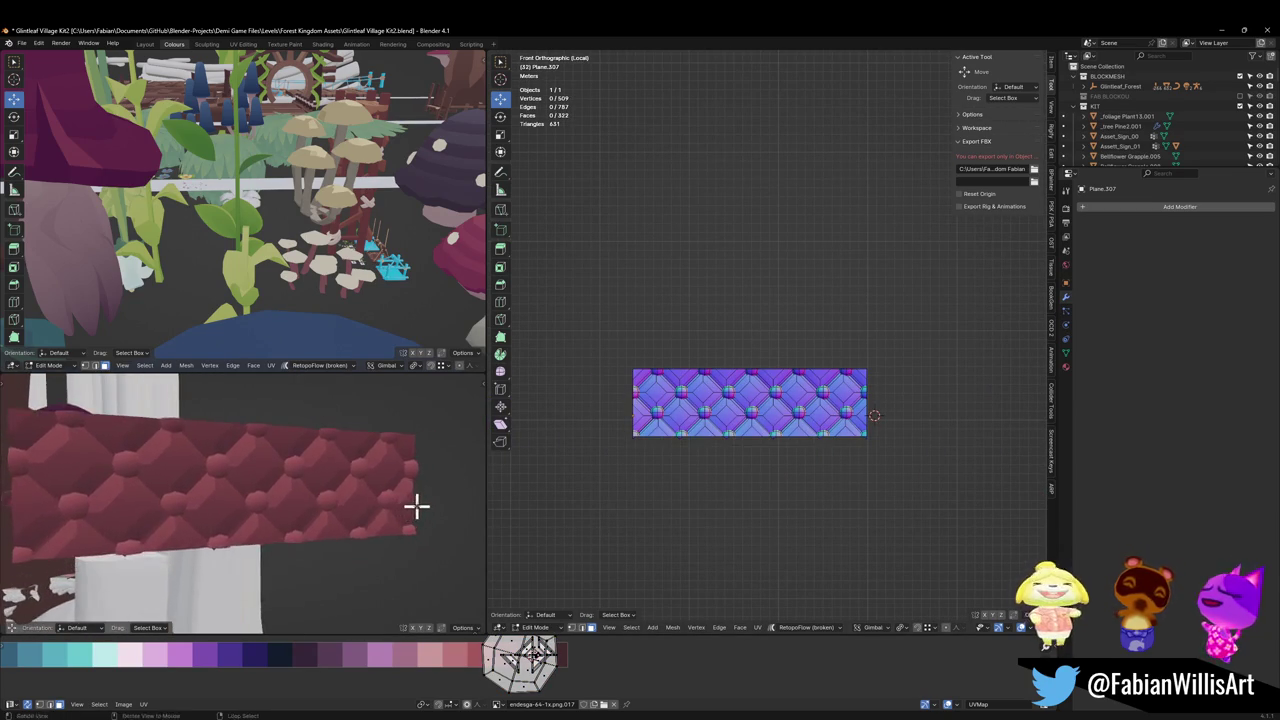
pyautogui.scroll(-3, 429, 500)
pyautogui.scroll(2, 645, 410)
pyautogui.keyDown('ctrl'); pyautogui.hscroll(-3, 645, 410); pyautogui.keyUp('ctrl')
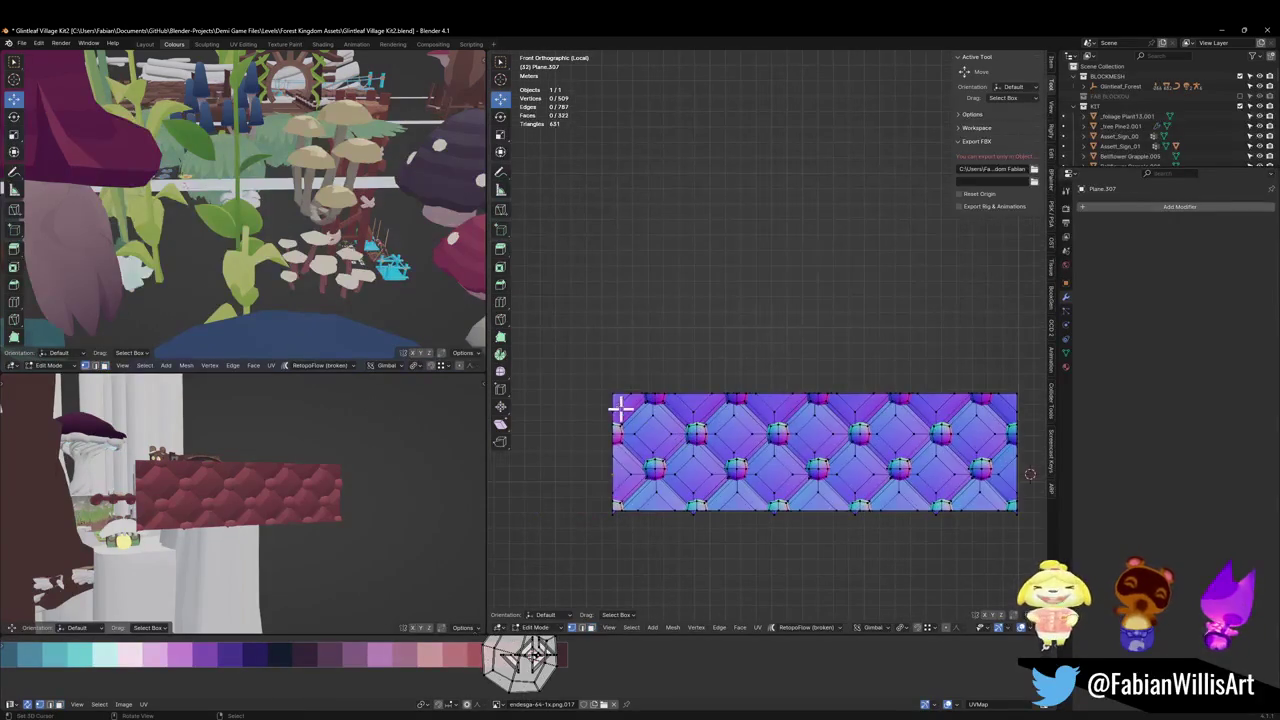
pyautogui.press('l')
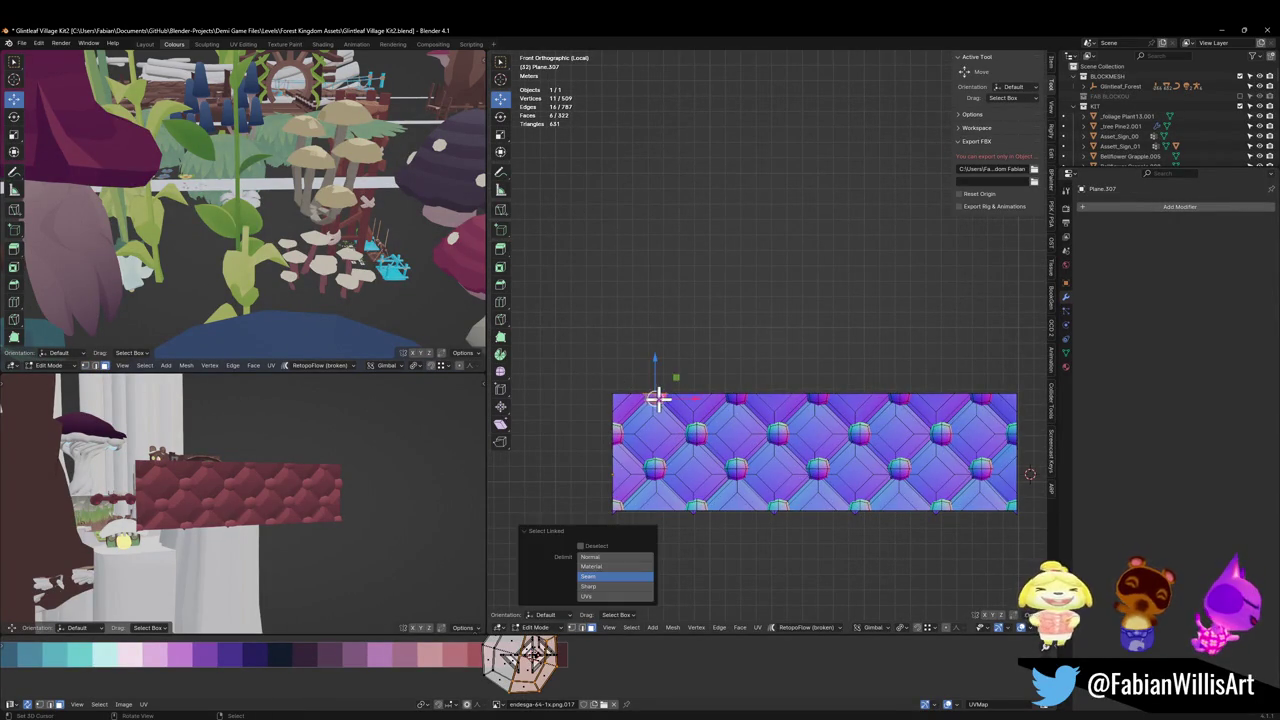
pyautogui.scroll(2, 630, 430)
pyautogui.hotkey('shift', 'd')
pyautogui.press('x')
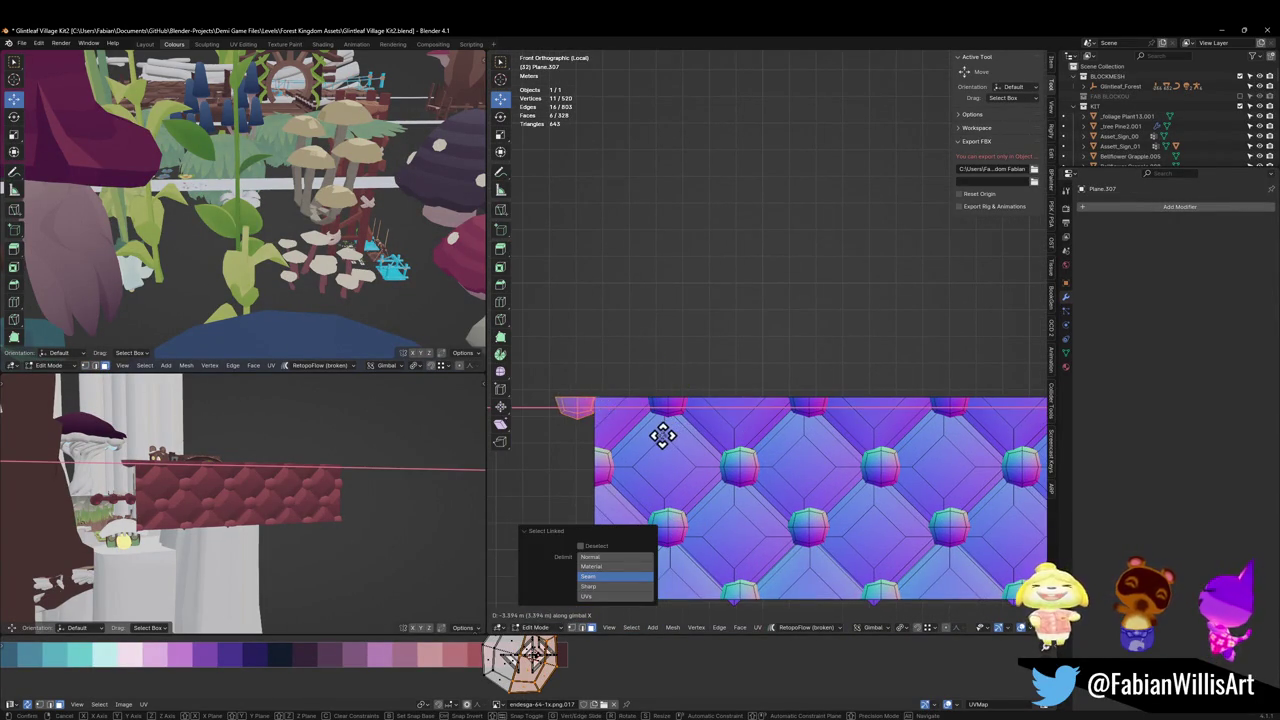
pyautogui.click(596, 418)
# Step: Select a loop of vertices at the corner and delete them
pyautogui.scroll(1, 593, 413)
pyautogui.keyDown('alt'); pyautogui.click(550, 425); pyautogui.keyUp('alt')
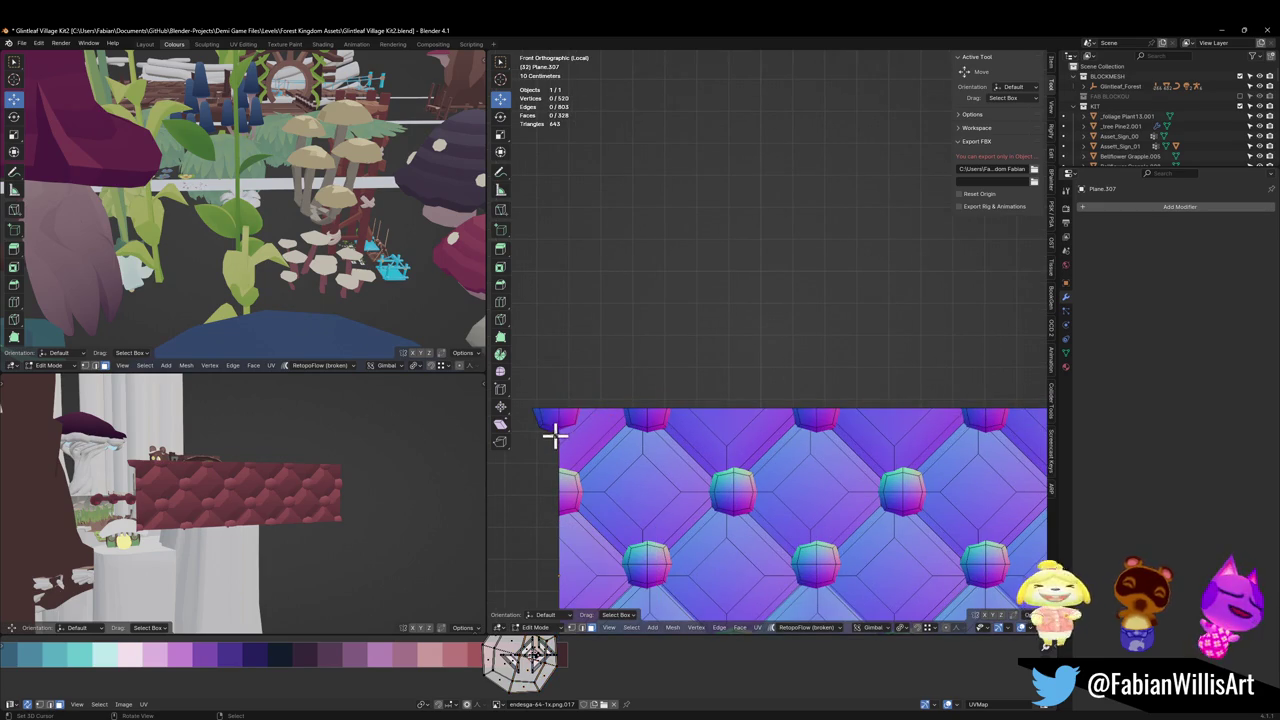
pyautogui.press('x')
pyautogui.click(603, 434)
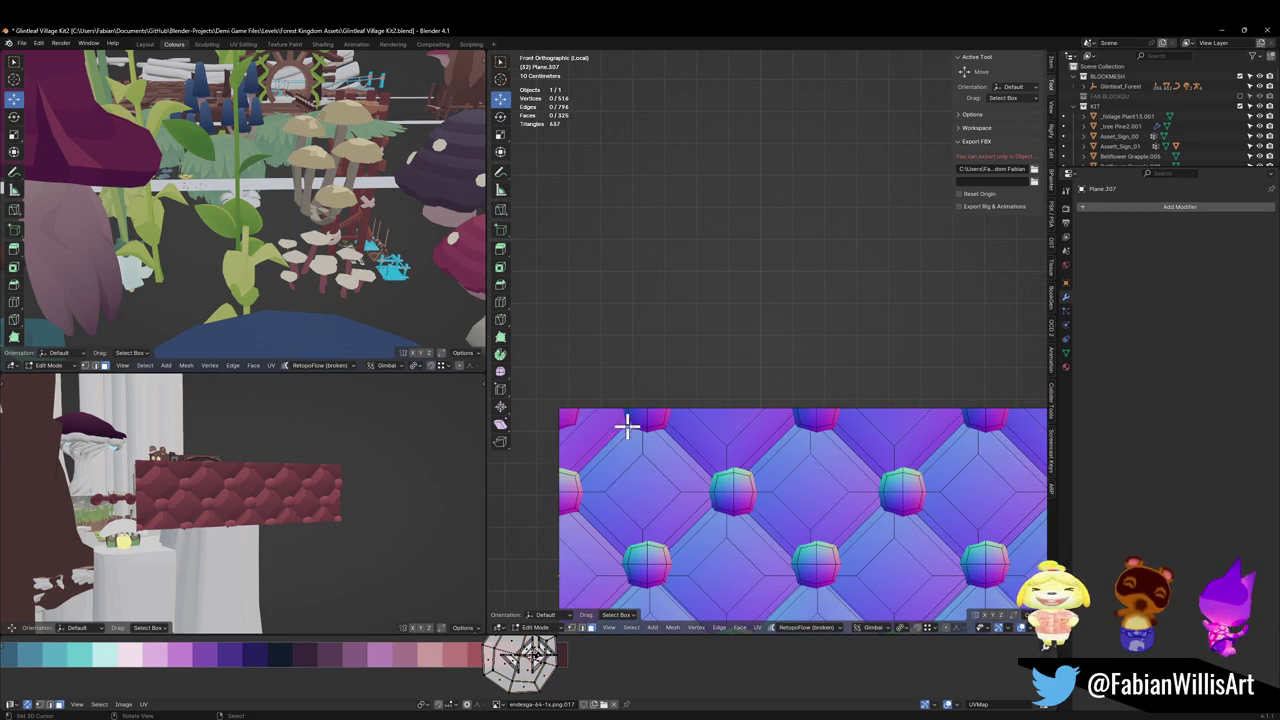
pyautogui.moveTo(623, 428); pyautogui.dragTo(681, 425, button='middle')
pyautogui.scroll(-2, 689, 394)
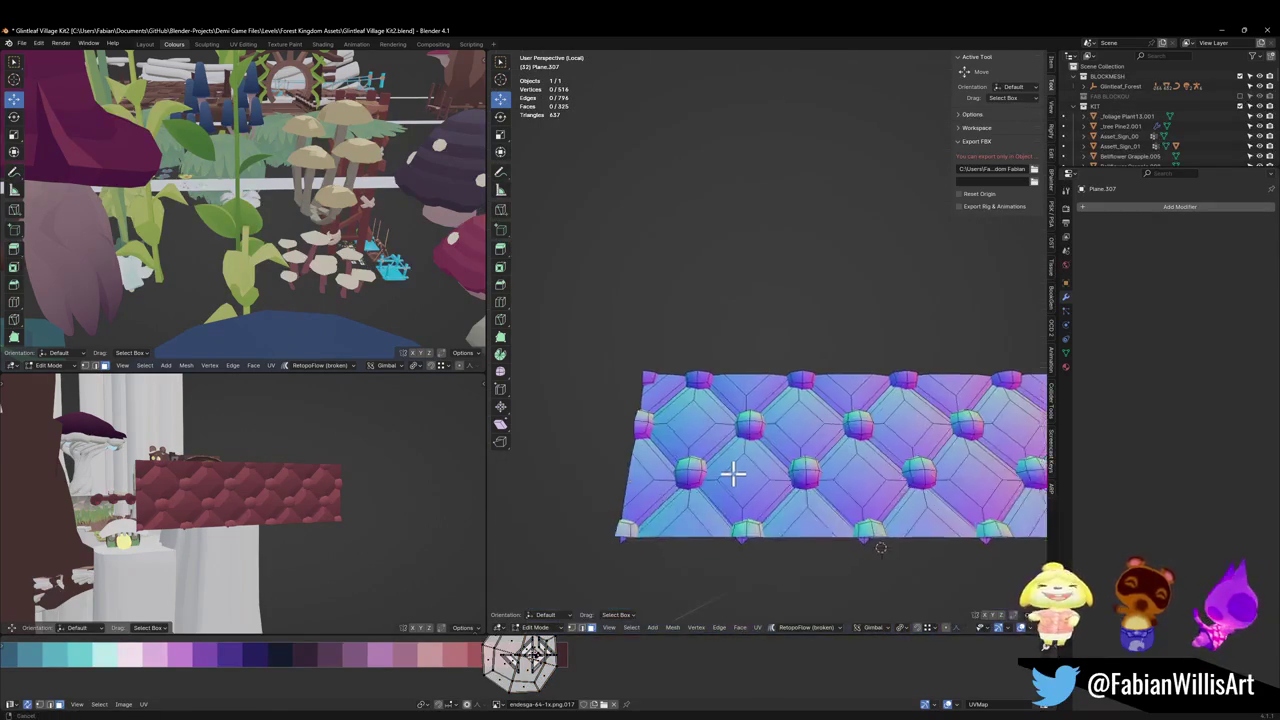
# Step: Undo the deletion, grow the selection to neighbouring vertices, and hide that corner geometry
pyautogui.hotkey('ctrl', 'z')
pyautogui.hotkey('ctrl', 'z')
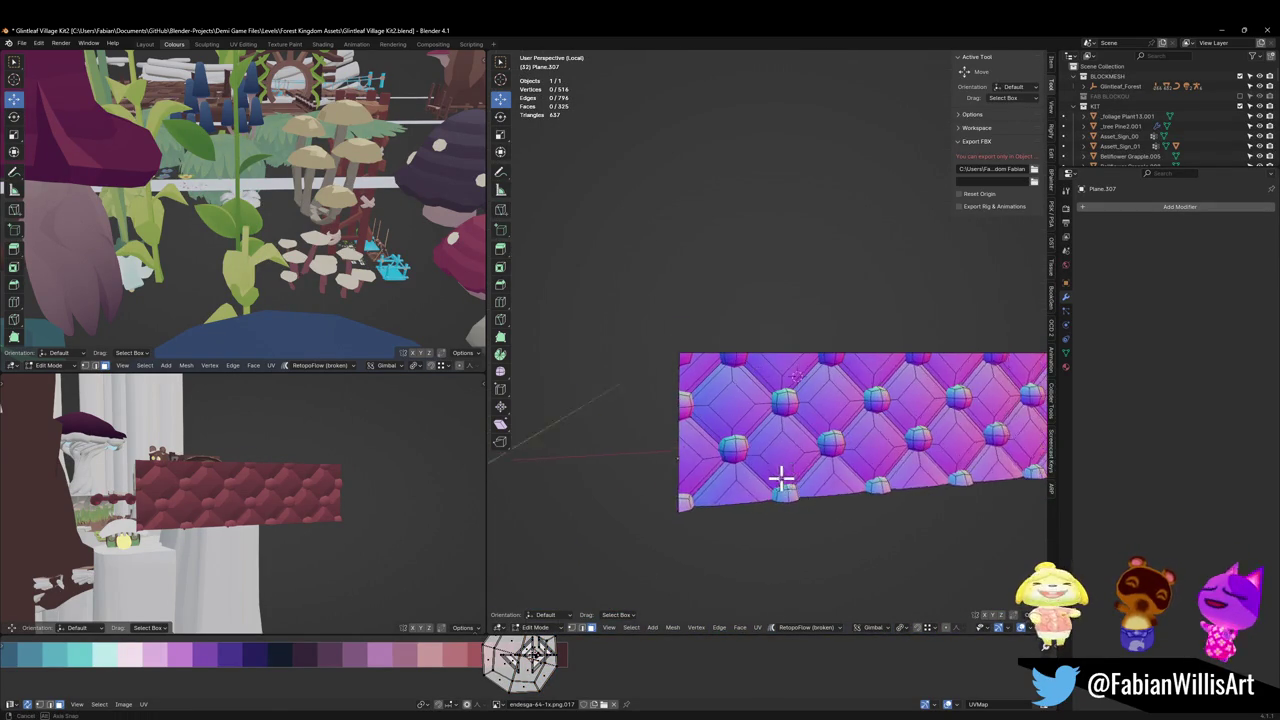
pyautogui.hotkey('ctrl', 'z')
pyautogui.press('ctrl+KP_Add')
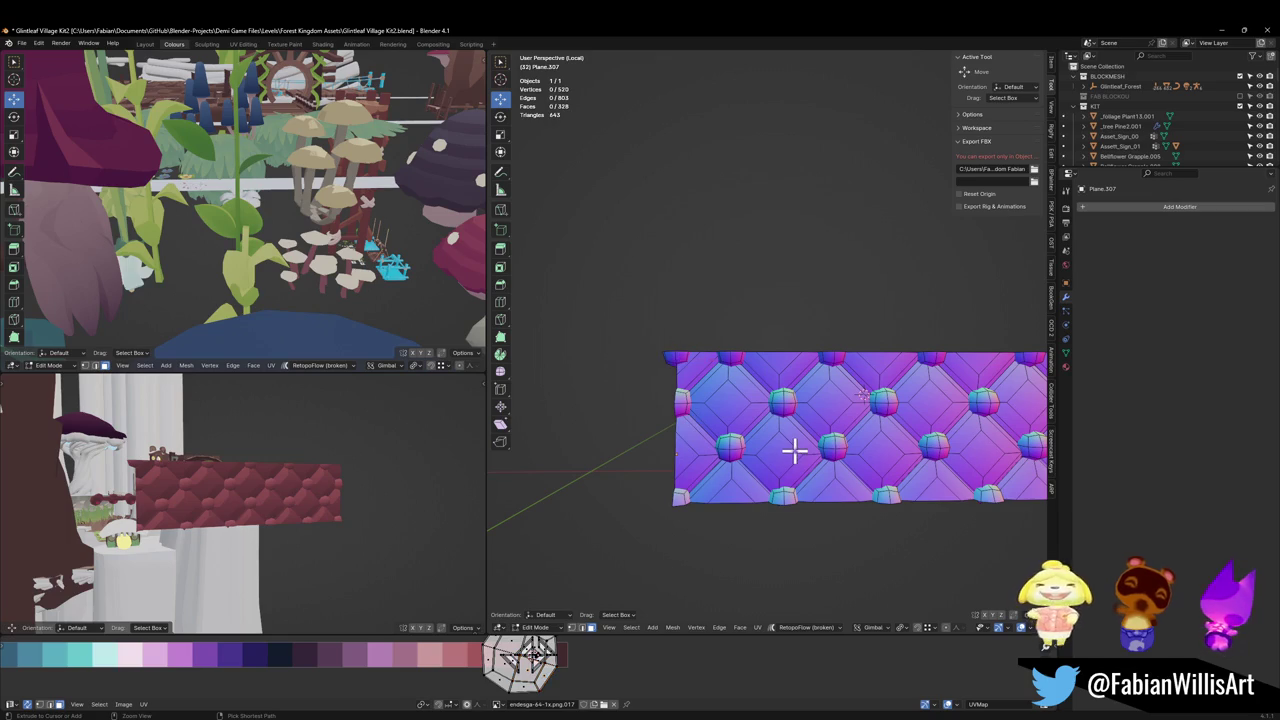
pyautogui.hotkey('ctrl', 'z')
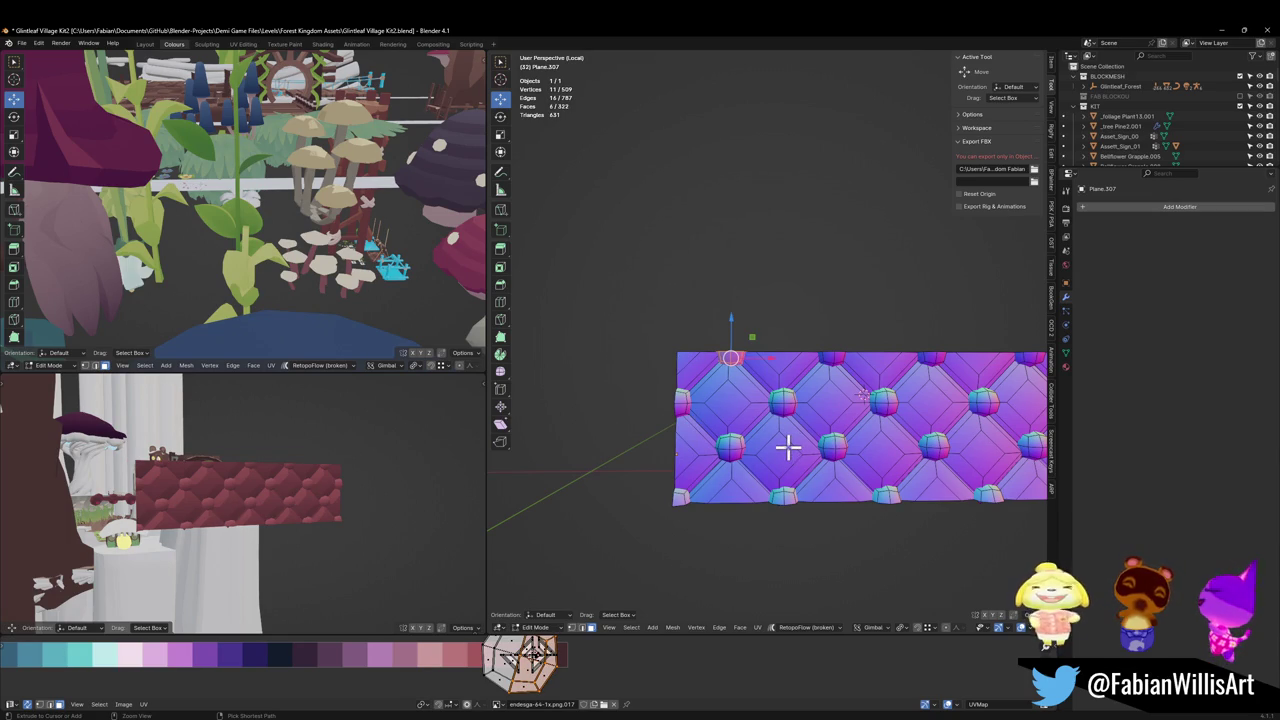
# Step: Reveal the spiked strip, mirror it along Z and move it onto the panel's top edge
pyautogui.hotkey('ctrl', 'z')
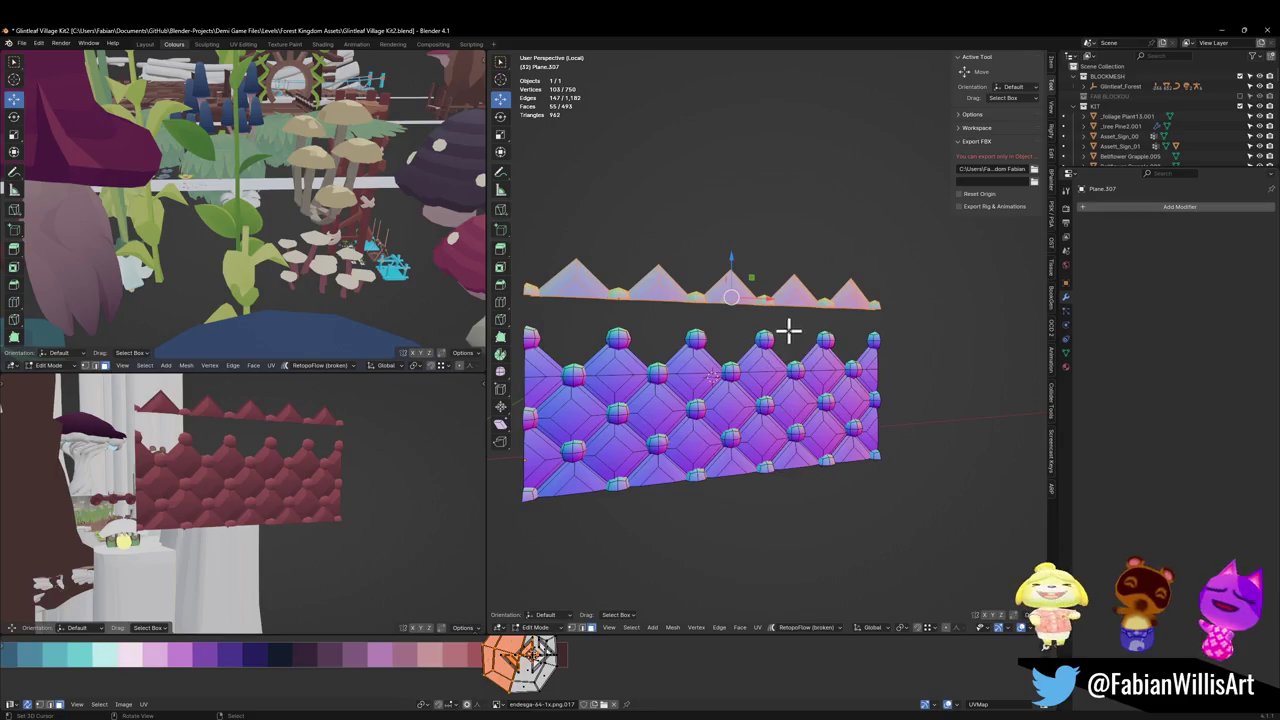
pyautogui.hotkey('ctrl', 'm')
pyautogui.press('z')
pyautogui.press('Return')
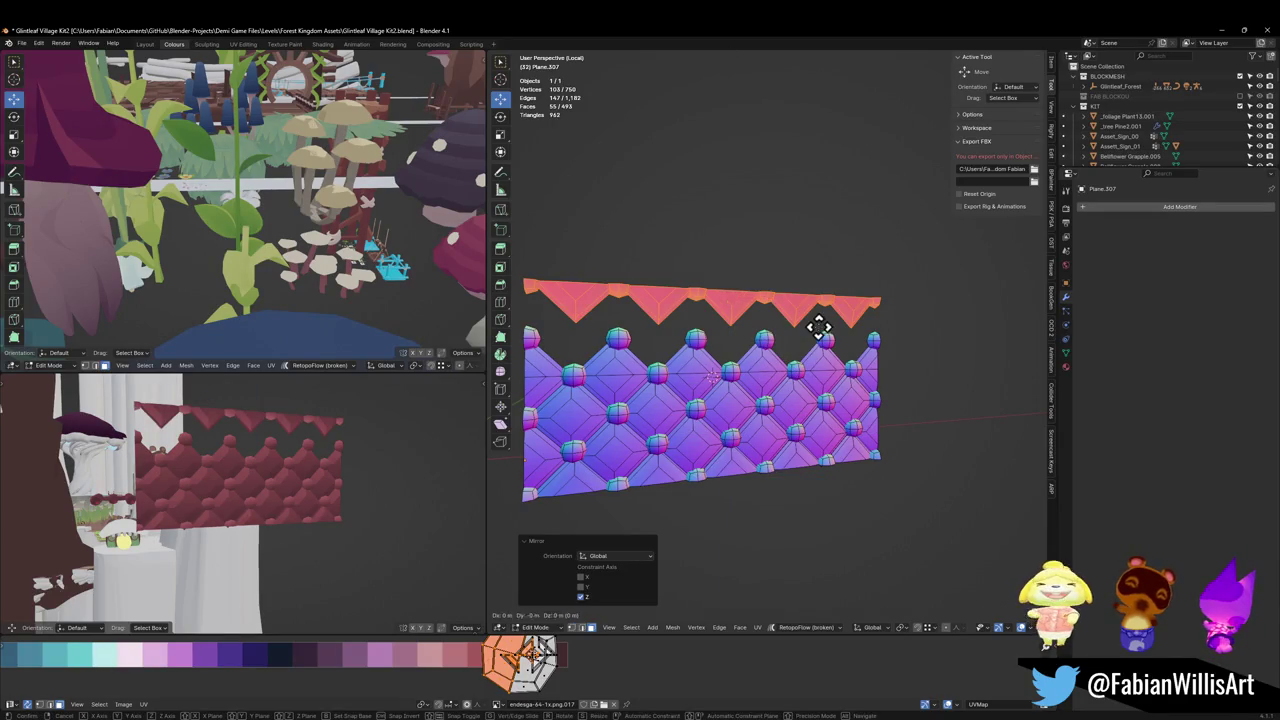
pyautogui.press('g')
pyautogui.press('z')
pyautogui.click(817, 330)
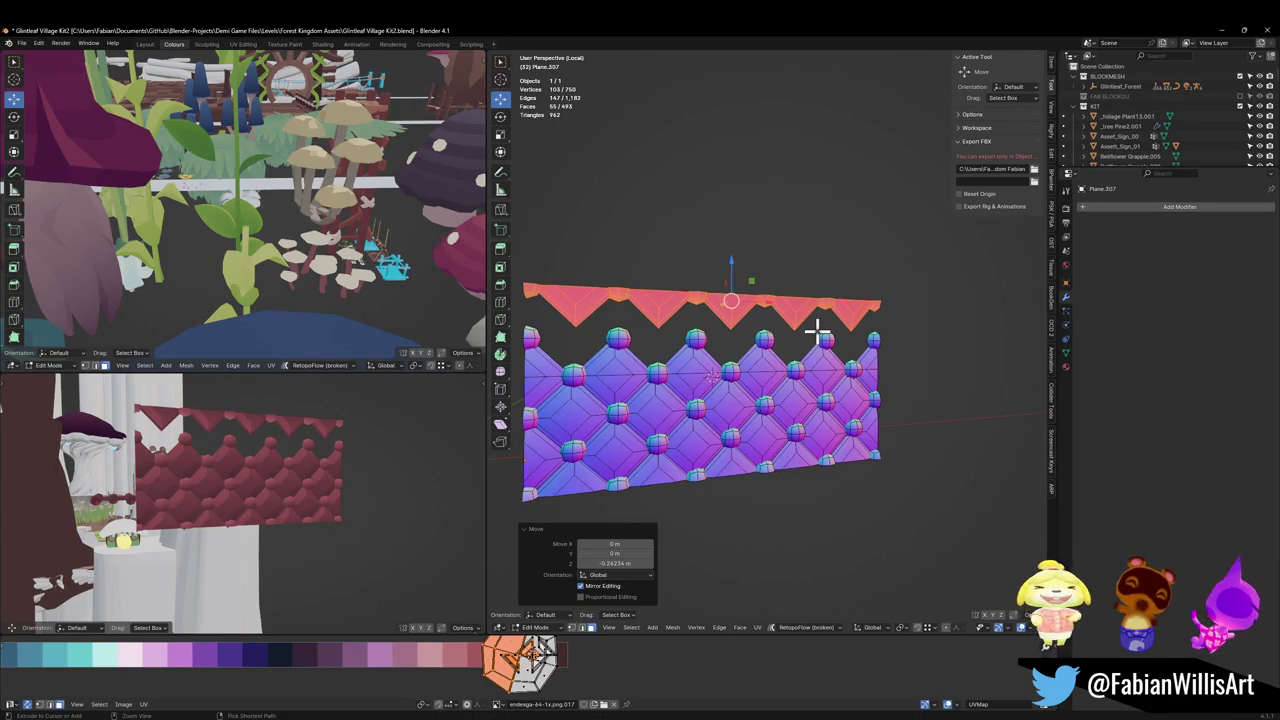
# Step: Flip the normals of the mirrored spiked strip
pyautogui.moveTo(817, 330)
pyautogui.mouseDown(button='middle')
pyautogui.moveTo(777, 391)
pyautogui.moveTo(869, 374)
pyautogui.moveTo(766, 354)
pyautogui.moveTo(787, 352)
pyautogui.mouseUp(button='middle')
pyautogui.hotkey('alt', 'n')
pyautogui.click(759, 352)
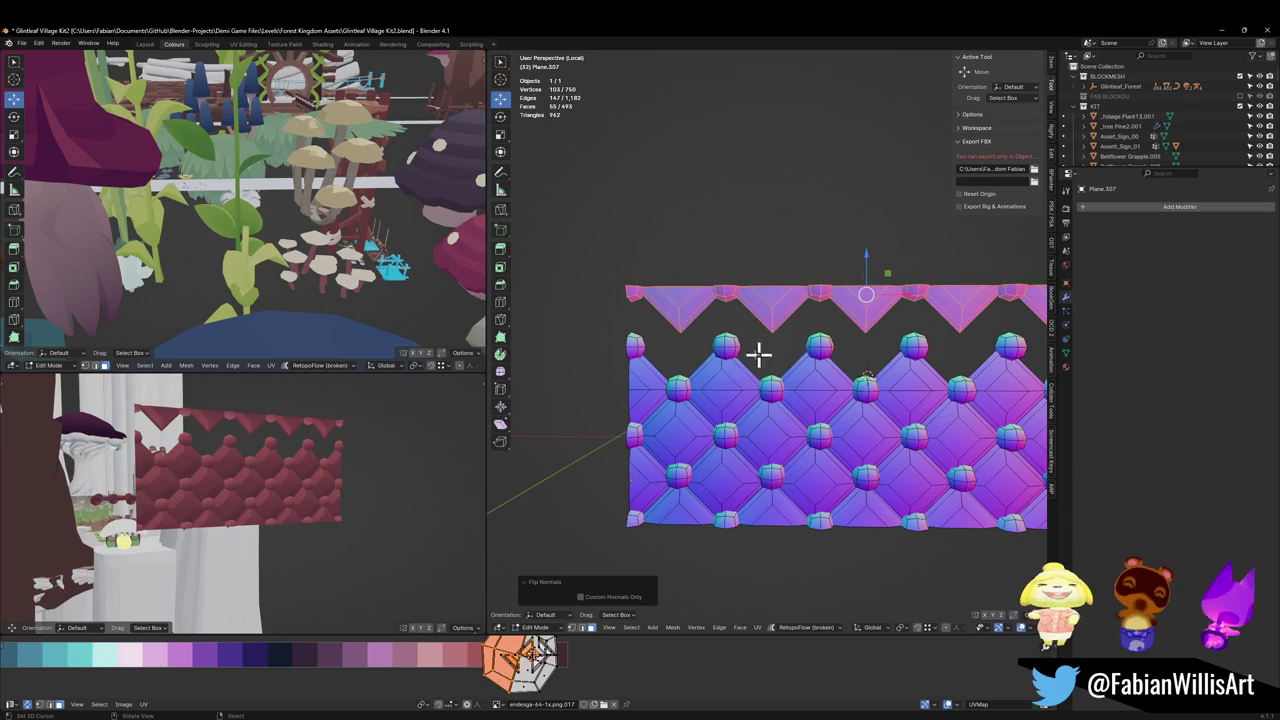
# Step: Select the connected spike pieces and lower them along Z onto the panel
pyautogui.click(670, 301)
pyautogui.press('l')
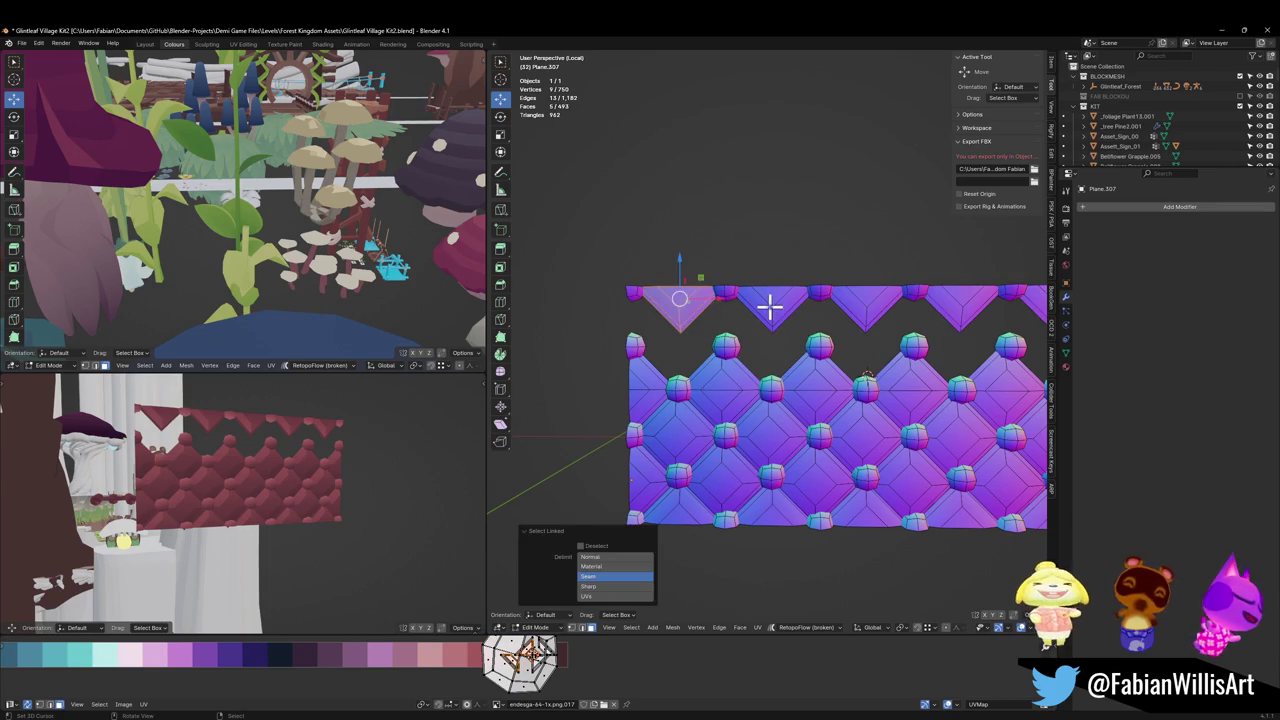
pyautogui.press('l')
pyautogui.press('l')
pyautogui.scroll(-3, 876, 306)
pyautogui.press('l')
pyautogui.scroll(3, 924, 320)
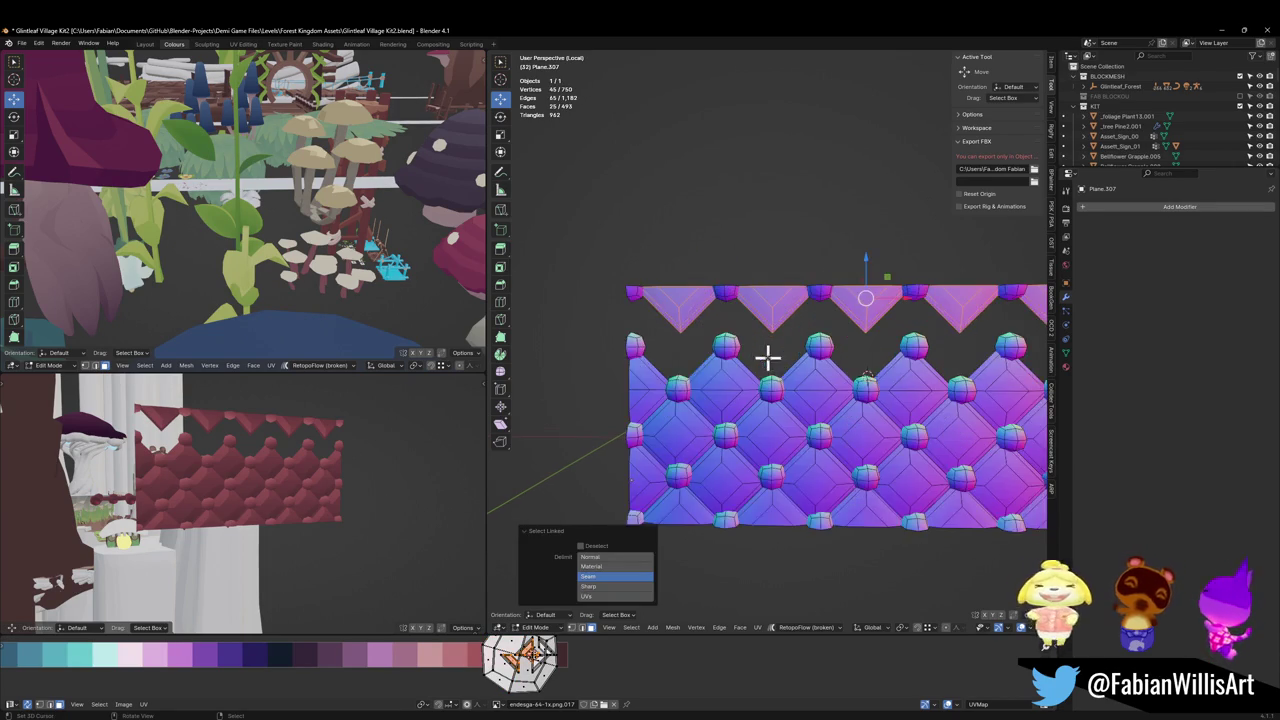
pyautogui.press('l')
pyautogui.press('g')
pyautogui.press('z')
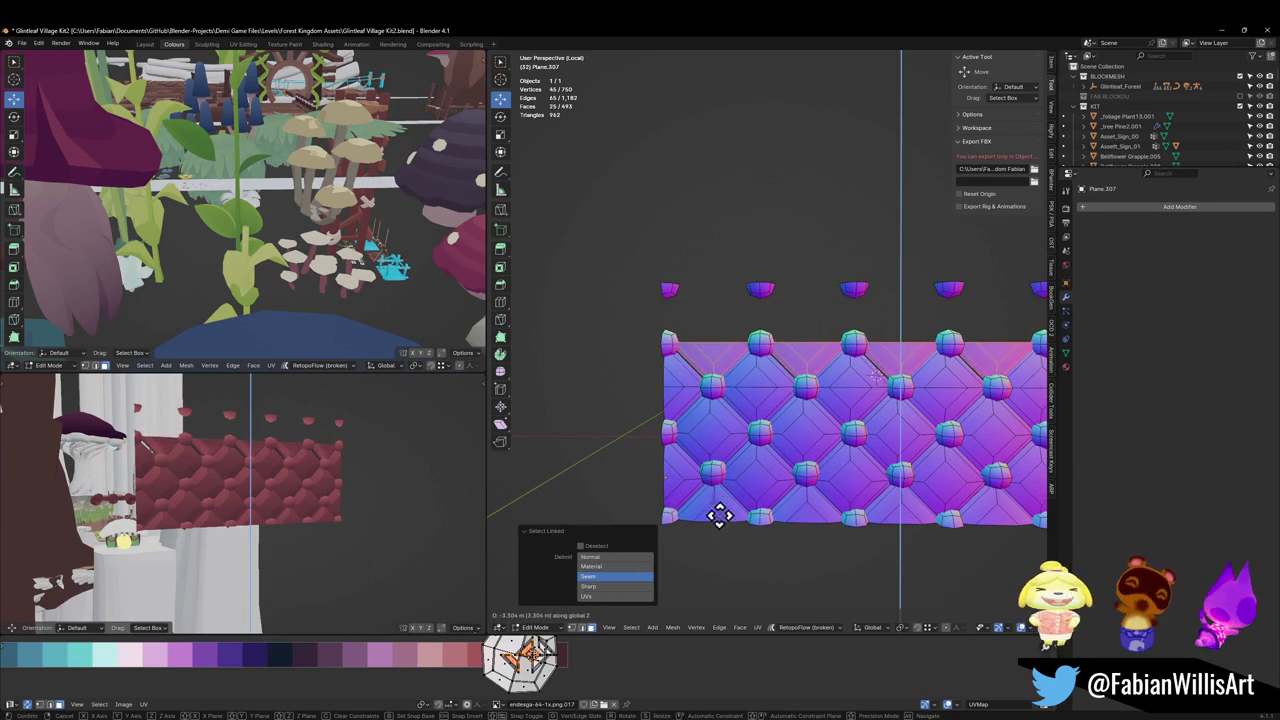
pyautogui.click(724, 540)
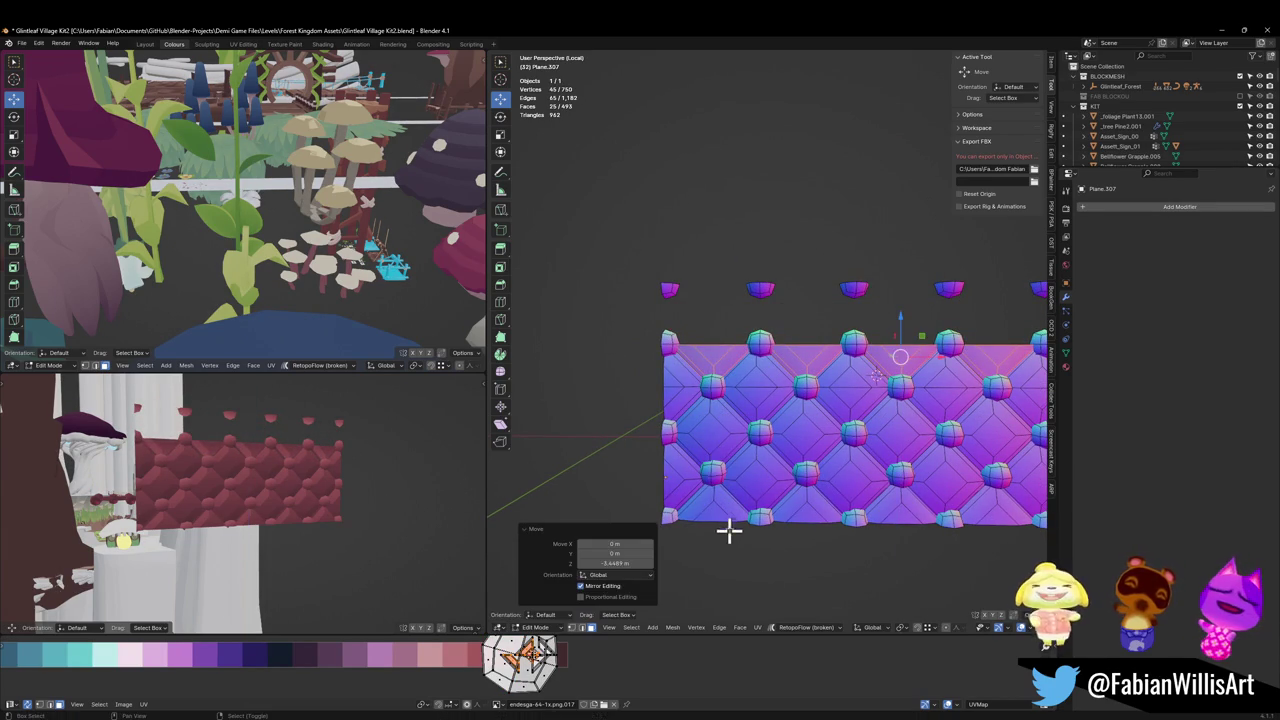
# Step: Mirror the selected UVs and shift them horizontally in the UV editor
pyautogui.scroll(1, 700, 405)
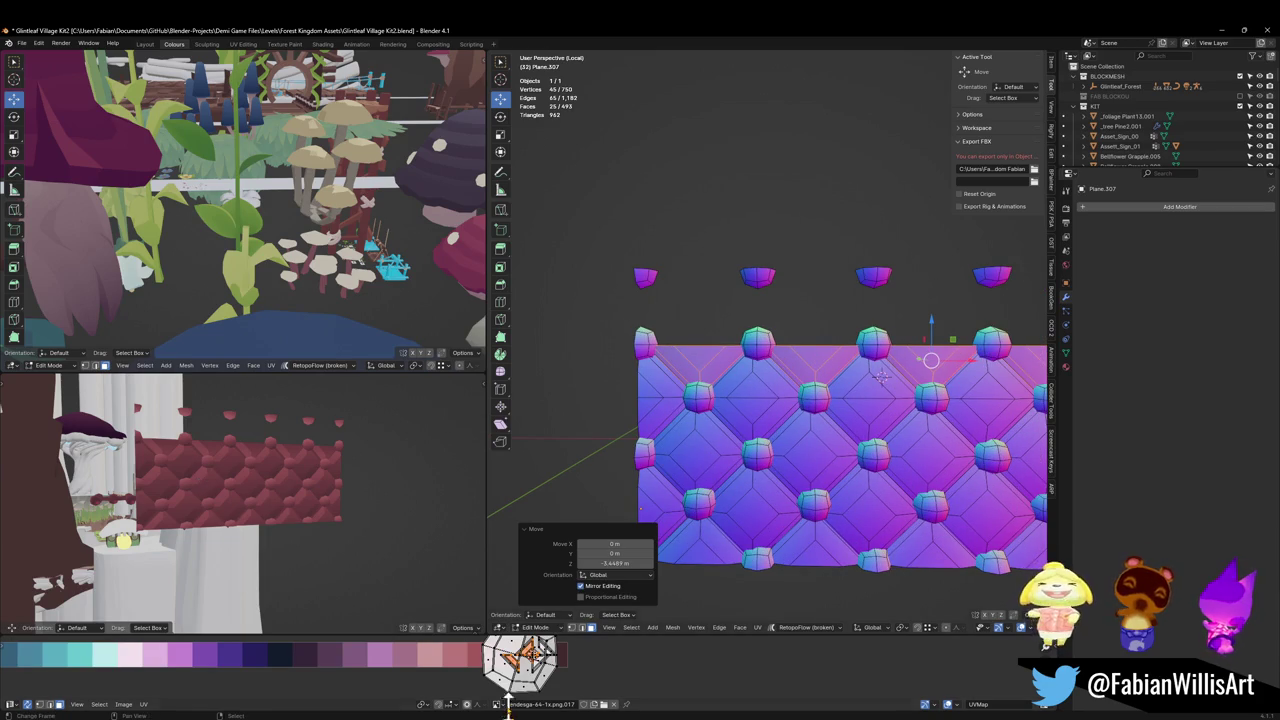
pyautogui.scroll(4, 307, 490)
pyautogui.moveTo(307, 490); pyautogui.dragTo(309, 514, button='middle')
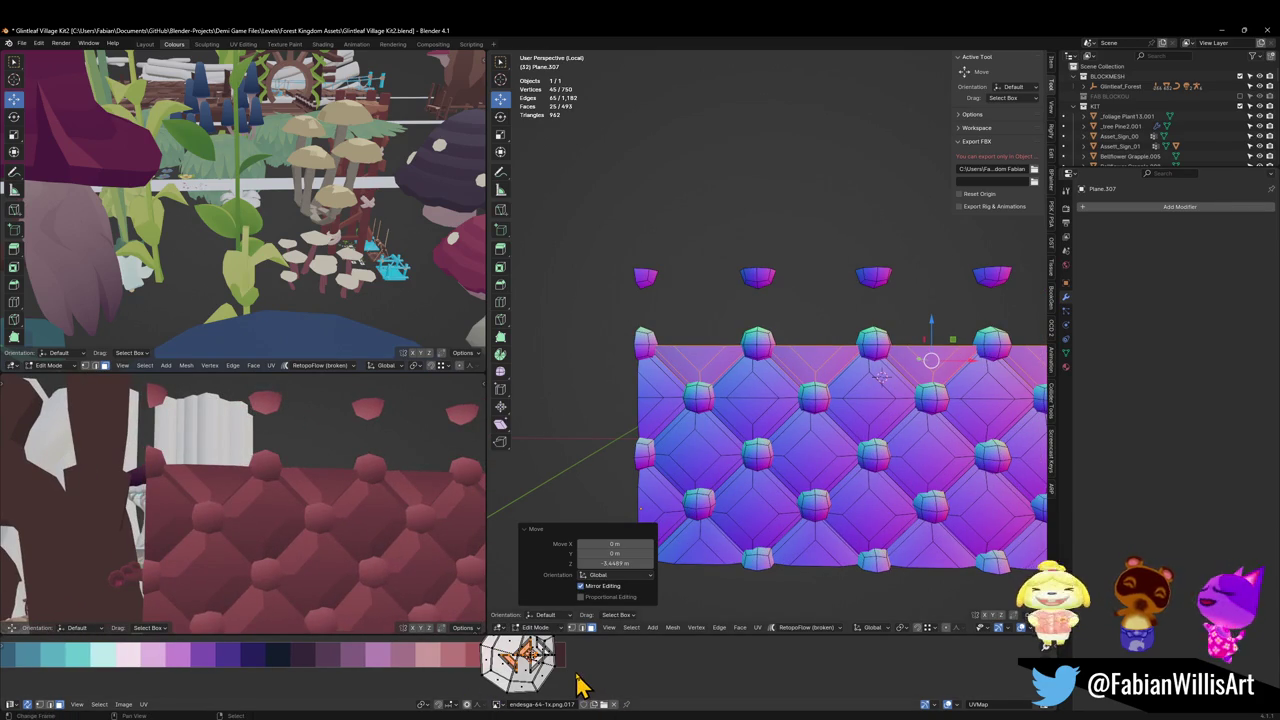
pyautogui.hotkey('ctrl', 'z')
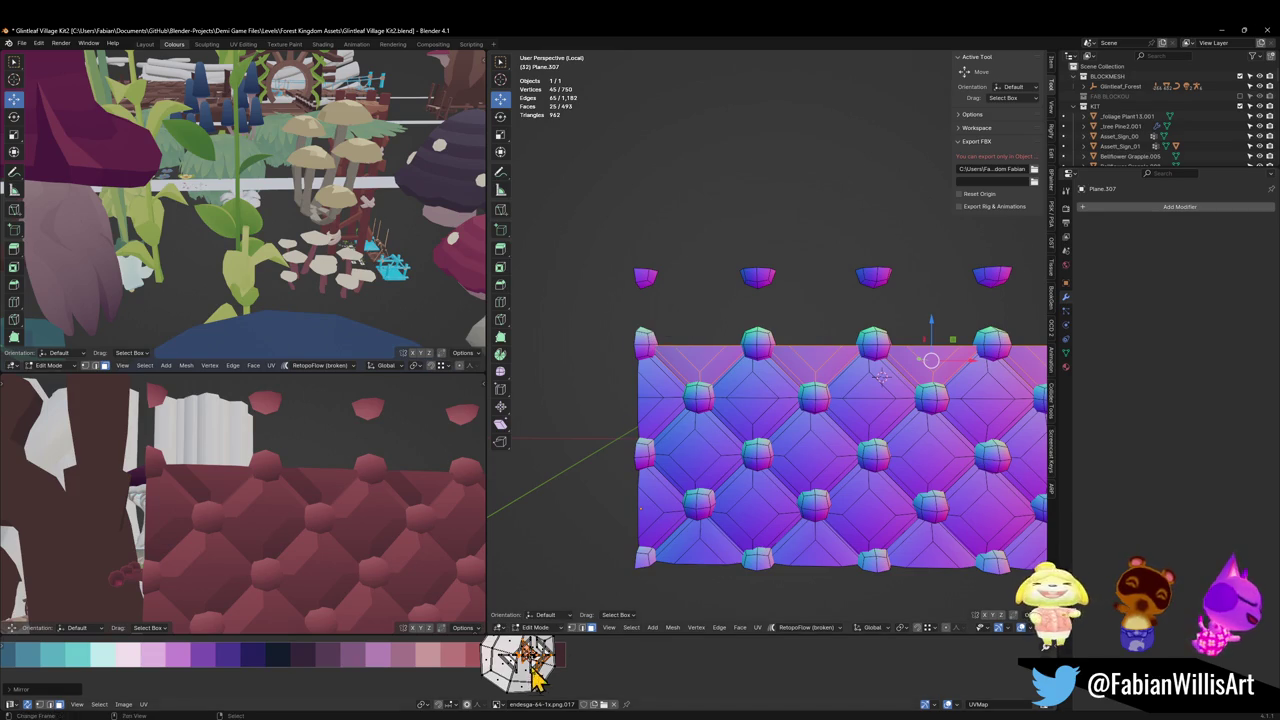
pyautogui.press('g')
pyautogui.press('x')
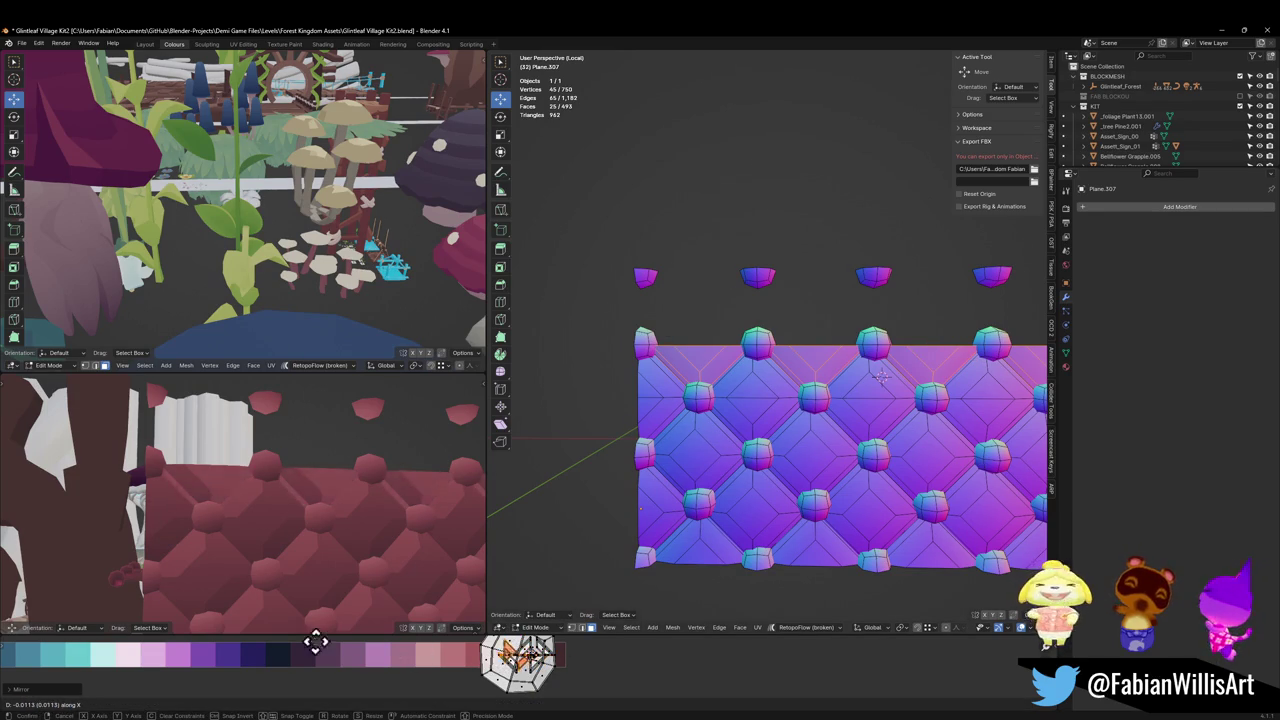
pyautogui.click(455, 655)
pyautogui.scroll(-3, 380, 537)
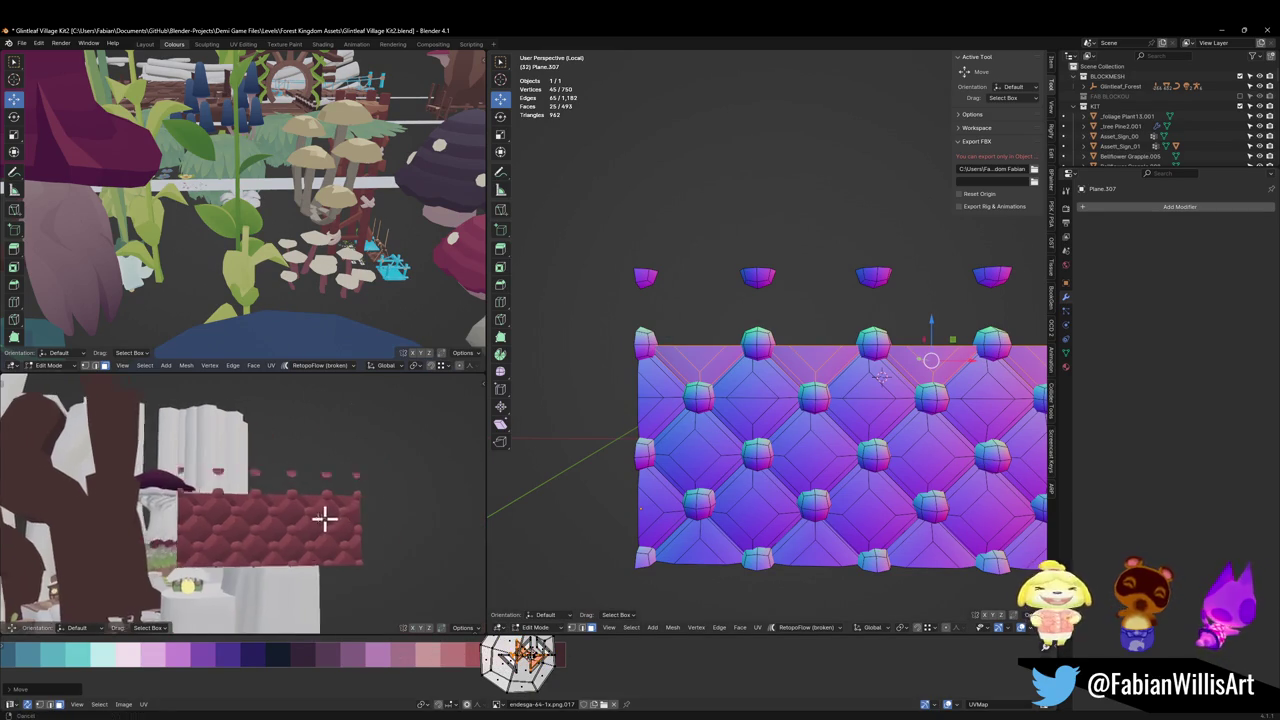
pyautogui.scroll(2, 337, 506)
pyautogui.scroll(1, 360, 510)
pyautogui.scroll(-3, 370, 515)
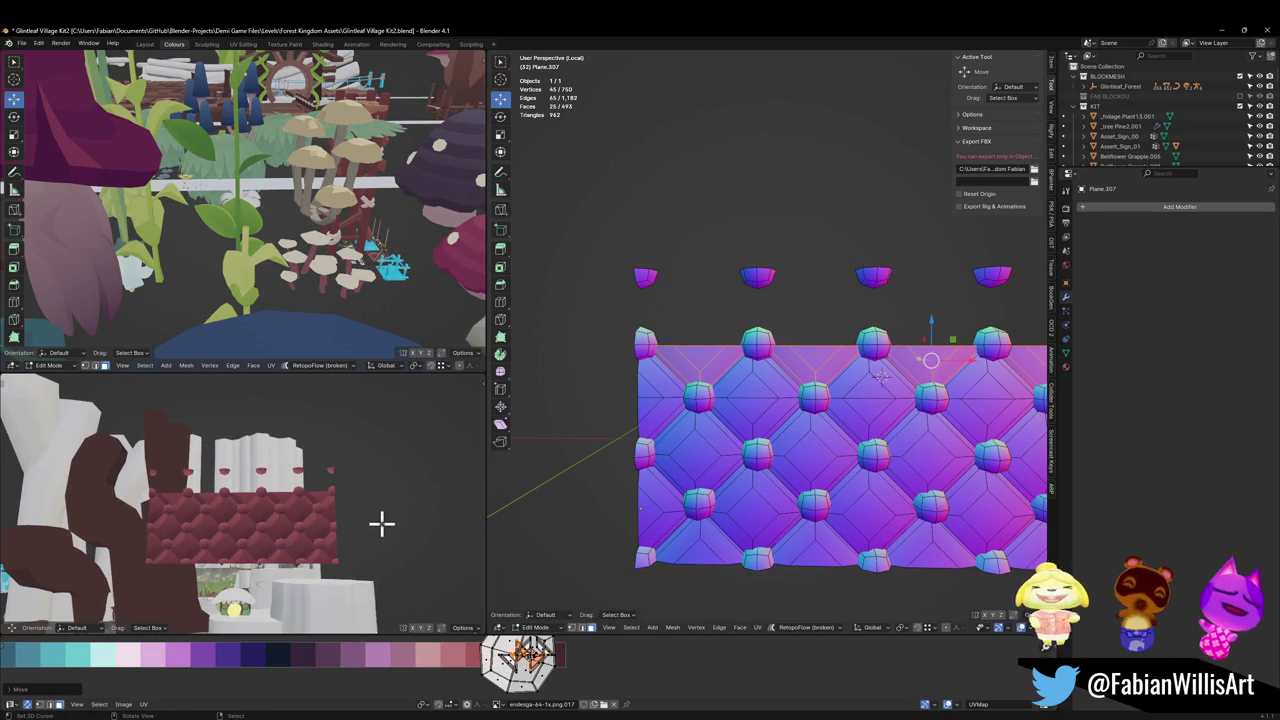
pyautogui.scroll(3, 382, 520)
pyautogui.scroll(-2, 383, 517)
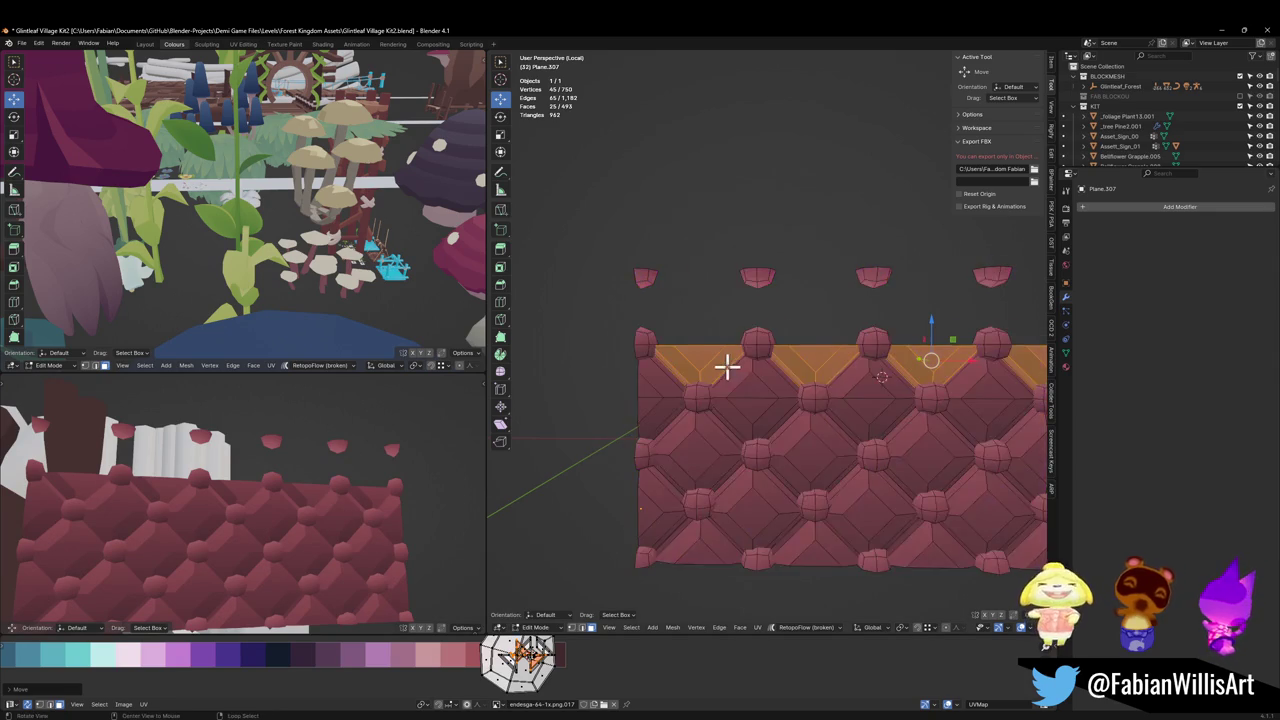
# Step: Select one top-edge bevel face and shift its UVs horizontally in two passes
pyautogui.hotkey('alt', 'a')
pyautogui.scroll(4, 760, 367)
pyautogui.click(754, 345)
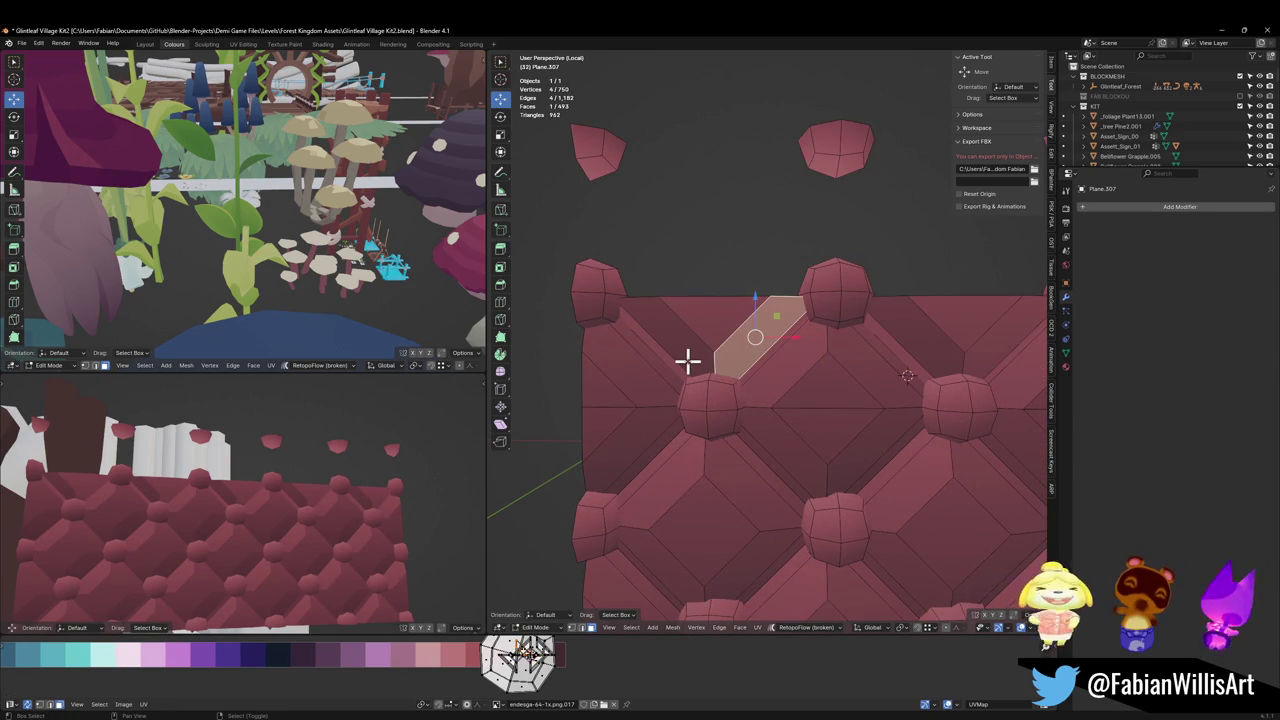
pyautogui.press('g')
pyautogui.press('x')
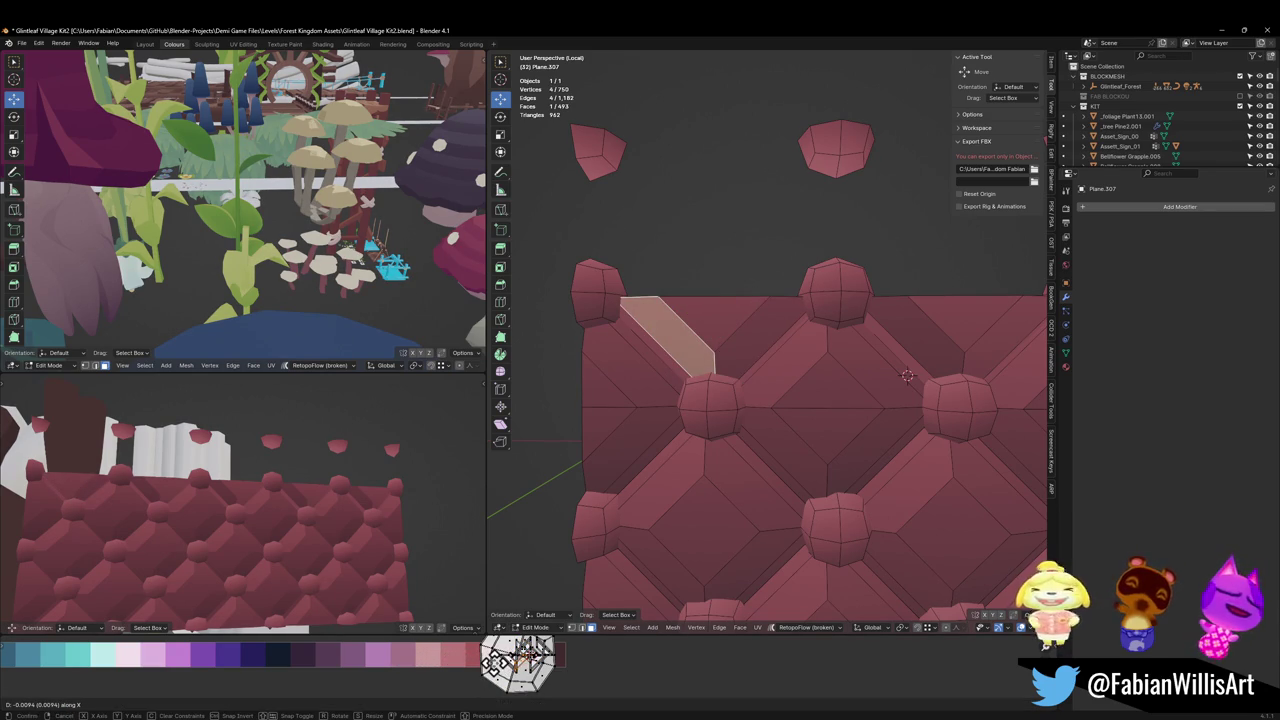
pyautogui.click(492, 662)
pyautogui.scroll(-2, 810, 412)
pyautogui.scroll(-2, 660, 426)
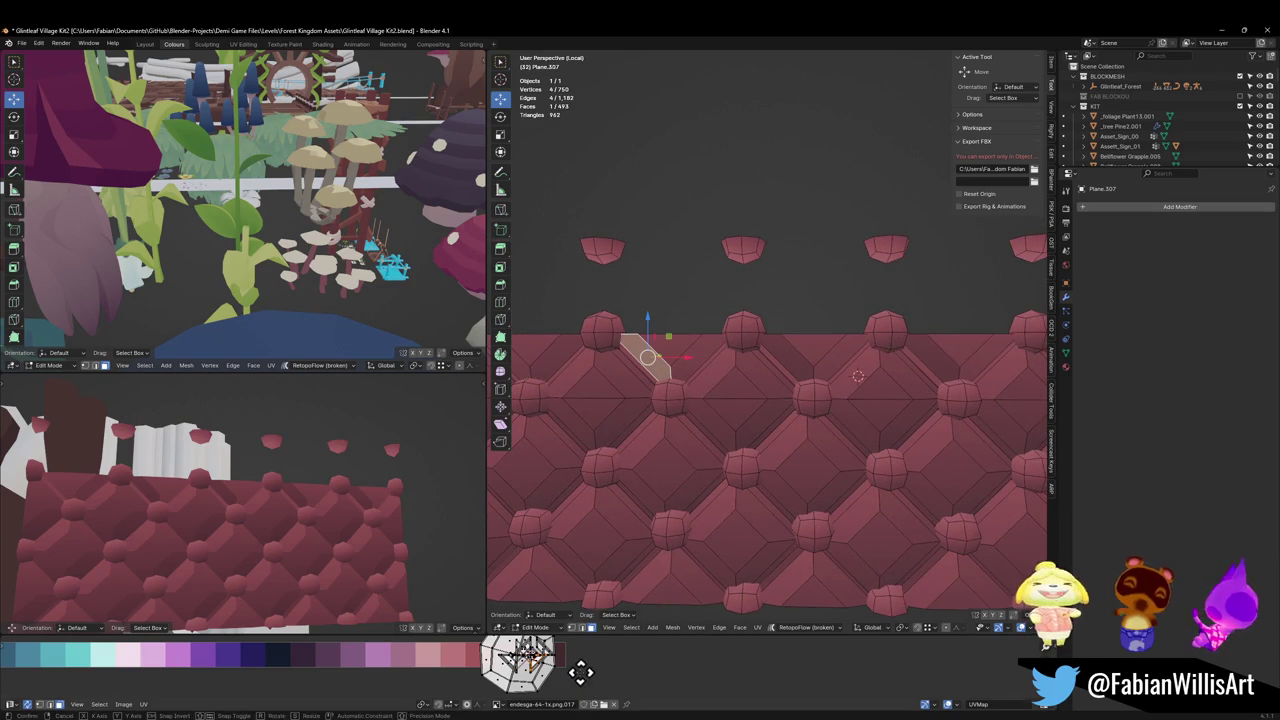
pyautogui.press('g')
pyautogui.press('x')
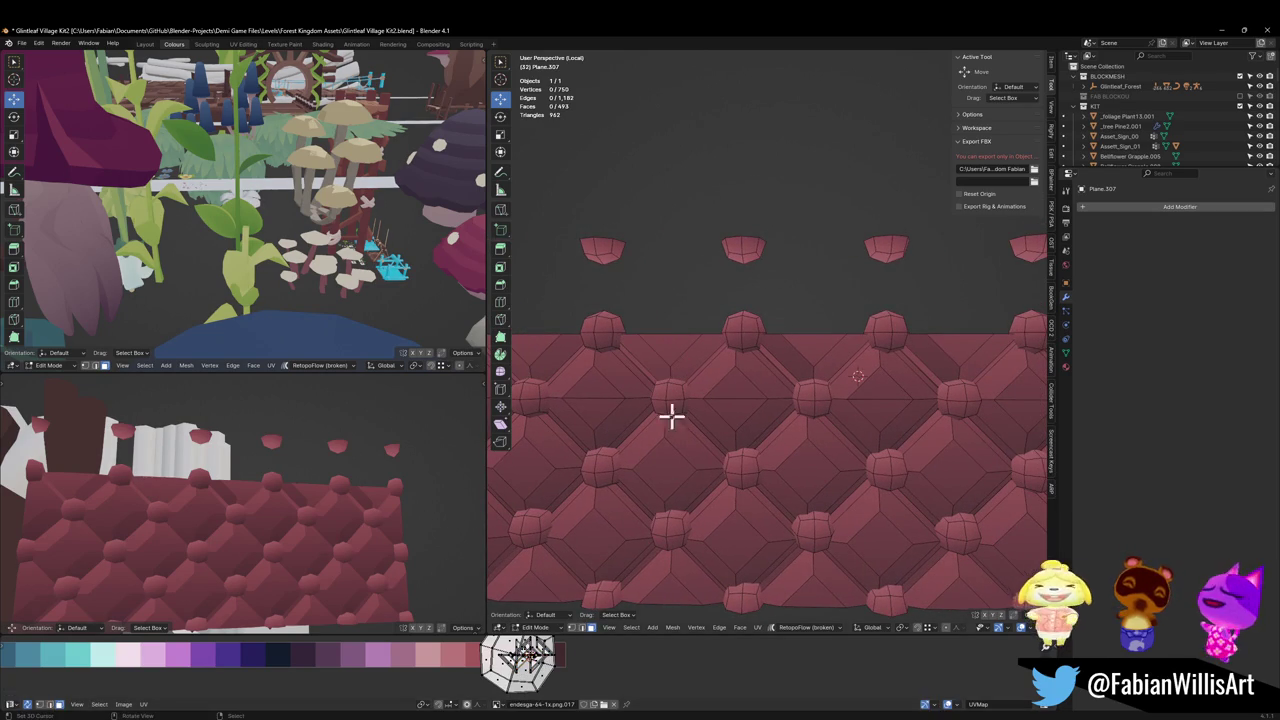
pyautogui.click(573, 670)
# Step: Add the adjacent left bevel face, mirror its UVs along X and slide them horizontally
pyautogui.keyDown('shift'); pyautogui.moveTo(878, 444); pyautogui.dragTo(674, 471, button='middle'); pyautogui.keyUp('shift')
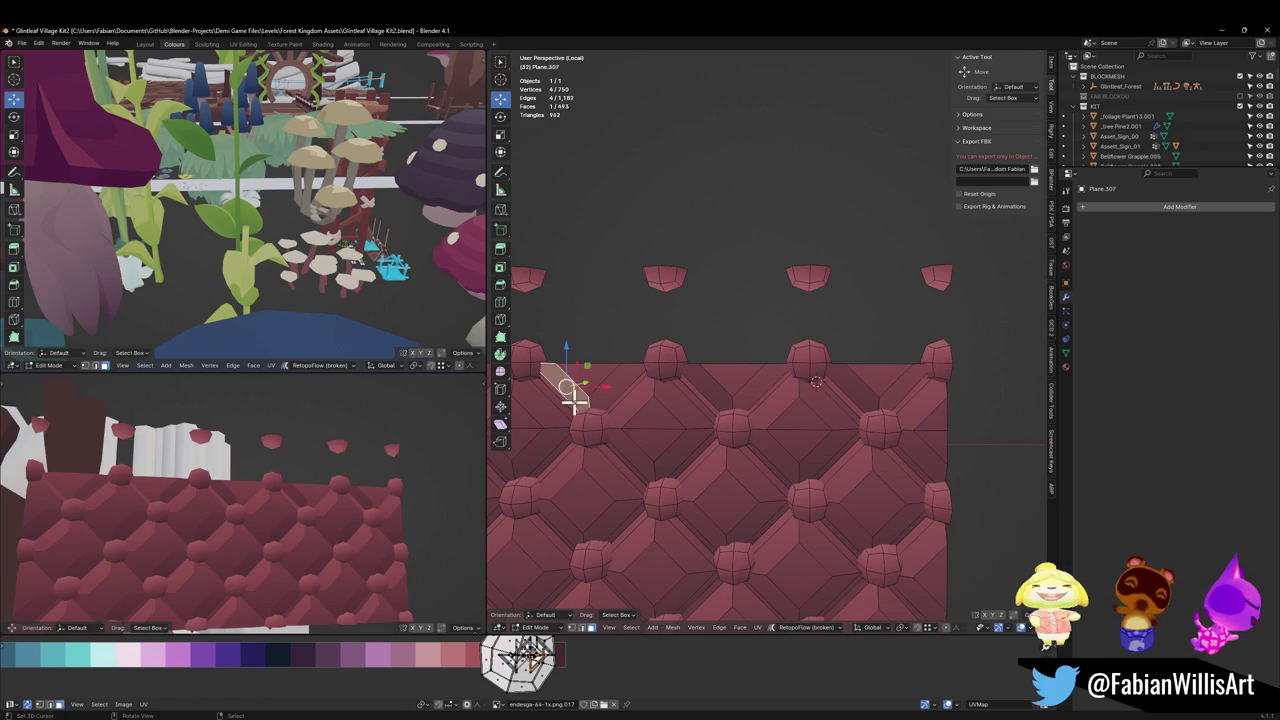
pyautogui.keyDown('shift'); pyautogui.click(606, 391); pyautogui.keyUp('shift')
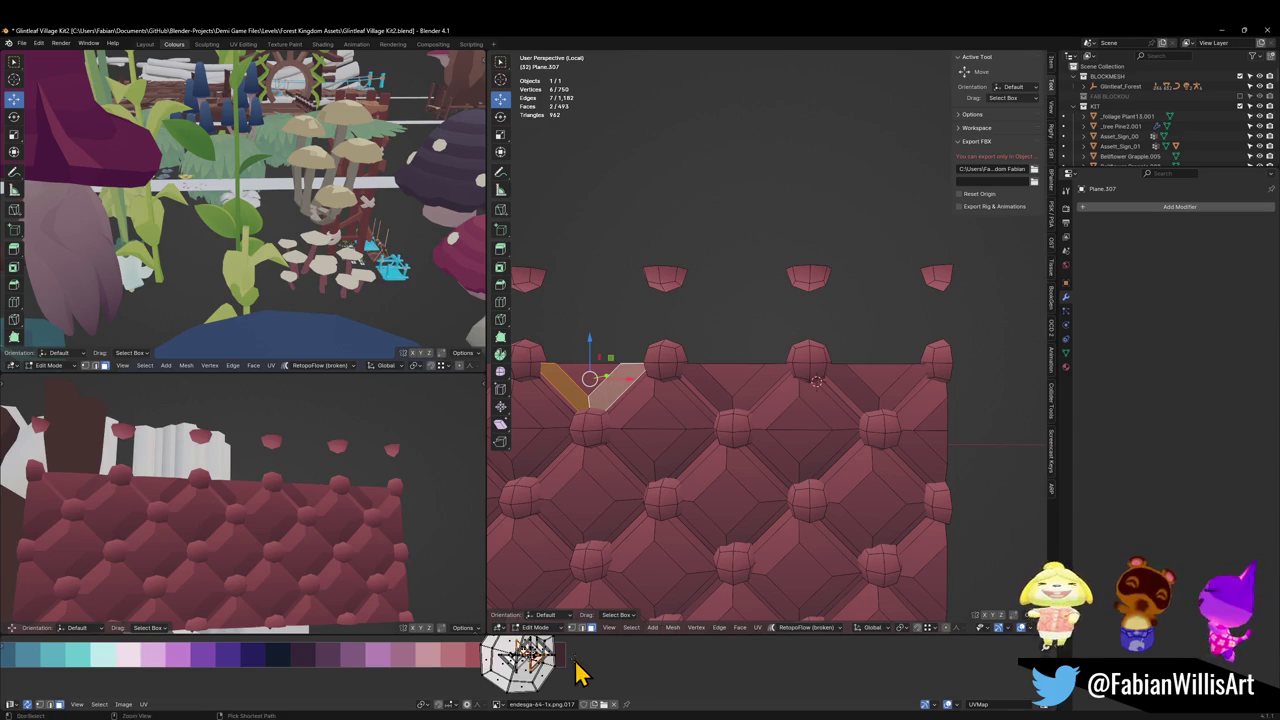
pyautogui.hotkey('ctrl', 'm')
pyautogui.press('x')
pyautogui.press('g')
pyautogui.press('x')
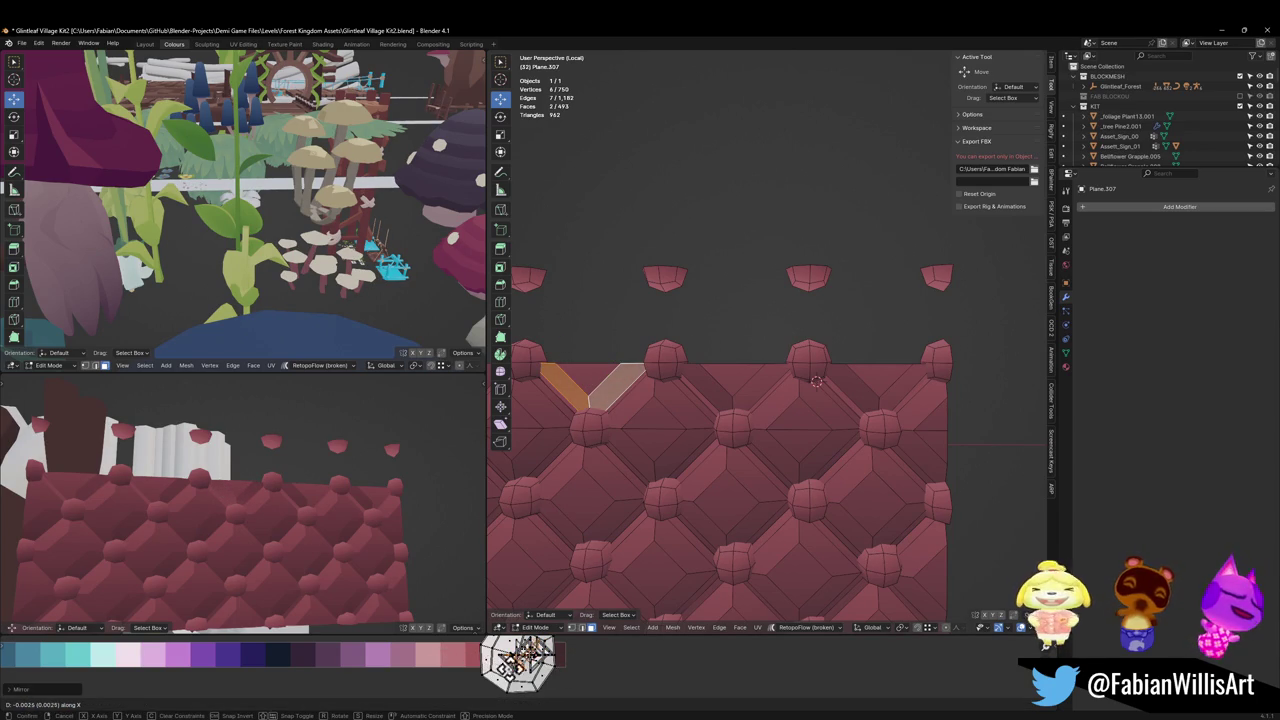
pyautogui.click(518, 660)
# Step: Select two bevel faces on the right, mirror their UVs along X and reposition them
pyautogui.hotkey('alt', 'a')
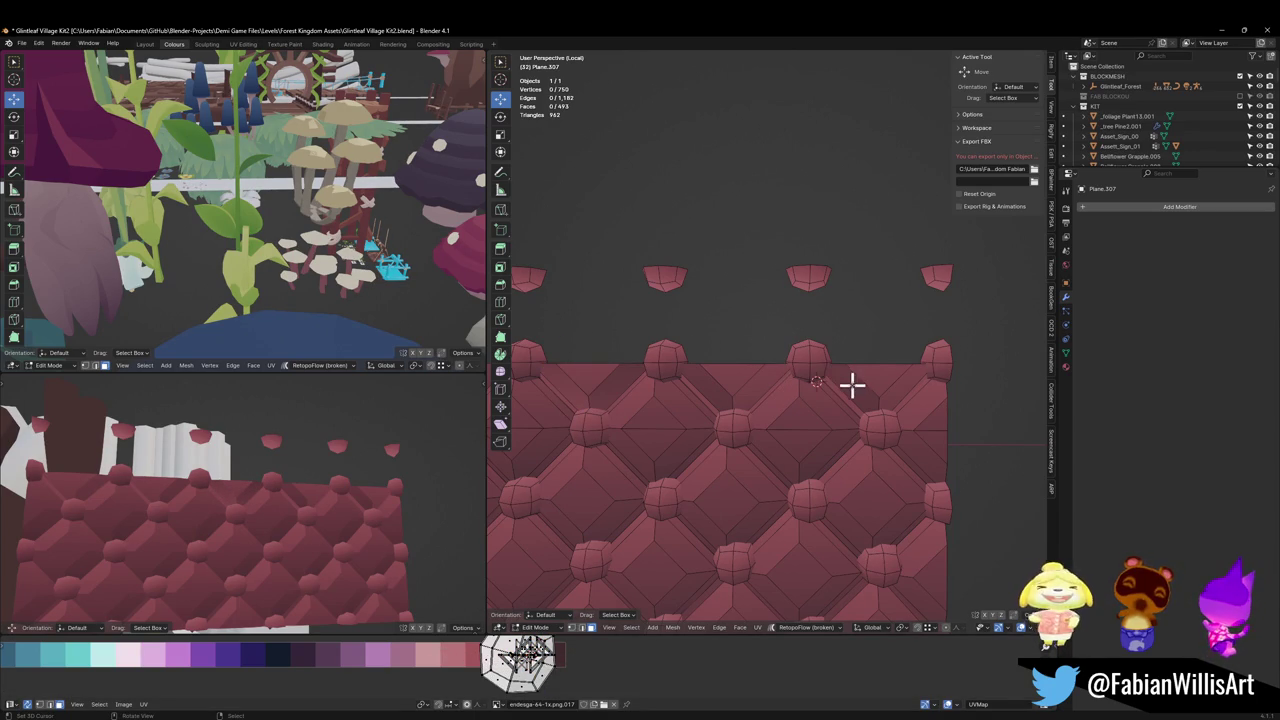
pyautogui.click(851, 385)
pyautogui.keyDown('ctrl'); pyautogui.click(894, 391); pyautogui.keyUp('ctrl')
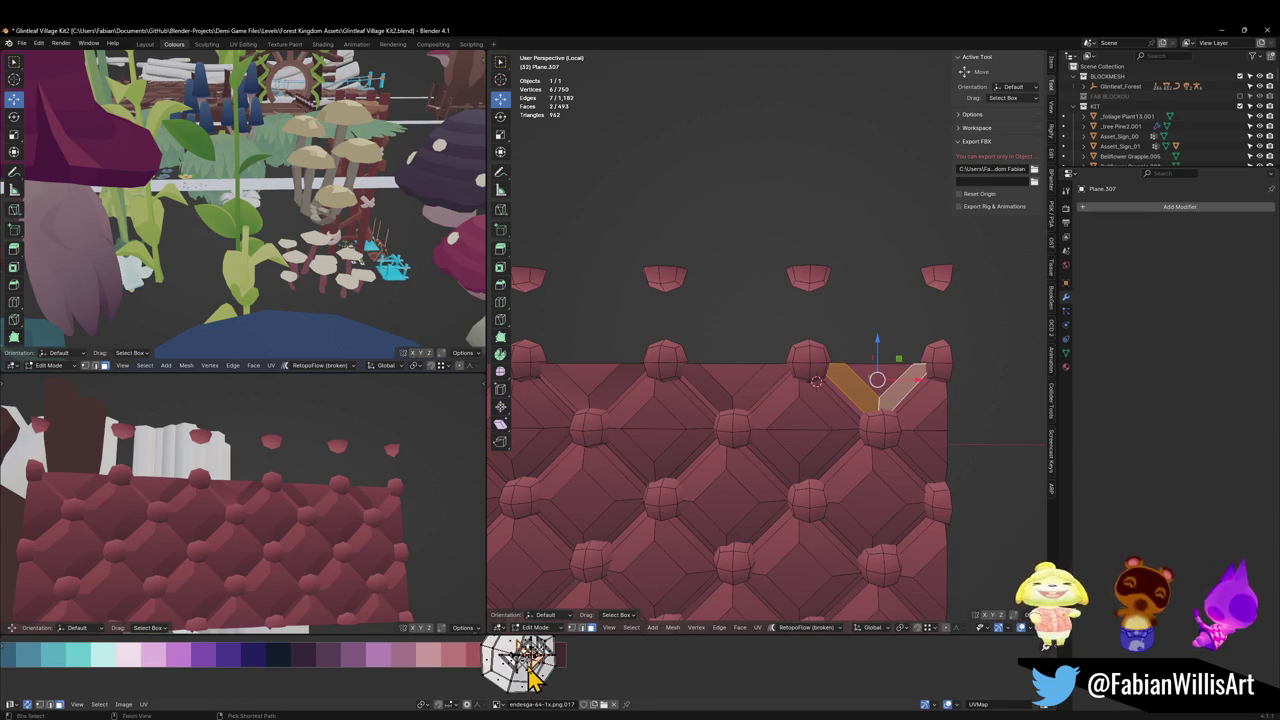
pyautogui.hotkey('ctrl', 'm')
pyautogui.press('x')
pyautogui.press('g')
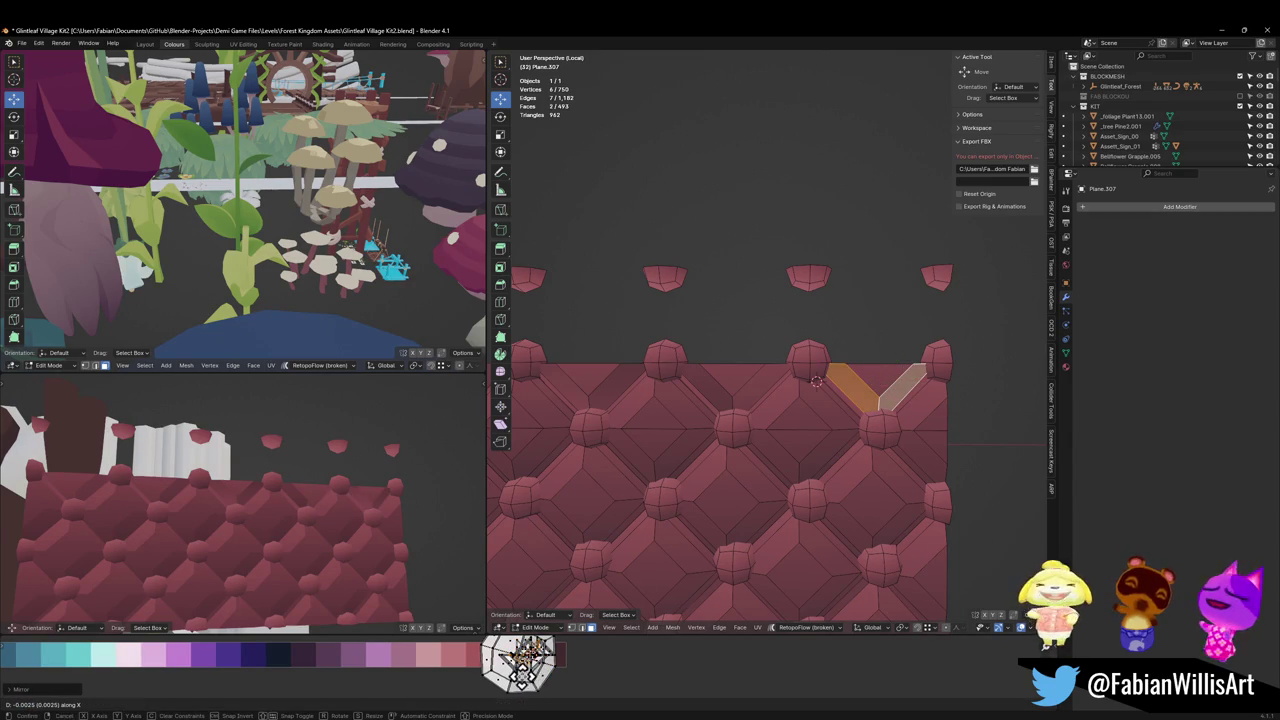
pyautogui.click(536, 676)
pyautogui.scroll(-5, 266, 516)
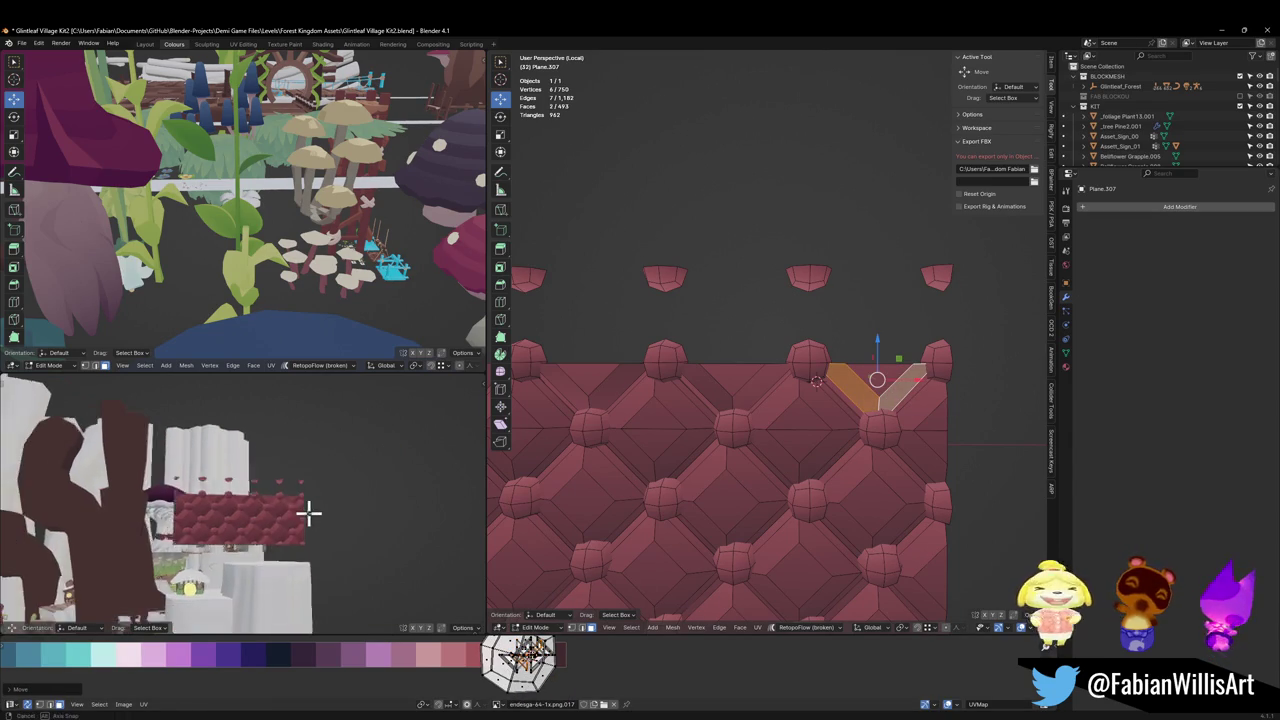
pyautogui.scroll(2, 318, 518)
# Step: In front view, delete the floating top row of stud vertices and save the file
pyautogui.hotkey('ctrl', 's')
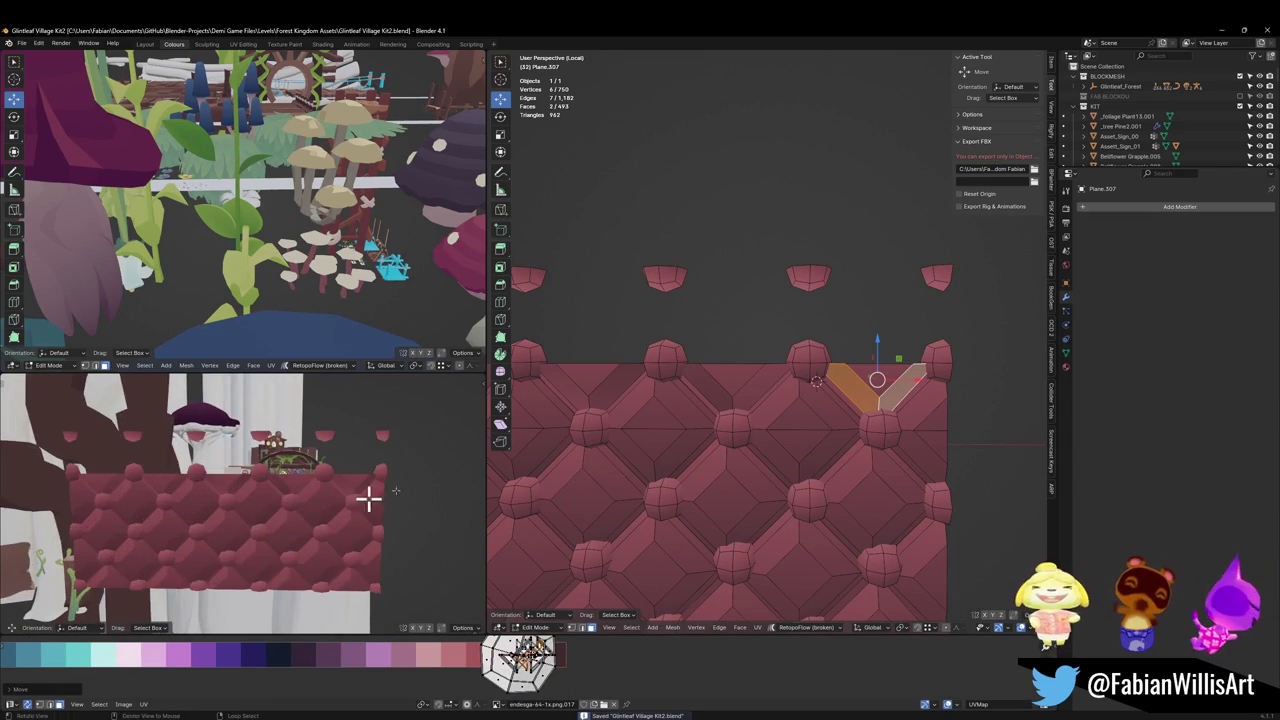
pyautogui.hotkey('alt', 'a')
pyautogui.scroll(-3, 663, 394)
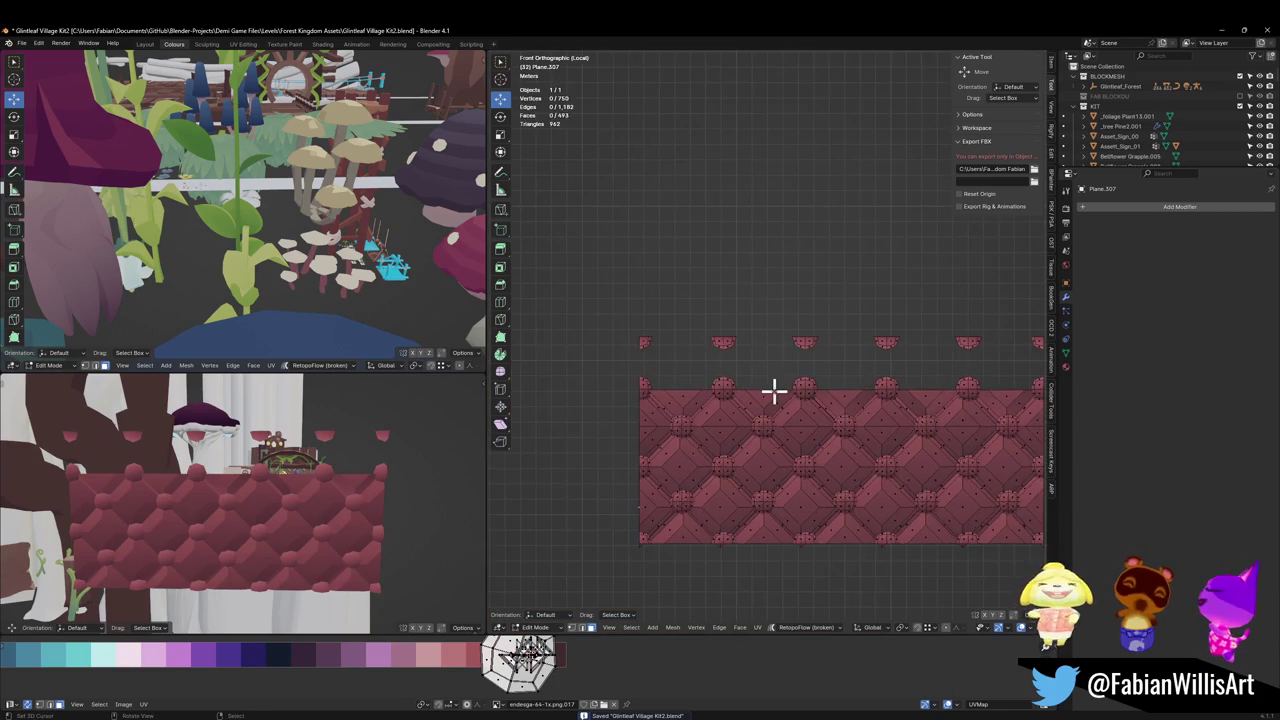
pyautogui.scroll(-1, 771, 389)
pyautogui.press('KP_1')
pyautogui.scroll(-2, 609, 340)
pyautogui.moveTo(588, 302); pyautogui.dragTo(920, 372)
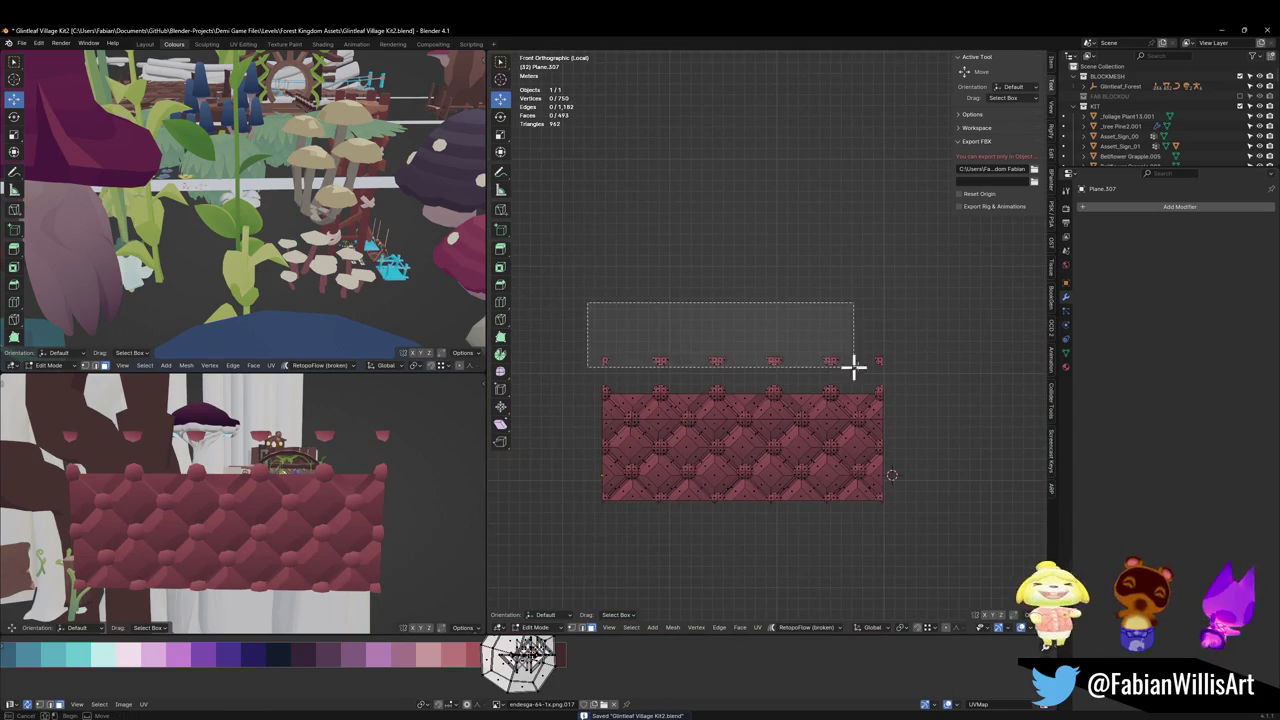
pyautogui.press('x')
pyautogui.click(874, 349)
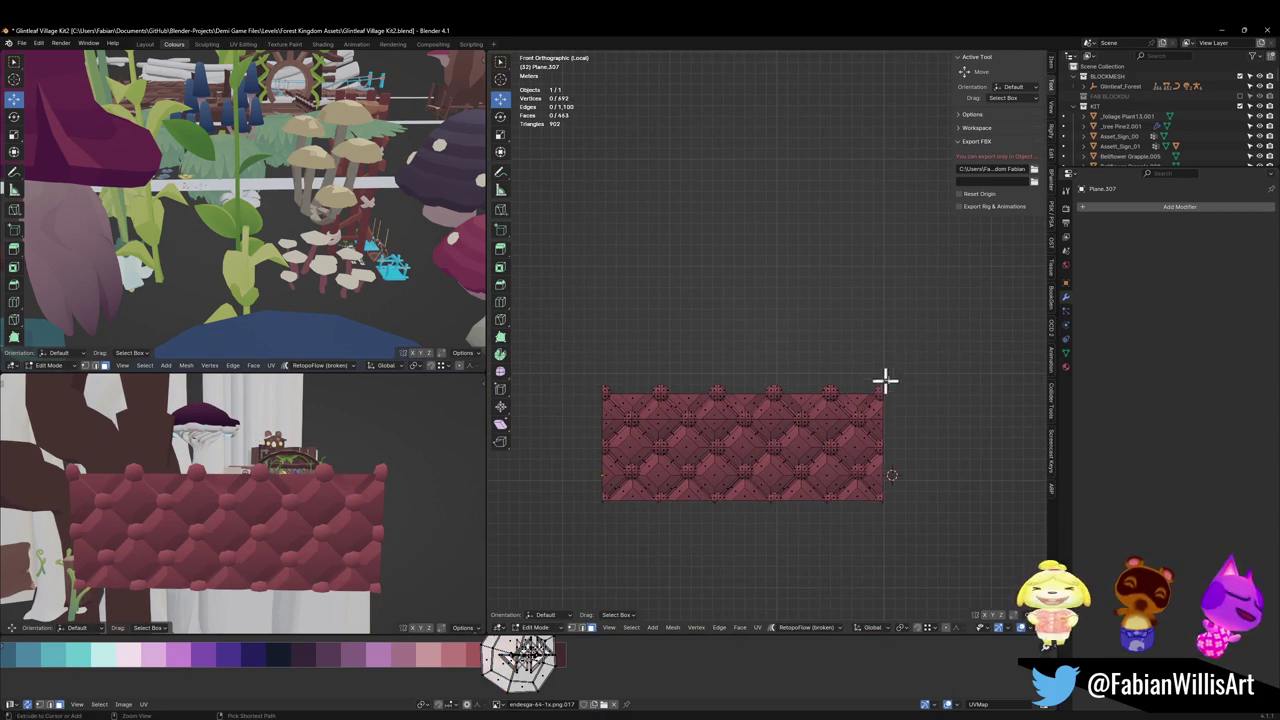
pyautogui.press('Tab')
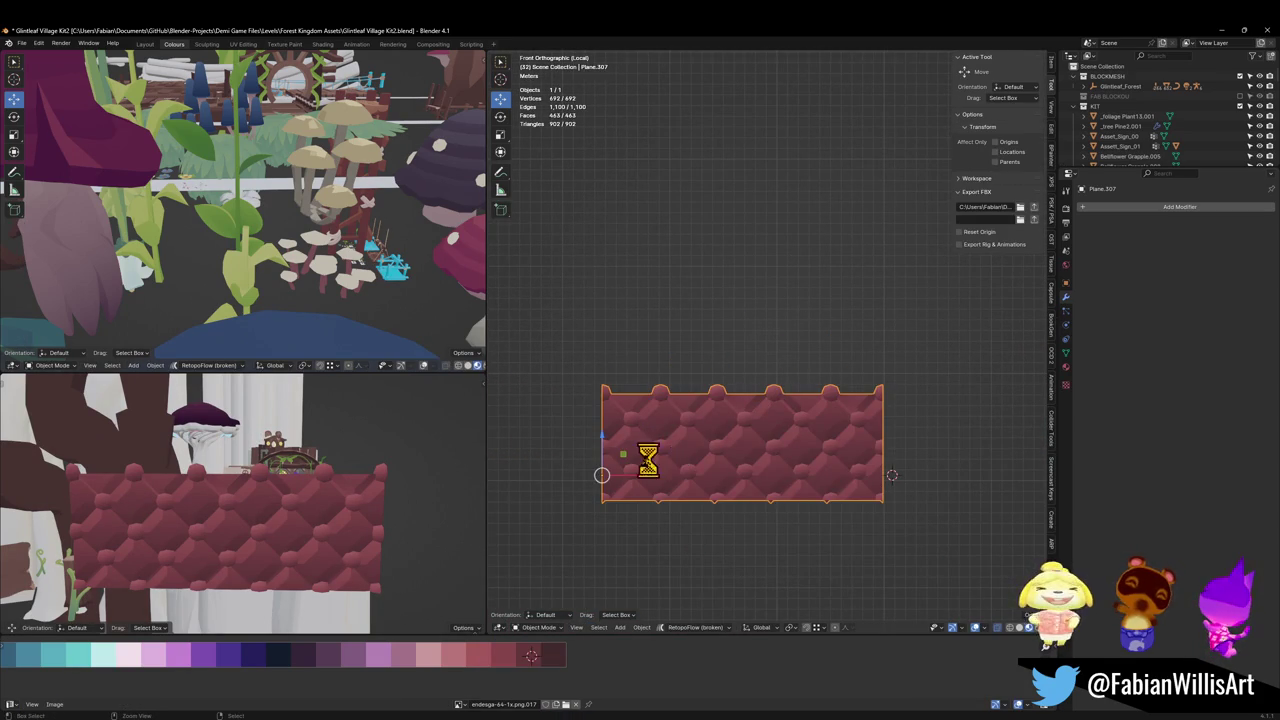
pyautogui.hotkey('ctrl', 's')
# Step: Back in Edit Mode, select the panel's bottom-left corner vertex
pyautogui.keyDown('shift'); pyautogui.moveTo(640, 457); pyautogui.dragTo(760, 457, button='middle'); pyautogui.keyUp('shift')
pyautogui.scroll(5, 766, 463)
pyautogui.scroll(2, 757, 462)
pyautogui.press('Tab')
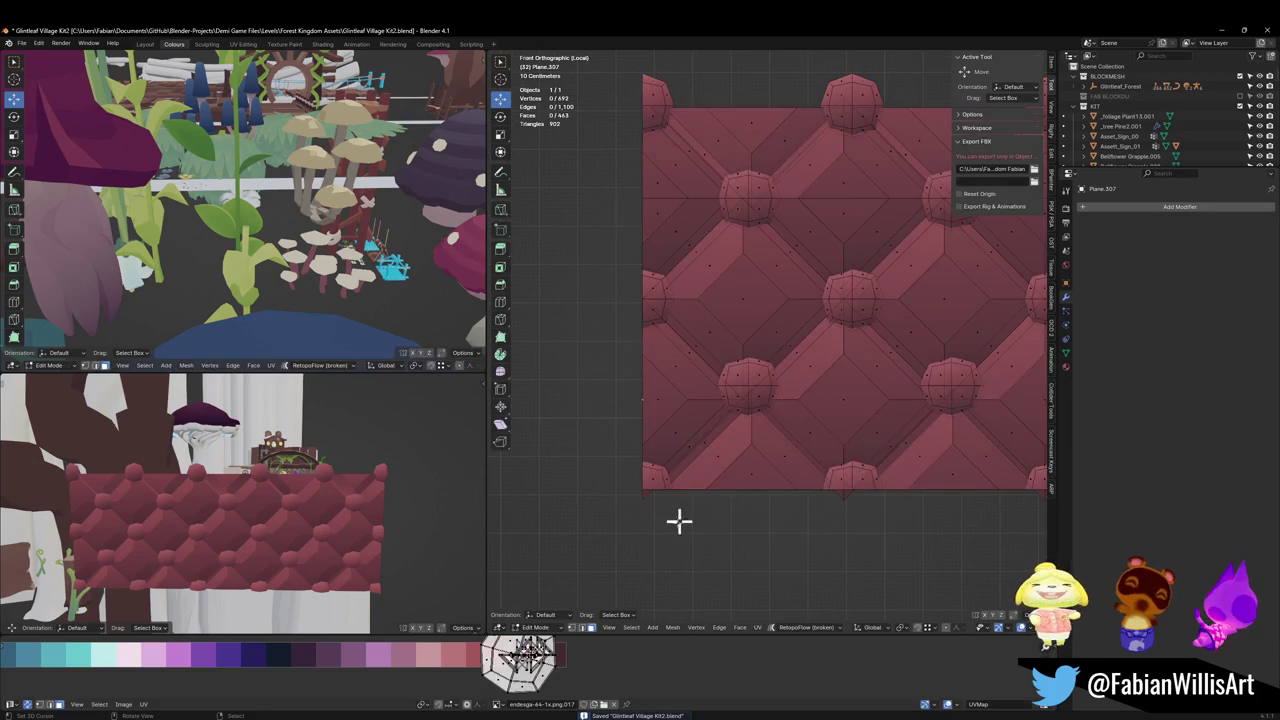
pyautogui.rightClick(646, 517)
pyautogui.scroll(-1, 709, 509)
pyautogui.scroll(-1, 689, 470)
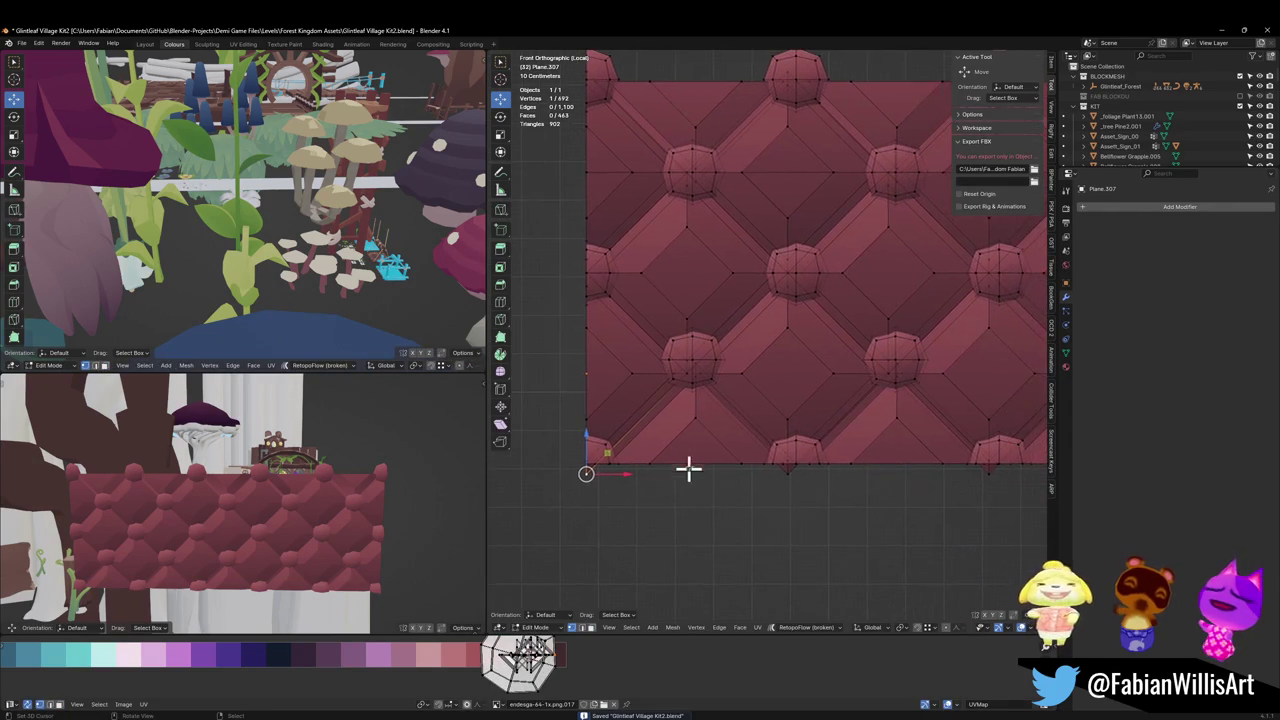
pyautogui.scroll(-1, 720, 460)
pyautogui.keyDown('shift'); pyautogui.moveTo(746, 451); pyautogui.dragTo(797, 446, button='middle'); pyautogui.keyUp('shift')
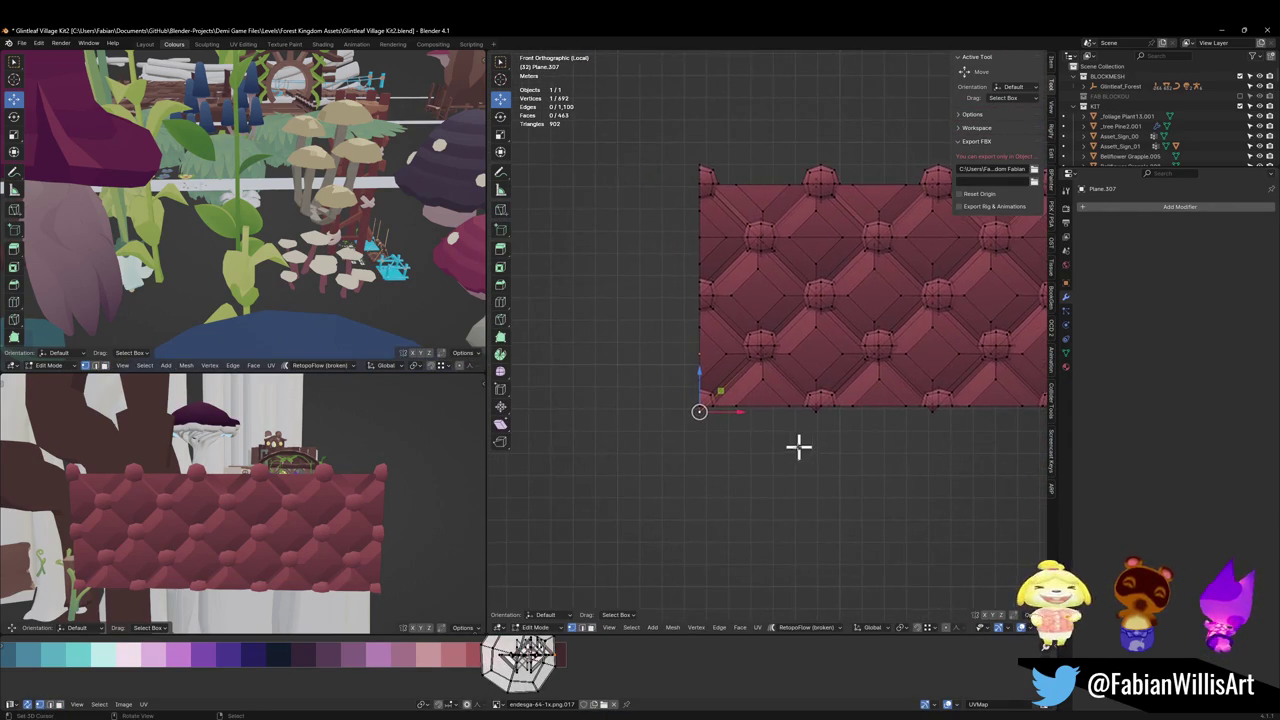
pyautogui.scroll(5, 797, 446)
# Step: Snap the 3D cursor to the panel's true bottom-left corner and remove a stray vertex
pyautogui.moveTo(591, 516); pyautogui.dragTo(593, 497)
pyautogui.keyDown('shift'); pyautogui.rightClick(591, 500); pyautogui.keyUp('shift')
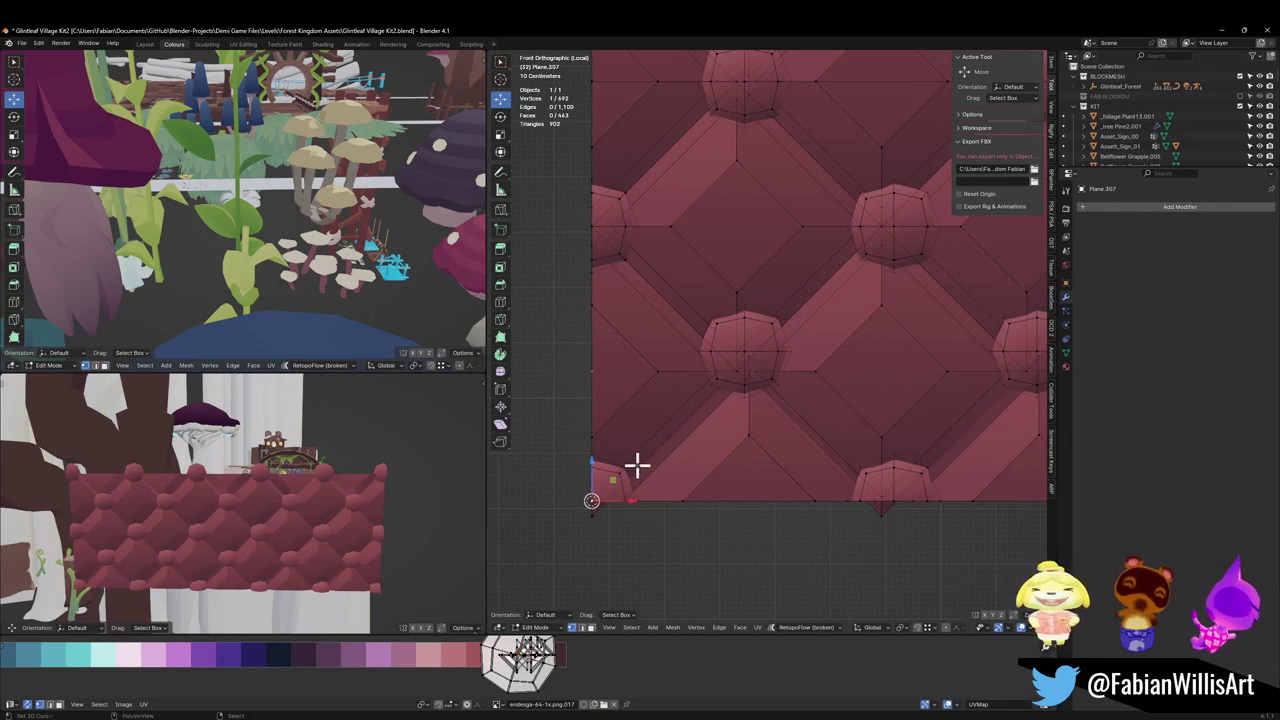
pyautogui.hotkey('ctrl', 'z')
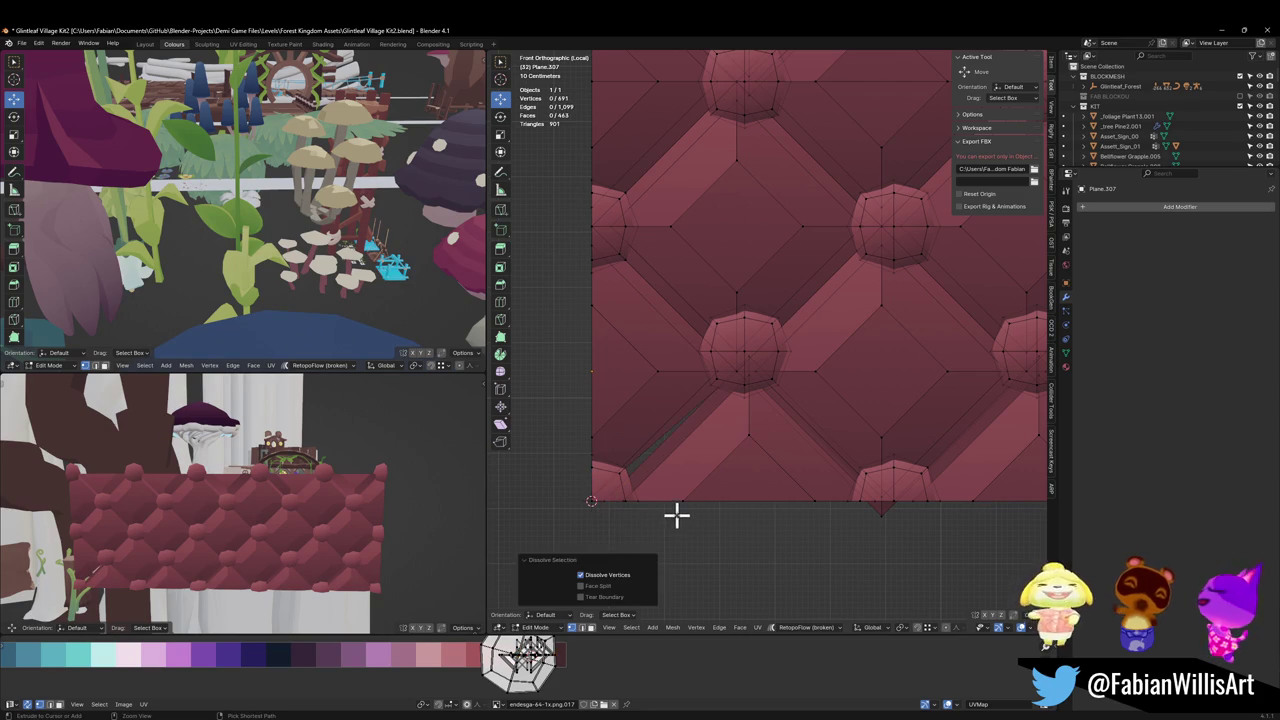
pyautogui.press('Tab')
pyautogui.rightClick(636, 508)
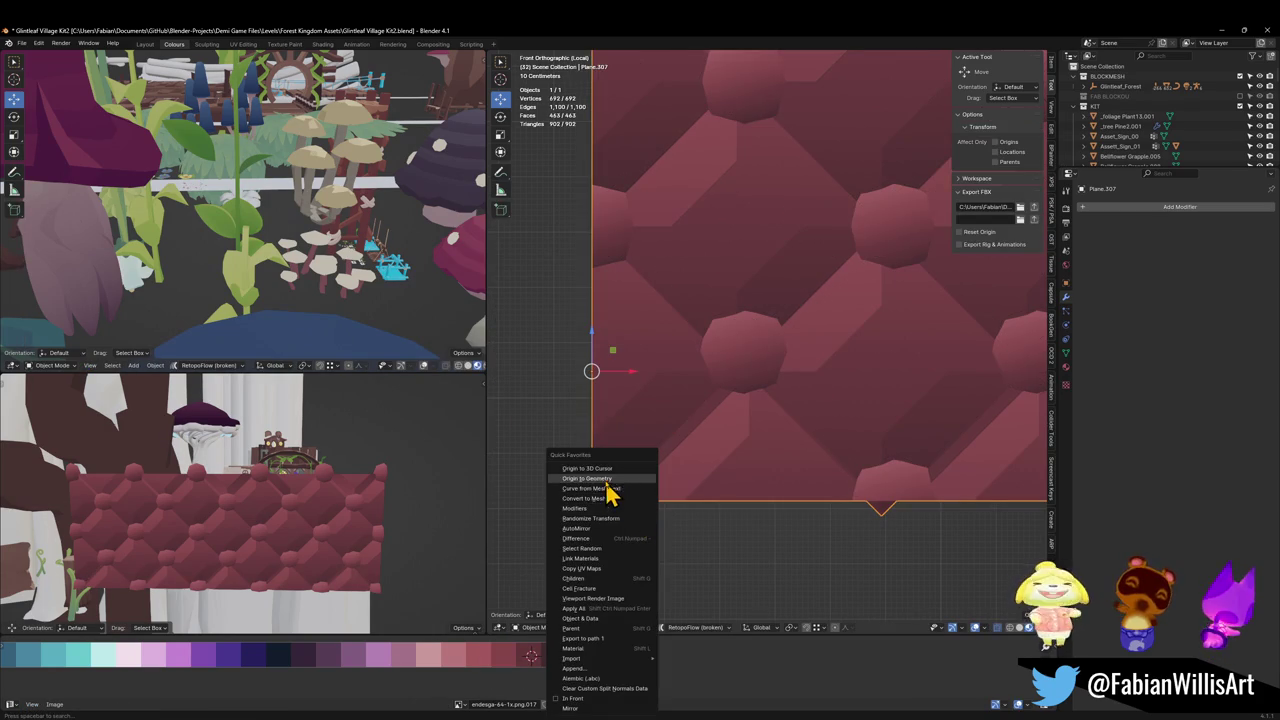
# Step: Set the panel's origin to the 3D cursor at its corner and save the file
pyautogui.click(608, 491)
pyautogui.scroll(-1, 672, 456)
pyautogui.scroll(-2, 700, 443)
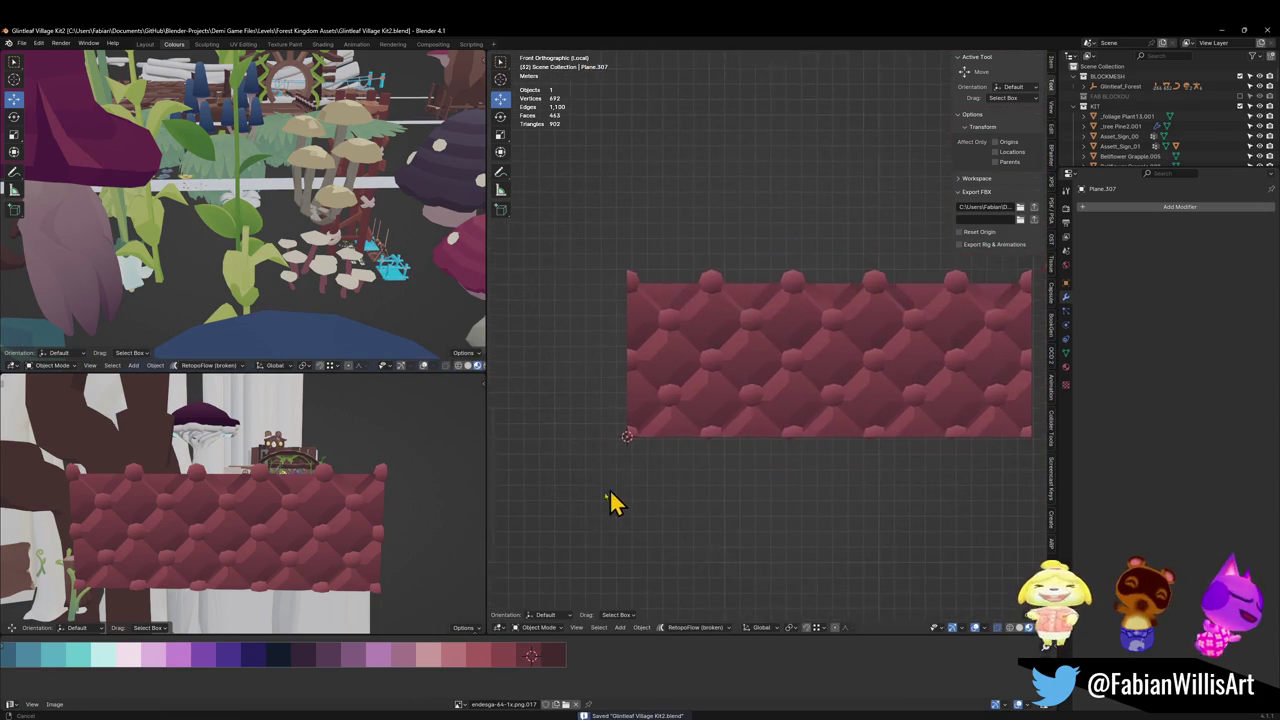
pyautogui.hotkey('ctrl', 's')
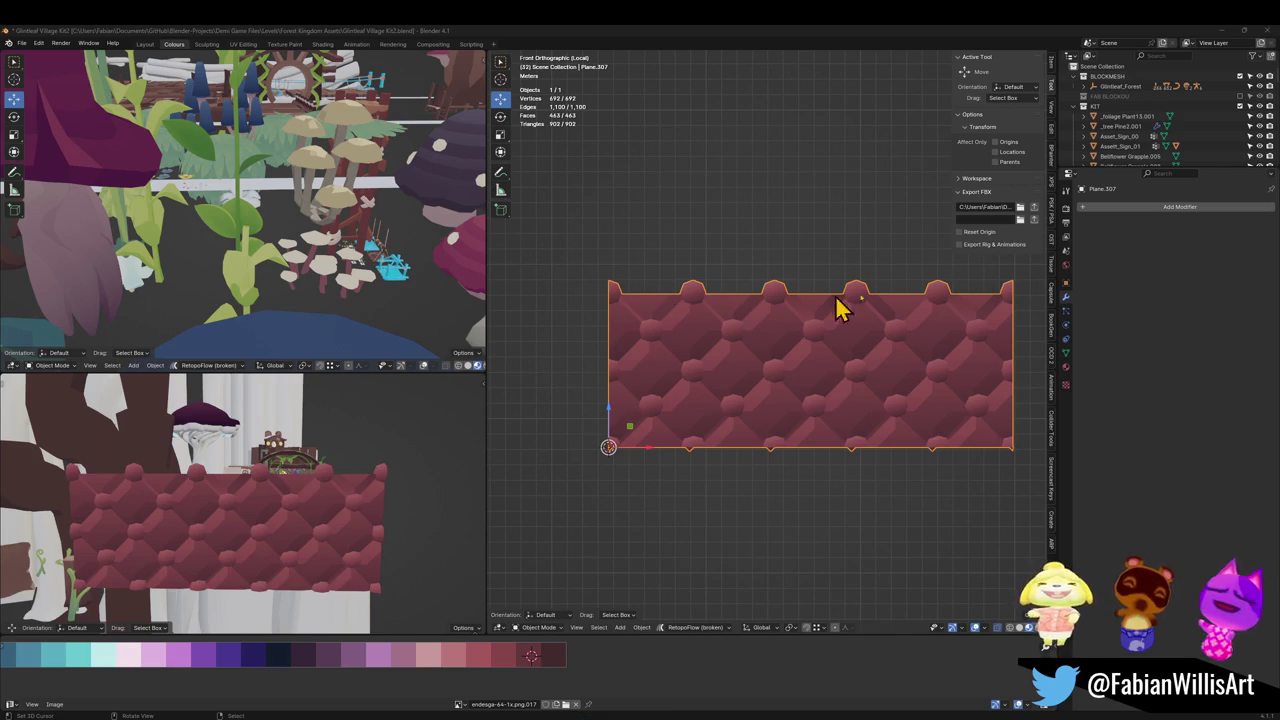
pyautogui.scroll(-2, 692, 345)
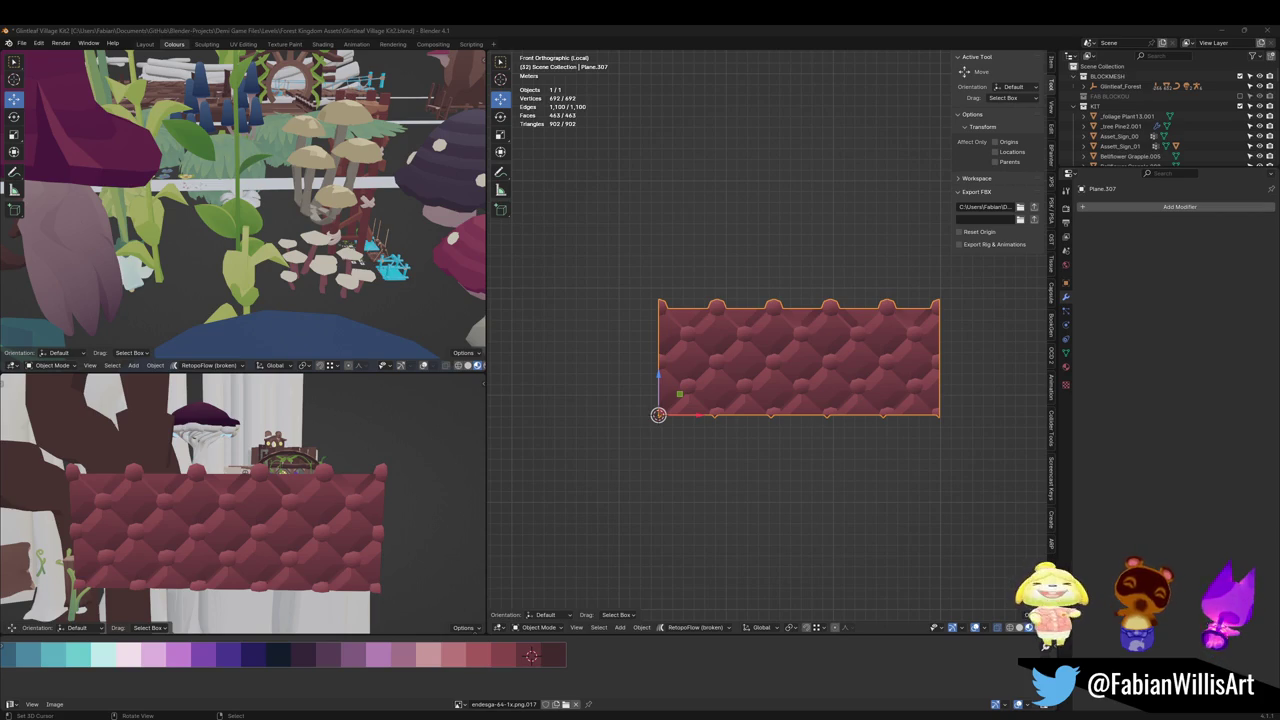
# Step: Move the panel's origin to its centre with Origin to Geometry from the Quick Favorites menu
pyautogui.moveTo(709, 386)
pyautogui.mouseDown(button='middle')
pyautogui.moveTo(686, 377)
pyautogui.moveTo(757, 377)
pyautogui.moveTo(706, 362)
pyautogui.moveTo(726, 351)
pyautogui.mouseUp(button='middle')
pyautogui.scroll(1, 757, 347)
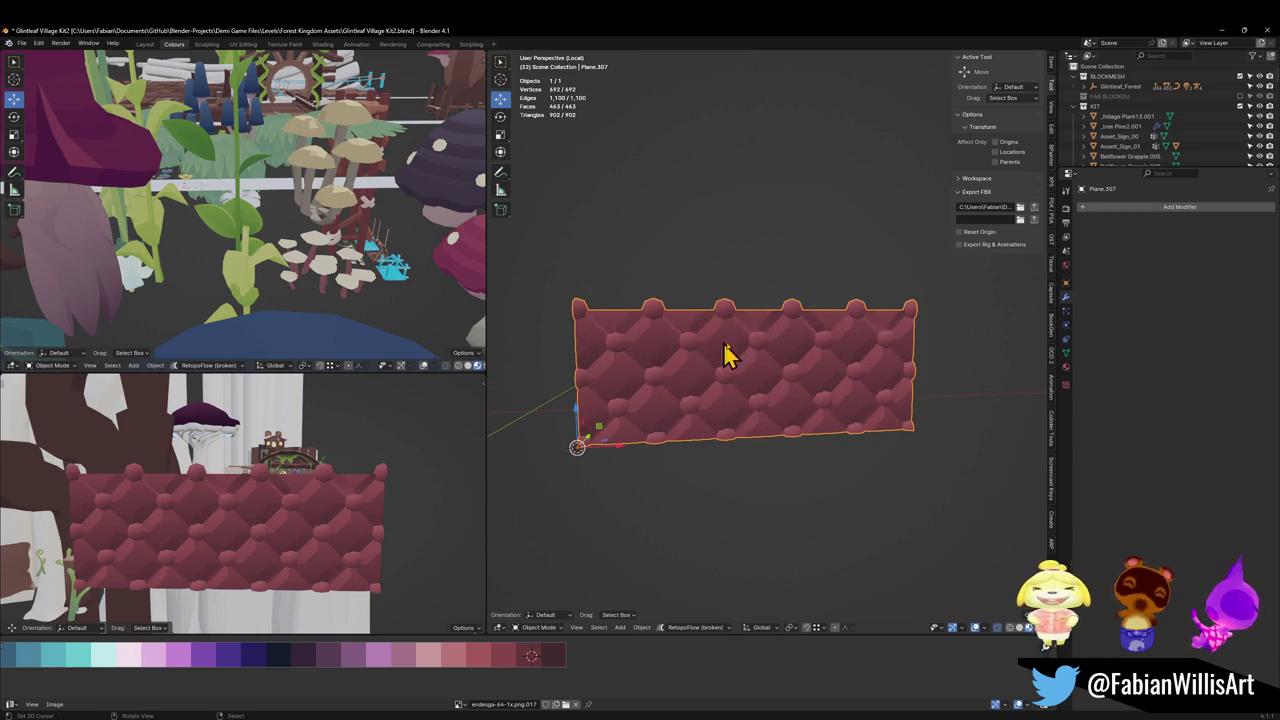
pyautogui.moveTo(728, 351); pyautogui.dragTo(727, 350, button='middle')
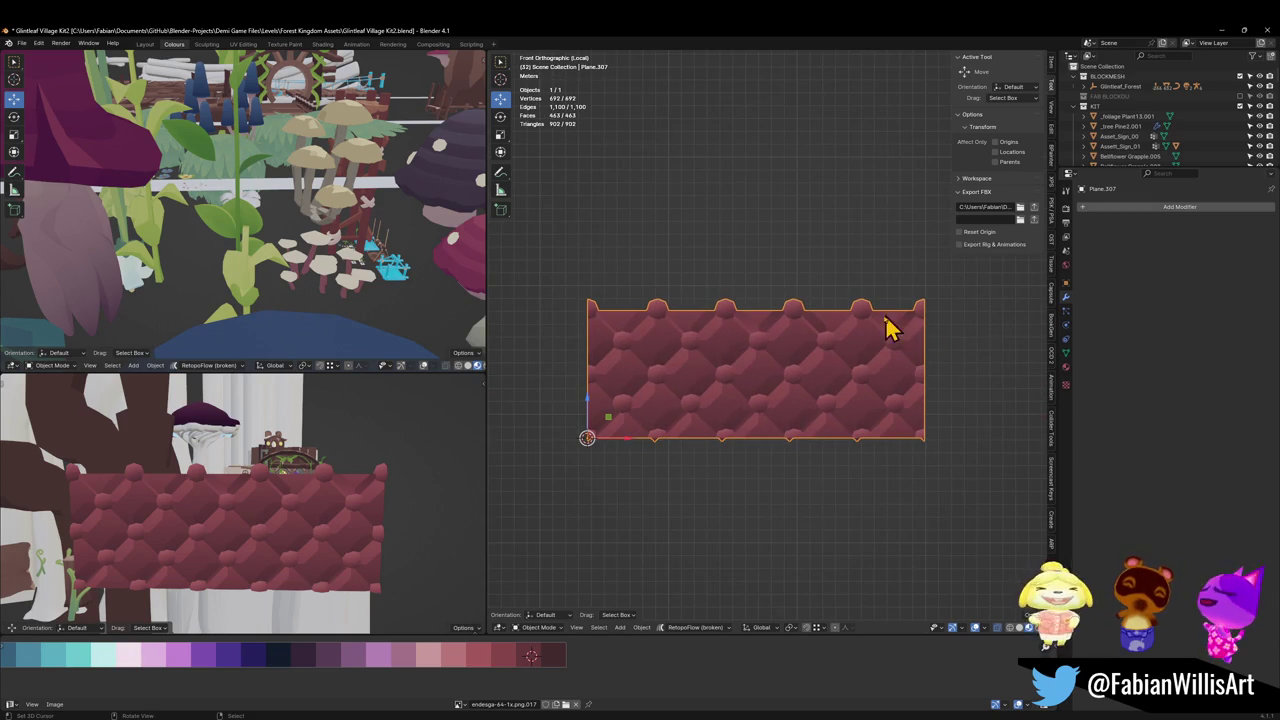
pyautogui.press('q')
pyautogui.click(737, 425)
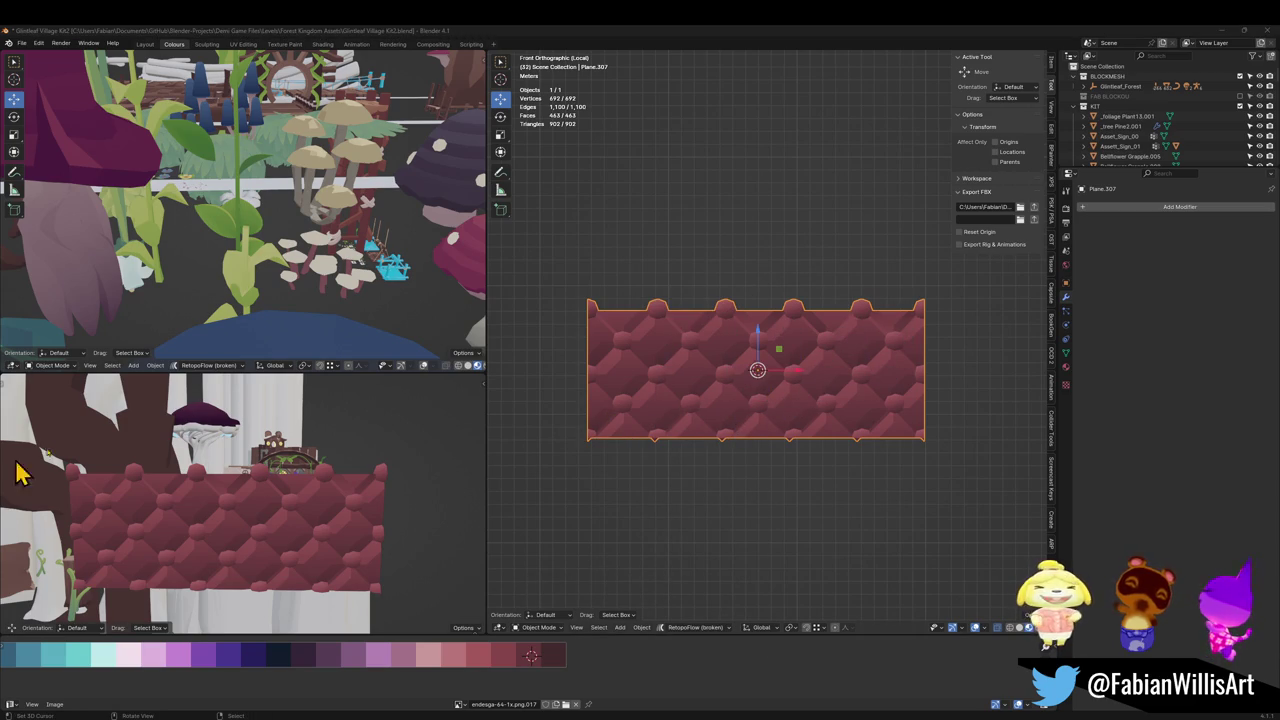
pyautogui.keyDown('shift'); pyautogui.moveTo(805, 390); pyautogui.dragTo(777, 409, button='middle'); pyautogui.keyUp('shift')
pyautogui.hotkey('shift', 'a')
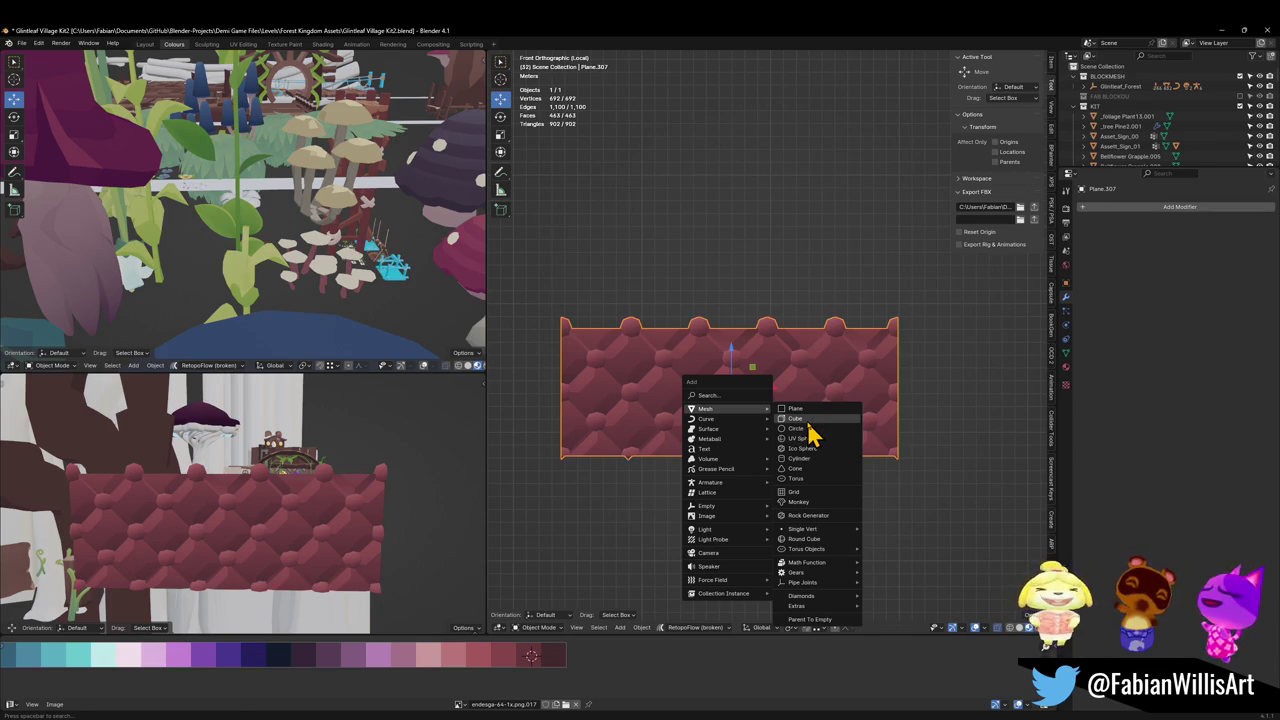
# Step: Add a cube with a Mirror modifier that mirrors across the Plane.307 panel
pyautogui.click(796, 418)
pyautogui.press('q')
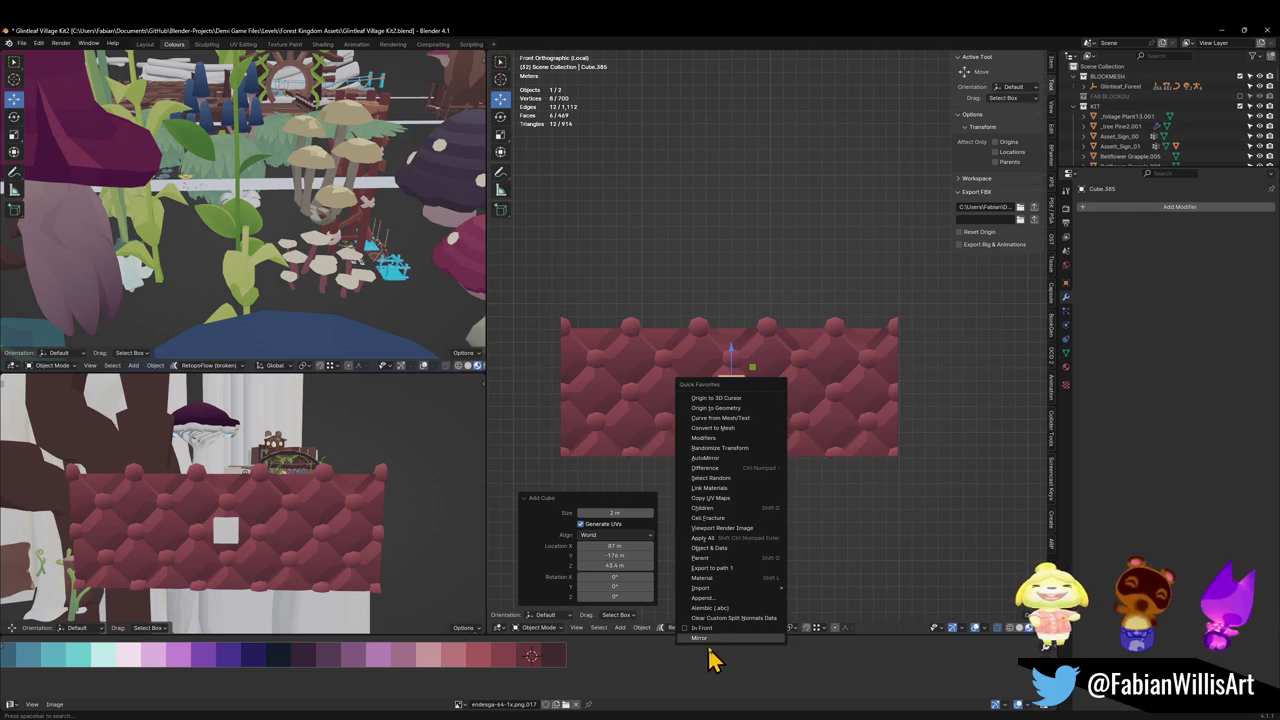
pyautogui.click(724, 640)
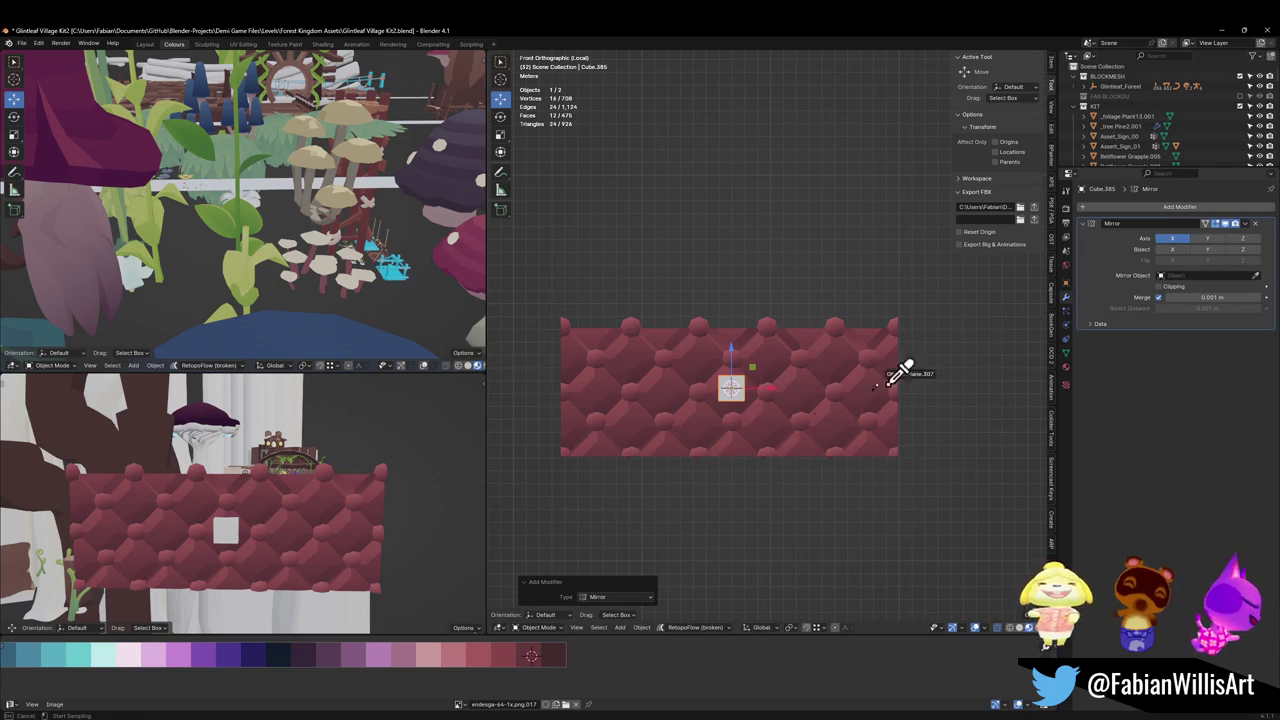
pyautogui.click(762, 438)
# Step: In Edit Mode, enlarge the cube and shift it left of centre along X
pyautogui.press('Tab')
pyautogui.press('s')
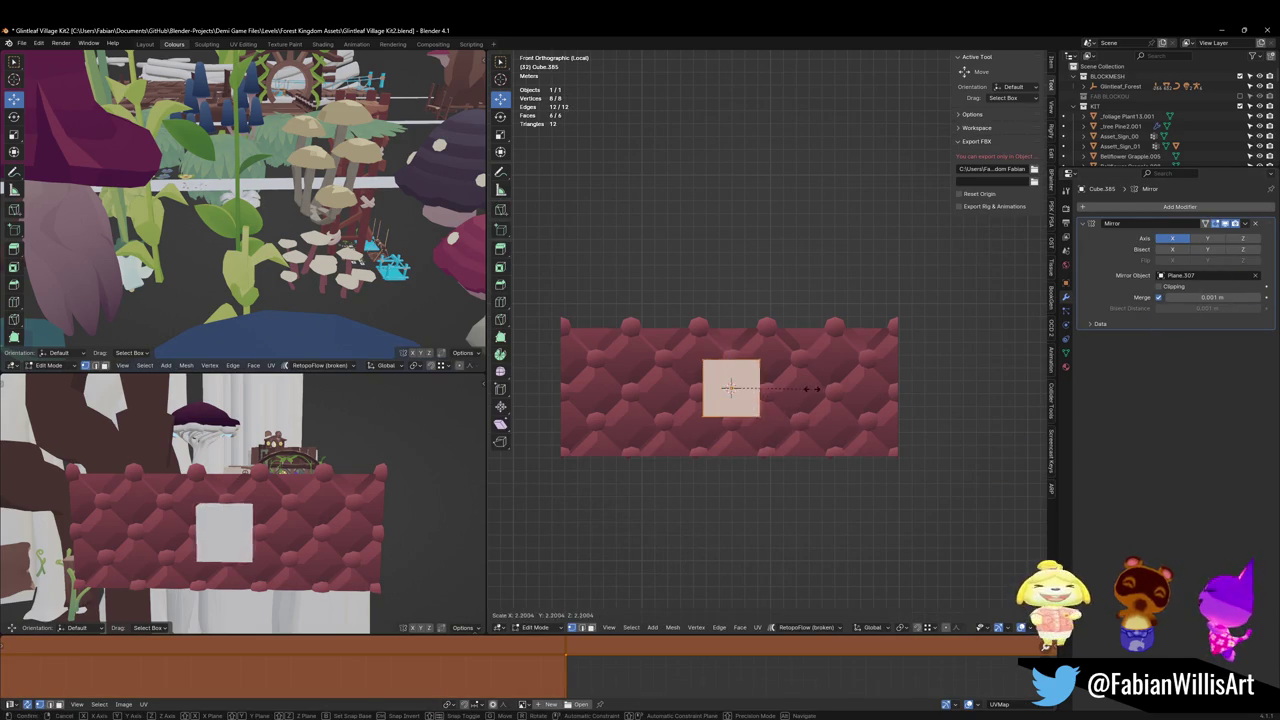
pyautogui.click(826, 383)
pyautogui.press('g')
pyautogui.press('x')
pyautogui.click(678, 393)
# Step: Move the cube vertically so it rests on the panel's top edge
pyautogui.press('z')
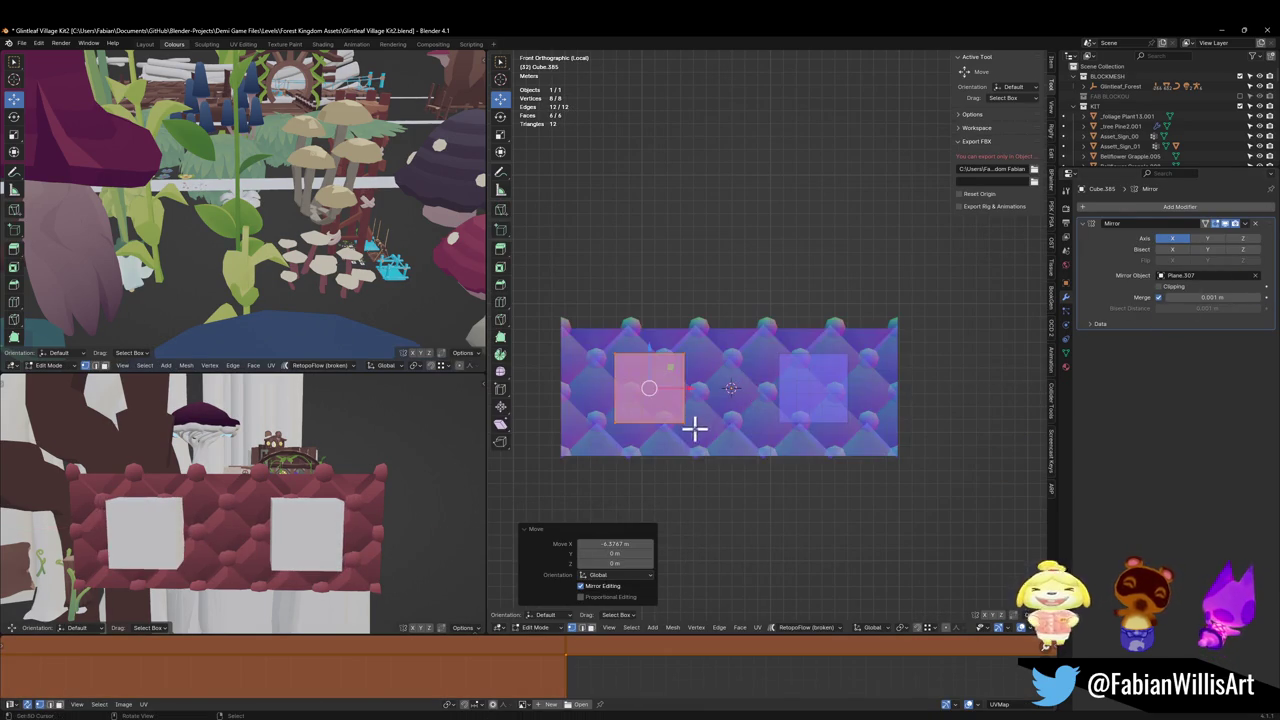
pyautogui.press('g')
pyautogui.press('z')
pyautogui.click(703, 380)
pyautogui.moveTo(700, 394)
pyautogui.mouseDown(button='middle')
pyautogui.moveTo(735, 418)
pyautogui.moveTo(703, 363)
pyautogui.mouseUp(button='middle')
pyautogui.press('g')
pyautogui.press('z')
pyautogui.click(748, 398)
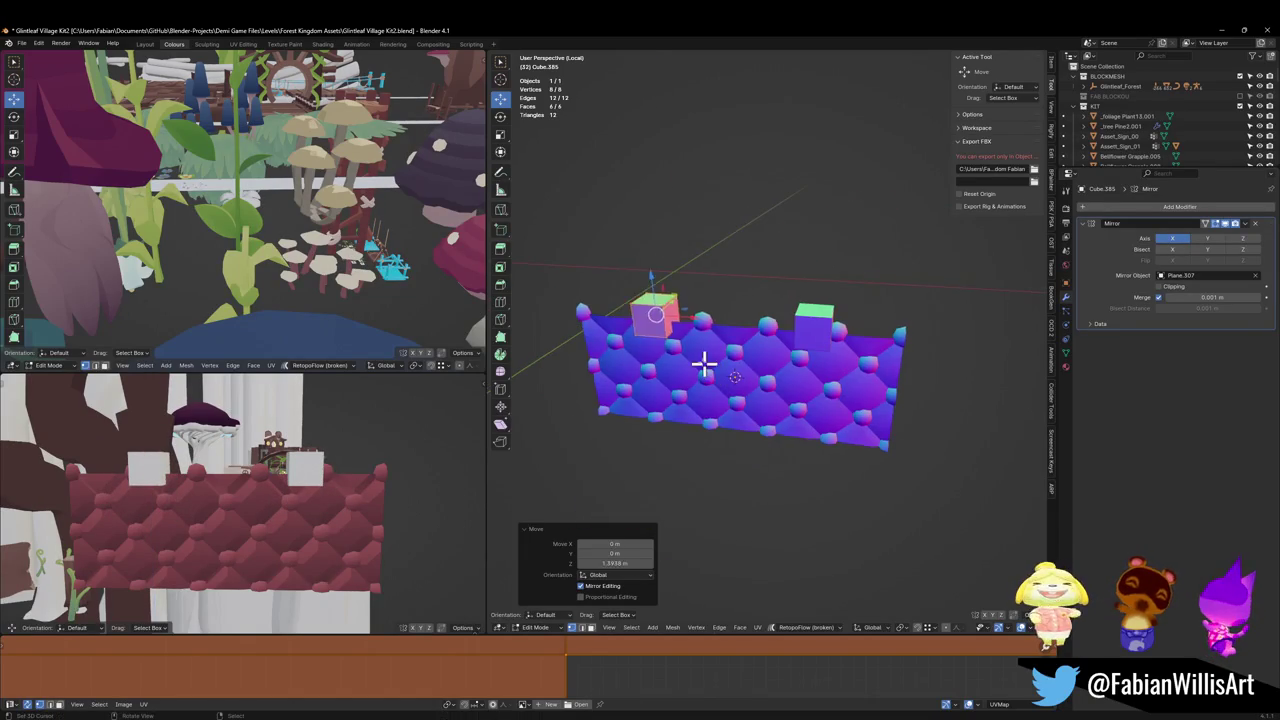
# Step: Delete the cube's top face, enable mirror clipping, and join it with its mirrored copy
pyautogui.click(666, 307)
pyautogui.press('x')
pyautogui.click(665, 344)
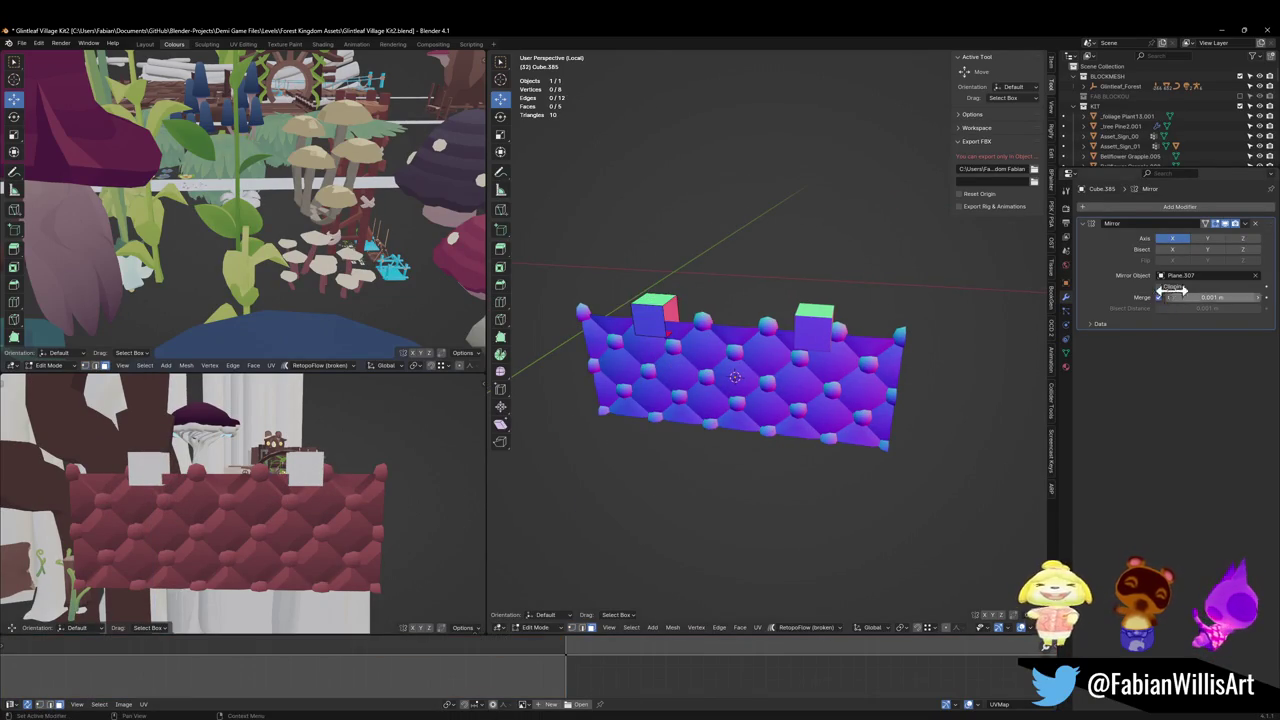
pyautogui.click(1159, 286)
pyautogui.press('g')
pyautogui.press('x')
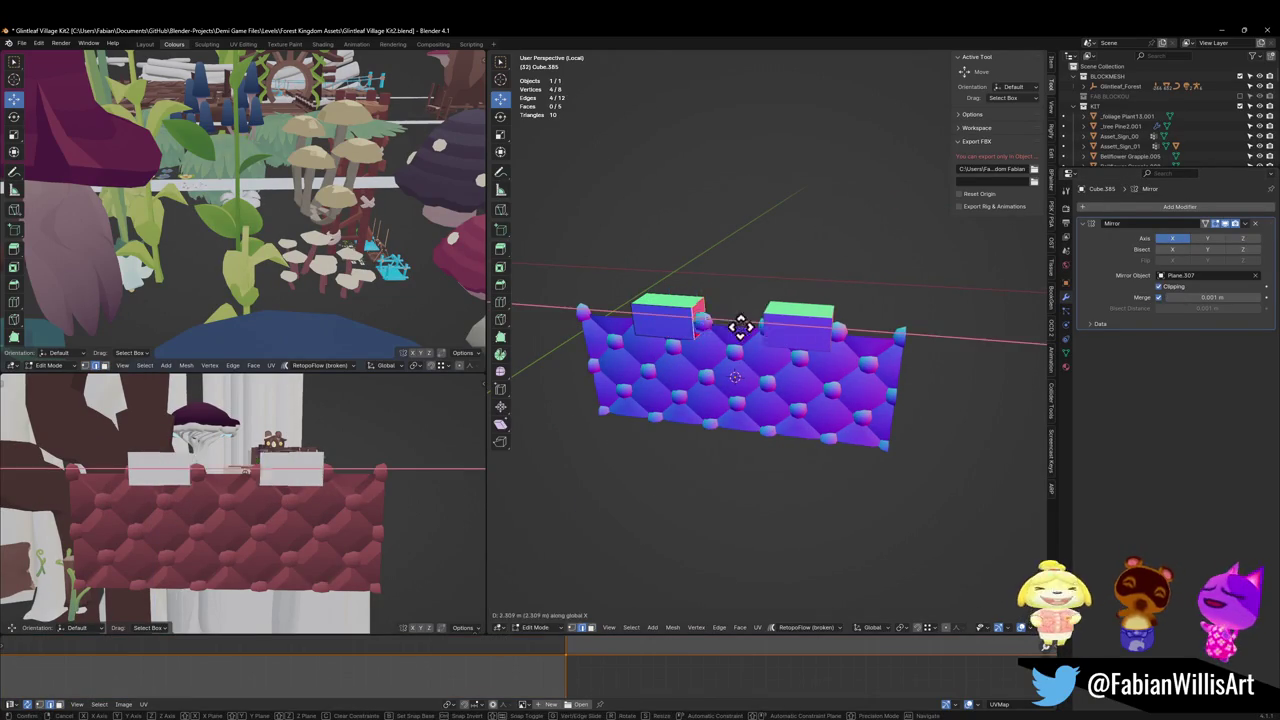
pyautogui.click(774, 331)
# Step: From the front view, raise the whole joined box into place above the panel
pyautogui.moveTo(774, 331)
pyautogui.mouseDown(button='middle')
pyautogui.moveTo(638, 343)
pyautogui.moveTo(648, 338)
pyautogui.mouseUp(button='middle')
pyautogui.hotkey('alt', 'a')
pyautogui.click(648, 338)
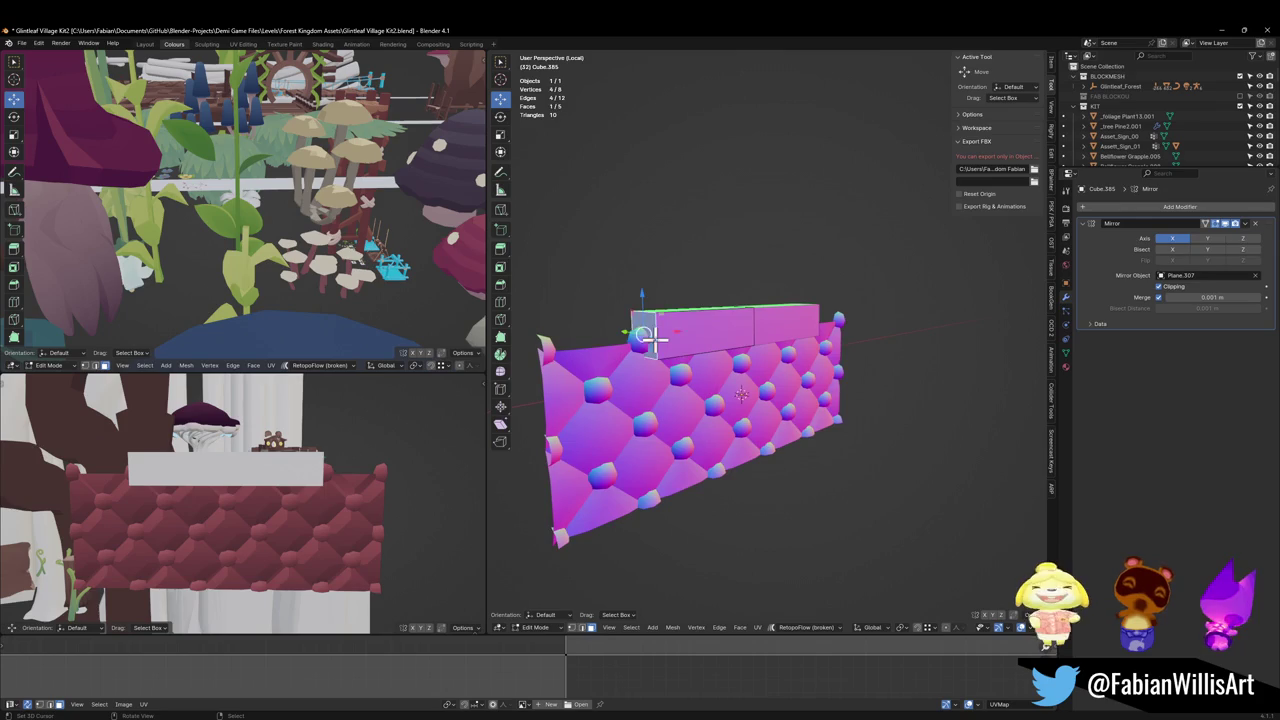
pyautogui.press('KP_1')
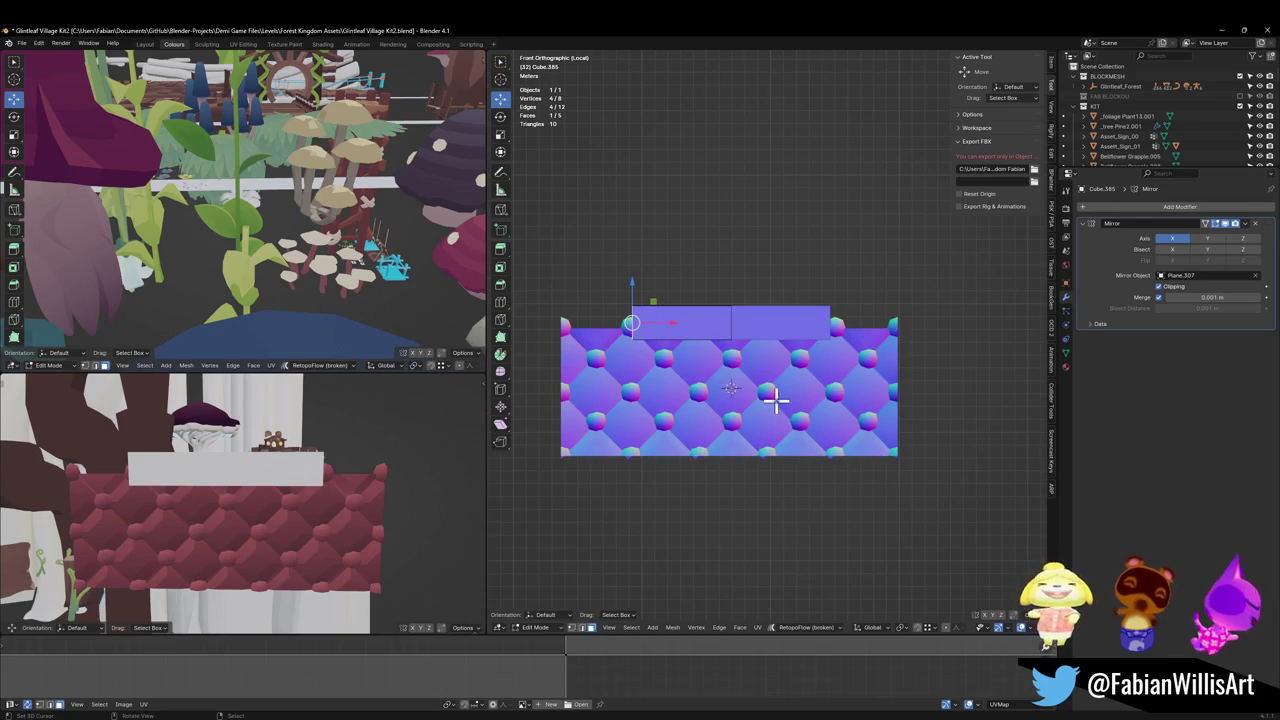
pyautogui.press('a')
pyautogui.press('g')
pyautogui.press('z')
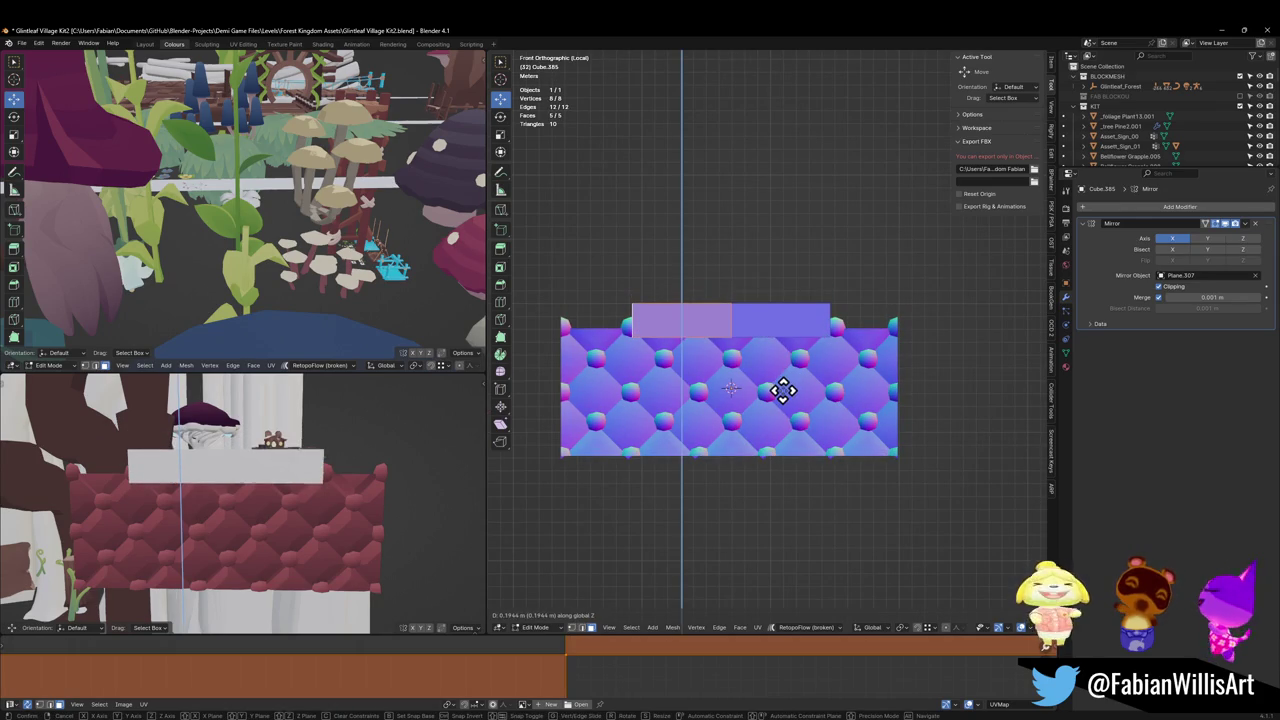
pyautogui.click(783, 390)
# Step: Stretch the box's end face along X across the panel's full width
pyautogui.hotkey('alt', 'a')
pyautogui.moveTo(631, 334); pyautogui.dragTo(618, 325, button='middle')
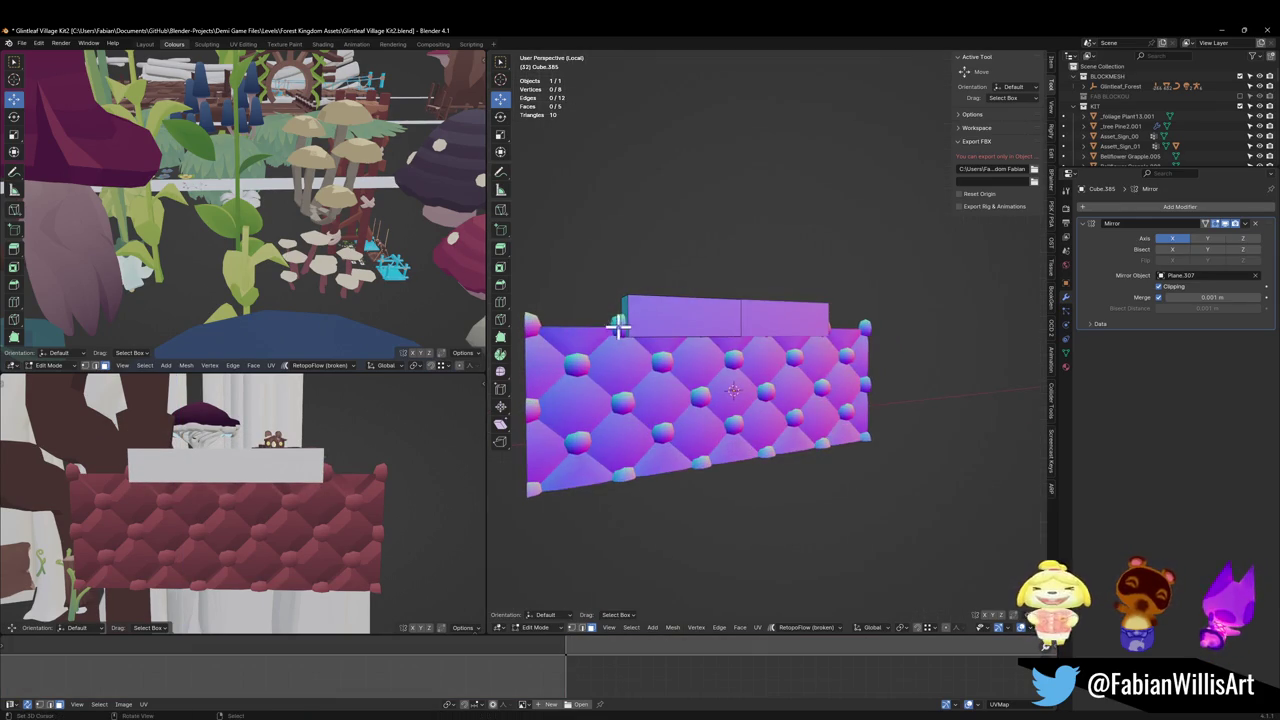
pyautogui.click(621, 318)
pyautogui.click(621, 318)
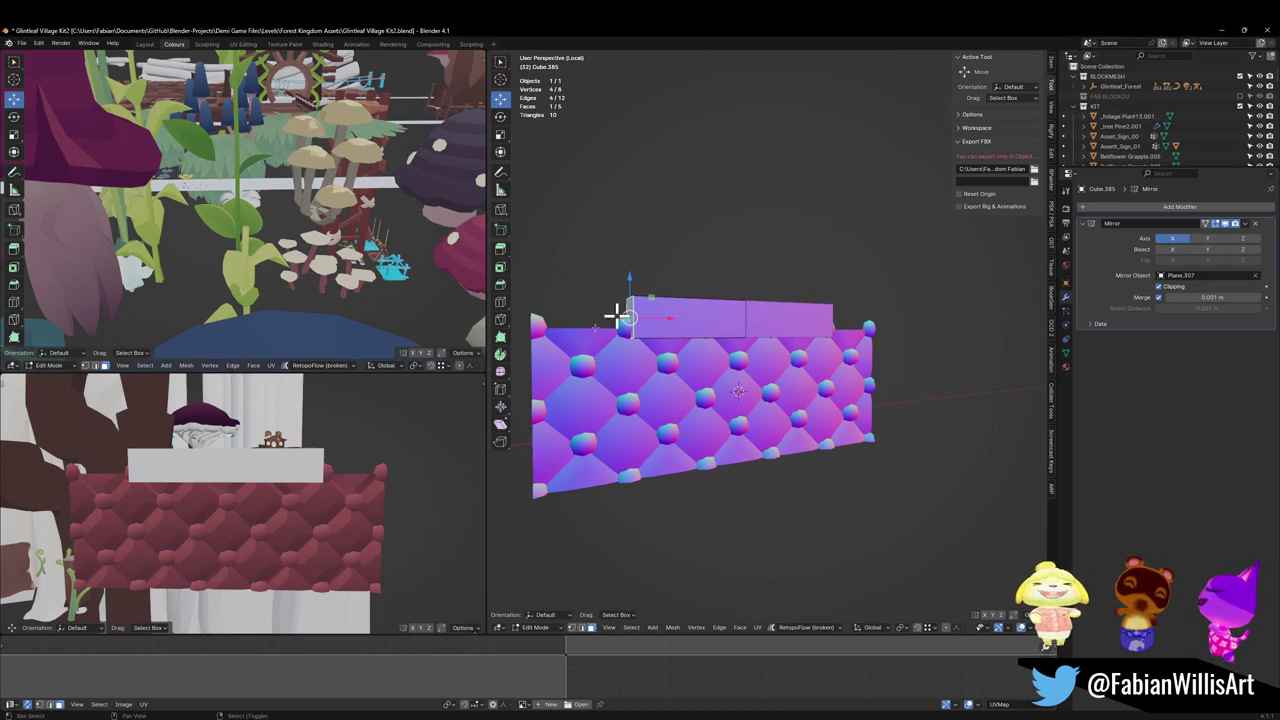
pyautogui.moveTo(729, 337); pyautogui.dragTo(746, 334, button='middle')
pyautogui.press('g')
pyautogui.press('x')
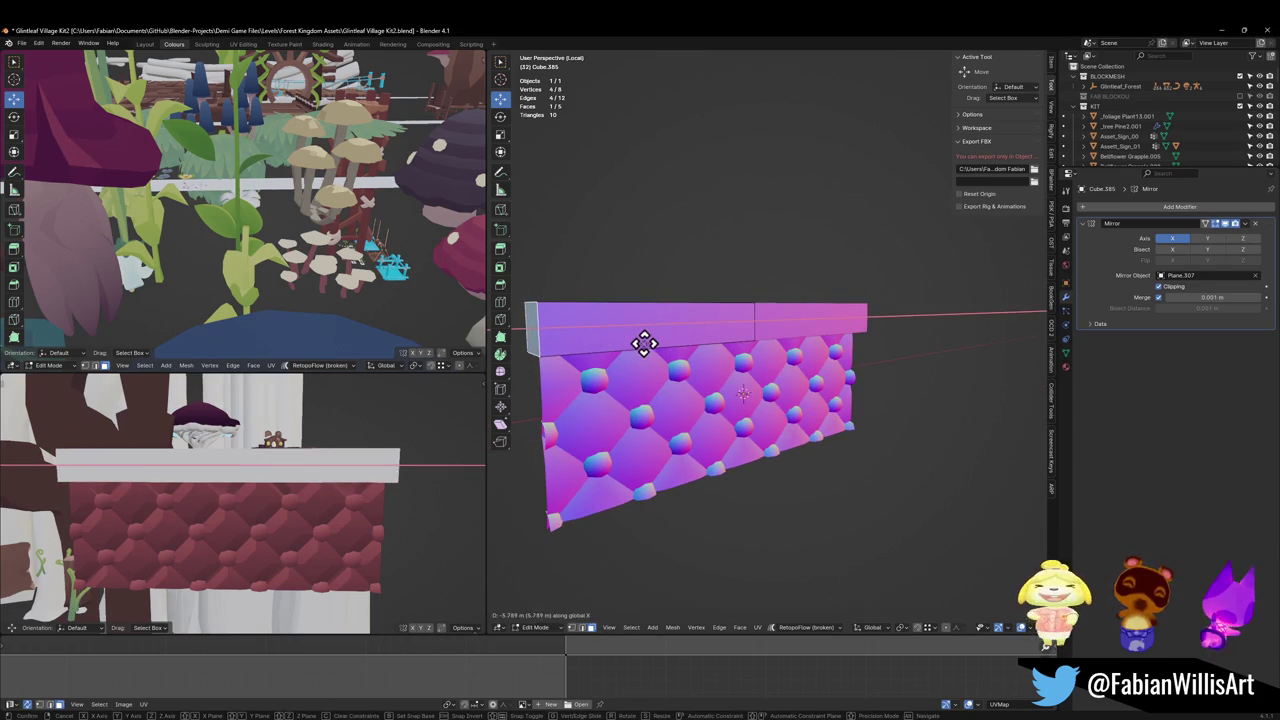
pyautogui.click(643, 343)
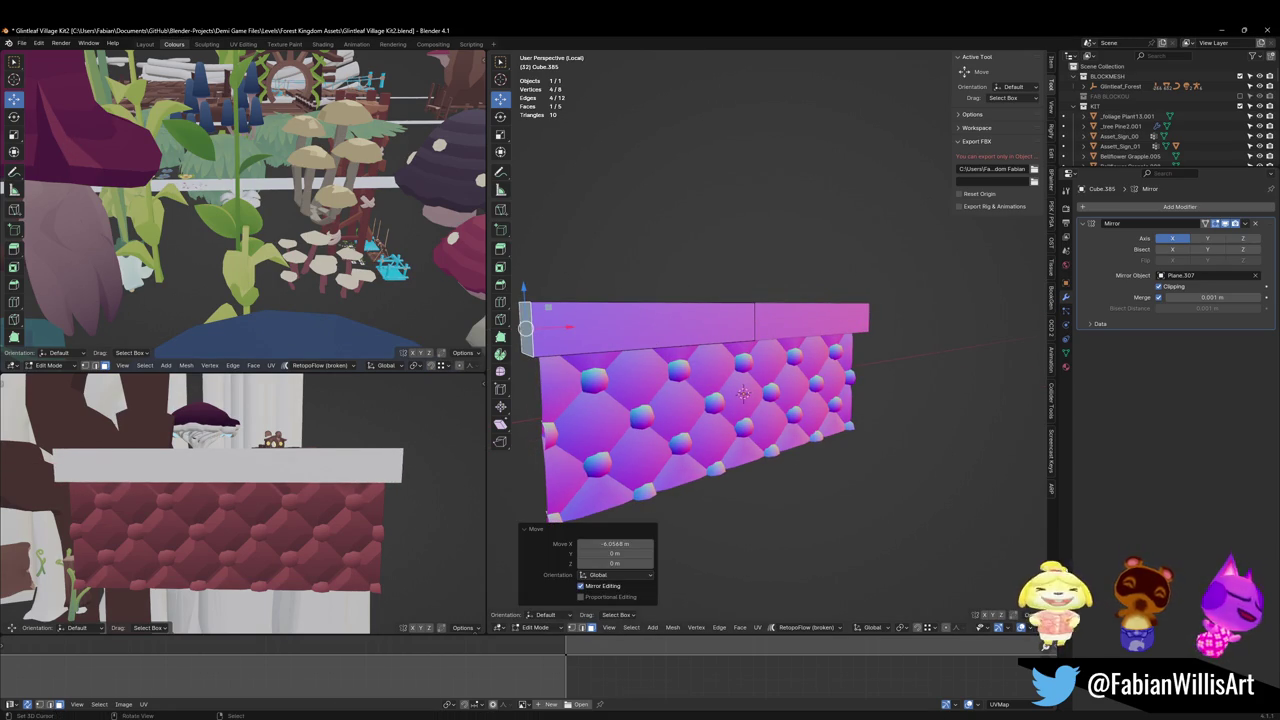
# Step: Shift the top face sideways along X and extrude the frame down the side
pyautogui.moveTo(636, 350)
pyautogui.mouseDown(button='middle')
pyautogui.moveTo(717, 349)
pyautogui.moveTo(690, 332)
pyautogui.mouseUp(button='middle')
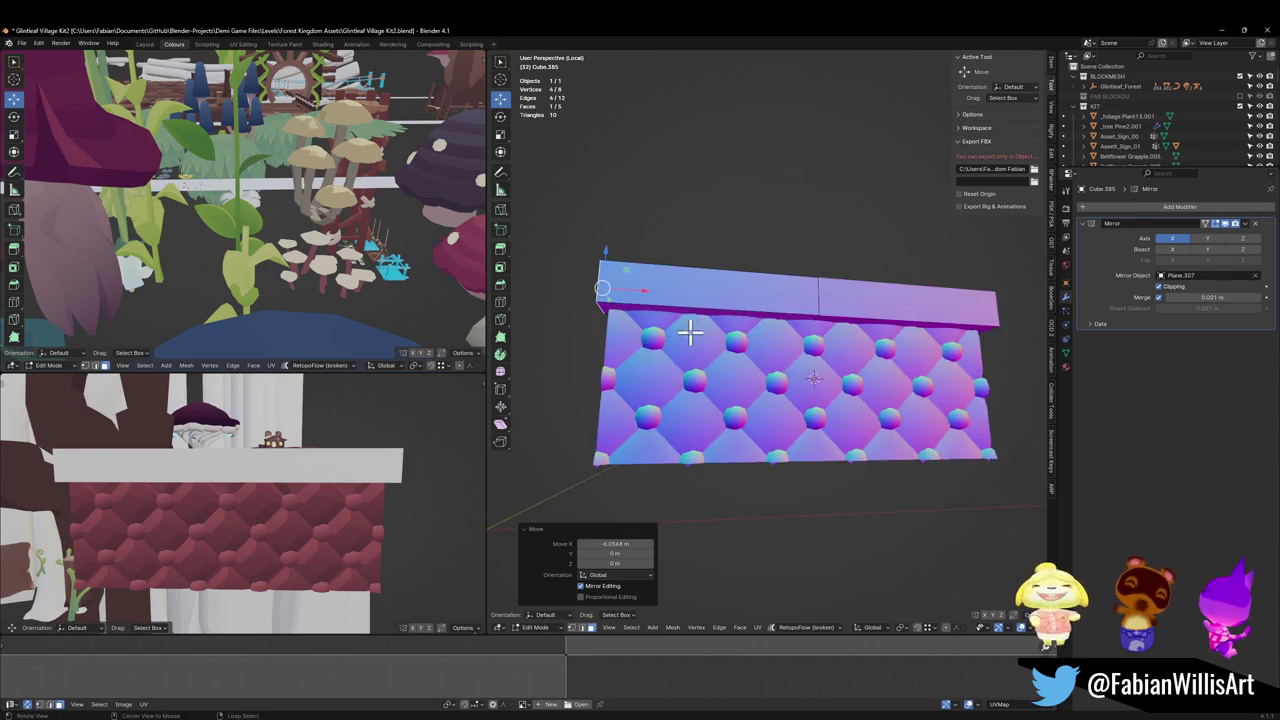
pyautogui.press('KP_1')
pyautogui.press('g')
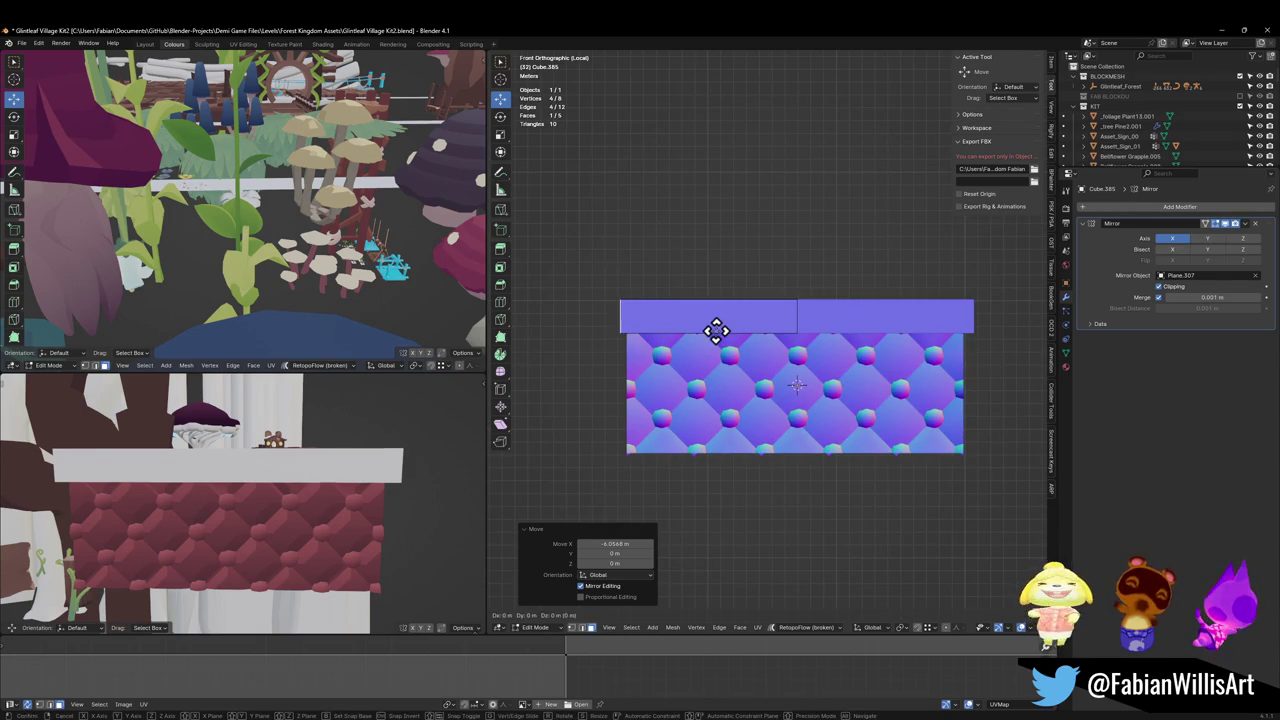
pyautogui.press('x')
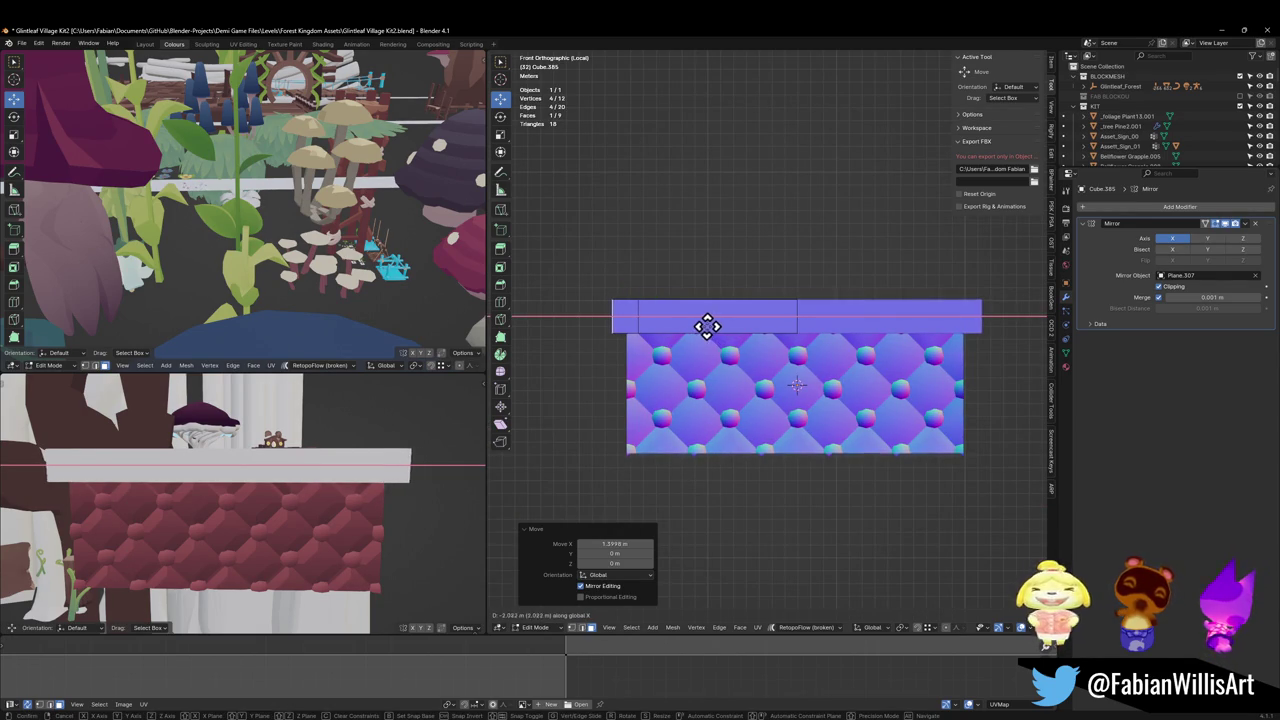
pyautogui.click(706, 326)
pyautogui.moveTo(680, 349); pyautogui.dragTo(606, 314, button='middle')
pyautogui.press('e')
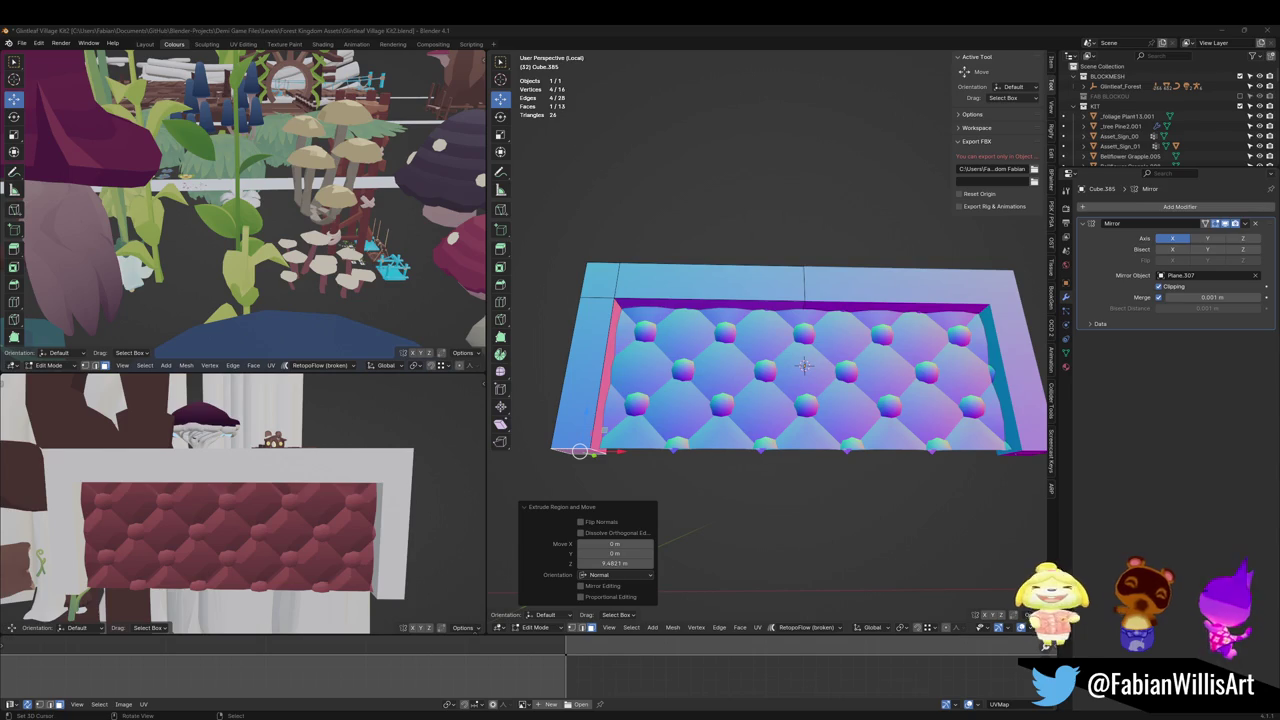
# Step: In the right side view, push the frame's bottom edge back along Y
pyautogui.moveTo(760, 374)
pyautogui.mouseDown(button='middle')
pyautogui.moveTo(671, 383)
pyautogui.moveTo(734, 398)
pyautogui.mouseUp(button='middle')
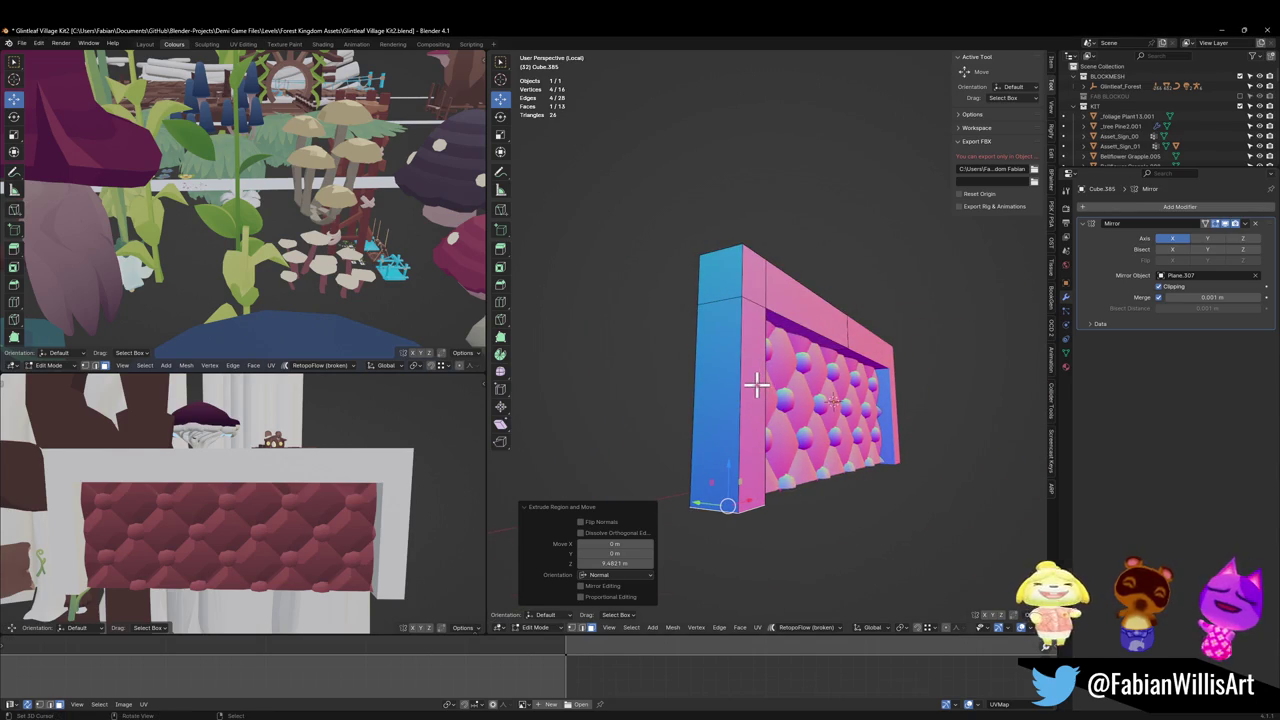
pyautogui.press('KP_3')
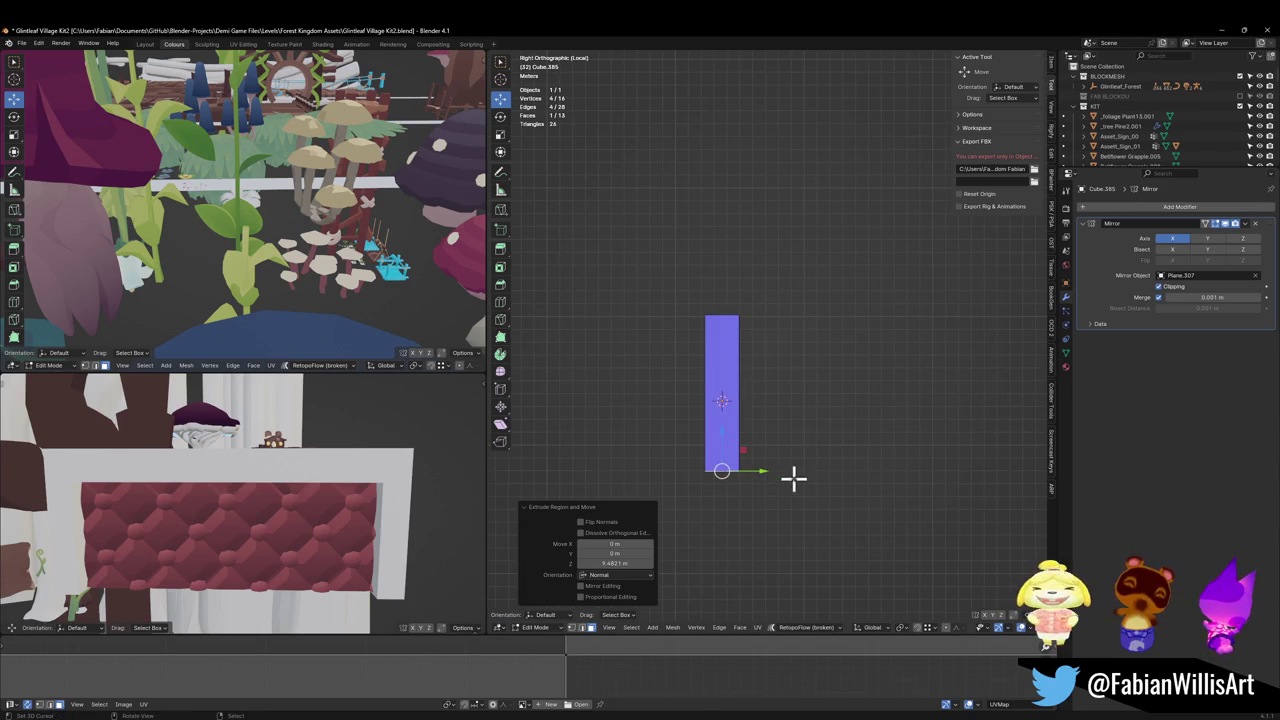
pyautogui.press('g')
pyautogui.press('y')
pyautogui.click(780, 477)
pyautogui.press('r')
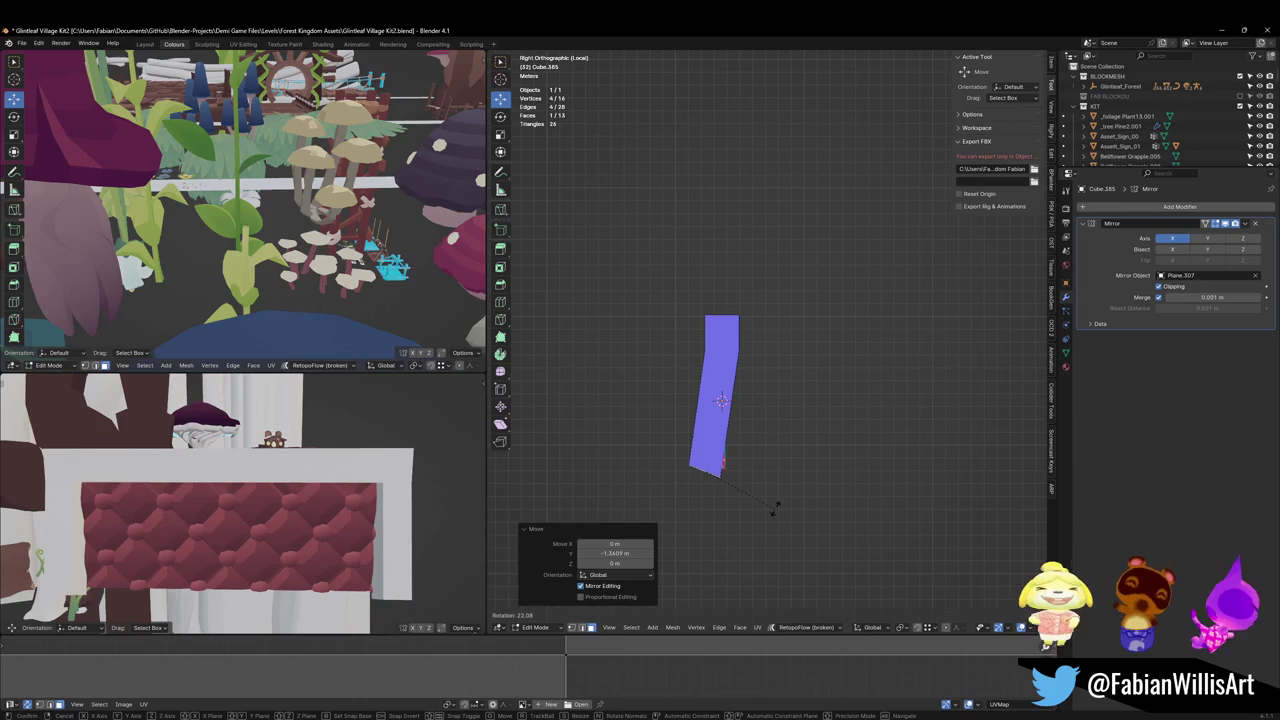
pyautogui.press('Escape')
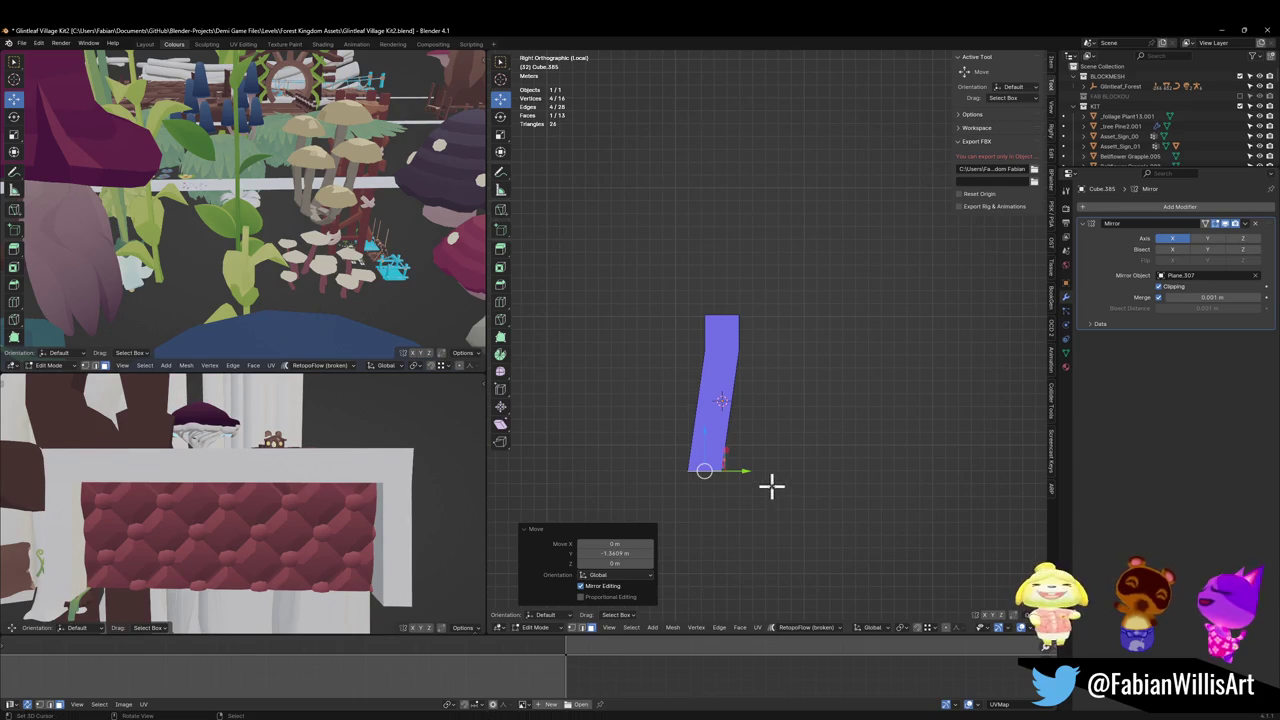
pyautogui.moveTo(722, 422)
pyautogui.mouseDown(button='middle')
pyautogui.moveTo(789, 434)
pyautogui.moveTo(749, 449)
pyautogui.mouseUp(button='middle')
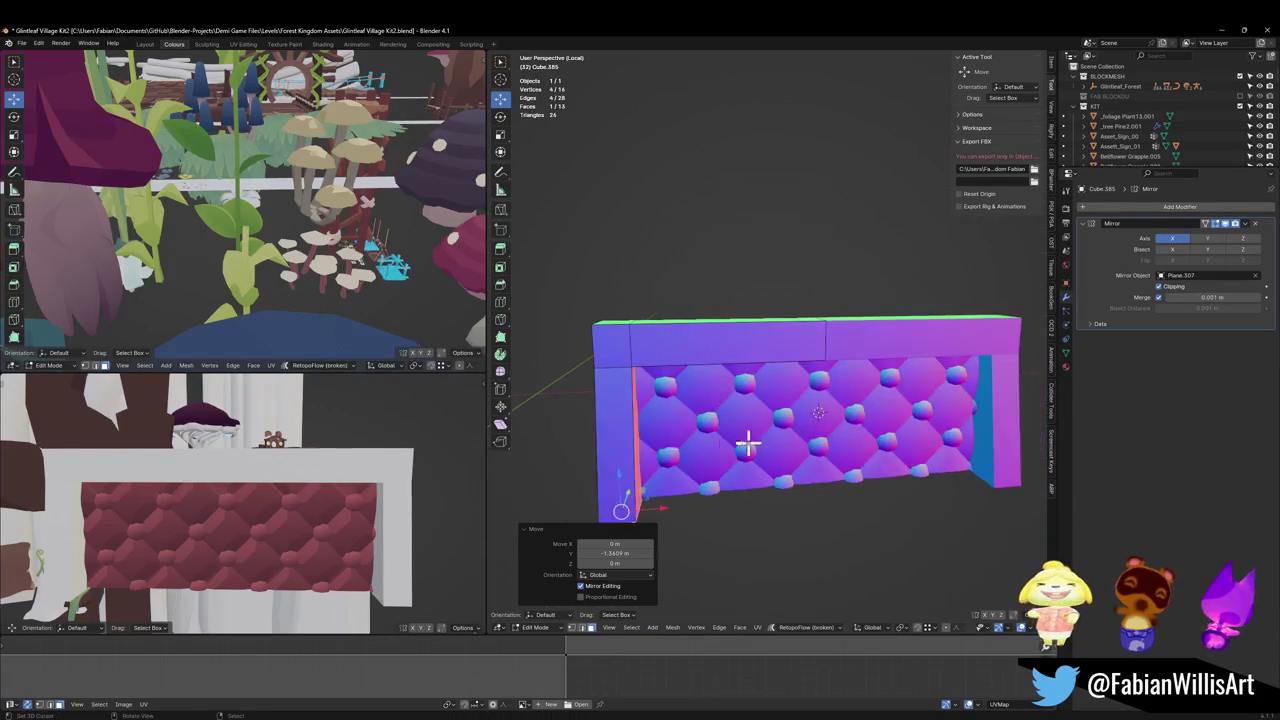
pyautogui.moveTo(662, 450); pyautogui.dragTo(657, 443, button='middle')
# Step: Duplicate the side piece forward along Y, flatten it to zero depth, and shrink it
pyautogui.hotkey('shift', 'd')
pyautogui.press('y')
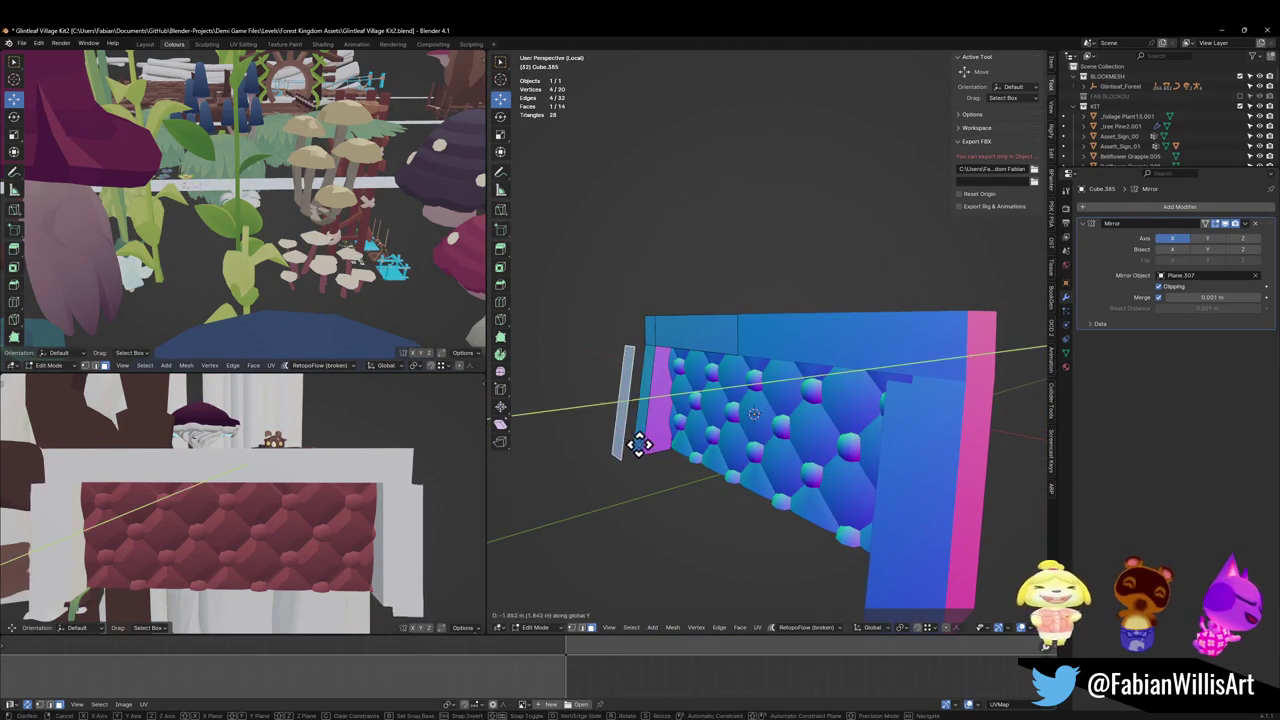
pyautogui.click(616, 440)
pyautogui.press('s')
pyautogui.press('y')
pyautogui.press('0')
pyautogui.press('Return')
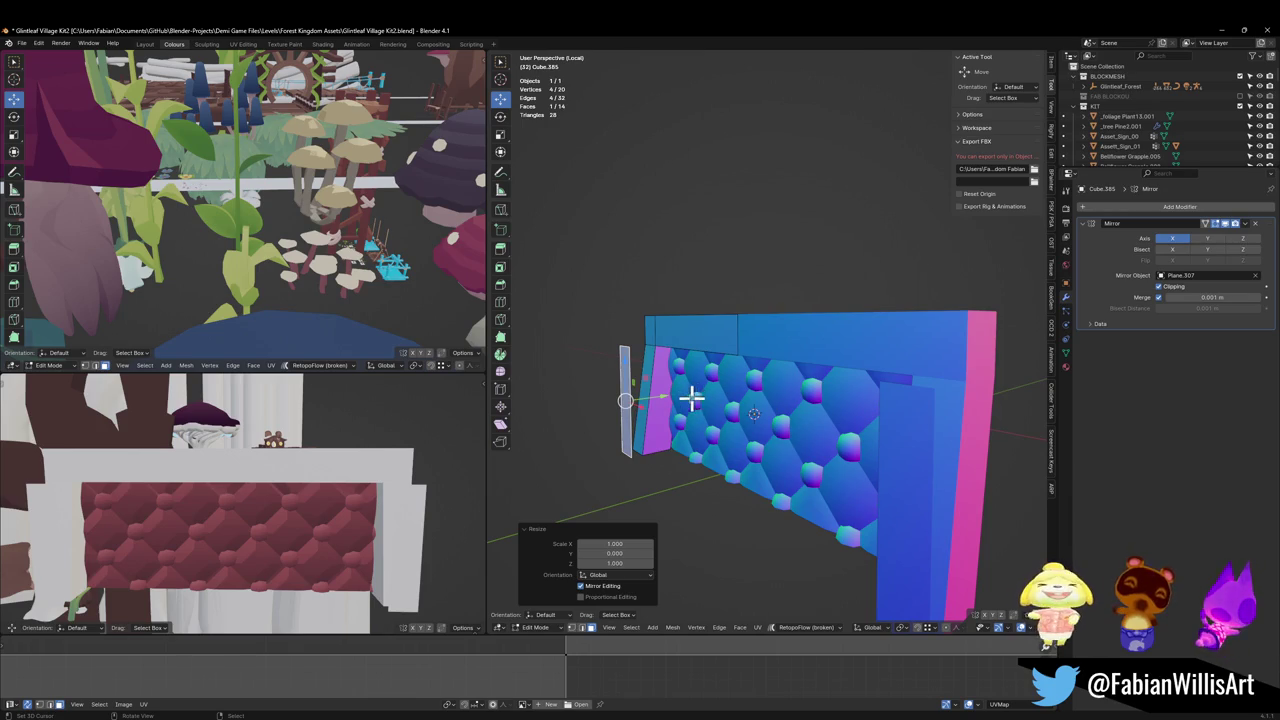
pyautogui.press('s')
pyautogui.click(615, 418)
# Step: Edge-slide an edge along the thin side piece to adjust its shape
pyautogui.moveTo(646, 423)
pyautogui.mouseDown(button='middle')
pyautogui.moveTo(731, 420)
pyautogui.moveTo(650, 437)
pyautogui.mouseUp(button='middle')
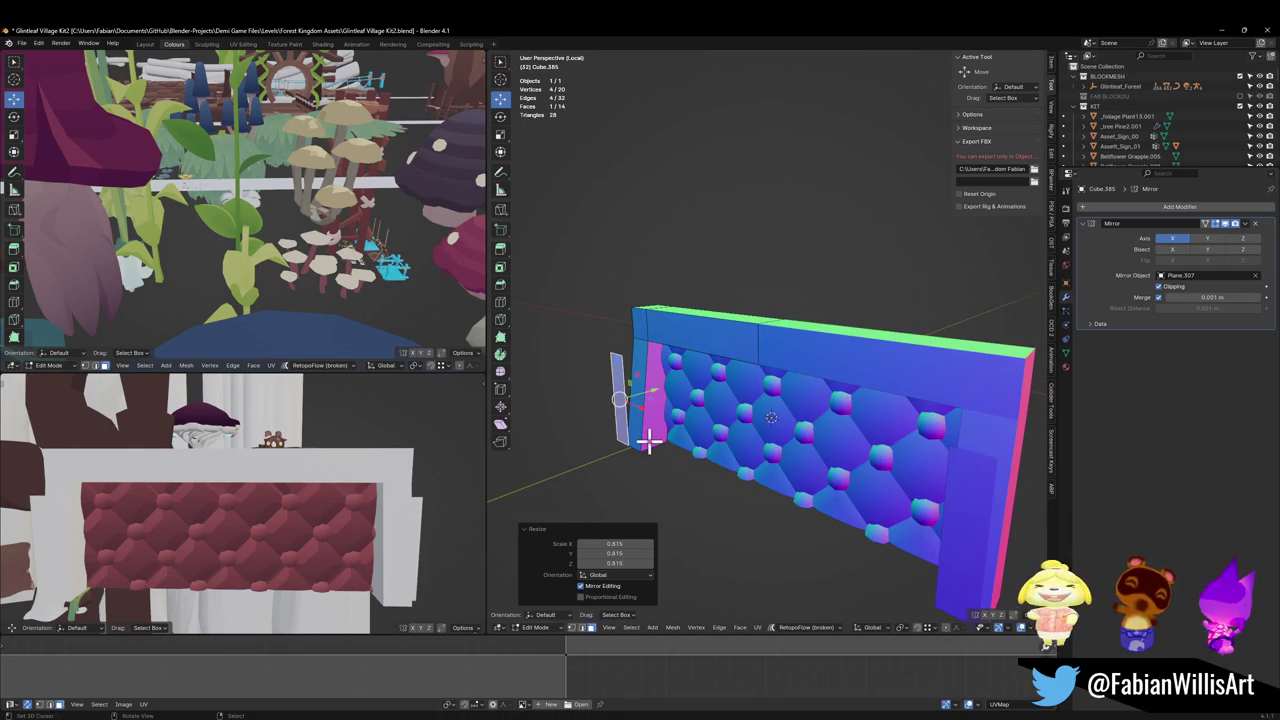
pyautogui.click(614, 343)
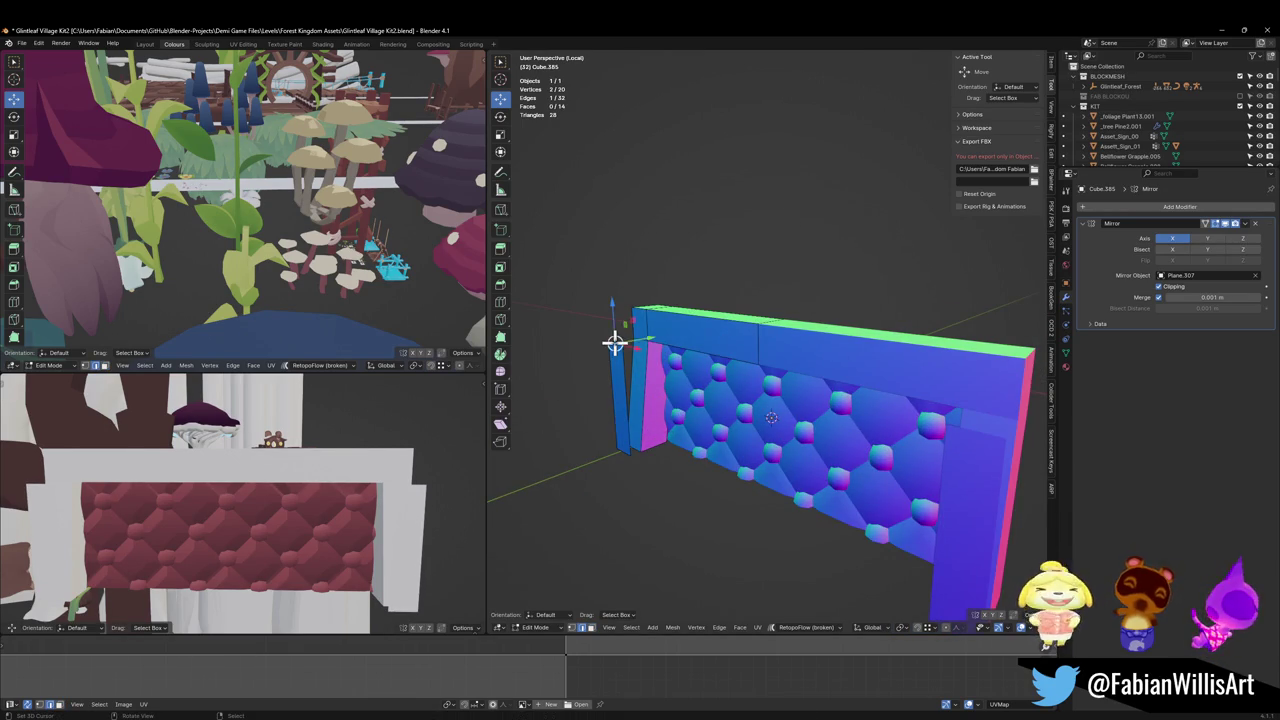
pyautogui.press('g')
pyautogui.click(614, 380)
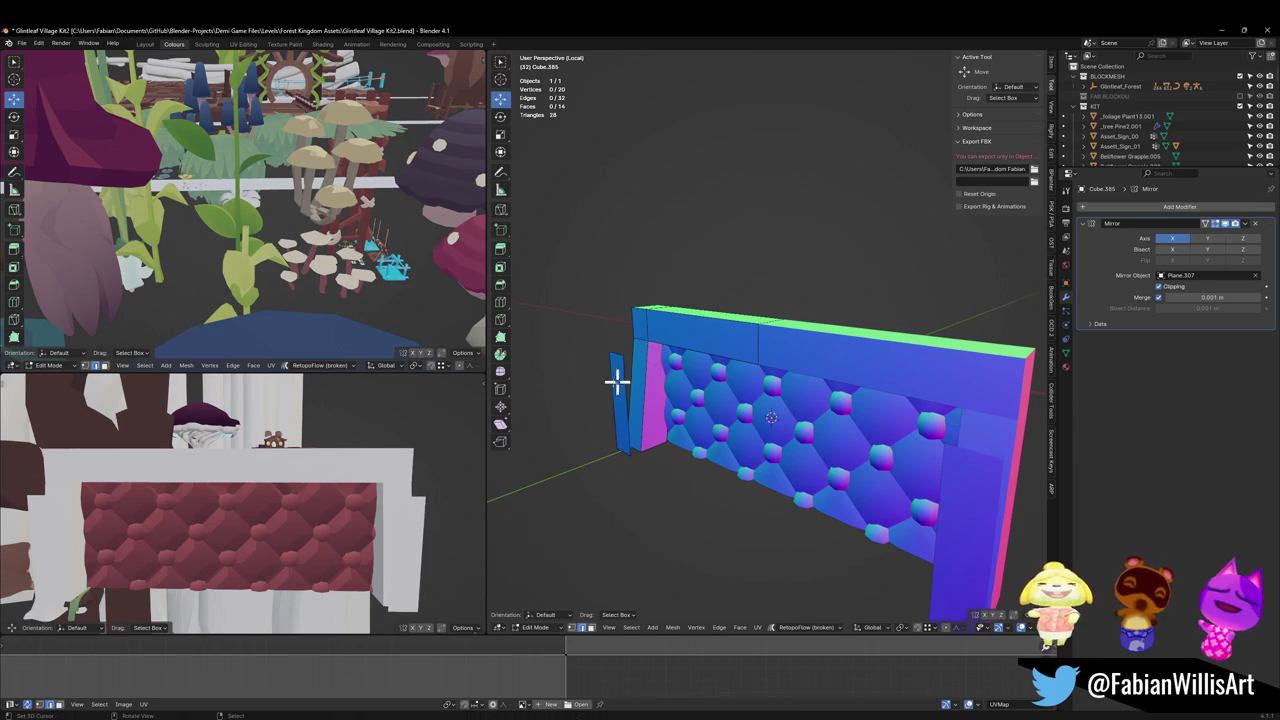
pyautogui.press('g')
pyautogui.press('g')
pyautogui.click(669, 395)
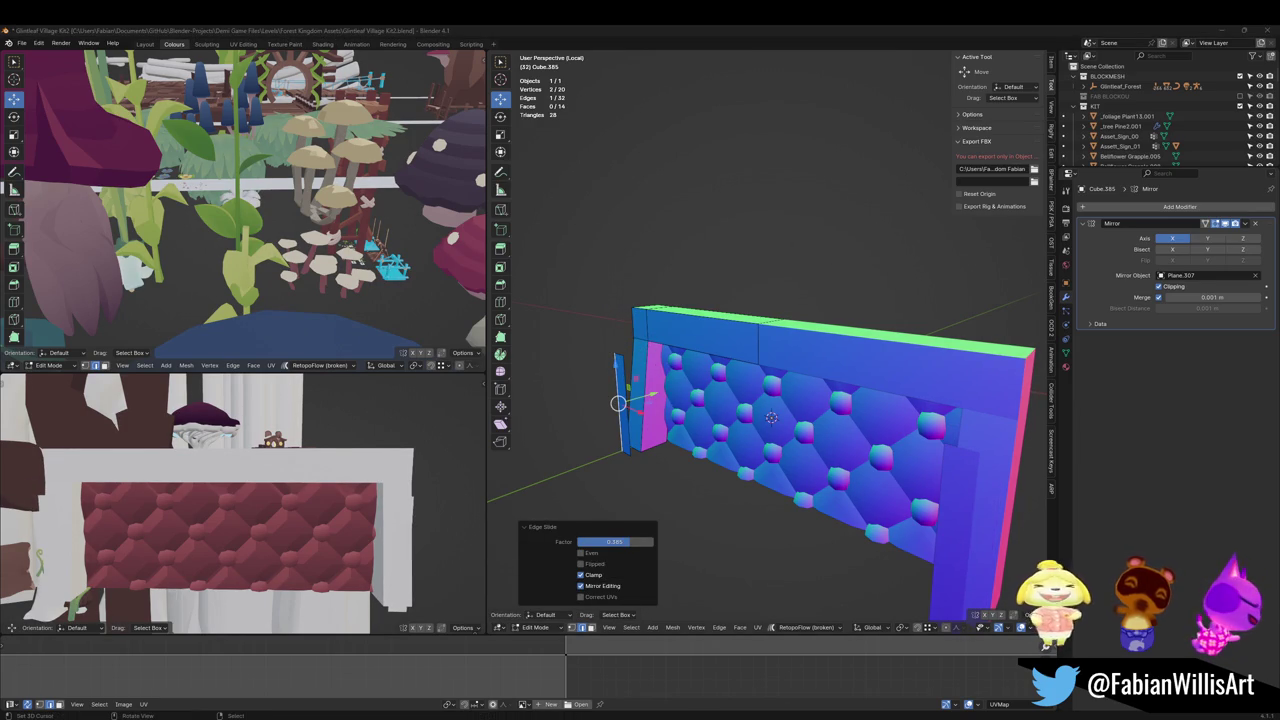
# Step: Extrude the thin piece's edge loop into a thicker arm block and select it
pyautogui.moveTo(786, 380)
pyautogui.mouseDown(button='middle')
pyautogui.moveTo(640, 408)
pyautogui.moveTo(723, 383)
pyautogui.mouseUp(button='middle')
pyautogui.keyDown('alt'); pyautogui.click(660, 430); pyautogui.keyUp('alt')
pyautogui.moveTo(669, 434); pyautogui.dragTo(781, 430, button='middle')
pyautogui.press('e')
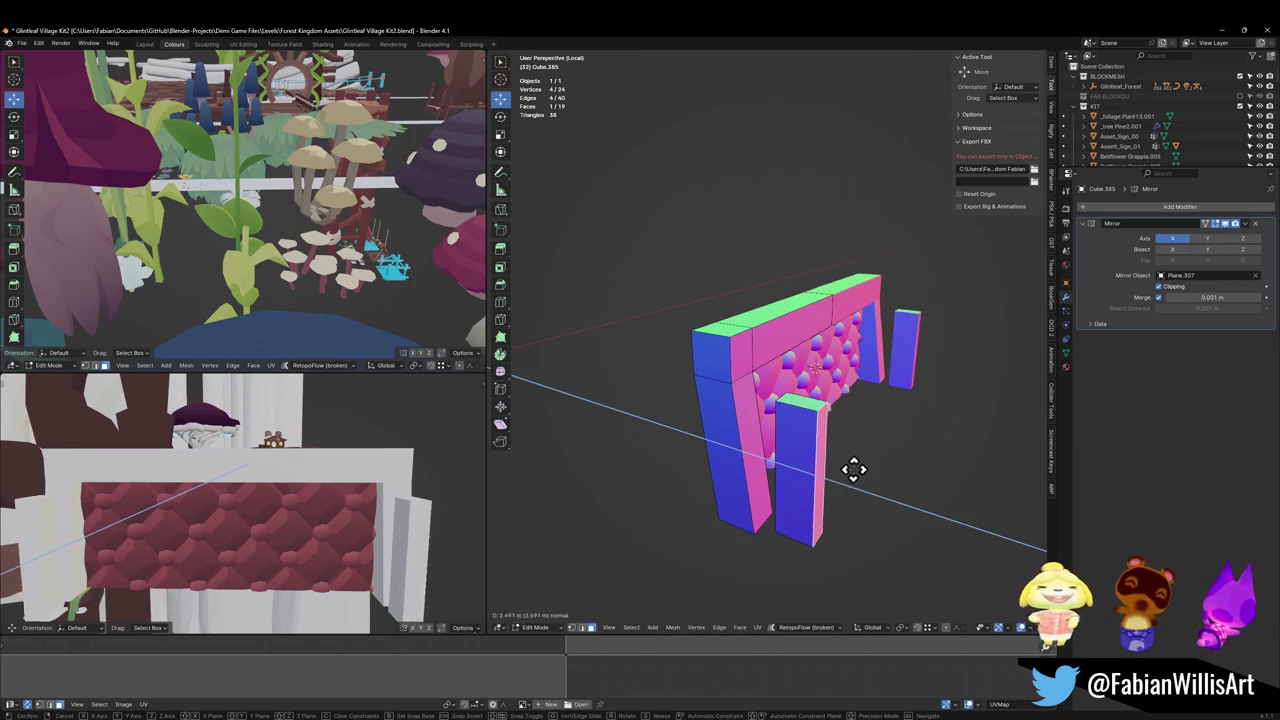
pyautogui.click(877, 471)
pyautogui.moveTo(877, 471); pyautogui.dragTo(849, 451, button='middle')
pyautogui.hotkey('alt', 'a')
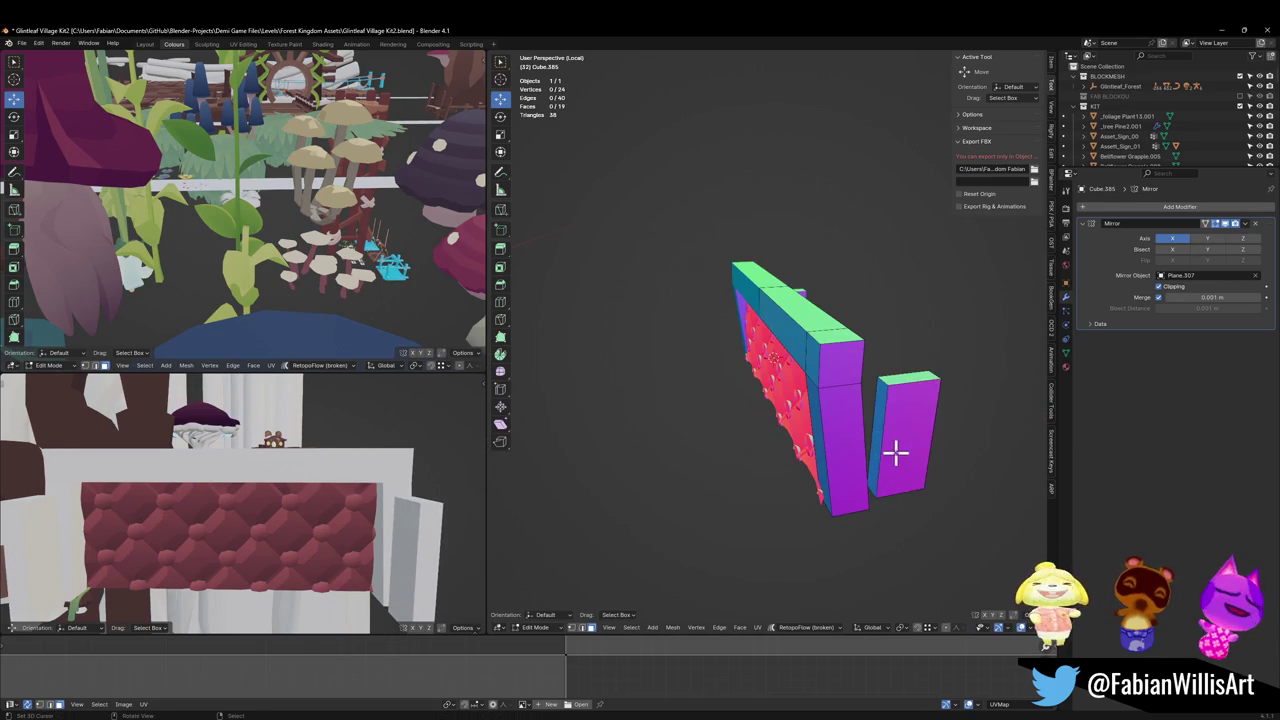
pyautogui.press('l')
# Step: Set the arm block against the frame side along Y and lower its top face
pyautogui.press('g')
pyautogui.press('y')
pyautogui.click(912, 451)
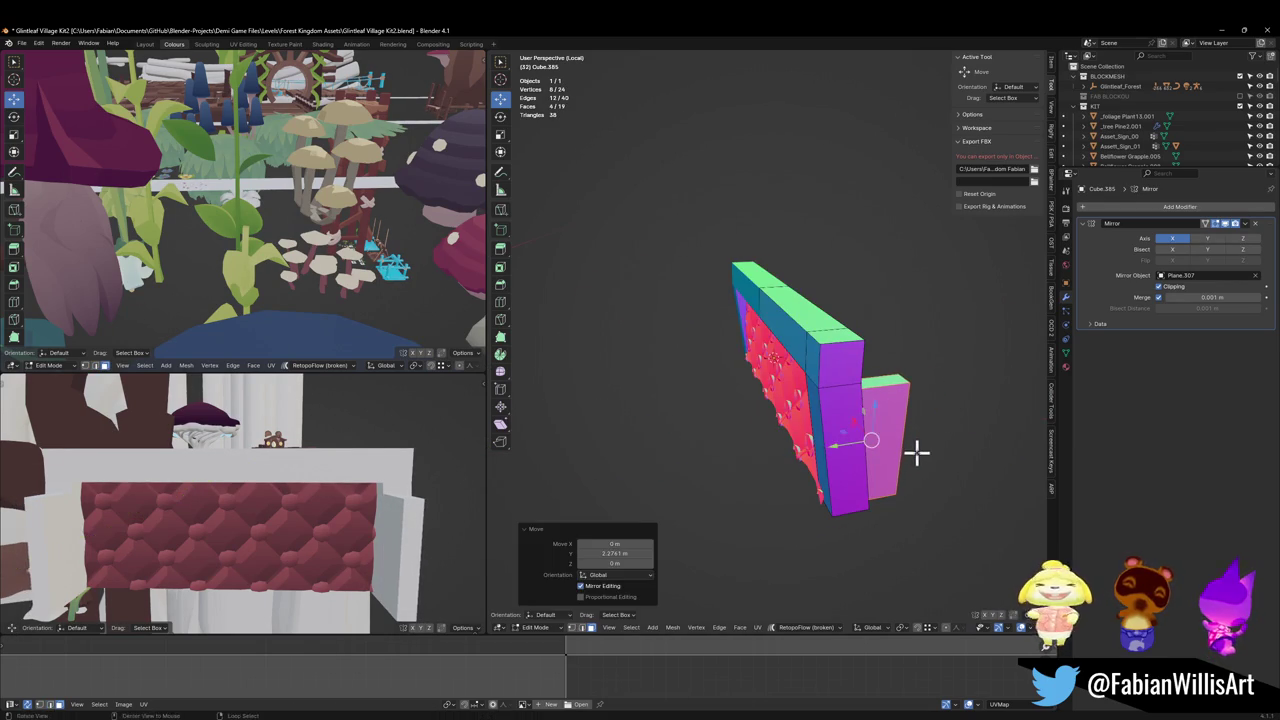
pyautogui.moveTo(914, 449); pyautogui.dragTo(843, 449, button='middle')
pyautogui.hotkey('alt', 'a')
pyautogui.moveTo(757, 449)
pyautogui.mouseDown(button='middle')
pyautogui.moveTo(797, 410)
pyautogui.moveTo(850, 398)
pyautogui.mouseUp(button='middle')
pyautogui.press('g')
pyautogui.press('z')
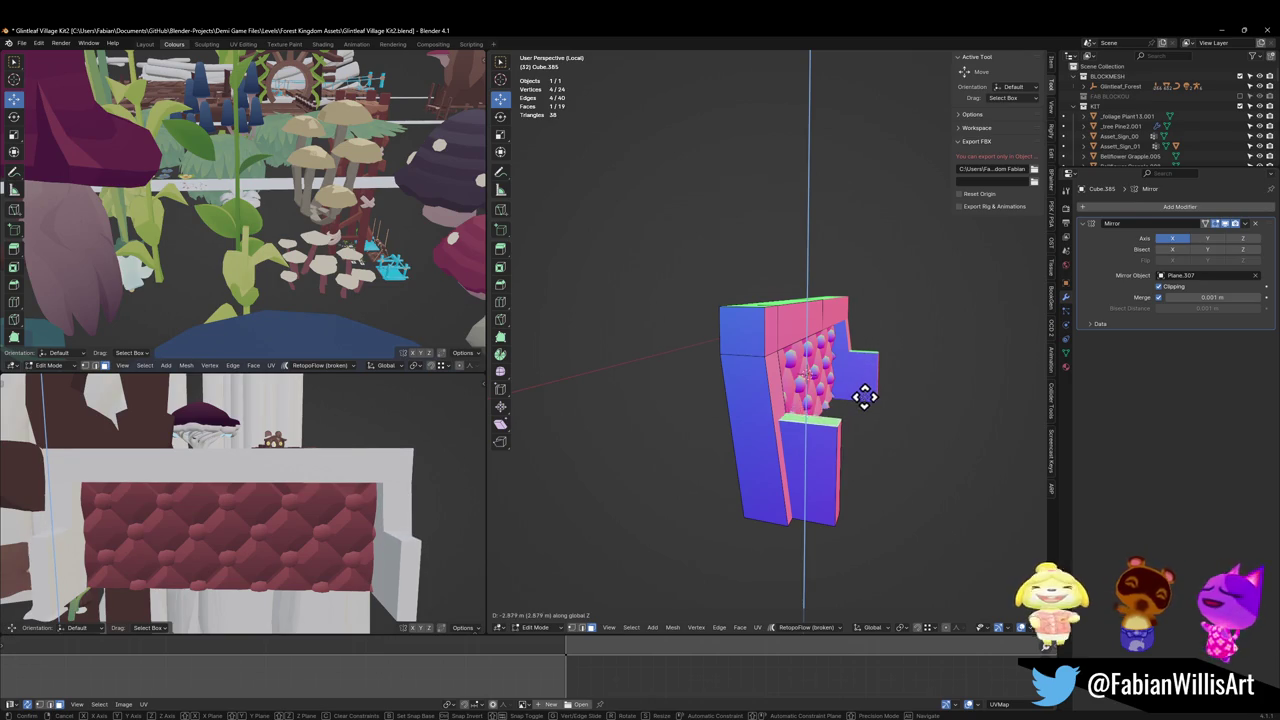
pyautogui.click(865, 397)
# Step: Shift the arm block along Y into its final position beside the frame
pyautogui.moveTo(760, 450)
pyautogui.mouseDown(button='middle')
pyautogui.moveTo(932, 447)
pyautogui.moveTo(894, 451)
pyautogui.moveTo(909, 451)
pyautogui.mouseUp(button='middle')
pyautogui.press('g')
pyautogui.press('y')
pyautogui.click(880, 457)
pyautogui.moveTo(875, 377)
pyautogui.mouseDown(button='middle')
pyautogui.moveTo(806, 400)
pyautogui.moveTo(823, 380)
pyautogui.moveTo(809, 329)
pyautogui.moveTo(871, 349)
pyautogui.moveTo(829, 383)
pyautogui.mouseUp(button='middle')
pyautogui.keyDown('shift'); pyautogui.click(842, 375); pyautogui.keyUp('shift')
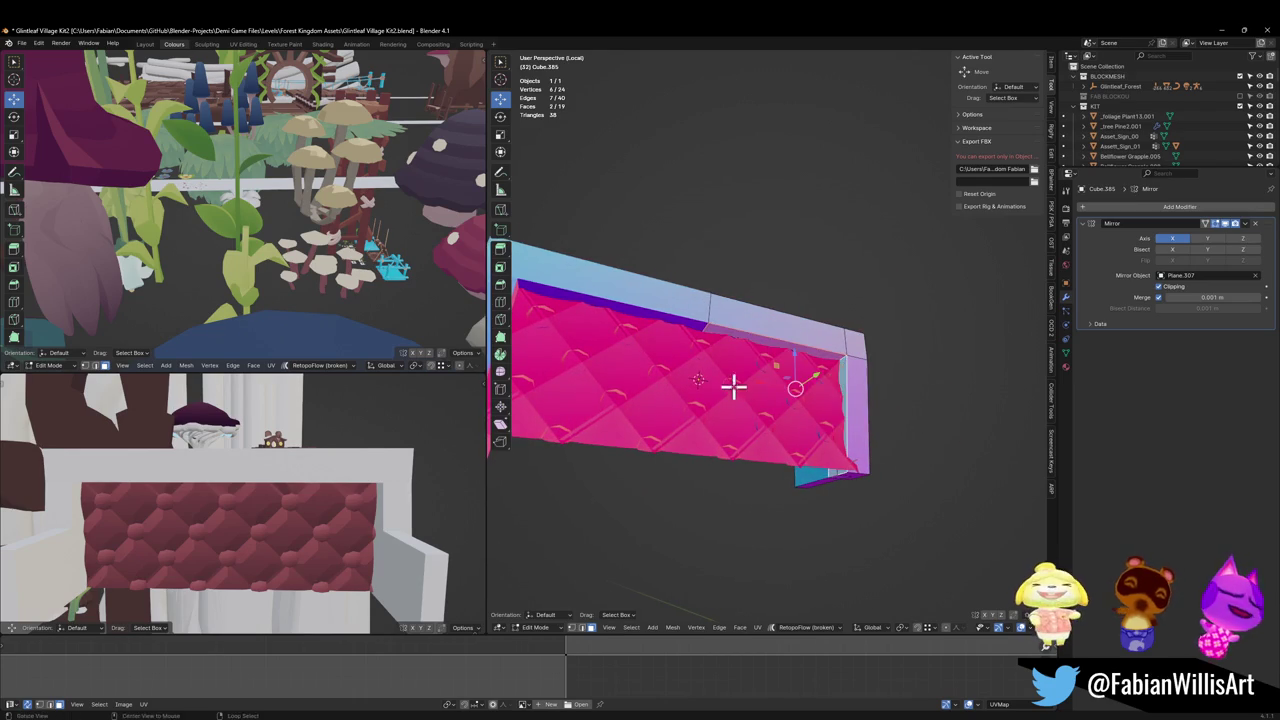
pyautogui.moveTo(731, 383)
pyautogui.mouseDown(button='middle')
pyautogui.moveTo(900, 406)
pyautogui.moveTo(908, 394)
pyautogui.moveTo(711, 403)
pyautogui.mouseUp(button='middle')
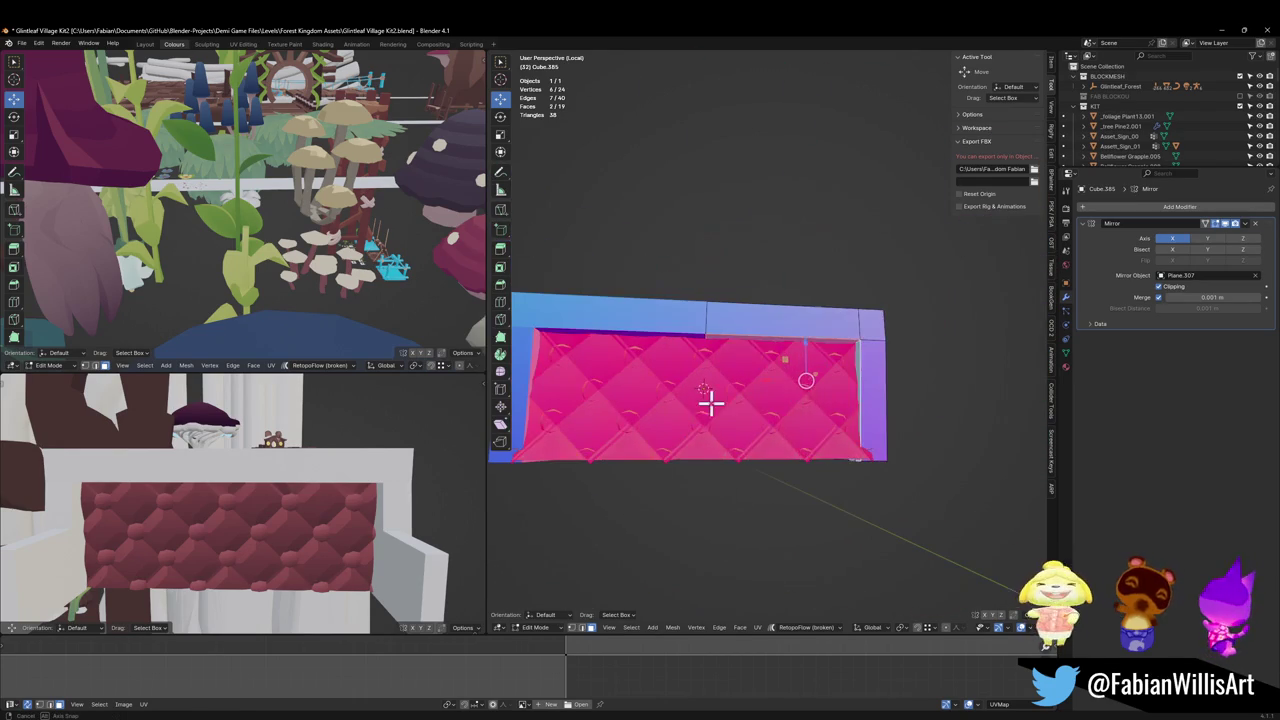
pyautogui.hotkey('alt', 'a')
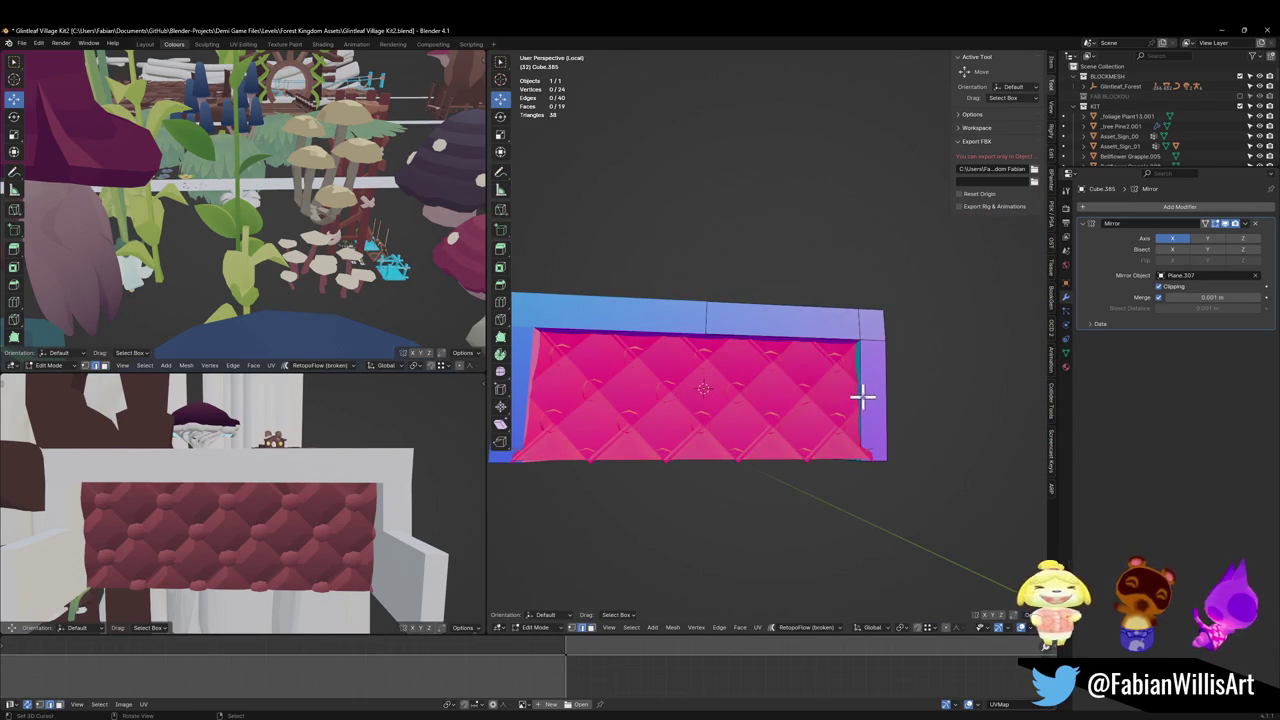
# Step: Add a vertex on the frame's top edge and slide it along X
pyautogui.click(800, 406)
pyautogui.press('g')
pyautogui.press('x')
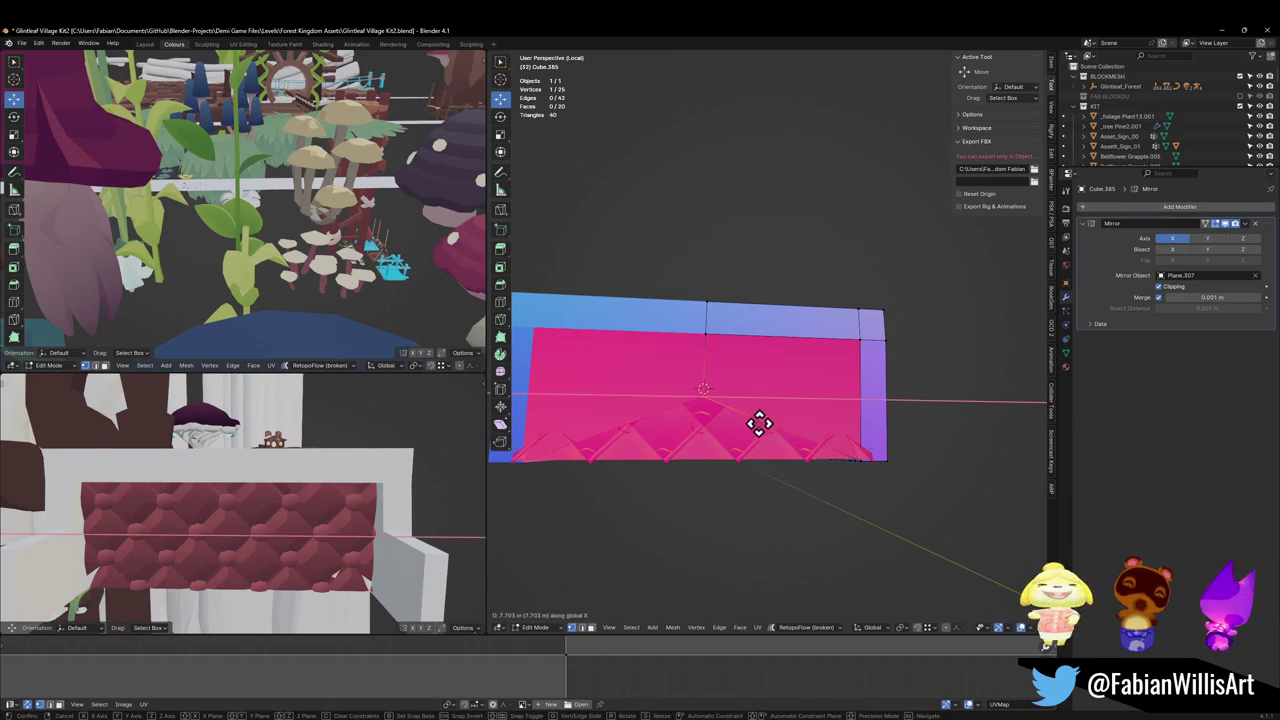
pyautogui.click(789, 417)
pyautogui.press('g')
pyautogui.press('z')
pyautogui.click(779, 476)
# Step: Flip the normals of the panel's right face
pyautogui.click(790, 420)
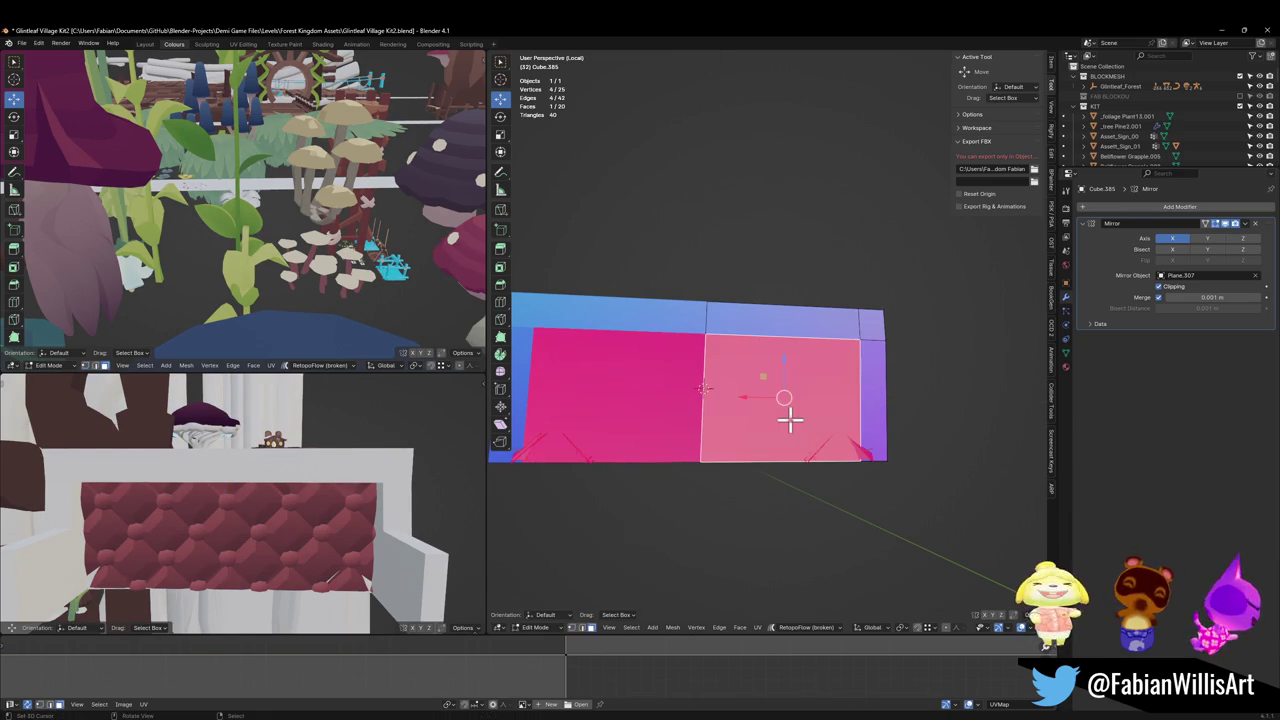
pyautogui.hotkey('alt', 'n')
pyautogui.click(794, 420)
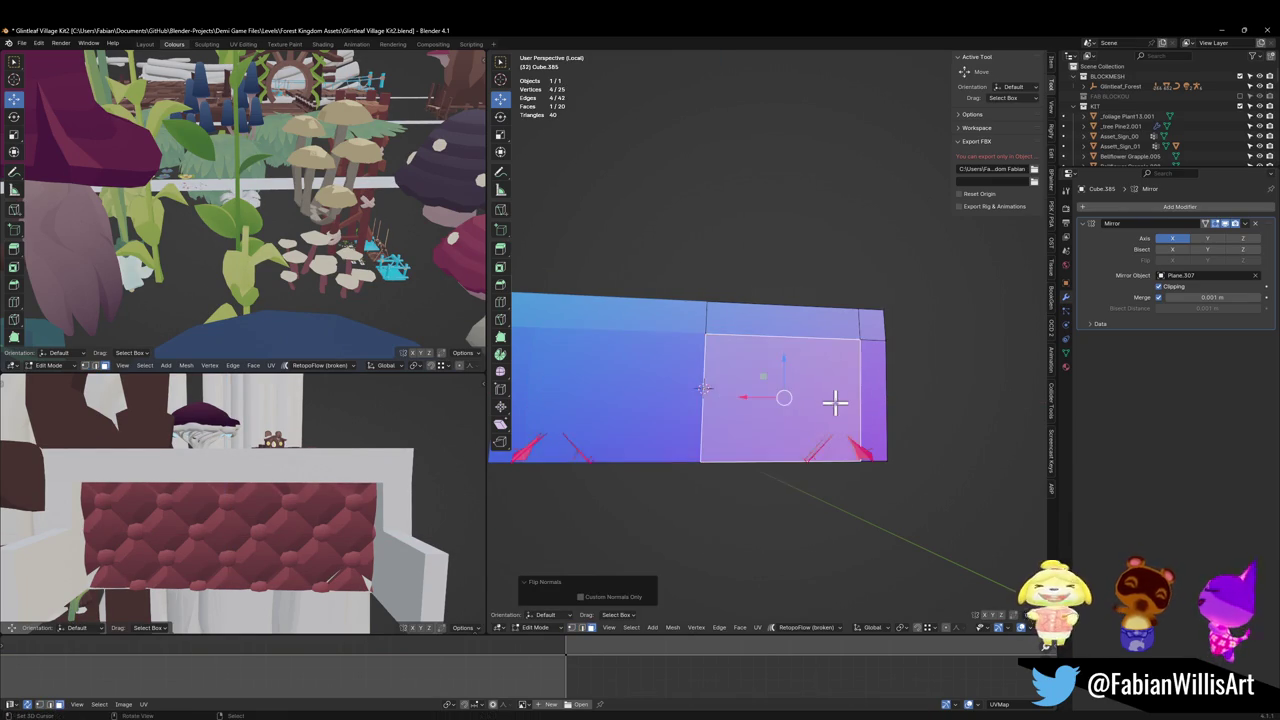
pyautogui.moveTo(834, 402)
pyautogui.mouseDown(button='middle')
pyautogui.moveTo(776, 418)
pyautogui.moveTo(734, 411)
pyautogui.moveTo(843, 463)
pyautogui.mouseUp(button='middle')
# Step: Move the three selected bottom frame vertices 0.71202 m along Y
pyautogui.click(884, 528)
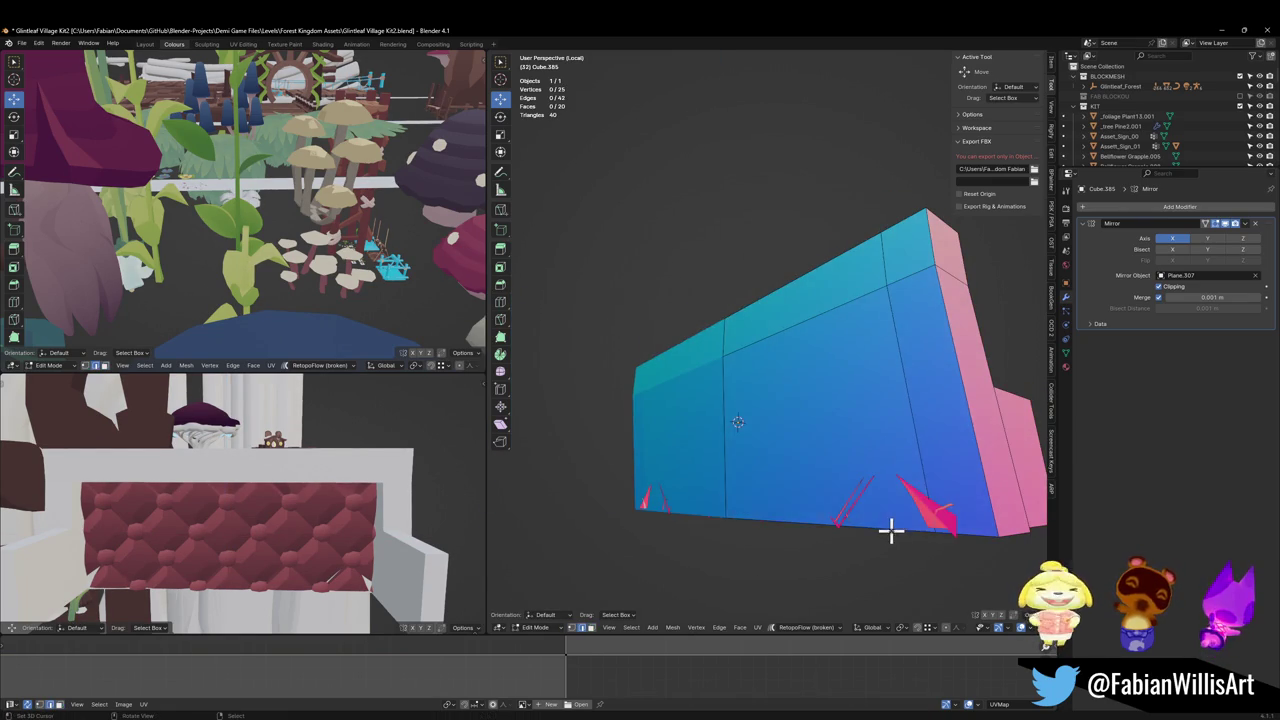
pyautogui.moveTo(891, 529); pyautogui.dragTo(886, 516, button='middle')
pyautogui.keyDown('shift'); pyautogui.click(907, 537); pyautogui.keyUp('shift')
pyautogui.press('g')
pyautogui.press('y')
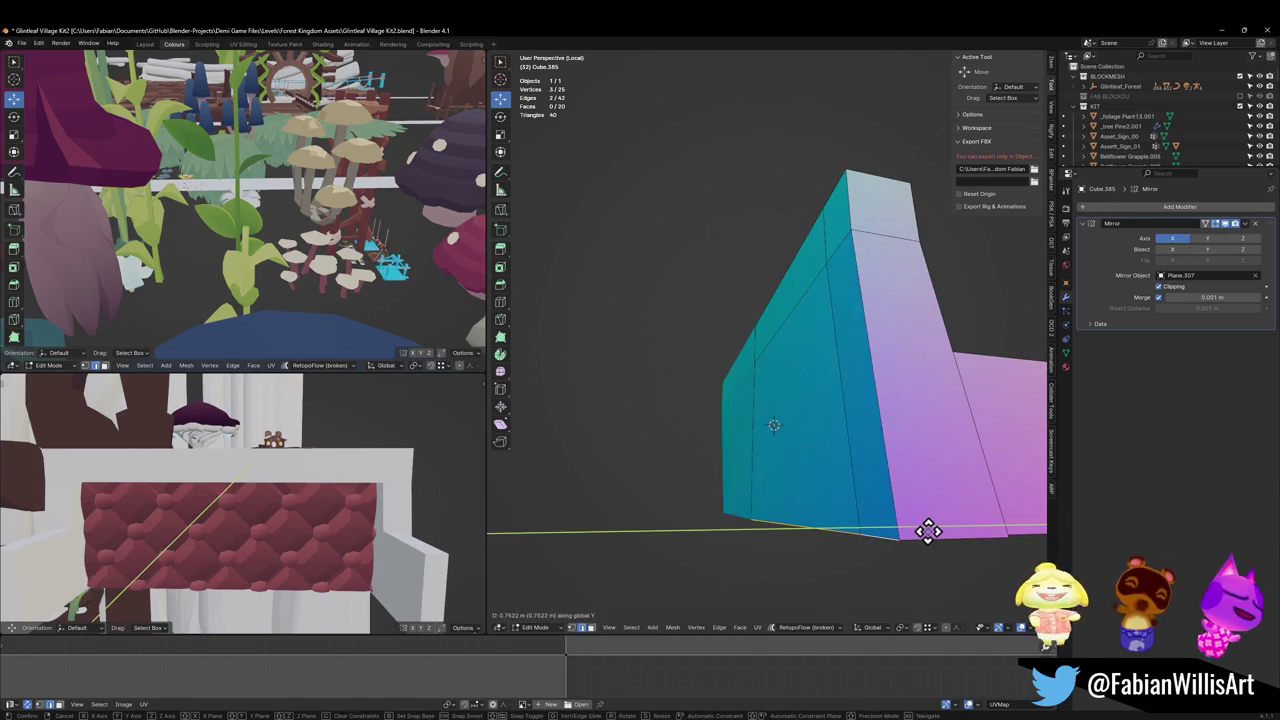
pyautogui.click(748, 493)
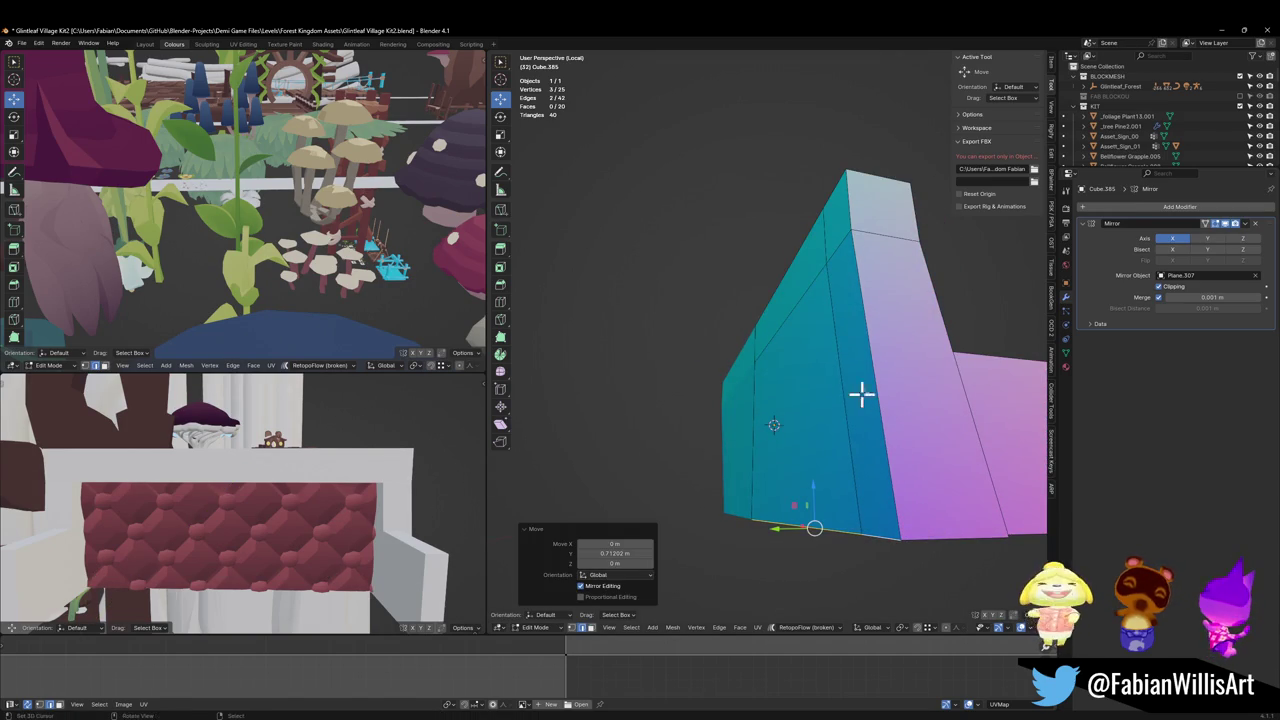
pyautogui.moveTo(861, 395)
pyautogui.mouseDown(button='middle')
pyautogui.moveTo(889, 386)
pyautogui.moveTo(655, 391)
pyautogui.mouseUp(button='middle')
pyautogui.hotkey('alt', 'a')
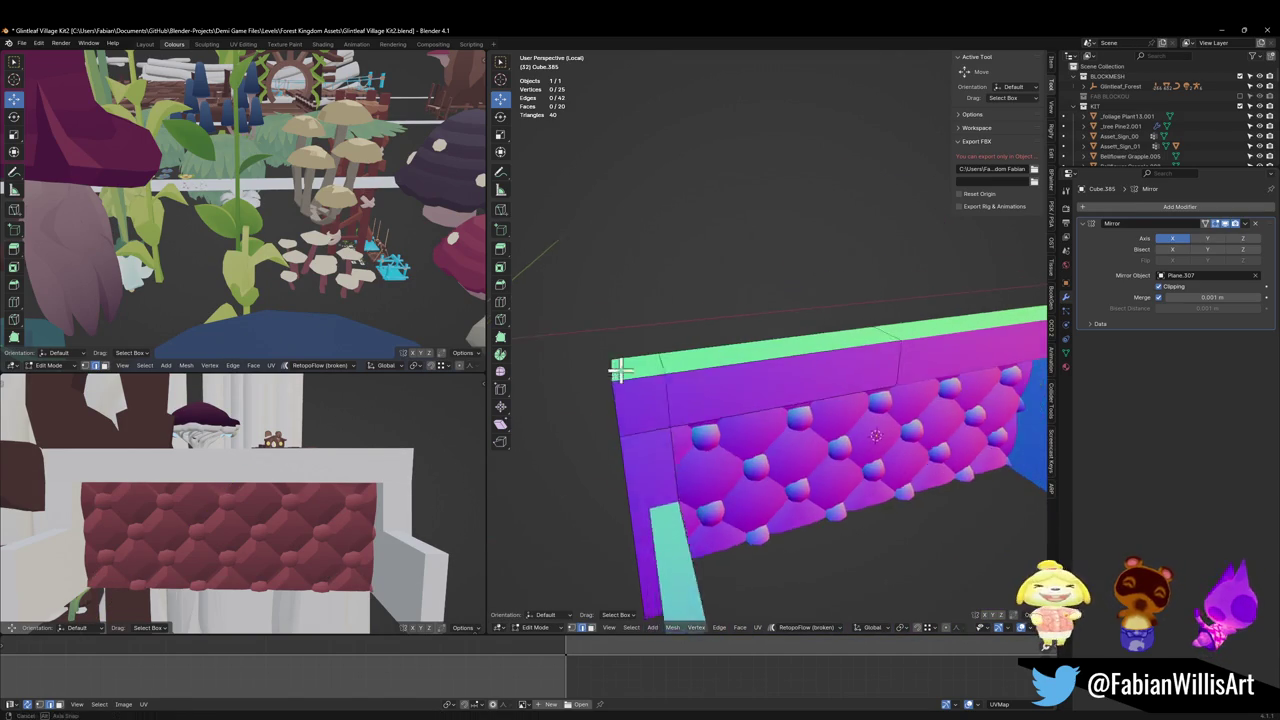
# Step: Round the frame's top corner edge with a single-segment bevel
pyautogui.scroll(-3, 617, 366)
pyautogui.click(650, 376)
pyautogui.scroll(3, 652, 375)
pyautogui.hotkey('ctrl', 'b')
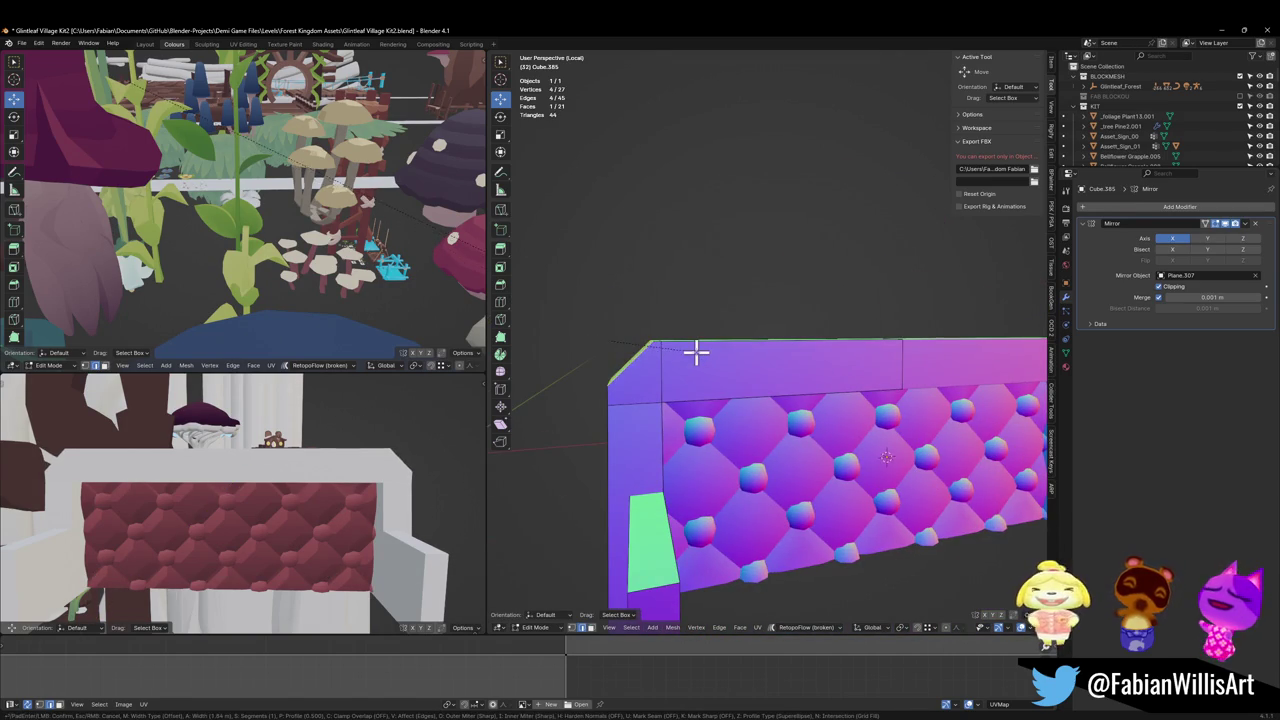
pyautogui.scroll(1, 685, 354)
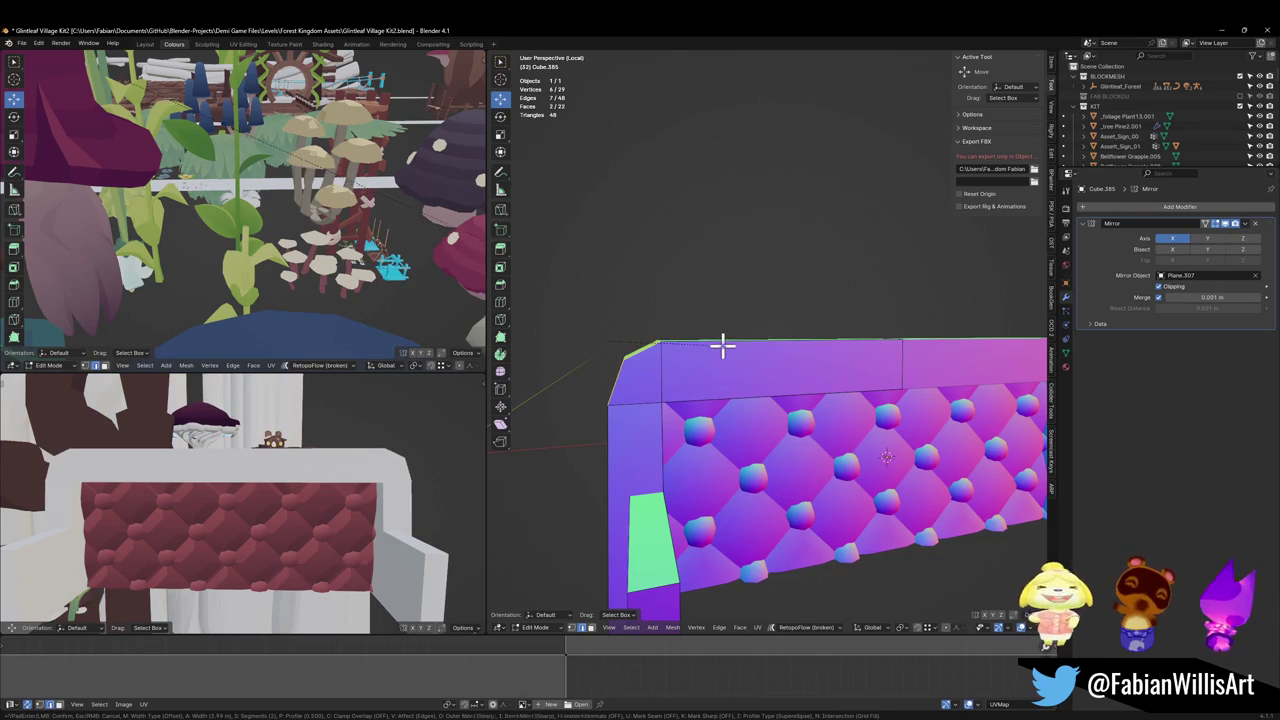
pyautogui.scroll(-1, 697, 354)
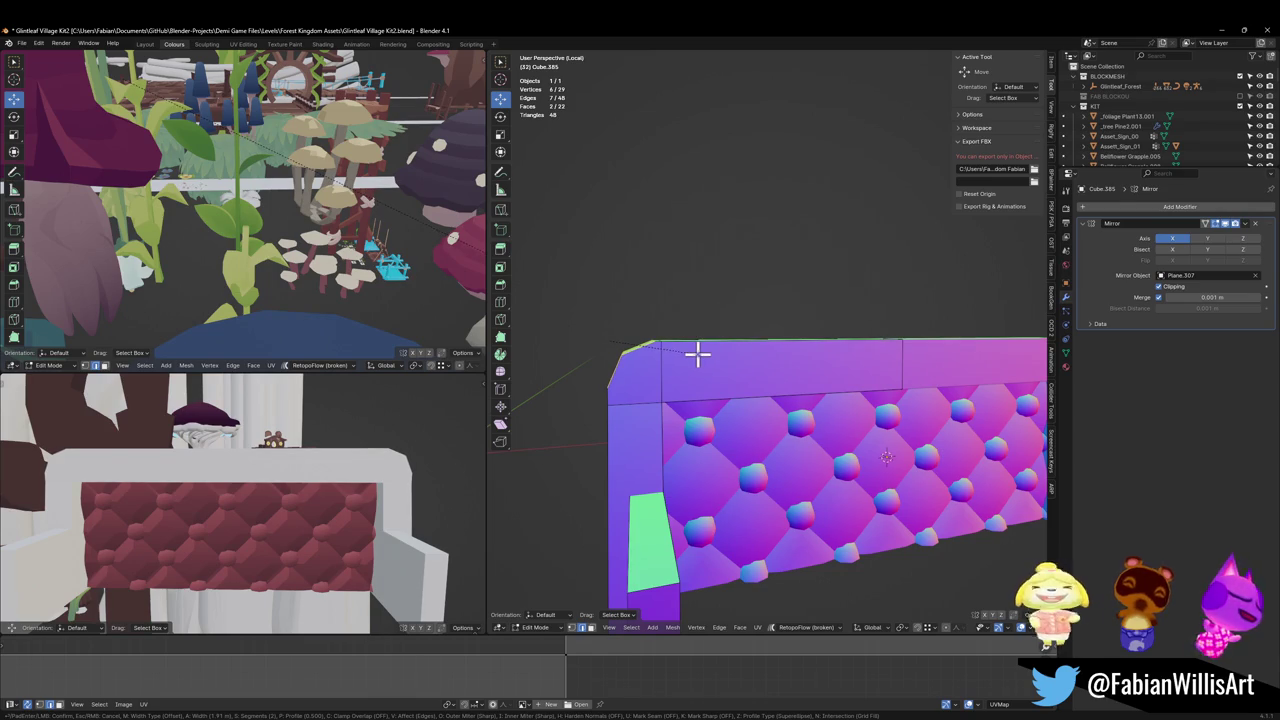
pyautogui.click(697, 354)
# Step: Move the top rim edge loop along Z to adjust its height
pyautogui.moveTo(714, 354)
pyautogui.mouseDown(button='middle')
pyautogui.moveTo(870, 414)
pyautogui.moveTo(829, 397)
pyautogui.moveTo(845, 376)
pyautogui.mouseUp(button='middle')
pyautogui.hotkey('alt', 'a')
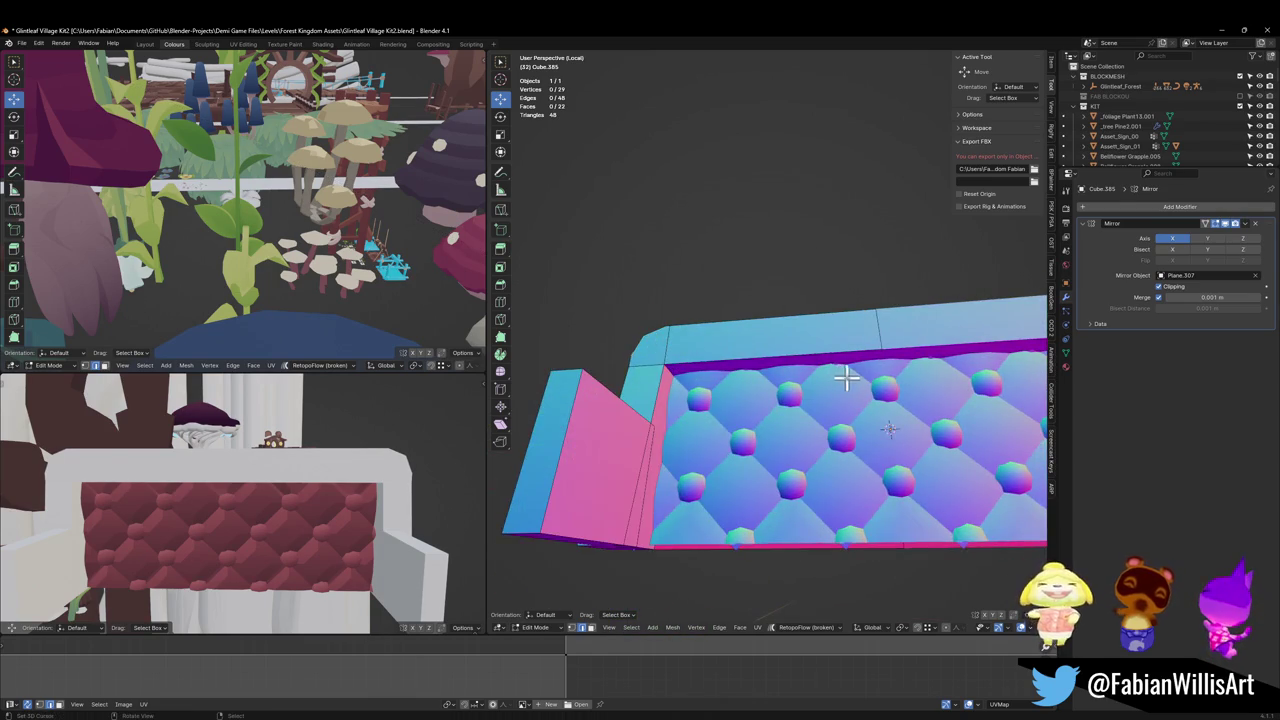
pyautogui.keyDown('alt'); pyautogui.click(843, 360); pyautogui.keyUp('alt')
pyautogui.press('g')
pyautogui.press('z')
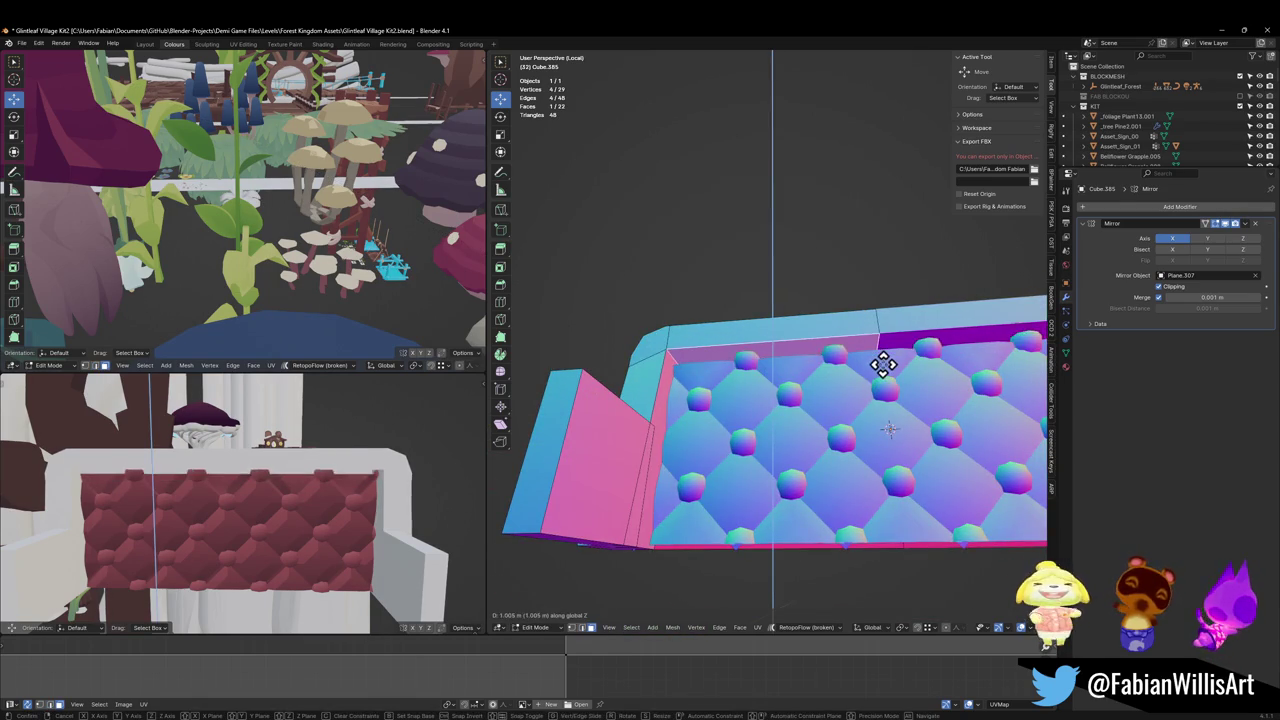
pyautogui.click(881, 372)
# Step: Undo the top-left corner bevel and adjust the rim faces' height along Z
pyautogui.moveTo(881, 372); pyautogui.dragTo(776, 356, button='middle')
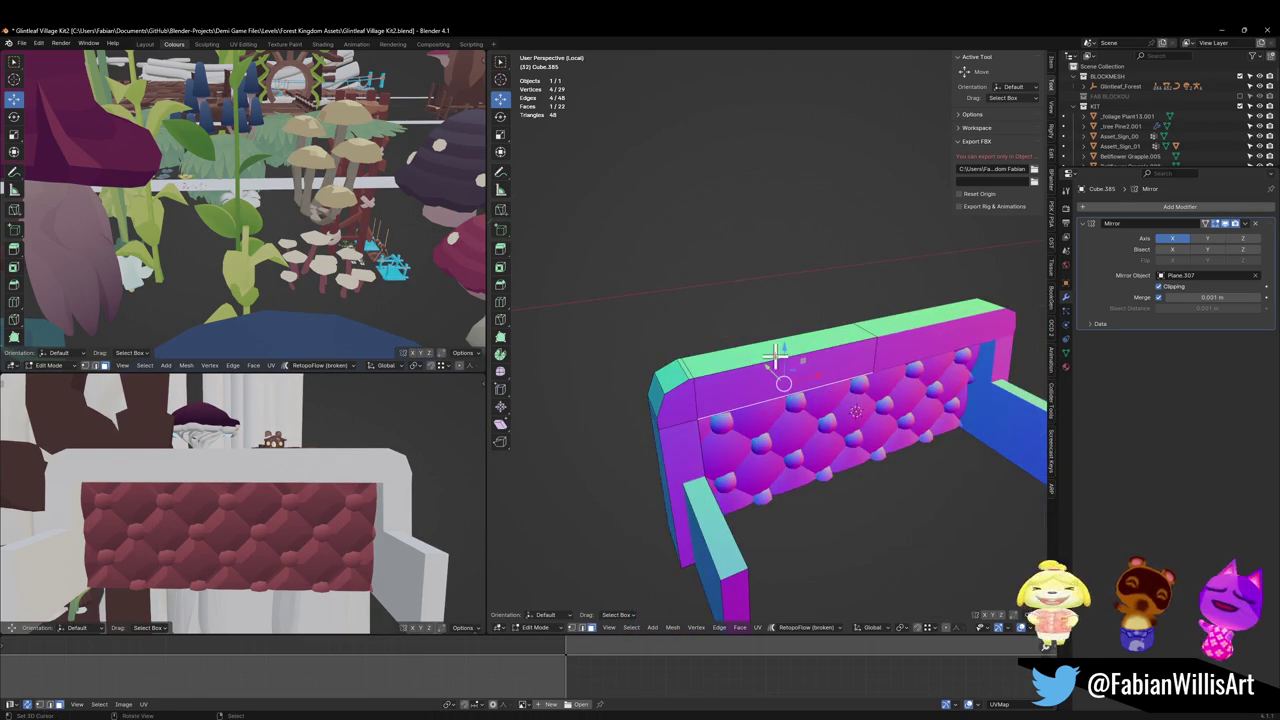
pyautogui.hotkey('ctrl', 'z')
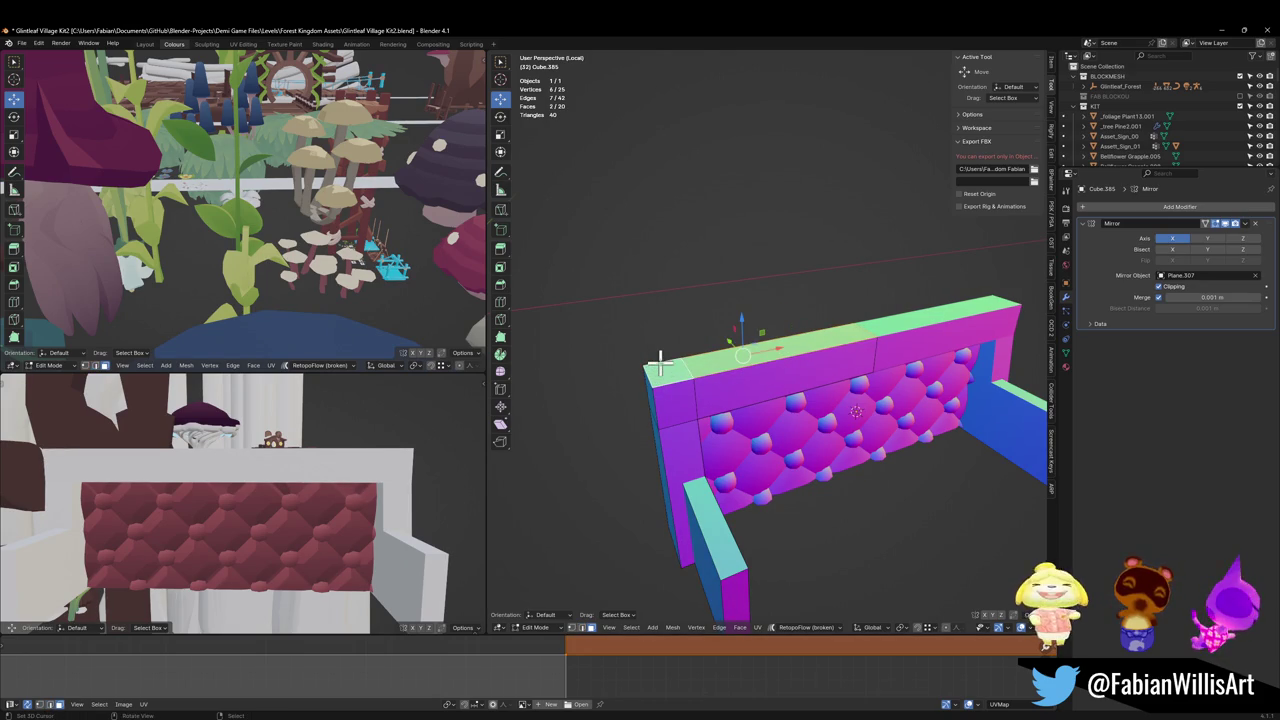
pyautogui.moveTo(690, 355)
pyautogui.mouseDown(button='middle')
pyautogui.moveTo(800, 352)
pyautogui.moveTo(704, 383)
pyautogui.mouseUp(button='middle')
pyautogui.press('g')
pyautogui.press('z')
pyautogui.click(814, 346)
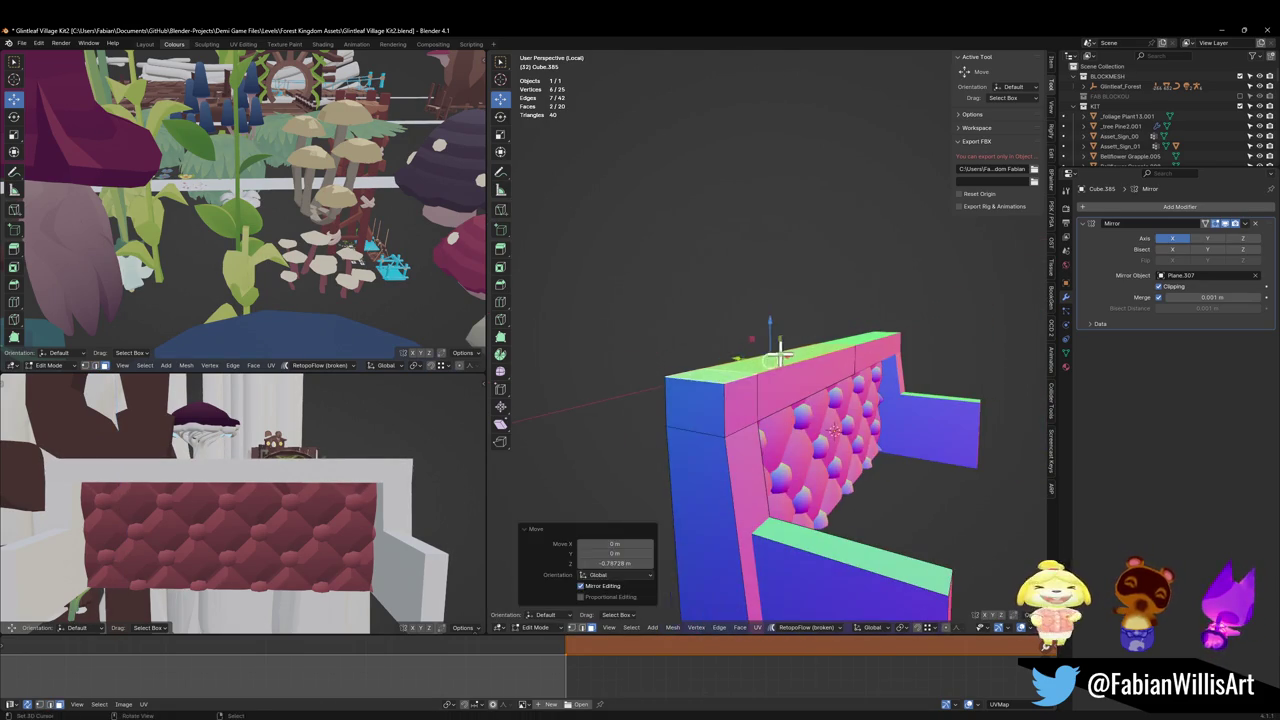
# Step: Bevel the top-left corner edge again and reset the top rim's height along Z
pyautogui.click(704, 383)
pyautogui.hotkey('ctrl', 'b')
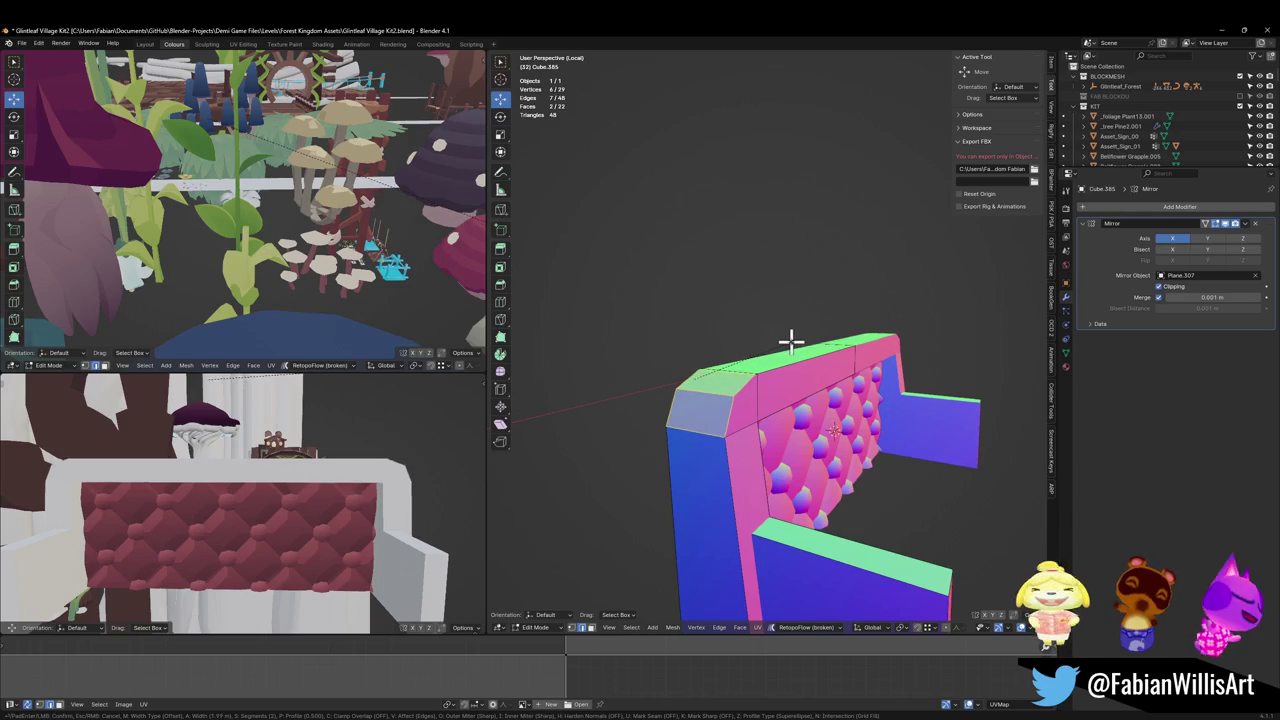
pyautogui.click(785, 345)
pyautogui.moveTo(785, 345)
pyautogui.mouseDown(button='middle')
pyautogui.moveTo(857, 371)
pyautogui.moveTo(811, 363)
pyautogui.mouseUp(button='middle')
pyautogui.click(811, 361)
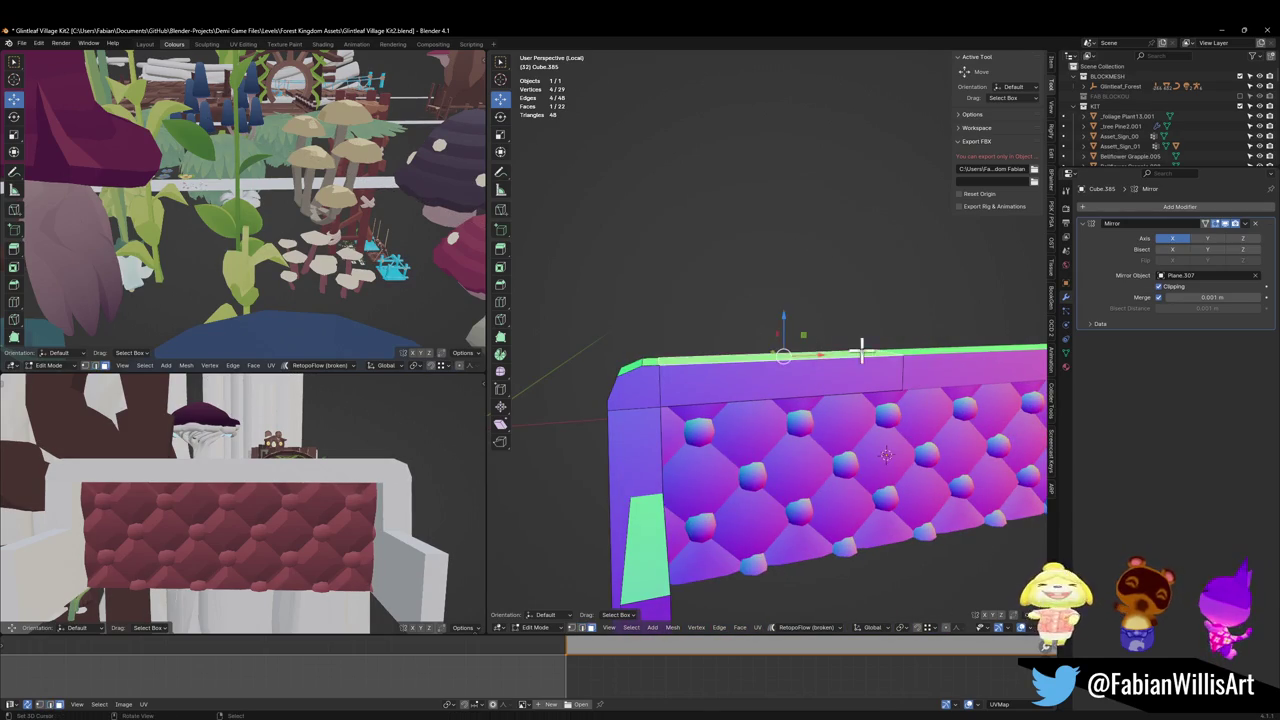
pyautogui.press('g')
pyautogui.press('z')
pyautogui.click(861, 357)
# Step: Save the file and orbit around the tufted backrest to inspect it
pyautogui.moveTo(723, 374); pyautogui.dragTo(736, 383, button='middle')
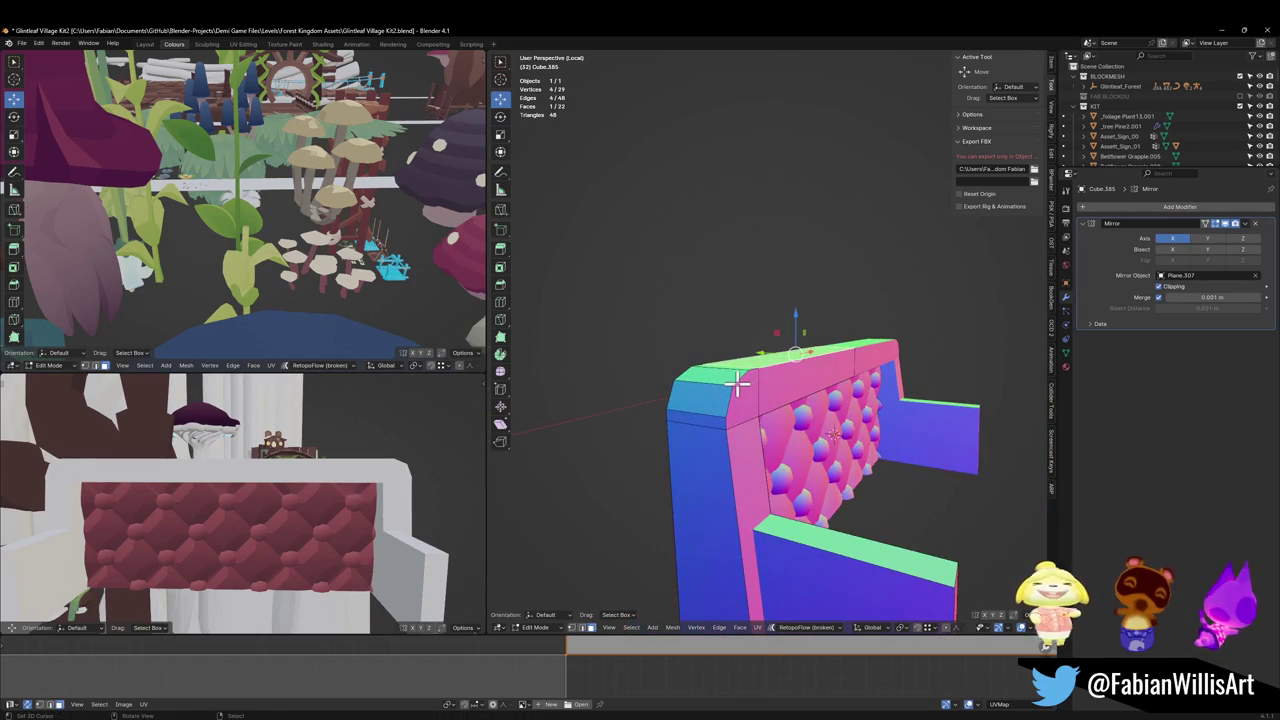
pyautogui.hotkey('ctrl', 's')
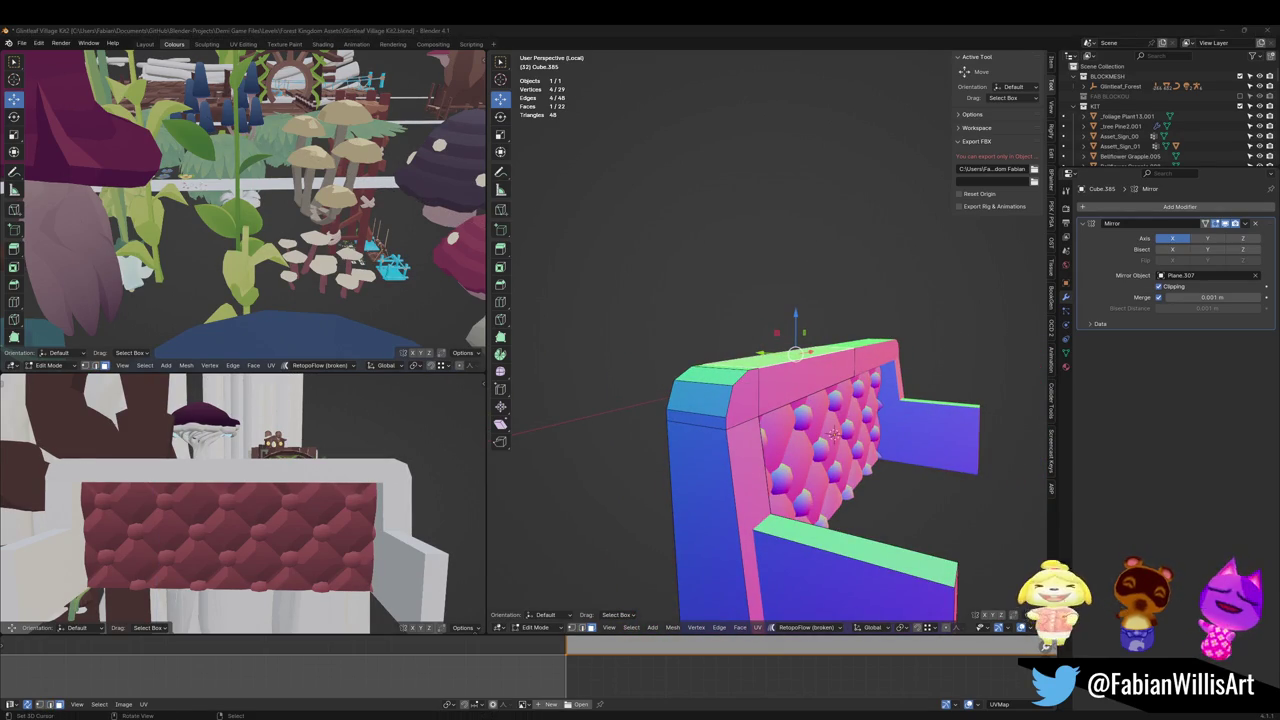
pyautogui.moveTo(603, 430); pyautogui.dragTo(875, 477, button='middle')
pyautogui.scroll(3, 875, 477)
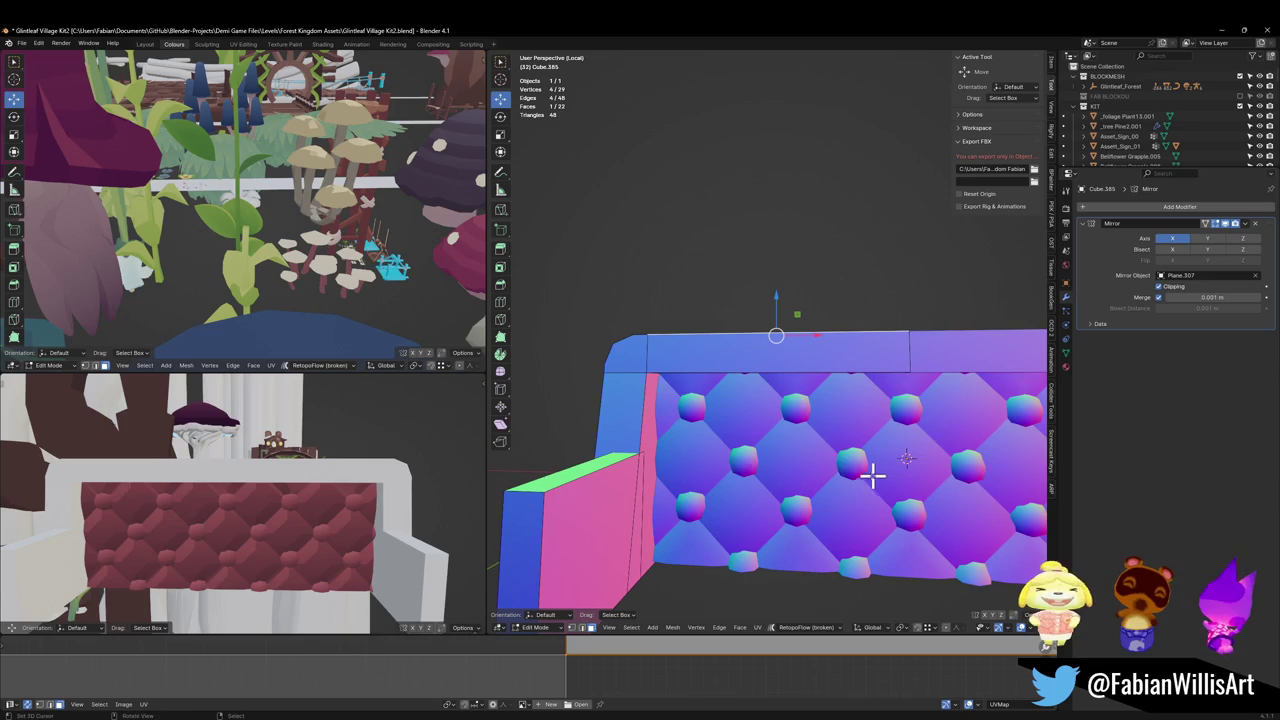
pyautogui.hotkey('ctrl', 's')
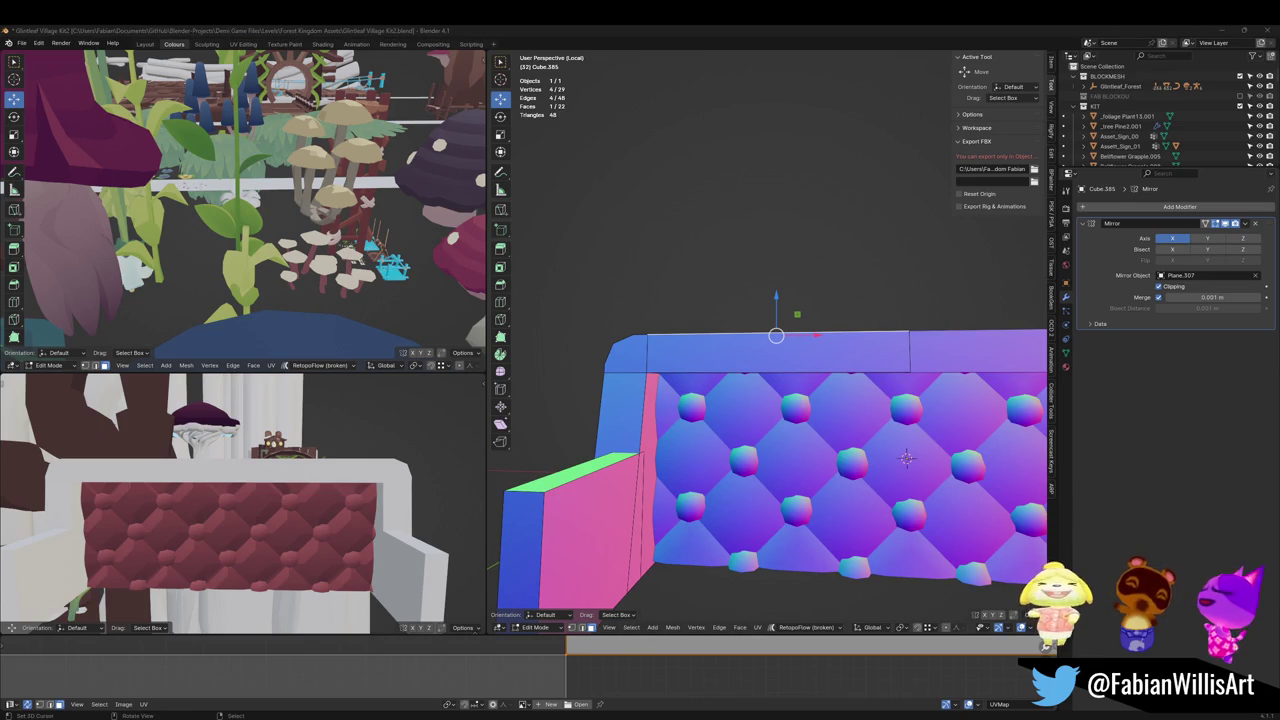
pyautogui.moveTo(853, 408)
pyautogui.mouseDown(button='middle')
pyautogui.moveTo(806, 380)
pyautogui.moveTo(814, 403)
pyautogui.moveTo(786, 397)
pyautogui.moveTo(797, 428)
pyautogui.mouseUp(button='middle')
# Step: Leave the frame and enter Edit Mode on the tufted panel Plane.307
pyautogui.press('Tab')
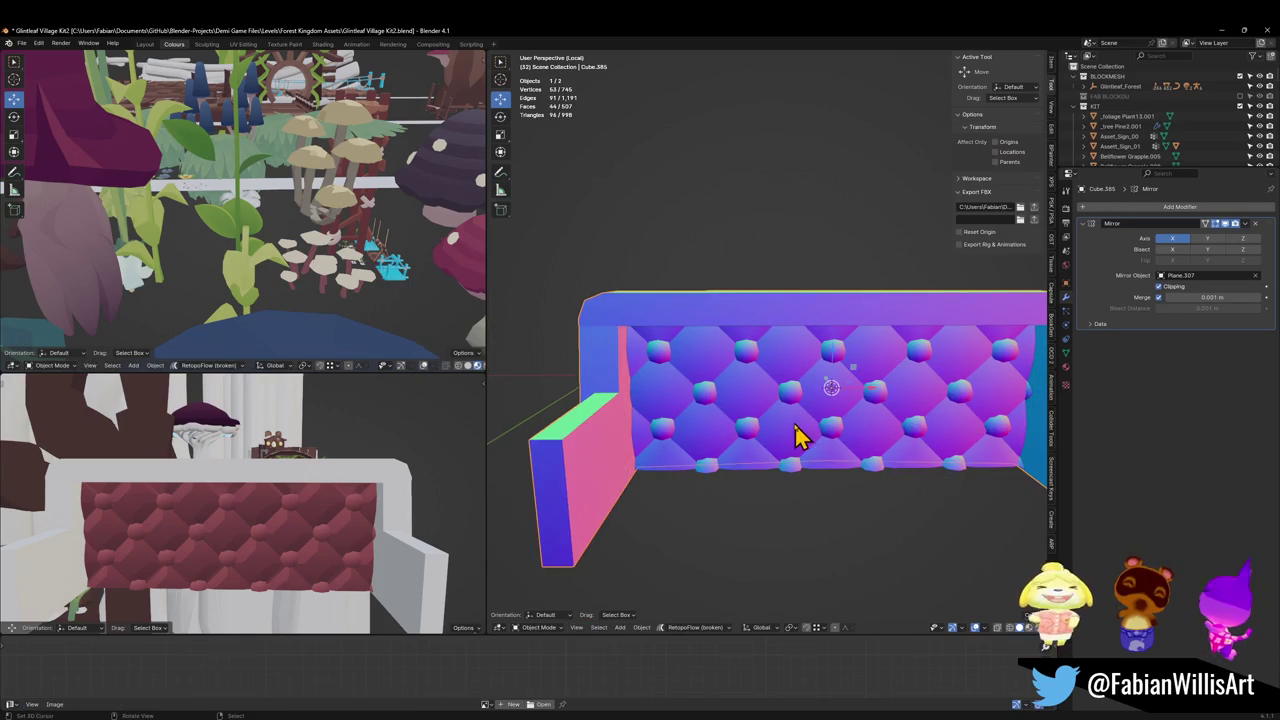
pyautogui.click(787, 440)
pyautogui.press('Tab')
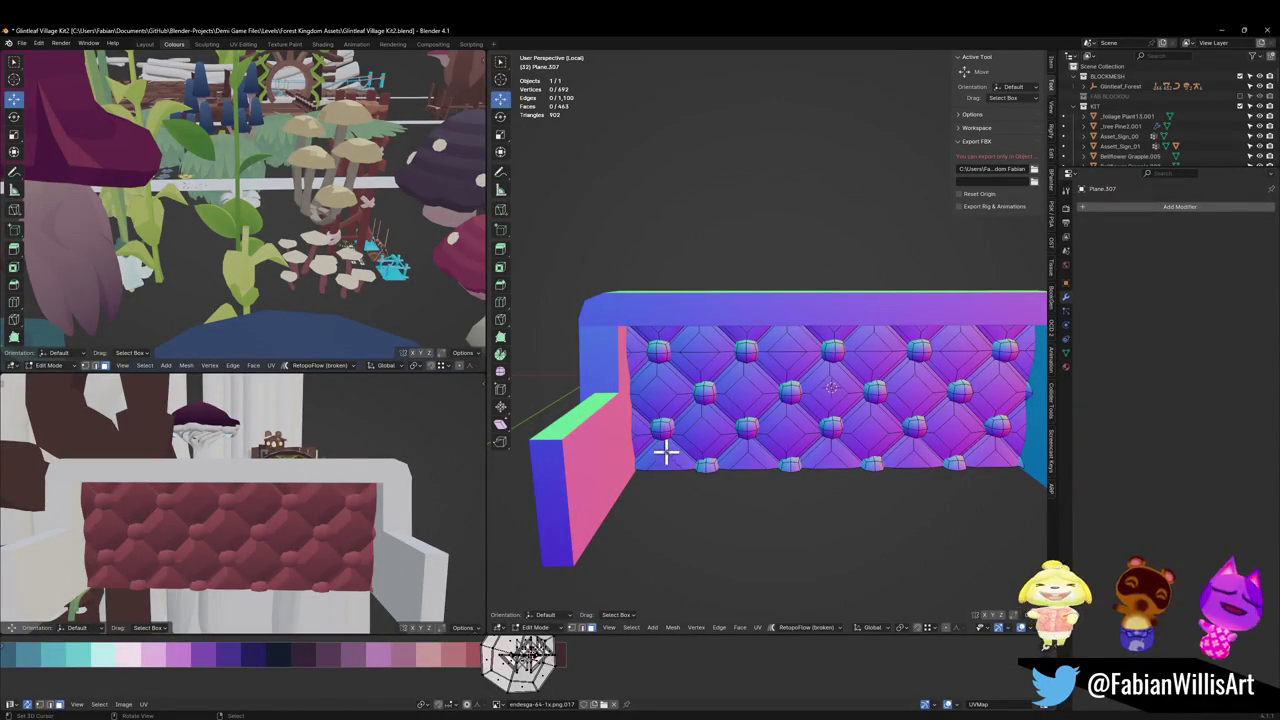
# Step: Select and hide one tufting button, restore it with undo, and save the file
pyautogui.press('l')
pyautogui.press('l')
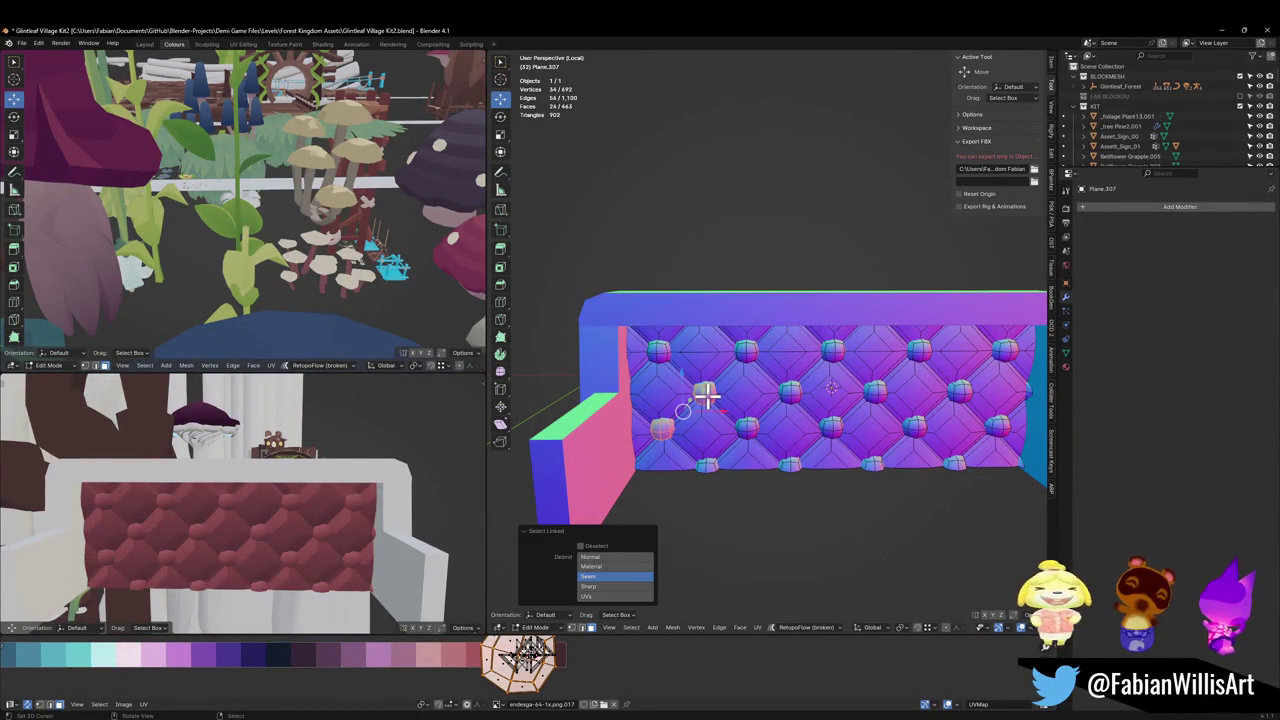
pyautogui.press('h')
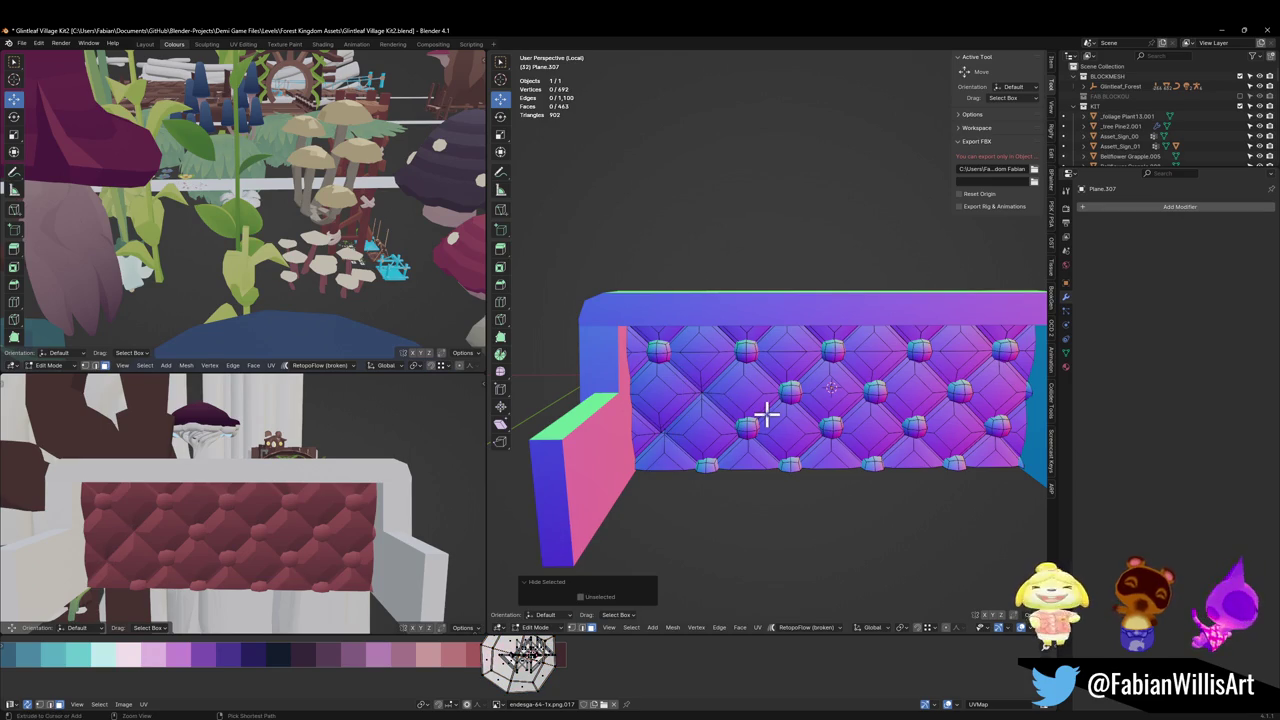
pyautogui.hotkey('ctrl', 'z')
pyautogui.hotkey('ctrl', 'z')
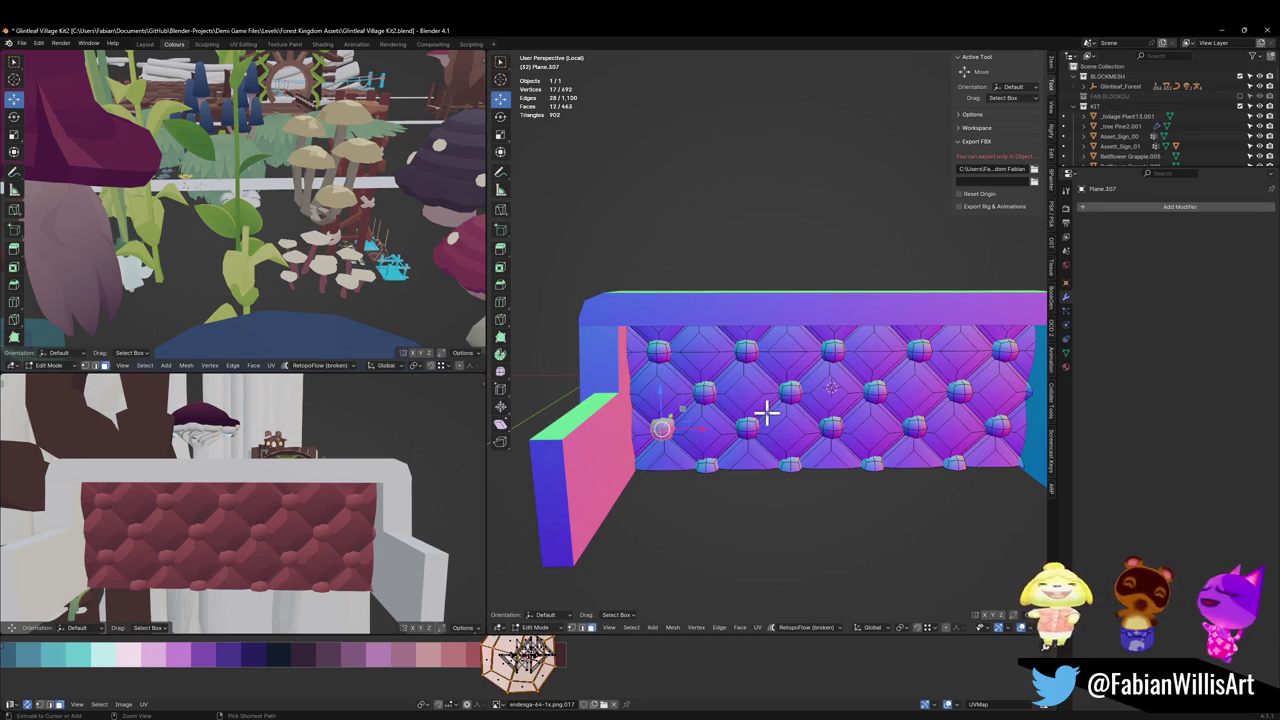
pyautogui.hotkey('ctrl', 'z')
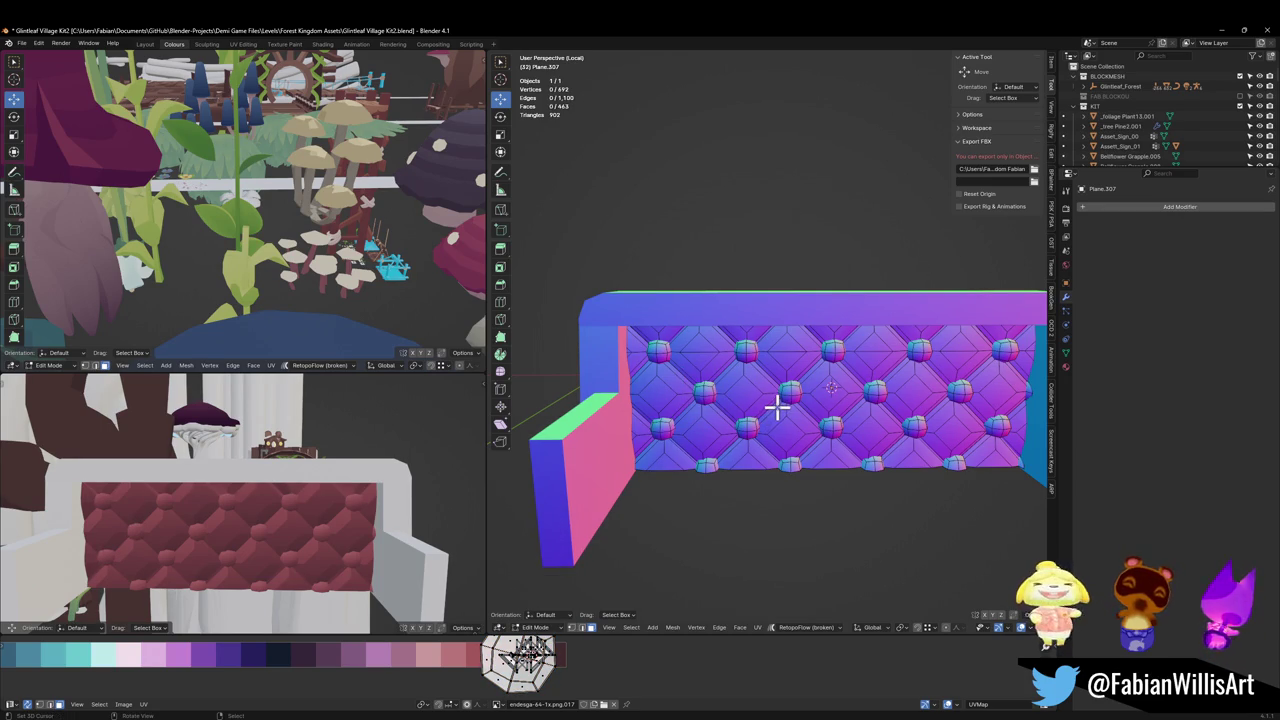
pyautogui.hotkey('ctrl', 's')
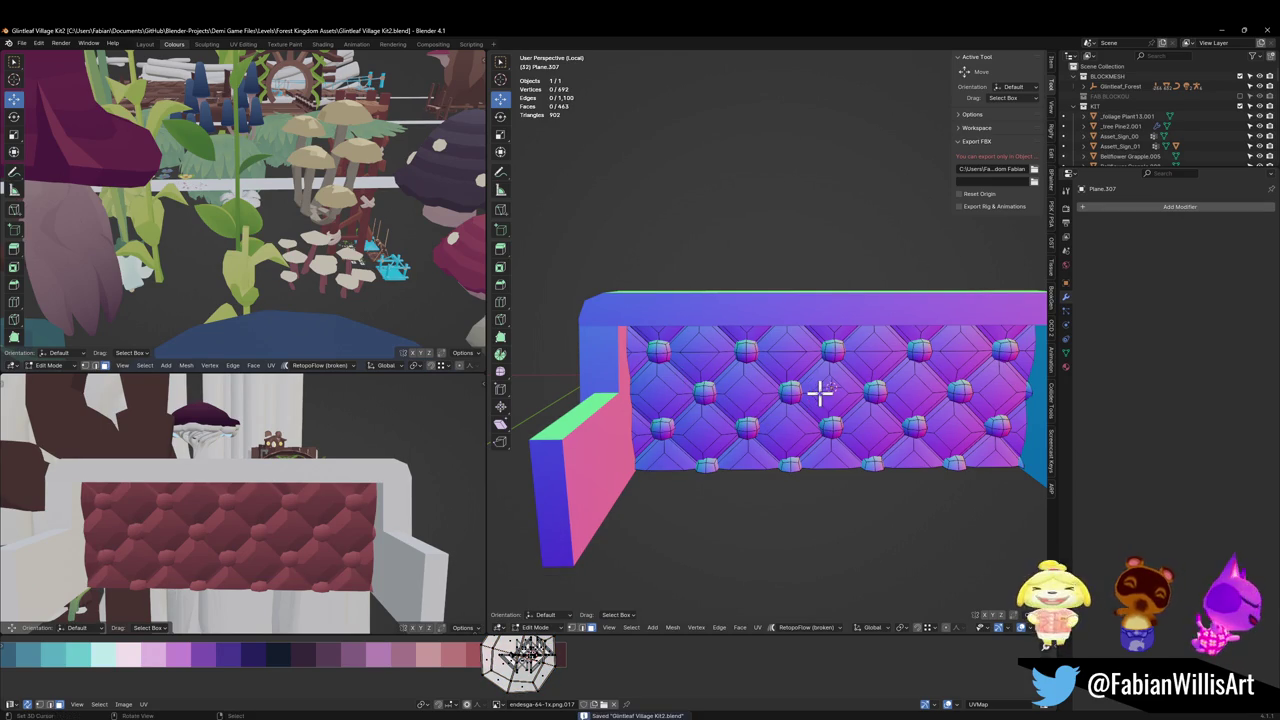
pyautogui.moveTo(159, 487); pyautogui.dragTo(351, 449, button='middle')
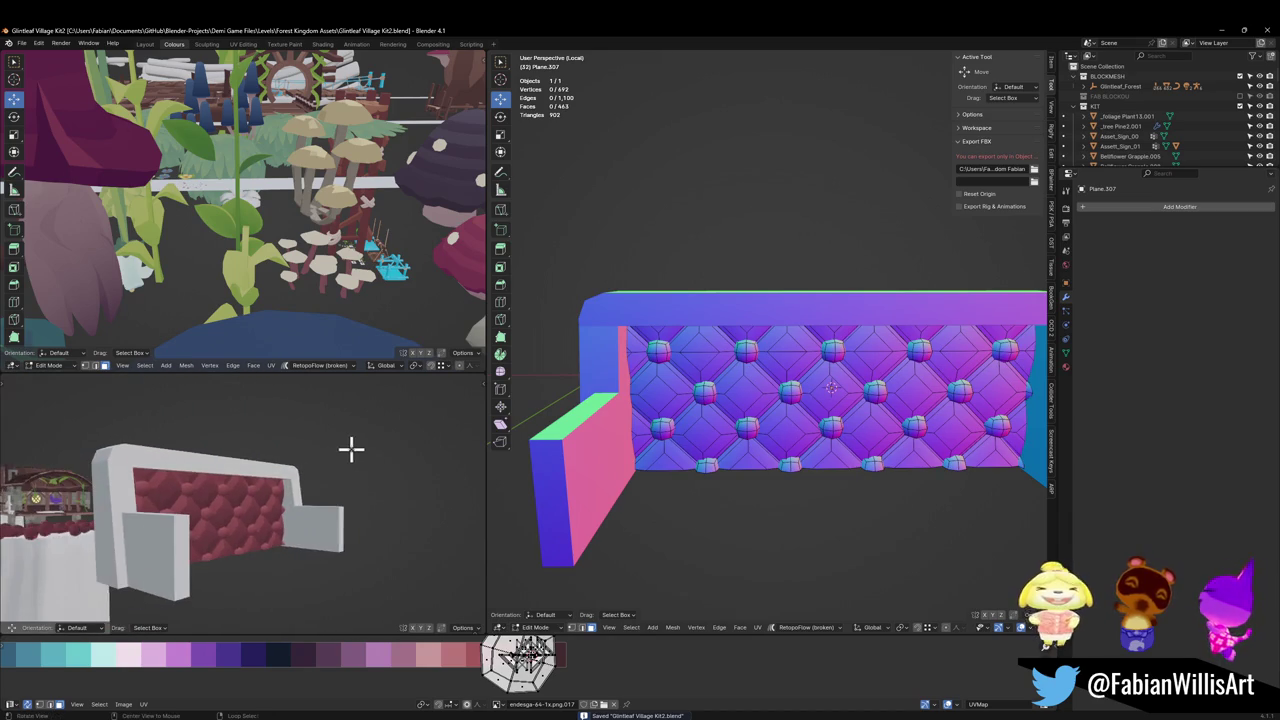
# Step: Switch to frame Cube.385 and bevel the arm's front edge with 2 segments at 1.28 m
pyautogui.moveTo(740, 420)
pyautogui.mouseDown(button='middle')
pyautogui.moveTo(766, 386)
pyautogui.moveTo(797, 380)
pyautogui.moveTo(801, 348)
pyautogui.mouseUp(button='middle')
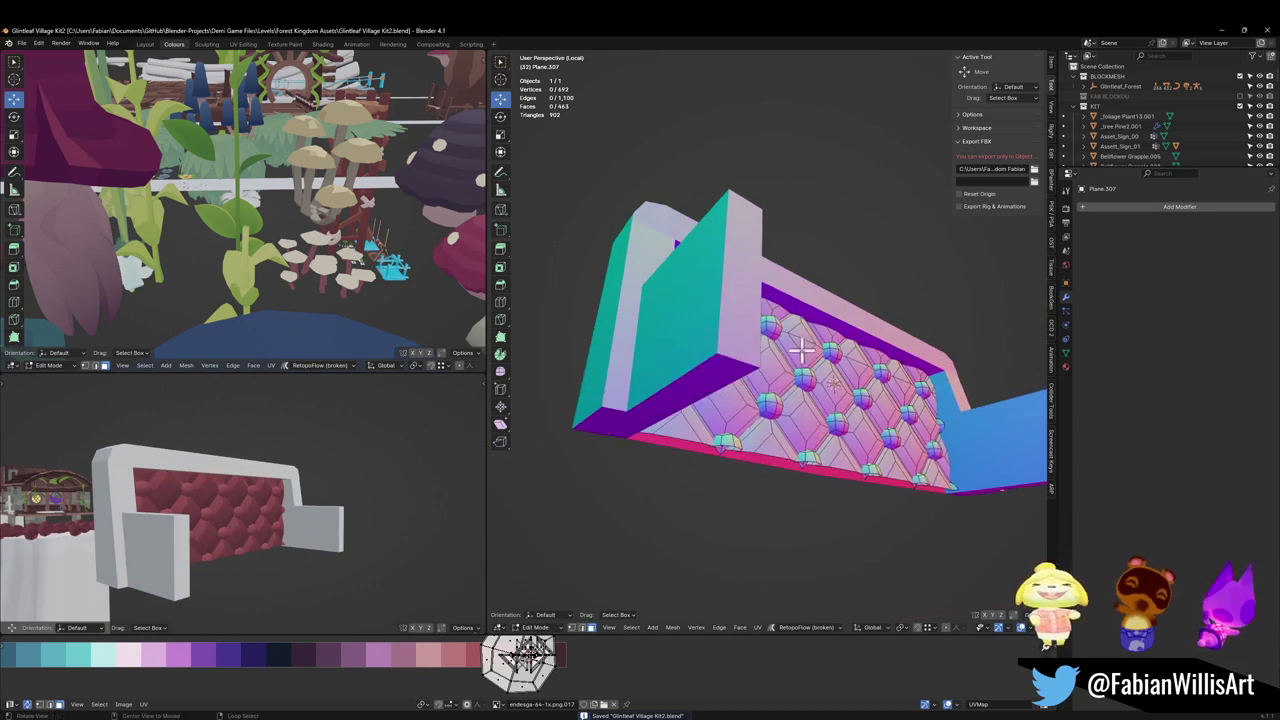
pyautogui.hotkey('alt', 'q')
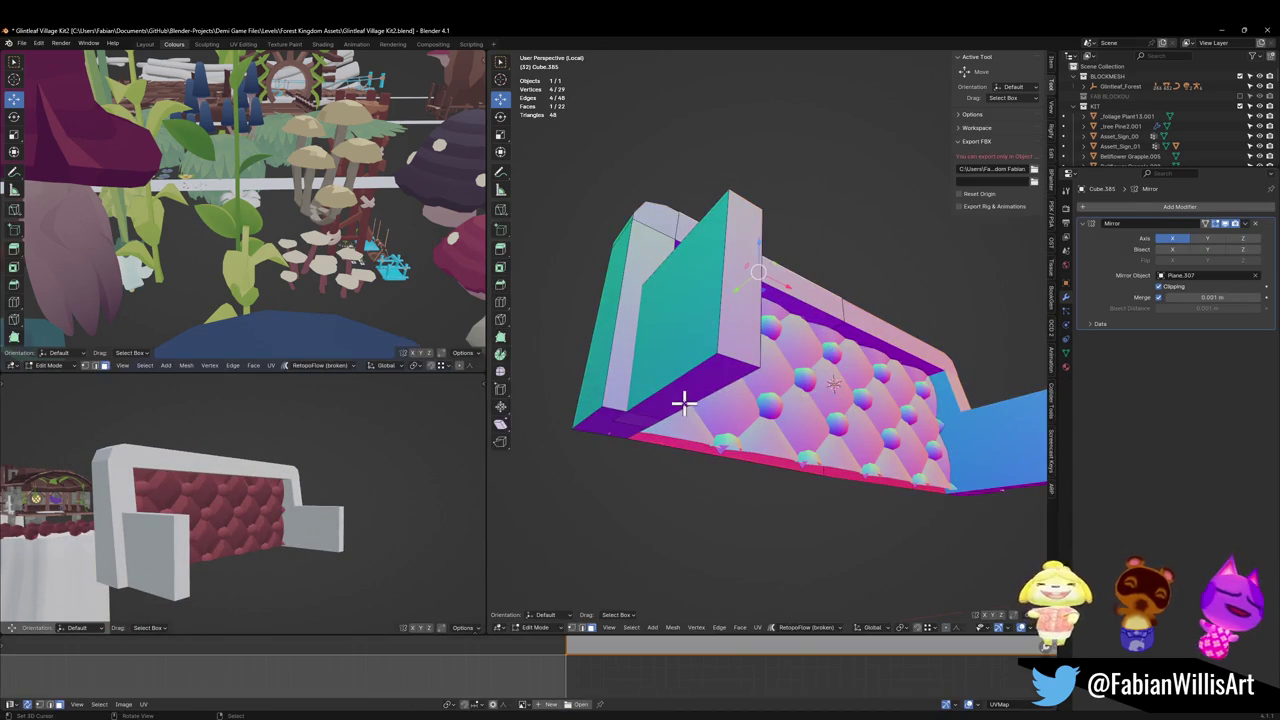
pyautogui.moveTo(686, 401)
pyautogui.mouseDown(button='middle')
pyautogui.moveTo(714, 291)
pyautogui.moveTo(726, 457)
pyautogui.mouseUp(button='middle')
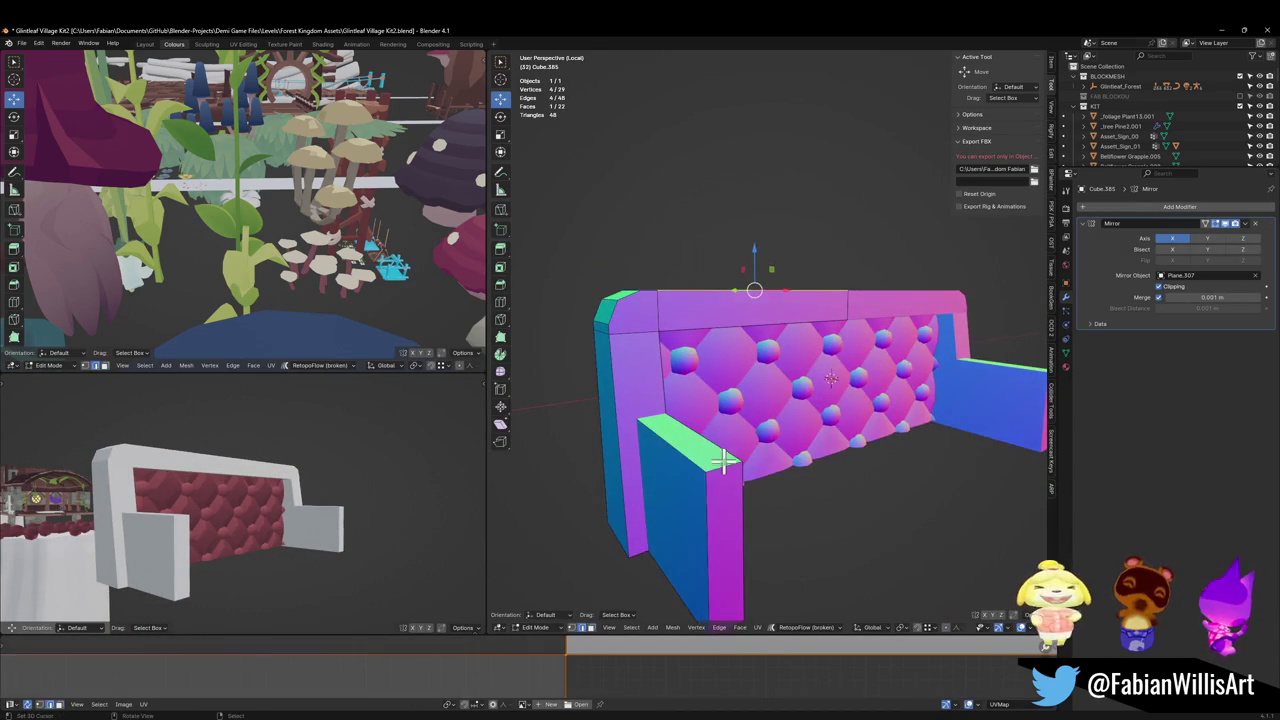
pyautogui.hotkey('ctrl', 'b')
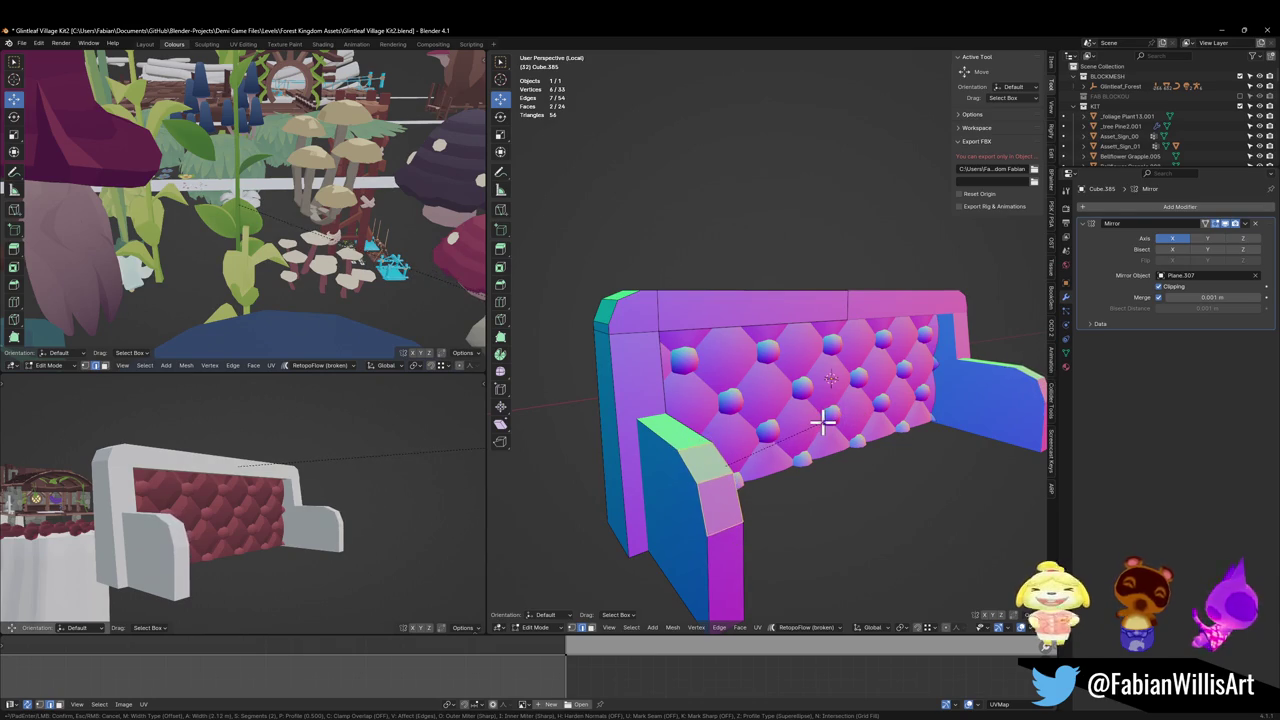
pyautogui.click(795, 428)
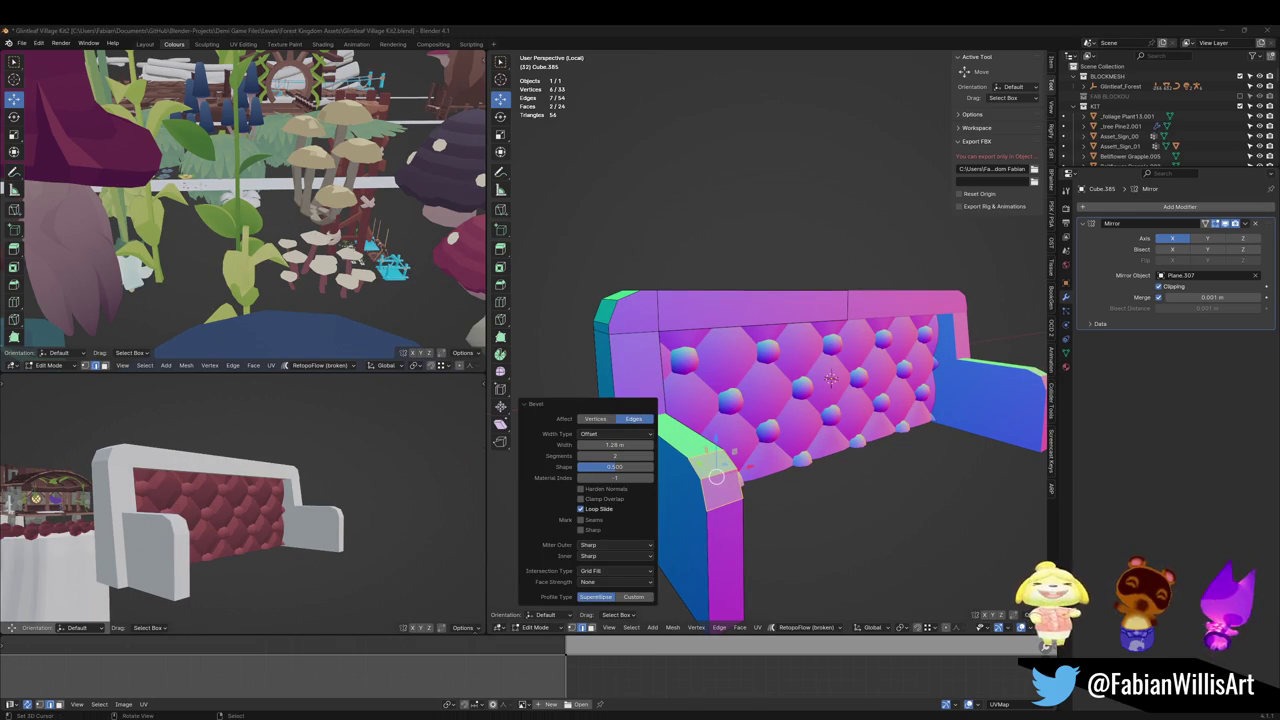
pyautogui.moveTo(789, 470); pyautogui.dragTo(820, 428, button='middle')
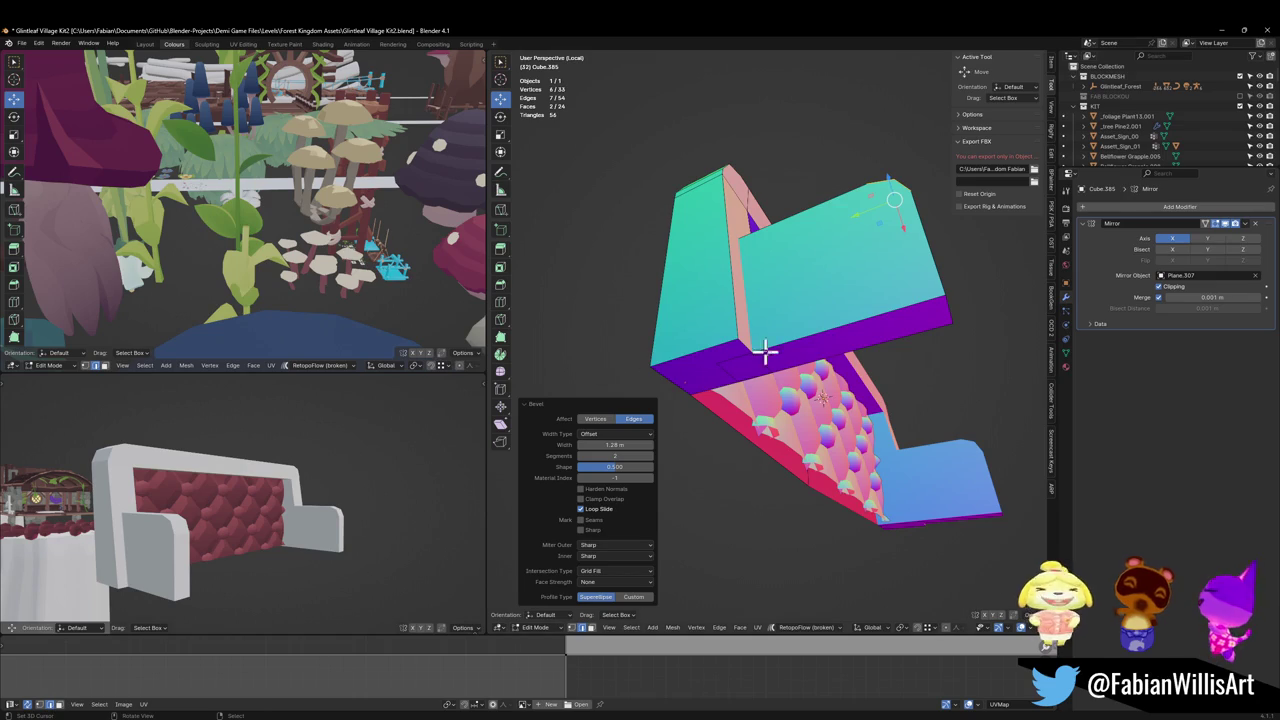
pyautogui.moveTo(912, 353)
pyautogui.mouseDown(button='middle')
pyautogui.moveTo(846, 389)
pyautogui.moveTo(857, 417)
pyautogui.moveTo(853, 399)
pyautogui.mouseUp(button='middle')
pyautogui.click(766, 416)
# Step: Move the left arm out along X to widen the sofa, saving before and after
pyautogui.hotkey('ctrl', 's')
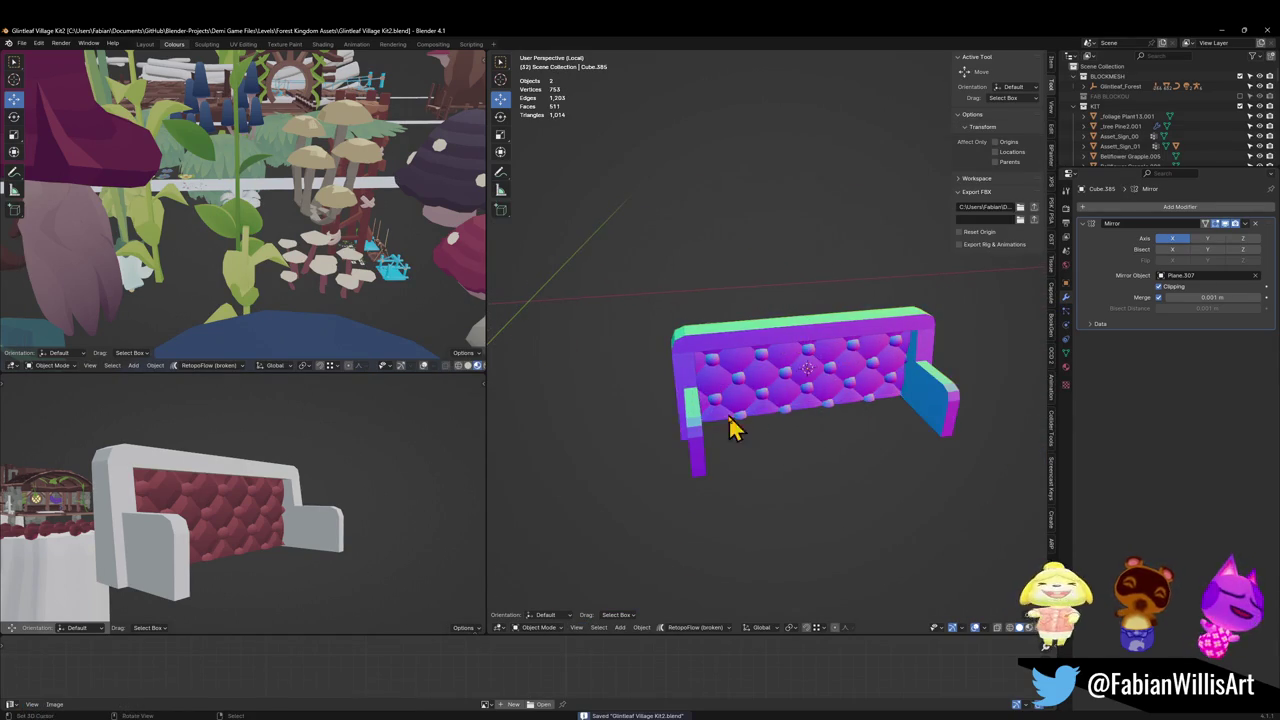
pyautogui.moveTo(734, 429); pyautogui.dragTo(729, 434, button='middle')
pyautogui.scroll(2, 725, 432)
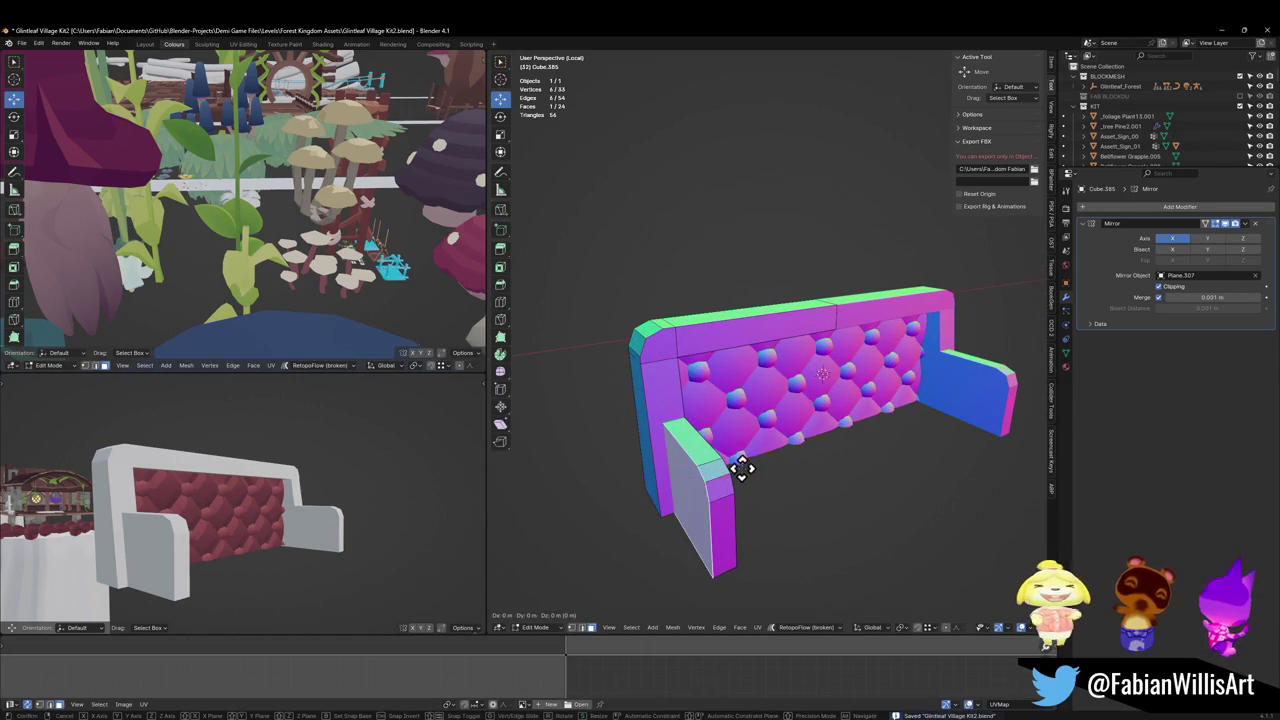
pyautogui.press('g')
pyautogui.press('x')
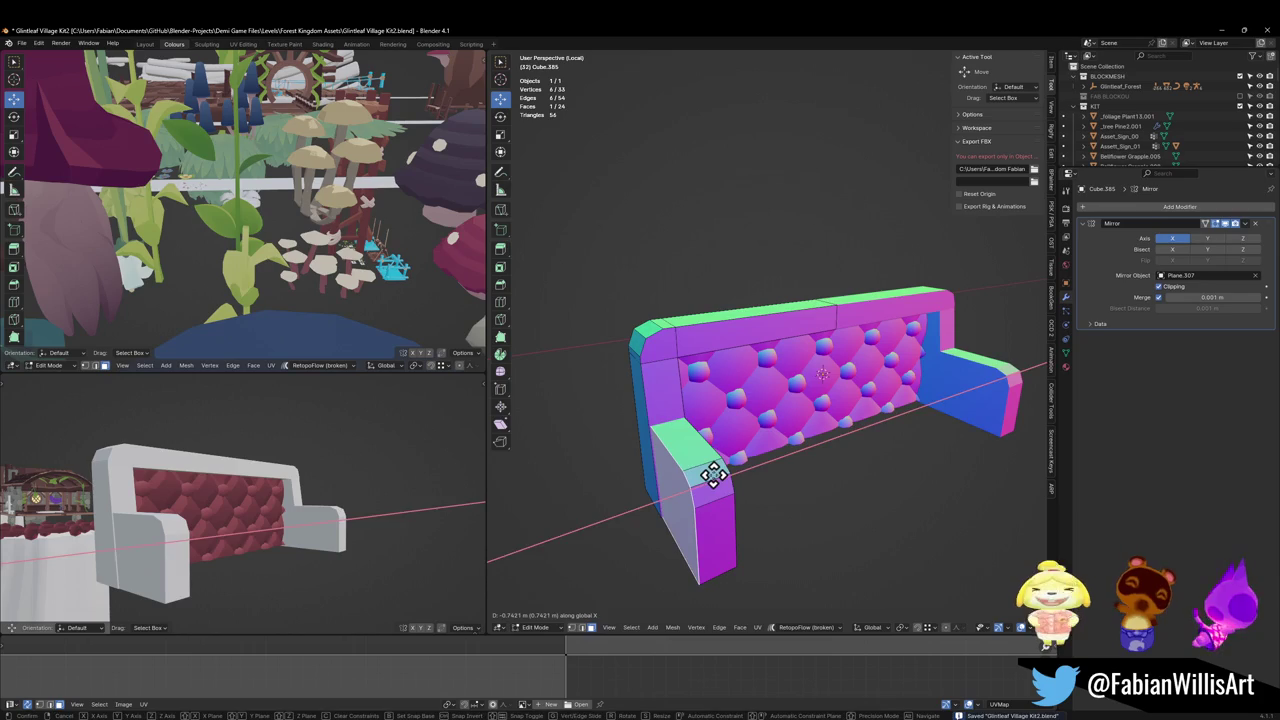
pyautogui.click(709, 466)
pyautogui.scroll(2, 165, 512)
pyautogui.hotkey('ctrl', 's')
# Step: Return to object mode, leave local view, and frame the object to bring beside the sofa
pyautogui.moveTo(766, 460)
pyautogui.mouseDown(button='middle')
pyautogui.moveTo(758, 450)
pyautogui.moveTo(776, 427)
pyautogui.moveTo(760, 357)
pyautogui.mouseUp(button='middle')
pyautogui.press('Tab')
pyautogui.press('KP_Divide')
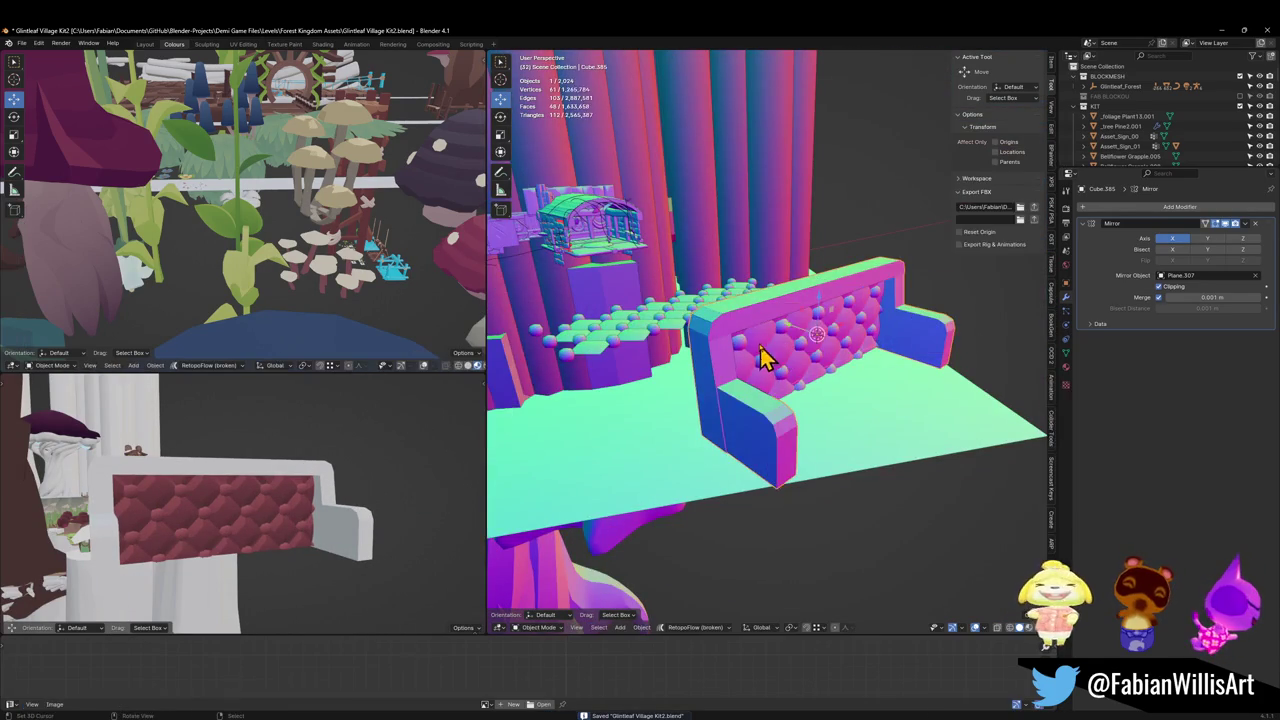
pyautogui.hotkey('alt', 'a')
pyautogui.click(610, 258)
pyautogui.press('KP_Decimal')
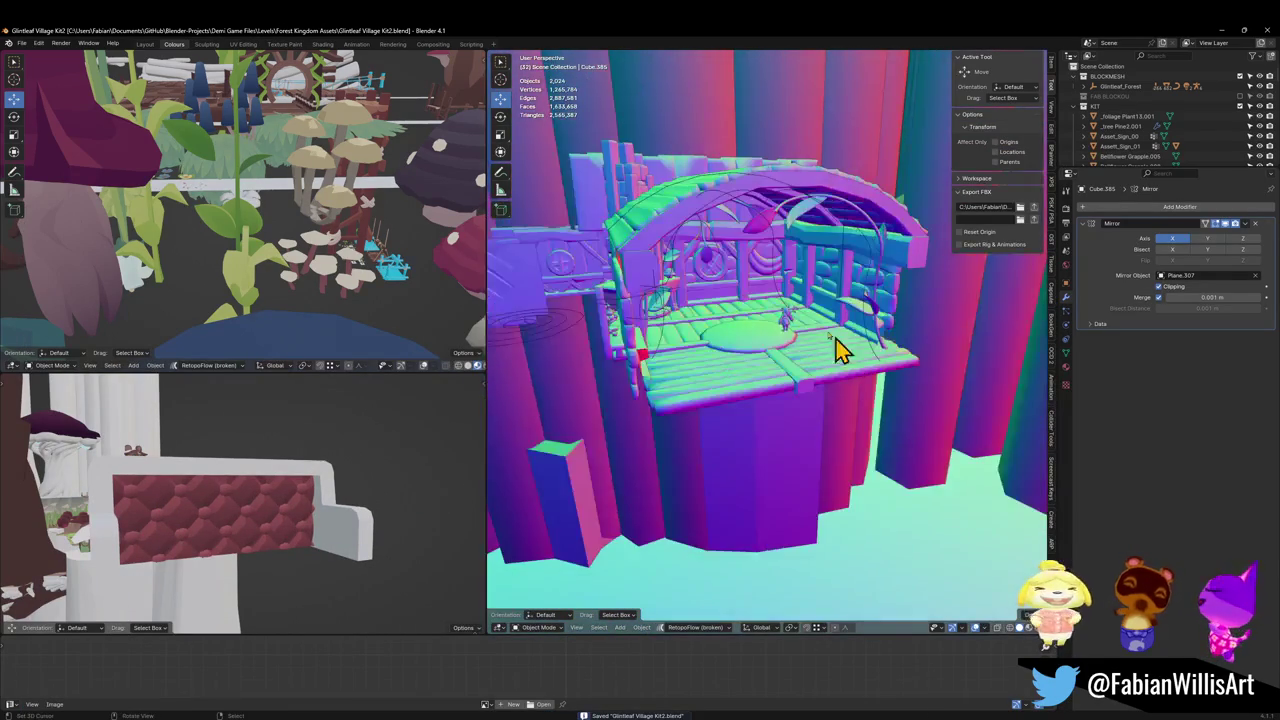
pyautogui.press('z')
pyautogui.scroll(-4, 785, 332)
pyautogui.moveTo(785, 332)
pyautogui.mouseDown(button='middle')
pyautogui.moveTo(905, 565)
pyautogui.moveTo(963, 534)
pyautogui.moveTo(846, 423)
pyautogui.moveTo(828, 480)
pyautogui.moveTo(790, 440)
pyautogui.moveTo(789, 420)
pyautogui.moveTo(832, 398)
pyautogui.moveTo(790, 278)
pyautogui.mouseUp(button='middle')
# Step: Snap the selected object to the 3D cursor and lower it along Z beside the sofa
pyautogui.hotkey('shift', 's')
pyautogui.click(955, 543)
pyautogui.scroll(4, 846, 423)
pyautogui.press('g')
pyautogui.press('z')
pyautogui.click(850, 440)
pyautogui.scroll(-3, 790, 440)
# Step: Select the sofa cushion and frame and scale them down to about 0.29
pyautogui.click(826, 515)
pyautogui.click(790, 278)
pyautogui.moveTo(771, 349)
pyautogui.mouseDown(button='middle')
pyautogui.moveTo(840, 337)
pyautogui.moveTo(855, 380)
pyautogui.mouseUp(button='middle')
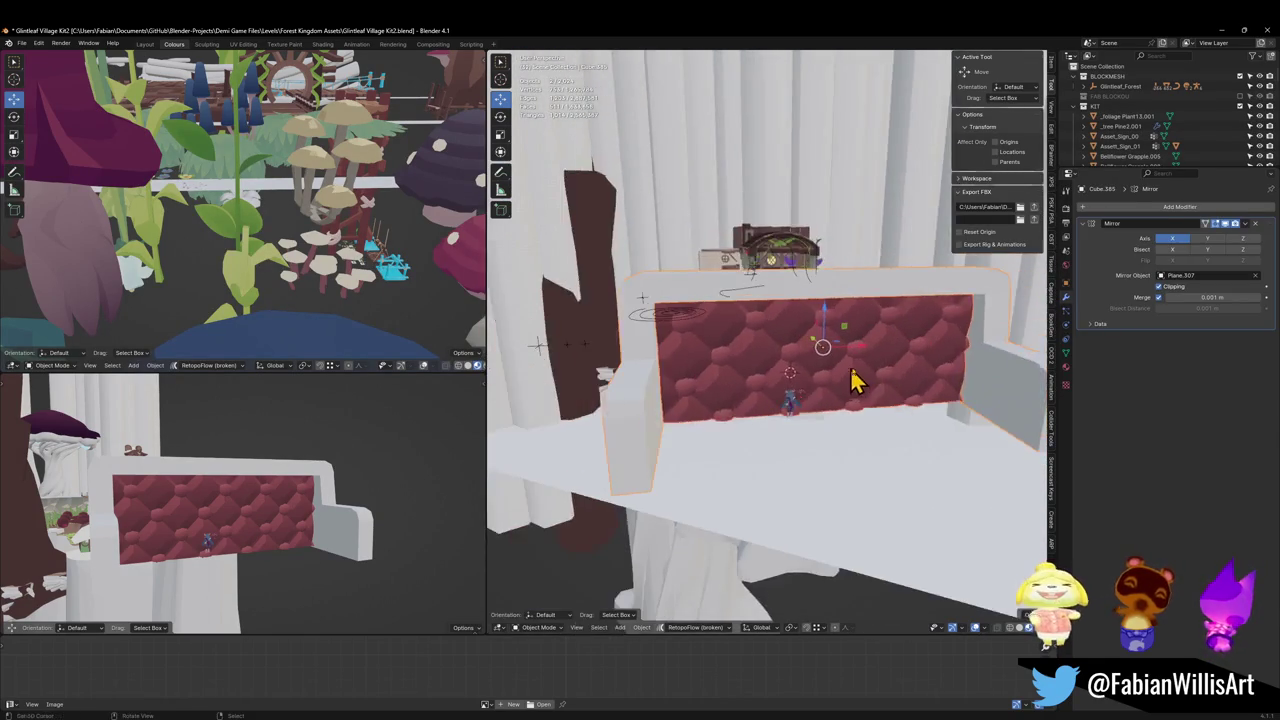
pyautogui.scroll(2, 855, 380)
pyautogui.scroll(-3, 880, 400)
pyautogui.press('s')
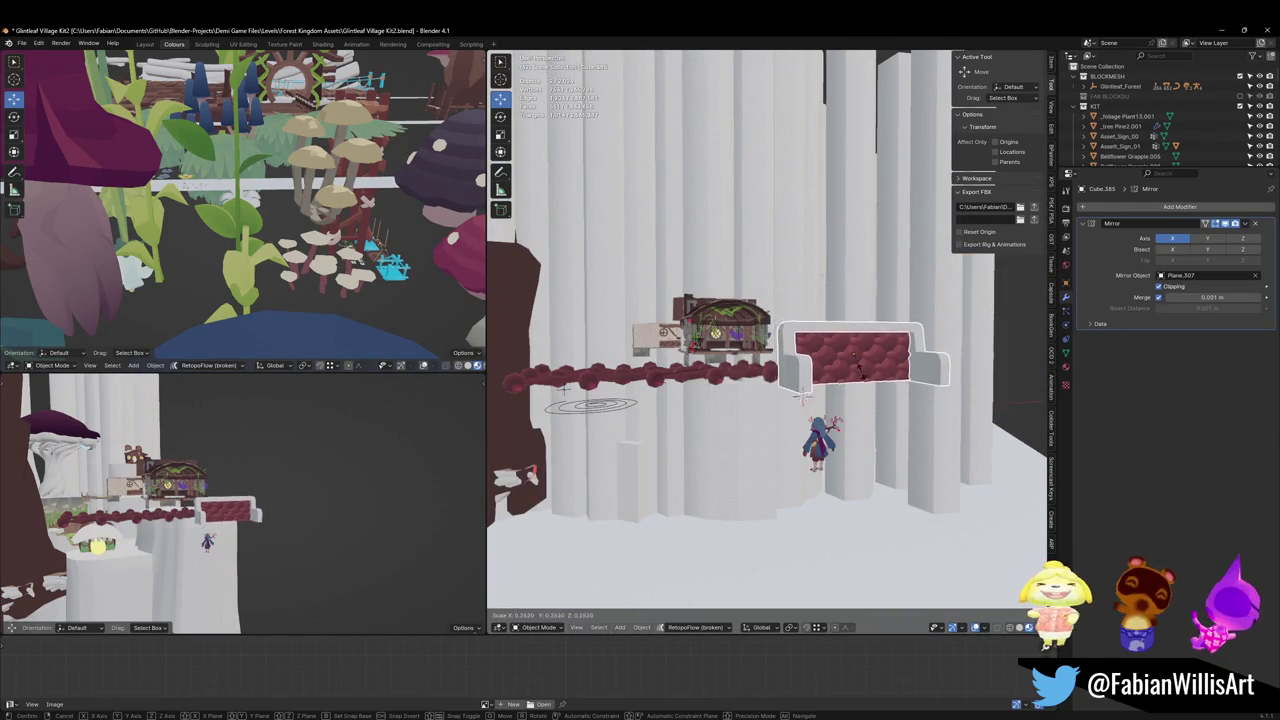
pyautogui.click(860, 388)
pyautogui.moveTo(863, 391)
pyautogui.mouseDown(button='middle')
pyautogui.moveTo(831, 434)
pyautogui.moveTo(900, 420)
pyautogui.mouseUp(button='middle')
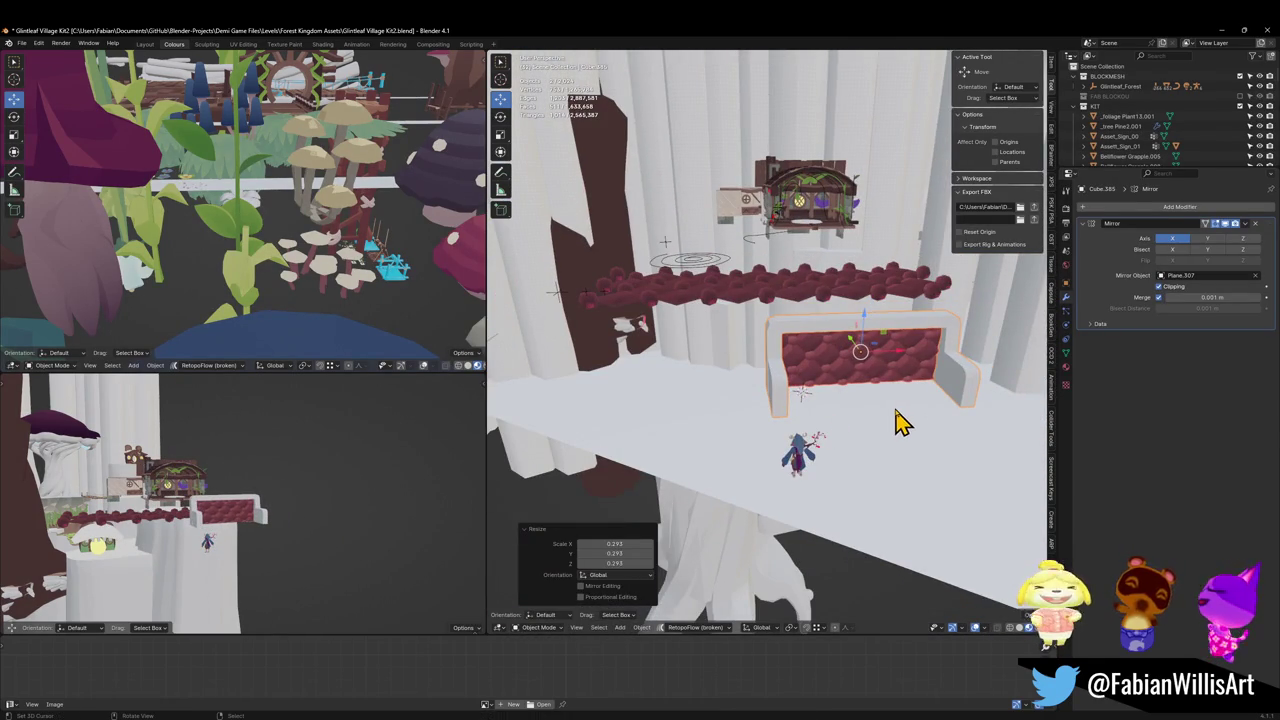
# Step: Snap the sofa onto the 3D cursor by the character and lower it onto the floor
pyautogui.hotkey('shift', 's')
pyautogui.click(876, 416)
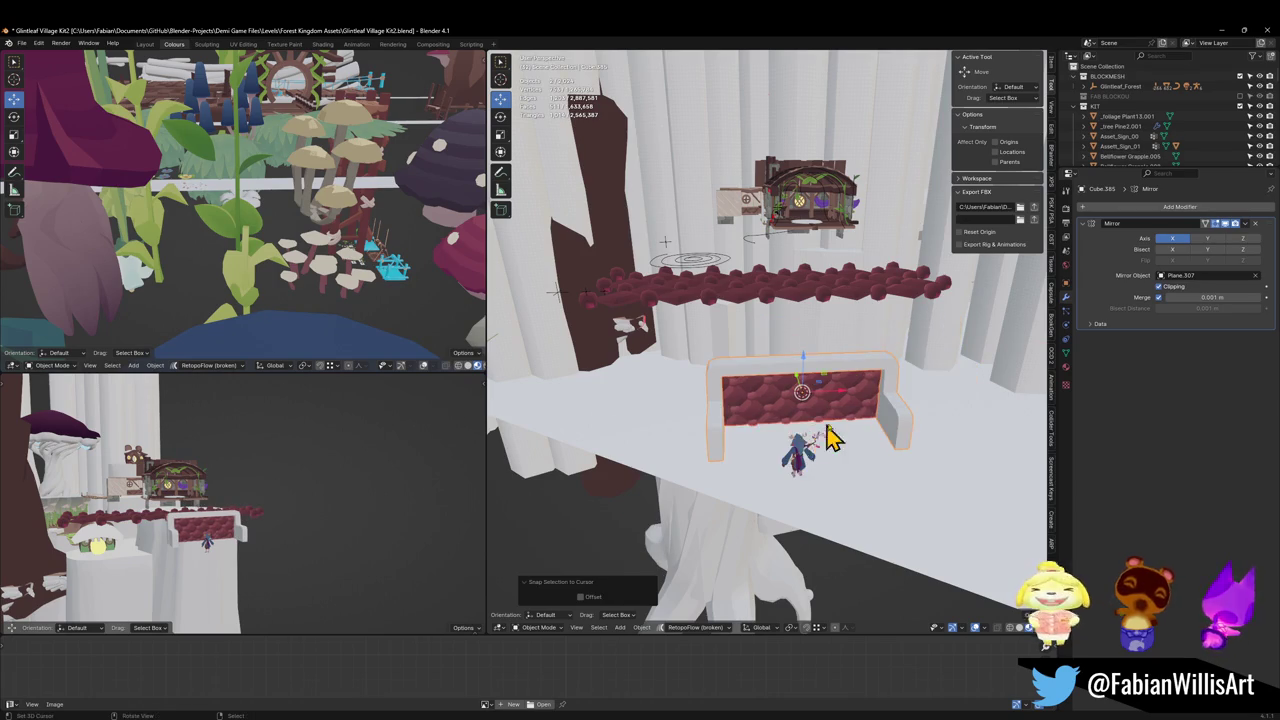
pyautogui.moveTo(829, 438)
pyautogui.mouseDown(button='middle')
pyautogui.moveTo(837, 420)
pyautogui.moveTo(880, 443)
pyautogui.moveTo(885, 415)
pyautogui.moveTo(860, 425)
pyautogui.moveTo(865, 470)
pyautogui.moveTo(846, 430)
pyautogui.moveTo(870, 421)
pyautogui.moveTo(822, 452)
pyautogui.mouseUp(button='middle')
pyautogui.scroll(3, 820, 429)
pyautogui.press('g')
pyautogui.press('z')
pyautogui.click(849, 429)
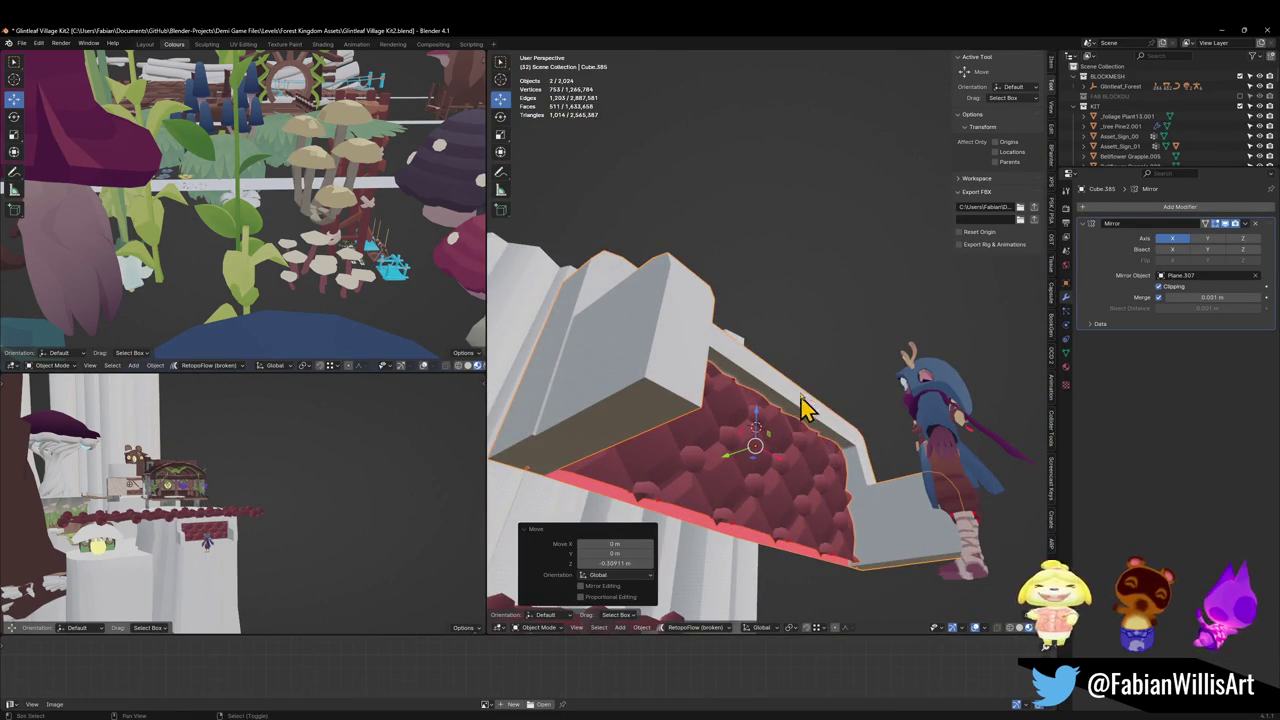
pyautogui.moveTo(805, 407); pyautogui.dragTo(841, 497, button='middle')
# Step: Add a cube for the seat cushion and isolate the sofa and the Demi character
pyautogui.hotkey('shift', 'a')
pyautogui.click(842, 447)
pyautogui.keyDown('shift'); pyautogui.click(872, 537); pyautogui.keyUp('shift')
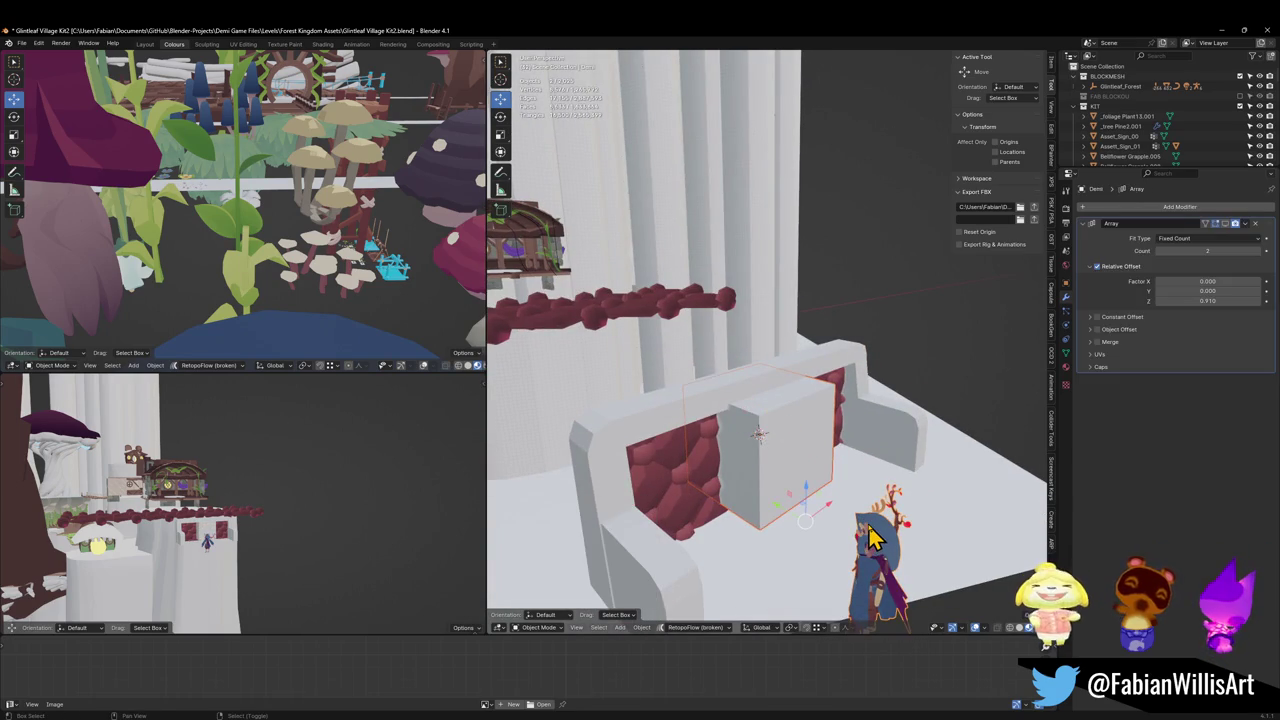
pyautogui.click(688, 420)
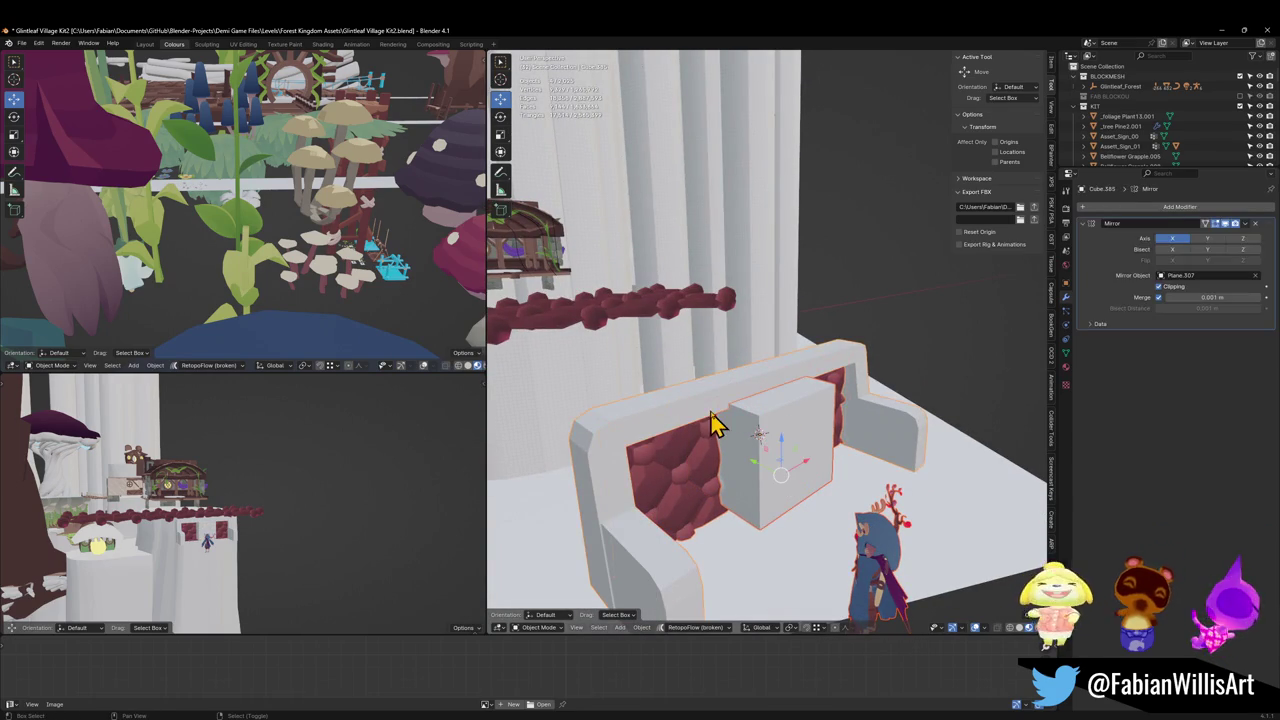
pyautogui.press('/')
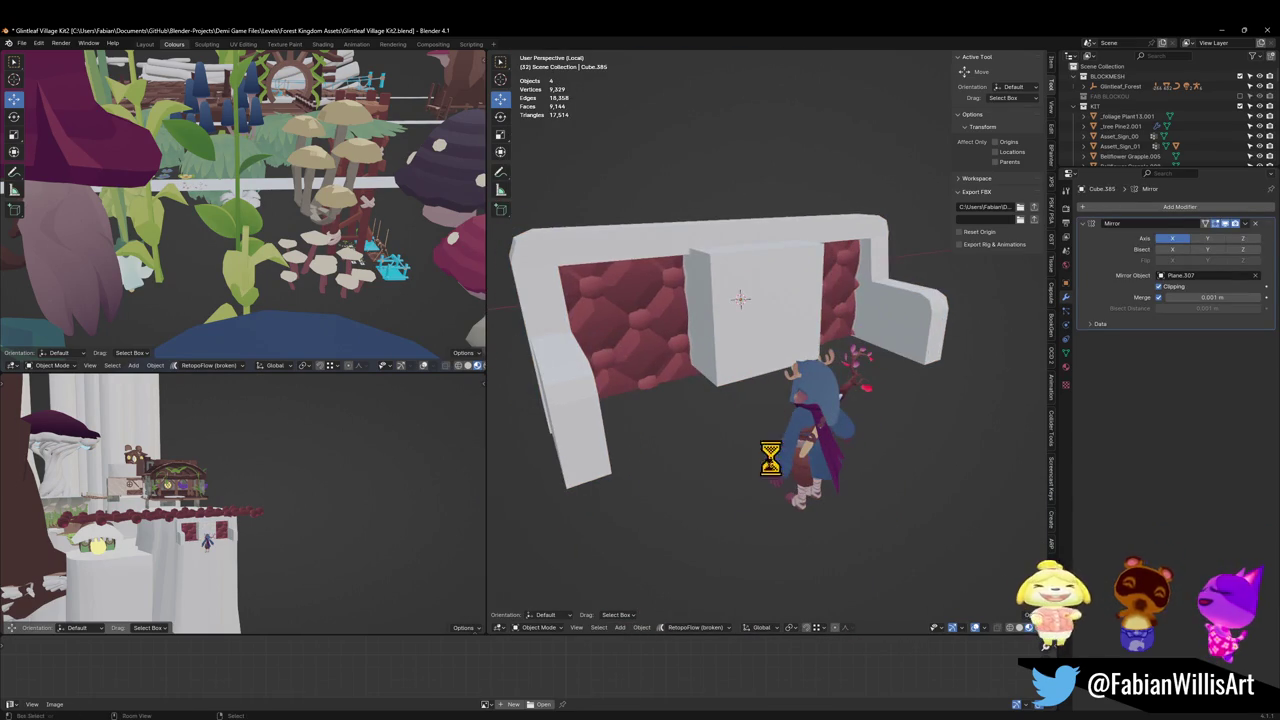
# Step: Apply Shade Smooth to the seat block and the sofa frame
pyautogui.click(820, 366)
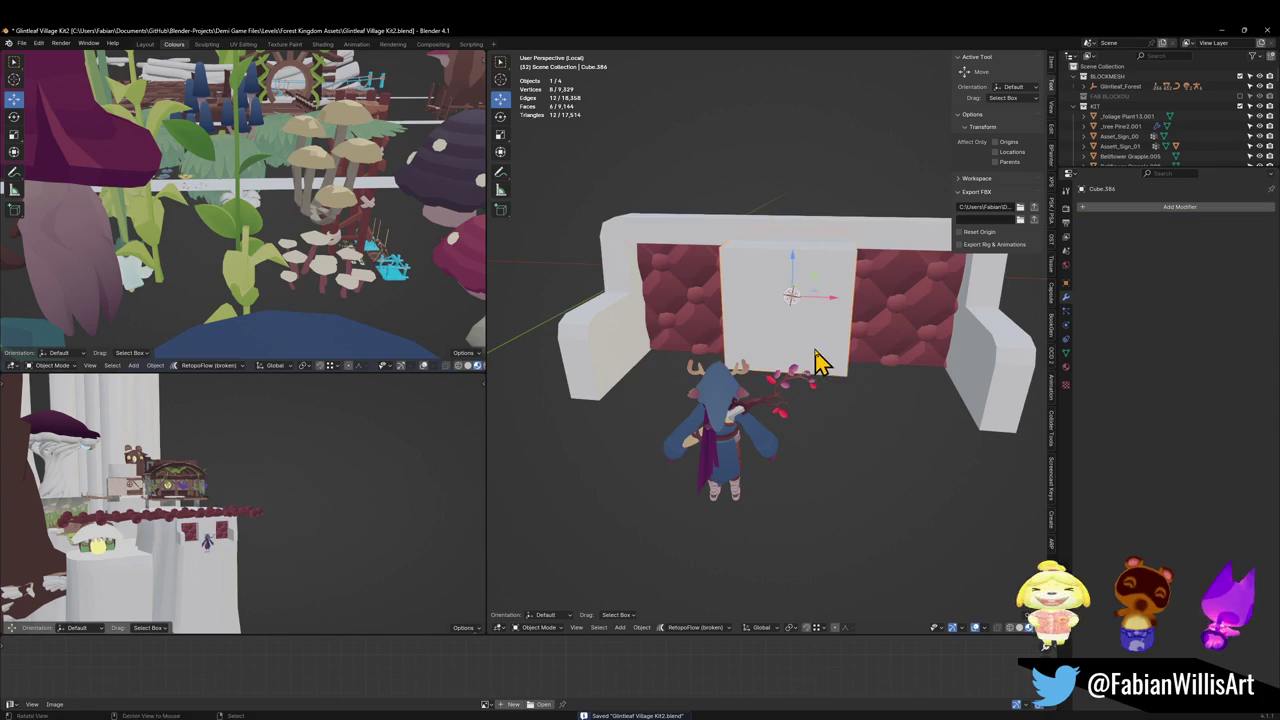
pyautogui.rightClick(900, 337)
pyautogui.click(900, 337)
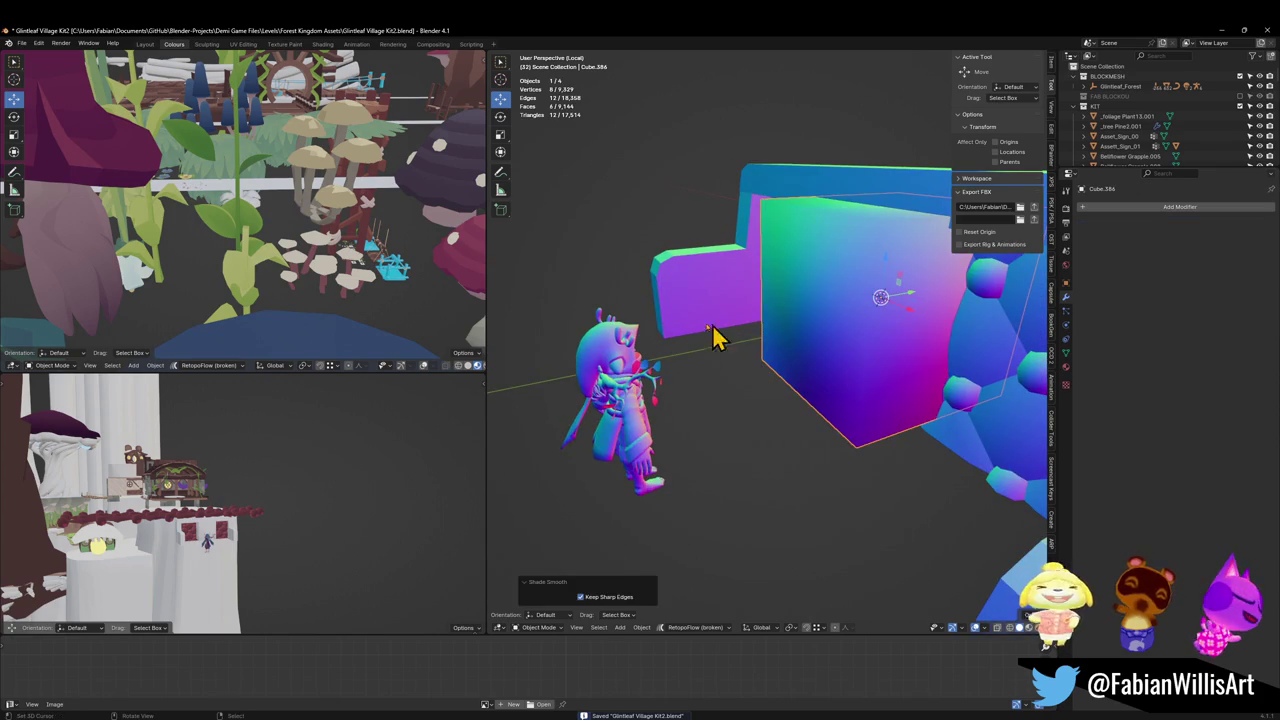
pyautogui.click(694, 320)
pyautogui.rightClick(694, 320)
pyautogui.click(694, 320)
pyautogui.moveTo(694, 320)
pyautogui.mouseDown(button='middle')
pyautogui.moveTo(686, 366)
pyautogui.moveTo(771, 343)
pyautogui.moveTo(810, 348)
pyautogui.moveTo(713, 393)
pyautogui.mouseUp(button='middle')
# Step: Enter Edit Mode on the sofa frame and select its inner side face
pyautogui.click(775, 342)
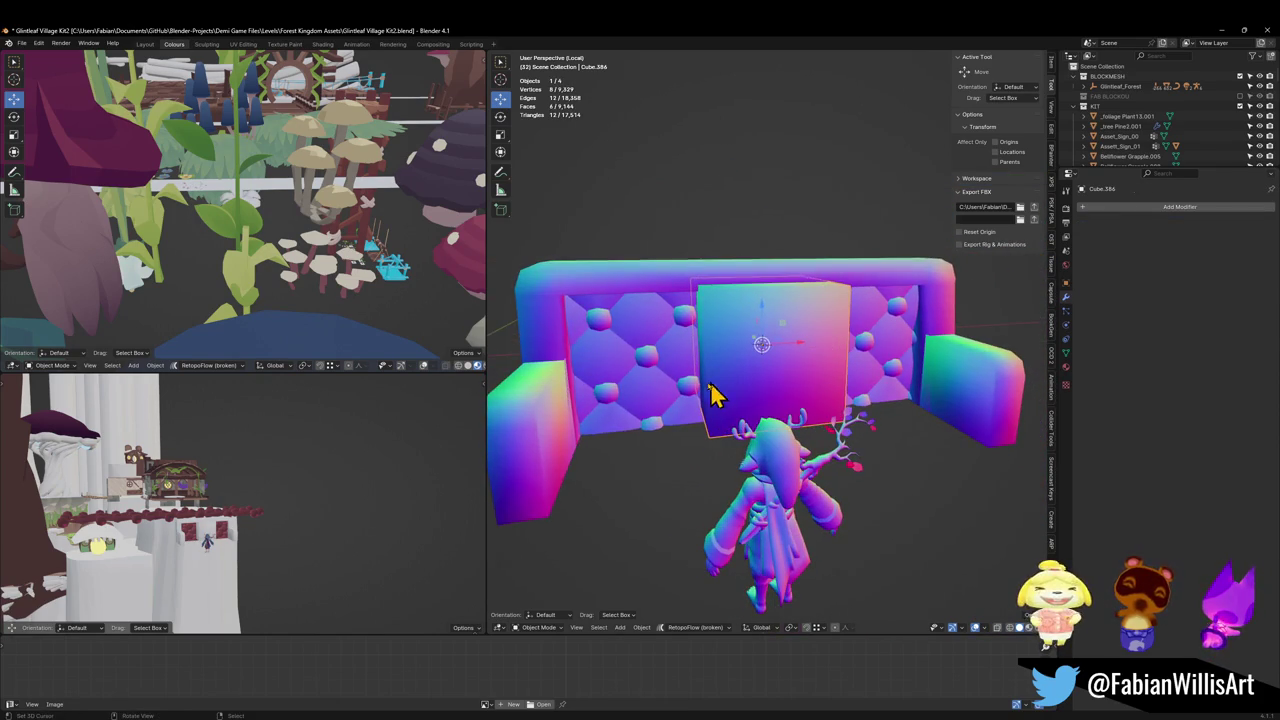
pyautogui.click(557, 445)
pyautogui.press('Tab')
pyautogui.click(551, 437)
# Step: Nudge the frame's side face slightly inward along X and save the file
pyautogui.press('g')
pyautogui.press('x')
pyautogui.click(619, 432)
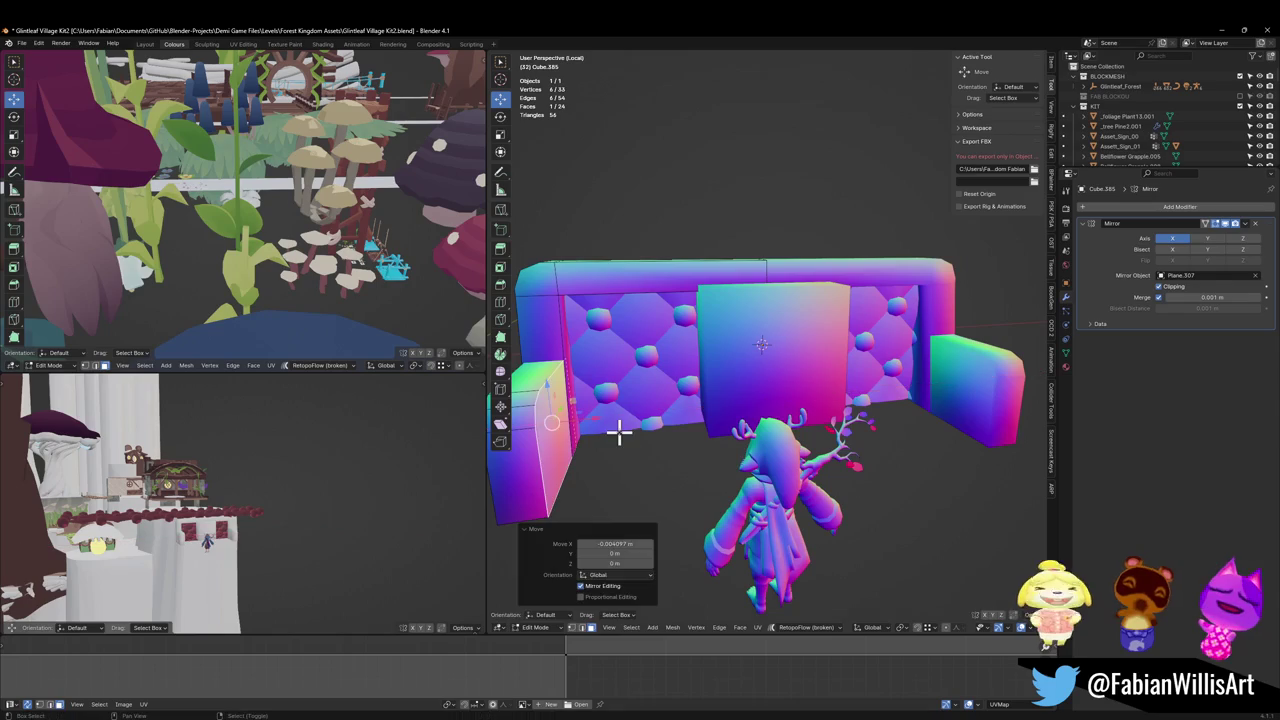
pyautogui.moveTo(664, 424)
pyautogui.mouseDown(button='middle')
pyautogui.moveTo(743, 380)
pyautogui.moveTo(757, 400)
pyautogui.moveTo(805, 395)
pyautogui.moveTo(780, 429)
pyautogui.moveTo(734, 423)
pyautogui.moveTo(617, 366)
pyautogui.mouseUp(button='middle')
pyautogui.press('Tab')
pyautogui.hotkey('ctrl', 's')
# Step: Bevel the top corner edge of the sofa frame Cube.385 in Edit Mode
pyautogui.click(594, 336)
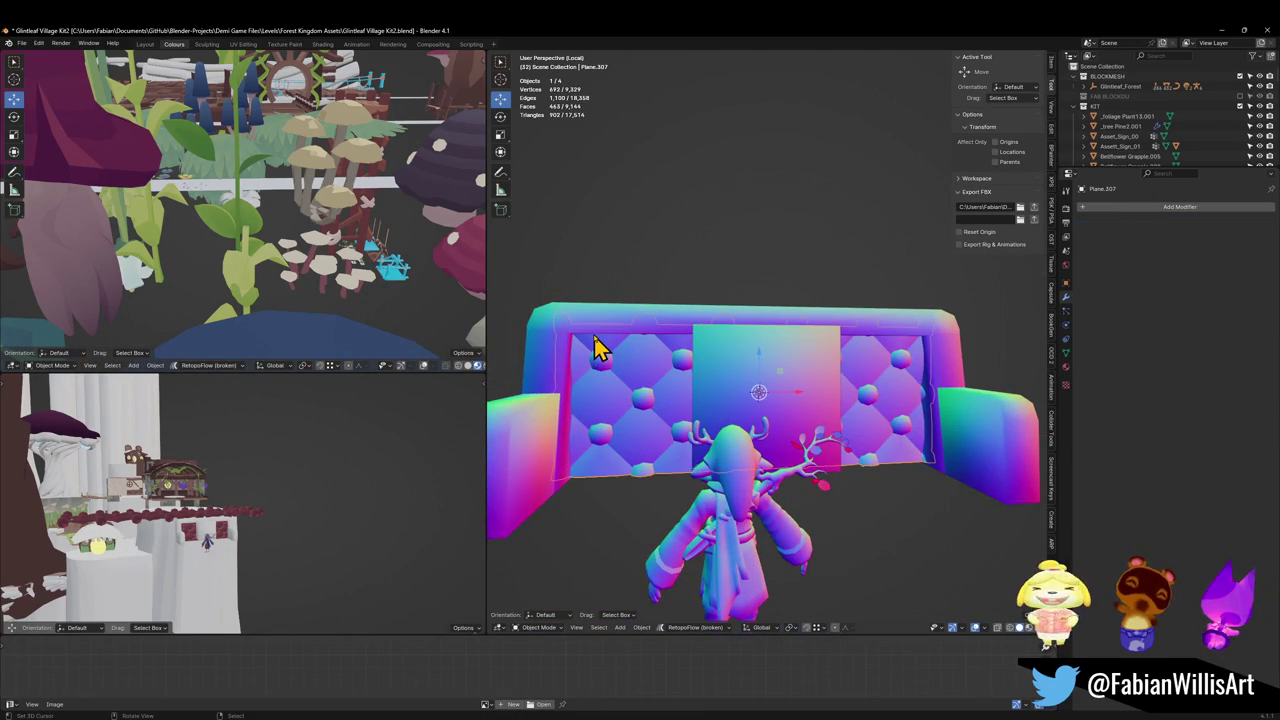
pyautogui.click(599, 335)
pyautogui.press('Tab')
pyautogui.scroll(4, 608, 337)
pyautogui.moveTo(837, 423); pyautogui.dragTo(720, 380, button='middle')
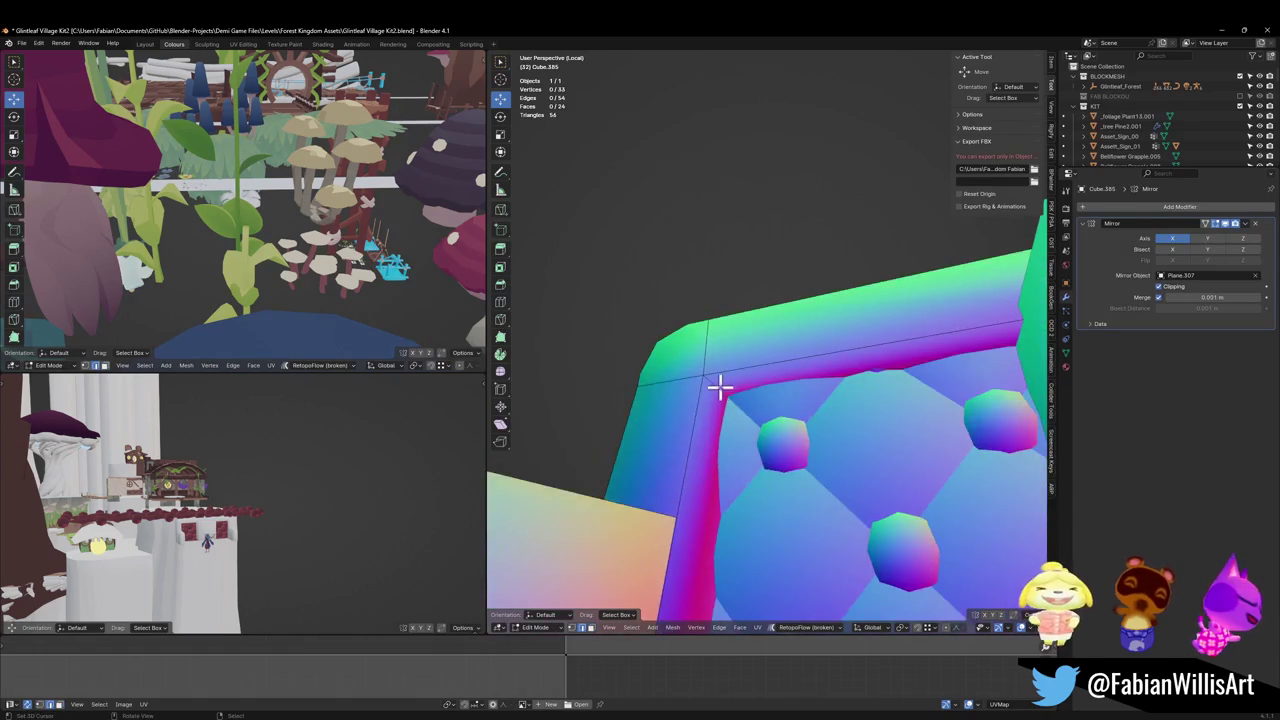
pyautogui.hotkey('ctrl', 'b')
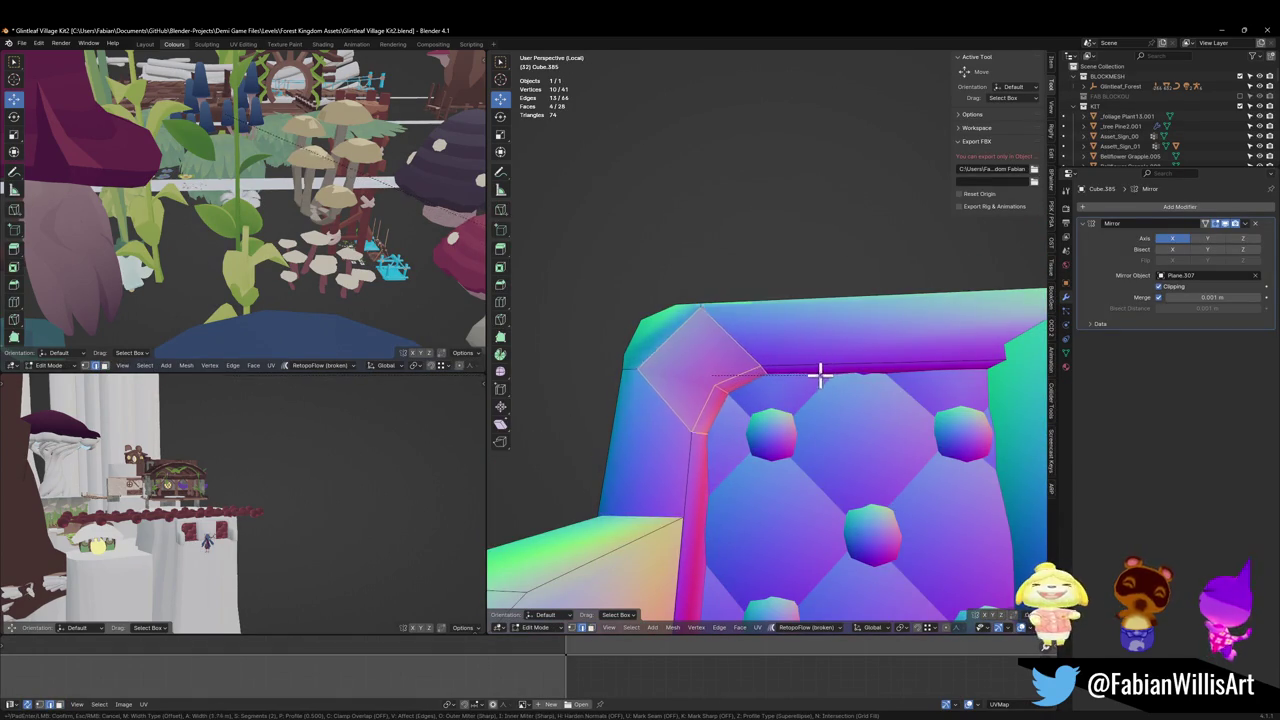
pyautogui.scroll(1, 812, 374)
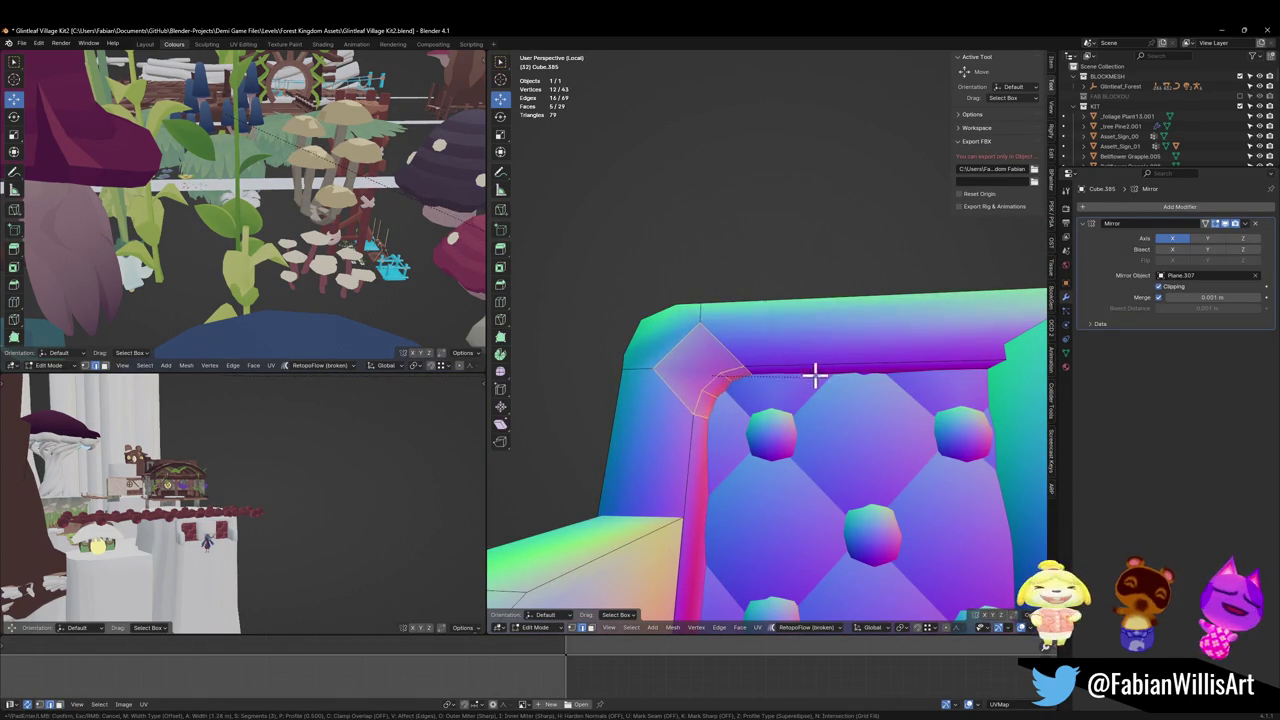
pyautogui.click(890, 368)
# Step: Dissolve the extra vertices left at the bevelled frame corner
pyautogui.scroll(4, 384, 434)
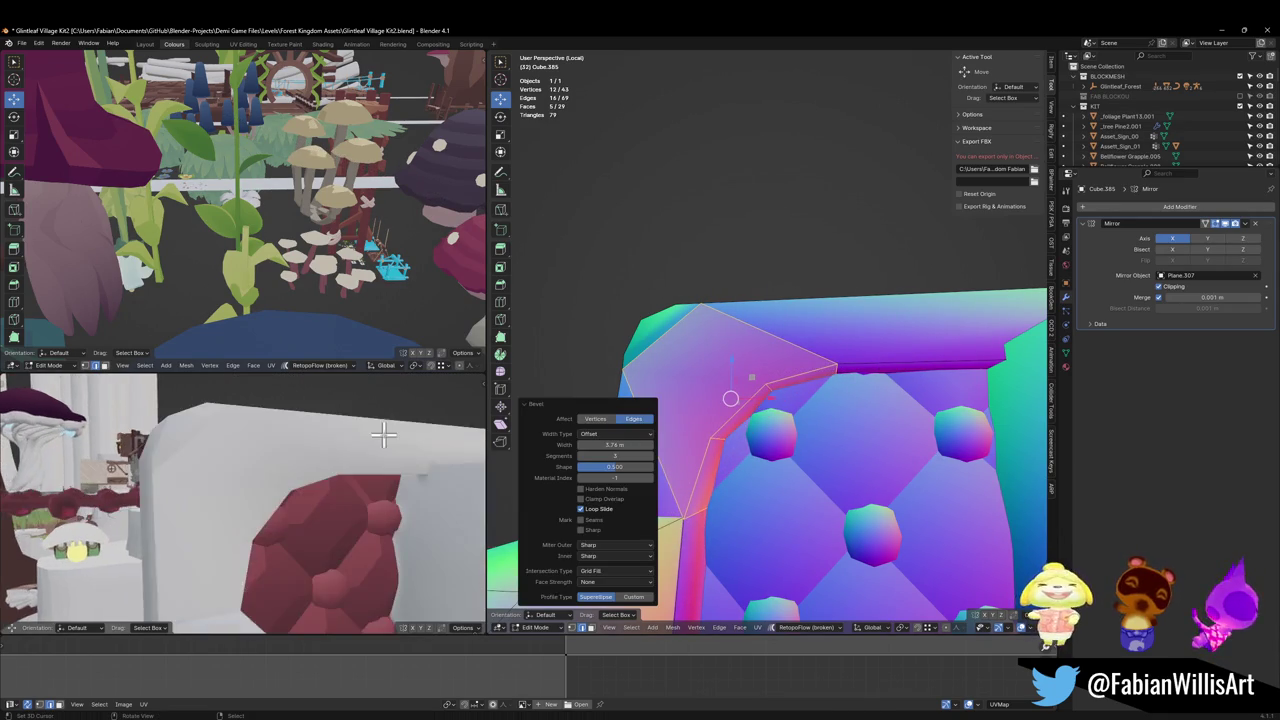
pyautogui.moveTo(348, 497)
pyautogui.mouseDown(button='middle')
pyautogui.moveTo(354, 523)
pyautogui.moveTo(294, 506)
pyautogui.moveTo(348, 497)
pyautogui.moveTo(320, 505)
pyautogui.moveTo(339, 503)
pyautogui.mouseUp(button='middle')
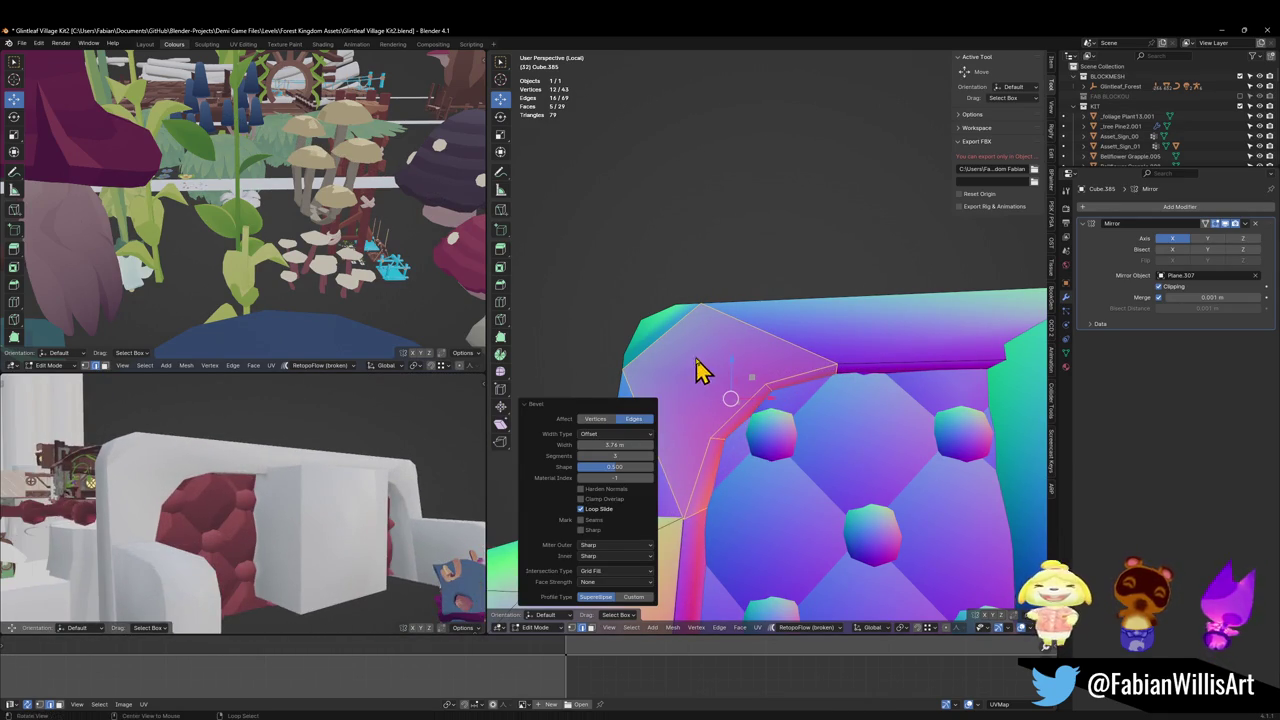
pyautogui.moveTo(694, 371)
pyautogui.mouseDown(button='middle')
pyautogui.moveTo(775, 408)
pyautogui.moveTo(714, 357)
pyautogui.moveTo(737, 357)
pyautogui.moveTo(716, 390)
pyautogui.mouseUp(button='middle')
pyautogui.hotkey('alt', 'a')
pyautogui.hotkey('ctrl', 'x')
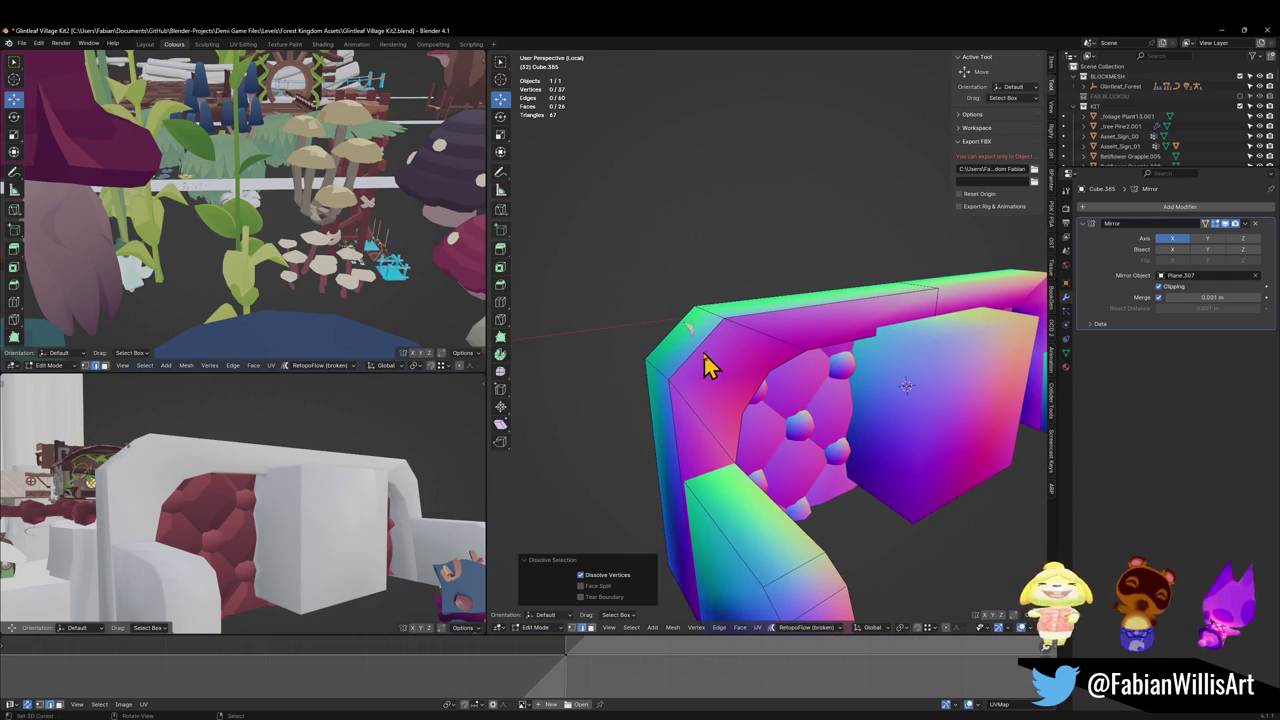
# Step: Edge-slide the corner edges along the frame toward the corner
pyautogui.click(702, 356)
pyautogui.press('q')
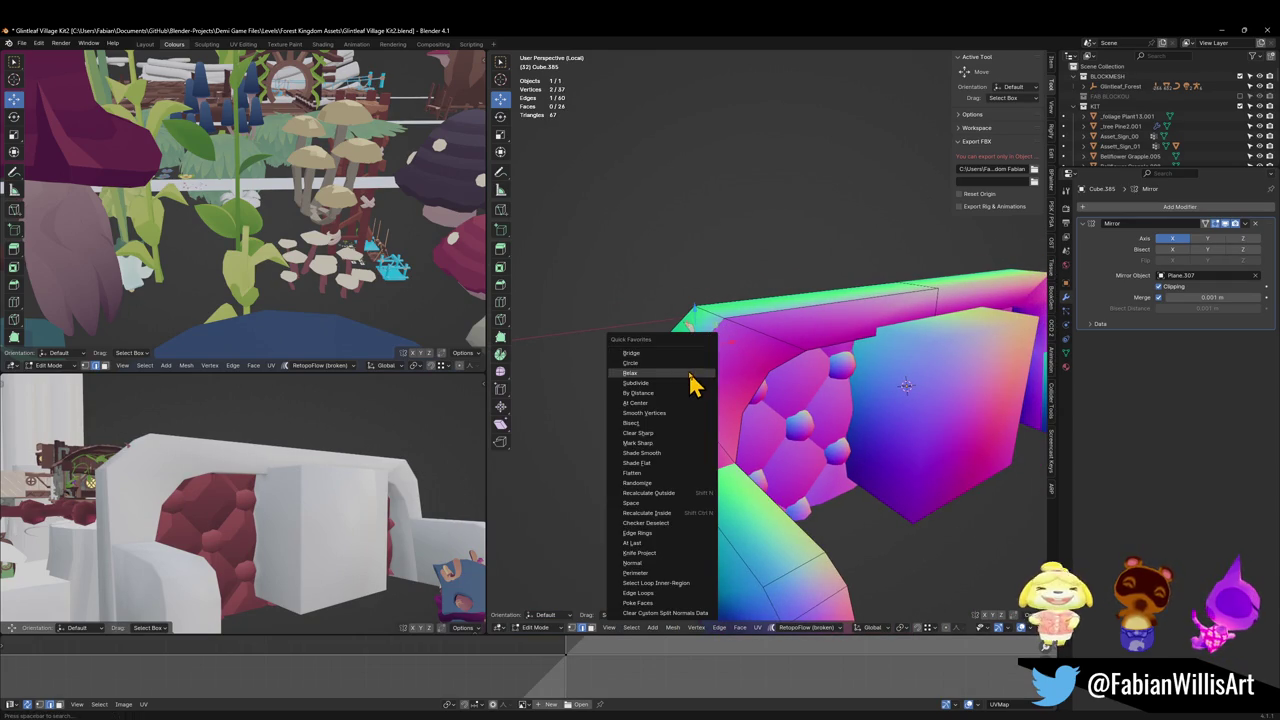
pyautogui.press('Escape')
pyautogui.press('g')
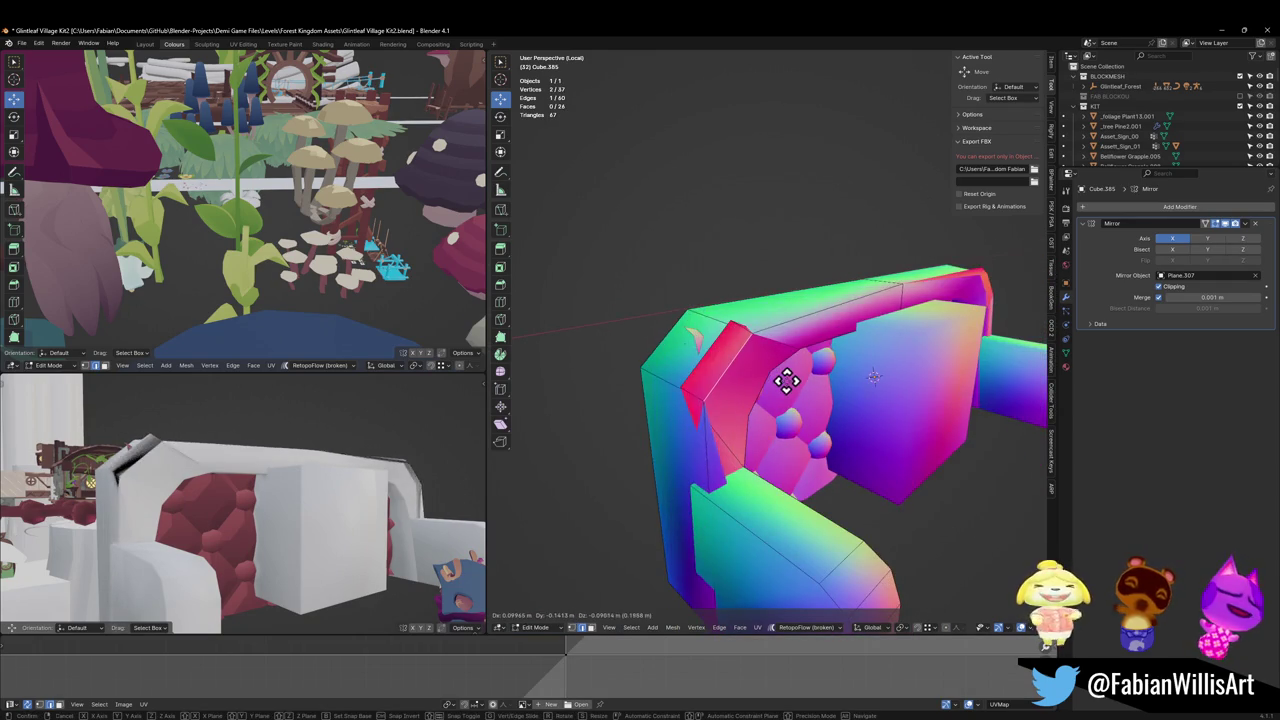
pyautogui.press('Escape')
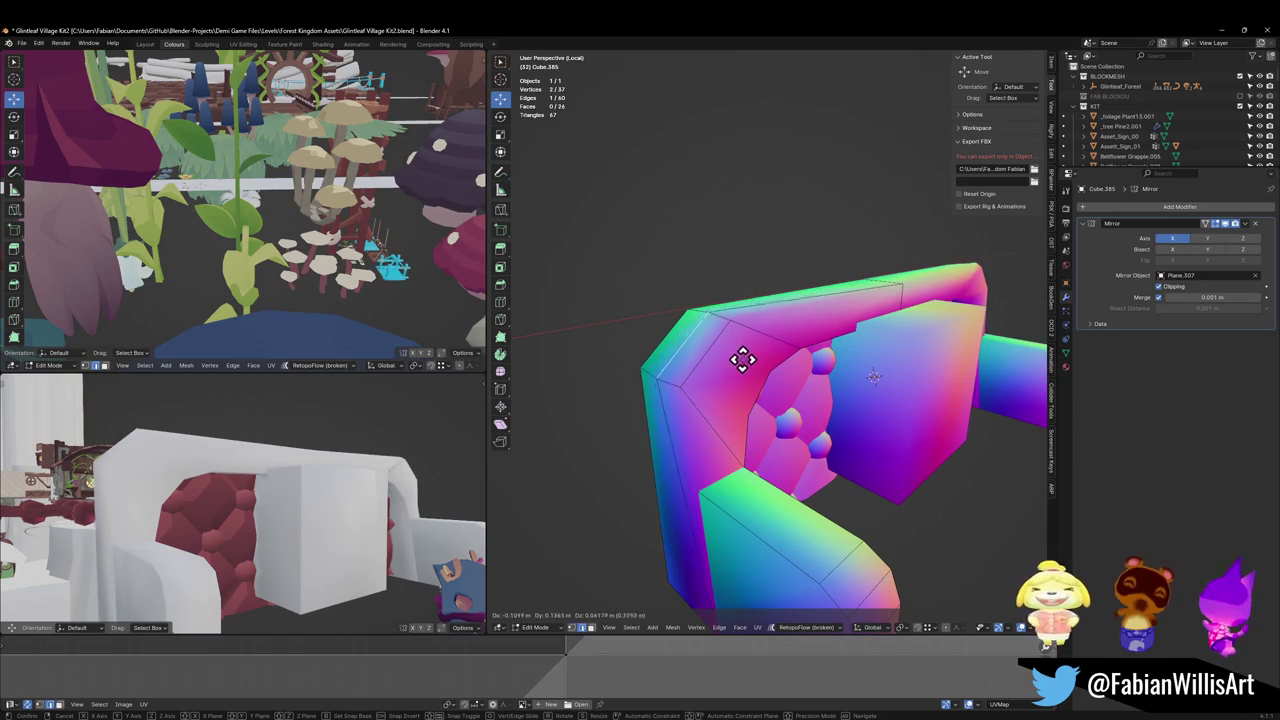
pyautogui.moveTo(743, 360)
pyautogui.mouseDown(button='middle')
pyautogui.moveTo(740, 371)
pyautogui.moveTo(791, 383)
pyautogui.moveTo(723, 397)
pyautogui.mouseUp(button='middle')
pyautogui.click(723, 397)
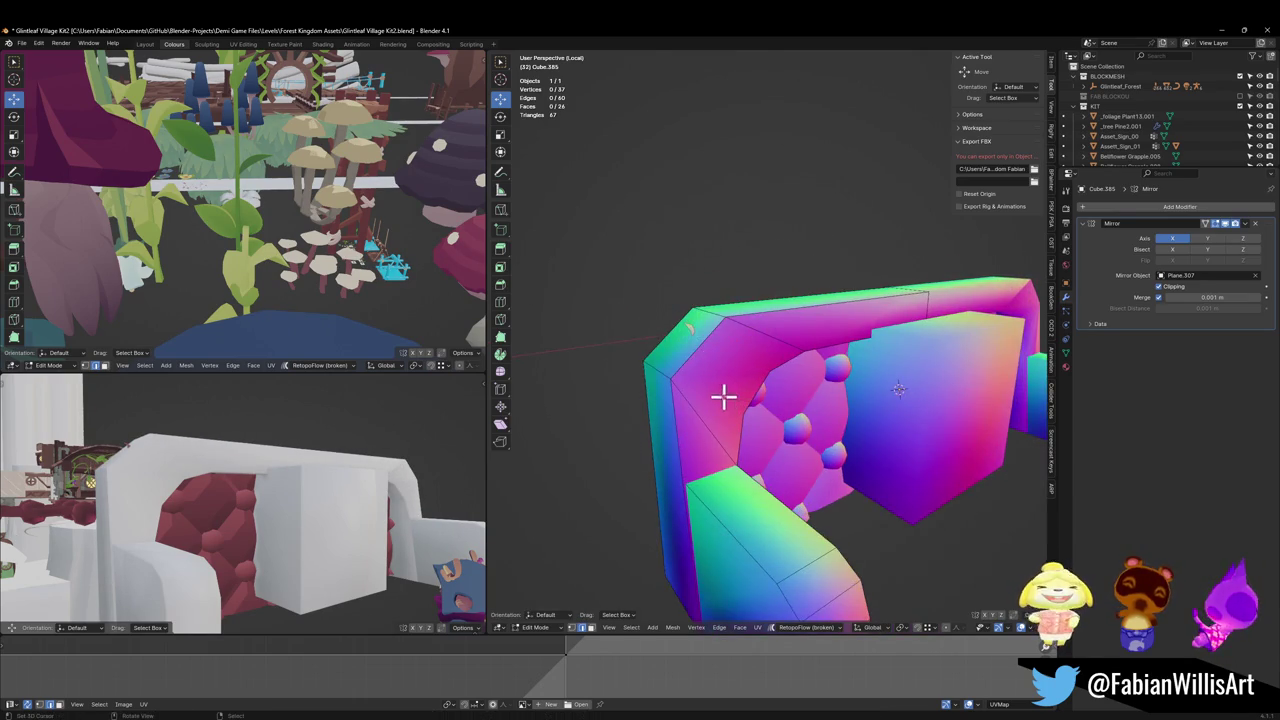
pyautogui.press('g')
pyautogui.press('g')
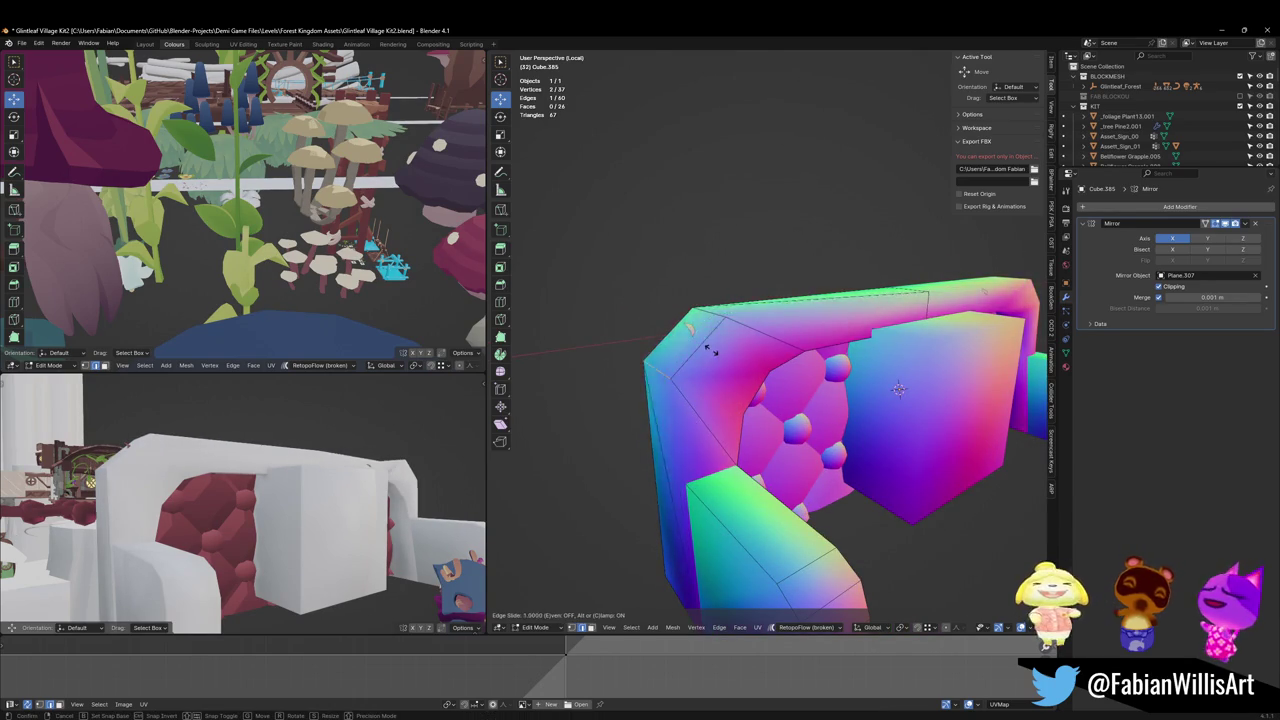
pyautogui.click(704, 356)
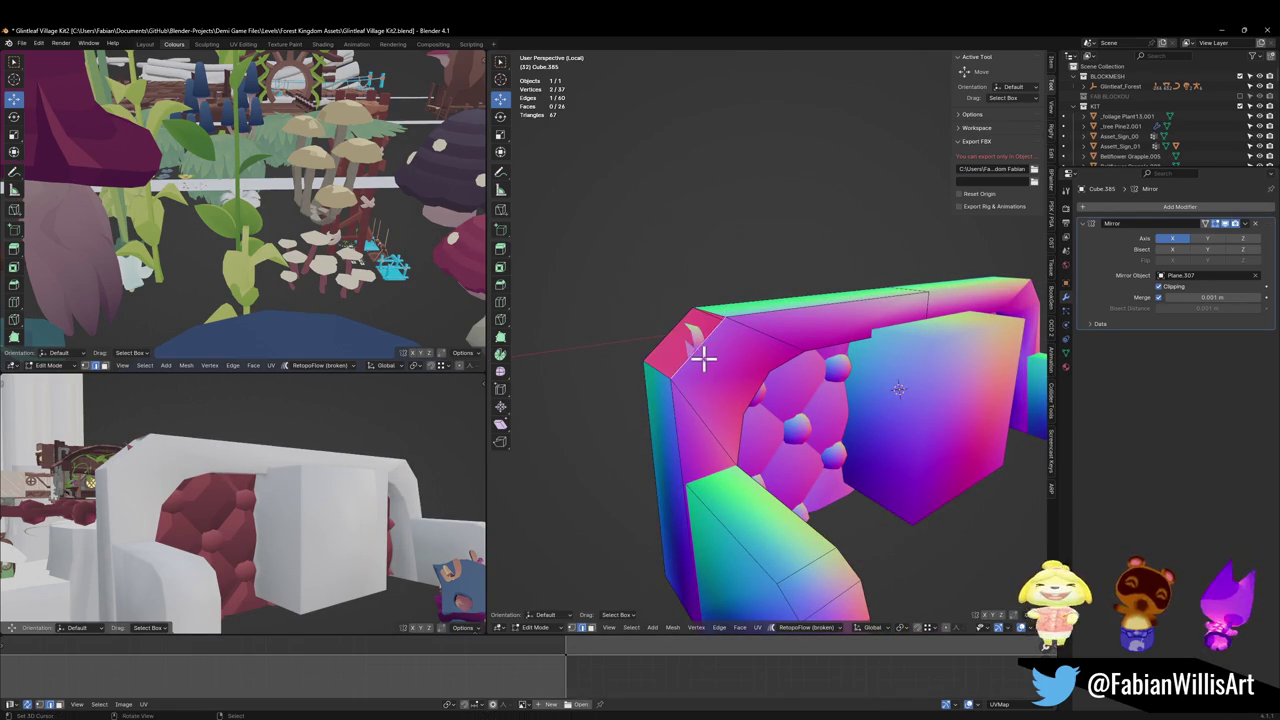
pyautogui.press('g')
pyautogui.press('g')
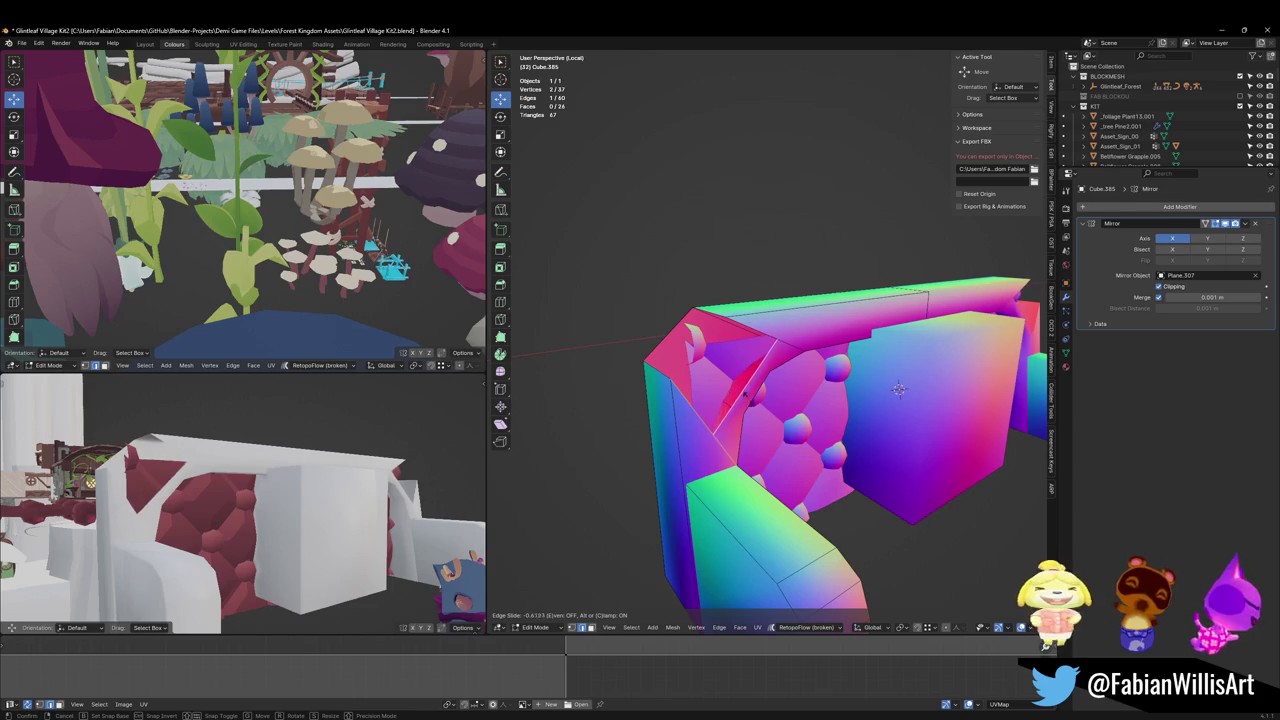
pyautogui.click(745, 393)
# Step: Dissolve the extra edge near the corner and merge the short corner edge at center
pyautogui.hotkey('alt', 'a')
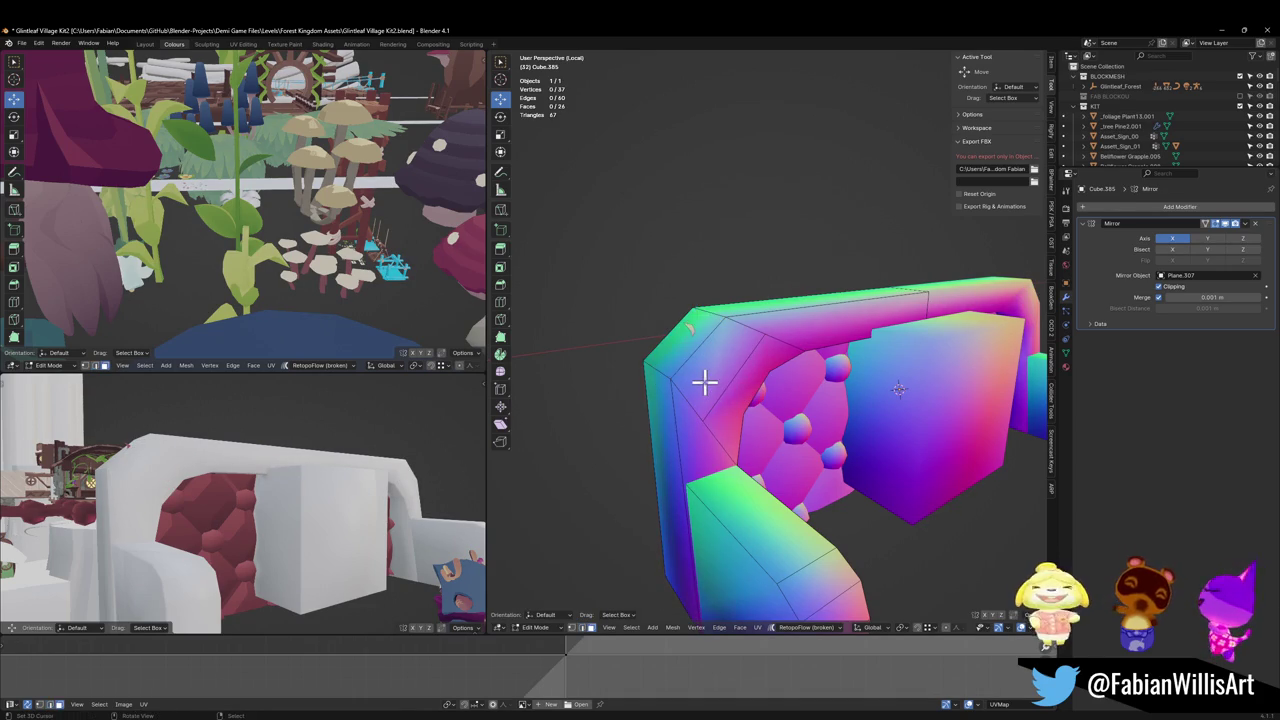
pyautogui.click(726, 394)
pyautogui.hotkey('ctrl', 'x')
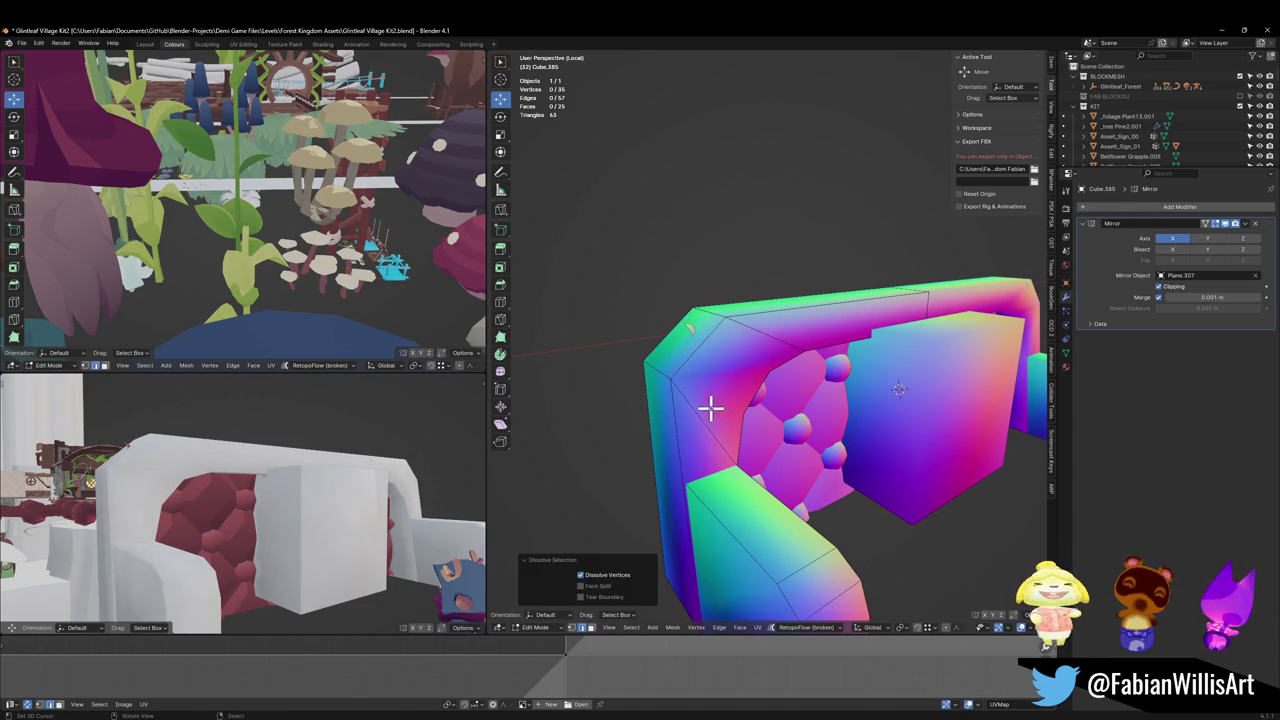
pyautogui.click(677, 348)
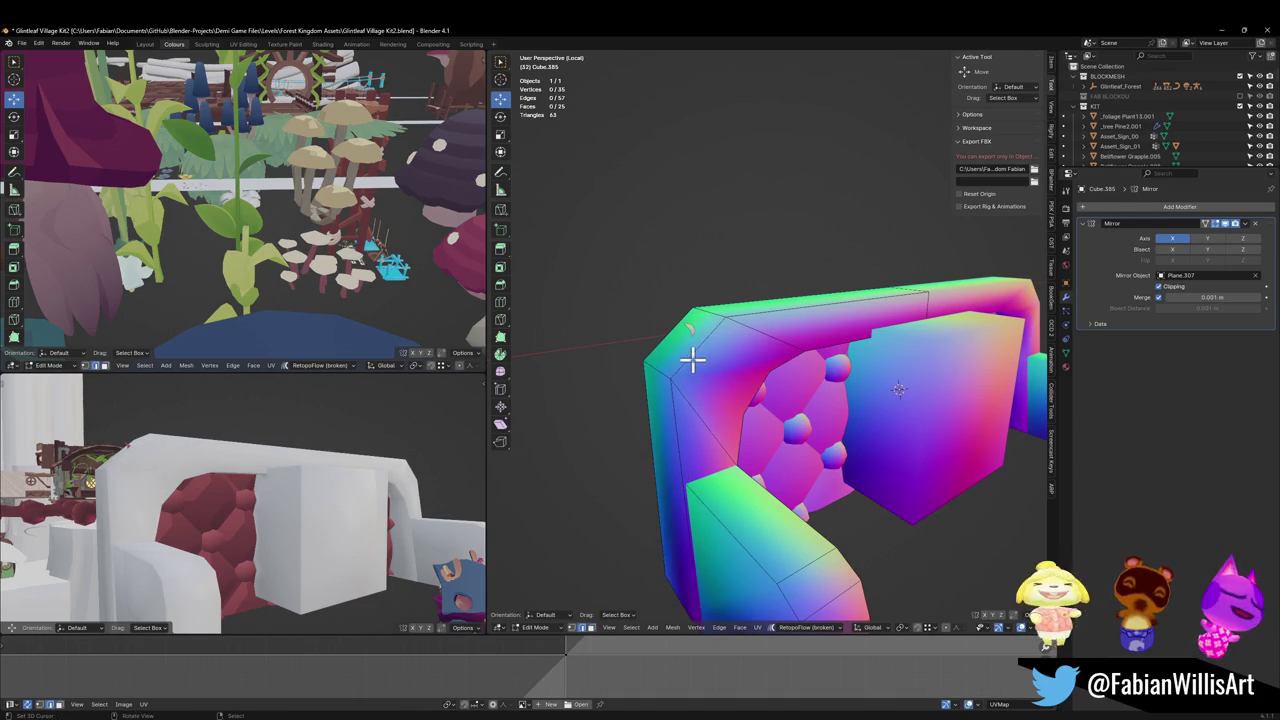
pyautogui.click(692, 358)
pyautogui.press('q')
pyautogui.click(673, 411)
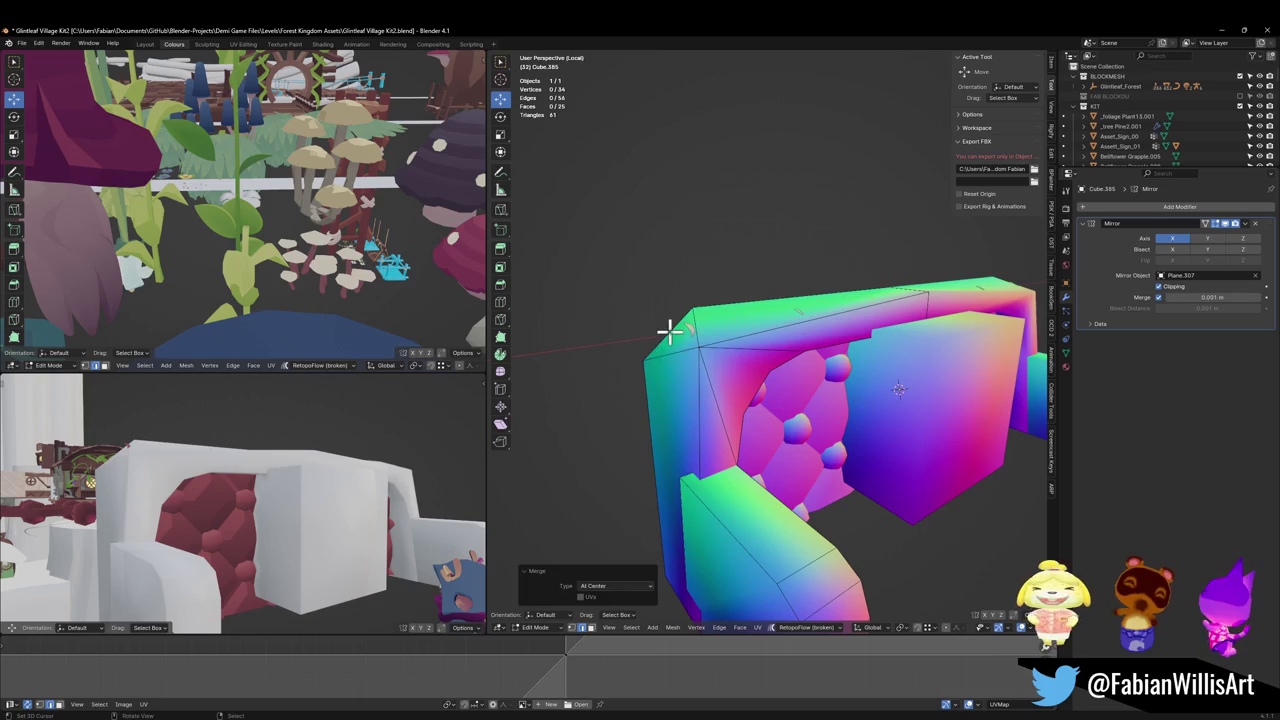
# Step: Dissolve two corner vertices of the frame in vertex select mode
pyautogui.moveTo(722, 360)
pyautogui.mouseDown(button='middle')
pyautogui.moveTo(666, 354)
pyautogui.moveTo(865, 357)
pyautogui.moveTo(845, 370)
pyautogui.moveTo(858, 363)
pyautogui.moveTo(834, 354)
pyautogui.moveTo(771, 394)
pyautogui.moveTo(677, 348)
pyautogui.mouseUp(button='middle')
pyautogui.press('1')
pyautogui.click(838, 418)
pyautogui.hotkey('ctrl', 'x')
pyautogui.click(788, 338)
pyautogui.hotkey('ctrl', 'x')
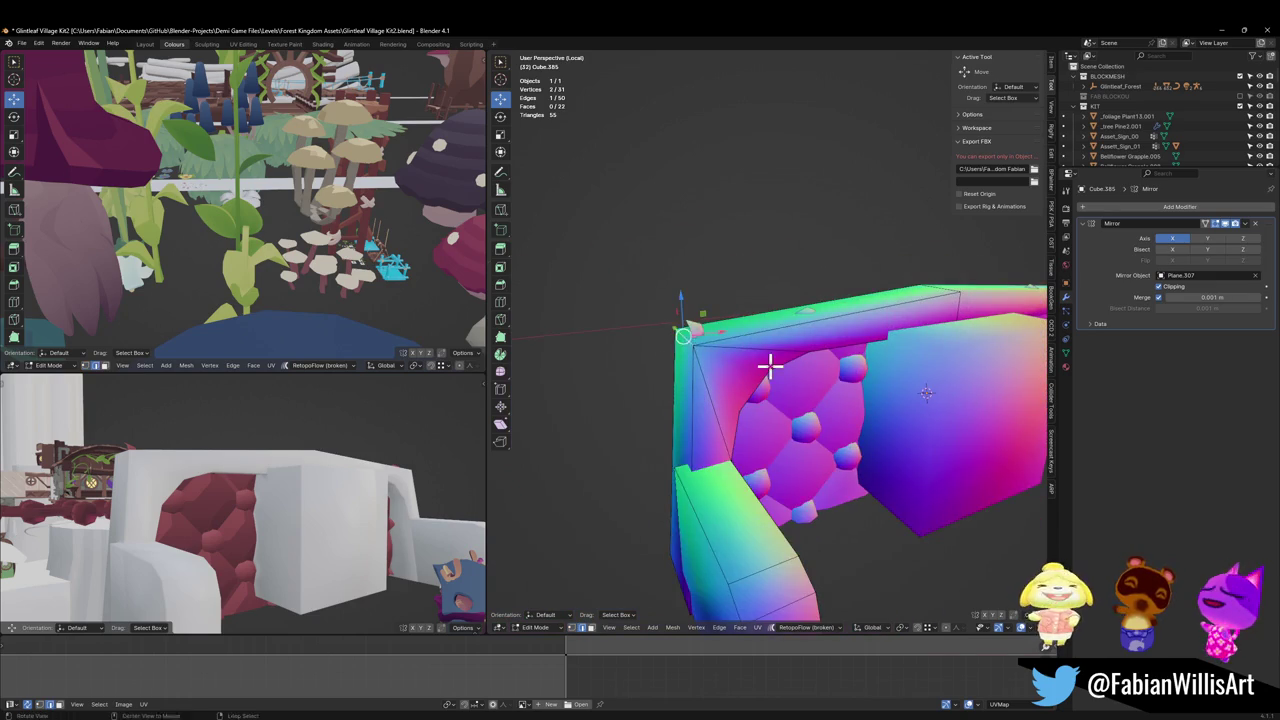
# Step: Move the corner vertex along X, then raise it 0.14429 m on Z
pyautogui.moveTo(770, 365); pyautogui.dragTo(777, 374, button='middle')
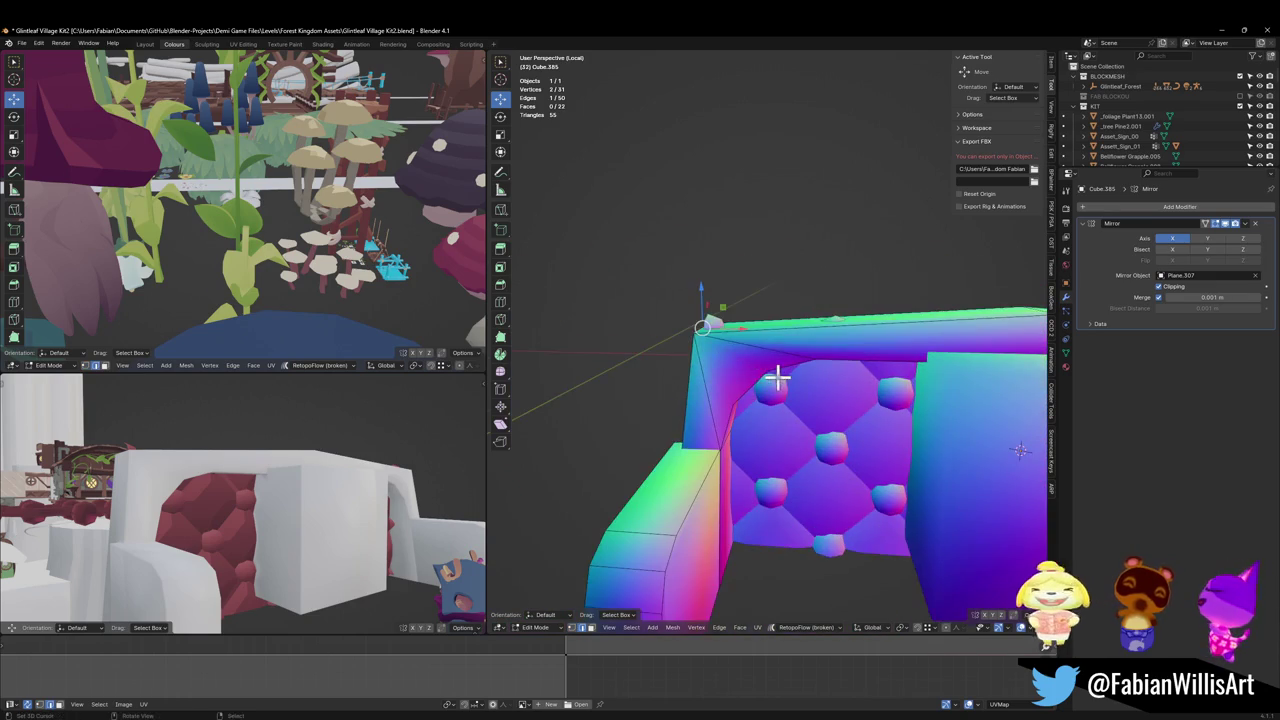
pyautogui.press('g')
pyautogui.press('x')
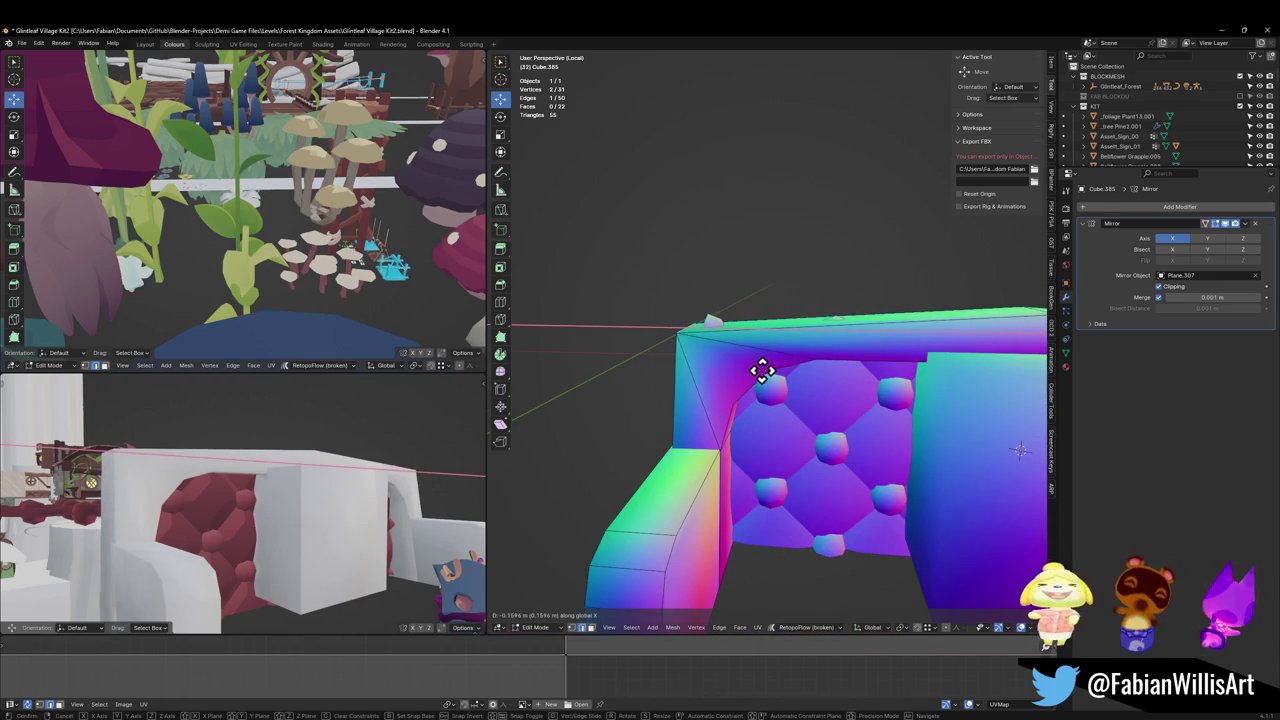
pyautogui.click(762, 371)
pyautogui.moveTo(864, 408)
pyautogui.mouseDown(button='middle')
pyautogui.moveTo(837, 429)
pyautogui.moveTo(866, 420)
pyautogui.moveTo(829, 420)
pyautogui.moveTo(846, 410)
pyautogui.moveTo(789, 371)
pyautogui.mouseUp(button='middle')
pyautogui.press('g')
pyautogui.press('z')
pyautogui.click(830, 410)
# Step: Round the frame's top edge with a three-segment bevel, return to Object Mode, and save
pyautogui.hotkey('ctrl', 'b')
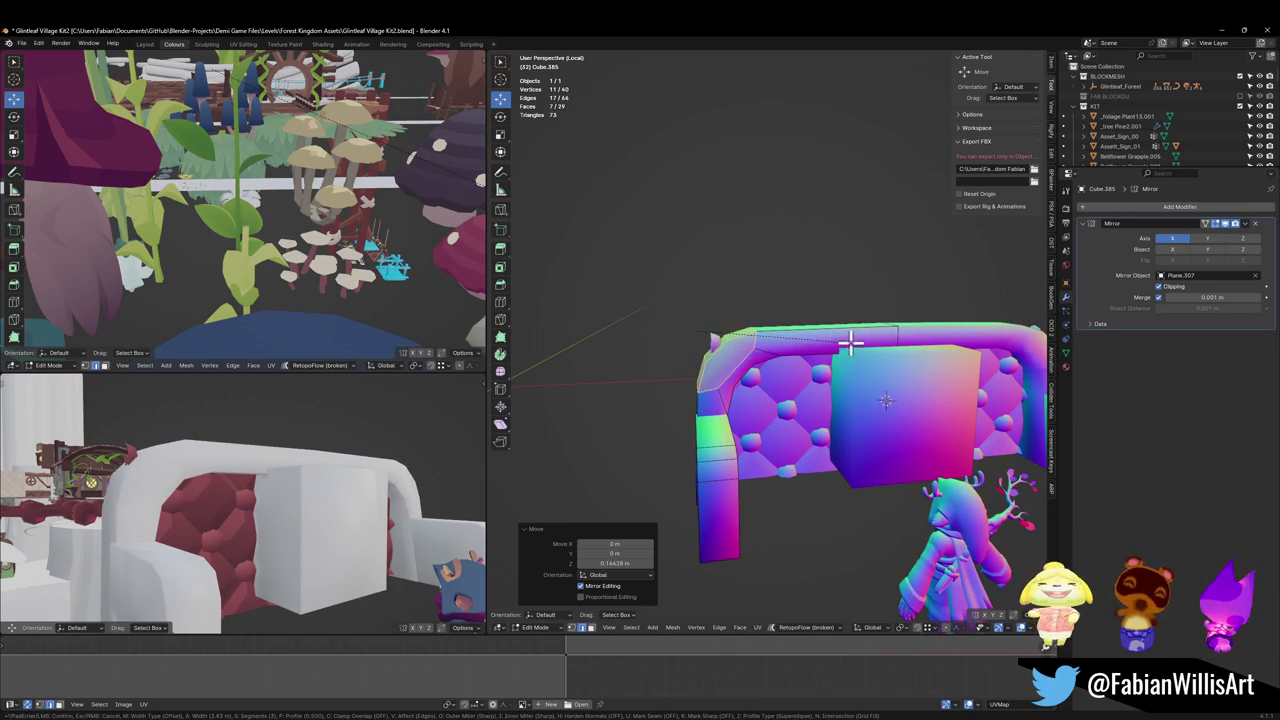
pyautogui.click(850, 342)
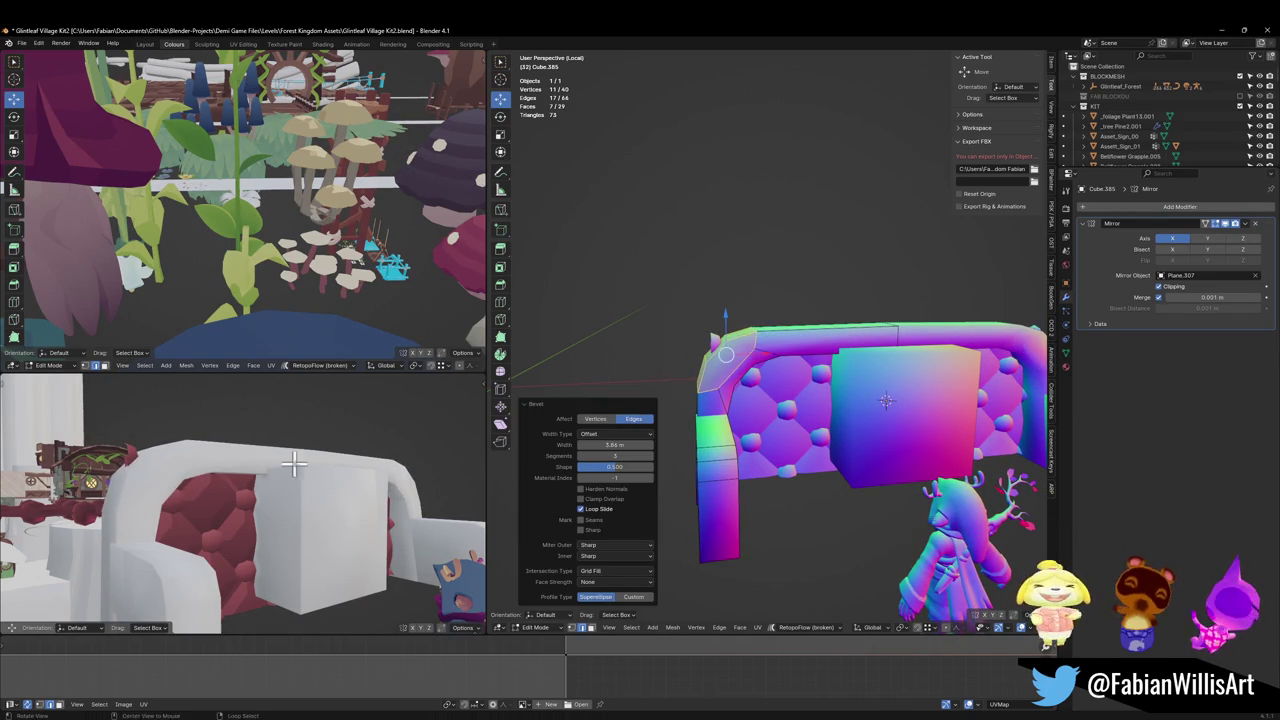
pyautogui.moveTo(286, 457)
pyautogui.mouseDown(button='middle')
pyautogui.moveTo(251, 466)
pyautogui.moveTo(286, 491)
pyautogui.moveTo(257, 500)
pyautogui.mouseUp(button='middle')
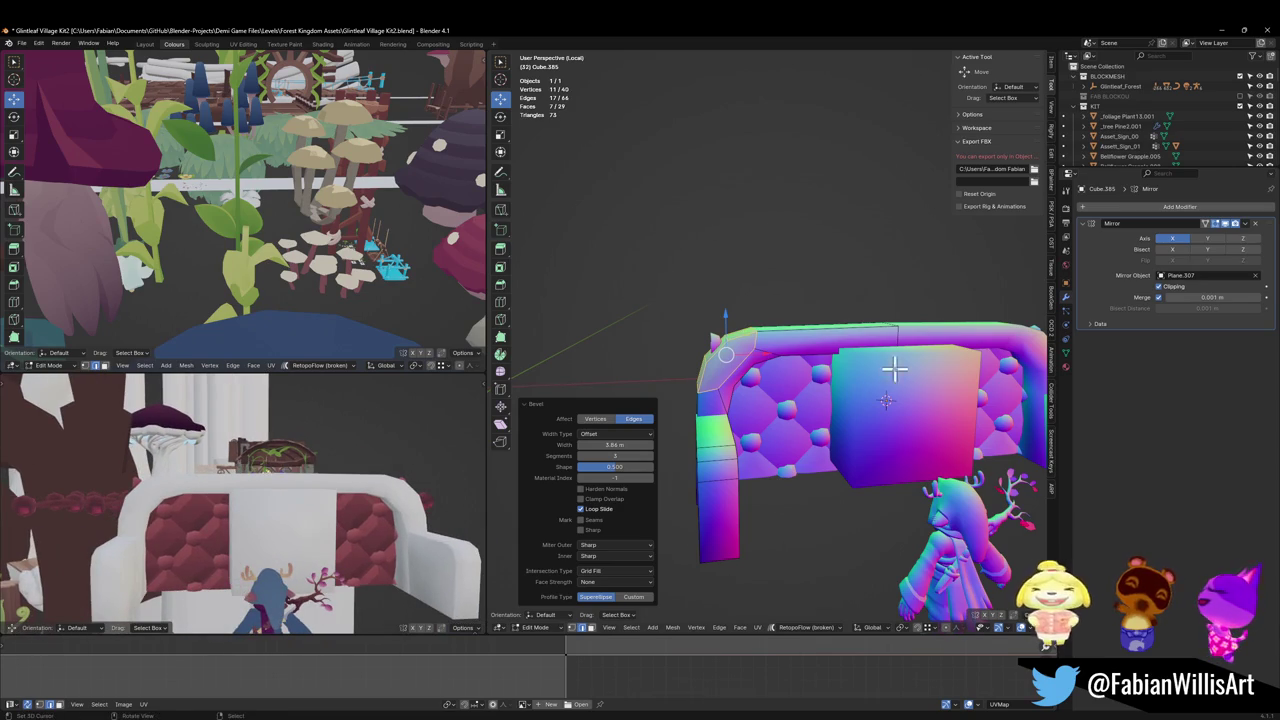
pyautogui.scroll(-3, 893, 370)
pyautogui.press('Tab')
pyautogui.hotkey('ctrl', 's')
# Step: Select the stray linked piece of backrest panel Plane.307 and delete its vertices
pyautogui.scroll(3, 808, 362)
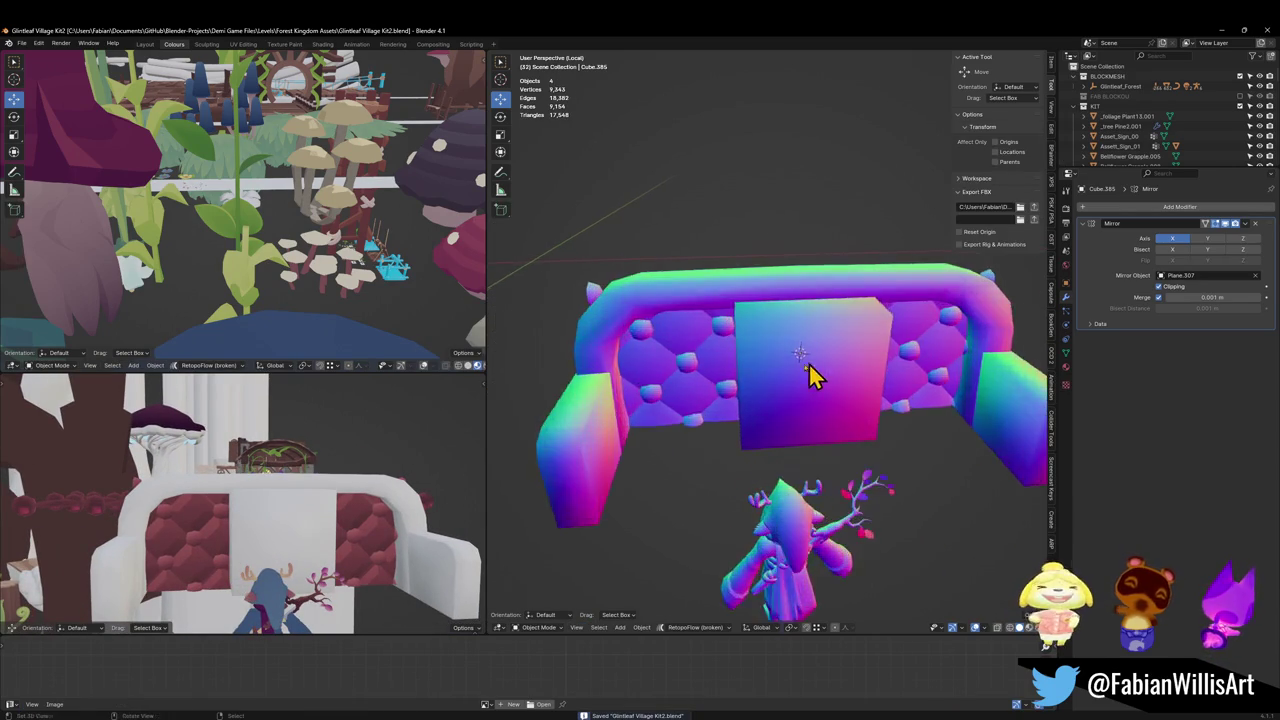
pyautogui.moveTo(808, 365); pyautogui.dragTo(616, 365, button='middle')
pyautogui.click(568, 312)
pyautogui.press('KP_Decimal')
pyautogui.press('Tab')
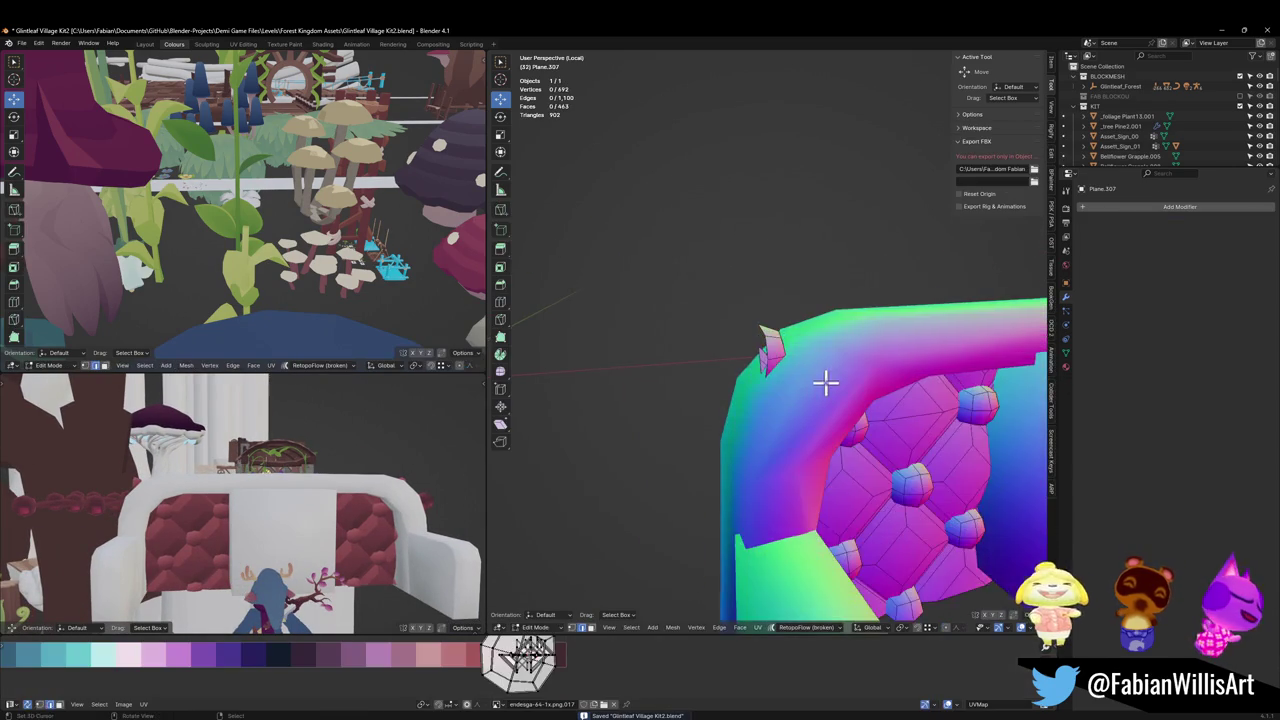
pyautogui.click(770, 358)
pyautogui.hotkey('ctrl', 'l')
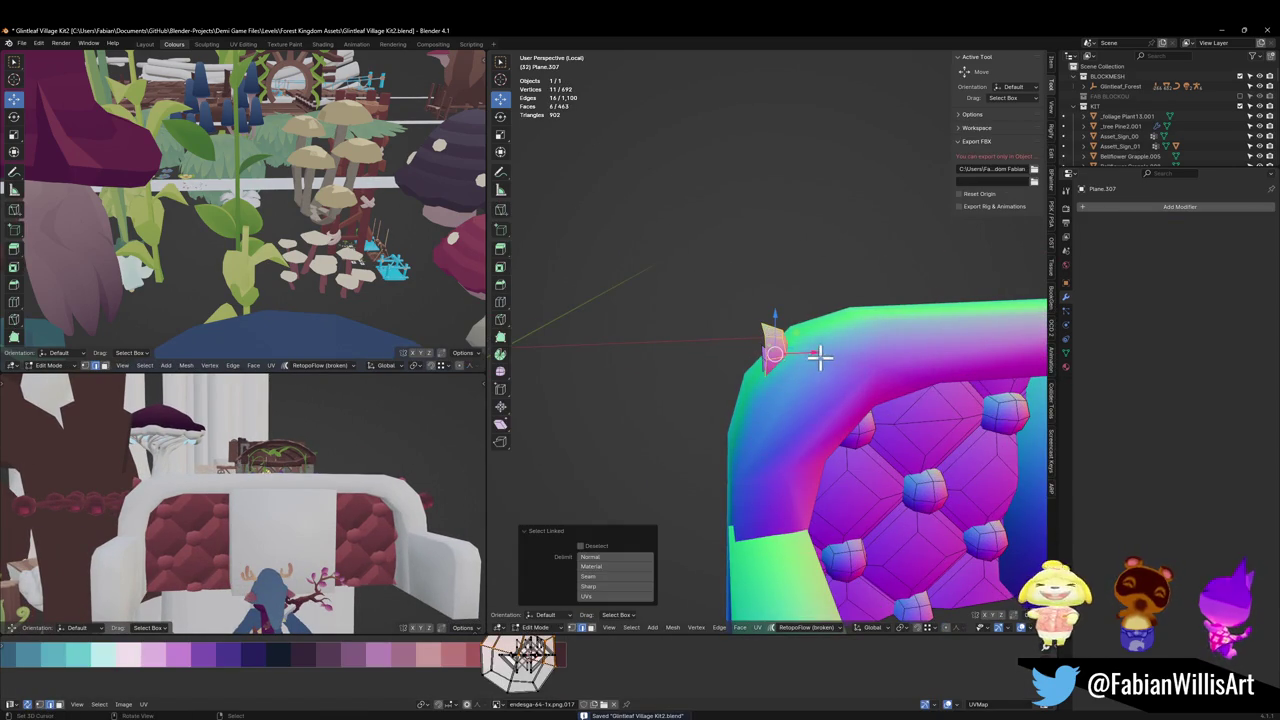
pyautogui.moveTo(818, 358)
pyautogui.mouseDown(button='middle')
pyautogui.moveTo(863, 371)
pyautogui.moveTo(823, 386)
pyautogui.moveTo(783, 377)
pyautogui.moveTo(774, 434)
pyautogui.moveTo(737, 440)
pyautogui.moveTo(612, 370)
pyautogui.moveTo(623, 375)
pyautogui.mouseUp(button='middle')
pyautogui.press('x')
pyautogui.click(706, 405)
# Step: With X-ray on, edge-slide the two outer corner vertices, then return to Object Mode
pyautogui.hotkey('alt', 'z')
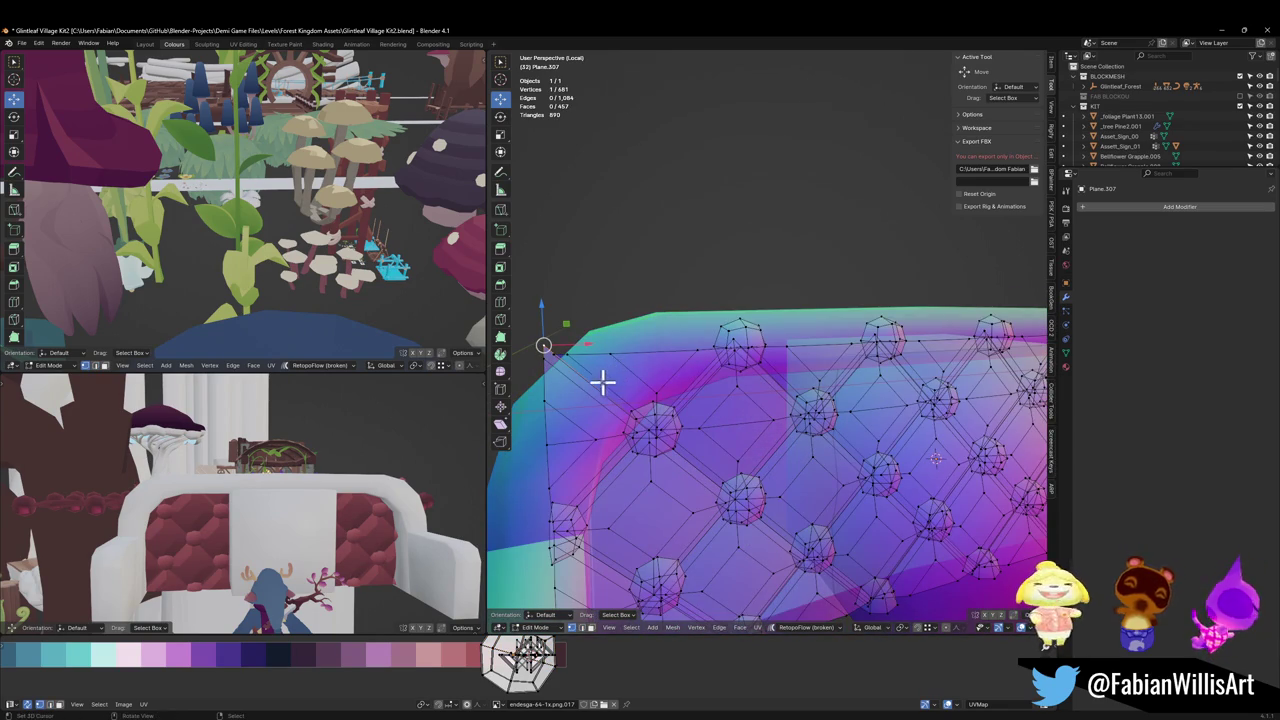
pyautogui.hotkey('ctrl', 'x')
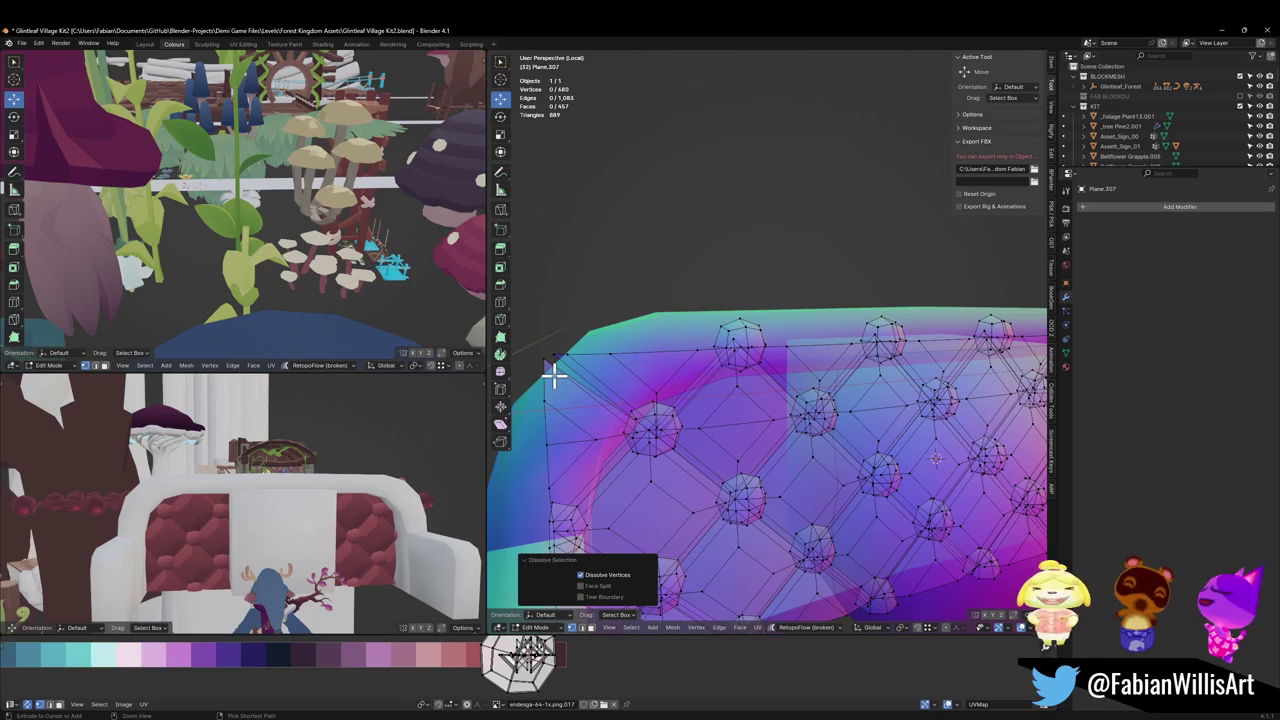
pyautogui.hotkey('ctrl', 'z')
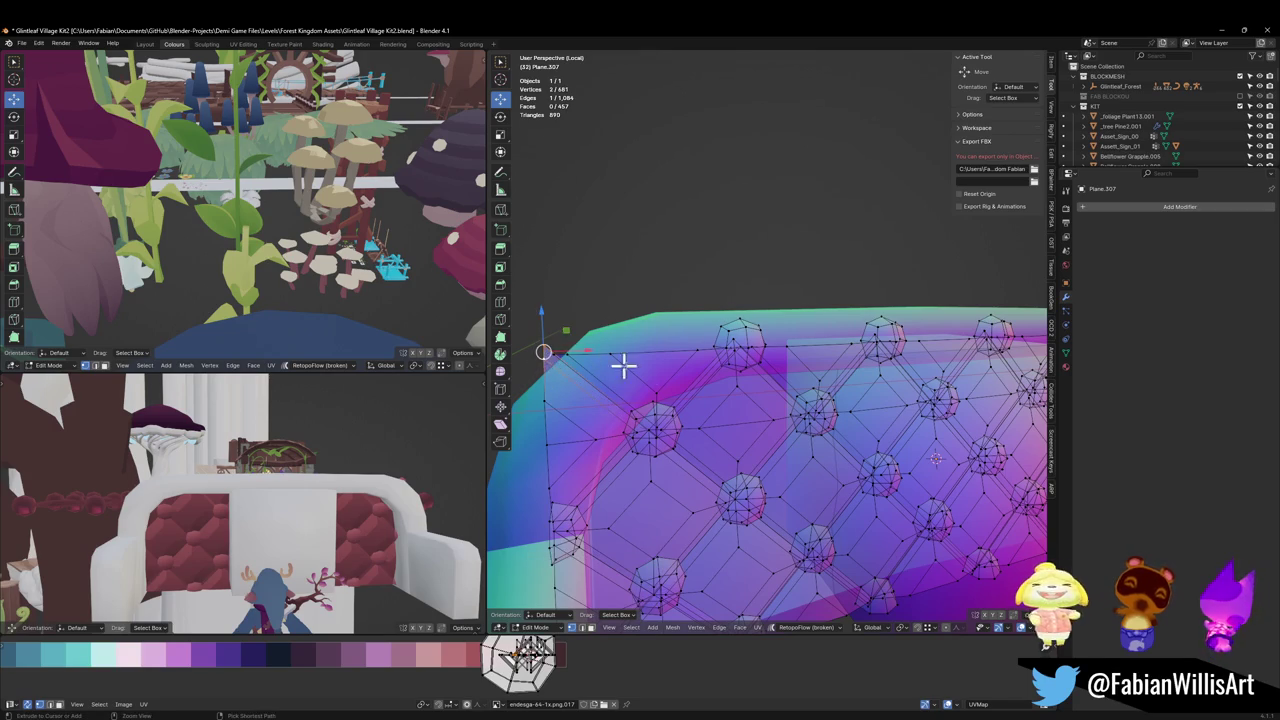
pyautogui.hotkey('ctrl', 'x')
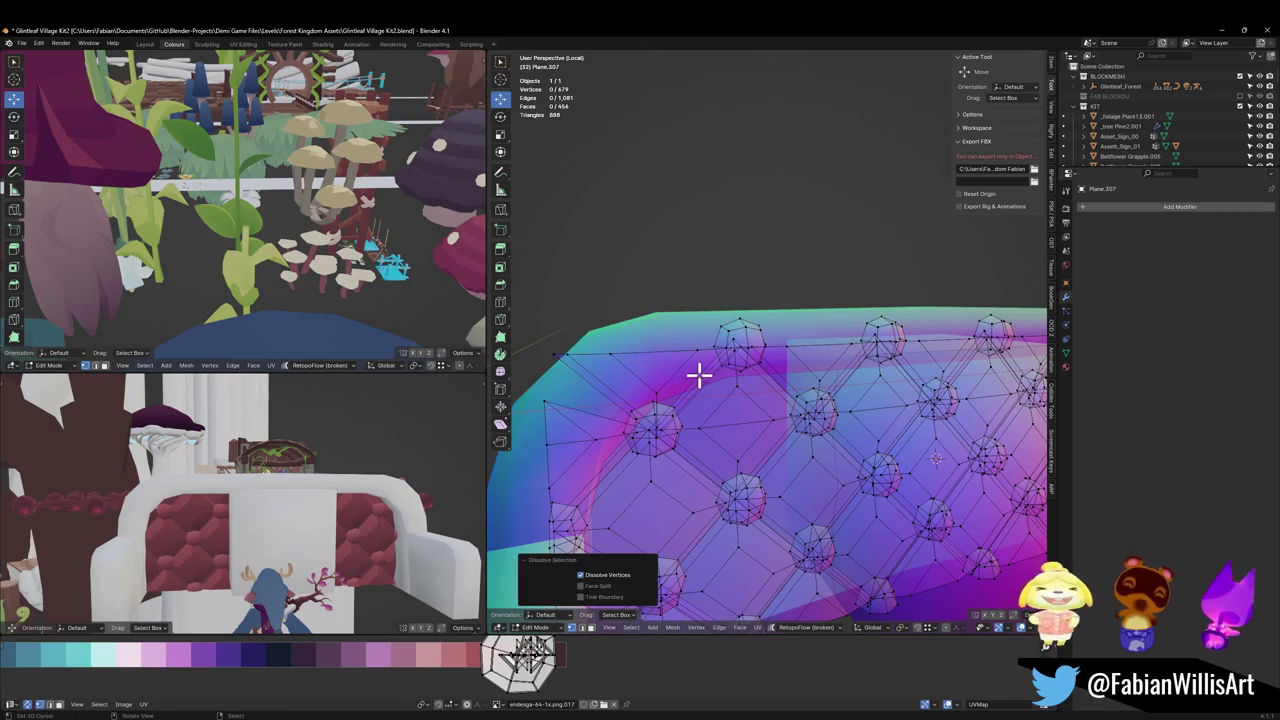
pyautogui.hotkey('ctrl', 'z')
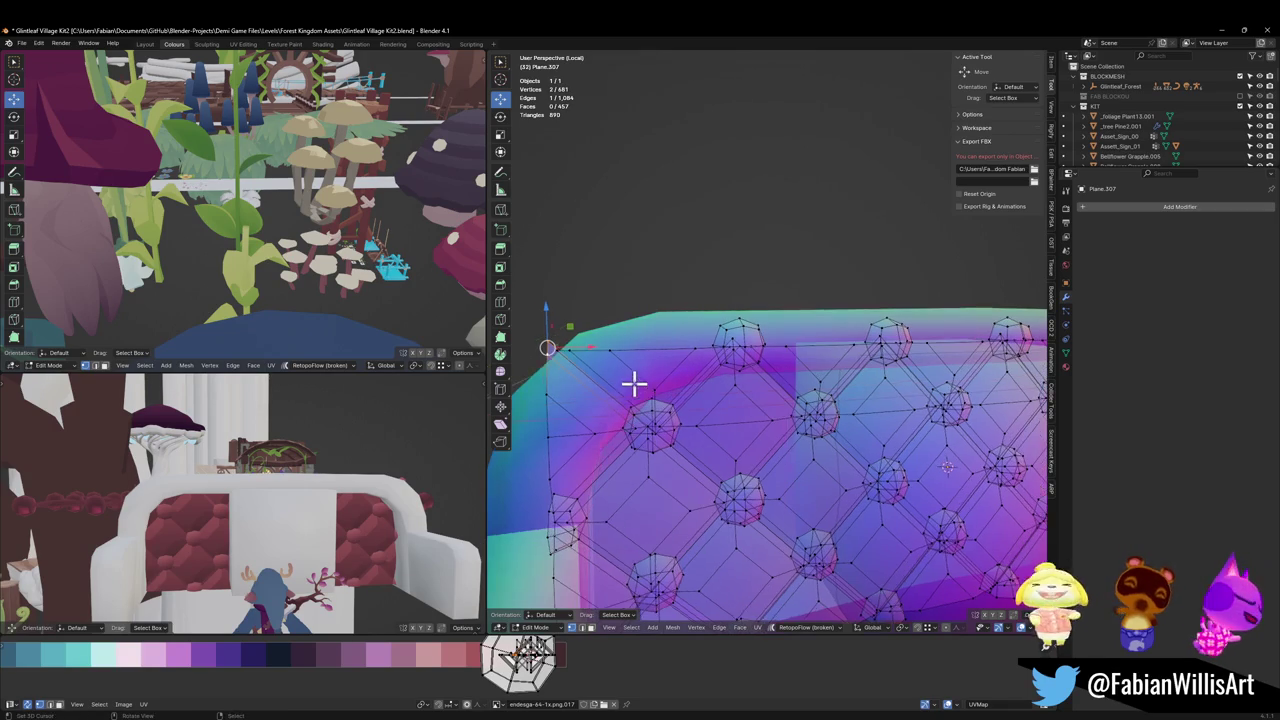
pyautogui.press('g')
pyautogui.press('g')
pyautogui.click(638, 385)
pyautogui.click(641, 388)
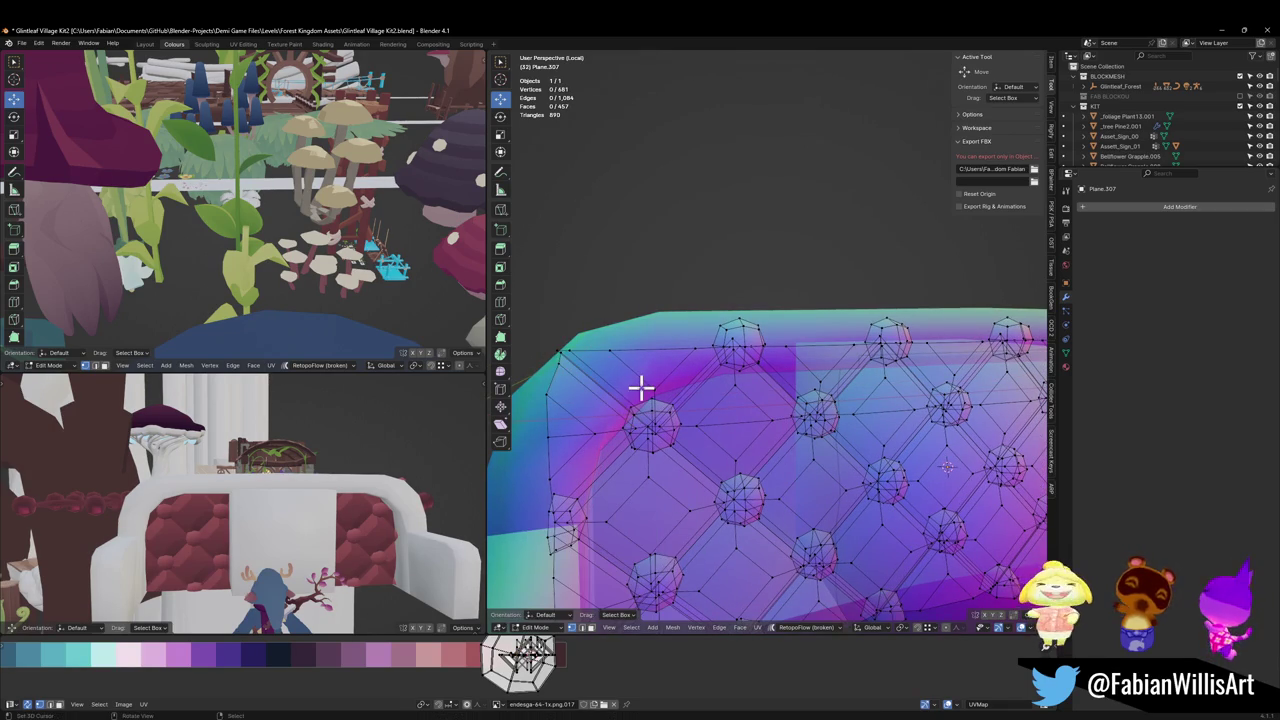
pyautogui.scroll(-3, 739, 354)
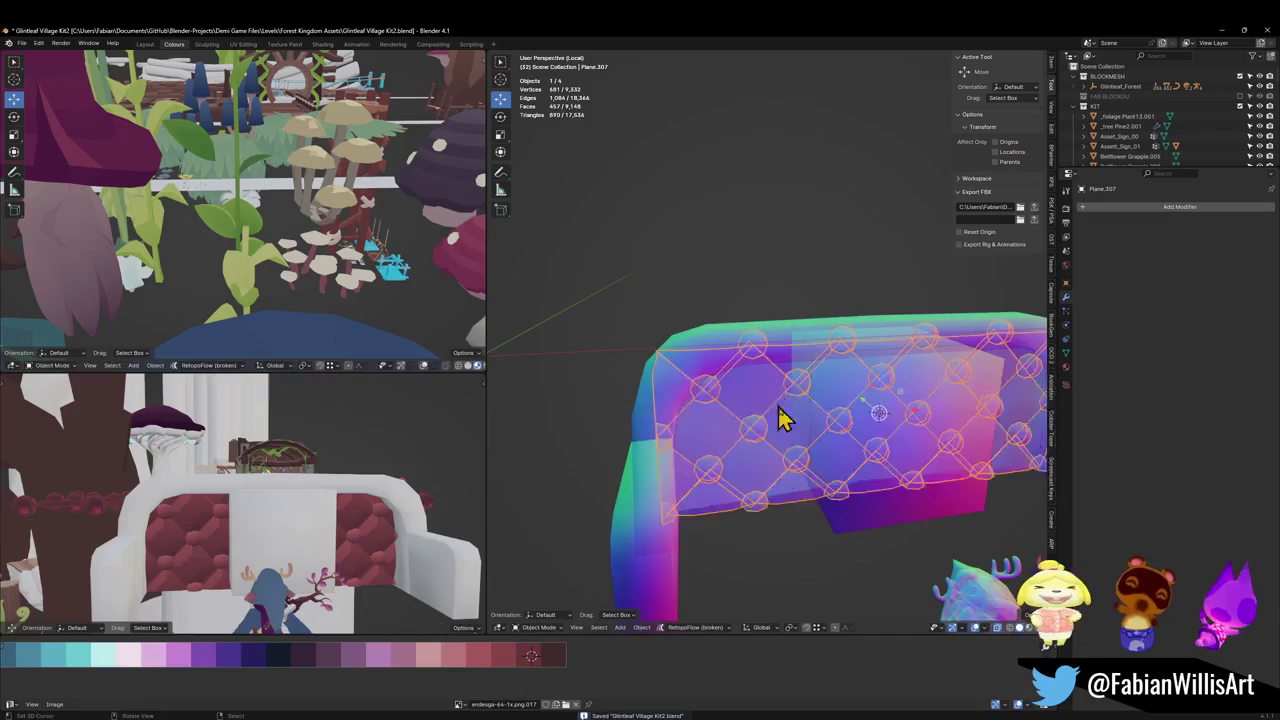
pyautogui.press('Tab')
# Step: Flatten centre block Cube.386 vertically and lower it to seat height
pyautogui.click(848, 405)
pyautogui.moveTo(848, 405); pyautogui.dragTo(894, 386, button='middle')
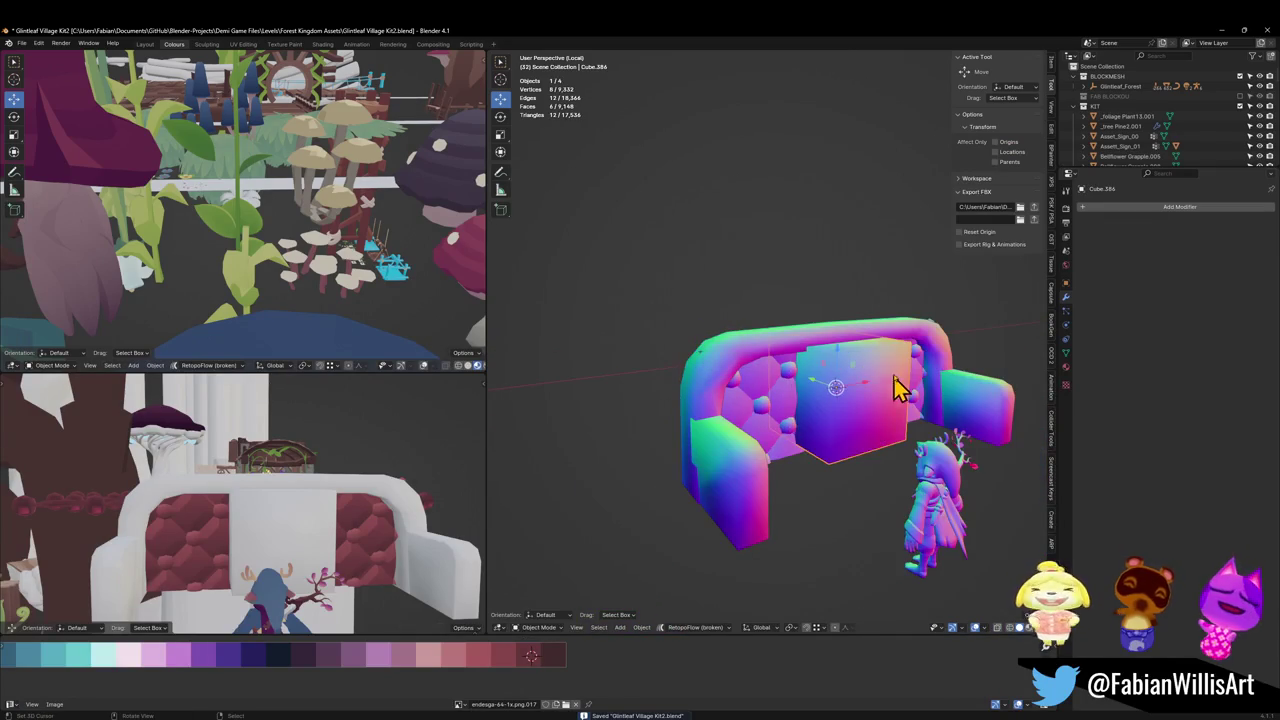
pyautogui.press('Tab')
pyautogui.press('s')
pyautogui.press('z')
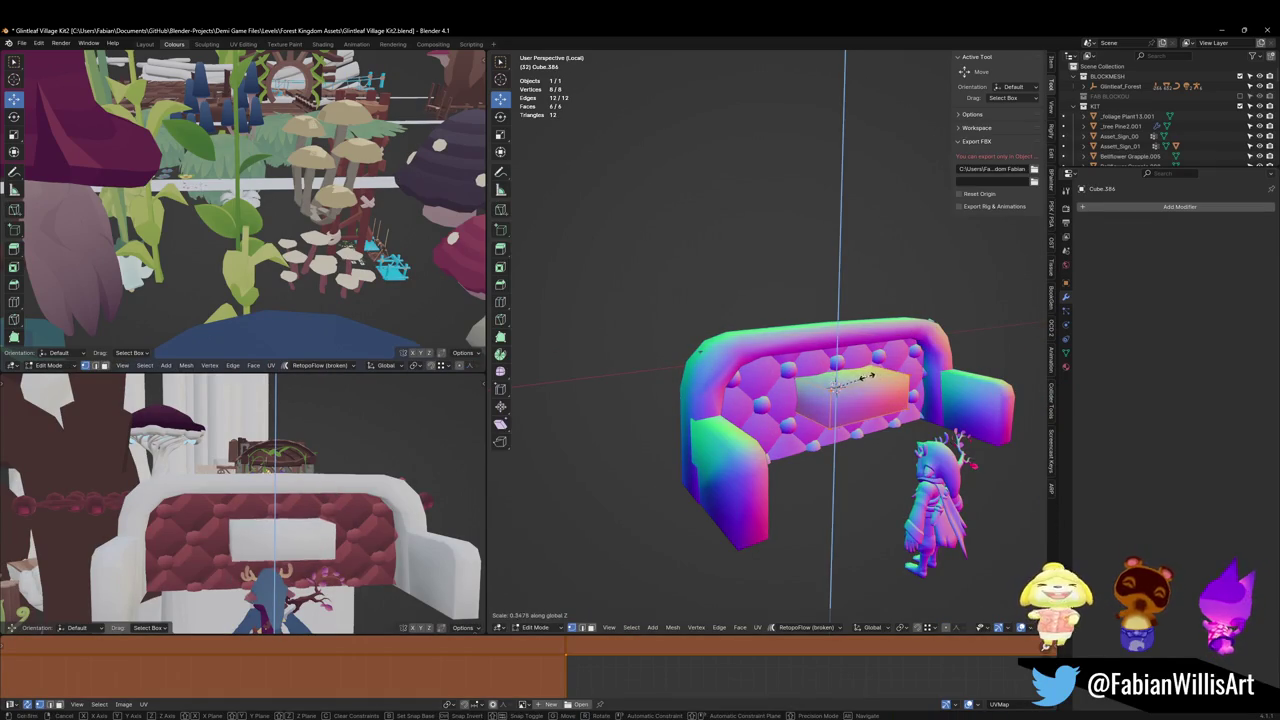
pyautogui.click(860, 378)
pyautogui.press('g')
pyautogui.press('z')
pyautogui.click(870, 443)
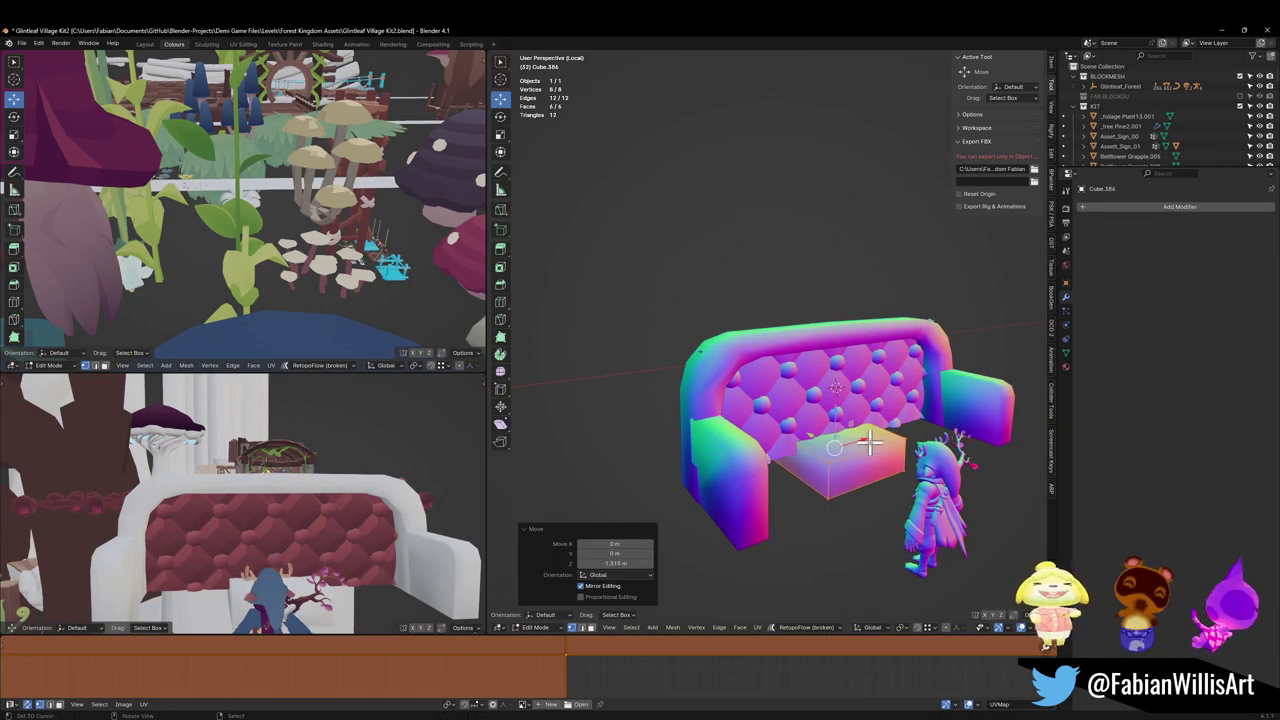
# Step: Push the seat block forward along Y and widen it 2.888 times along X
pyautogui.moveTo(870, 443)
pyautogui.mouseDown(button='middle')
pyautogui.moveTo(766, 429)
pyautogui.moveTo(846, 466)
pyautogui.moveTo(782, 497)
pyautogui.moveTo(810, 490)
pyautogui.mouseUp(button='middle')
pyautogui.press('g')
pyautogui.press('x')
pyautogui.press('y')
pyautogui.click(797, 489)
pyautogui.press('s')
pyautogui.press('x')
pyautogui.click(1018, 485)
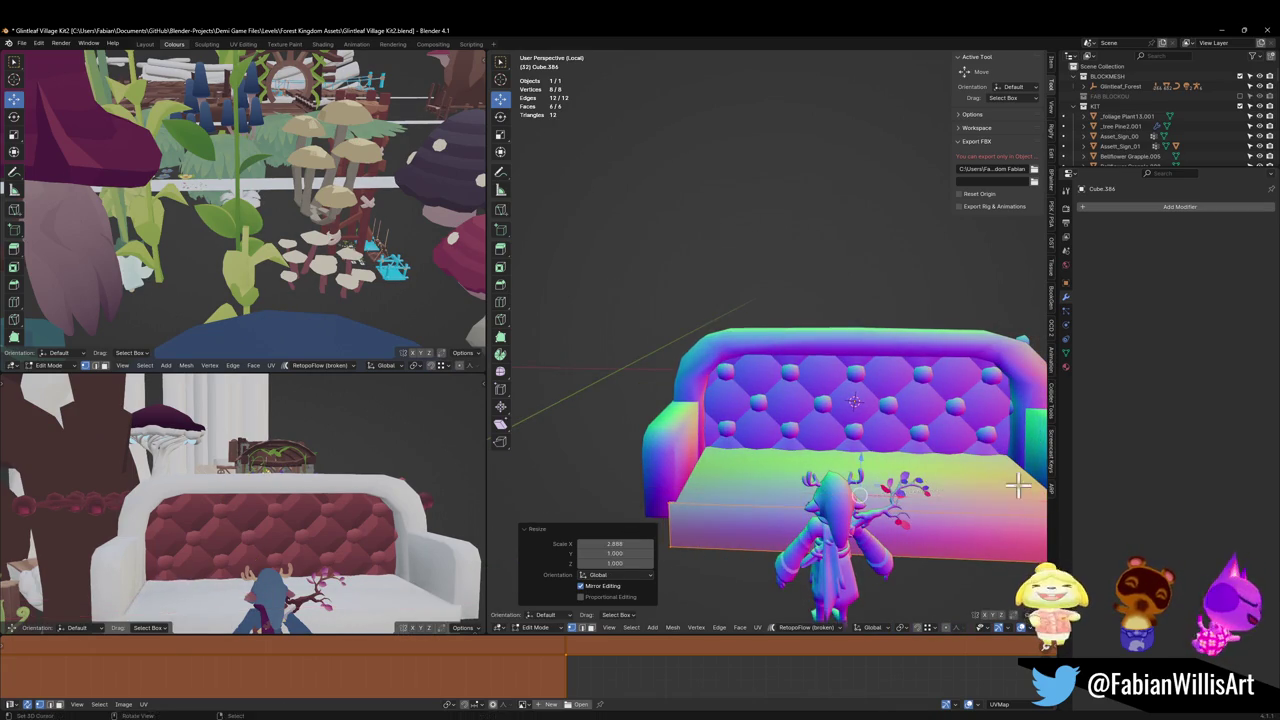
pyautogui.moveTo(1018, 485)
pyautogui.mouseDown(button='middle')
pyautogui.moveTo(837, 514)
pyautogui.moveTo(845, 500)
pyautogui.mouseUp(button='middle')
pyautogui.scroll(3, 269, 537)
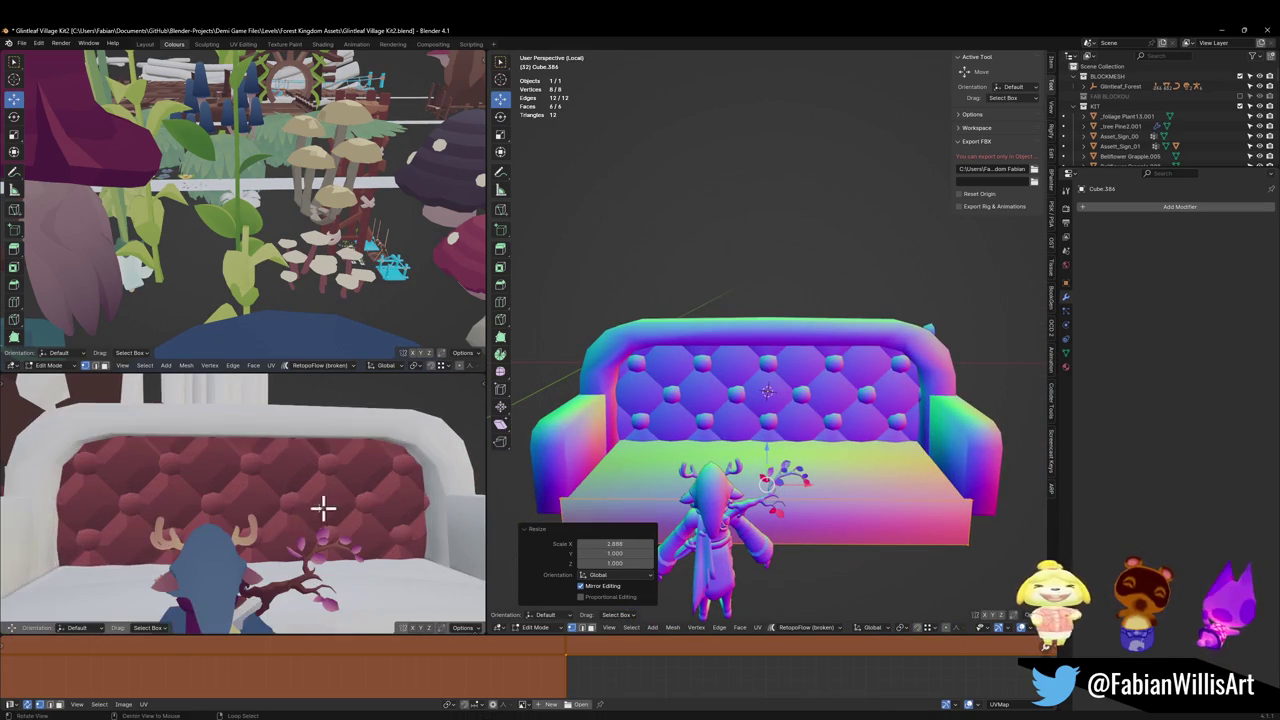
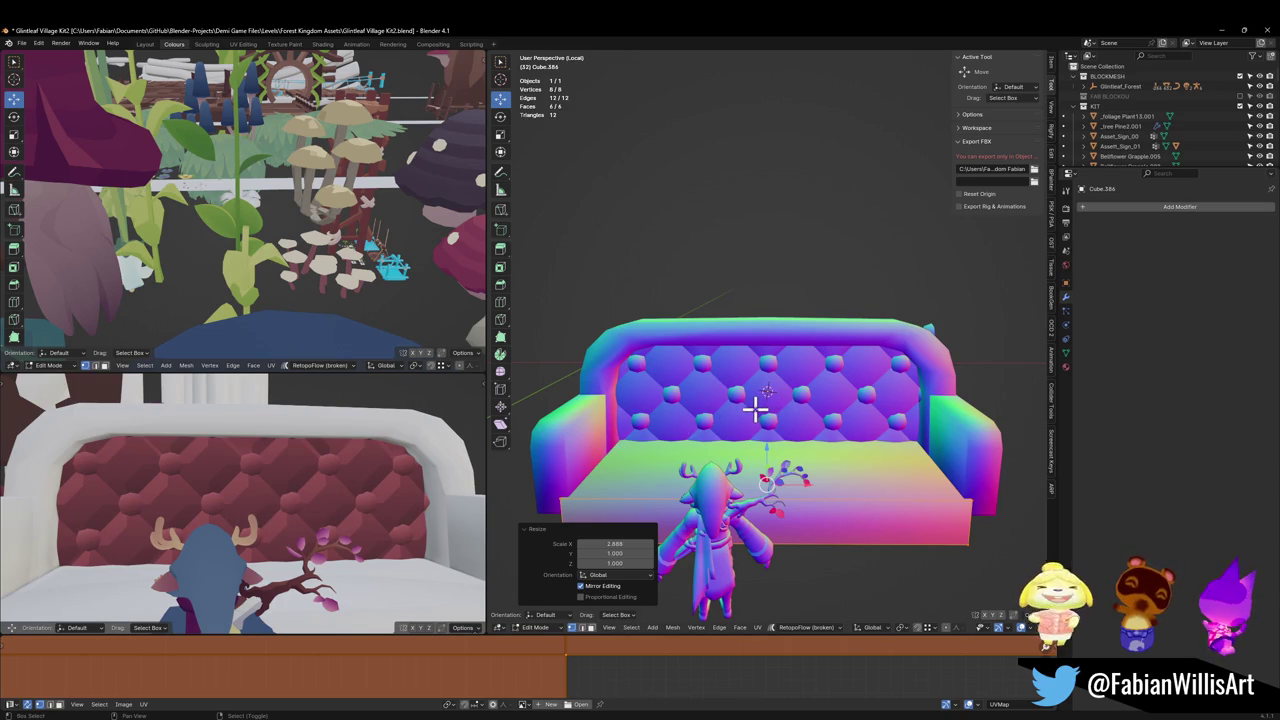
# Step: In the mirrored sofa frame mesh, shift the selected vertices sideways along X
pyautogui.moveTo(756, 408); pyautogui.dragTo(600, 435, button='middle')
pyautogui.hotkey('alt', 'q')
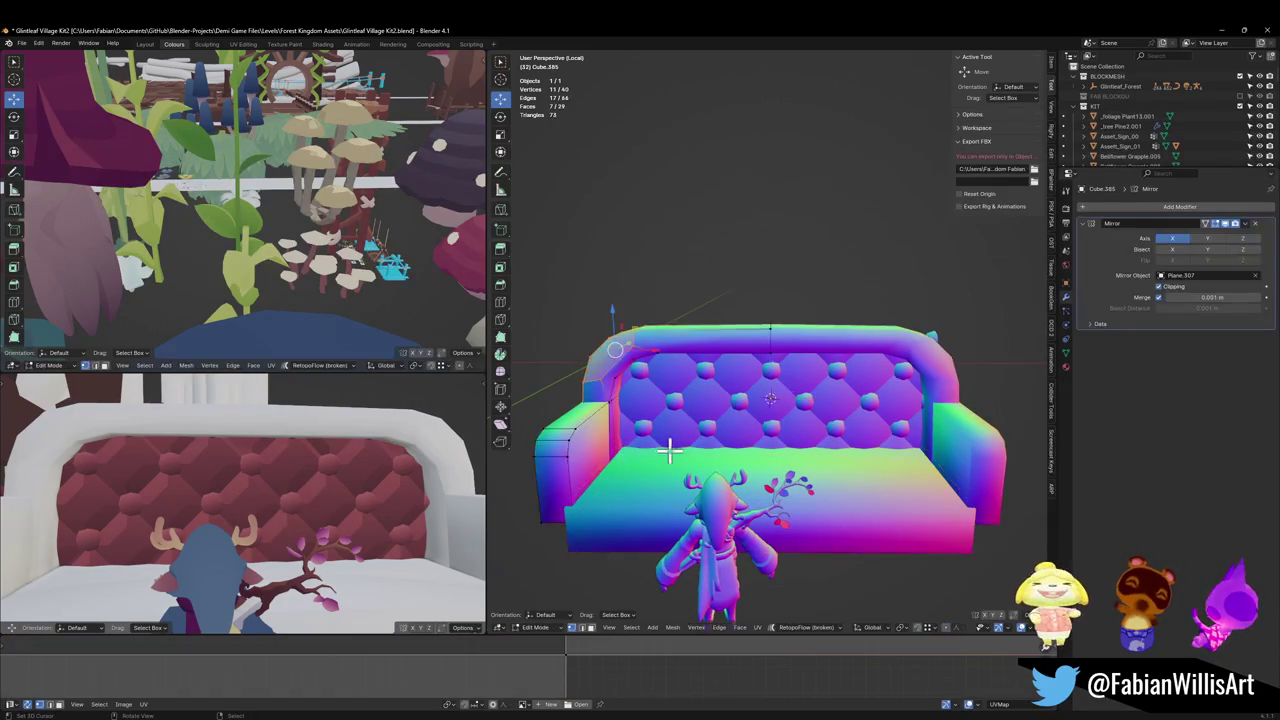
pyautogui.scroll(3, 669, 450)
pyautogui.hotkey('alt', 'z')
pyautogui.hotkey('alt', 'a')
pyautogui.hotkey('alt', 'z')
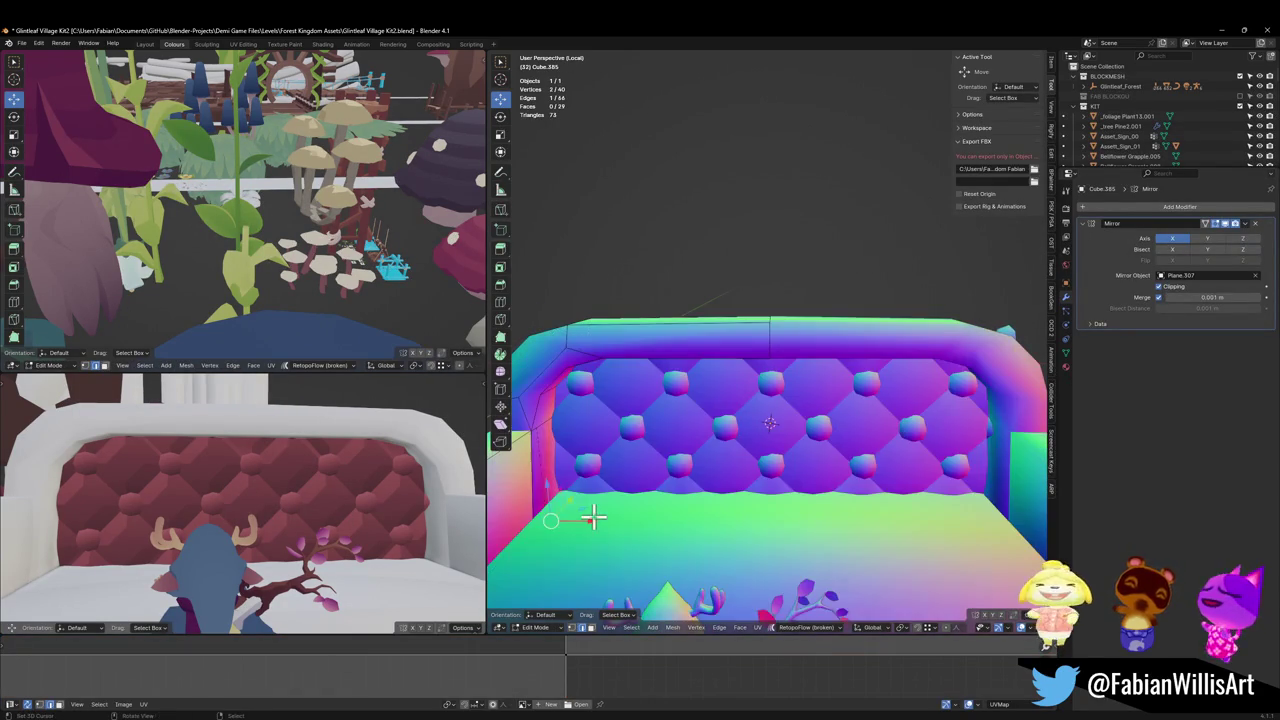
pyautogui.press('g')
pyautogui.press('x')
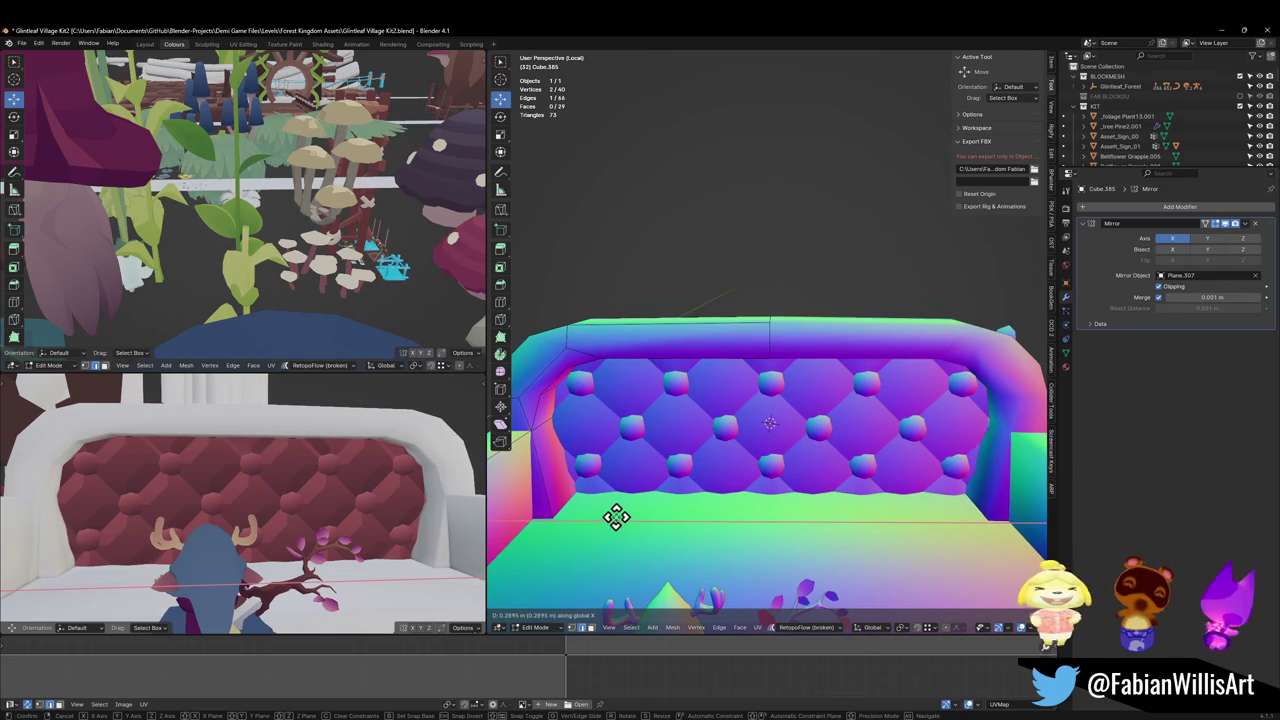
pyautogui.click(614, 516)
# Step: Scale the whole frame mesh along Y to change its depth
pyautogui.moveTo(794, 437)
pyautogui.mouseDown(button='middle')
pyautogui.moveTo(749, 449)
pyautogui.moveTo(739, 438)
pyautogui.mouseUp(button='middle')
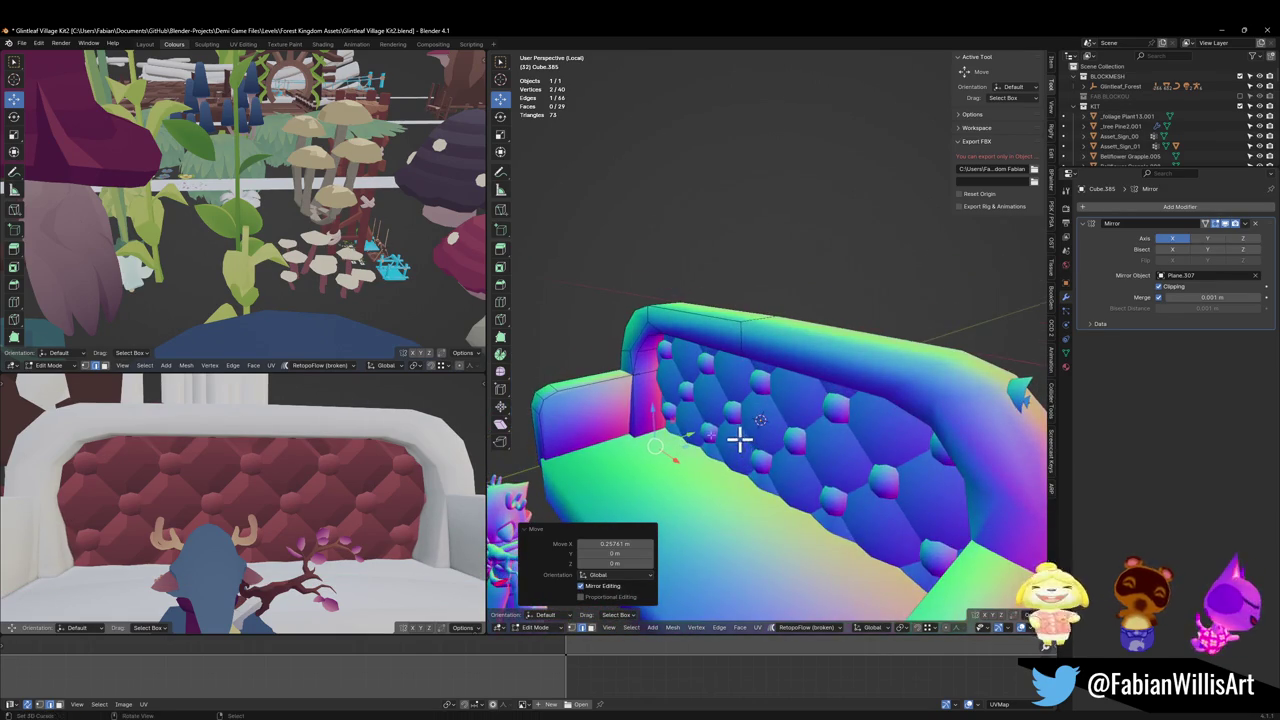
pyautogui.moveTo(719, 345)
pyautogui.mouseDown(button='middle')
pyautogui.moveTo(851, 323)
pyautogui.moveTo(766, 357)
pyautogui.moveTo(851, 346)
pyautogui.mouseUp(button='middle')
pyautogui.press('a')
pyautogui.press('s')
pyautogui.press('y')
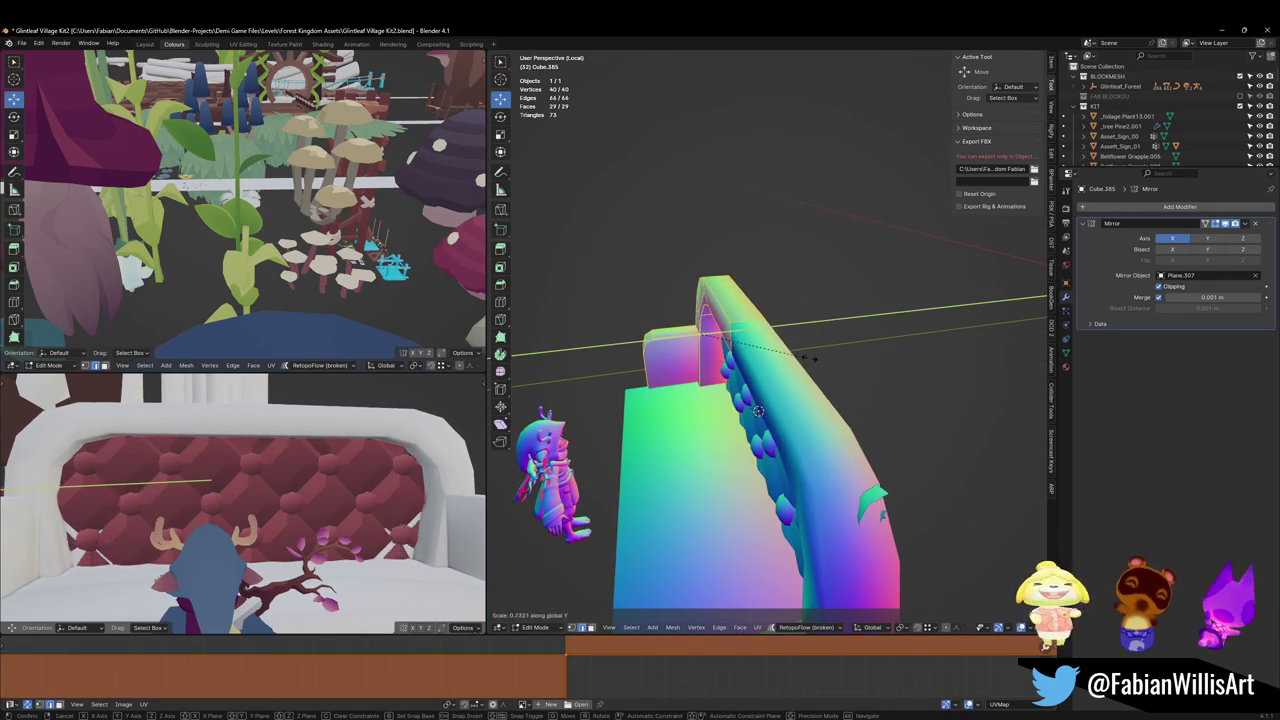
pyautogui.click(706, 368)
# Step: Scale the base piece to 0.719 along Y and move it 0.082526 m along Y
pyautogui.hotkey('alt', 'a')
pyautogui.press('l')
pyautogui.press('s')
pyautogui.press('y')
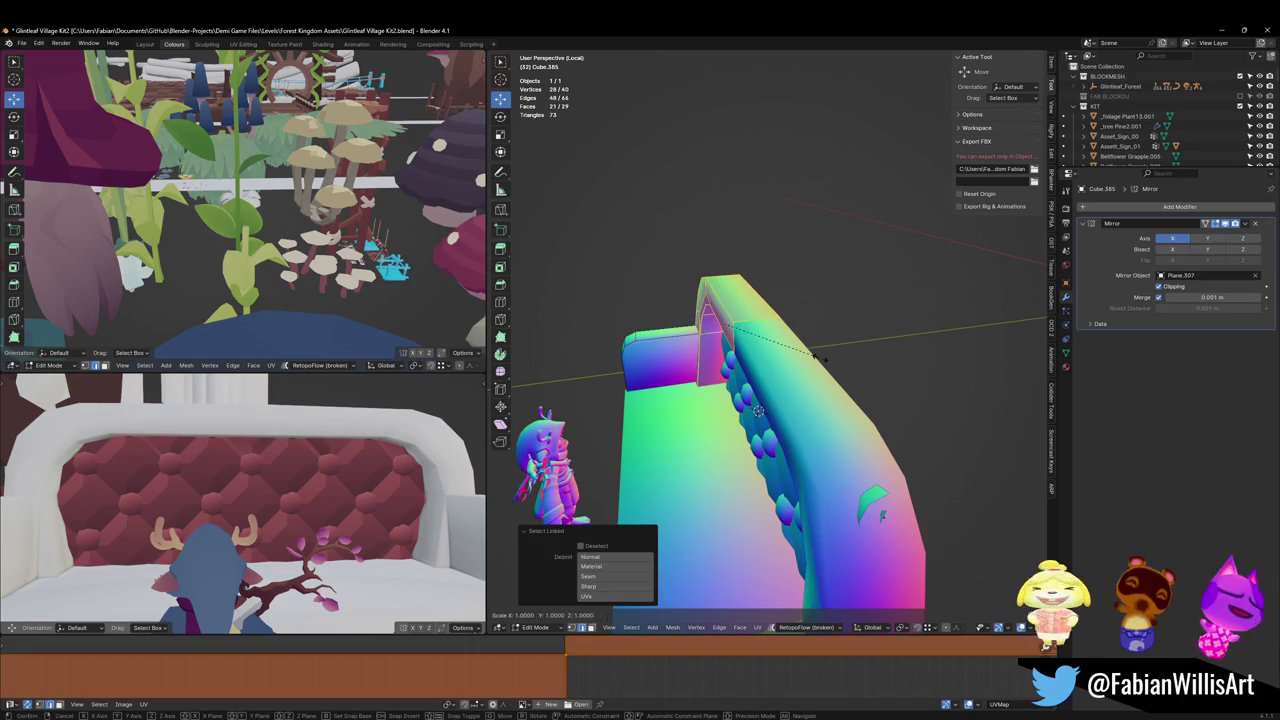
pyautogui.click(785, 364)
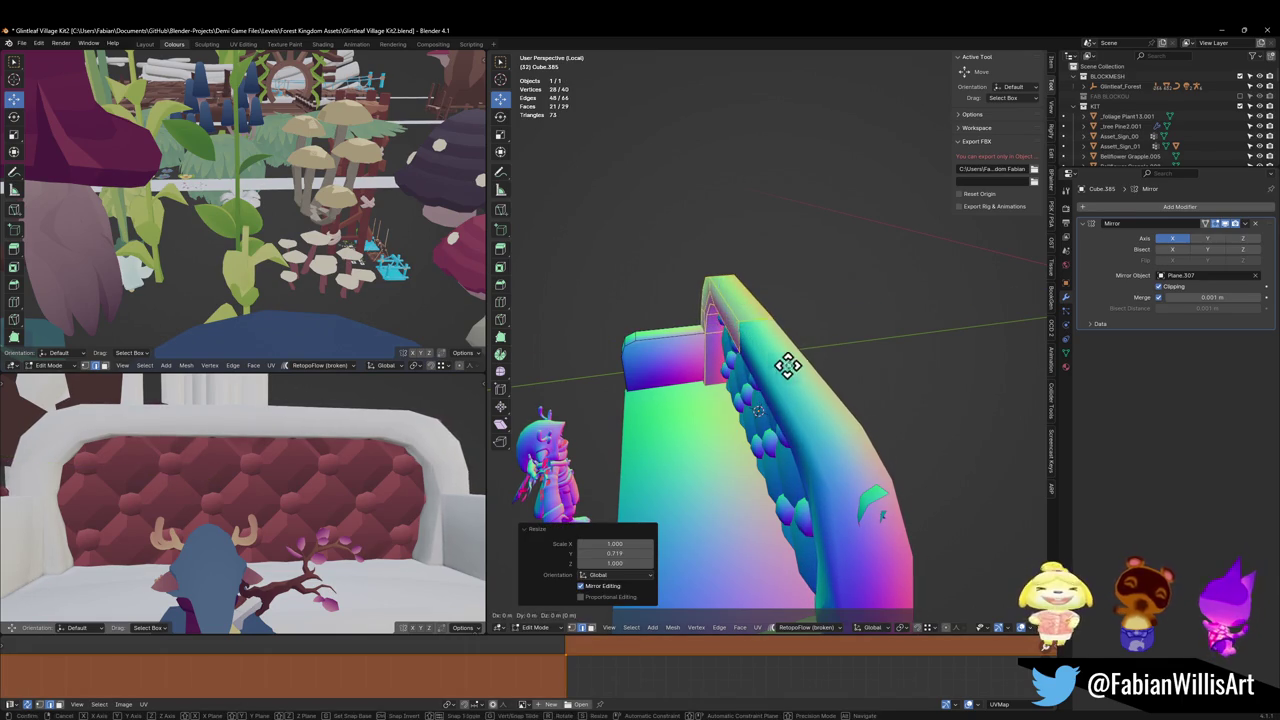
pyautogui.press('g')
pyautogui.press('y')
pyautogui.click(787, 366)
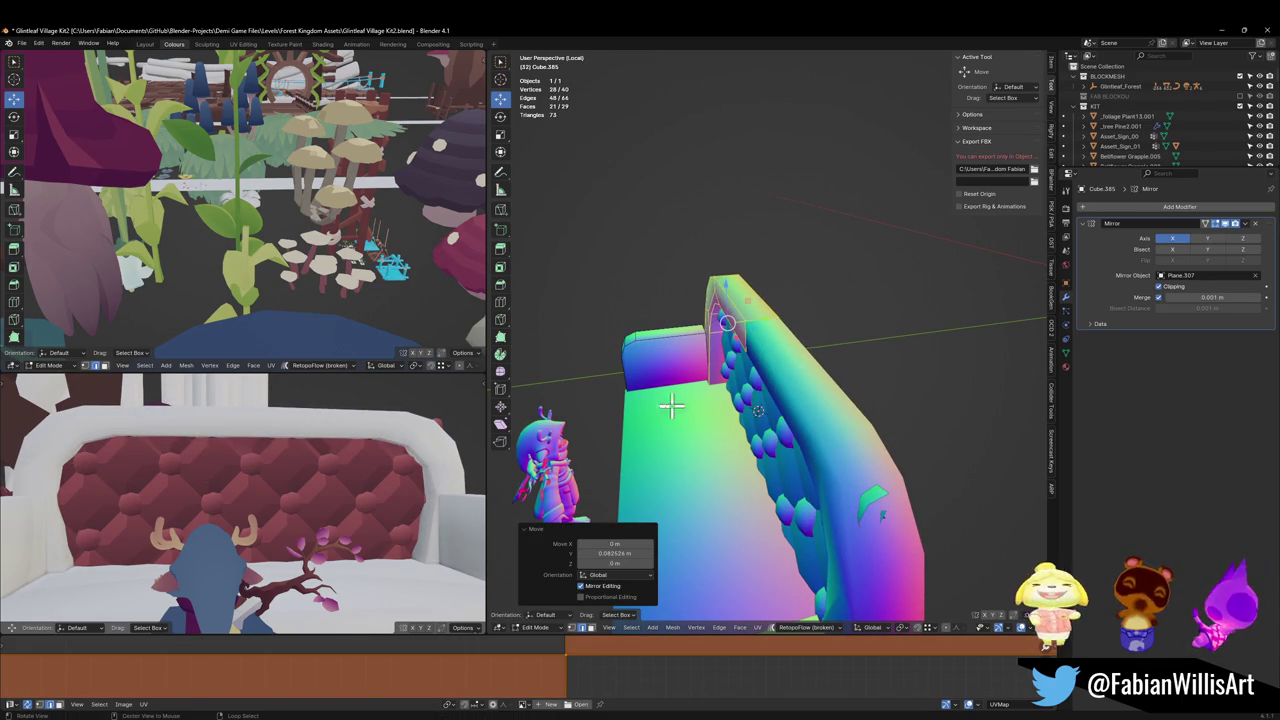
# Step: Move the armrest wall vertices along the Y axis
pyautogui.moveTo(727, 424)
pyautogui.mouseDown(button='middle')
pyautogui.moveTo(743, 418)
pyautogui.moveTo(670, 444)
pyautogui.moveTo(766, 434)
pyautogui.moveTo(746, 449)
pyautogui.mouseUp(button='middle')
pyautogui.scroll(3, 766, 434)
pyautogui.hotkey('alt', 'z')
pyautogui.hotkey('alt', 'a')
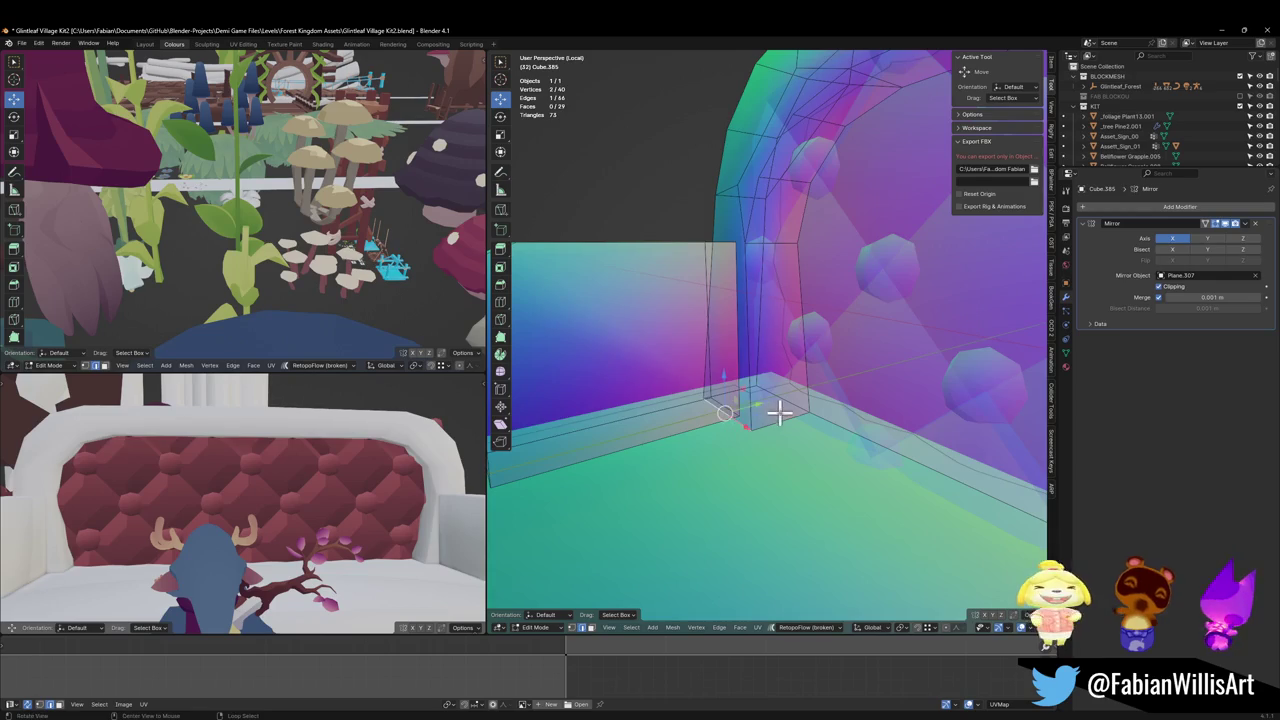
pyautogui.hotkey('alt', 'z')
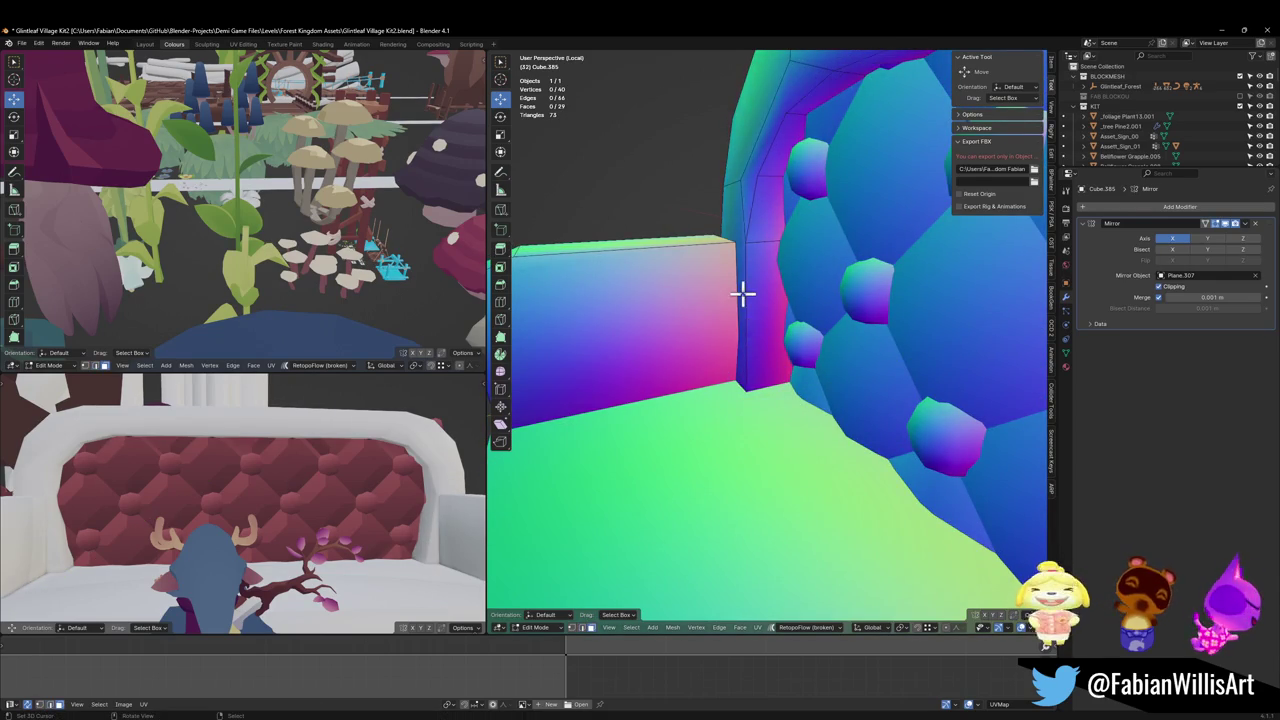
pyautogui.press('g')
pyautogui.press('y')
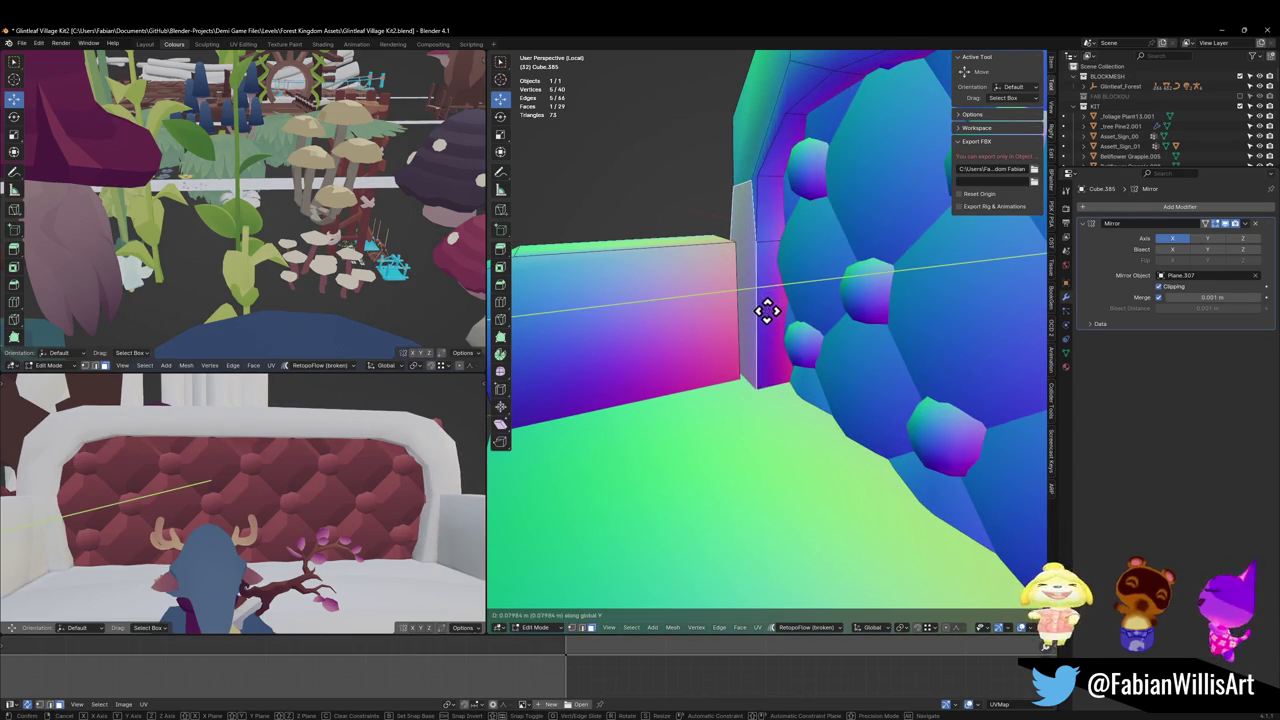
pyautogui.click(766, 311)
pyautogui.scroll(-3, 768, 283)
pyautogui.moveTo(768, 283)
pyautogui.mouseDown(button='middle')
pyautogui.moveTo(846, 294)
pyautogui.moveTo(823, 294)
pyautogui.moveTo(771, 217)
pyautogui.moveTo(831, 246)
pyautogui.mouseUp(button='middle')
pyautogui.scroll(-2, 823, 294)
# Step: Select the arm's bevelled top faces and flatten them with a Y scale of 0
pyautogui.scroll(2, 821, 260)
pyautogui.scroll(3, 797, 309)
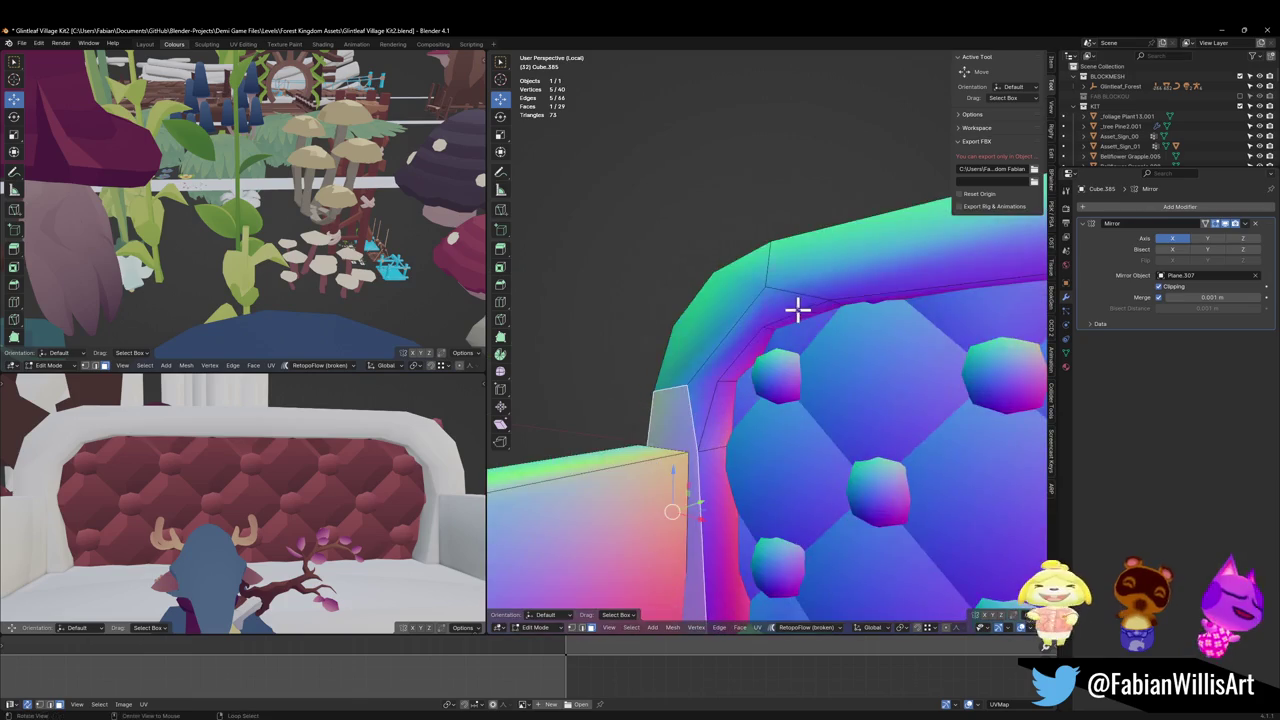
pyautogui.scroll(2, 767, 325)
pyautogui.moveTo(767, 325)
pyautogui.mouseDown(button='middle')
pyautogui.moveTo(766, 314)
pyautogui.moveTo(720, 360)
pyautogui.moveTo(689, 469)
pyautogui.mouseUp(button='middle')
pyautogui.scroll(2, 711, 391)
pyautogui.press('3')
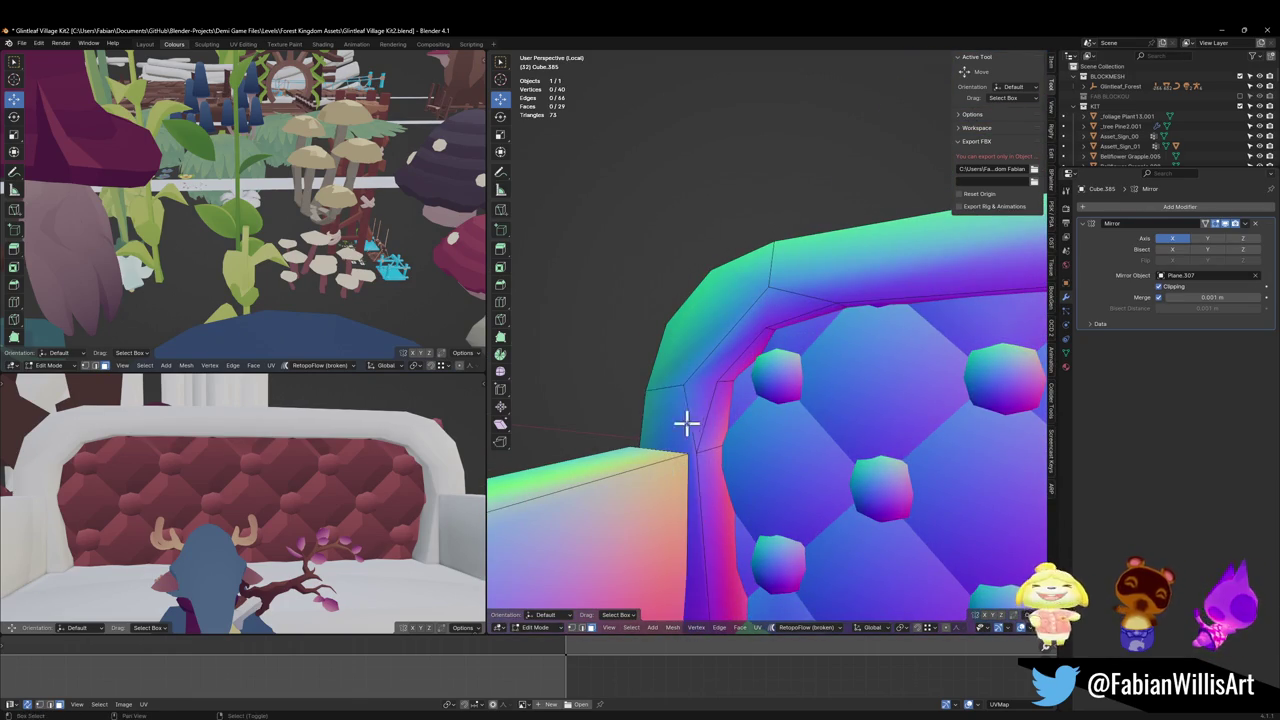
pyautogui.keyDown('alt'); pyautogui.click(773, 298); pyautogui.keyUp('alt')
pyautogui.moveTo(773, 298)
pyautogui.mouseDown(button='middle')
pyautogui.moveTo(846, 300)
pyautogui.moveTo(758, 373)
pyautogui.mouseUp(button='middle')
pyautogui.keyDown('shift'); pyautogui.click(846, 300); pyautogui.keyUp('shift')
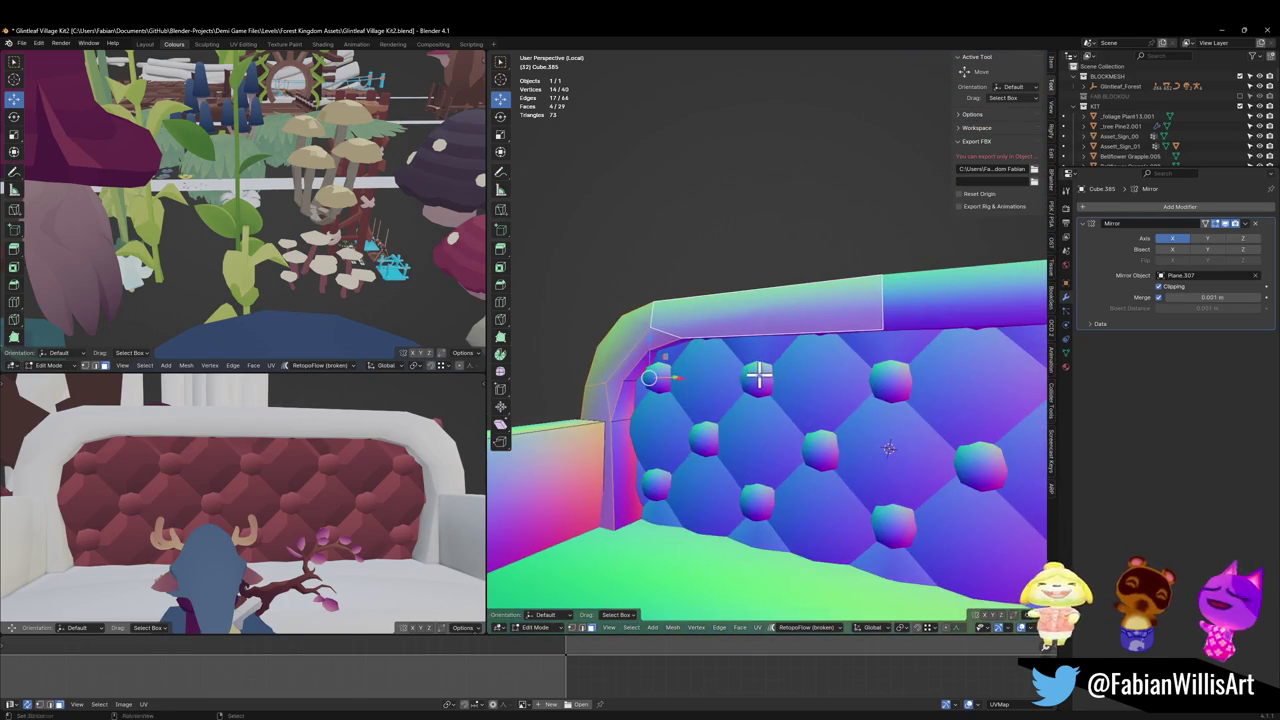
pyautogui.press('s')
pyautogui.press('y')
pyautogui.press('0')
pyautogui.press('Return')
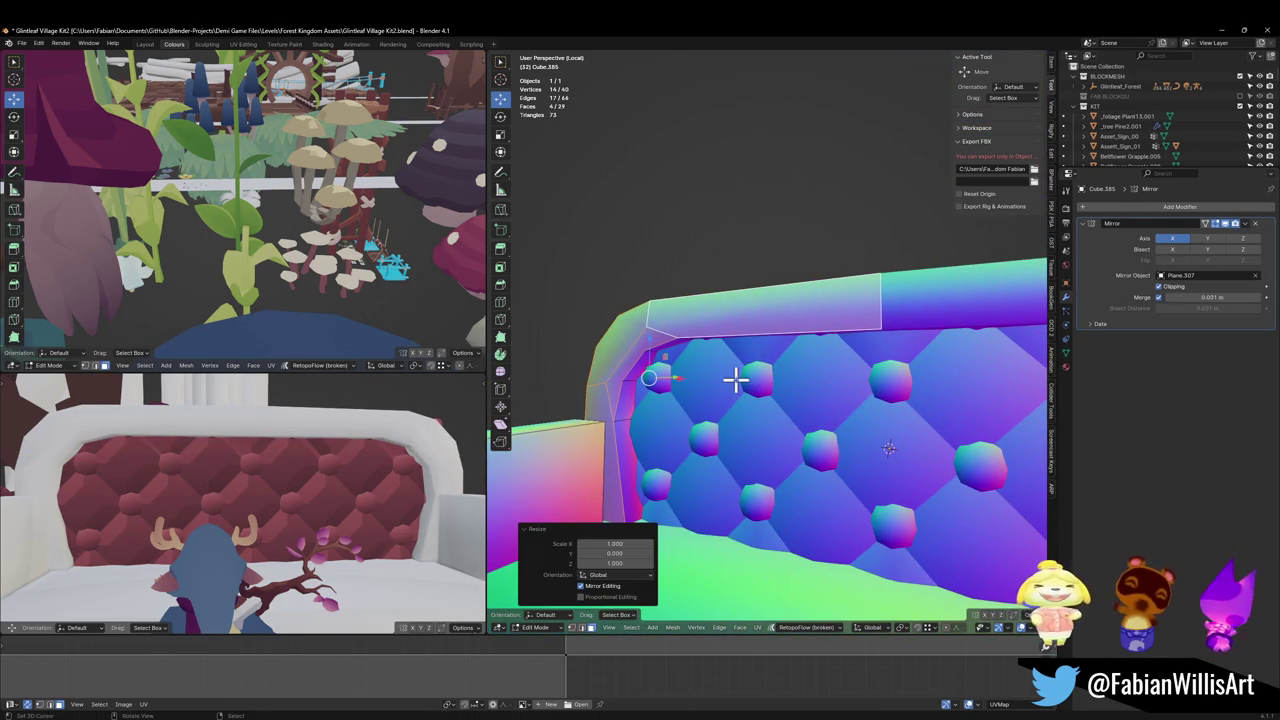
# Step: Clear the face selection and look over the flattened arm from another angle
pyautogui.moveTo(707, 390)
pyautogui.mouseDown(button='middle')
pyautogui.moveTo(668, 400)
pyautogui.moveTo(714, 409)
pyautogui.mouseUp(button='middle')
pyautogui.scroll(-5, 714, 409)
pyautogui.hotkey('alt', 'a')
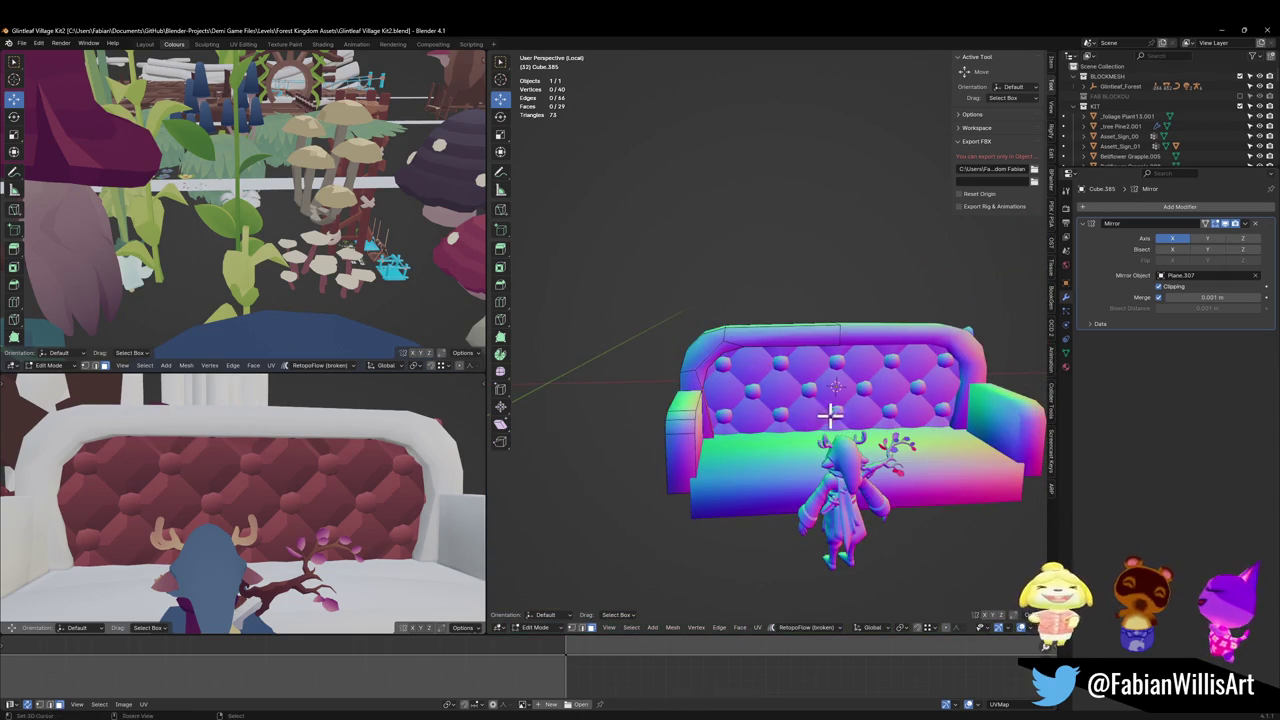
pyautogui.moveTo(830, 415); pyautogui.dragTo(922, 386, button='middle')
# Step: Save, then delete the small connected piece at the backrest's corner on Plane.307
pyautogui.press('Tab')
pyautogui.hotkey('ctrl', 's')
pyautogui.click(918, 370)
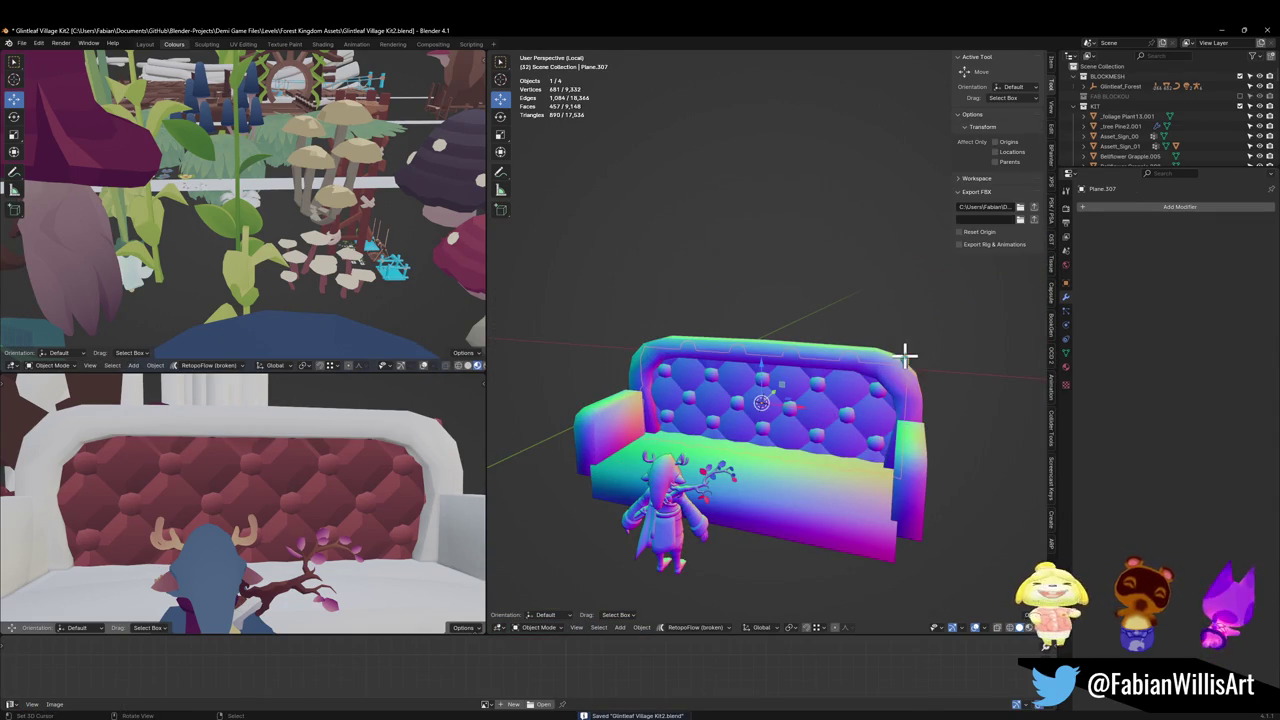
pyautogui.press('Tab')
pyautogui.press('KP_Decimal')
pyautogui.click(770, 360)
pyautogui.hotkey('ctrl', 'l')
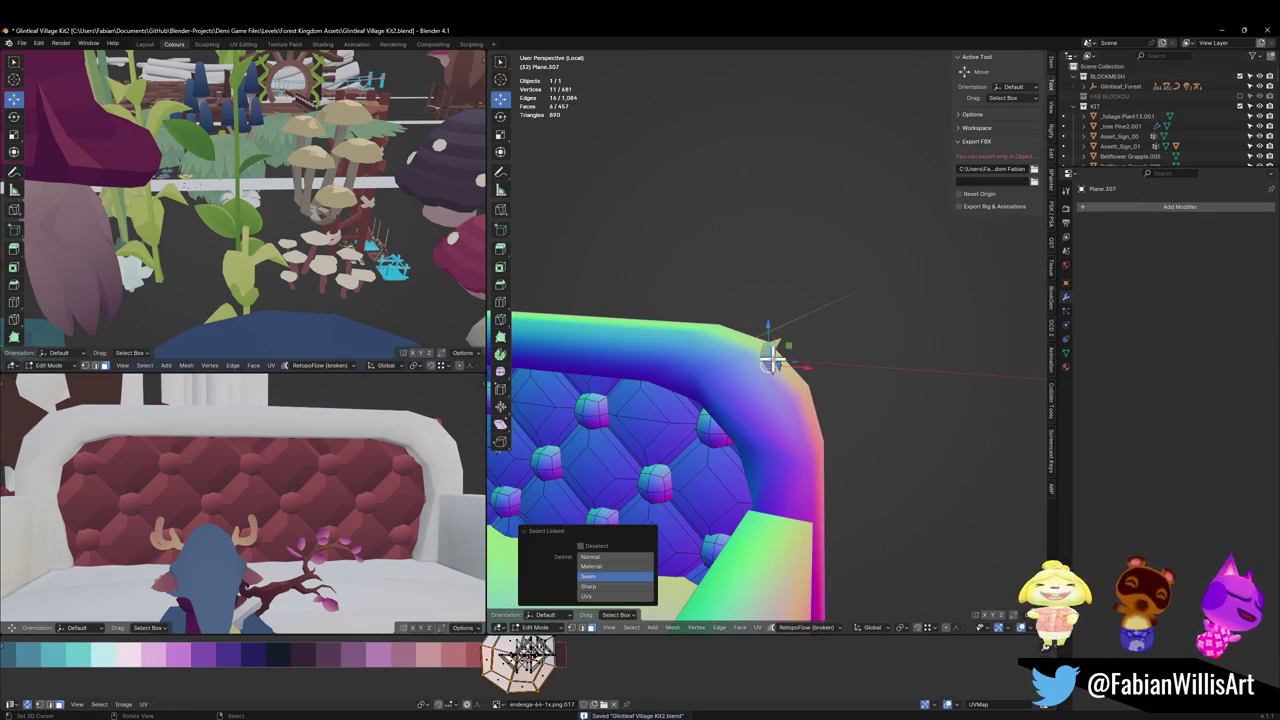
pyautogui.press('x')
pyautogui.click(780, 372)
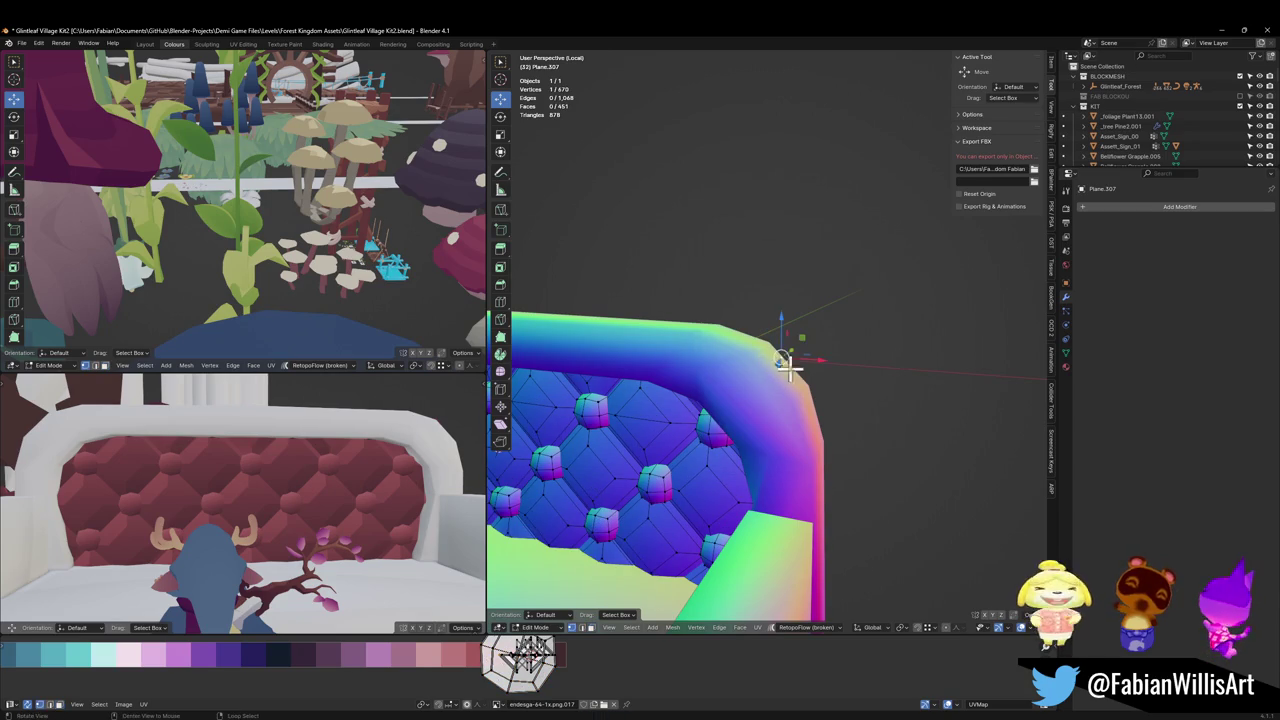
# Step: Slide an edge partway along the backrest corner and save the file
pyautogui.moveTo(781, 366)
pyautogui.mouseDown(button='middle')
pyautogui.moveTo(843, 354)
pyautogui.moveTo(784, 380)
pyautogui.mouseUp(button='middle')
pyautogui.press('g')
pyautogui.press('g')
pyautogui.click(826, 360)
pyautogui.press('Tab')
pyautogui.press('KP_Decimal')
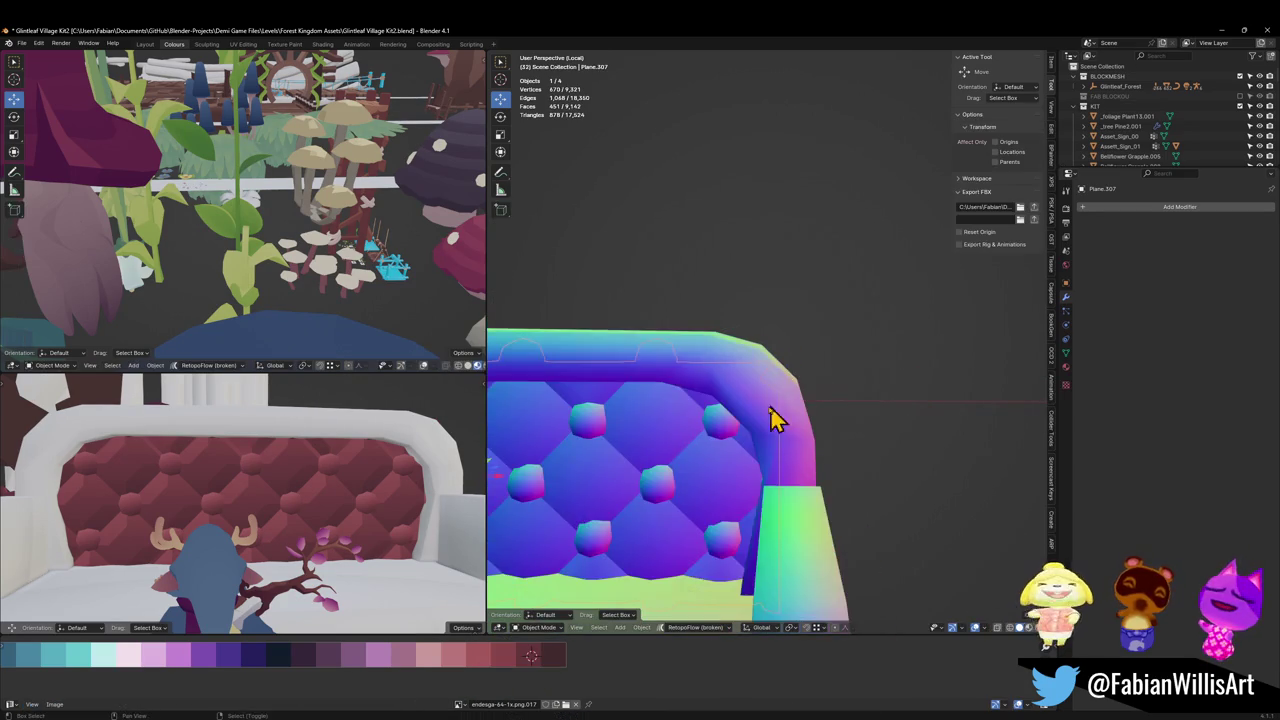
pyautogui.scroll(-3, 843, 403)
pyautogui.scroll(-2, 786, 400)
pyautogui.hotkey('ctrl', 's')
# Step: Move the connected armrest block of Cube.385 along the Y axis
pyautogui.moveTo(714, 443)
pyautogui.mouseDown(button='middle')
pyautogui.moveTo(820, 408)
pyautogui.moveTo(688, 425)
pyautogui.moveTo(757, 409)
pyautogui.moveTo(710, 372)
pyautogui.moveTo(698, 383)
pyautogui.mouseUp(button='middle')
pyautogui.click(704, 378)
pyautogui.press('Tab')
pyautogui.scroll(4, 760, 375)
pyautogui.moveTo(829, 371); pyautogui.dragTo(789, 371, button='middle')
pyautogui.scroll(2, 790, 368)
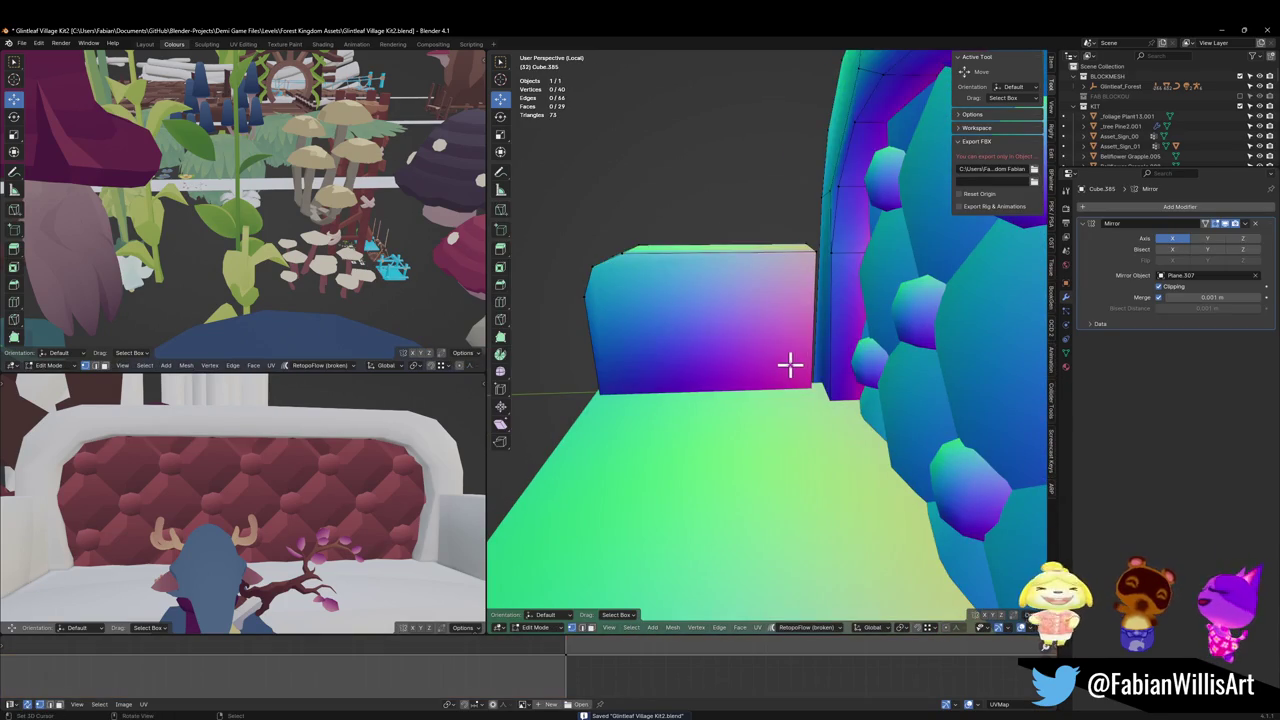
pyautogui.press('l')
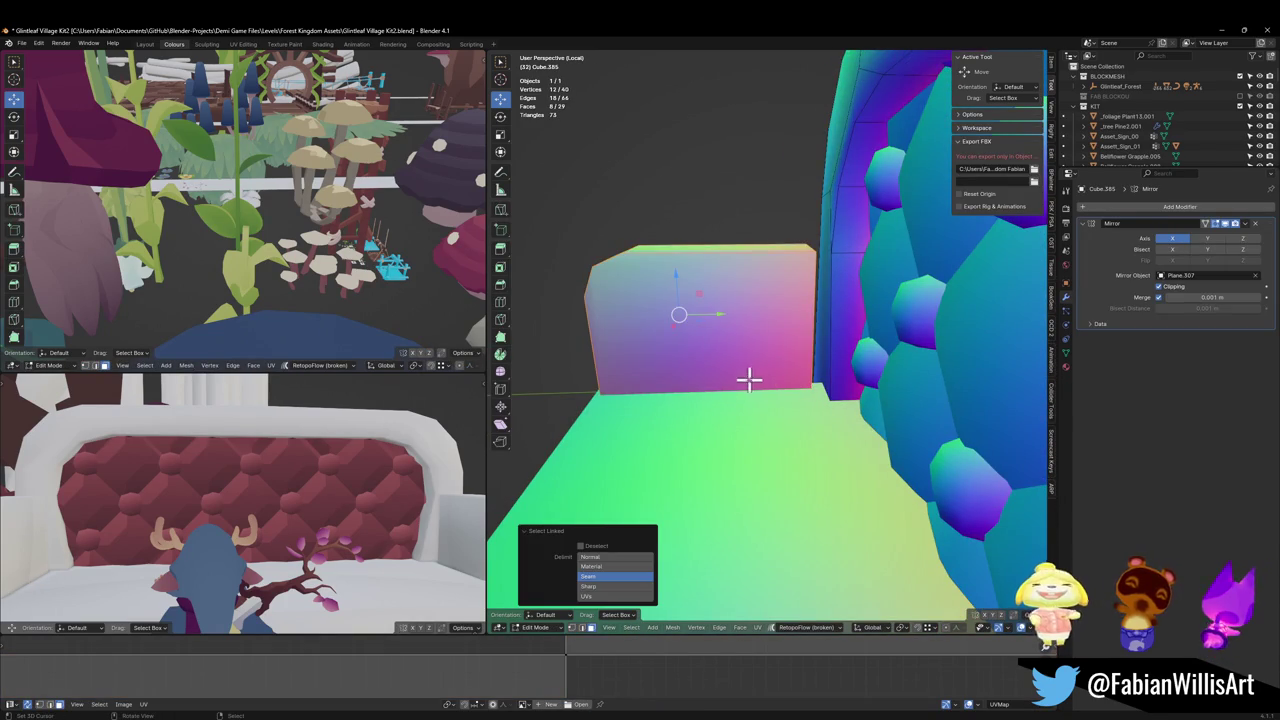
pyautogui.press('g')
pyautogui.press('y')
pyautogui.click(766, 381)
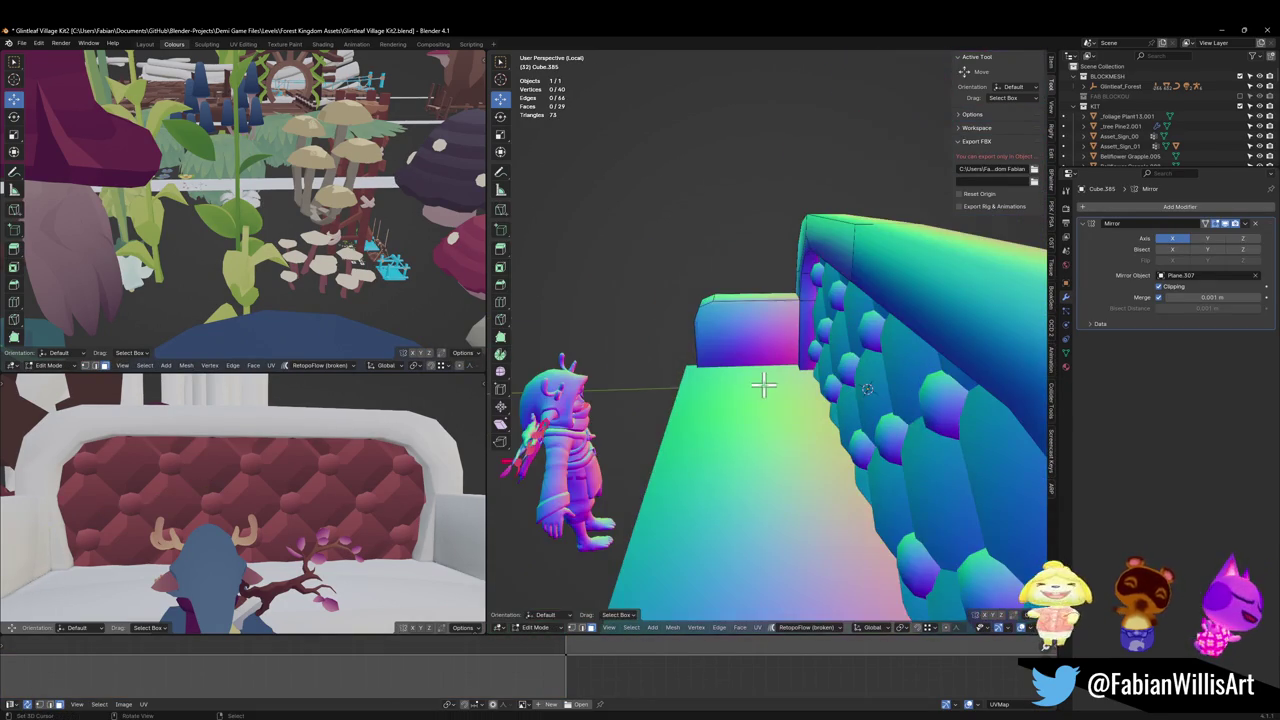
pyautogui.moveTo(716, 374); pyautogui.dragTo(725, 387, button='middle')
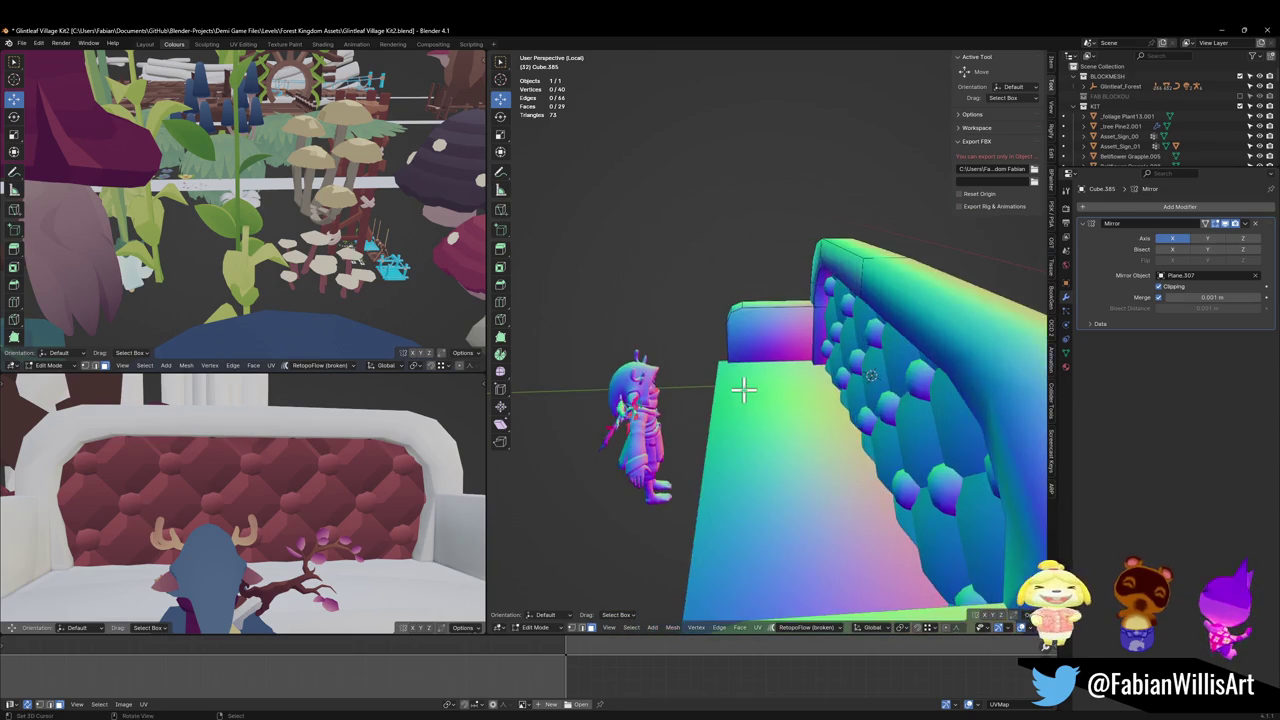
# Step: Move one face of the small block Cube.386 0.31342 m along Y
pyautogui.press('Tab')
pyautogui.click(721, 428)
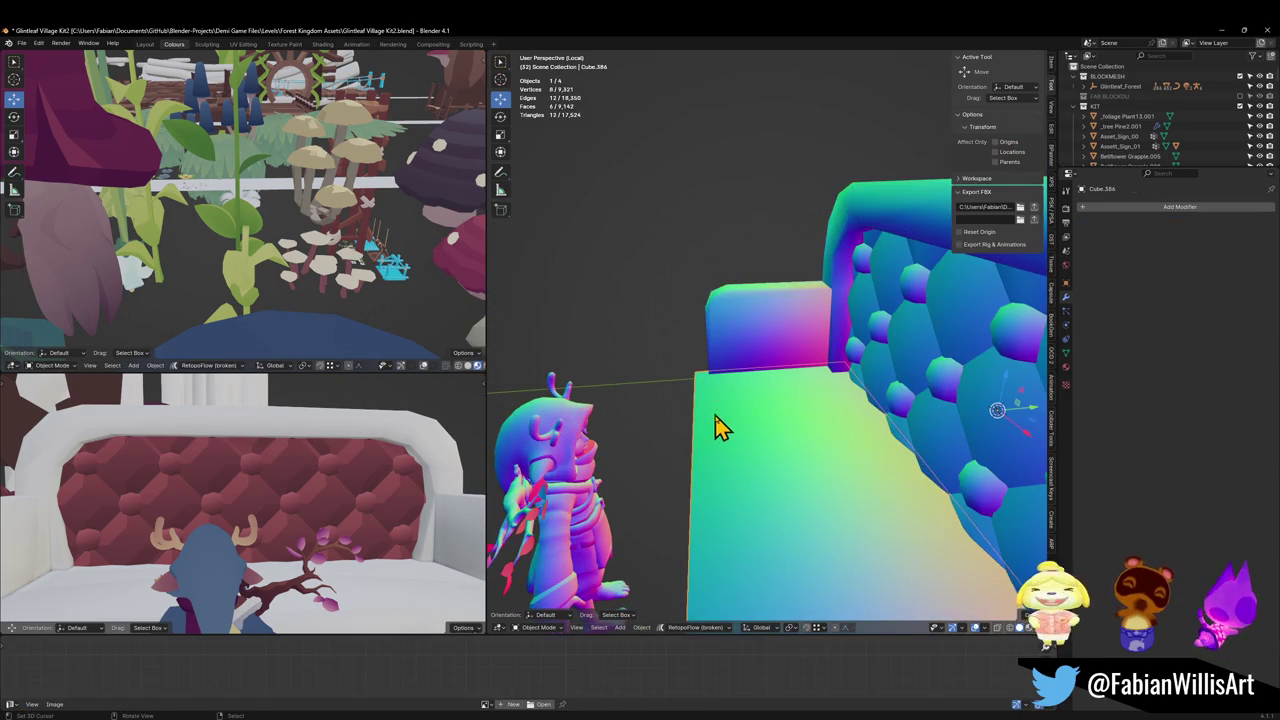
pyautogui.press('Tab')
pyautogui.moveTo(721, 428)
pyautogui.mouseDown(button='middle')
pyautogui.moveTo(700, 451)
pyautogui.moveTo(749, 449)
pyautogui.moveTo(808, 405)
pyautogui.mouseUp(button='middle')
pyautogui.click(760, 445)
pyautogui.press('g')
pyautogui.press('y')
pyautogui.click(797, 434)
pyautogui.scroll(-3, 808, 405)
pyautogui.scroll(5, 808, 392)
# Step: Lower two faces on the couch frame's arm along the Z axis
pyautogui.press('Tab')
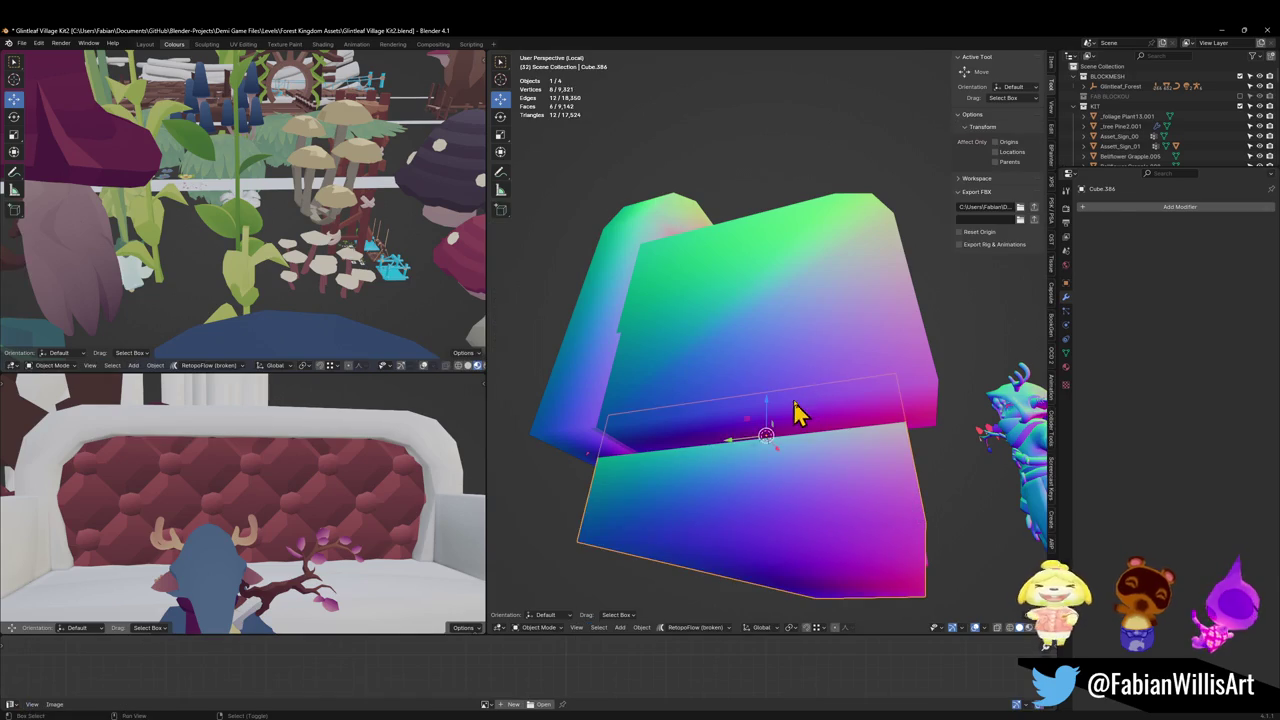
pyautogui.click(808, 407)
pyautogui.press('Tab')
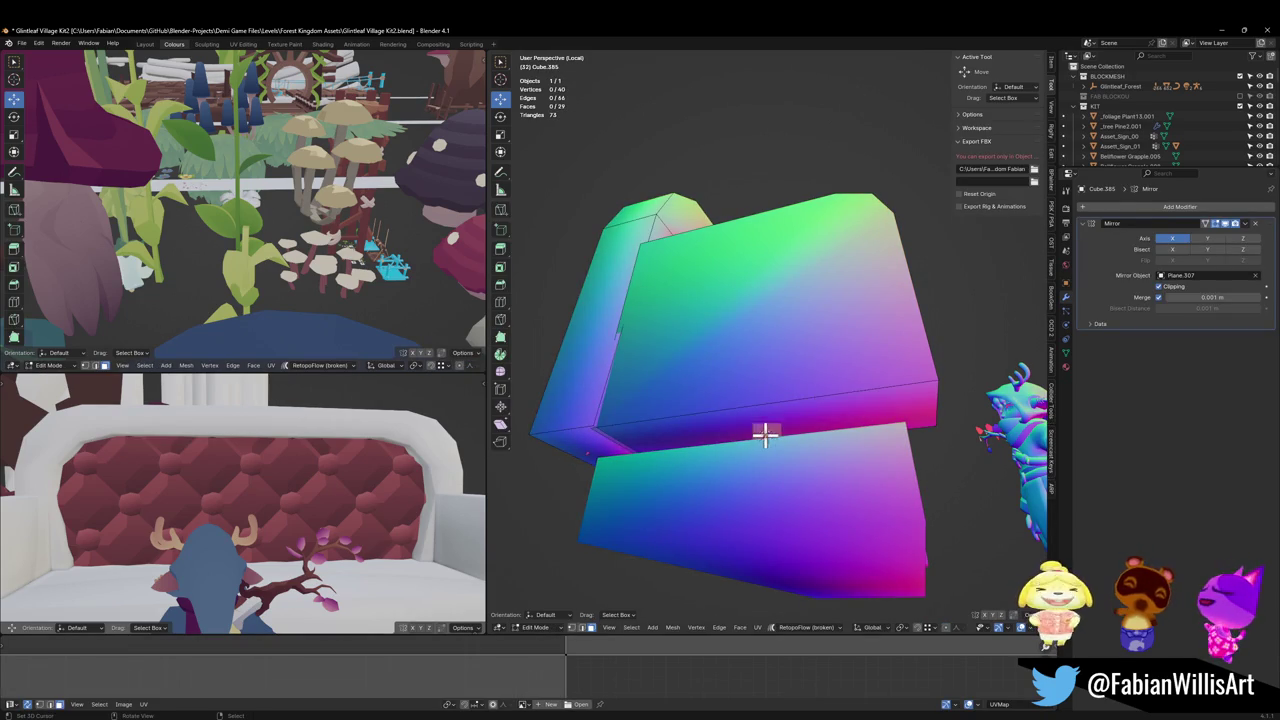
pyautogui.click(680, 443)
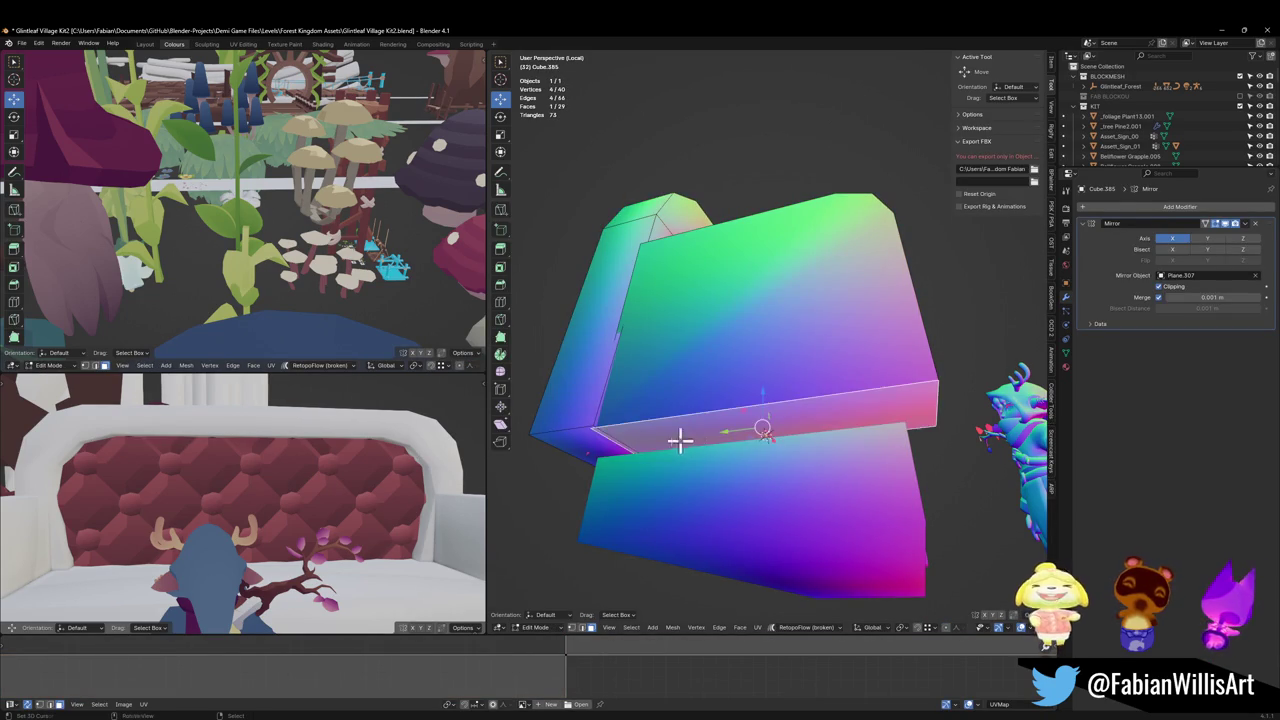
pyautogui.keyDown('shift'); pyautogui.click(582, 453); pyautogui.keyUp('shift')
pyautogui.moveTo(643, 457); pyautogui.dragTo(680, 477, button='middle')
pyautogui.press('g')
pyautogui.press('z')
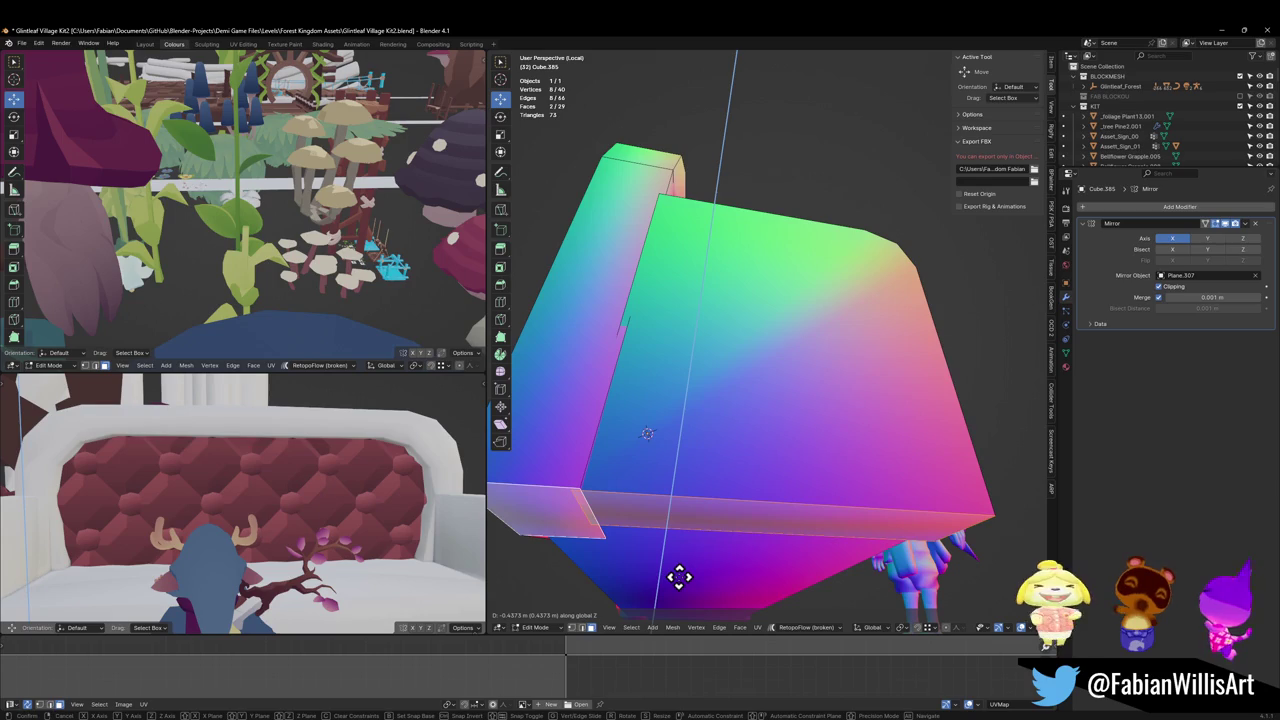
pyautogui.click(679, 580)
pyautogui.moveTo(740, 526)
pyautogui.mouseDown(button='middle')
pyautogui.moveTo(817, 497)
pyautogui.moveTo(802, 469)
pyautogui.moveTo(831, 406)
pyautogui.mouseUp(button='middle')
# Step: Bevel the armrest's lower front edge into a single-segment flat chamfer
pyautogui.hotkey('alt', 'a')
pyautogui.hotkey('ctrl', 'b')
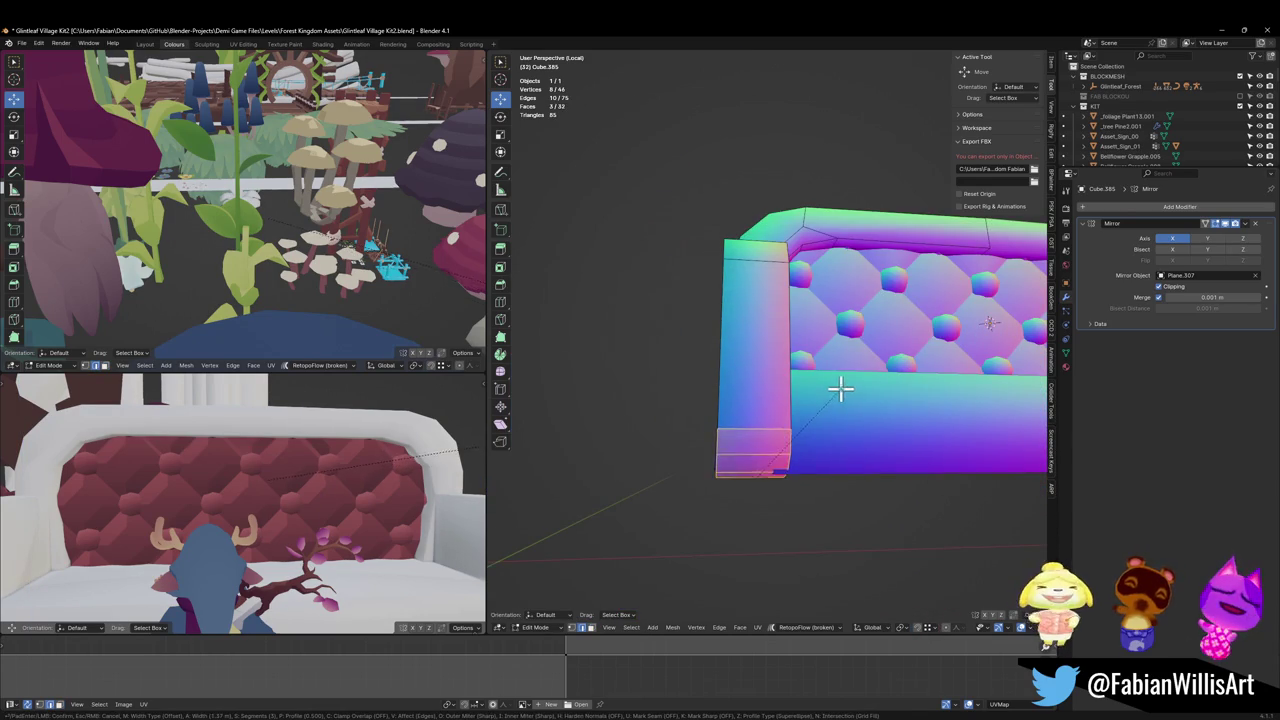
pyautogui.scroll(-2, 826, 408)
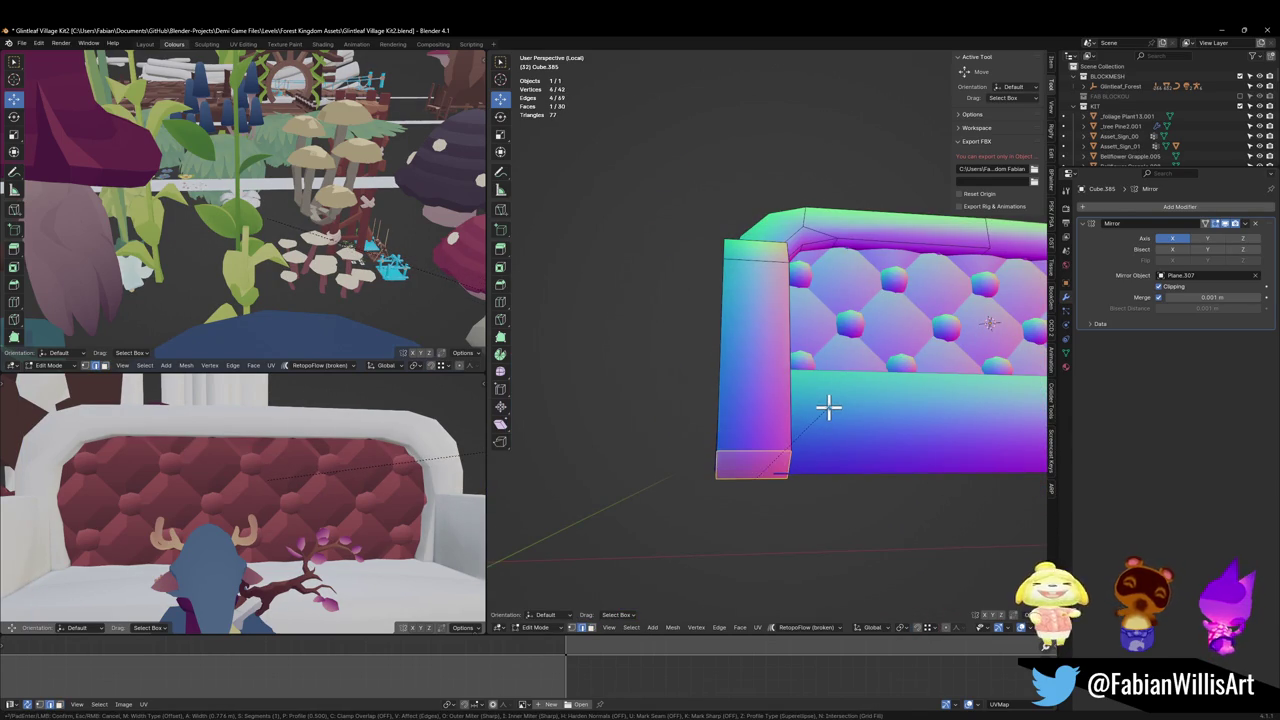
pyautogui.click(828, 406)
pyautogui.moveTo(828, 408)
pyautogui.mouseDown(button='middle')
pyautogui.moveTo(786, 417)
pyautogui.moveTo(774, 403)
pyautogui.moveTo(786, 374)
pyautogui.moveTo(779, 388)
pyautogui.mouseUp(button='middle')
pyautogui.hotkey('alt', 'a')
pyautogui.moveTo(217, 517)
pyautogui.mouseDown(button='middle')
pyautogui.moveTo(294, 486)
pyautogui.moveTo(232, 505)
pyautogui.mouseUp(button='middle')
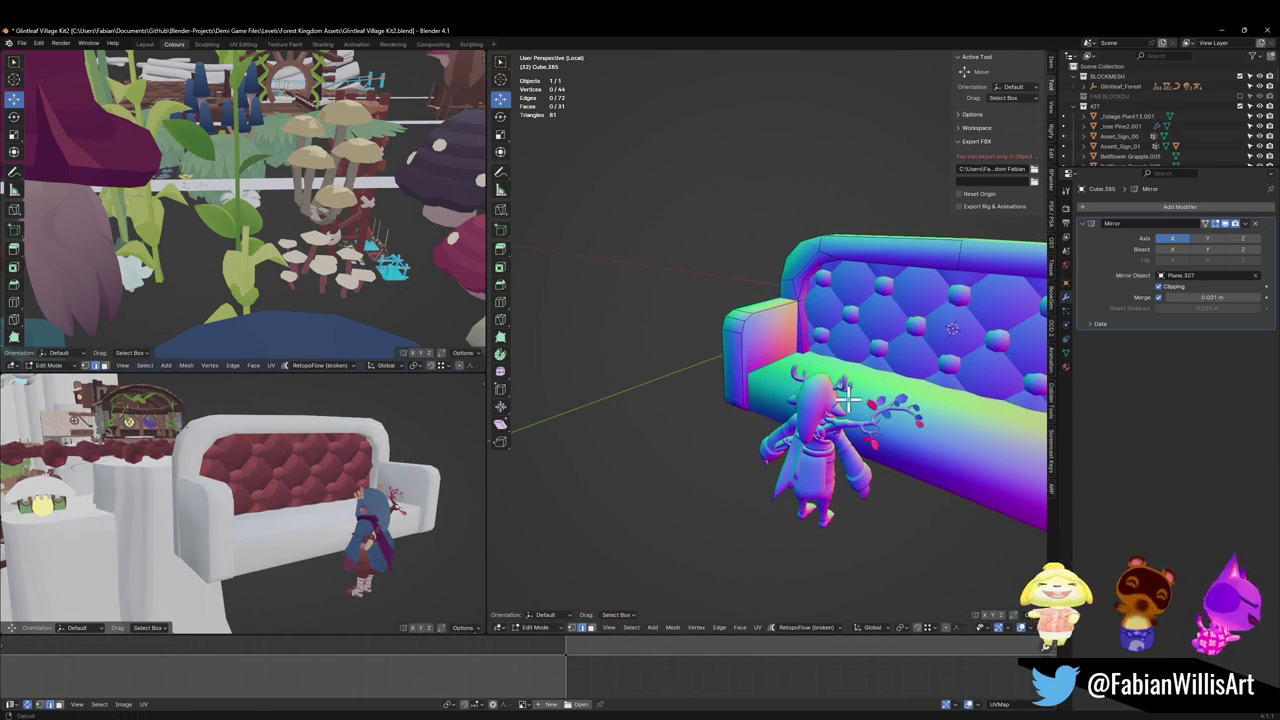
# Step: Shift the armrest's top edge along X, then save the file
pyautogui.scroll(-5, 777, 357)
pyautogui.scroll(5, 777, 357)
pyautogui.moveTo(777, 357)
pyautogui.mouseDown(button='middle')
pyautogui.moveTo(733, 318)
pyautogui.moveTo(777, 306)
pyautogui.mouseUp(button='middle')
pyautogui.click(737, 292)
pyautogui.press('g')
pyautogui.press('x')
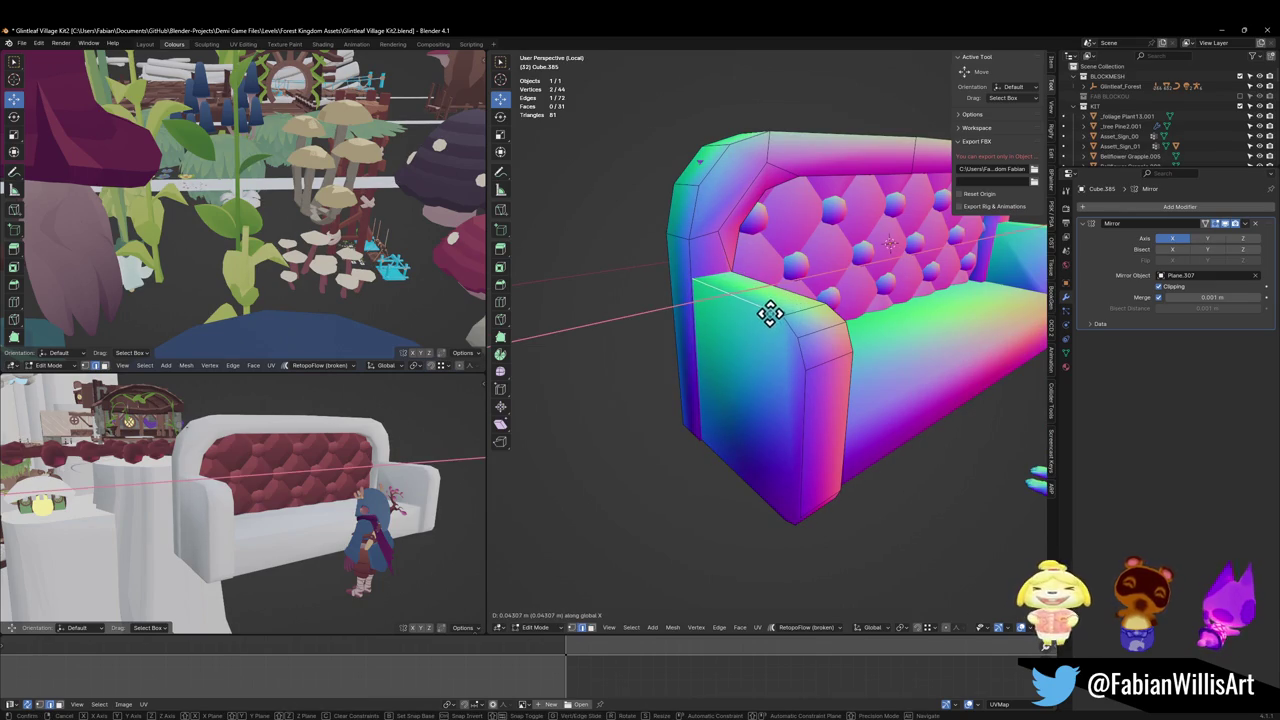
pyautogui.click(777, 313)
pyautogui.hotkey('alt', 'a')
pyautogui.moveTo(260, 490); pyautogui.dragTo(200, 500, button='middle')
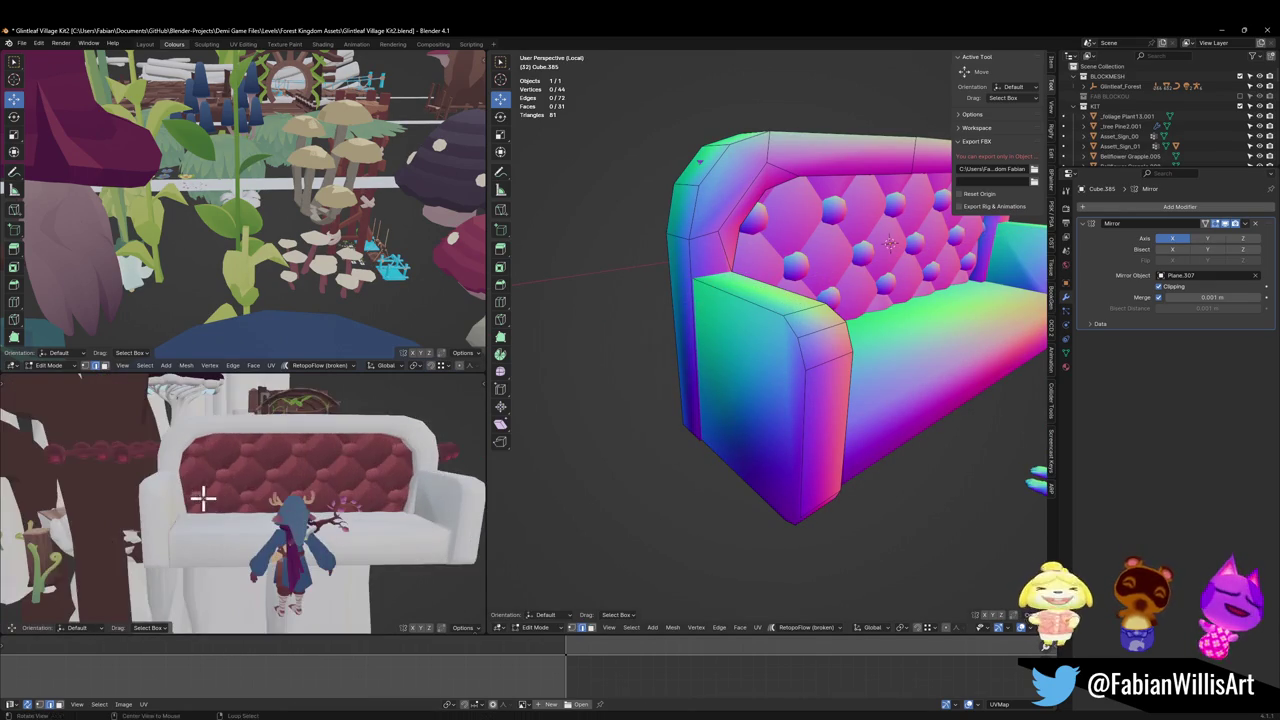
pyautogui.hotkey('ctrl', 's')
# Step: Lower the armrest's top face about 0.5 m along Z
pyautogui.moveTo(940, 345)
pyautogui.mouseDown(button='middle')
pyautogui.moveTo(977, 337)
pyautogui.moveTo(826, 349)
pyautogui.moveTo(820, 334)
pyautogui.mouseUp(button='middle')
pyautogui.scroll(2, 977, 337)
pyautogui.click(748, 322)
pyautogui.moveTo(748, 292); pyautogui.dragTo(771, 286, button='middle')
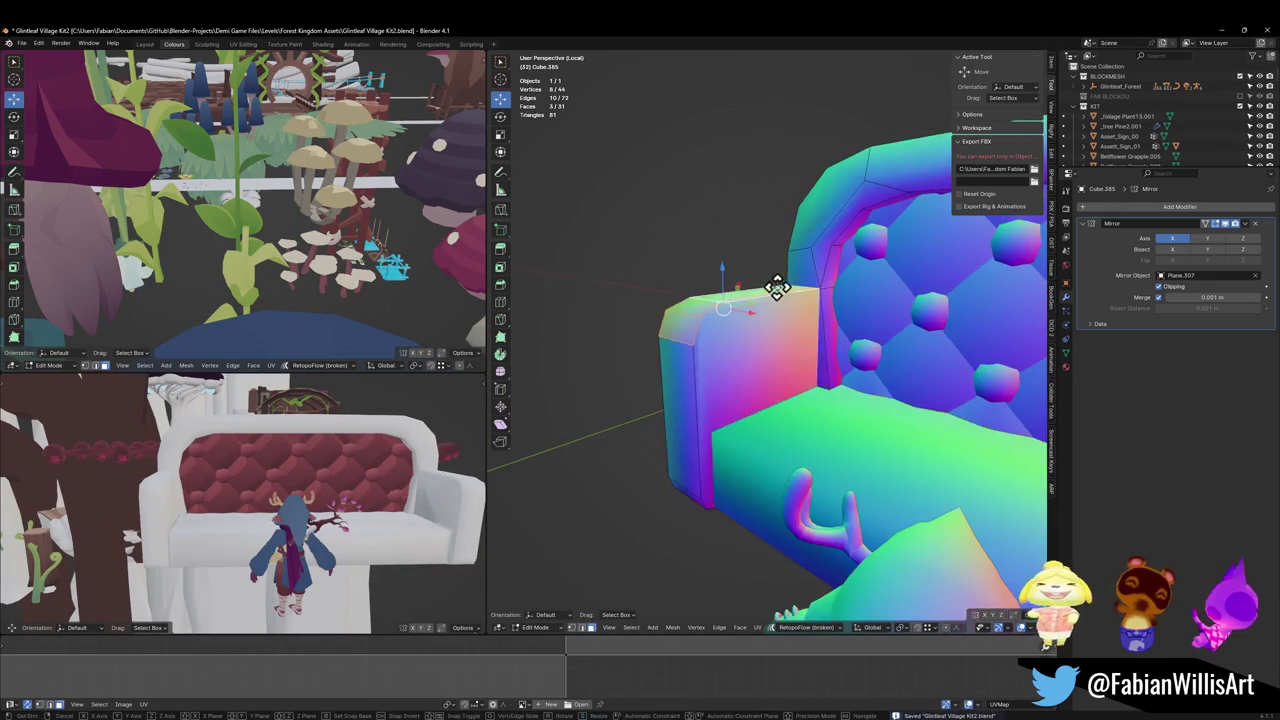
pyautogui.press('g')
pyautogui.press('z')
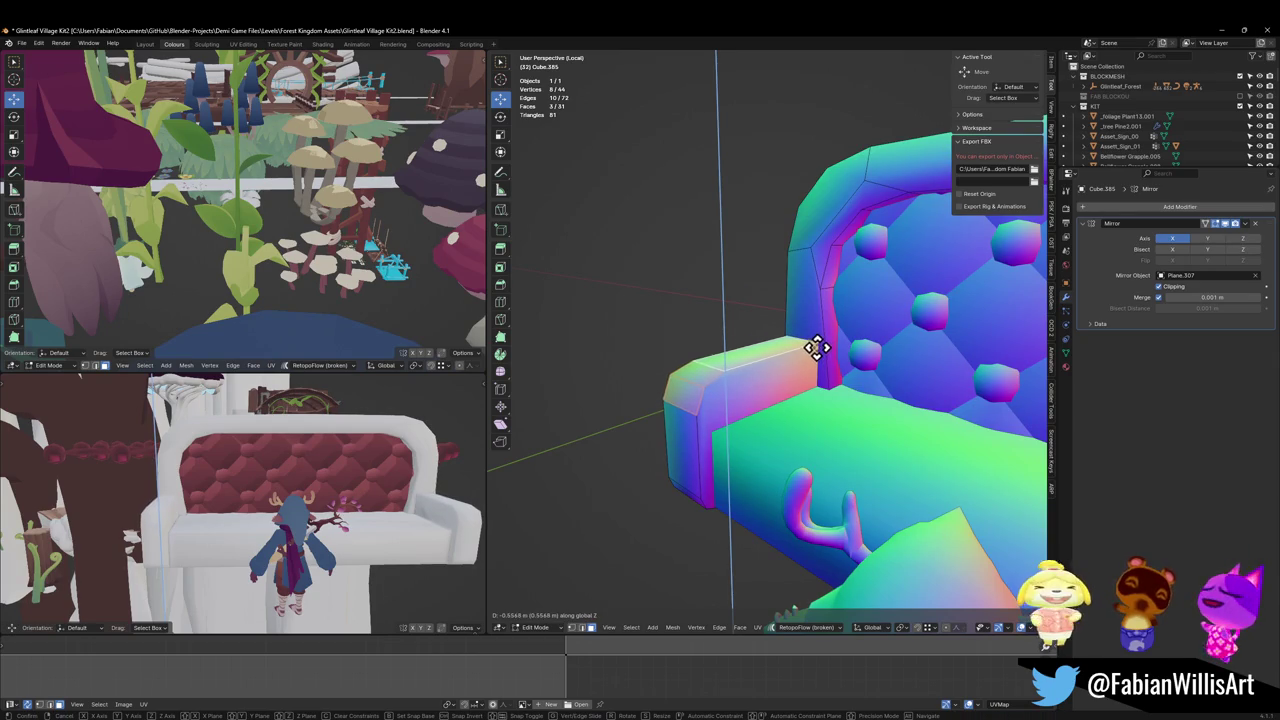
pyautogui.click(818, 343)
pyautogui.moveTo(274, 467)
pyautogui.mouseDown(button='middle')
pyautogui.moveTo(294, 474)
pyautogui.moveTo(323, 457)
pyautogui.moveTo(346, 480)
pyautogui.mouseUp(button='middle')
pyautogui.press('g')
pyautogui.press('z')
pyautogui.click(342, 489)
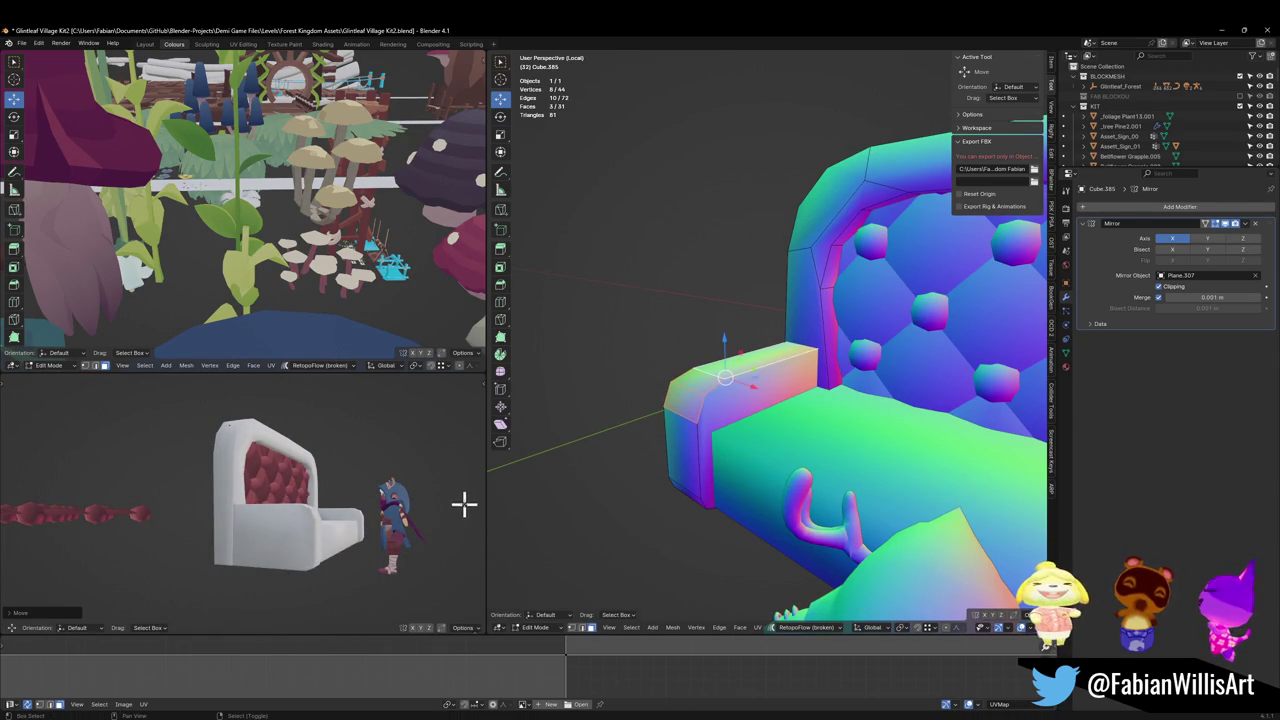
# Step: Pull the armrest's front faces back −0.1784 m along Y
pyautogui.scroll(-5, 697, 381)
pyautogui.click(846, 423)
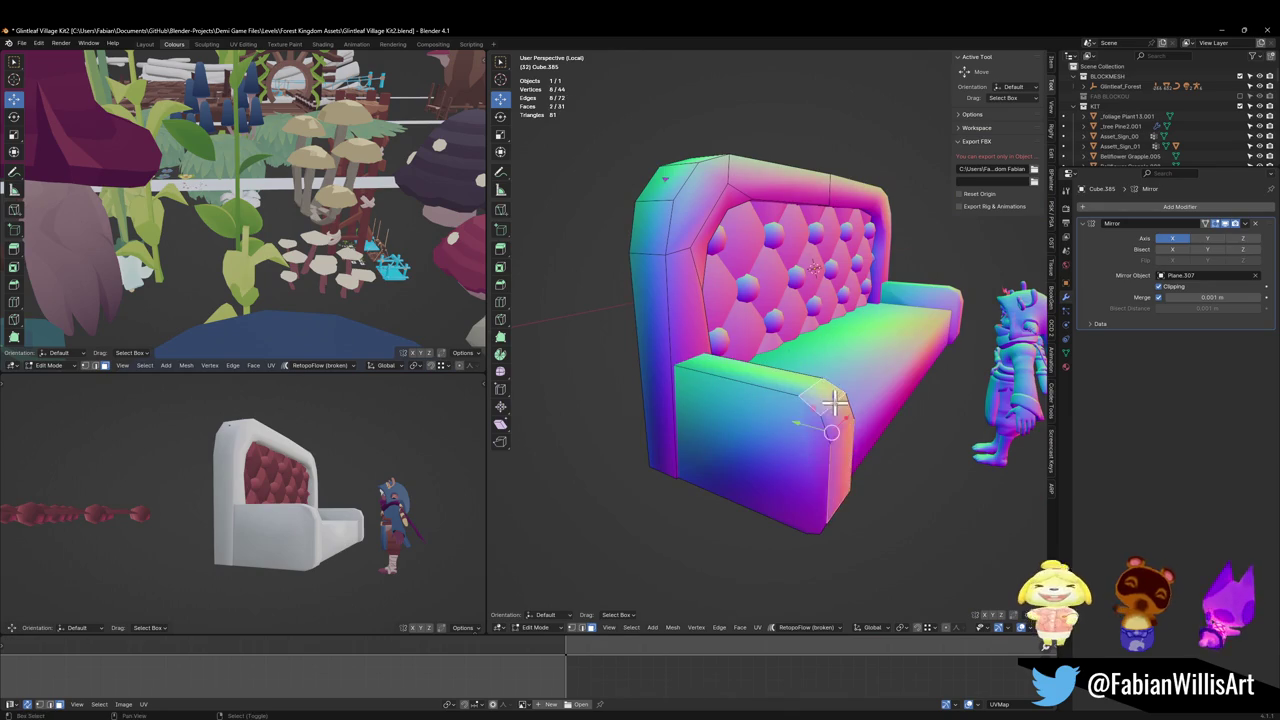
pyautogui.click(822, 400)
pyautogui.moveTo(822, 400); pyautogui.dragTo(808, 408, button='middle')
pyautogui.keyDown('shift'); pyautogui.click(808, 408); pyautogui.keyUp('shift')
pyautogui.press('g')
pyautogui.press('y')
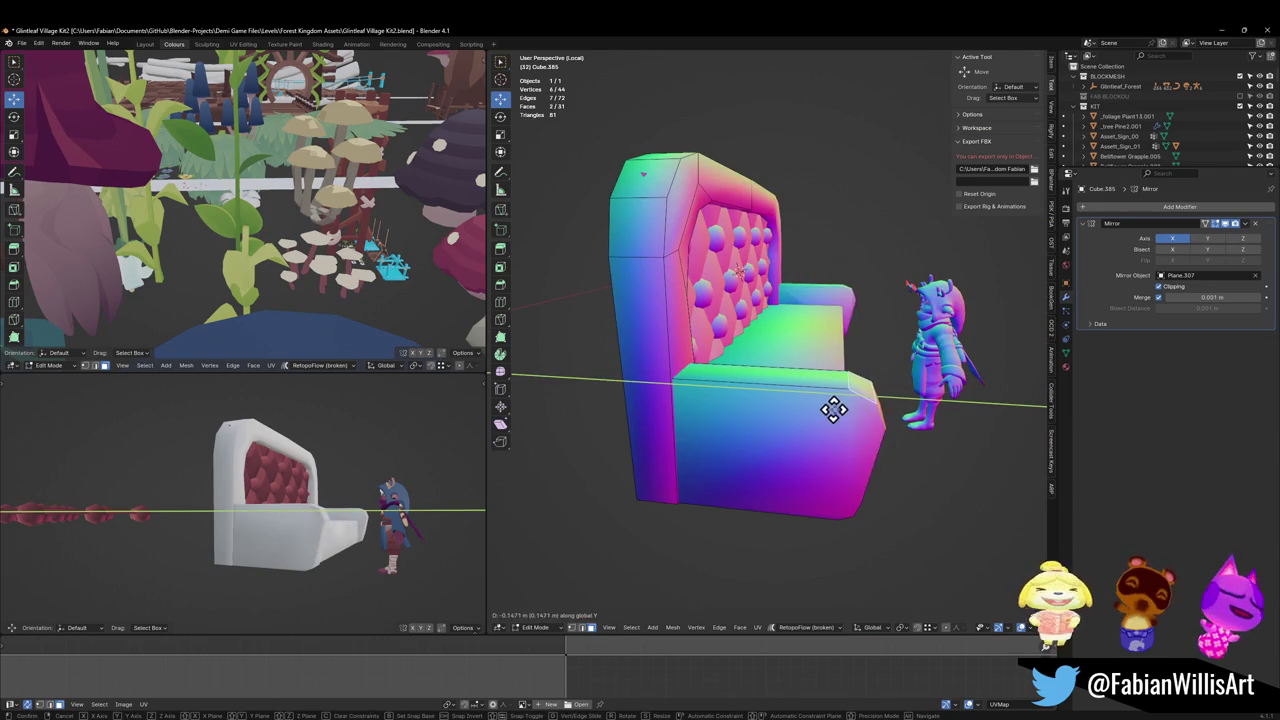
pyautogui.click(832, 411)
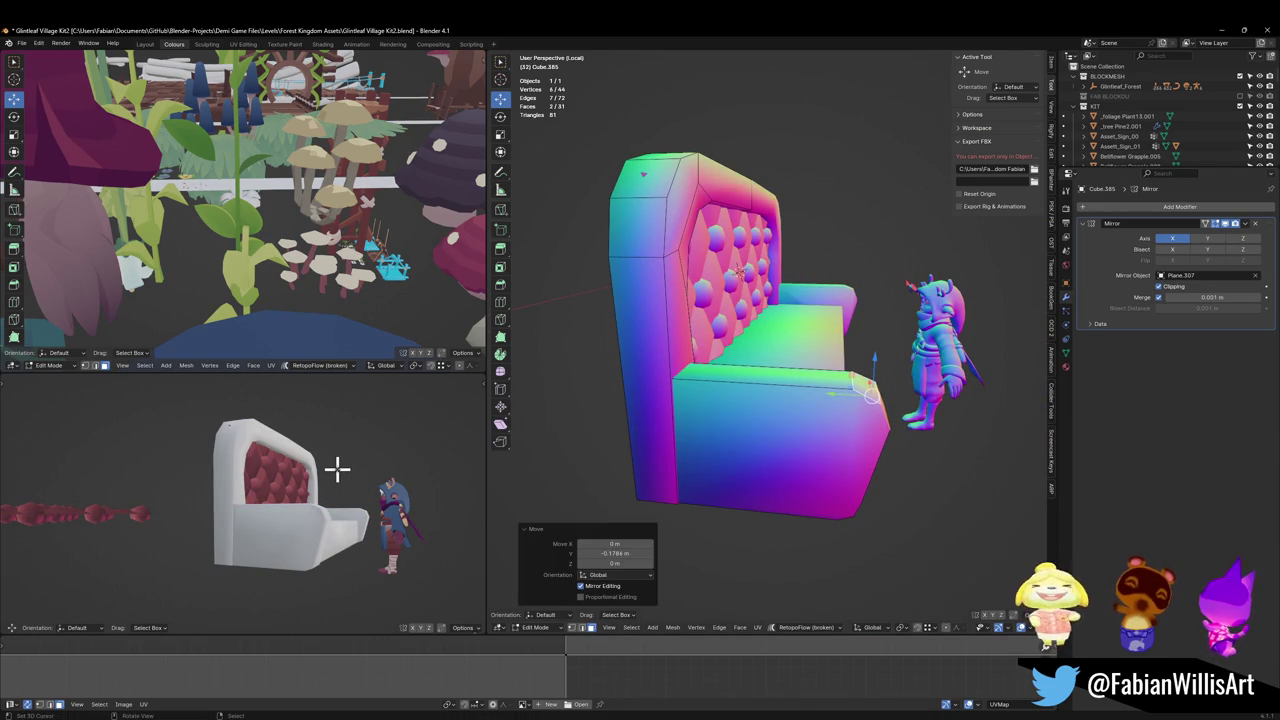
pyautogui.hotkey('alt', 'a')
pyautogui.moveTo(908, 408); pyautogui.dragTo(848, 494, button='middle')
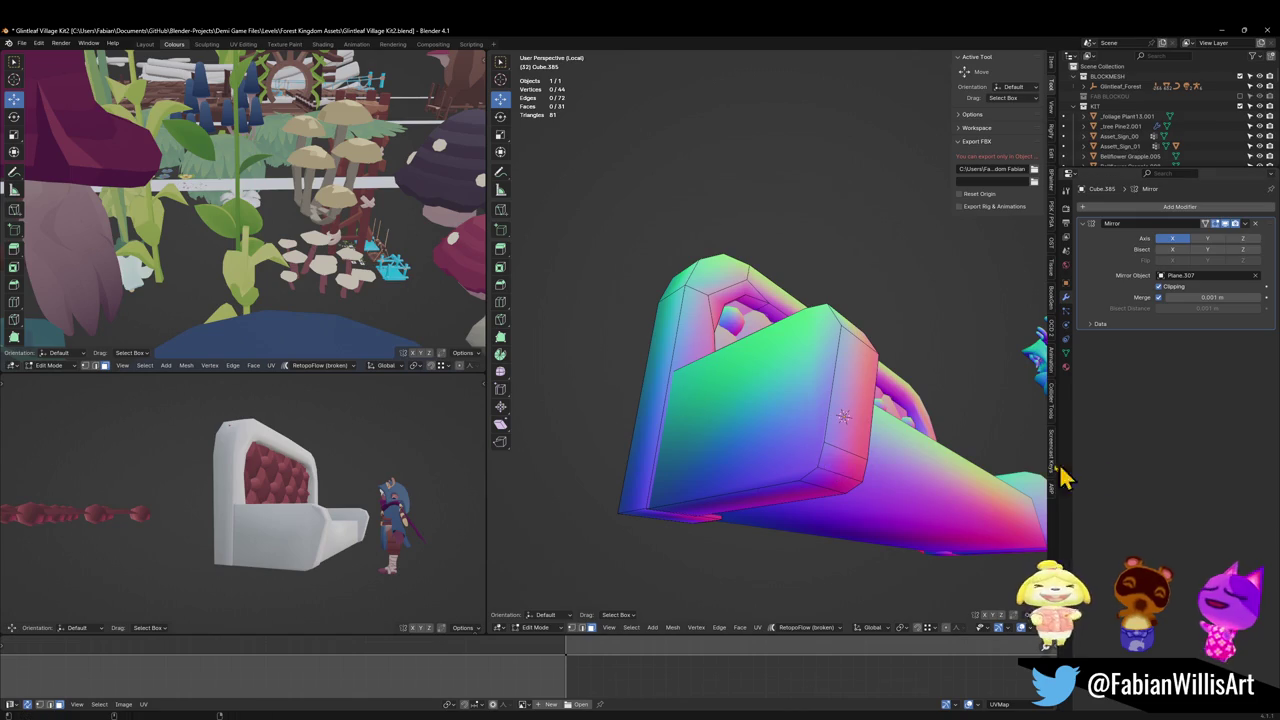
pyautogui.moveTo(1065, 478); pyautogui.dragTo(851, 494, button='middle')
# Step: Switch to the seat block and move one edge 0.14562 m along Y
pyautogui.hotkey('alt', 'q')
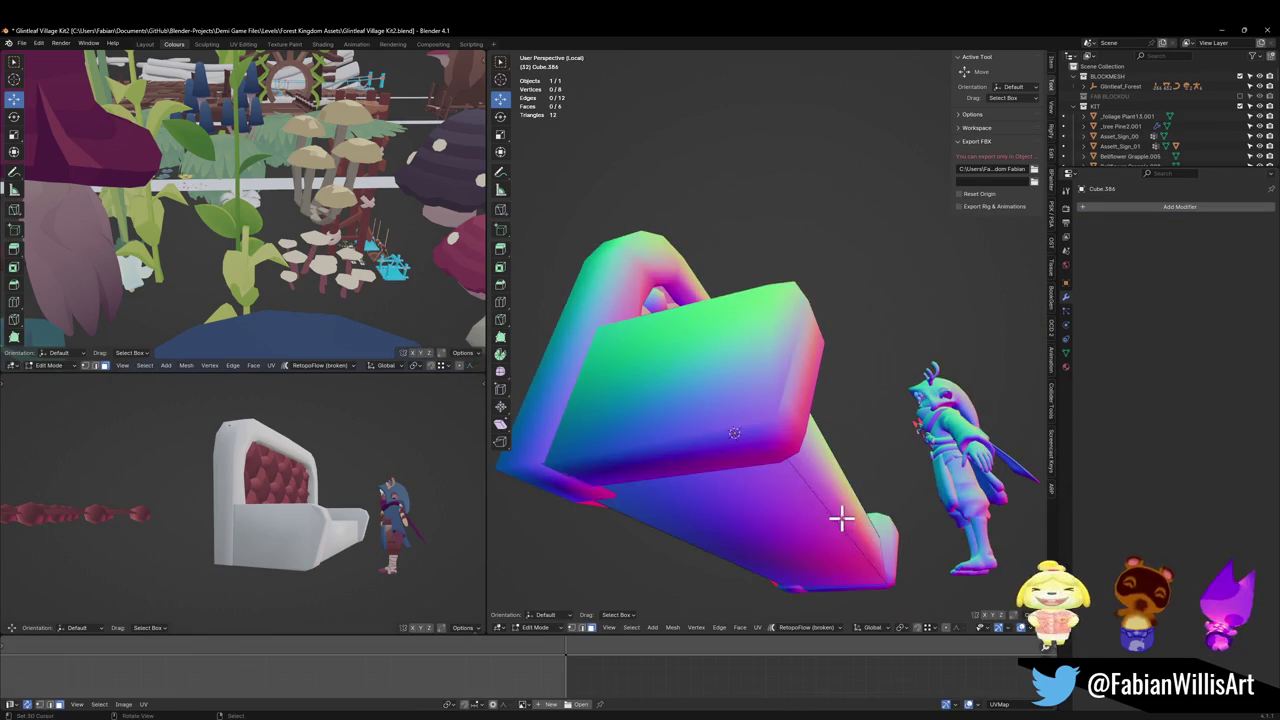
pyautogui.click(841, 517)
pyautogui.press('g')
pyautogui.press('y')
pyautogui.click(865, 507)
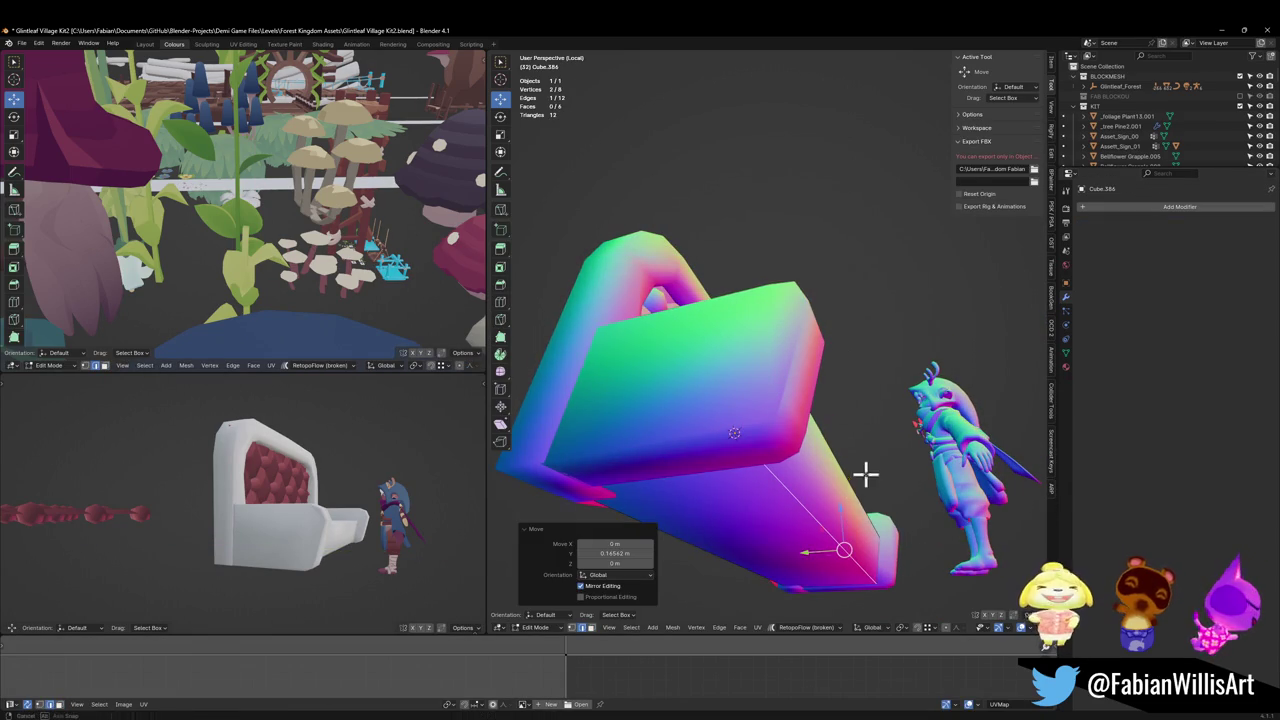
# Step: Save the file and bevel the seat cushion's front edge by 0.131 m
pyautogui.moveTo(866, 475)
pyautogui.mouseDown(button='middle')
pyautogui.moveTo(886, 457)
pyautogui.moveTo(851, 471)
pyautogui.moveTo(859, 447)
pyautogui.moveTo(789, 446)
pyautogui.moveTo(803, 437)
pyautogui.moveTo(801, 461)
pyautogui.mouseUp(button='middle')
pyautogui.hotkey('ctrl', 's')
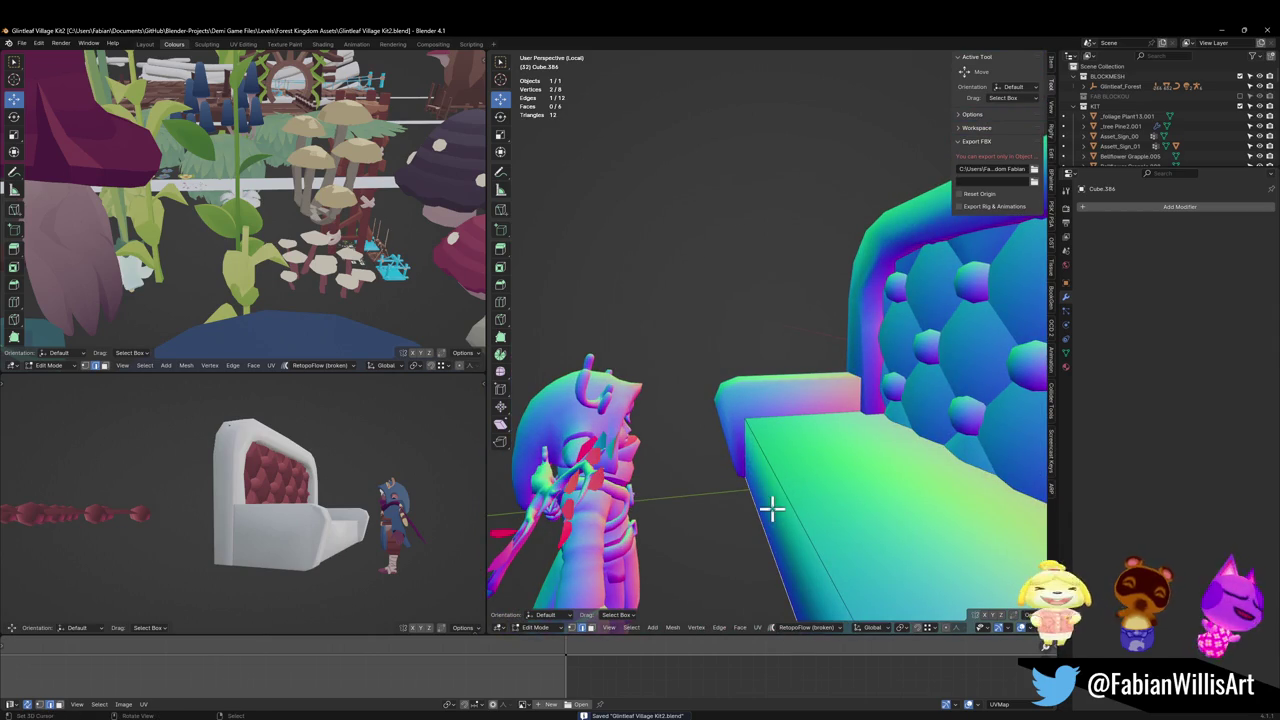
pyautogui.hotkey('ctrl', 'b')
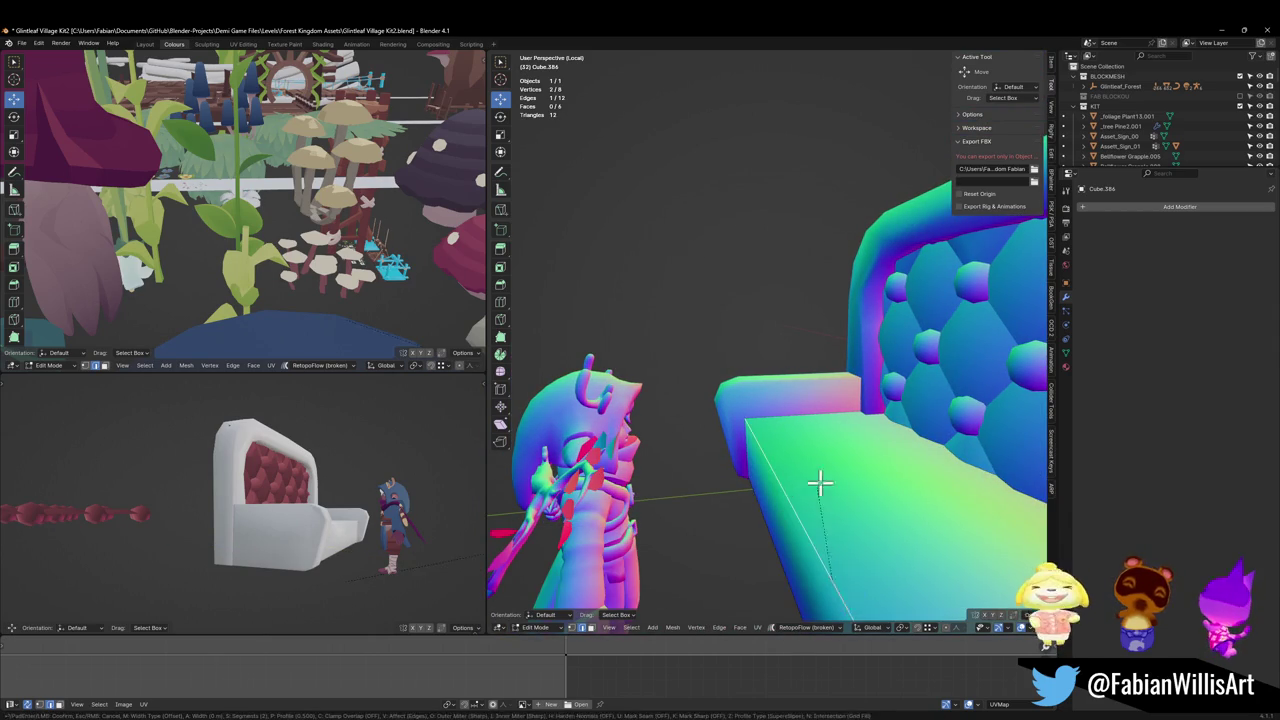
pyautogui.scroll(-1, 849, 468)
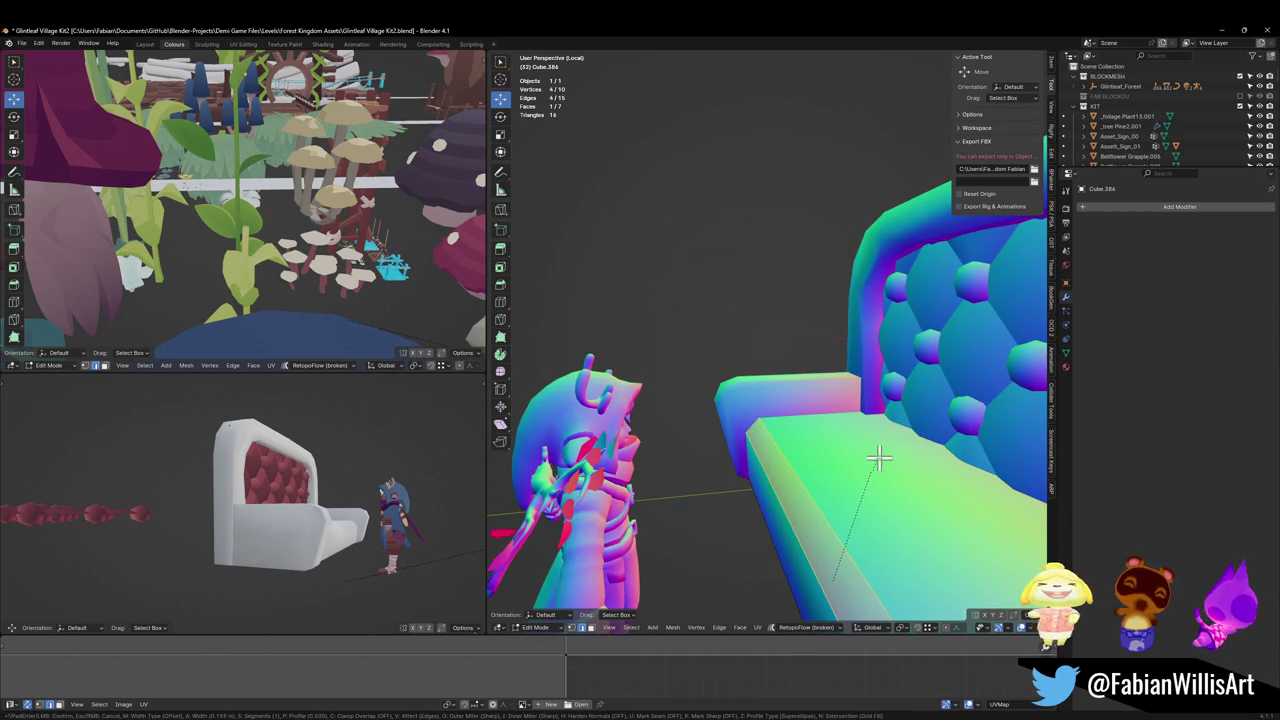
pyautogui.click(866, 461)
pyautogui.moveTo(860, 458)
pyautogui.mouseDown(button='middle')
pyautogui.moveTo(815, 453)
pyautogui.moveTo(894, 443)
pyautogui.mouseUp(button='middle')
# Step: Add a loop cut across the seat cushion using see-through display
pyautogui.press('Tab')
pyautogui.press('Tab')
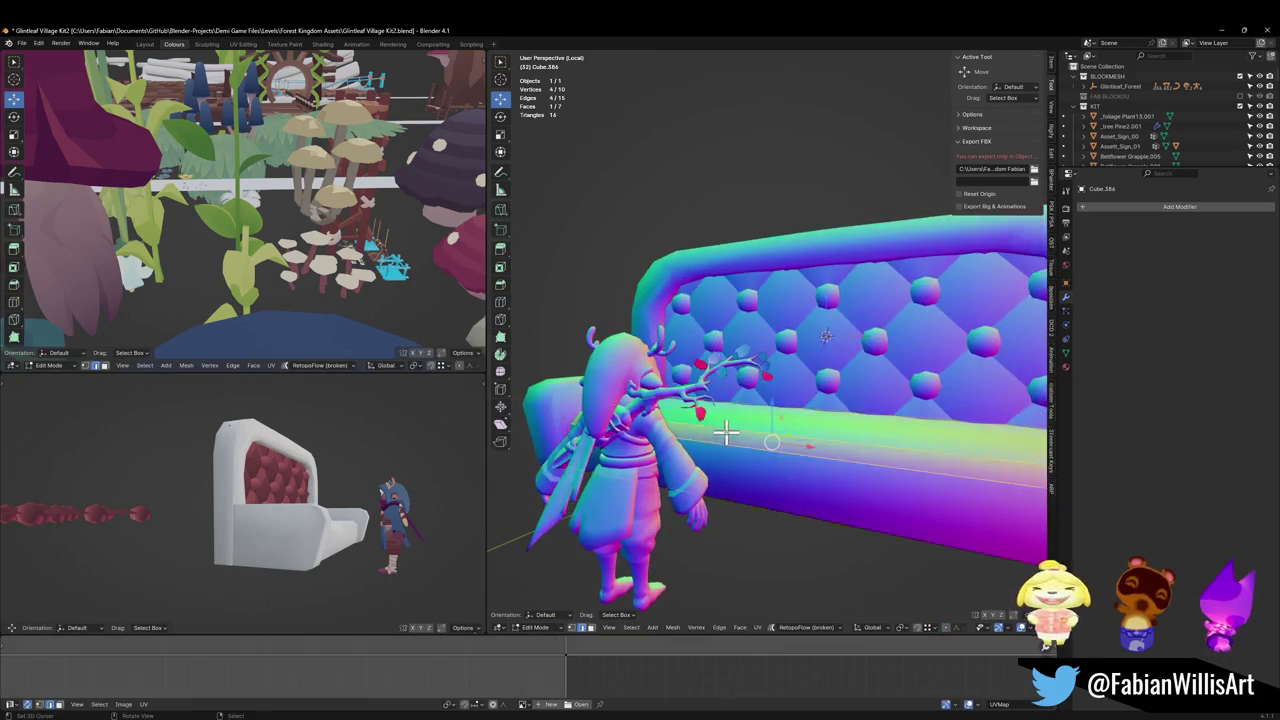
pyautogui.moveTo(723, 543); pyautogui.dragTo(669, 474, button='middle')
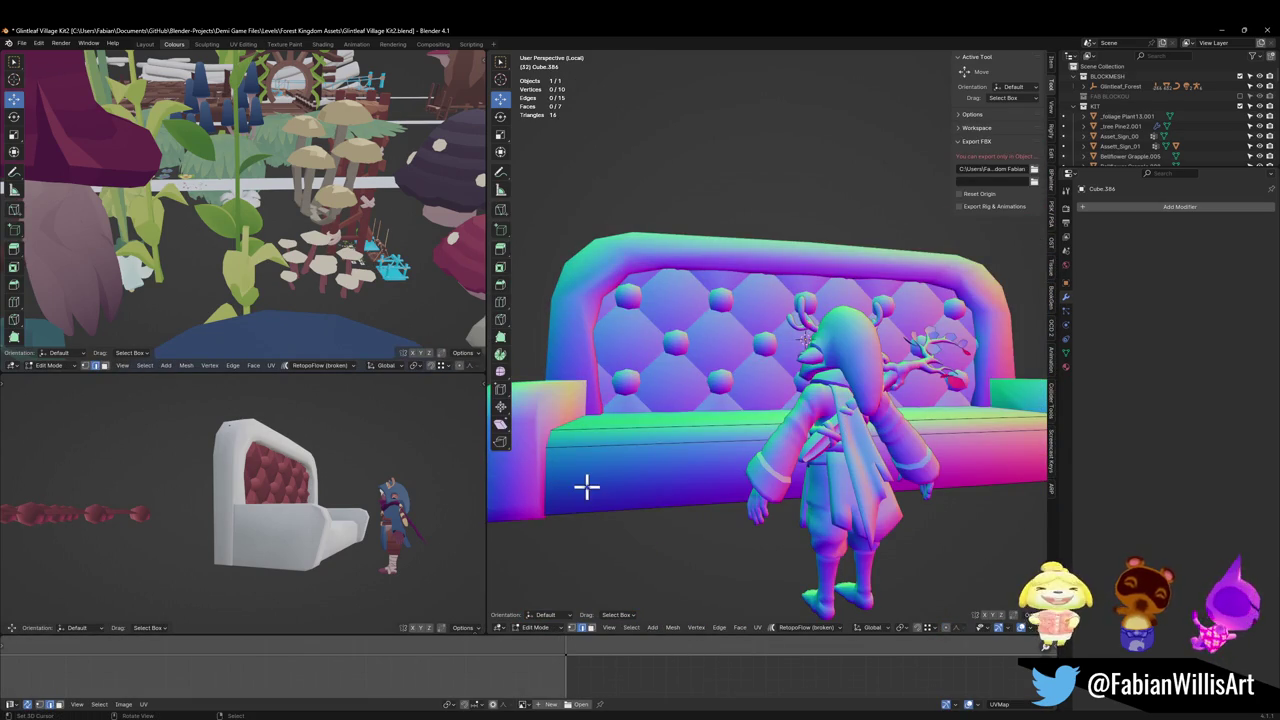
pyautogui.hotkey('alt', 'z')
pyautogui.click(533, 485)
pyautogui.hotkey('alt', 'z')
pyautogui.moveTo(737, 457)
pyautogui.mouseDown(button='middle')
pyautogui.moveTo(800, 371)
pyautogui.moveTo(781, 457)
pyautogui.moveTo(737, 414)
pyautogui.mouseUp(button='middle')
# Step: Link the sofa's palette material to the seat cushion and select its whole mesh
pyautogui.press('Tab')
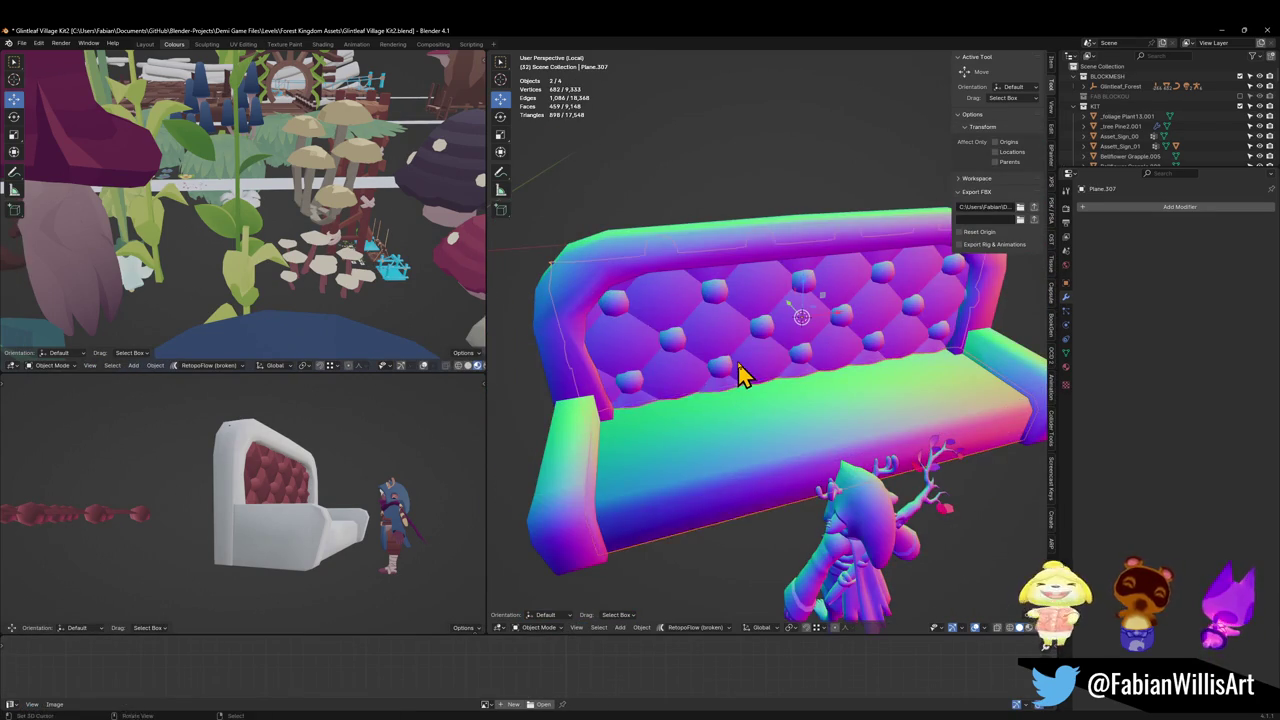
pyautogui.press('q')
pyautogui.click(706, 452)
pyautogui.click(771, 451)
pyautogui.hotkey('ctrl', 's')
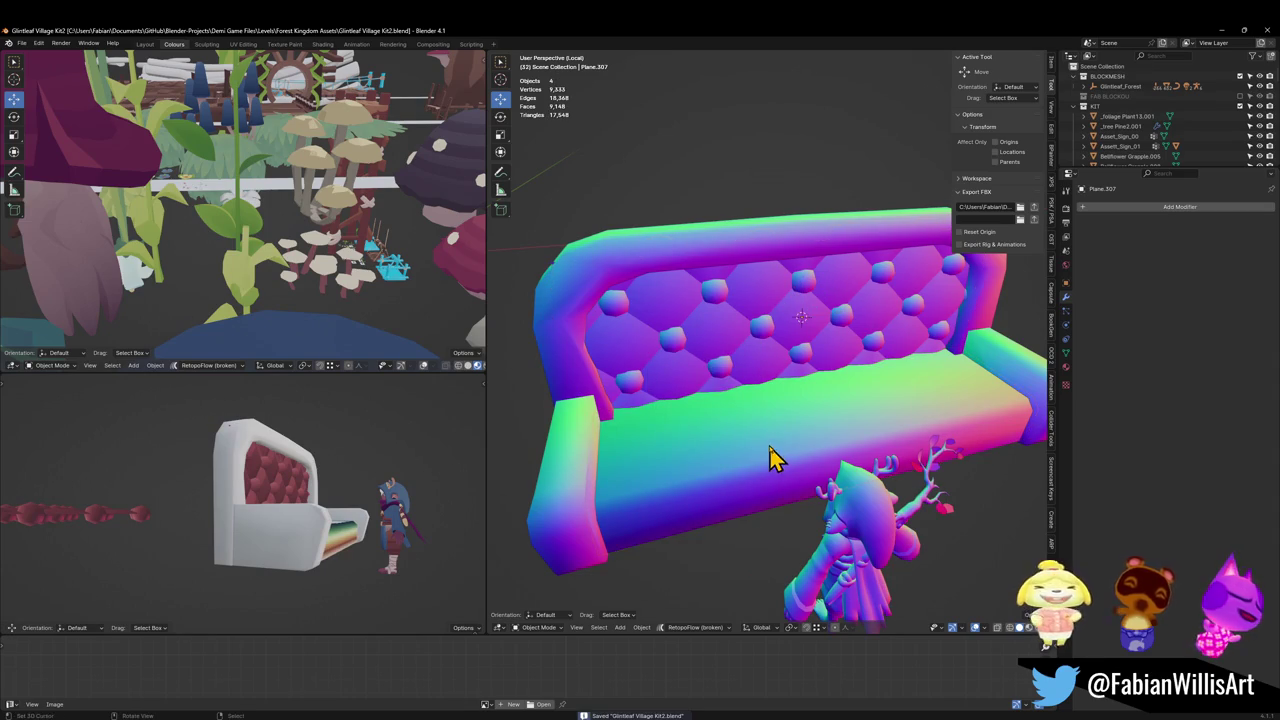
pyautogui.press('Tab')
# Step: Collapse the seat's UVs to a point and place it on the red swatch
pyautogui.press('s')
pyautogui.press('0')
pyautogui.press('Return')
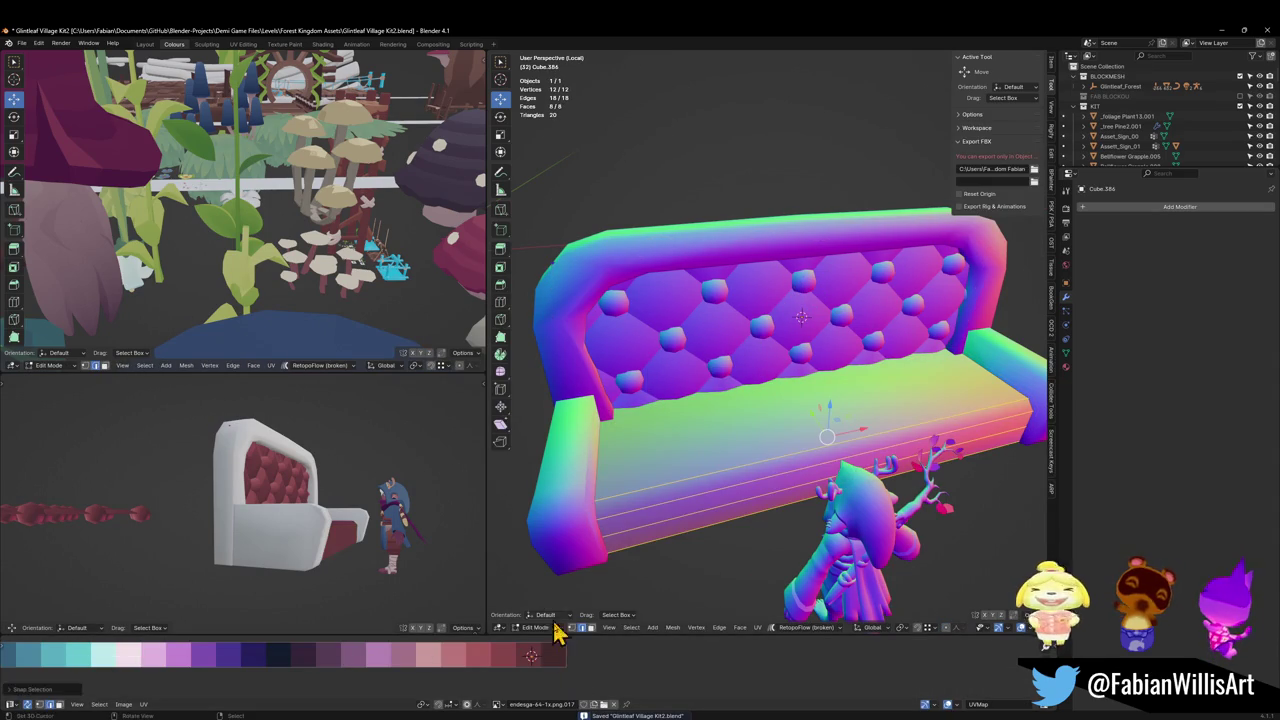
pyautogui.press('g')
pyautogui.click(452, 647)
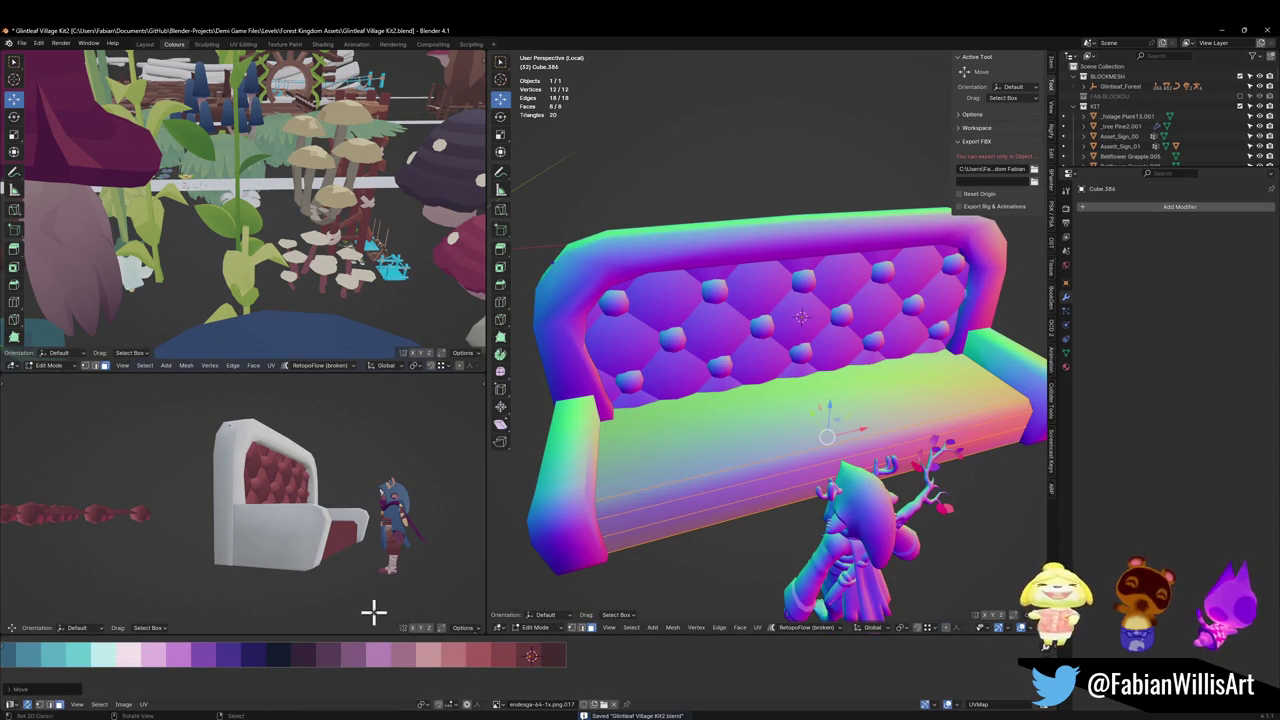
pyautogui.scroll(3, 301, 518)
pyautogui.scroll(3, 301, 518)
# Step: Recolour two seat faces by sliding their UVs along the palette in X
pyautogui.click(697, 457)
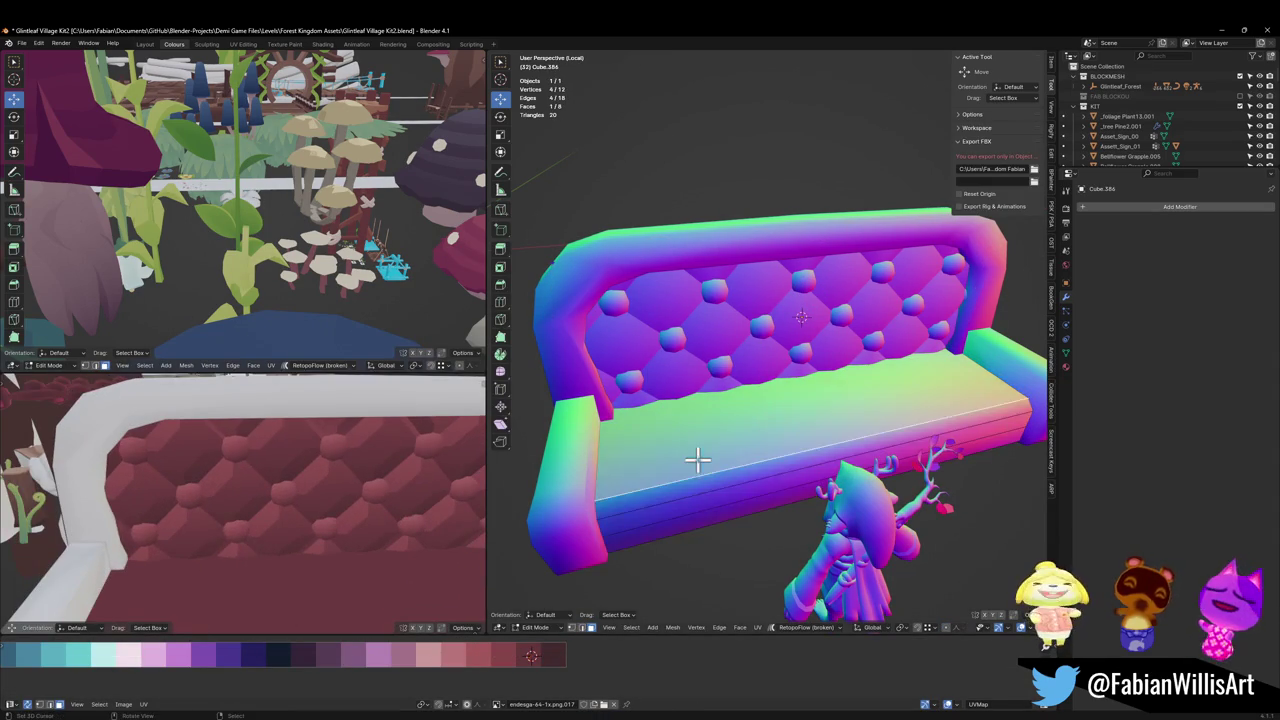
pyautogui.keyDown('shift'); pyautogui.click(677, 512); pyautogui.keyUp('shift')
pyautogui.press('g')
pyautogui.press('x')
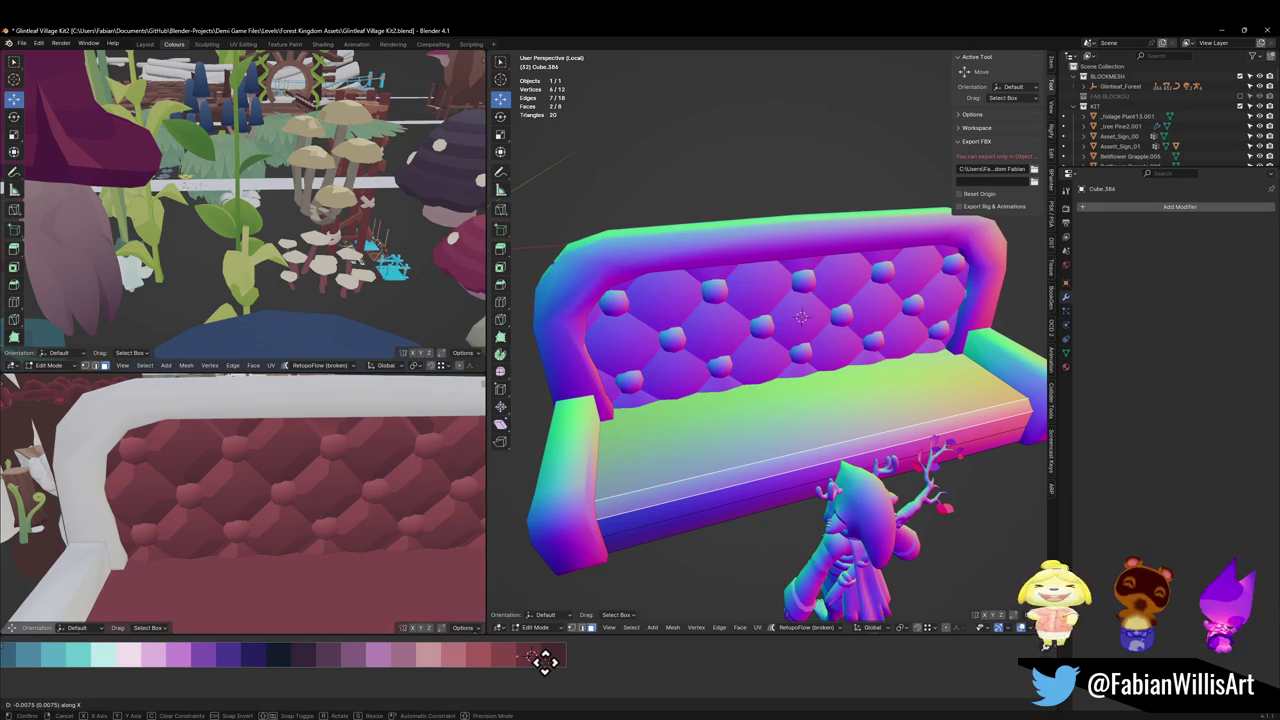
pyautogui.click(548, 678)
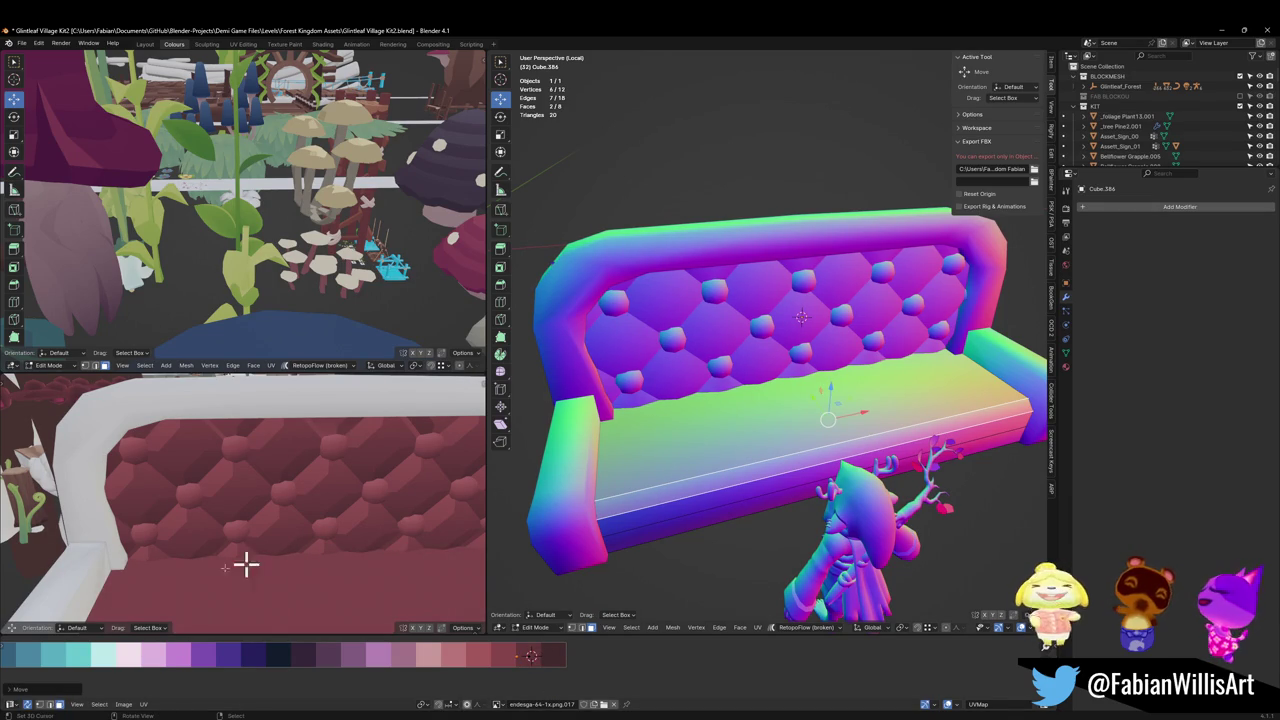
# Step: Shift the seat slab's UVs sideways along the palette strip in X
pyautogui.scroll(-5, 300, 530)
pyautogui.moveTo(346, 500); pyautogui.dragTo(314, 500, button='middle')
pyautogui.scroll(2, 314, 500)
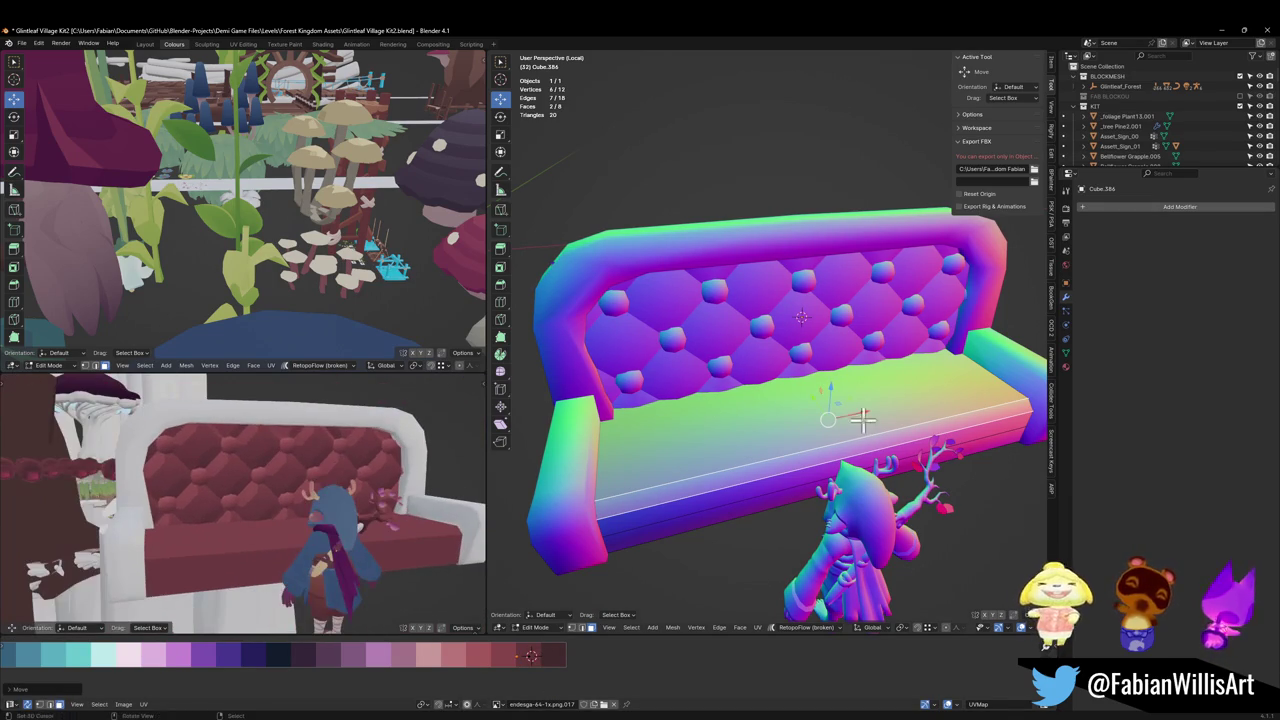
pyautogui.moveTo(789, 459)
pyautogui.mouseDown(button='middle')
pyautogui.moveTo(757, 491)
pyautogui.moveTo(761, 416)
pyautogui.mouseUp(button='middle')
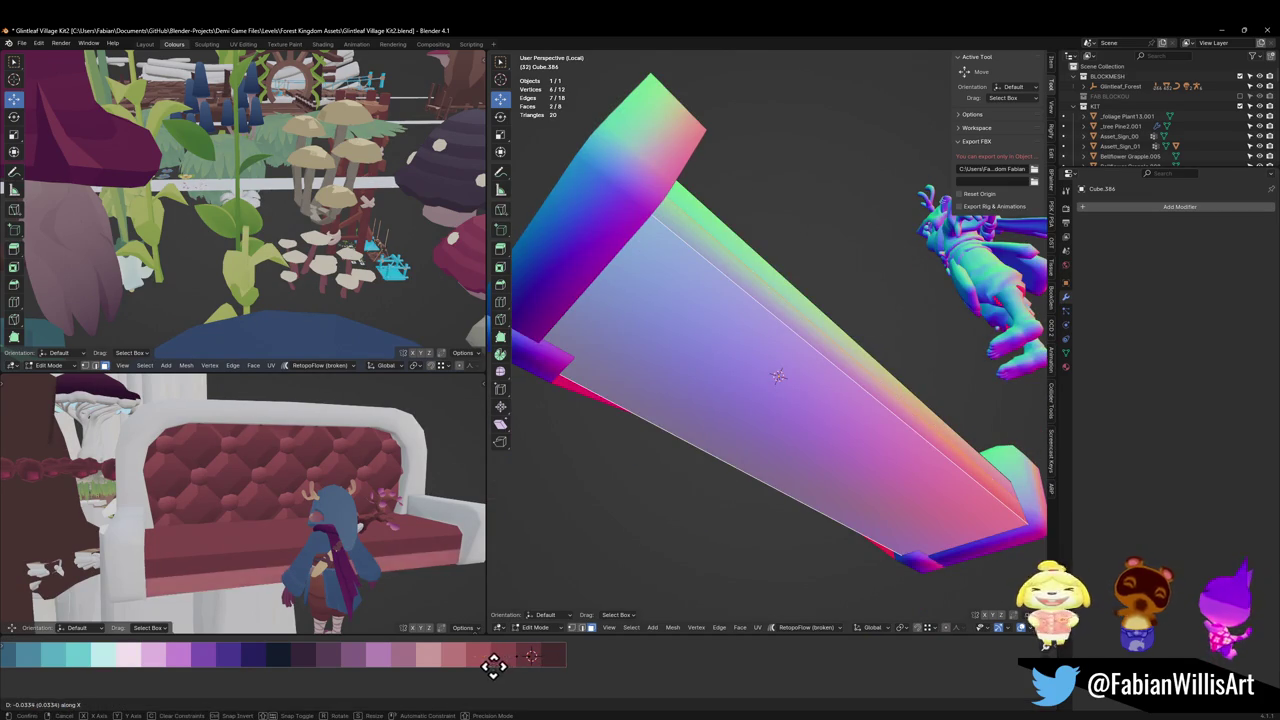
pyautogui.scroll(-3, 540, 665)
pyautogui.scroll(-2, 575, 684)
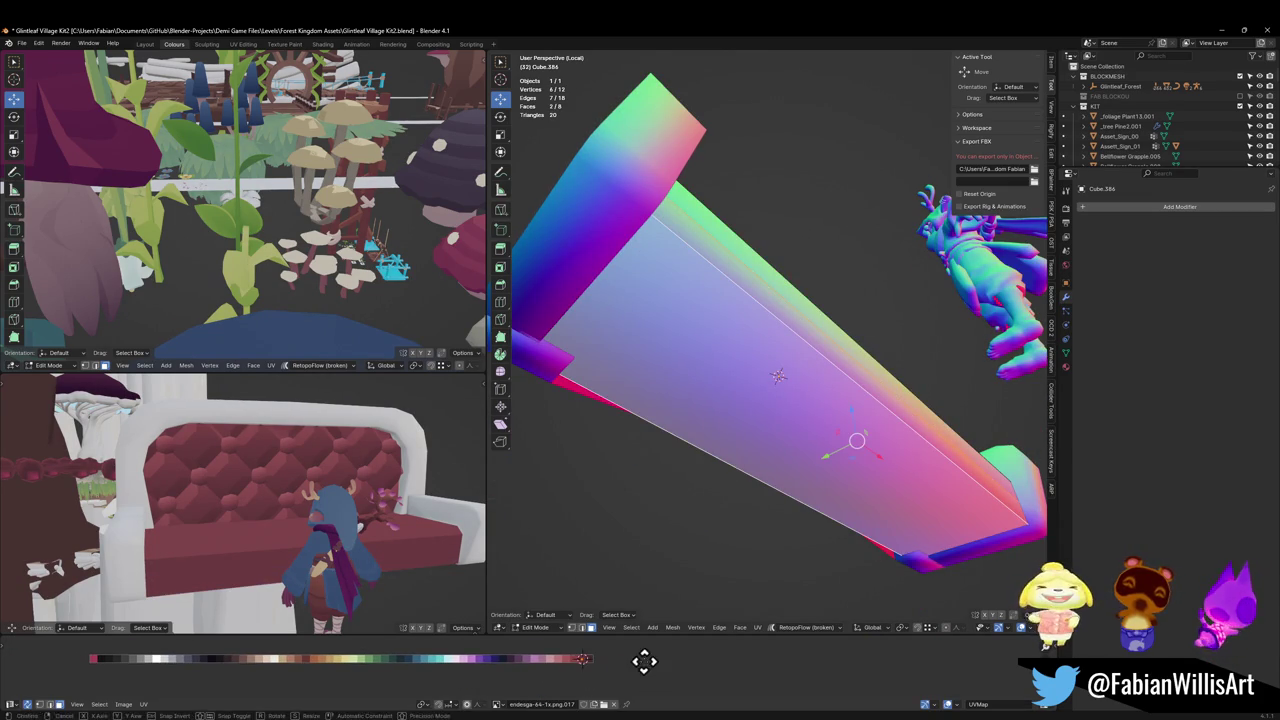
pyautogui.press('x')
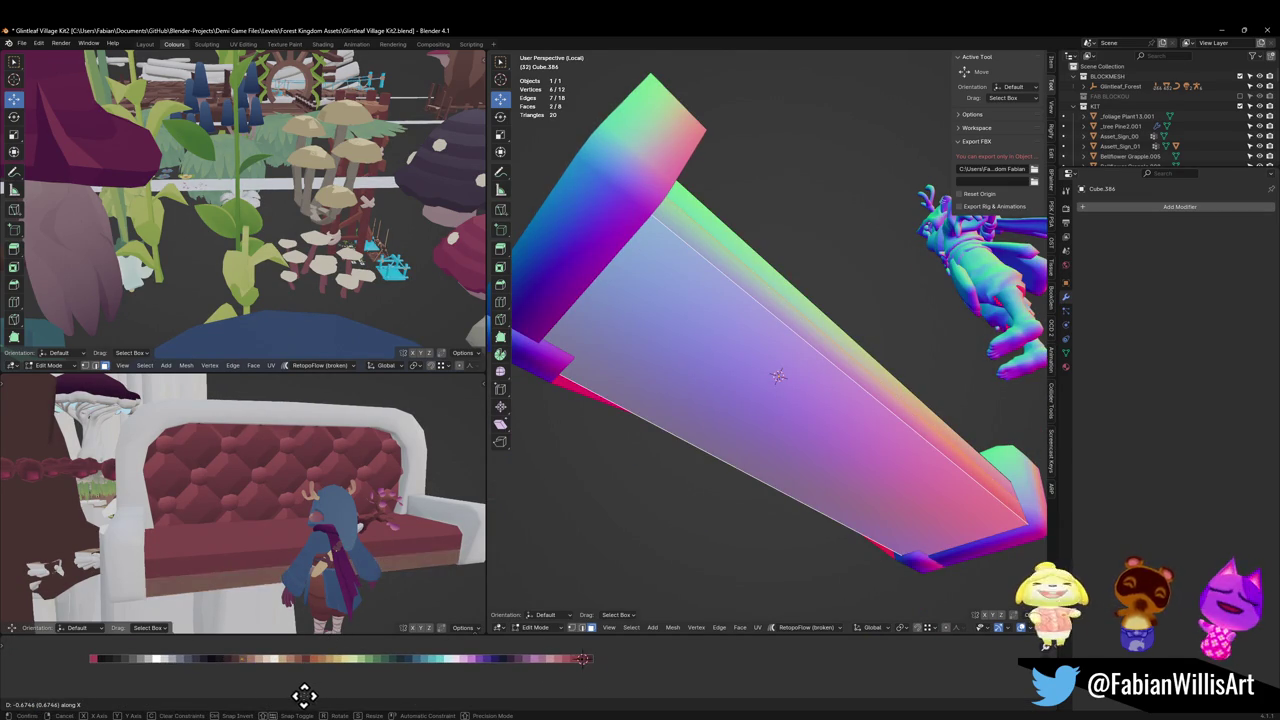
pyautogui.click(302, 636)
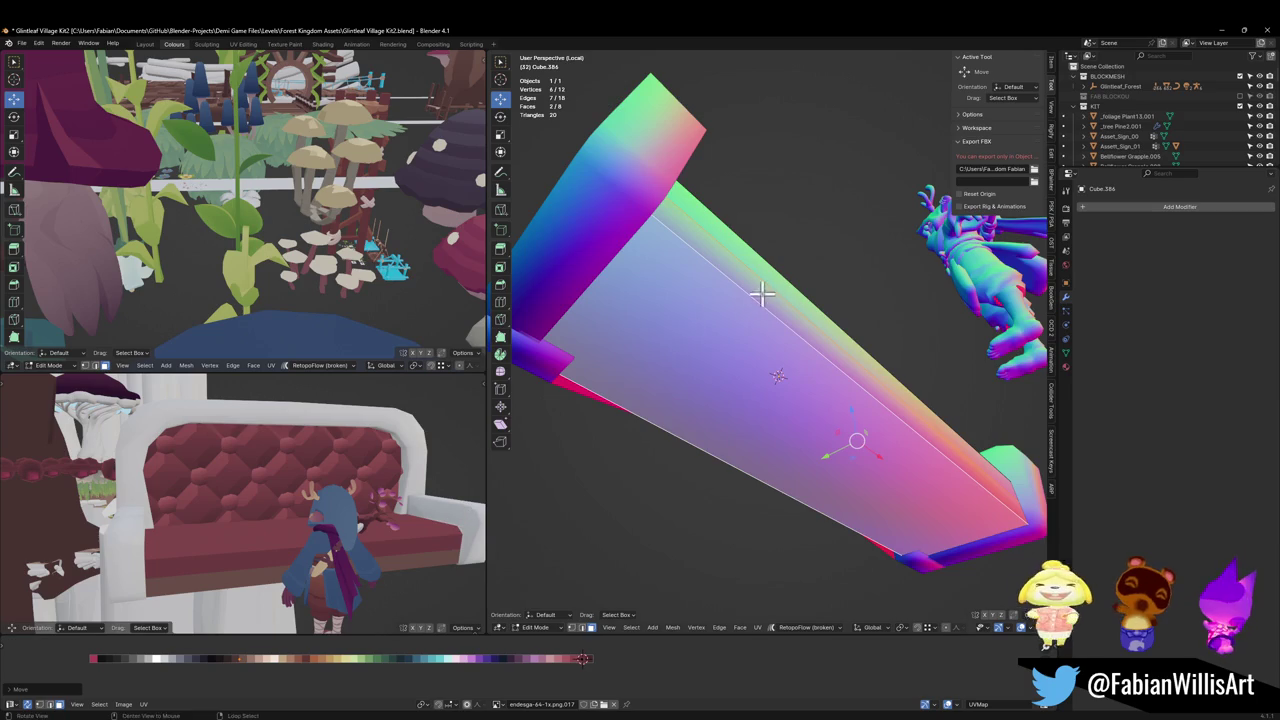
# Step: Deselect, then begin bevelling a selected seat edge
pyautogui.hotkey('alt', 'a')
pyautogui.moveTo(762, 293)
pyautogui.mouseDown(button='middle')
pyautogui.moveTo(686, 409)
pyautogui.moveTo(577, 466)
pyautogui.mouseUp(button='middle')
pyautogui.hotkey('ctrl', 'b')
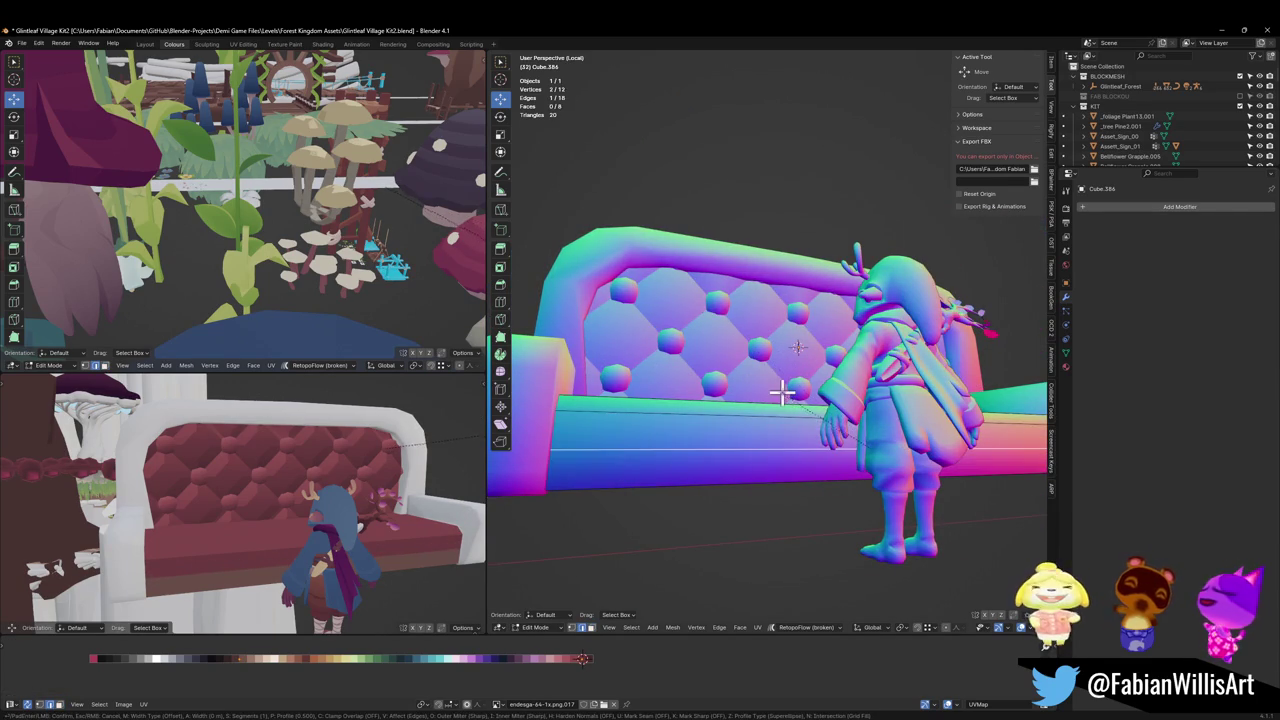
# Step: Bevel the seat edge 0.0596 m and shrink the bevelled faces inward by -0.1 m
pyautogui.click(768, 398)
pyautogui.moveTo(768, 398); pyautogui.dragTo(851, 372, button='middle')
pyautogui.hotkey('ctrl', 'b')
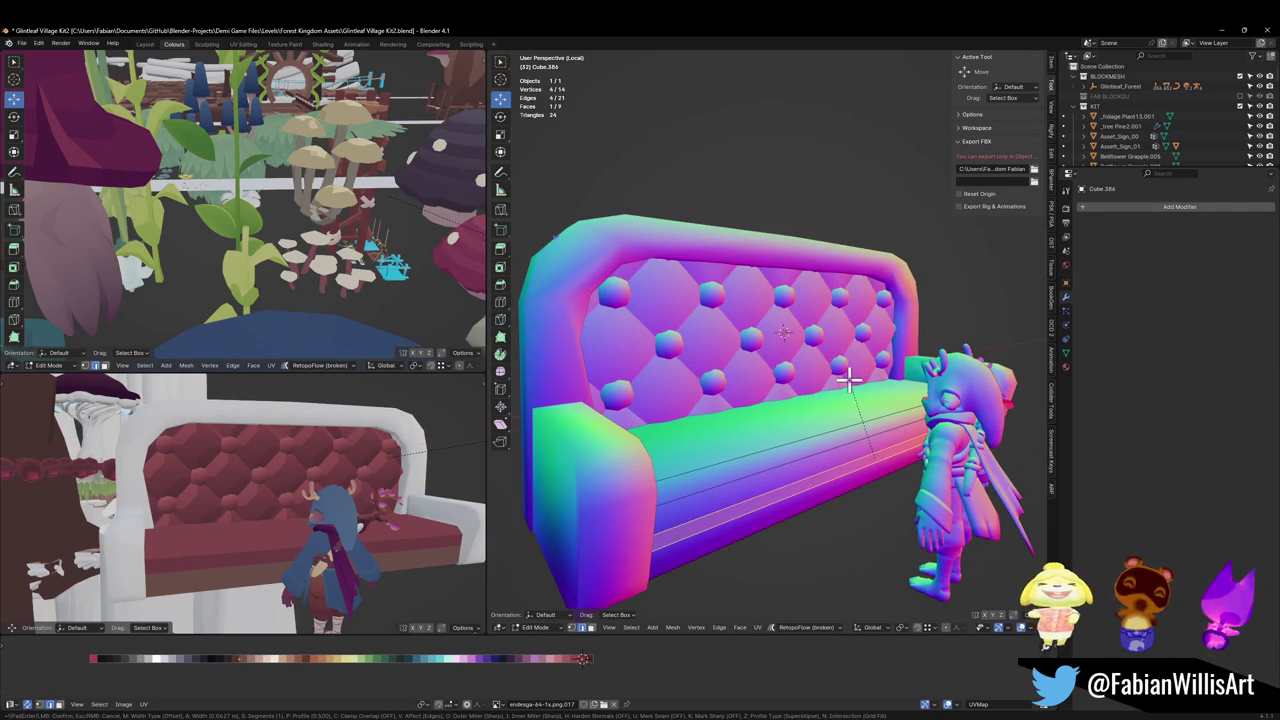
pyautogui.click(850, 378)
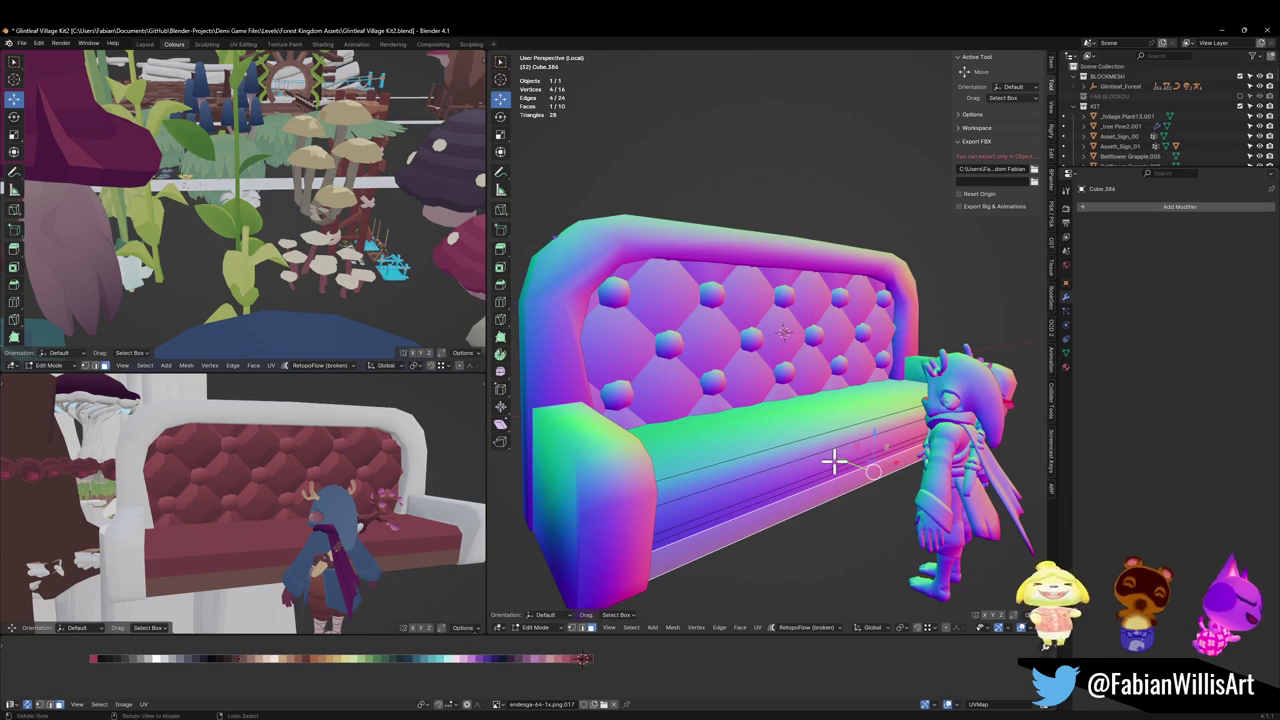
pyautogui.hotkey('alt', 's')
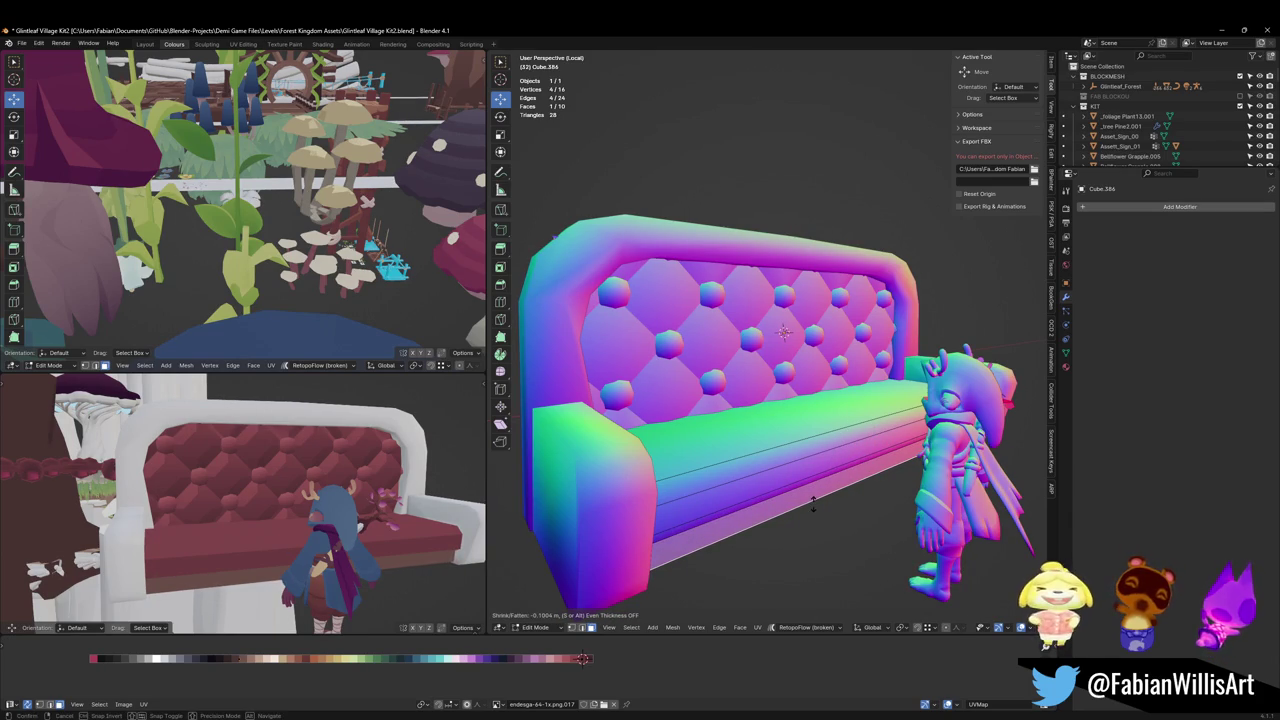
pyautogui.click(813, 503)
# Step: Move the new faces' UVs along the palette in X and save
pyautogui.scroll(4, 808, 331)
pyautogui.moveTo(808, 331); pyautogui.dragTo(820, 380, button='middle')
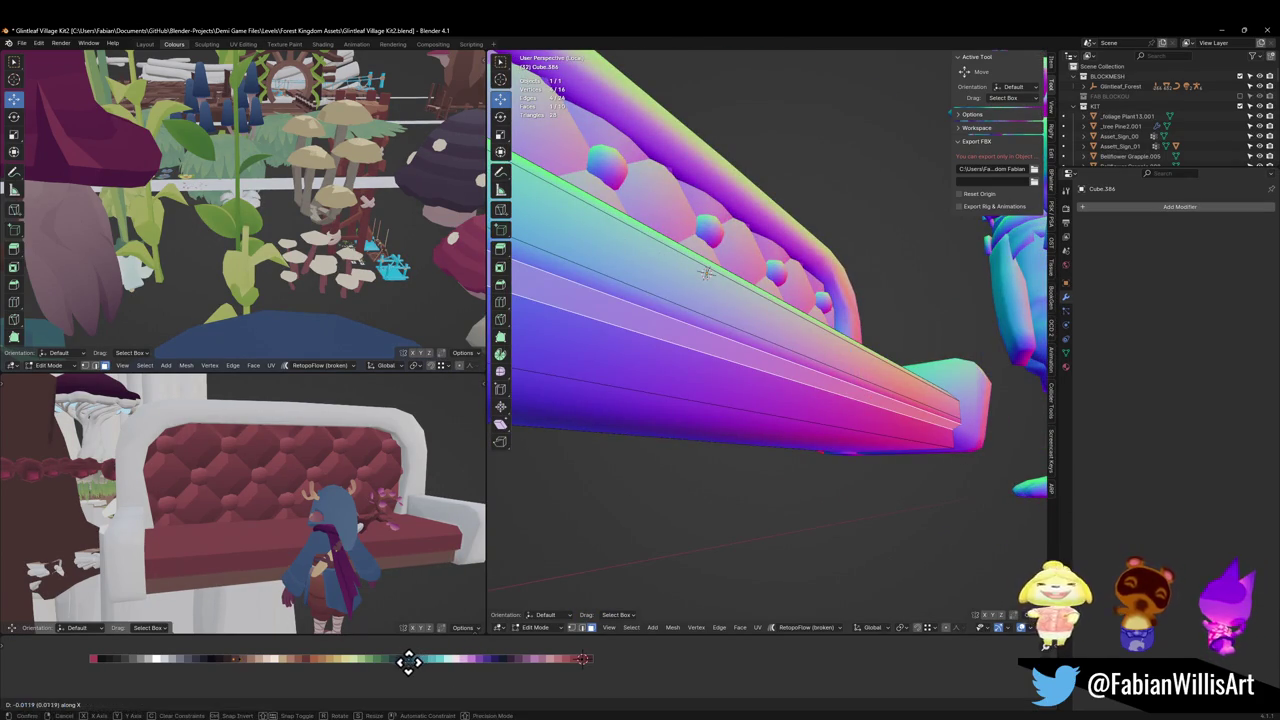
pyautogui.moveTo(336, 508); pyautogui.dragTo(358, 465, button='middle')
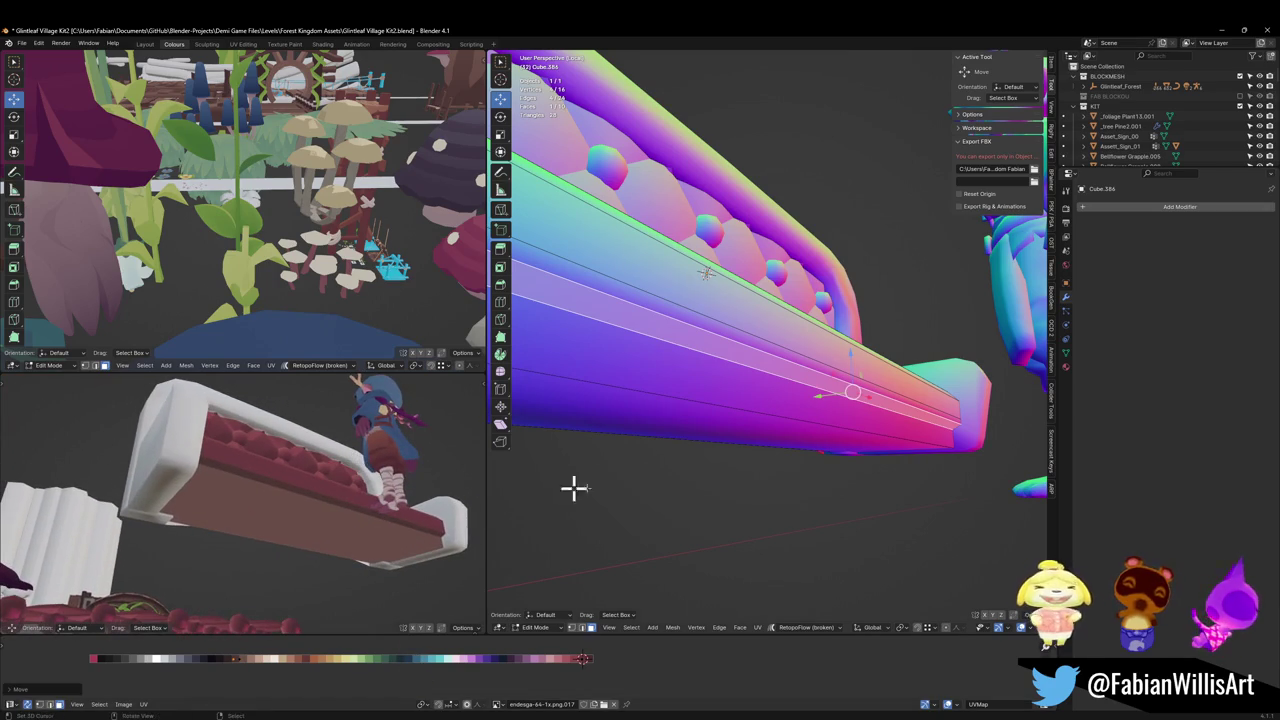
pyautogui.moveTo(802, 438); pyautogui.dragTo(743, 438, button='middle')
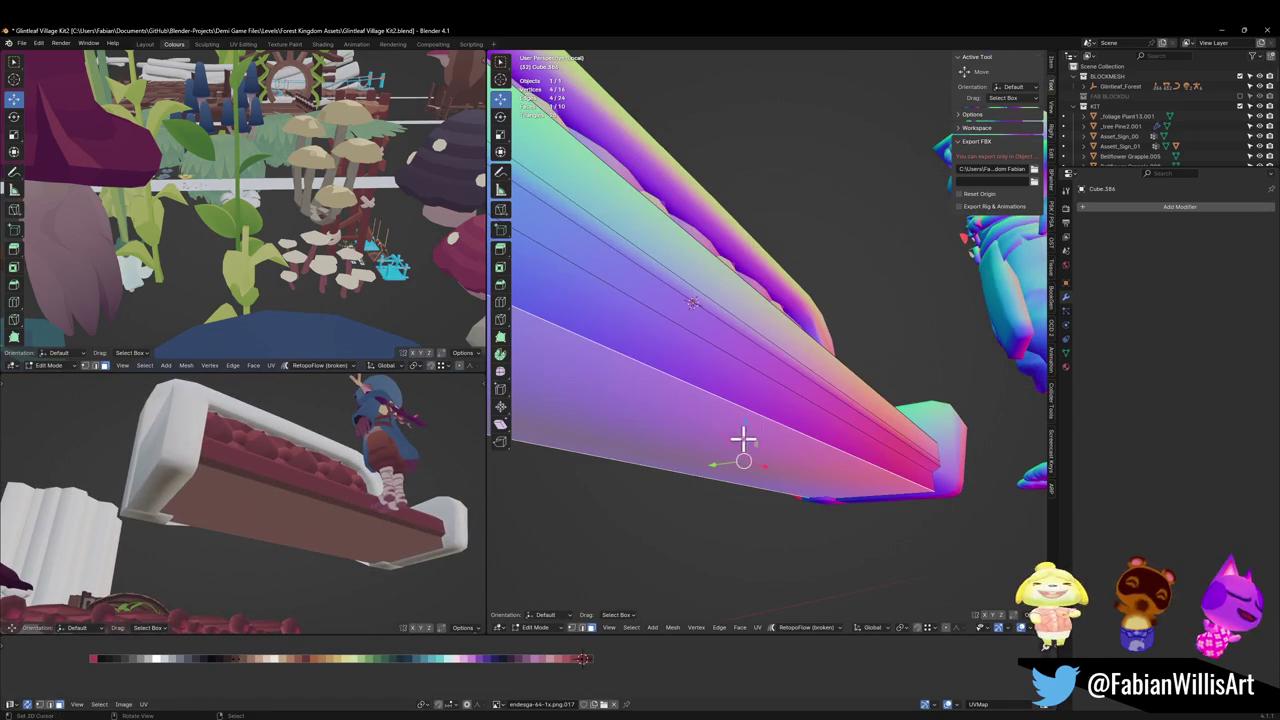
pyautogui.press('x')
pyautogui.click(492, 673)
pyautogui.moveTo(371, 514); pyautogui.dragTo(374, 534, button='middle')
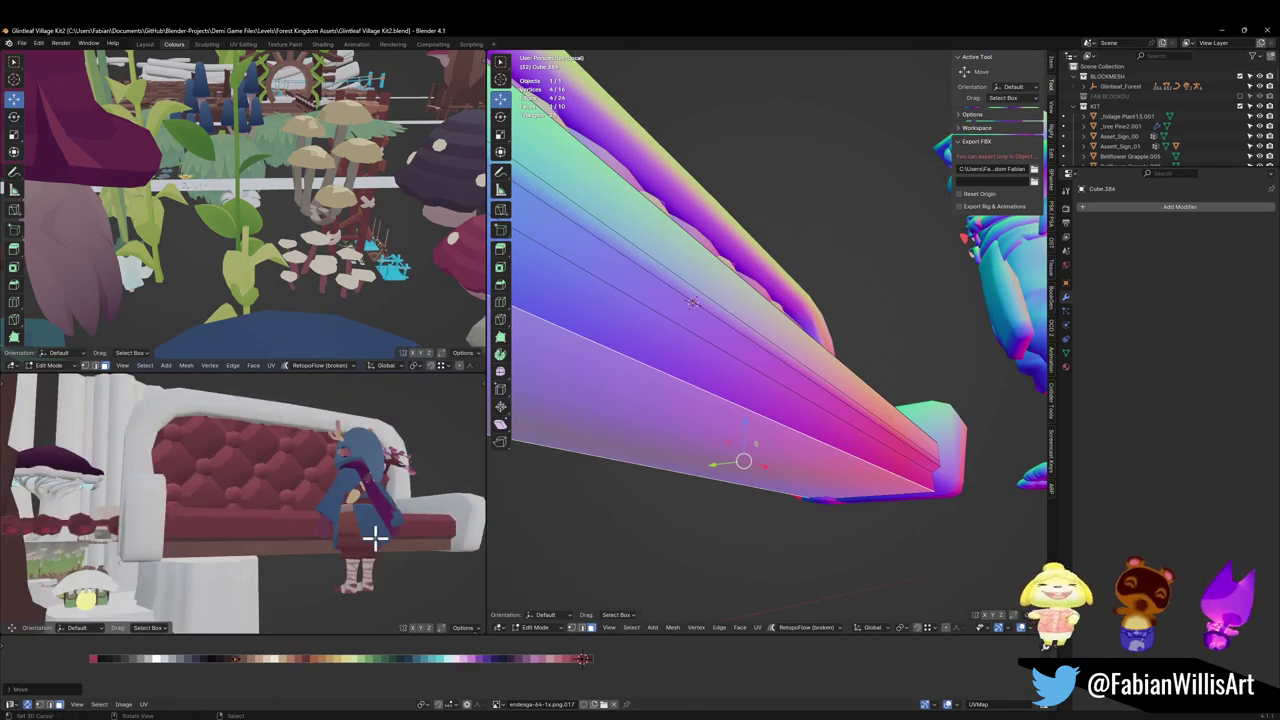
pyautogui.hotkey('ctrl', 's')
# Step: Bevel the seat's bottom edge loop and shift the new strip to another palette colour
pyautogui.scroll(3, 374, 528)
pyautogui.moveTo(780, 409); pyautogui.dragTo(820, 403, button='middle')
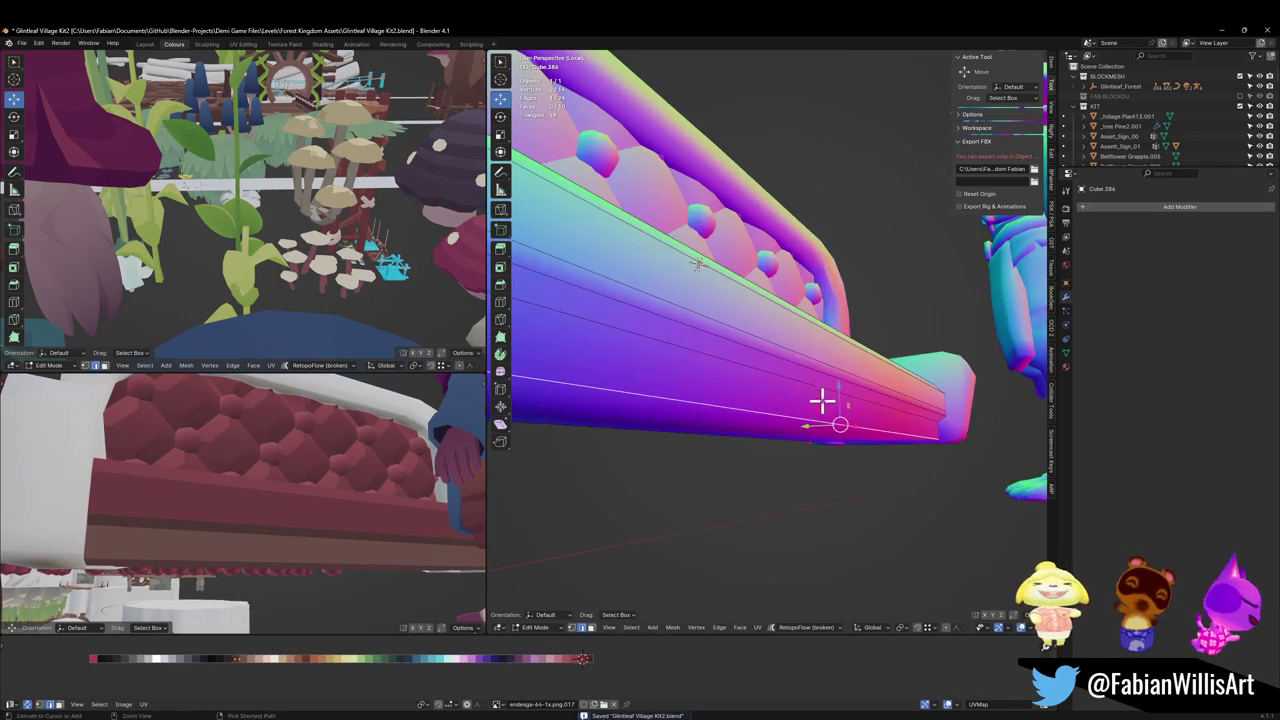
pyautogui.keyDown('alt'); pyautogui.click(820, 403); pyautogui.keyUp('alt')
pyautogui.hotkey('ctrl', 'b')
pyautogui.click(846, 379)
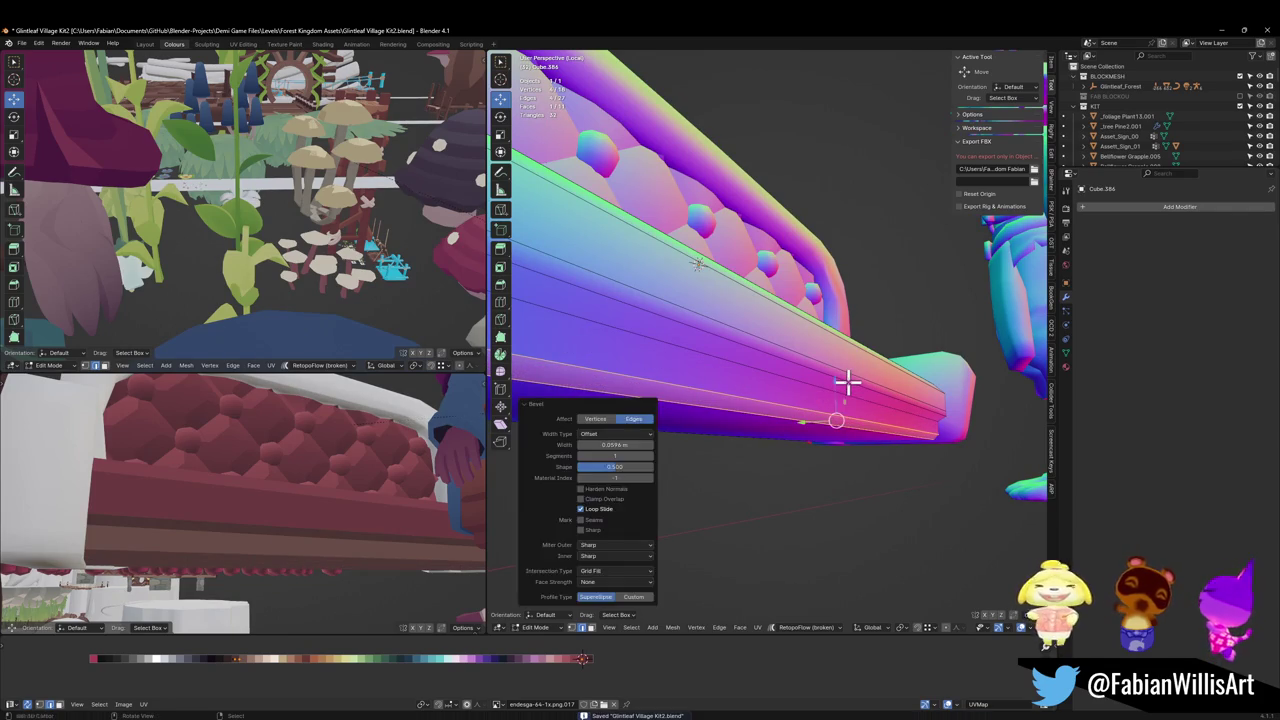
pyautogui.click(812, 420)
pyautogui.press('g')
pyautogui.press('x')
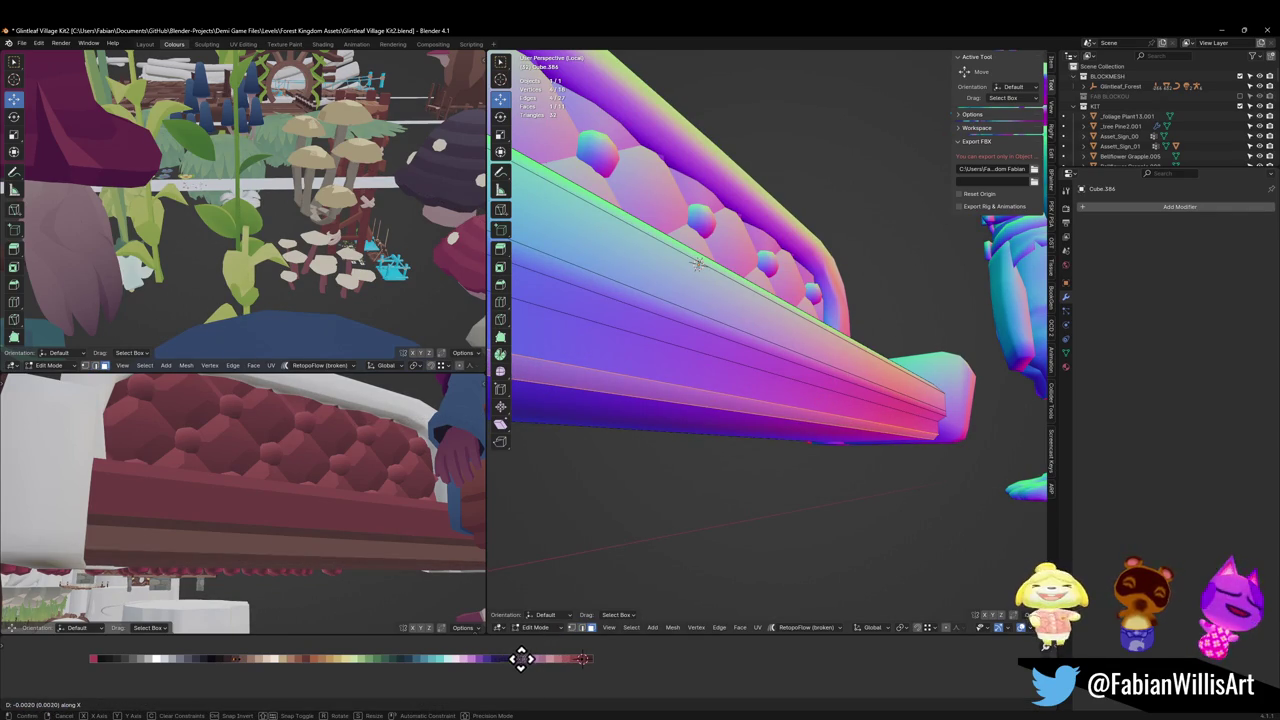
pyautogui.click(549, 659)
# Step: Deselect the bottom edge and save the file
pyautogui.moveTo(397, 566); pyautogui.dragTo(381, 502, button='middle')
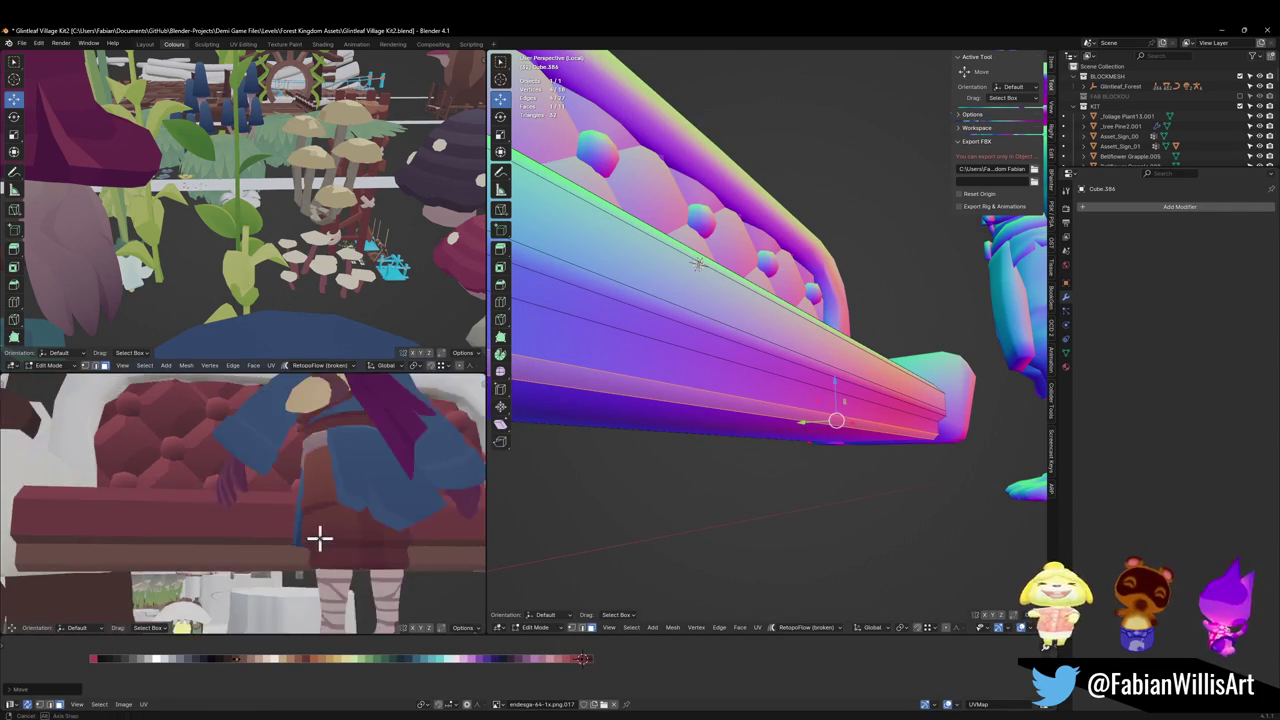
pyautogui.hotkey('alt', 'a')
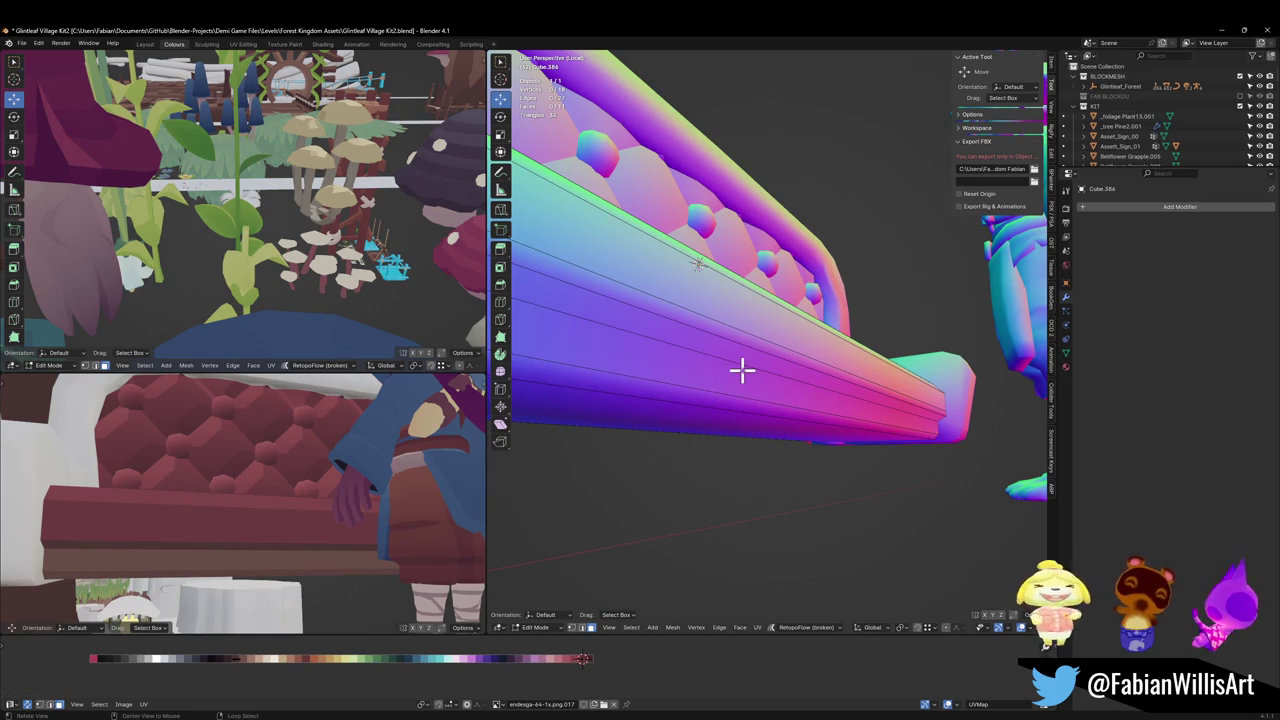
pyautogui.moveTo(770, 340)
pyautogui.mouseDown(button='middle')
pyautogui.moveTo(734, 380)
pyautogui.moveTo(740, 343)
pyautogui.moveTo(751, 374)
pyautogui.mouseUp(button='middle')
pyautogui.hotkey('ctrl', 's')
pyautogui.moveTo(228, 472); pyautogui.dragTo(298, 486, button='middle')
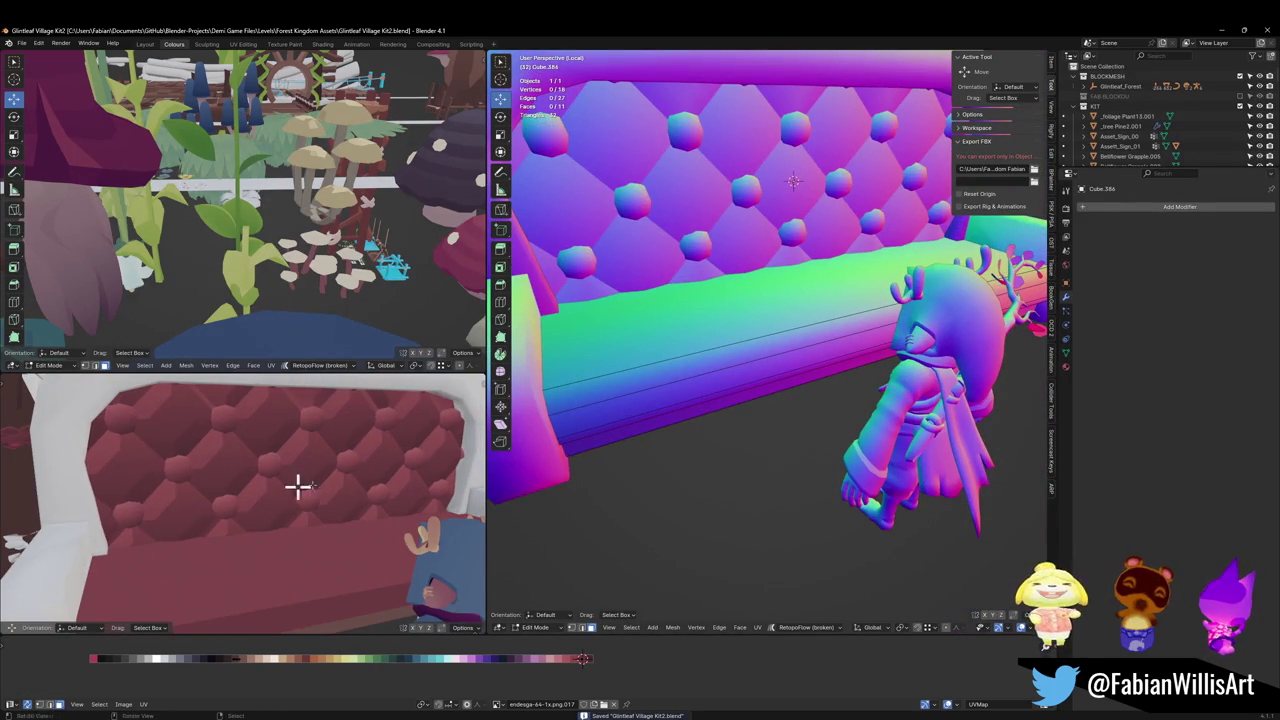
# Step: Give the seat-front edge loop a new palette colour
pyautogui.keyDown('alt'); pyautogui.click(688, 365); pyautogui.keyUp('alt')
pyautogui.press('g')
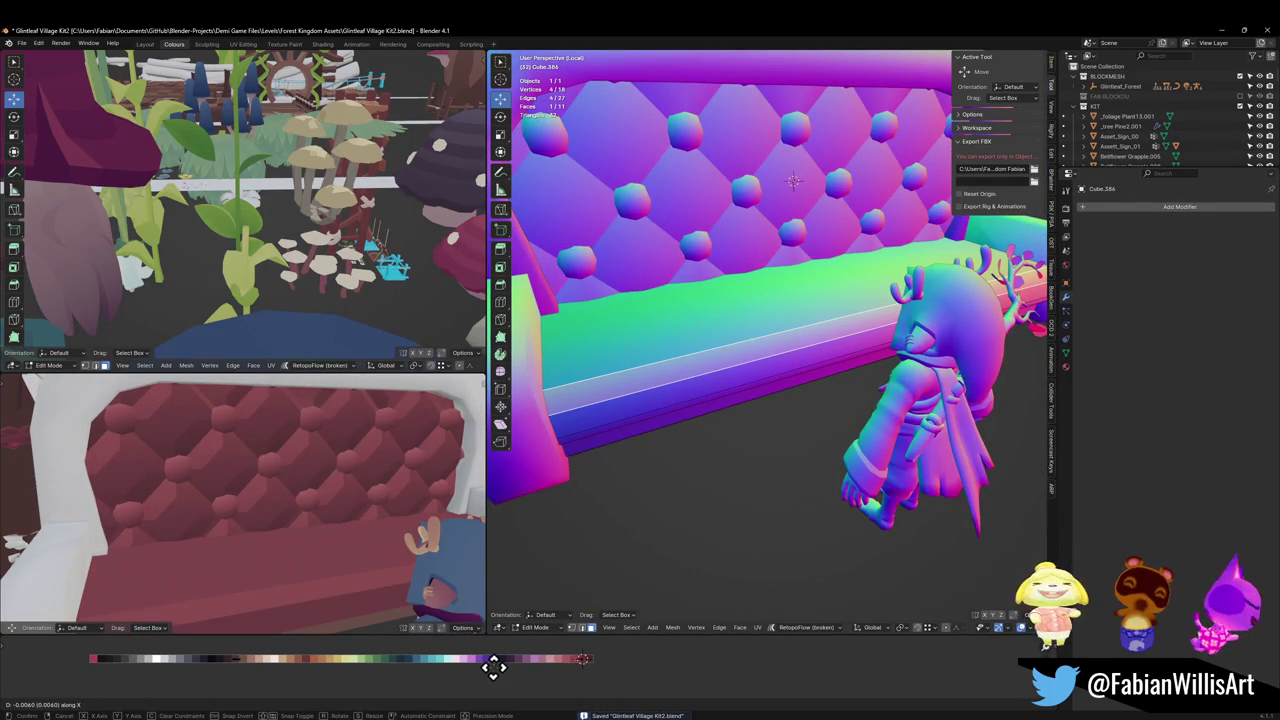
pyautogui.click(480, 668)
# Step: Move the front edges along Y, then raise them about 0.0455 m along Z
pyautogui.moveTo(777, 346)
pyautogui.mouseDown(button='middle')
pyautogui.moveTo(837, 326)
pyautogui.moveTo(769, 363)
pyautogui.moveTo(789, 380)
pyautogui.mouseUp(button='middle')
pyautogui.press('g')
pyautogui.press('y')
pyautogui.click(804, 382)
pyautogui.press('g')
pyautogui.press('z')
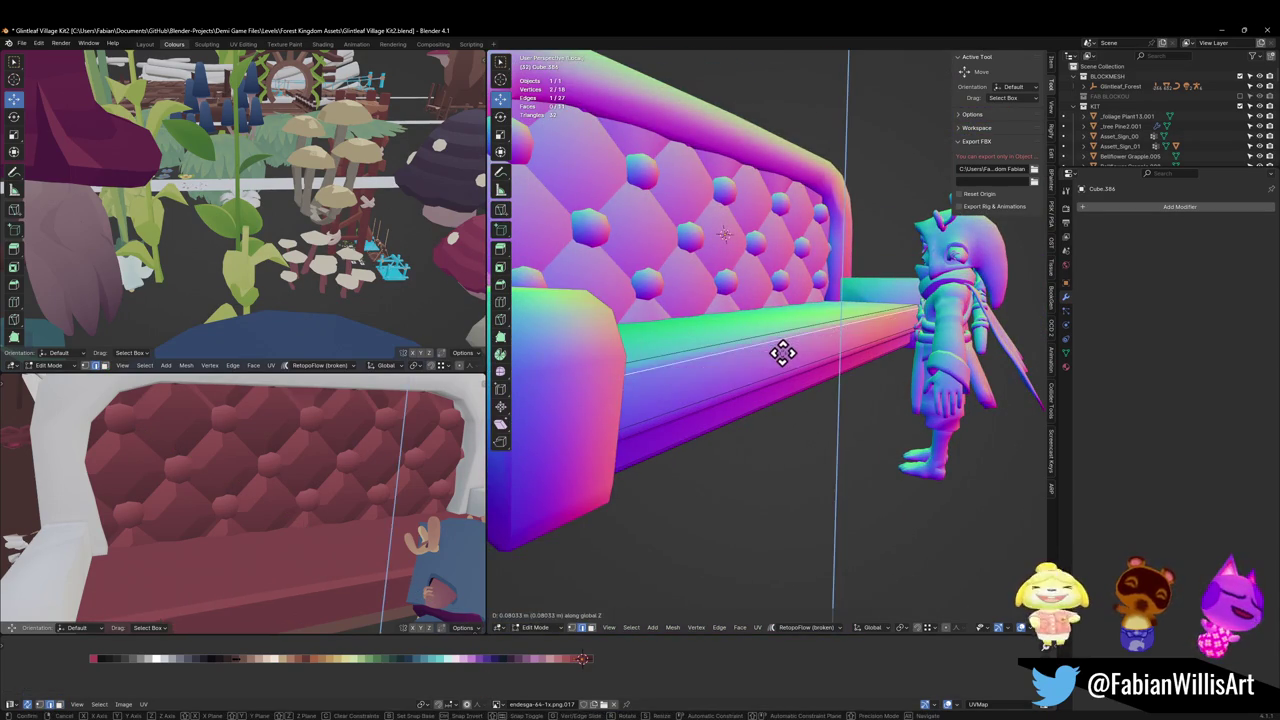
pyautogui.click(783, 352)
# Step: Inspect the reshaped seat from several angles, save the file, and clear the selection
pyautogui.scroll(-3, 303, 543)
pyautogui.moveTo(303, 543); pyautogui.dragTo(326, 515, button='middle')
pyautogui.scroll(4, 329, 513)
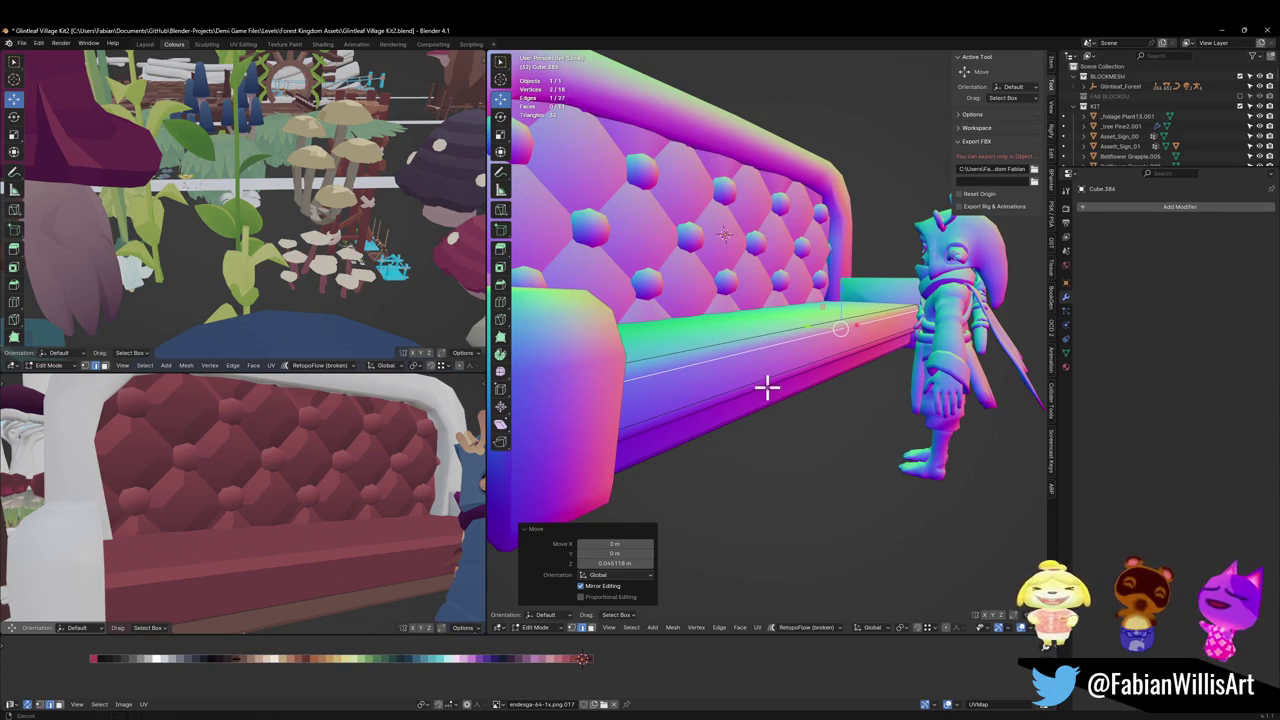
pyautogui.moveTo(767, 388); pyautogui.dragTo(751, 391, button='middle')
pyautogui.scroll(-3, 394, 516)
pyautogui.moveTo(394, 516); pyautogui.dragTo(330, 583, button='middle')
pyautogui.scroll(4, 311, 503)
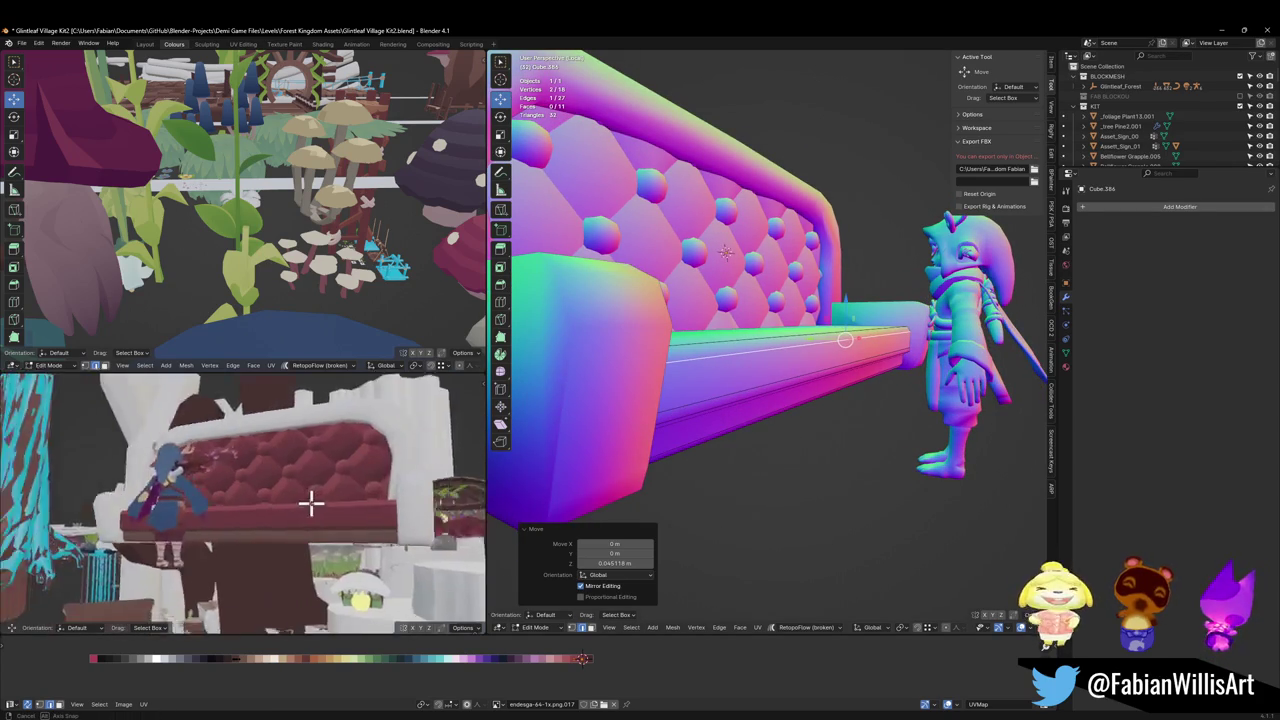
pyautogui.moveTo(310, 503); pyautogui.dragTo(281, 528, button='middle')
pyautogui.hotkey('ctrl', 's')
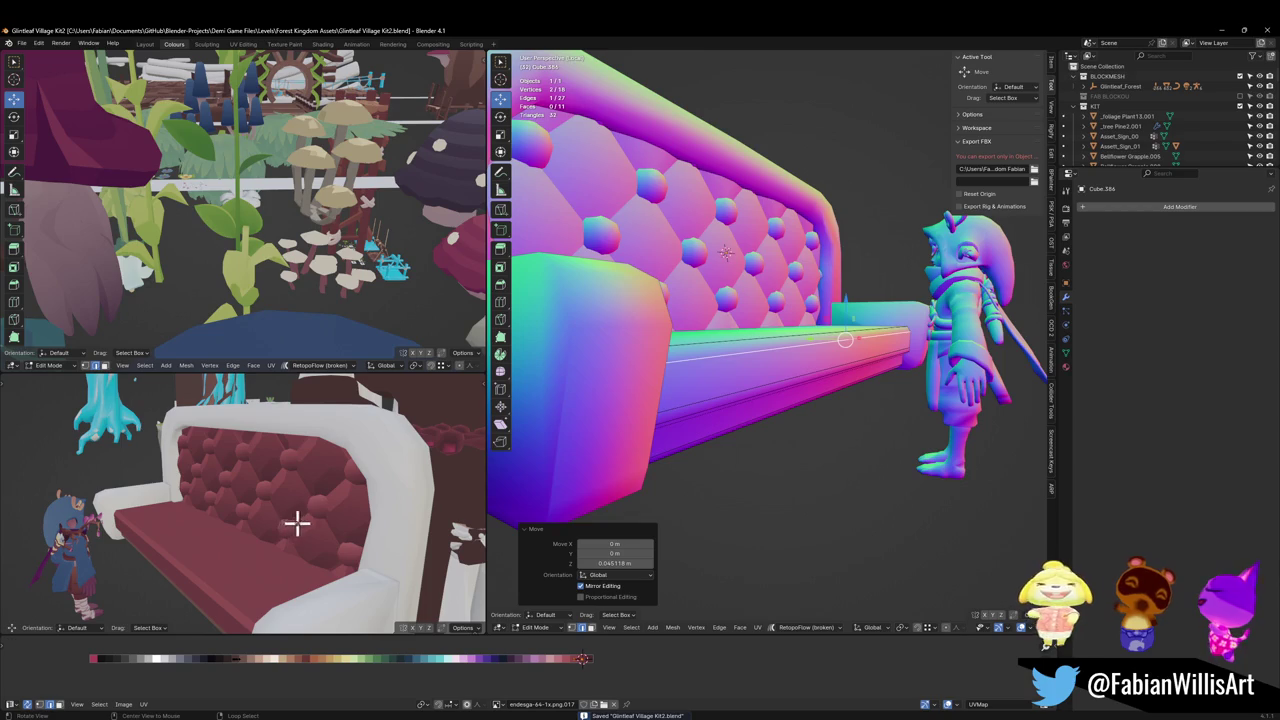
pyautogui.moveTo(490, 474); pyautogui.dragTo(794, 400, button='middle')
pyautogui.hotkey('ctrl', 'z')
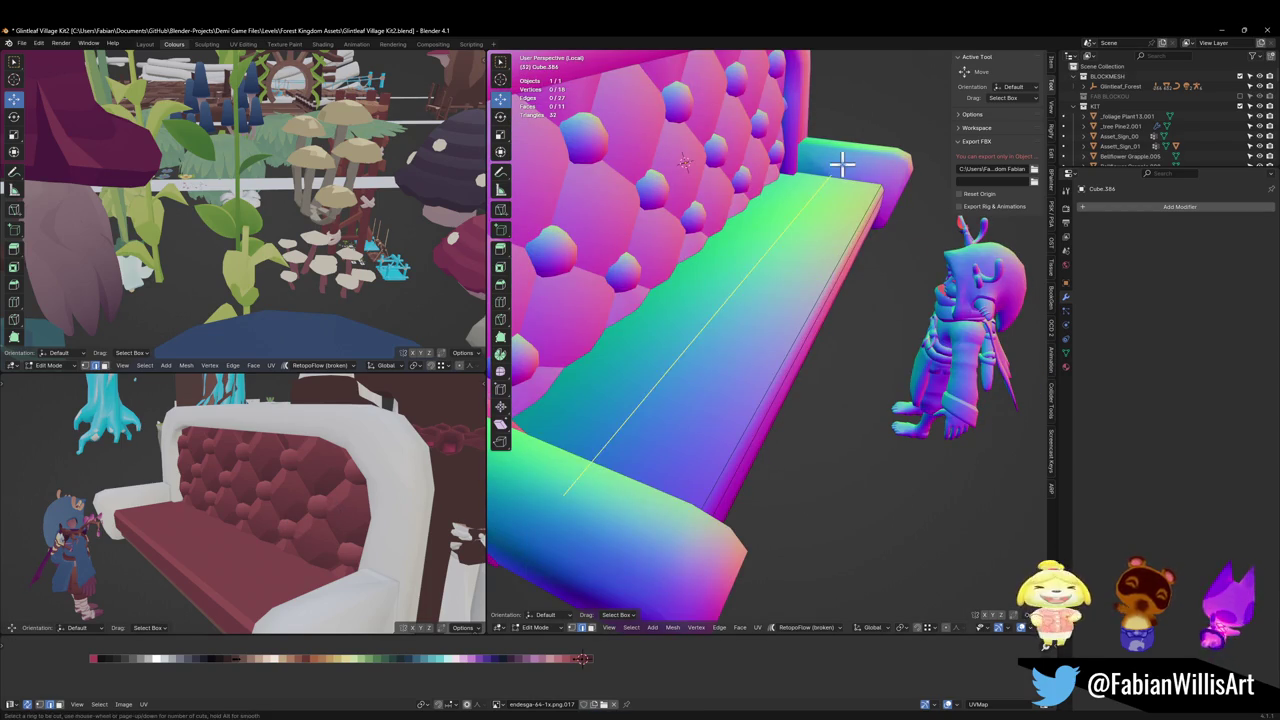
# Step: Add a loop cut across the seat, raise the new front edge and bevel it
pyautogui.click(842, 165)
pyautogui.moveTo(842, 165); pyautogui.dragTo(766, 277, button='middle')
pyautogui.moveTo(766, 277); pyautogui.dragTo(763, 282)
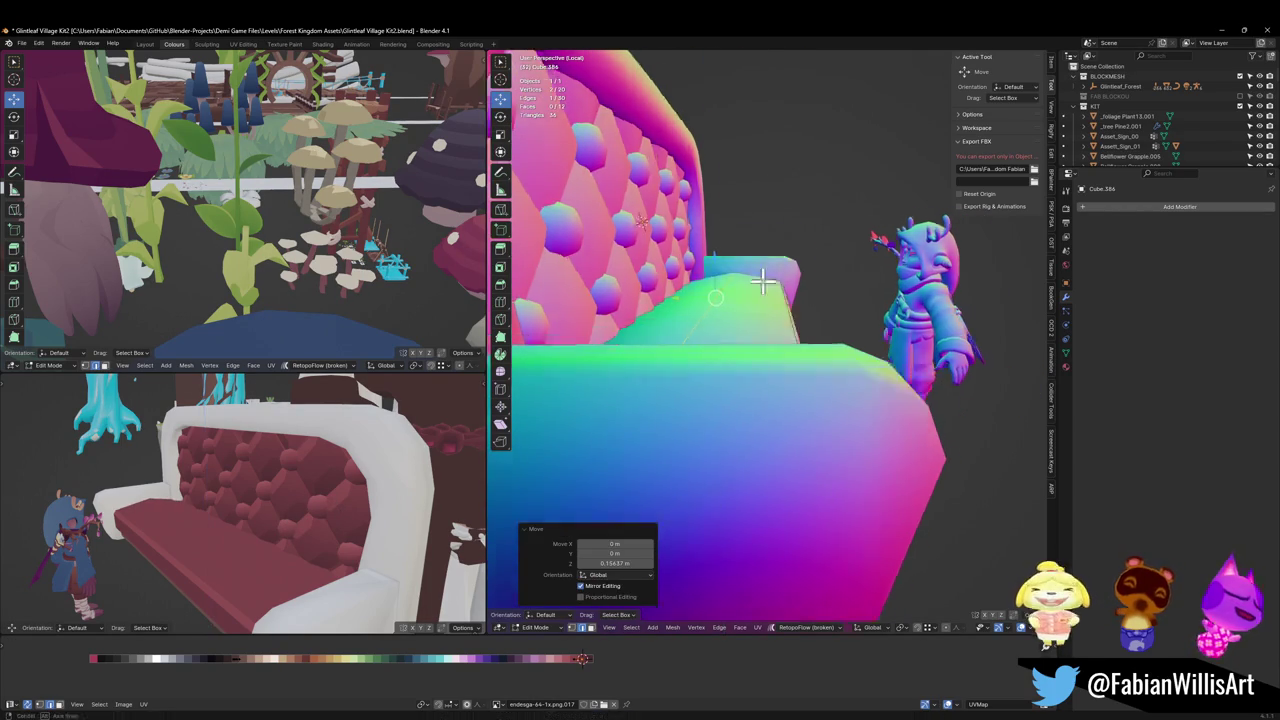
pyautogui.moveTo(763, 282); pyautogui.dragTo(800, 286, button='middle')
pyautogui.hotkey('ctrl', 'b')
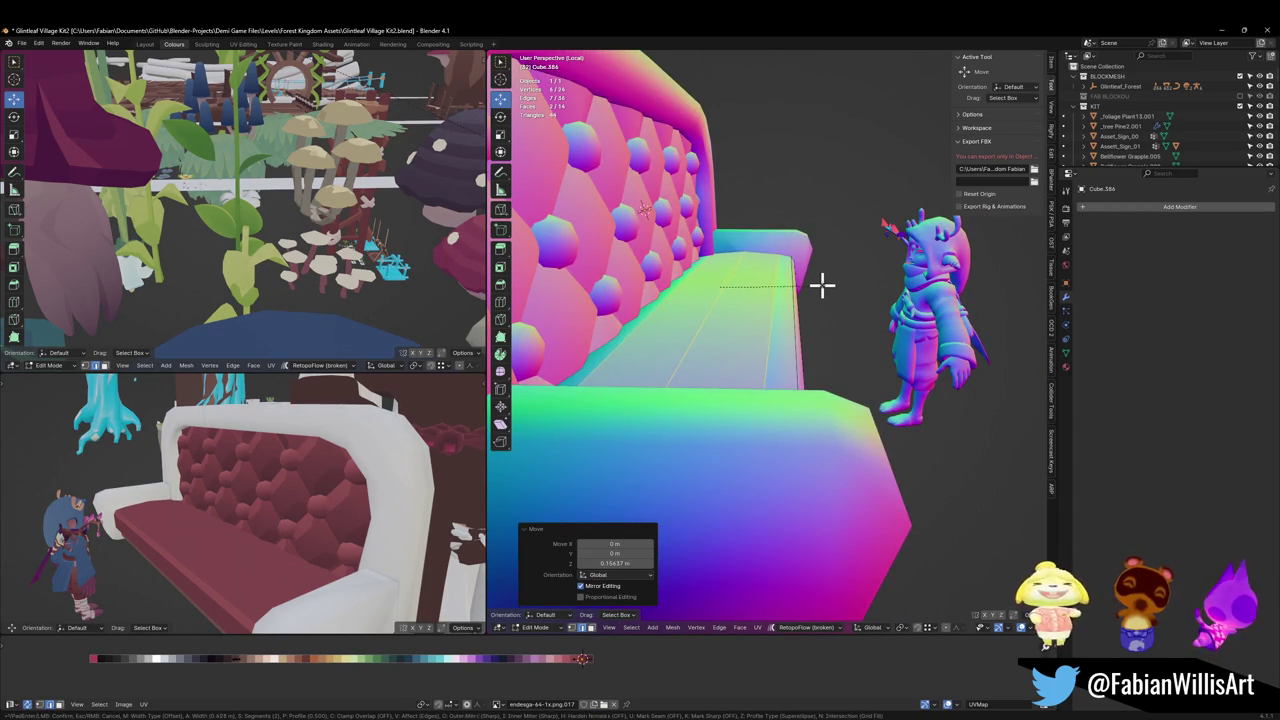
pyautogui.click(821, 286)
# Step: Select the seat's top faces and UV-unwrap them
pyautogui.click(768, 334)
pyautogui.keyDown('shift'); pyautogui.click(735, 330); pyautogui.keyUp('shift')
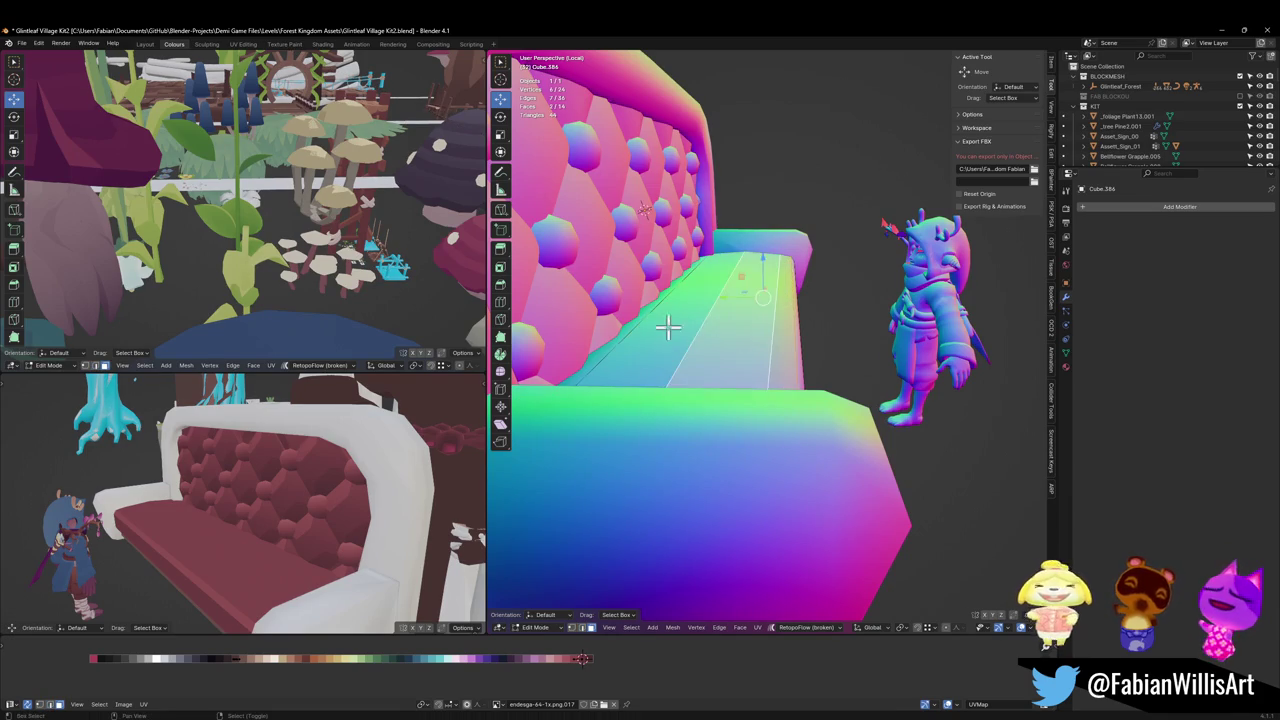
pyautogui.keyDown('shift'); pyautogui.click(631, 318); pyautogui.keyUp('shift')
pyautogui.press('u')
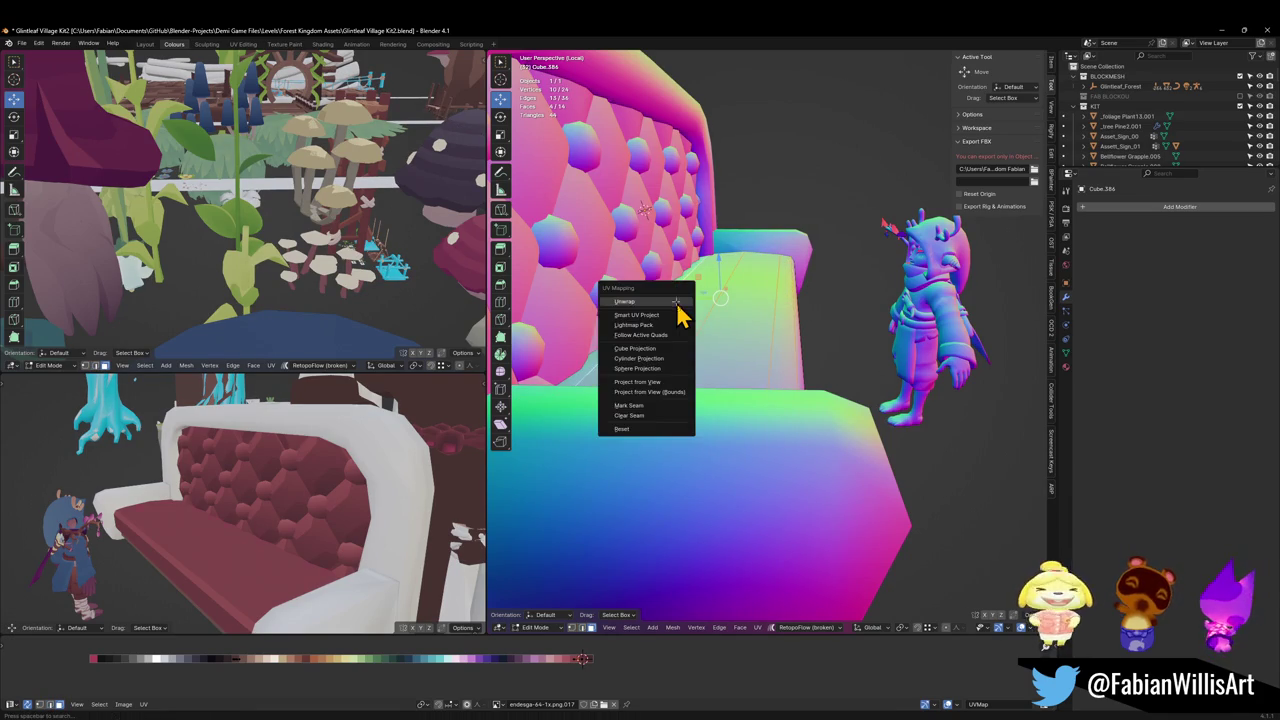
pyautogui.click(676, 301)
# Step: Move, scale and flip the seat UVs onto the red palette colour
pyautogui.press('g')
pyautogui.press('x')
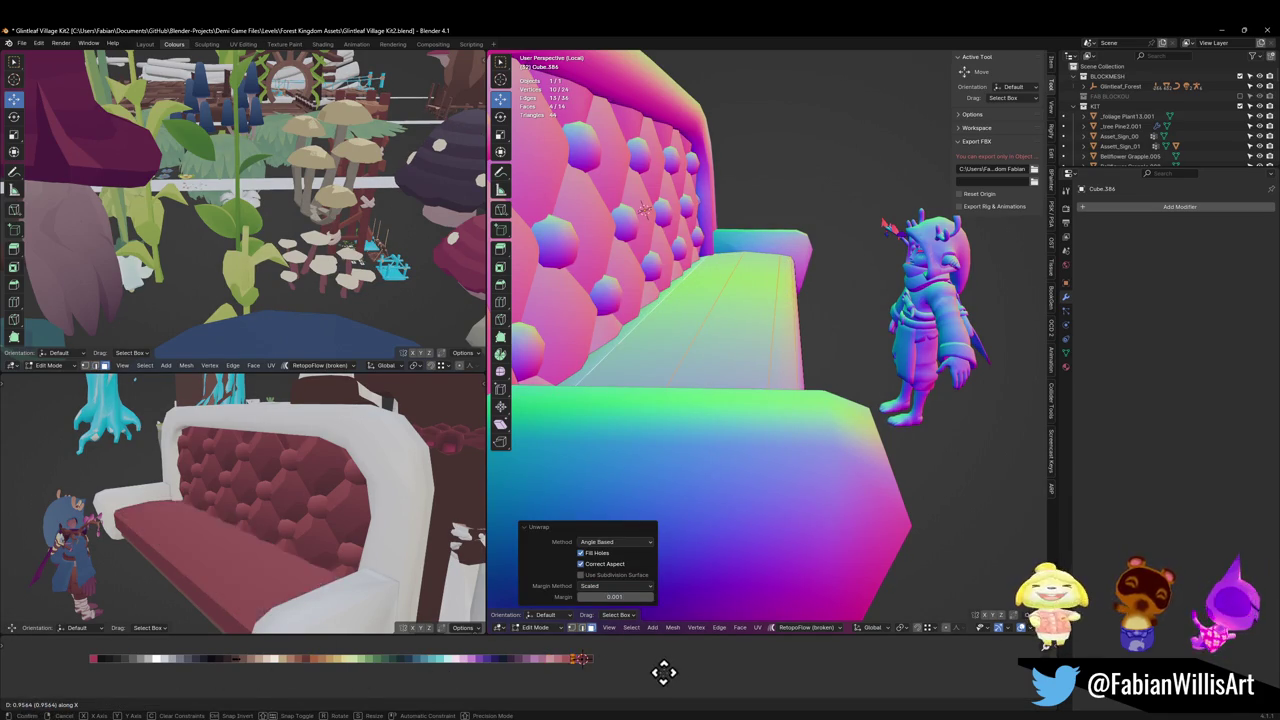
pyautogui.click(660, 688)
pyautogui.press('s')
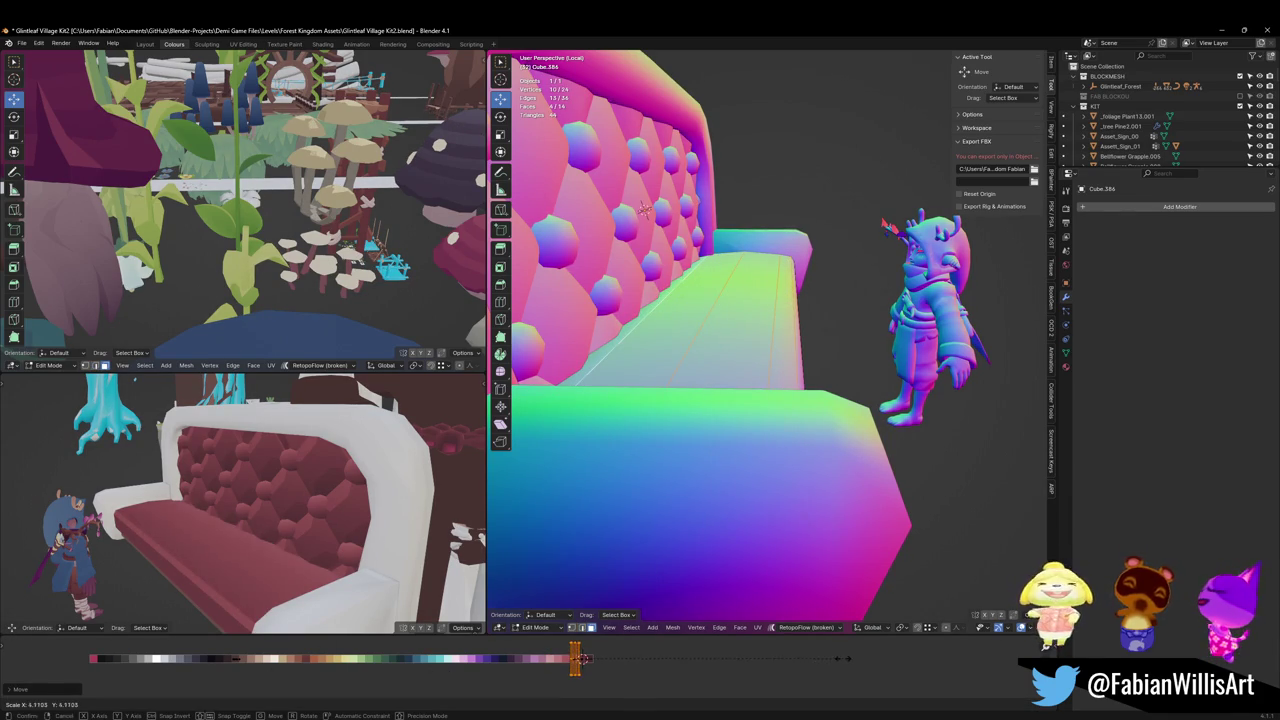
pyautogui.click(845, 657)
pyautogui.press('g')
pyautogui.press('x')
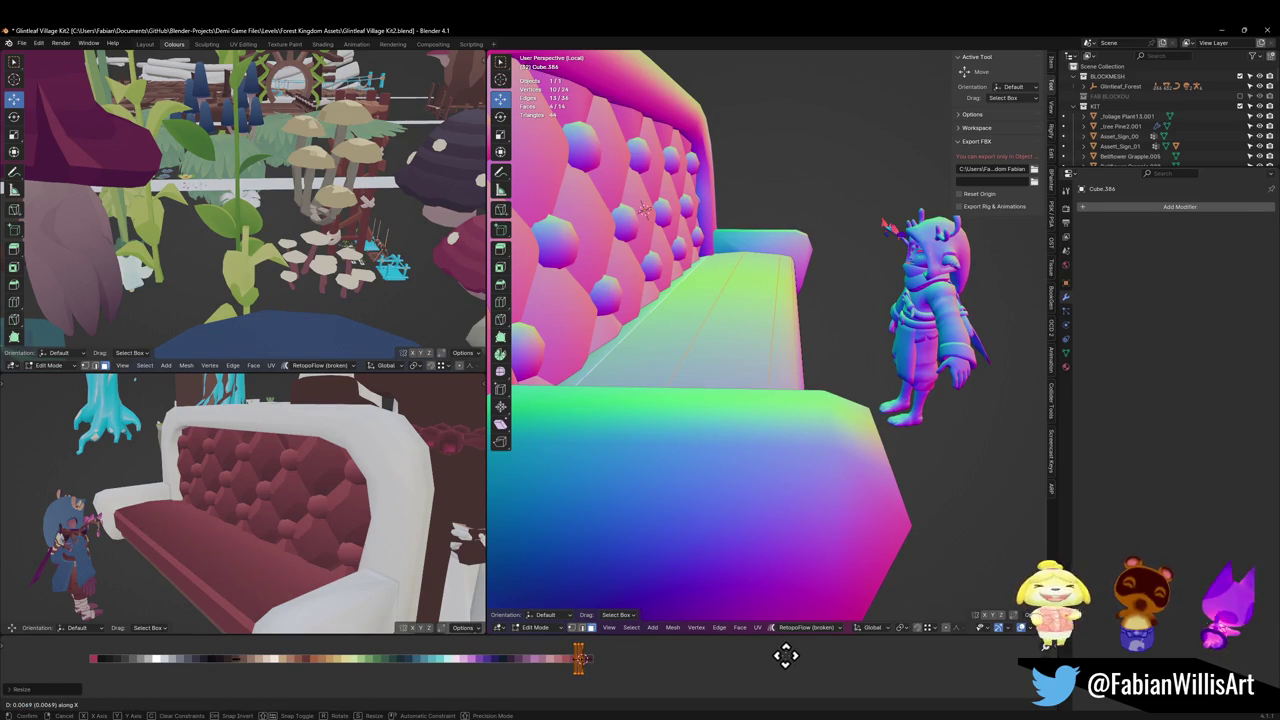
pyautogui.click(781, 656)
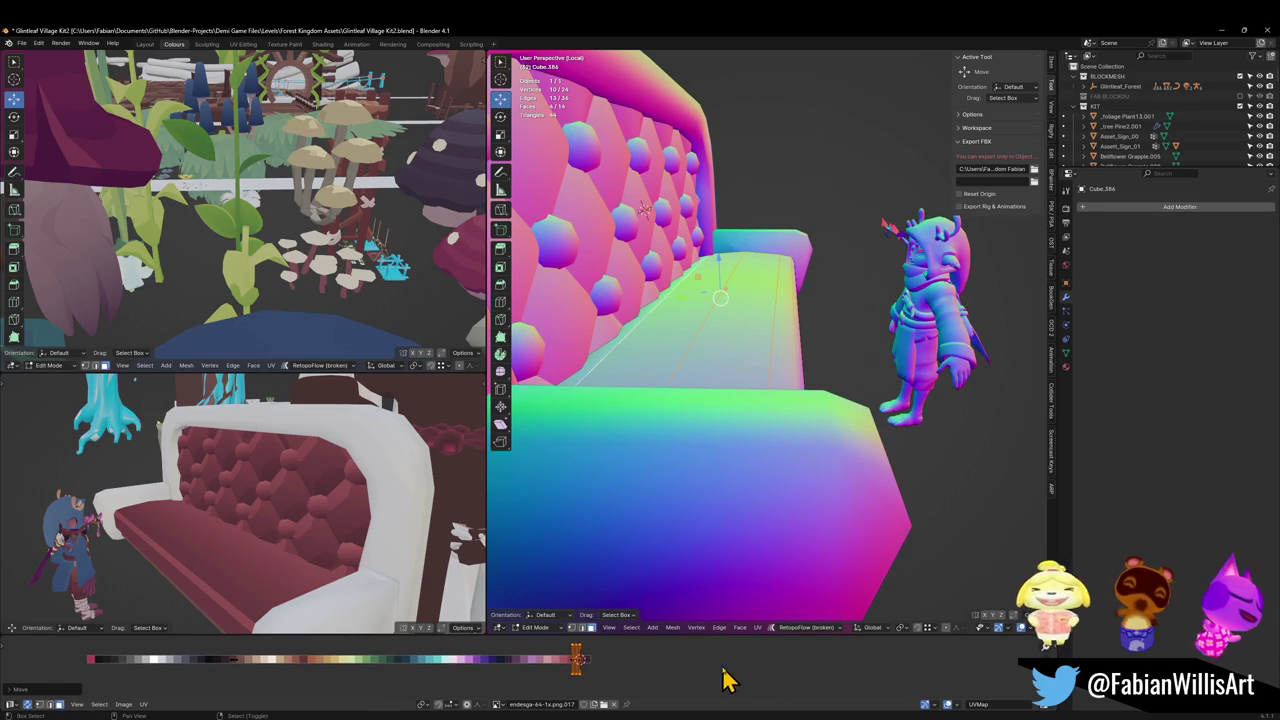
pyautogui.hotkey('ctrl', 'm')
pyautogui.press('x')
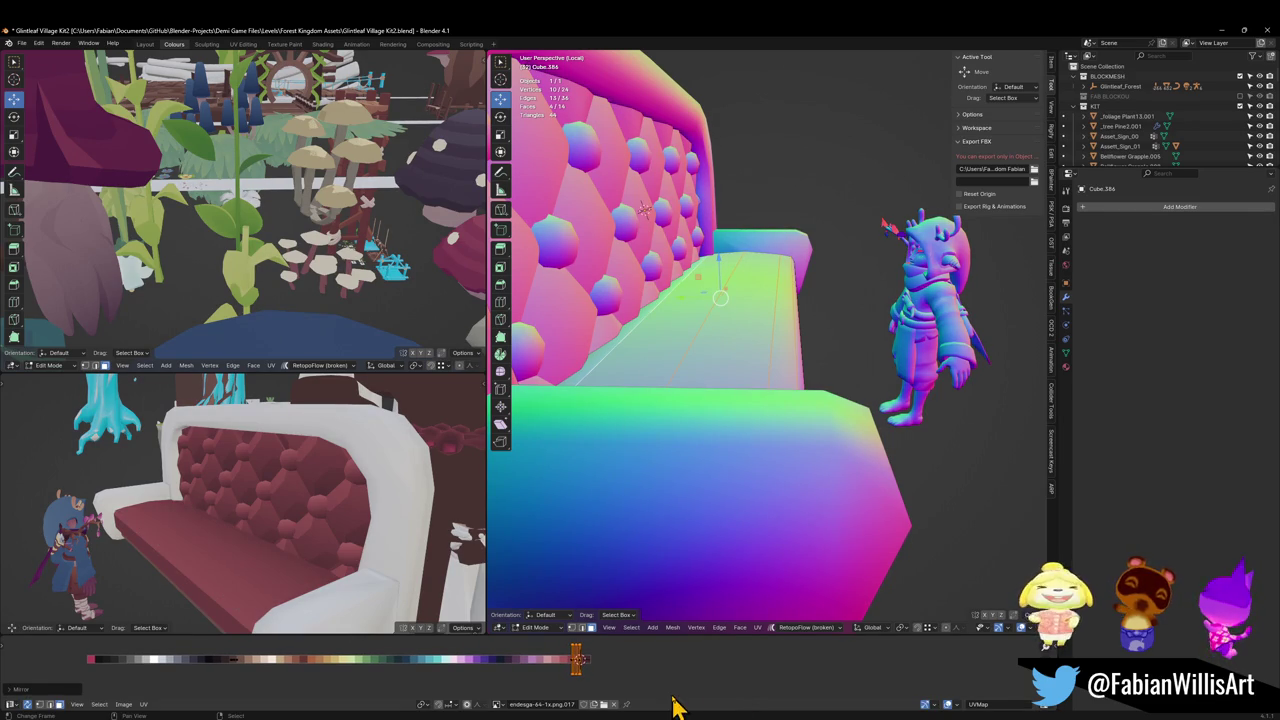
# Step: Orbit and zoom out to view the whole sofa from the front
pyautogui.moveTo(266, 591)
pyautogui.mouseDown(button='middle')
pyautogui.moveTo(340, 578)
pyautogui.moveTo(329, 492)
pyautogui.moveTo(297, 494)
pyautogui.moveTo(314, 514)
pyautogui.moveTo(283, 497)
pyautogui.moveTo(303, 503)
pyautogui.mouseUp(button='middle')
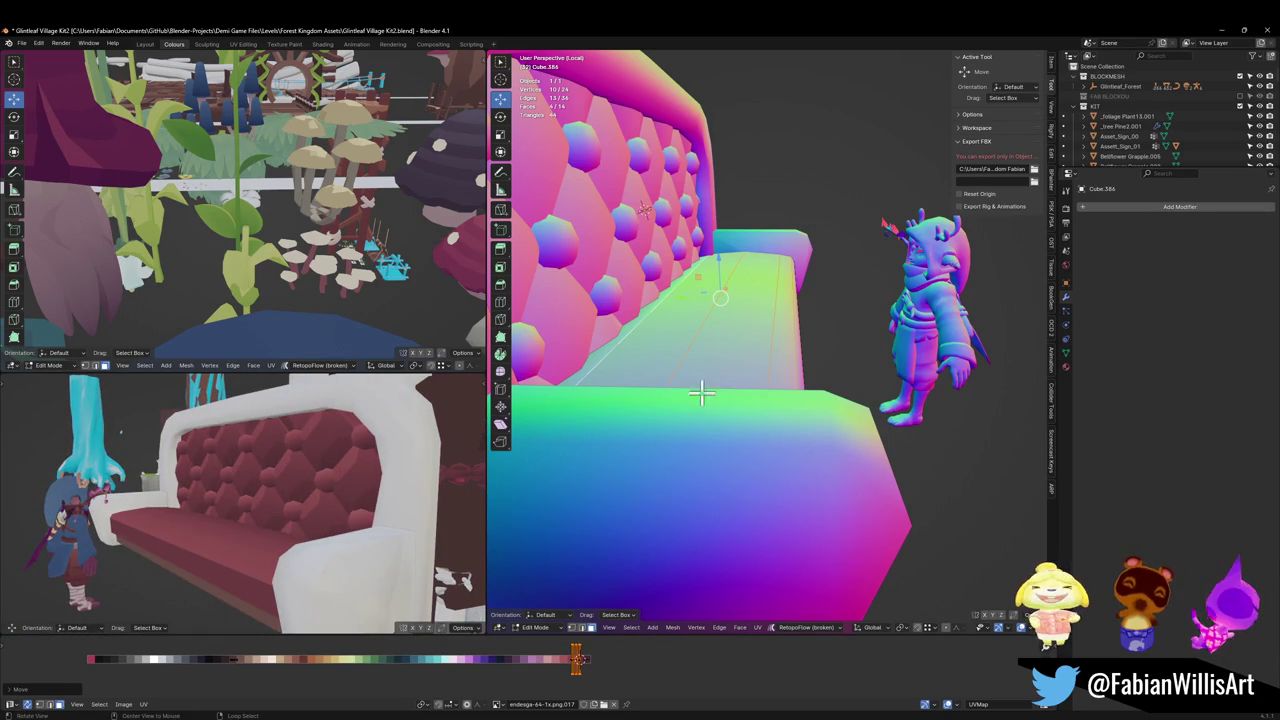
pyautogui.scroll(-5, 701, 393)
pyautogui.moveTo(701, 393)
pyautogui.mouseDown(button='middle')
pyautogui.moveTo(683, 403)
pyautogui.moveTo(751, 371)
pyautogui.moveTo(714, 431)
pyautogui.moveTo(768, 410)
pyautogui.moveTo(743, 414)
pyautogui.mouseUp(button='middle')
pyautogui.scroll(-1, 738, 400)
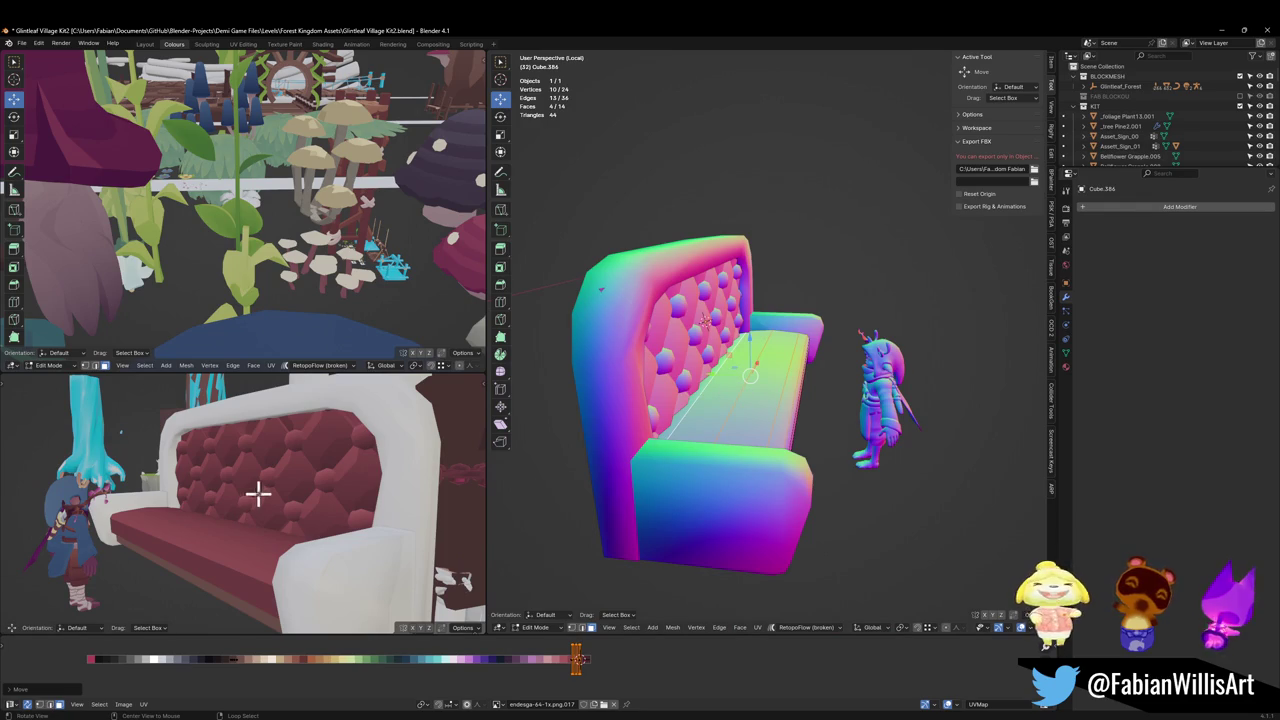
pyautogui.moveTo(768, 344)
pyautogui.mouseDown(button='middle')
pyautogui.moveTo(723, 343)
pyautogui.moveTo(748, 328)
pyautogui.mouseUp(button='middle')
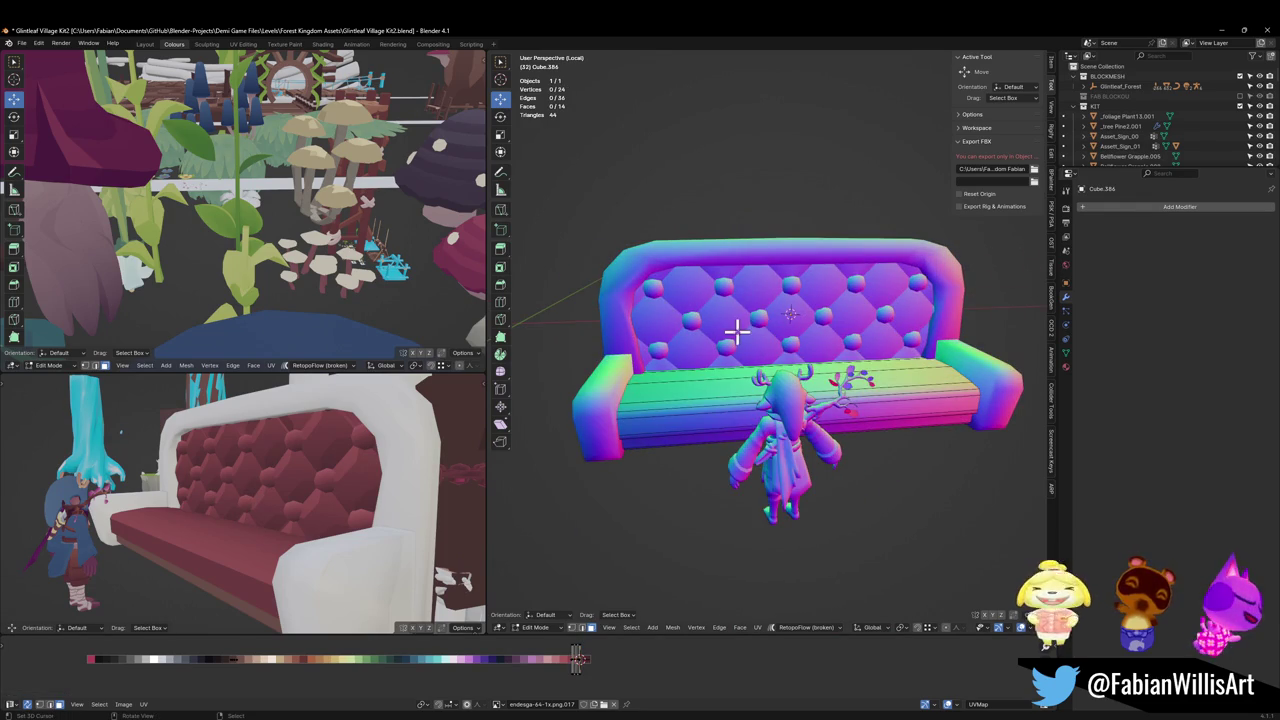
# Step: Resize the tufted back cushion to fit the frame, about 1.095 wide and 1.023 tall
pyautogui.press('Tab')
pyautogui.click(740, 337)
pyautogui.press('s')
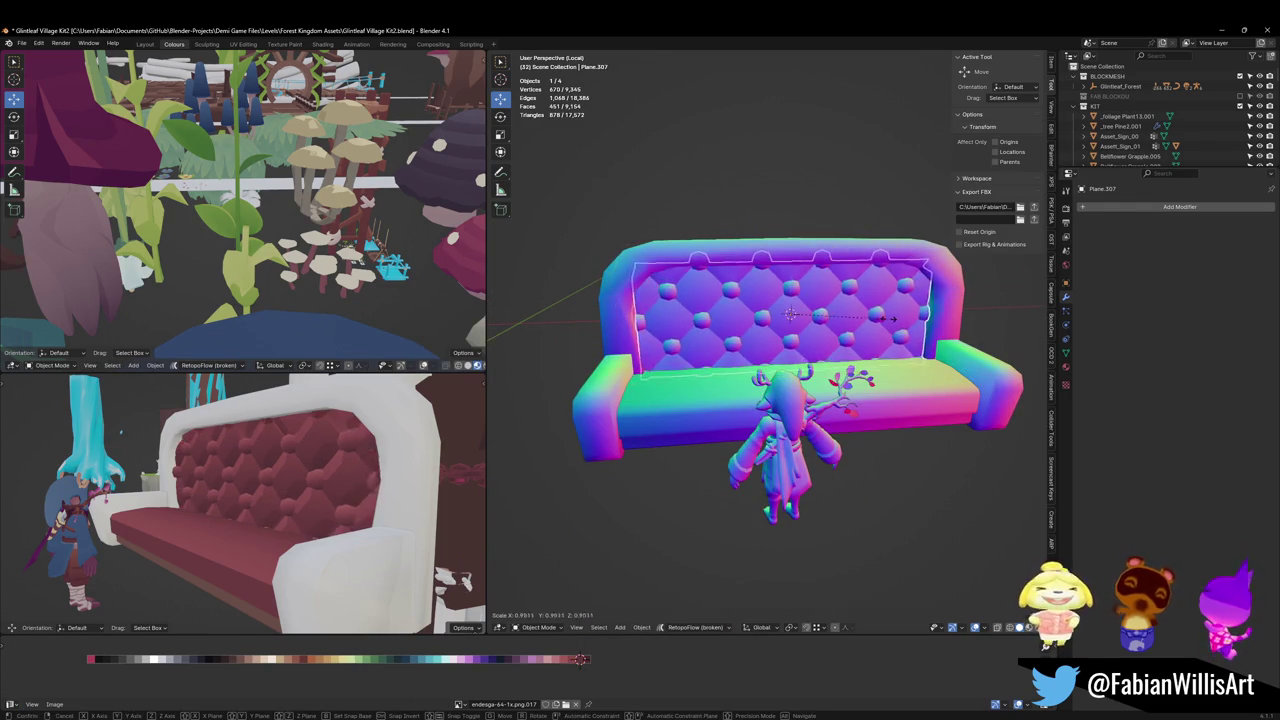
pyautogui.click(880, 322)
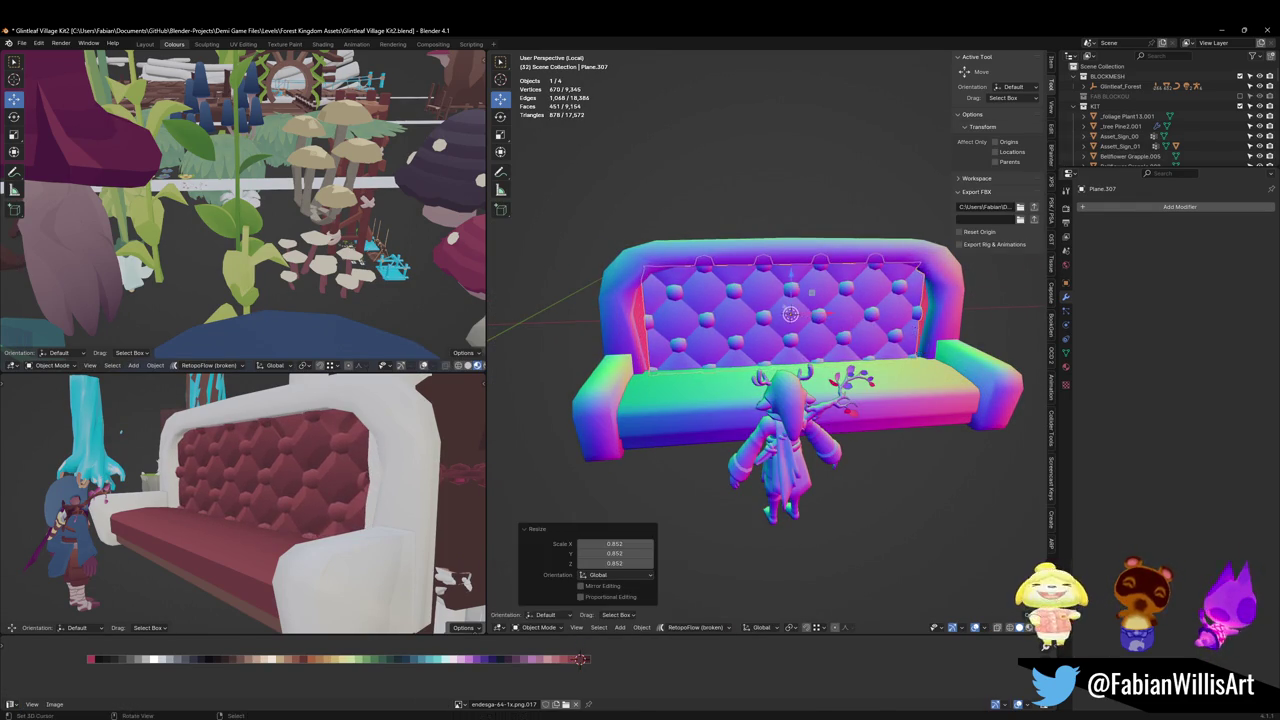
pyautogui.press('s')
pyautogui.press('x')
pyautogui.click(928, 335)
pyautogui.moveTo(320, 455); pyautogui.dragTo(407, 450, button='middle')
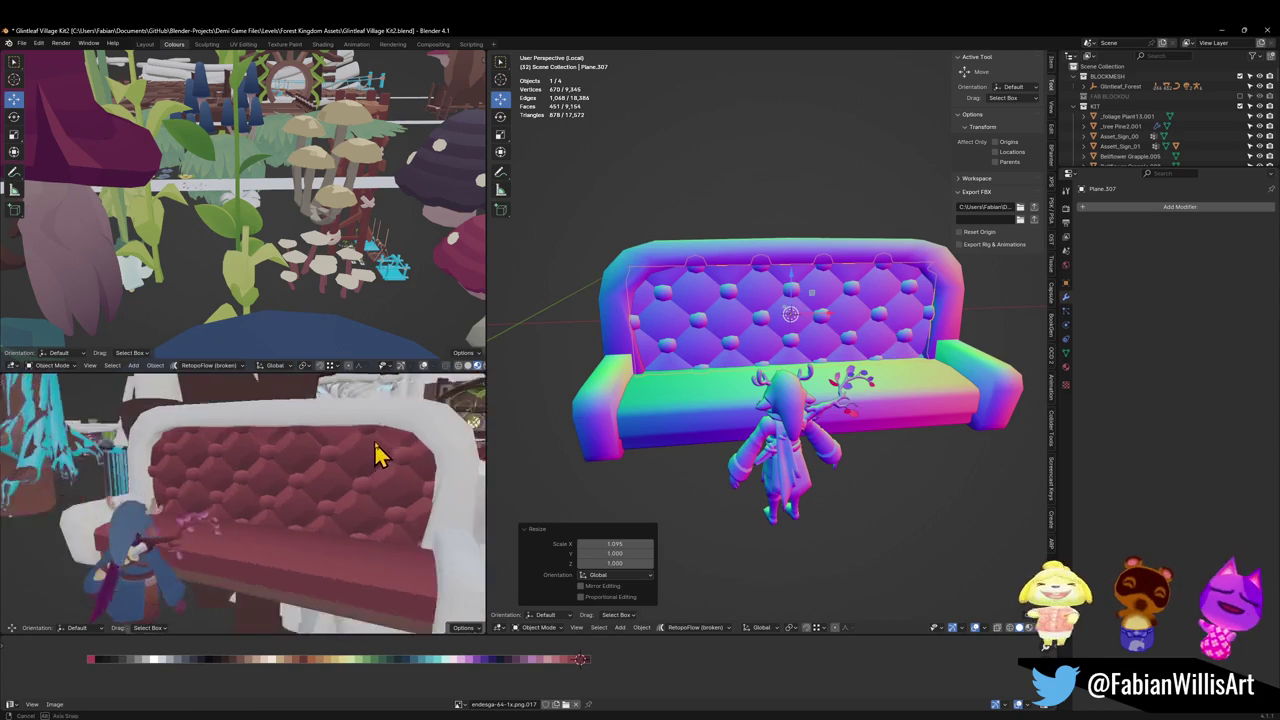
pyautogui.moveTo(785, 370); pyautogui.dragTo(880, 345, button='middle')
pyautogui.press('s')
pyautogui.press('z')
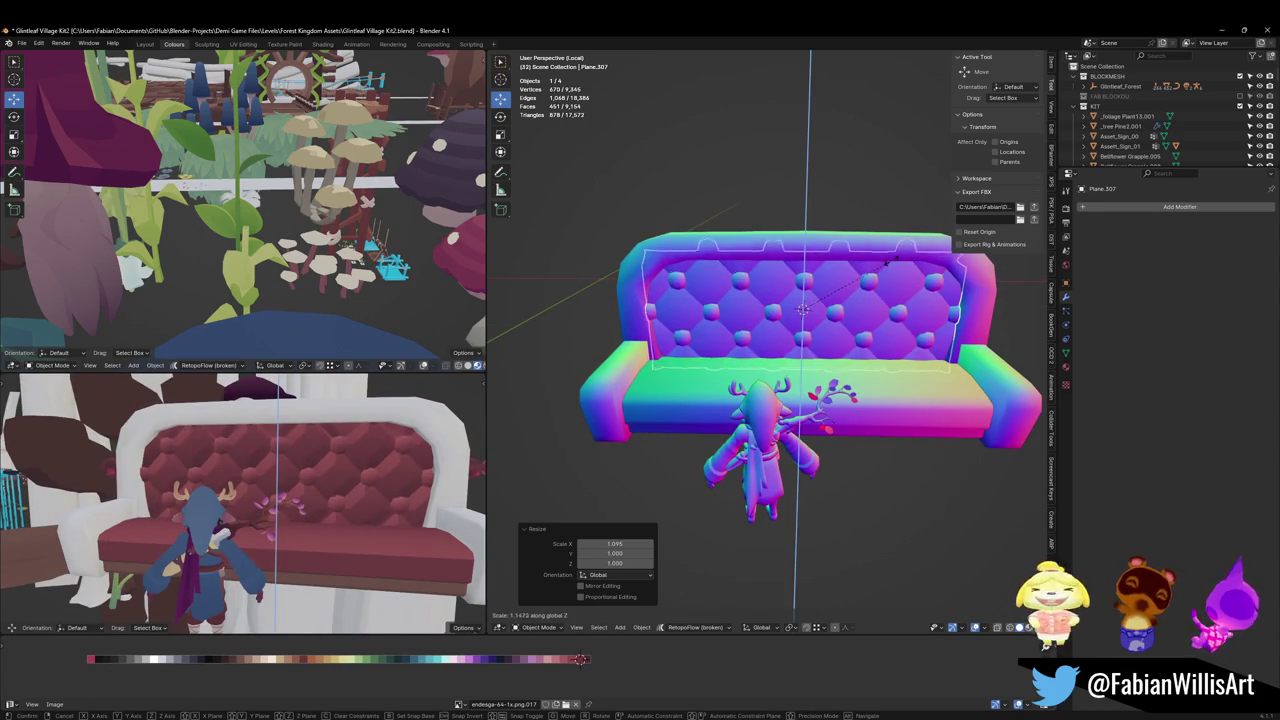
pyautogui.click(886, 277)
pyautogui.moveTo(275, 451); pyautogui.dragTo(238, 458, button='middle')
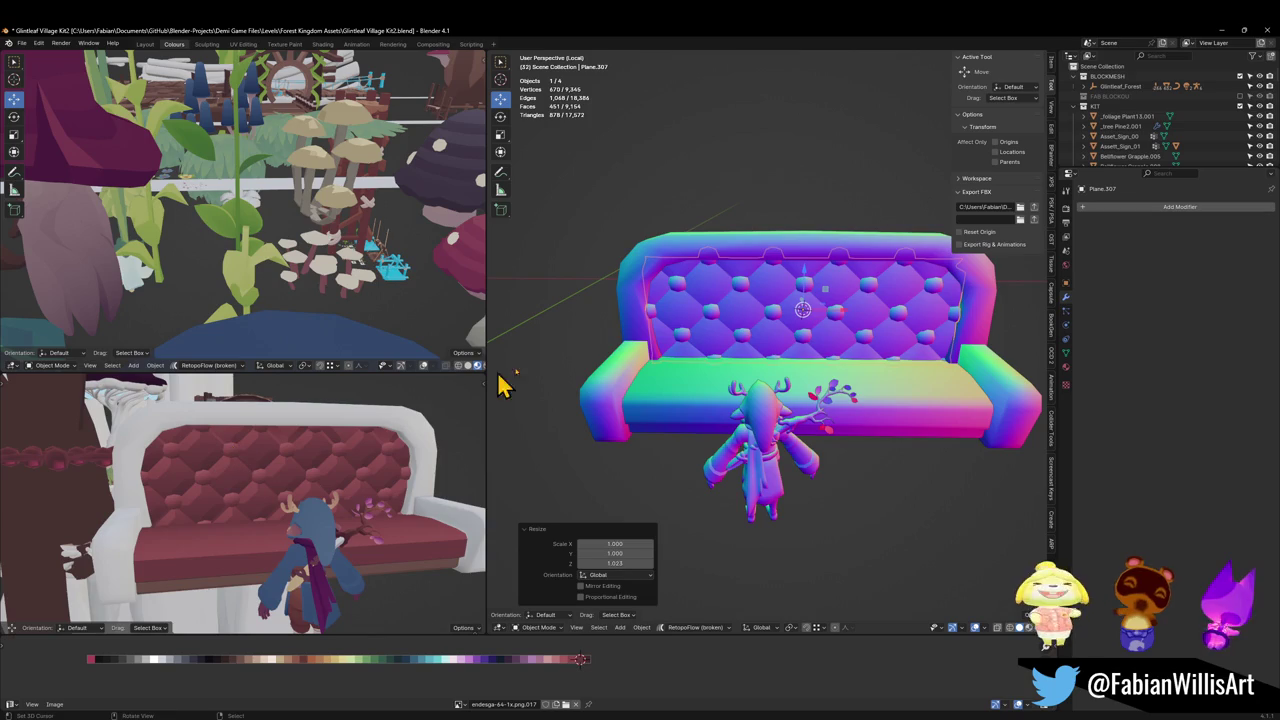
# Step: Link the couch body's material to the back cushion and save the file
pyautogui.click(713, 272)
pyautogui.keyDown('shift'); pyautogui.click(700, 334); pyautogui.keyUp('shift')
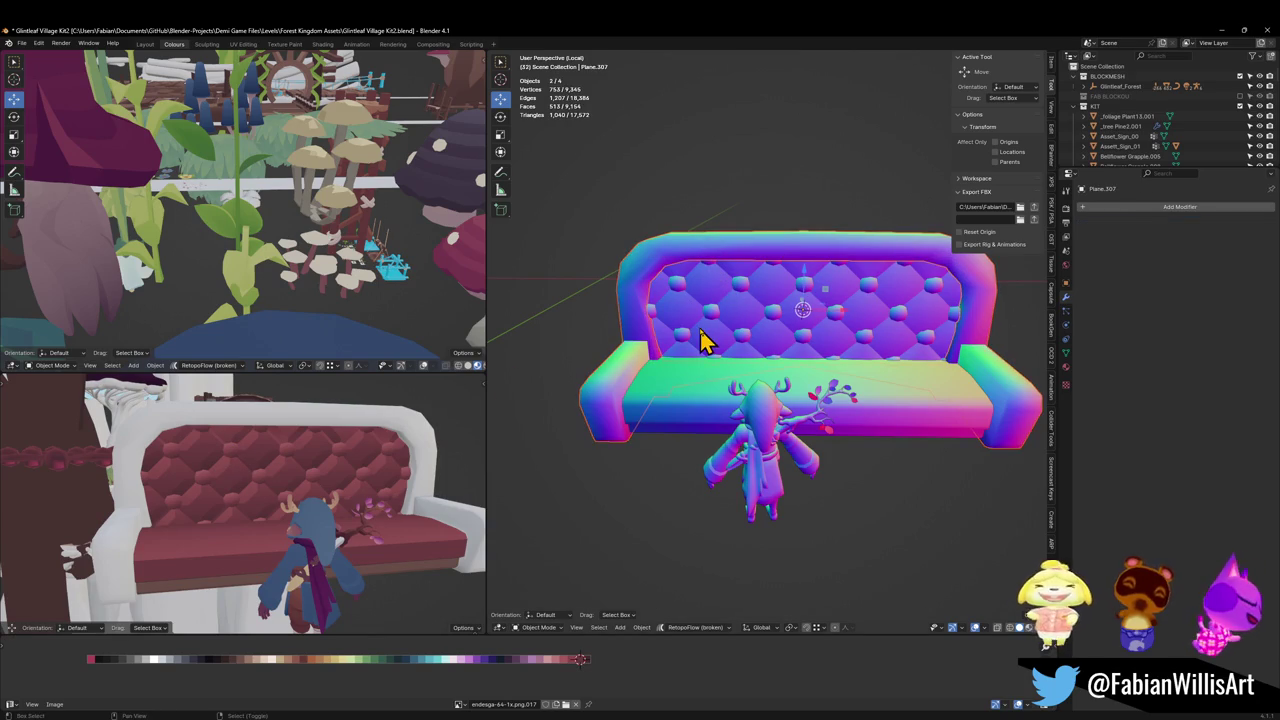
pyautogui.press('q')
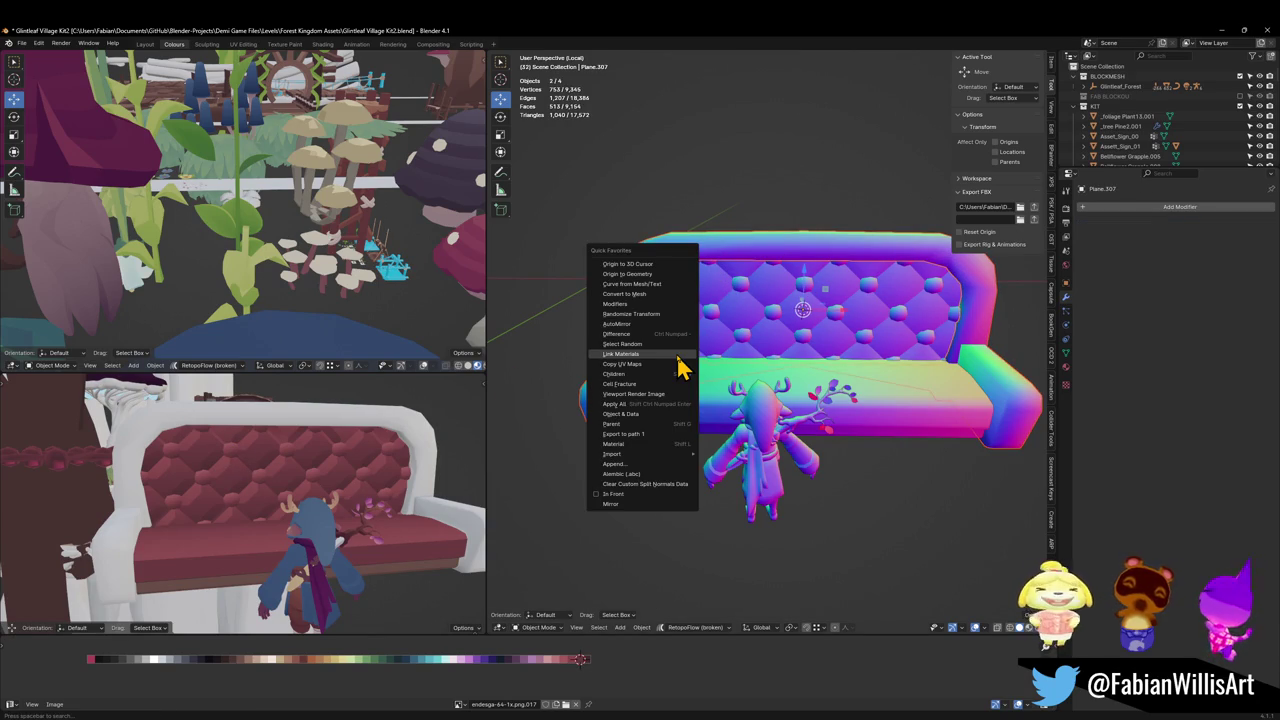
pyautogui.click(679, 354)
pyautogui.hotkey('ctrl', 's')
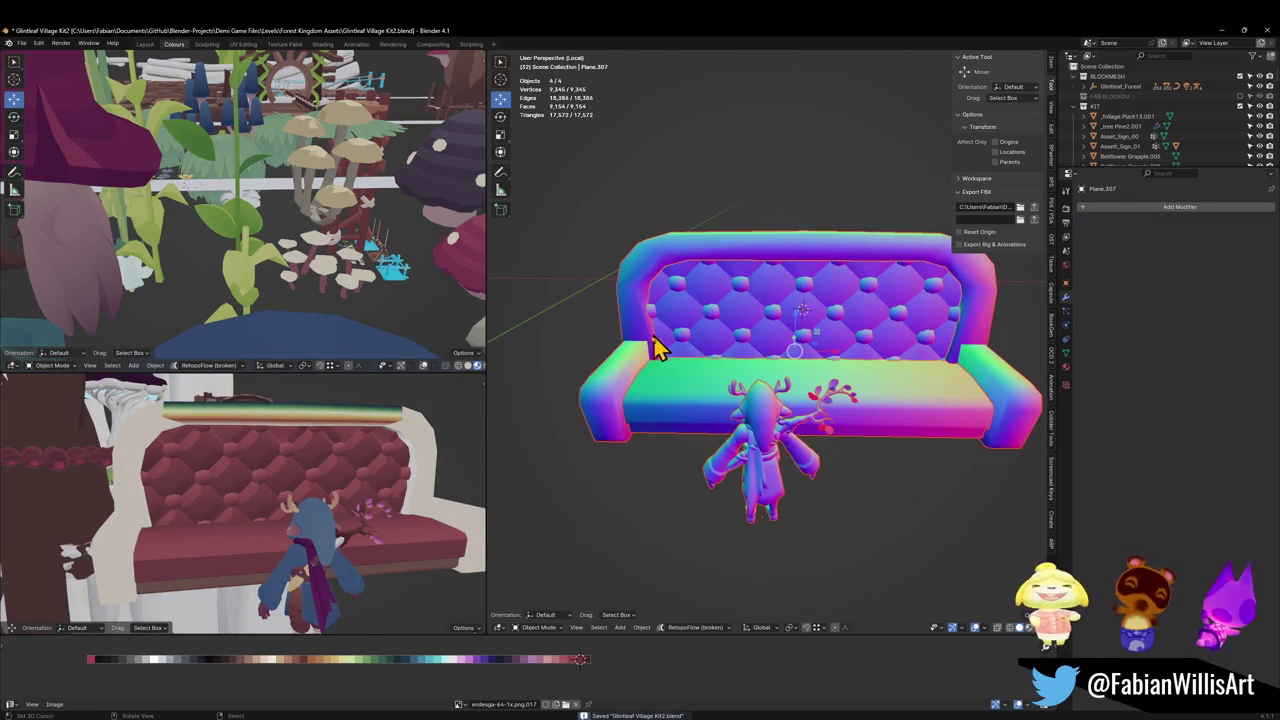
pyautogui.hotkey('alt', 'a')
pyautogui.click(636, 373)
pyautogui.press('Tab')
# Step: Shift all of the frame's UVs horizontally to a darker red palette colour
pyautogui.press('a')
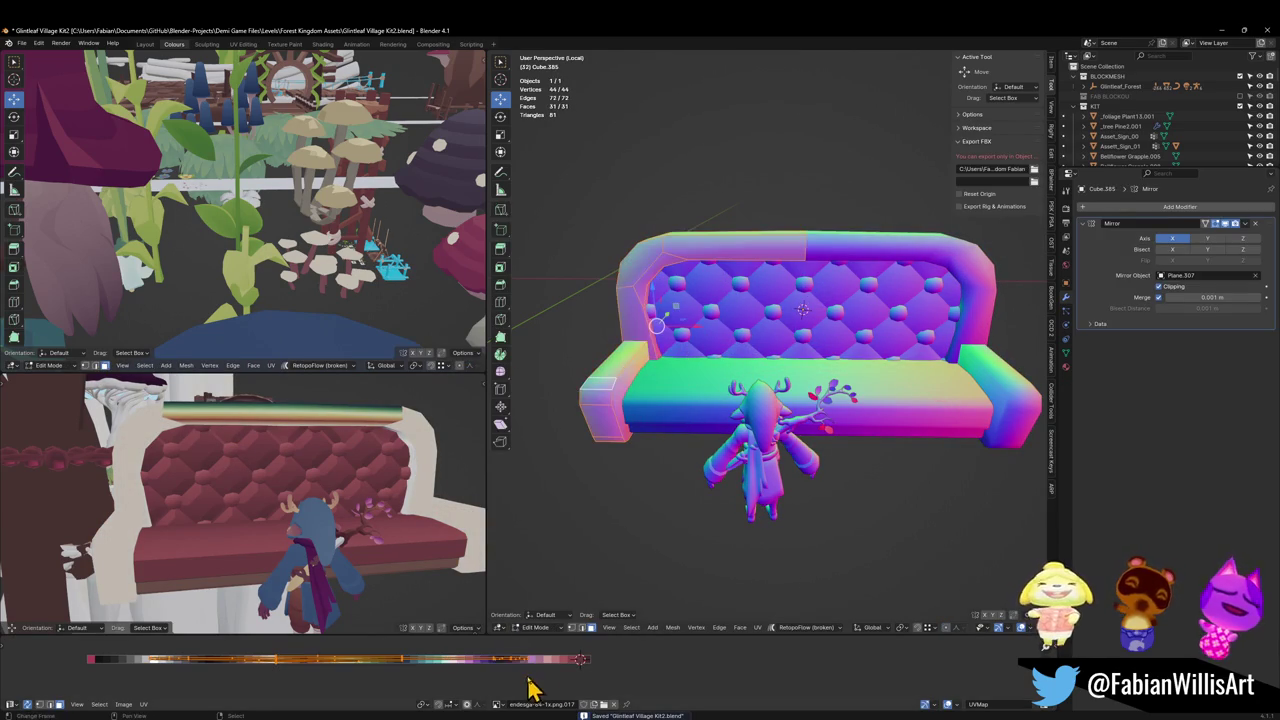
pyautogui.press('g')
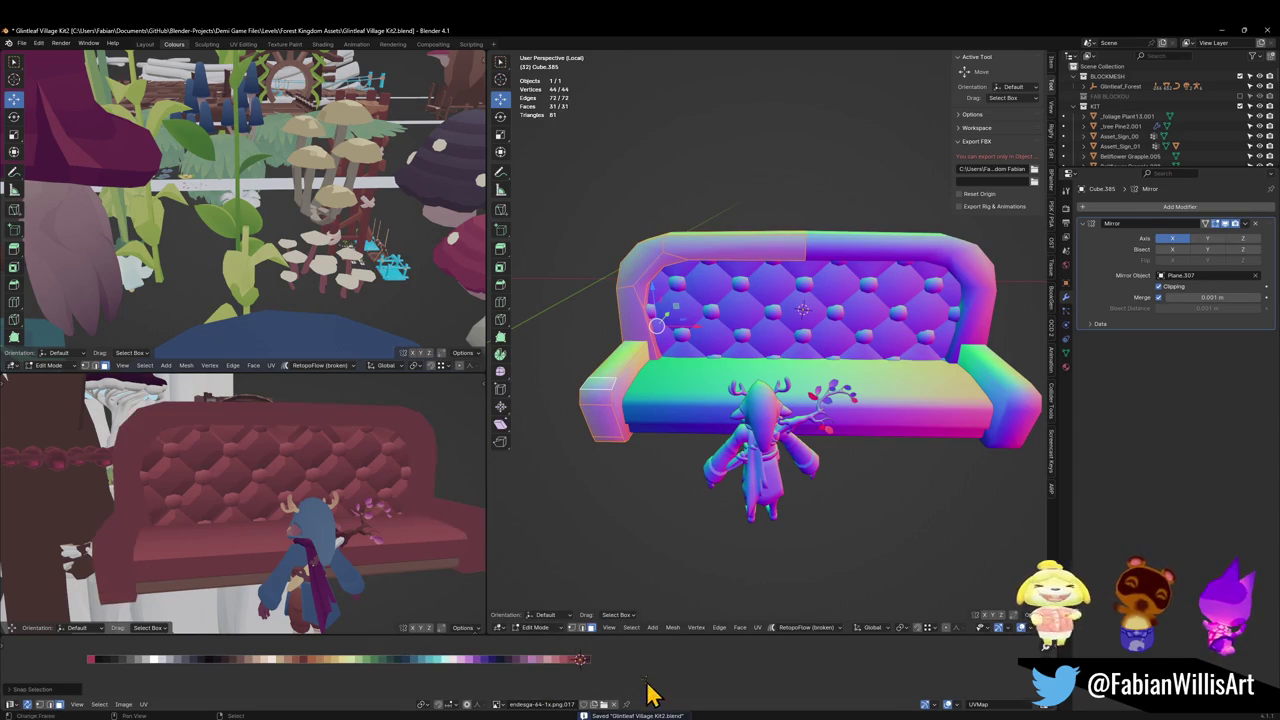
pyautogui.press('x')
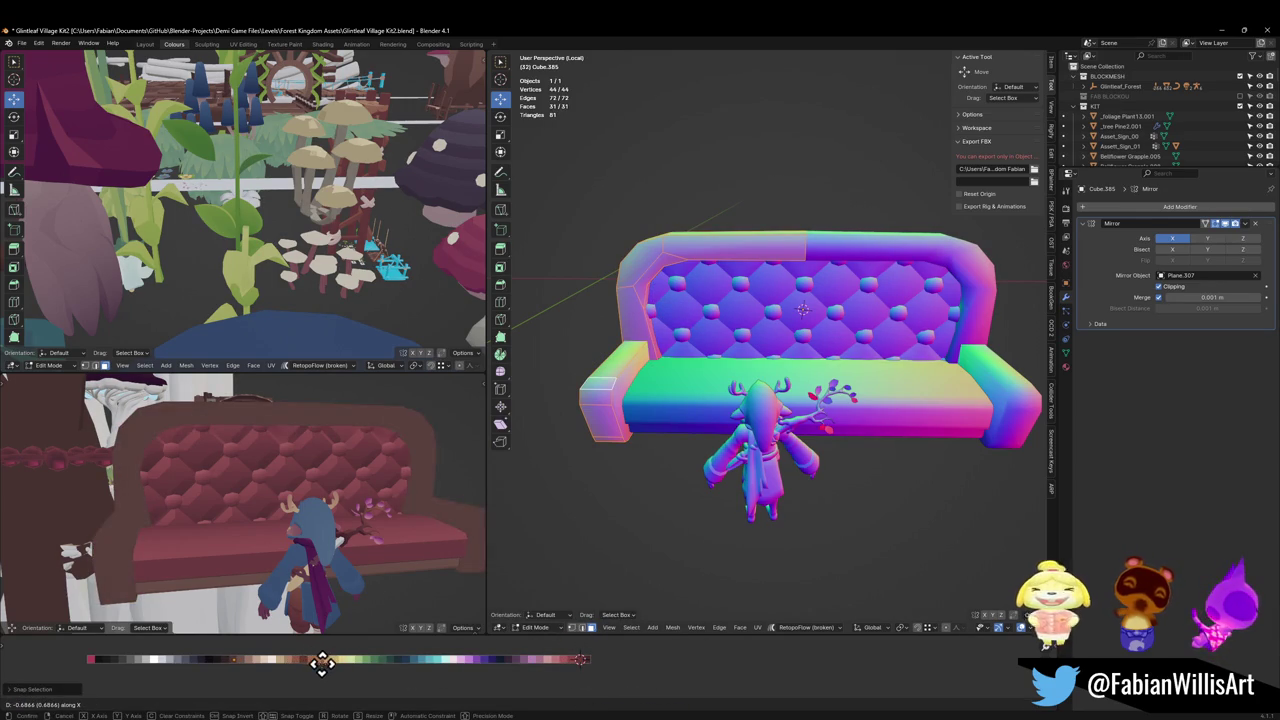
pyautogui.click(310, 665)
# Step: Select the armrest's end and top faces
pyautogui.moveTo(266, 429)
pyautogui.mouseDown(button='middle')
pyautogui.moveTo(331, 429)
pyautogui.moveTo(314, 434)
pyautogui.mouseUp(button='middle')
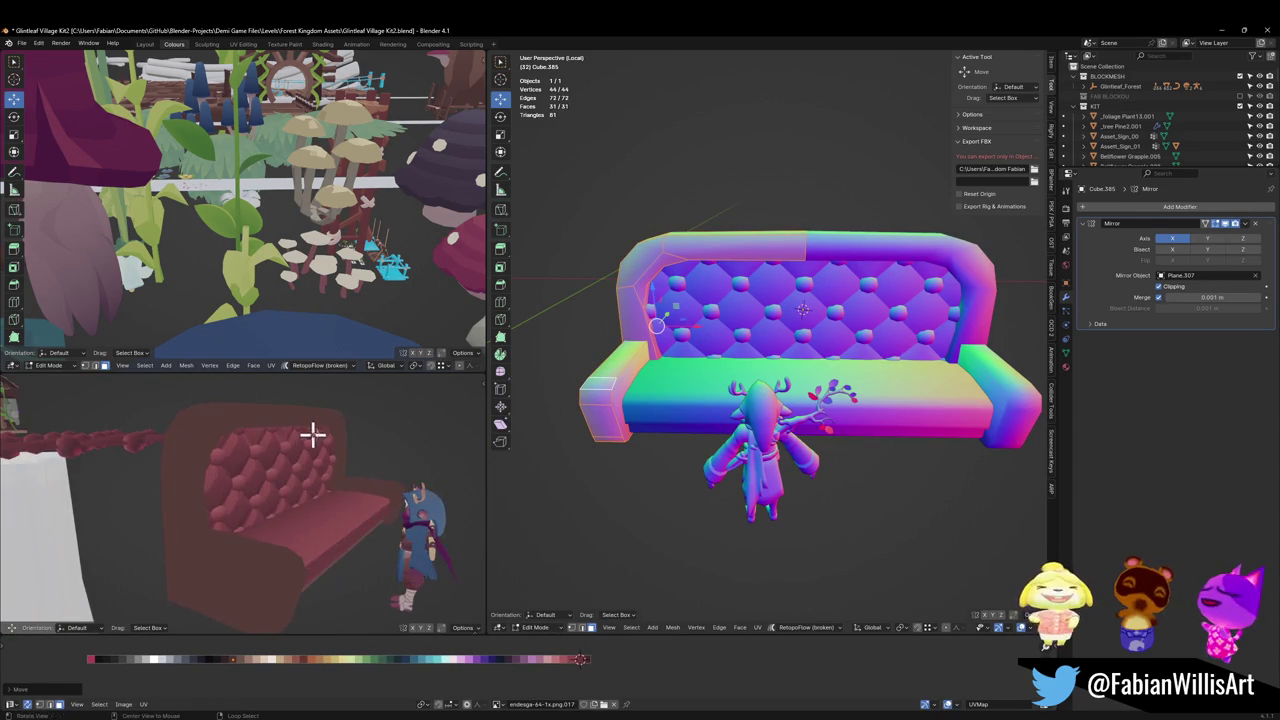
pyautogui.moveTo(711, 354)
pyautogui.mouseDown(button='middle')
pyautogui.moveTo(600, 410)
pyautogui.moveTo(646, 426)
pyautogui.moveTo(586, 426)
pyautogui.moveTo(600, 425)
pyautogui.mouseUp(button='middle')
pyautogui.hotkey('alt', 'a')
pyautogui.scroll(2, 597, 408)
pyautogui.click(585, 430)
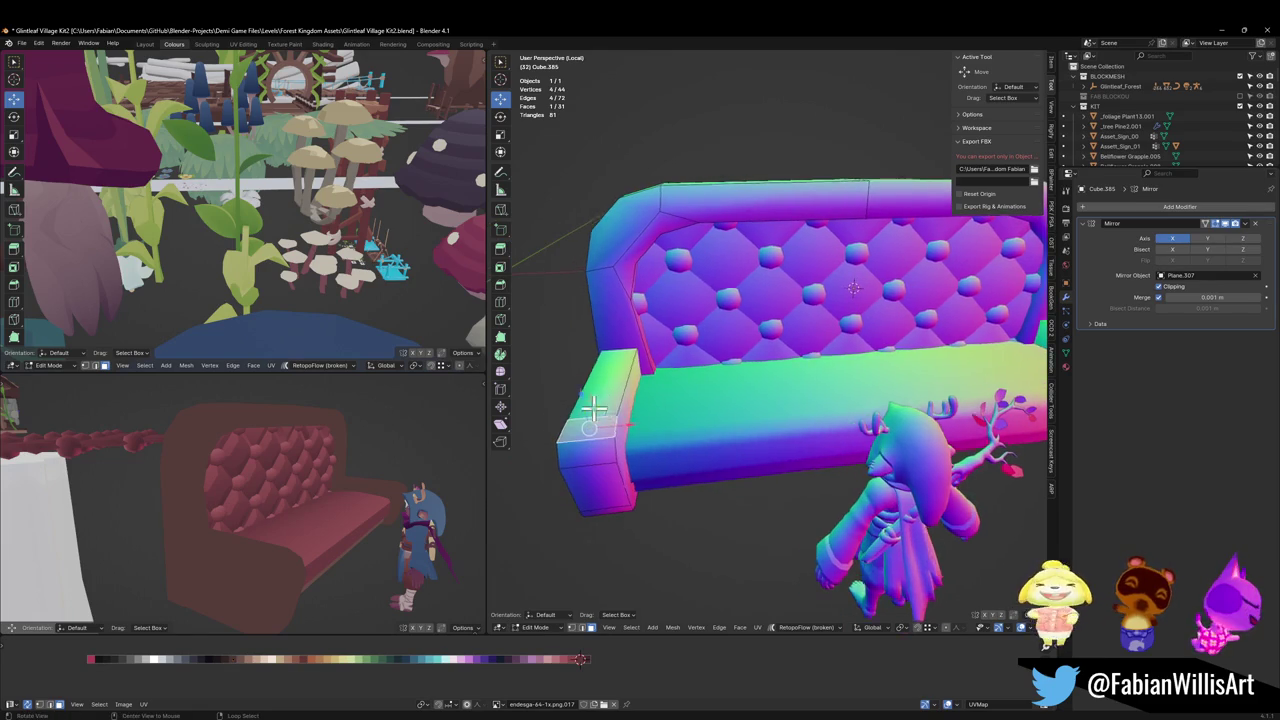
pyautogui.scroll(3, 771, 363)
pyautogui.moveTo(771, 363); pyautogui.dragTo(743, 386, button='middle')
pyautogui.keyDown('shift'); pyautogui.click(720, 400); pyautogui.keyUp('shift')
pyautogui.keyDown('shift'); pyautogui.click(780, 330); pyautogui.keyUp('shift')
pyautogui.moveTo(780, 330)
pyautogui.mouseDown(button='middle')
pyautogui.moveTo(757, 378)
pyautogui.moveTo(773, 405)
pyautogui.mouseUp(button='middle')
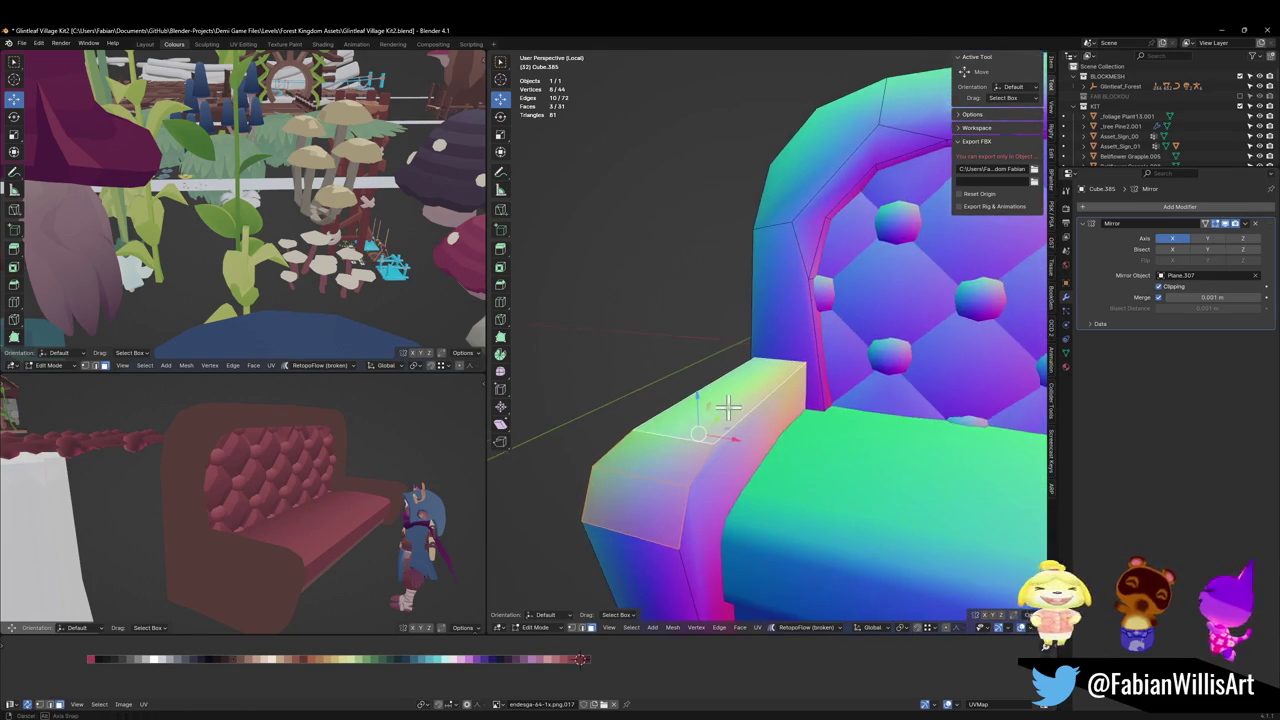
# Step: Extrude the armrest faces in place and push them outward into a thicker cap
pyautogui.press('e')
pyautogui.rightClick(750, 423)
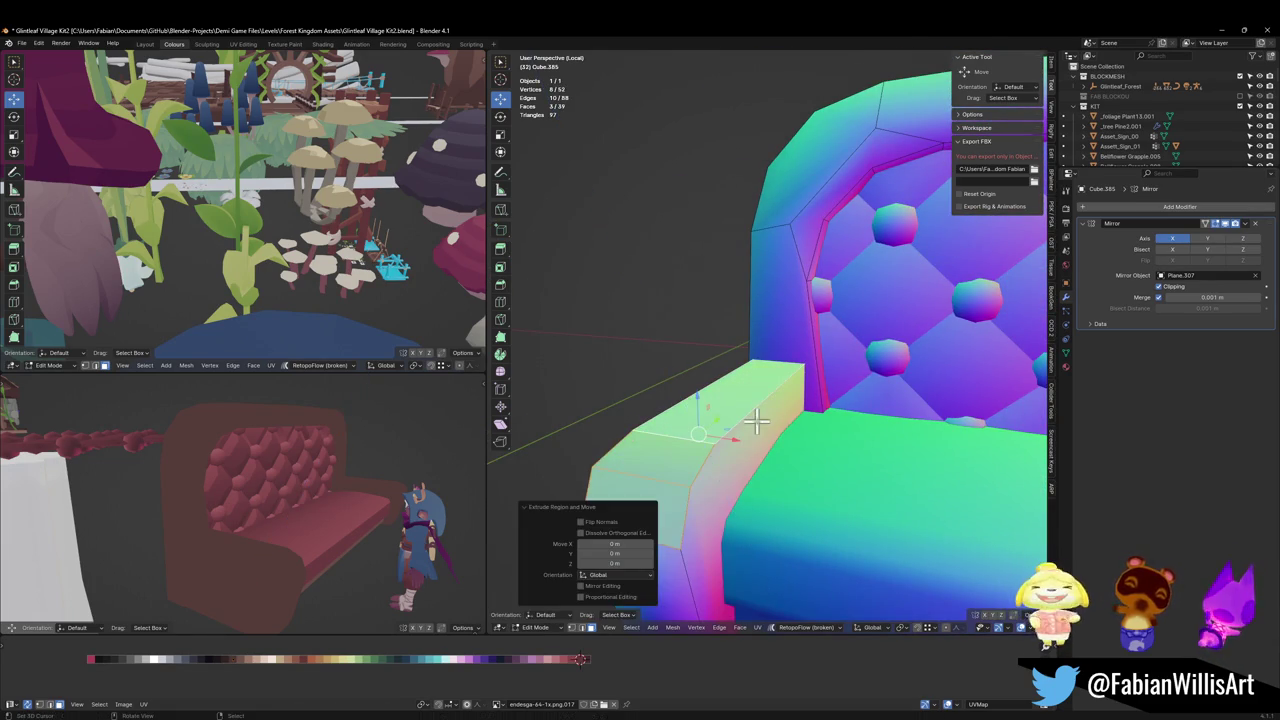
pyautogui.hotkey('alt', 's')
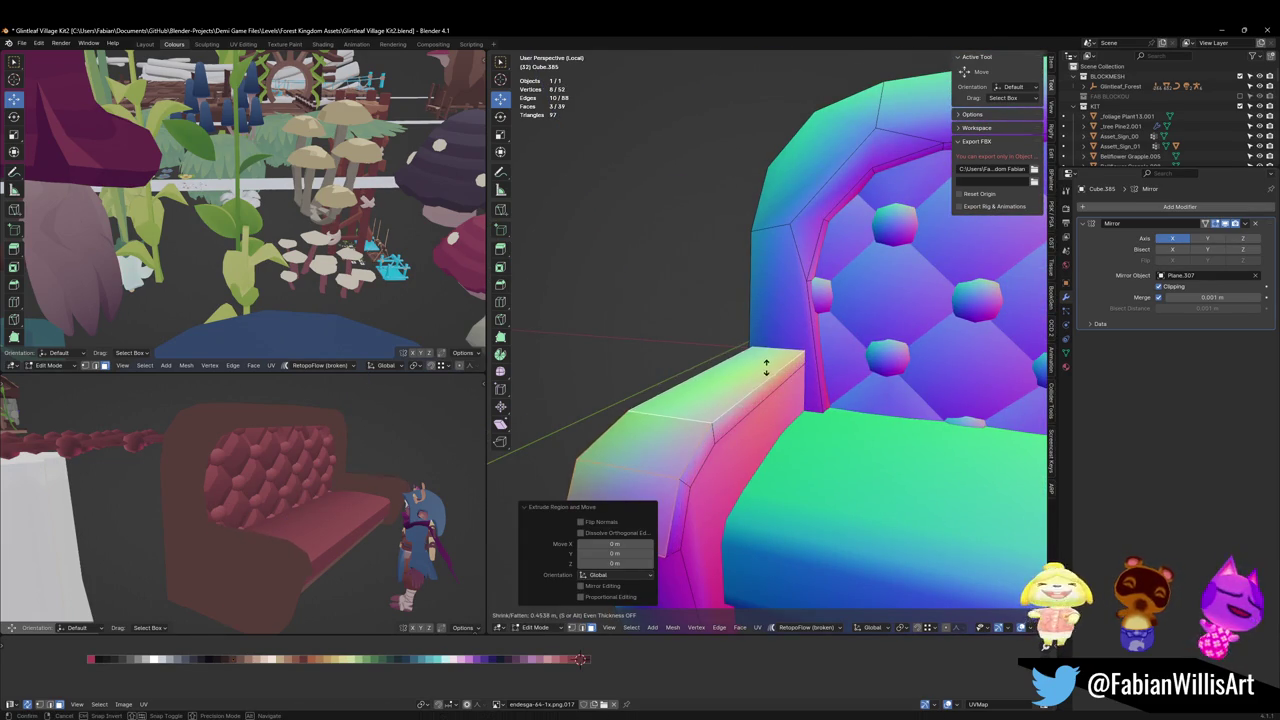
pyautogui.click(766, 370)
# Step: Move the armrest cap faces along X so the cap overhangs
pyautogui.moveTo(766, 368)
pyautogui.mouseDown(button='middle')
pyautogui.moveTo(820, 405)
pyautogui.moveTo(699, 461)
pyautogui.mouseUp(button='middle')
pyautogui.keyDown('shift'); pyautogui.click(778, 425); pyautogui.keyUp('shift')
pyautogui.scroll(3, 800, 440)
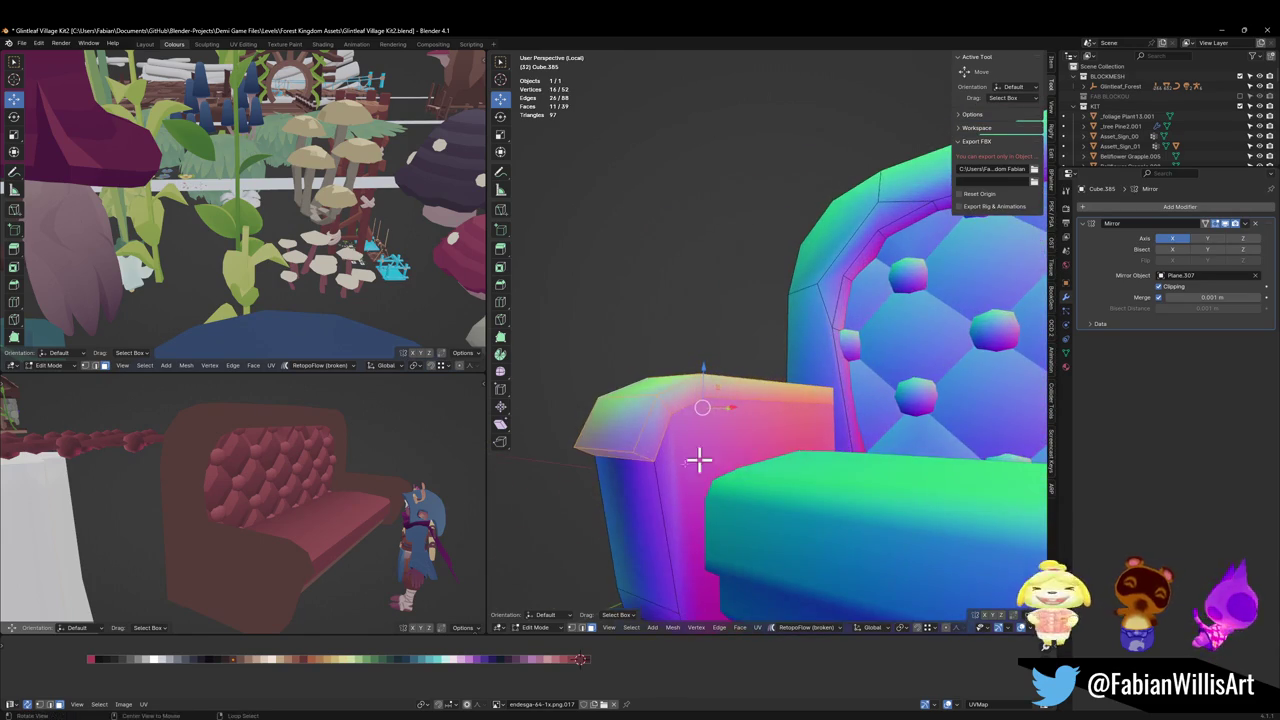
pyautogui.press('g')
pyautogui.press('x')
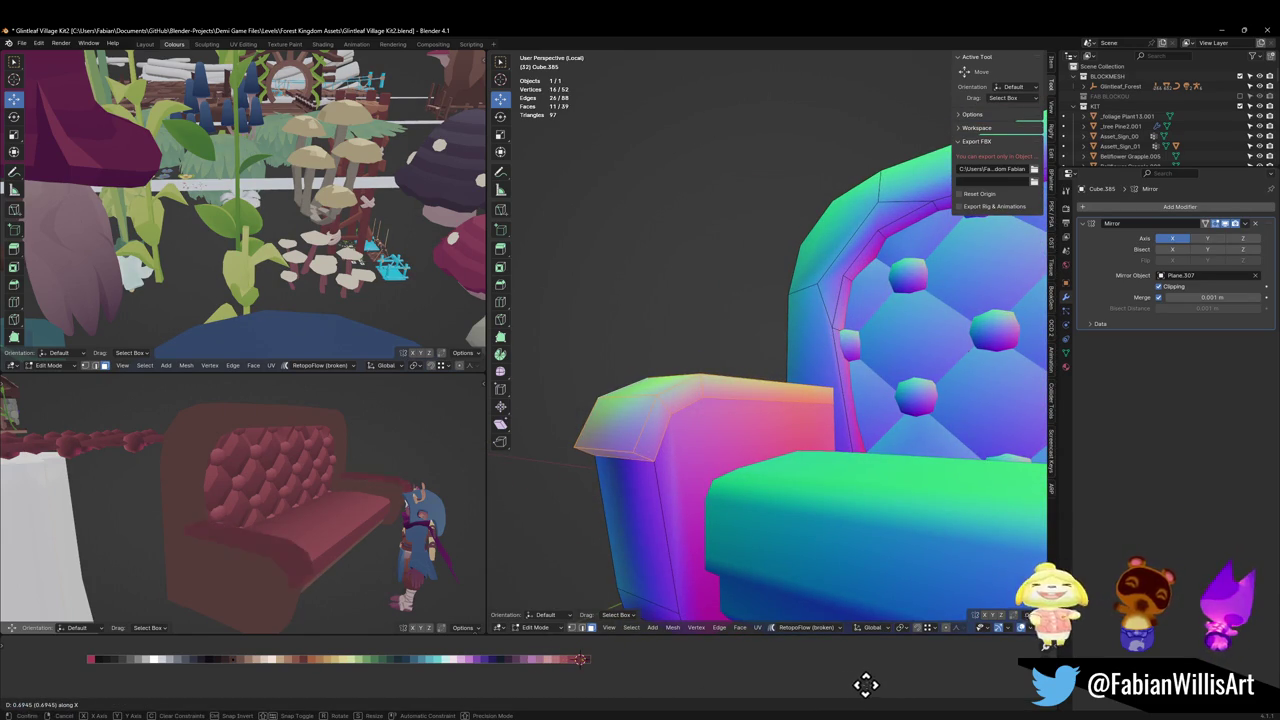
pyautogui.click(853, 685)
pyautogui.click(600, 423)
pyautogui.moveTo(600, 423); pyautogui.dragTo(714, 386, button='middle')
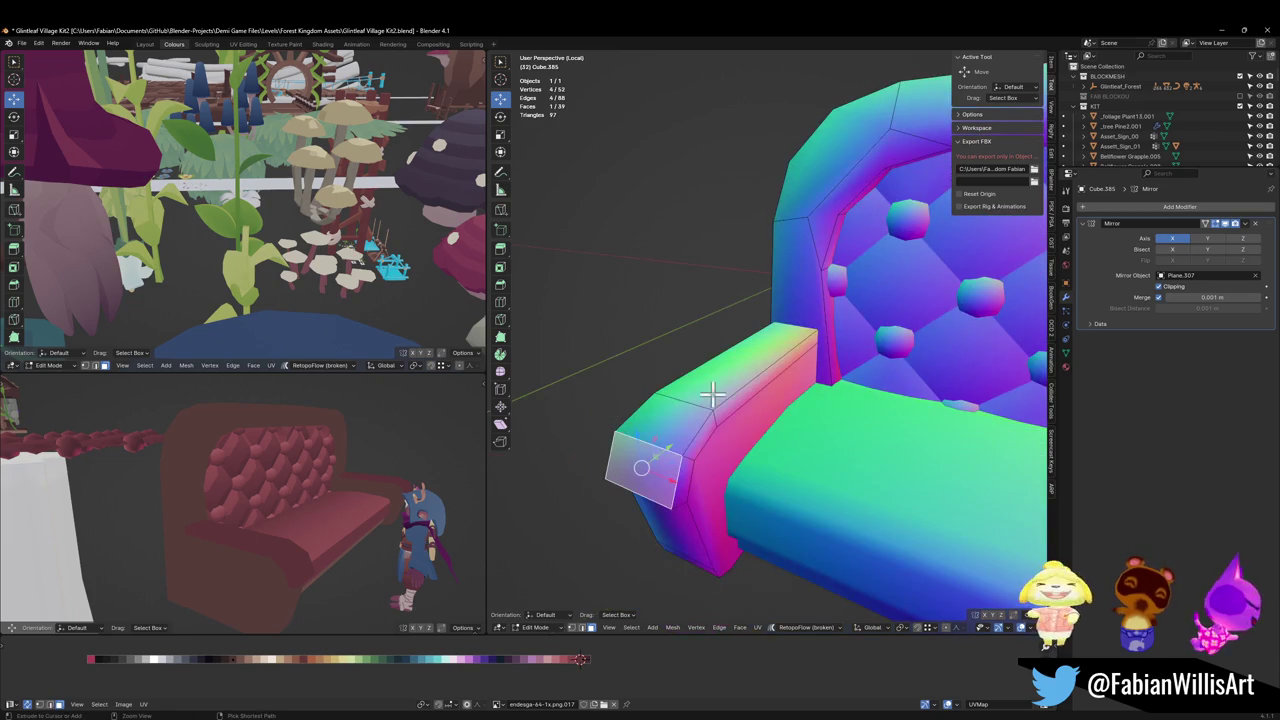
pyautogui.keyDown('ctrl'); pyautogui.click(717, 380); pyautogui.keyUp('ctrl')
pyautogui.press('g')
pyautogui.press('x')
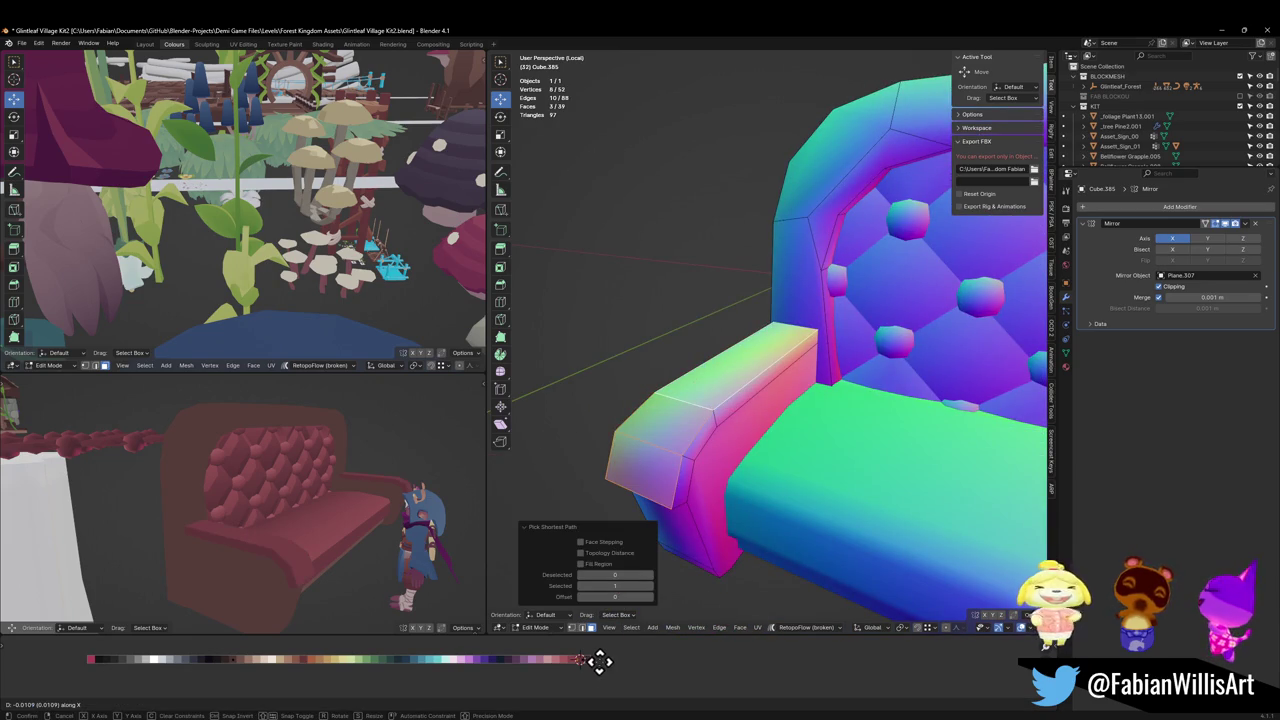
pyautogui.click(600, 660)
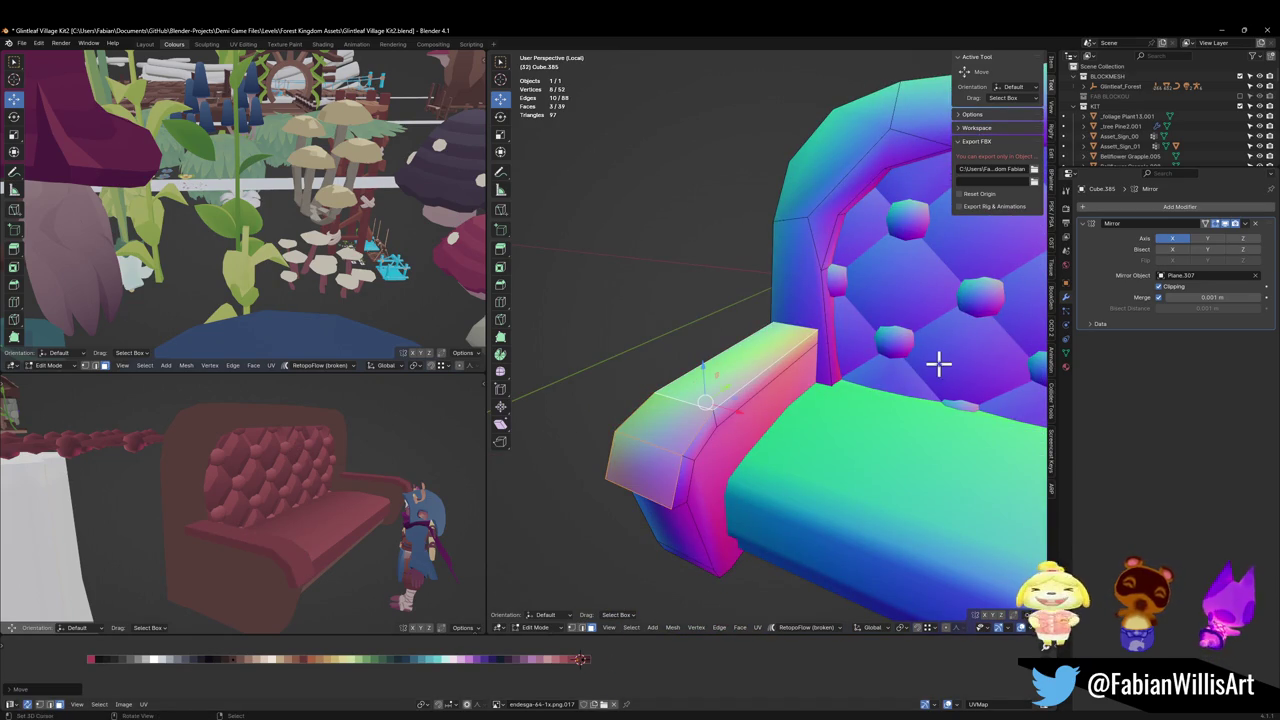
# Step: Shift the armrest faces' UVs horizontally to a new palette colour
pyautogui.moveTo(918, 367); pyautogui.dragTo(818, 393, button='middle')
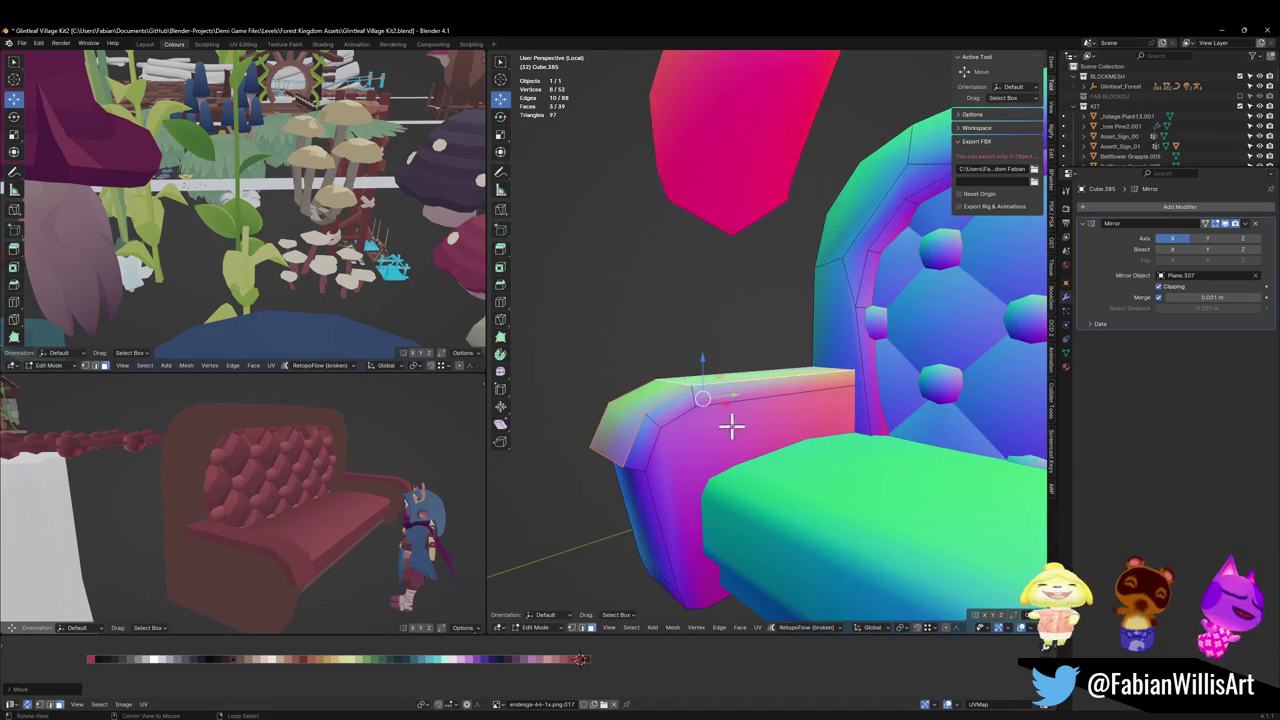
pyautogui.moveTo(731, 427); pyautogui.dragTo(746, 437, button='middle')
pyautogui.scroll(3, 343, 449)
pyautogui.moveTo(343, 449); pyautogui.dragTo(229, 471, button='middle')
pyautogui.scroll(2, 249, 461)
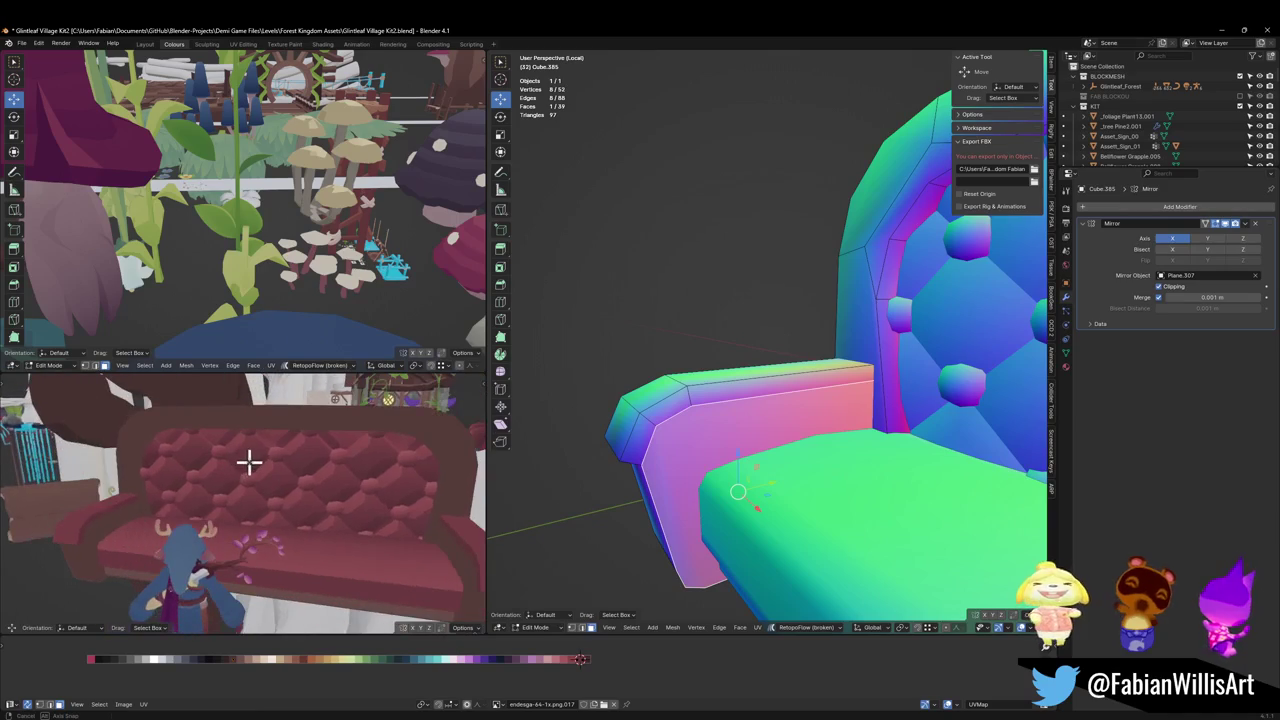
pyautogui.press('g')
pyautogui.press('x')
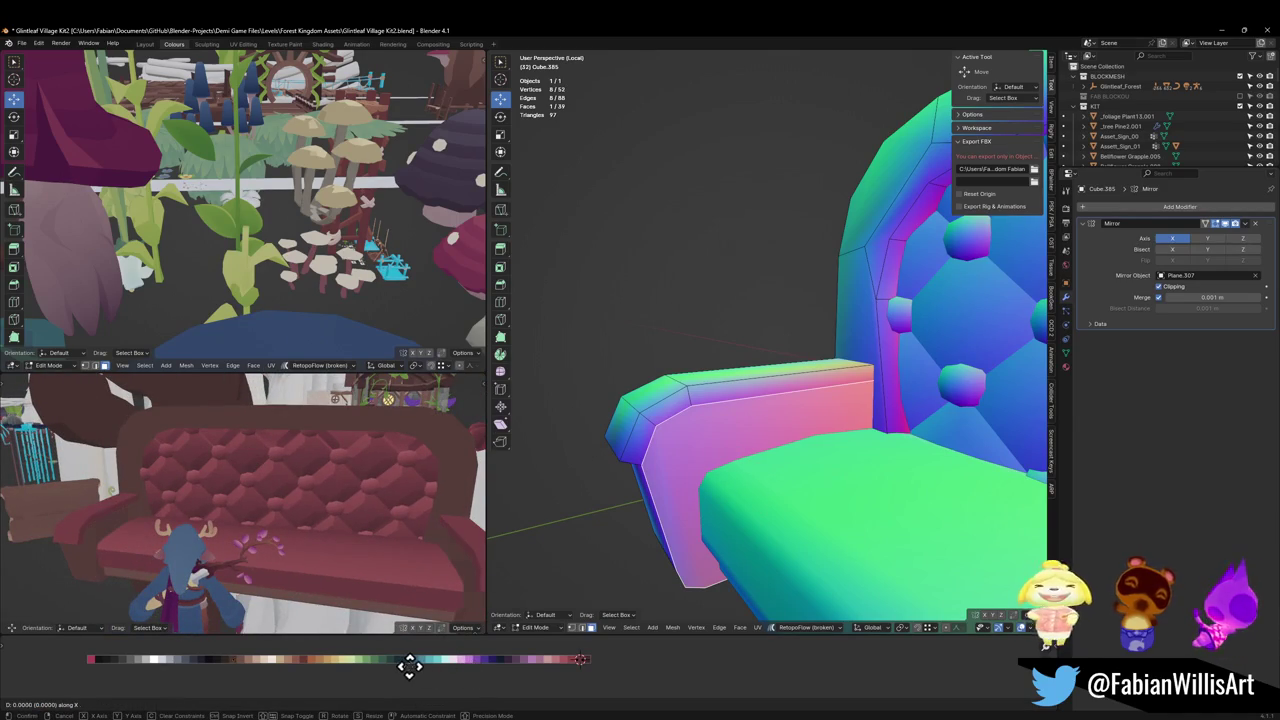
pyautogui.click(376, 664)
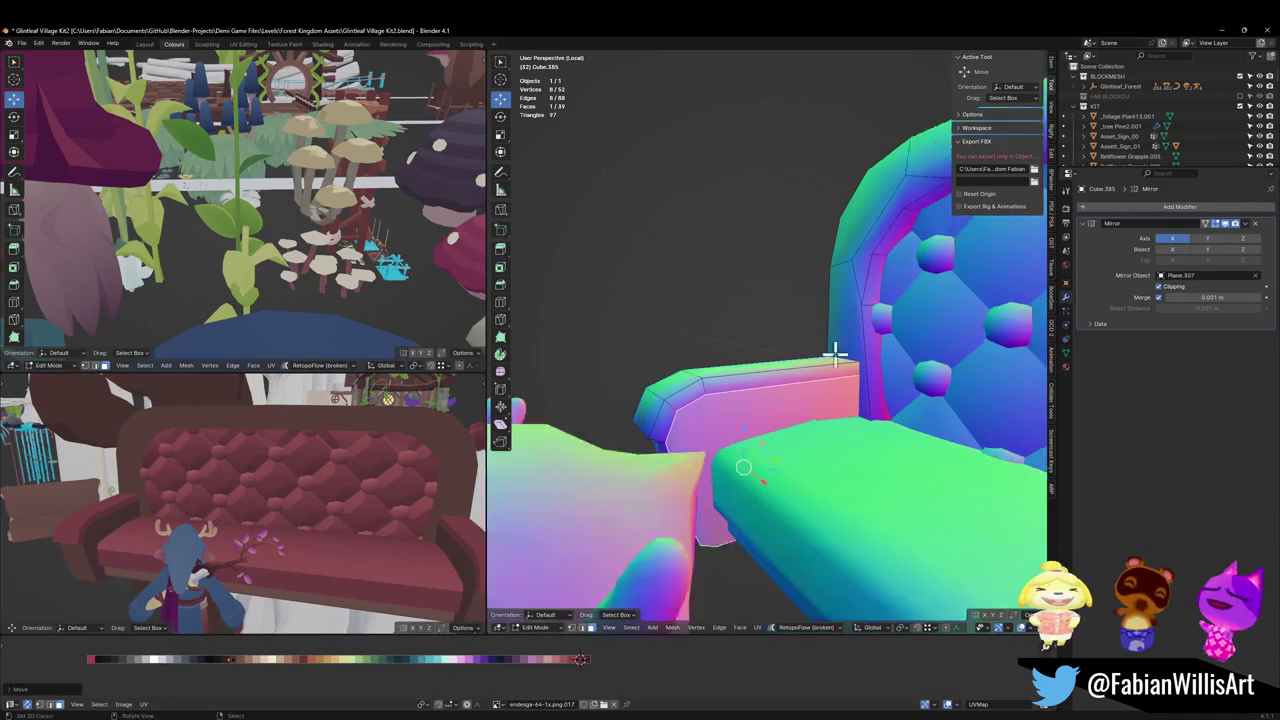
# Step: Save the file and grow the armrest face selection
pyautogui.scroll(-2, 851, 320)
pyautogui.scroll(-1, 694, 360)
pyautogui.scroll(-2, 745, 367)
pyautogui.scroll(3, 786, 371)
pyautogui.moveTo(745, 367)
pyautogui.mouseDown(button='middle')
pyautogui.moveTo(812, 360)
pyautogui.moveTo(723, 371)
pyautogui.moveTo(826, 337)
pyautogui.moveTo(894, 286)
pyautogui.mouseUp(button='middle')
pyautogui.hotkey('ctrl', 's')
pyautogui.press('ctrl+KP_Add')
pyautogui.scroll(2, 842, 362)
# Step: Select the strip along the backrest's top edge and shift its UVs horizontally
pyautogui.click(800, 366)
pyautogui.scroll(2, 826, 337)
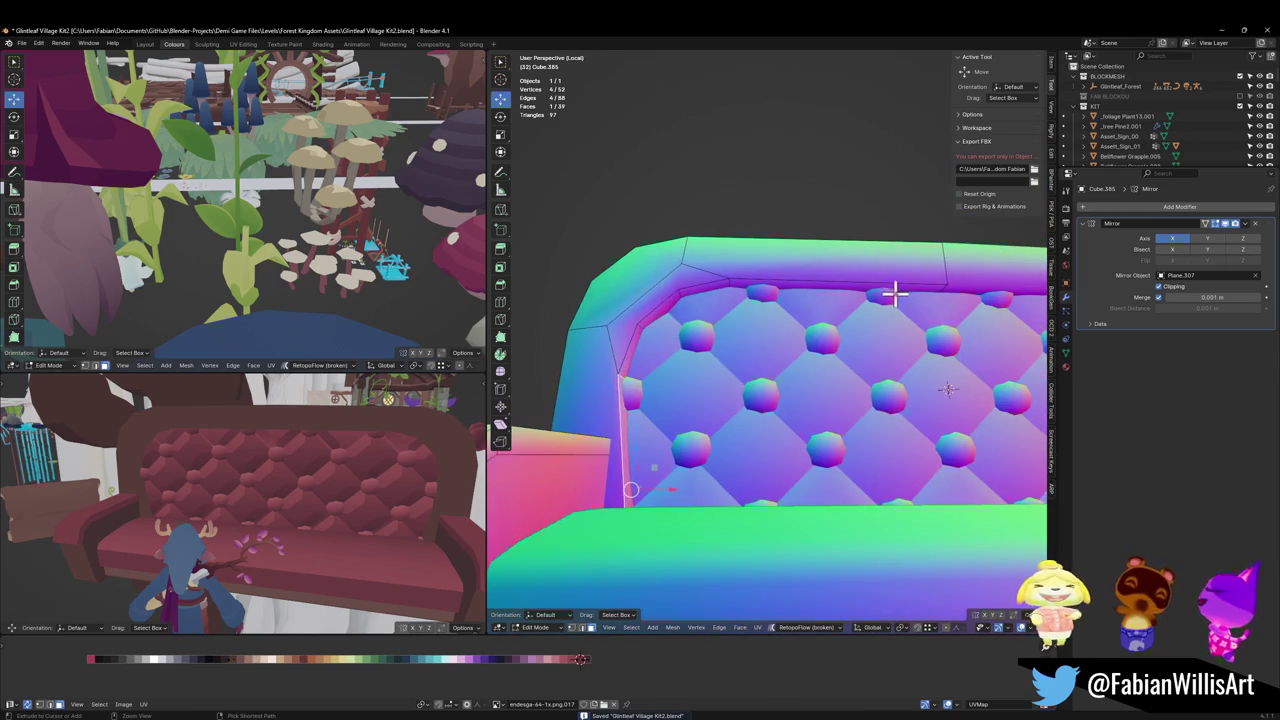
pyautogui.keyDown('ctrl'); pyautogui.click(894, 286); pyautogui.keyUp('ctrl')
pyautogui.press('g')
pyautogui.press('x')
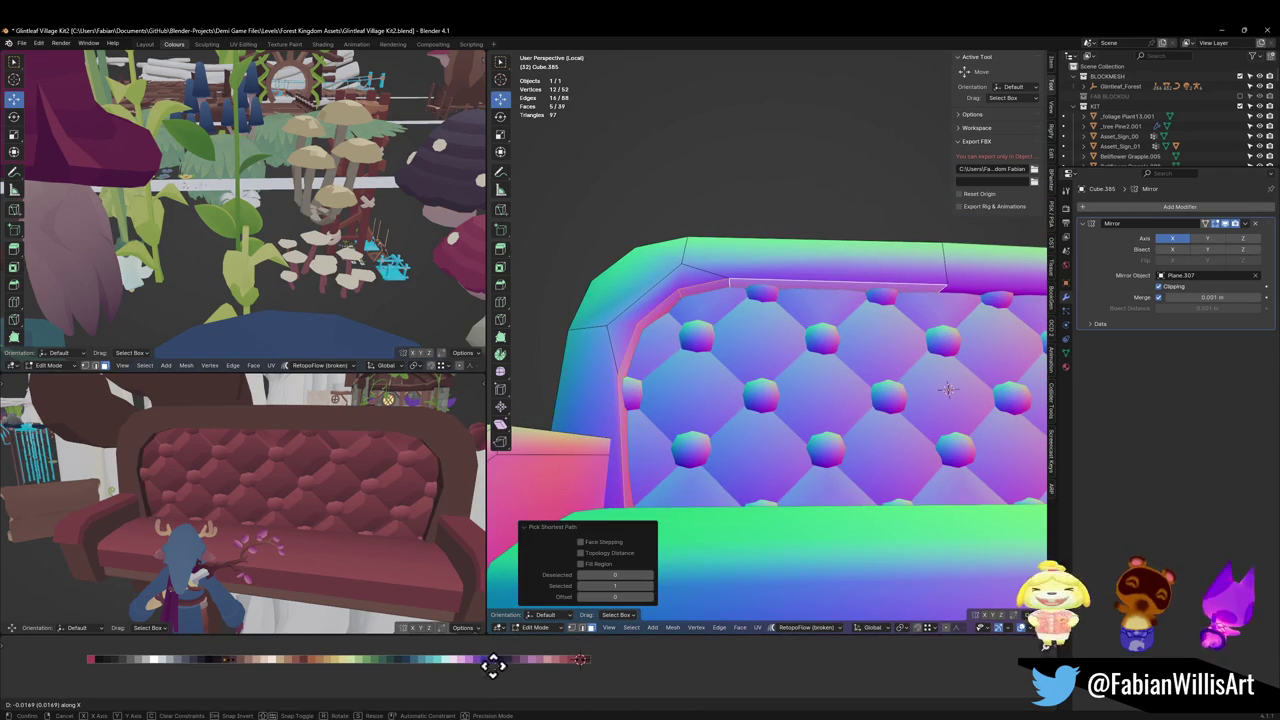
pyautogui.click(520, 670)
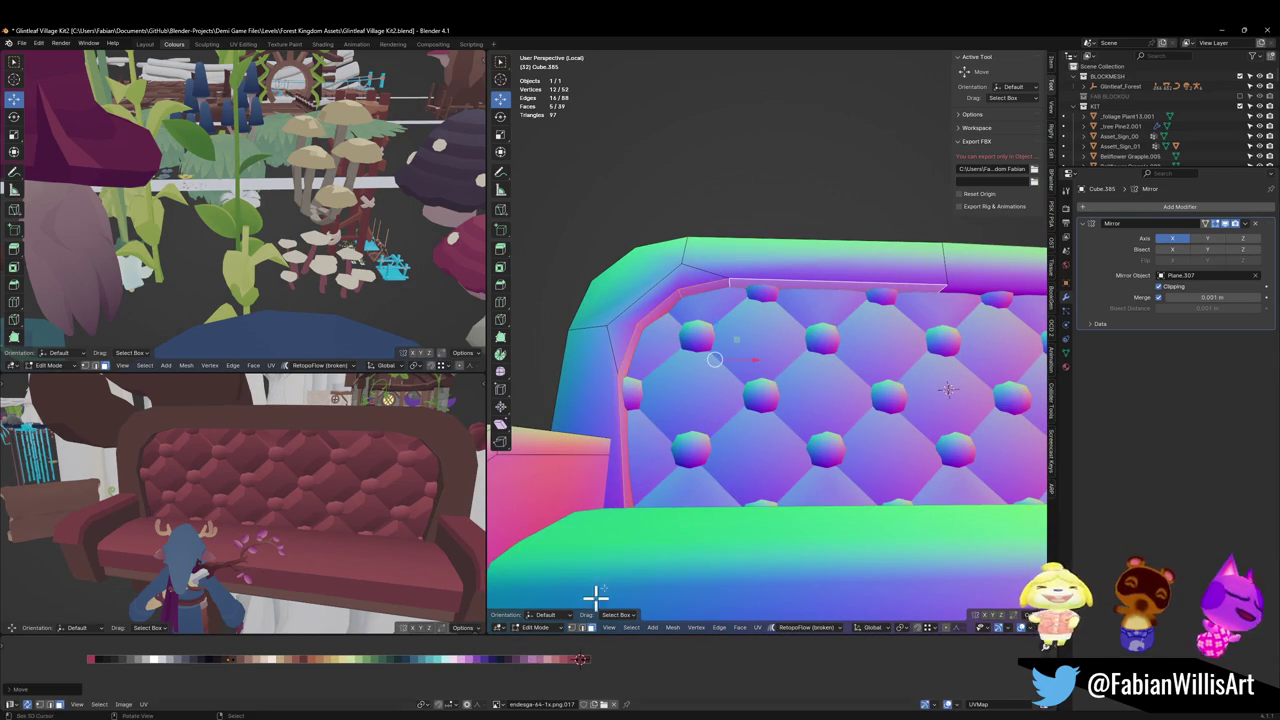
# Step: Bevel the backrest's inner rim edge loop at a narrow width
pyautogui.hotkey('alt', 'a')
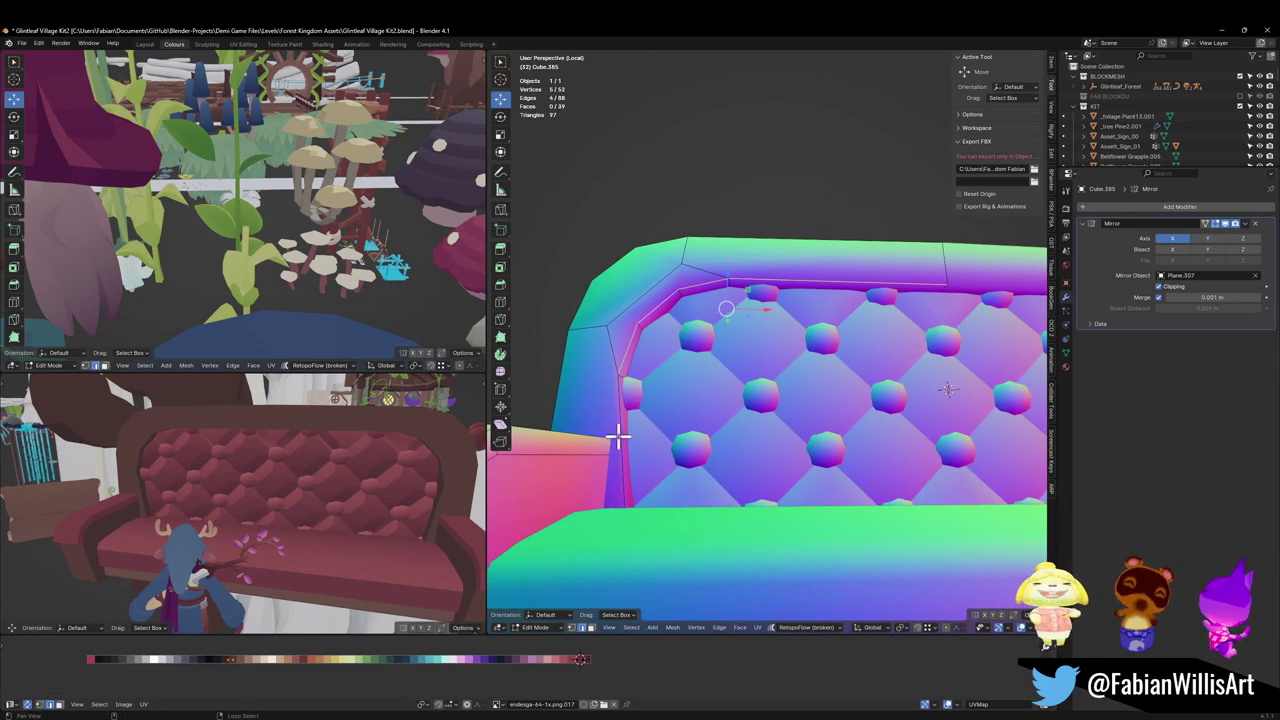
pyautogui.hotkey('ctrl', 'b')
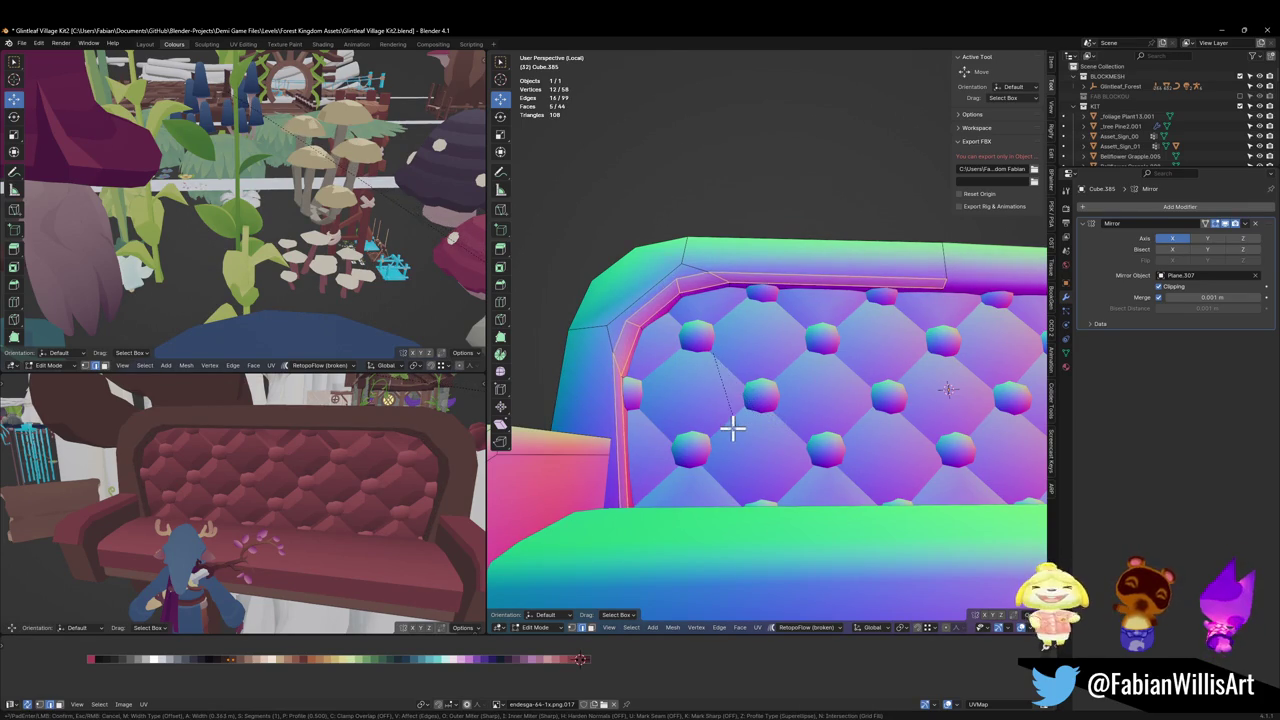
pyautogui.click(656, 457)
pyautogui.hotkey('alt', 'a')
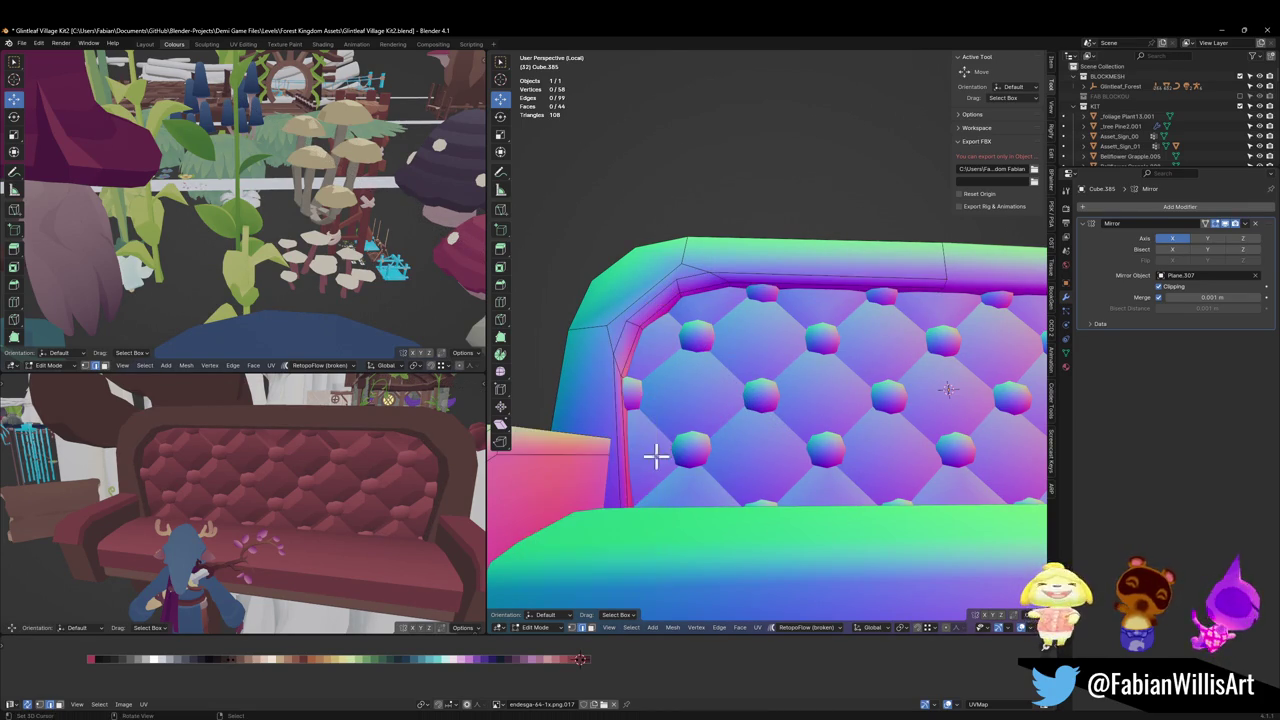
pyautogui.click(630, 475)
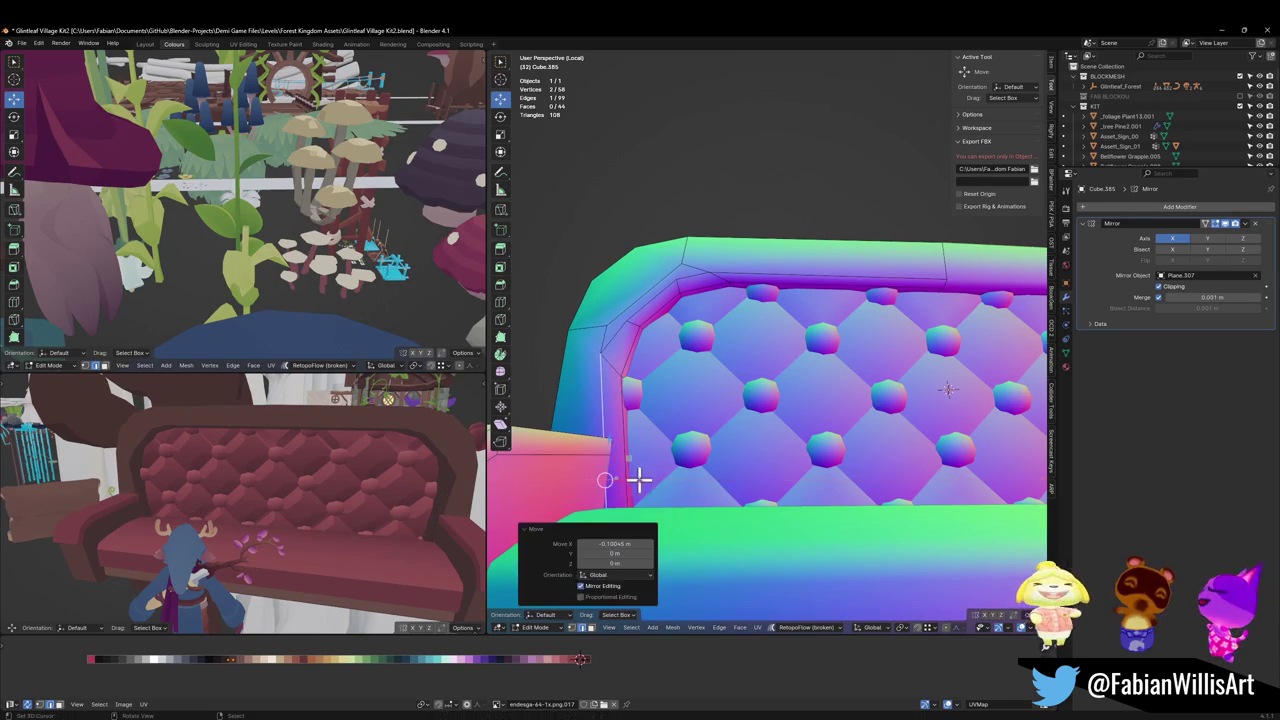
pyautogui.hotkey('ctrl', 'z')
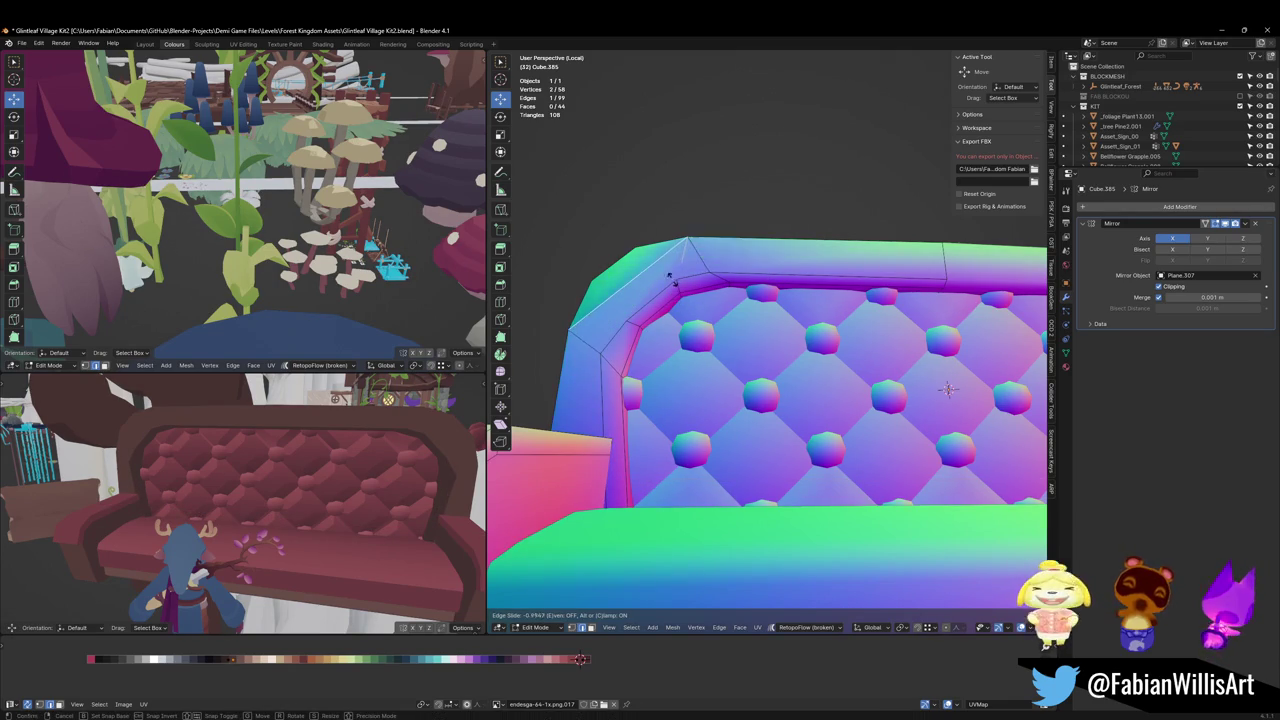
# Step: Give the bevelled inner rim its own palette shade by shifting its UVs
pyautogui.click(780, 266)
pyautogui.keyDown('alt'); pyautogui.click(633, 330); pyautogui.keyUp('alt')
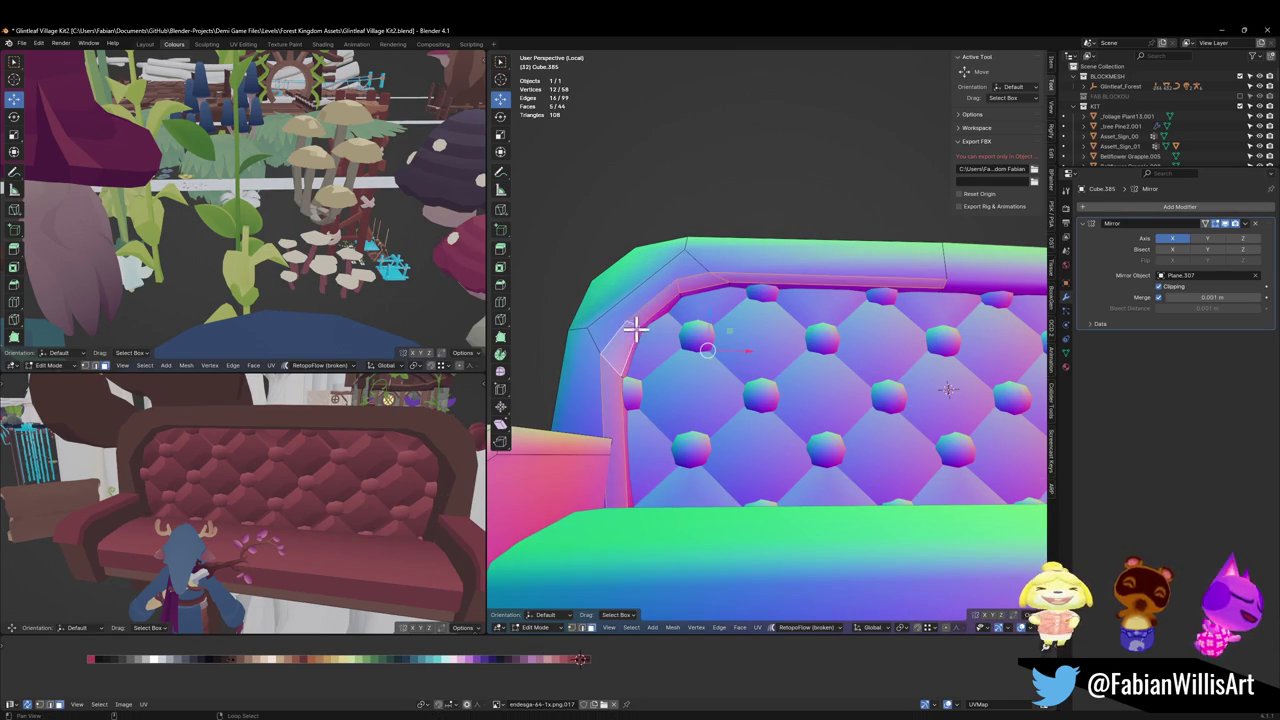
pyautogui.press('g')
pyautogui.press('x')
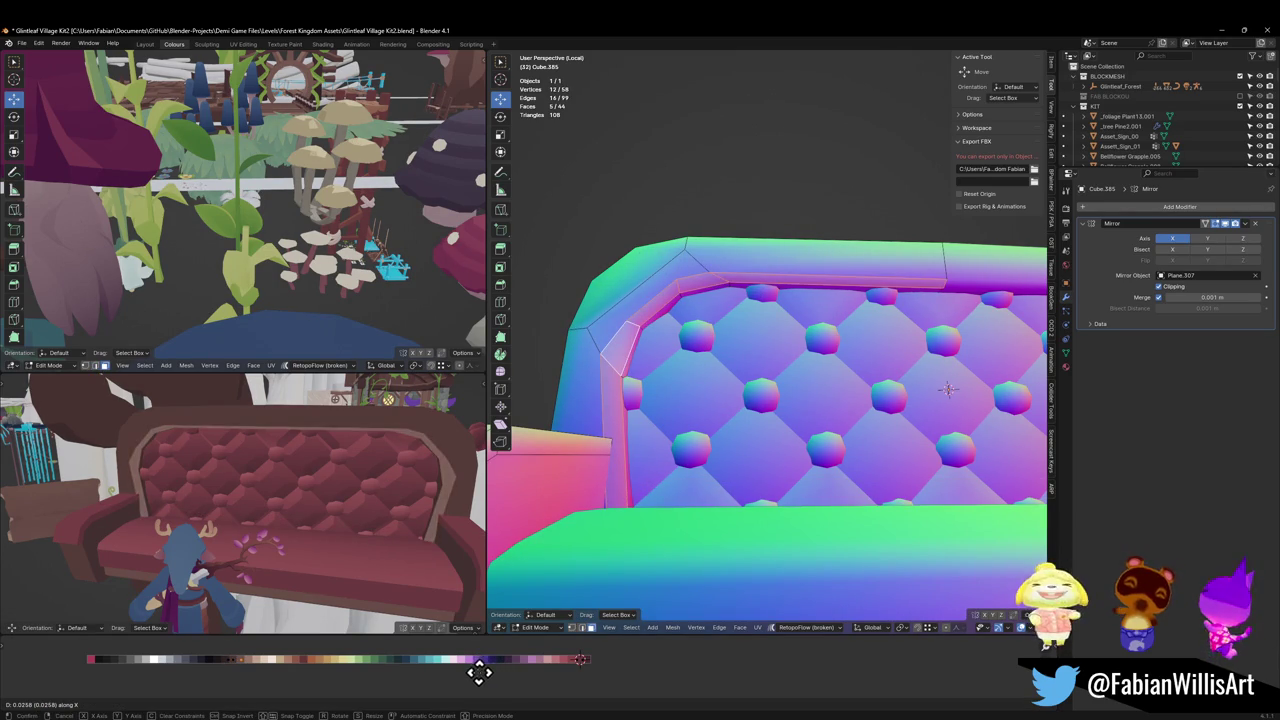
pyautogui.click(432, 673)
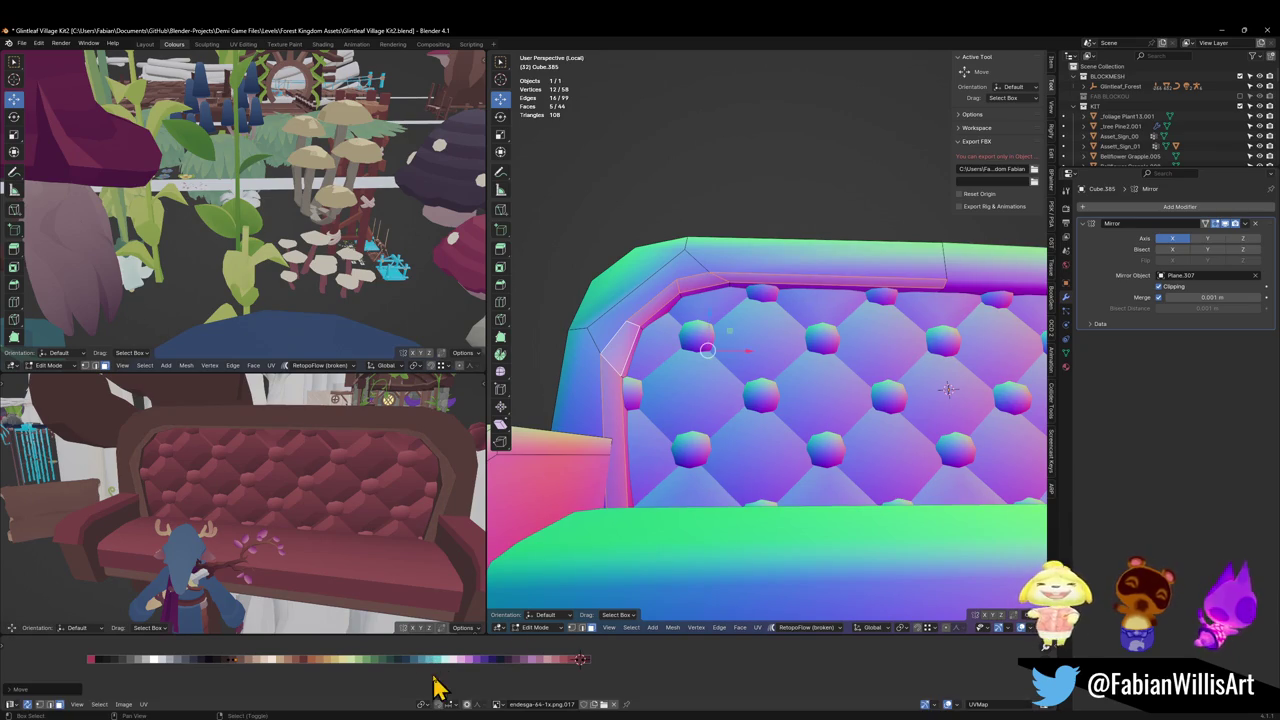
# Step: Raise the top rim edge, add two loop cuts across it, and lift the new edge
pyautogui.click(856, 267)
pyautogui.press('g')
pyautogui.press('z')
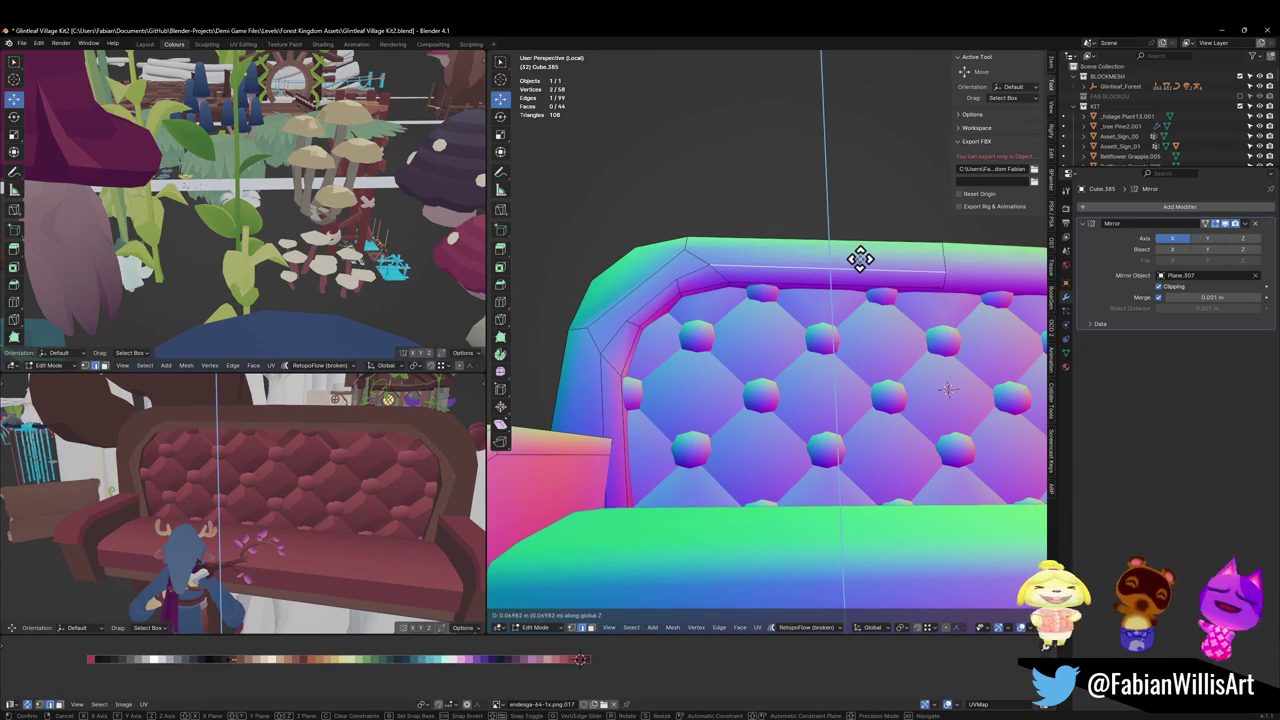
pyautogui.click(862, 258)
pyautogui.click(874, 262)
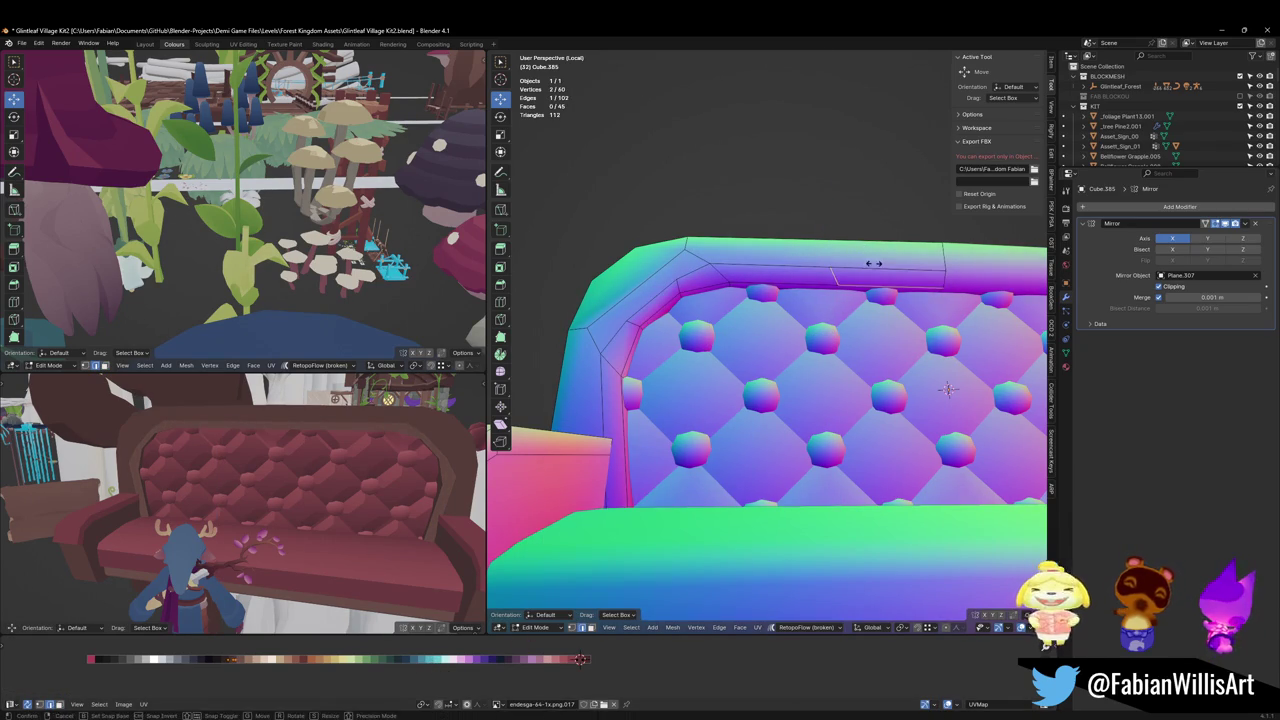
pyautogui.click(899, 268)
pyautogui.hotkey('ctrl', 'r')
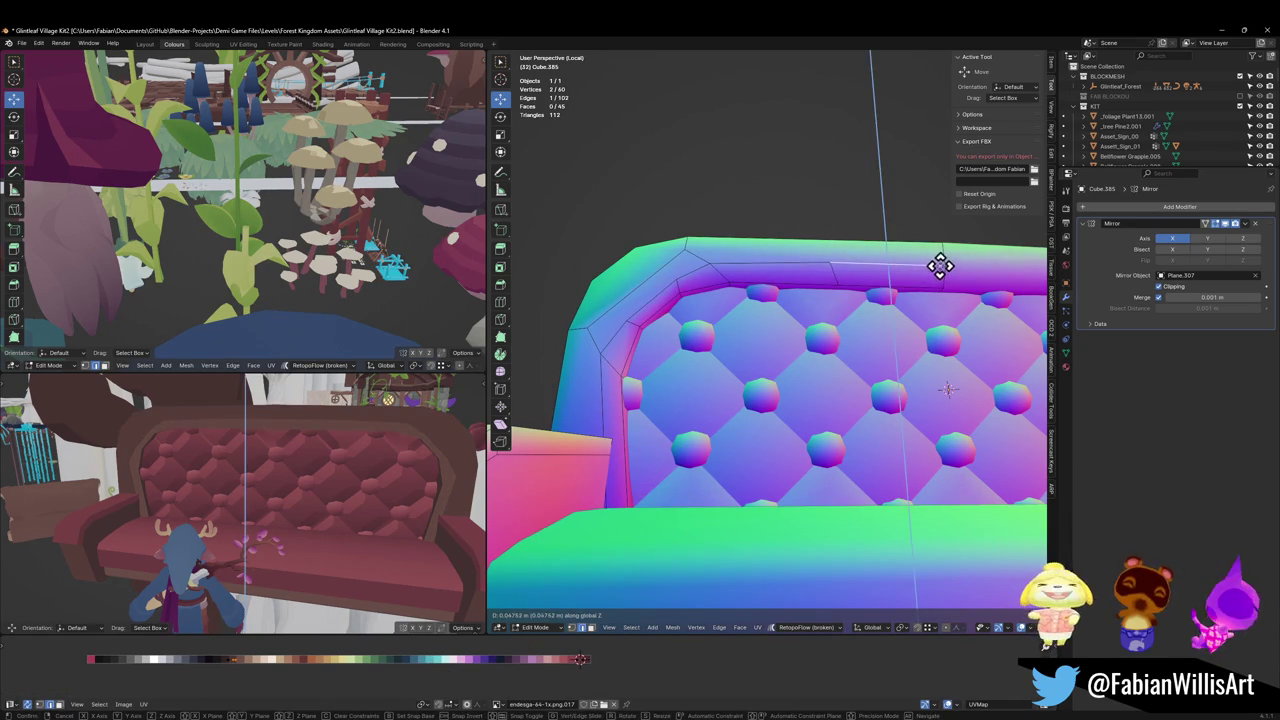
pyautogui.click(910, 275)
pyautogui.click(924, 272)
pyautogui.press('g')
pyautogui.press('z')
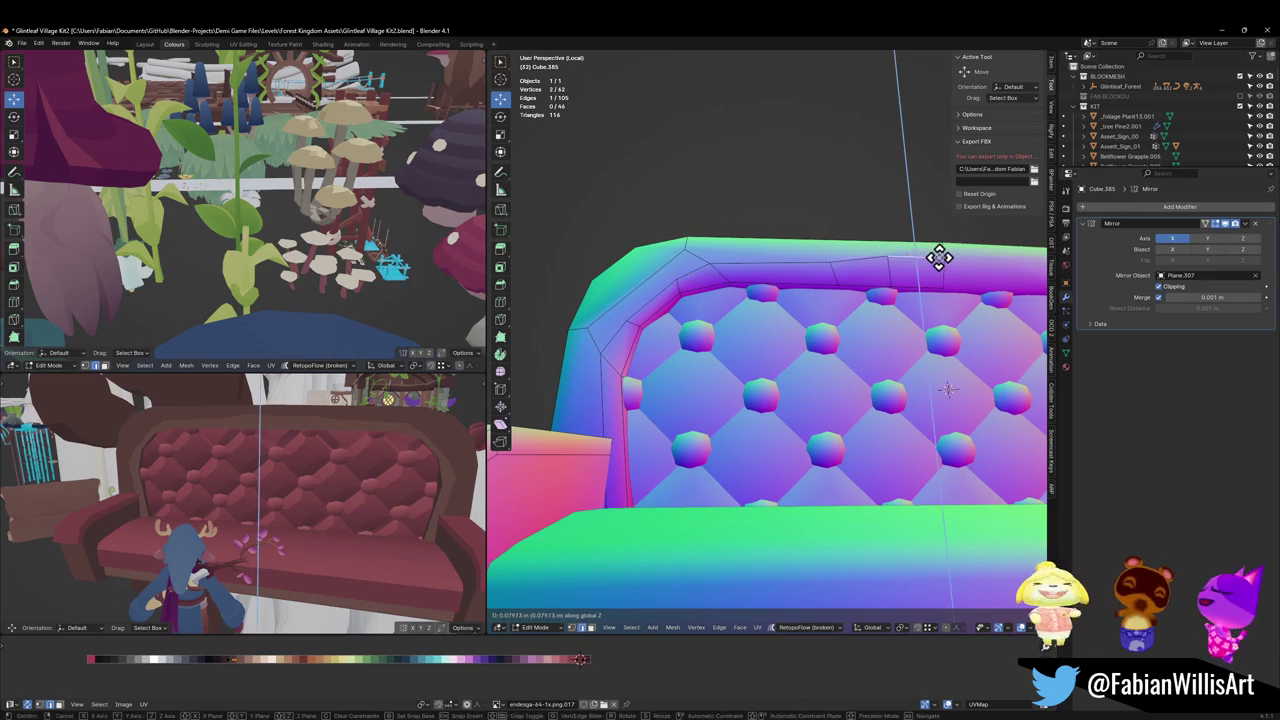
pyautogui.click(934, 263)
# Step: Cancel an accidental vertical move and orbit to a high angled view of the sofa
pyautogui.hotkey('alt', 'a')
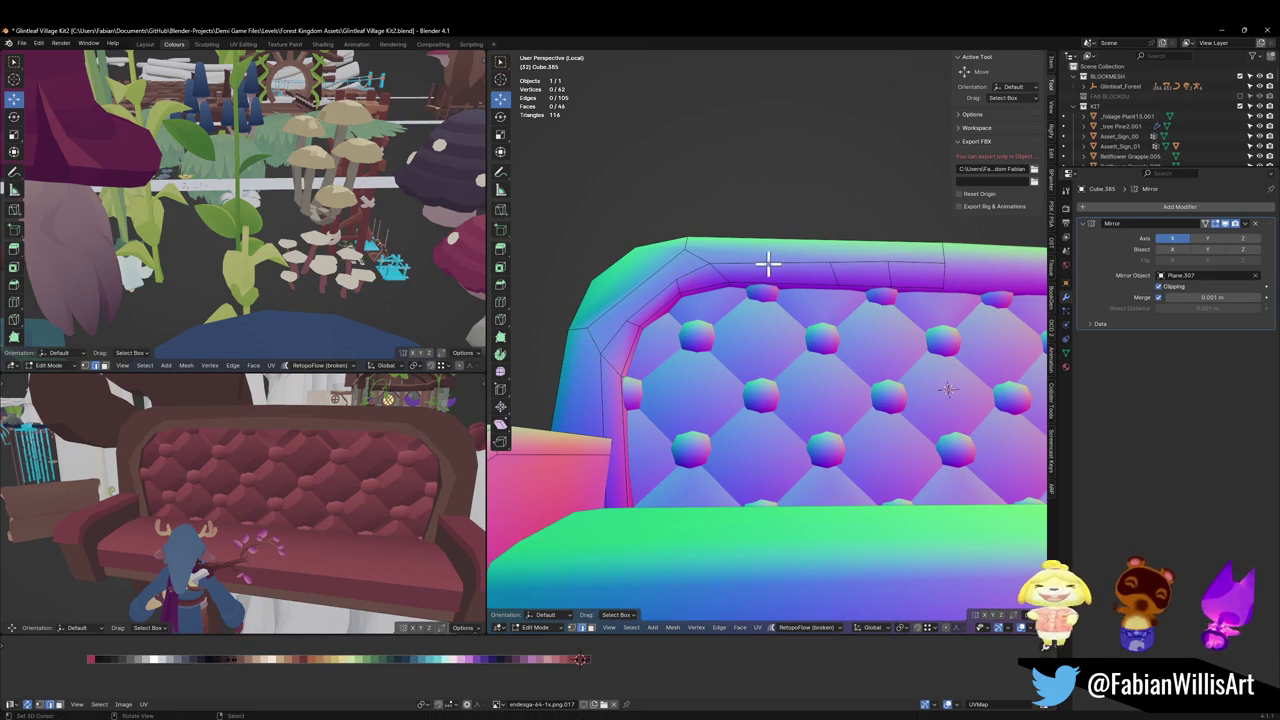
pyautogui.keyDown('alt'); pyautogui.click(772, 263); pyautogui.keyUp('alt')
pyautogui.press('g')
pyautogui.press('z')
pyautogui.rightClick(785, 267)
pyautogui.hotkey('alt', 'a')
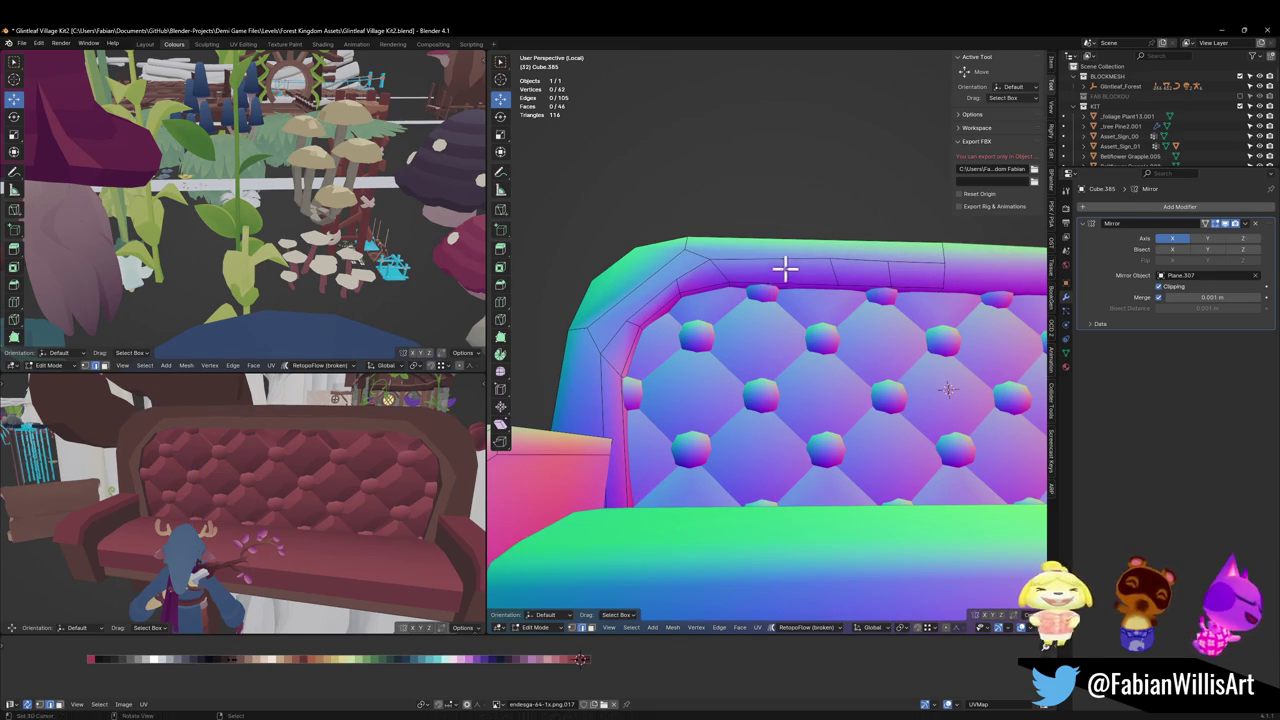
pyautogui.moveTo(230, 467)
pyautogui.mouseDown(button='middle')
pyautogui.moveTo(314, 451)
pyautogui.moveTo(306, 474)
pyautogui.moveTo(329, 479)
pyautogui.moveTo(320, 463)
pyautogui.mouseUp(button='middle')
pyautogui.moveTo(650, 345)
pyautogui.mouseDown(button='middle')
pyautogui.moveTo(757, 351)
pyautogui.moveTo(724, 345)
pyautogui.mouseUp(button='middle')
# Step: Give the sofa's top rim faces a new palette shade by sliding their UVs along X
pyautogui.click(651, 361)
pyautogui.keyDown('ctrl'); pyautogui.click(840, 258); pyautogui.keyUp('ctrl')
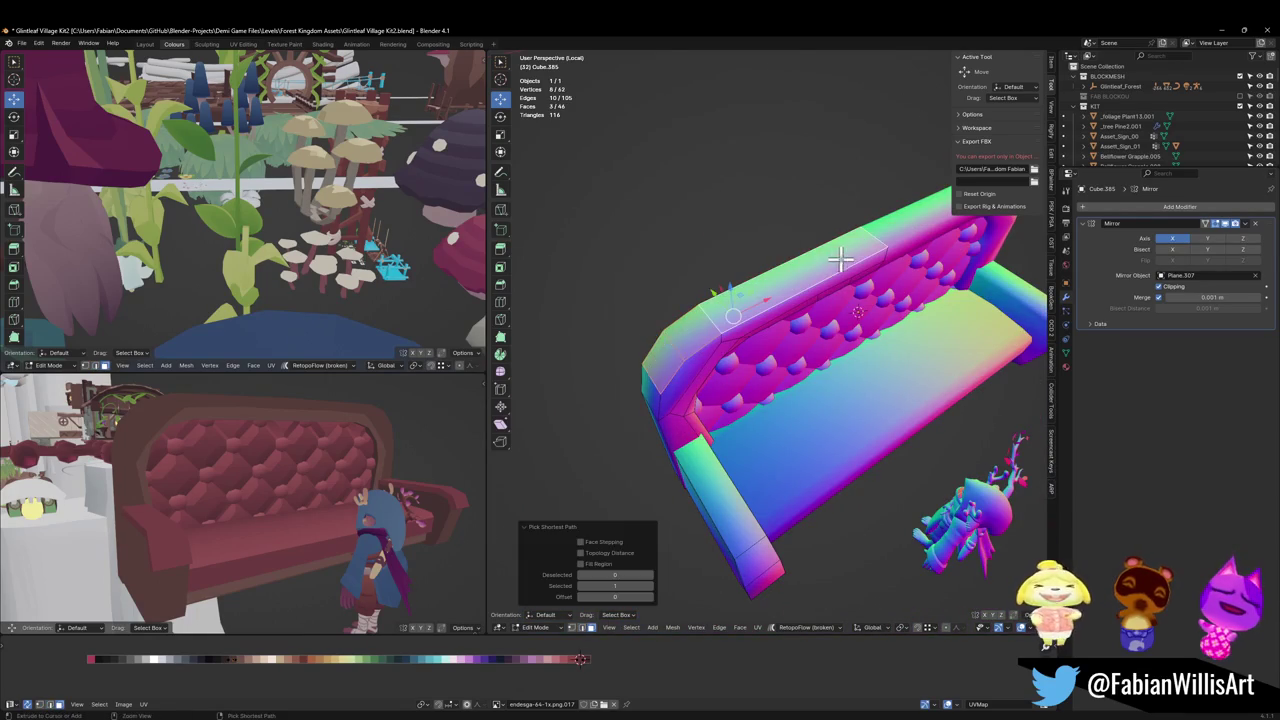
pyautogui.moveTo(420, 680); pyautogui.dragTo(429, 677)
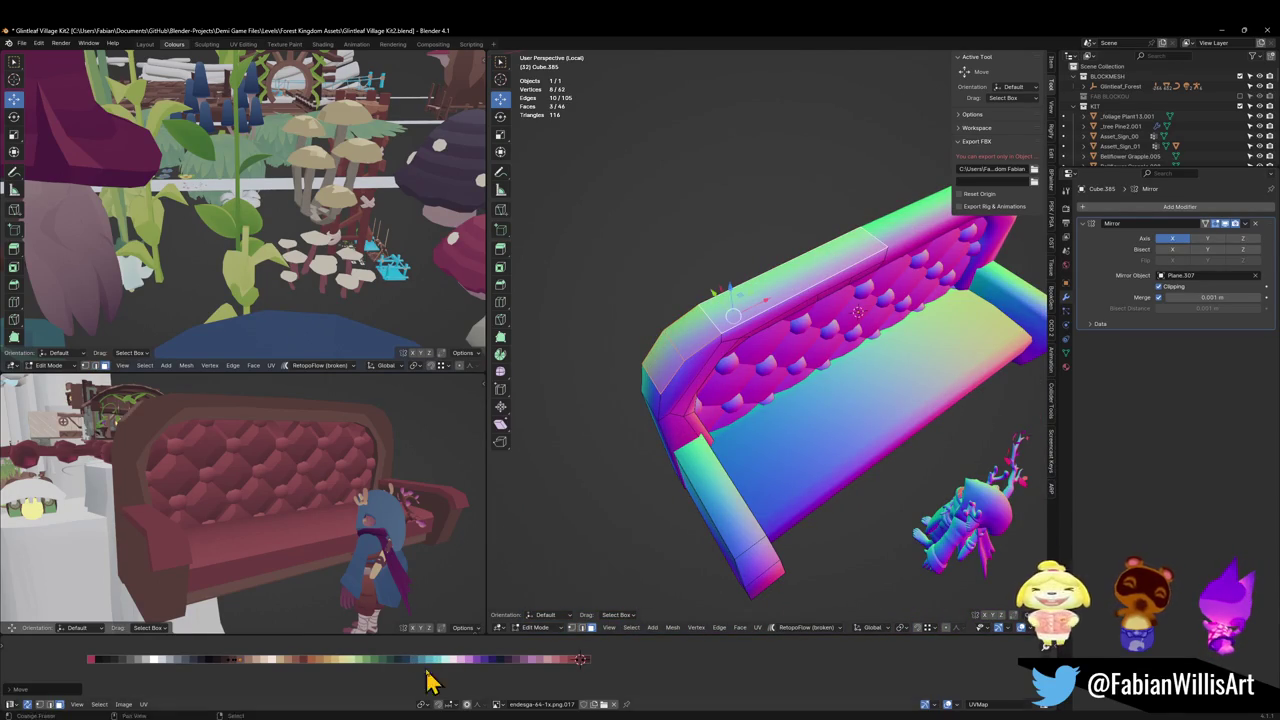
pyautogui.moveTo(311, 476)
pyautogui.mouseDown(button='middle')
pyautogui.moveTo(339, 515)
pyautogui.moveTo(305, 498)
pyautogui.mouseUp(button='middle')
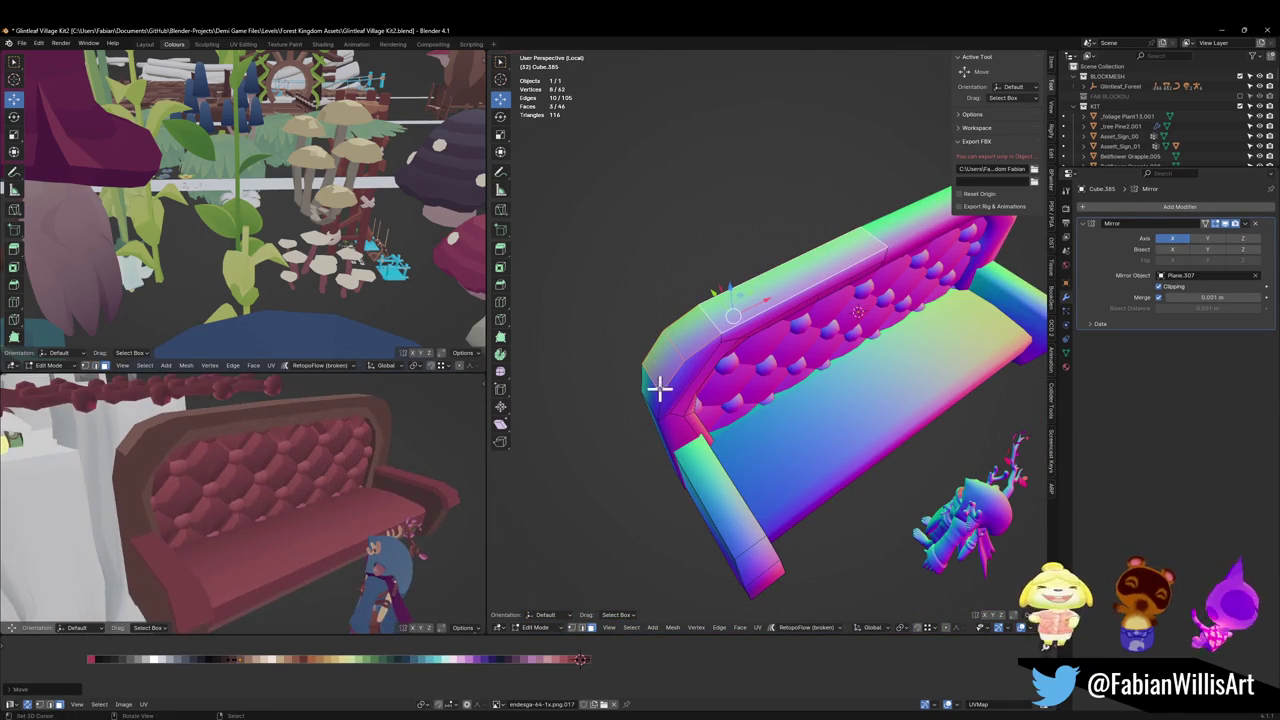
pyautogui.click(657, 390)
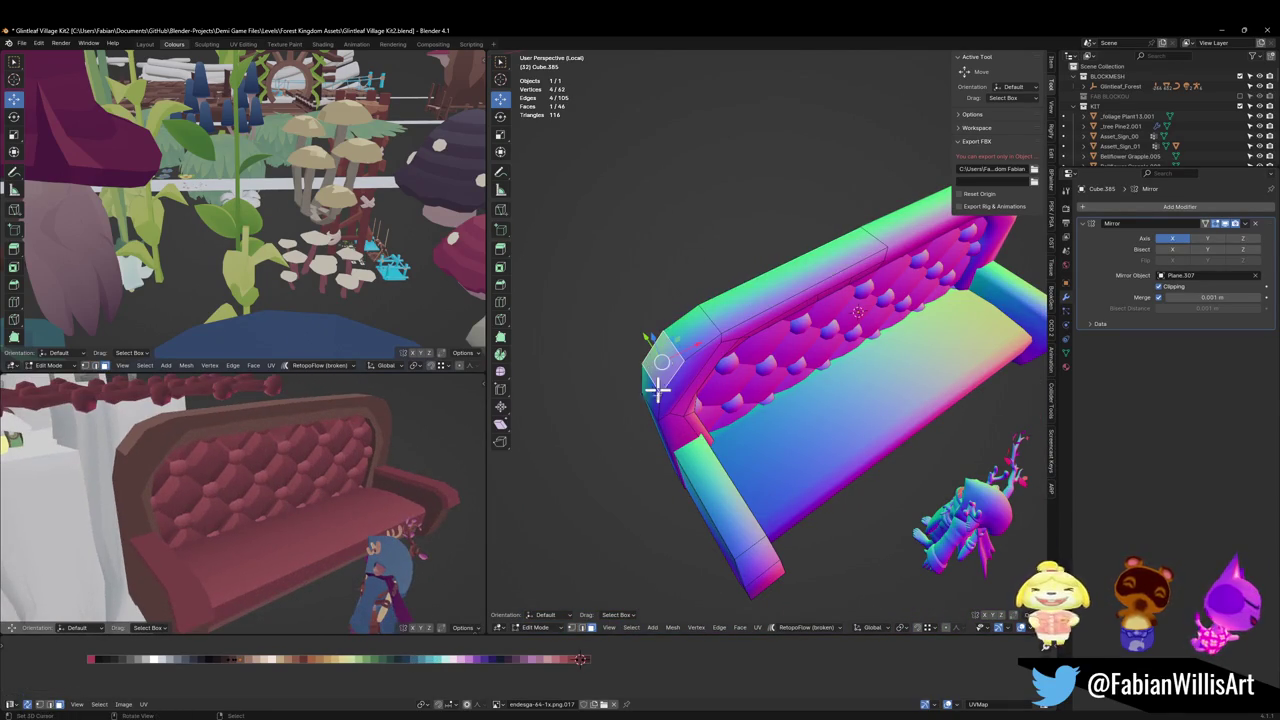
pyautogui.keyDown('ctrl'); pyautogui.click(741, 320); pyautogui.keyUp('ctrl')
pyautogui.press('g')
pyautogui.press('x')
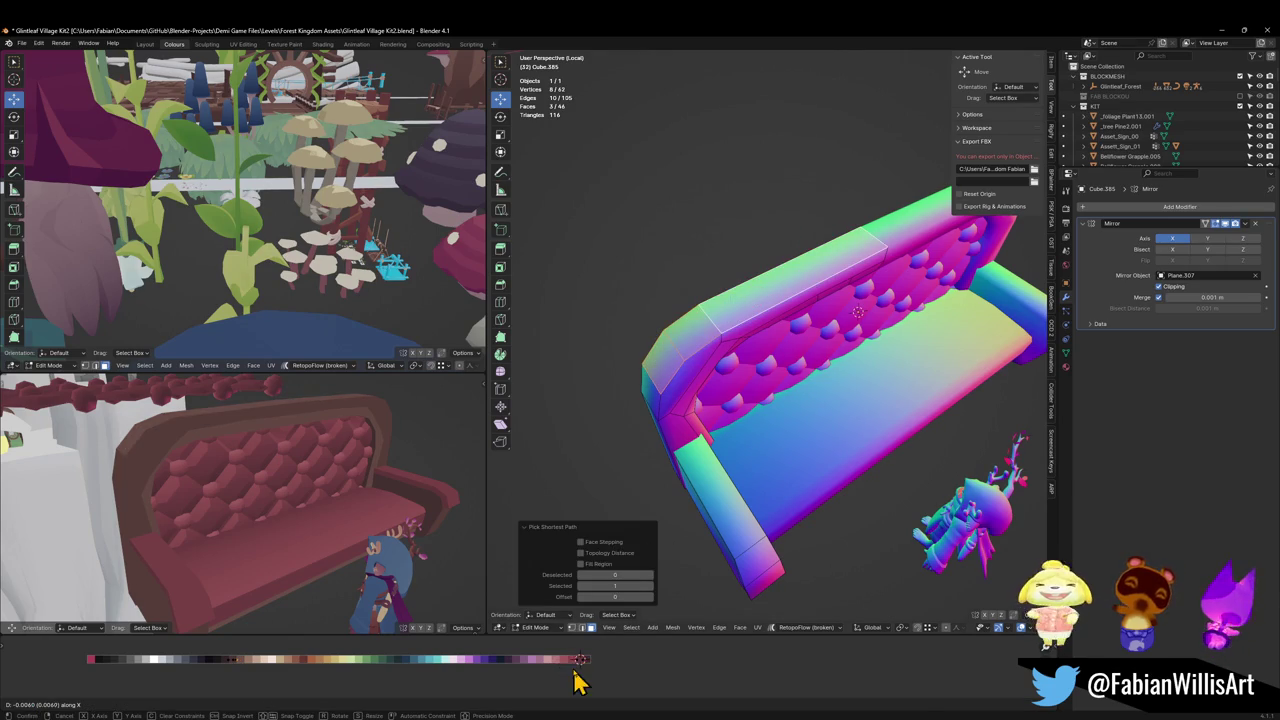
pyautogui.click(577, 682)
pyautogui.moveTo(286, 491); pyautogui.dragTo(330, 500, button='middle')
# Step: Shift the small left-corner face to a different palette colour along X
pyautogui.hotkey('alt', 'a')
pyautogui.click(658, 378)
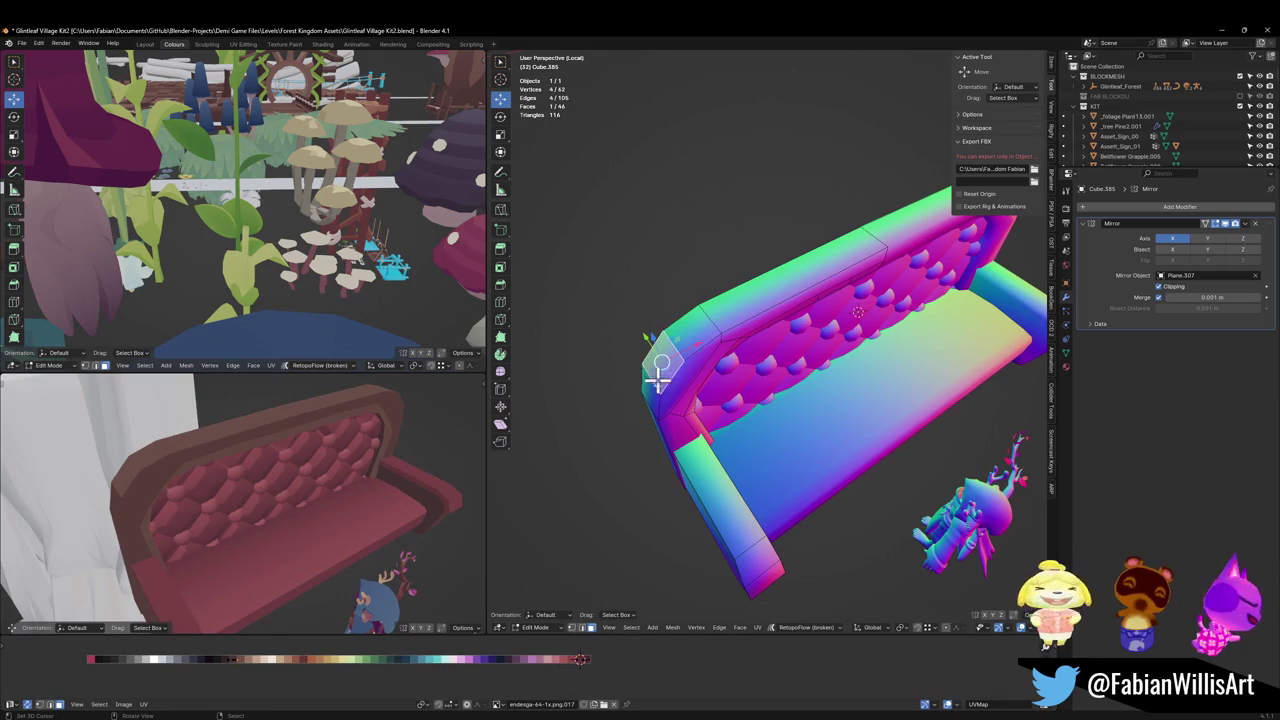
pyautogui.press('g')
pyautogui.press('x')
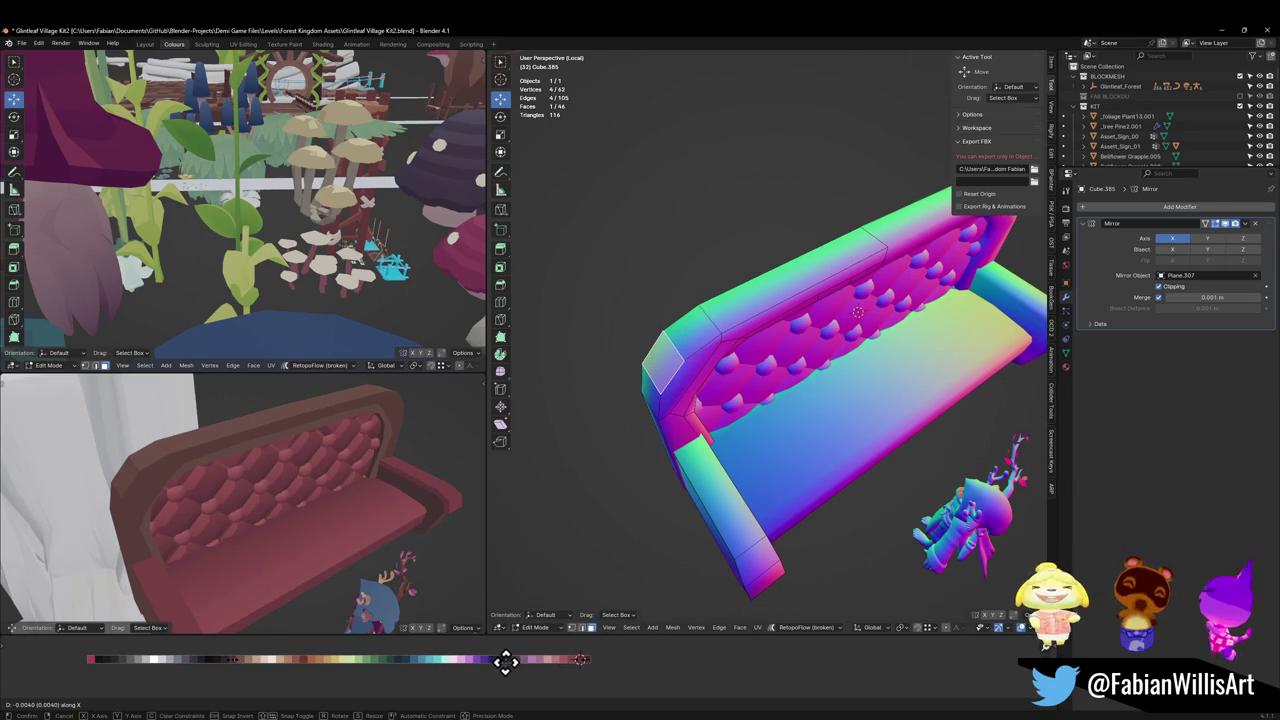
pyautogui.click(502, 663)
# Step: Recolour the two left-side faces by sliding their UVs horizontally on the palette
pyautogui.hotkey('alt', 'a')
pyautogui.moveTo(686, 380); pyautogui.dragTo(698, 398, button='middle')
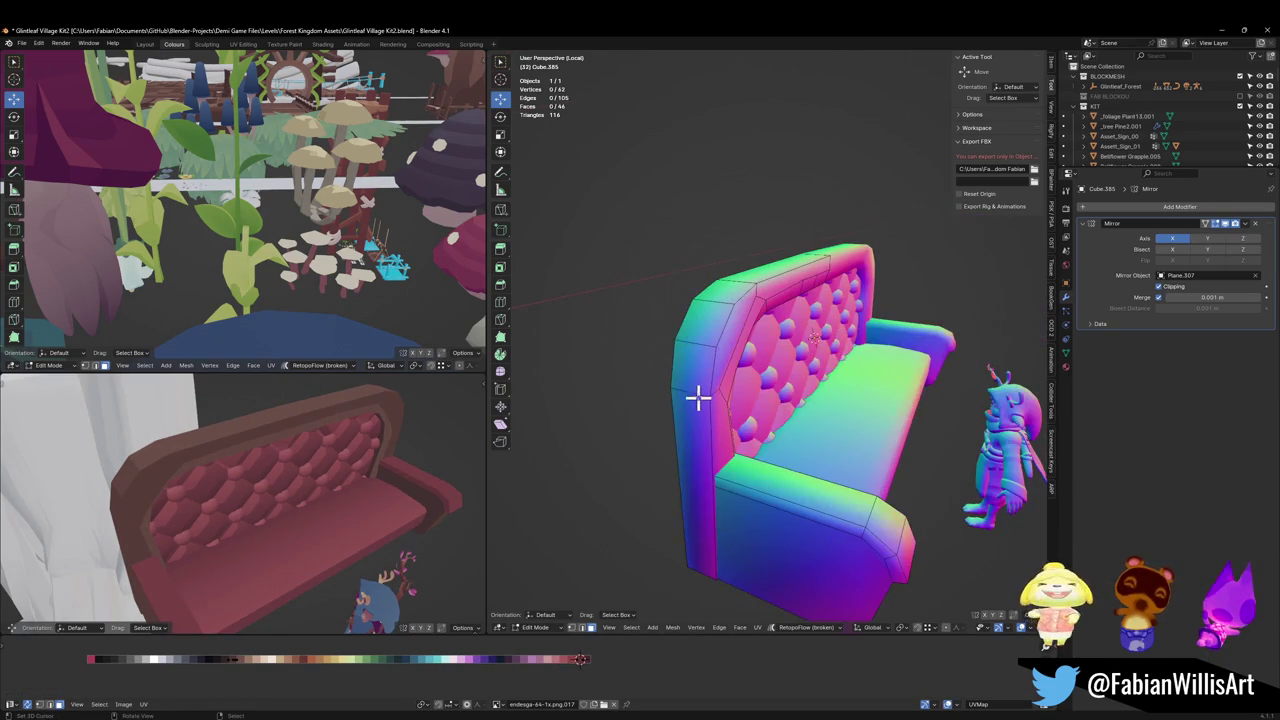
pyautogui.click(690, 388)
pyautogui.keyDown('shift'); pyautogui.click(686, 440); pyautogui.keyUp('shift')
pyautogui.press('g')
pyautogui.press('x')
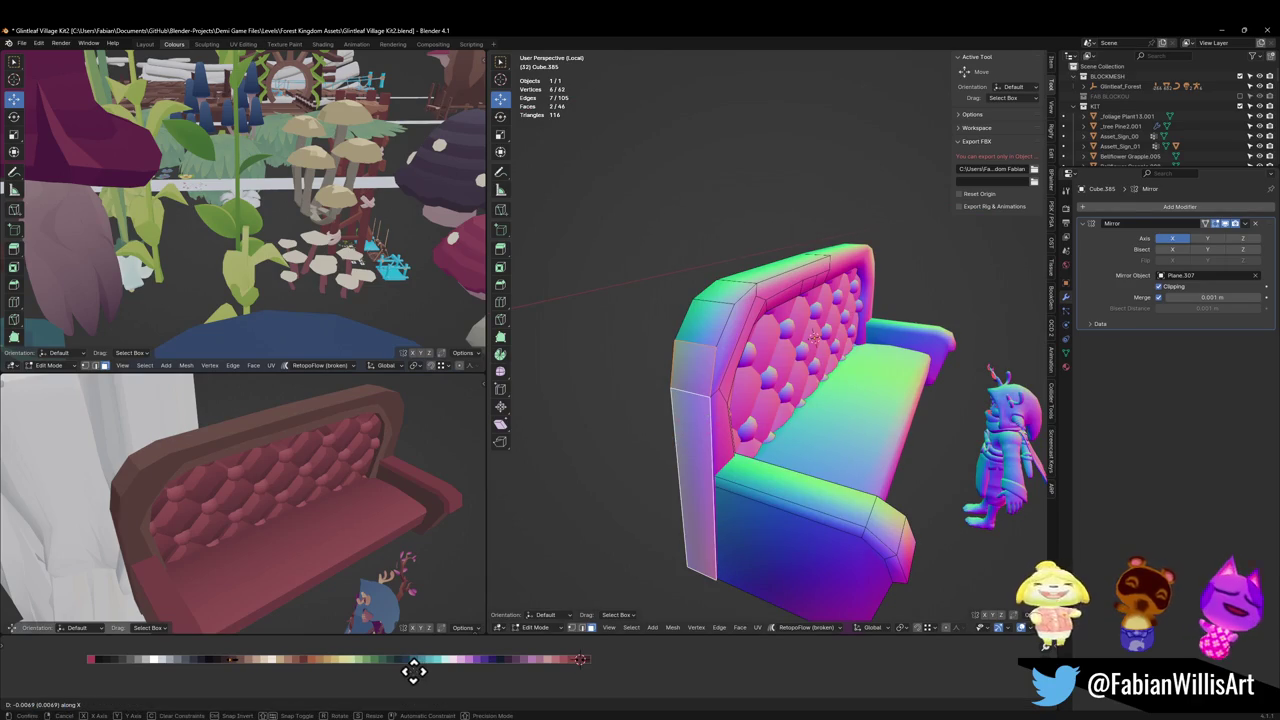
pyautogui.click(440, 670)
pyautogui.moveTo(420, 520); pyautogui.dragTo(354, 446, button='middle')
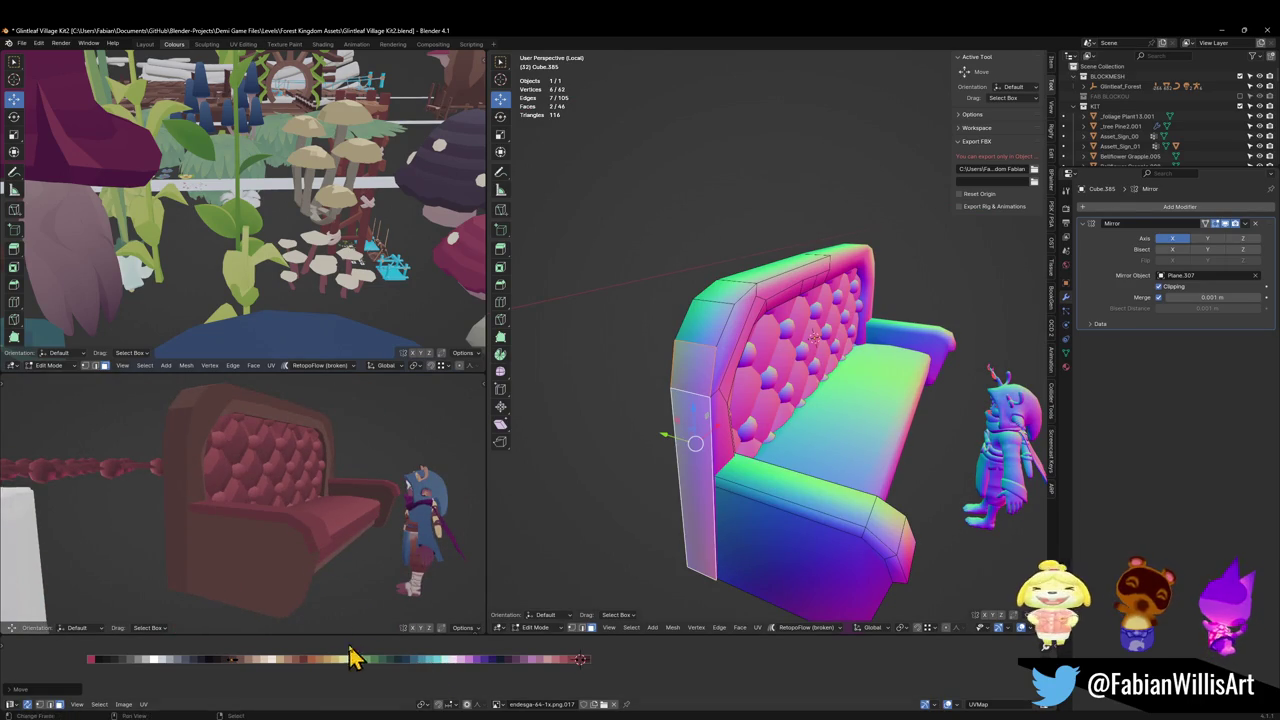
pyautogui.press('x')
pyautogui.click(384, 660)
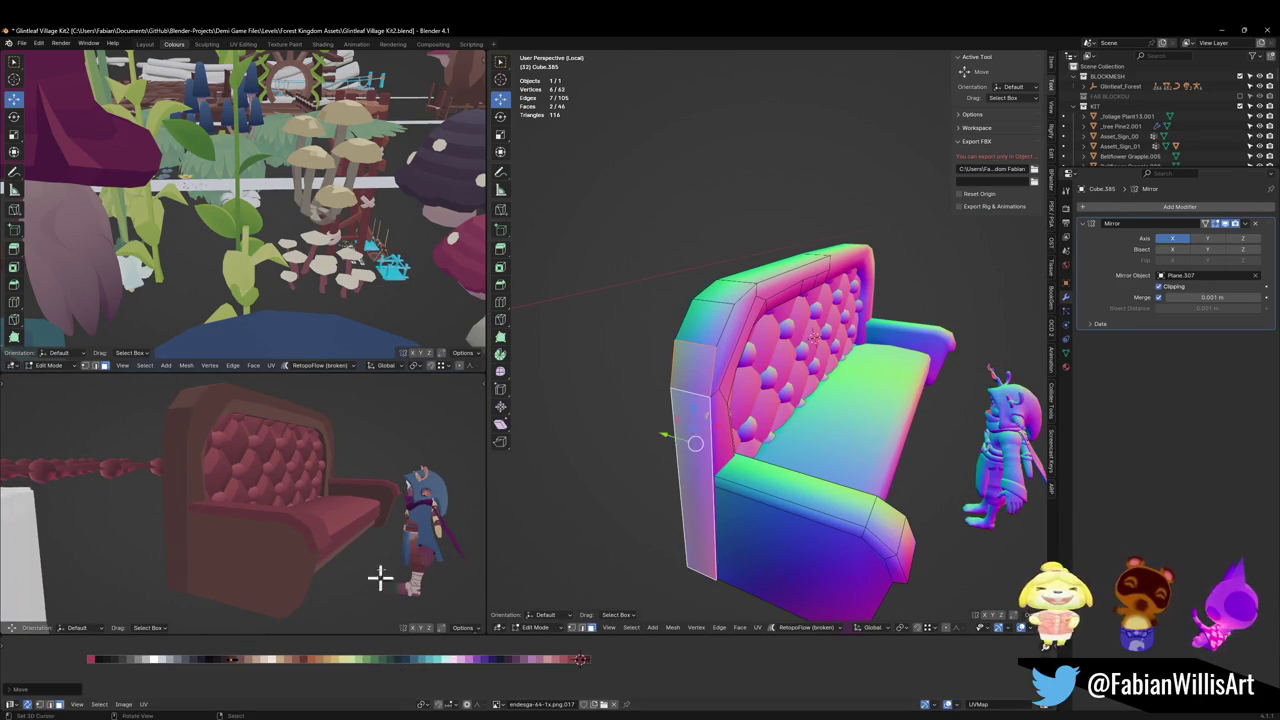
# Step: Clear the selection and save the file
pyautogui.hotkey('alt', 'a')
pyautogui.moveTo(380, 571)
pyautogui.mouseDown(button='middle')
pyautogui.moveTo(371, 509)
pyautogui.moveTo(337, 505)
pyautogui.moveTo(374, 466)
pyautogui.mouseUp(button='middle')
pyautogui.hotkey('ctrl', 's')
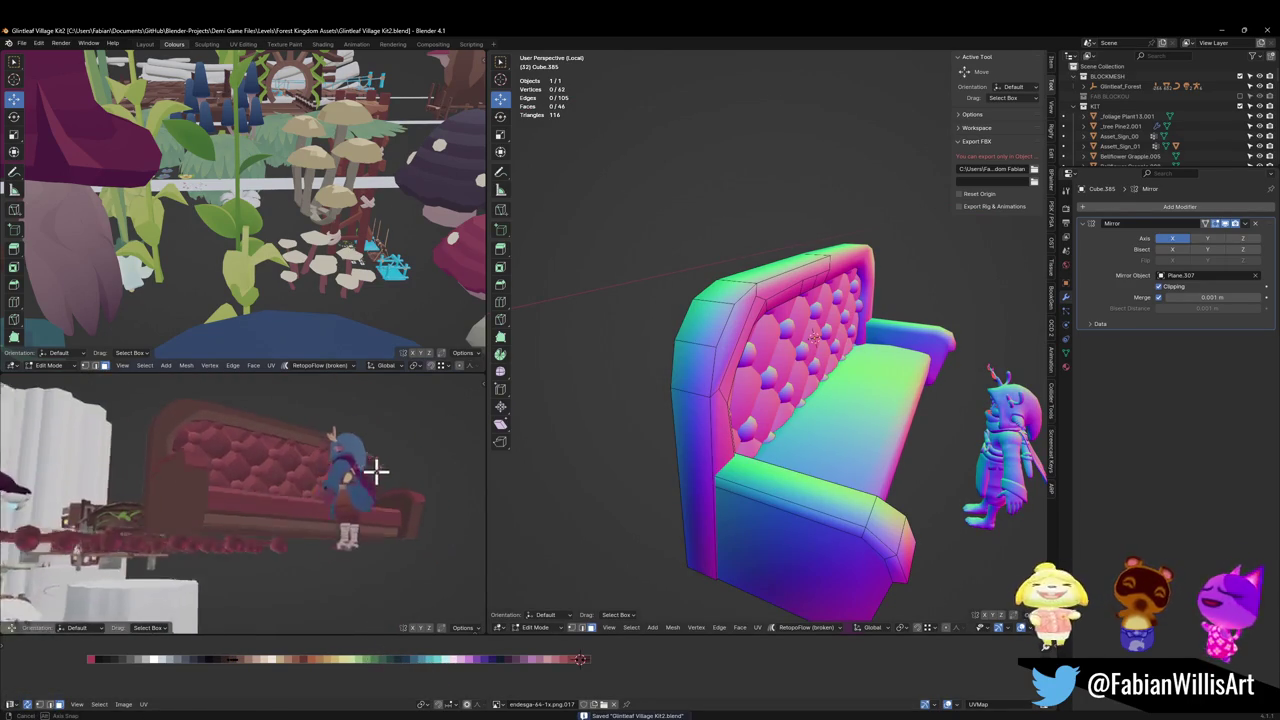
# Step: Give the lower-edge bevel faces a new palette shade by sliding their UVs along X
pyautogui.moveTo(800, 420)
pyautogui.mouseDown(button='middle')
pyautogui.moveTo(791, 391)
pyautogui.moveTo(778, 399)
pyautogui.mouseUp(button='middle')
pyautogui.keyDown('alt'); pyautogui.click(778, 399); pyautogui.keyUp('alt')
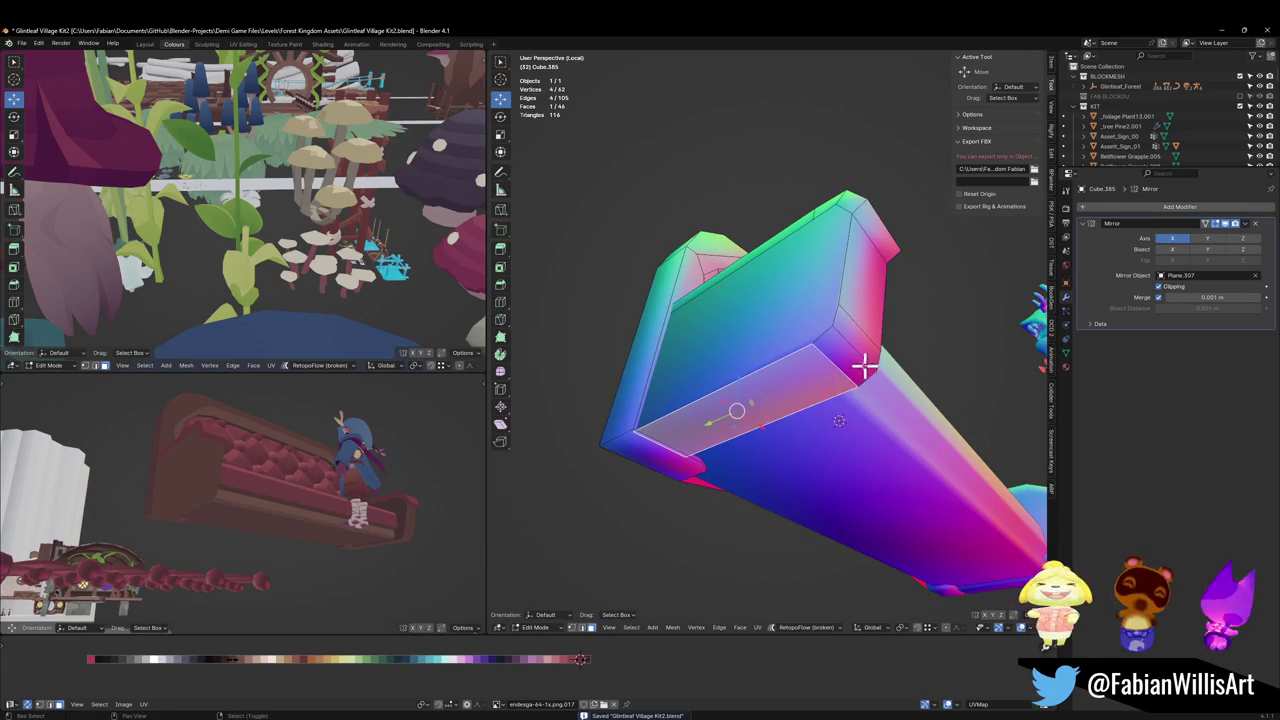
pyautogui.press('g')
pyautogui.press('x')
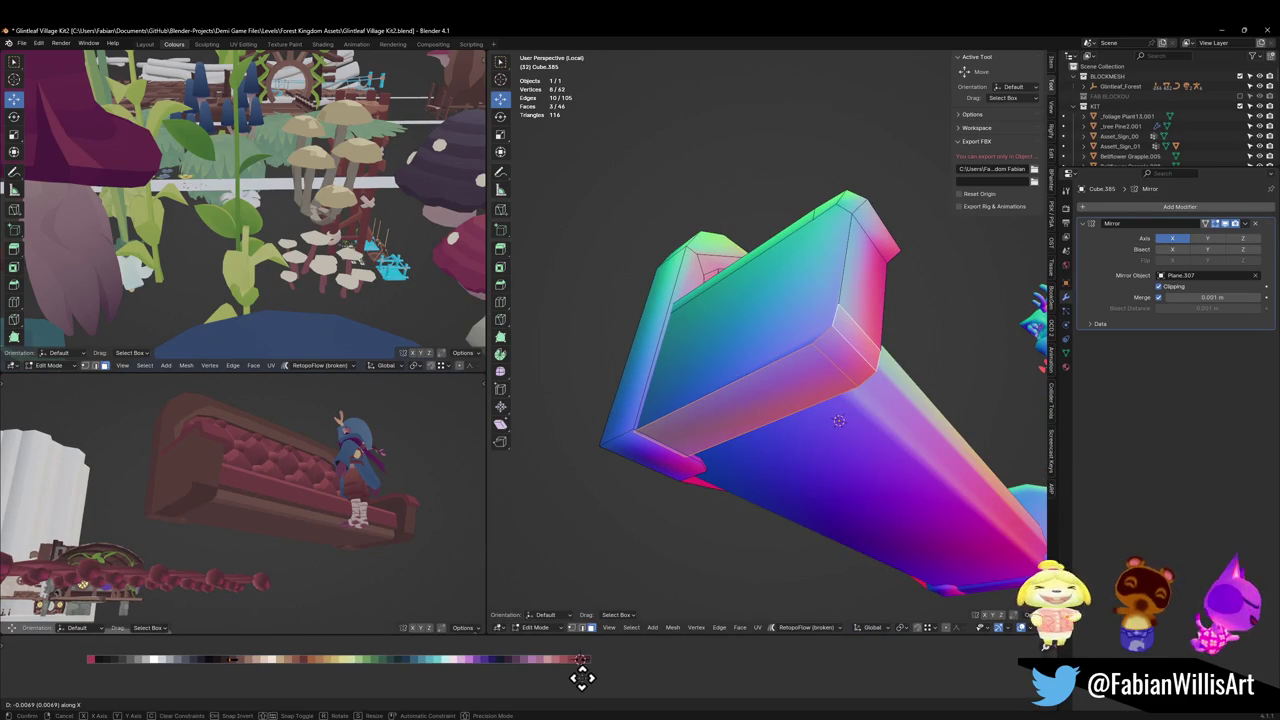
pyautogui.click(582, 679)
# Step: Begin another horizontal palette shift of the selected faces
pyautogui.moveTo(420, 470); pyautogui.dragTo(442, 500, button='middle')
pyautogui.moveTo(756, 347)
pyautogui.mouseDown(button='middle')
pyautogui.moveTo(811, 354)
pyautogui.moveTo(755, 497)
pyautogui.mouseUp(button='middle')
pyautogui.press('g')
pyautogui.press('x')
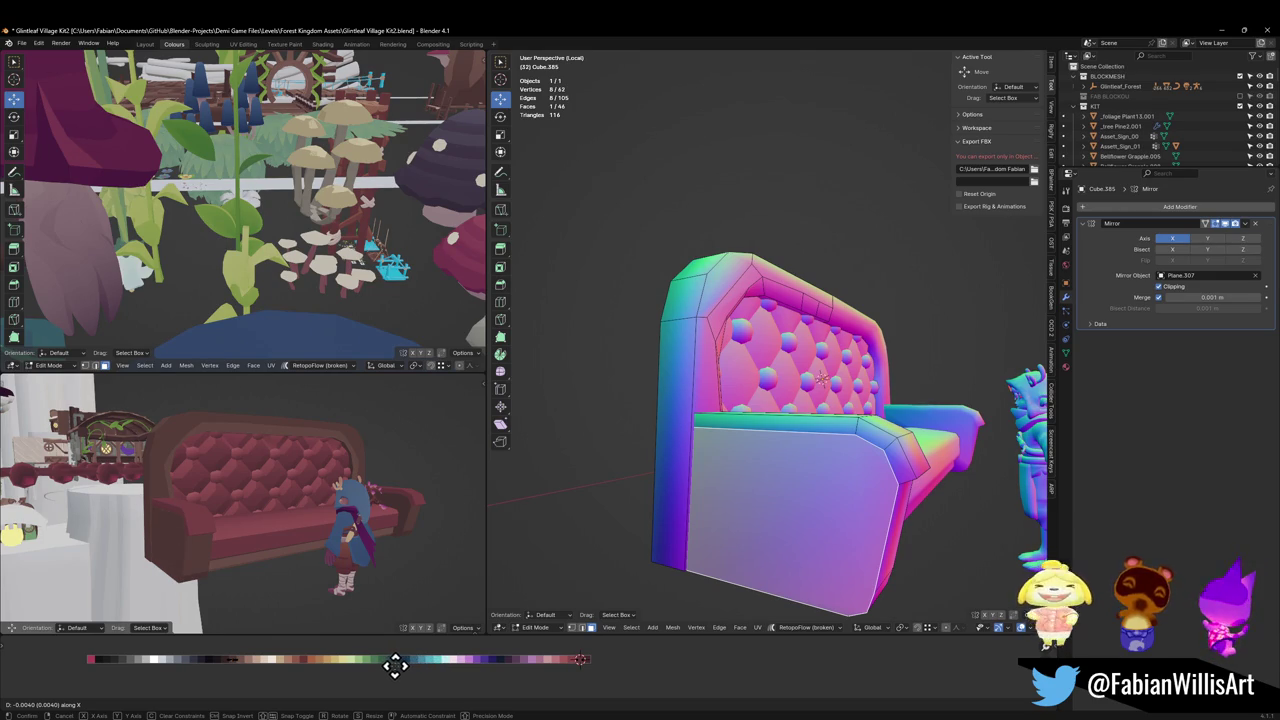
# Step: Confirm the last palette colour shift and save the file
pyautogui.click(395, 665)
pyautogui.hotkey('ctrl', 's')
pyautogui.moveTo(340, 560)
pyautogui.mouseDown(button='middle')
pyautogui.moveTo(314, 531)
pyautogui.moveTo(320, 491)
pyautogui.moveTo(295, 487)
pyautogui.moveTo(391, 471)
pyautogui.mouseUp(button='middle')
pyautogui.scroll(5, 386, 480)
pyautogui.moveTo(780, 450); pyautogui.dragTo(849, 441, button='middle')
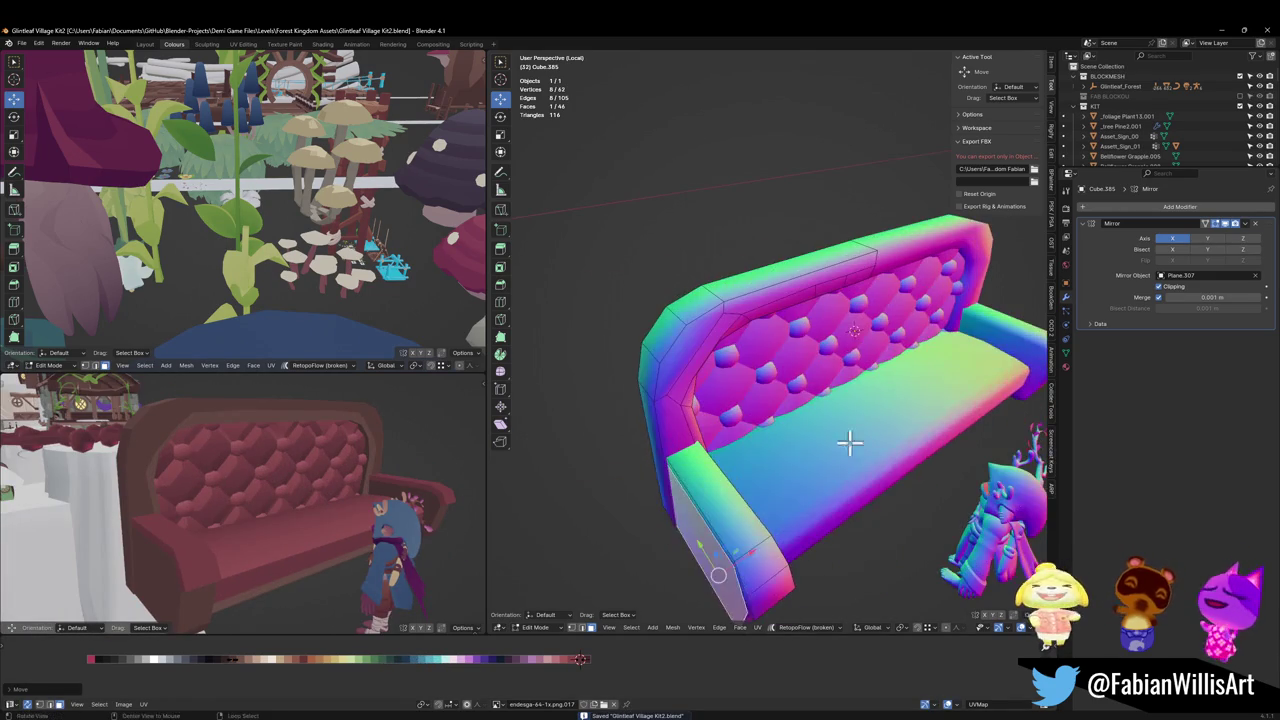
# Step: Narrow the armrest front faces to 0.730 along X
pyautogui.click(780, 588)
pyautogui.keyDown('shift'); pyautogui.click(735, 520); pyautogui.keyUp('shift')
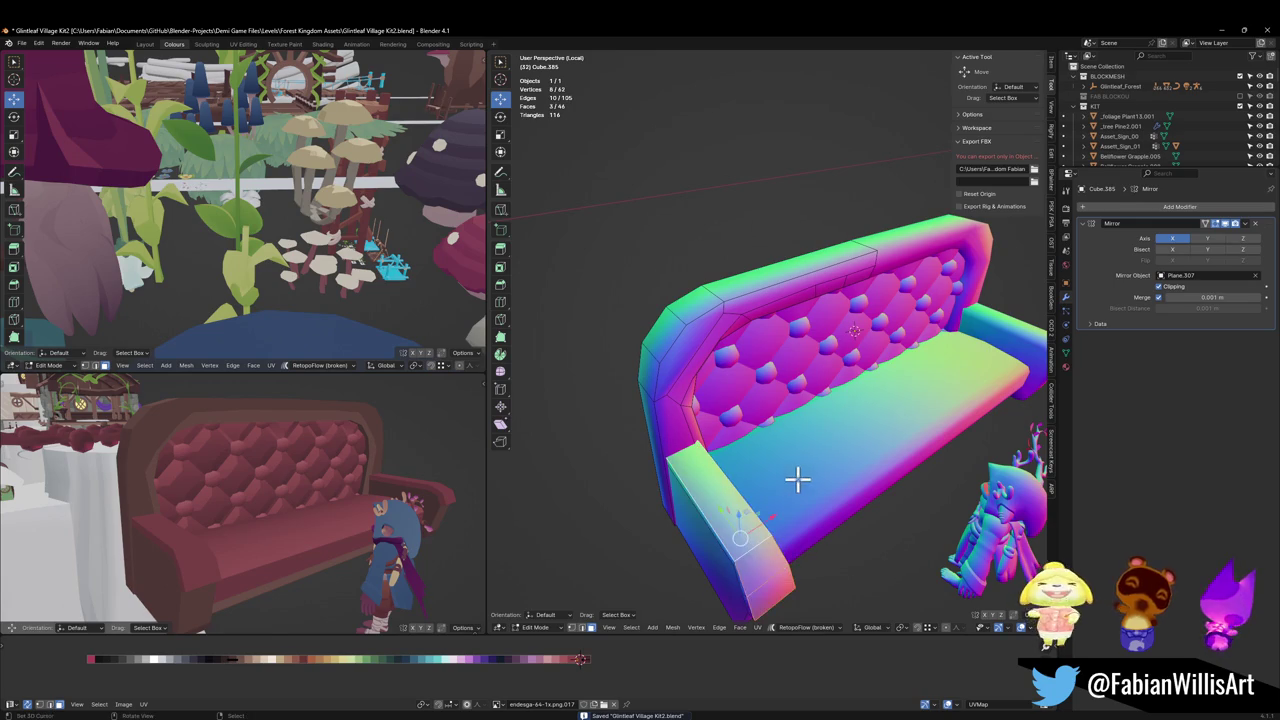
pyautogui.press('s')
pyautogui.press('x')
pyautogui.click(780, 490)
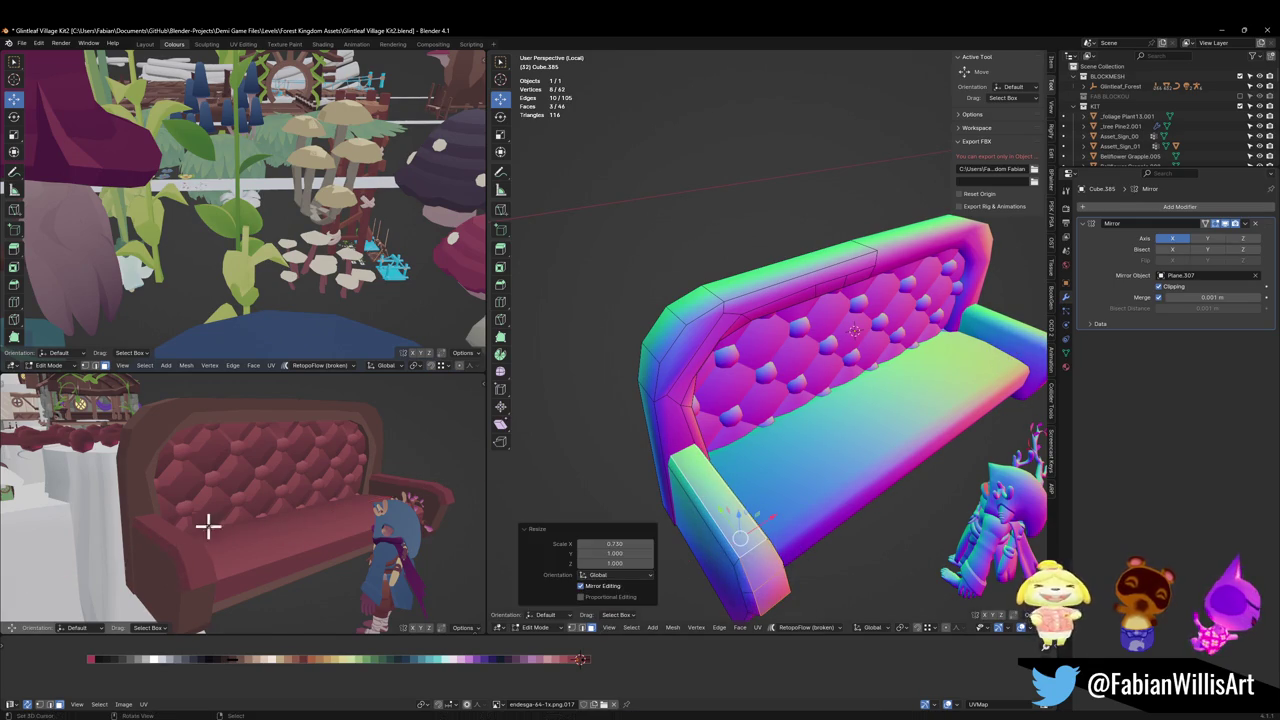
pyautogui.scroll(3, 209, 526)
pyautogui.moveTo(226, 531); pyautogui.dragTo(272, 513, button='middle')
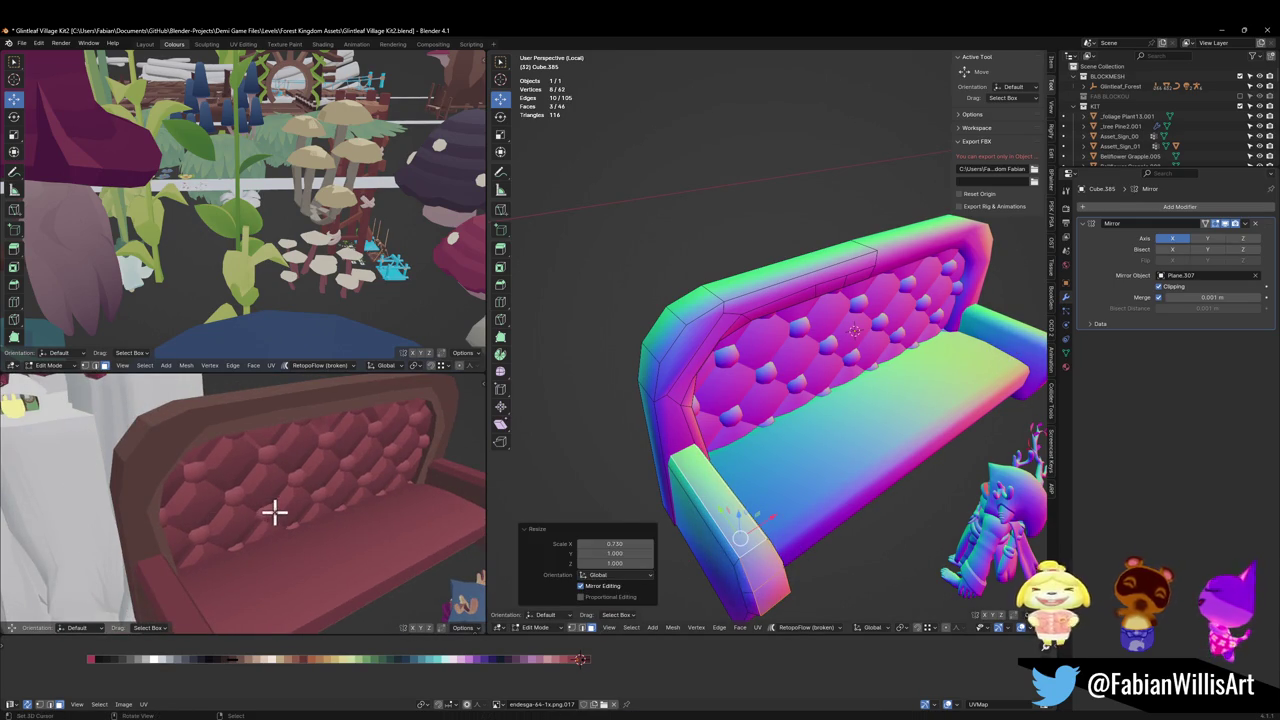
# Step: Cut a new edge loop around the armrest and select its top vertices
pyautogui.hotkey('ctrl', 'r')
pyautogui.click(745, 543)
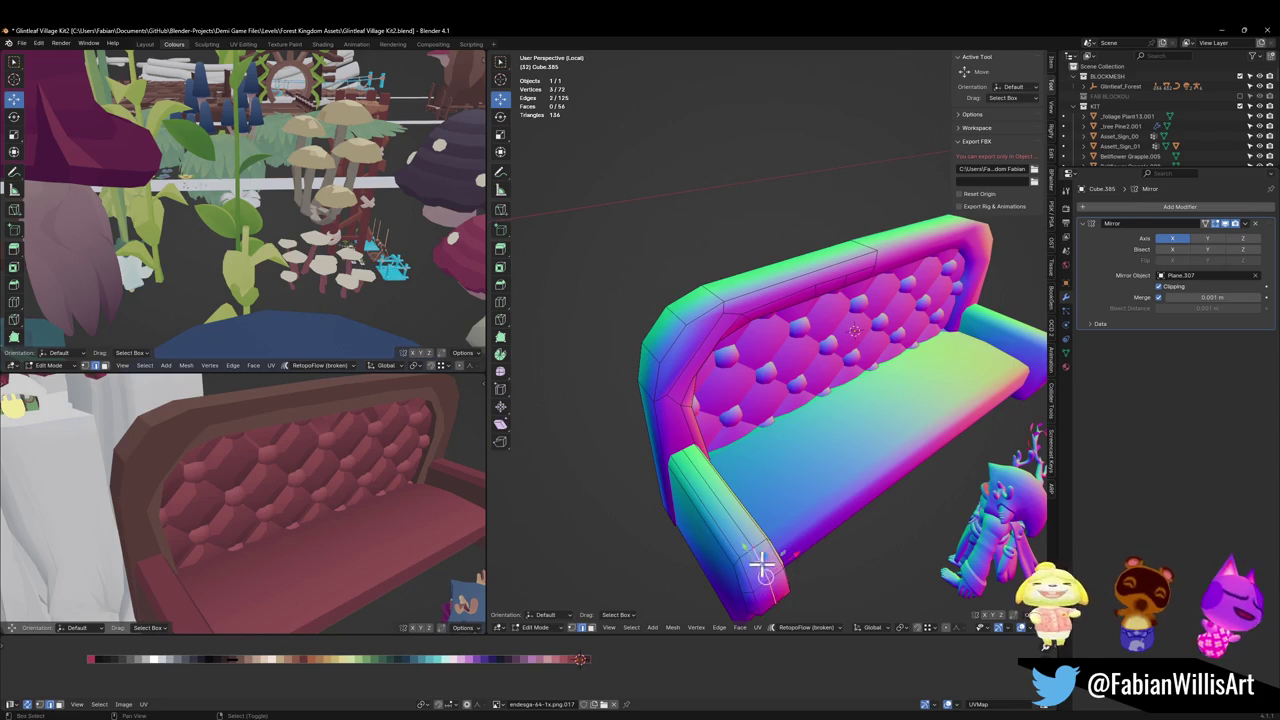
pyautogui.keyDown('shift'); pyautogui.click(762, 567); pyautogui.keyUp('shift')
pyautogui.moveTo(749, 509); pyautogui.dragTo(830, 440, button='middle')
pyautogui.hotkey('alt', 's')
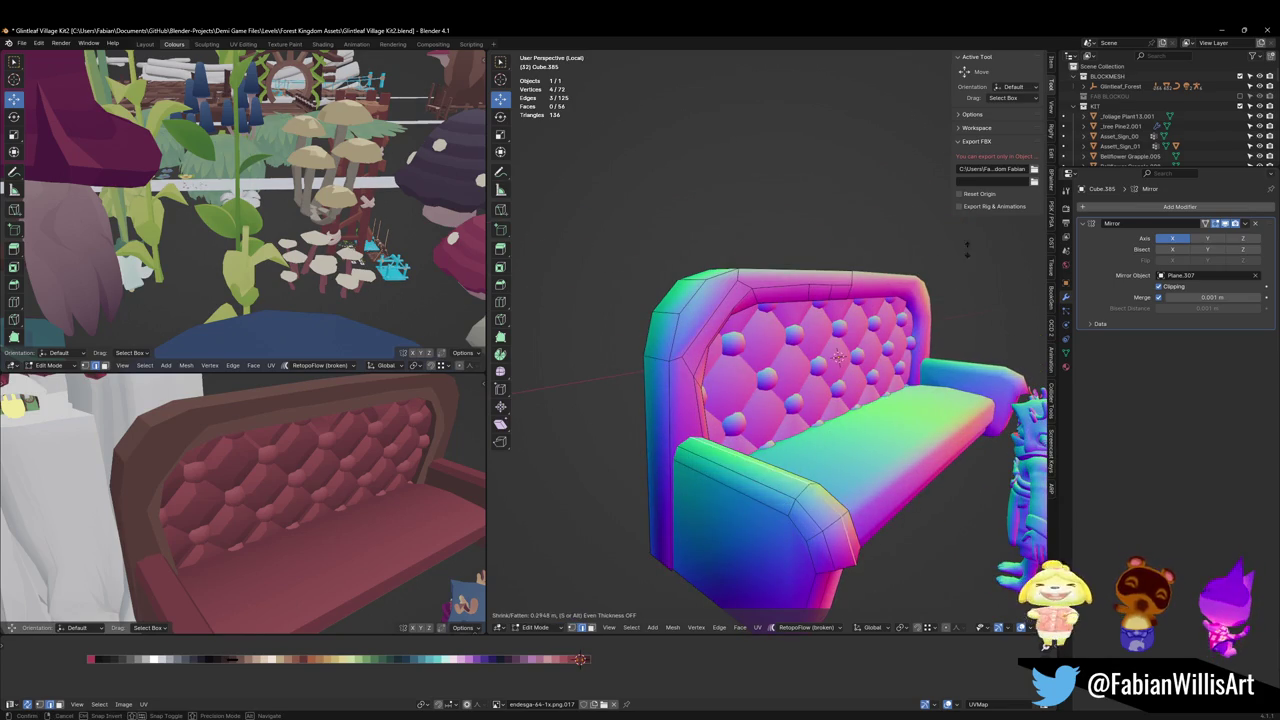
pyautogui.press('Escape')
# Step: Raise the armrest's top vertices along Z, then lift one more vertex
pyautogui.moveTo(927, 272)
pyautogui.mouseDown(button='middle')
pyautogui.moveTo(871, 403)
pyautogui.moveTo(891, 371)
pyautogui.moveTo(703, 417)
pyautogui.mouseUp(button='middle')
pyautogui.press('g')
pyautogui.press('z')
pyautogui.click(912, 400)
pyautogui.click(815, 348)
pyautogui.press('g')
pyautogui.press('z')
pyautogui.click(831, 349)
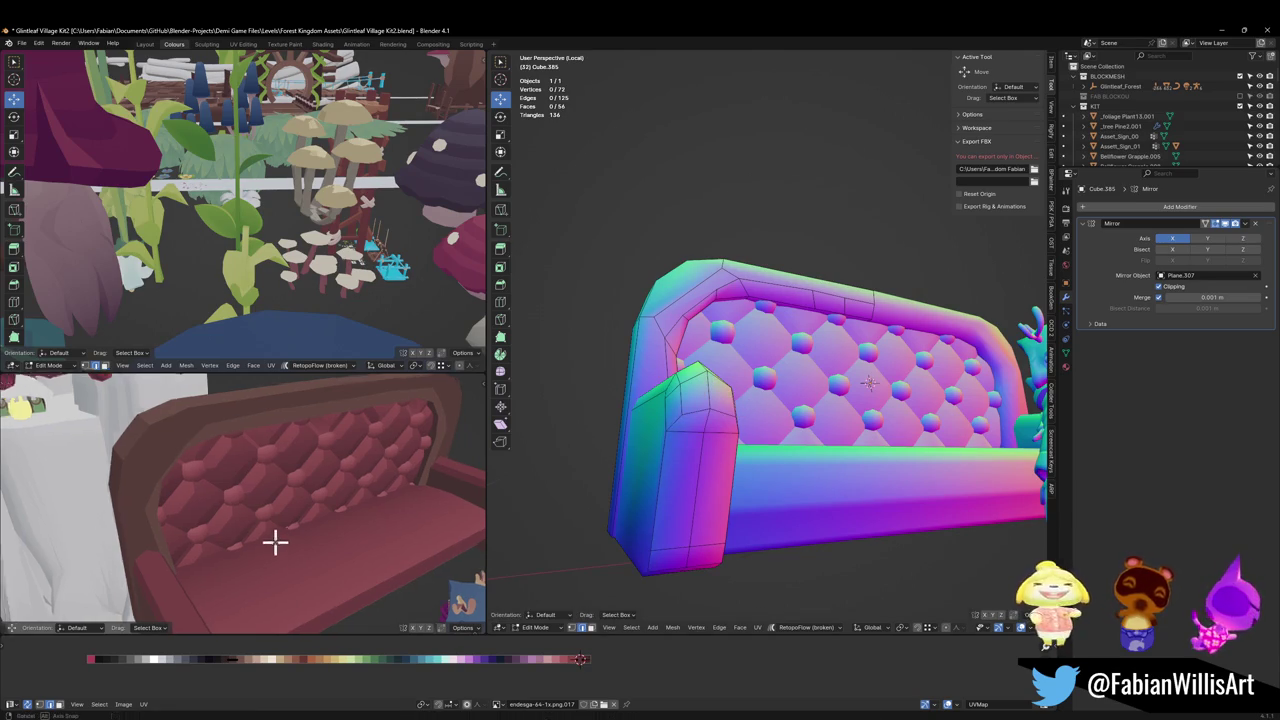
pyautogui.moveTo(274, 537)
pyautogui.mouseDown(button='middle')
pyautogui.moveTo(253, 476)
pyautogui.moveTo(303, 463)
pyautogui.mouseUp(button='middle')
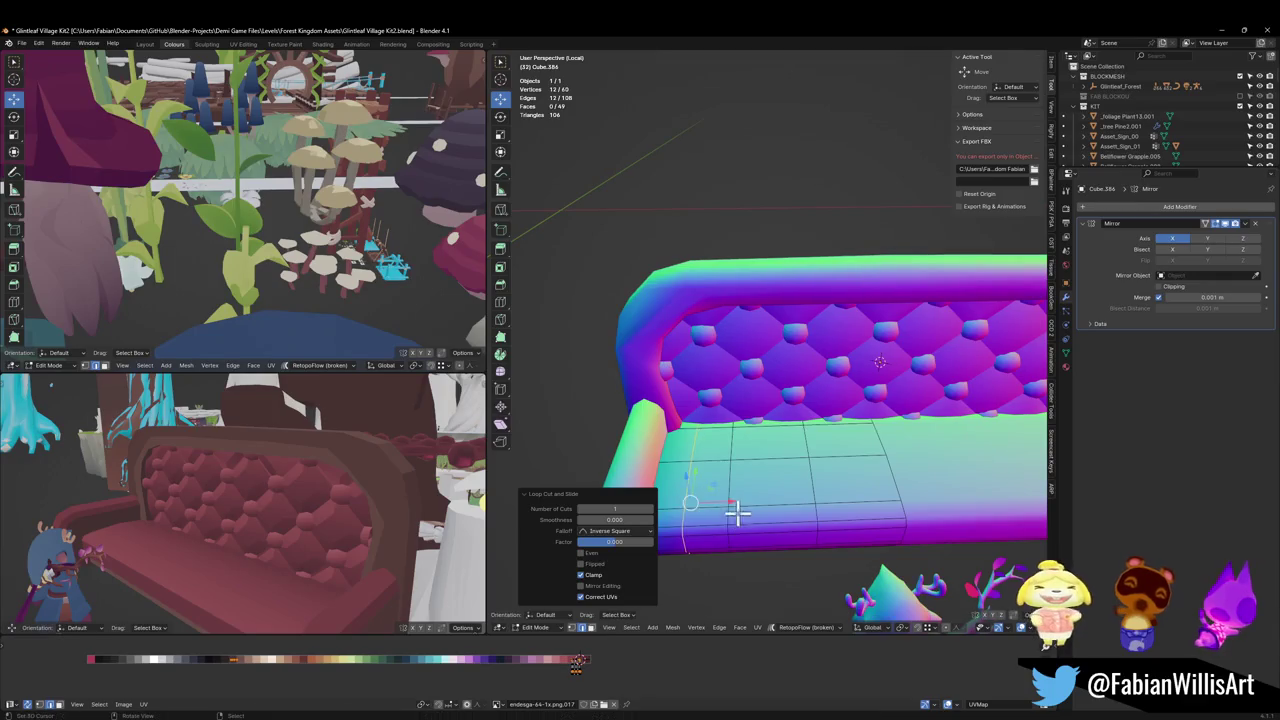
# Step: Bevel the seat's vertical edge loops into thin seam strips
pyautogui.keyDown('alt'); pyautogui.click(741, 507); pyautogui.keyUp('alt')
pyautogui.hotkey('ctrl', 'b')
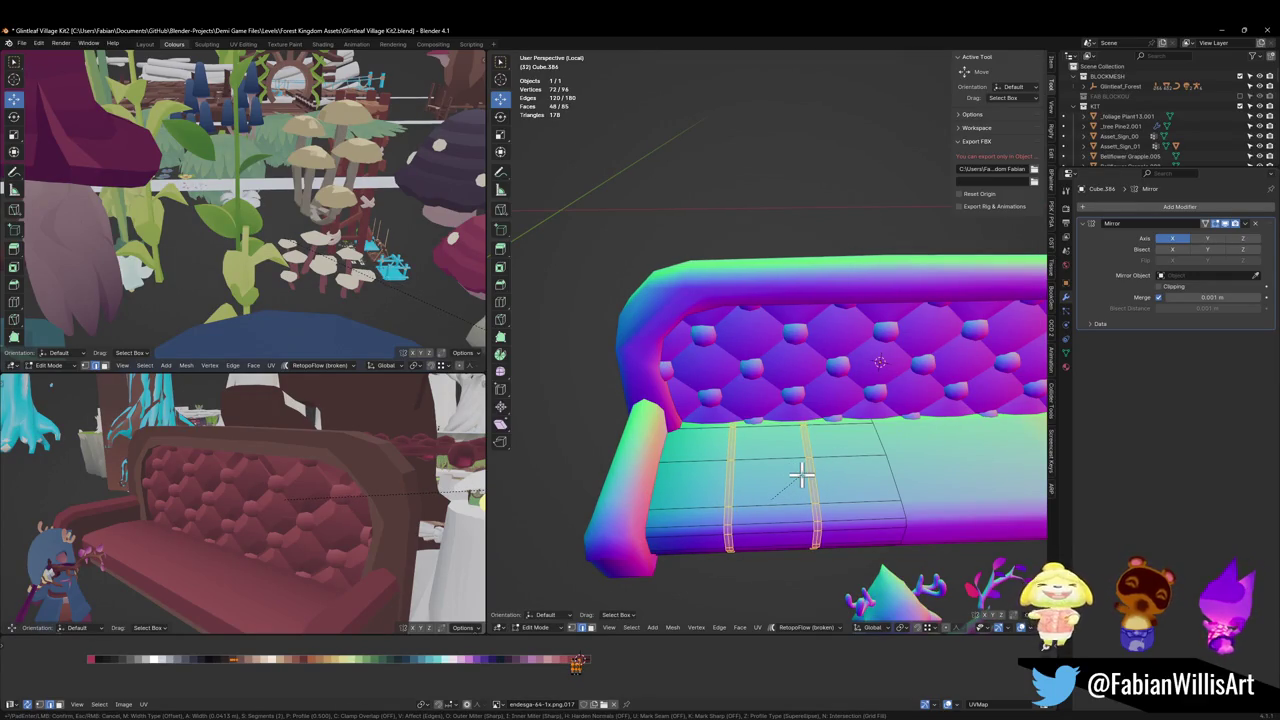
pyautogui.click(824, 472)
pyautogui.click(745, 495)
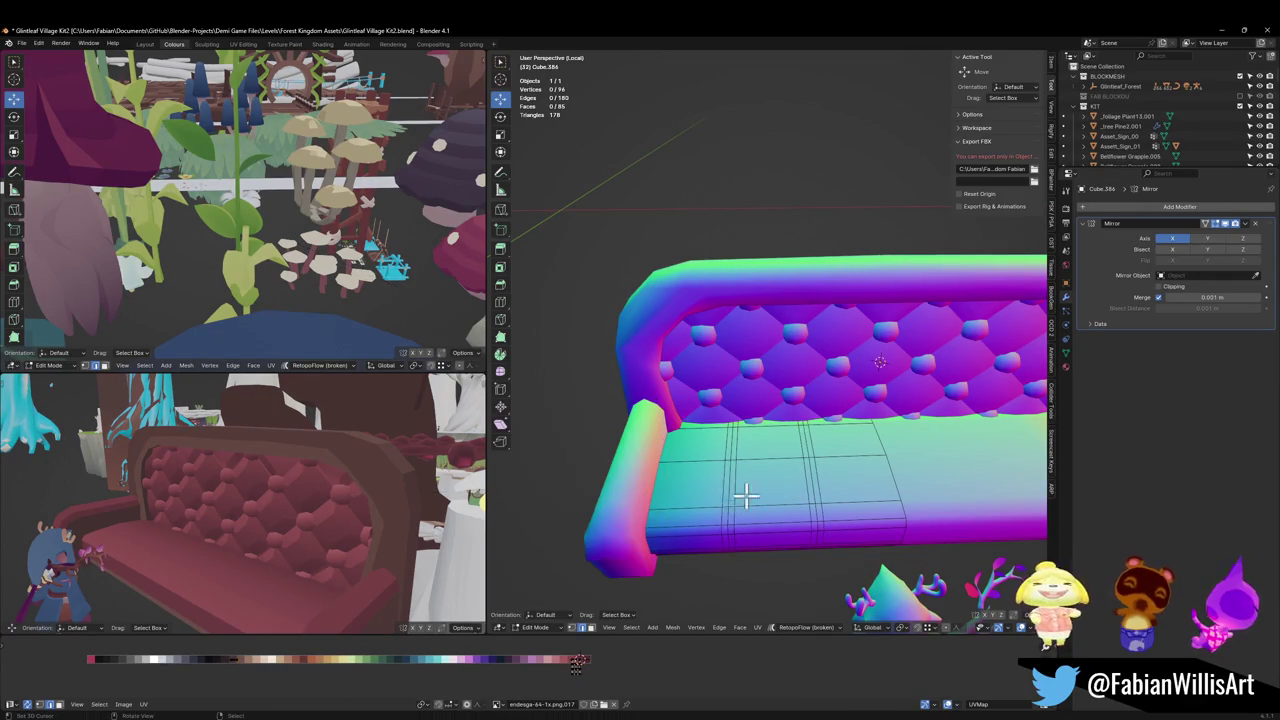
pyautogui.scroll(3, 733, 462)
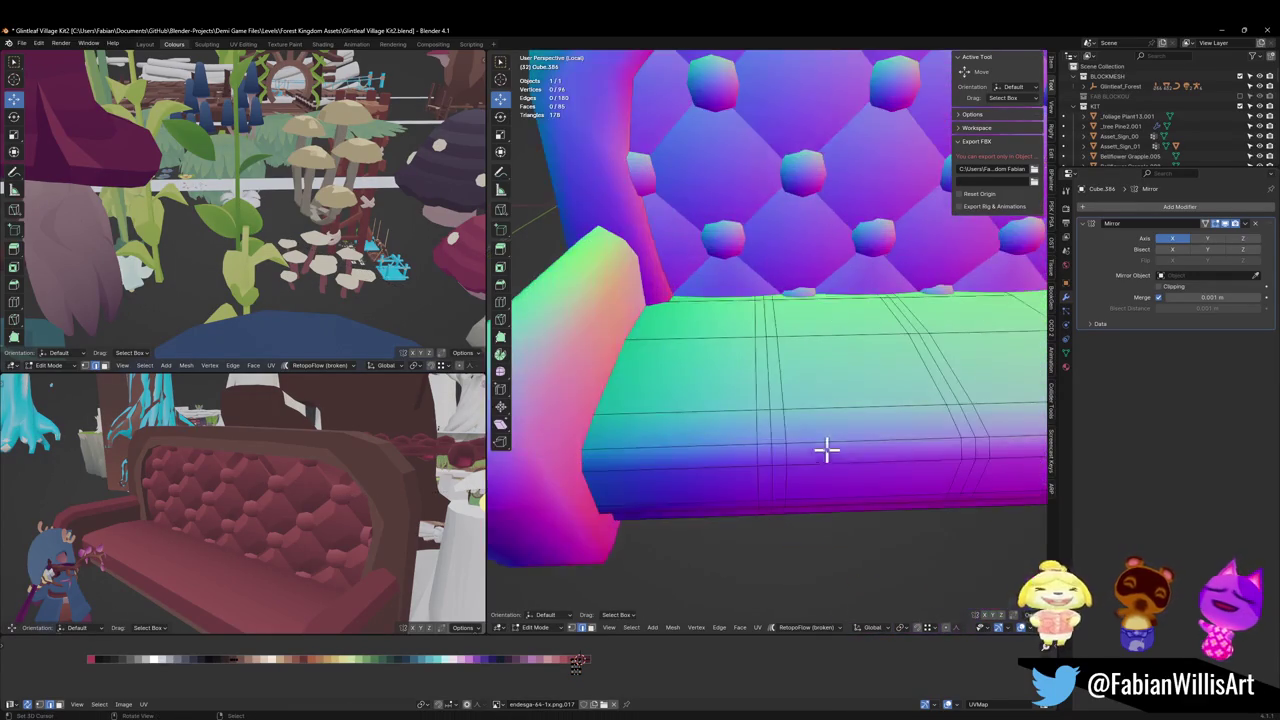
# Step: Nudge both seam strips slightly along X
pyautogui.keyDown('alt'); pyautogui.click(762, 412); pyautogui.keyUp('alt')
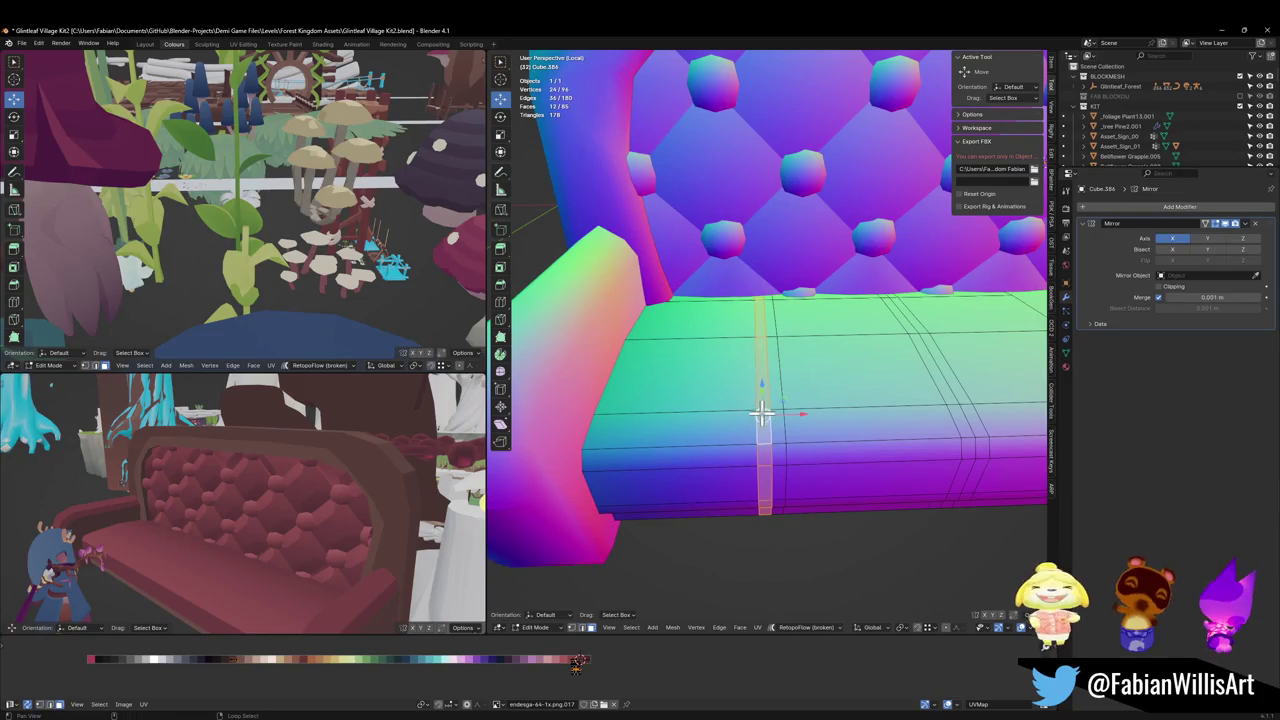
pyautogui.keyDown('alt'); pyautogui.keyDown('shift'); pyautogui.click(949, 404); pyautogui.keyUp('shift'); pyautogui.keyUp('alt')
pyautogui.press('g')
pyautogui.press('x')
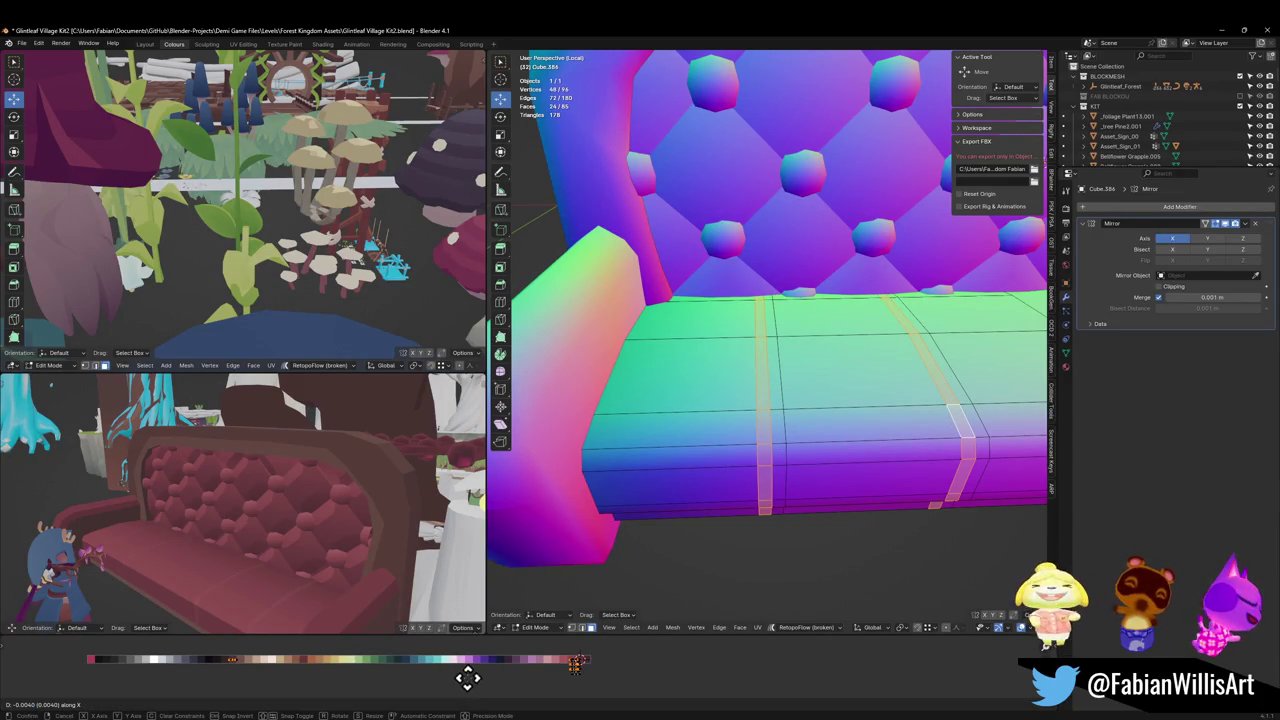
pyautogui.press('Escape')
pyautogui.keyDown('alt'); pyautogui.click(780, 443); pyautogui.keyUp('alt')
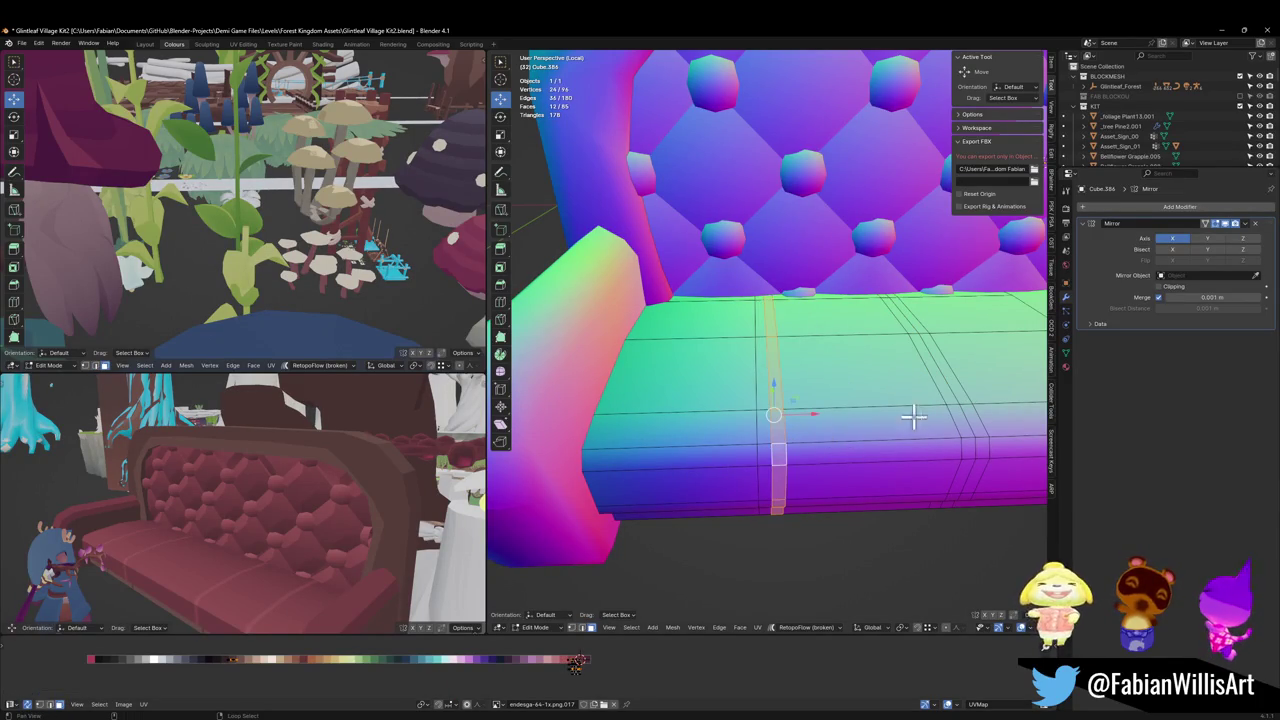
pyautogui.keyDown('alt'); pyautogui.keyDown('shift'); pyautogui.click(981, 441); pyautogui.keyUp('shift'); pyautogui.keyUp('alt')
pyautogui.press('g')
pyautogui.press('x')
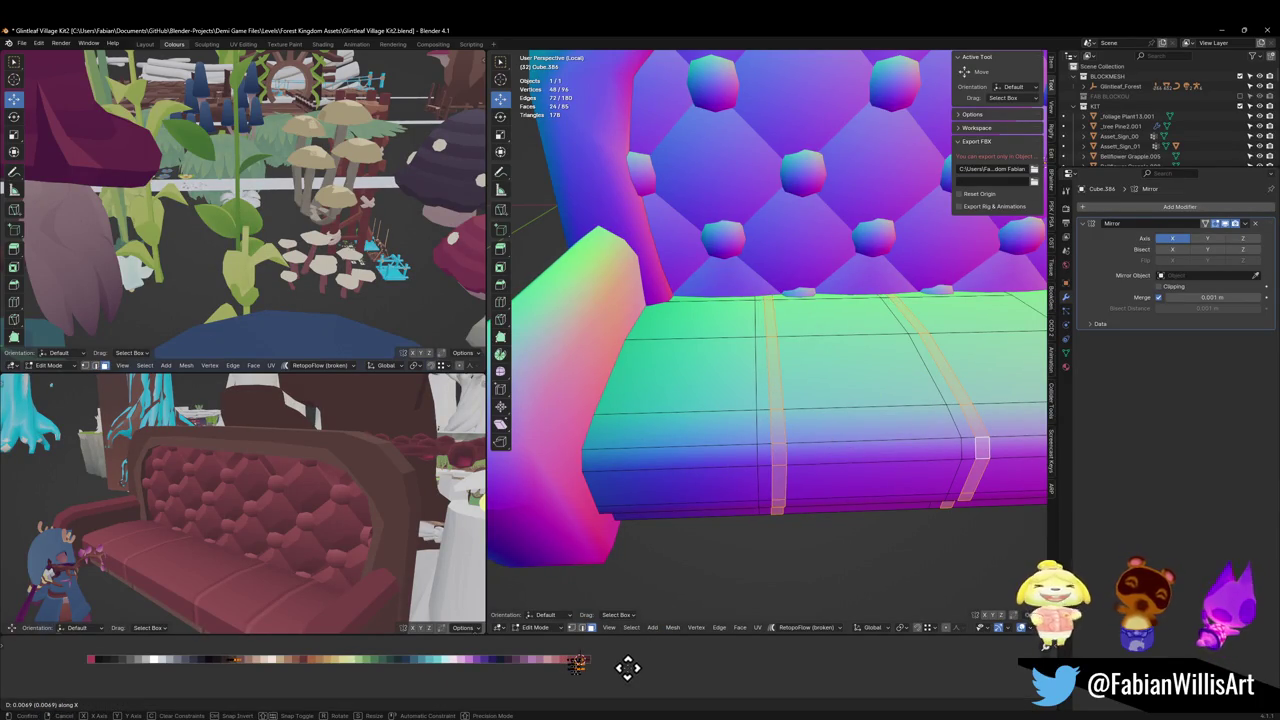
pyautogui.click(627, 668)
pyautogui.moveTo(271, 606)
pyautogui.mouseDown(button='middle')
pyautogui.moveTo(323, 300)
pyautogui.moveTo(328, 337)
pyautogui.mouseUp(button='middle')
pyautogui.moveTo(308, 500)
pyautogui.mouseDown(button='middle')
pyautogui.moveTo(286, 540)
pyautogui.moveTo(360, 500)
pyautogui.mouseUp(button='middle')
# Step: Merge the seat's seam strips back into single edge loops with Alt+M
pyautogui.hotkey('alt', 'a')
pyautogui.scroll(-3, 880, 410)
pyautogui.moveTo(880, 410); pyautogui.dragTo(872, 403, button='middle')
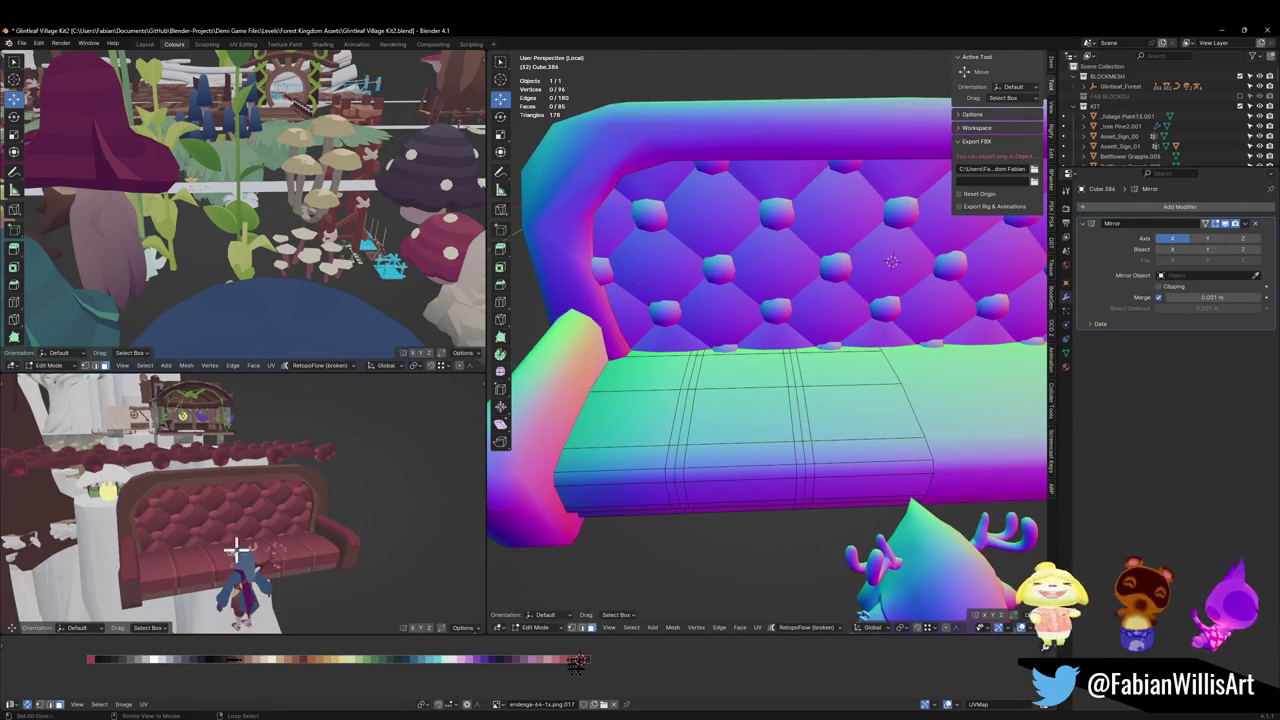
pyautogui.scroll(2, 279, 561)
pyautogui.moveTo(279, 561)
pyautogui.mouseDown(button='middle')
pyautogui.moveTo(266, 577)
pyautogui.moveTo(309, 540)
pyautogui.mouseUp(button='middle')
pyautogui.scroll(3, 320, 538)
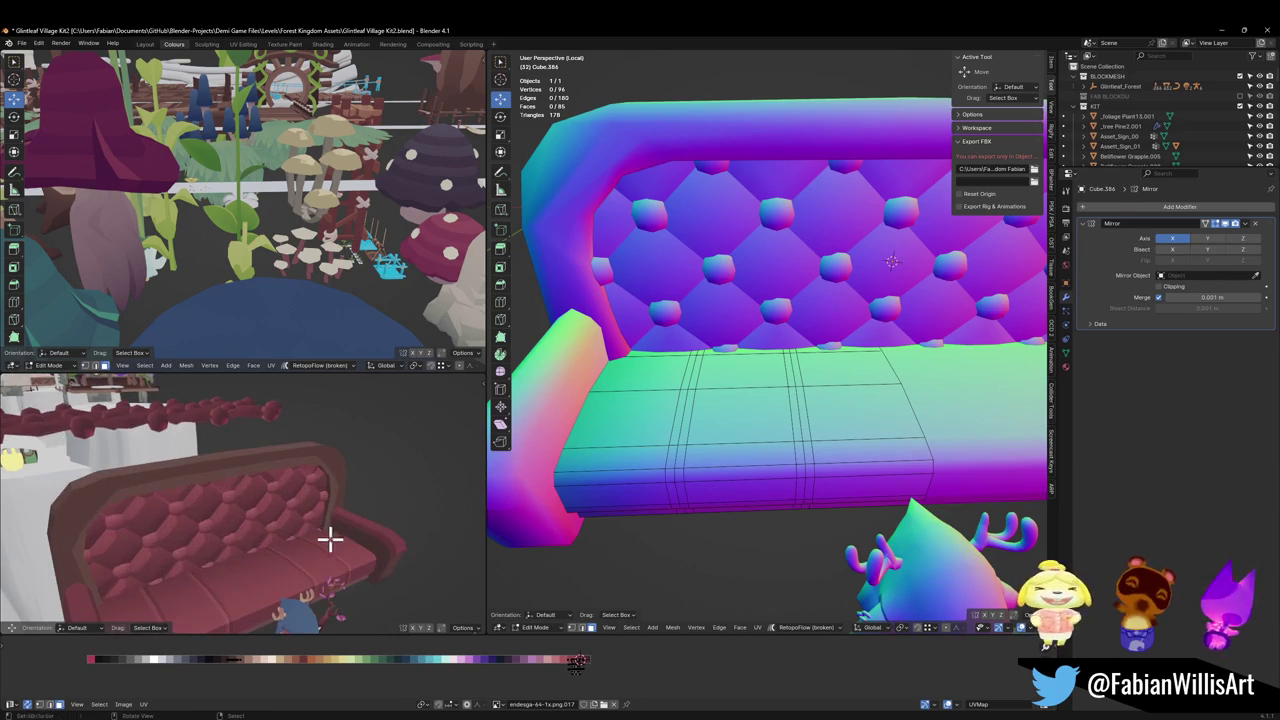
pyautogui.keyDown('alt'); pyautogui.click(333, 538); pyautogui.keyUp('alt')
pyautogui.hotkey('alt', 'm')
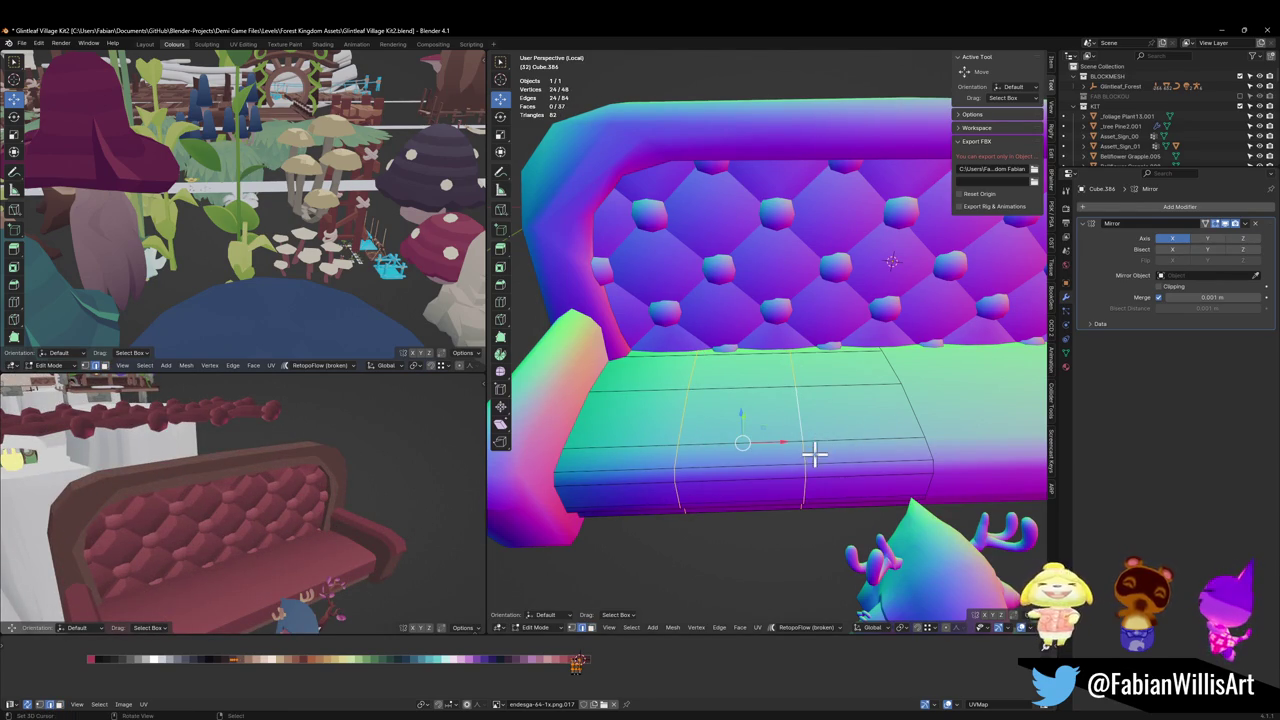
# Step: Move the cushion's lower front edge loop along X
pyautogui.moveTo(248, 577)
pyautogui.mouseDown(button='middle')
pyautogui.moveTo(389, 523)
pyautogui.moveTo(314, 526)
pyautogui.moveTo(312, 490)
pyautogui.mouseUp(button='middle')
pyautogui.moveTo(880, 460); pyautogui.dragTo(845, 460, button='middle')
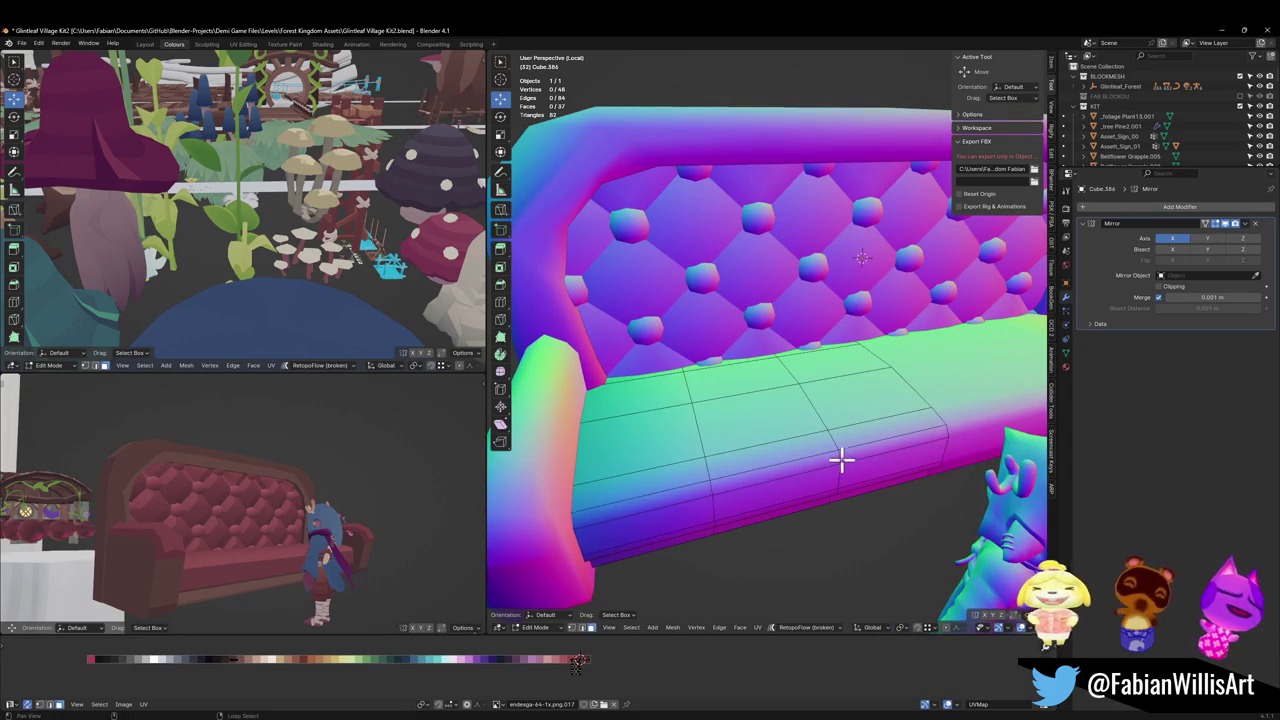
pyautogui.keyDown('alt'); pyautogui.click(840, 459); pyautogui.keyUp('alt')
pyautogui.press('g')
pyautogui.press('x')
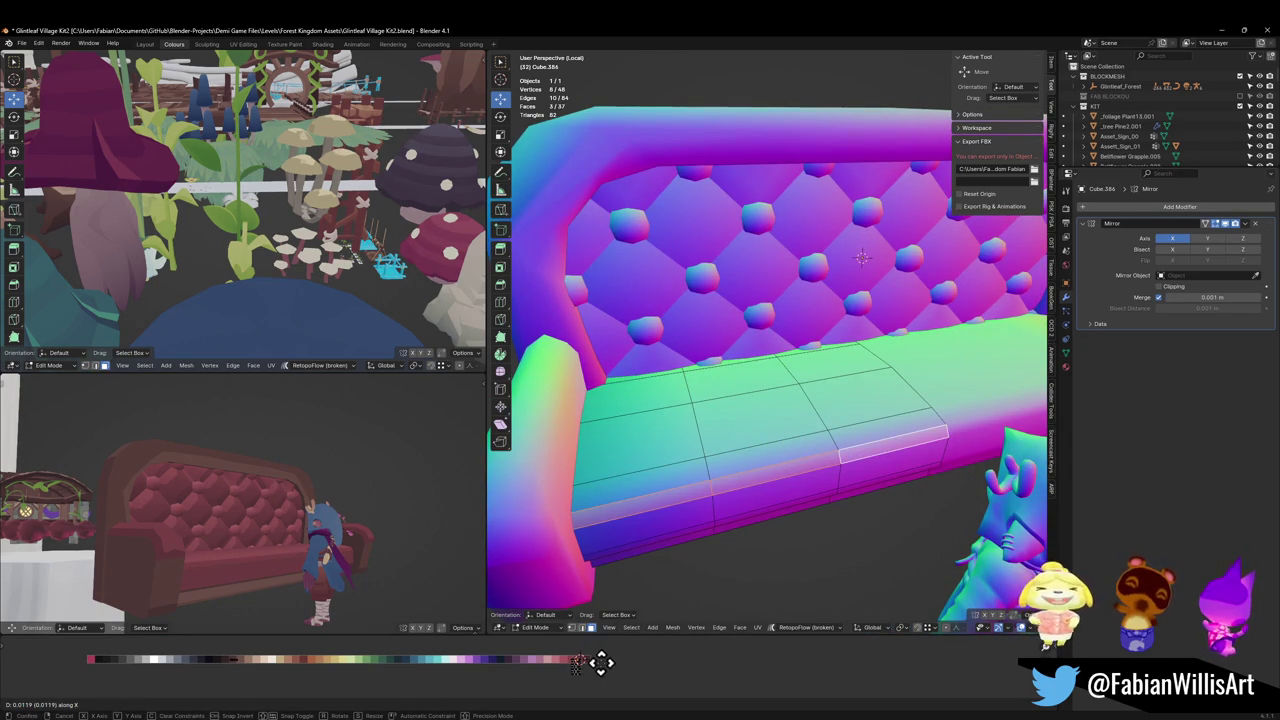
pyautogui.click(590, 663)
pyautogui.moveTo(310, 580)
pyautogui.mouseDown(button='middle')
pyautogui.moveTo(354, 563)
pyautogui.moveTo(346, 517)
pyautogui.mouseUp(button='middle')
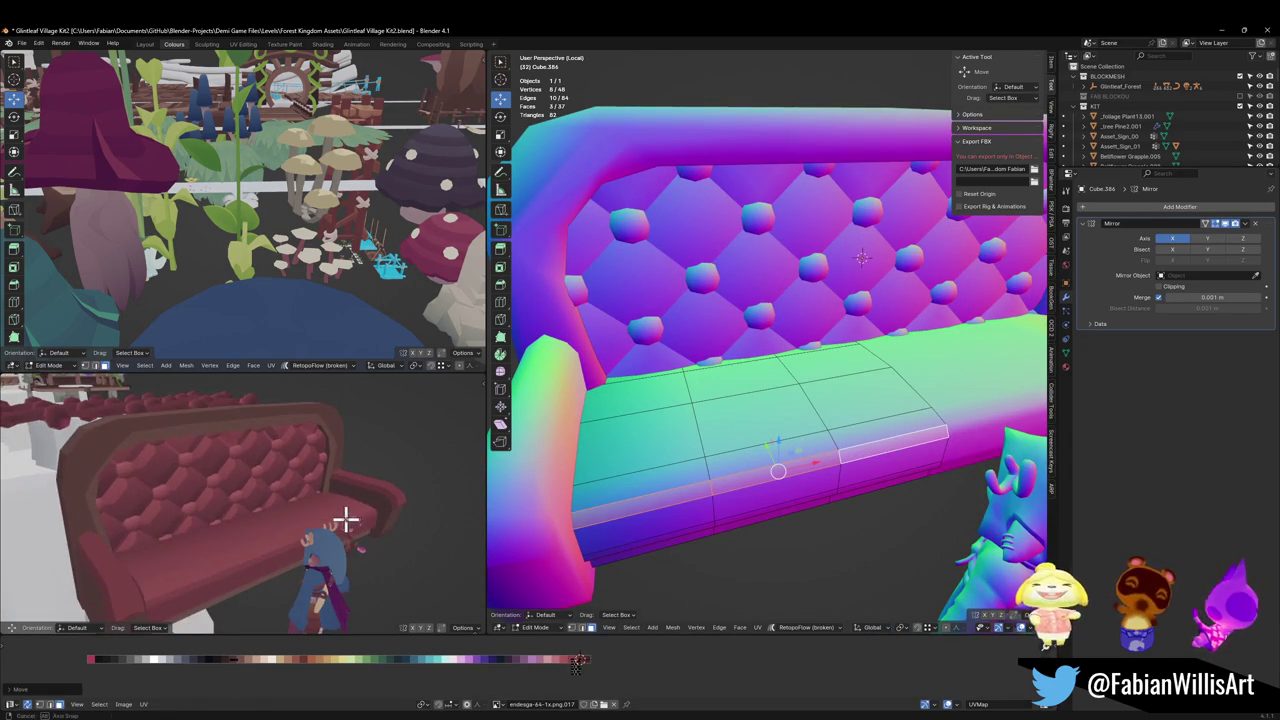
pyautogui.hotkey('alt', 'a')
# Step: Dissolve the seat edge loops and cut four evenly spaced new loops across the cushion
pyautogui.keyDown('alt'); pyautogui.click(699, 461); pyautogui.keyUp('alt')
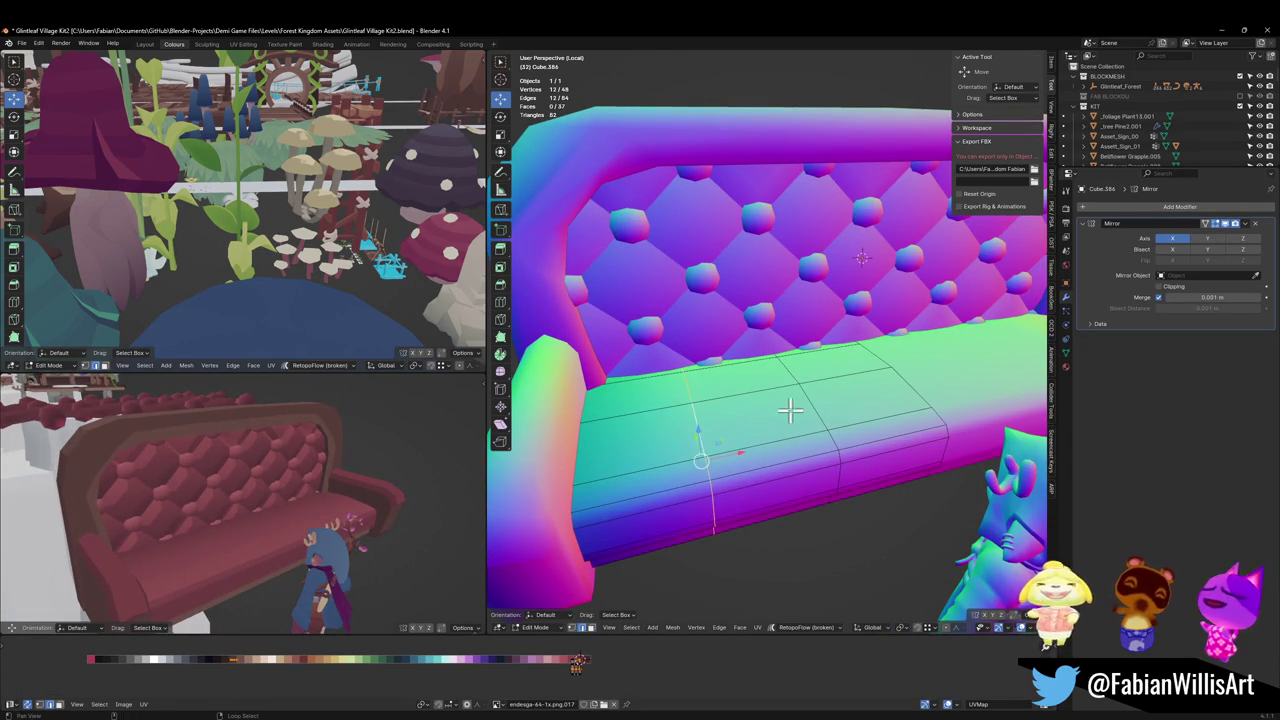
pyautogui.hotkey('ctrl', 'x')
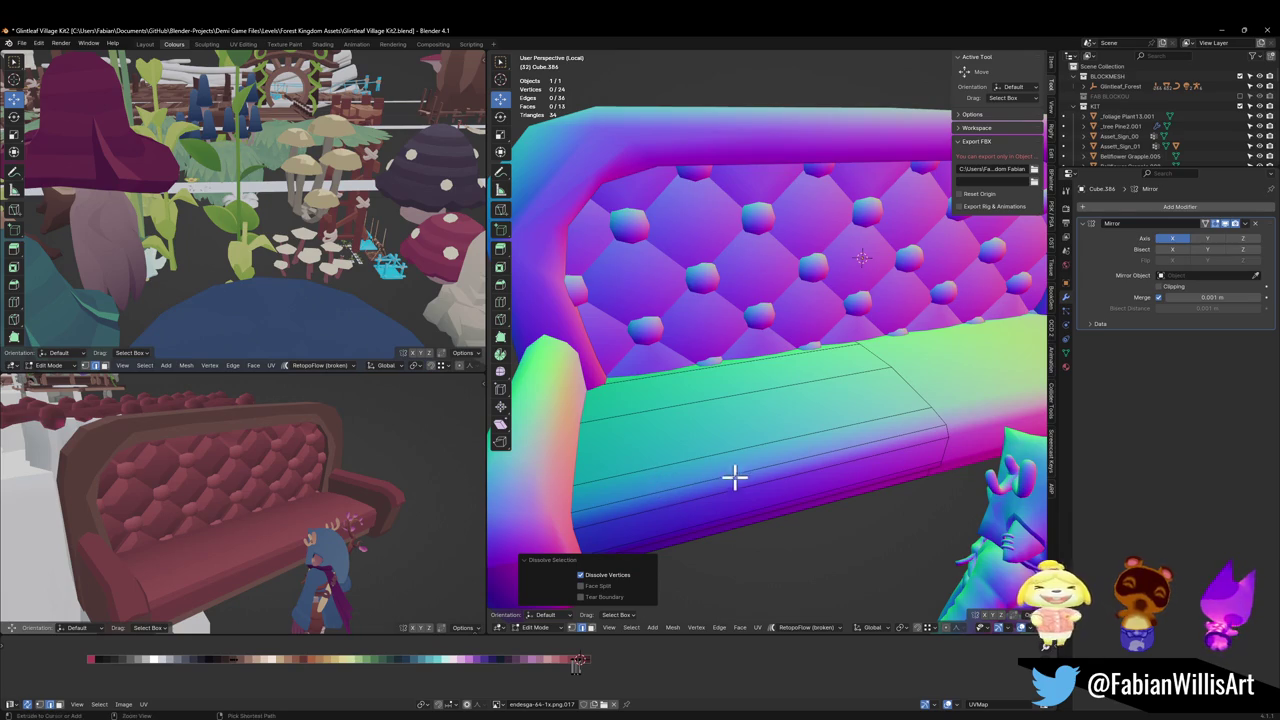
pyautogui.hotkey('ctrl', 'r')
pyautogui.scroll(3, 737, 469)
pyautogui.click(737, 471)
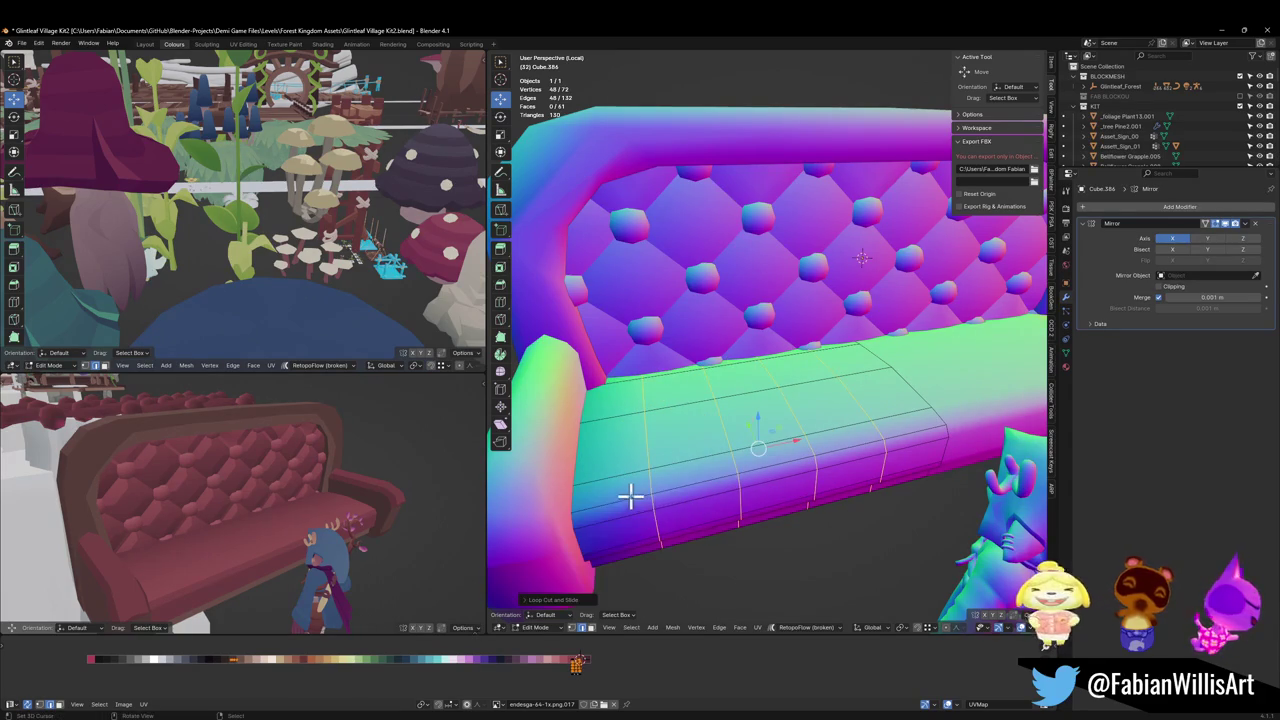
pyautogui.hotkey('alt', 'a')
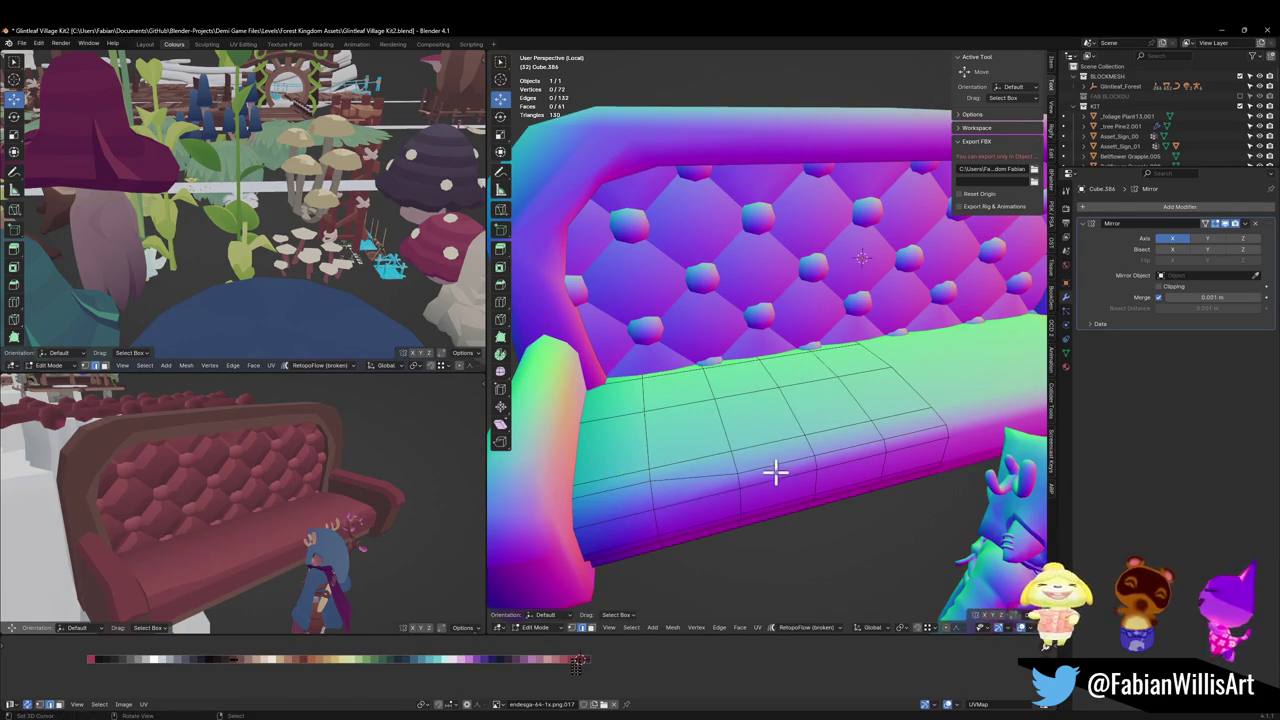
# Step: Slide one seat edge to a new position
pyautogui.hotkey('alt', 'a')
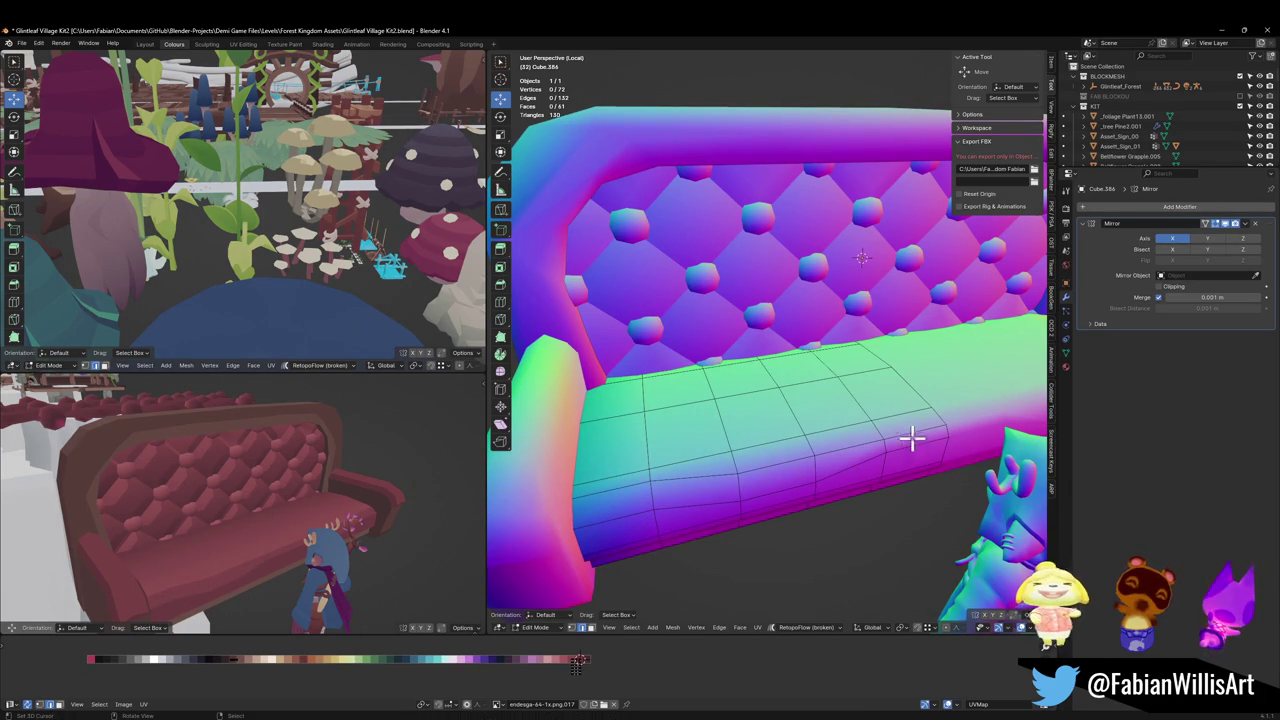
pyautogui.press('g')
pyautogui.press('g')
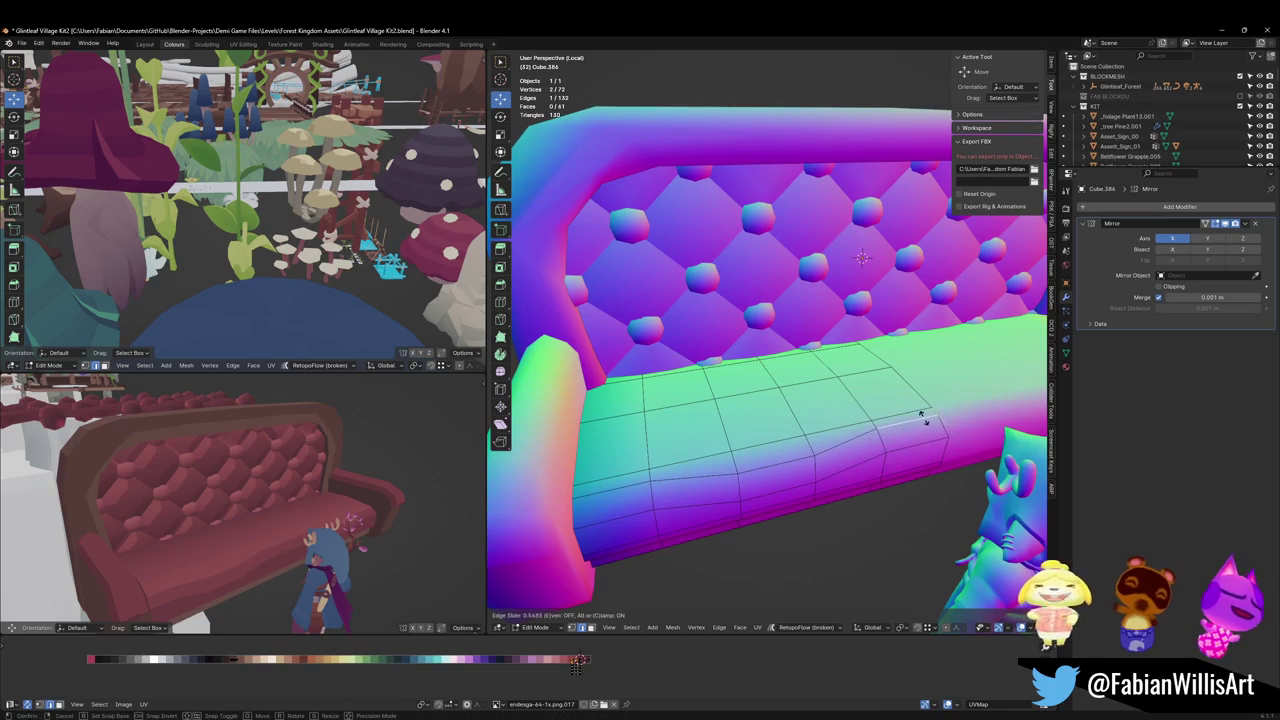
pyautogui.click(923, 420)
pyautogui.hotkey('alt', 'a')
# Step: Save Glintleaf Village Kit2.blend
pyautogui.moveTo(400, 500)
pyautogui.mouseDown(button='middle')
pyautogui.moveTo(377, 520)
pyautogui.moveTo(283, 506)
pyautogui.mouseUp(button='middle')
pyautogui.scroll(2, 312, 517)
pyautogui.scroll(2, 290, 503)
pyautogui.hotkey('ctrl', 's')
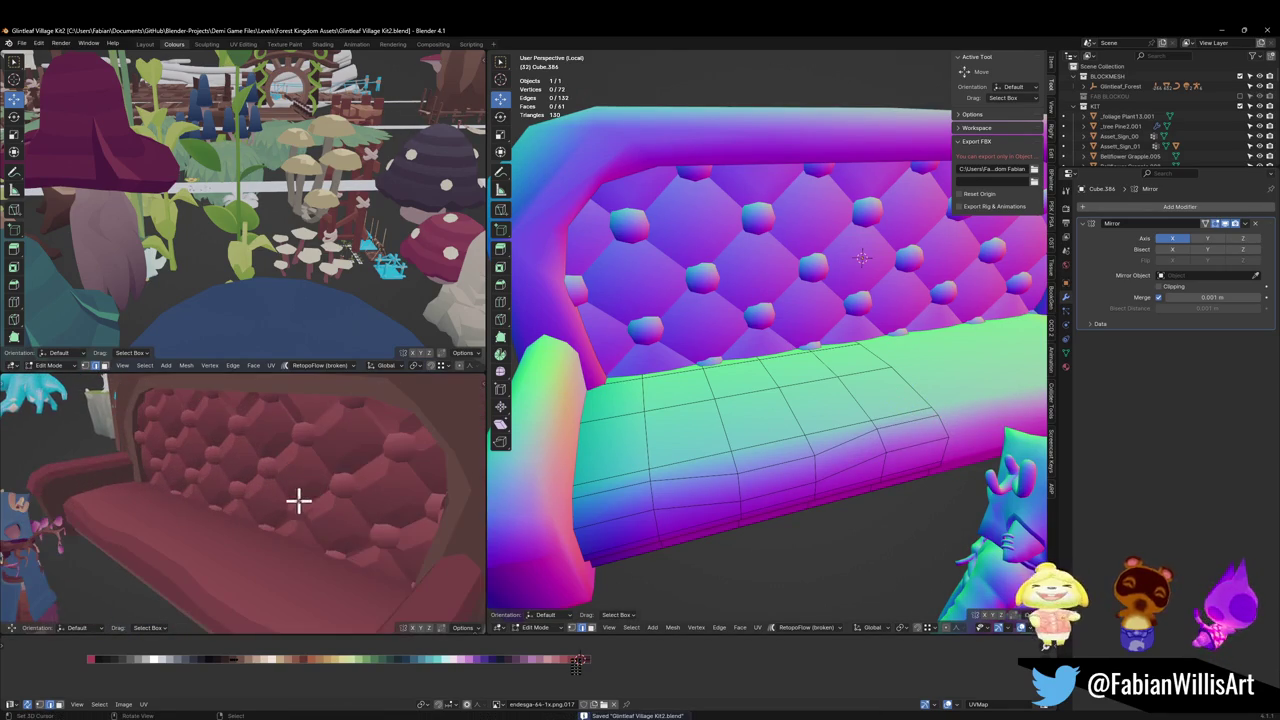
# Step: Add a loop cut across the seat and slide the seat loop near the backrest
pyautogui.moveTo(756, 375); pyautogui.dragTo(731, 443, button='middle')
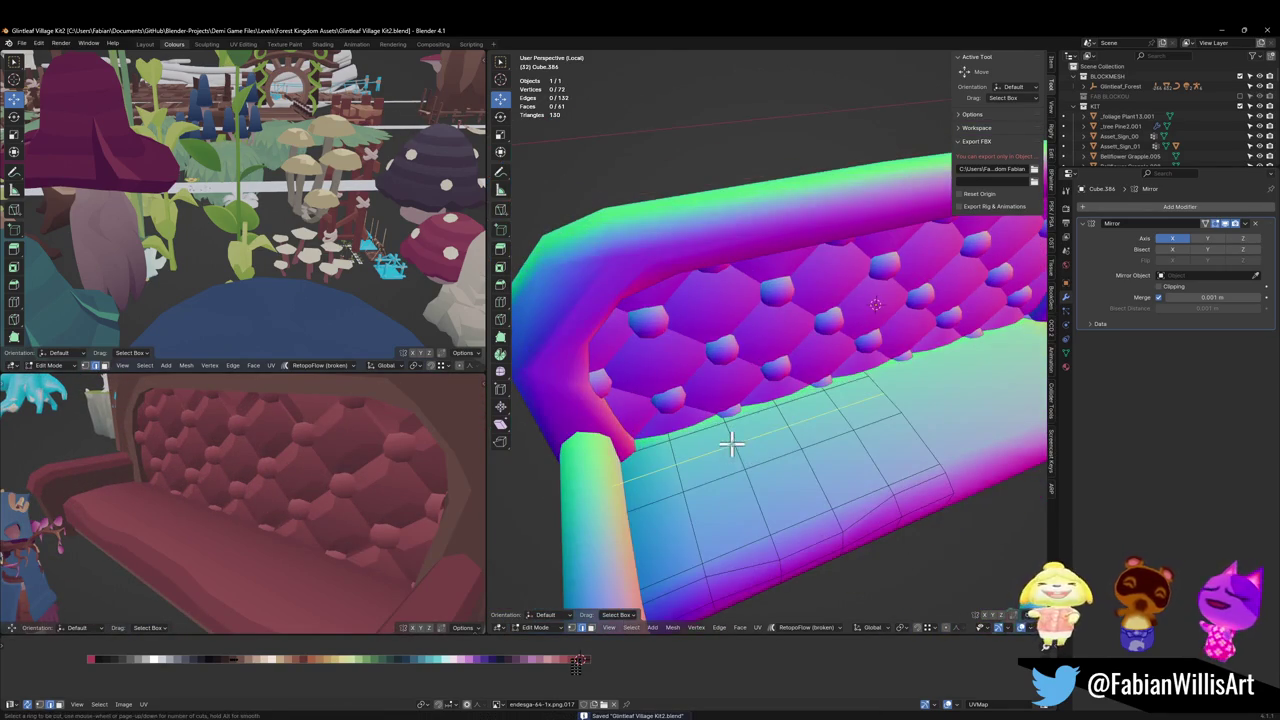
pyautogui.hotkey('ctrl', 'r')
pyautogui.click(731, 466)
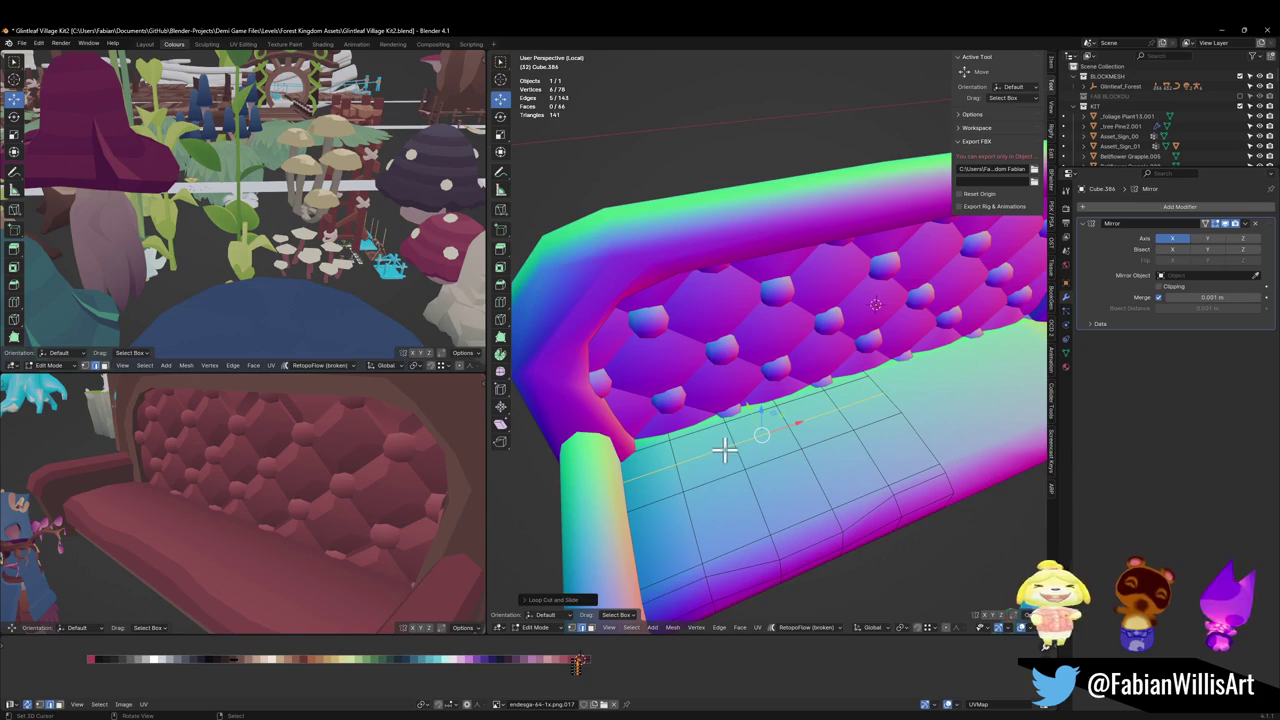
pyautogui.hotkey('alt', 'a')
pyautogui.keyDown('alt'); pyautogui.click(724, 420); pyautogui.keyUp('alt')
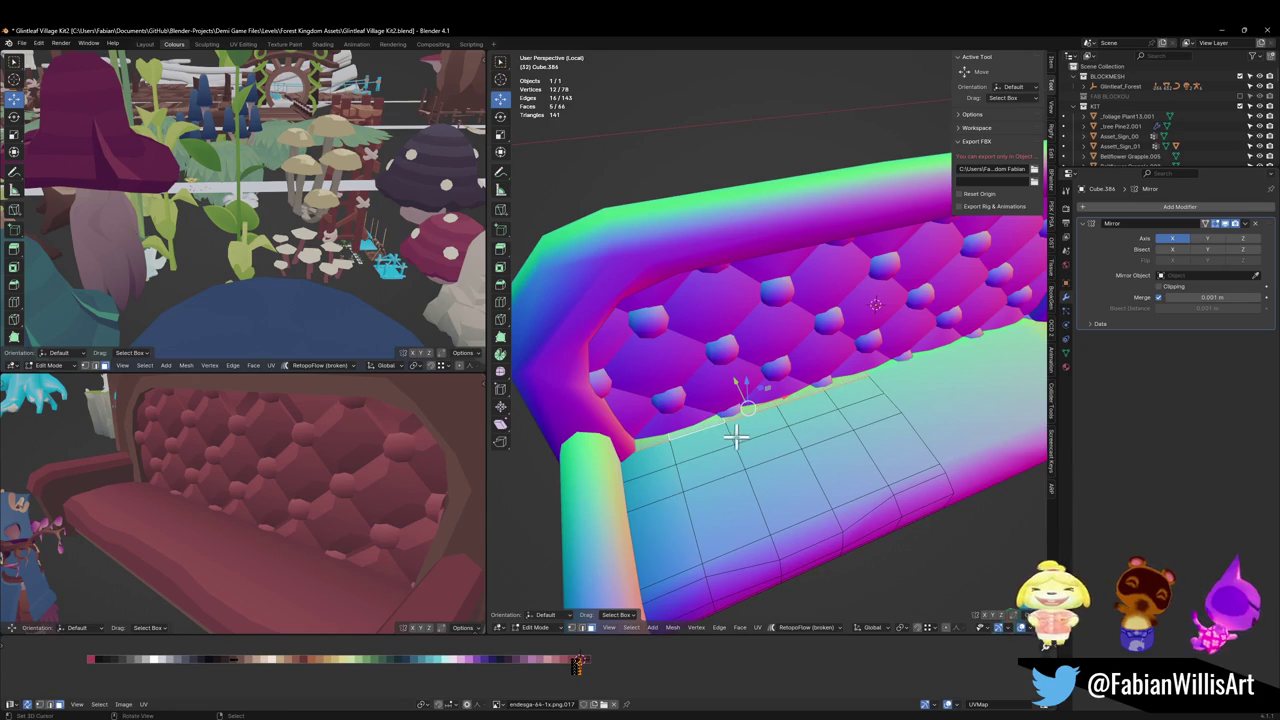
pyautogui.keyDown('alt'); pyautogui.click(733, 437); pyautogui.keyUp('alt')
pyautogui.press('g')
pyautogui.press('g')
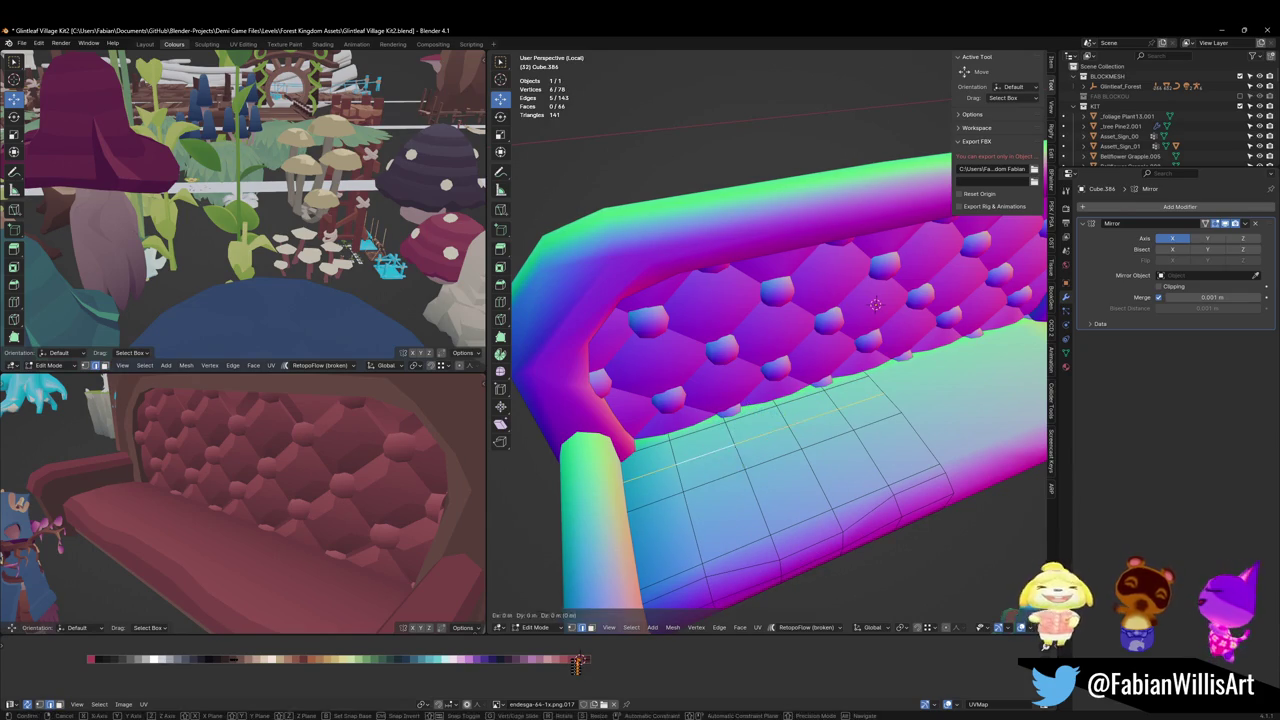
pyautogui.click(747, 452)
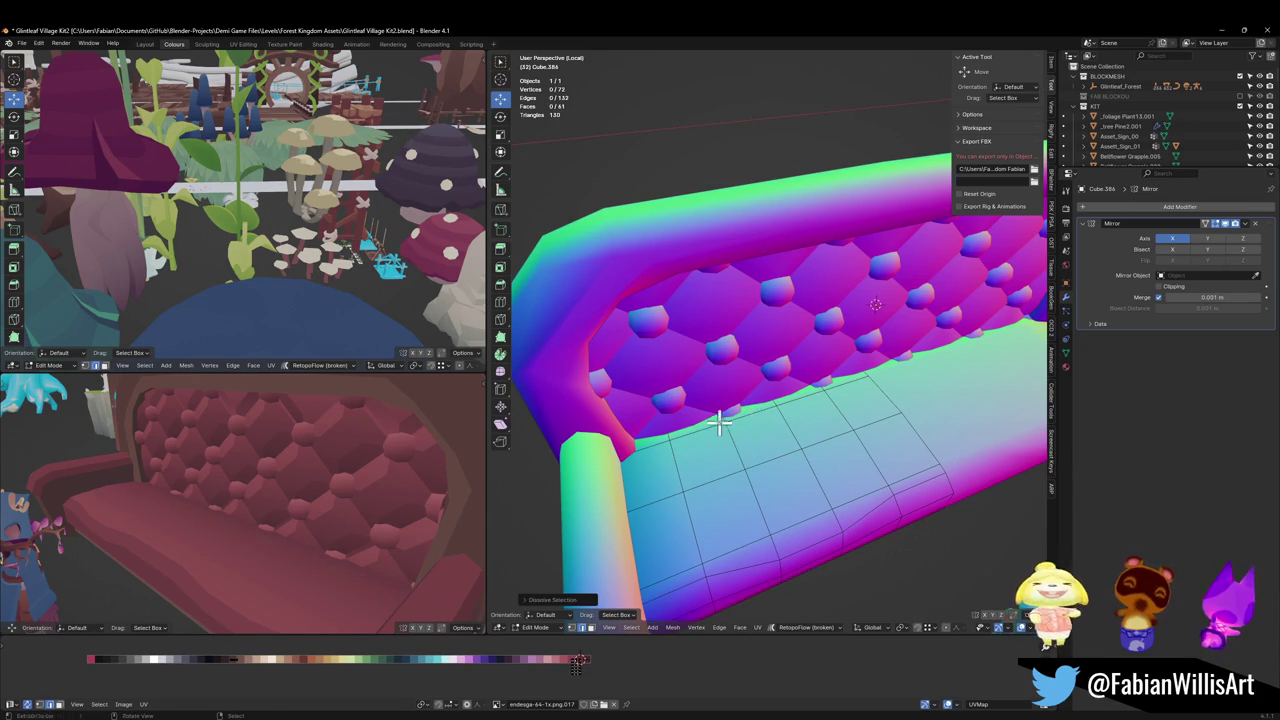
# Step: Select the loop along the seat's back edge and shift its UVs horizontally on the palette
pyautogui.hotkey('alt', 'a')
pyautogui.keyDown('alt'); pyautogui.click(724, 420); pyautogui.keyUp('alt')
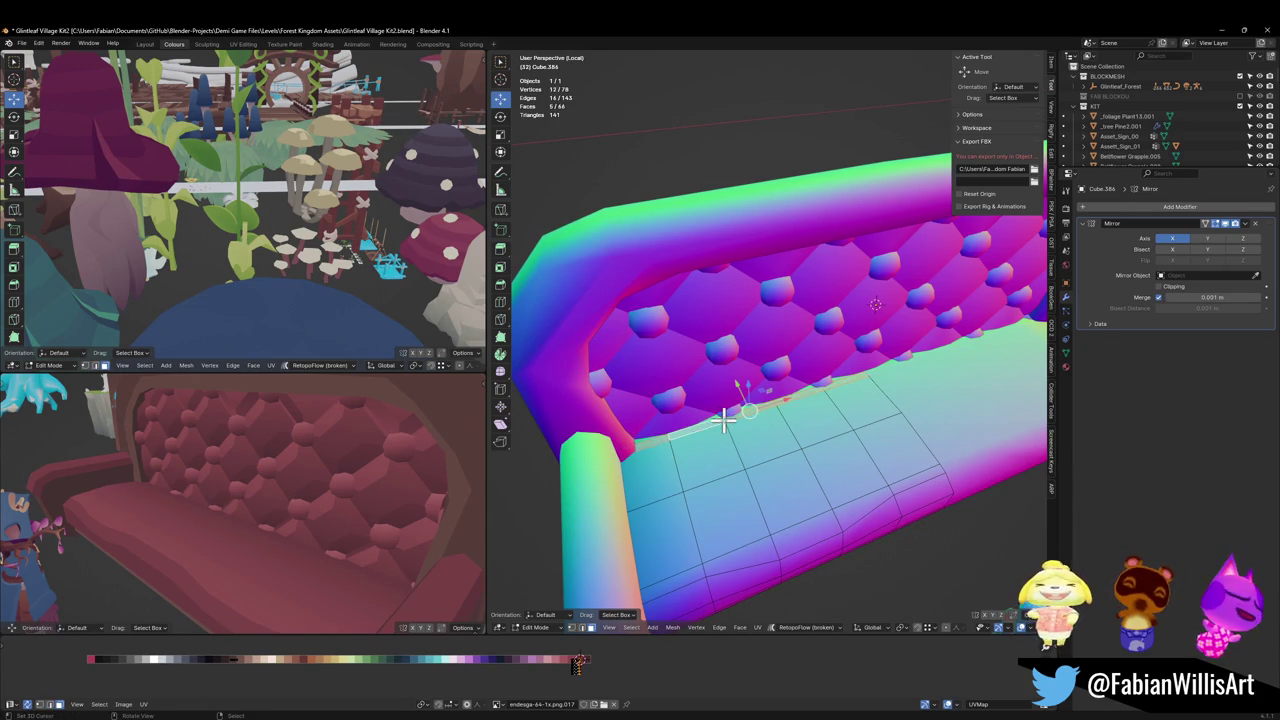
pyautogui.hotkey('alt', 'a')
pyautogui.keyDown('alt'); pyautogui.click(726, 419); pyautogui.keyUp('alt')
pyautogui.hotkey('alt', 'a')
pyautogui.keyDown('alt'); pyautogui.click(724, 416); pyautogui.keyUp('alt')
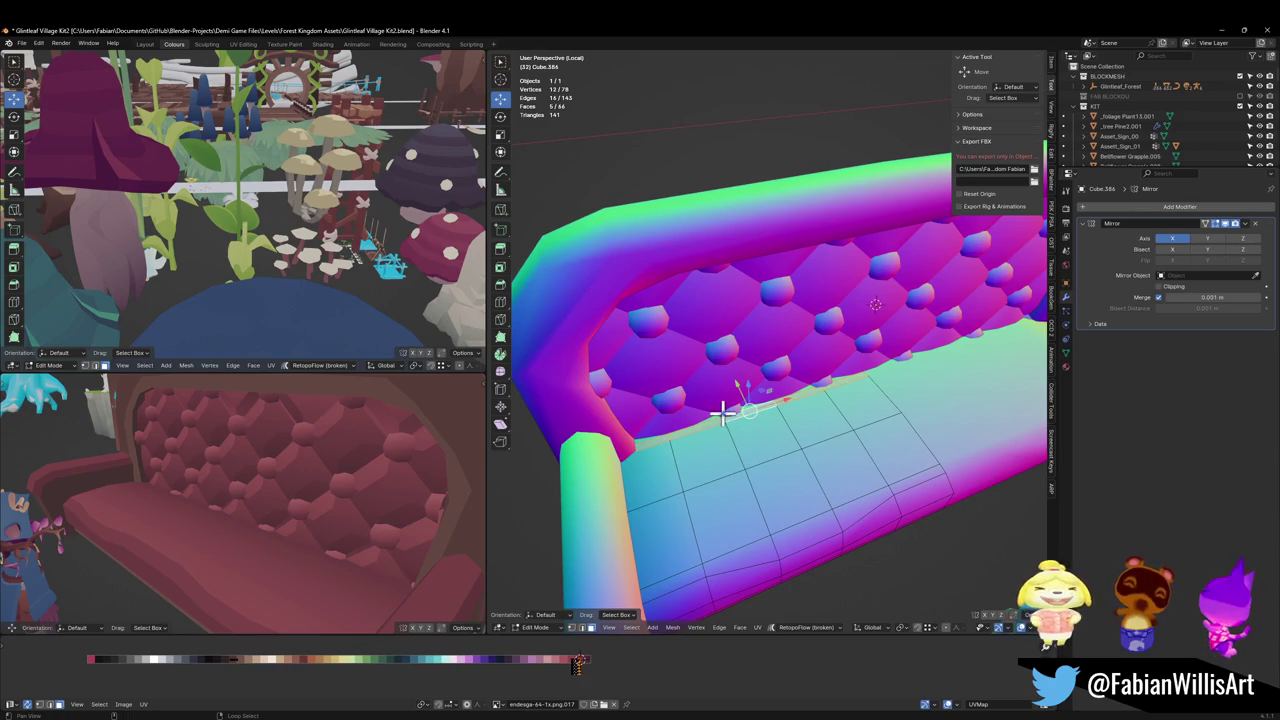
pyautogui.press('g')
pyautogui.press('x')
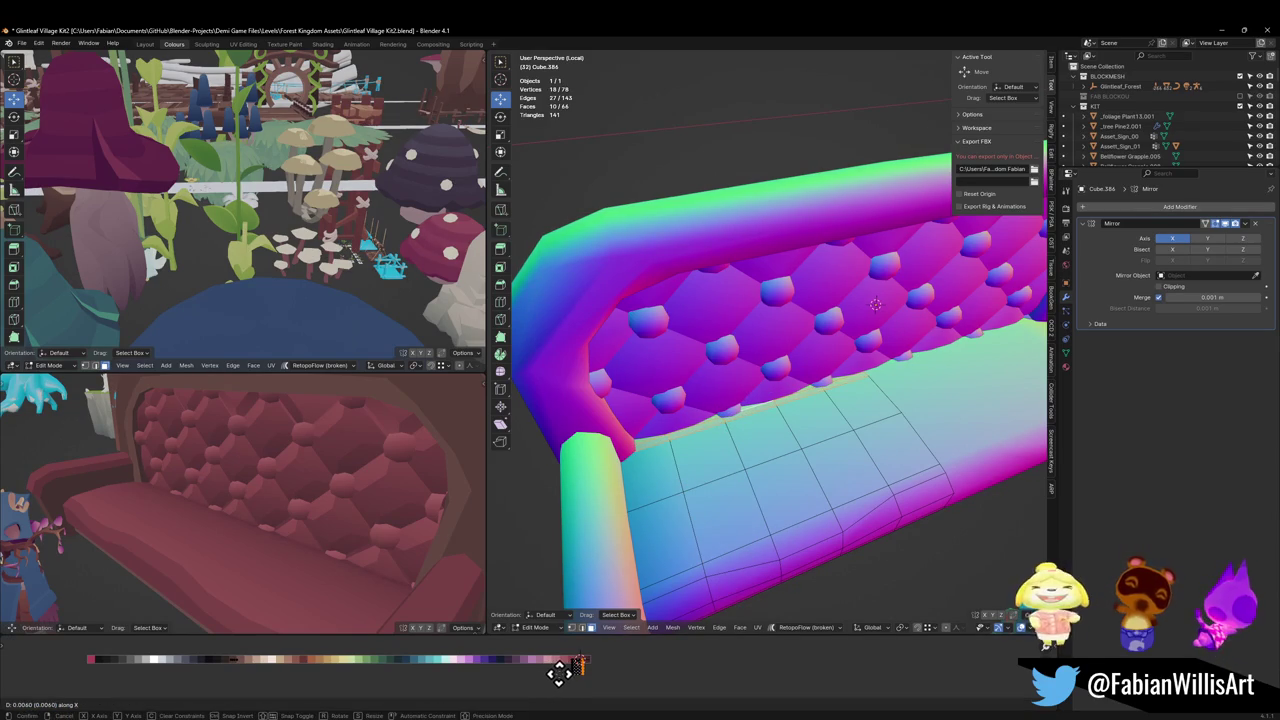
pyautogui.rightClick(548, 673)
pyautogui.hotkey('alt', 'a')
# Step: Slide the selected seat edge and a seat-edge vertex to shape the crease
pyautogui.press('g')
pyautogui.press('g')
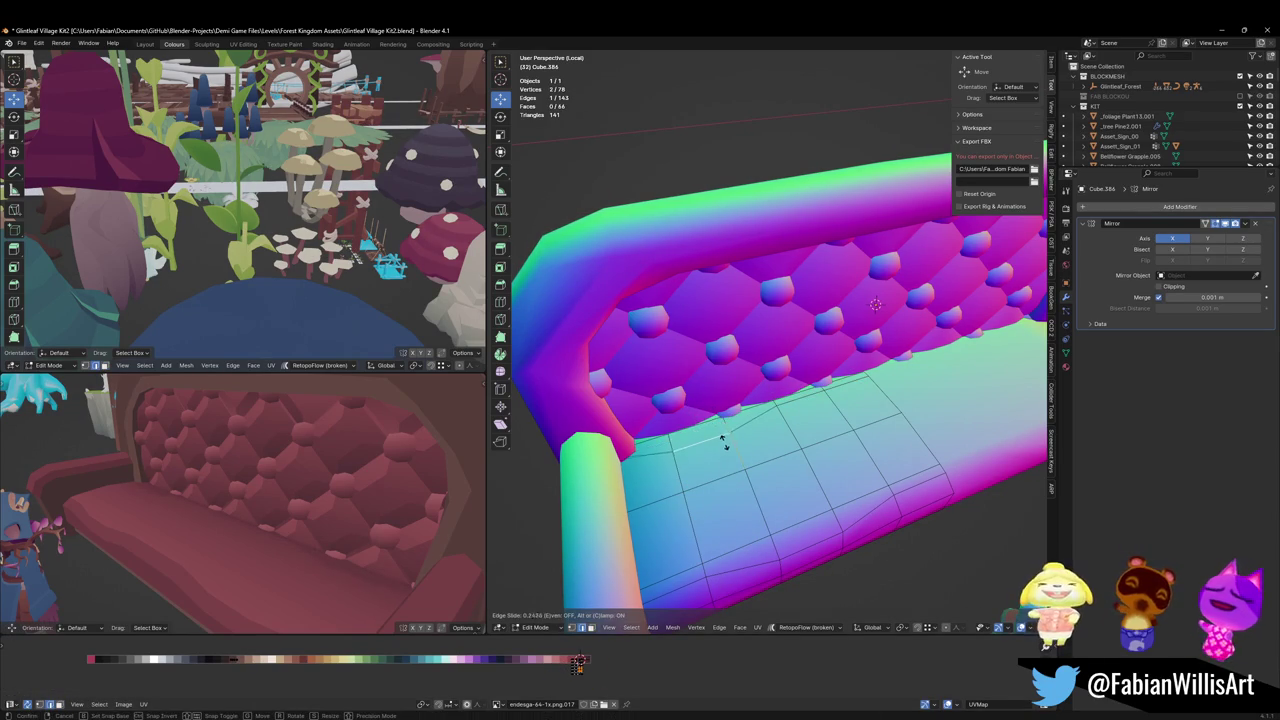
pyautogui.click(726, 444)
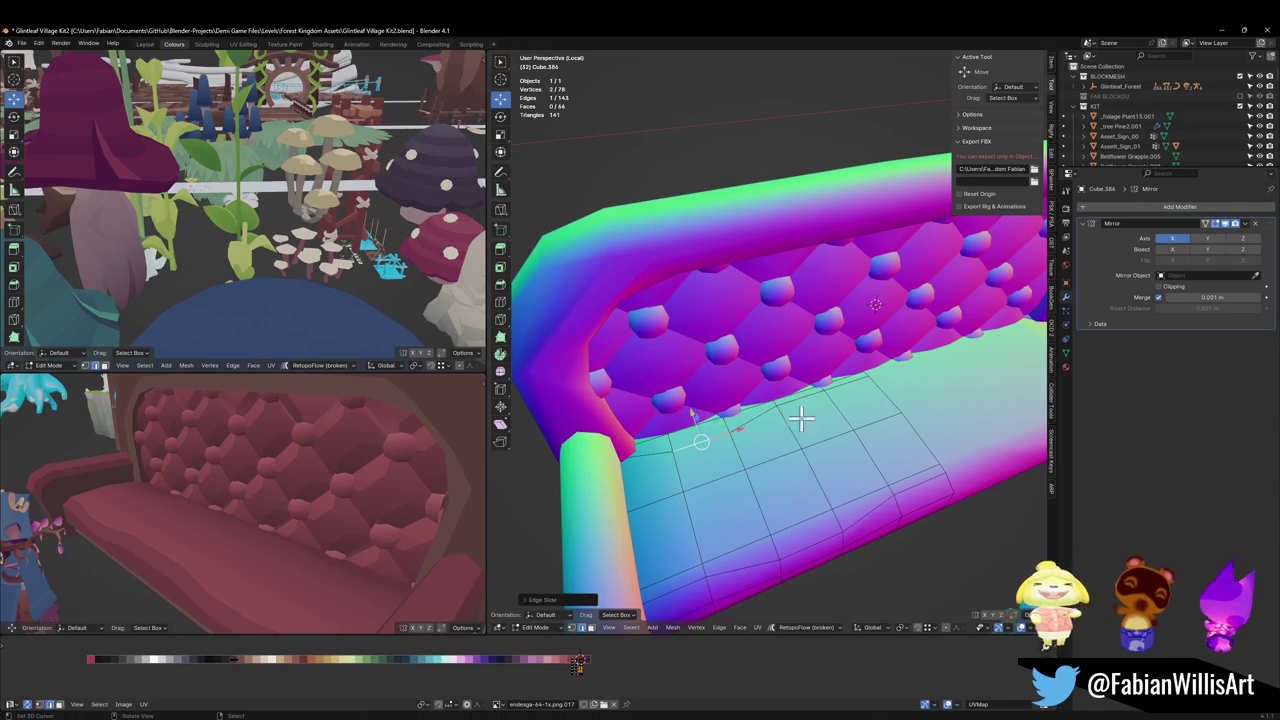
pyautogui.press('g')
pyautogui.press('g')
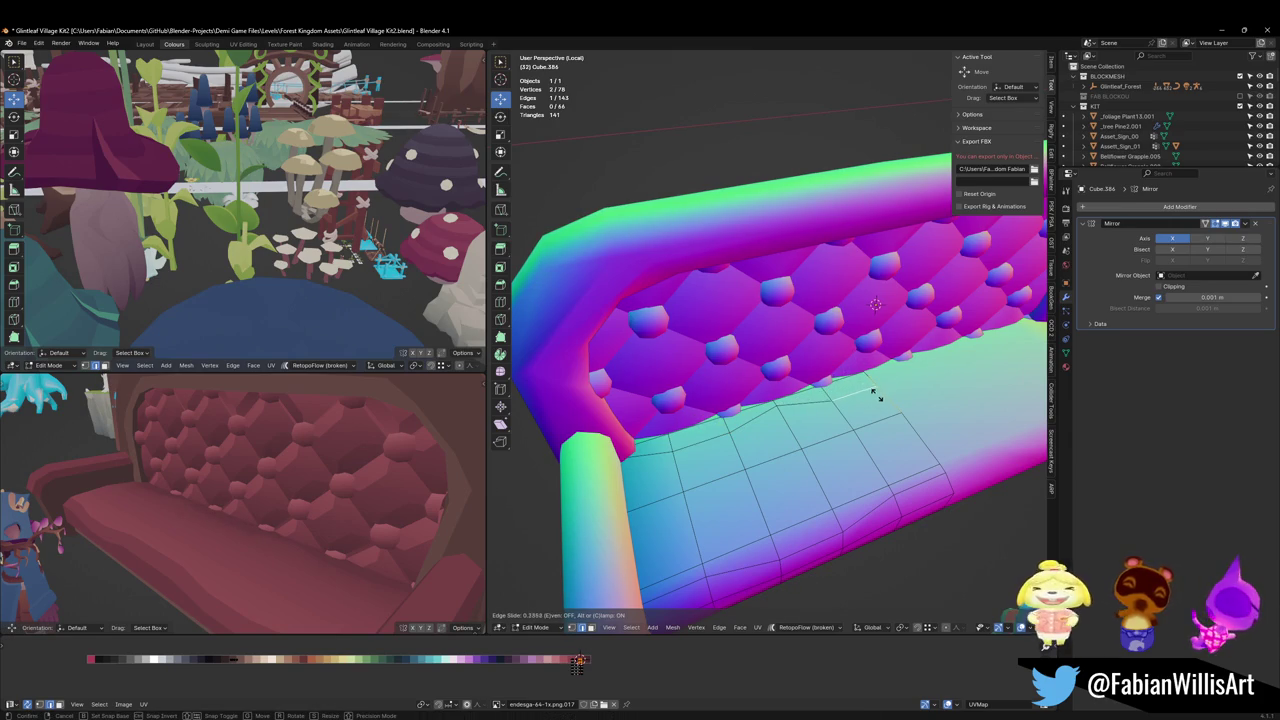
pyautogui.rightClick(878, 395)
pyautogui.click(882, 390)
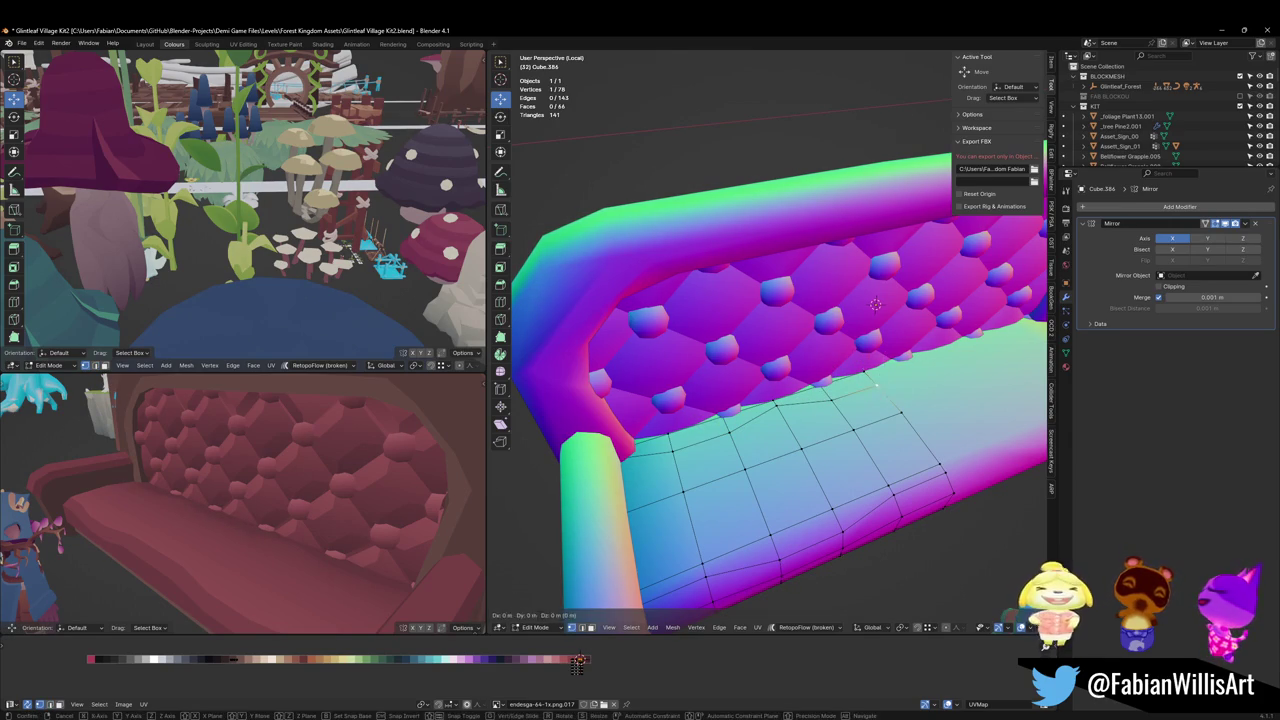
pyautogui.press('g')
pyautogui.press('g')
pyautogui.click(893, 393)
# Step: Slide another seat-edge vertex along its edge, then deselect and save the file
pyautogui.moveTo(240, 530)
pyautogui.mouseDown(button='middle')
pyautogui.moveTo(254, 546)
pyautogui.moveTo(303, 543)
pyautogui.moveTo(322, 515)
pyautogui.moveTo(291, 503)
pyautogui.moveTo(267, 512)
pyautogui.mouseUp(button='middle')
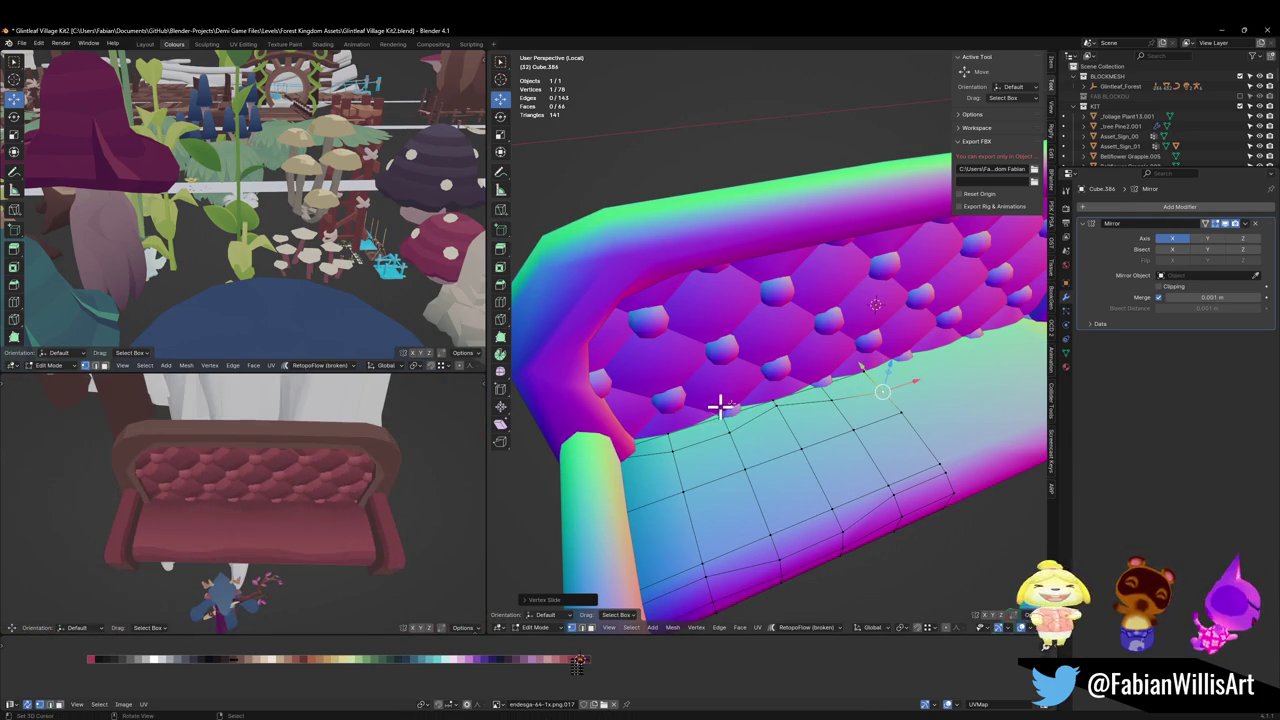
pyautogui.click(625, 470)
pyautogui.press('g')
pyautogui.press('g')
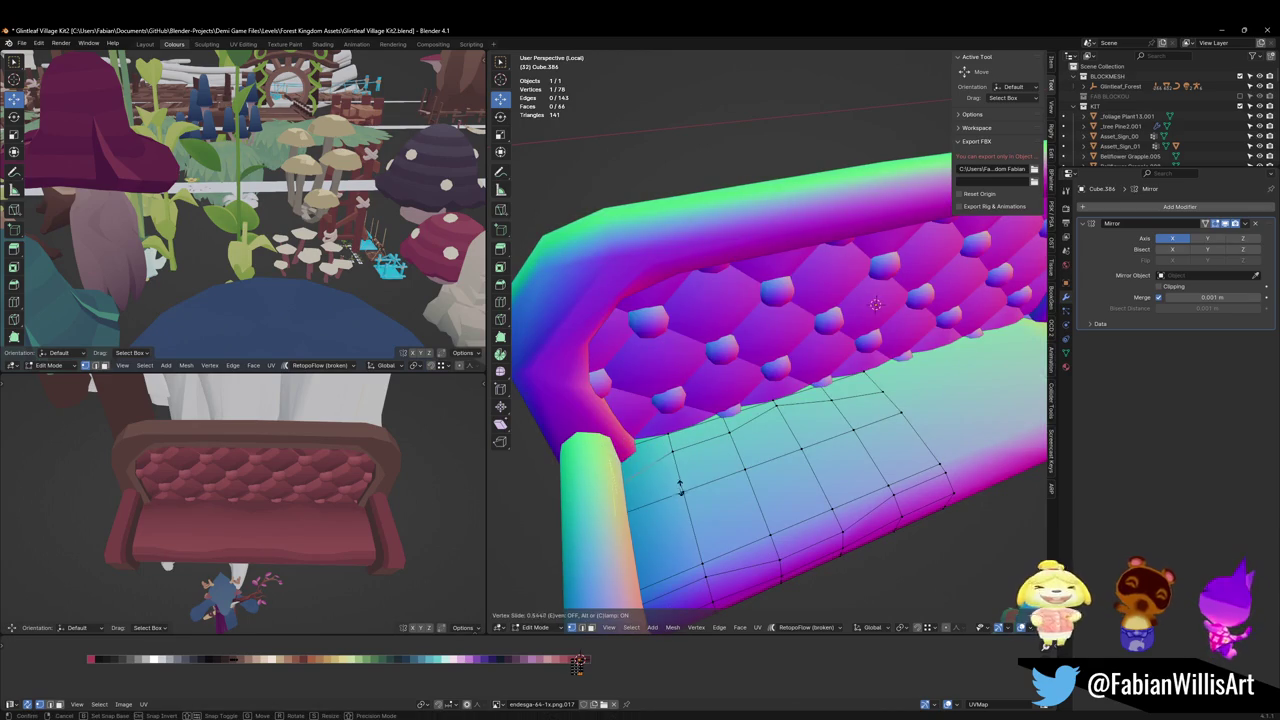
pyautogui.click(652, 494)
pyautogui.scroll(3, 251, 523)
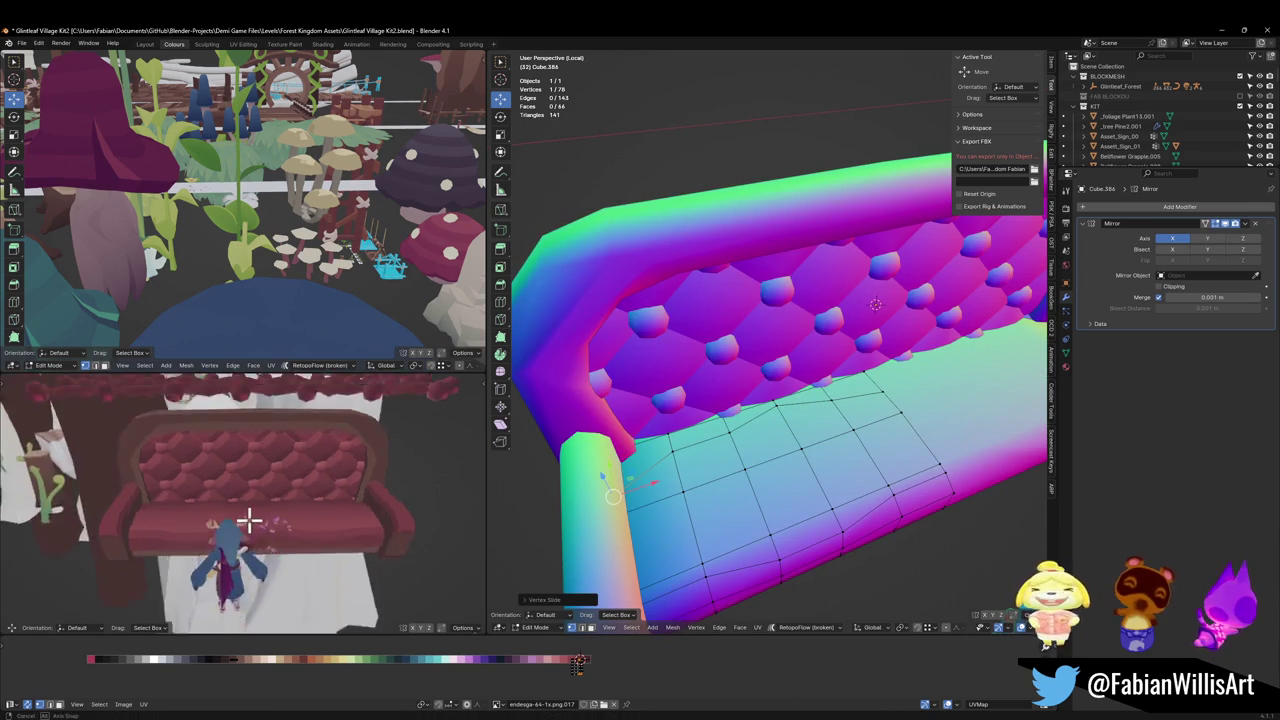
pyautogui.moveTo(251, 523)
pyautogui.mouseDown(button='middle')
pyautogui.moveTo(343, 500)
pyautogui.moveTo(354, 511)
pyautogui.mouseUp(button='middle')
pyautogui.scroll(2, 339, 509)
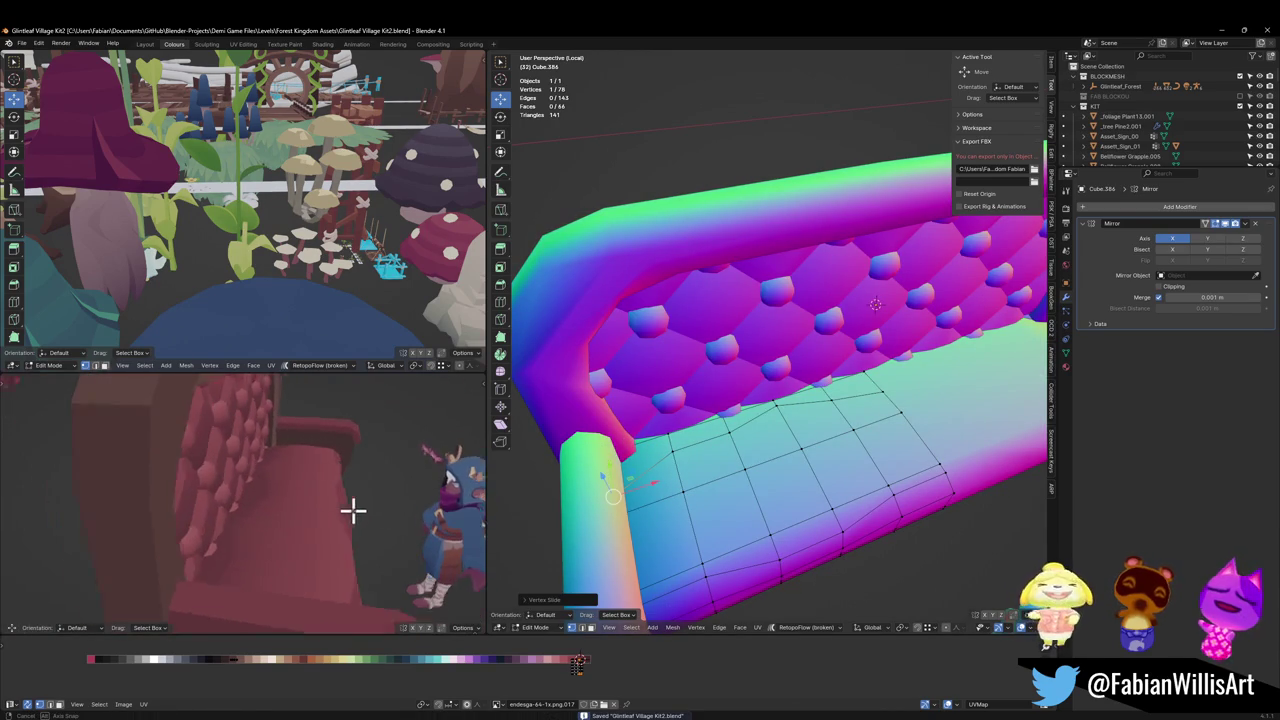
pyautogui.click(707, 432)
pyautogui.hotkey('ctrl', 's')
# Step: Shift the top seat face loop's UVs horizontally to a new palette colour, save, and return to Object Mode
pyautogui.keyDown('alt'); pyautogui.click(673, 442); pyautogui.keyUp('alt')
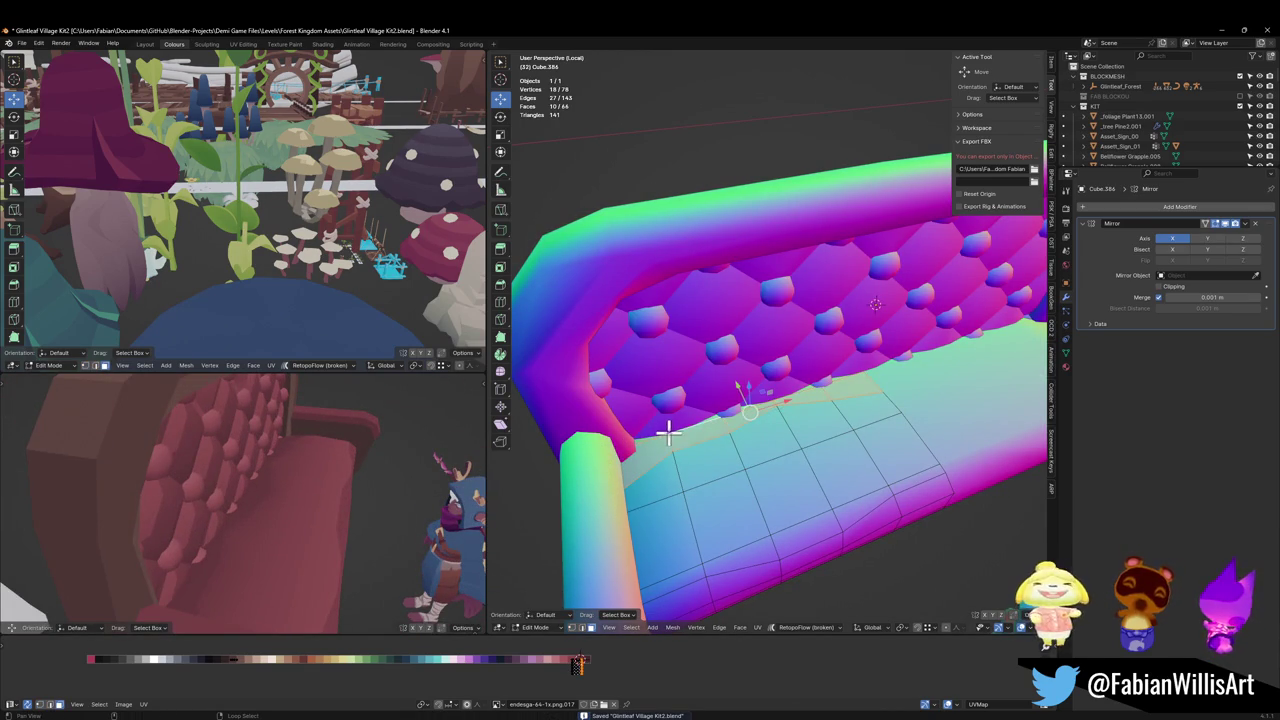
pyautogui.press('g')
pyautogui.press('x')
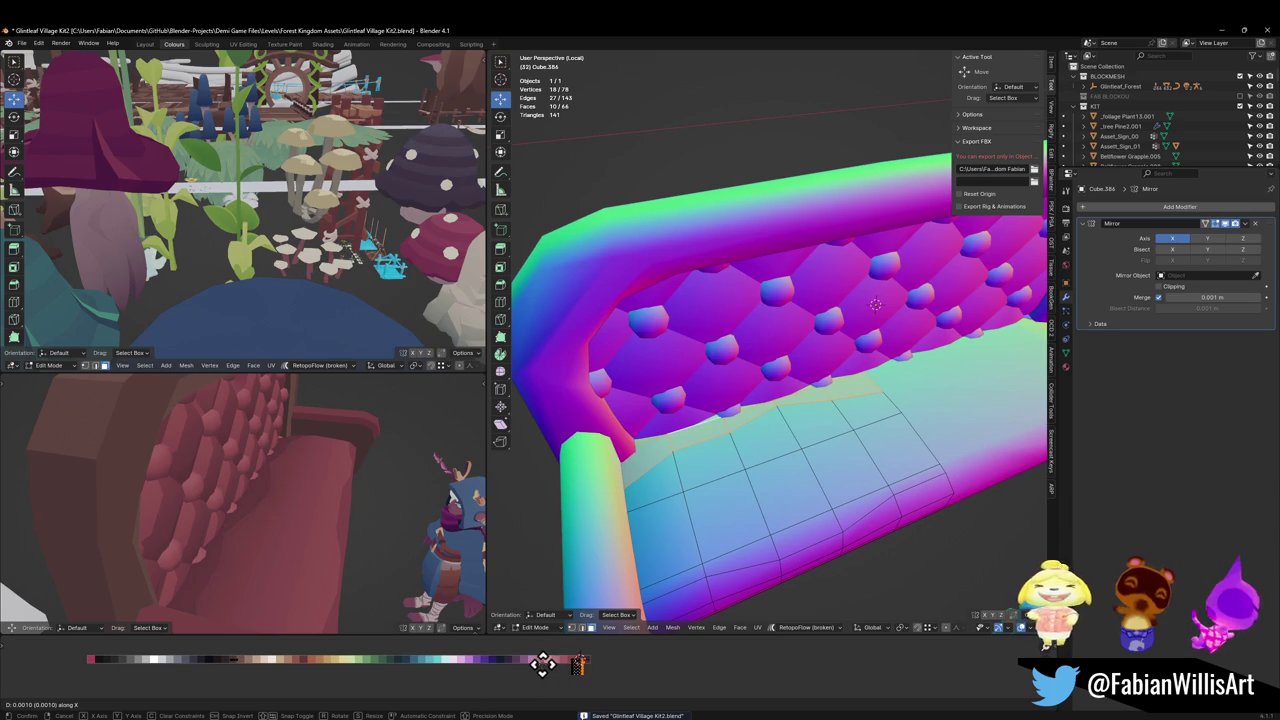
pyautogui.click(542, 665)
pyautogui.moveTo(420, 500)
pyautogui.mouseDown(button='middle')
pyautogui.moveTo(346, 480)
pyautogui.moveTo(251, 491)
pyautogui.moveTo(309, 463)
pyautogui.moveTo(286, 486)
pyautogui.moveTo(297, 474)
pyautogui.moveTo(337, 491)
pyautogui.moveTo(389, 480)
pyautogui.moveTo(330, 478)
pyautogui.mouseUp(button='middle')
pyautogui.hotkey('ctrl', 's')
pyautogui.scroll(3, 309, 463)
pyautogui.press('Tab')
pyautogui.moveTo(755, 405); pyautogui.dragTo(829, 440, button='middle')
pyautogui.scroll(-3, 829, 440)
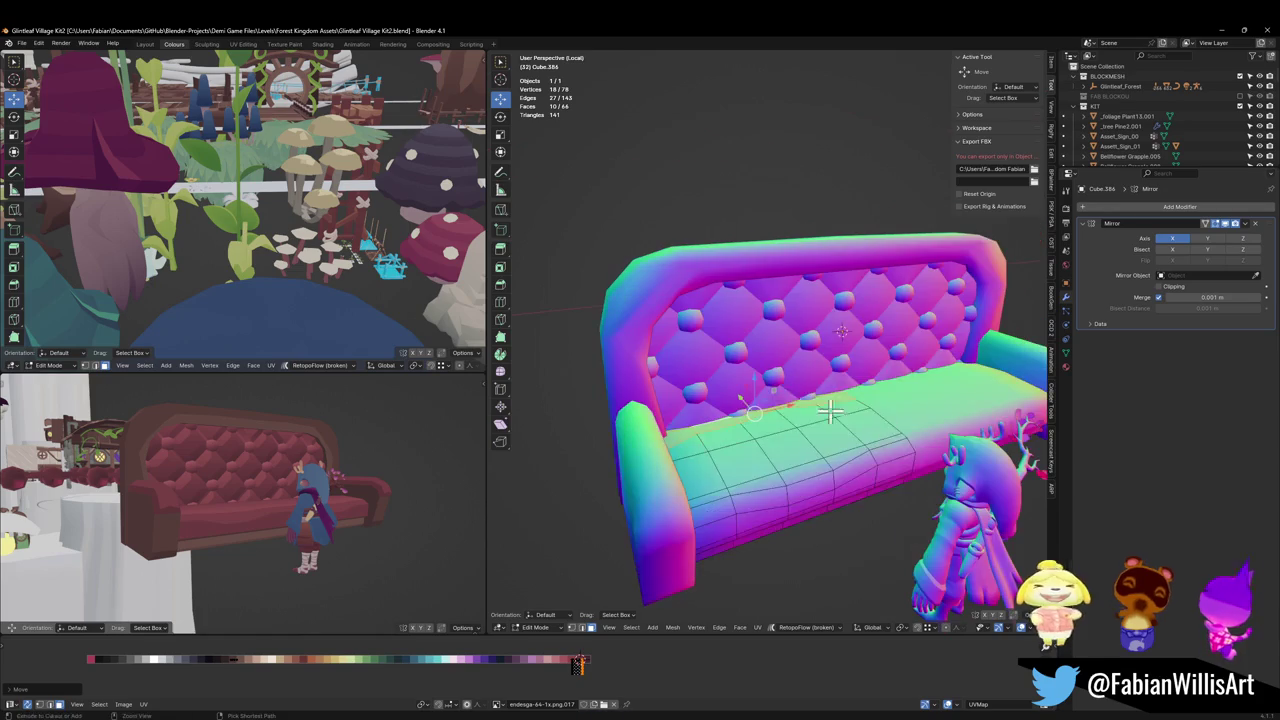
# Step: Save, then in the back piece's mesh lower a corner vertex along Z to the bottom edge
pyautogui.hotkey('alt', 'a')
pyautogui.hotkey('ctrl', 's')
pyautogui.moveTo(257, 471); pyautogui.dragTo(400, 490, button='middle')
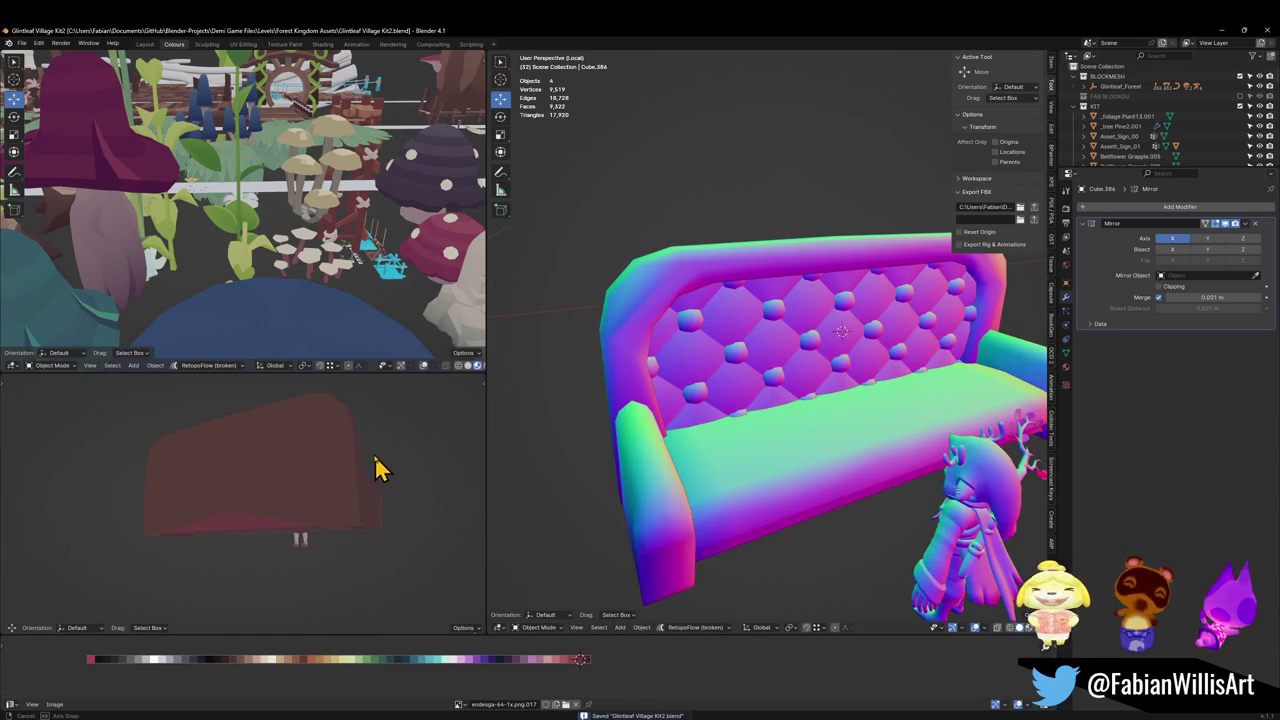
pyautogui.moveTo(706, 477)
pyautogui.mouseDown(button='middle')
pyautogui.moveTo(837, 431)
pyautogui.moveTo(686, 451)
pyautogui.moveTo(709, 466)
pyautogui.moveTo(694, 429)
pyautogui.moveTo(640, 449)
pyautogui.mouseUp(button='middle')
pyautogui.rightClick(692, 473)
pyautogui.press('Tab')
pyautogui.click(640, 449)
pyautogui.press('g')
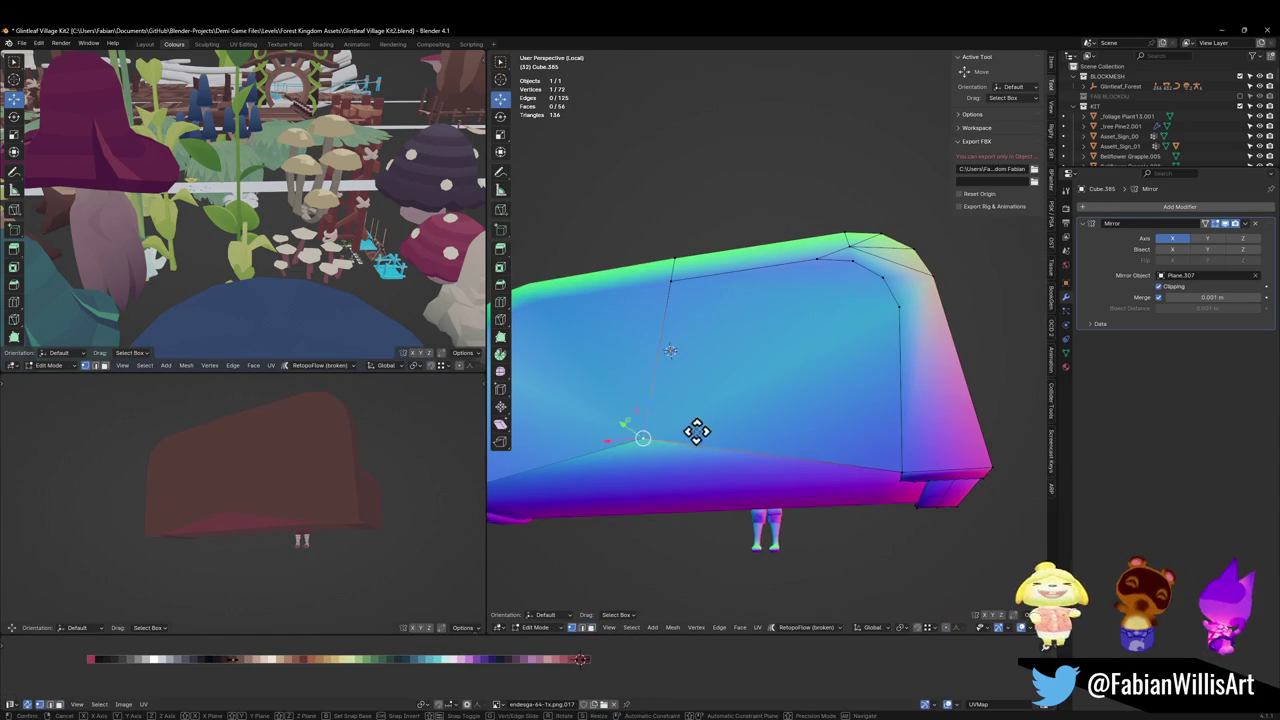
pyautogui.press('z')
pyautogui.click(697, 477)
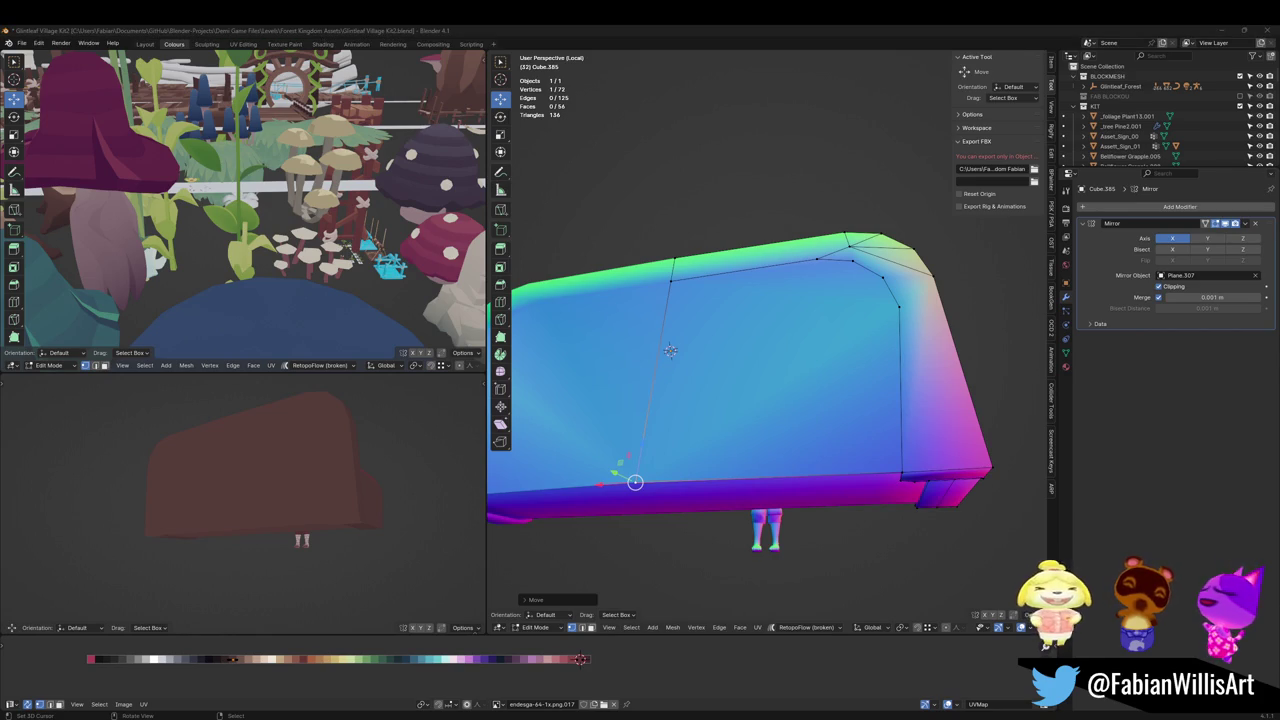
# Step: Extrude the large rear face and scale it down into a raised panel
pyautogui.moveTo(761, 365)
pyautogui.mouseDown(button='middle')
pyautogui.moveTo(620, 374)
pyautogui.moveTo(734, 414)
pyautogui.moveTo(543, 419)
pyautogui.mouseUp(button='middle')
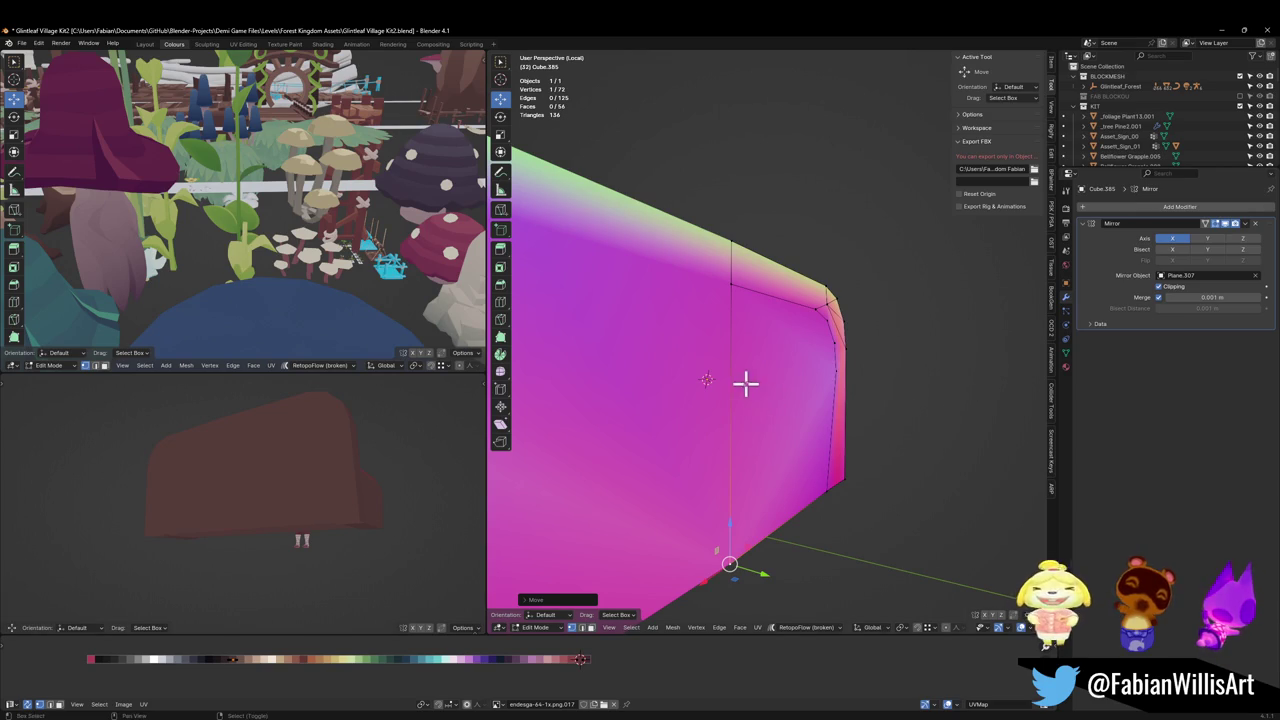
pyautogui.moveTo(745, 383)
pyautogui.mouseDown(button='middle')
pyautogui.moveTo(837, 408)
pyautogui.moveTo(754, 426)
pyautogui.moveTo(769, 446)
pyautogui.moveTo(755, 440)
pyautogui.moveTo(830, 415)
pyautogui.moveTo(773, 535)
pyautogui.mouseUp(button='middle')
pyautogui.click(769, 446)
pyautogui.press('e')
pyautogui.click(810, 423)
pyautogui.press('s')
pyautogui.click(851, 414)
# Step: Dissolve the extra bottom-lip vertex and lower the panel's bottom edge along Z
pyautogui.hotkey('alt', 'a')
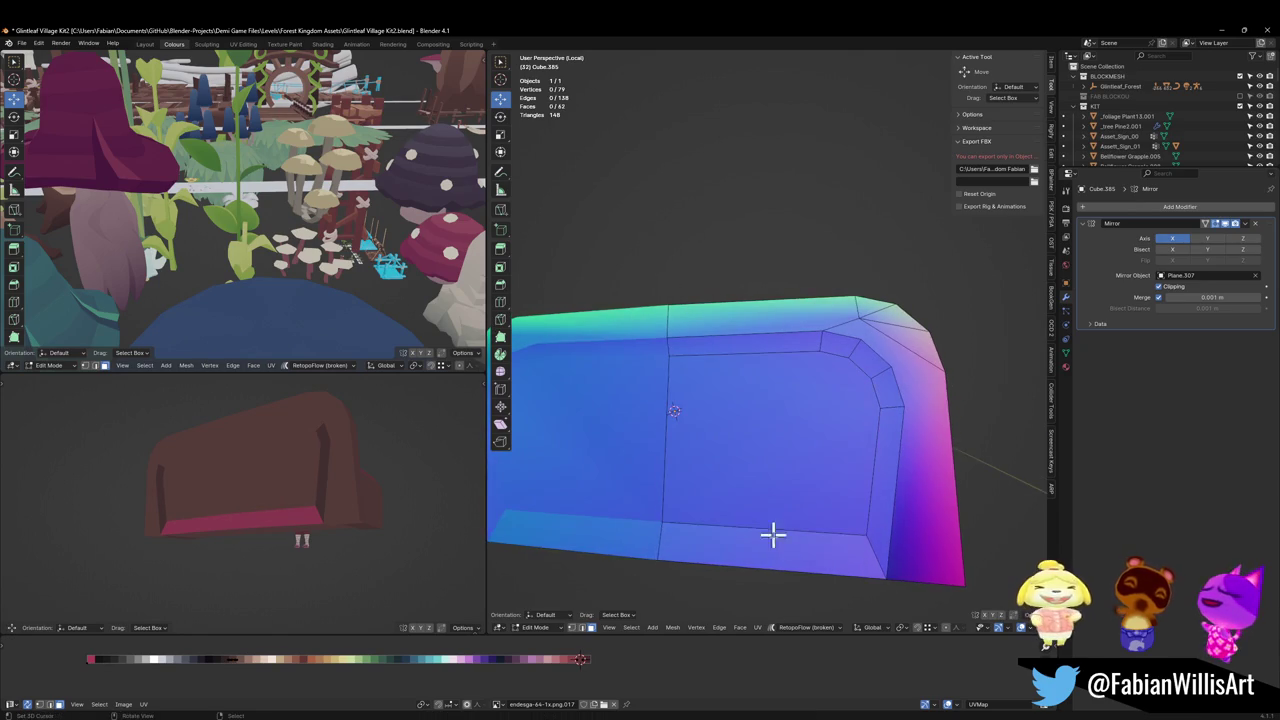
pyautogui.click(773, 535)
pyautogui.press('x')
pyautogui.click(760, 580)
pyautogui.click(831, 511)
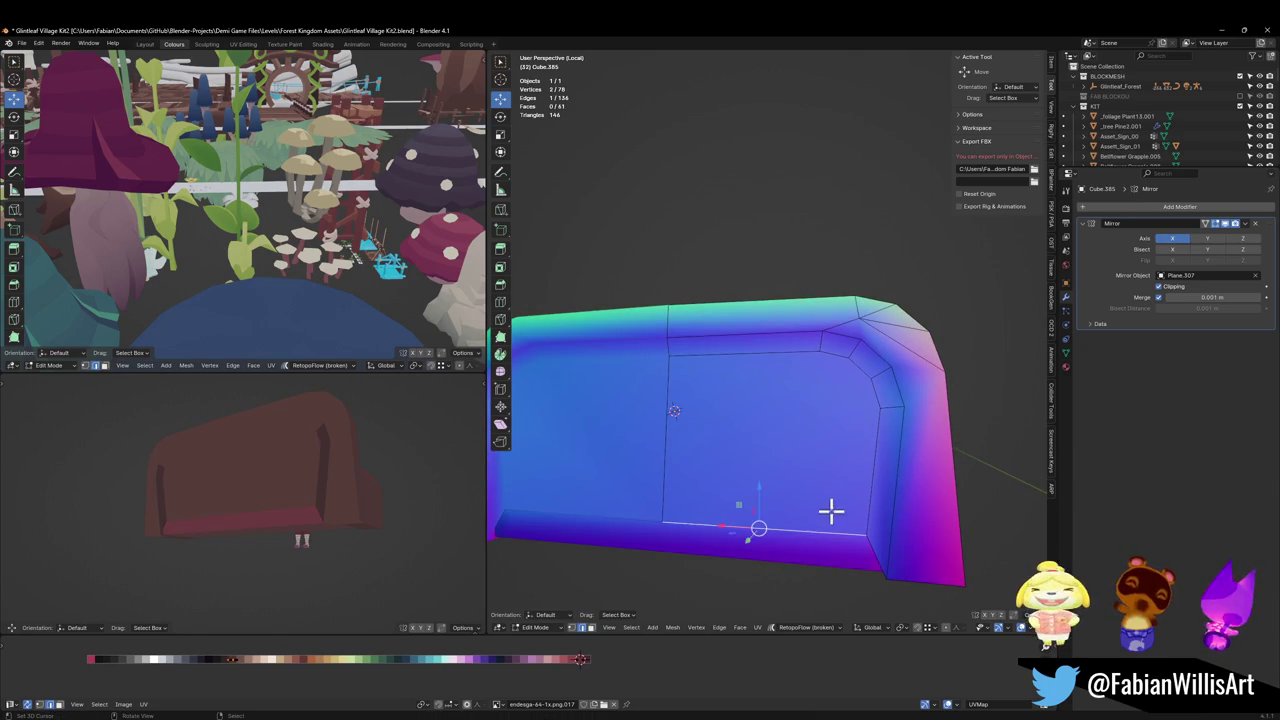
pyautogui.press('g')
pyautogui.press('z')
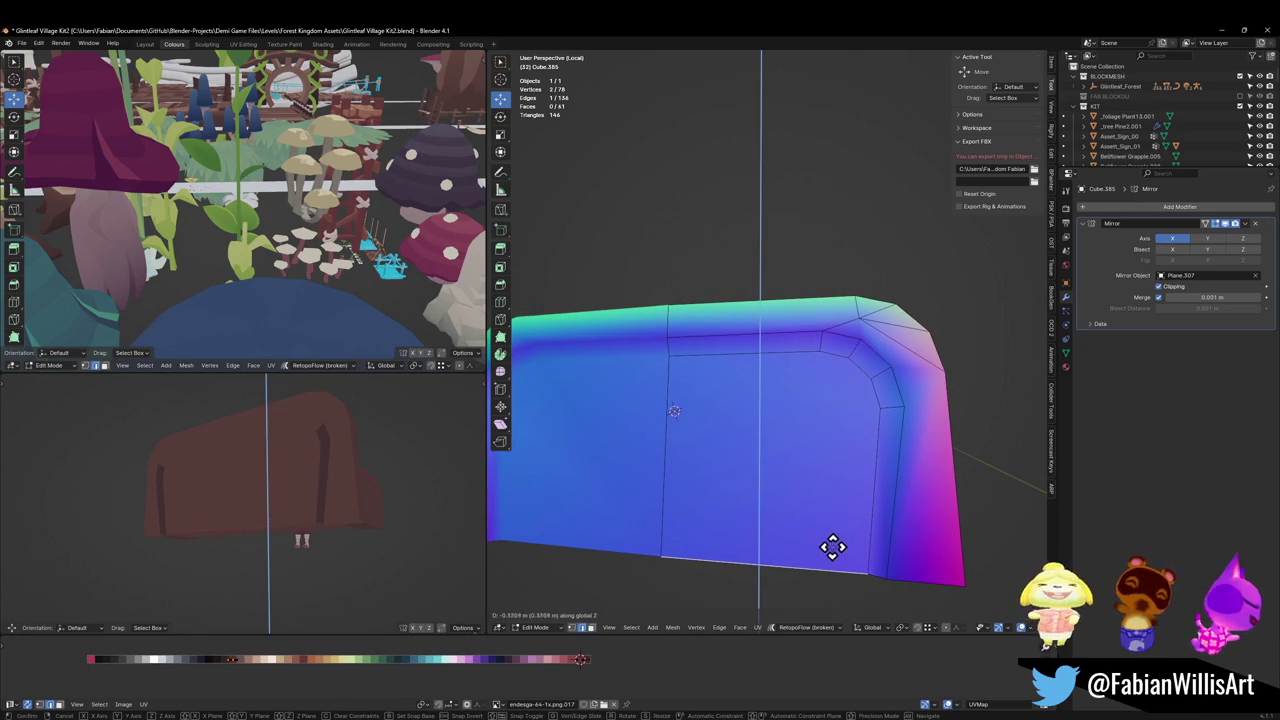
pyautogui.click(833, 546)
# Step: Select the top rim strip to the corner and shift its UVs to a darker palette shade
pyautogui.hotkey('alt', 'a')
pyautogui.click(773, 349)
pyautogui.keyDown('ctrl'); pyautogui.click(871, 366); pyautogui.keyUp('ctrl')
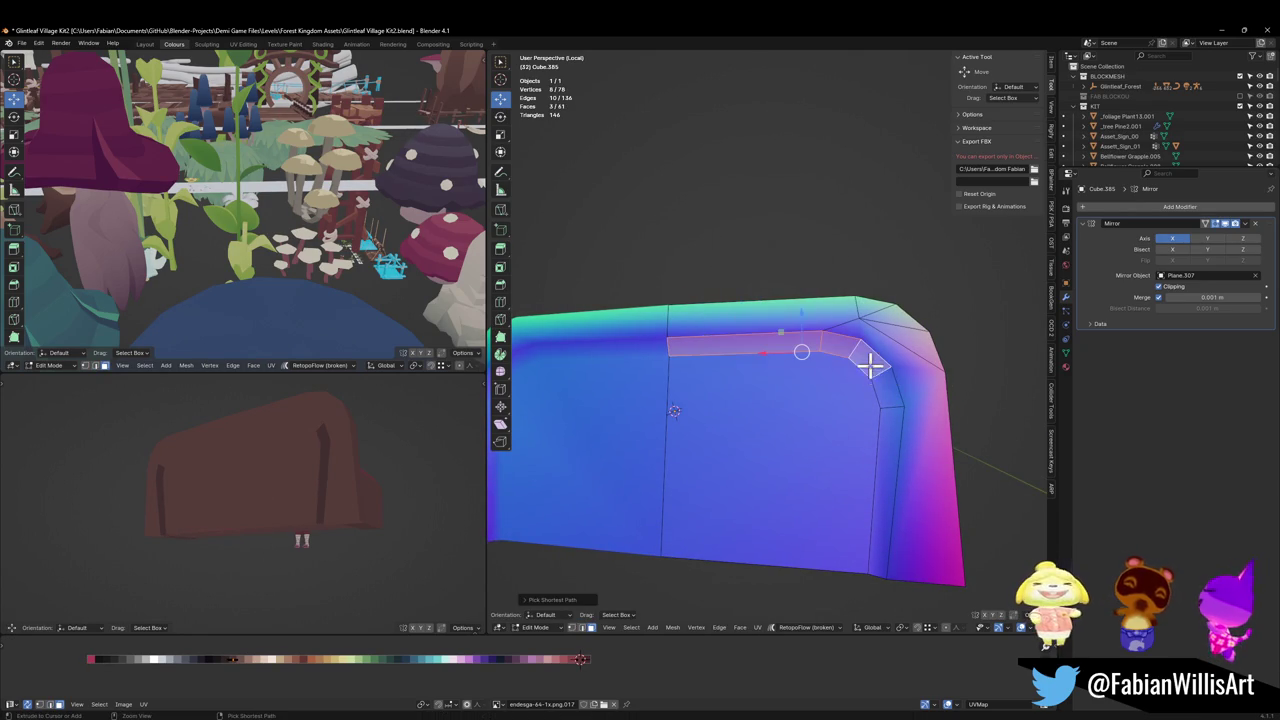
pyautogui.press('g')
pyautogui.press('x')
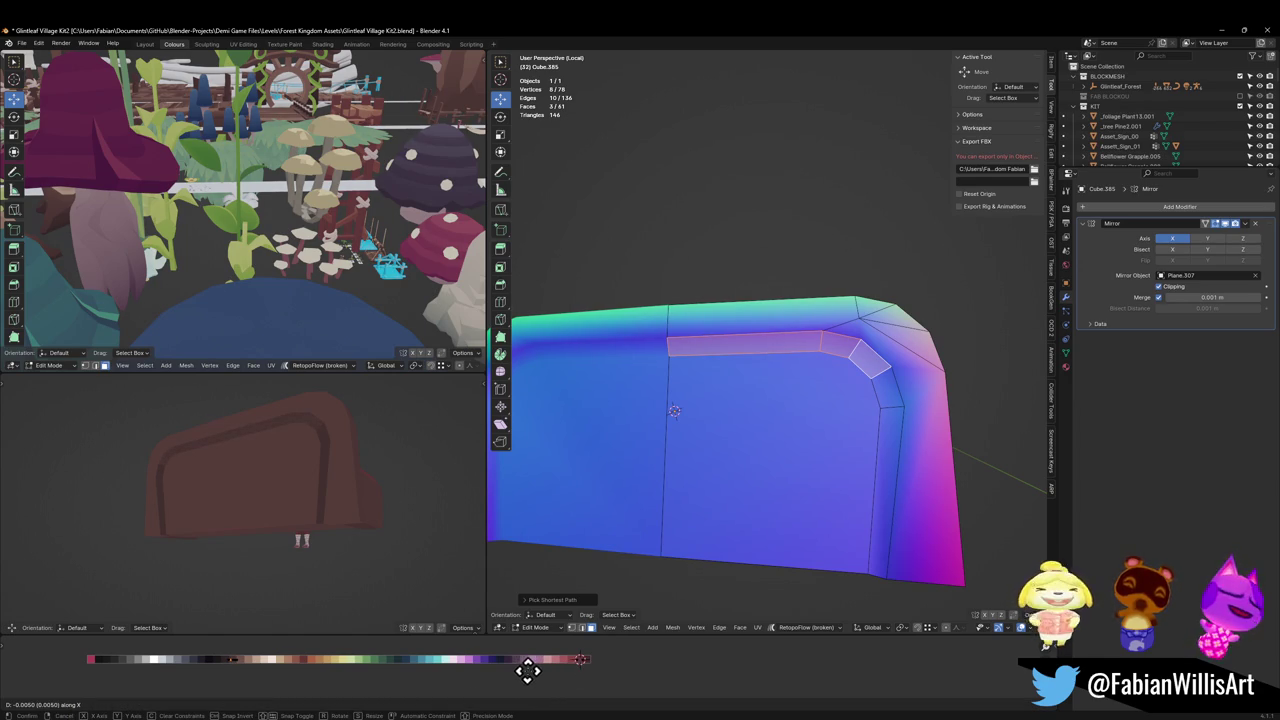
pyautogui.click(534, 670)
# Step: Give the vertical side rim strip and corner face the same shifted palette shade
pyautogui.click(891, 489)
pyautogui.keyDown('shift'); pyautogui.click(890, 390); pyautogui.keyUp('shift')
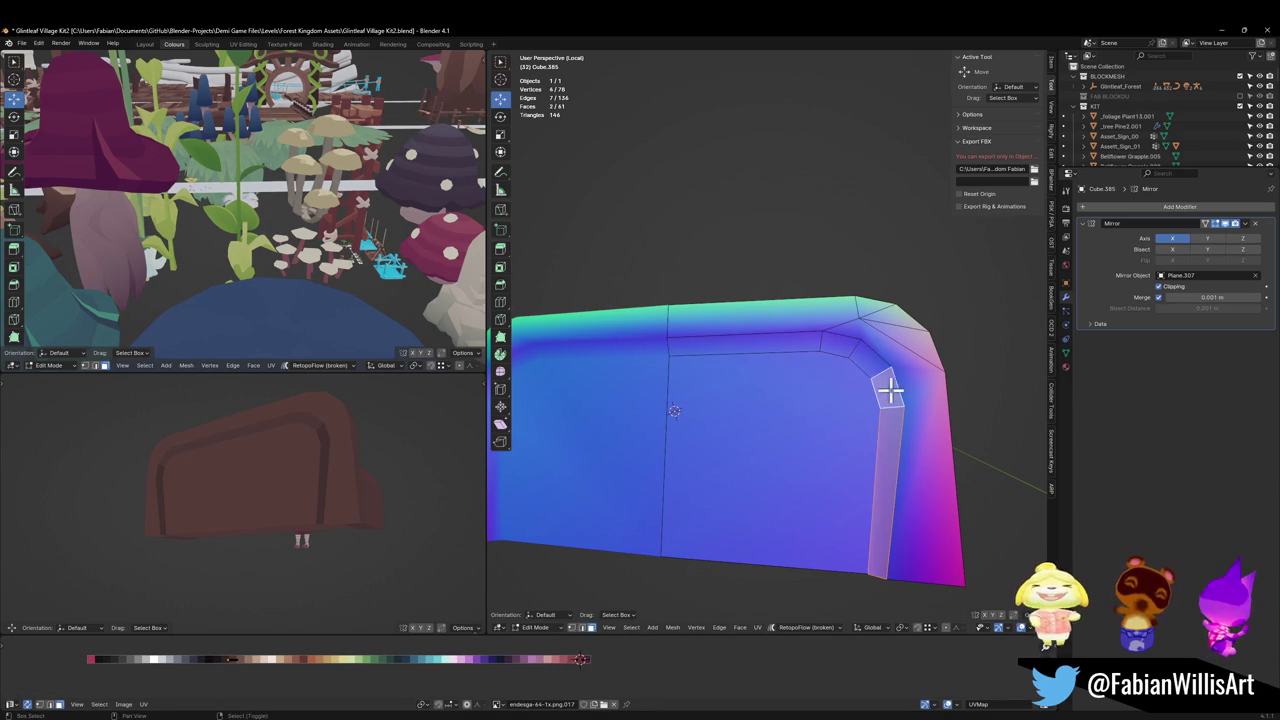
pyautogui.press('g')
pyautogui.press('x')
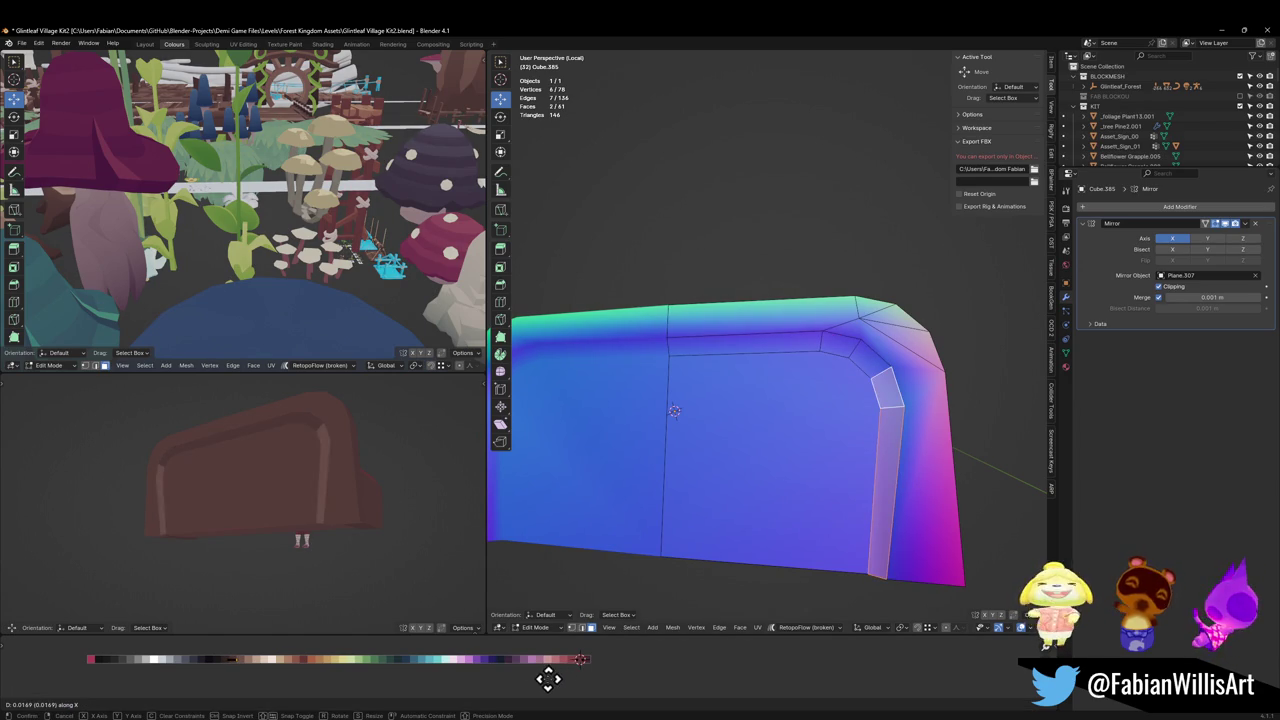
pyautogui.click(538, 680)
# Step: Deselect all faces, check the sofa front in the textured view, and save the file
pyautogui.hotkey('alt', 'a')
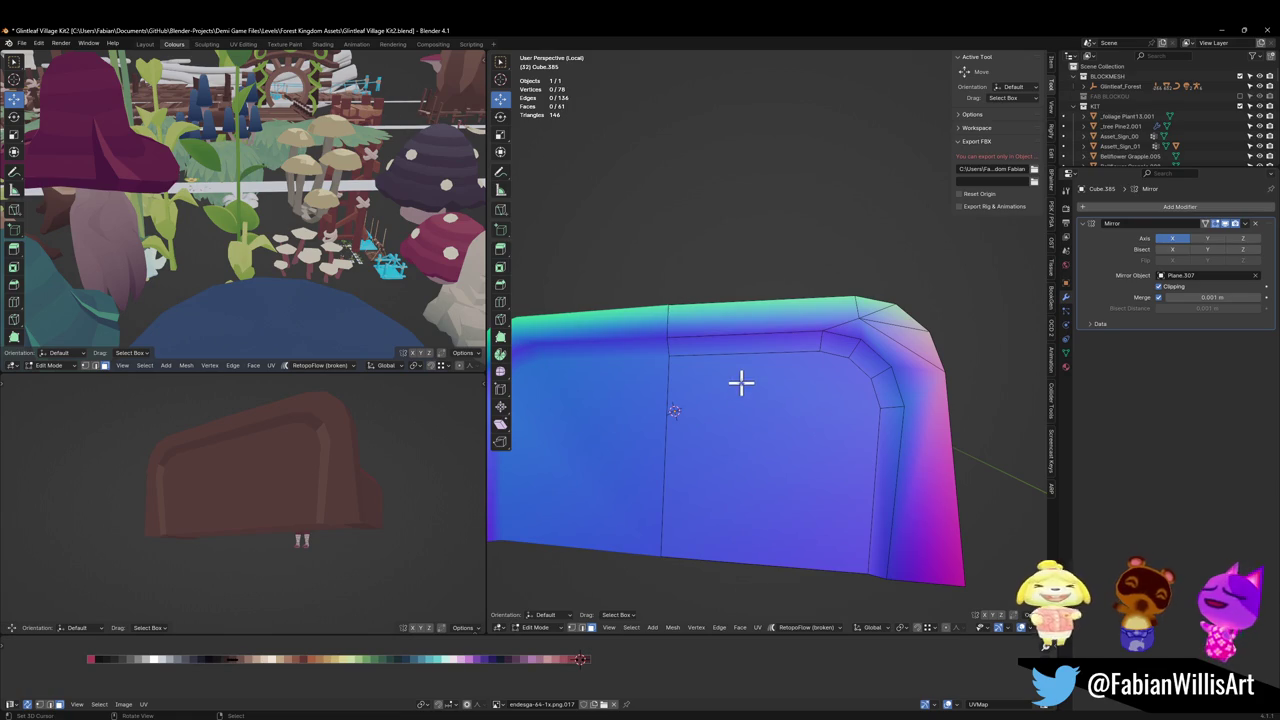
pyautogui.moveTo(331, 459)
pyautogui.mouseDown(button='middle')
pyautogui.moveTo(371, 471)
pyautogui.moveTo(366, 486)
pyautogui.moveTo(321, 497)
pyautogui.mouseUp(button='middle')
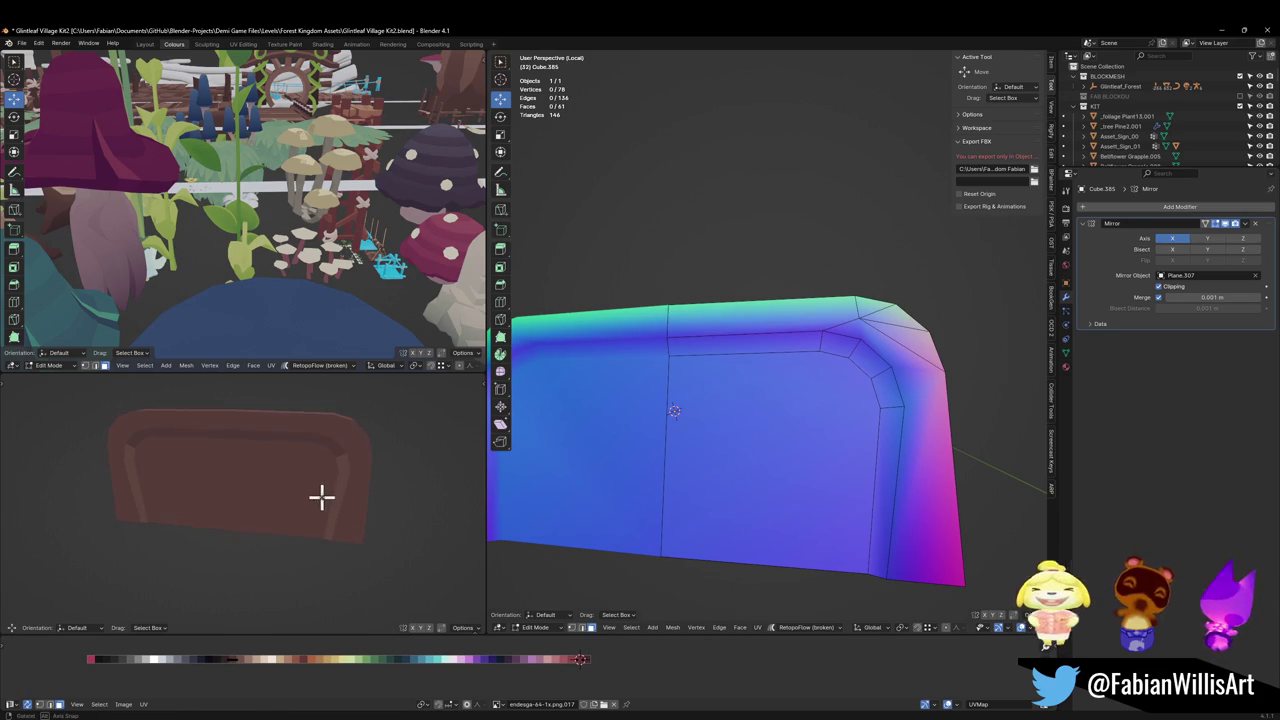
pyautogui.moveTo(800, 484)
pyautogui.mouseDown(button='middle')
pyautogui.moveTo(823, 503)
pyautogui.moveTo(689, 509)
pyautogui.moveTo(692, 488)
pyautogui.mouseUp(button='middle')
pyautogui.hotkey('ctrl', 's')
pyautogui.scroll(-4, 357, 491)
pyautogui.moveTo(257, 486)
pyautogui.mouseDown(button='middle')
pyautogui.moveTo(194, 480)
pyautogui.moveTo(343, 468)
pyautogui.moveTo(310, 500)
pyautogui.mouseUp(button='middle')
pyautogui.scroll(2, 236, 474)
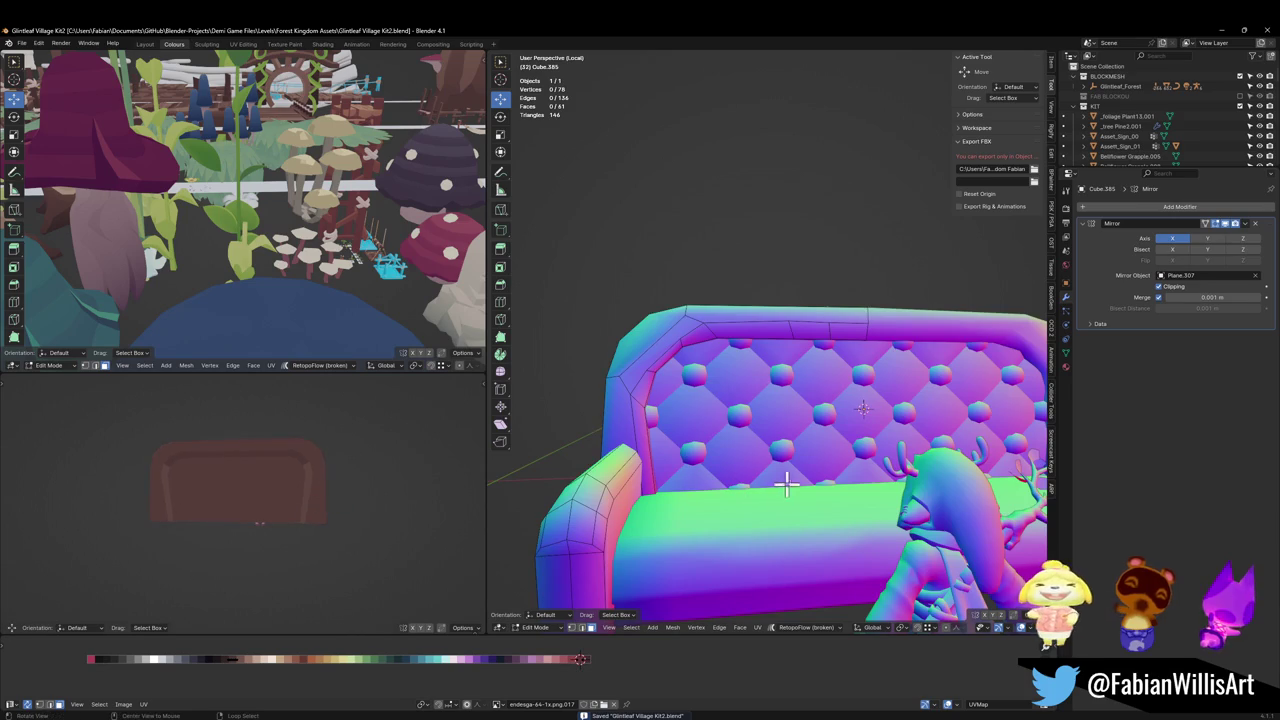
# Step: Duplicate the backrest's top face and drop the copy to the base of the sofa back
pyautogui.moveTo(786, 480)
pyautogui.mouseDown(button='middle')
pyautogui.moveTo(814, 483)
pyautogui.moveTo(791, 581)
pyautogui.mouseUp(button='middle')
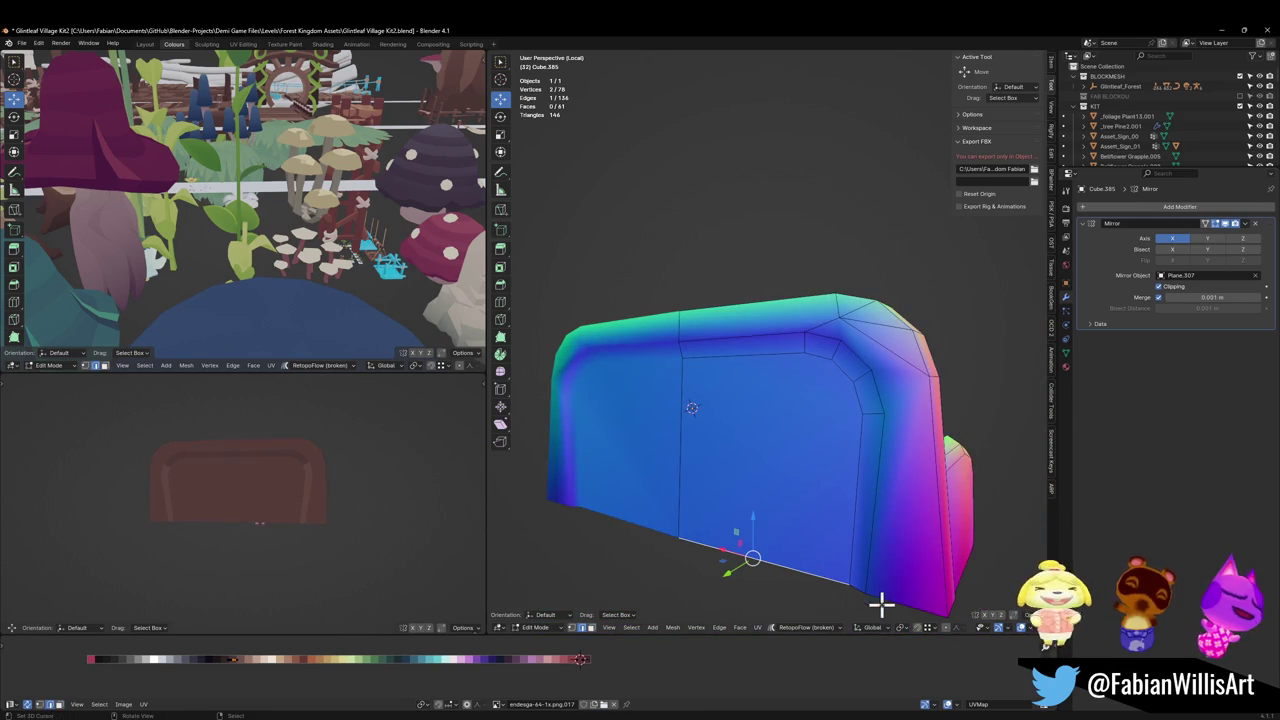
pyautogui.moveTo(881, 601)
pyautogui.mouseDown(button='middle')
pyautogui.moveTo(760, 546)
pyautogui.moveTo(720, 509)
pyautogui.moveTo(818, 511)
pyautogui.moveTo(509, 480)
pyautogui.moveTo(770, 381)
pyautogui.mouseUp(button='middle')
pyautogui.hotkey('alt', 'a')
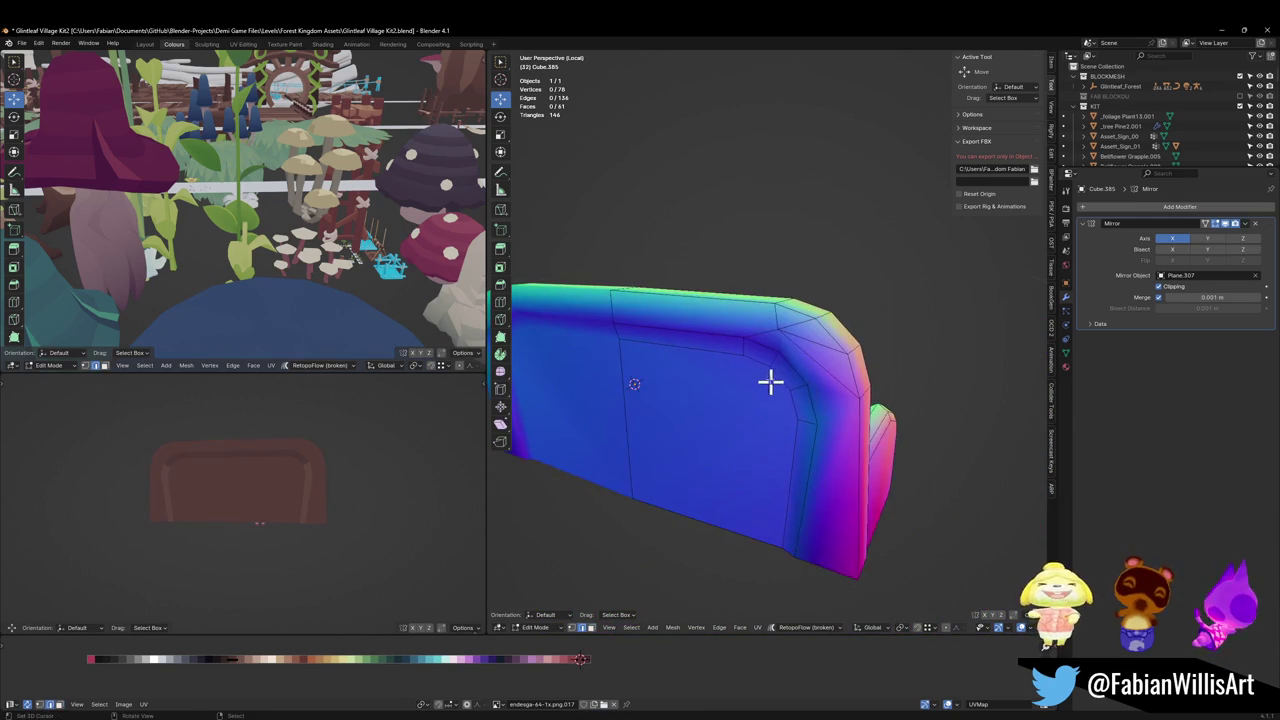
pyautogui.click(726, 320)
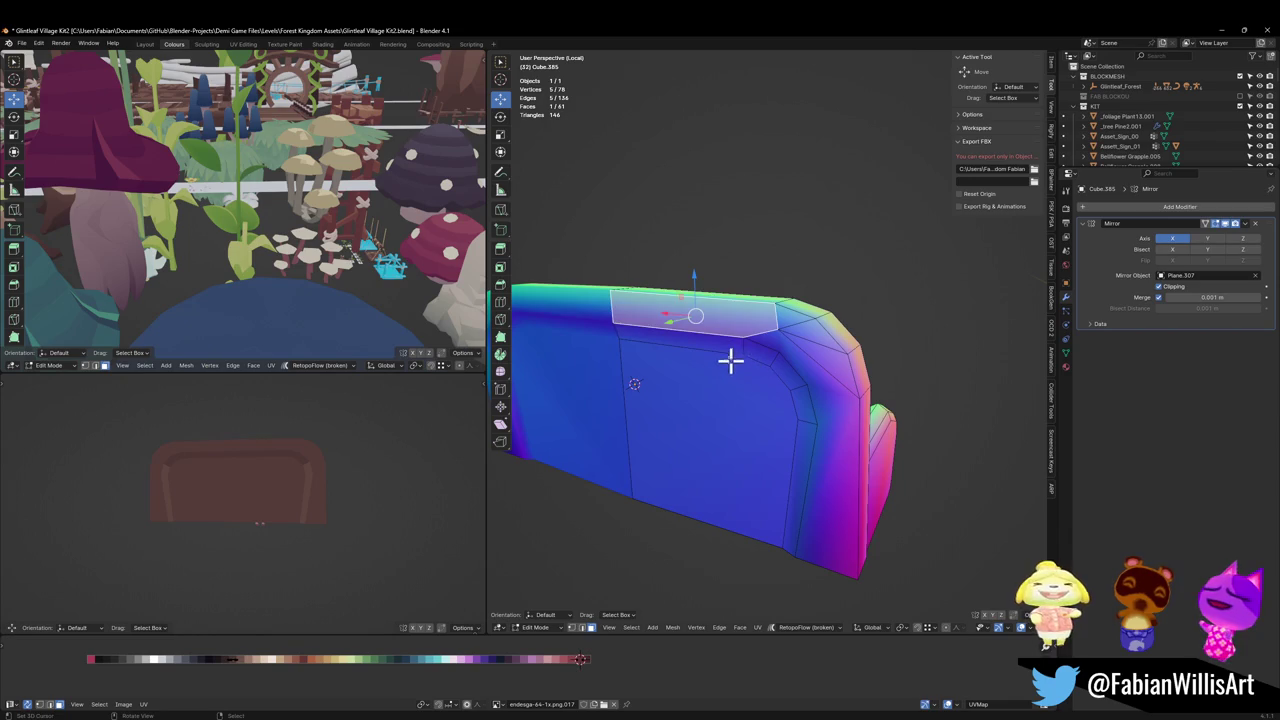
pyautogui.hotkey('shift', 'd')
pyautogui.click(745, 530)
pyautogui.hotkey('alt', 'a')
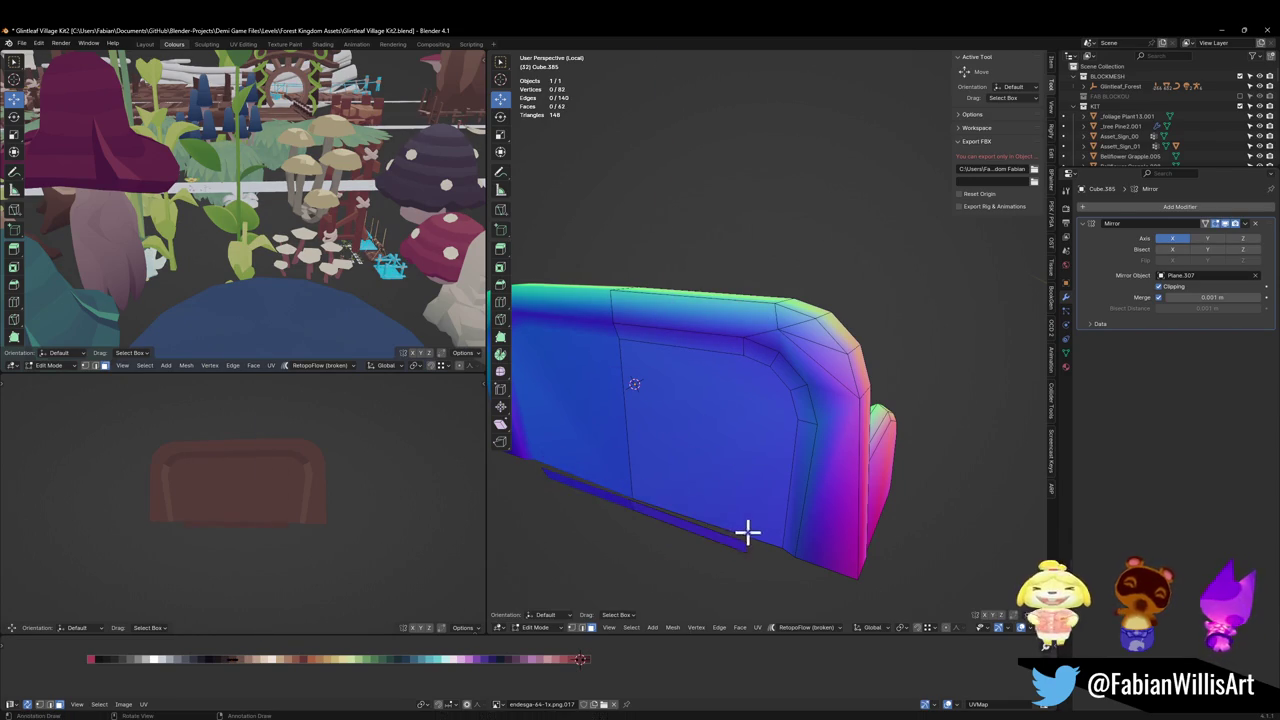
pyautogui.click(707, 530)
pyautogui.moveTo(720, 529); pyautogui.dragTo(730, 513, button='middle')
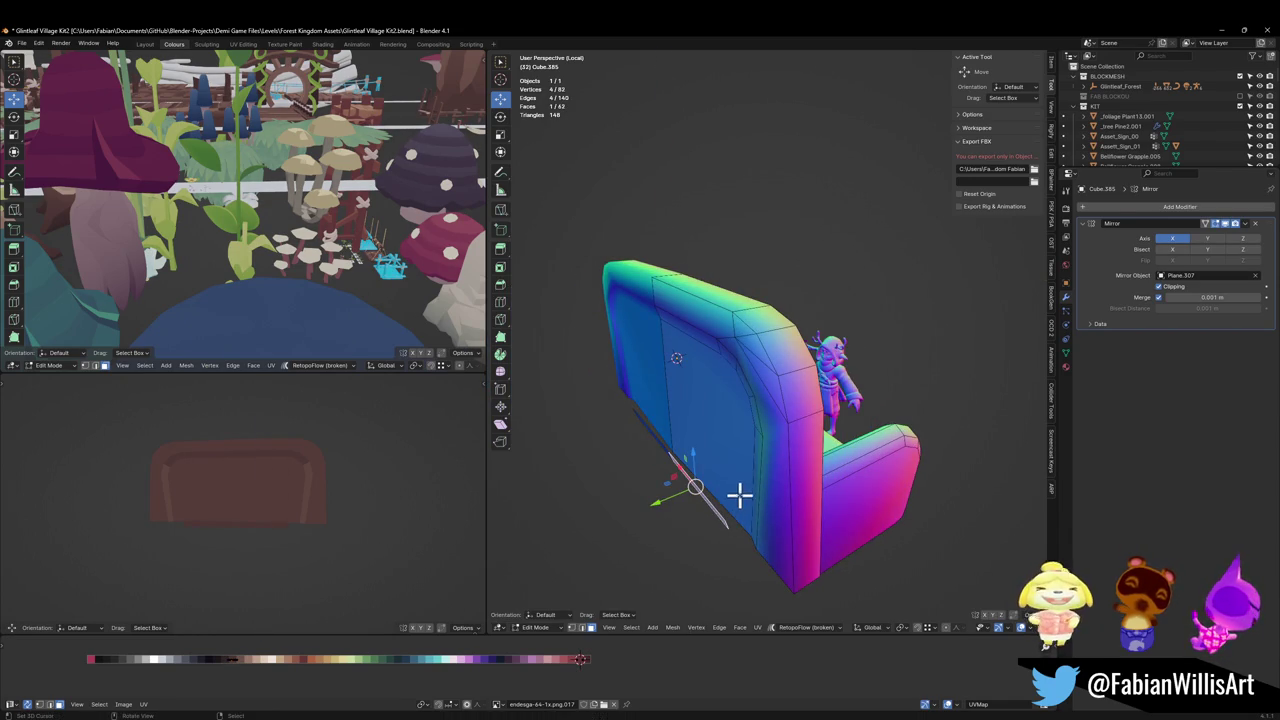
# Step: Extrude the strip along Y into a plinth and recalculate its normals to face outside
pyautogui.press('e')
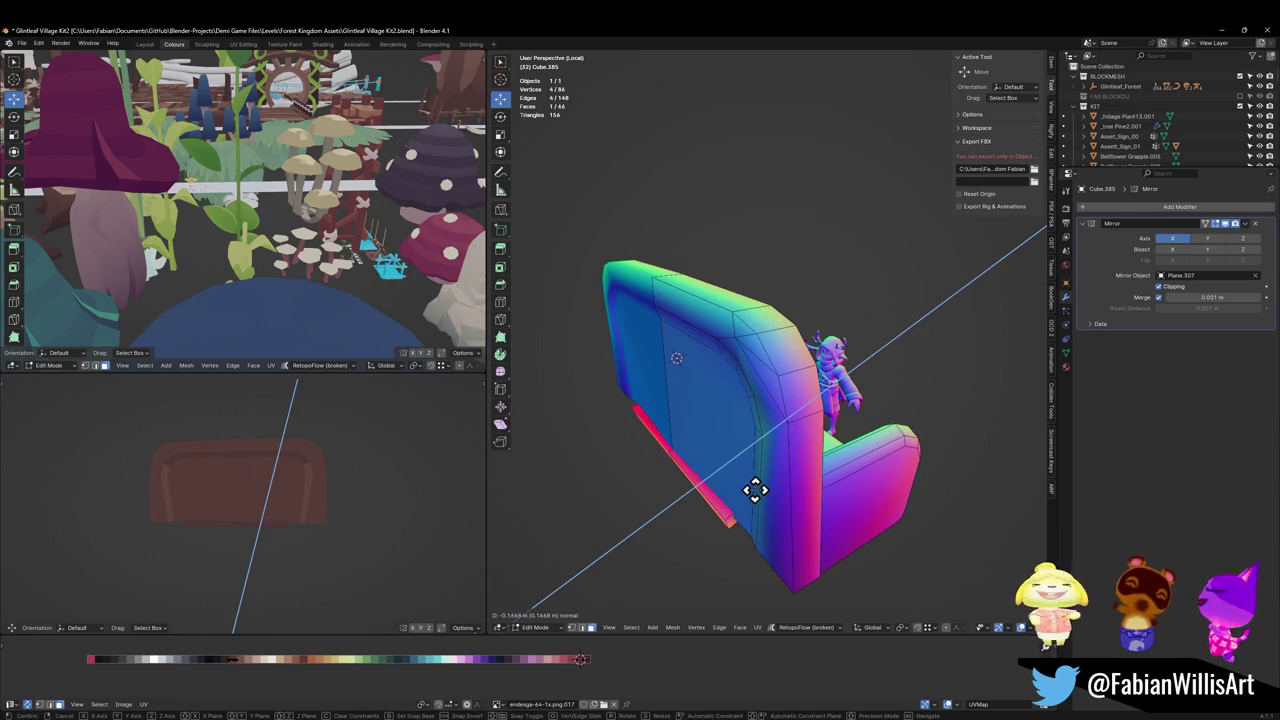
pyautogui.press('y')
pyautogui.click(757, 490)
pyautogui.moveTo(757, 490); pyautogui.dragTo(723, 543, button='middle')
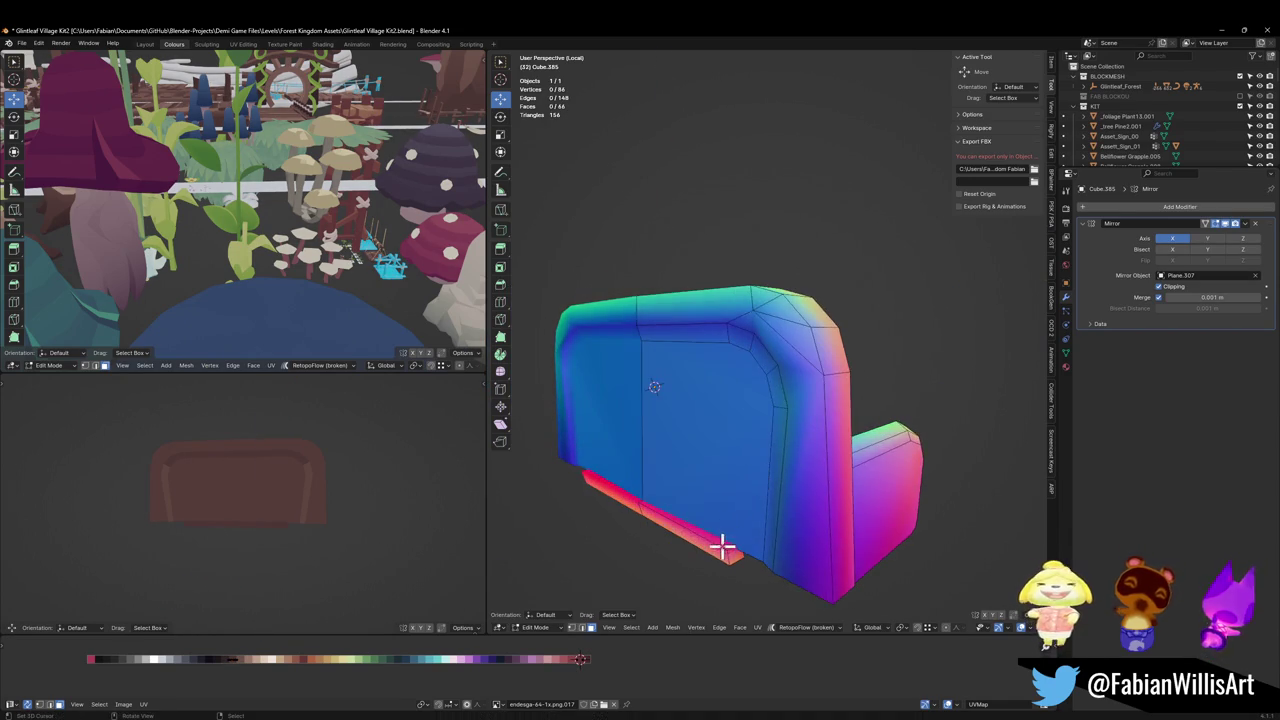
pyautogui.press('a')
pyautogui.hotkey('alt', 'n')
pyautogui.click(724, 560)
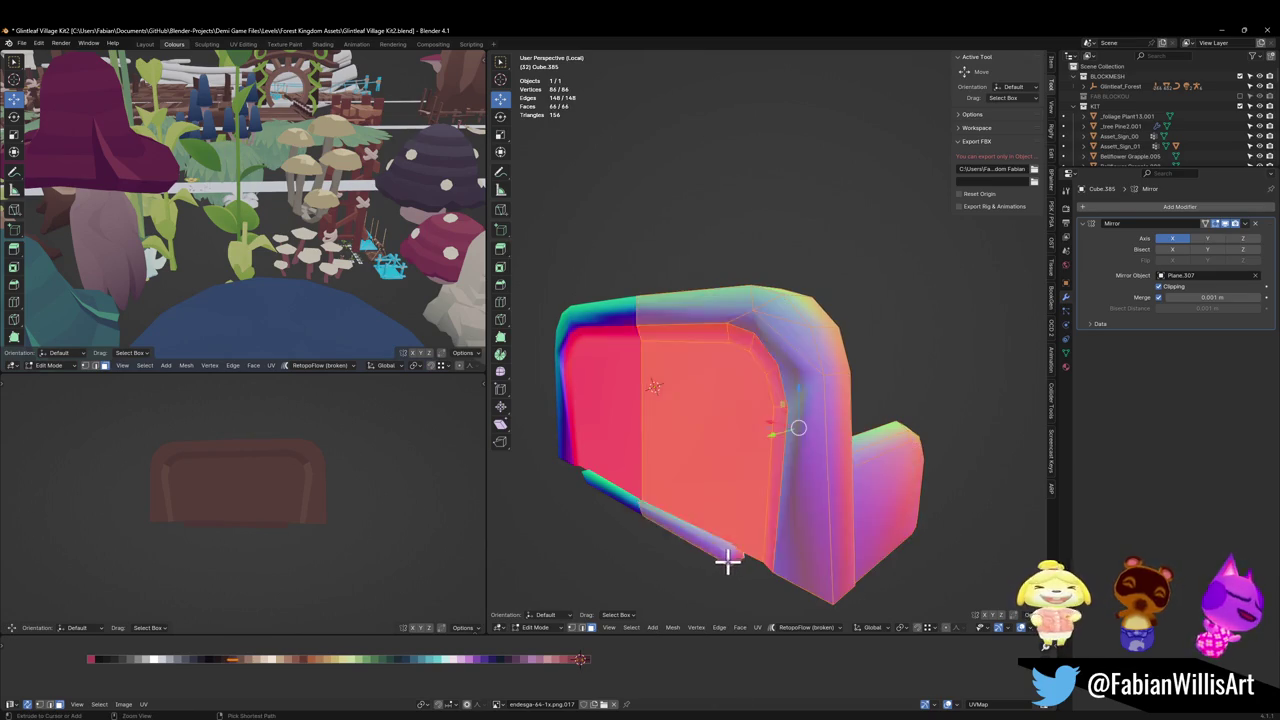
pyautogui.hotkey('alt', 'a')
pyautogui.press('l')
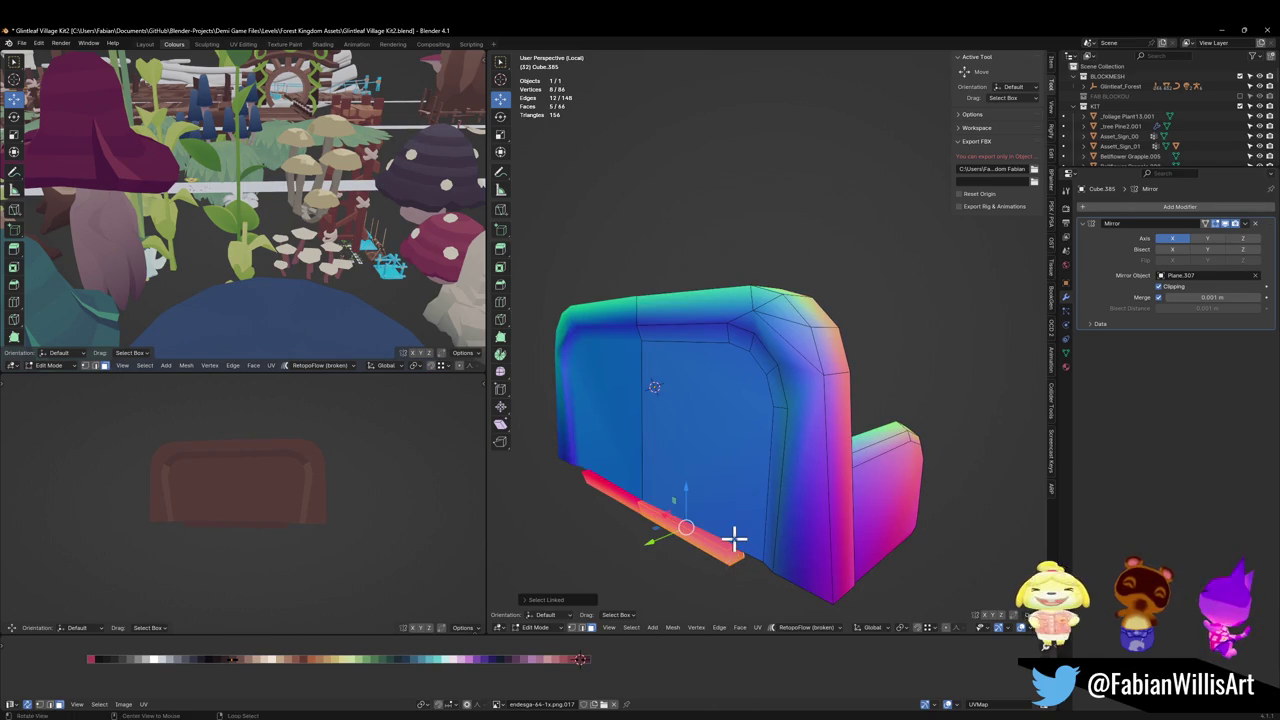
pyautogui.hotkey('alt', 'n')
pyautogui.click(724, 545)
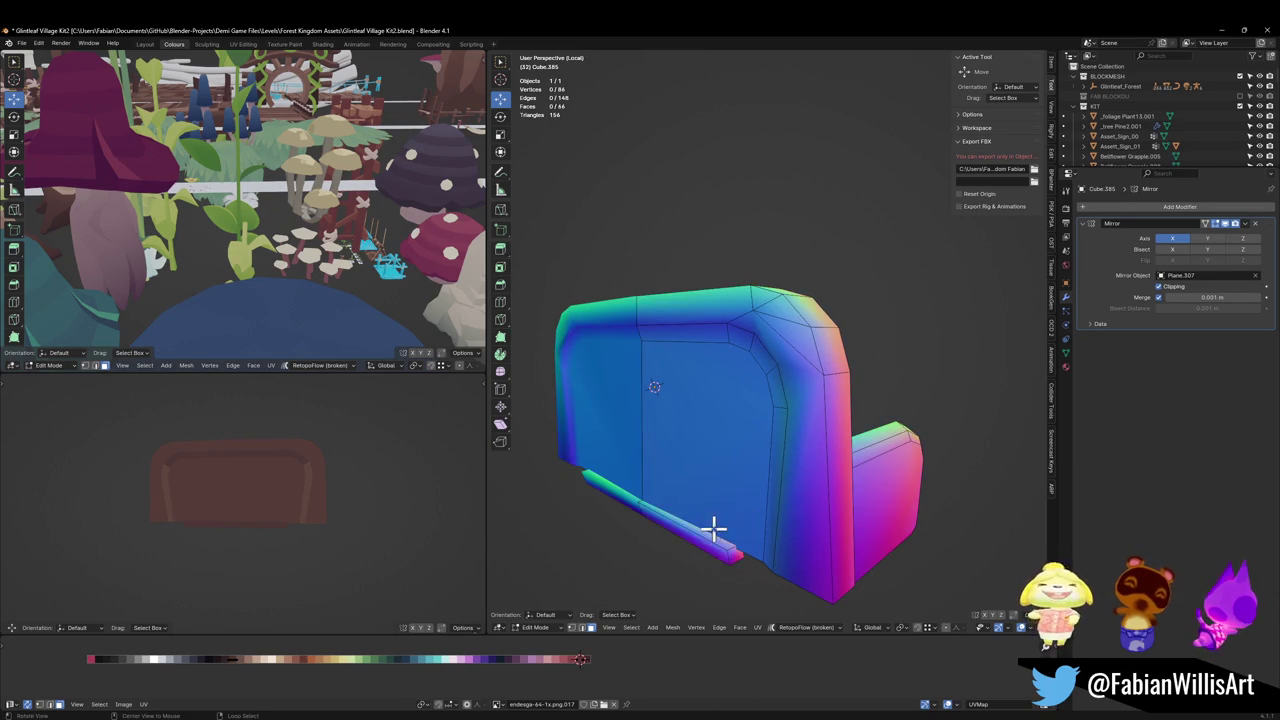
# Step: Stretch the plinth's end face outward along X and save the file
pyautogui.scroll(5, 714, 528)
pyautogui.moveTo(803, 429)
pyautogui.mouseDown(button='middle')
pyautogui.moveTo(766, 366)
pyautogui.moveTo(826, 391)
pyautogui.moveTo(808, 378)
pyautogui.moveTo(860, 374)
pyautogui.mouseUp(button='middle')
pyautogui.click(800, 350)
pyautogui.click(806, 370)
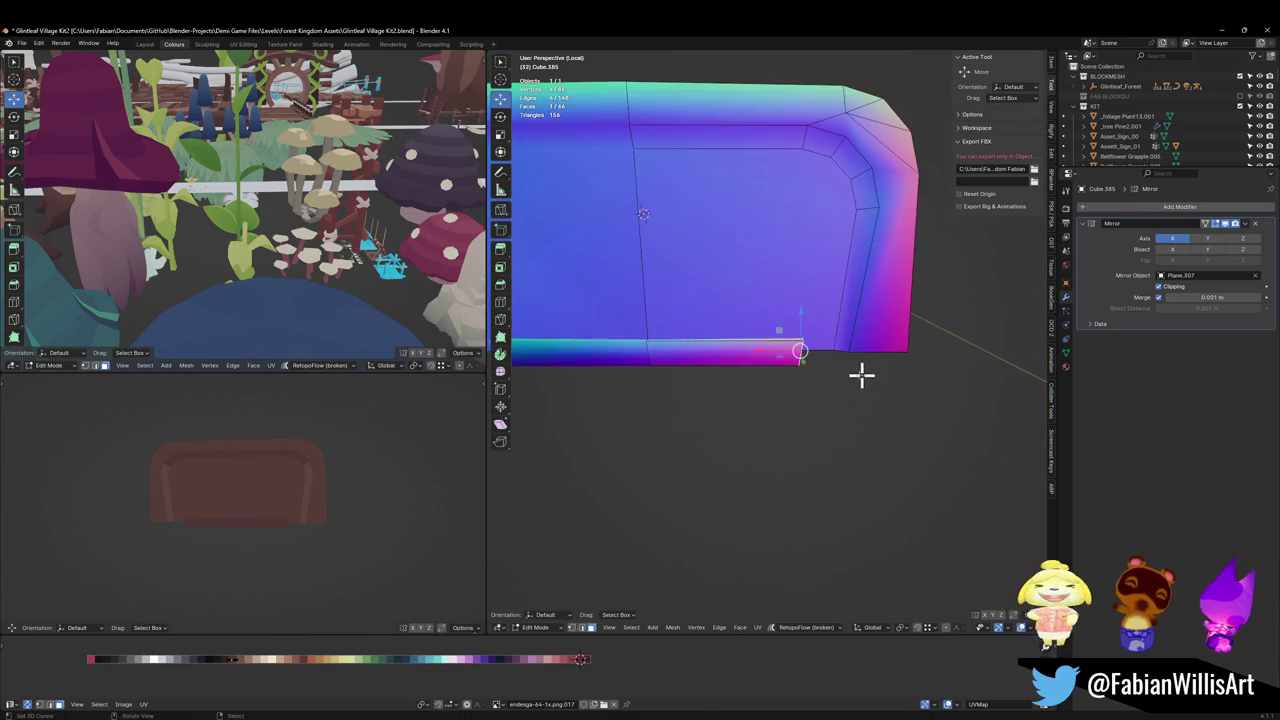
pyautogui.press('g')
pyautogui.press('x')
pyautogui.click(949, 376)
pyautogui.hotkey('ctrl', 's')
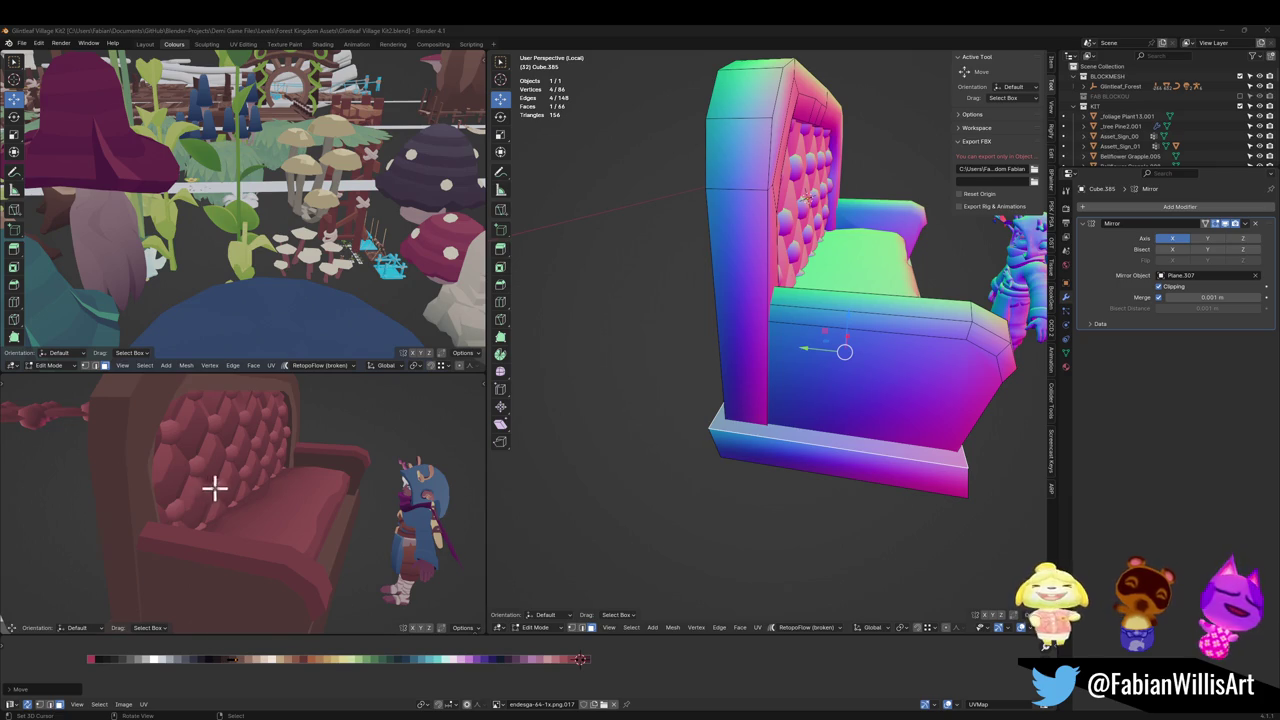
pyautogui.moveTo(214, 487); pyautogui.dragTo(318, 509, button='middle')
pyautogui.moveTo(770, 452); pyautogui.dragTo(766, 443, button='middle')
pyautogui.moveTo(407, 493)
pyautogui.mouseDown(button='middle')
pyautogui.moveTo(357, 477)
pyautogui.moveTo(336, 502)
pyautogui.mouseUp(button='middle')
pyautogui.moveTo(690, 360)
pyautogui.mouseDown(button='middle')
pyautogui.moveTo(709, 351)
pyautogui.moveTo(780, 380)
pyautogui.mouseUp(button='middle')
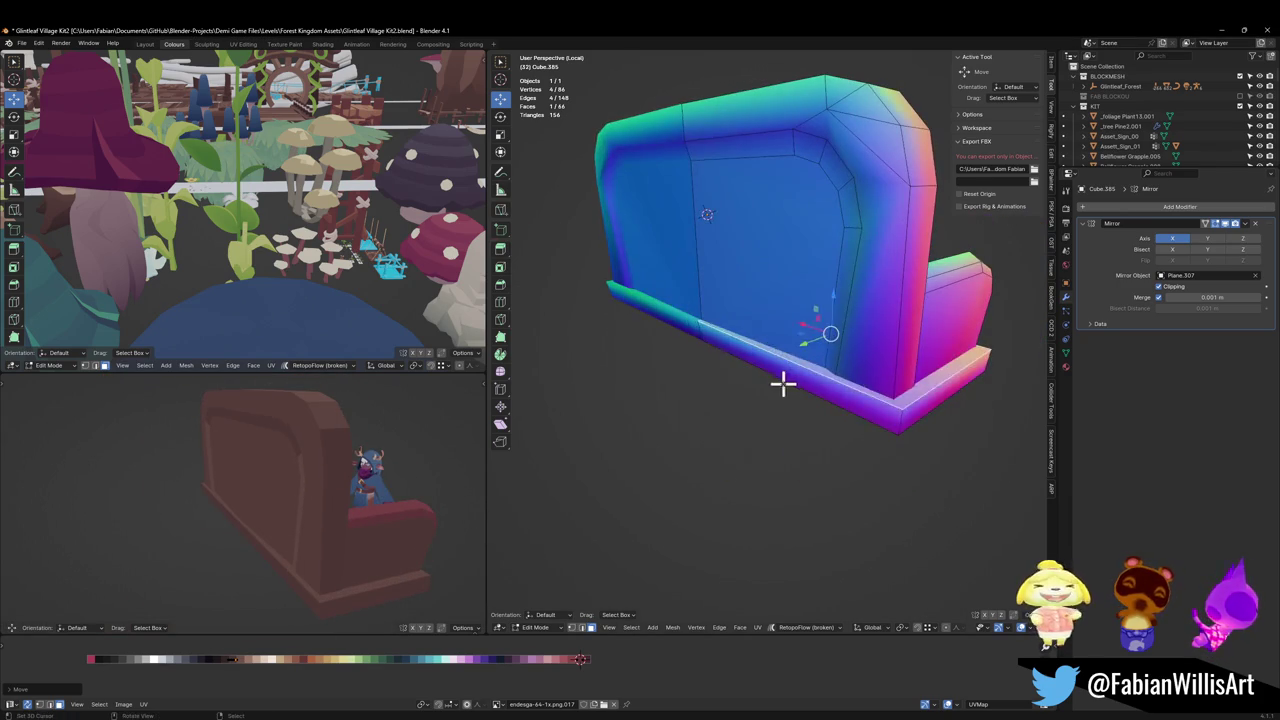
# Step: Bevel the plinth's bottom corner edge and its front corner edge
pyautogui.press('g')
pyautogui.rightClick(820, 371)
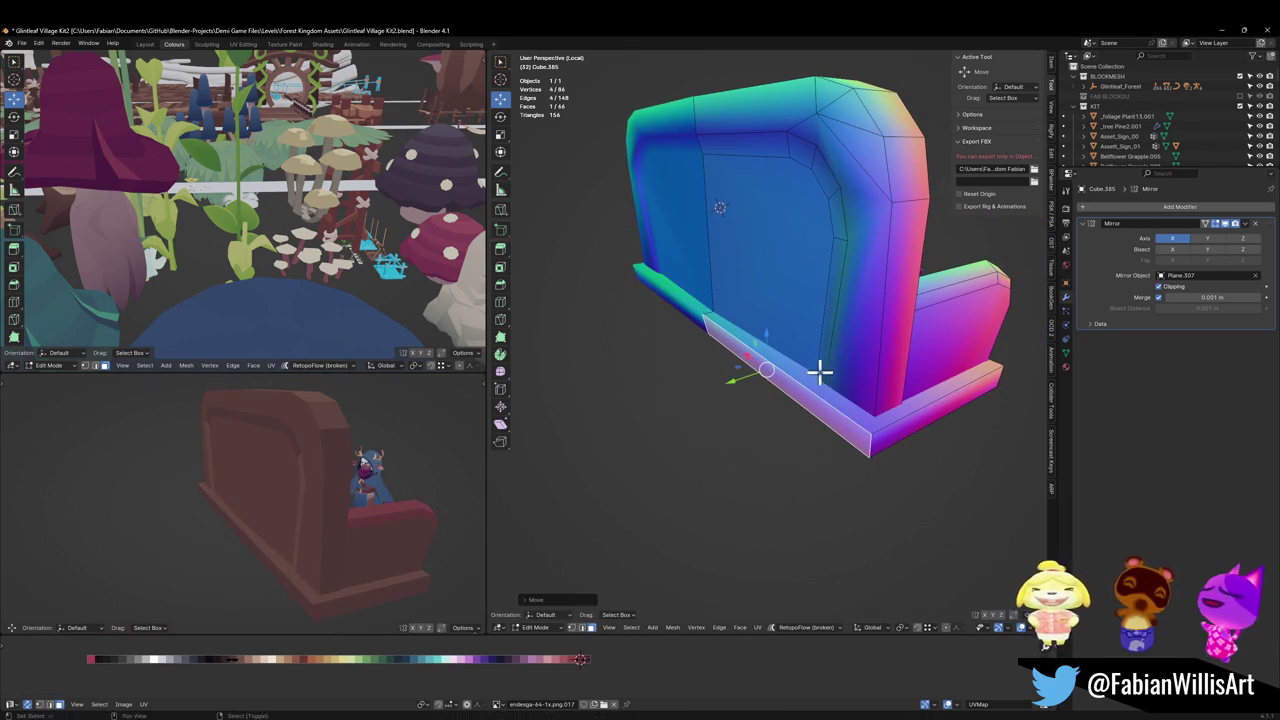
pyautogui.click(872, 447)
pyautogui.hotkey('ctrl', 'b')
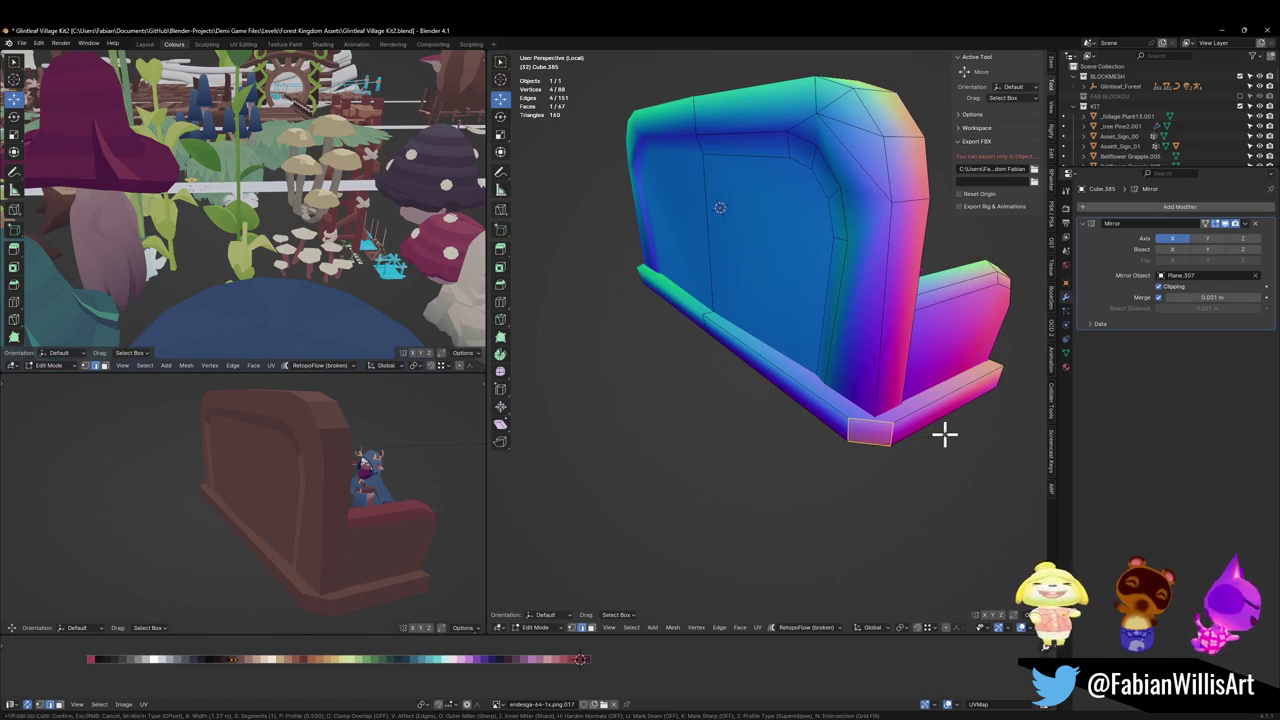
pyautogui.click(944, 433)
pyautogui.moveTo(944, 433)
pyautogui.mouseDown(button='middle')
pyautogui.moveTo(851, 443)
pyautogui.moveTo(746, 570)
pyautogui.mouseUp(button='middle')
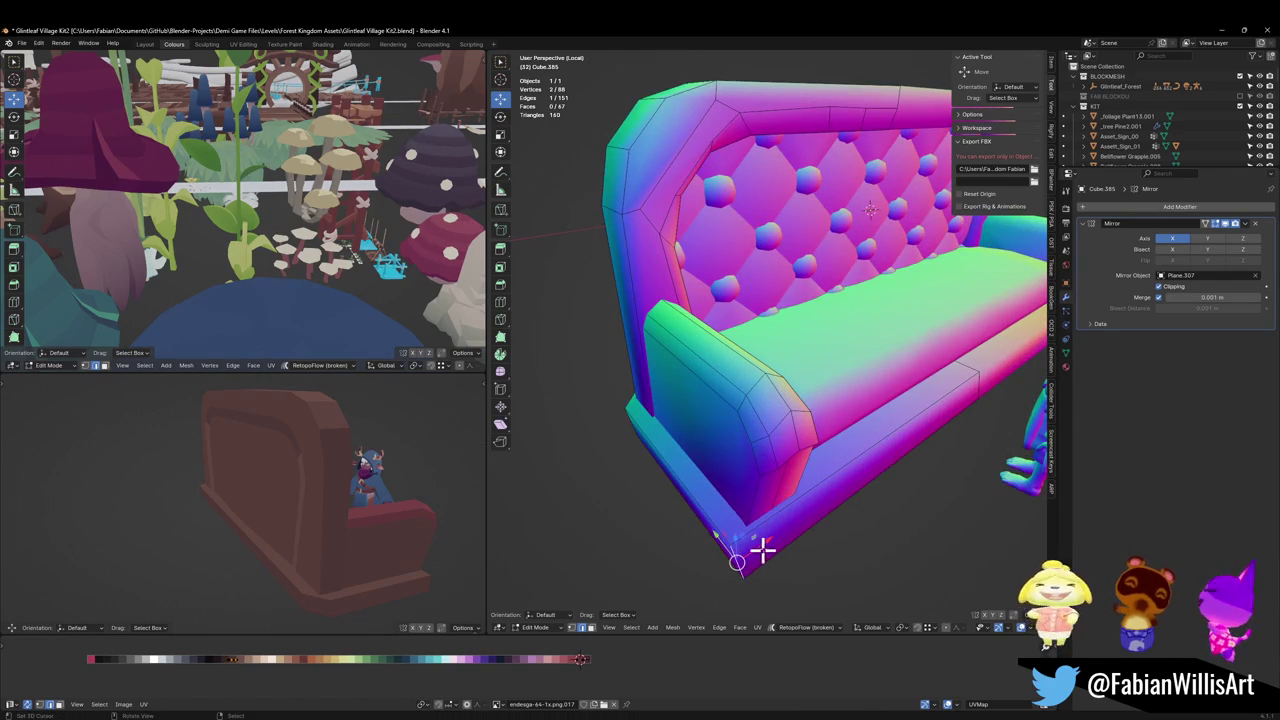
pyautogui.hotkey('ctrl', 'b')
pyautogui.click(804, 549)
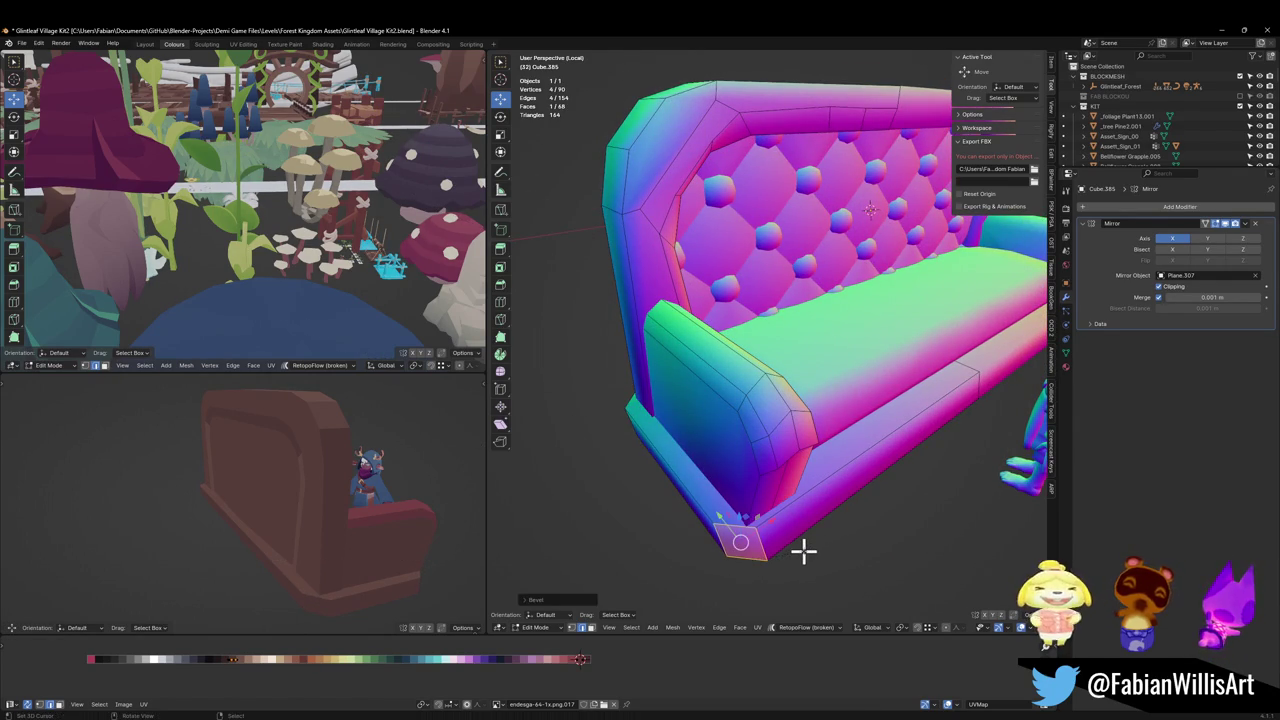
# Step: Nudge the plinth's bevelled corner faces slightly along X
pyautogui.moveTo(334, 510)
pyautogui.mouseDown(button='middle')
pyautogui.moveTo(283, 520)
pyautogui.moveTo(243, 503)
pyautogui.mouseUp(button='middle')
pyautogui.click(737, 563)
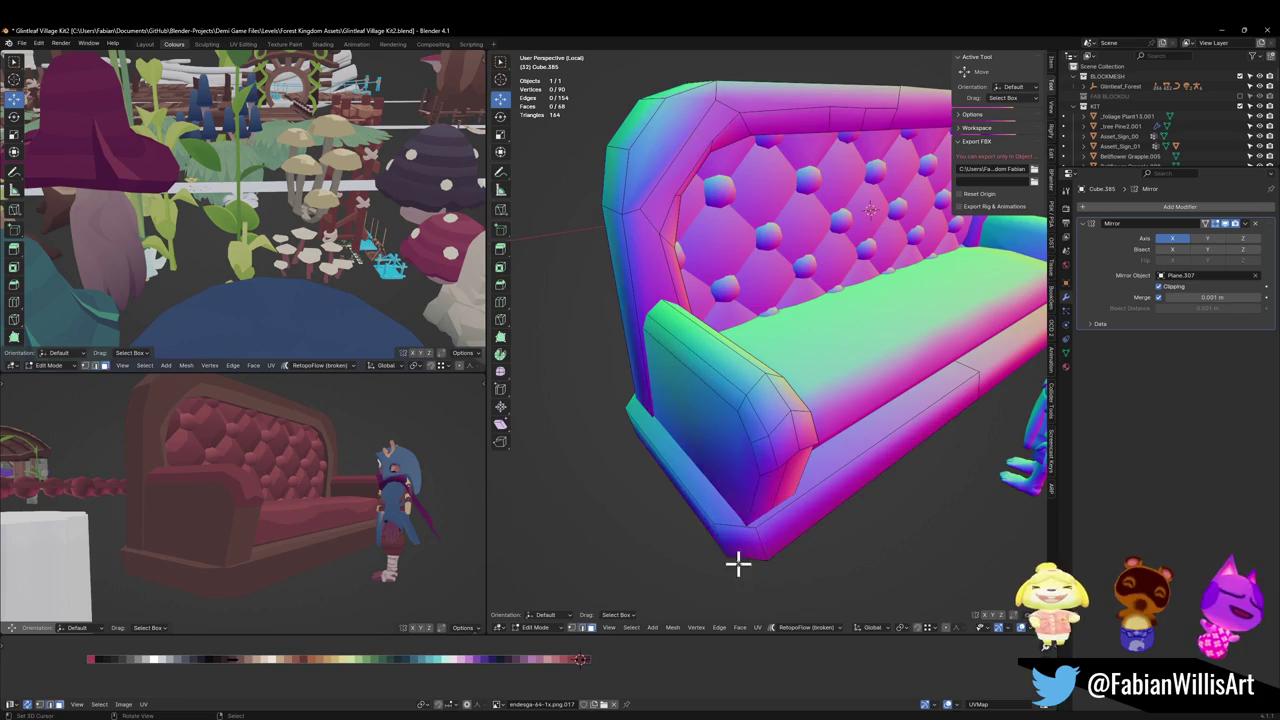
pyautogui.moveTo(737, 563)
pyautogui.mouseDown(button='middle')
pyautogui.moveTo(689, 480)
pyautogui.moveTo(840, 449)
pyautogui.mouseUp(button='middle')
pyautogui.click(840, 440)
pyautogui.press('g')
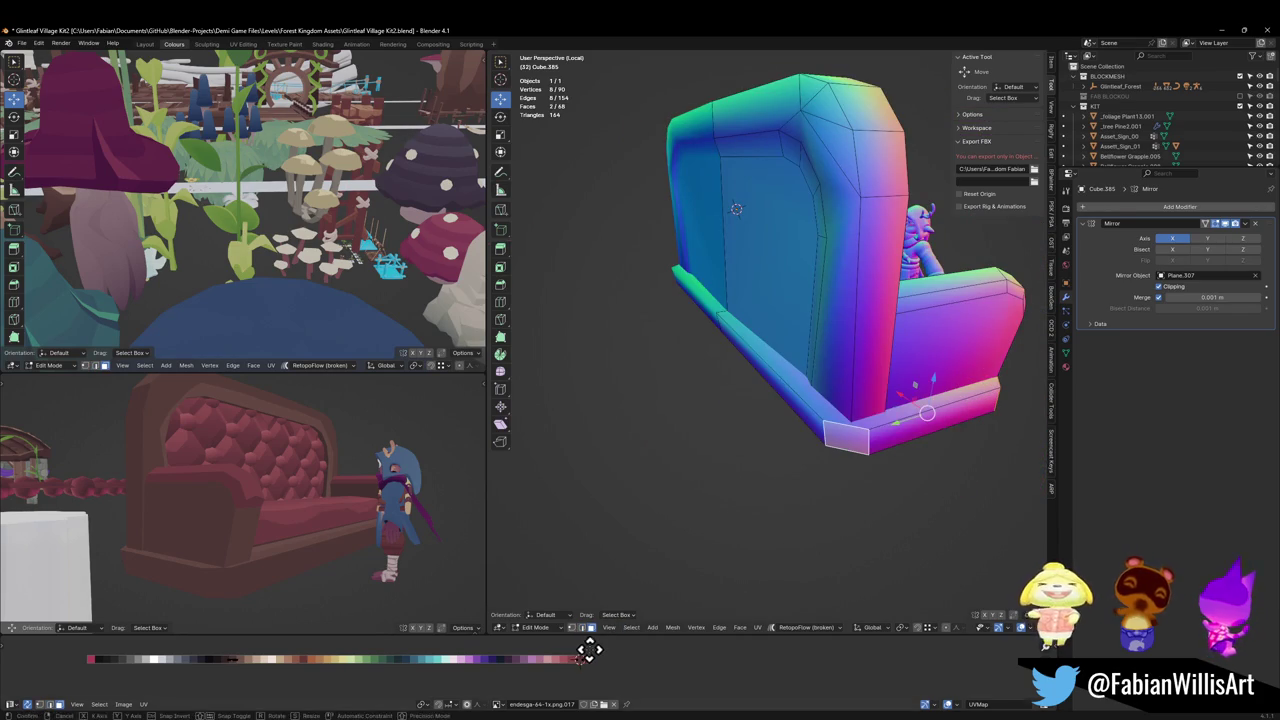
pyautogui.press('x')
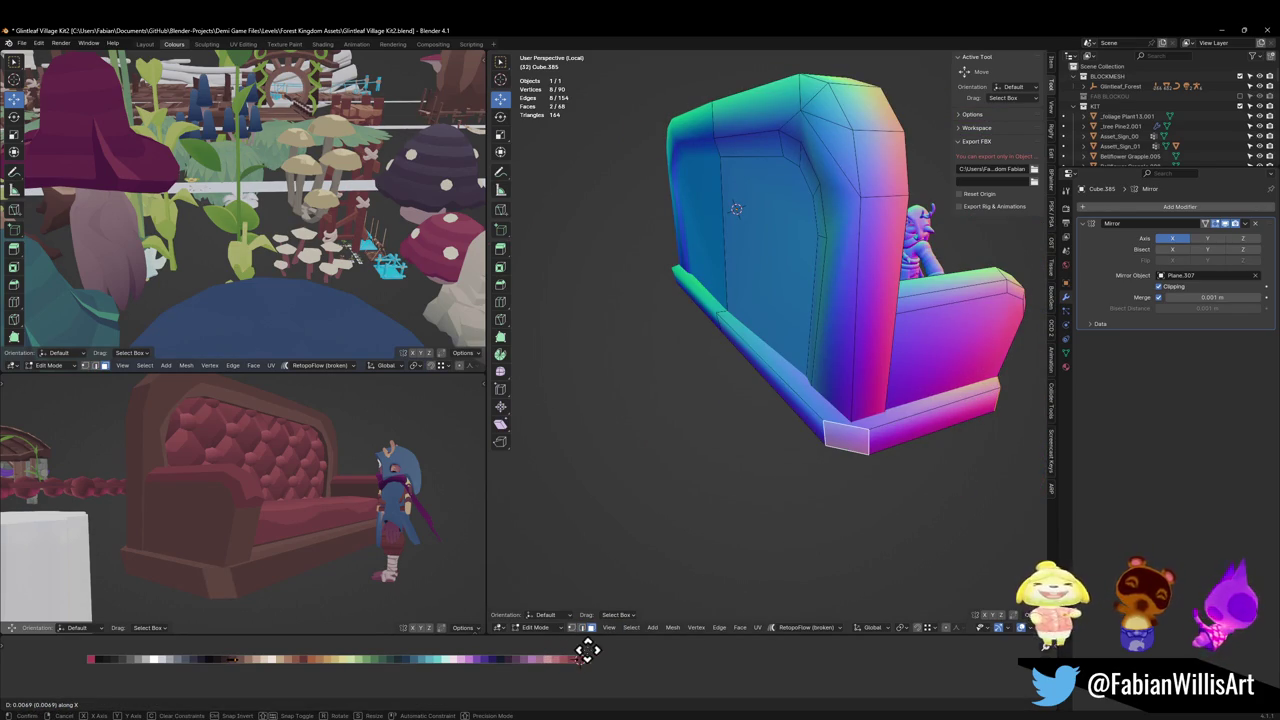
pyautogui.click(587, 653)
# Step: Extend the plinth's end faces along Y so it wraps under the armrest side
pyautogui.moveTo(414, 586)
pyautogui.mouseDown(button='middle')
pyautogui.moveTo(351, 523)
pyautogui.moveTo(369, 523)
pyautogui.moveTo(277, 520)
pyautogui.moveTo(326, 486)
pyautogui.moveTo(249, 508)
pyautogui.moveTo(270, 505)
pyautogui.mouseUp(button='middle')
pyautogui.moveTo(537, 431); pyautogui.dragTo(851, 397, button='middle')
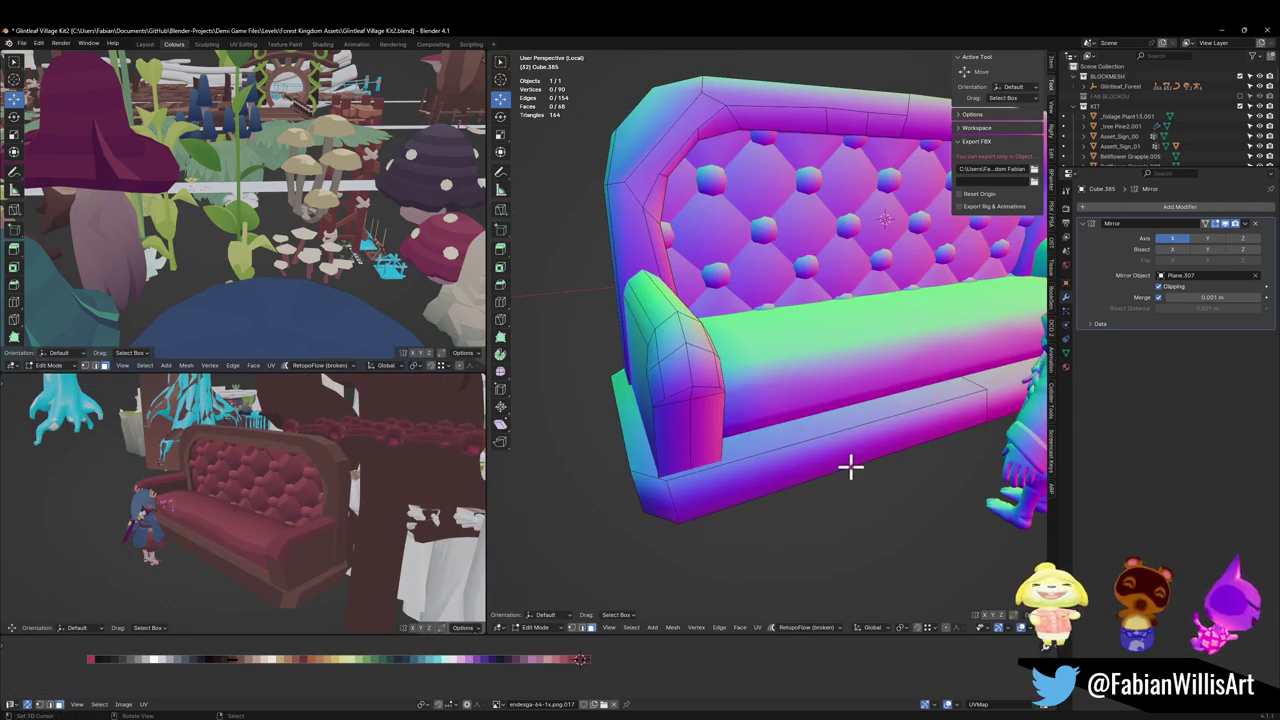
pyautogui.click(933, 423)
pyautogui.moveTo(933, 423)
pyautogui.mouseDown(button='middle')
pyautogui.moveTo(886, 437)
pyautogui.moveTo(934, 449)
pyautogui.mouseUp(button='middle')
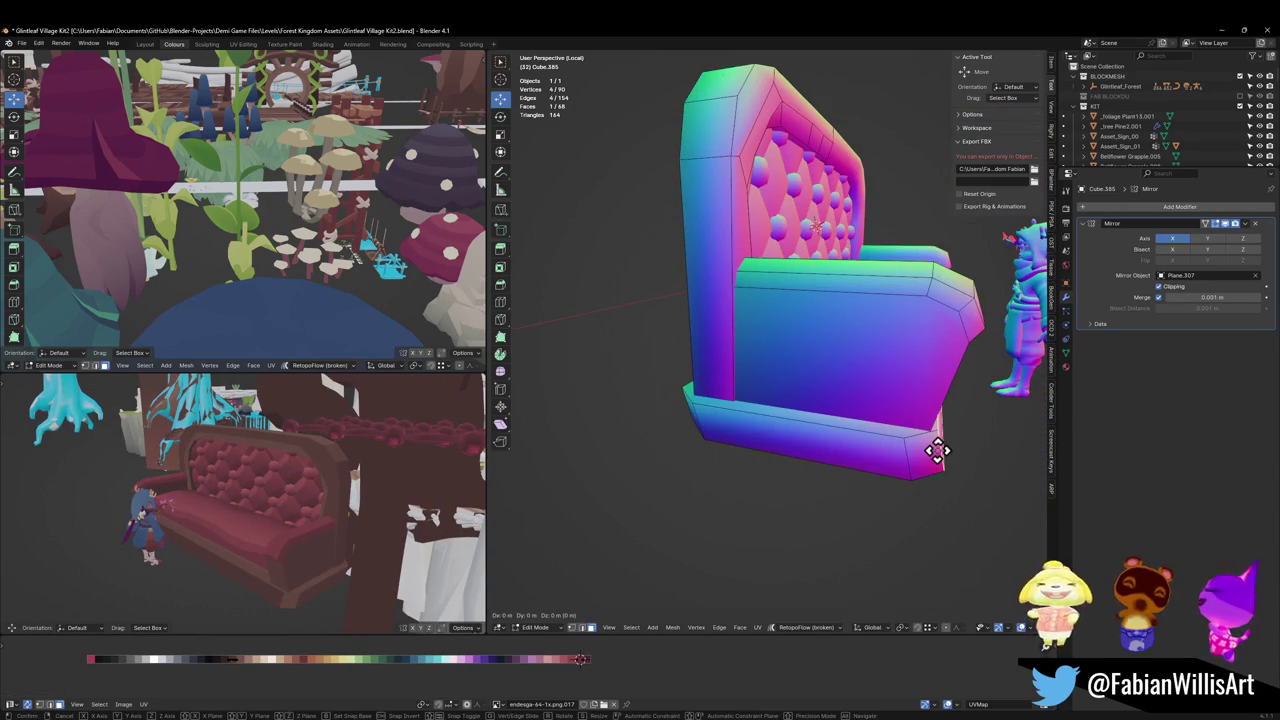
pyautogui.keyDown('shift'); pyautogui.click(933, 458); pyautogui.keyUp('shift')
pyautogui.press('g')
pyautogui.press('y')
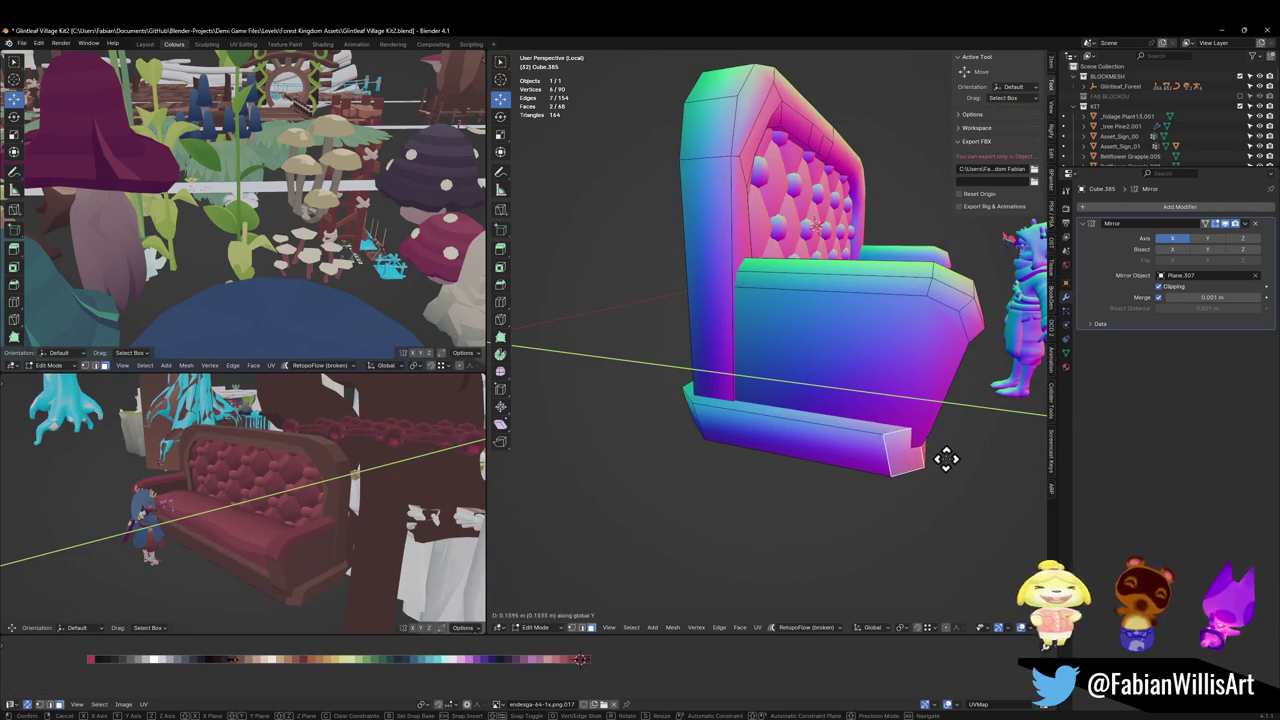
pyautogui.click(968, 459)
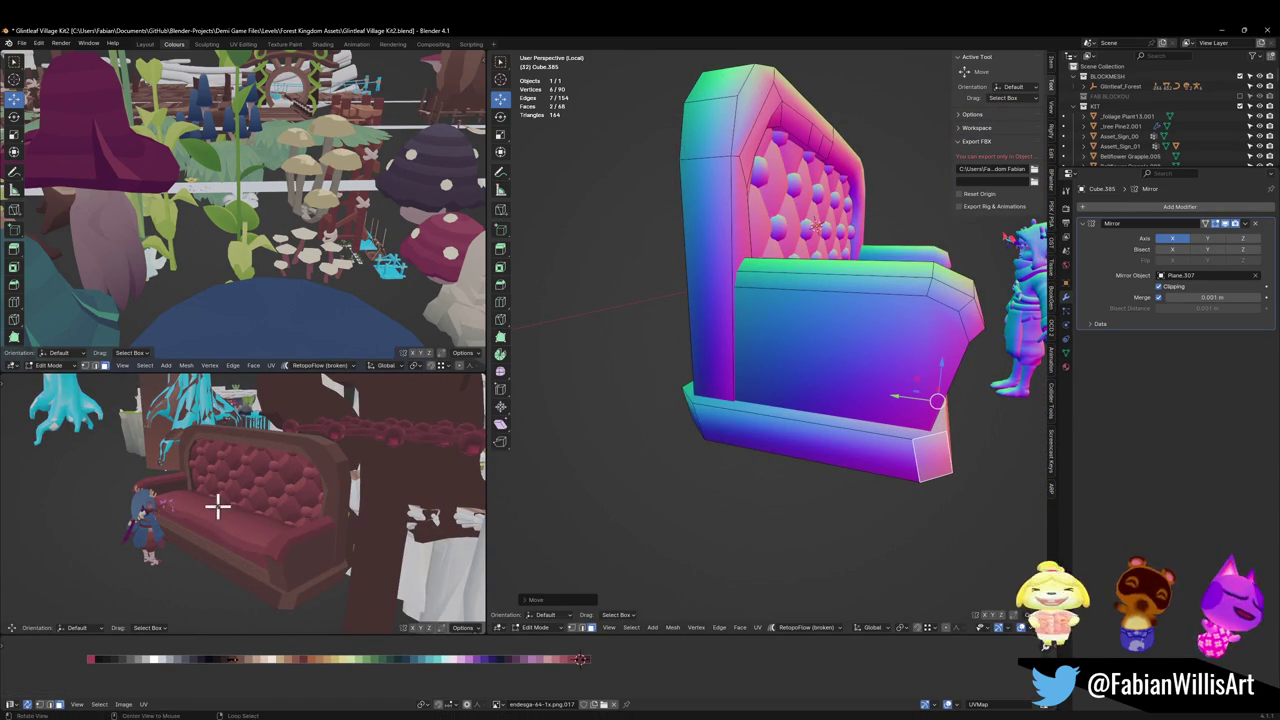
# Step: Save the file, then select the plinth's bottom edge and side face
pyautogui.moveTo(217, 505)
pyautogui.mouseDown(button='middle')
pyautogui.moveTo(263, 491)
pyautogui.moveTo(320, 508)
pyautogui.moveTo(343, 492)
pyautogui.mouseUp(button='middle')
pyautogui.hotkey('ctrl', 's')
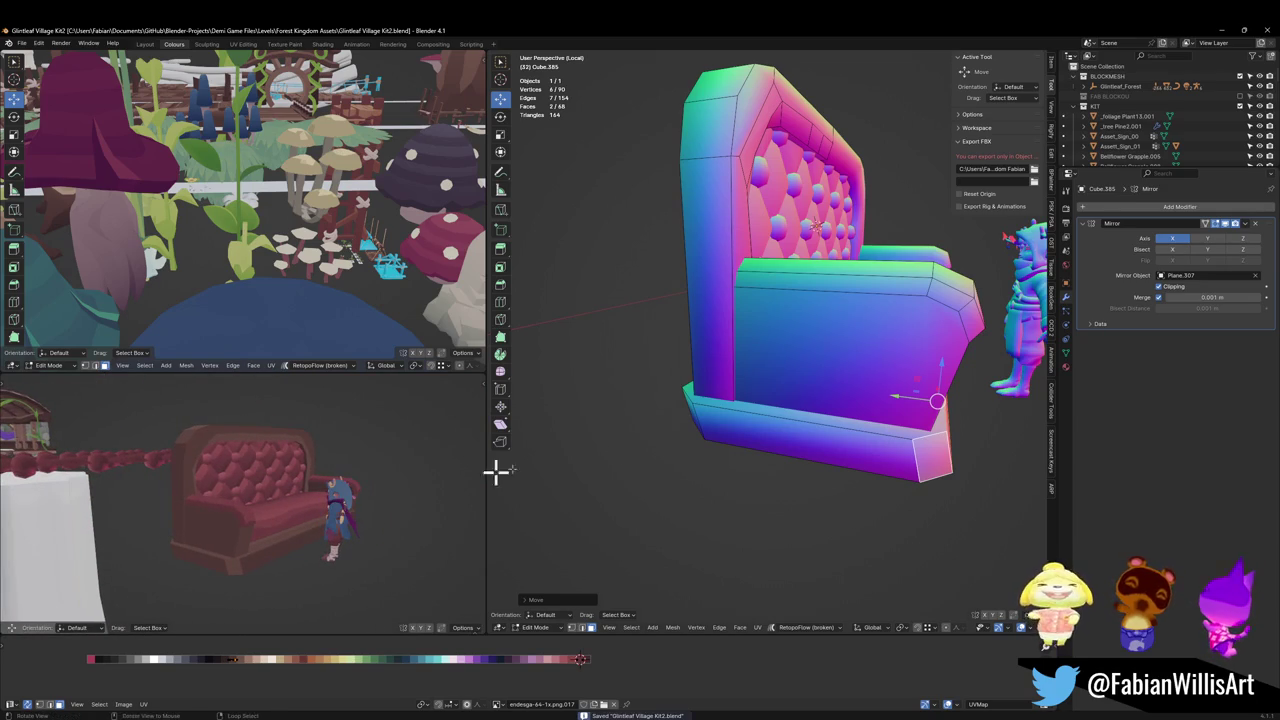
pyautogui.moveTo(494, 471); pyautogui.dragTo(746, 391, button='middle')
pyautogui.click(829, 471)
pyautogui.moveTo(883, 465)
pyautogui.mouseDown(button='middle')
pyautogui.moveTo(780, 451)
pyautogui.moveTo(845, 427)
pyautogui.mouseUp(button='middle')
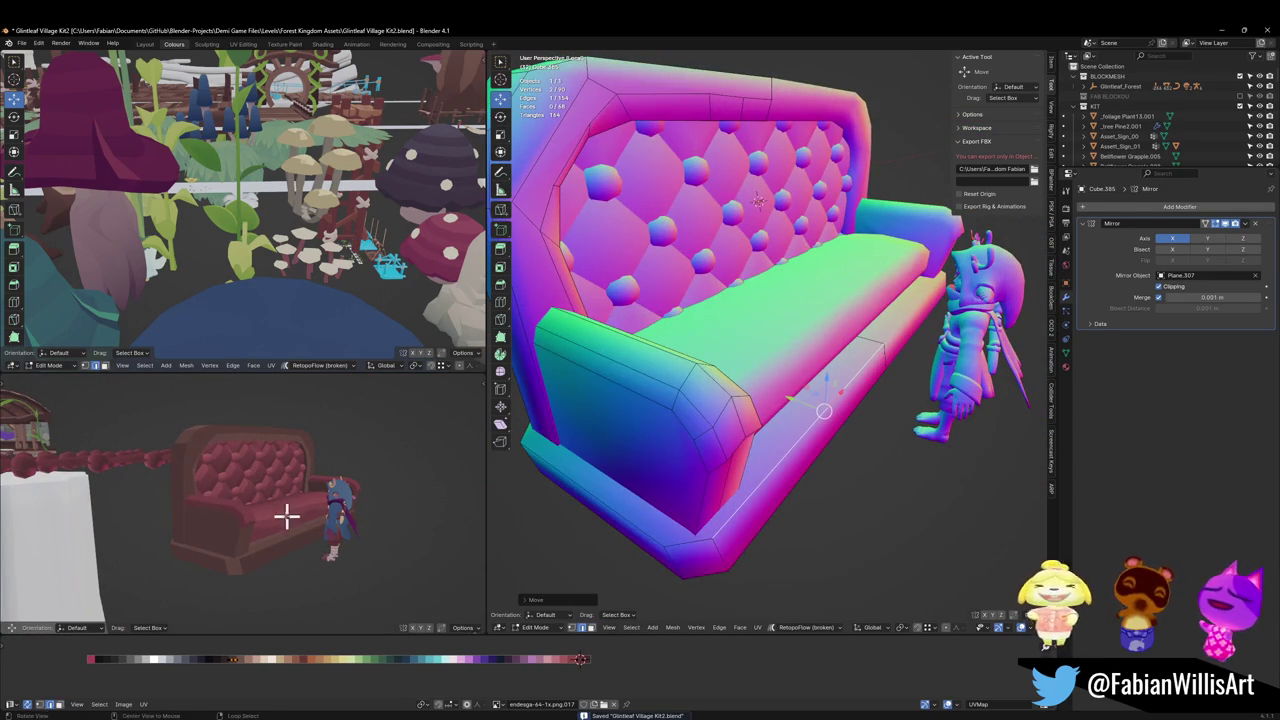
pyautogui.moveTo(287, 515)
pyautogui.mouseDown(button='middle')
pyautogui.moveTo(220, 526)
pyautogui.moveTo(277, 511)
pyautogui.mouseUp(button='middle')
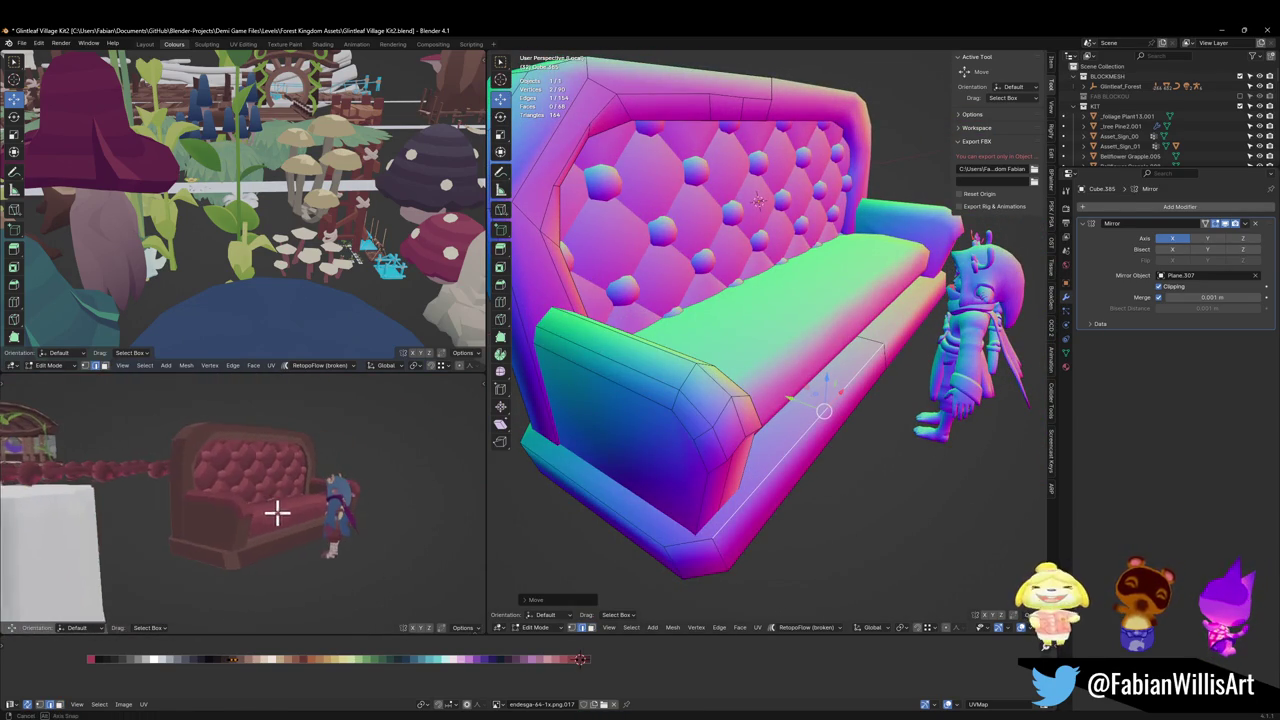
pyautogui.moveTo(820, 440); pyautogui.dragTo(806, 423, button='middle')
pyautogui.click(811, 446)
pyautogui.click(792, 477)
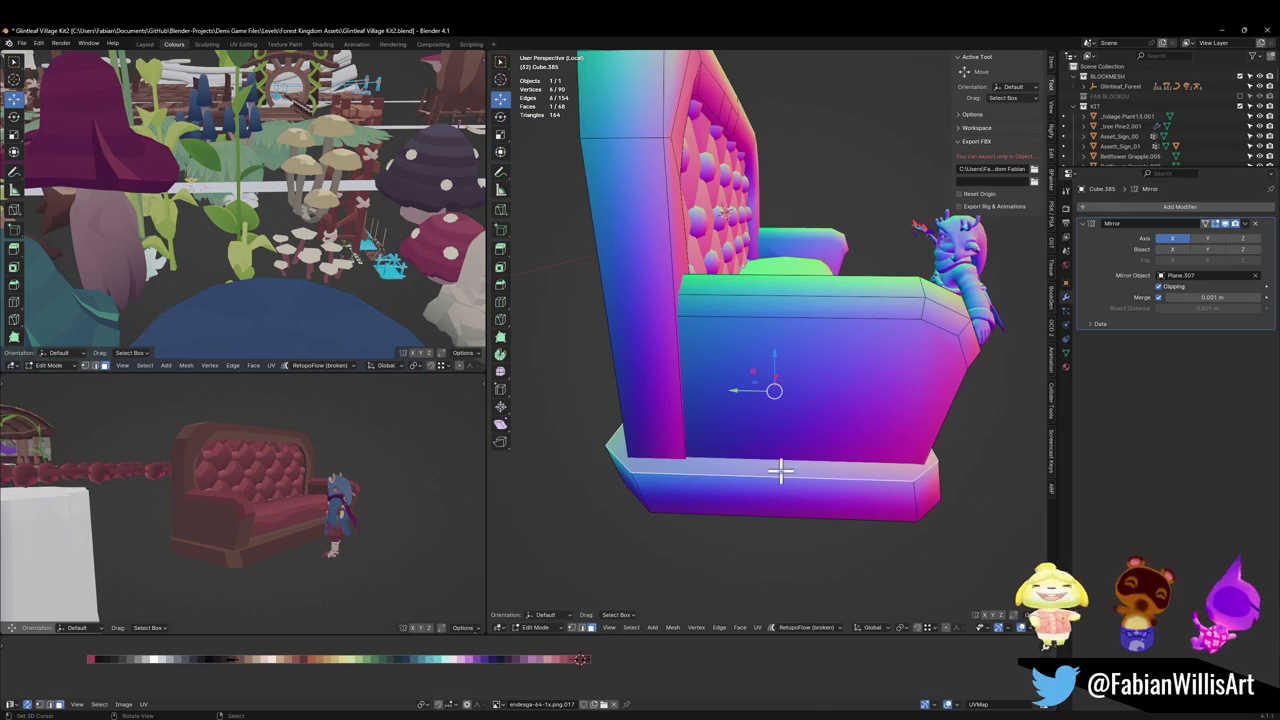
# Step: Adjust the plinth's height by scaling and moving its faces along Z
pyautogui.press('s')
pyautogui.press('z')
pyautogui.click(781, 470)
pyautogui.moveTo(749, 442); pyautogui.dragTo(771, 400, button='middle')
pyautogui.click(780, 346)
pyautogui.press('g')
pyautogui.press('z')
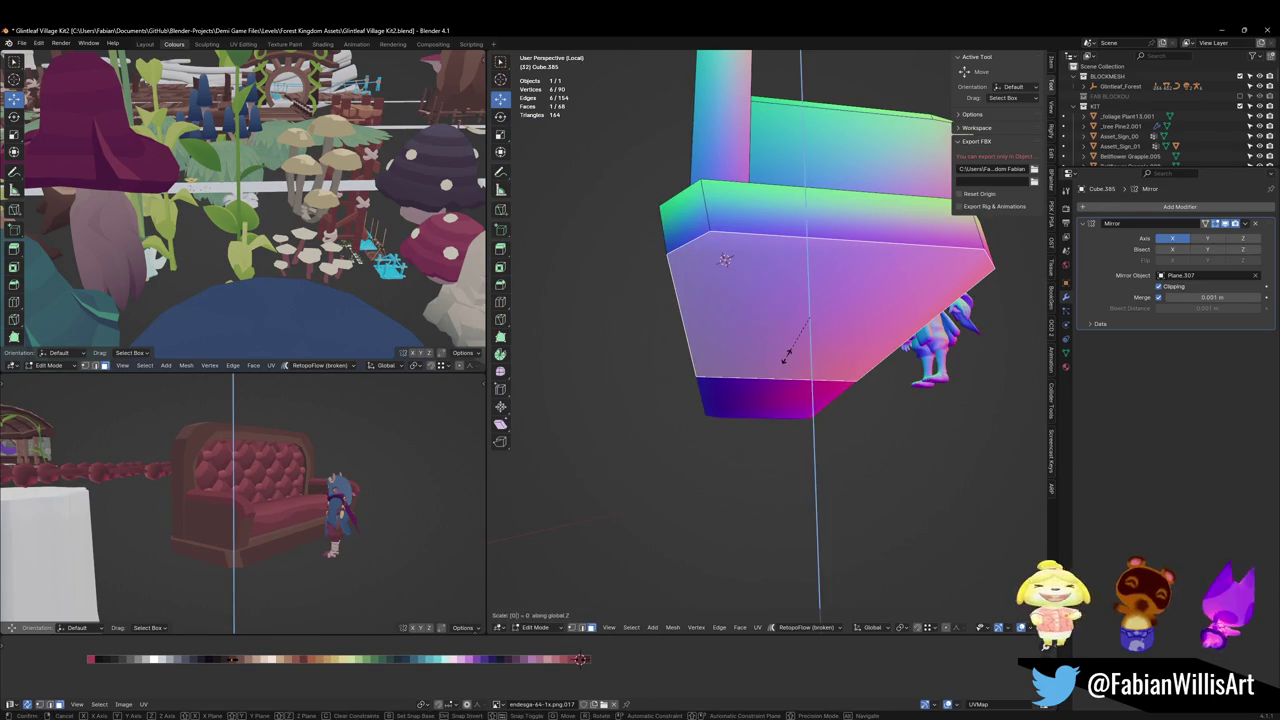
pyautogui.click(786, 357)
pyautogui.moveTo(786, 357)
pyautogui.mouseDown(button='middle')
pyautogui.moveTo(850, 350)
pyautogui.moveTo(836, 372)
pyautogui.mouseUp(button='middle')
# Step: Stretch the plinth deeper along Y, checking the isolated reference armchair
pyautogui.press('s')
pyautogui.press('y')
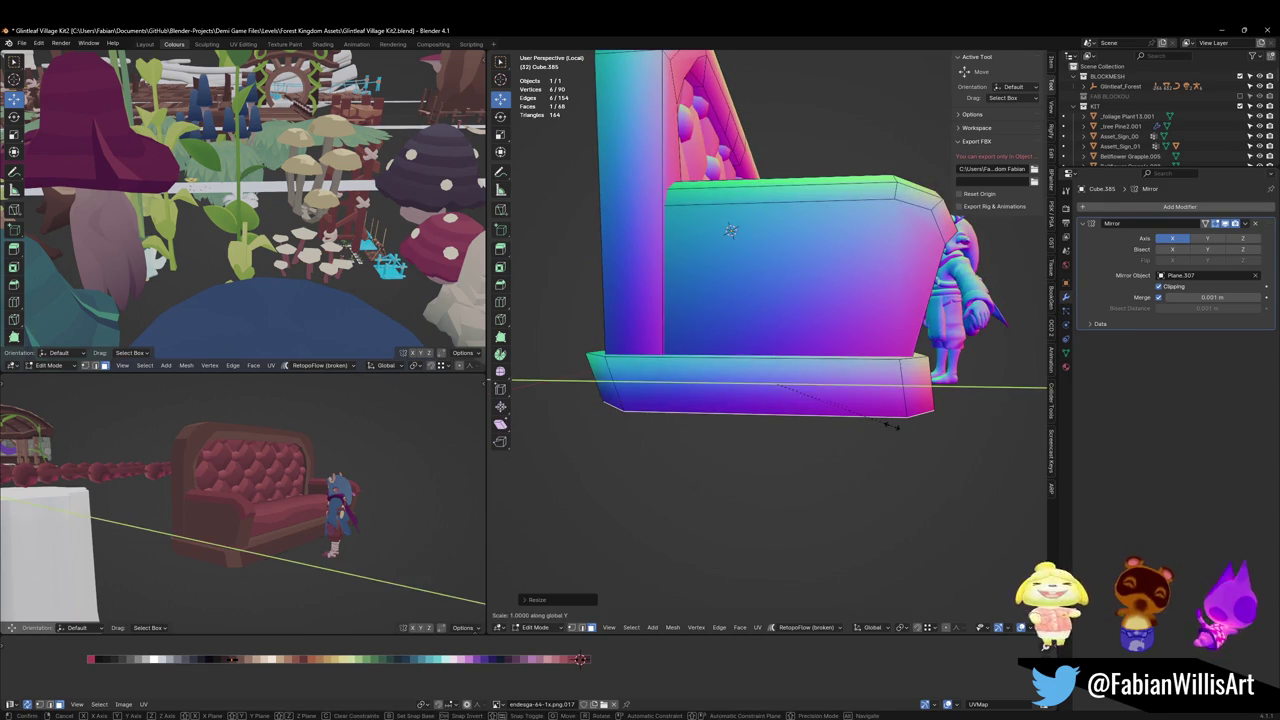
pyautogui.click(928, 417)
pyautogui.moveTo(290, 495)
pyautogui.mouseDown(button='middle')
pyautogui.moveTo(97, 497)
pyautogui.moveTo(180, 497)
pyautogui.mouseUp(button='middle')
pyautogui.scroll(4, 97, 497)
pyautogui.press('KP_Divide')
pyautogui.moveTo(266, 494)
pyautogui.mouseDown(button='middle')
pyautogui.moveTo(337, 491)
pyautogui.moveTo(289, 499)
pyautogui.mouseUp(button='middle')
pyautogui.press('KP_Divide')
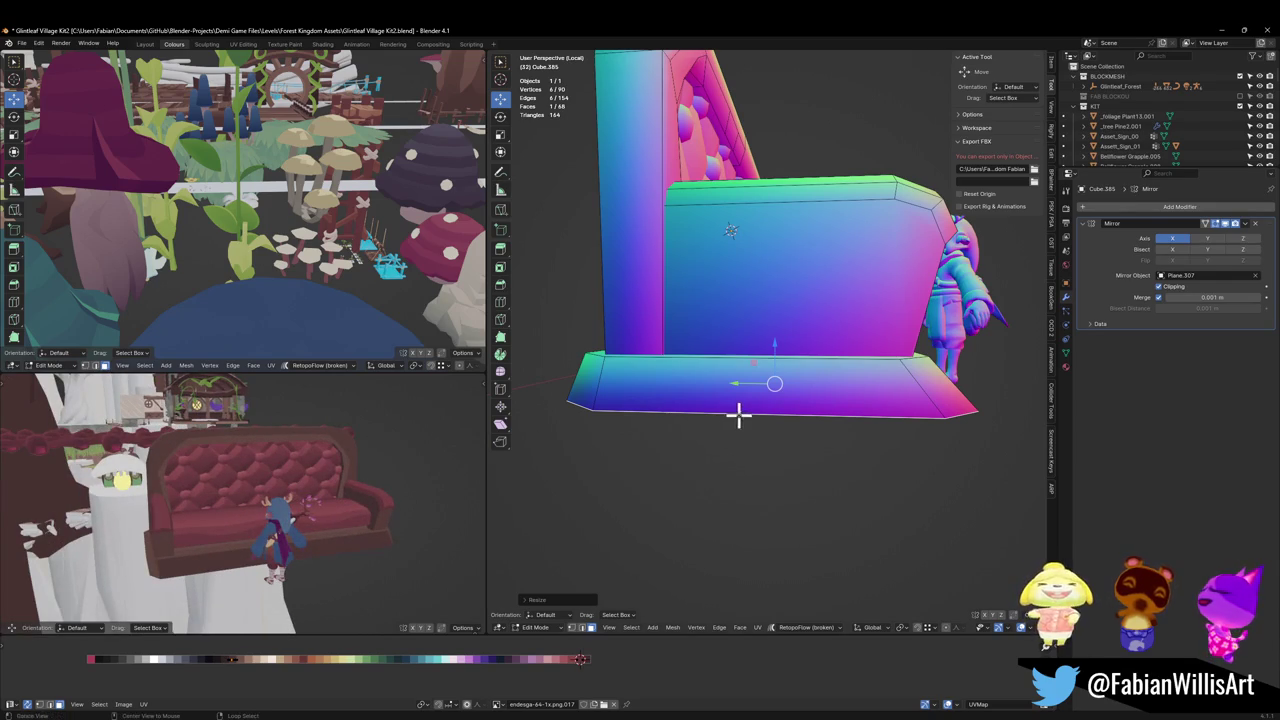
# Step: Widen the plinth along X twice so it passes the armrests, and save
pyautogui.moveTo(737, 414)
pyautogui.mouseDown(button='middle')
pyautogui.moveTo(643, 423)
pyautogui.moveTo(858, 392)
pyautogui.moveTo(843, 406)
pyautogui.mouseUp(button='middle')
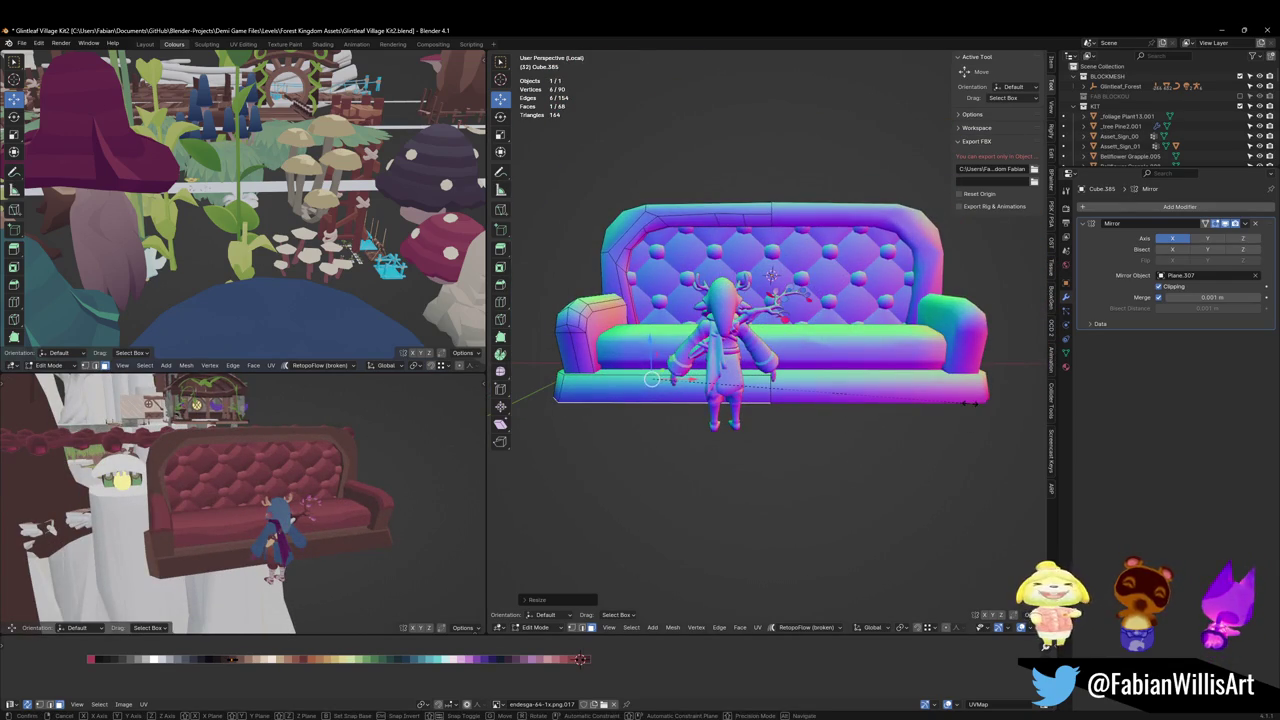
pyautogui.press('s')
pyautogui.press('x')
pyautogui.click(877, 406)
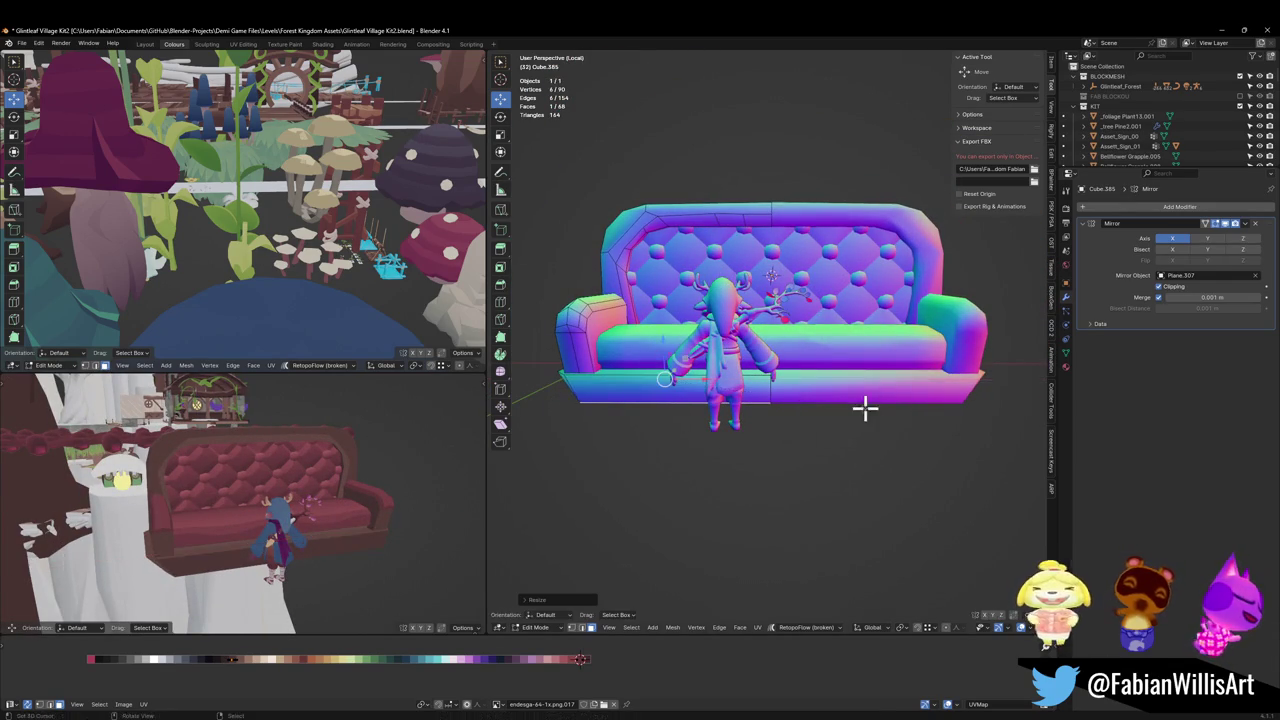
pyautogui.moveTo(228, 505)
pyautogui.mouseDown(button='middle')
pyautogui.moveTo(203, 494)
pyautogui.moveTo(240, 490)
pyautogui.mouseUp(button='middle')
pyautogui.press('s')
pyautogui.press('x')
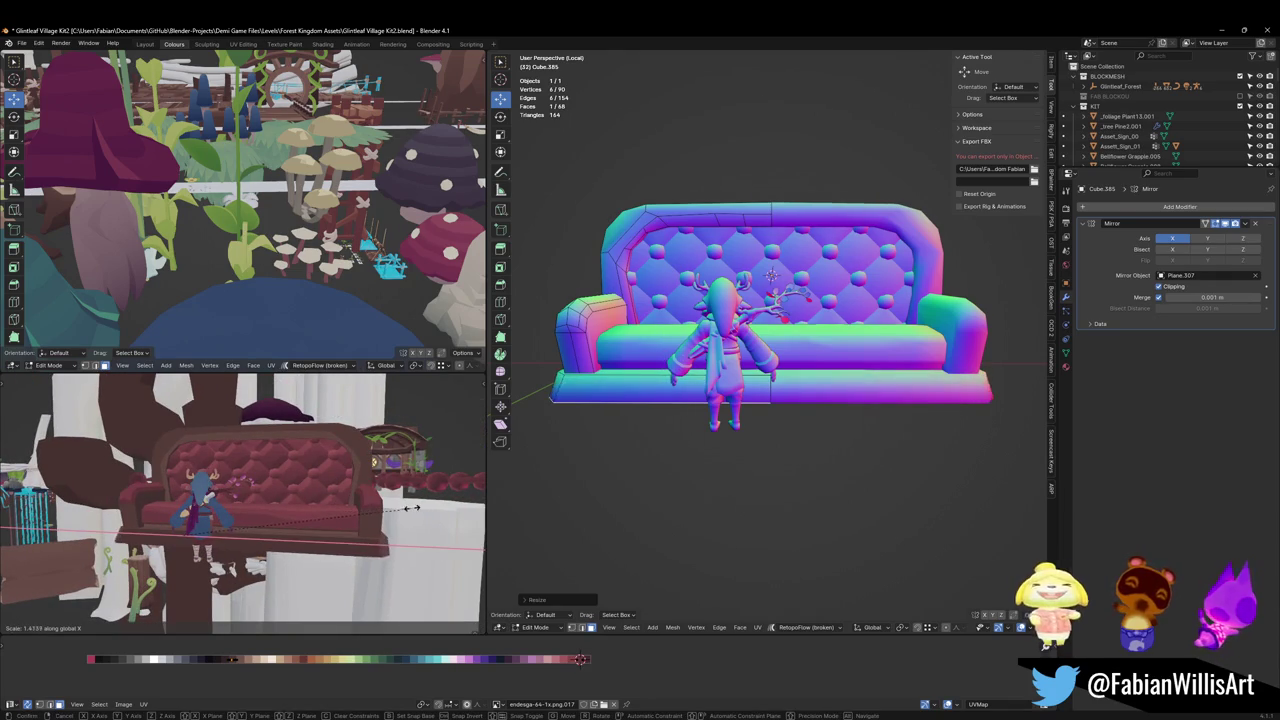
pyautogui.click(429, 507)
pyautogui.moveTo(429, 507)
pyautogui.mouseDown(button='middle')
pyautogui.moveTo(283, 500)
pyautogui.moveTo(354, 494)
pyautogui.moveTo(331, 494)
pyautogui.moveTo(356, 483)
pyautogui.mouseUp(button='middle')
pyautogui.hotkey('ctrl', 's')
pyautogui.scroll(3, 371, 484)
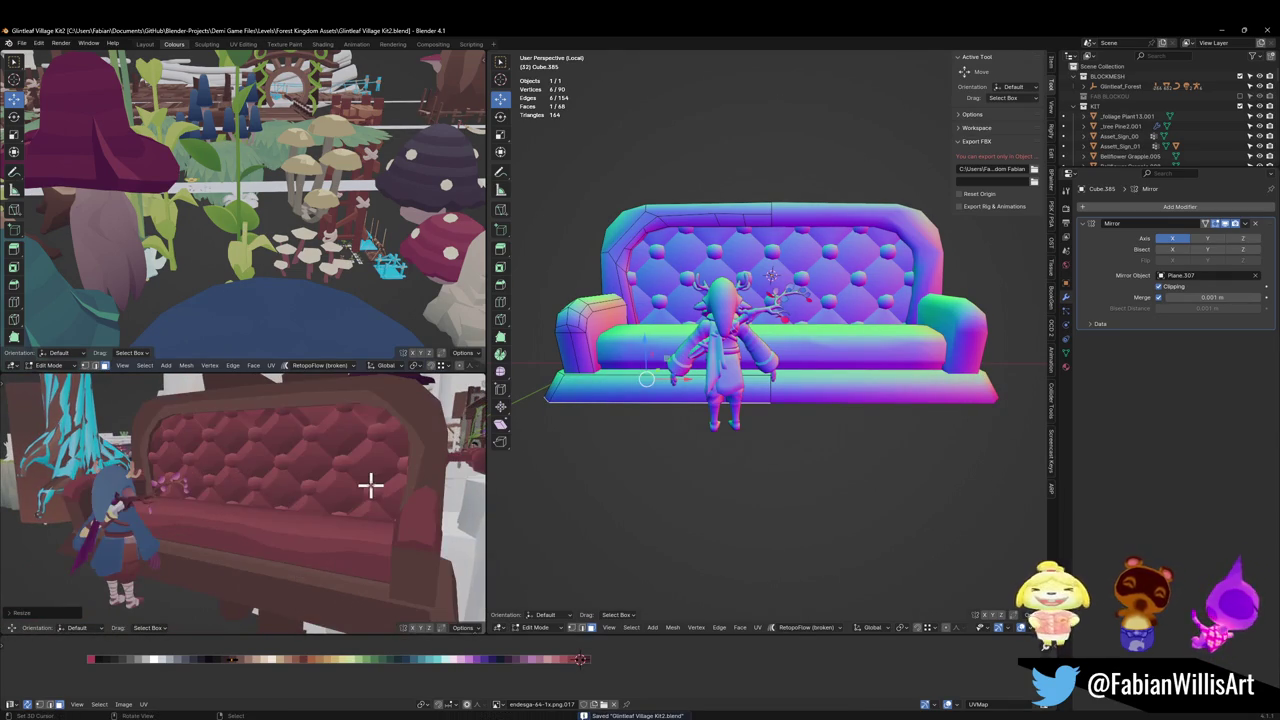
pyautogui.moveTo(766, 360); pyautogui.dragTo(766, 391, button='middle')
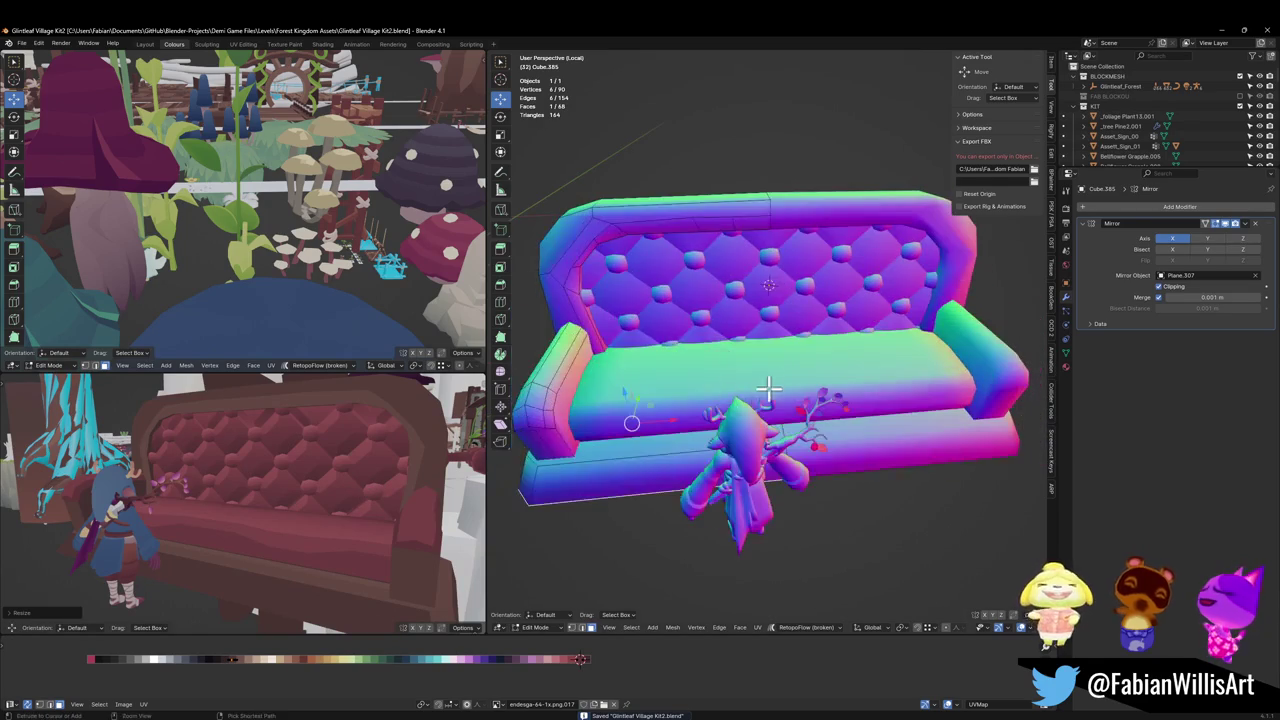
# Step: Try lifting several seat cushion faces along Z, cancelling each attempt
pyautogui.keyDown('alt'); pyautogui.click(701, 370); pyautogui.keyUp('alt')
pyautogui.scroll(4, 701, 370)
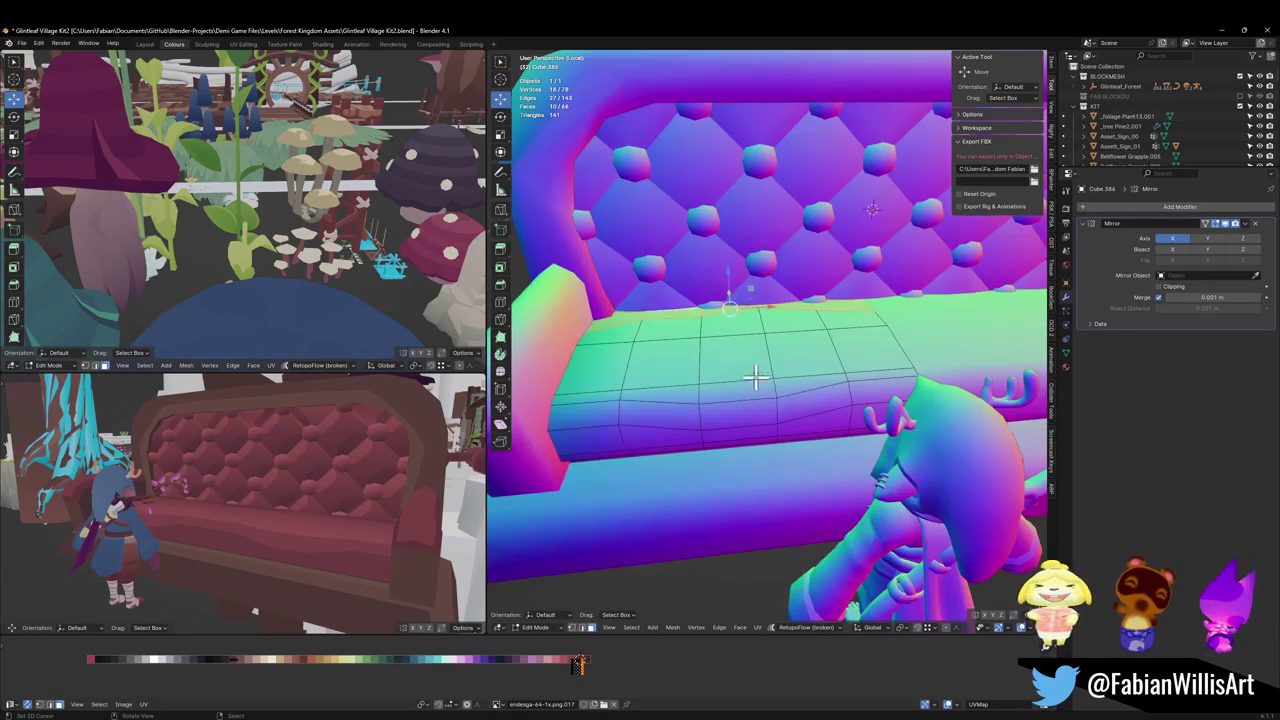
pyautogui.click(805, 345)
pyautogui.moveTo(791, 325); pyautogui.dragTo(825, 316, button='middle')
pyautogui.press('g')
pyautogui.press('z')
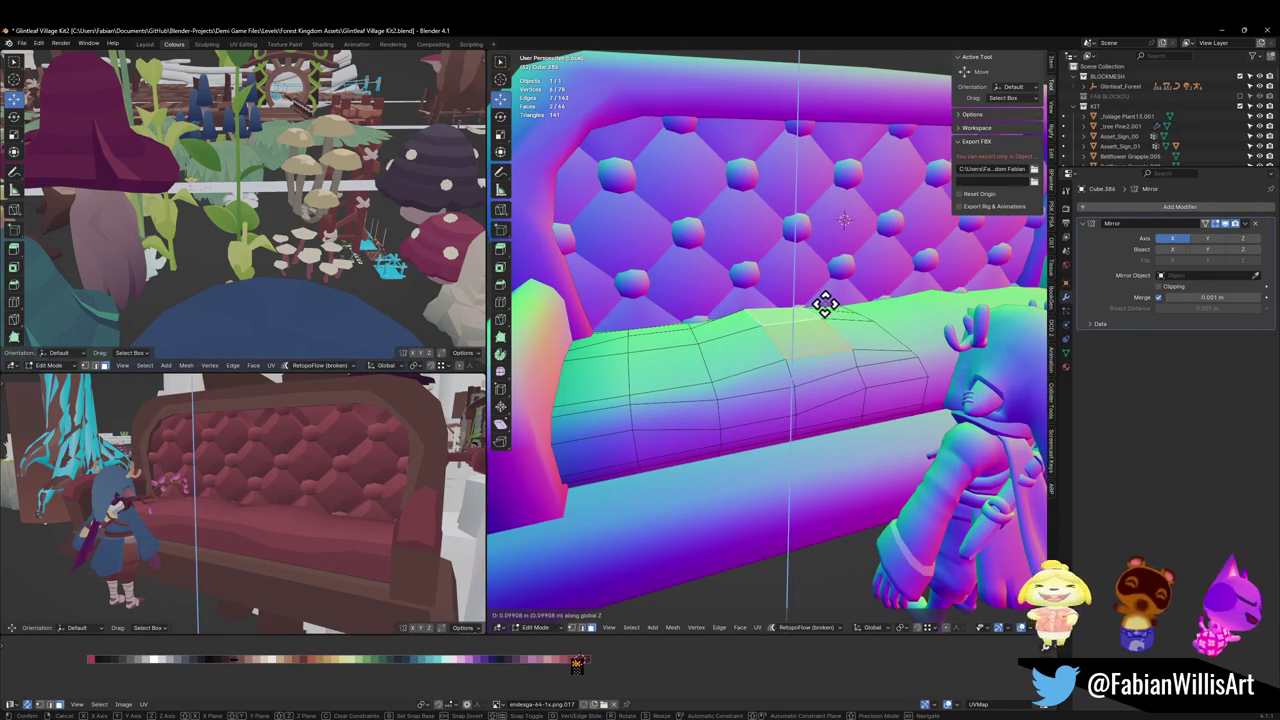
pyautogui.press('Escape')
pyautogui.click(862, 333)
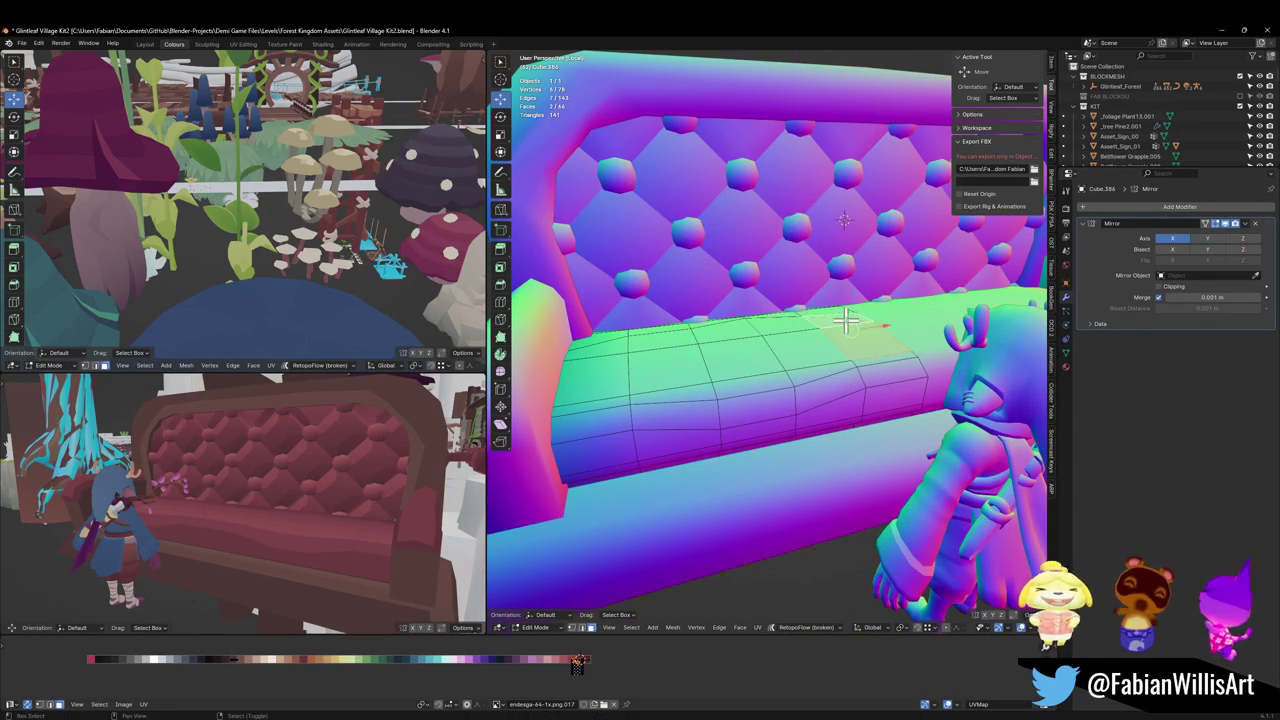
pyautogui.press('g')
pyautogui.press('z')
pyautogui.press('Escape')
# Step: Raise one seat-top face slightly along Z
pyautogui.click(657, 360)
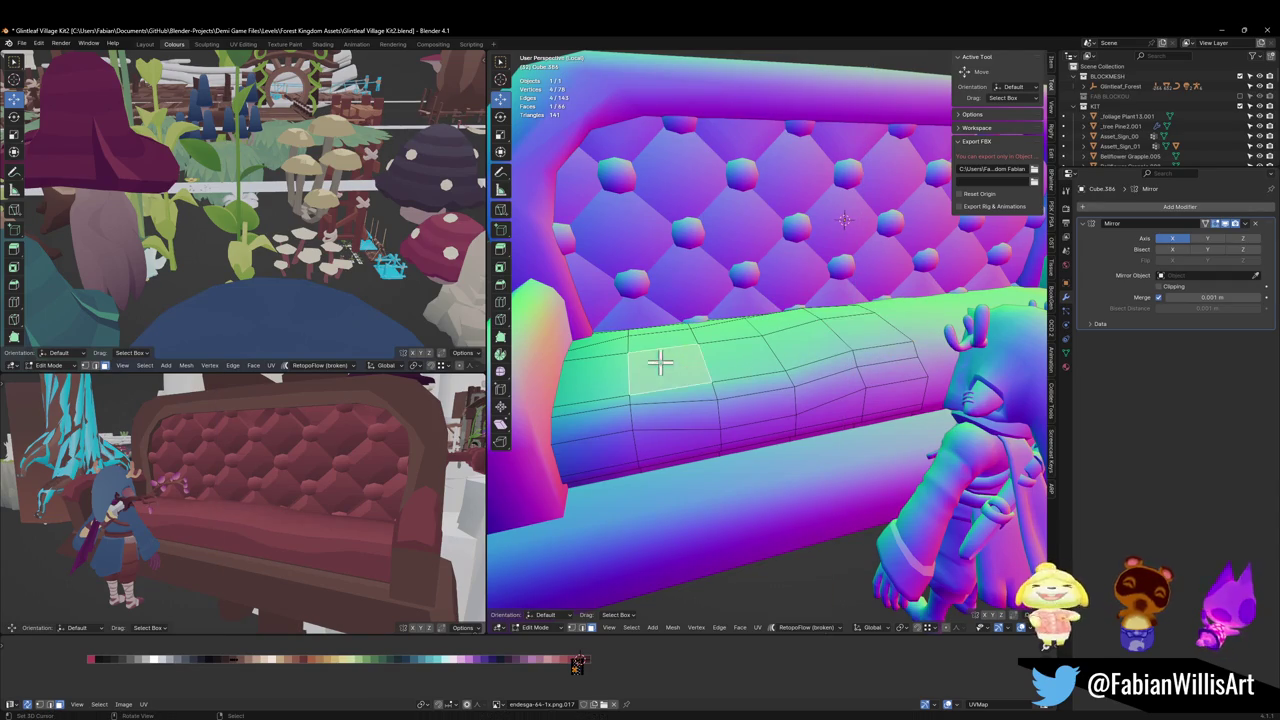
pyautogui.press('g')
pyautogui.press('z')
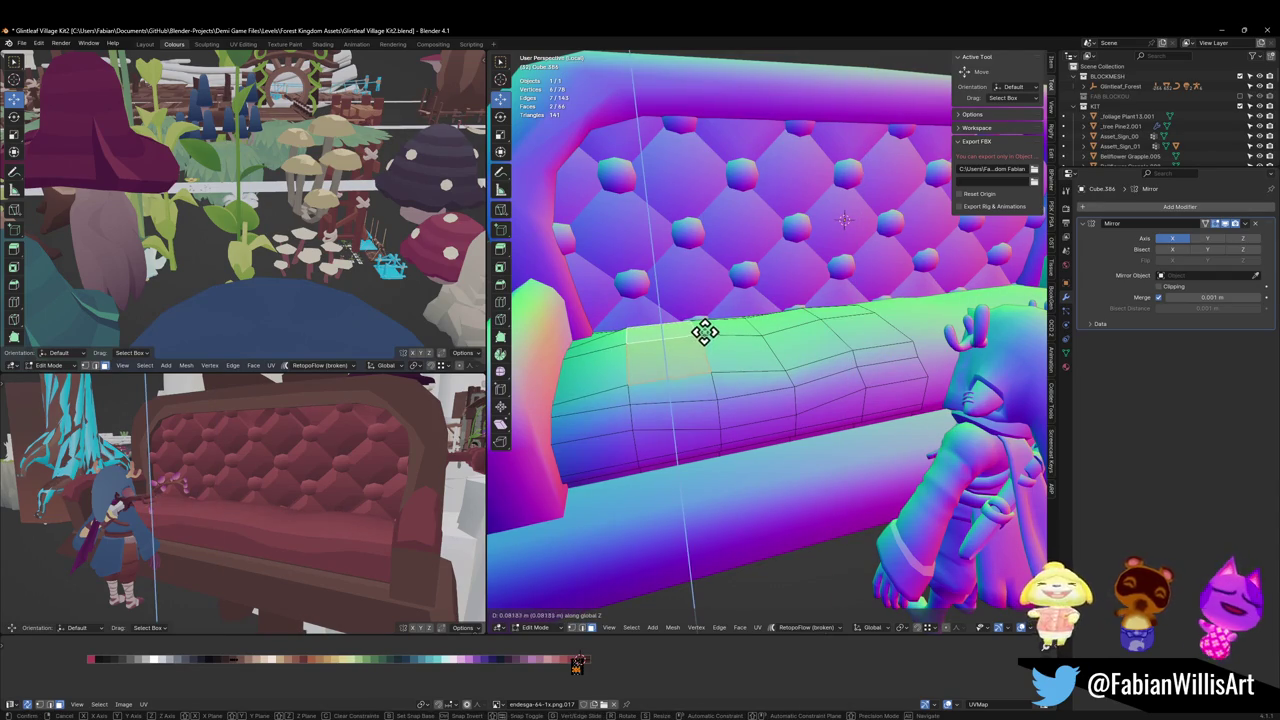
pyautogui.click(700, 335)
pyautogui.moveTo(276, 422)
pyautogui.mouseDown(button='middle')
pyautogui.moveTo(363, 489)
pyautogui.moveTo(313, 463)
pyautogui.moveTo(286, 466)
pyautogui.moveTo(377, 500)
pyautogui.moveTo(338, 492)
pyautogui.moveTo(367, 490)
pyautogui.mouseUp(button='middle')
pyautogui.click(367, 490)
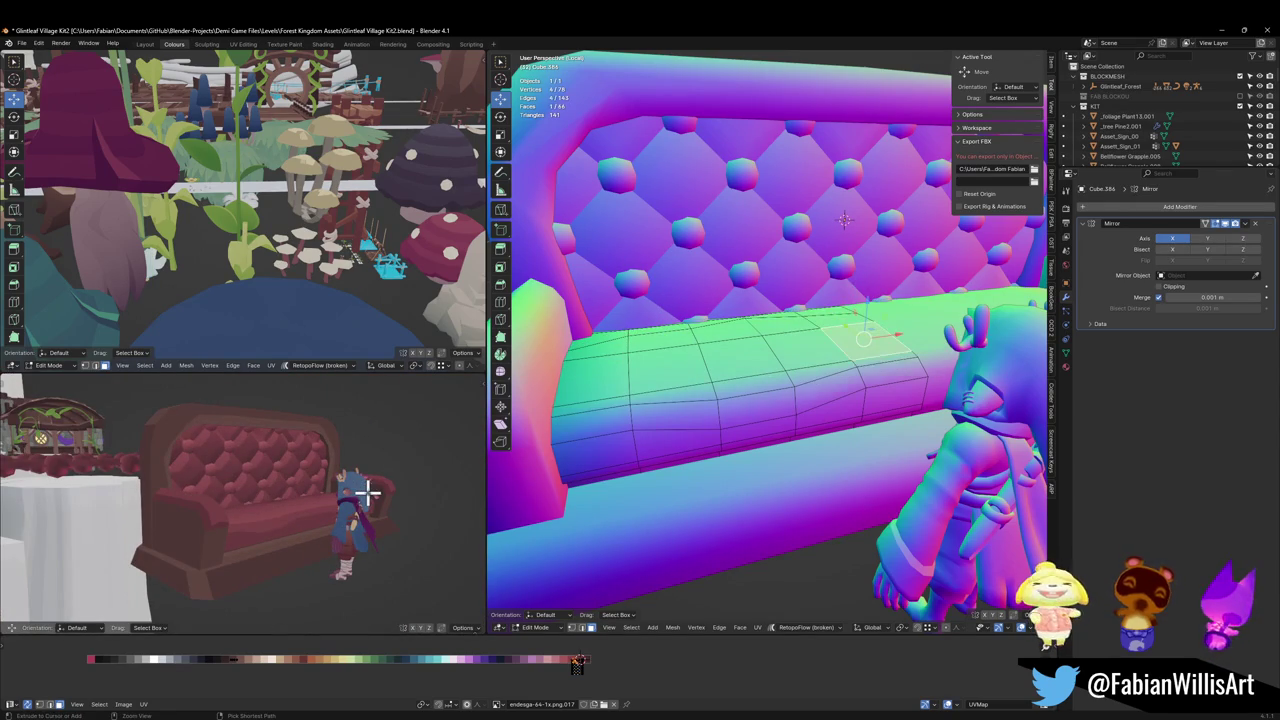
# Step: Puff the seat cushion's top edge loop outward with Alt+S for a rounded edge
pyautogui.keyDown('shift'); pyautogui.moveTo(790, 330); pyautogui.dragTo(775, 378, button='middle'); pyautogui.keyUp('shift')
pyautogui.hotkey('alt', 'a')
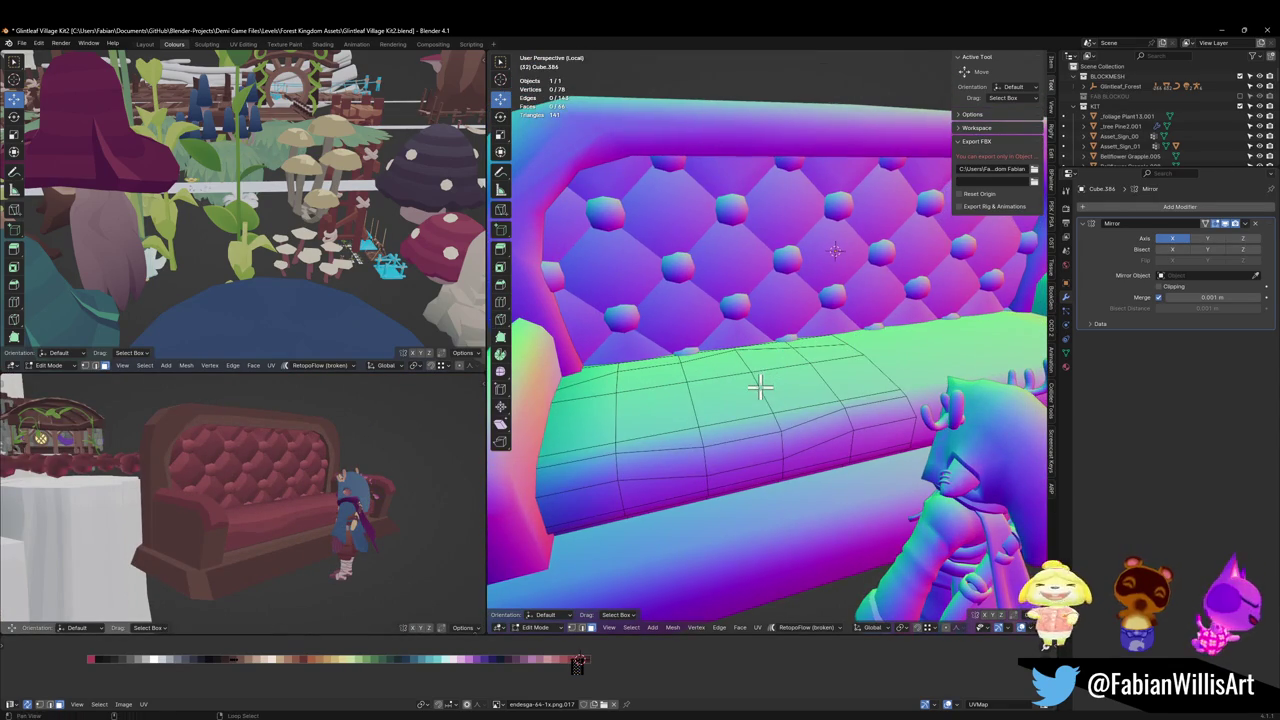
pyautogui.keyDown('alt'); pyautogui.click(760, 388); pyautogui.keyUp('alt')
pyautogui.hotkey('alt', 's')
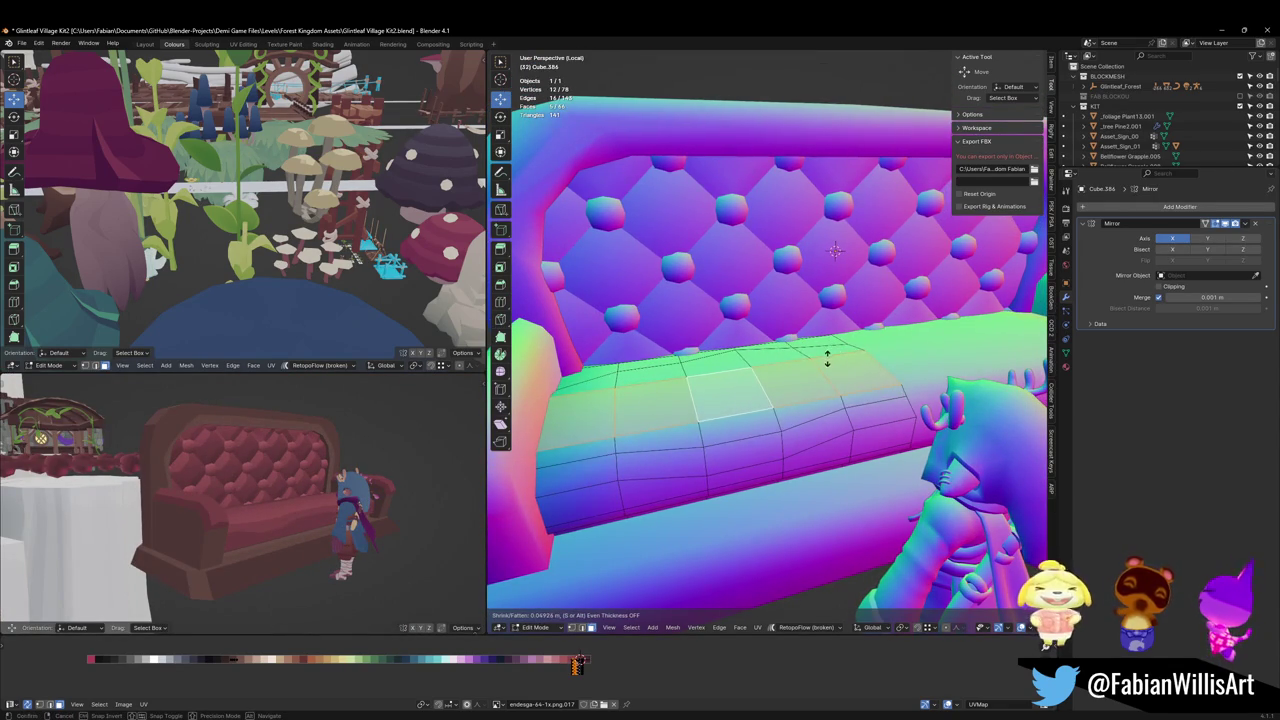
pyautogui.rightClick(827, 360)
pyautogui.keyDown('alt'); pyautogui.click(822, 343); pyautogui.keyUp('alt')
pyautogui.hotkey('alt', 's')
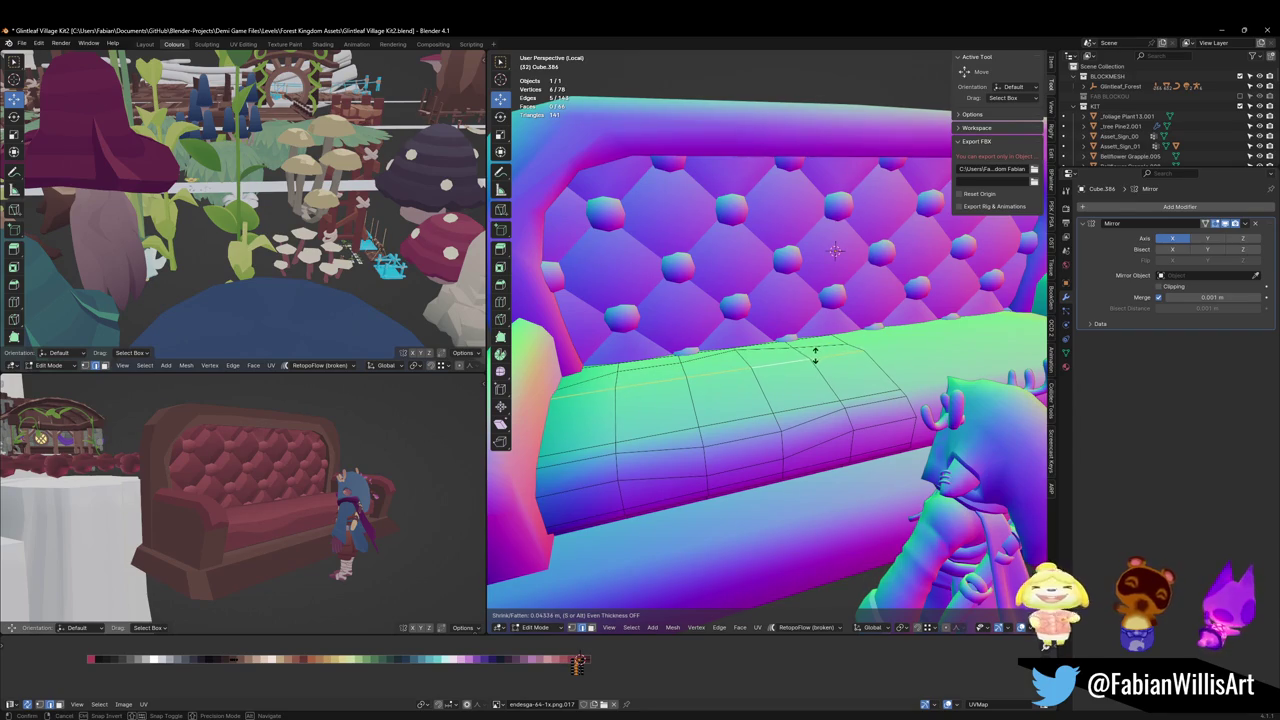
pyautogui.click(815, 355)
pyautogui.moveTo(180, 480)
pyautogui.mouseDown(button='middle')
pyautogui.moveTo(229, 457)
pyautogui.moveTo(323, 480)
pyautogui.mouseUp(button='middle')
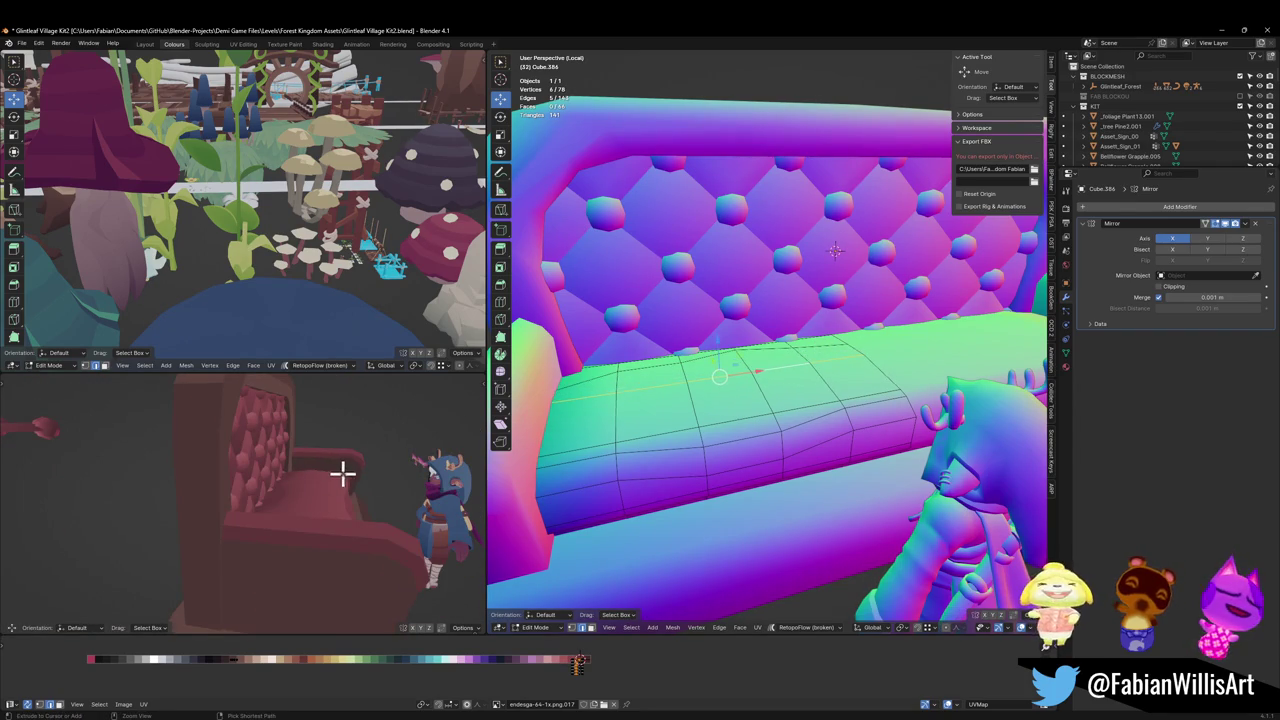
pyautogui.moveTo(686, 405); pyautogui.dragTo(720, 400, button='middle')
pyautogui.moveTo(257, 466); pyautogui.dragTo(250, 485, button='middle')
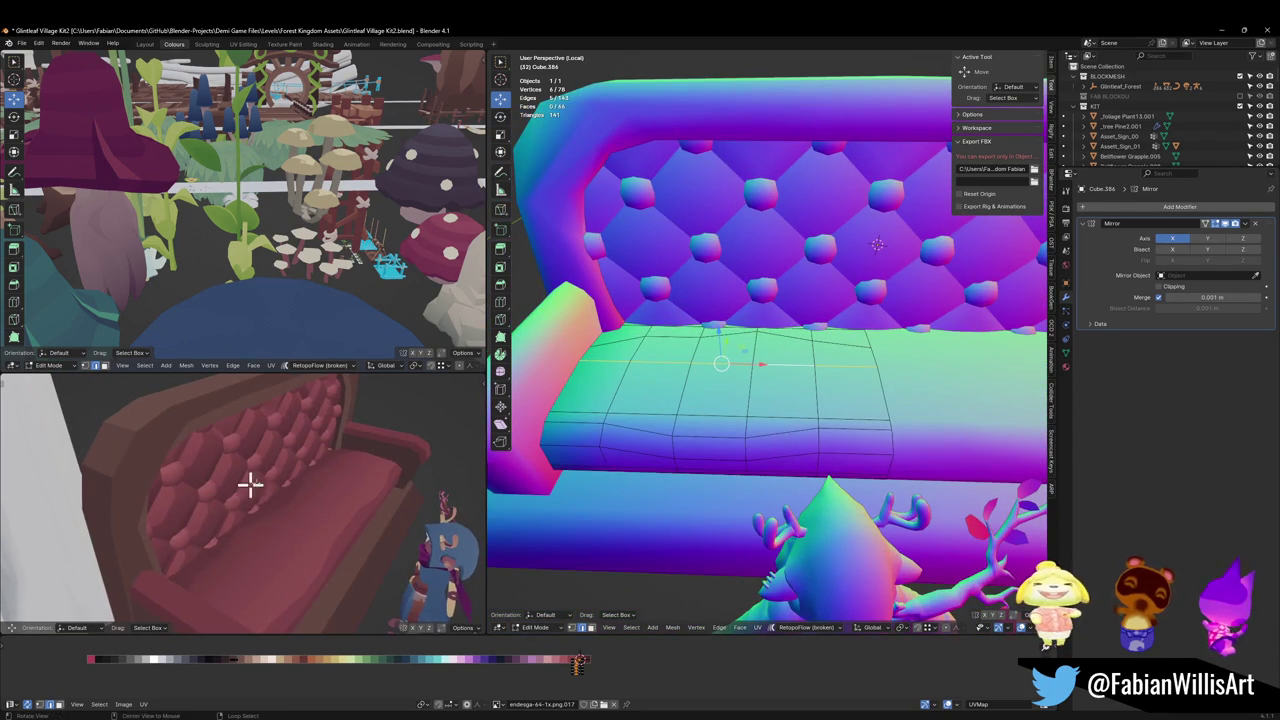
# Step: Shrink the UVs of the seat's top and front edge loops on the palette, then save
pyautogui.keyDown('alt'); pyautogui.click(801, 340); pyautogui.keyUp('alt')
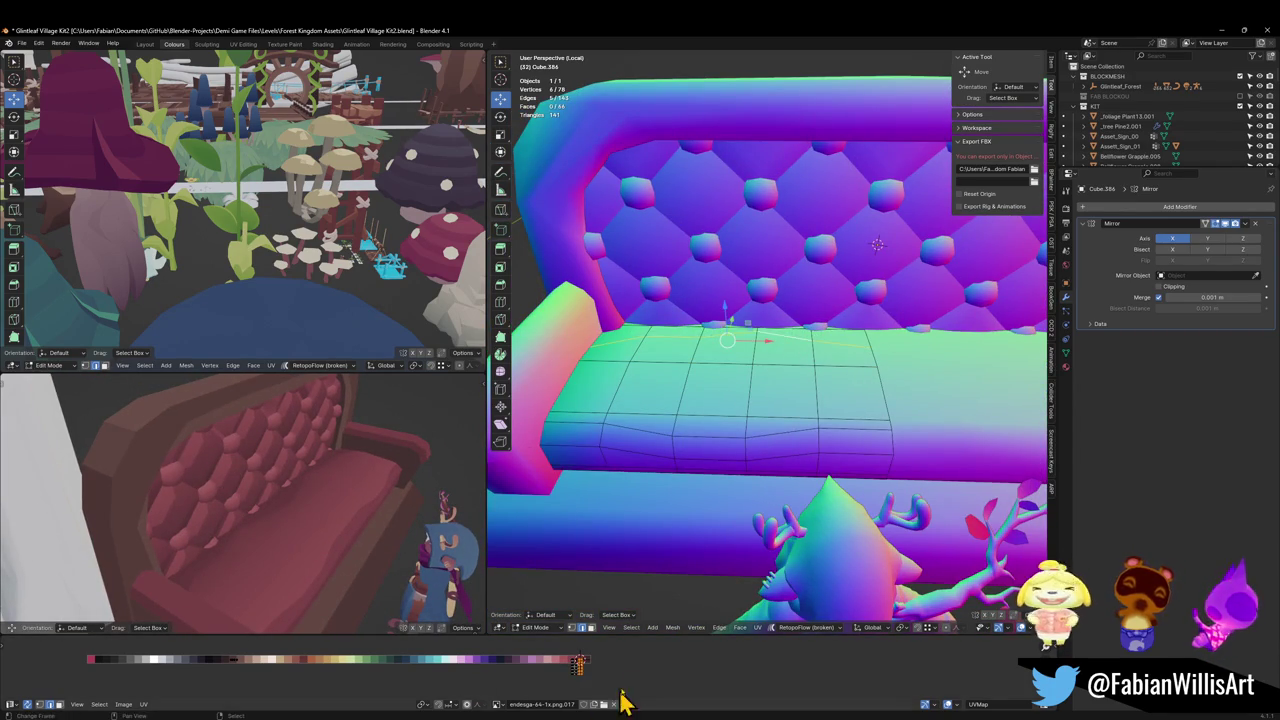
pyautogui.press('s')
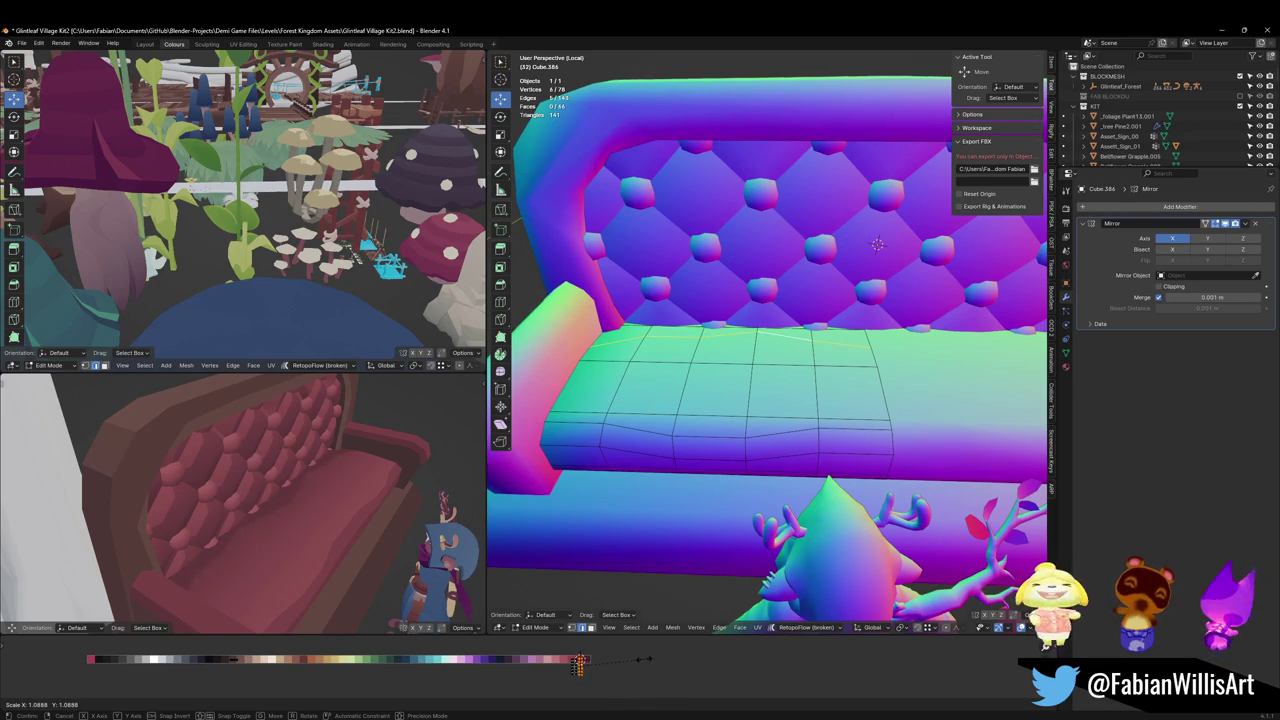
pyautogui.click(648, 660)
pyautogui.moveTo(424, 528)
pyautogui.mouseDown(button='middle')
pyautogui.moveTo(279, 505)
pyautogui.moveTo(330, 505)
pyautogui.mouseUp(button='middle')
pyautogui.keyDown('alt'); pyautogui.click(718, 410); pyautogui.keyUp('alt')
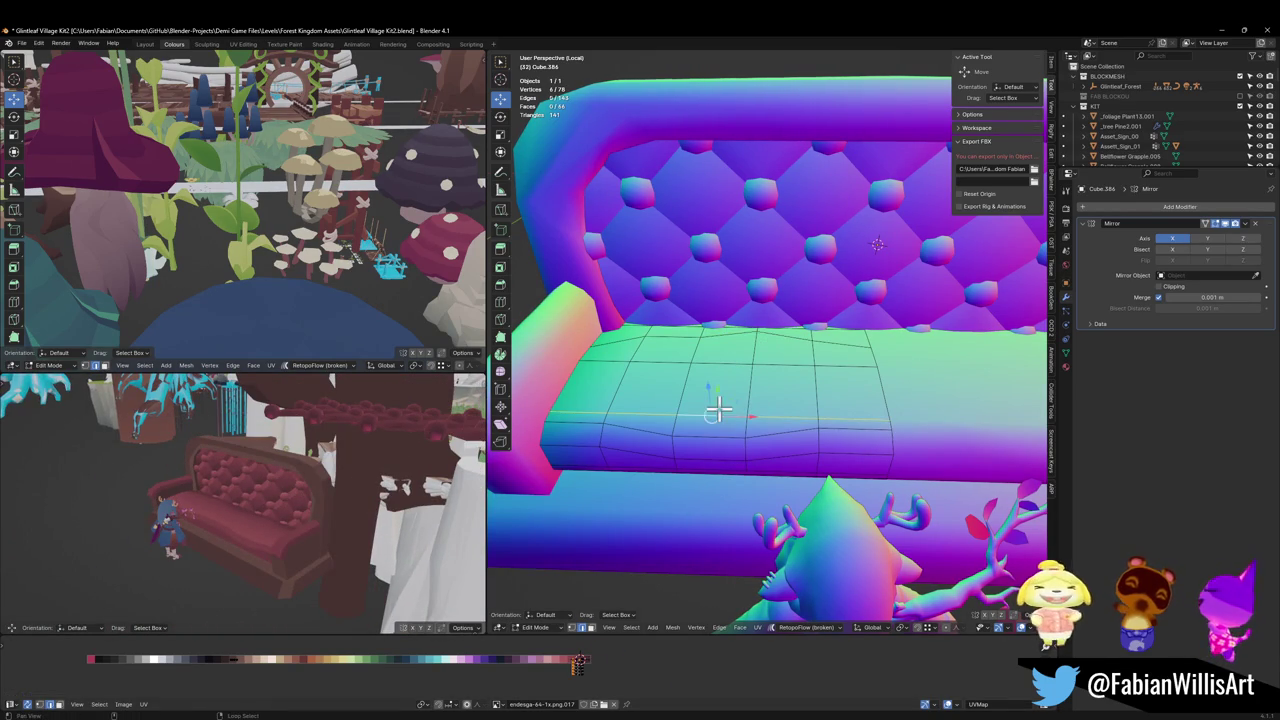
pyautogui.press('s')
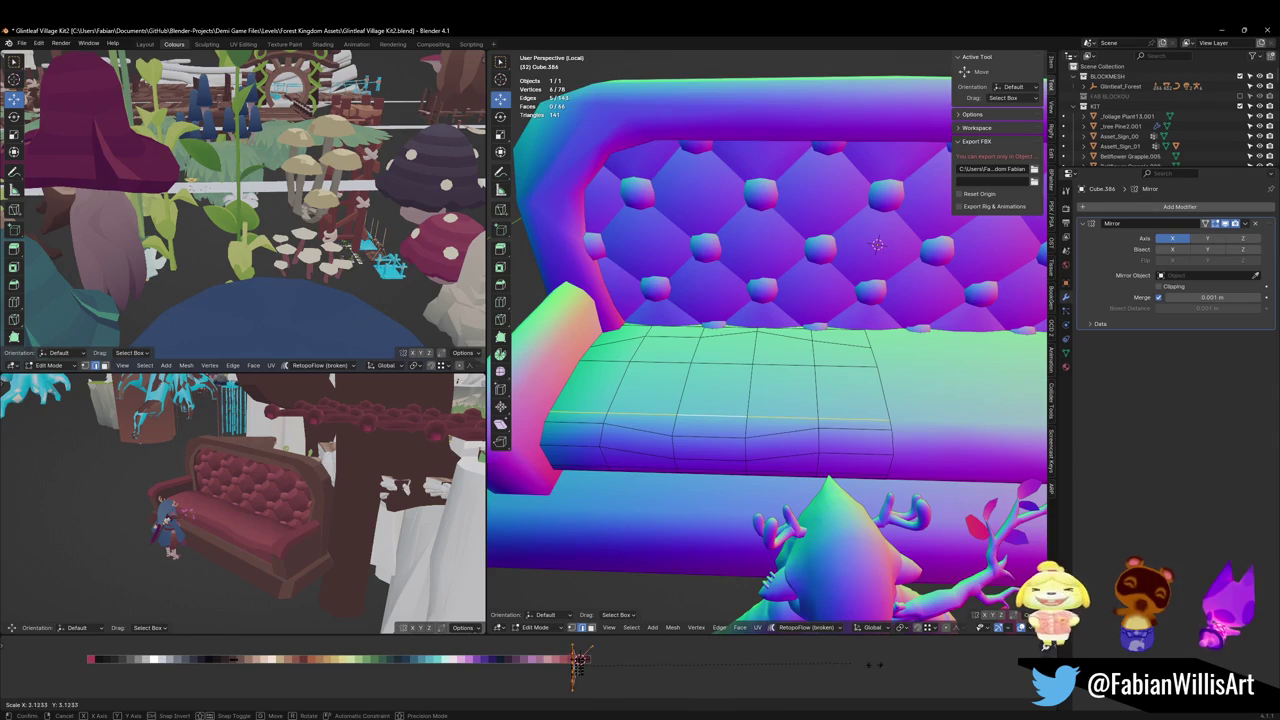
pyautogui.click(578, 660)
pyautogui.moveTo(126, 497)
pyautogui.mouseDown(button='middle')
pyautogui.moveTo(343, 509)
pyautogui.moveTo(331, 491)
pyautogui.mouseUp(button='middle')
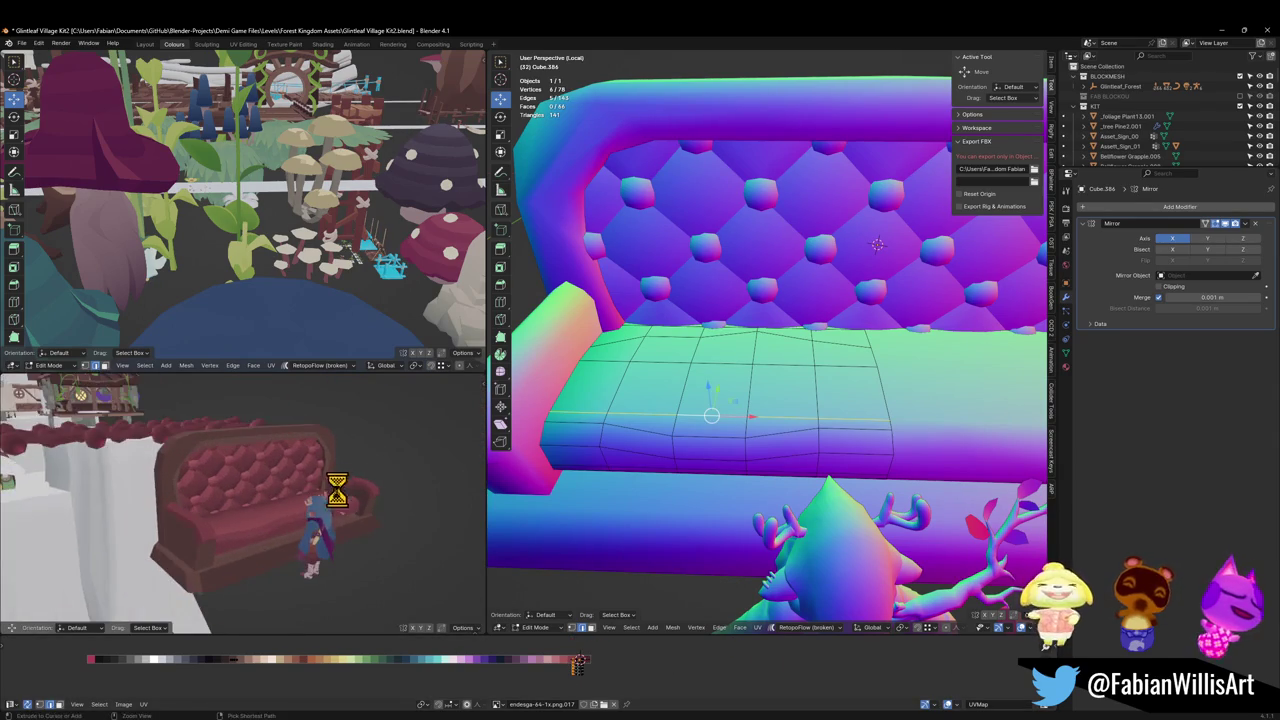
pyautogui.hotkey('ctrl', 's')
# Step: Shrink the whole seat cushion's UVs, then a selected group of seat faces
pyautogui.click(603, 688)
pyautogui.press('a')
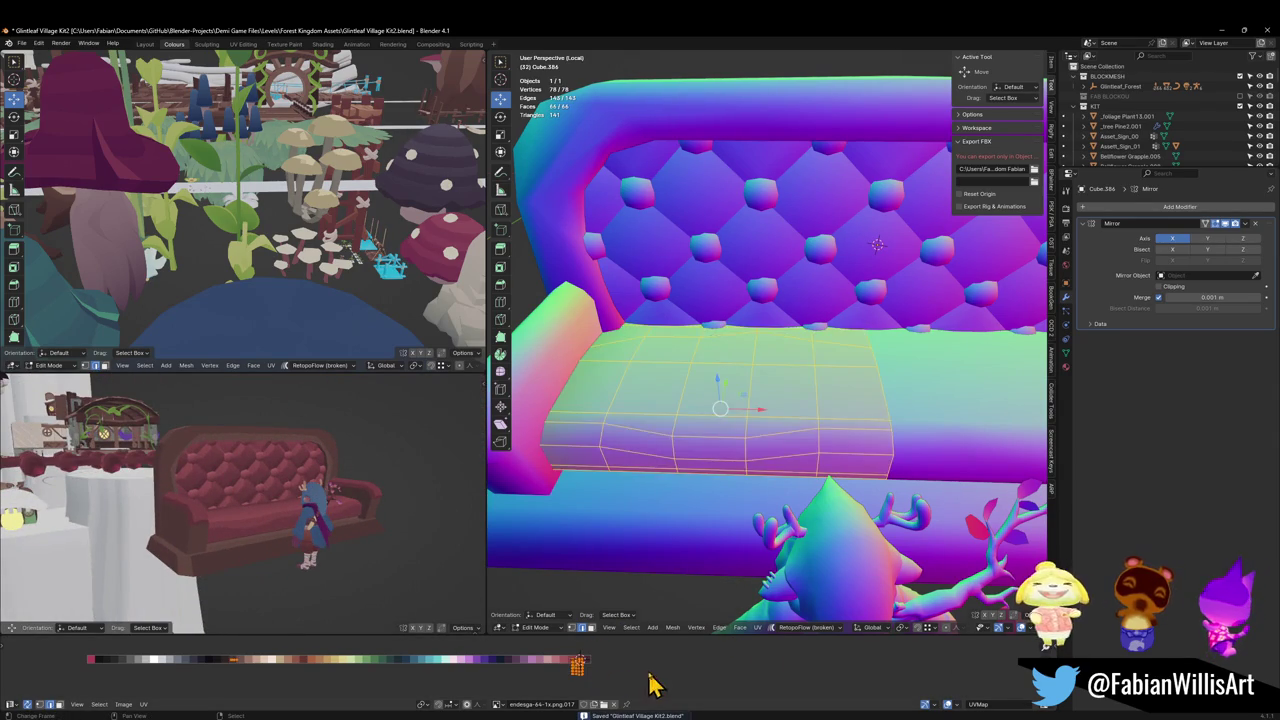
pyautogui.press('s')
pyautogui.click(640, 670)
pyautogui.click(622, 684)
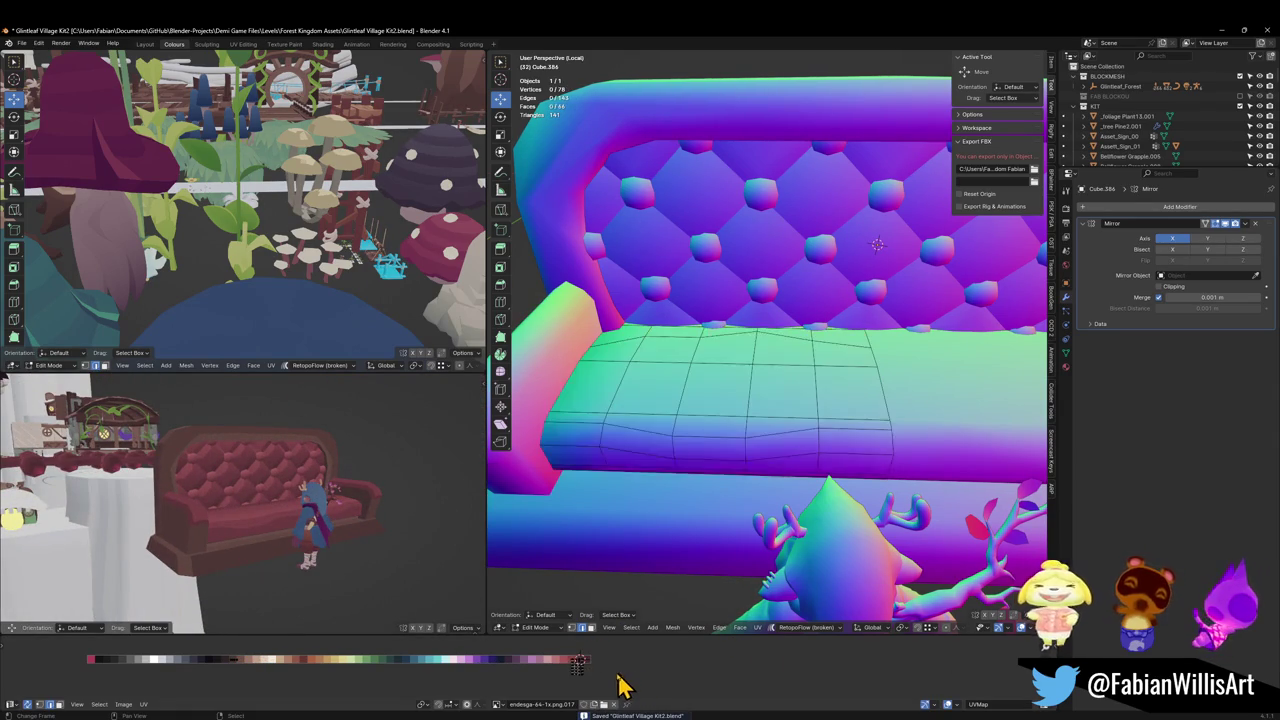
pyautogui.click(580, 668)
pyautogui.keyDown('shift'); pyautogui.click(580, 672); pyautogui.keyUp('shift')
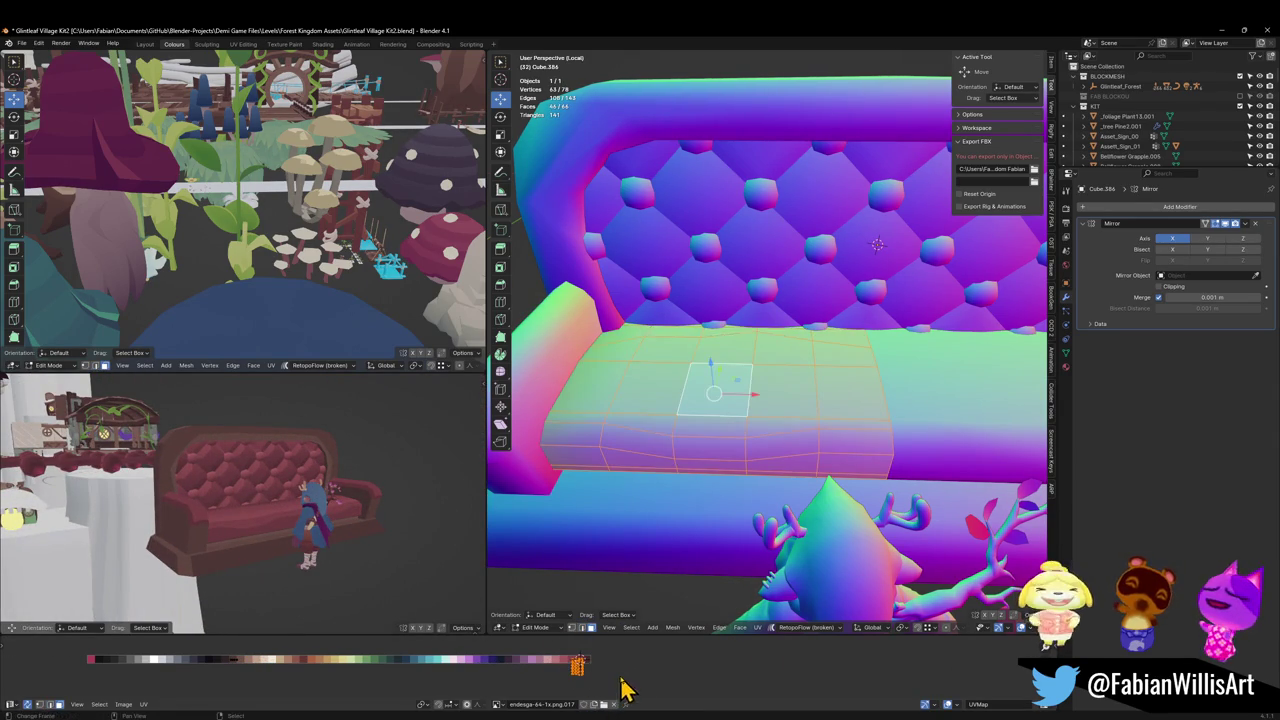
pyautogui.press('s')
pyautogui.click(578, 666)
# Step: Slide the seat UVs along X on the palette and shrink them further
pyautogui.scroll(3, 251, 503)
pyautogui.moveTo(251, 503); pyautogui.dragTo(300, 480, button='middle')
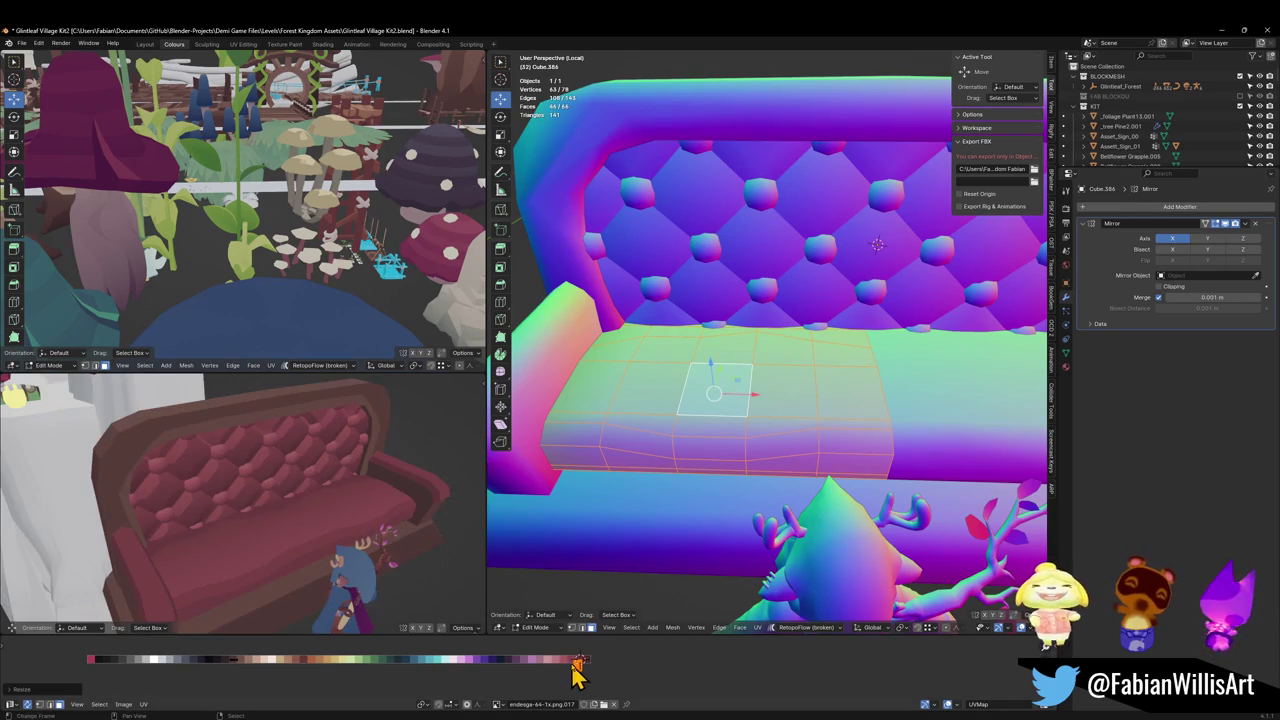
pyautogui.press('g')
pyautogui.press('x')
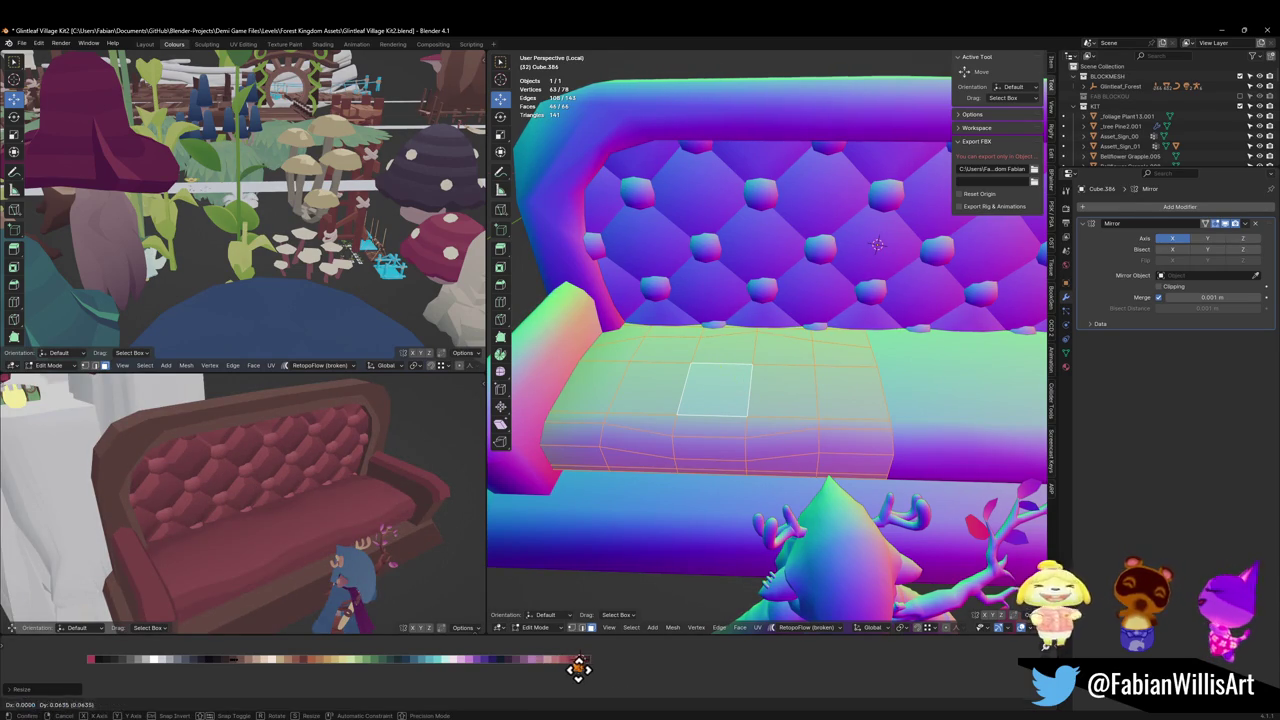
pyautogui.click(570, 668)
pyautogui.press('s')
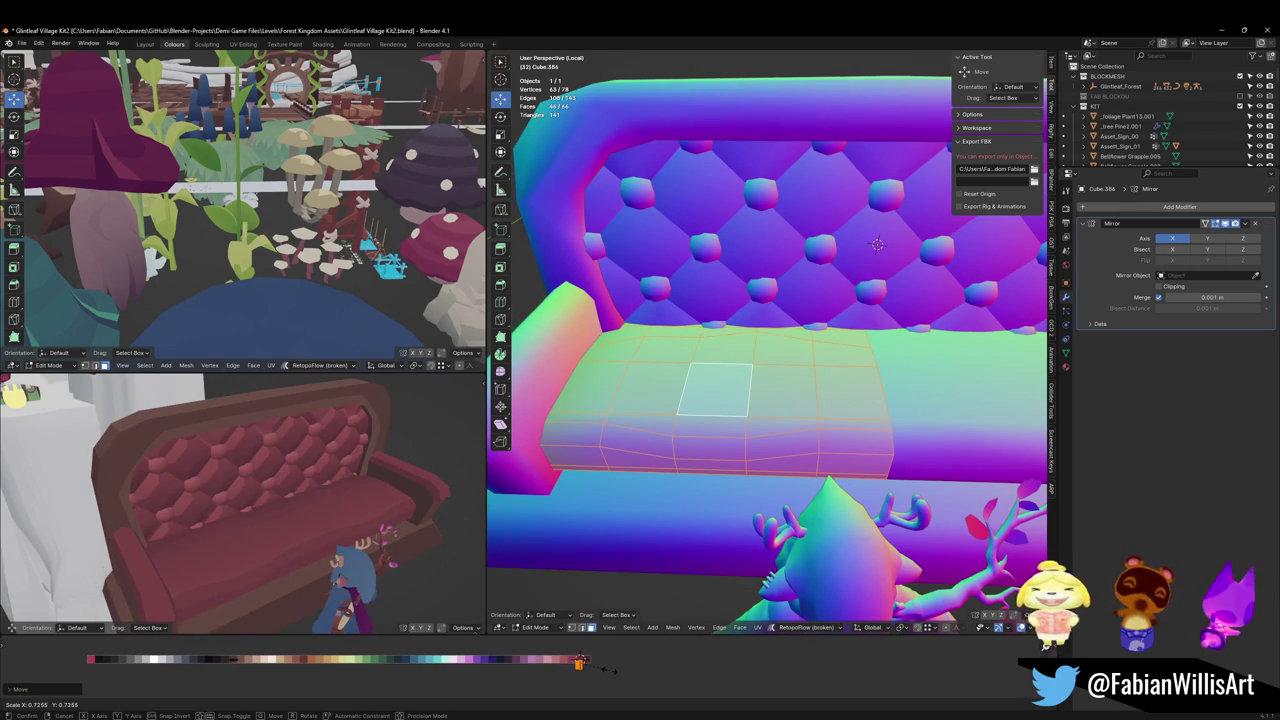
pyautogui.click(610, 670)
# Step: Move the seat UVs along X to another palette colour and leave Edit Mode
pyautogui.moveTo(434, 563); pyautogui.dragTo(313, 460, button='middle')
pyautogui.press('g')
pyautogui.press('x')
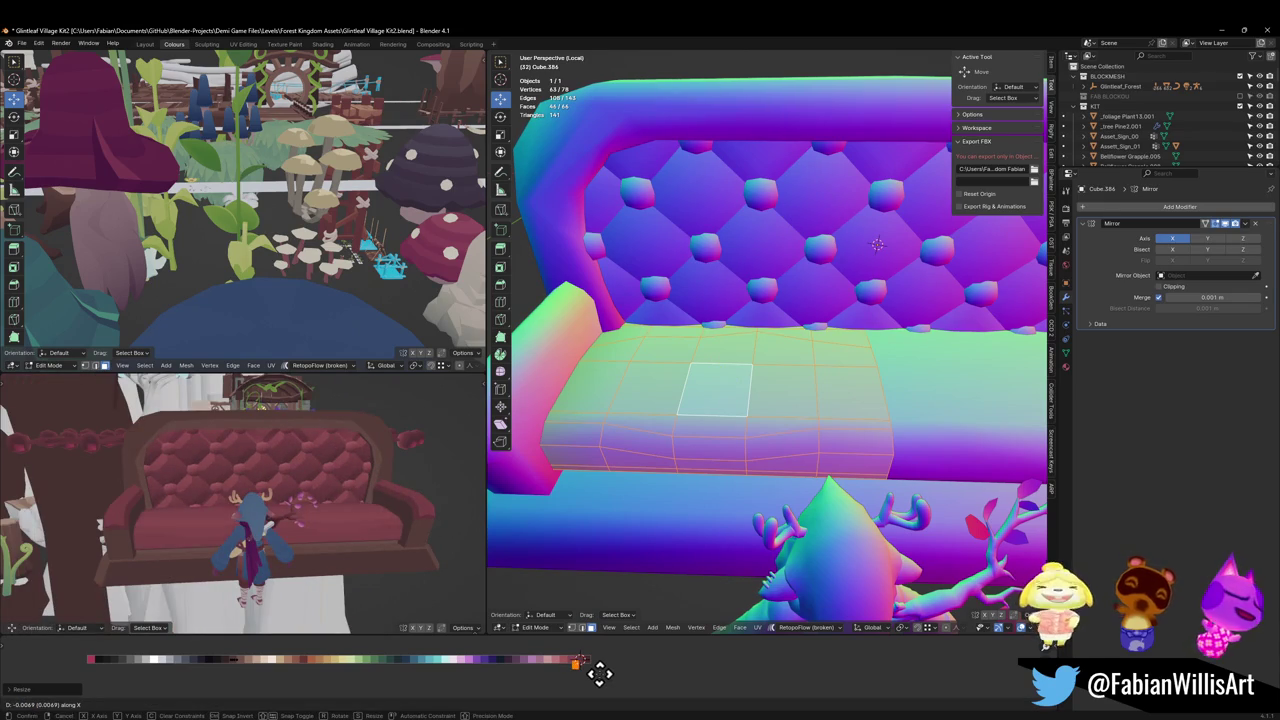
pyautogui.click(620, 672)
pyautogui.moveTo(430, 560)
pyautogui.mouseDown(button='middle')
pyautogui.moveTo(405, 475)
pyautogui.moveTo(300, 470)
pyautogui.mouseUp(button='middle')
pyautogui.scroll(2, 300, 470)
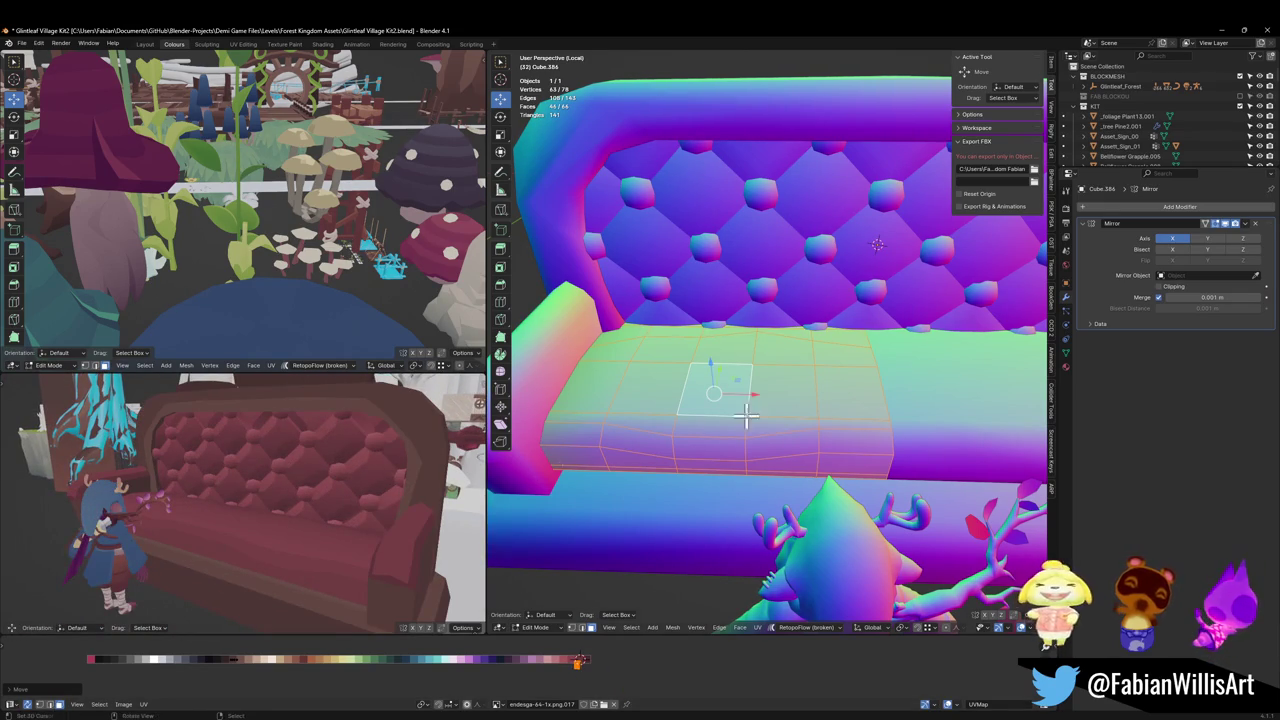
pyautogui.press('Tab')
pyautogui.moveTo(743, 414)
pyautogui.mouseDown(button='middle')
pyautogui.moveTo(689, 463)
pyautogui.moveTo(663, 529)
pyautogui.mouseUp(button='middle')
# Step: Select the armrest's inner face strip and nudge it slightly along the X axis
pyautogui.scroll(2, 689, 463)
pyautogui.click(676, 480)
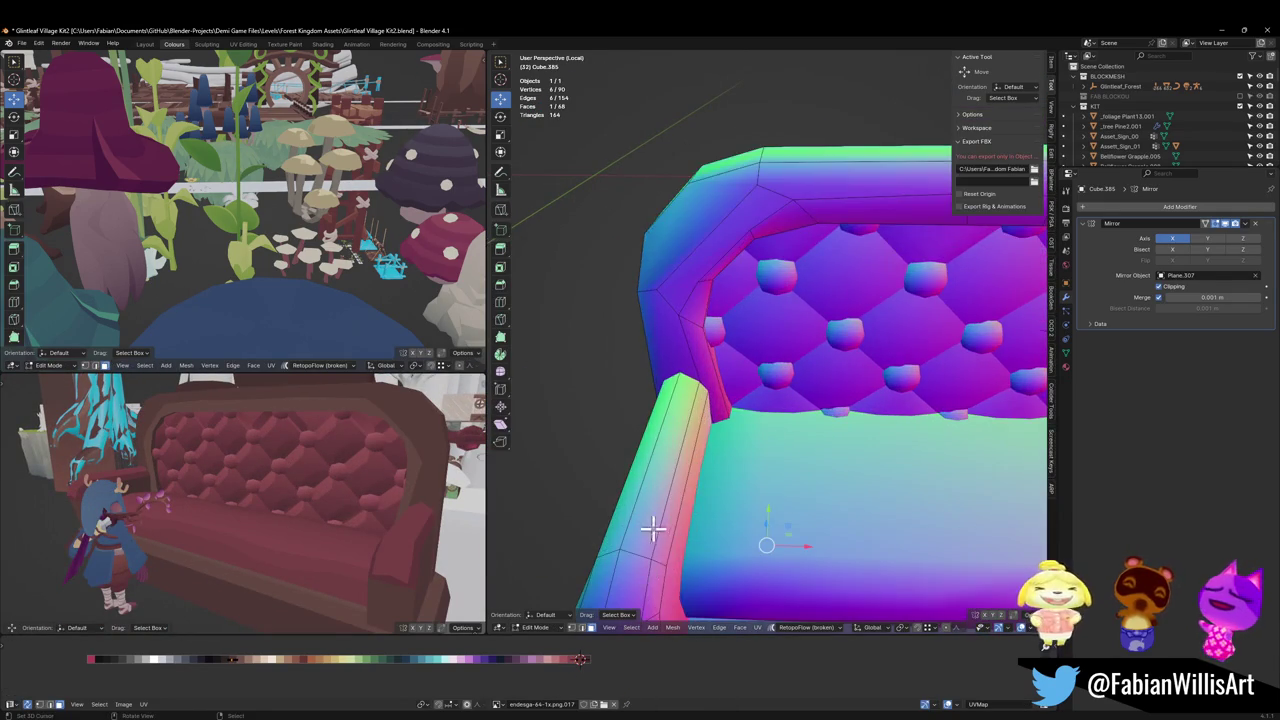
pyautogui.press('Tab')
pyautogui.click(706, 515)
pyautogui.keyDown('ctrl'); pyautogui.click(716, 428); pyautogui.keyUp('ctrl')
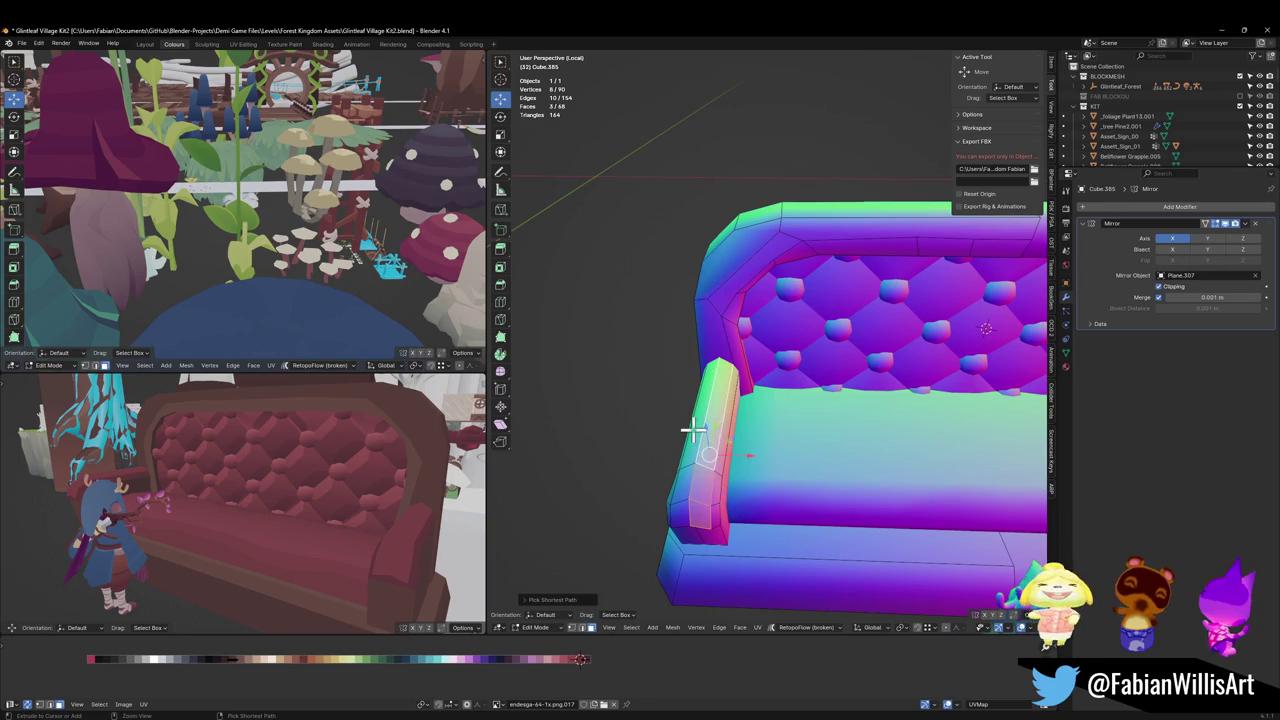
pyautogui.keyDown('ctrl'); pyautogui.click(676, 520); pyautogui.keyUp('ctrl')
pyautogui.press('g')
pyautogui.press('x')
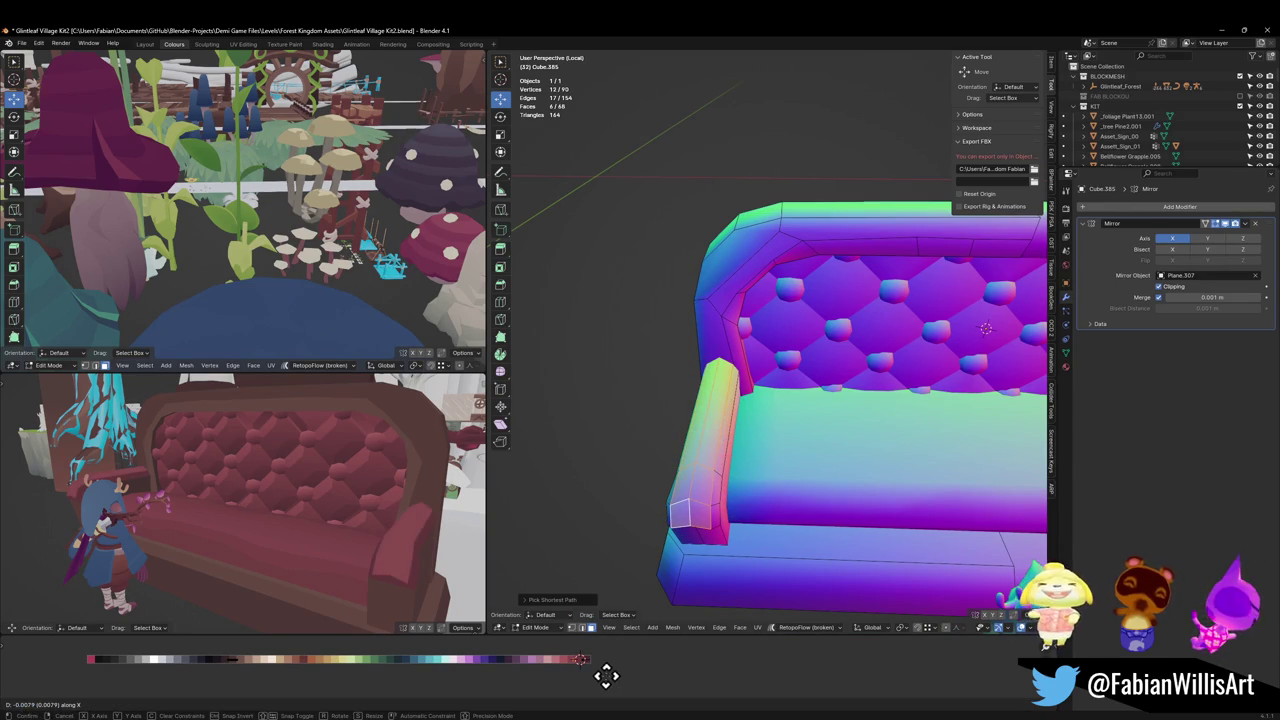
pyautogui.click(615, 677)
pyautogui.hotkey('alt', 'a')
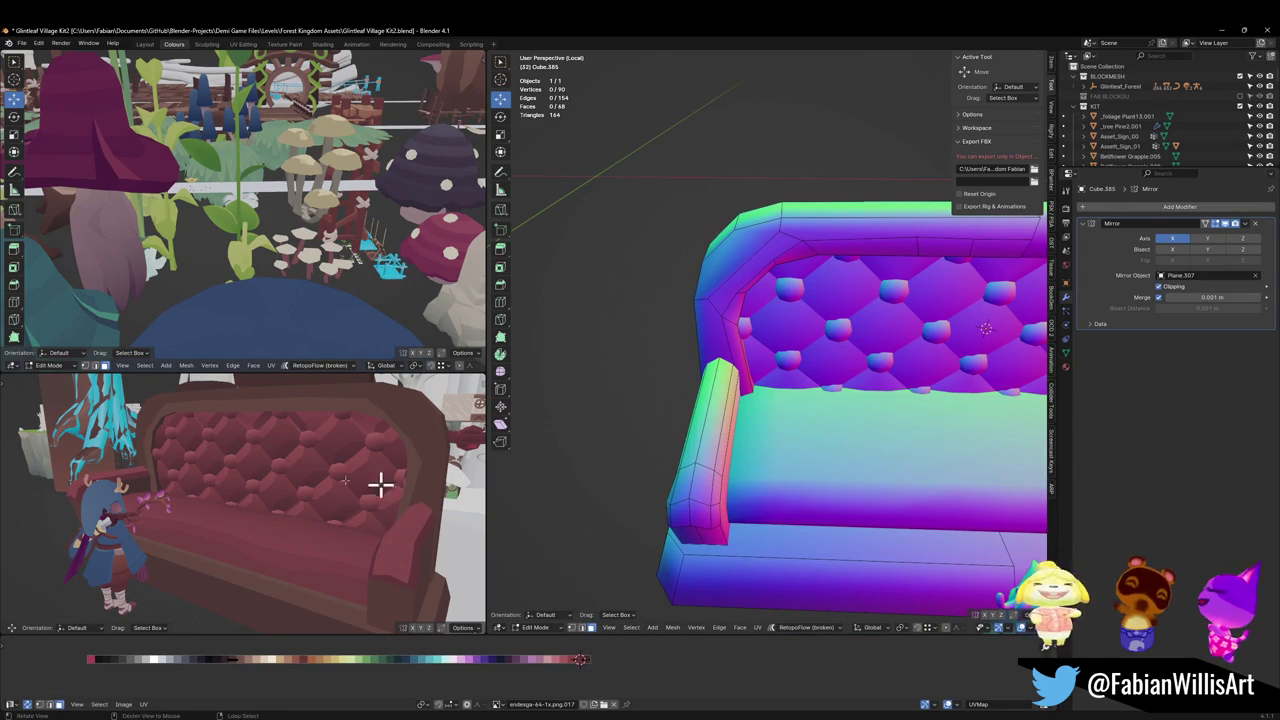
# Step: Lower the armrest's front top edge a little along the Z axis
pyautogui.moveTo(380, 483)
pyautogui.mouseDown(button='middle')
pyautogui.moveTo(298, 460)
pyautogui.moveTo(322, 460)
pyautogui.mouseUp(button='middle')
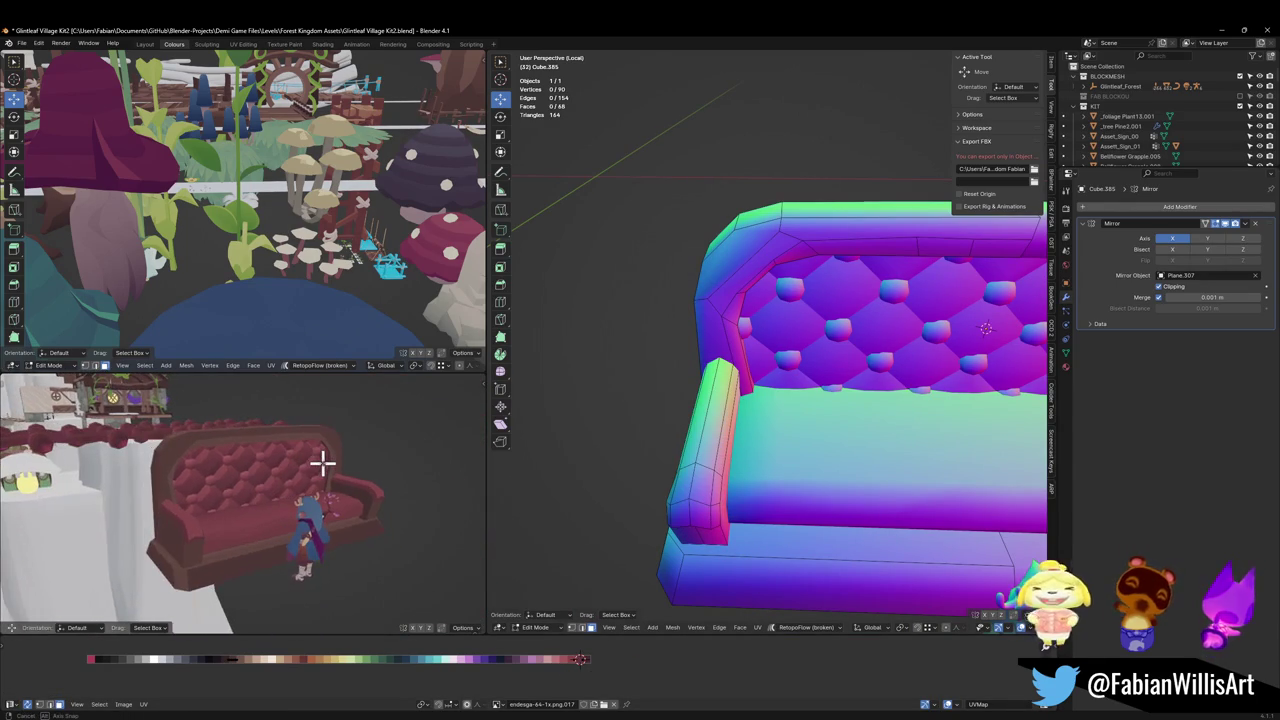
pyautogui.moveTo(726, 503); pyautogui.dragTo(697, 396, button='middle')
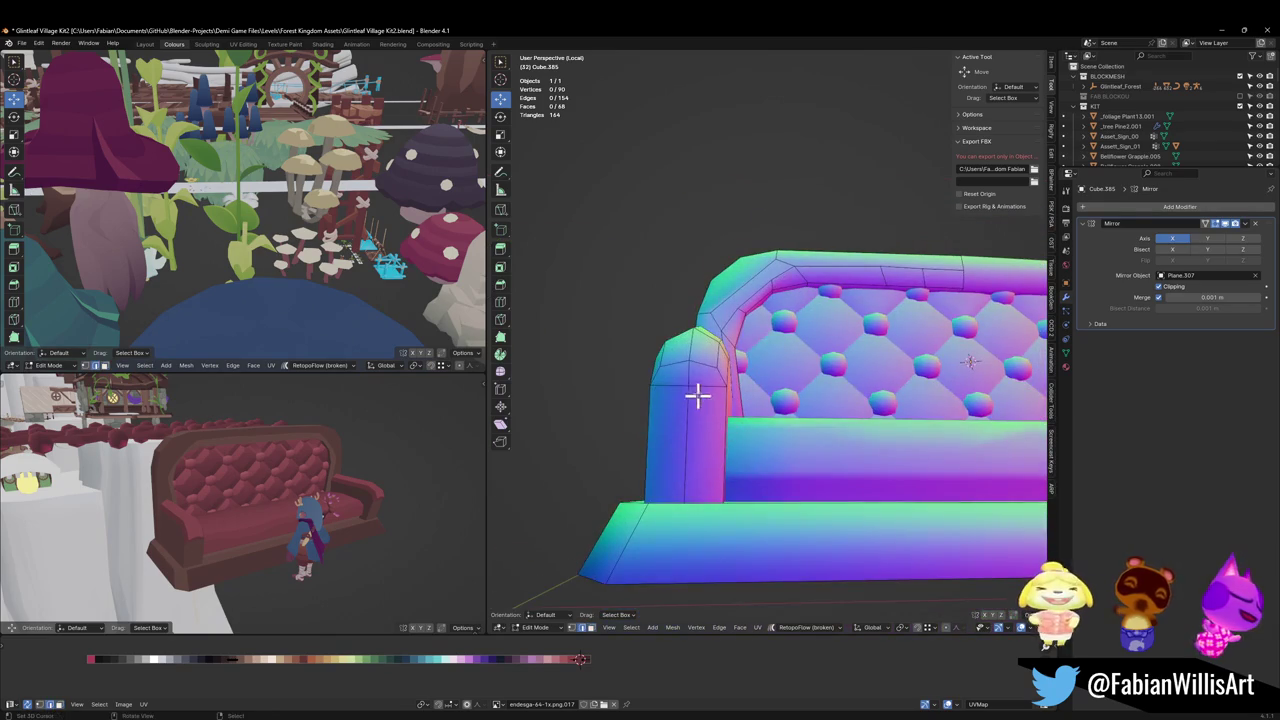
pyautogui.keyDown('shift'); pyautogui.rightClick(700, 389); pyautogui.keyUp('shift')
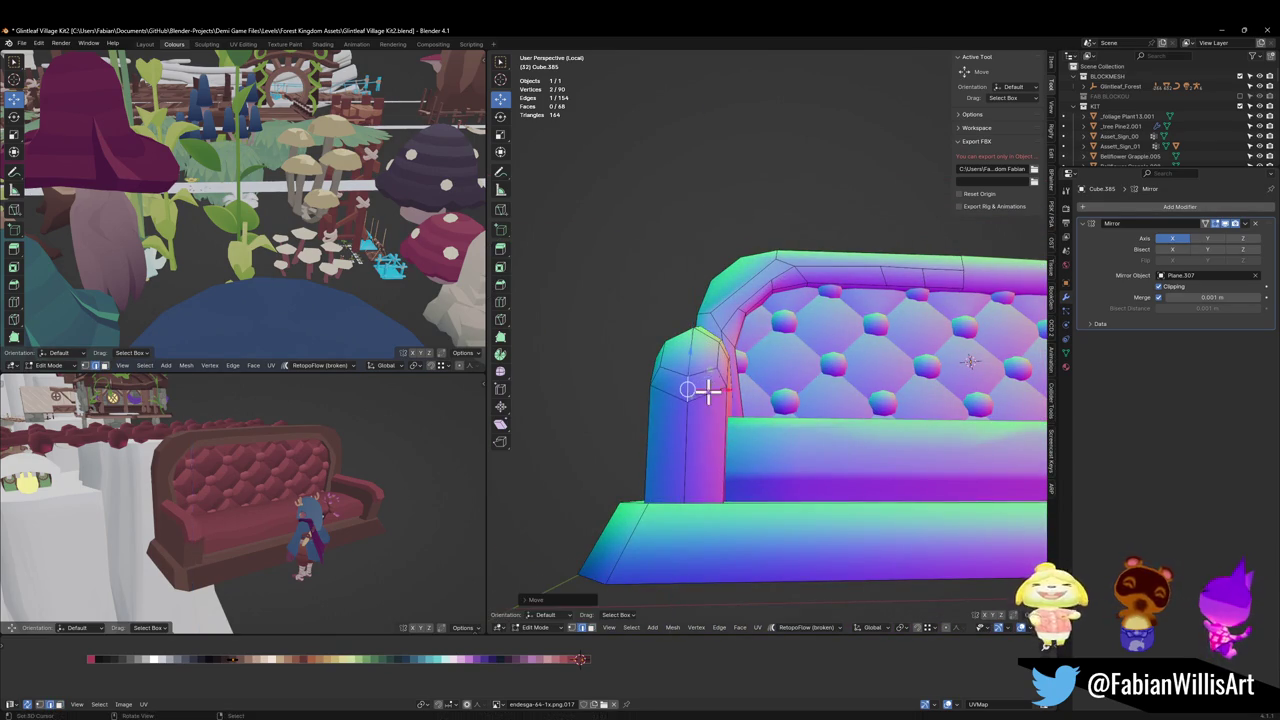
pyautogui.scroll(3, 284, 515)
pyautogui.moveTo(284, 515); pyautogui.dragTo(188, 530, button='middle')
pyautogui.moveTo(760, 393)
pyautogui.mouseDown(button='middle')
pyautogui.moveTo(729, 523)
pyautogui.moveTo(723, 486)
pyautogui.moveTo(751, 476)
pyautogui.mouseUp(button='middle')
pyautogui.hotkey('alt', 'a')
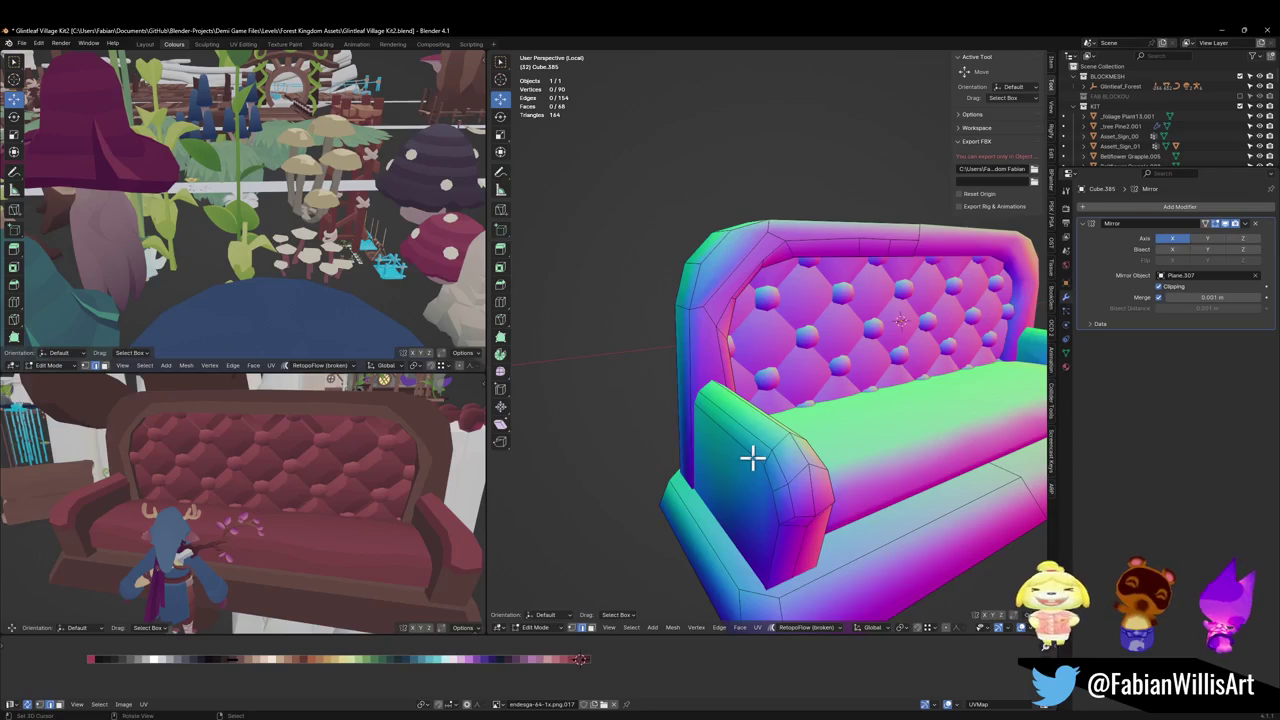
pyautogui.click(790, 452)
pyautogui.press('g')
pyautogui.rightClick(795, 452)
pyautogui.press('g')
pyautogui.press('z')
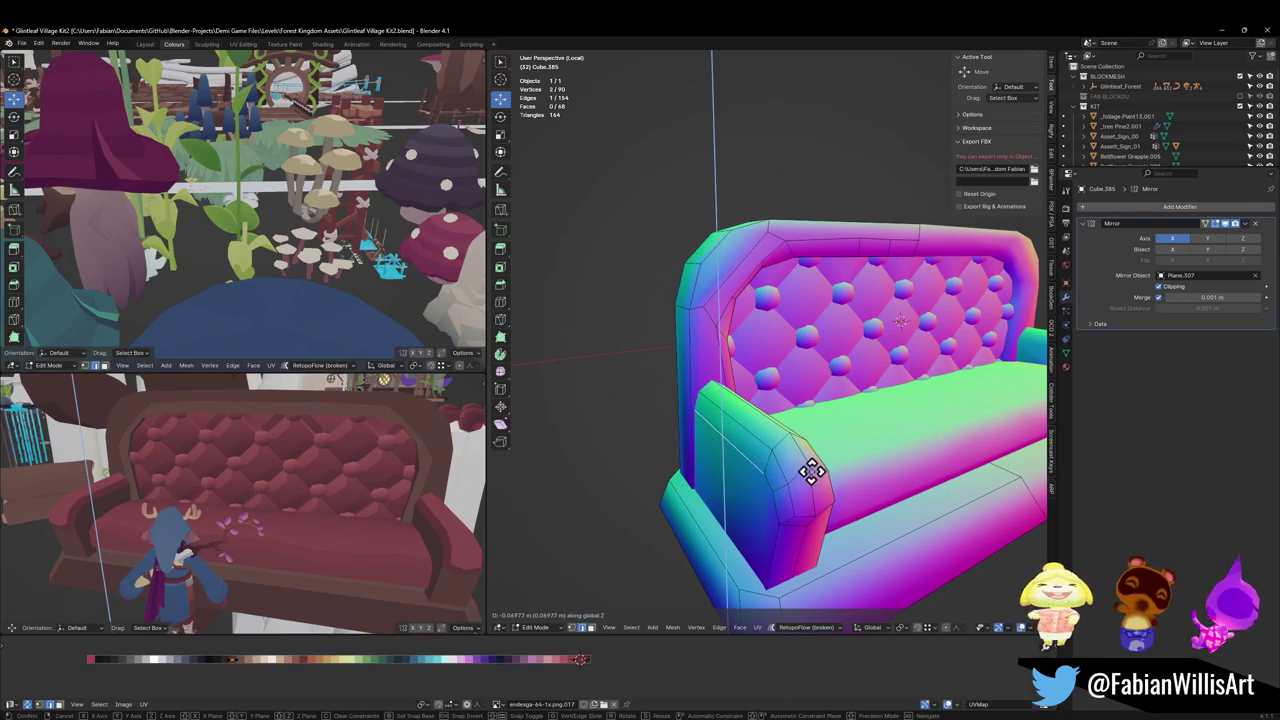
pyautogui.click(811, 472)
# Step: Save the file and inspect the sofa in the full scene with local view off
pyautogui.moveTo(214, 543)
pyautogui.mouseDown(button='middle')
pyautogui.moveTo(346, 514)
pyautogui.moveTo(263, 514)
pyautogui.moveTo(300, 492)
pyautogui.moveTo(232, 503)
pyautogui.moveTo(383, 485)
pyautogui.mouseUp(button='middle')
pyautogui.hotkey('ctrl', 's')
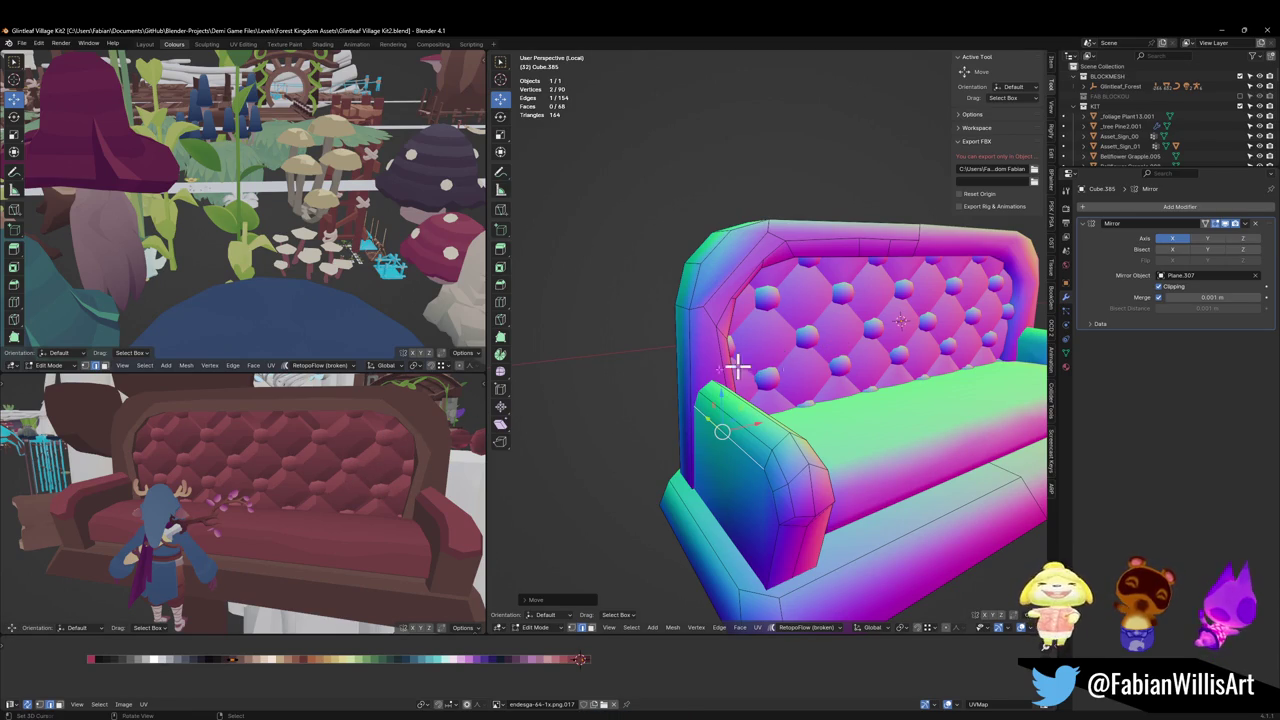
pyautogui.moveTo(180, 484)
pyautogui.mouseDown(button='middle')
pyautogui.moveTo(206, 509)
pyautogui.moveTo(389, 491)
pyautogui.moveTo(363, 457)
pyautogui.moveTo(287, 494)
pyautogui.moveTo(349, 503)
pyautogui.moveTo(322, 507)
pyautogui.moveTo(363, 491)
pyautogui.mouseUp(button='middle')
pyautogui.press('KP_Divide')
pyautogui.scroll(3, 343, 500)
pyautogui.moveTo(815, 392); pyautogui.dragTo(808, 380, button='middle')
pyautogui.hotkey('ctrl', 's')
pyautogui.moveTo(330, 480); pyautogui.dragTo(313, 488, button='middle')
pyautogui.moveTo(793, 449); pyautogui.dragTo(749, 434, button='middle')
# Step: On the tufted backrest, hide the other geometry to isolate and select the tufting buttons
pyautogui.click(755, 432)
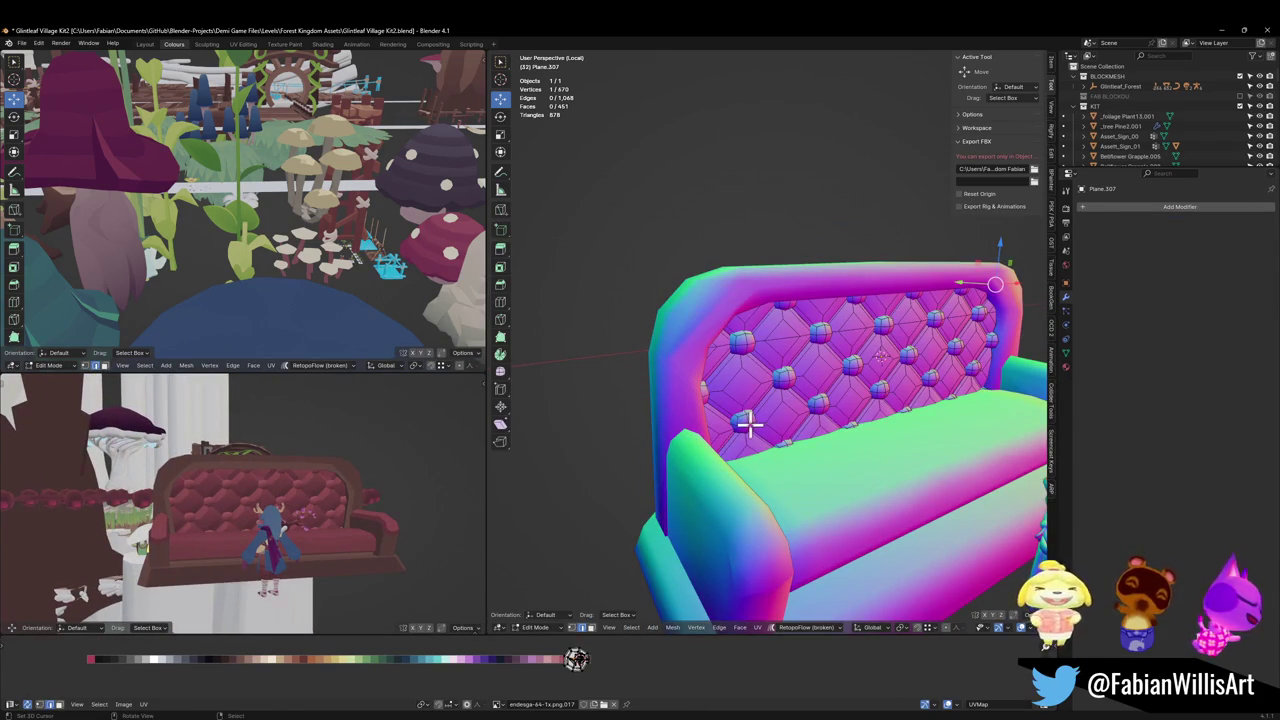
pyautogui.scroll(3, 596, 668)
pyautogui.scroll(3, 600, 680)
pyautogui.scroll(2, 608, 680)
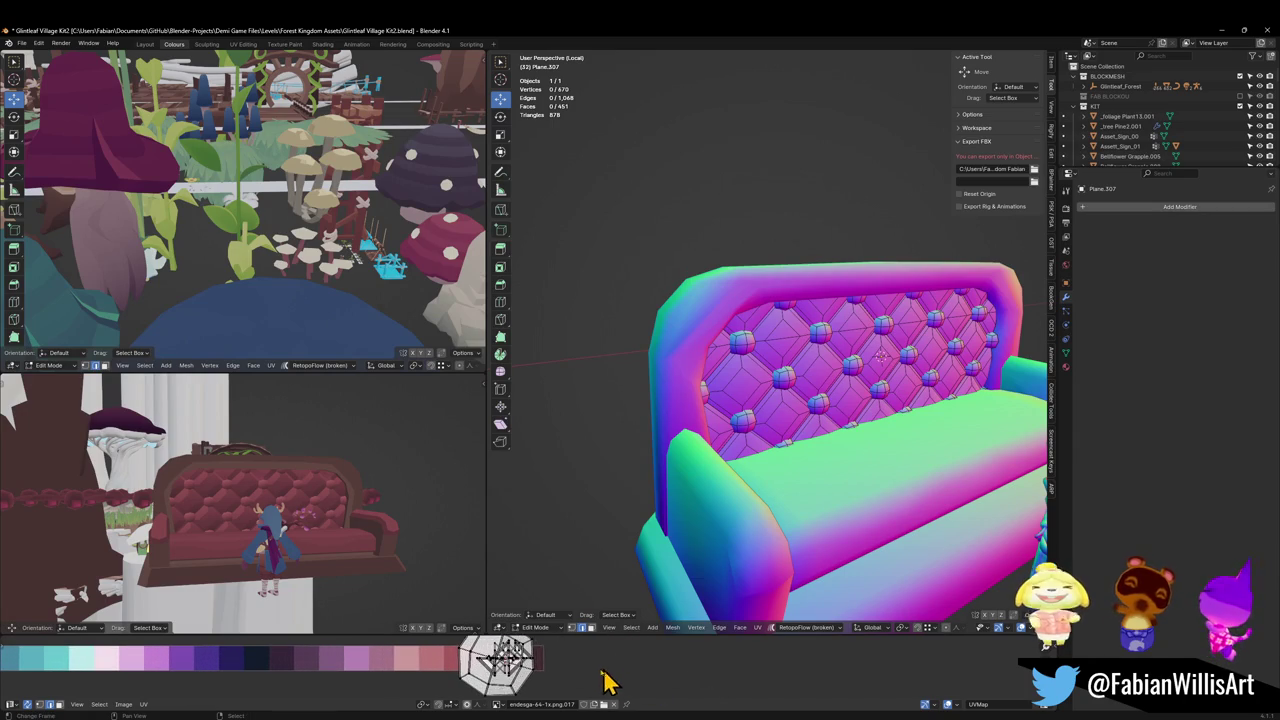
pyautogui.press('h')
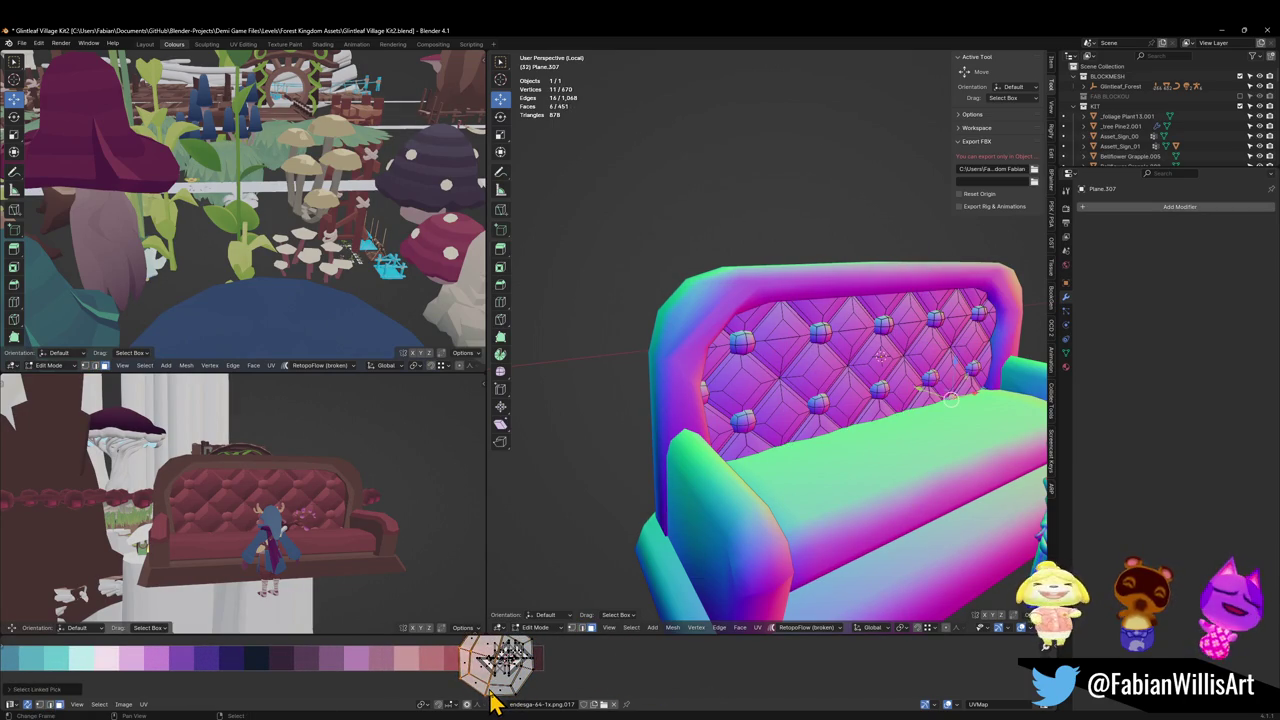
pyautogui.press('h')
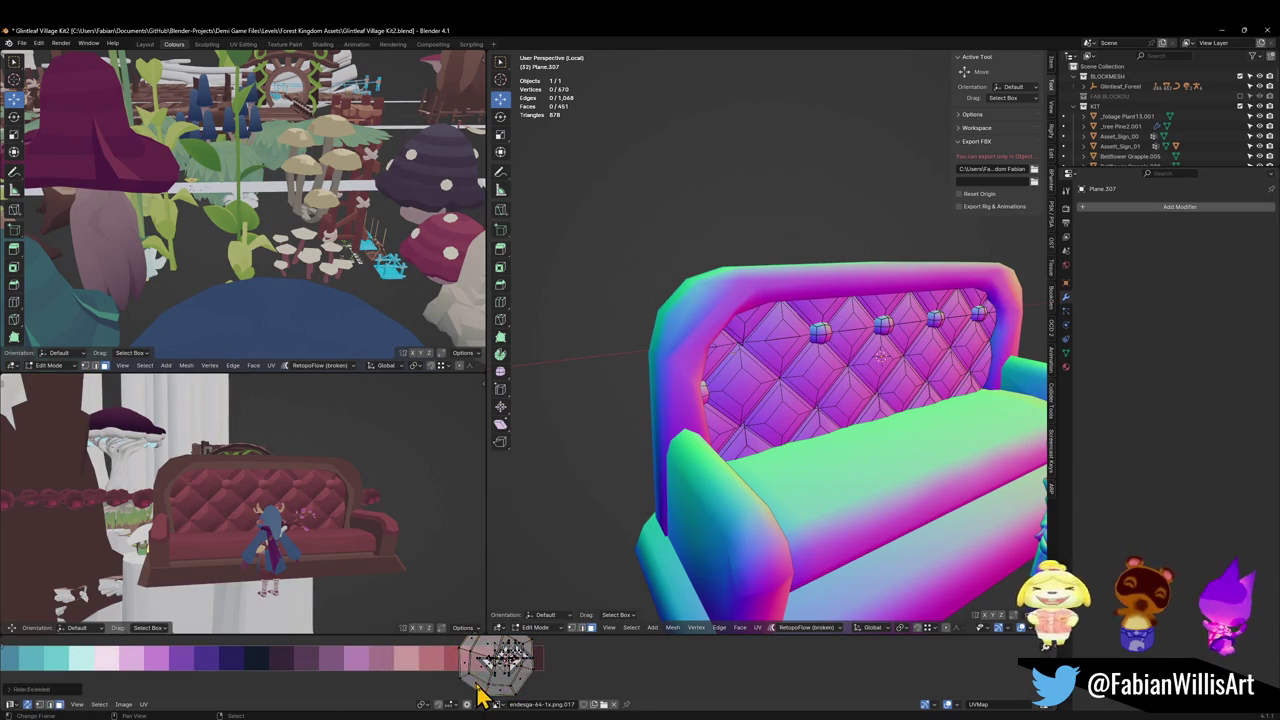
pyautogui.press('l')
pyautogui.press('h')
pyautogui.press('l')
pyautogui.press('h')
pyautogui.press('l')
pyautogui.press('h')
pyautogui.press('l')
pyautogui.press('h')
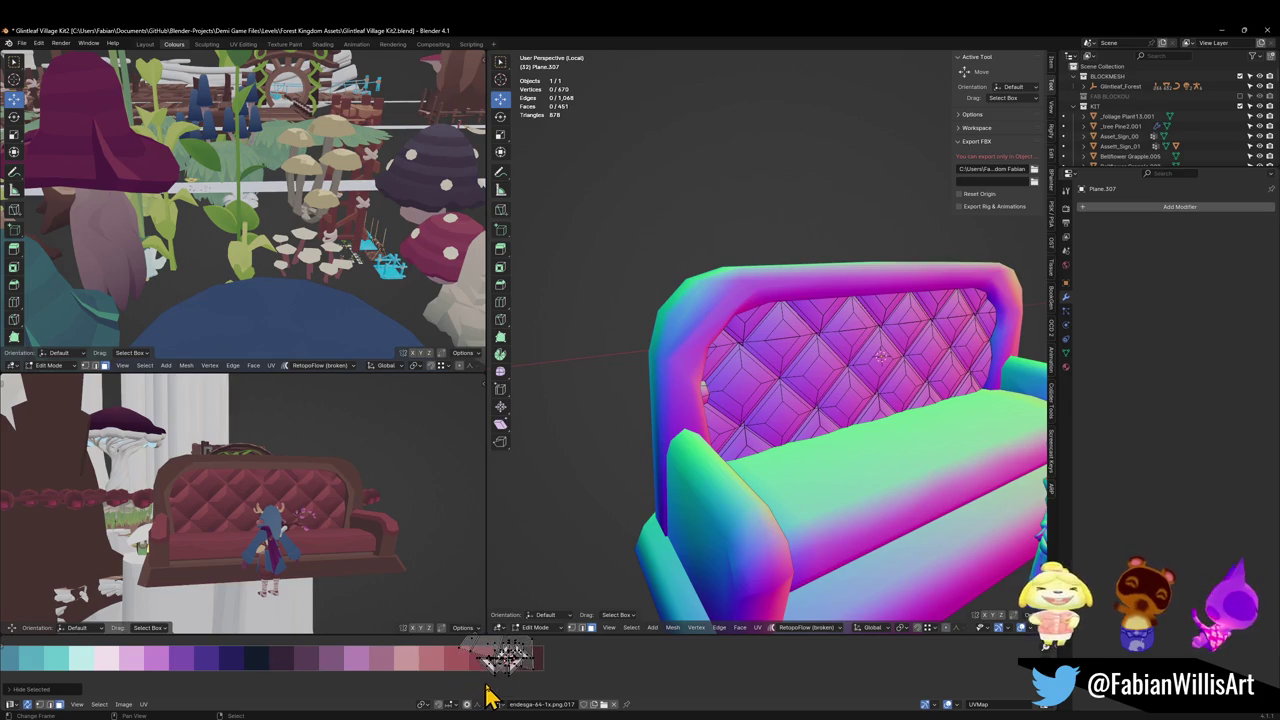
pyautogui.press('l')
pyautogui.press('h')
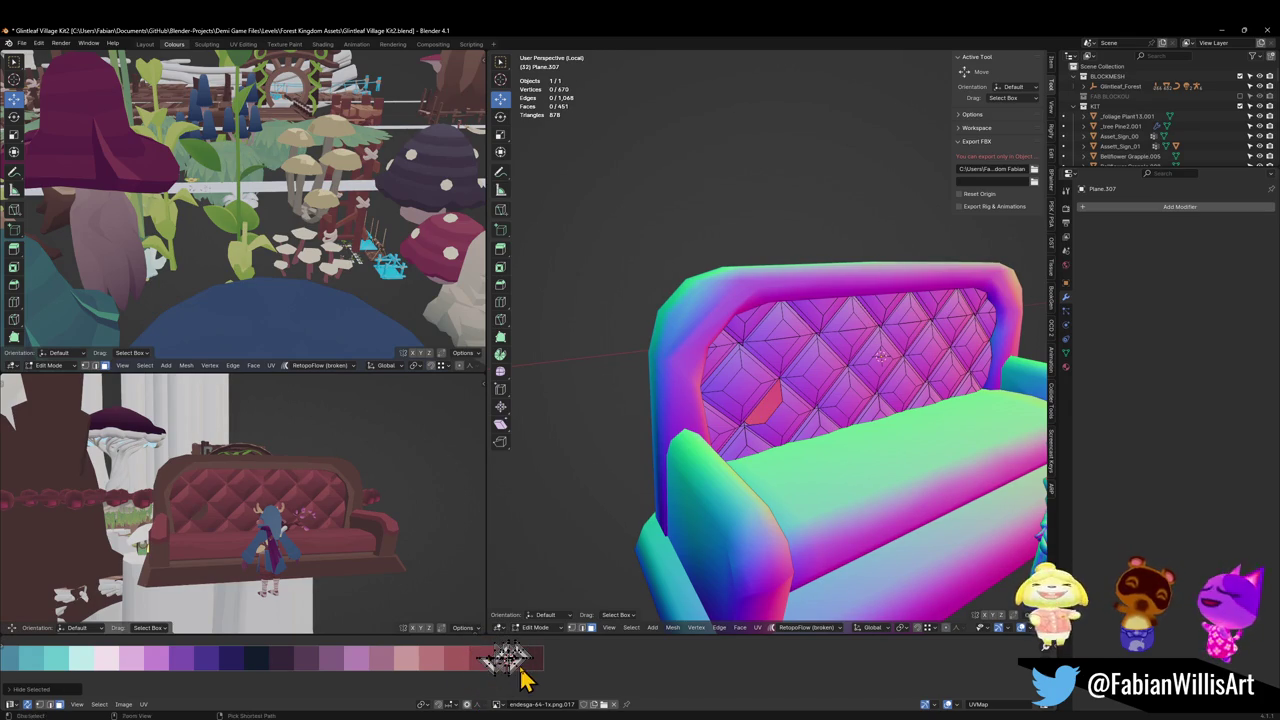
pyautogui.press('l')
pyautogui.hotkey('alt', 'h')
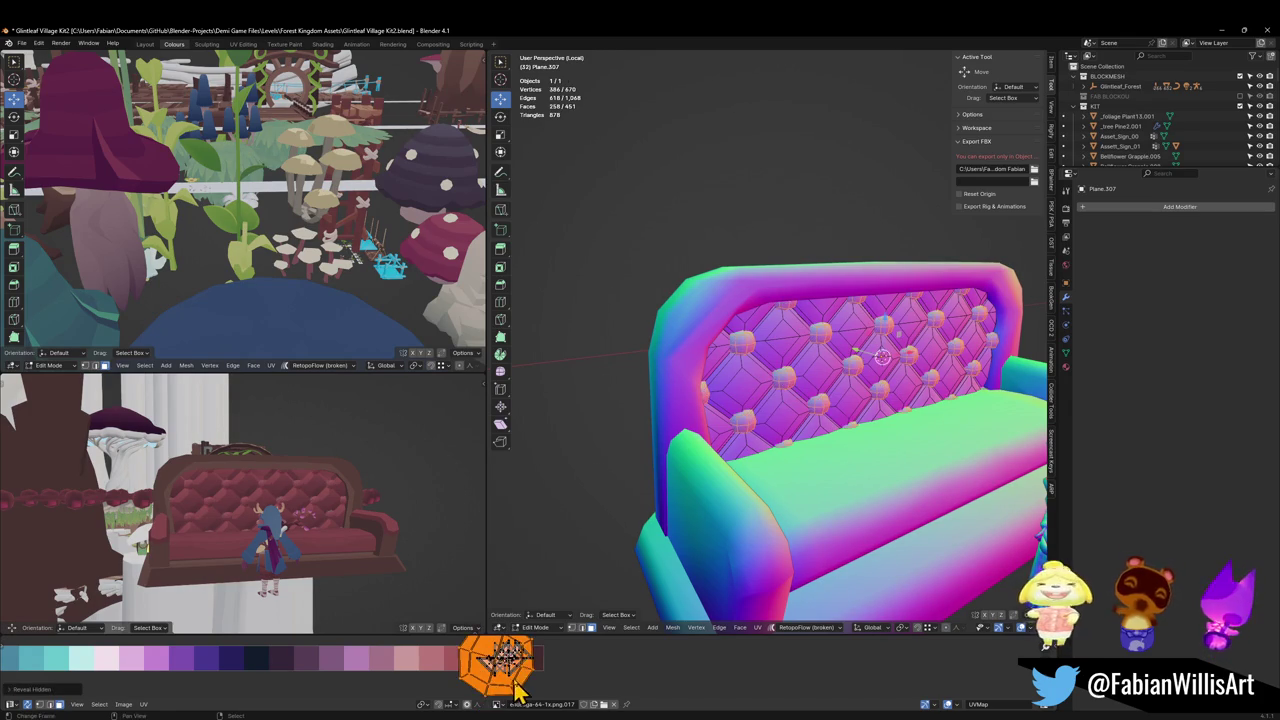
# Step: Move and shrink the buttons' UVs onto a smaller, different swatch of the colour palette
pyautogui.press('g')
pyautogui.press('y')
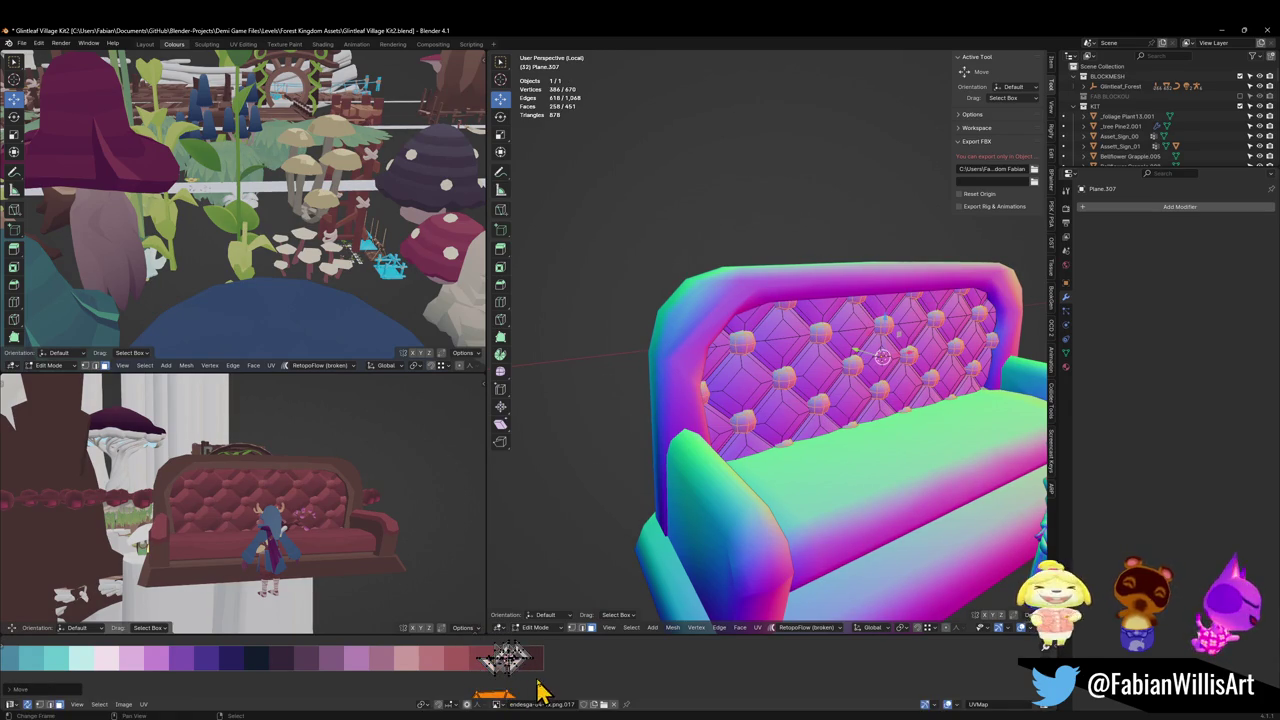
pyautogui.press('x')
pyautogui.press('s')
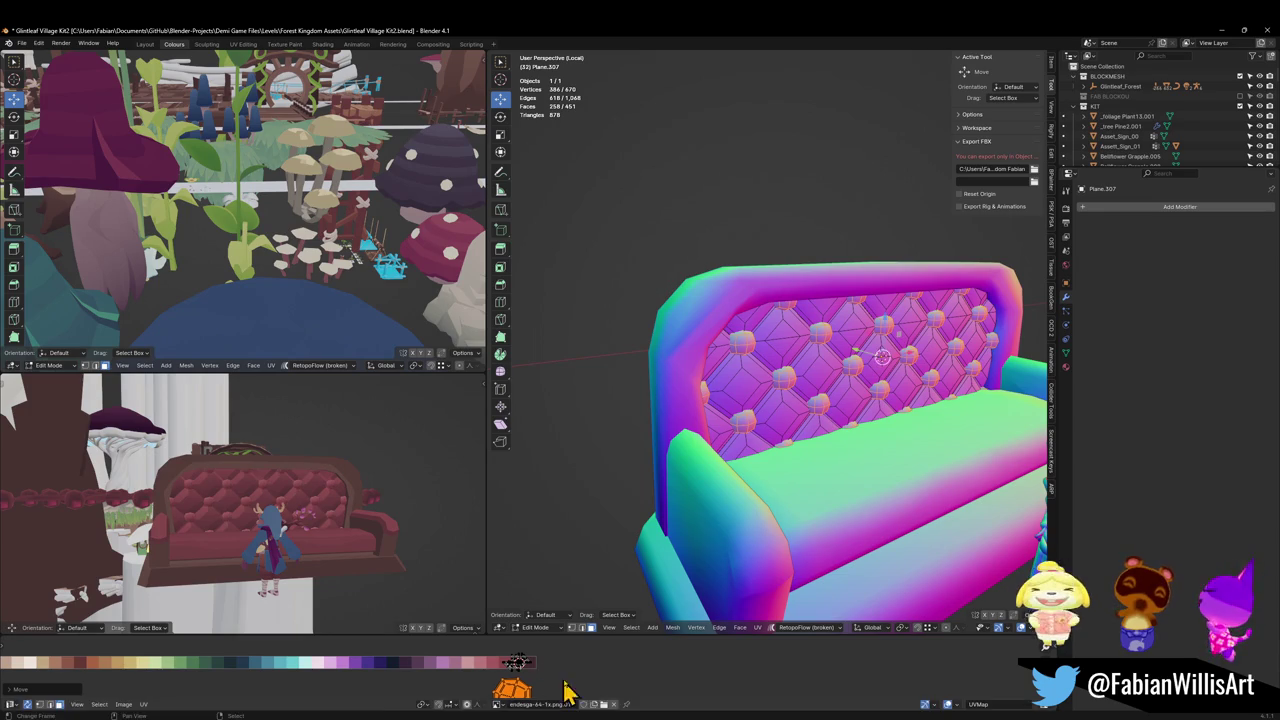
pyautogui.press('g')
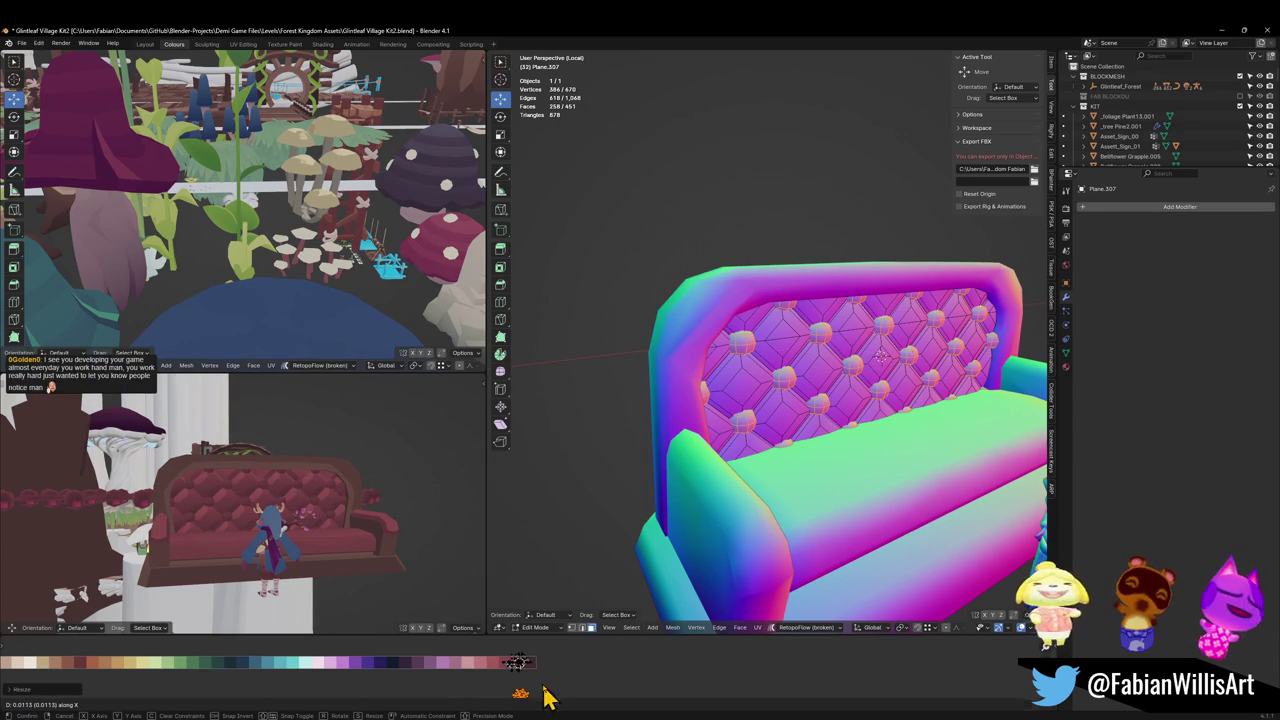
pyautogui.press('s')
pyautogui.press('g')
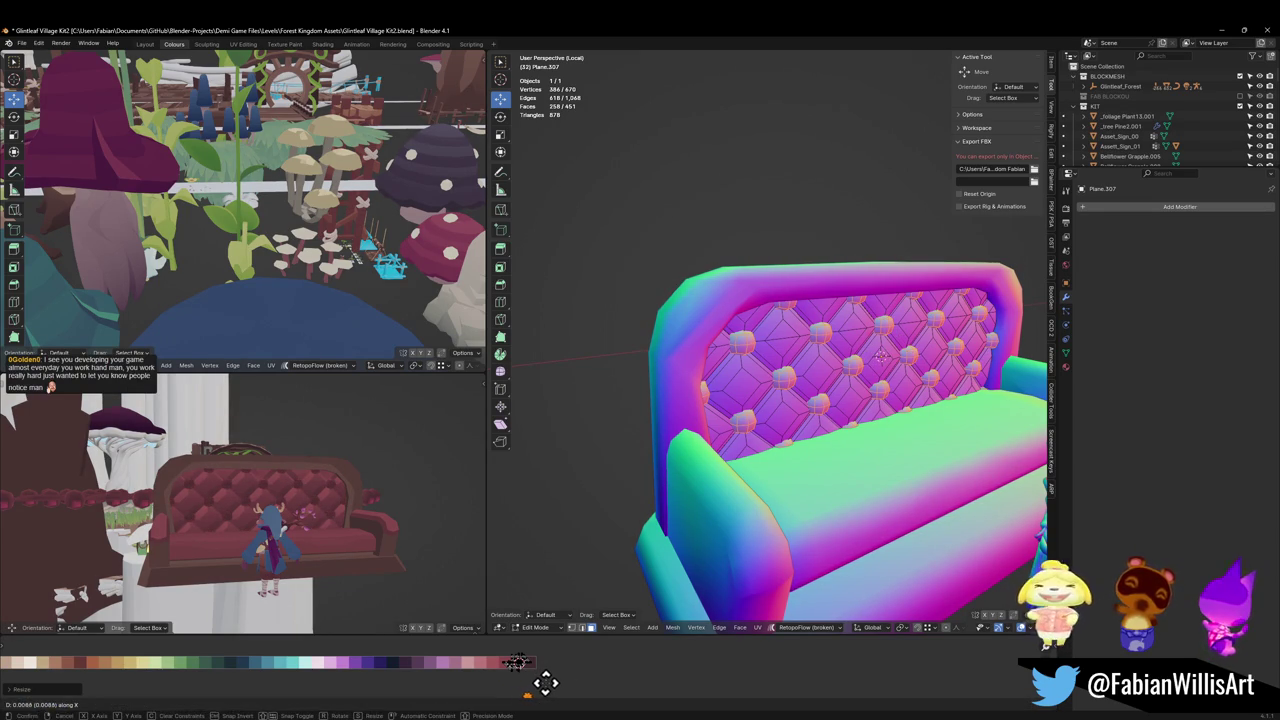
pyautogui.click(543, 683)
# Step: Toggle the buttons' visibility to check the backrest, then save the file
pyautogui.moveTo(354, 500); pyautogui.dragTo(342, 510, button='middle')
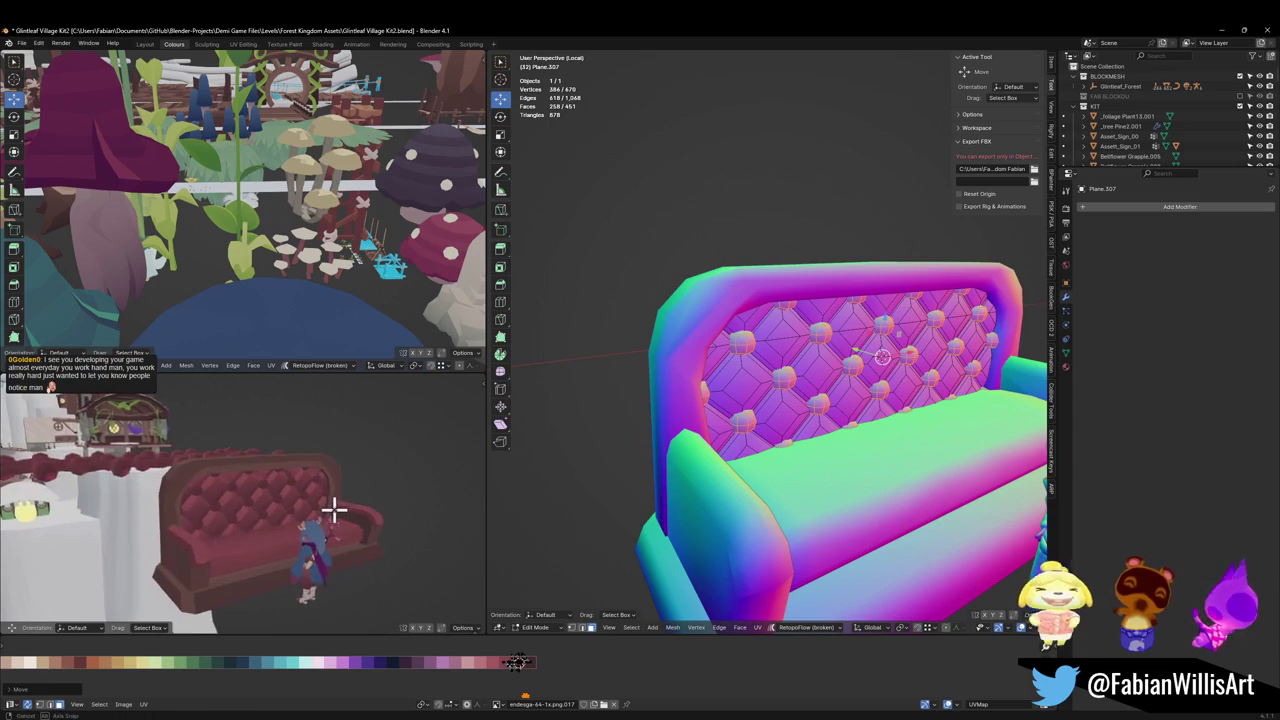
pyautogui.press('h')
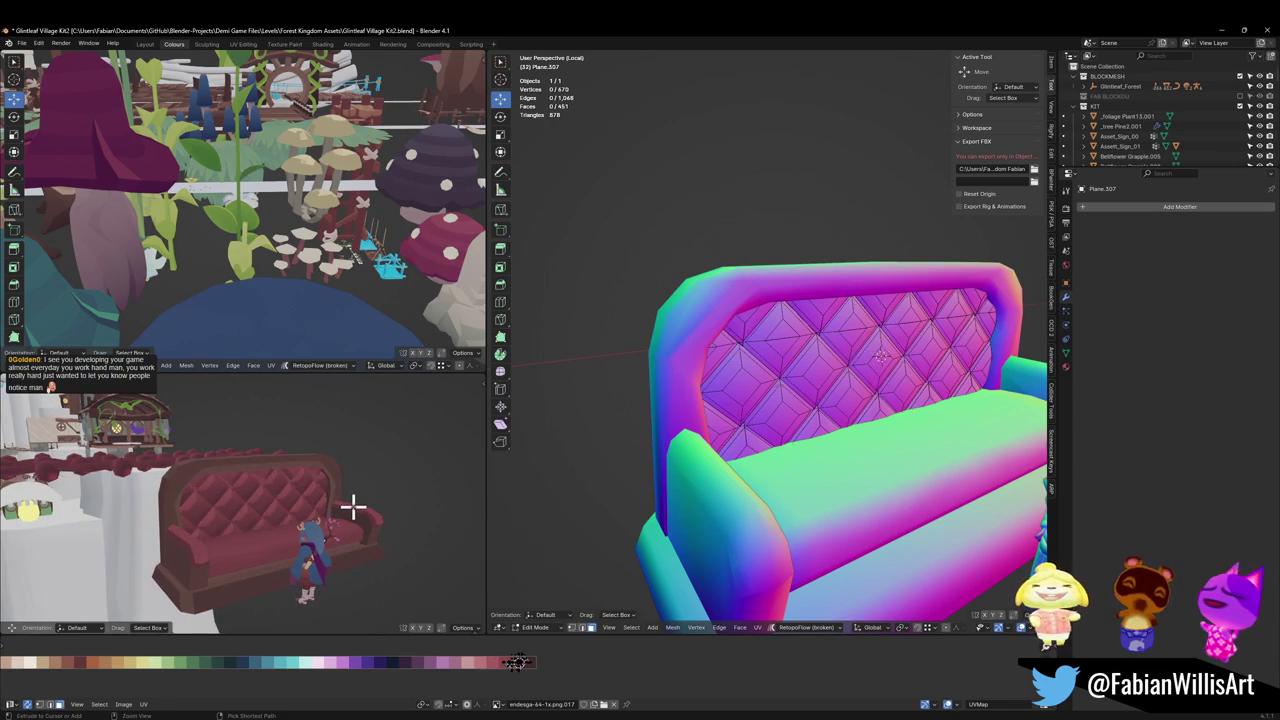
pyautogui.hotkey('alt', 'h')
pyautogui.hotkey('ctrl', 's')
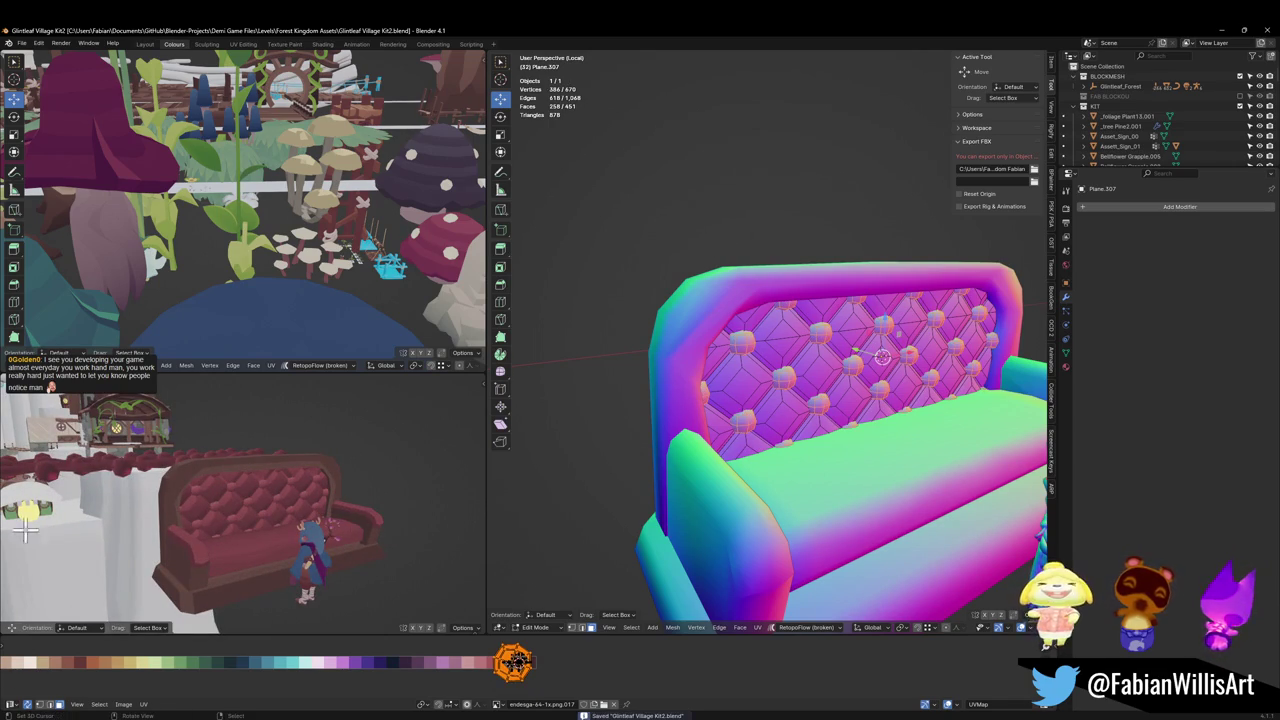
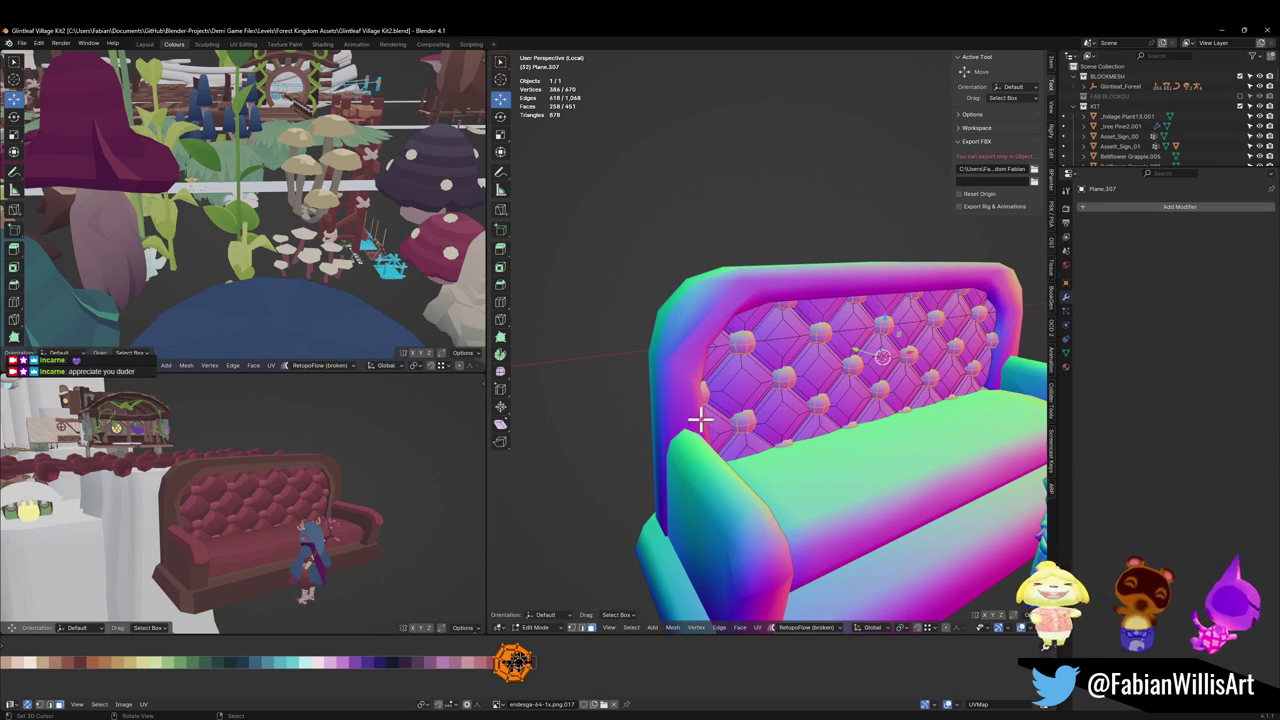
# Step: In Object Mode, select the sofa's mirrored frame, tufted back panel and body together
pyautogui.press('Tab')
pyautogui.scroll(-3, 725, 390)
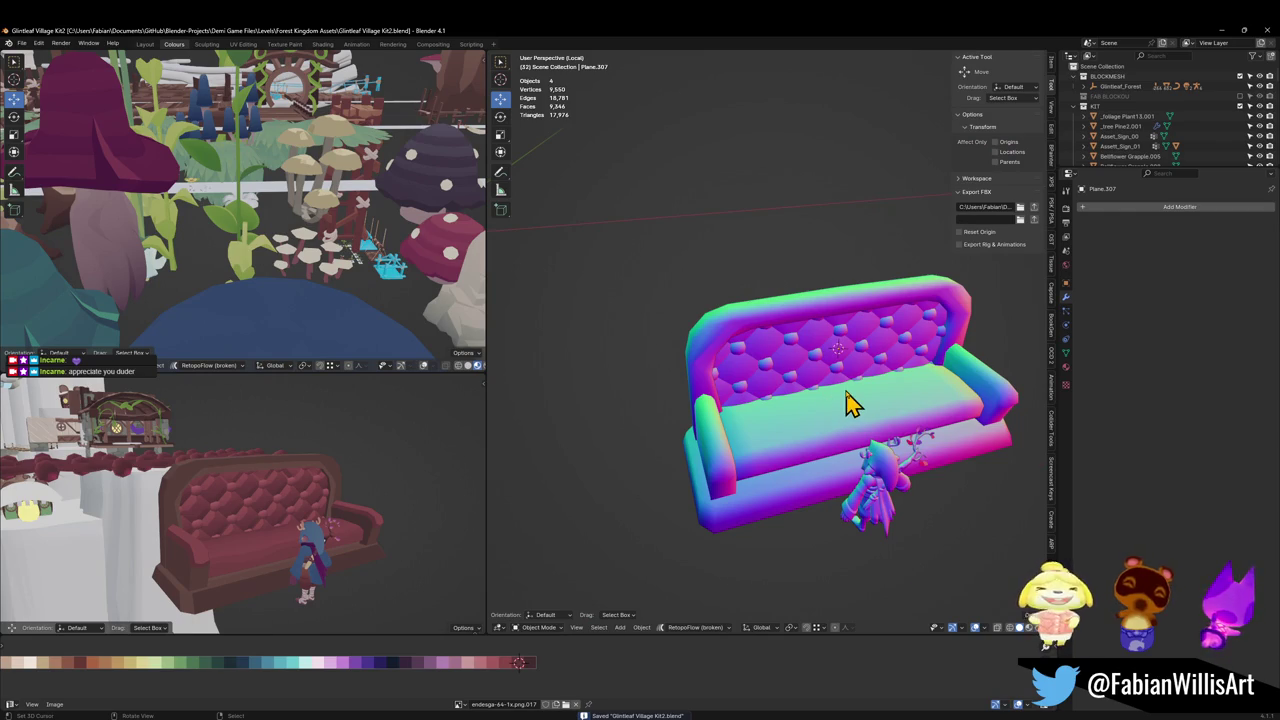
pyautogui.moveTo(848, 403); pyautogui.dragTo(714, 477, button='middle')
pyautogui.click(697, 480)
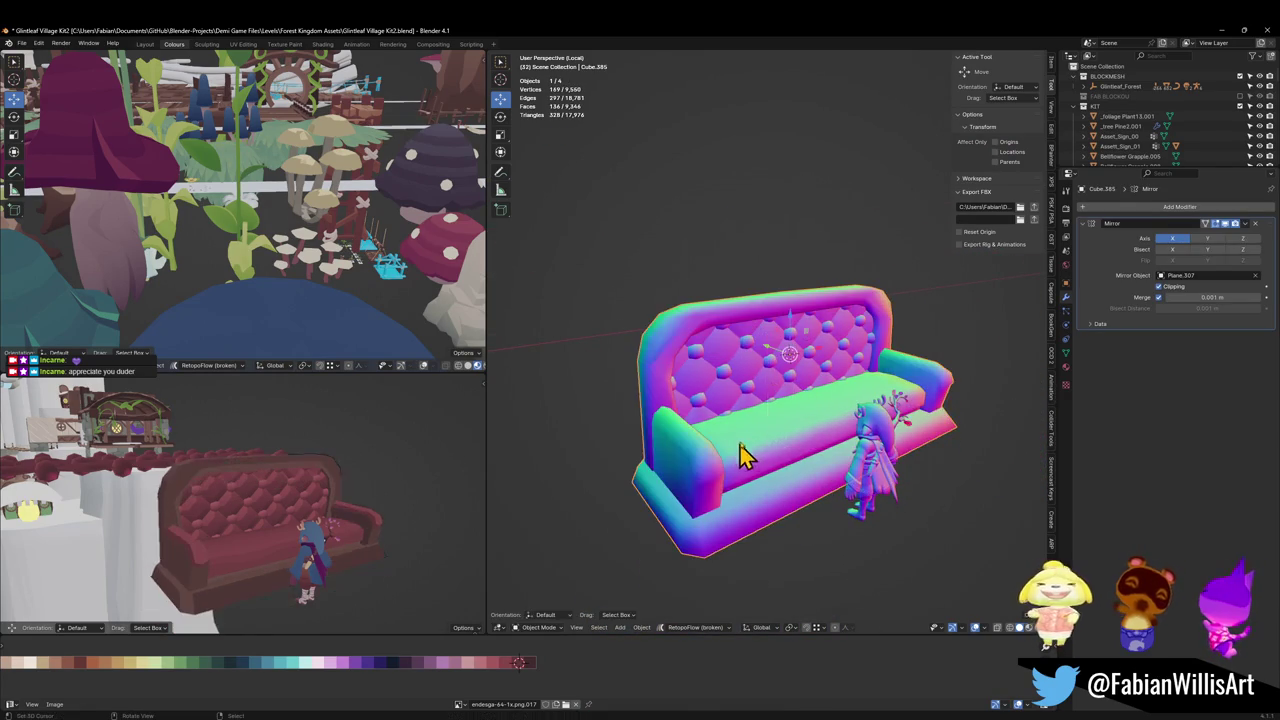
pyautogui.keyDown('shift'); pyautogui.click(737, 394); pyautogui.keyUp('shift')
pyautogui.scroll(3, 760, 405)
pyautogui.press('g')
pyautogui.rightClick(819, 462)
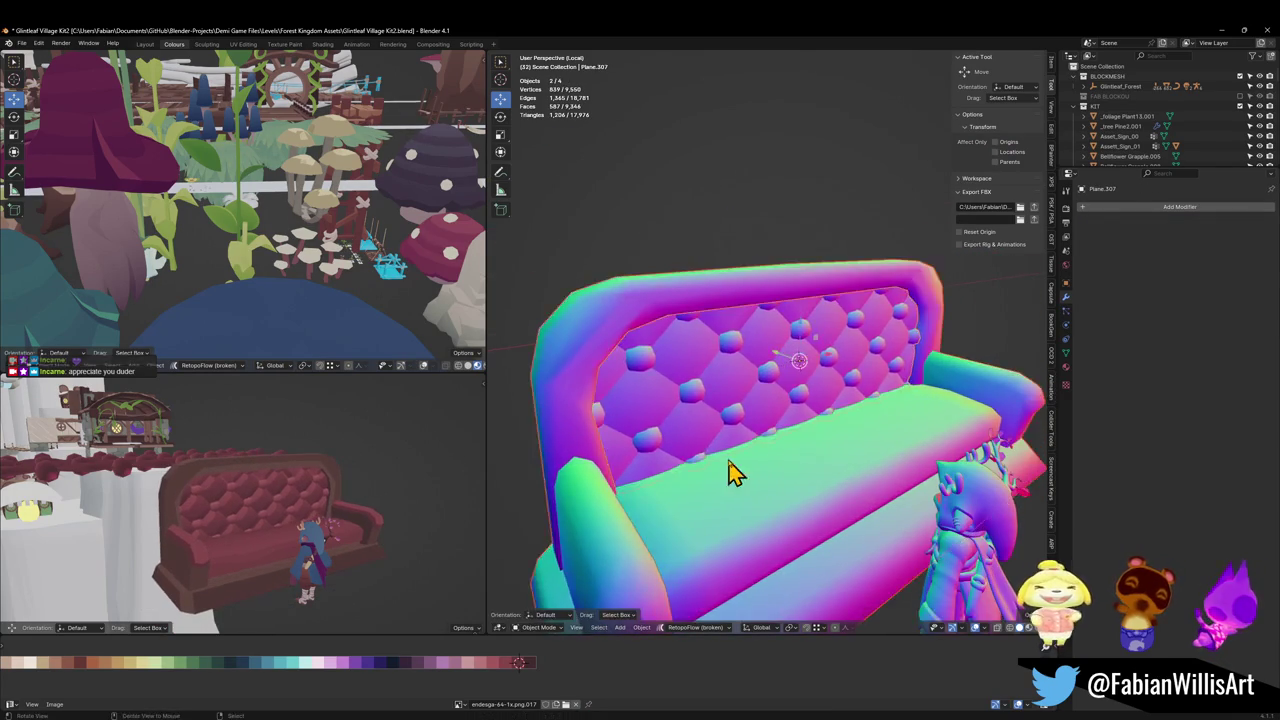
pyautogui.moveTo(729, 471)
pyautogui.mouseDown(button='middle')
pyautogui.moveTo(785, 450)
pyautogui.moveTo(623, 363)
pyautogui.moveTo(680, 374)
pyautogui.moveTo(705, 400)
pyautogui.mouseUp(button='middle')
pyautogui.keyDown('shift'); pyautogui.click(785, 450); pyautogui.keyUp('shift')
# Step: Apply the mirror modifier to the selected sofa pieces and save the file
pyautogui.press('q')
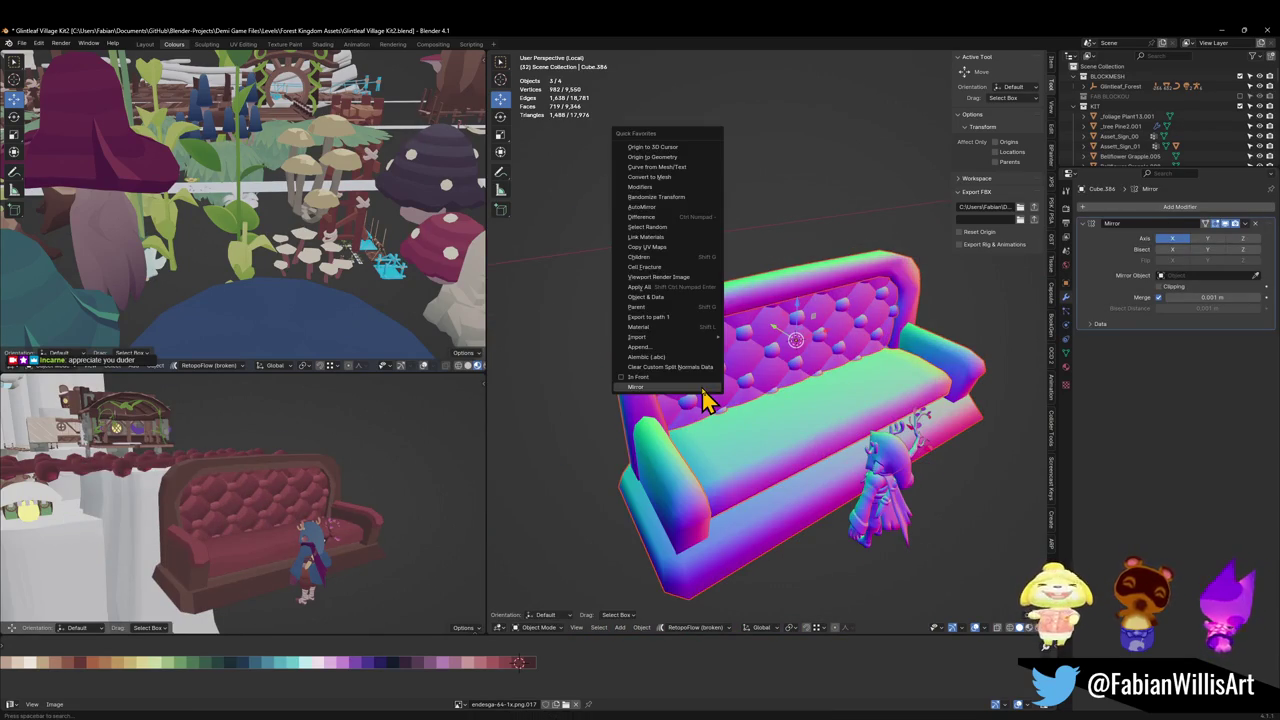
pyautogui.click(670, 189)
pyautogui.scroll(2, 800, 418)
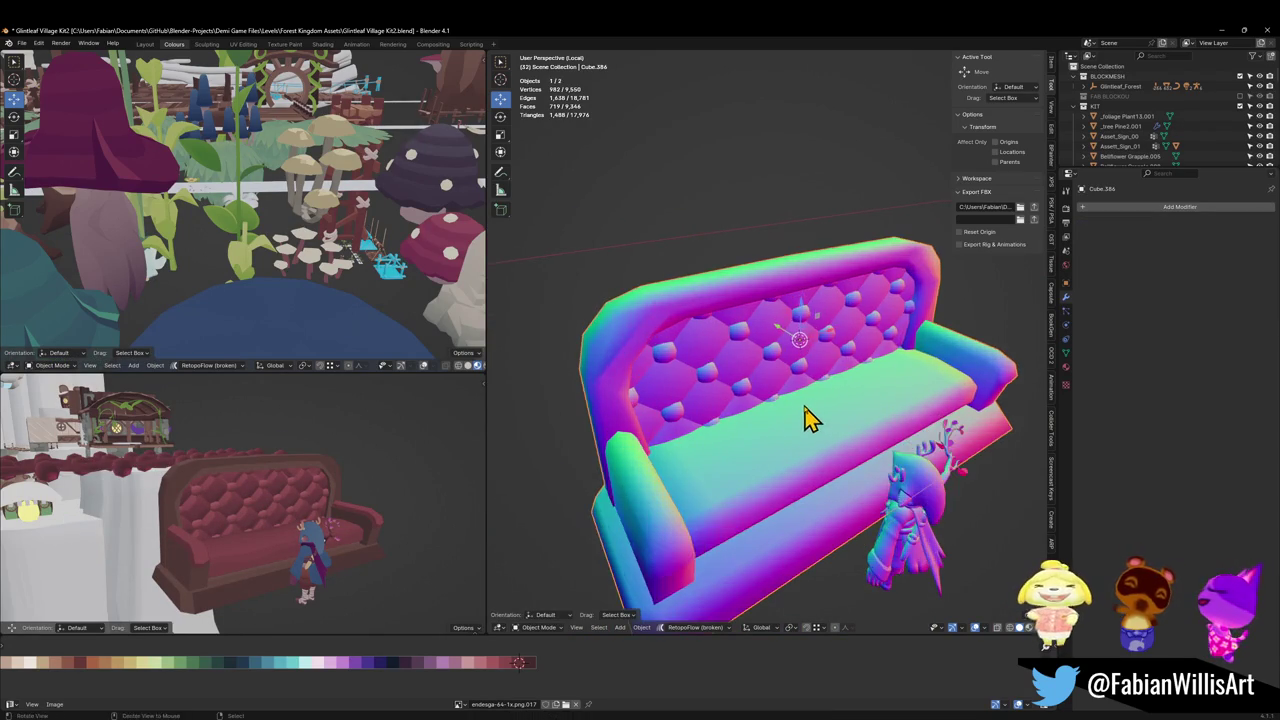
pyautogui.moveTo(808, 414)
pyautogui.mouseDown(button='middle')
pyautogui.moveTo(786, 380)
pyautogui.moveTo(811, 391)
pyautogui.moveTo(755, 392)
pyautogui.moveTo(806, 400)
pyautogui.mouseUp(button='middle')
pyautogui.scroll(-2, 775, 381)
pyautogui.scroll(3, 811, 391)
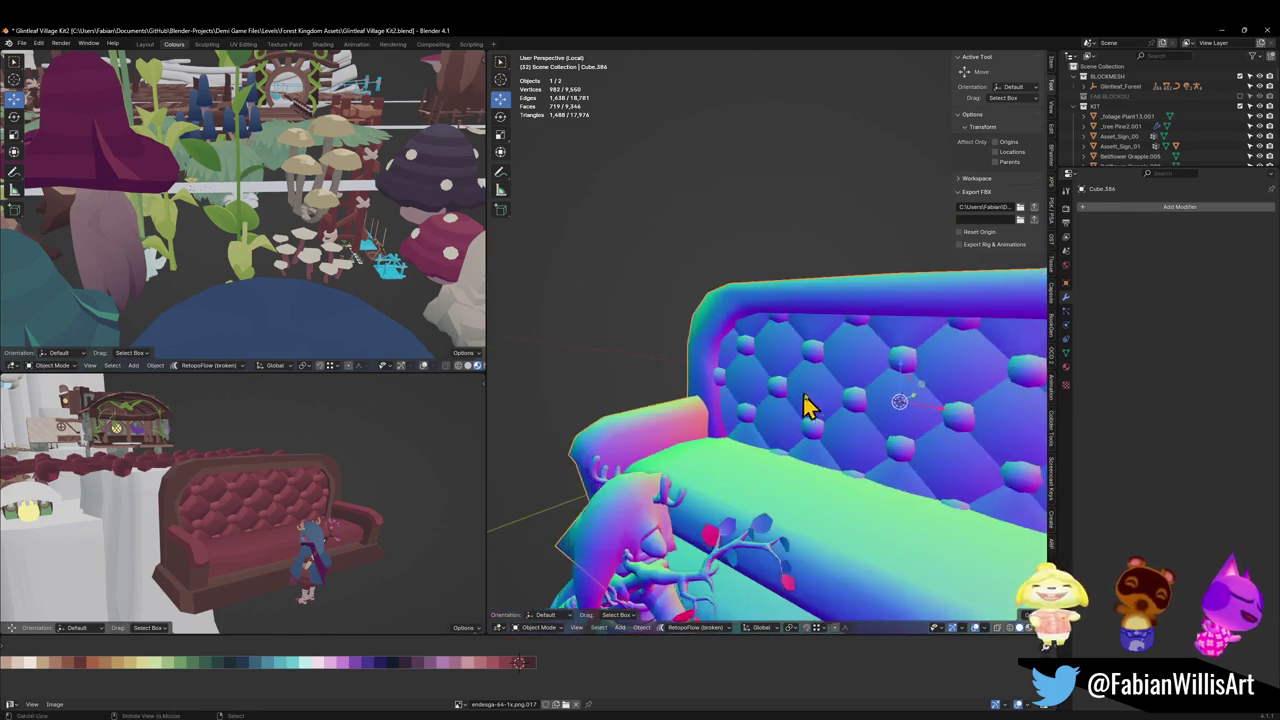
pyautogui.scroll(-3, 806, 400)
pyautogui.hotkey('ctrl', 's')
# Step: Reset the sofa's origin, rename it 'Couch', and leave Local View
pyautogui.moveTo(836, 470)
pyautogui.mouseDown(button='middle')
pyautogui.moveTo(840, 543)
pyautogui.moveTo(820, 530)
pyautogui.mouseUp(button='middle')
pyautogui.press('q')
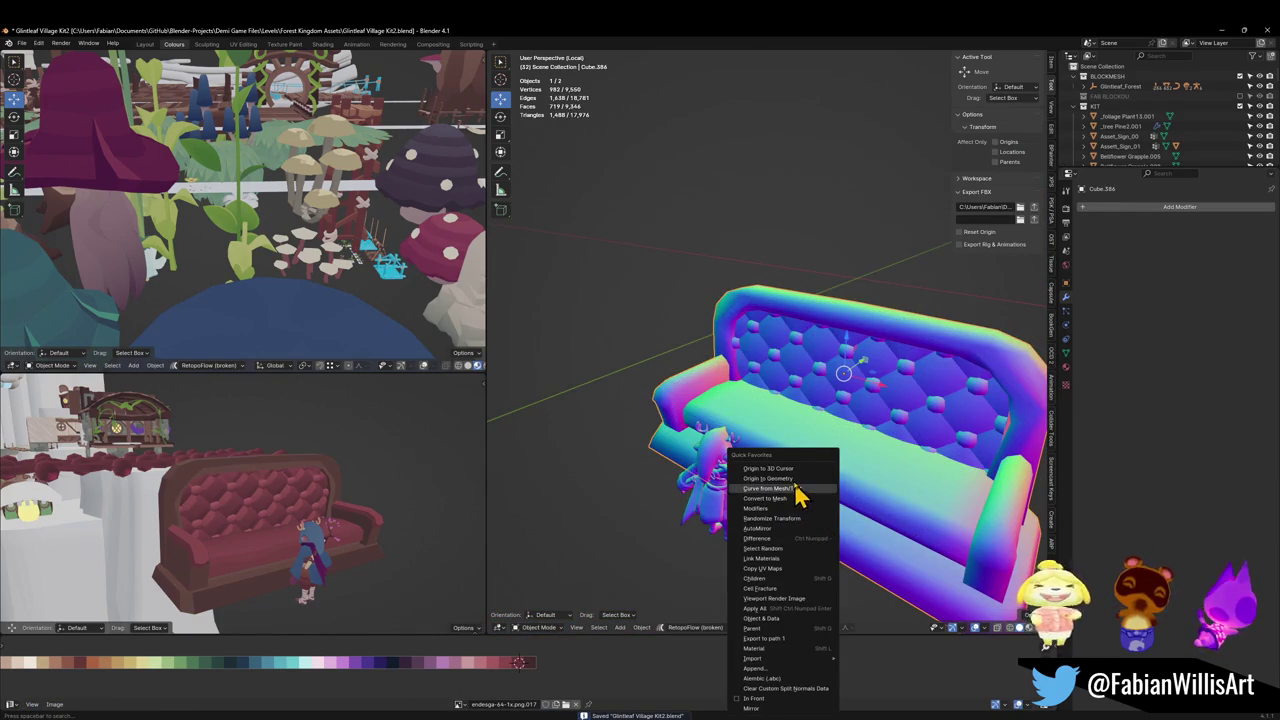
pyautogui.click(795, 478)
pyautogui.moveTo(797, 470); pyautogui.dragTo(794, 450, button='middle')
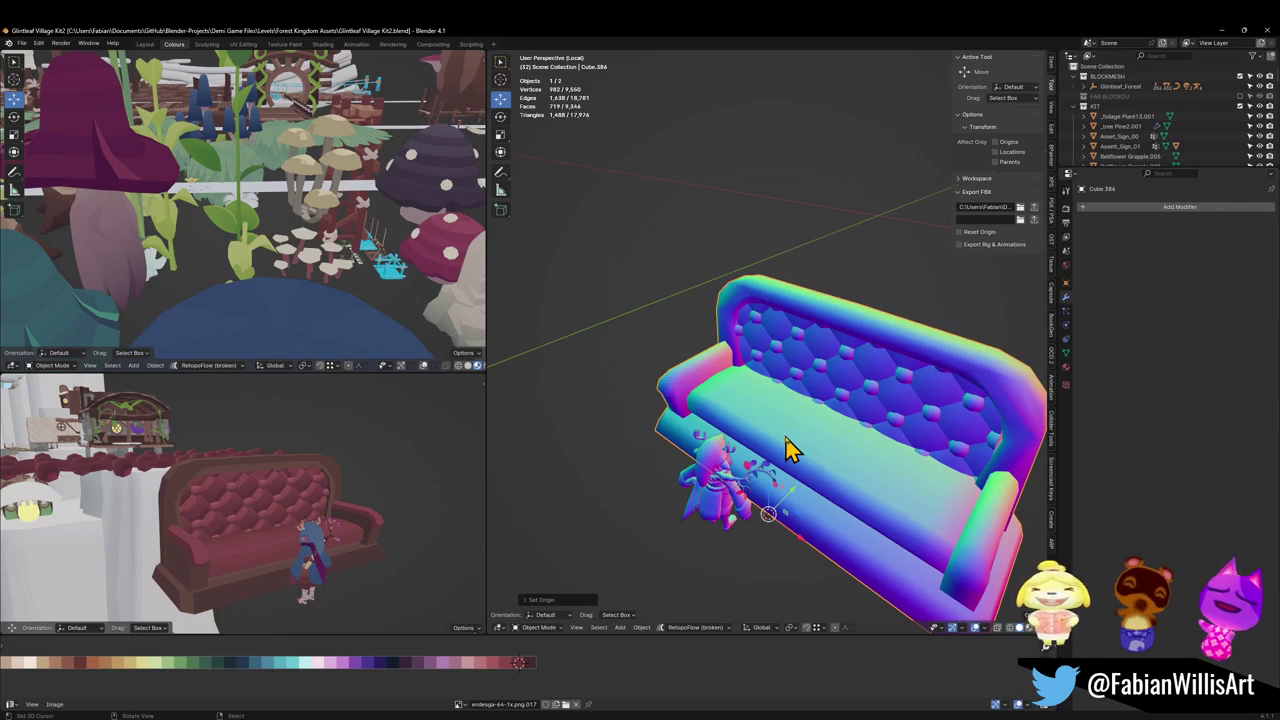
pyautogui.press('F2')
pyautogui.write('Couch')
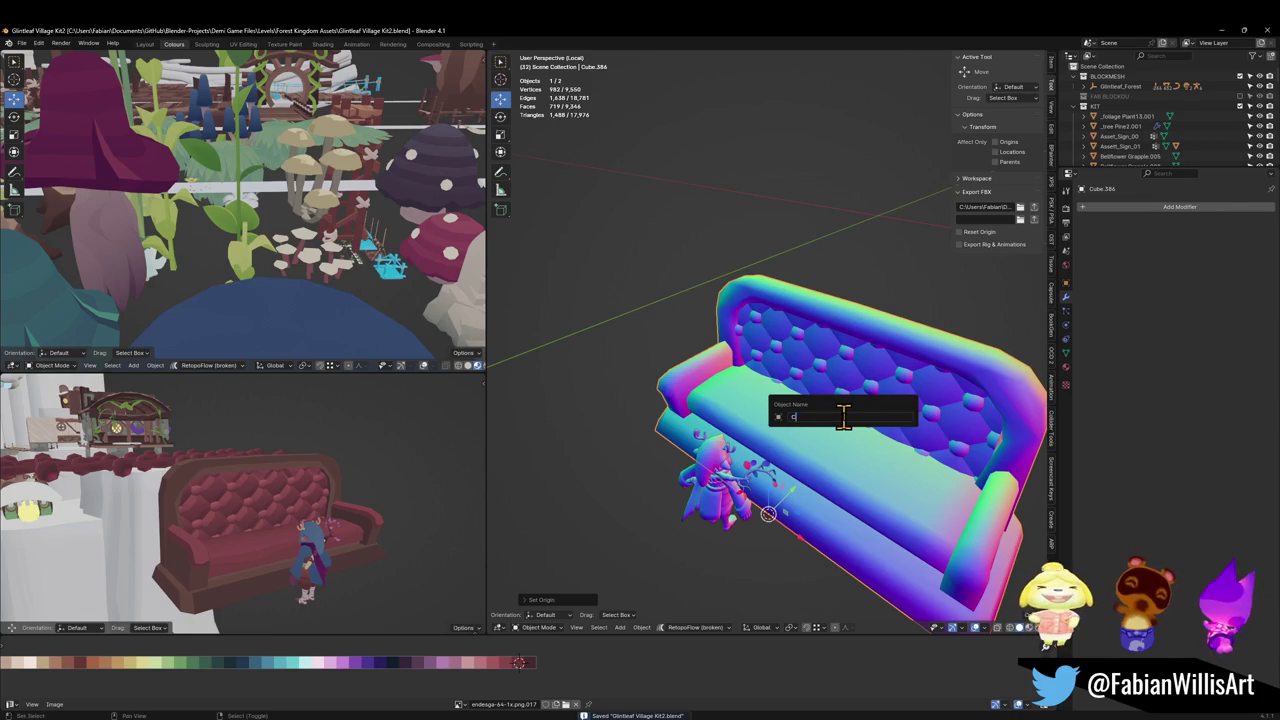
pyautogui.press('Return')
pyautogui.press('KP_Divide')
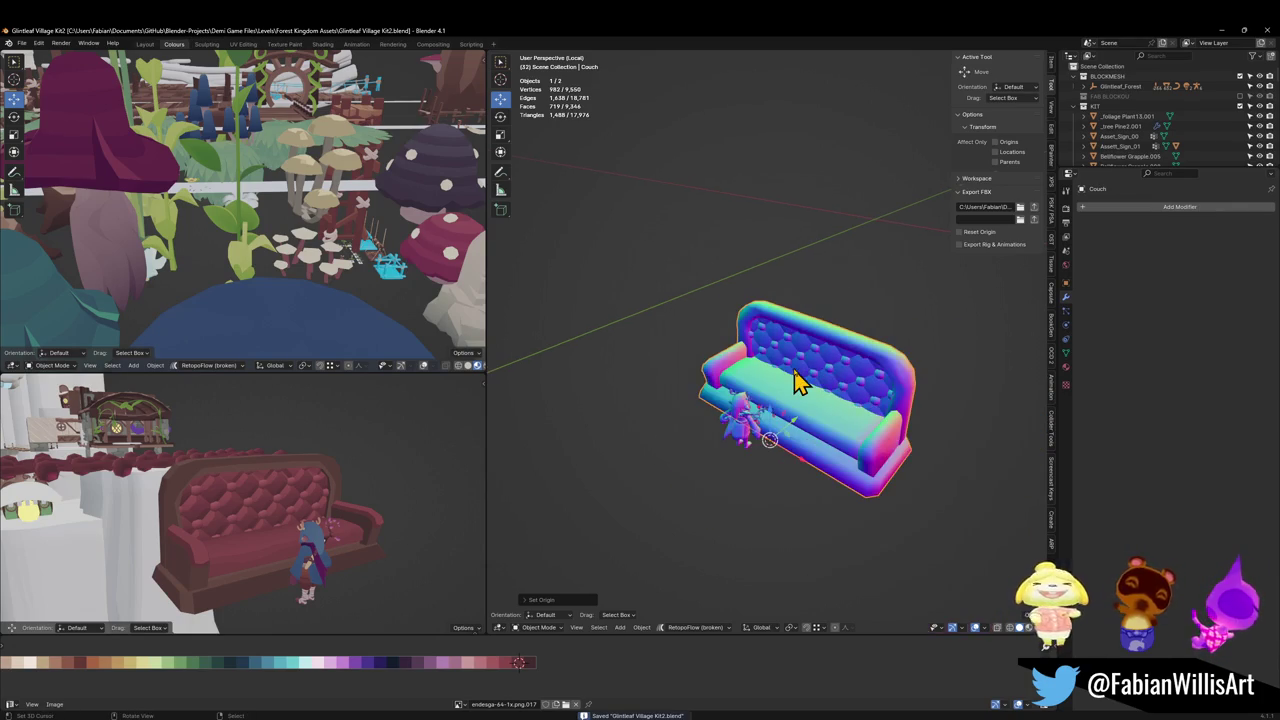
# Step: Walk into the treehouse interior and snap the couch to the 3D cursor there
pyautogui.hotkey('shift', '`')
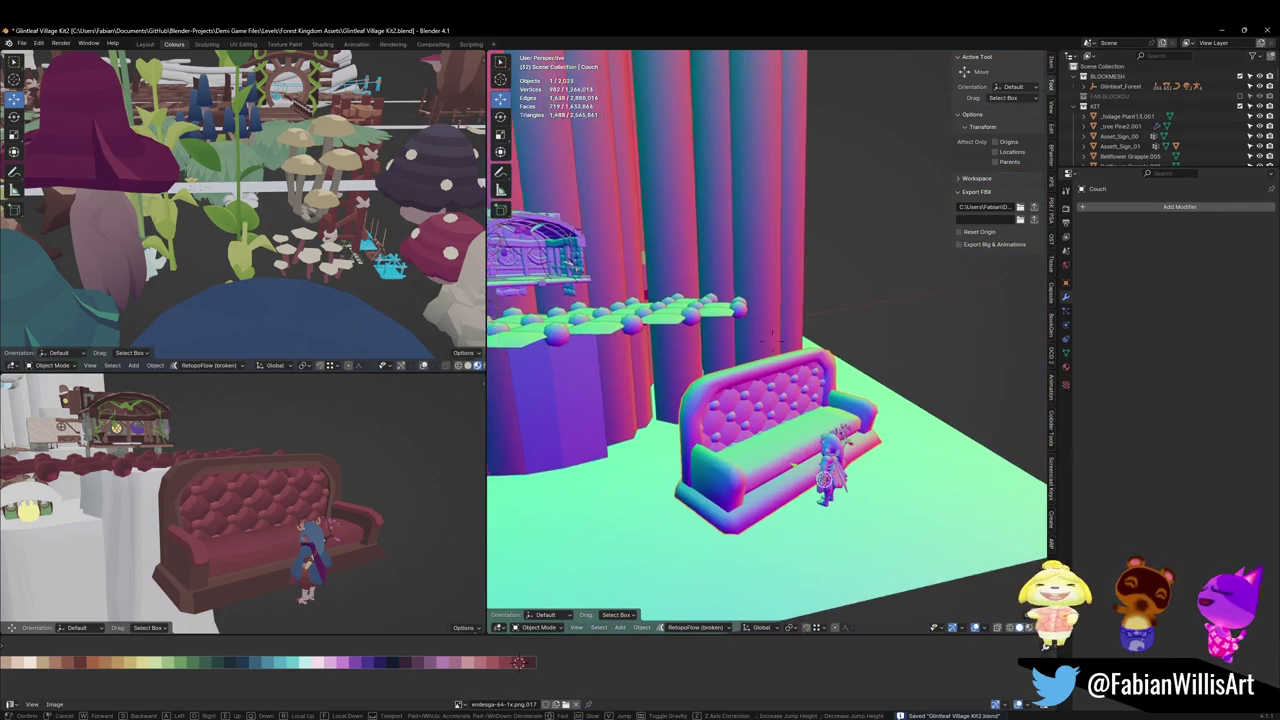
pyautogui.press('w')
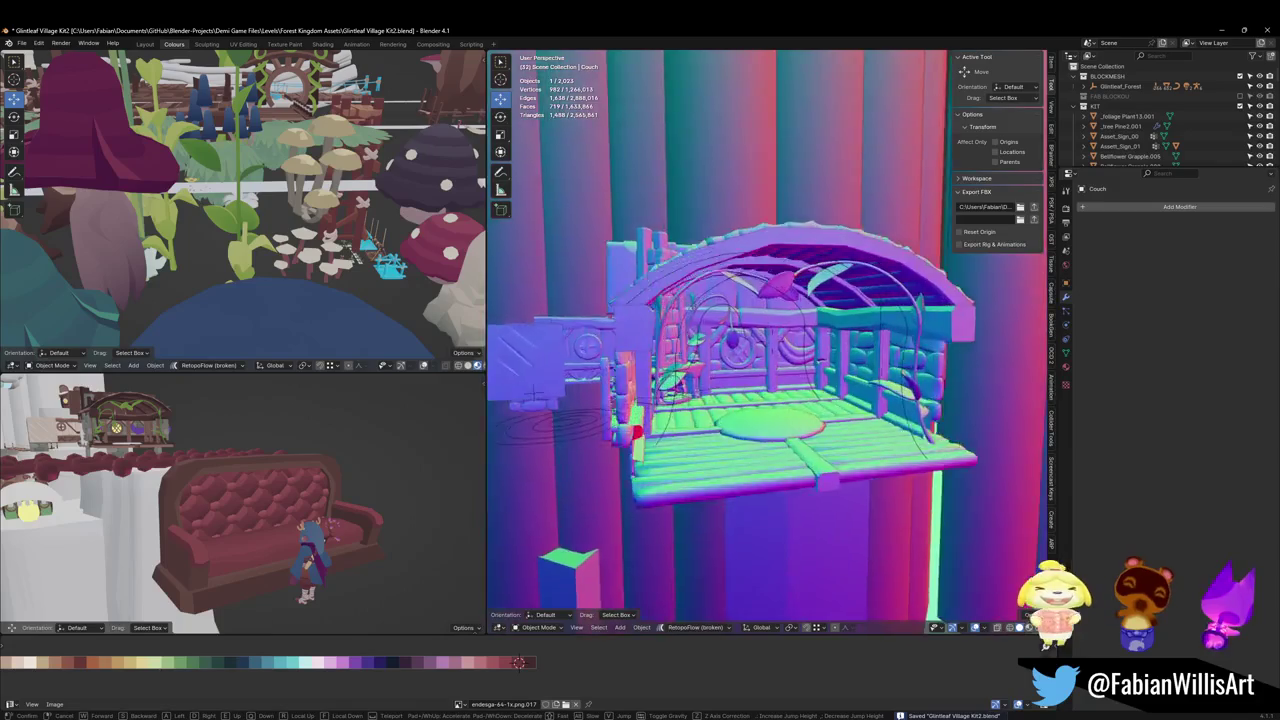
pyautogui.click(809, 429)
pyautogui.hotkey('shift', 's')
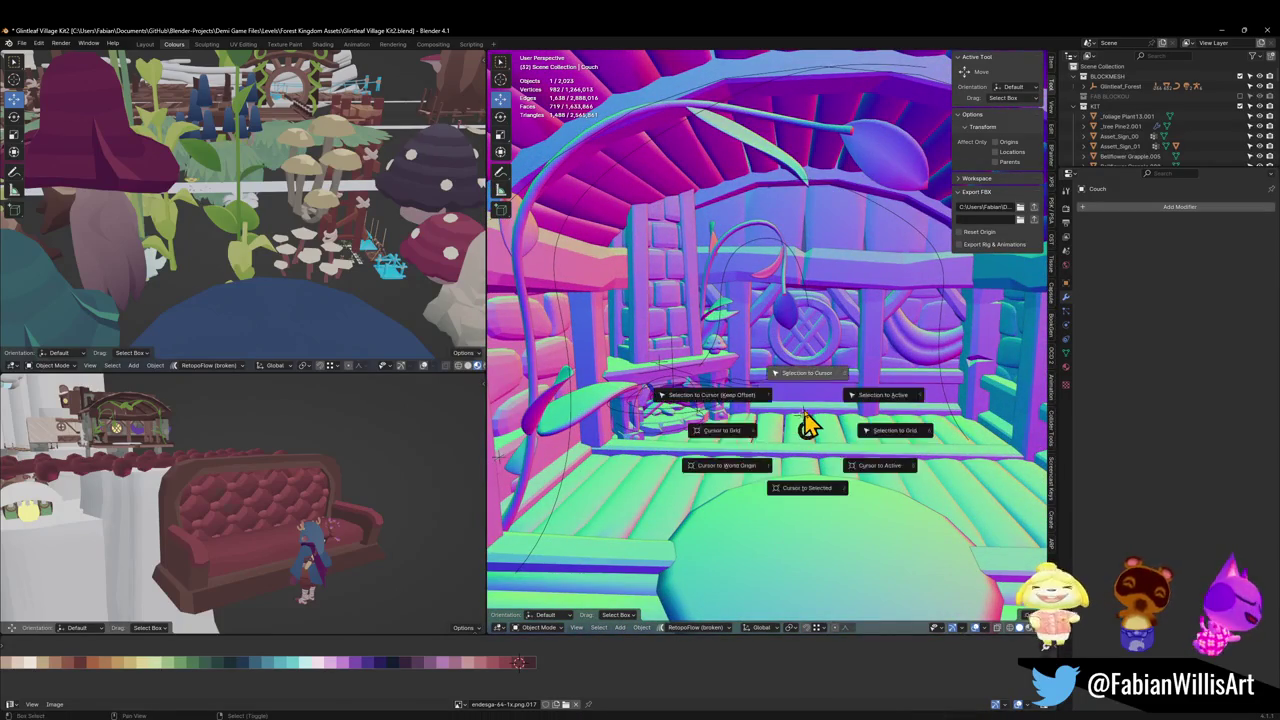
pyautogui.press('8')
# Step: Slide the couch along Y against the far wall, then shift it slightly along X
pyautogui.press('g')
pyautogui.press('y')
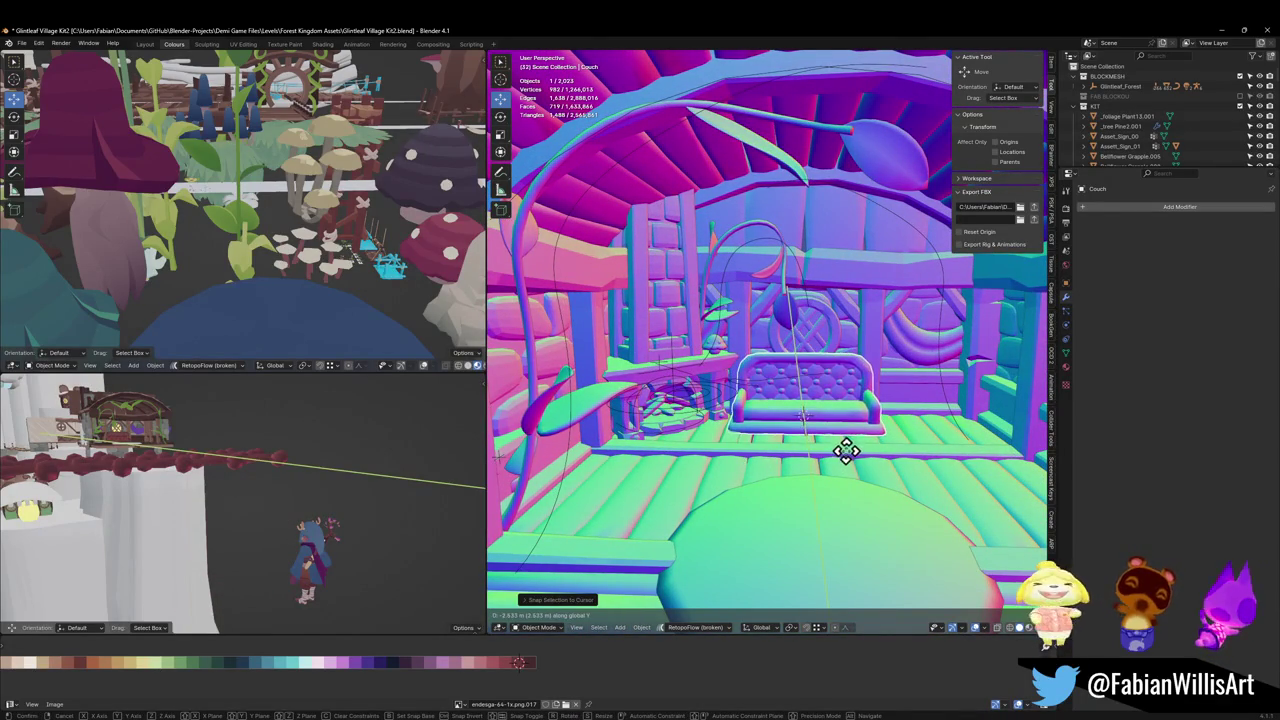
pyautogui.click(845, 452)
pyautogui.scroll(3, 155, 443)
pyautogui.scroll(3, 214, 480)
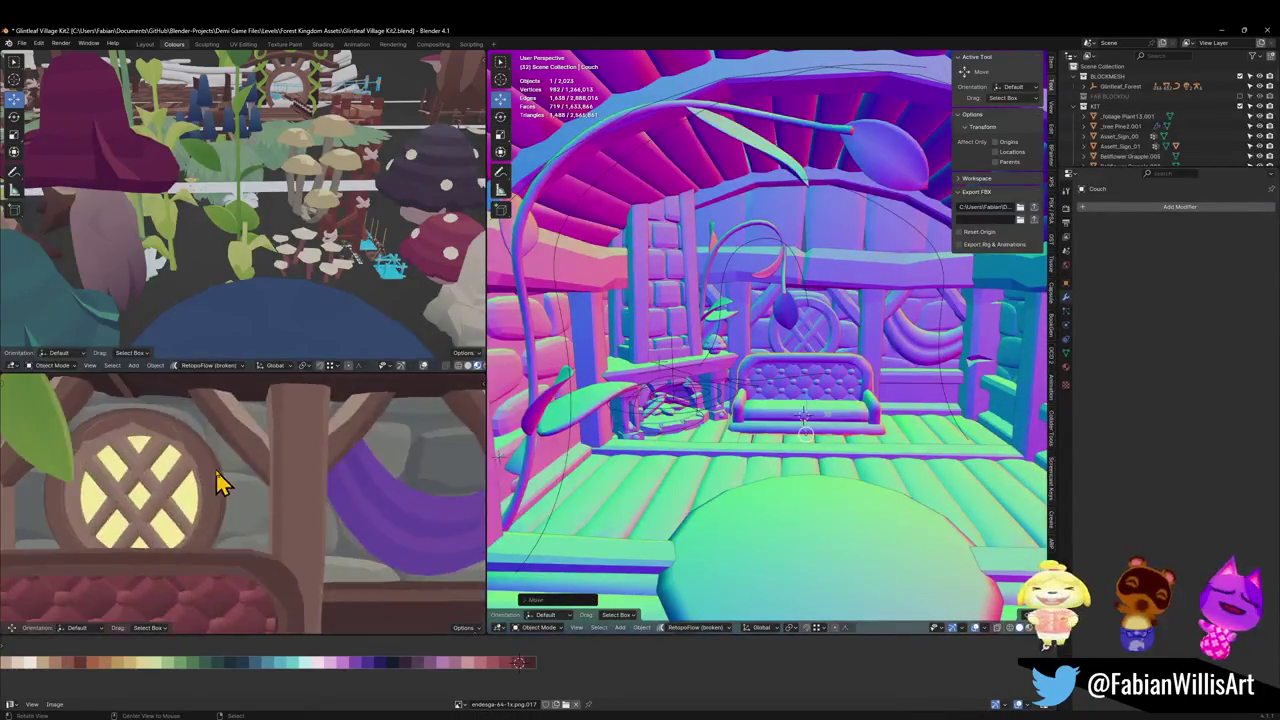
pyautogui.scroll(3, 223, 486)
pyautogui.scroll(2, 266, 514)
pyautogui.scroll(2, 255, 535)
pyautogui.scroll(2, 266, 514)
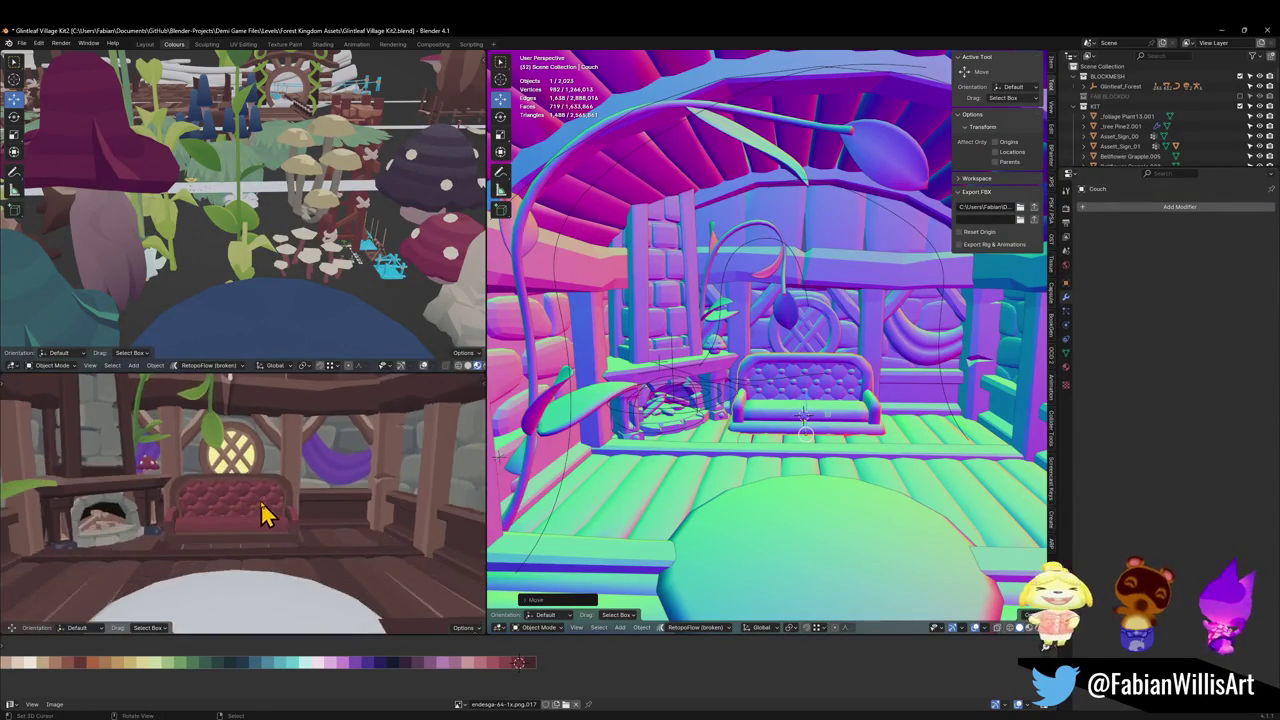
pyautogui.scroll(2, 274, 537)
pyautogui.press('g')
pyautogui.press('x')
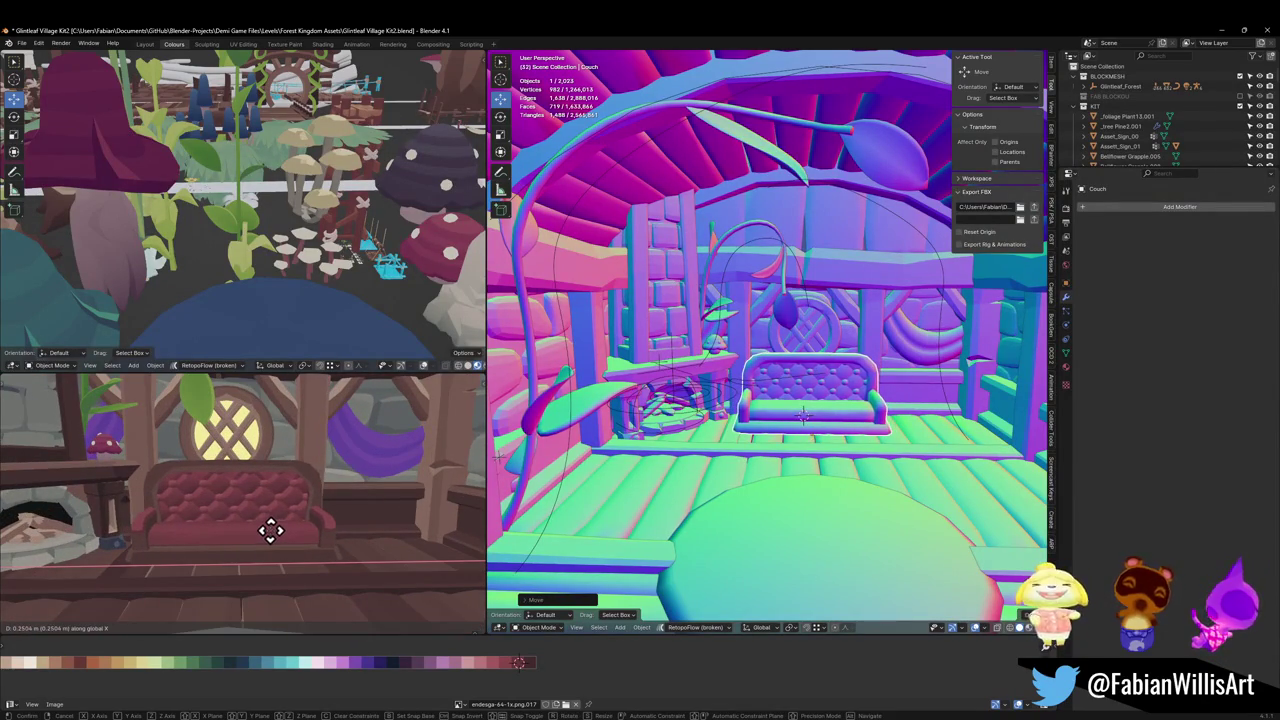
pyautogui.click(270, 532)
# Step: Snap the couch to a cursor set below the round window and lower it onto the floor
pyautogui.click(823, 337)
pyautogui.hotkey('shift', 's')
pyautogui.click(814, 437)
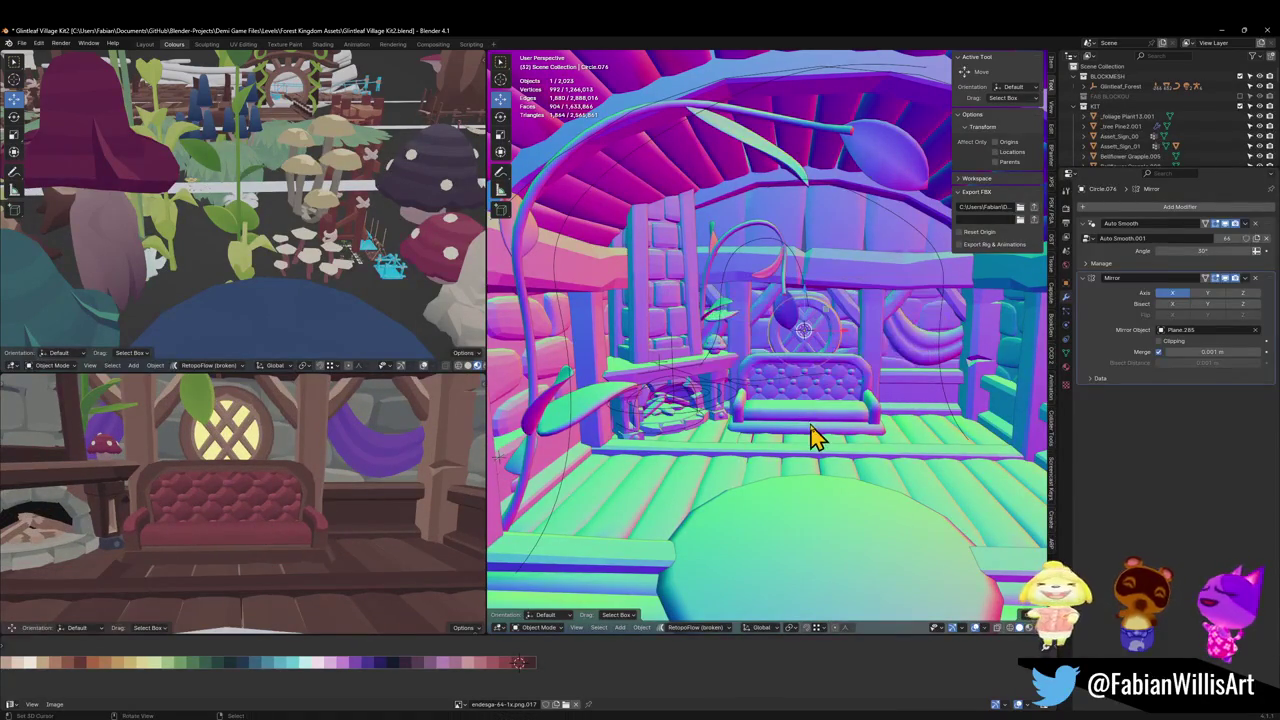
pyautogui.click(814, 437)
pyautogui.hotkey('shift', 's')
pyautogui.click(823, 374)
pyautogui.press('g')
pyautogui.press('z')
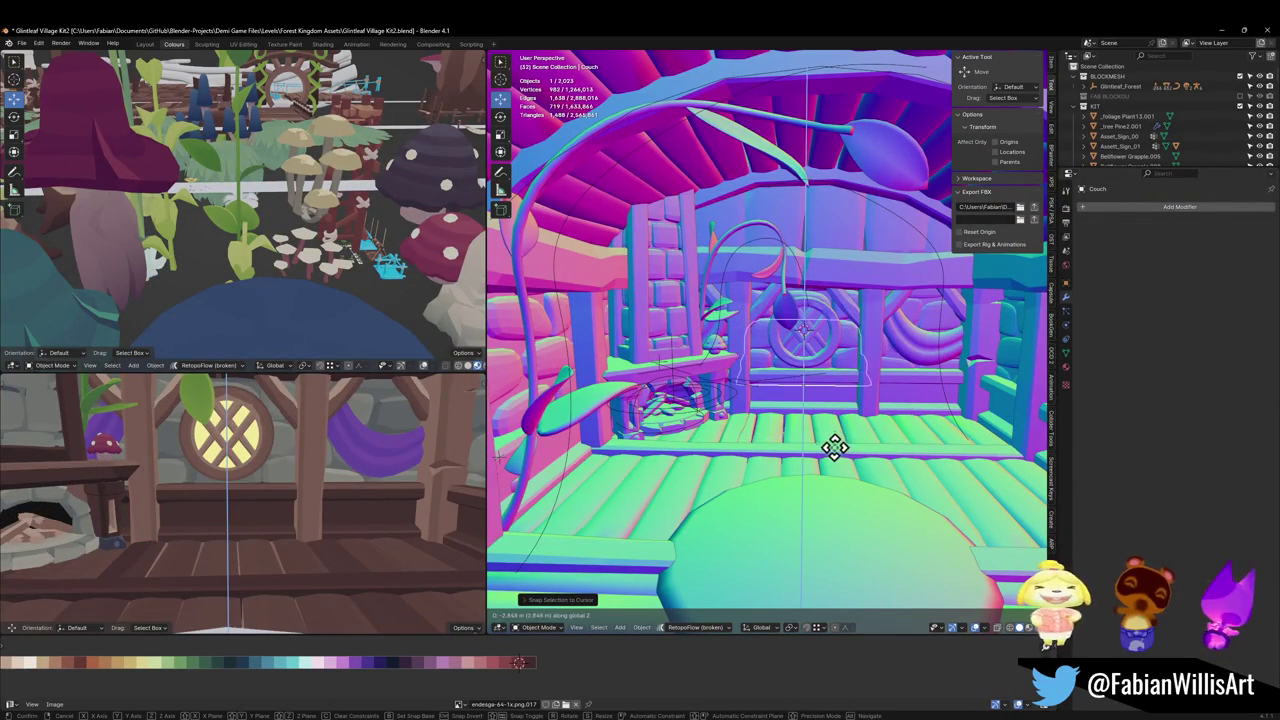
pyautogui.click(838, 436)
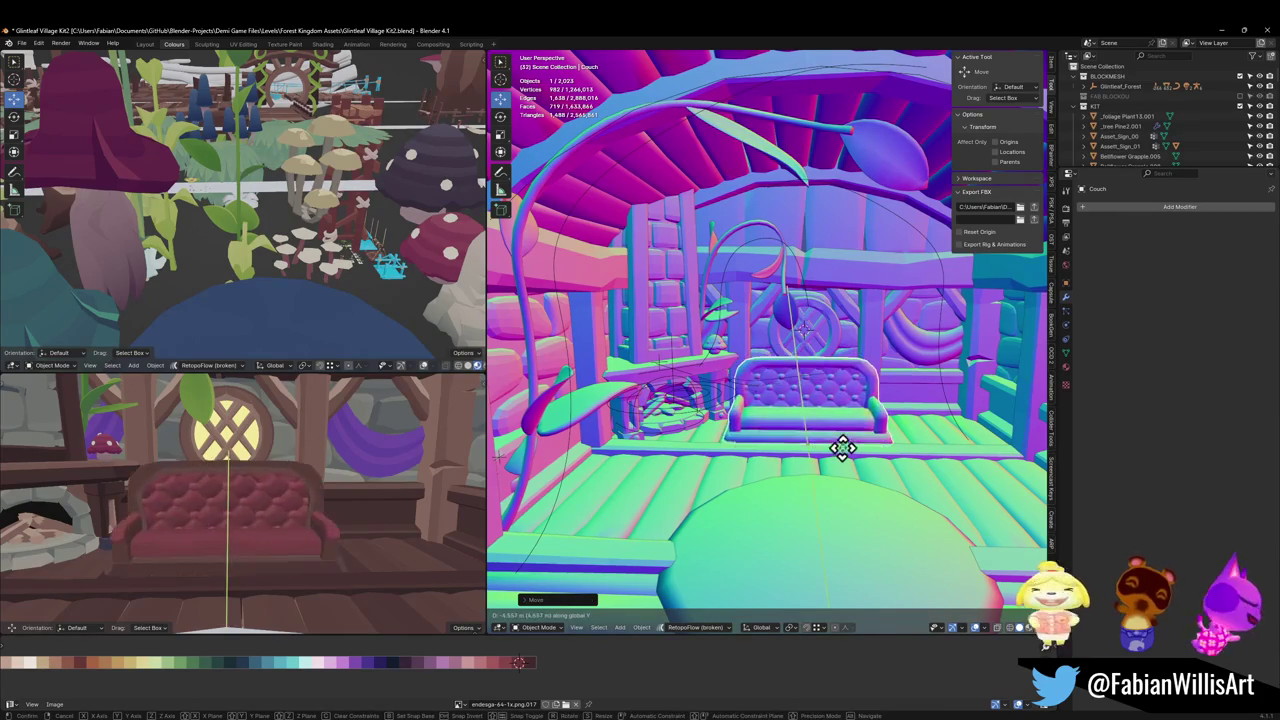
# Step: Fine-tune the couch's Y position and save the file
pyautogui.press('g')
pyautogui.press('y')
pyautogui.click(845, 440)
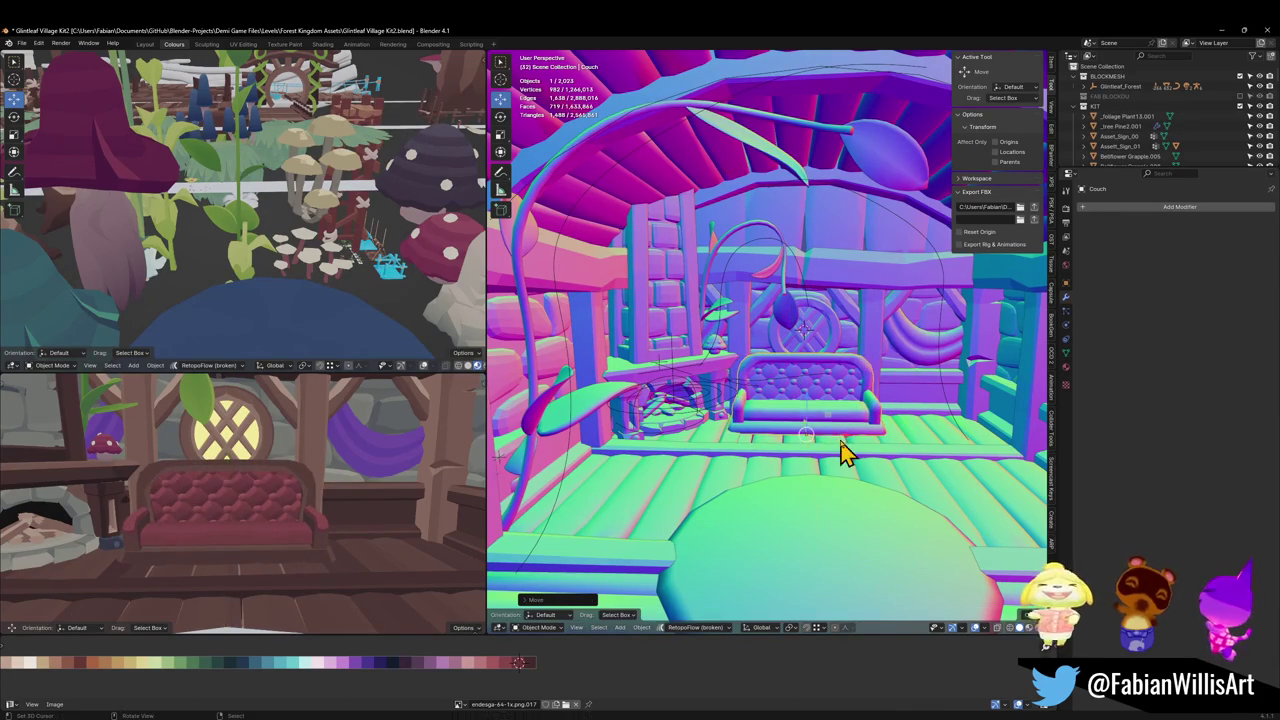
pyautogui.scroll(-3, 266, 452)
pyautogui.scroll(-3, 270, 462)
pyautogui.moveTo(270, 465)
pyautogui.mouseDown(button='middle')
pyautogui.moveTo(278, 512)
pyautogui.moveTo(246, 528)
pyautogui.moveTo(277, 517)
pyautogui.mouseUp(button='middle')
pyautogui.hotkey('ctrl', 's')
# Step: Maximize the shaded room view to fill the screen and orbit around the room
pyautogui.hotkey('ctrl', 'alt', 'space')
pyautogui.scroll(-3, 715, 506)
pyautogui.moveTo(703, 508)
pyautogui.mouseDown(button='middle')
pyautogui.moveTo(677, 437)
pyautogui.moveTo(666, 451)
pyautogui.mouseUp(button='middle')
pyautogui.scroll(4, 685, 435)
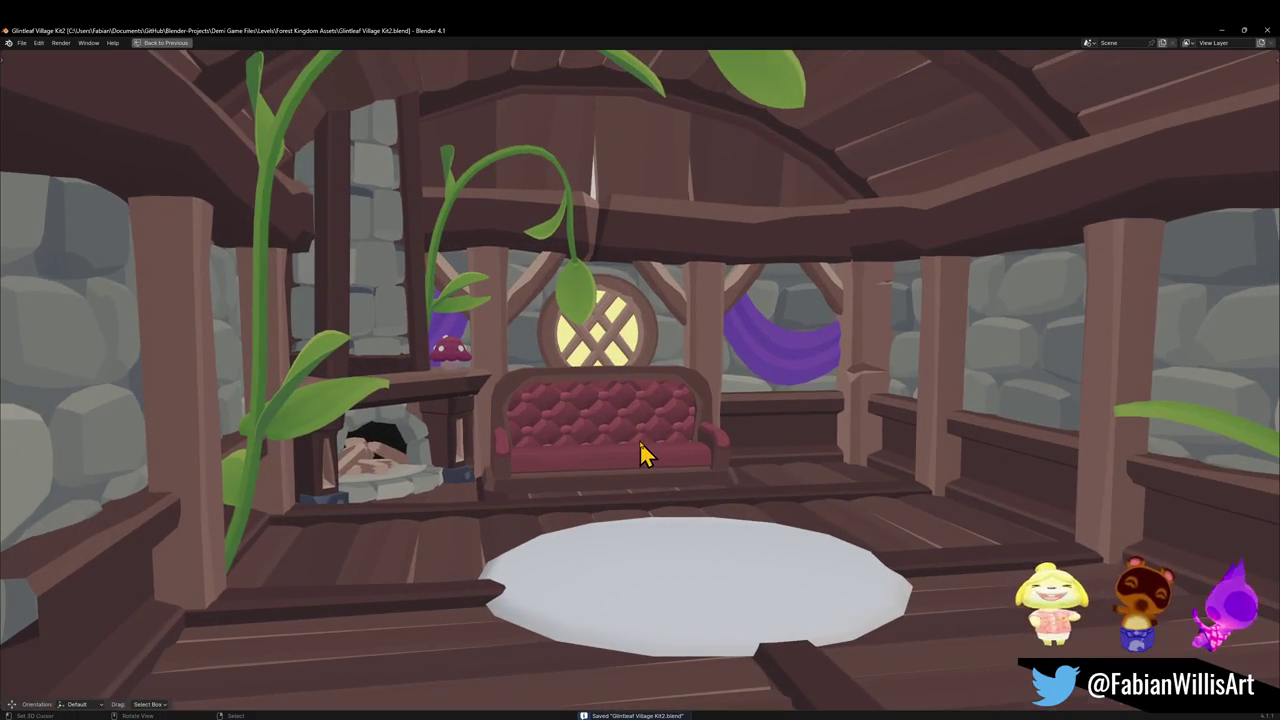
# Step: Make the couch narrower by scaling it along X
pyautogui.scroll(2, 646, 449)
pyautogui.press('g')
pyautogui.press('x')
pyautogui.press('Escape')
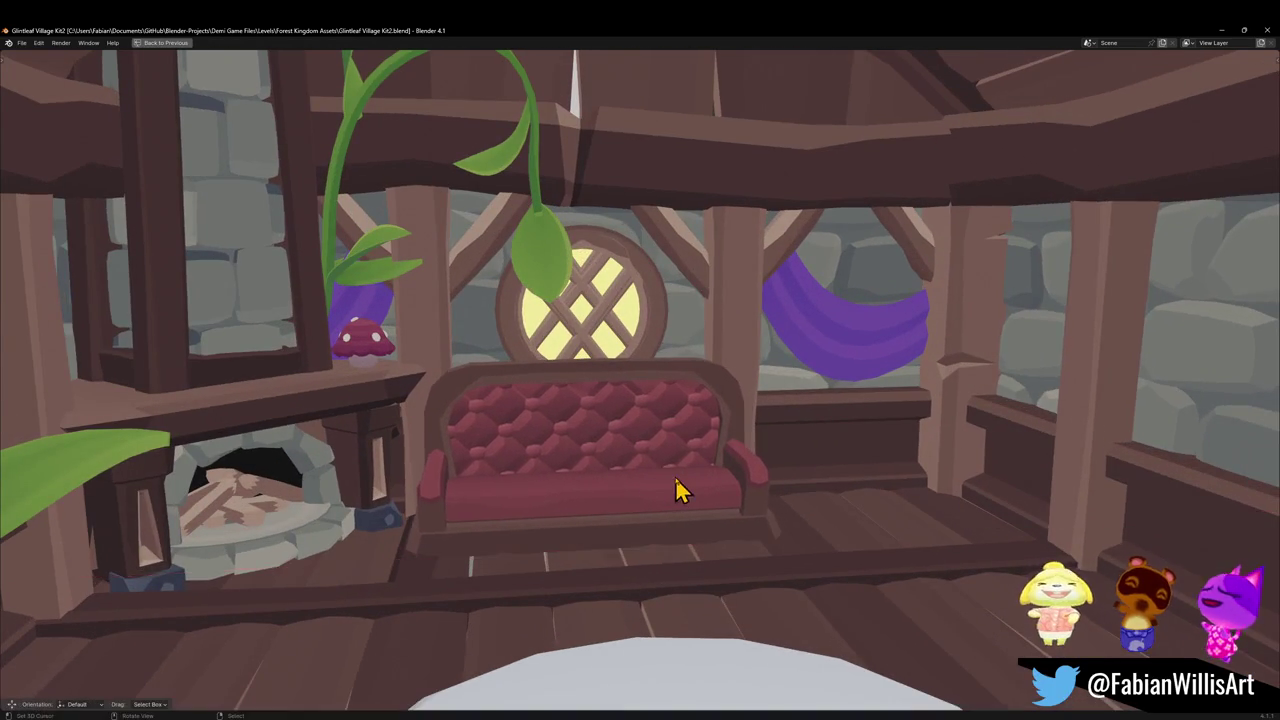
pyautogui.scroll(-3, 682, 485)
pyautogui.moveTo(686, 480)
pyautogui.mouseDown(button='middle')
pyautogui.moveTo(697, 460)
pyautogui.moveTo(666, 451)
pyautogui.mouseUp(button='middle')
pyautogui.scroll(-2, 690, 465)
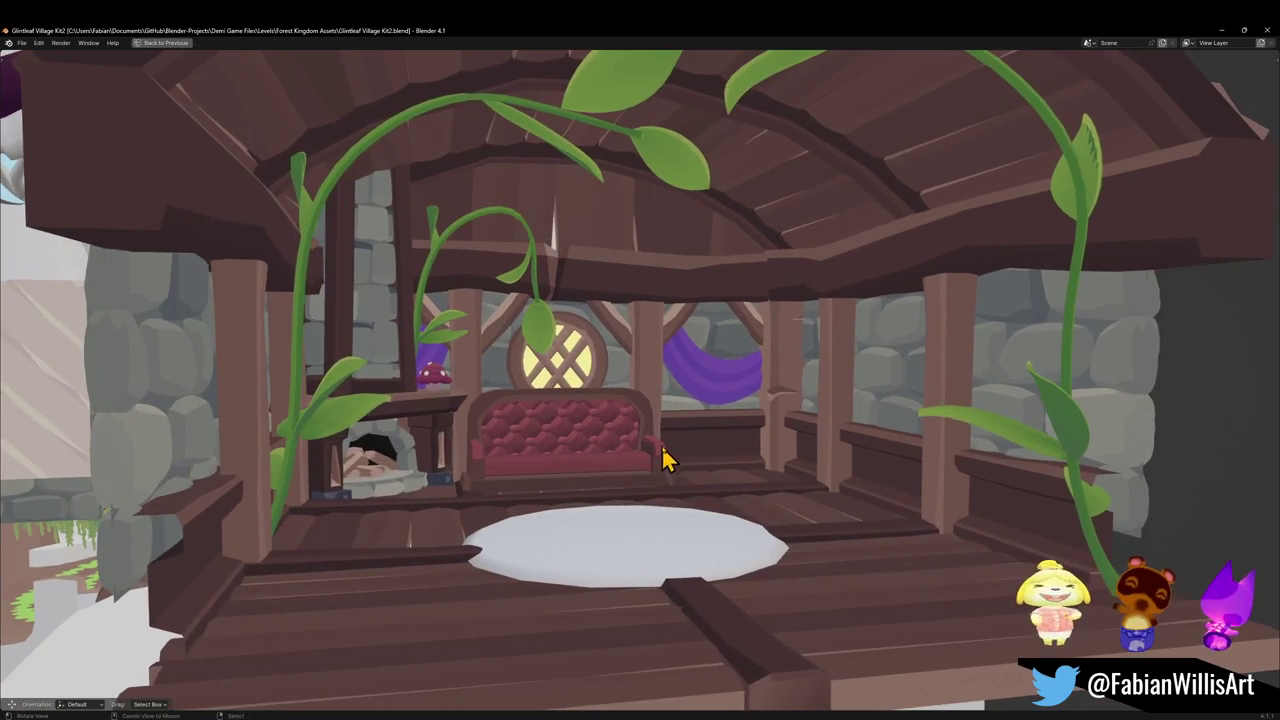
pyautogui.scroll(3, 678, 450)
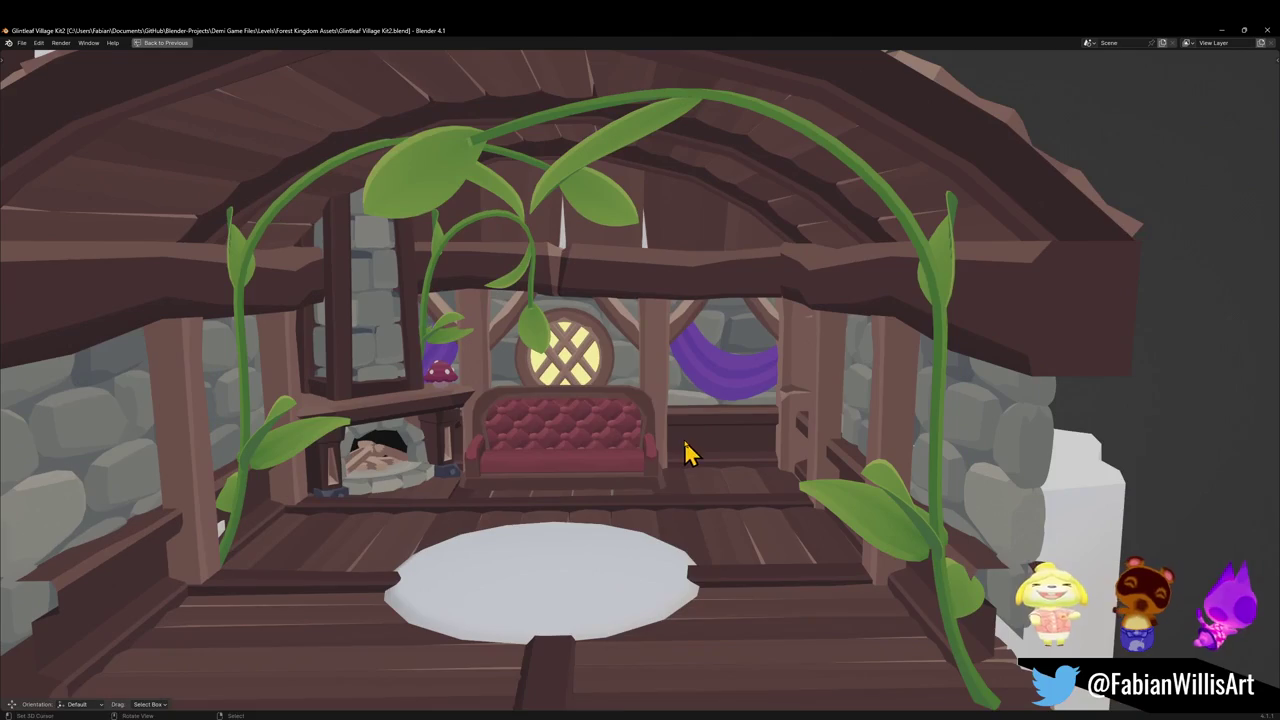
pyautogui.press('s')
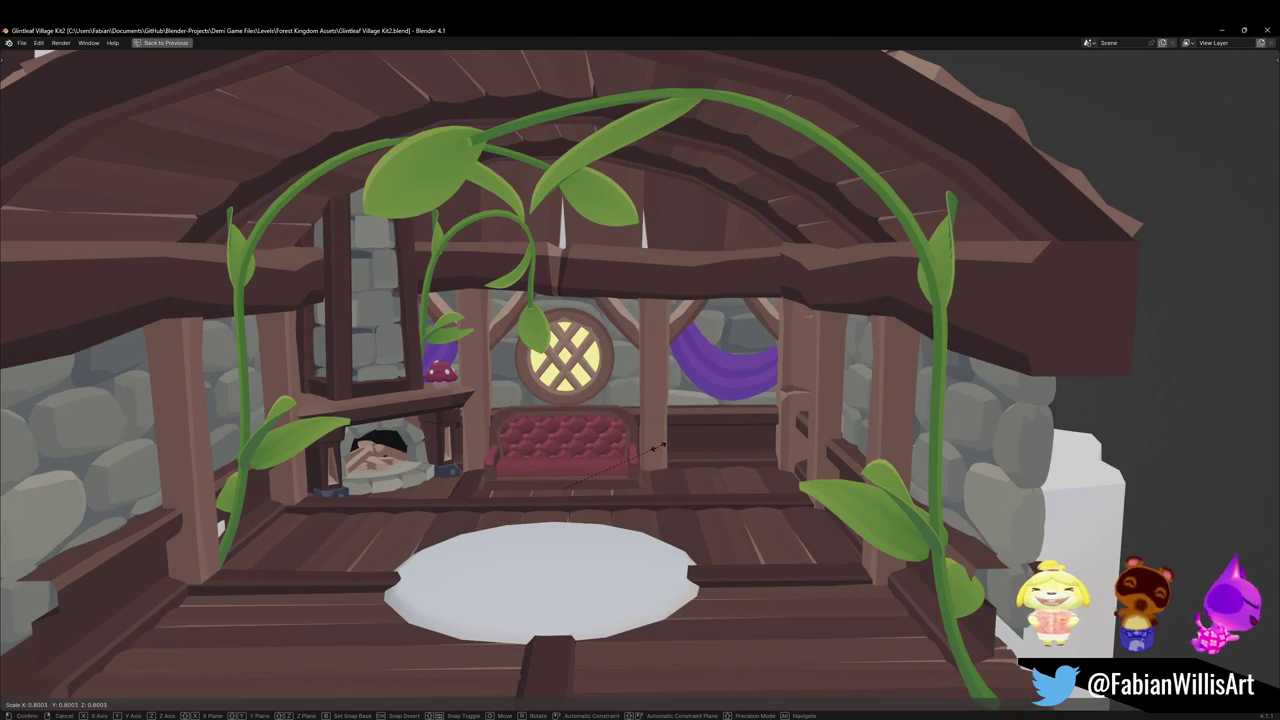
pyautogui.press('x')
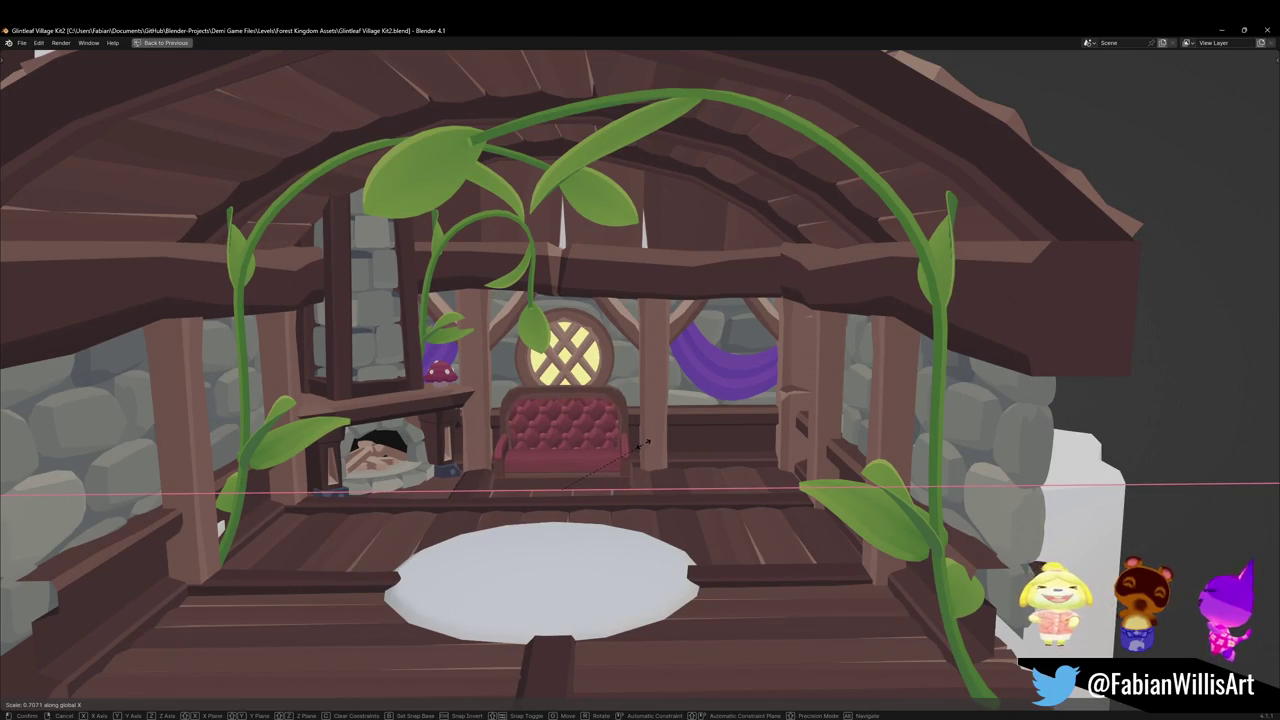
pyautogui.click(643, 442)
# Step: Rotate the couch around Z and slide it to a new spot on the floor
pyautogui.moveTo(657, 449); pyautogui.dragTo(640, 515, button='middle')
pyautogui.press('r')
pyautogui.press('z')
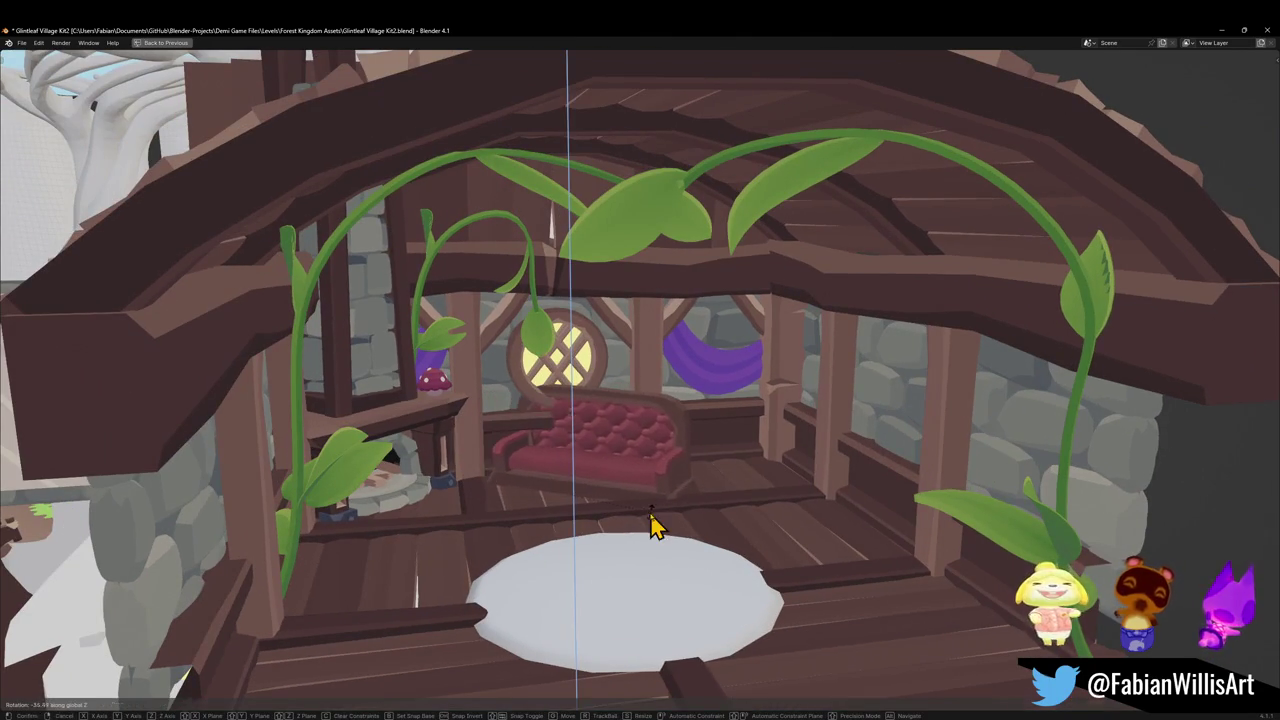
pyautogui.click(651, 523)
pyautogui.press('g')
pyautogui.hotkey('shift', 'z')
pyautogui.click(804, 523)
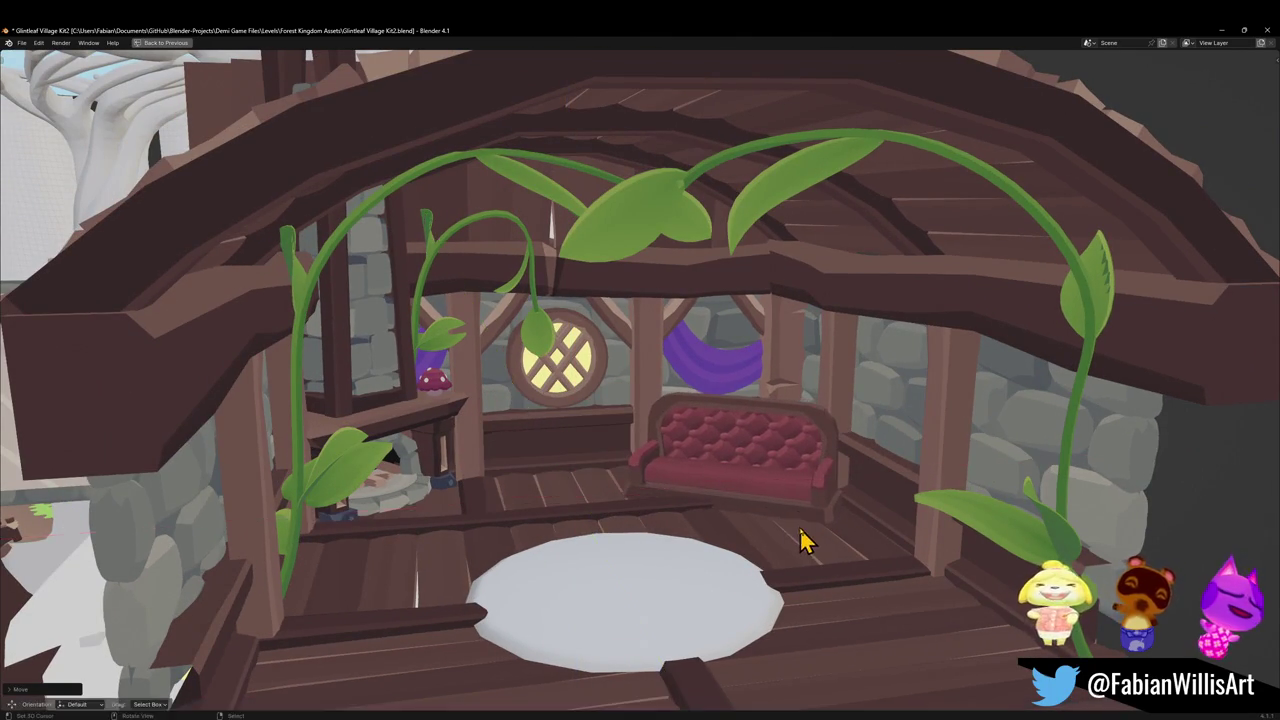
# Step: Turn the couch again and nudge it across the floor into its final place
pyautogui.moveTo(800, 531); pyautogui.dragTo(856, 514, button='middle')
pyautogui.press('r')
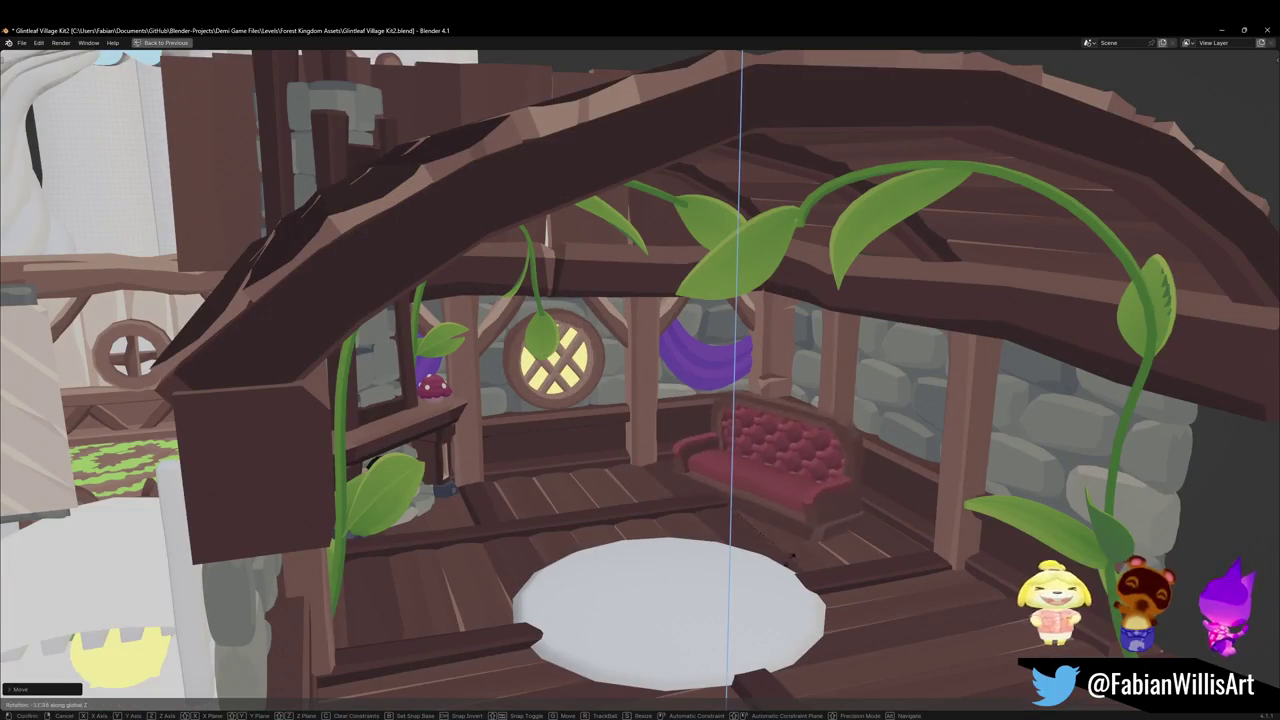
pyautogui.click(775, 558)
pyautogui.press('g')
pyautogui.hotkey('shift', 'z')
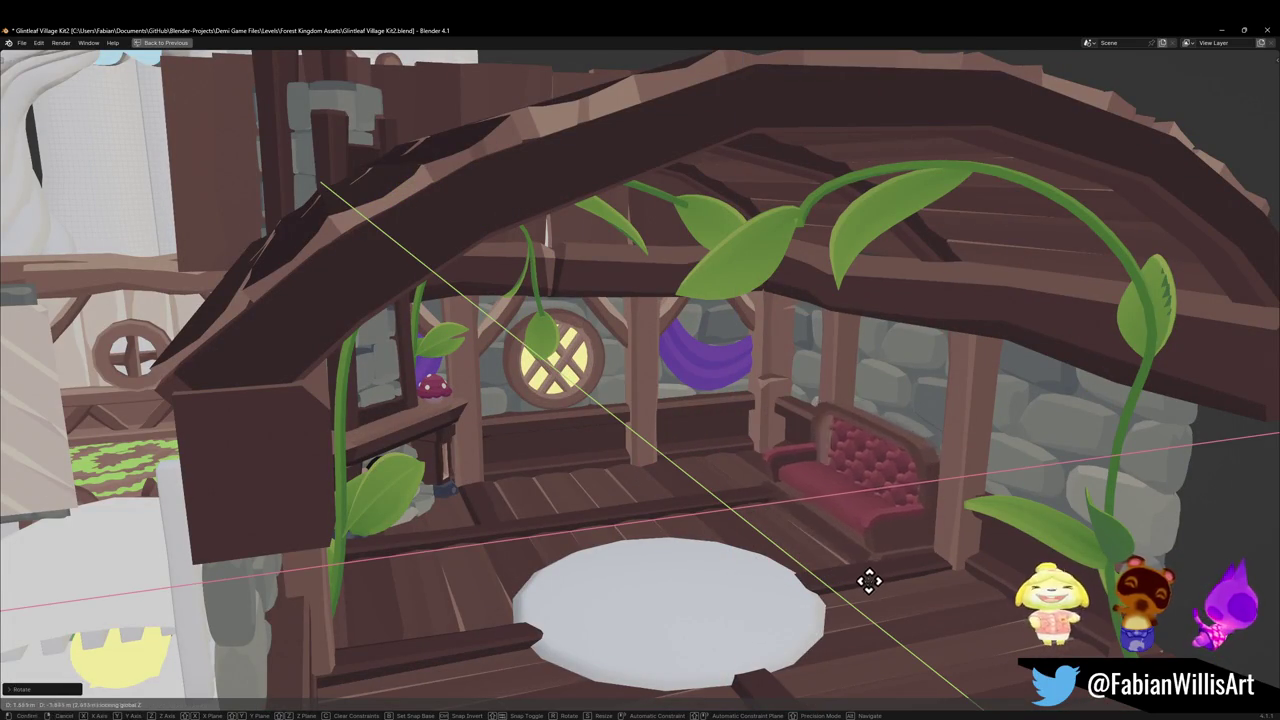
pyautogui.click(870, 603)
pyautogui.moveTo(871, 606)
pyautogui.mouseDown(button='middle')
pyautogui.moveTo(800, 543)
pyautogui.moveTo(894, 560)
pyautogui.moveTo(814, 543)
pyautogui.moveTo(937, 517)
pyautogui.moveTo(689, 471)
pyautogui.moveTo(537, 537)
pyautogui.mouseUp(button='middle')
# Step: Move the white rug along Y and adjust its height on the floor
pyautogui.press('g')
pyautogui.press('x')
pyautogui.press('y')
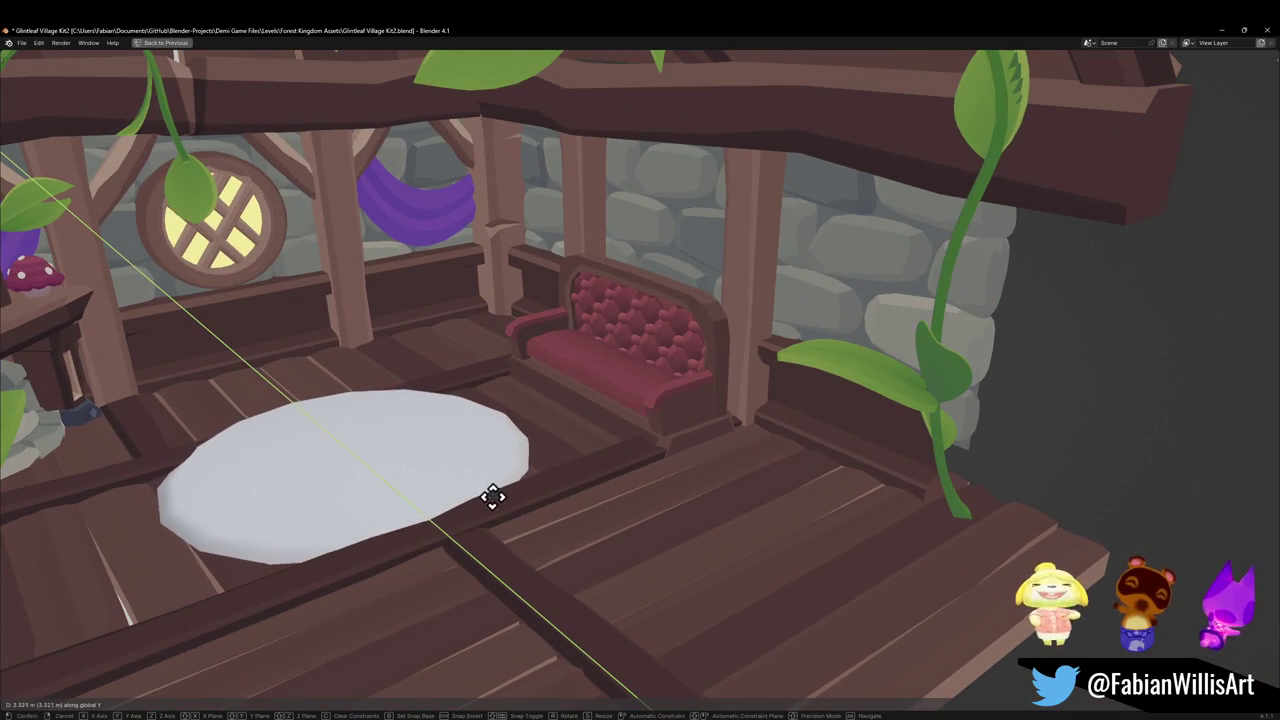
pyautogui.click(504, 502)
pyautogui.press('g')
pyautogui.press('z')
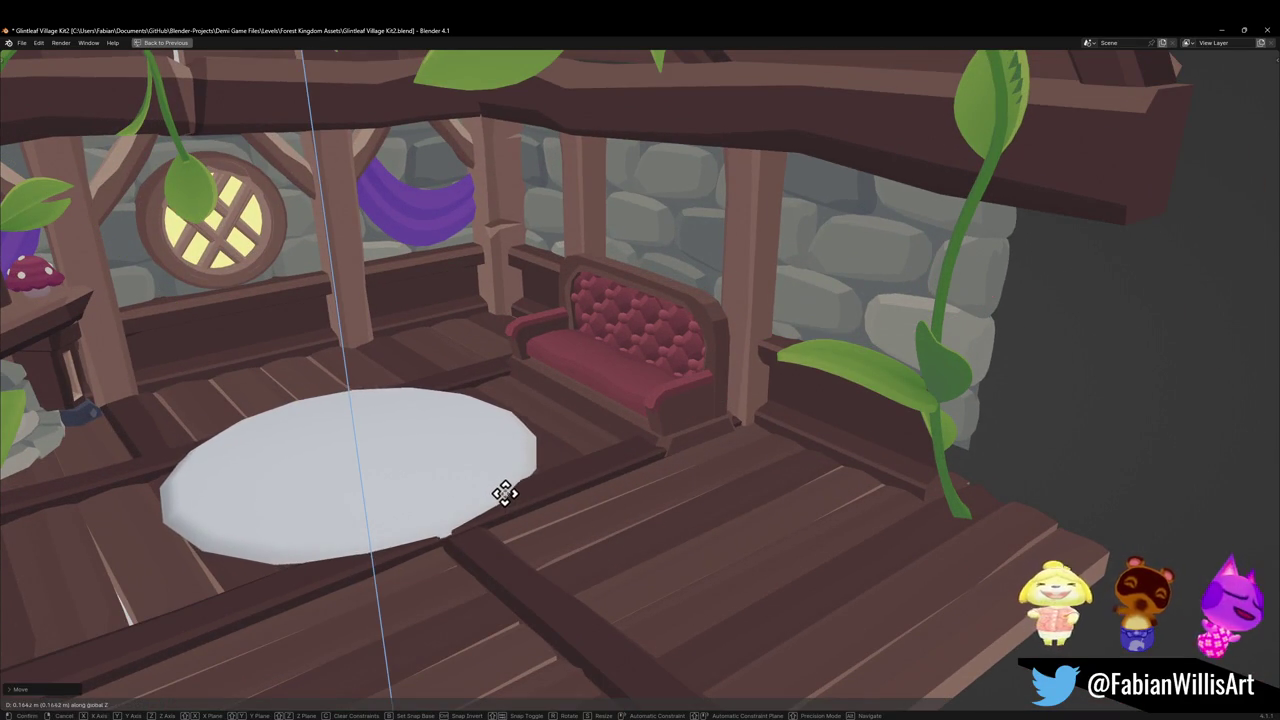
pyautogui.click(505, 489)
pyautogui.moveTo(505, 489)
pyautogui.mouseDown(button='middle')
pyautogui.moveTo(480, 486)
pyautogui.moveTo(443, 437)
pyautogui.moveTo(571, 477)
pyautogui.moveTo(583, 455)
pyautogui.mouseUp(button='middle')
pyautogui.scroll(-1, 583, 455)
# Step: Delete the white rug, then undo to restore it
pyautogui.press('Delete')
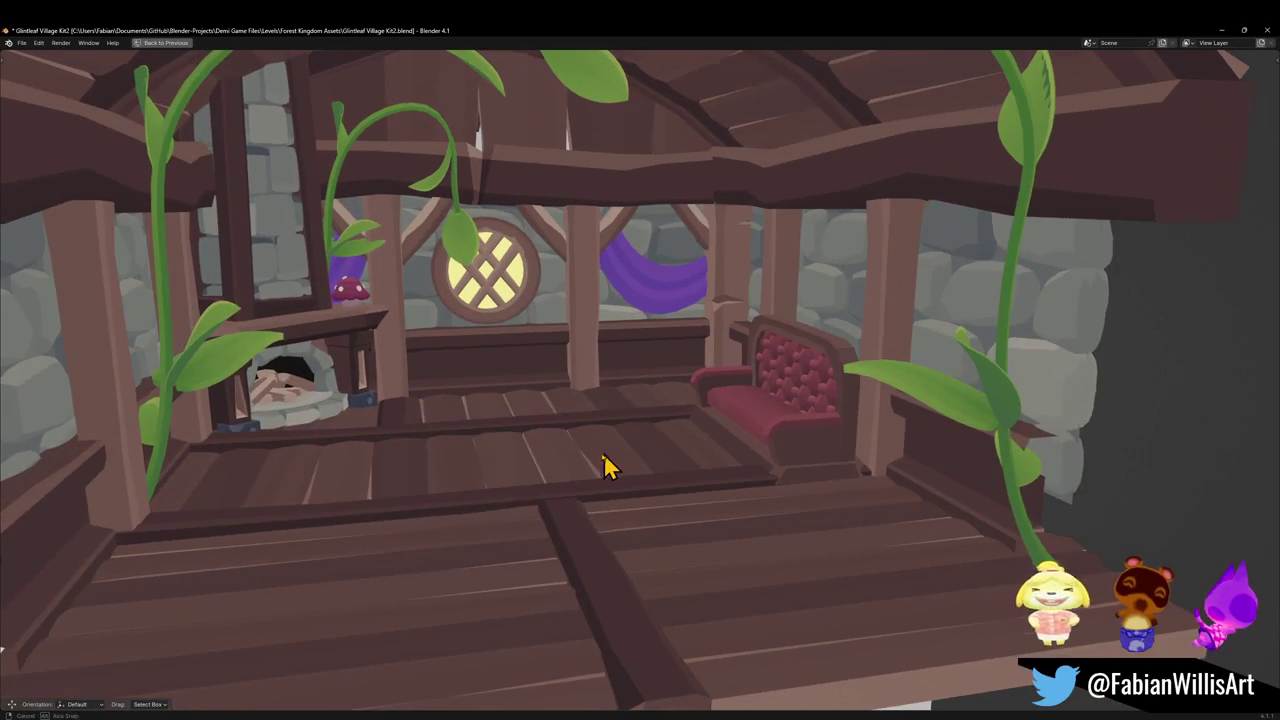
pyautogui.scroll(-5, 606, 460)
pyautogui.scroll(6, 683, 458)
pyautogui.hotkey('ctrl', 'z')
pyautogui.scroll(2, 710, 440)
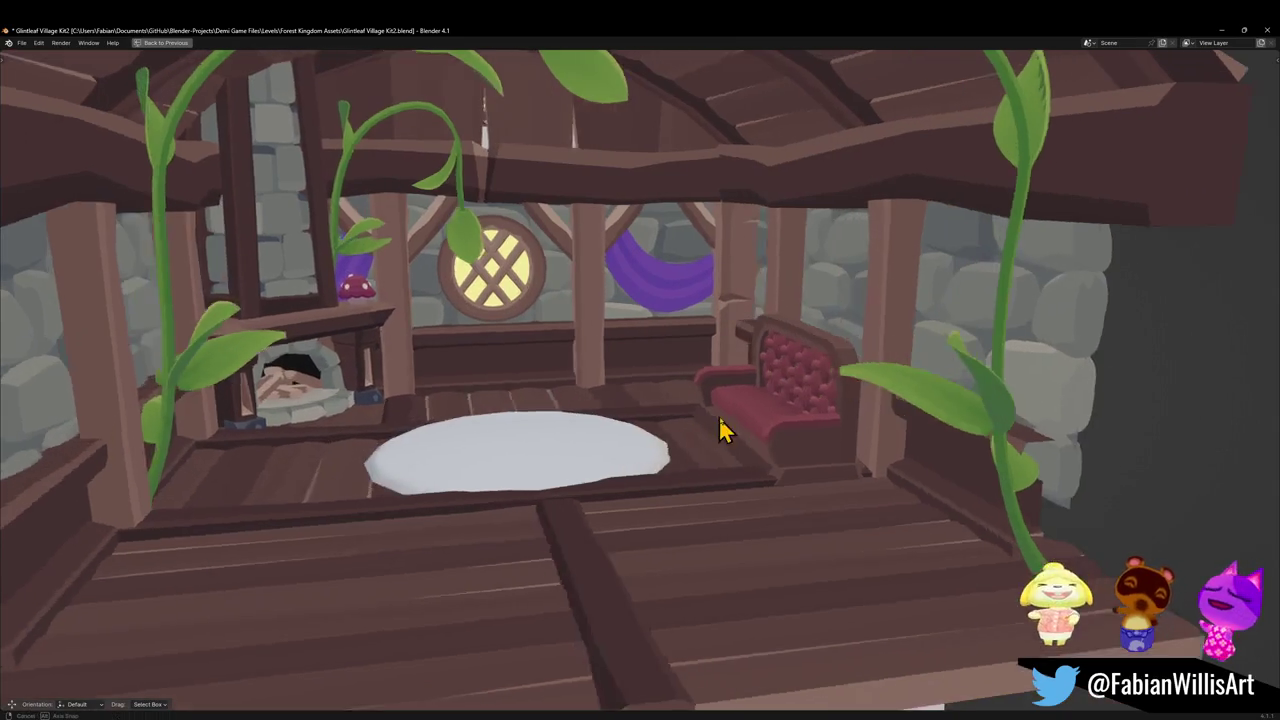
pyautogui.scroll(3, 727, 420)
pyautogui.scroll(3, 728, 408)
# Step: Orbit to face the red sofa and screenshot that area of the view
pyautogui.moveTo(727, 410)
pyautogui.mouseDown(button='middle')
pyautogui.moveTo(666, 443)
pyautogui.moveTo(703, 443)
pyautogui.moveTo(711, 457)
pyautogui.moveTo(434, 300)
pyautogui.mouseUp(button='middle')
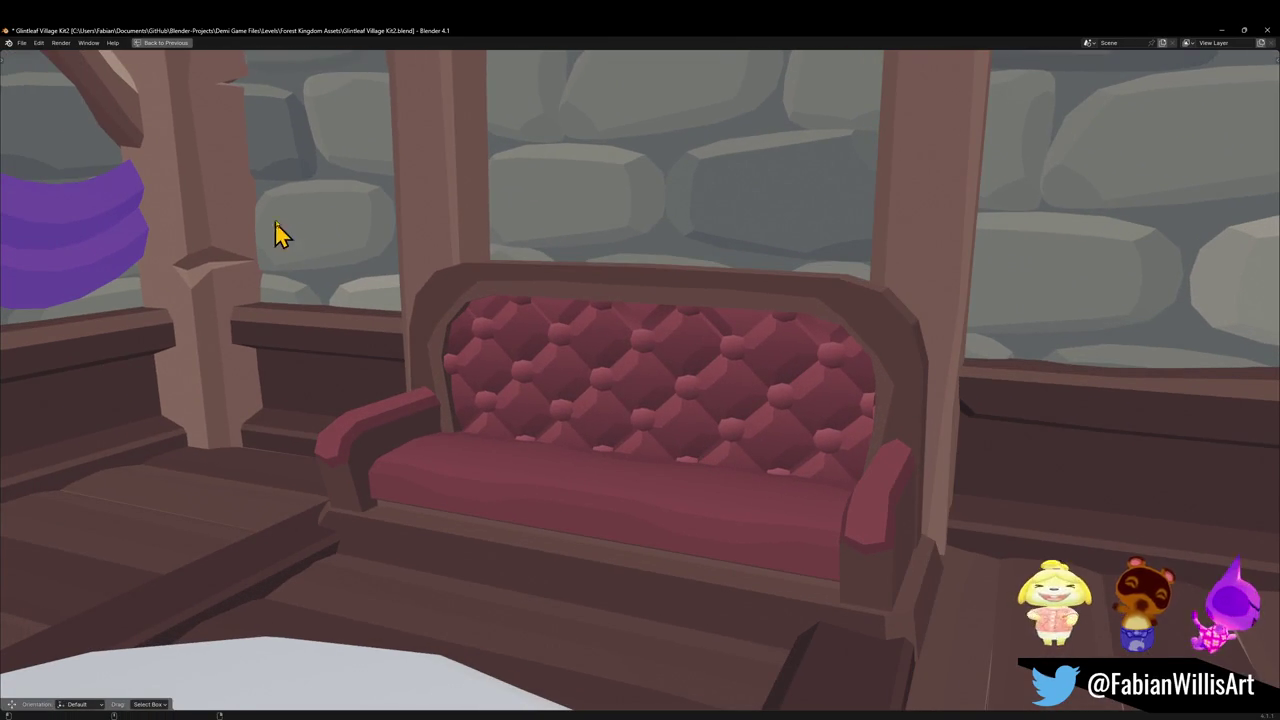
pyautogui.press('super+shift+s')
pyautogui.moveTo(275, 183); pyautogui.dragTo(1064, 676)
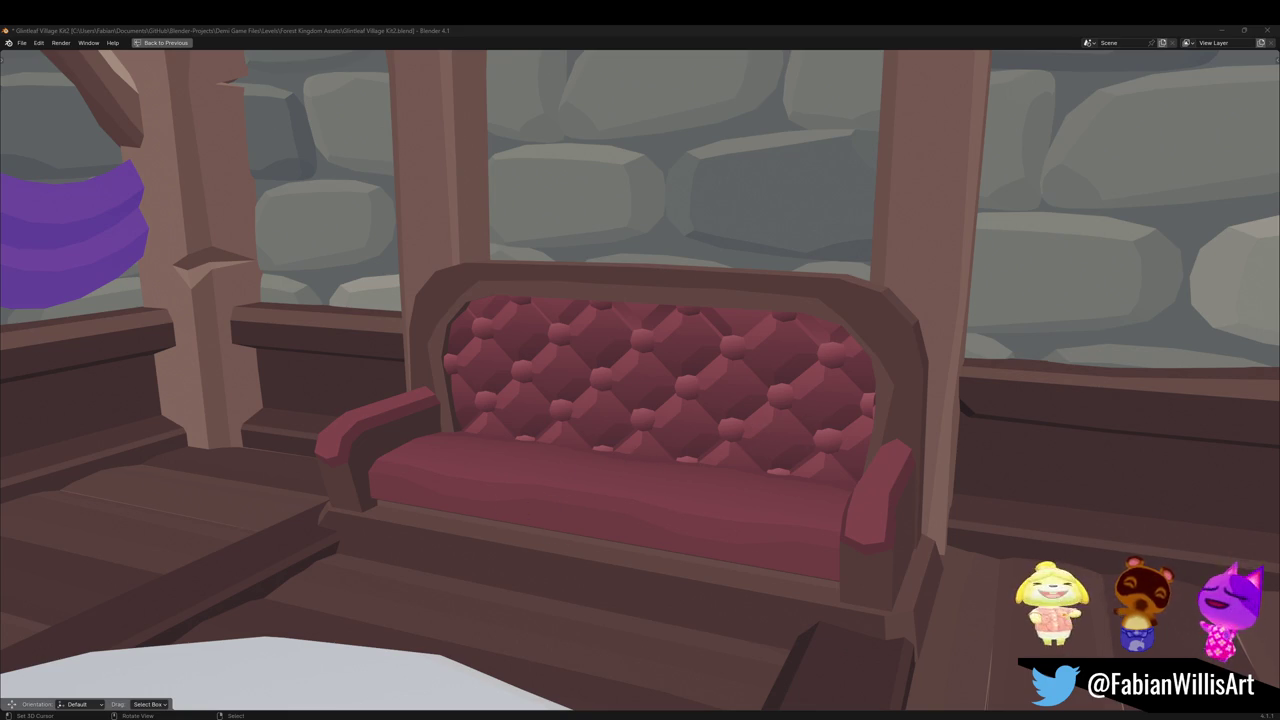
# Step: Save the village kit file
pyautogui.scroll(-2, 607, 423)
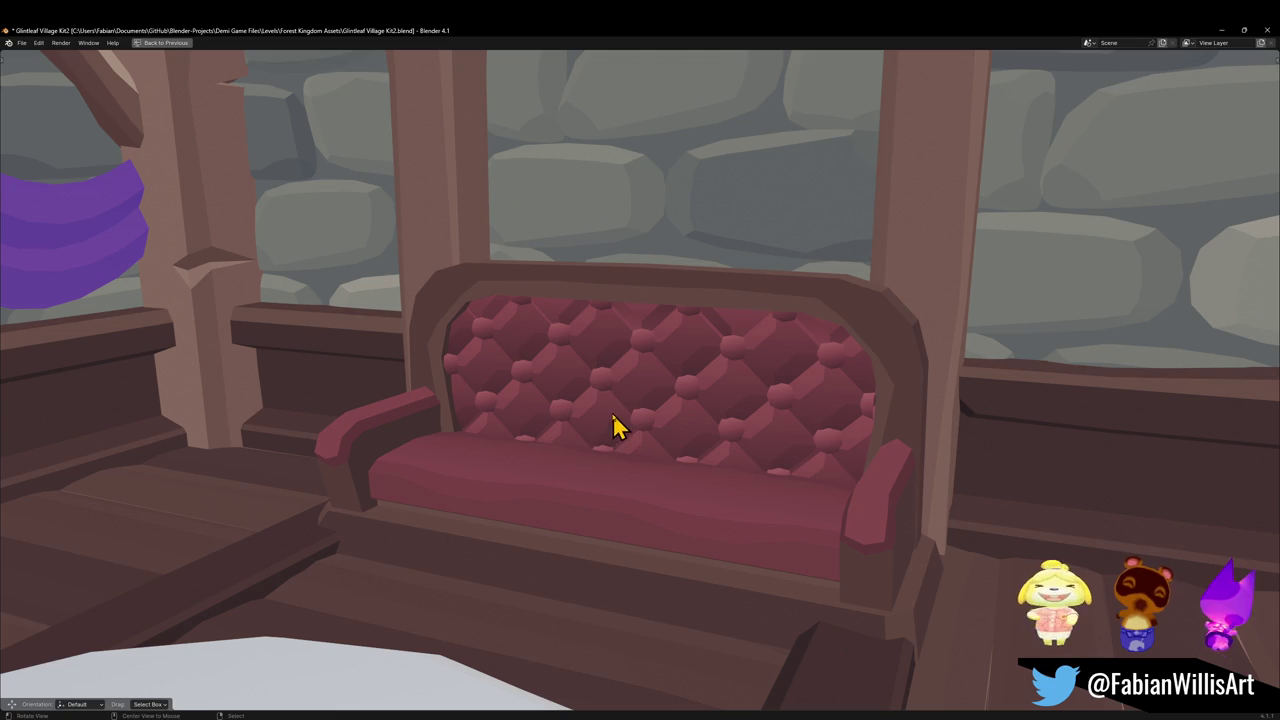
pyautogui.moveTo(600, 423); pyautogui.dragTo(547, 421, button='middle')
pyautogui.scroll(-4, 590, 430)
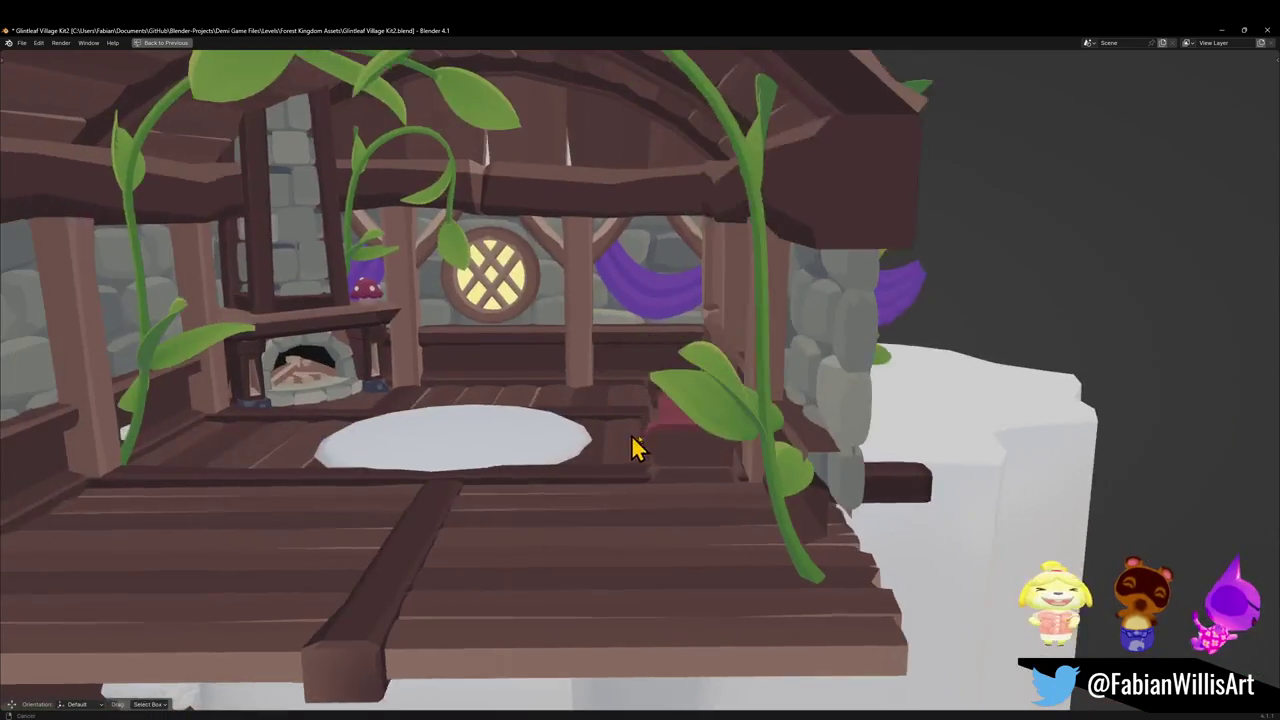
pyautogui.scroll(-2, 655, 432)
pyautogui.hotkey('ctrl', 's')
# Step: Move the selected object horizontally (Shift+Z) near the house's left side
pyautogui.scroll(-2, 678, 462)
pyautogui.moveTo(677, 428)
pyautogui.mouseDown(button='middle')
pyautogui.moveTo(678, 462)
pyautogui.moveTo(648, 425)
pyautogui.moveTo(668, 432)
pyautogui.mouseUp(button='middle')
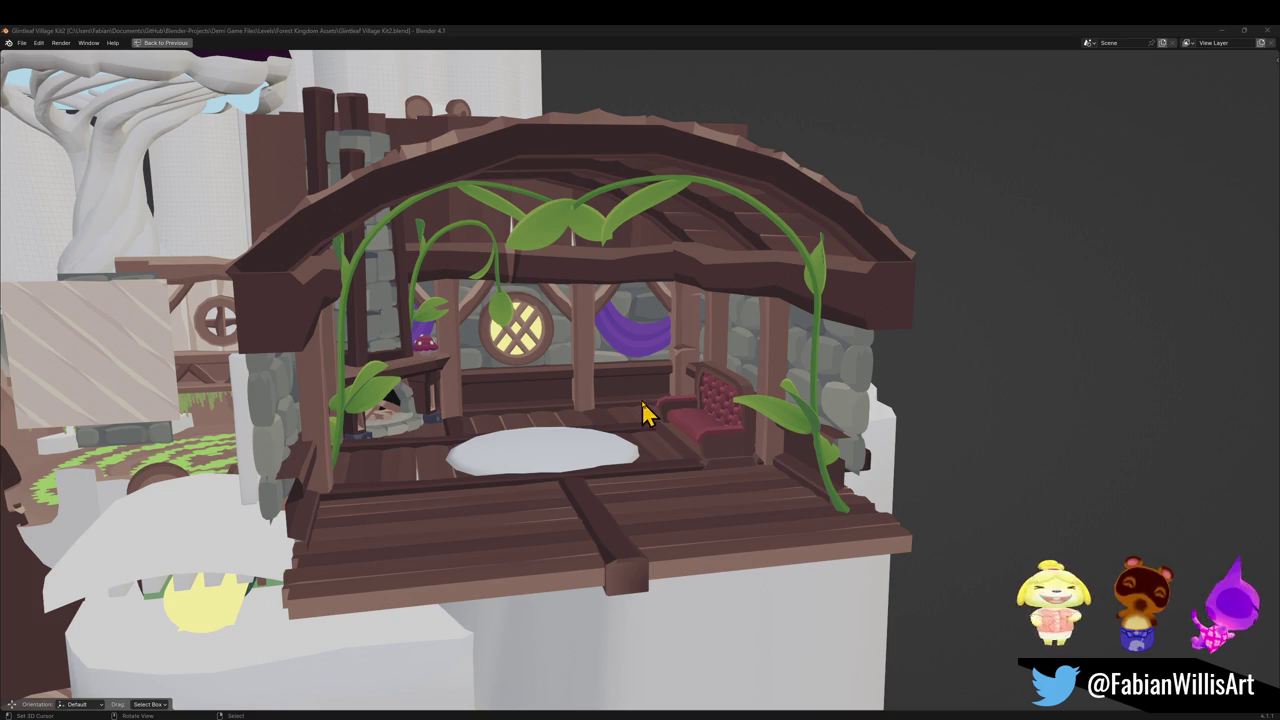
pyautogui.moveTo(495, 434); pyautogui.dragTo(622, 437, button='middle')
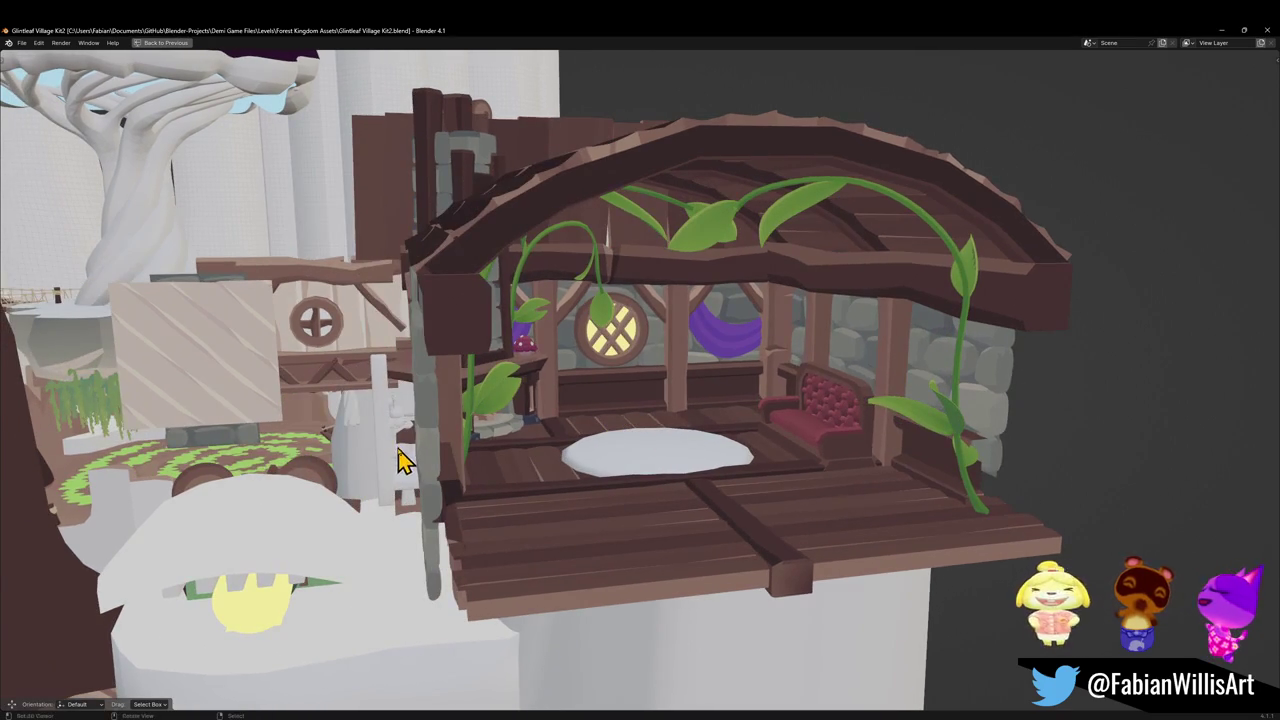
pyautogui.moveTo(400, 451); pyautogui.dragTo(443, 457, button='middle')
pyautogui.scroll(5, 629, 434)
pyautogui.moveTo(629, 434)
pyautogui.mouseDown(button='middle')
pyautogui.moveTo(636, 456)
pyautogui.moveTo(622, 455)
pyautogui.mouseUp(button='middle')
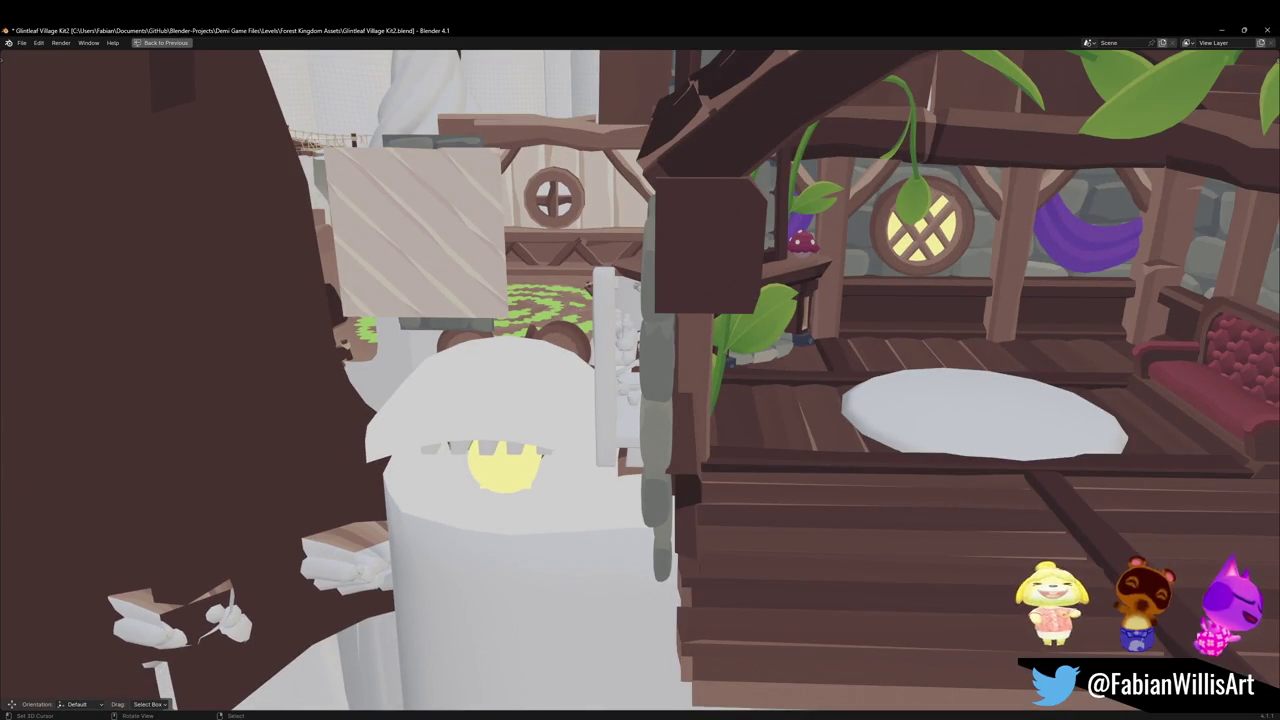
pyautogui.scroll(-3, 607, 397)
pyautogui.press('g')
pyautogui.hotkey('shift', 'z')
pyautogui.click(565, 545)
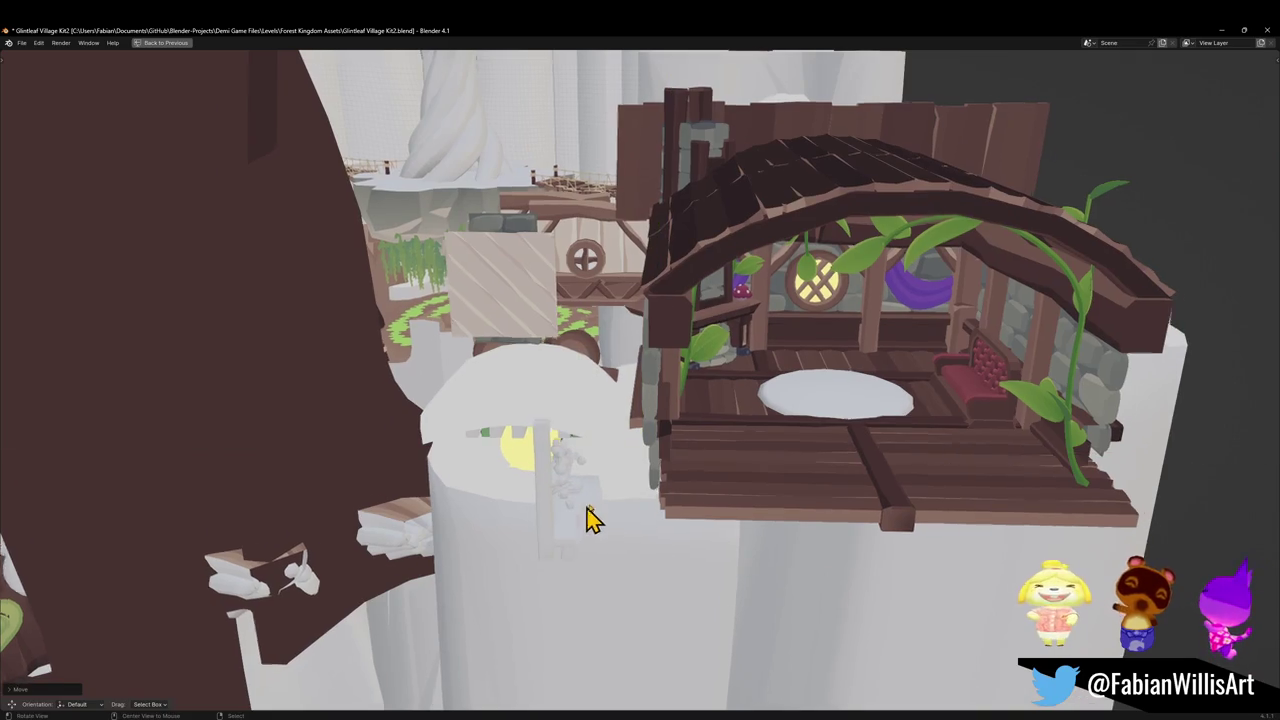
# Step: Duplicate the table's plate and place the copy lower on the table beside the cups
pyautogui.scroll(5, 586, 520)
pyautogui.scroll(4, 686, 429)
pyautogui.moveTo(631, 455); pyautogui.dragTo(633, 452, button='middle')
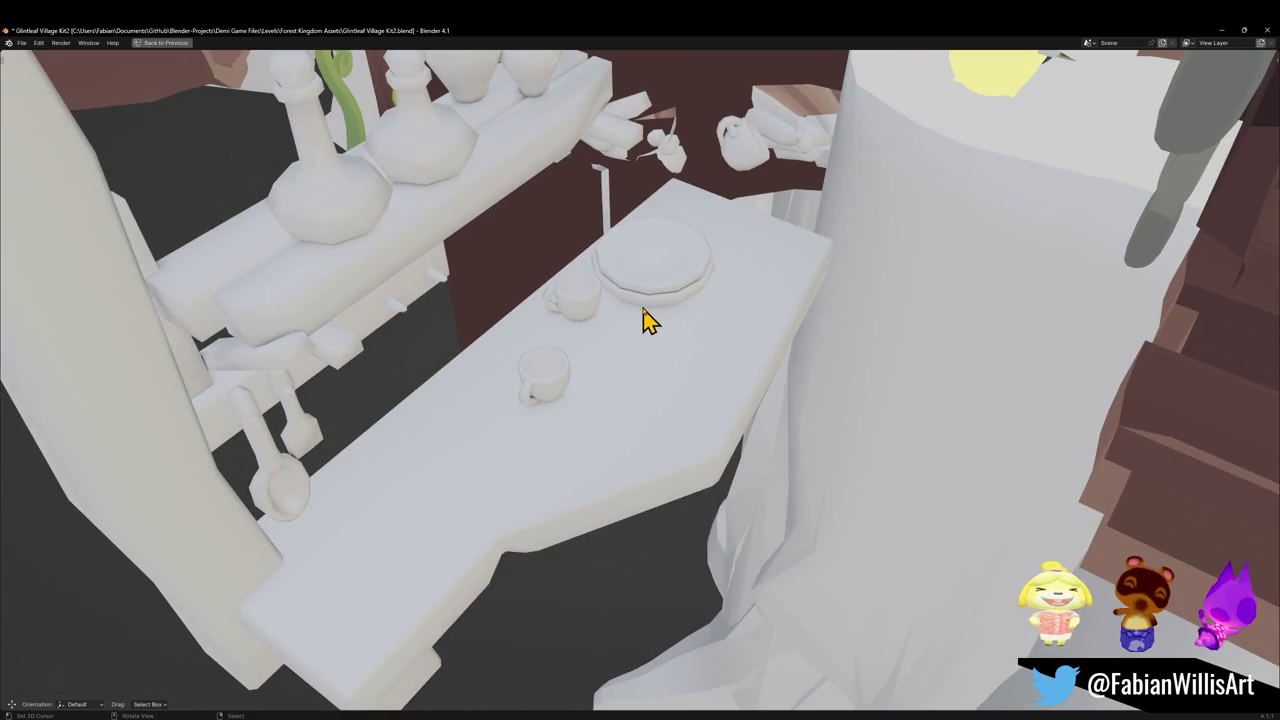
pyautogui.hotkey('shift', 'd')
pyautogui.click(451, 508)
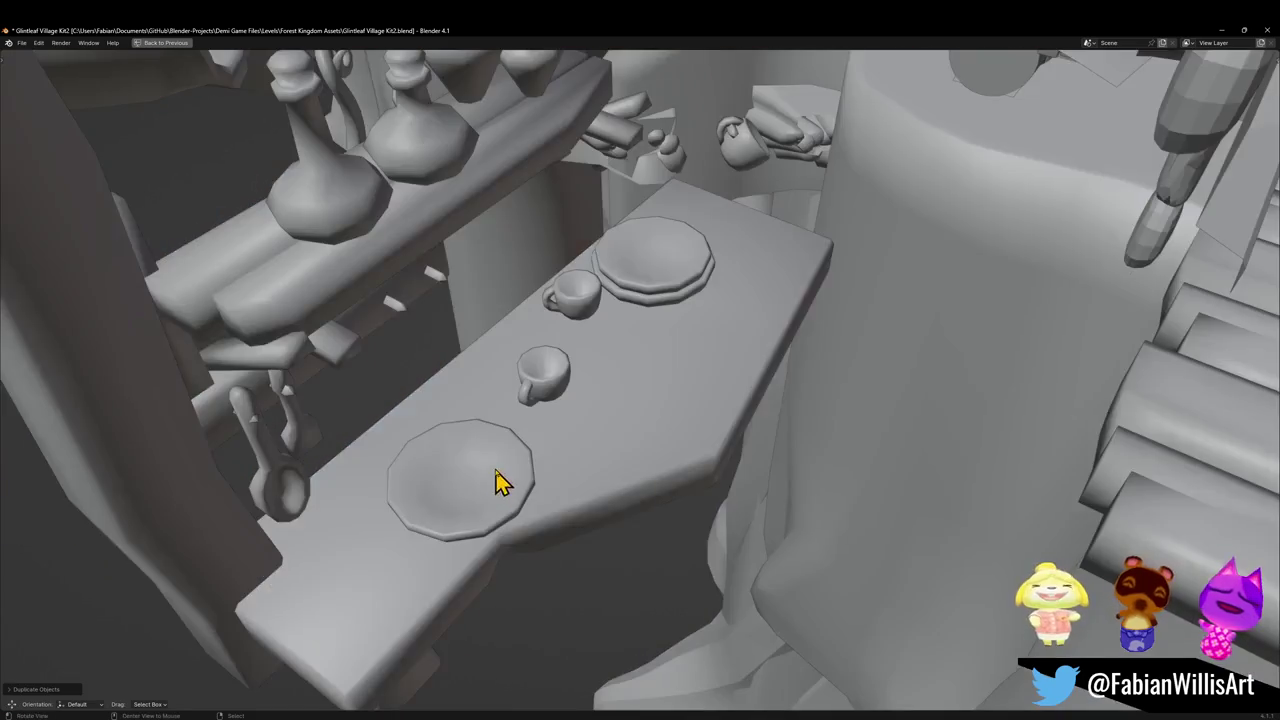
pyautogui.scroll(5, 500, 486)
pyautogui.moveTo(672, 420); pyautogui.dragTo(636, 420, button='middle')
# Step: Link the other model's material onto the plate copy
pyautogui.hotkey('ctrl', 'space')
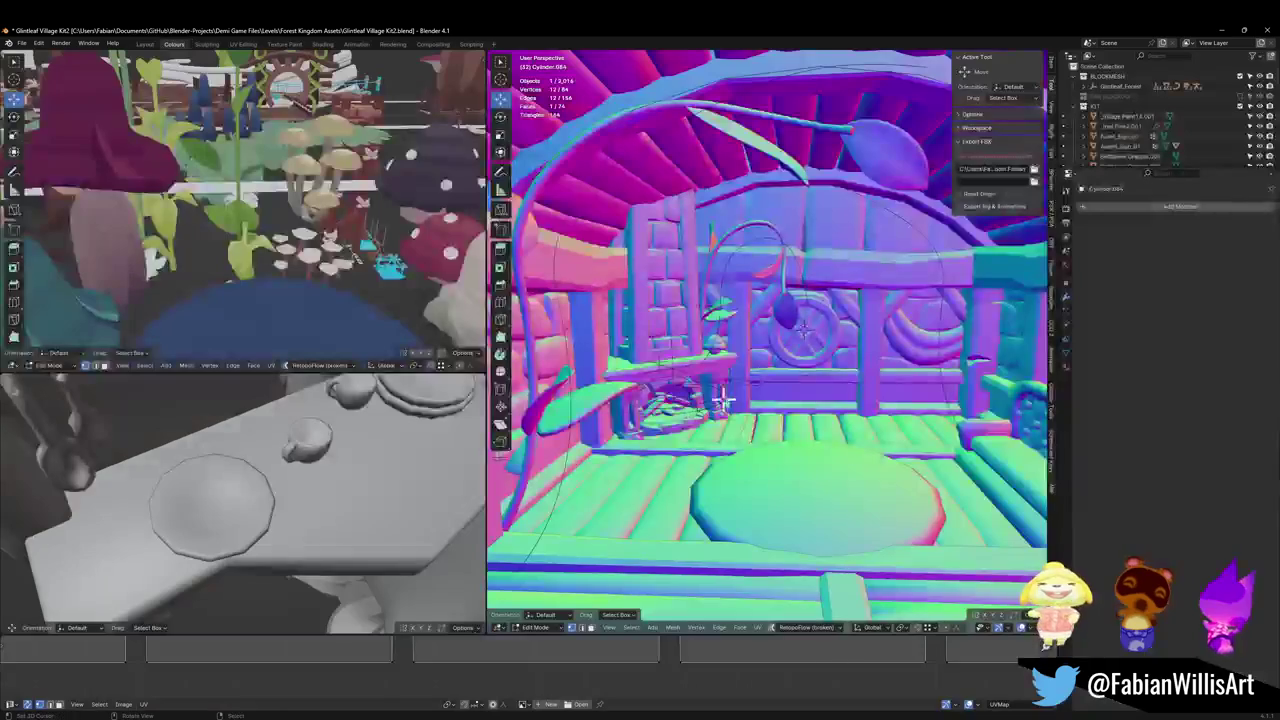
pyautogui.scroll(5, 777, 380)
pyautogui.moveTo(751, 388)
pyautogui.mouseDown(button='middle')
pyautogui.moveTo(820, 331)
pyautogui.moveTo(770, 357)
pyautogui.moveTo(803, 377)
pyautogui.mouseUp(button='middle')
pyautogui.scroll(-4, 805, 375)
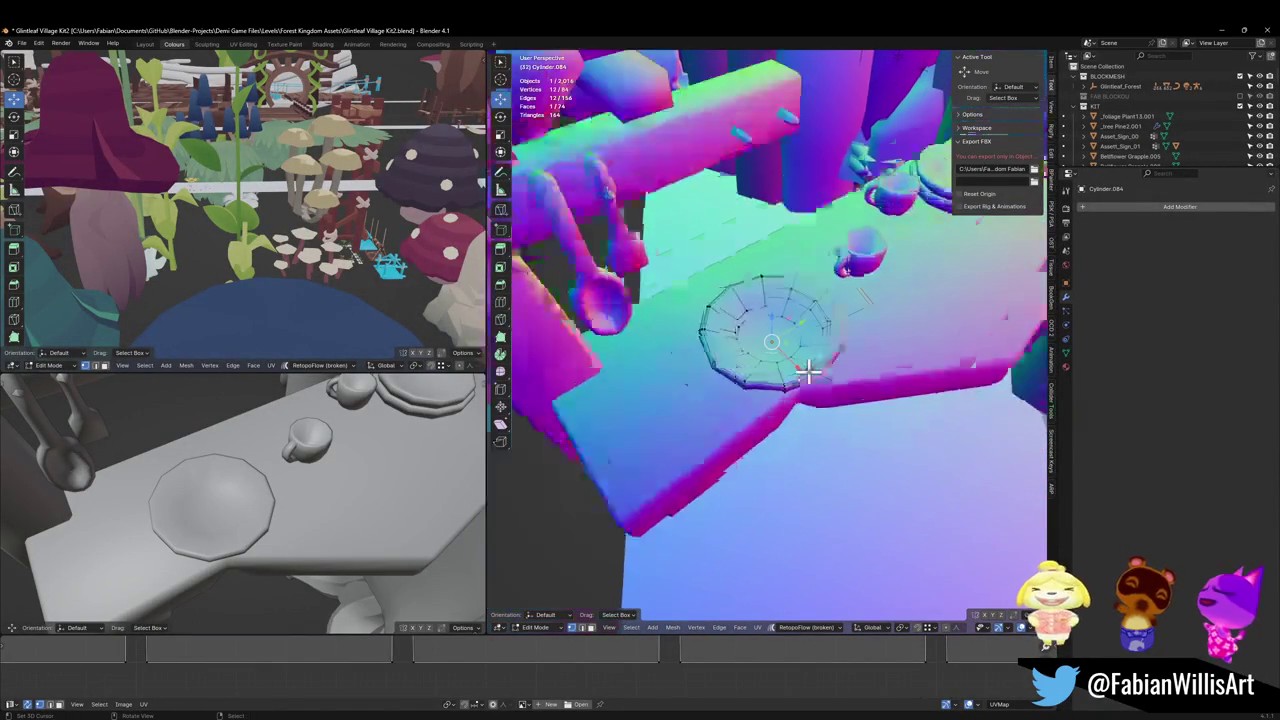
pyautogui.scroll(-4, 825, 360)
pyautogui.scroll(-4, 790, 370)
pyautogui.press('Tab')
pyautogui.keyDown('shift'); pyautogui.click(975, 418); pyautogui.keyUp('shift')
pyautogui.hotkey('ctrl', 'l')
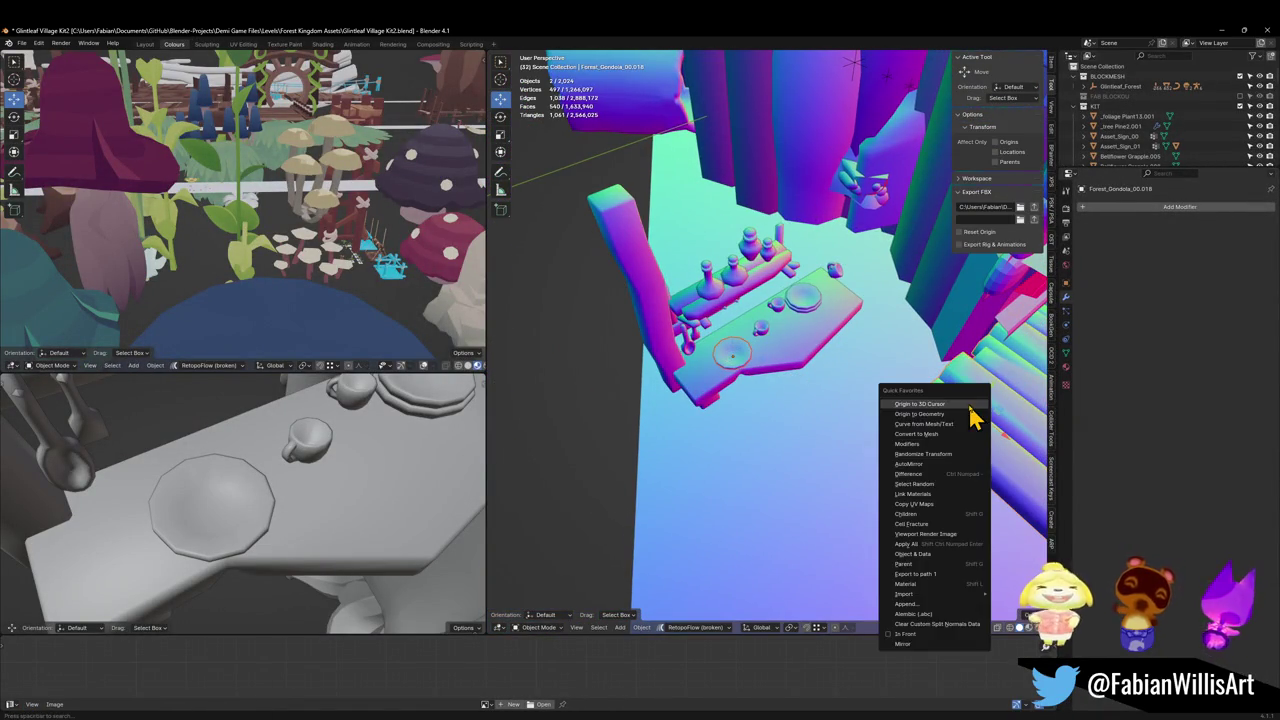
pyautogui.click(930, 505)
# Step: Select the new plate, Cylinder.084, and isolate it in local view
pyautogui.scroll(4, 690, 400)
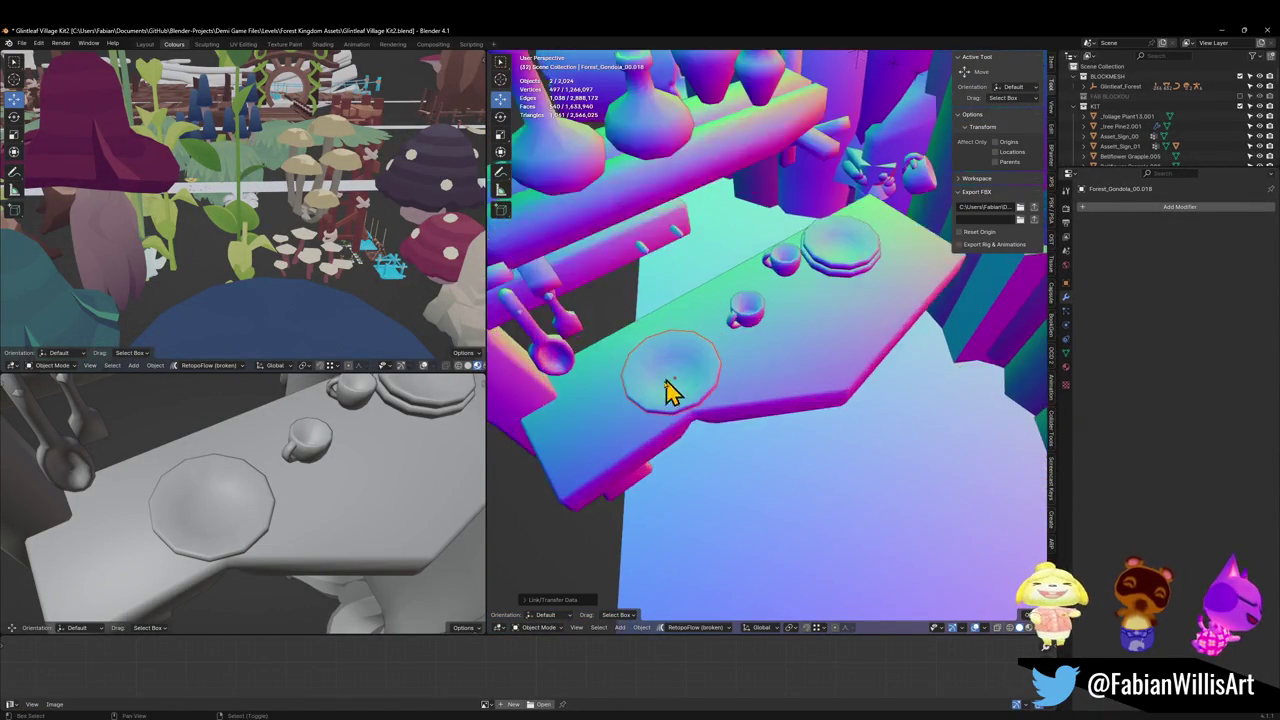
pyautogui.moveTo(665, 391); pyautogui.dragTo(640, 450, button='middle')
pyautogui.scroll(3, 828, 397)
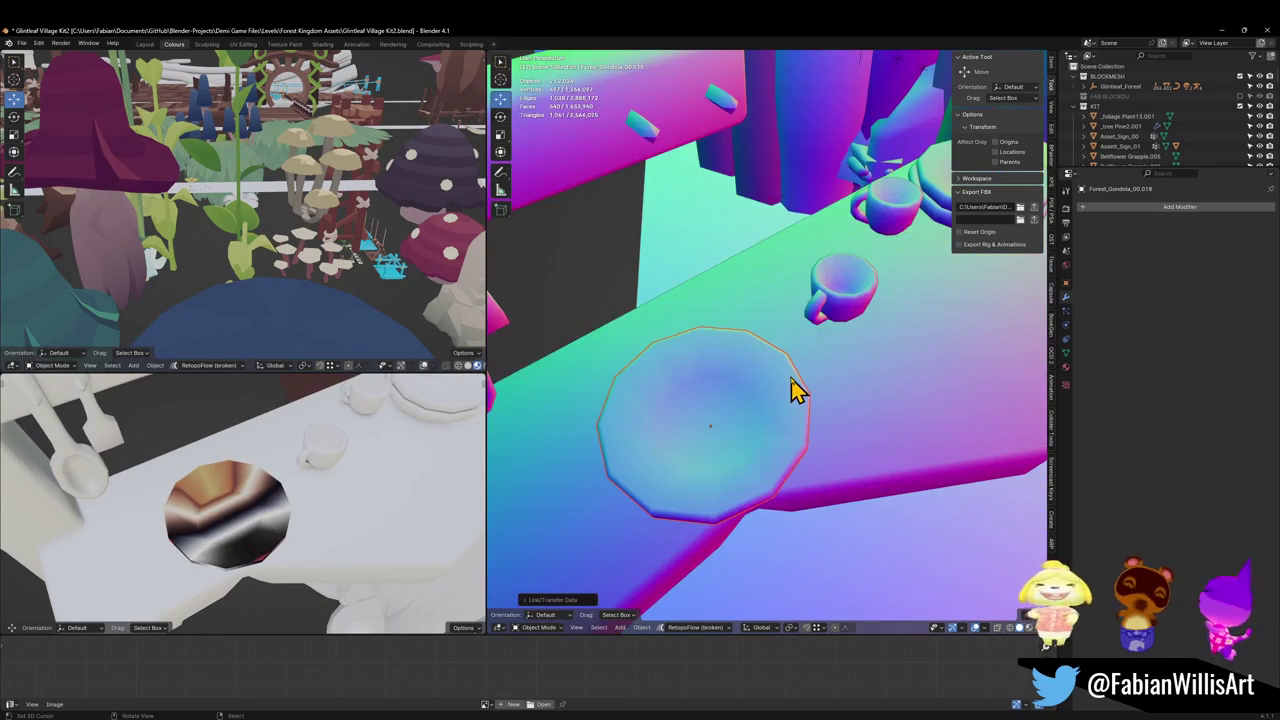
pyautogui.press('KP_Divide')
pyautogui.press('KP_Divide')
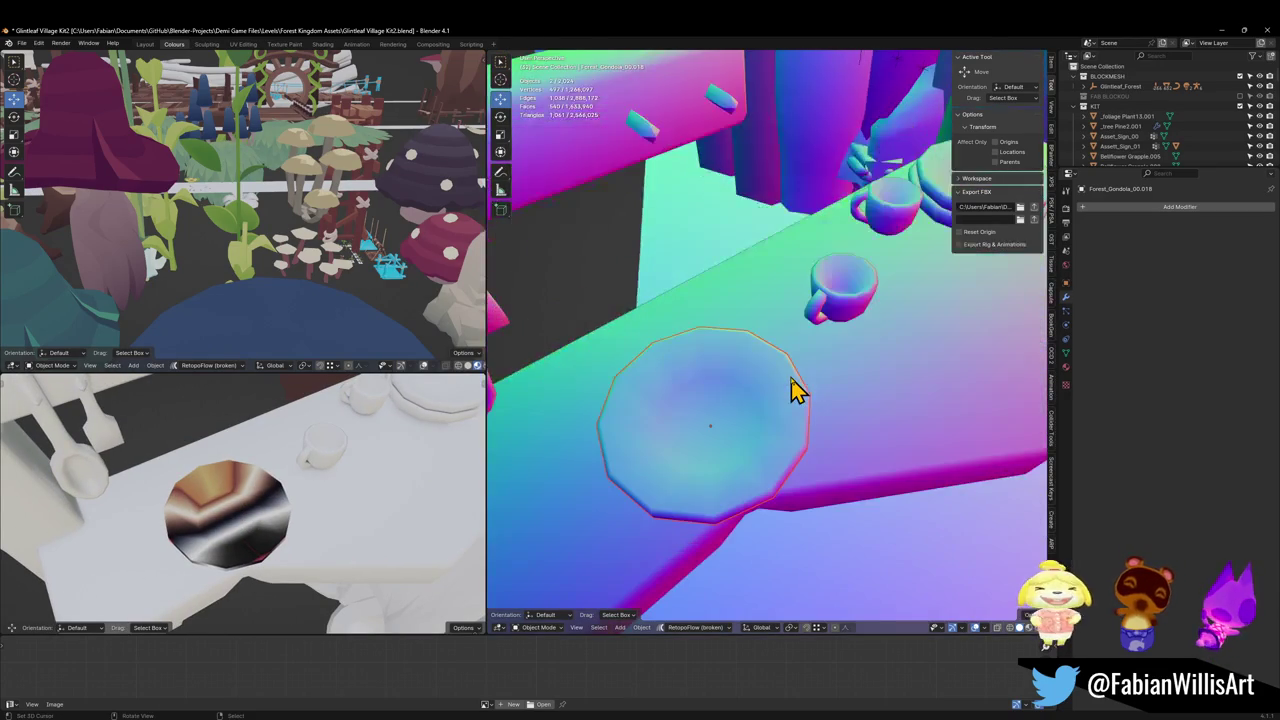
pyautogui.scroll(-2, 775, 400)
pyautogui.click(757, 392)
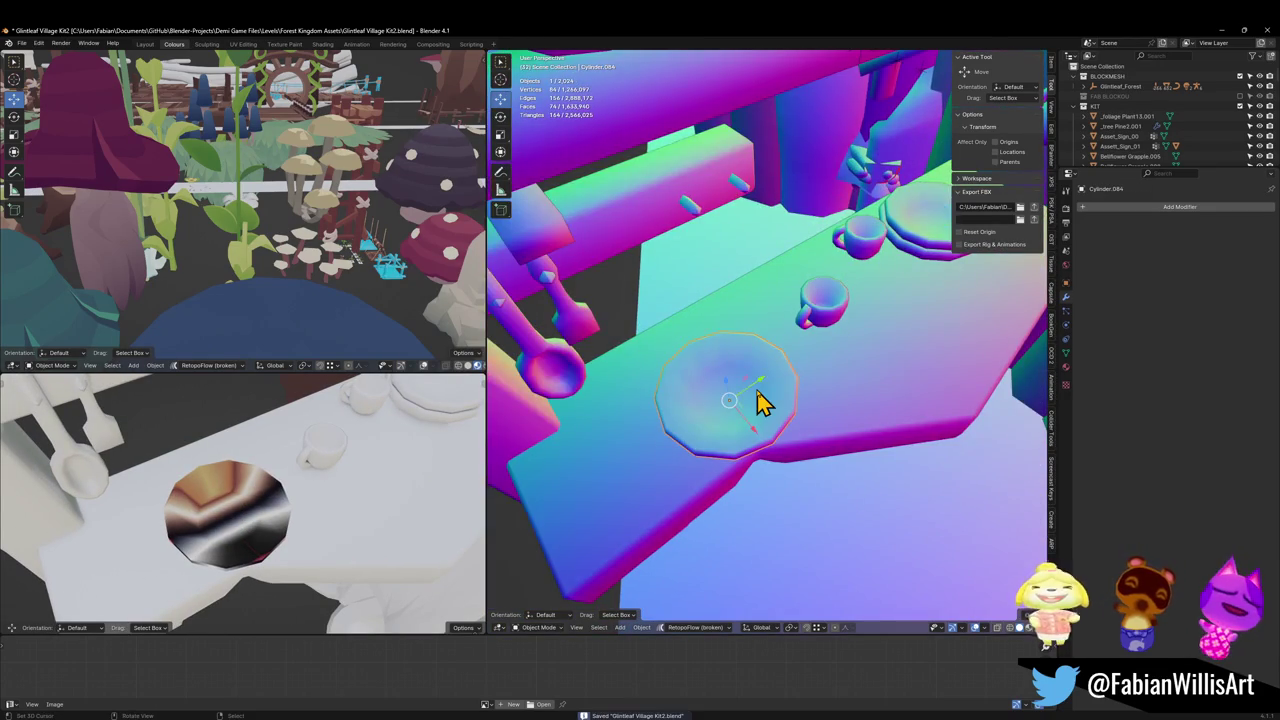
pyautogui.press('KP_Divide')
# Step: From a top view, select all of the plate's faces and unwrap them
pyautogui.press('KP_7')
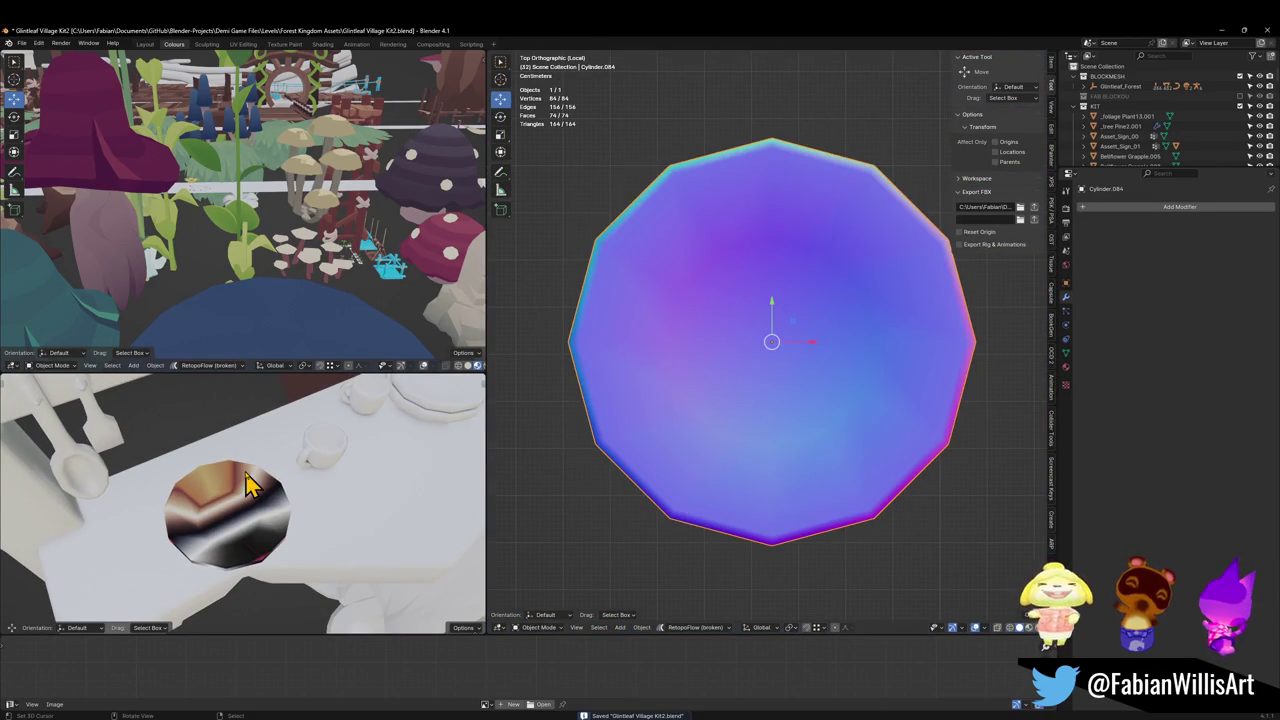
pyautogui.press('KP_Divide')
pyautogui.press('KP_7')
pyautogui.press('Tab')
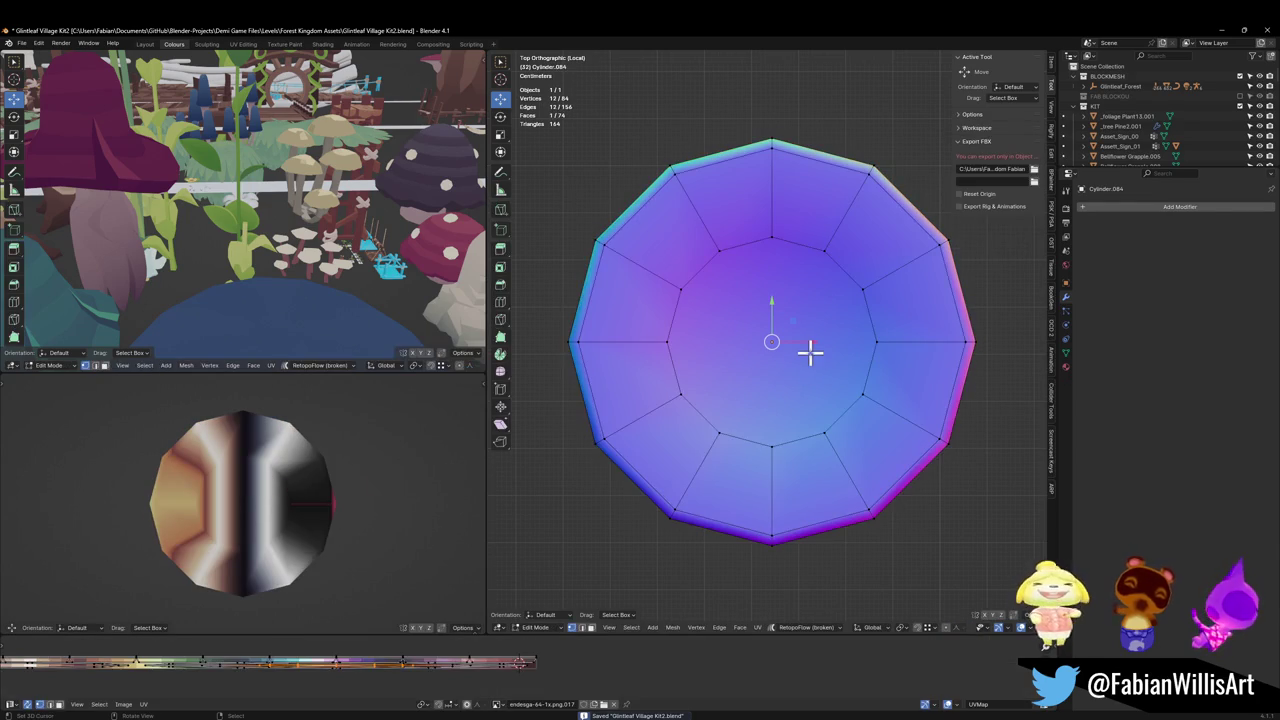
pyautogui.press('3')
pyautogui.click(776, 348)
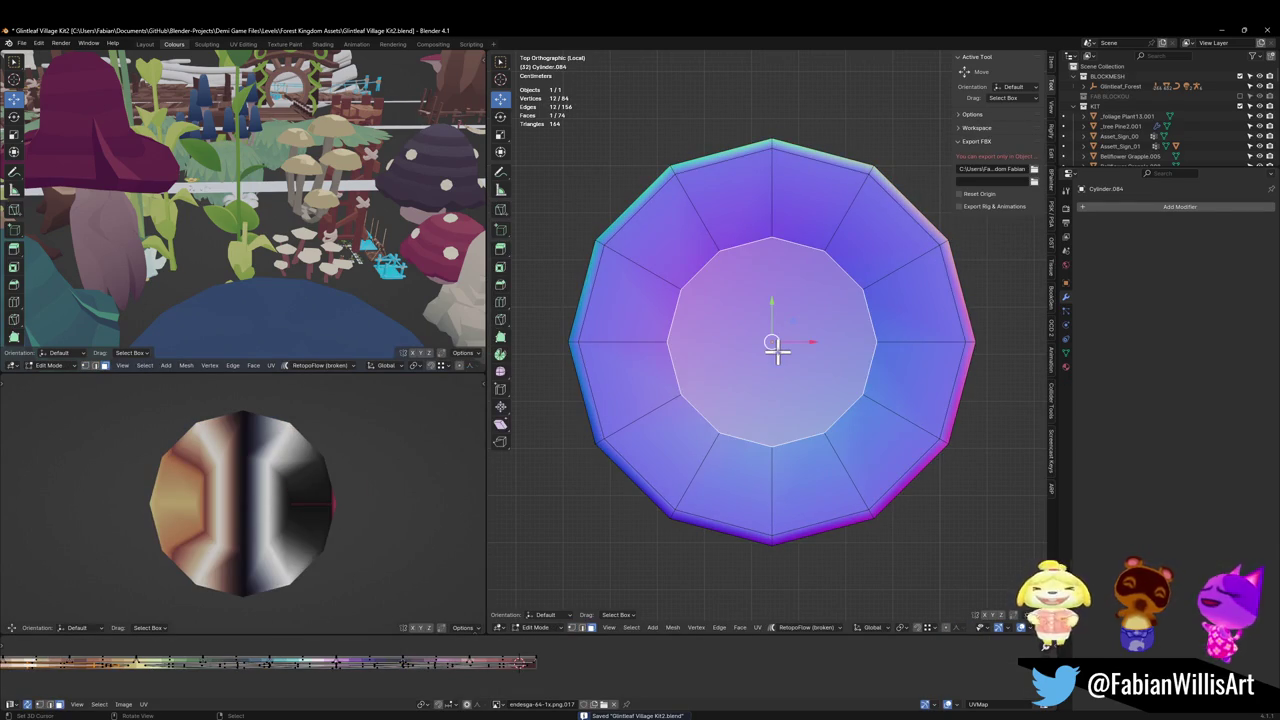
pyautogui.press('a')
pyautogui.rightClick(776, 348)
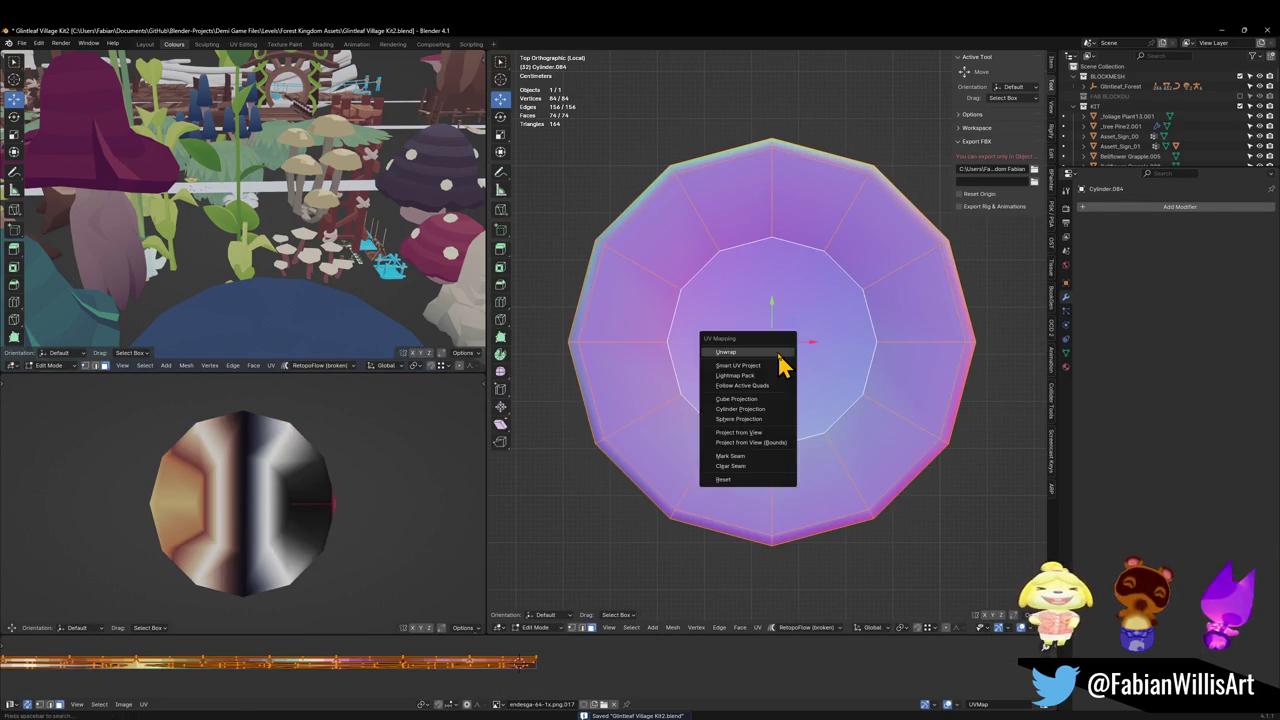
pyautogui.press('Escape')
pyautogui.press('KP_1')
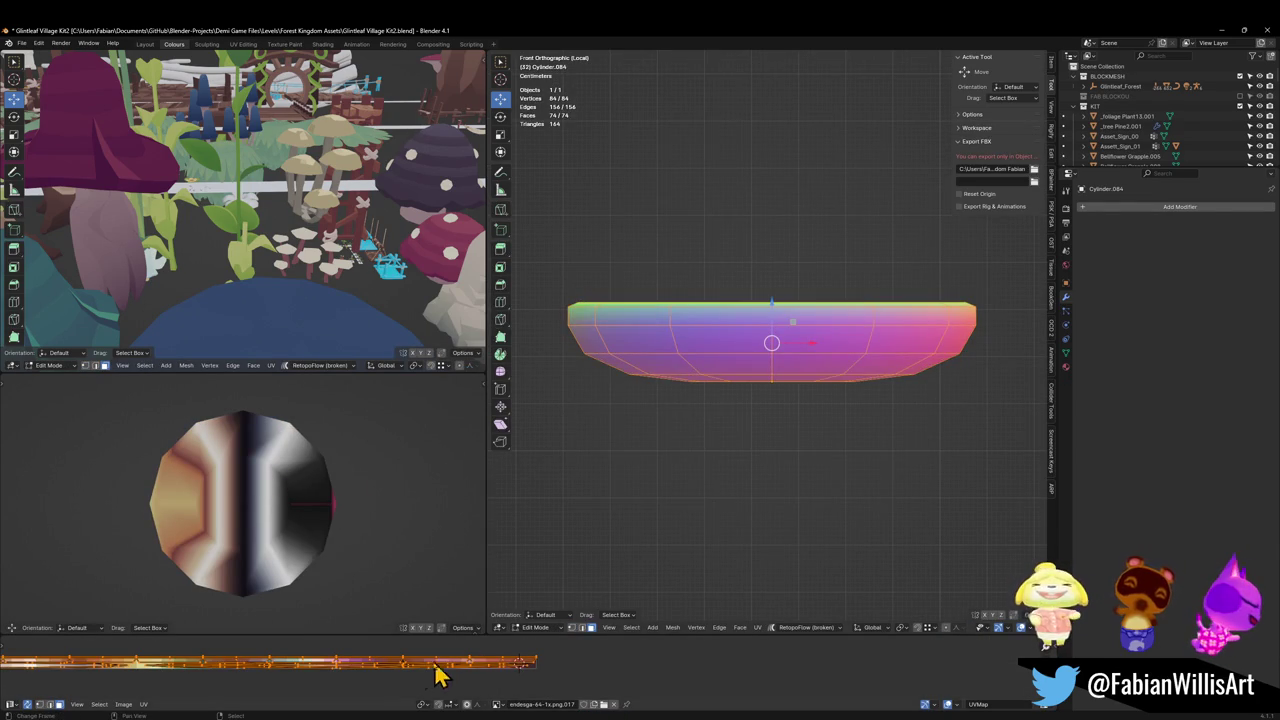
# Step: Collapse the plate's UVs to one point and slide them along X onto the pale grey palette swatch
pyautogui.hotkey('shift', 's')
pyautogui.click(499, 674)
pyautogui.press('g')
pyautogui.press('x')
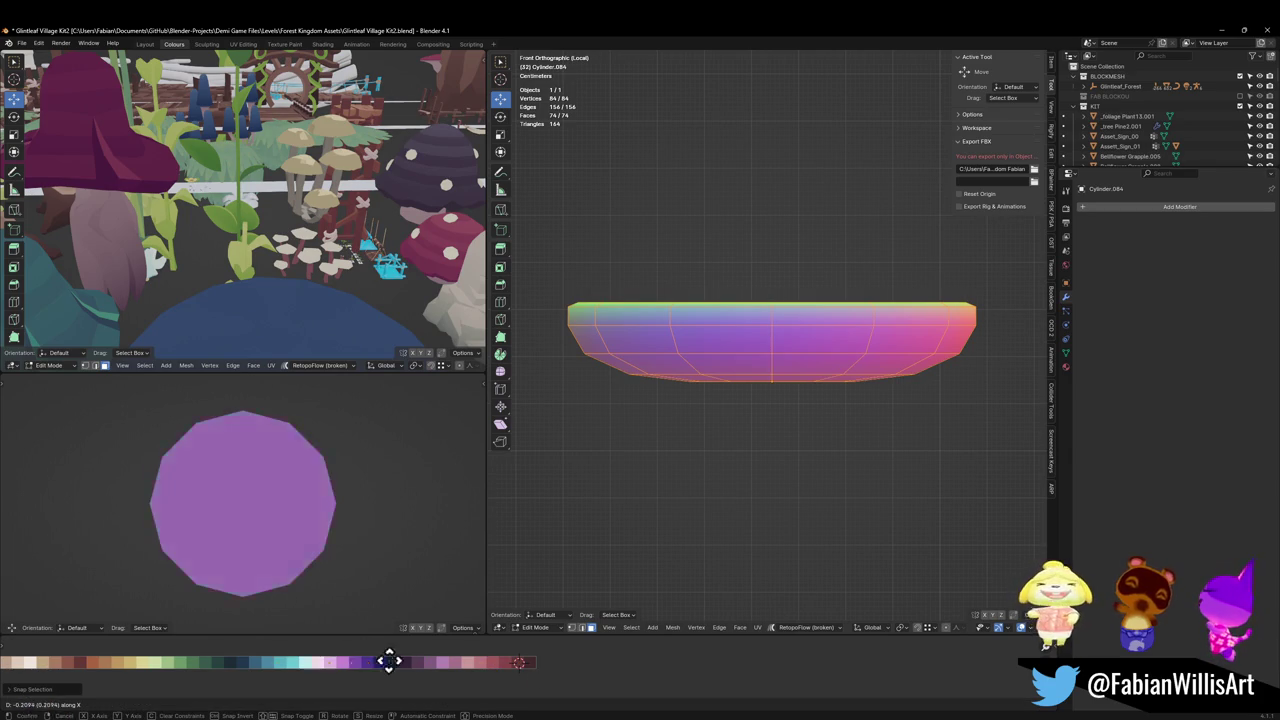
pyautogui.click(386, 663)
pyautogui.scroll(-1, 309, 677)
pyautogui.press('g')
pyautogui.press('x')
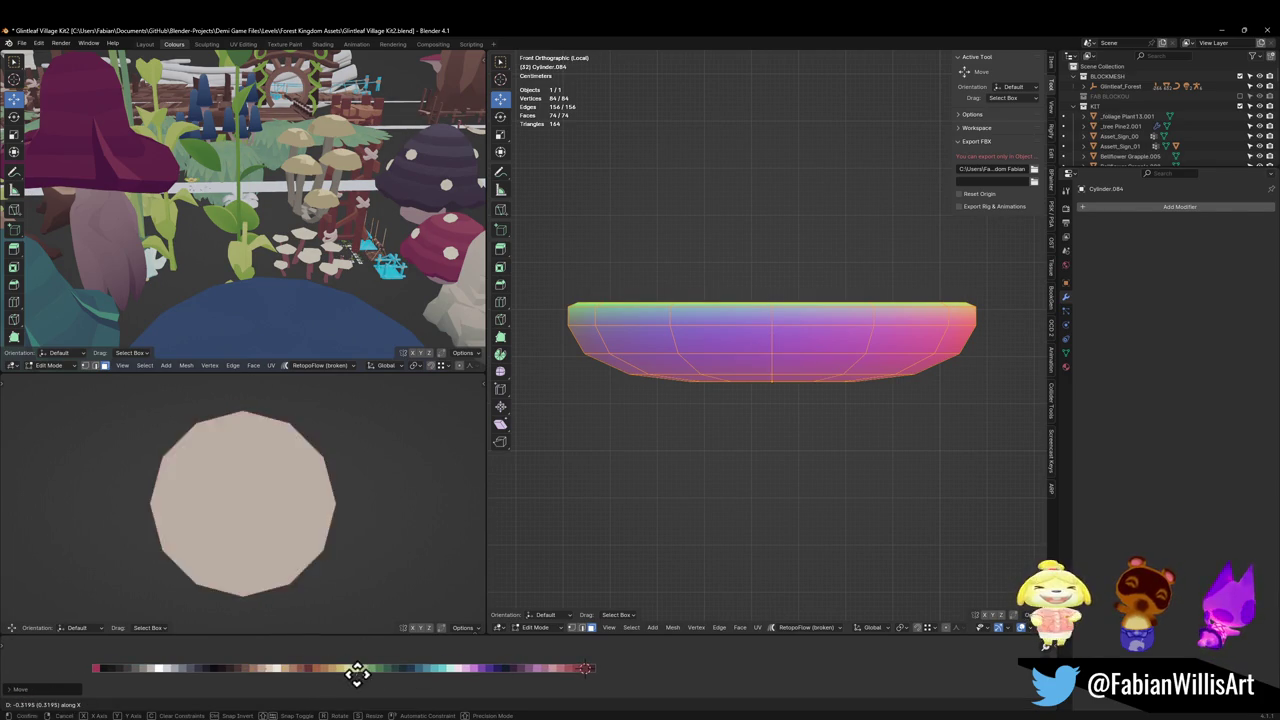
pyautogui.click(230, 668)
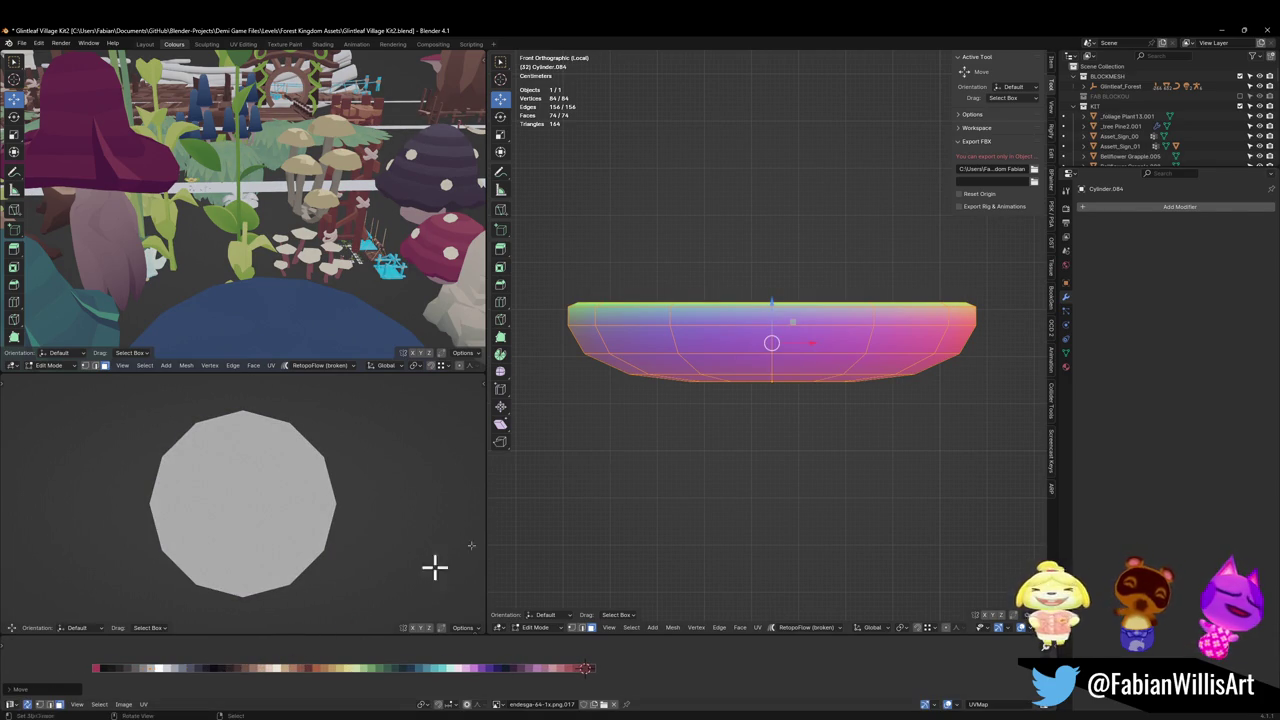
pyautogui.scroll(2, 768, 269)
# Step: Select the plate's inner-ring faces and centre face, then cancel a trial inset
pyautogui.moveTo(768, 269)
pyautogui.mouseDown(button='middle')
pyautogui.moveTo(766, 323)
pyautogui.moveTo(737, 387)
pyautogui.mouseUp(button='middle')
pyautogui.click(717, 432)
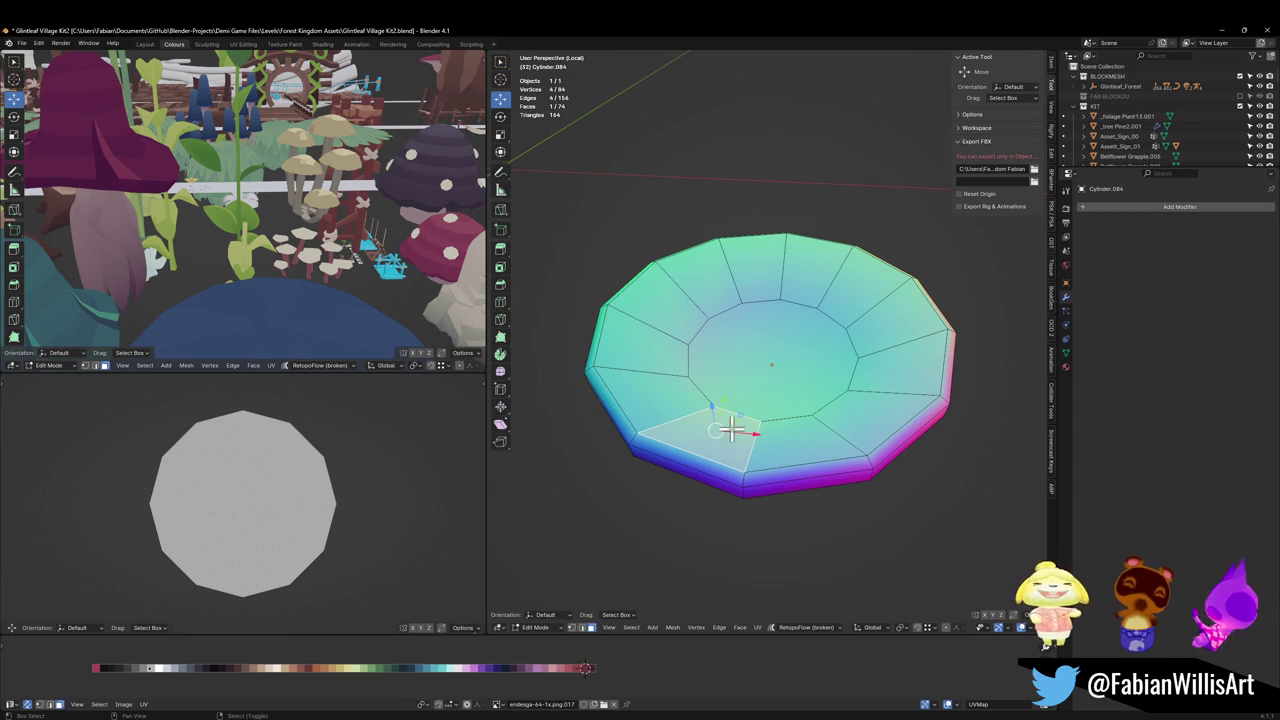
pyautogui.keyDown('shift'); pyautogui.click(680, 394); pyautogui.keyUp('shift')
pyautogui.keyDown('shift'); pyautogui.click(671, 350); pyautogui.keyUp('shift')
pyautogui.keyDown('shift'); pyautogui.click(672, 318); pyautogui.keyUp('shift')
pyautogui.keyDown('shift'); pyautogui.click(700, 288); pyautogui.keyUp('shift')
pyautogui.keyDown('shift'); pyautogui.click(767, 264); pyautogui.keyUp('shift')
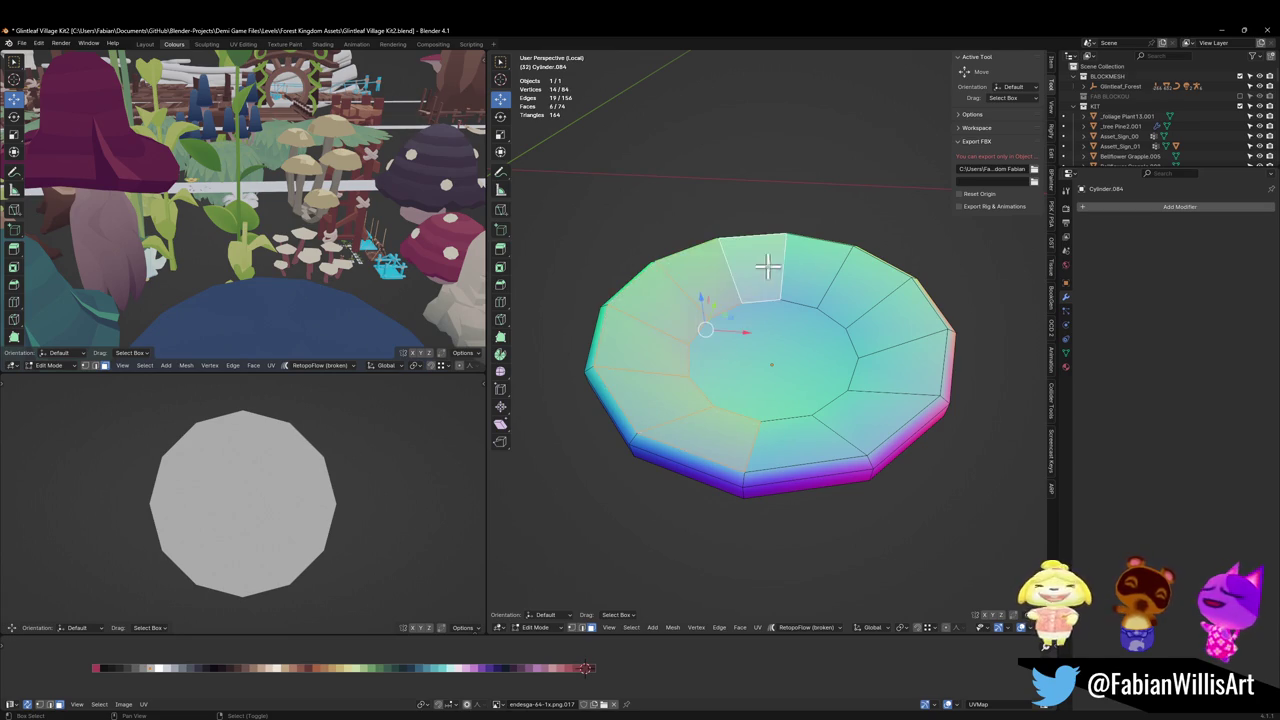
pyautogui.keyDown('shift'); pyautogui.click(815, 268); pyautogui.keyUp('shift')
pyautogui.rightClick(876, 340)
pyautogui.press('Escape')
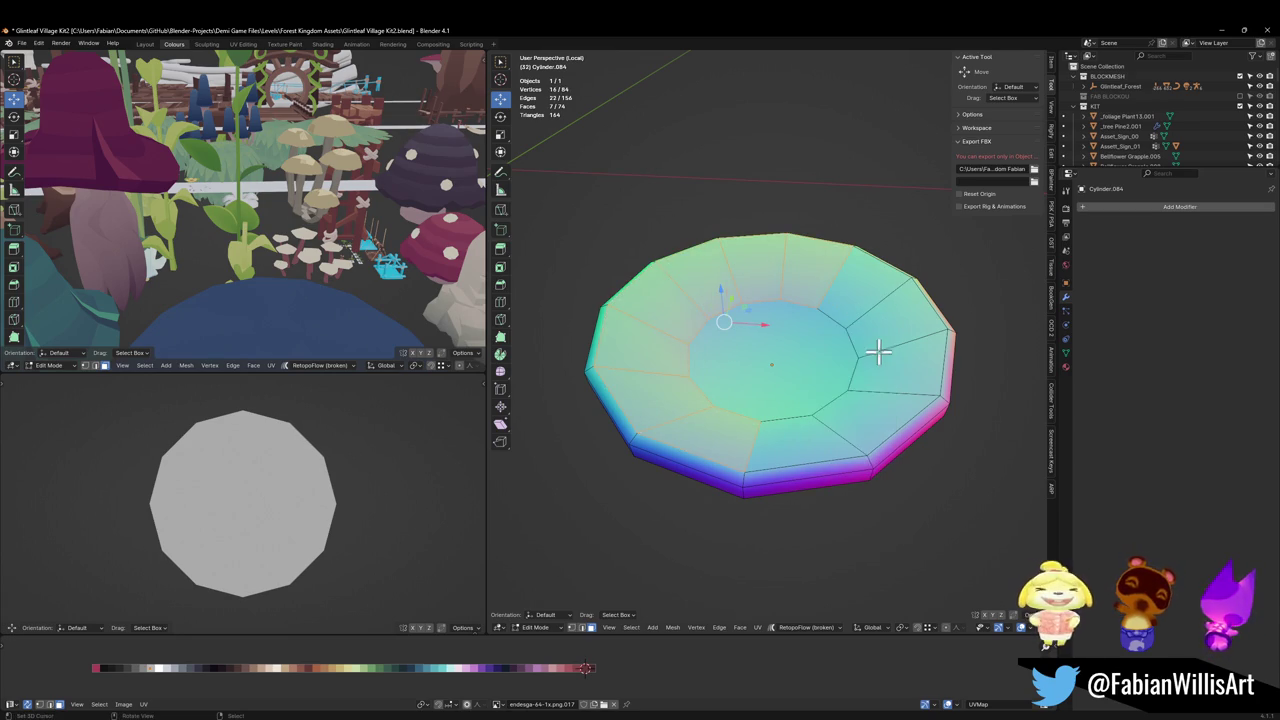
pyautogui.keyDown('shift'); pyautogui.click(878, 350); pyautogui.keyUp('shift')
pyautogui.keyDown('shift'); pyautogui.click(792, 366); pyautogui.keyUp('shift')
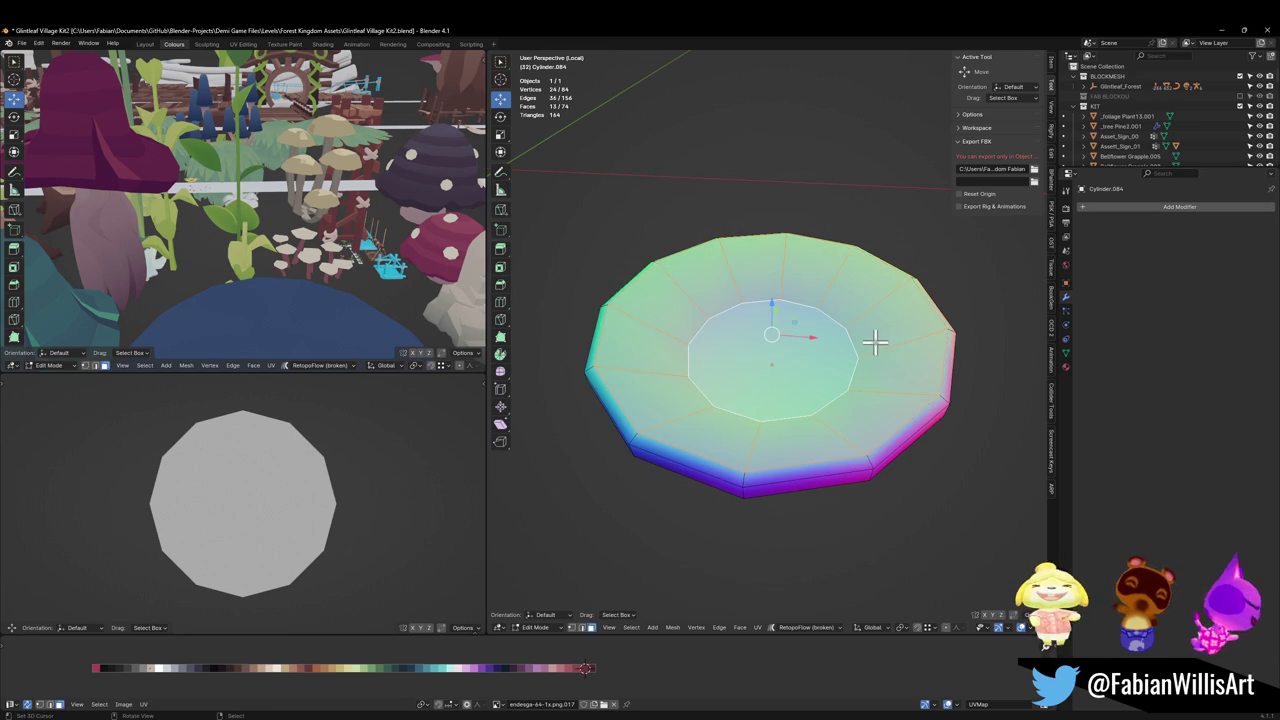
pyautogui.press('i')
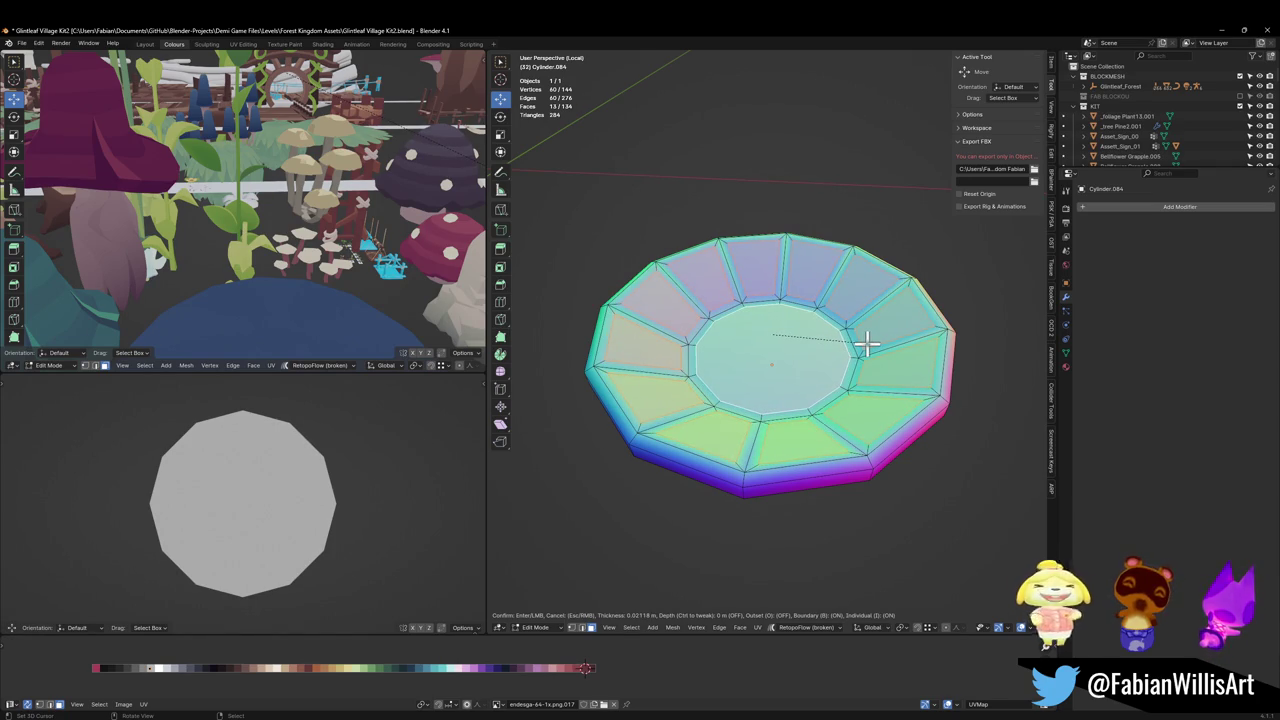
pyautogui.rightClick(866, 344)
# Step: Loop-cut a new edge loop around the ring, select the rings and centre, then cancel an individual inset
pyautogui.moveTo(783, 380); pyautogui.dragTo(700, 443, button='middle')
pyautogui.hotkey('ctrl', 'r')
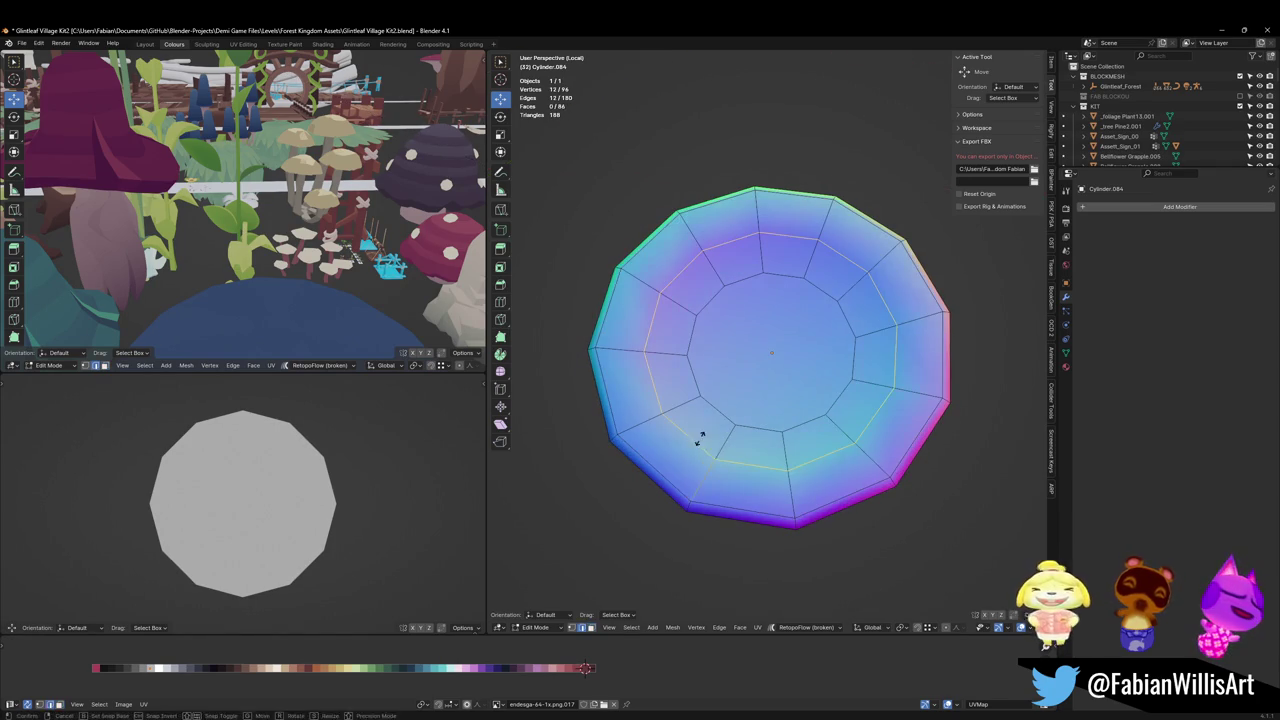
pyautogui.click(726, 436)
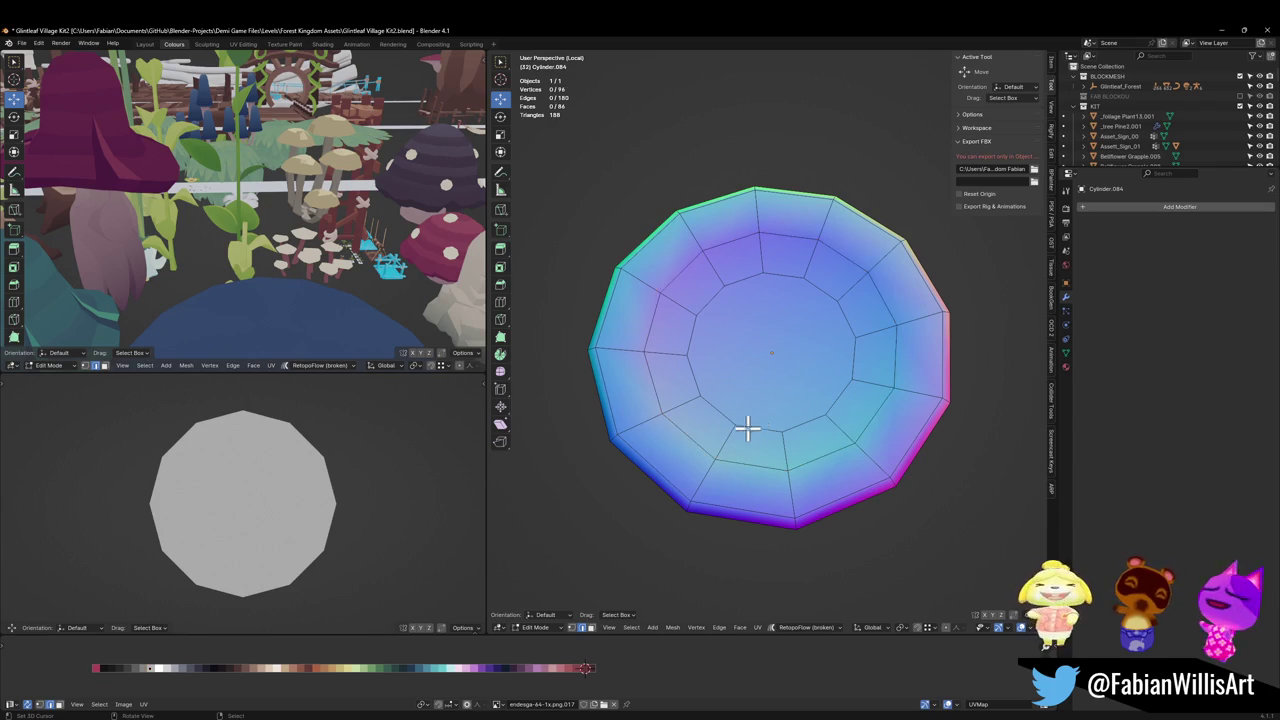
pyautogui.keyDown('alt'); pyautogui.click(714, 462); pyautogui.keyUp('alt')
pyautogui.keyDown('alt'); pyautogui.keyDown('shift'); pyautogui.click(732, 471); pyautogui.keyUp('shift'); pyautogui.keyUp('alt')
pyautogui.keyDown('shift'); pyautogui.click(776, 382); pyautogui.keyUp('shift')
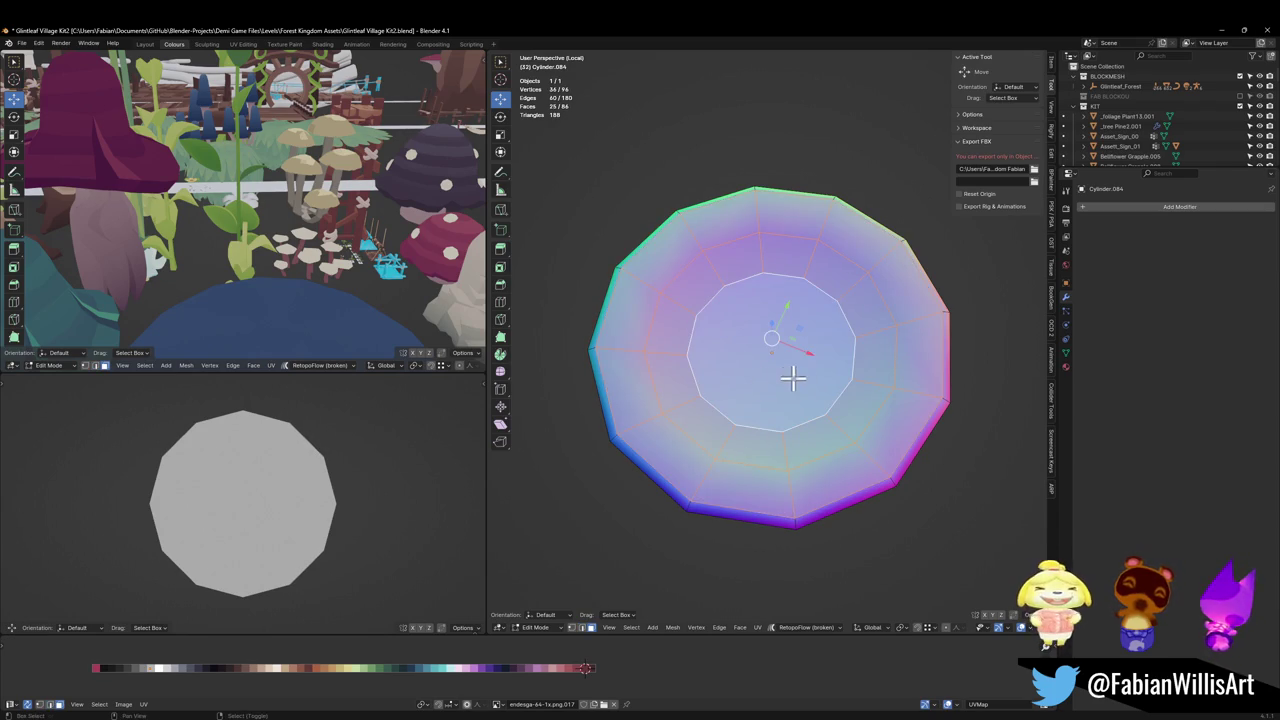
pyautogui.press('i')
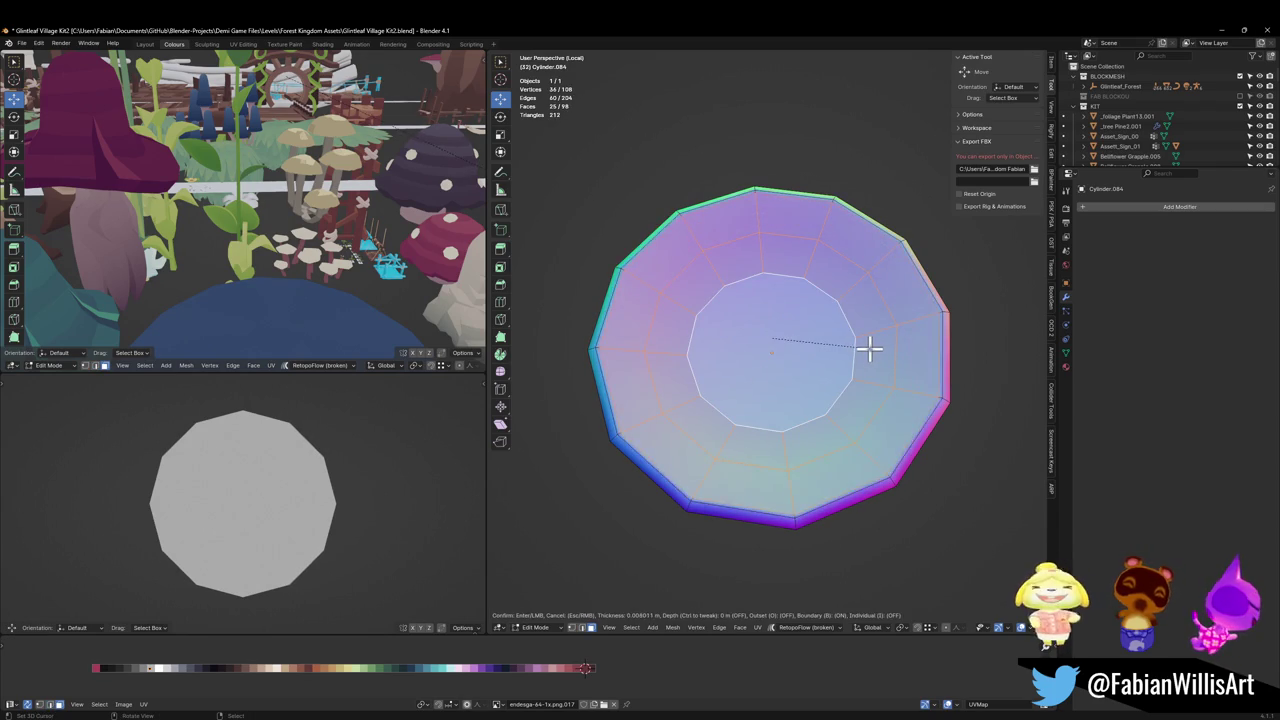
pyautogui.press('i')
pyautogui.rightClick(862, 348)
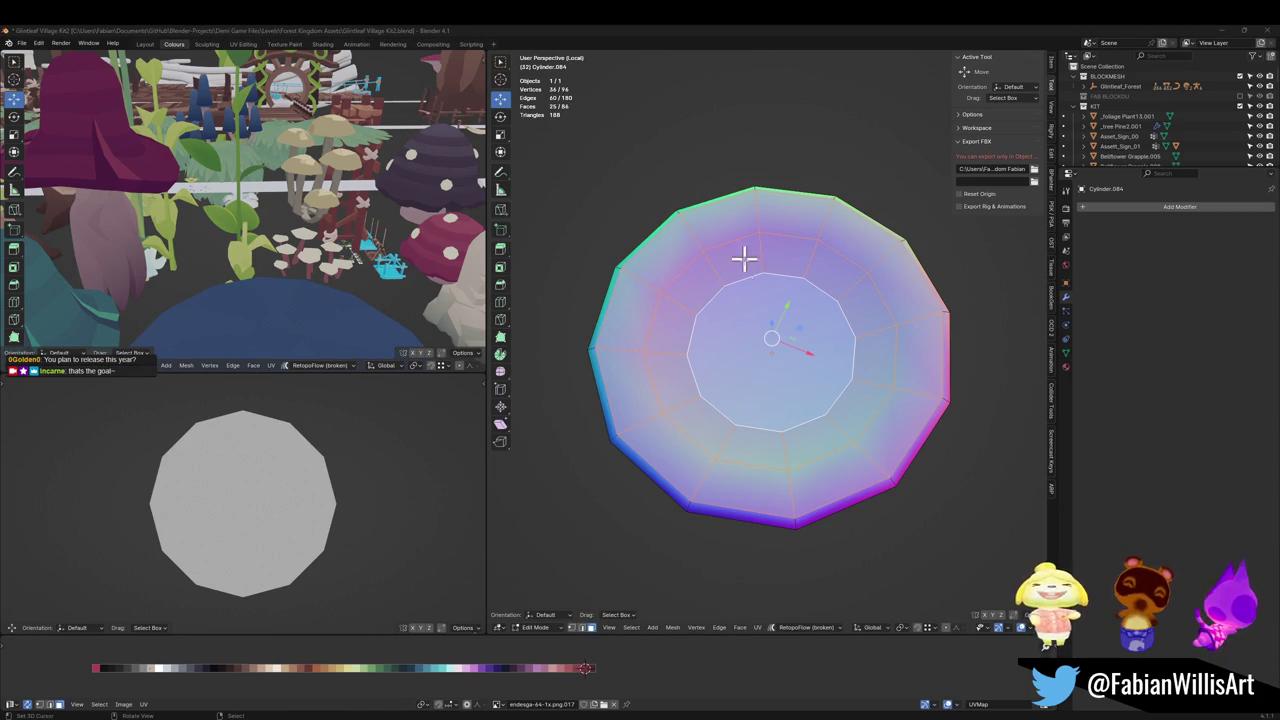
# Step: Inset the plate's outer rim faces
pyautogui.keyDown('shift'); pyautogui.moveTo(744, 259); pyautogui.dragTo(720, 367, button='middle'); pyautogui.keyUp('shift')
pyautogui.scroll(1, 745, 362)
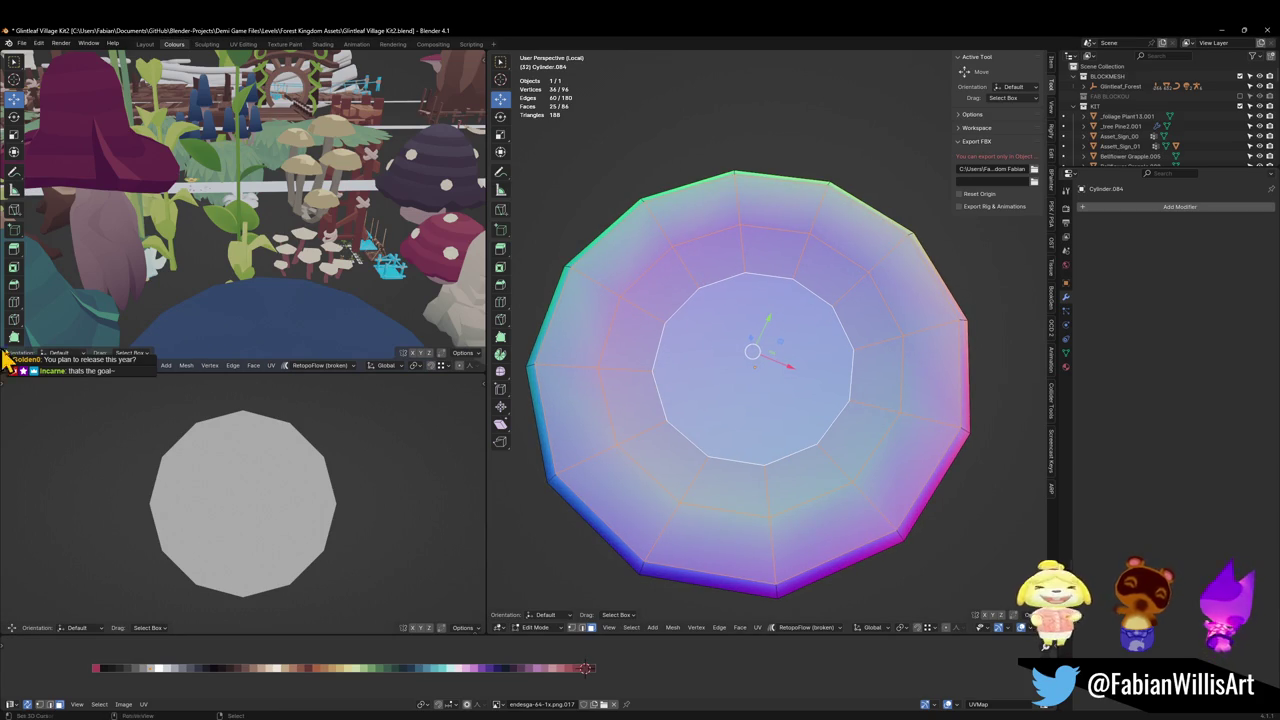
pyautogui.keyDown('shift'); pyautogui.moveTo(704, 368); pyautogui.dragTo(694, 362, button='middle'); pyautogui.keyUp('shift')
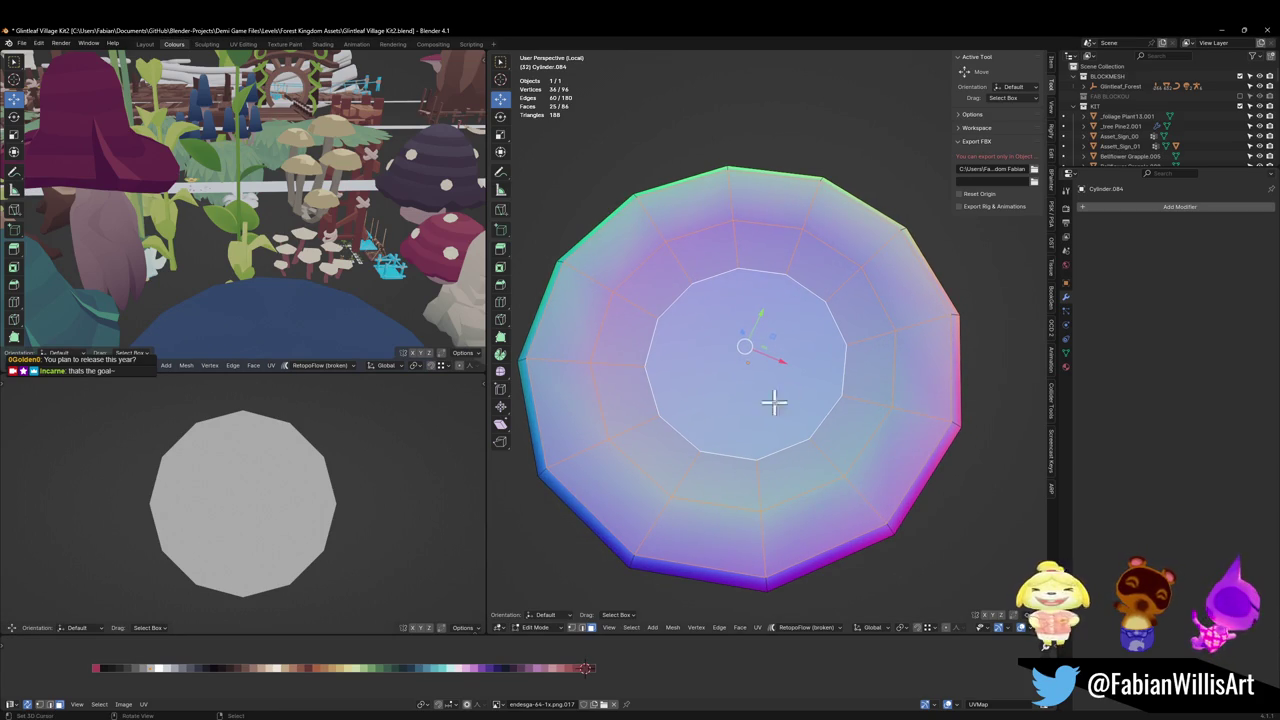
pyautogui.press('i')
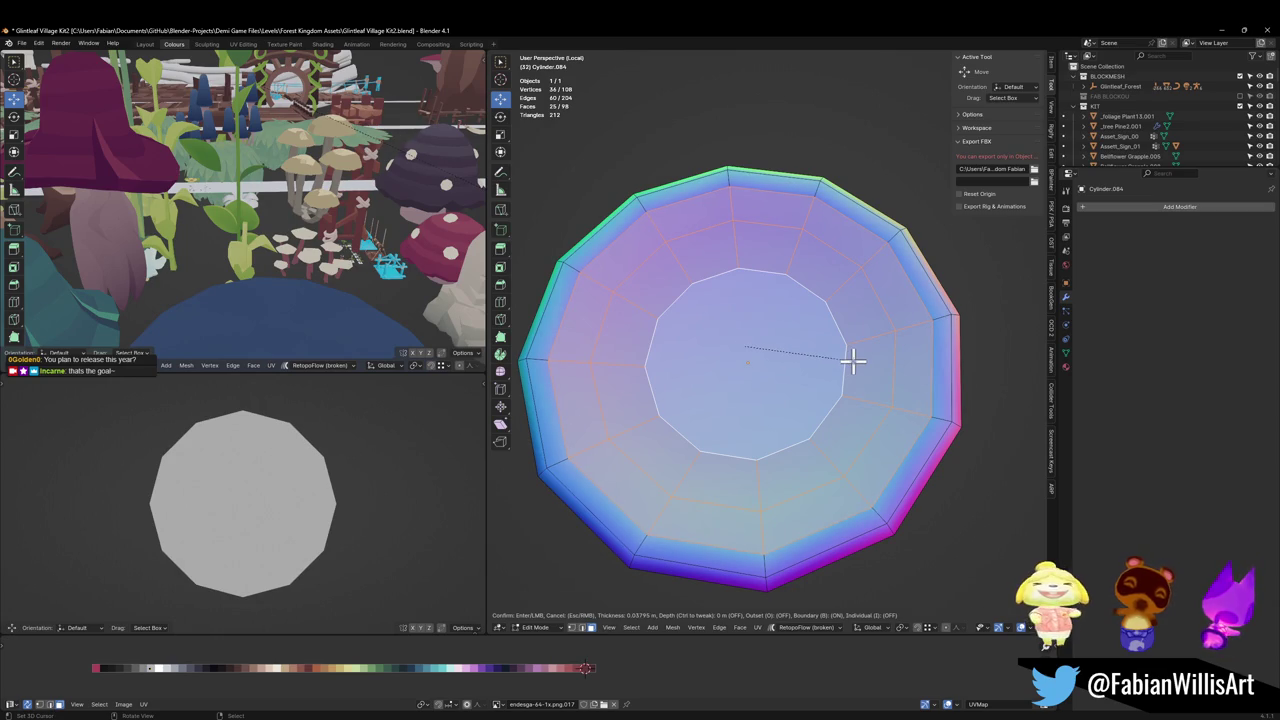
pyautogui.click(852, 362)
# Step: Duplicate the centre face, raise it along Z, and shrink it slightly
pyautogui.click(775, 387)
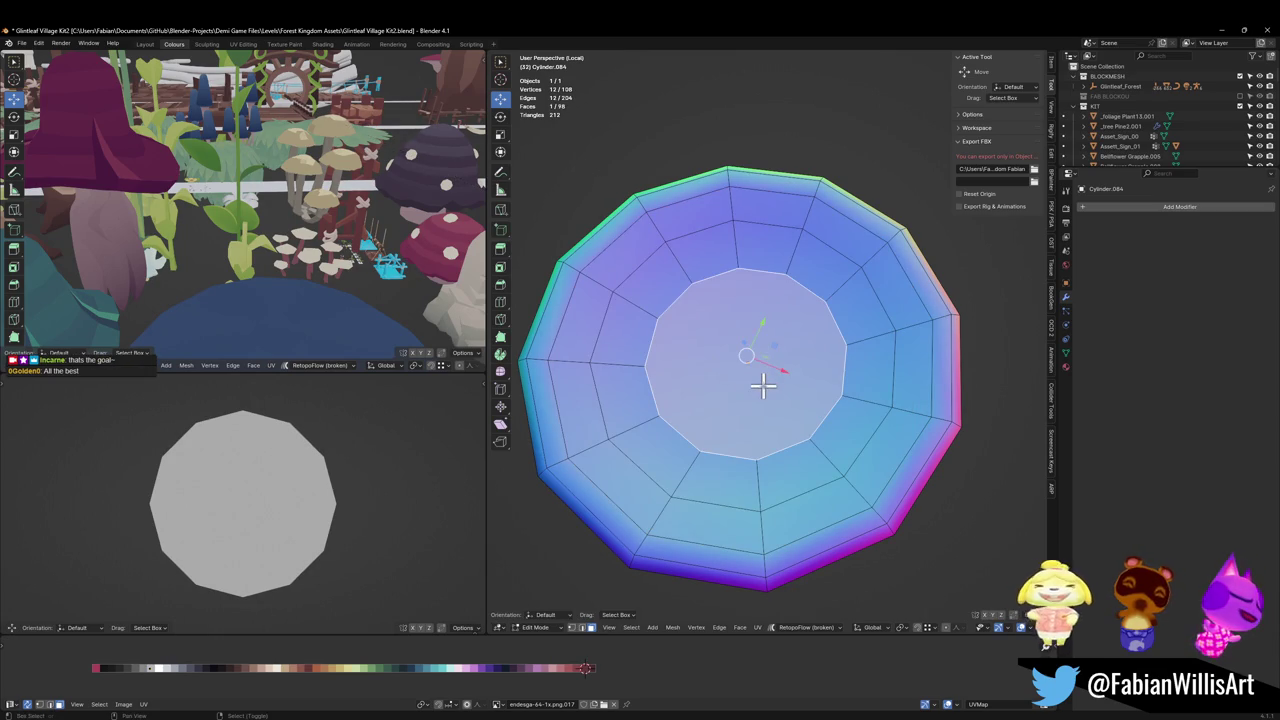
pyautogui.hotkey('shift', 'd')
pyautogui.rightClick(769, 385)
pyautogui.moveTo(769, 385); pyautogui.dragTo(783, 360, button='middle')
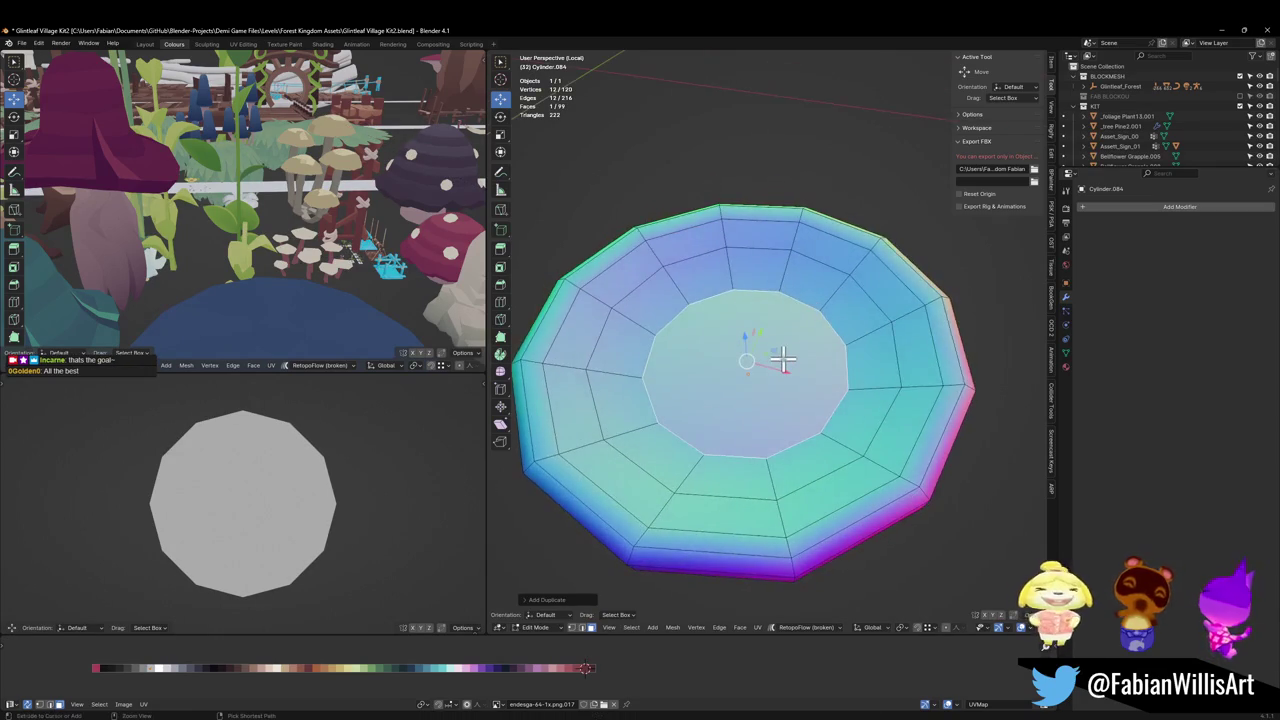
pyautogui.press('g')
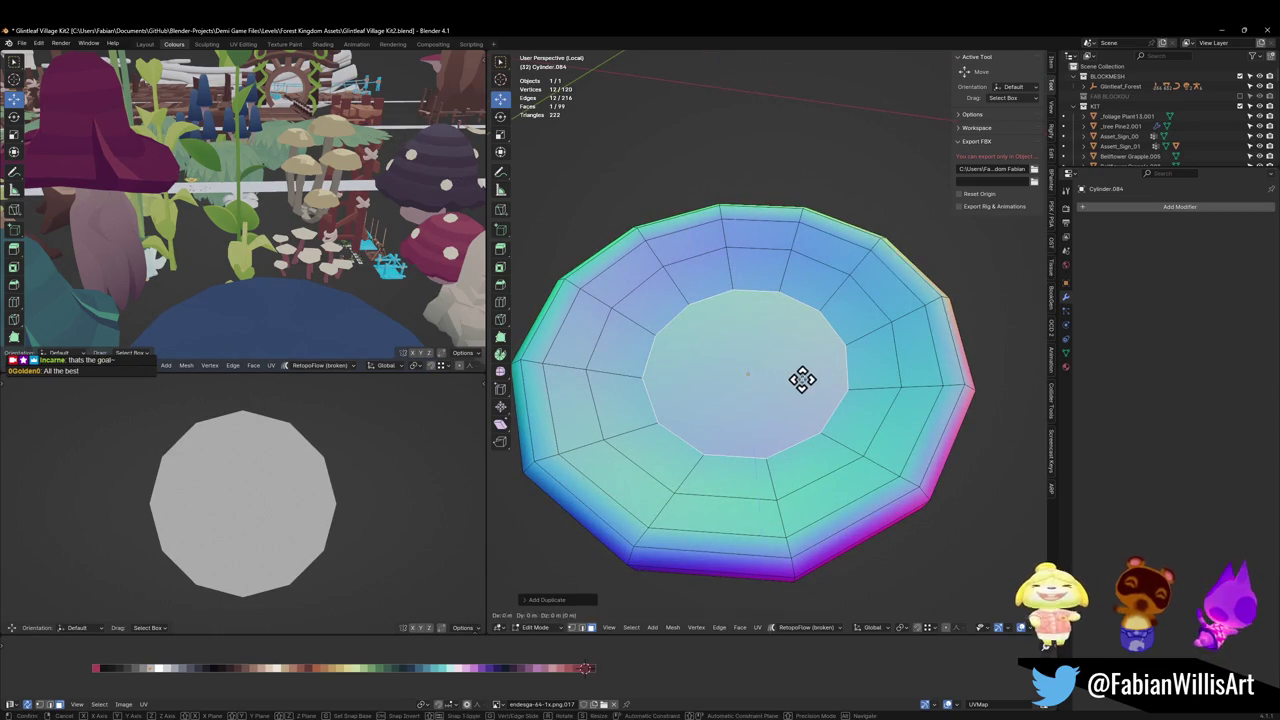
pyautogui.press('z')
pyautogui.click(832, 387)
pyautogui.press('s')
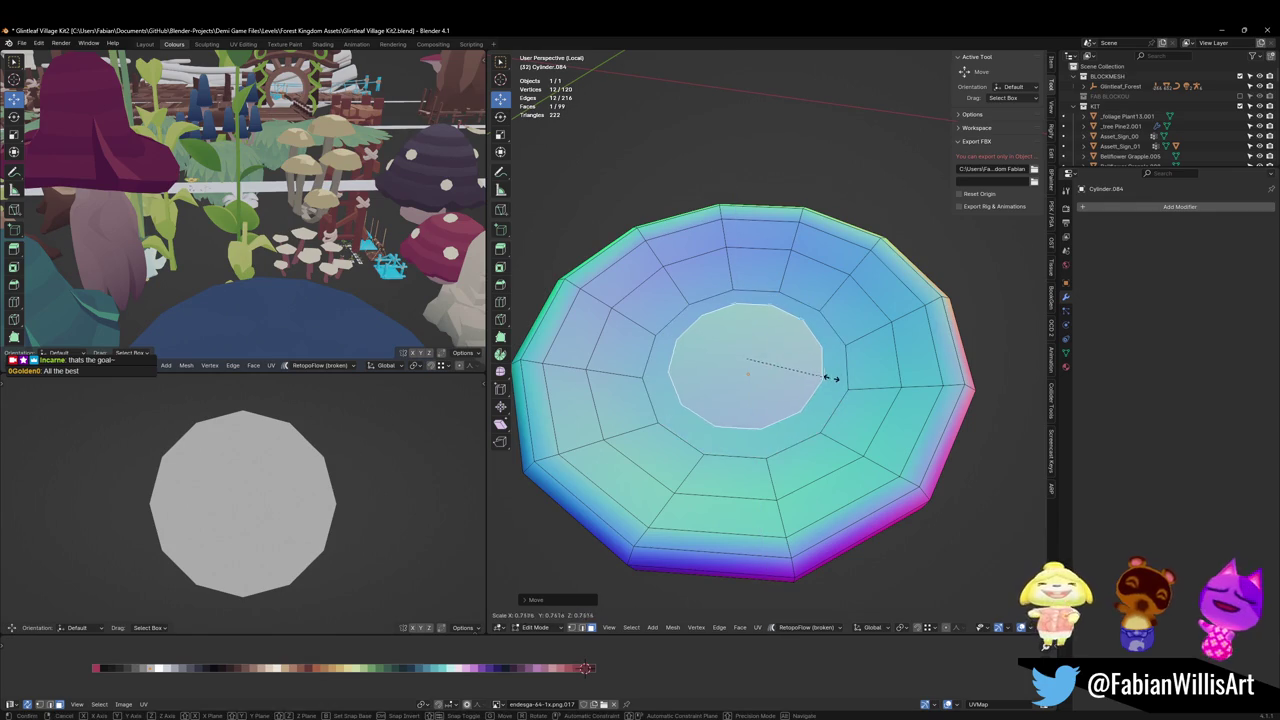
pyautogui.click(849, 372)
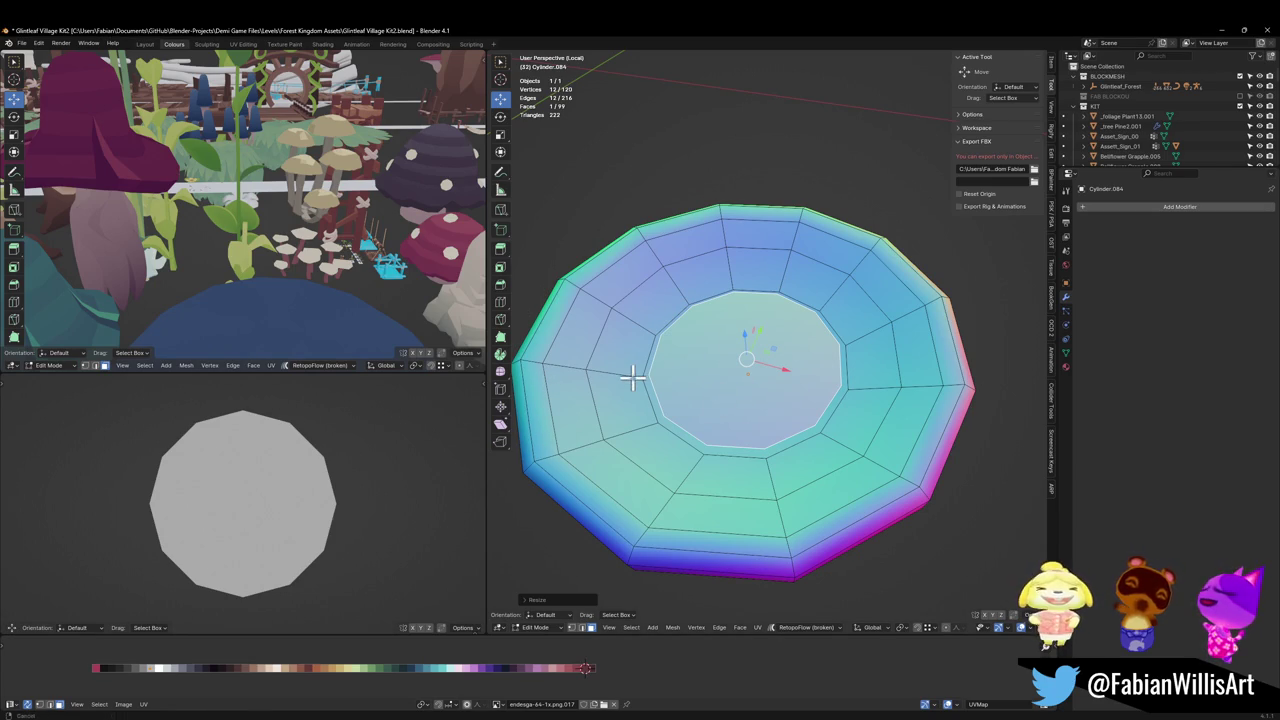
# Step: Dissolve the face ring surrounding the bowl's centre
pyautogui.moveTo(634, 371); pyautogui.dragTo(634, 477, button='middle')
pyautogui.keyDown('alt'); pyautogui.click(651, 505); pyautogui.keyUp('alt')
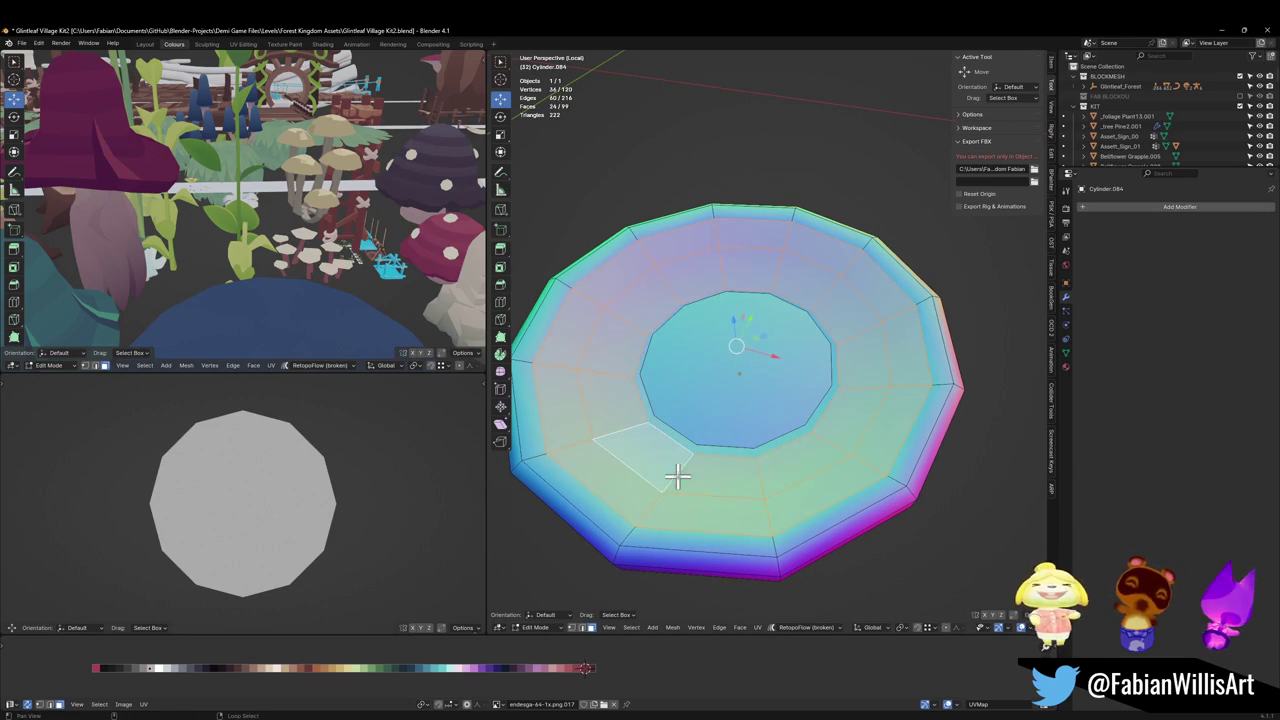
pyautogui.hotkey('ctrl', 'x')
# Step: Select the ring faces one by one around the bowl, then clear the selection
pyautogui.click(696, 502)
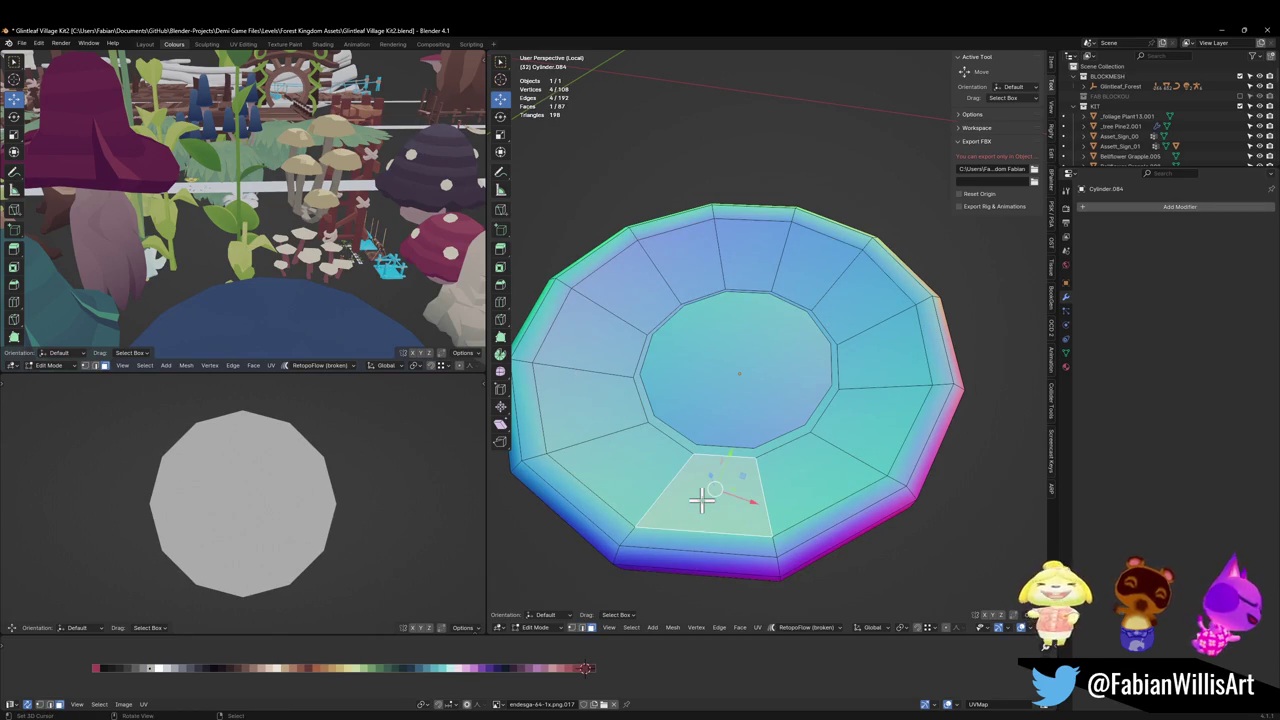
pyautogui.click(630, 478)
pyautogui.click(605, 370)
pyautogui.click(658, 285)
pyautogui.click(690, 258)
pyautogui.click(754, 254)
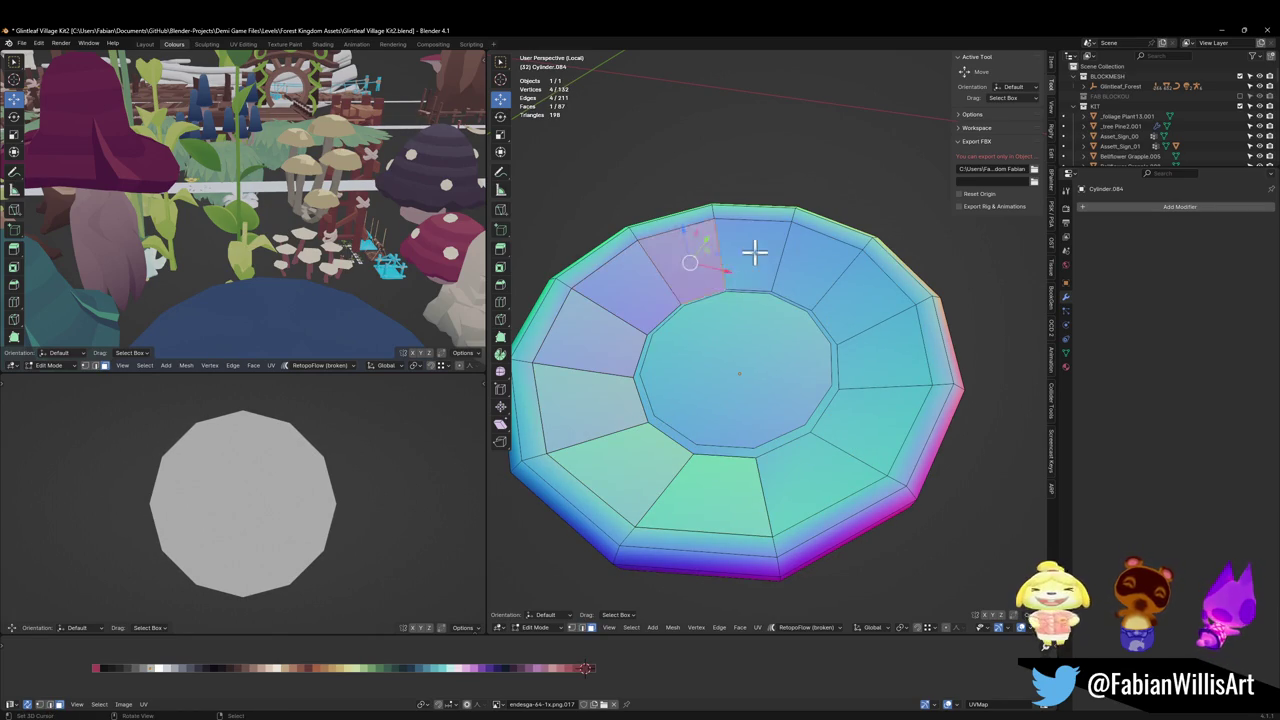
pyautogui.click(808, 250)
pyautogui.click(870, 298)
pyautogui.click(878, 352)
pyautogui.click(850, 445)
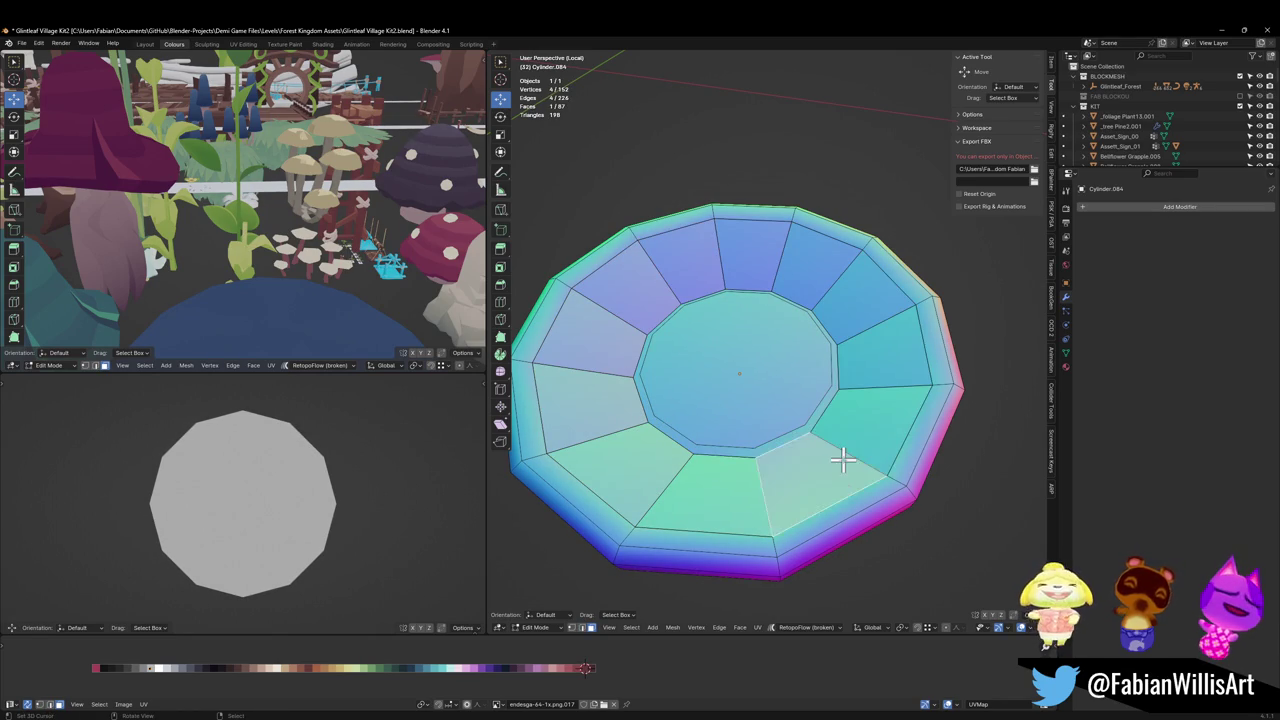
pyautogui.click(845, 457)
pyautogui.keyDown('shift'); pyautogui.click(830, 468); pyautogui.keyUp('shift')
# Step: Try selecting and individually scaling the ring faces, then undo back to the centre-face state
pyautogui.press('l')
pyautogui.press('l')
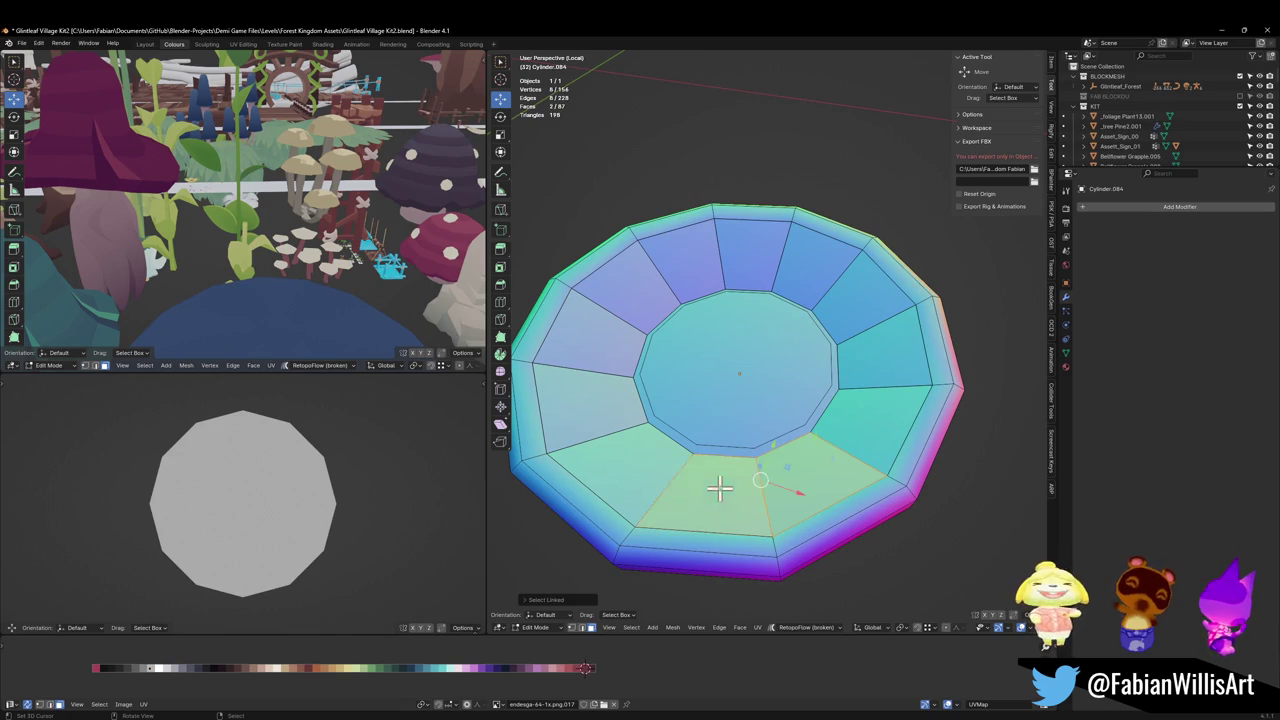
pyautogui.press('l')
pyautogui.press('l')
pyautogui.press('l')
pyautogui.press('l')
pyautogui.press('l')
pyautogui.press('l')
pyautogui.press('l')
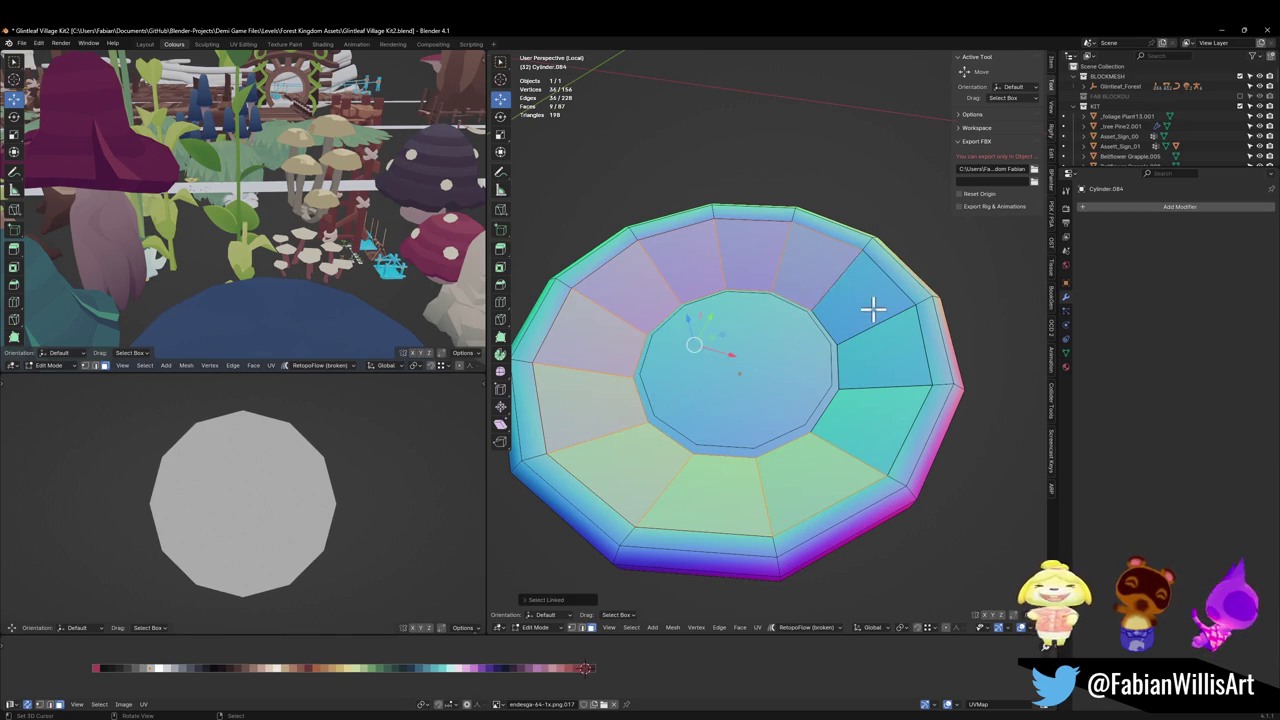
pyautogui.press('l')
pyautogui.press('l')
pyautogui.press('l')
pyautogui.press('u')
pyautogui.click(846, 355)
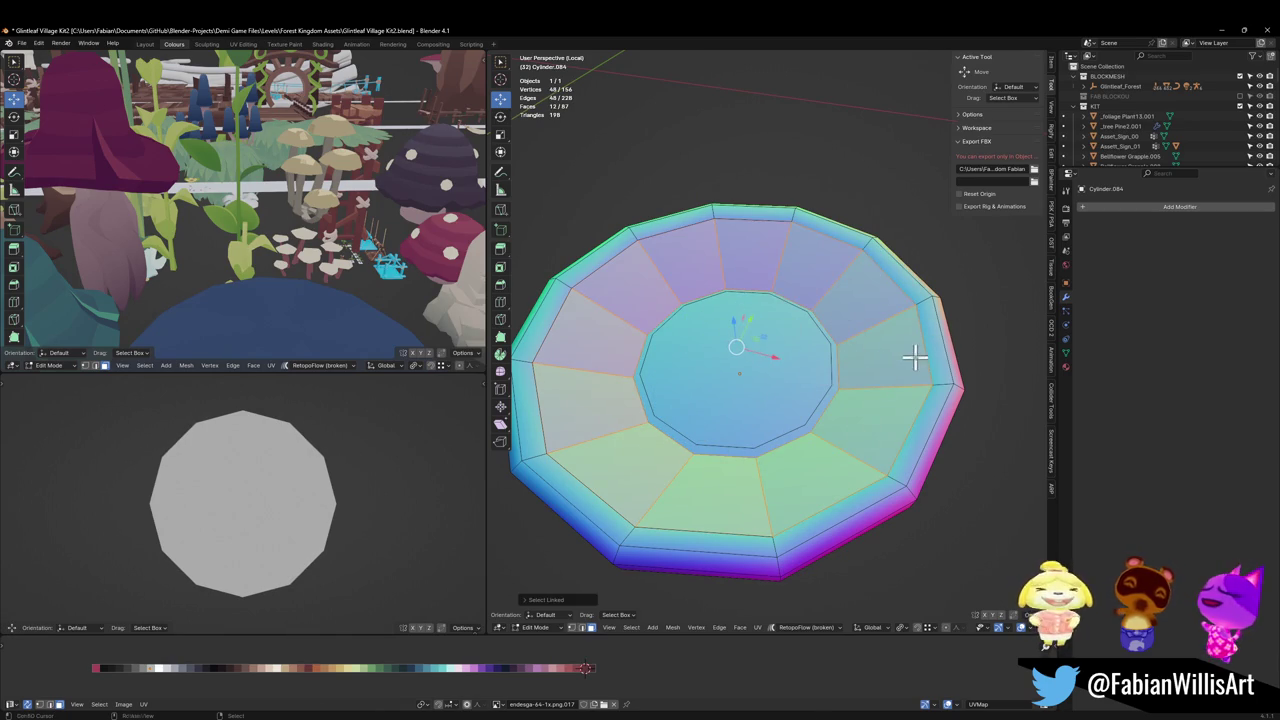
pyautogui.press('s')
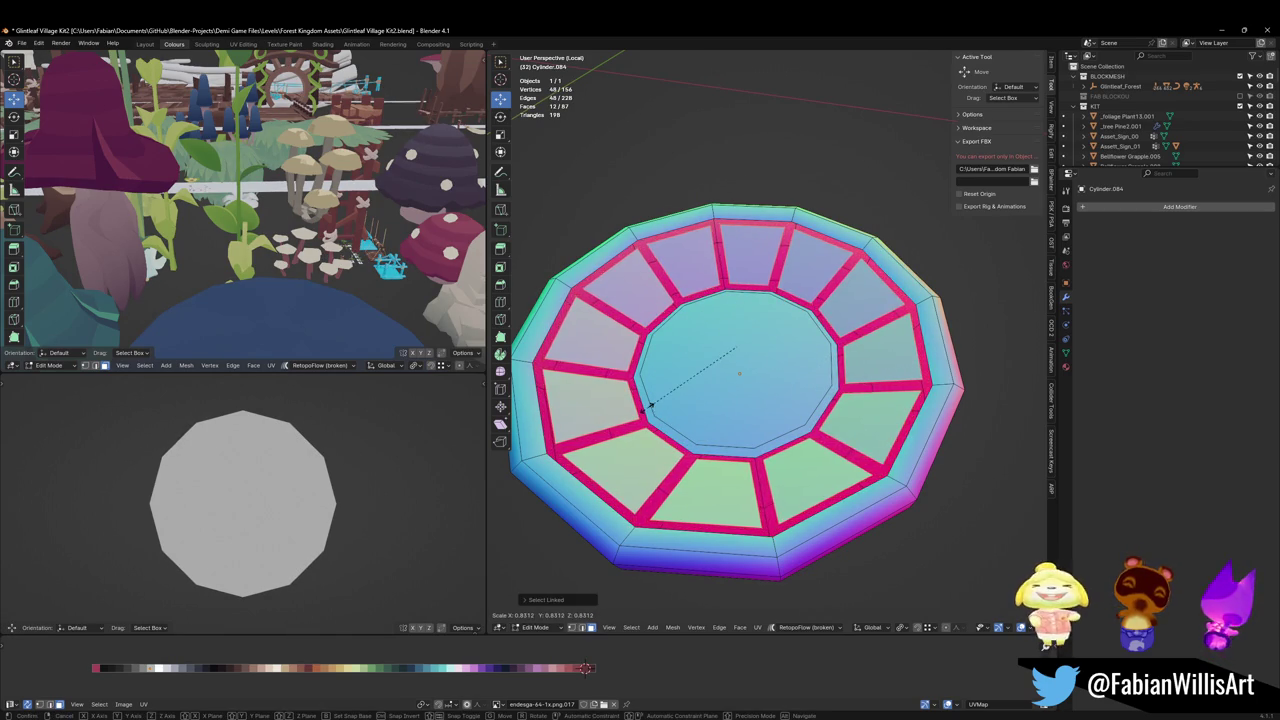
pyautogui.press('Escape')
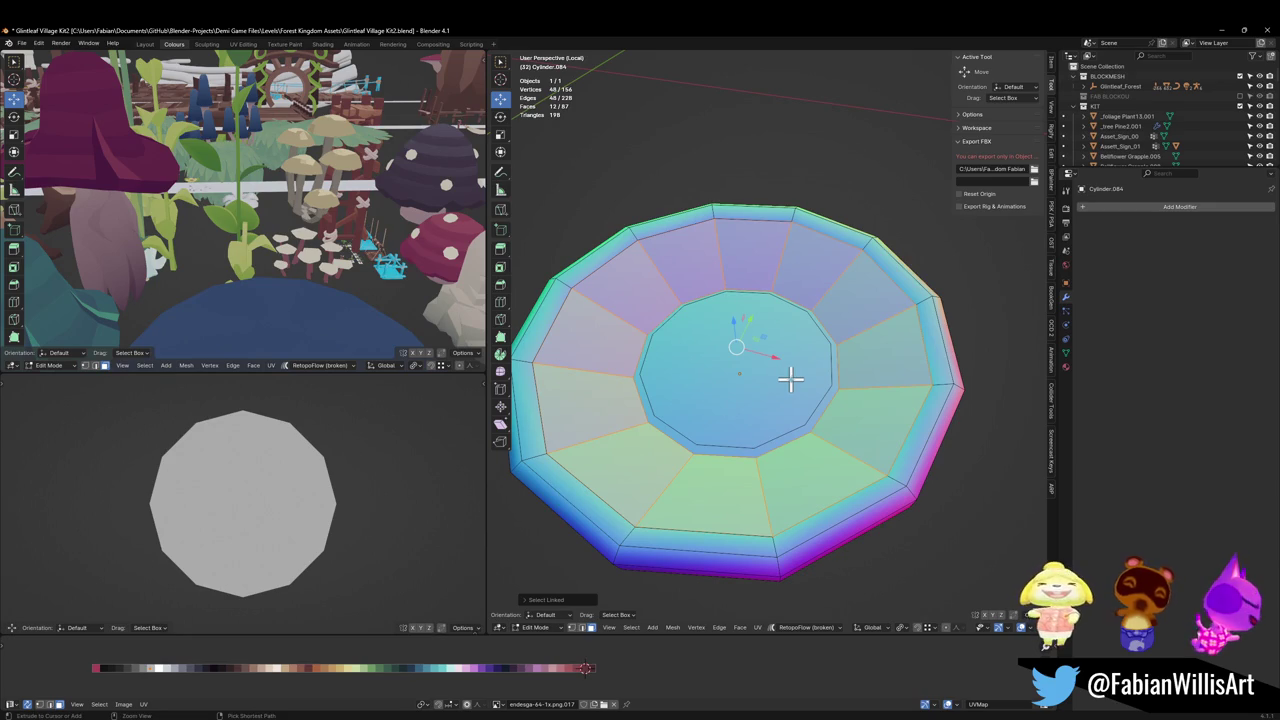
pyautogui.hotkey('ctrl', 'z')
pyautogui.hotkey('ctrl', 'z')
pyautogui.hotkey('ctrl', 'z')
pyautogui.hotkey('ctrl', 'z')
pyautogui.hotkey('ctrl', 'z')
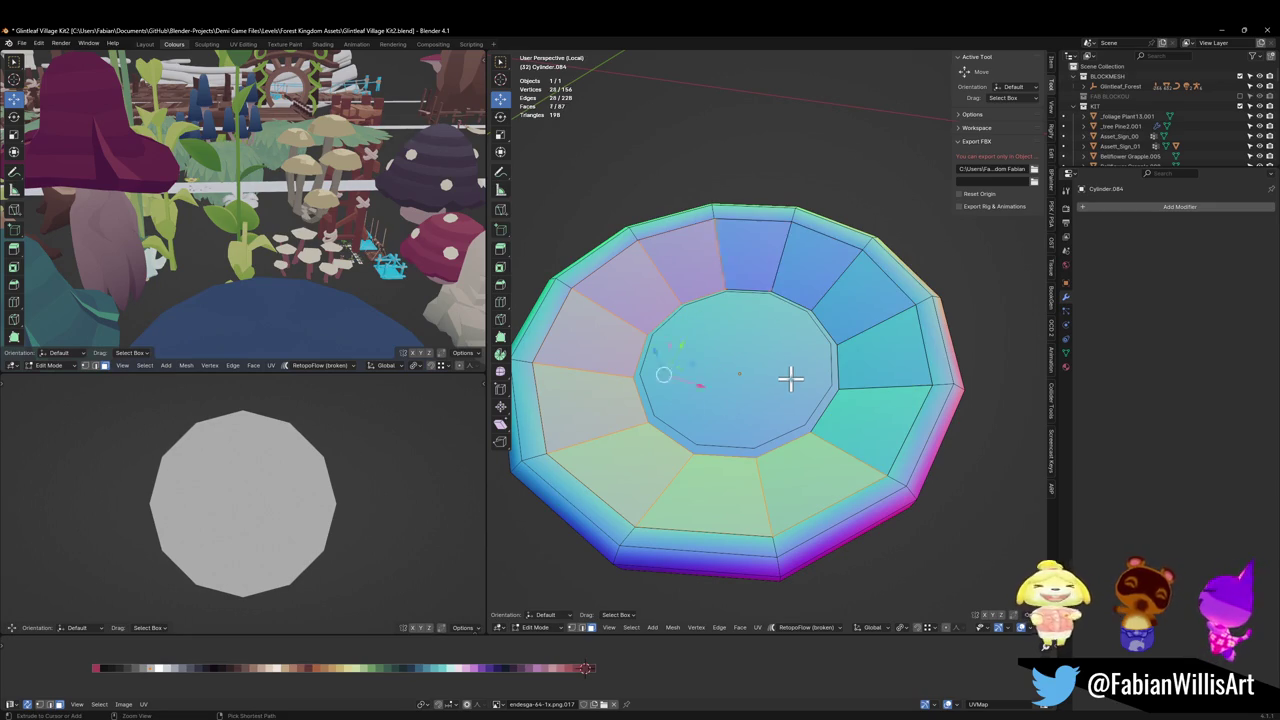
pyautogui.hotkey('ctrl', 'z')
pyautogui.hotkey('ctrl', 'z')
pyautogui.hotkey('ctrl', 'z')
pyautogui.hotkey('ctrl', 'z')
pyautogui.hotkey('ctrl', 'z')
pyautogui.hotkey('ctrl', 'z')
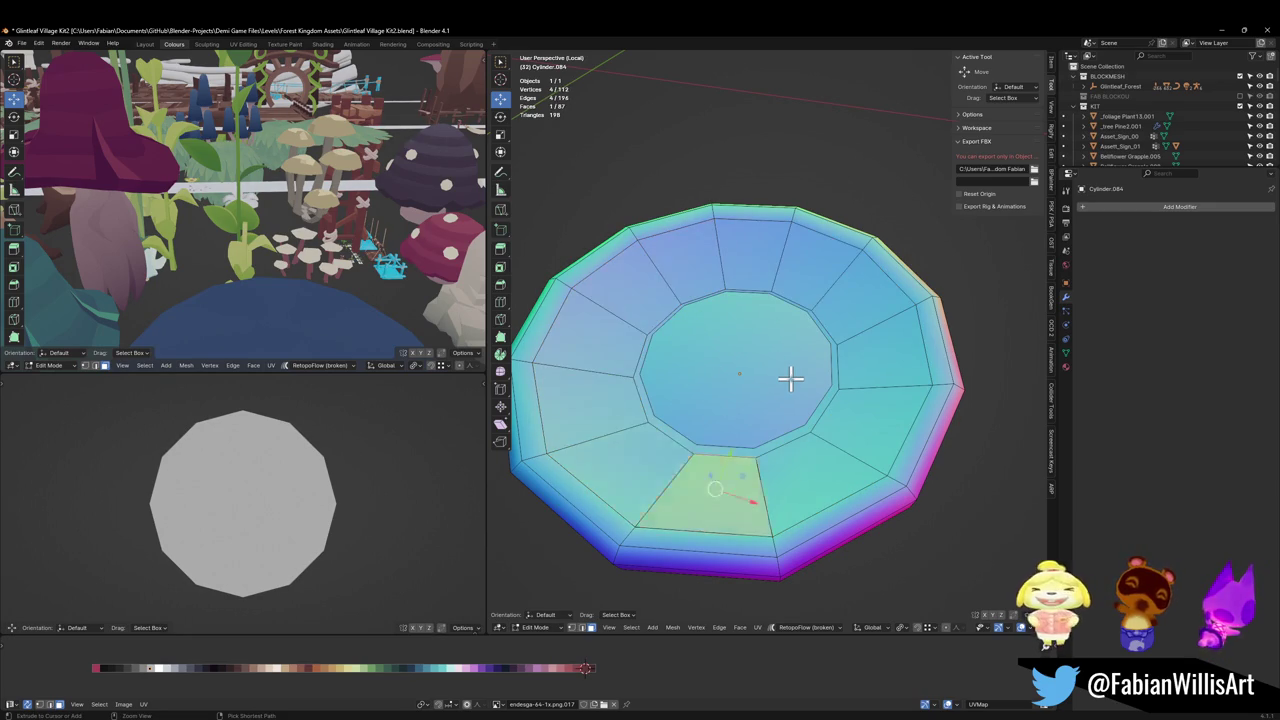
pyautogui.hotkey('ctrl', 'z')
pyautogui.hotkey('ctrl', 'z')
pyautogui.hotkey('ctrl', 'z')
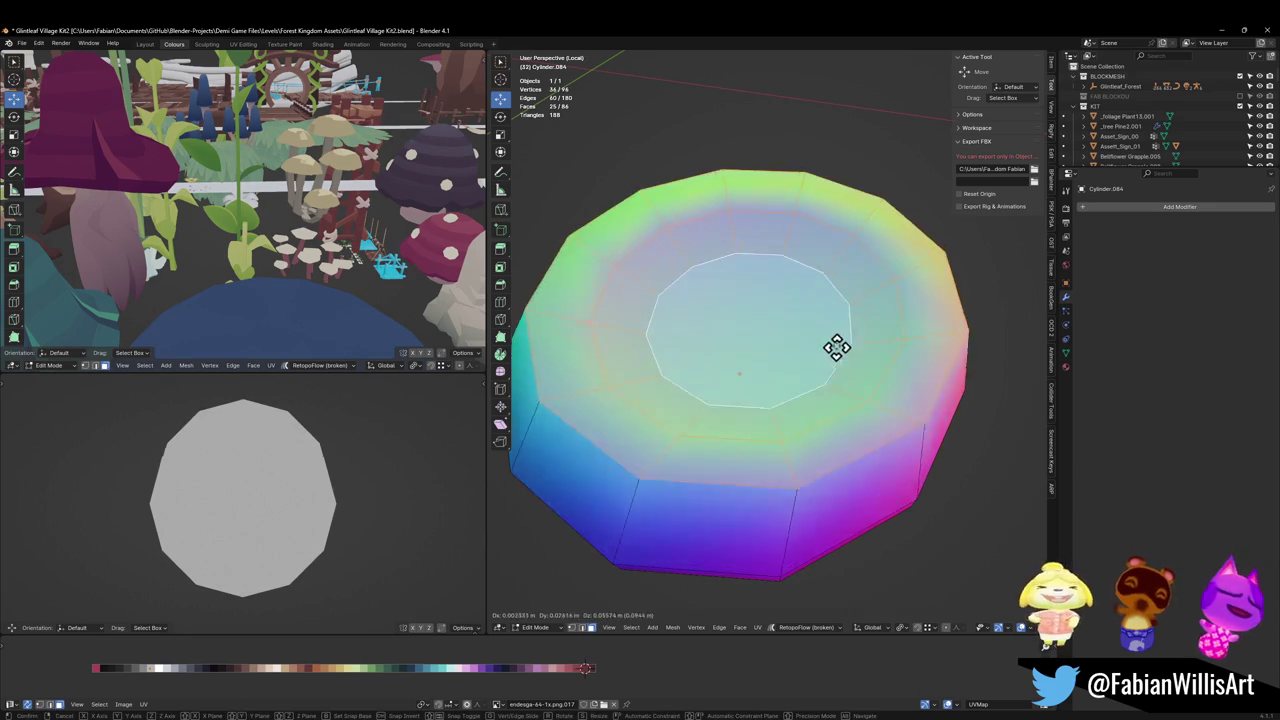
# Step: Push the selected inner faces along their normals with Alt+S and scale them down
pyautogui.hotkey('ctrl', 'shift', 'z')
pyautogui.press('e')
pyautogui.press('Escape')
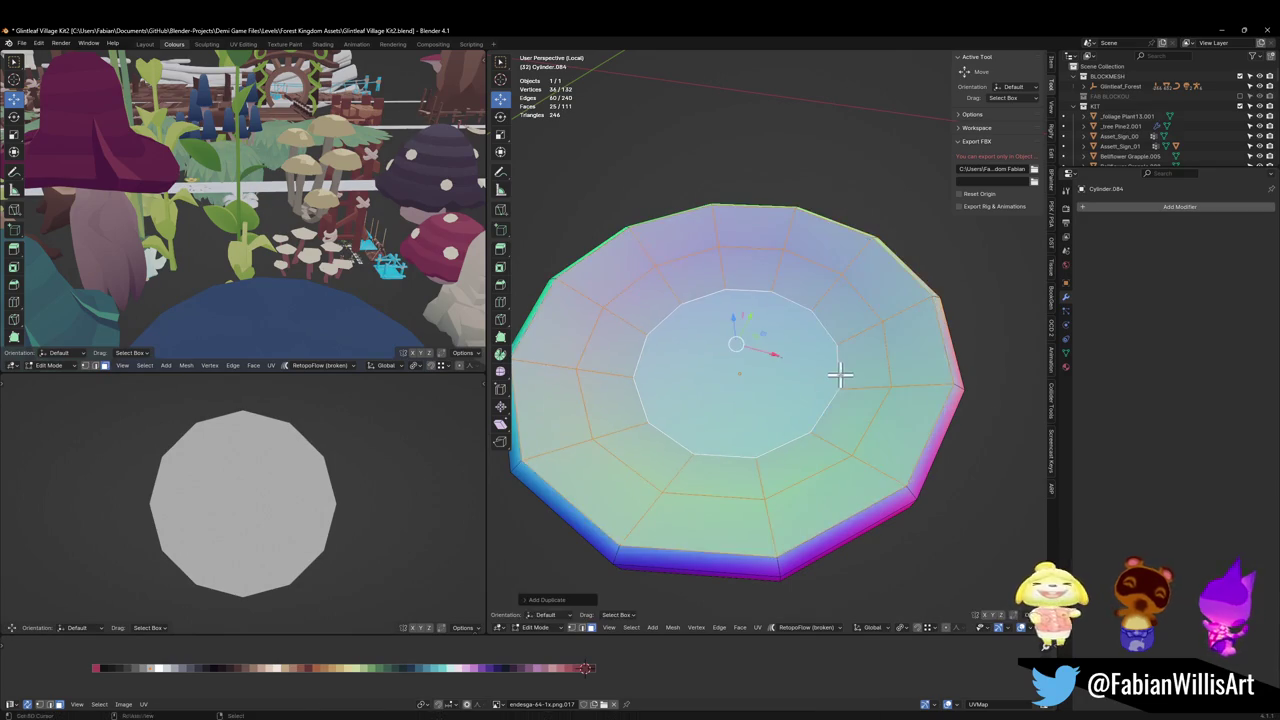
pyautogui.press('s')
pyautogui.press('Escape')
pyautogui.moveTo(829, 371); pyautogui.dragTo(846, 349, button='middle')
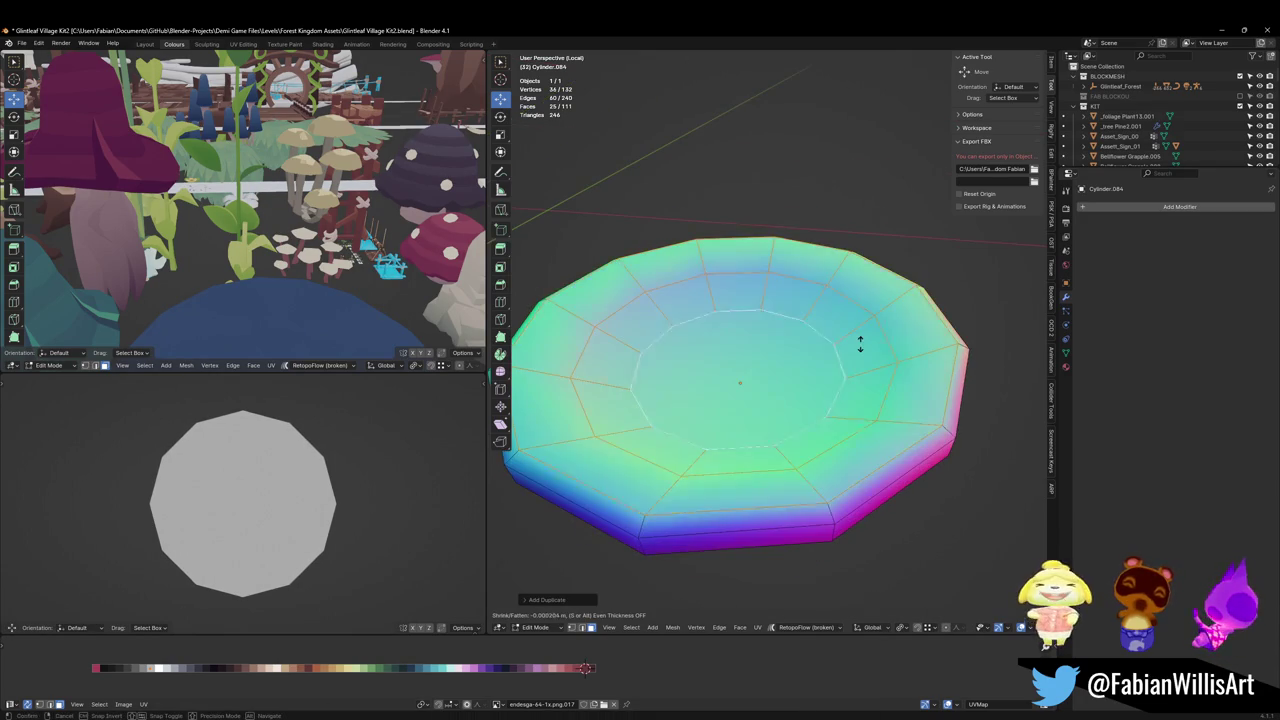
pyautogui.hotkey('alt', 's')
pyautogui.click(863, 331)
pyautogui.press('s')
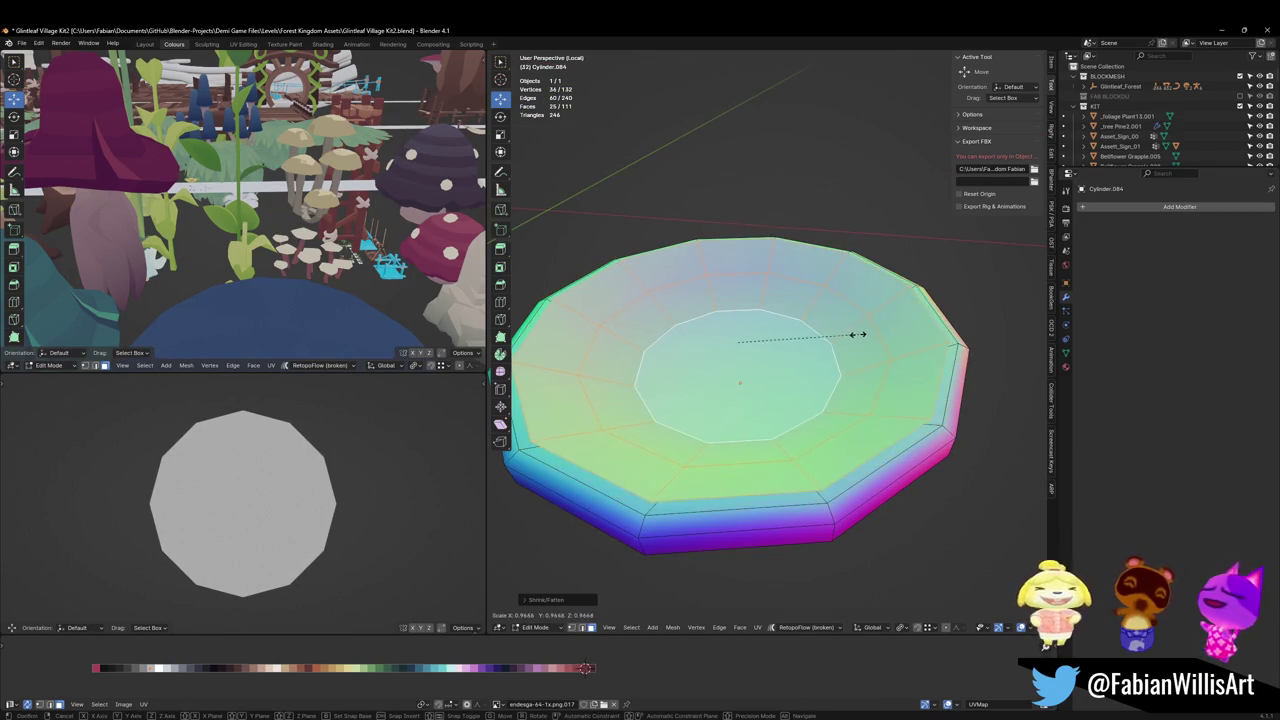
pyautogui.moveTo(823, 354); pyautogui.dragTo(837, 360, button='middle')
pyautogui.click(819, 367)
# Step: In edge mode, select the middle ring's edge loop and dissolve it
pyautogui.hotkey('alt', 'a')
pyautogui.press('2')
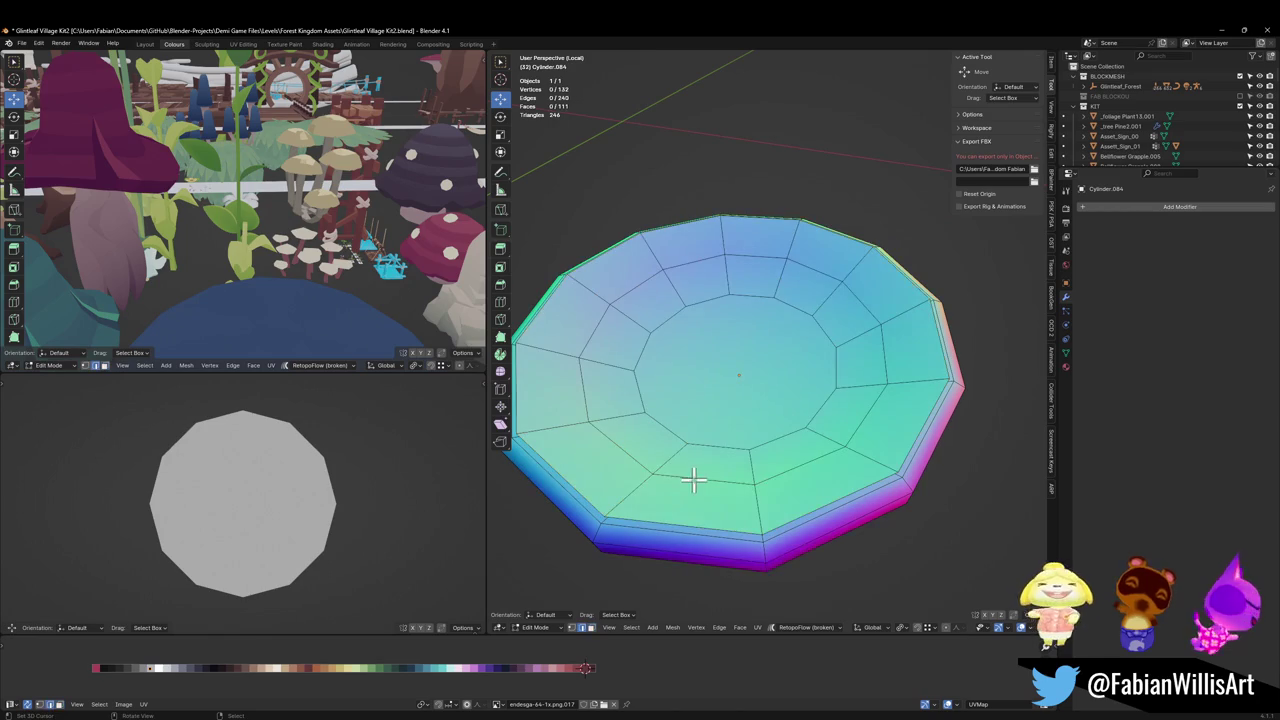
pyautogui.keyDown('alt'); pyautogui.click(707, 481); pyautogui.keyUp('alt')
pyautogui.hotkey('ctrl', 'x')
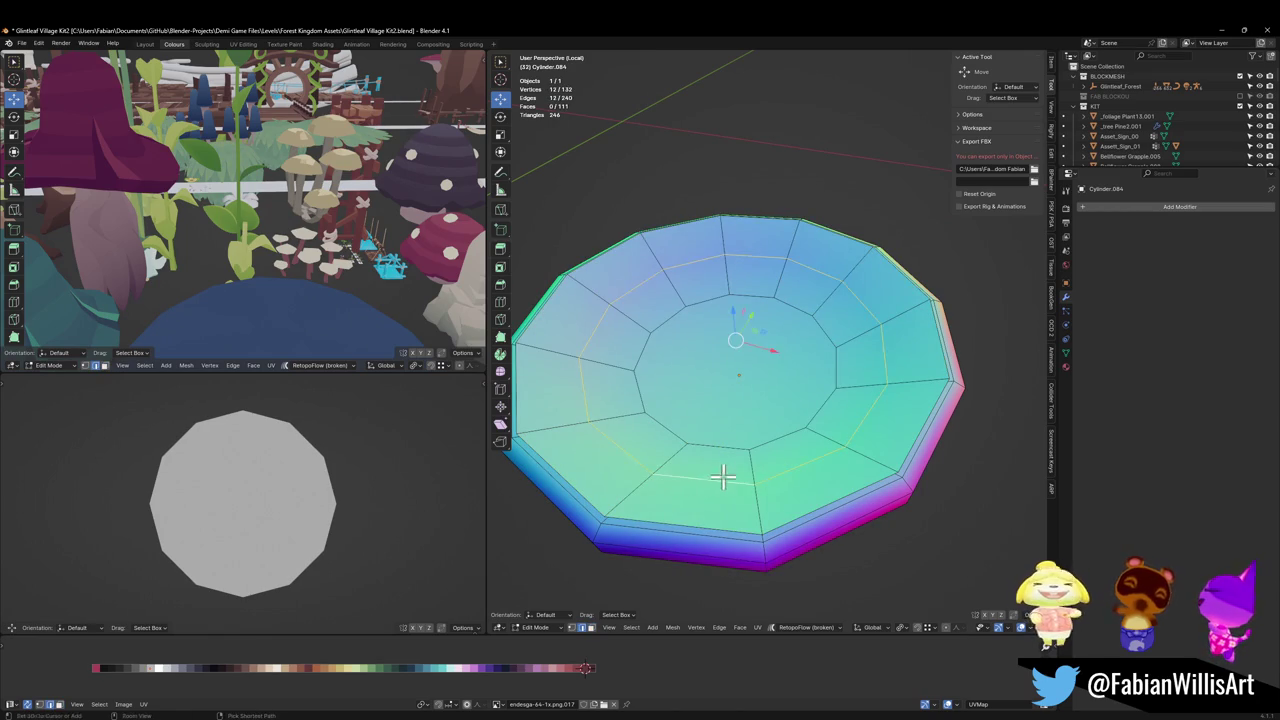
pyautogui.keyDown('alt'); pyautogui.click(737, 409); pyautogui.keyUp('alt')
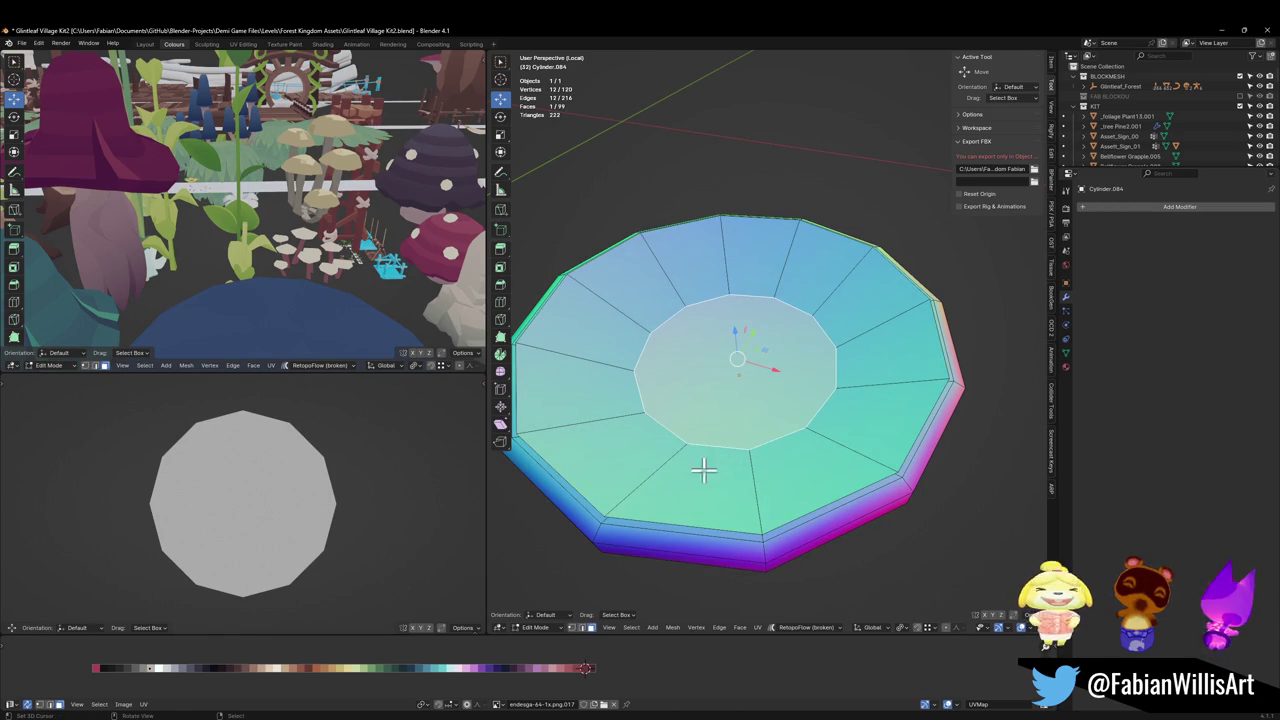
# Step: Inset the centre 12-sided face, then pick through the twelve rim panels around it
pyautogui.press('e')
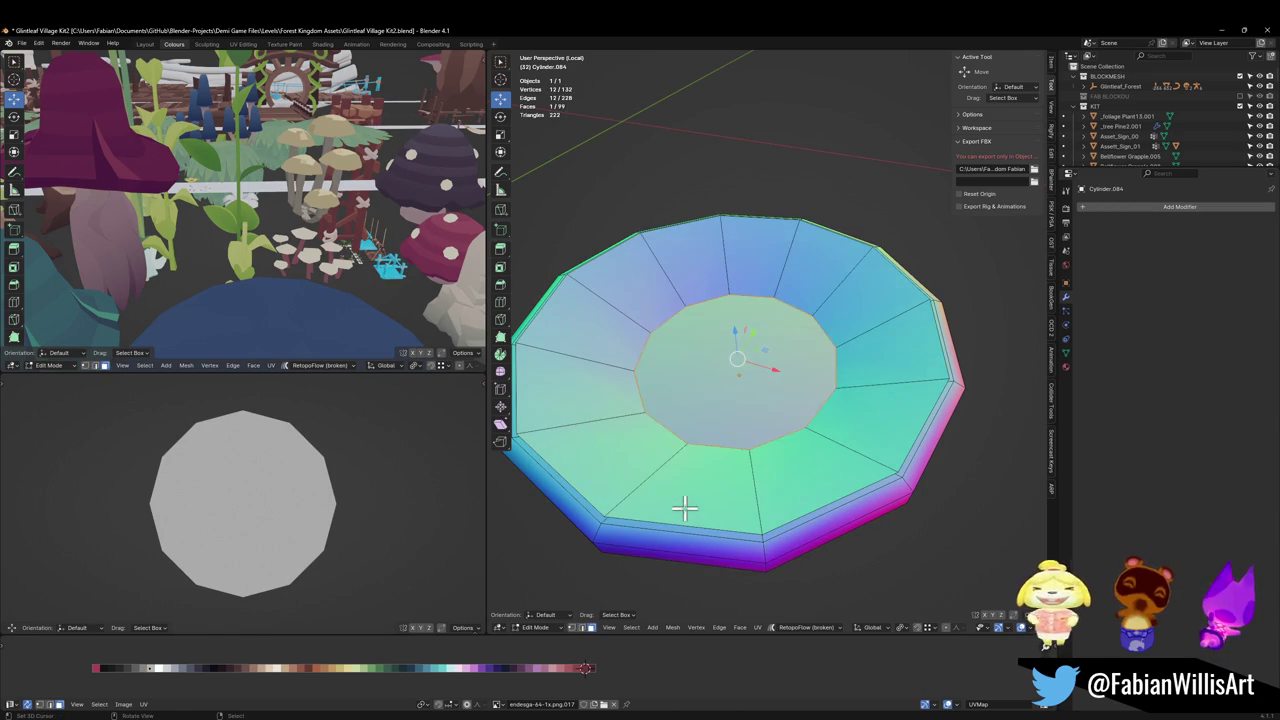
pyautogui.click(686, 486)
pyautogui.click(652, 475)
pyautogui.click(594, 400)
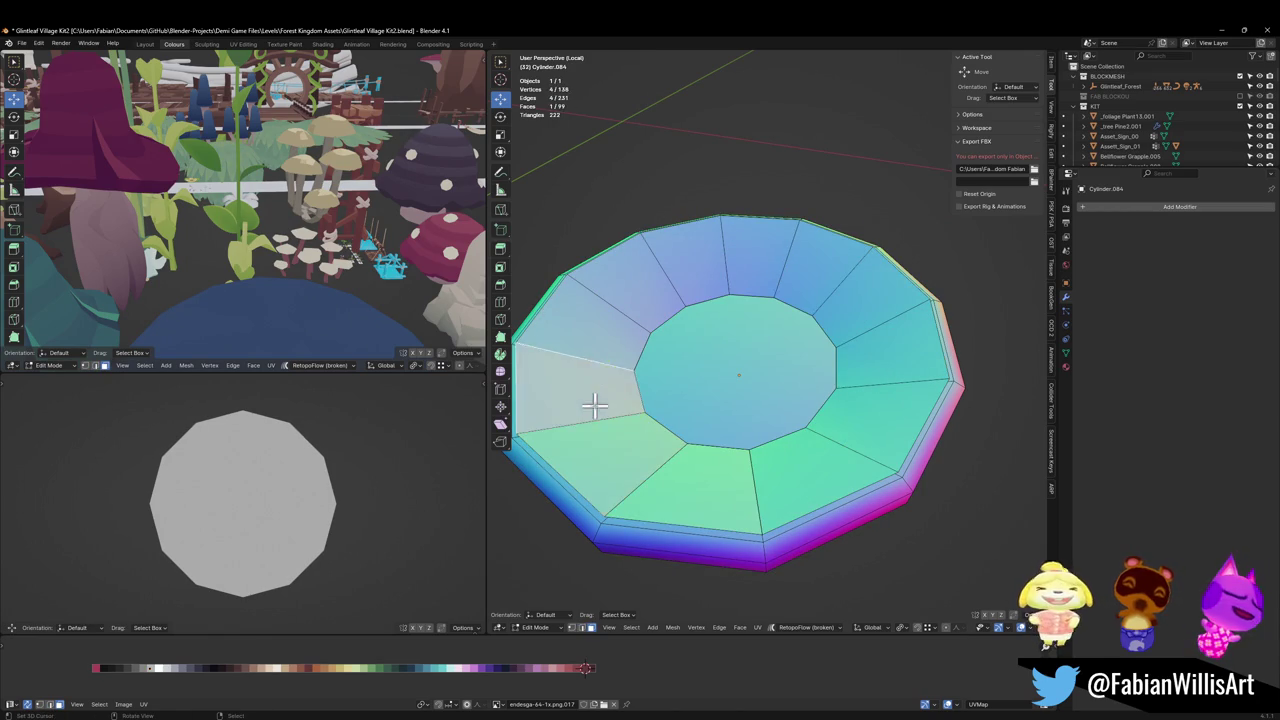
pyautogui.click(605, 340)
pyautogui.click(705, 270)
pyautogui.click(760, 262)
pyautogui.click(863, 297)
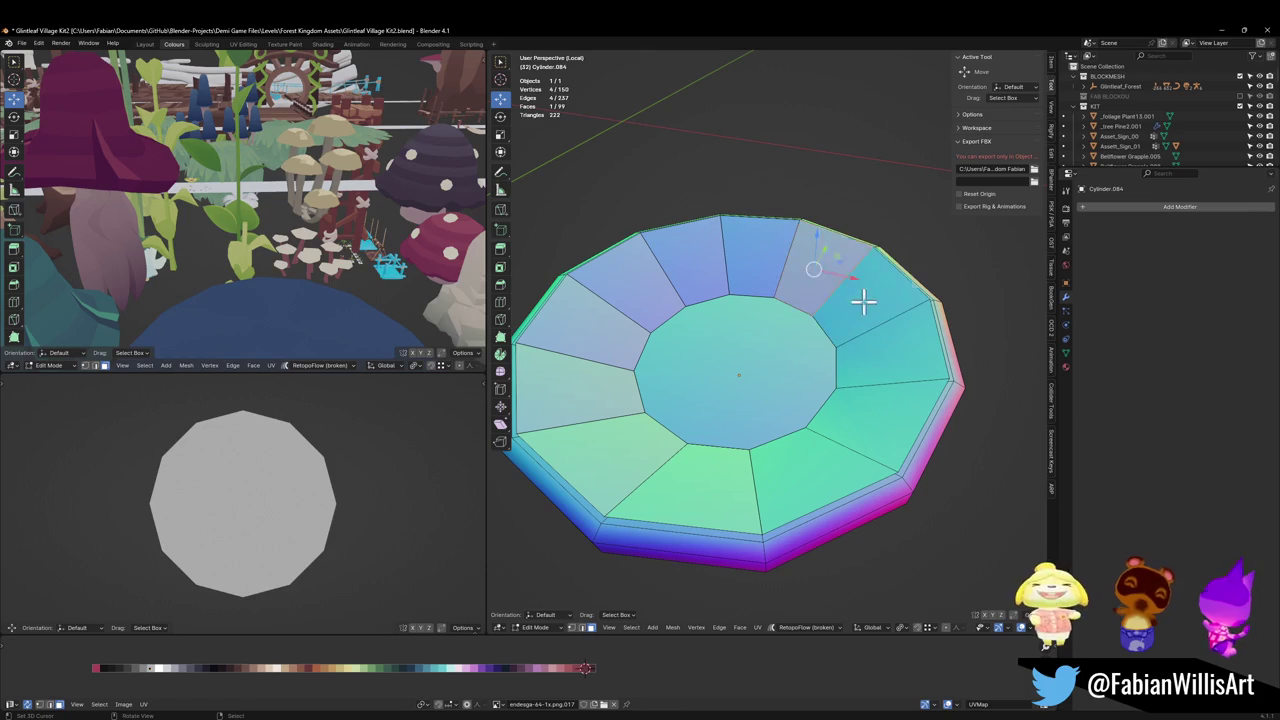
pyautogui.click(857, 363)
pyautogui.click(862, 420)
pyautogui.click(788, 486)
pyautogui.hotkey('alt', 'a')
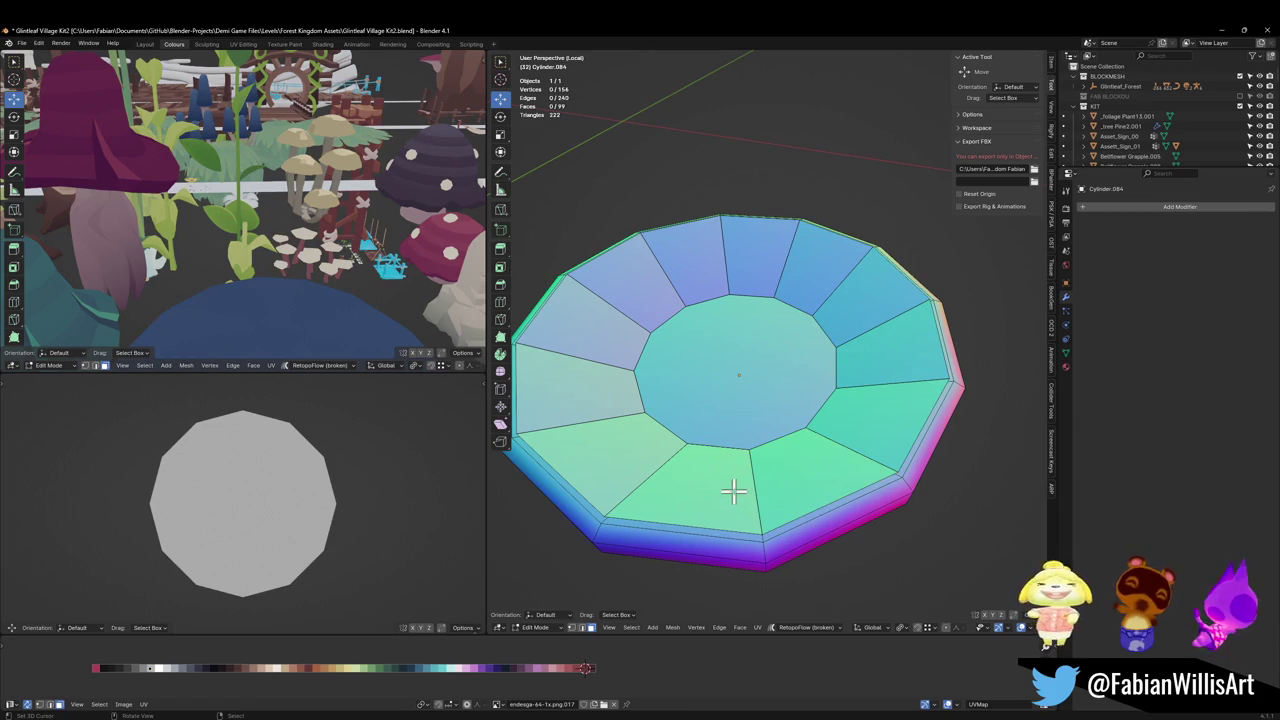
# Step: Select the linked rim panels and centre face, and shrink them slightly from a top view
pyautogui.press('l')
pyautogui.press('l')
pyautogui.press('l')
pyautogui.press('l')
pyautogui.press('l')
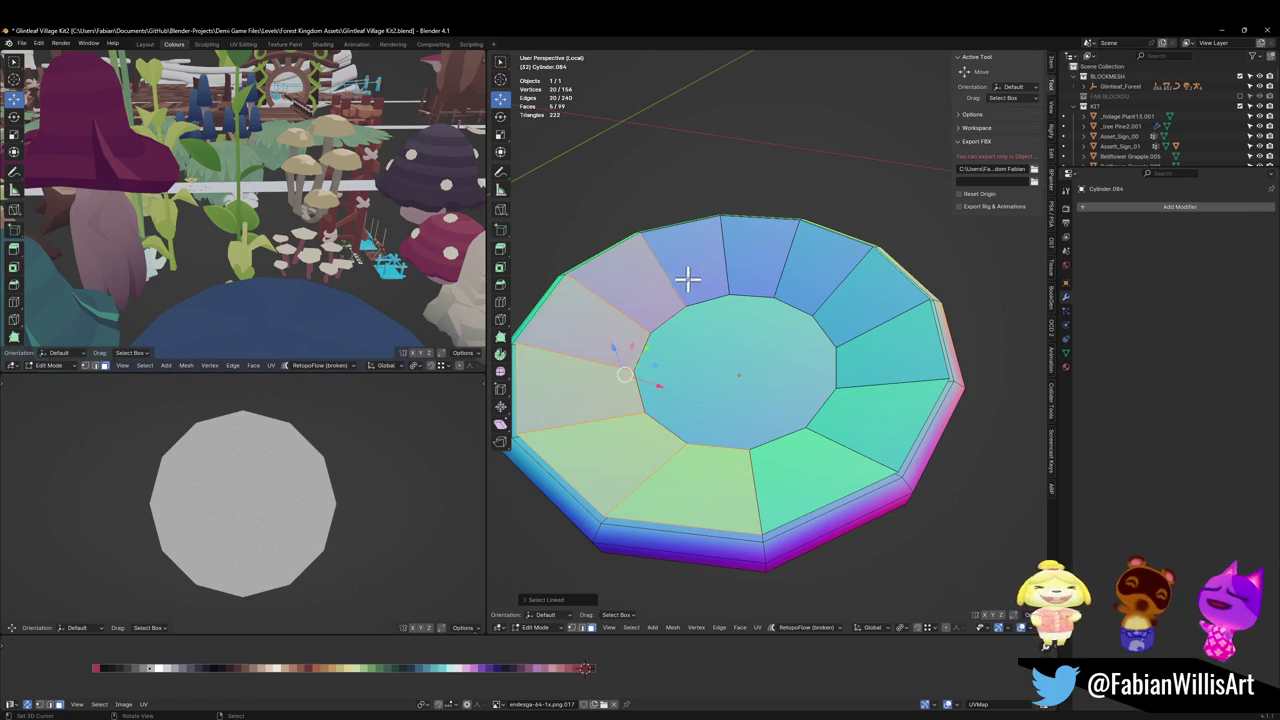
pyautogui.press('l')
pyautogui.press('l')
pyautogui.press('l')
pyautogui.press('l')
pyautogui.press('l')
pyautogui.press('l')
pyautogui.press('l')
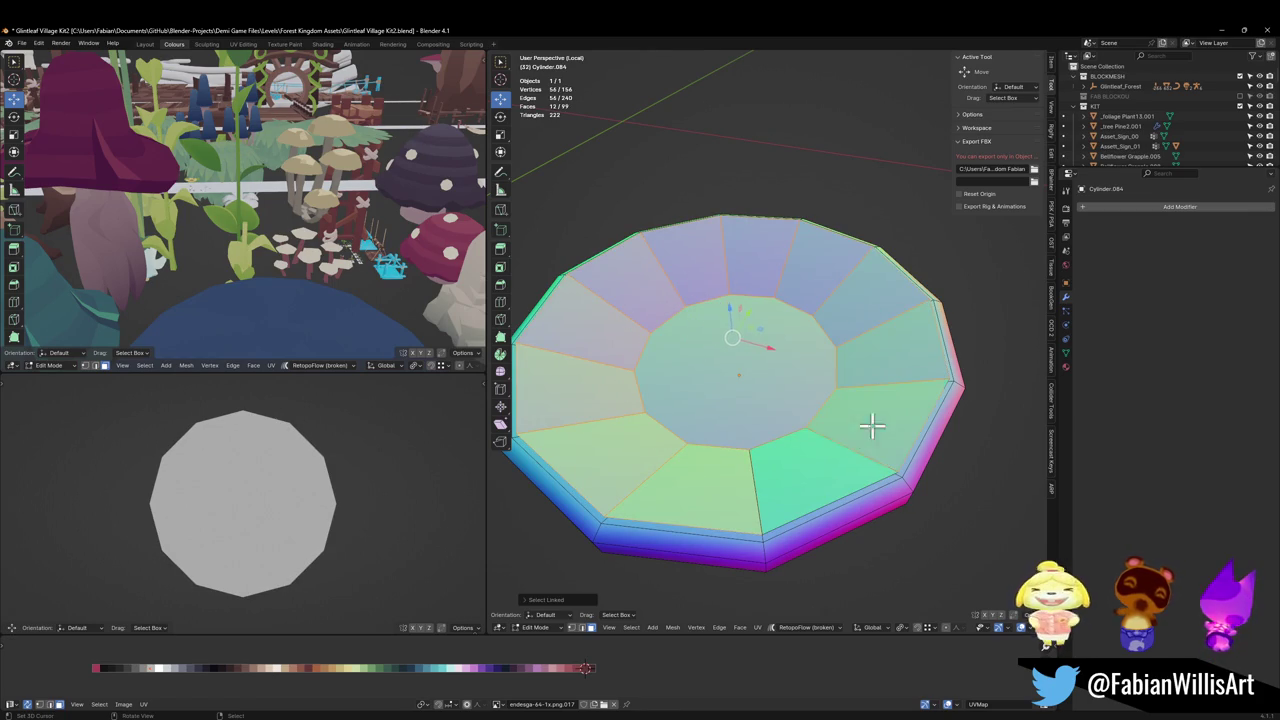
pyautogui.press('l')
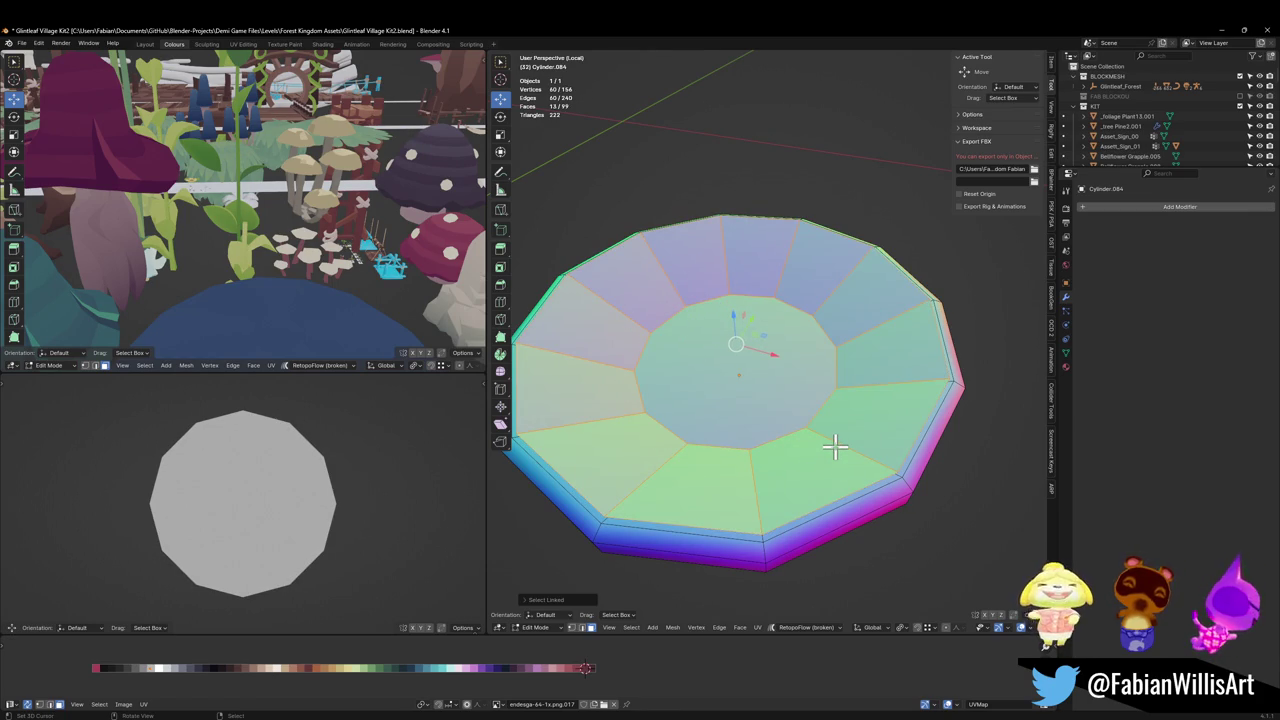
pyautogui.moveTo(300, 528)
pyautogui.mouseDown(button='middle')
pyautogui.moveTo(337, 480)
pyautogui.moveTo(334, 434)
pyautogui.moveTo(329, 460)
pyautogui.mouseUp(button='middle')
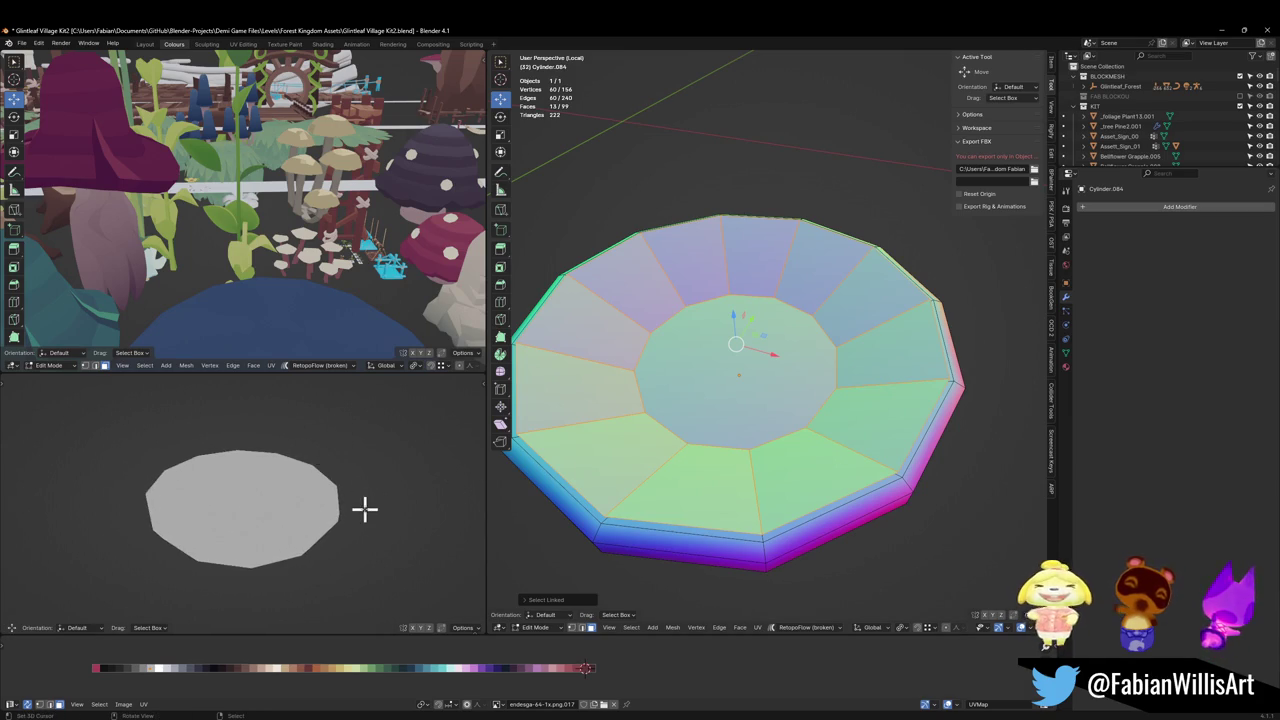
pyautogui.press('KP_Divide')
pyautogui.press('KP_Divide')
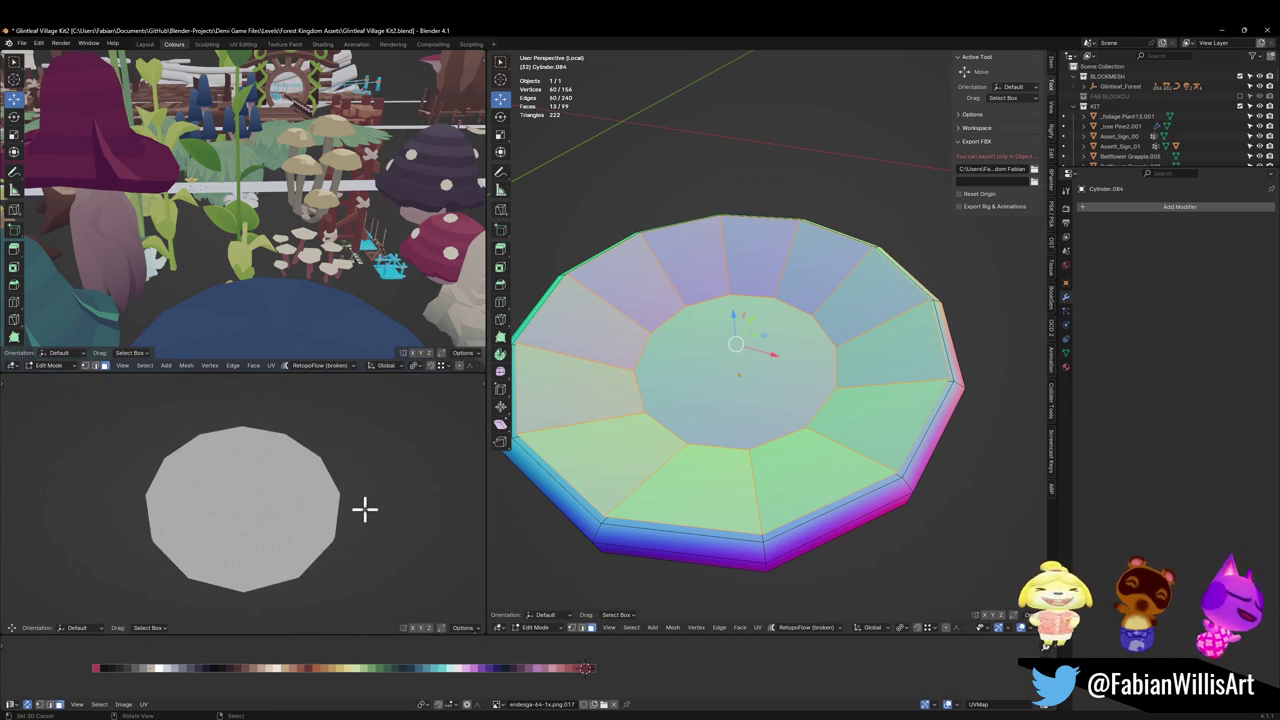
pyautogui.press('s')
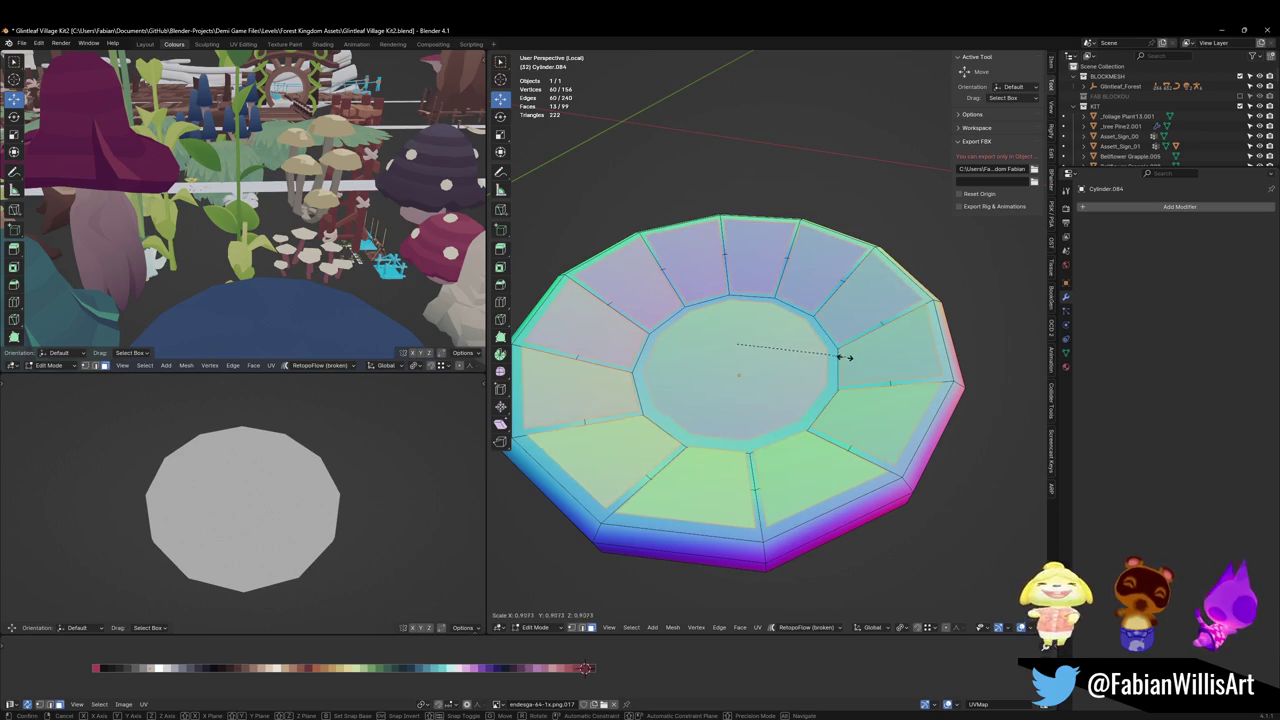
pyautogui.click(846, 355)
# Step: Separate the selected panels into the new object Cylinder.085 and edit its mesh
pyautogui.press('p')
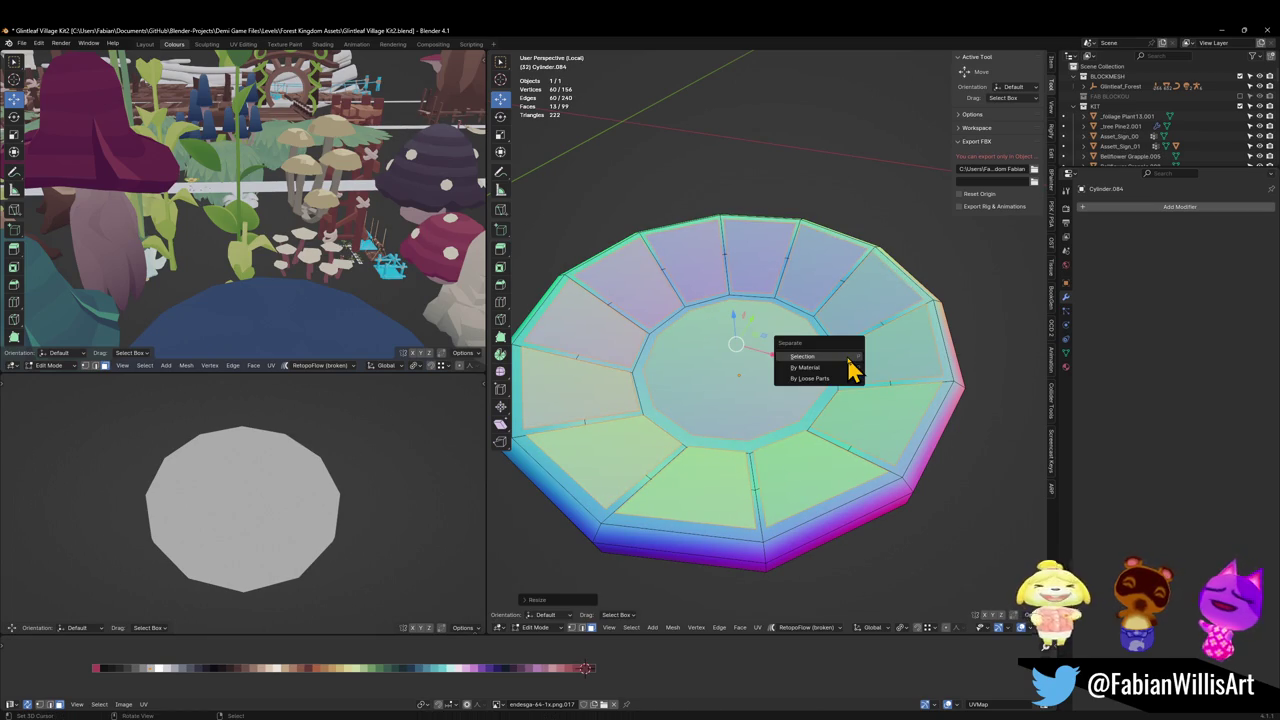
pyautogui.click(846, 357)
pyautogui.press('Tab')
pyautogui.click(760, 406)
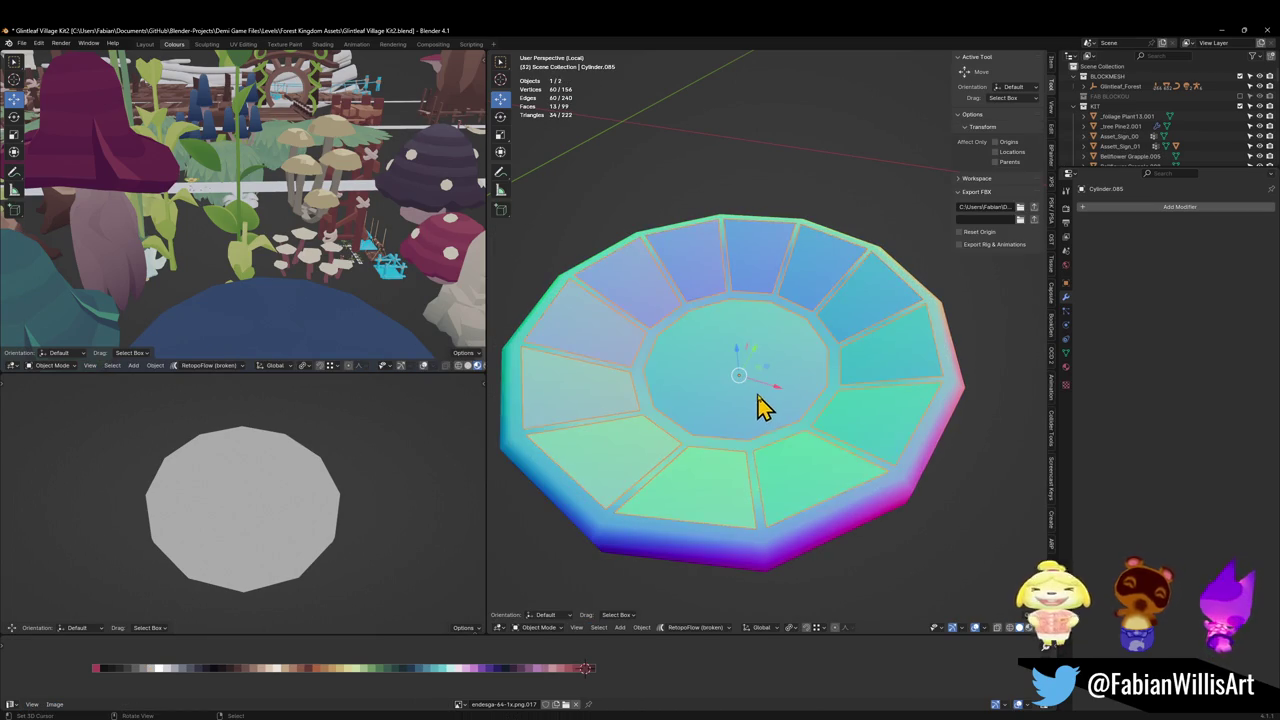
pyautogui.press('Tab')
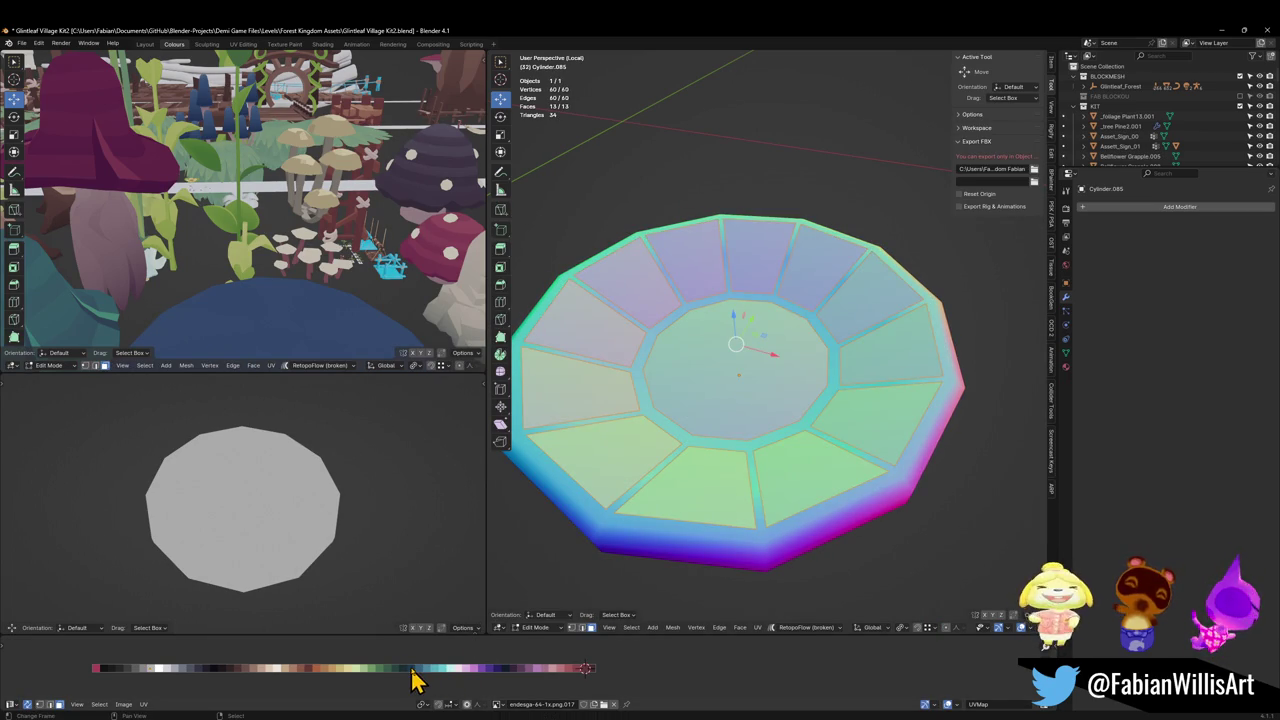
# Step: Shift the panels' UVs horizontally along the colour palette
pyautogui.press('g')
pyautogui.press('x')
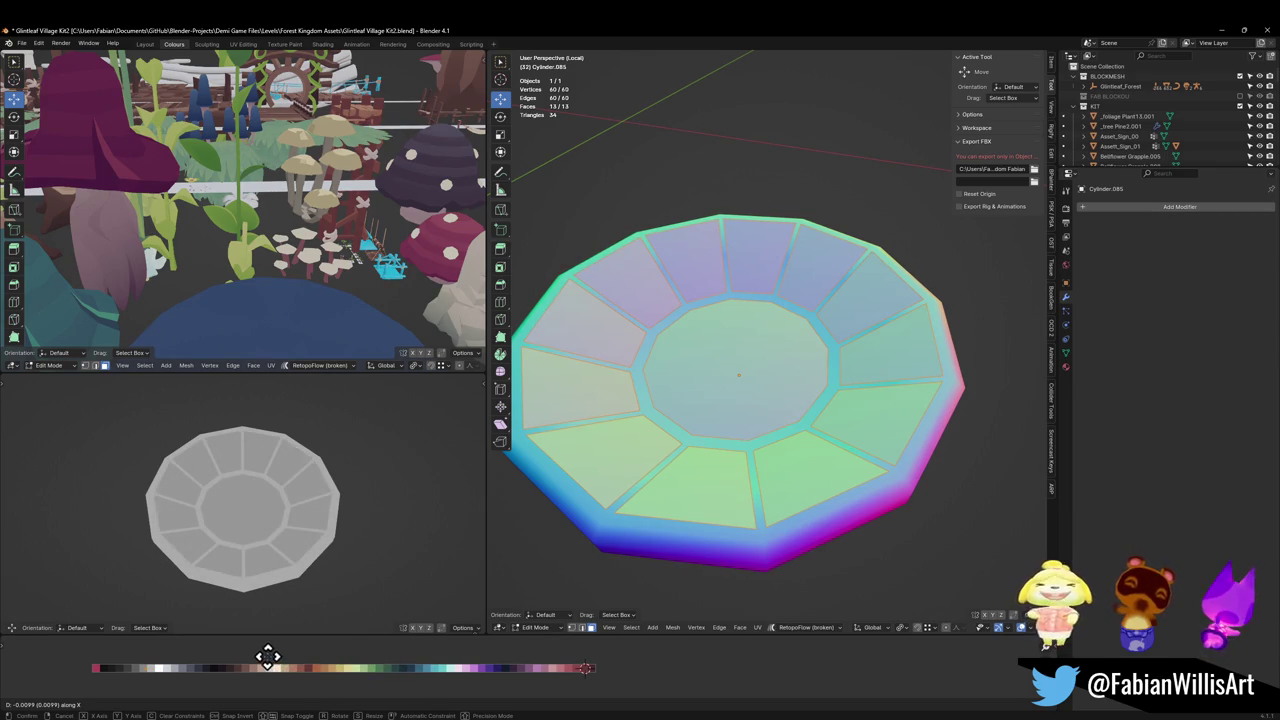
pyautogui.click(268, 655)
pyautogui.scroll(-5, 274, 506)
pyautogui.scroll(6, 337, 489)
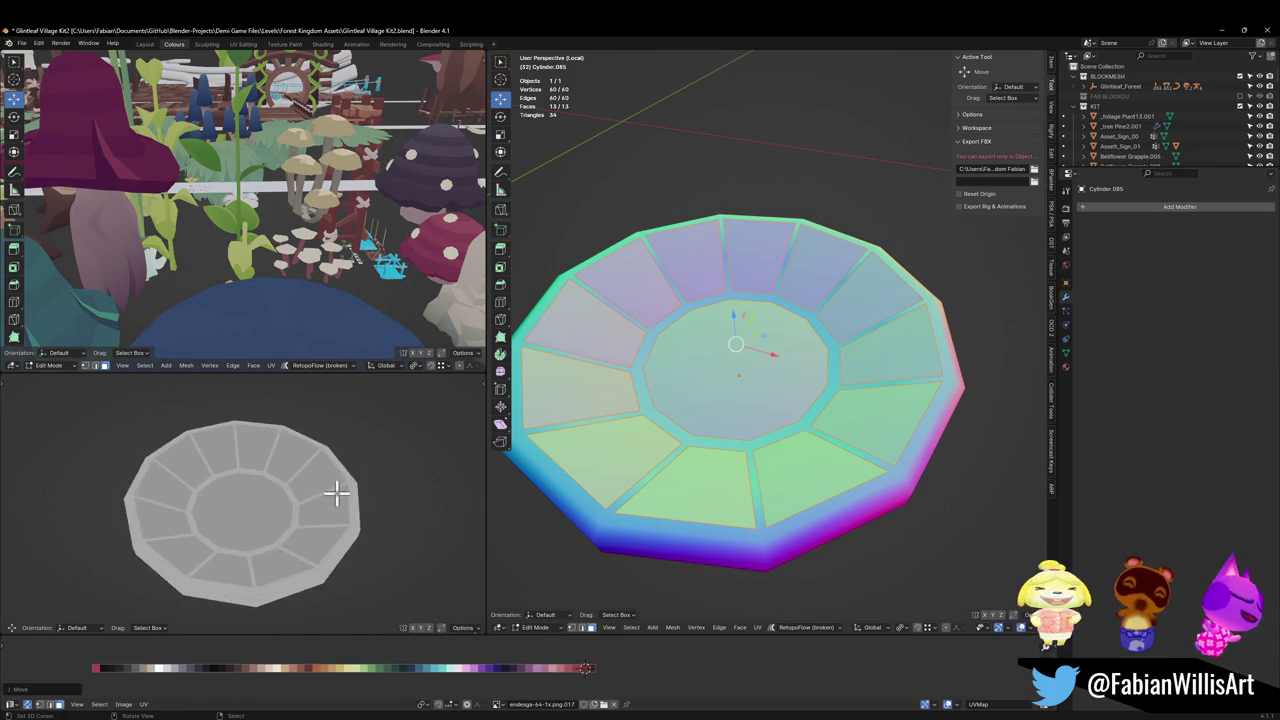
pyautogui.scroll(4, 337, 491)
# Step: Inset the centre face twice to create concentric rings
pyautogui.click(745, 373)
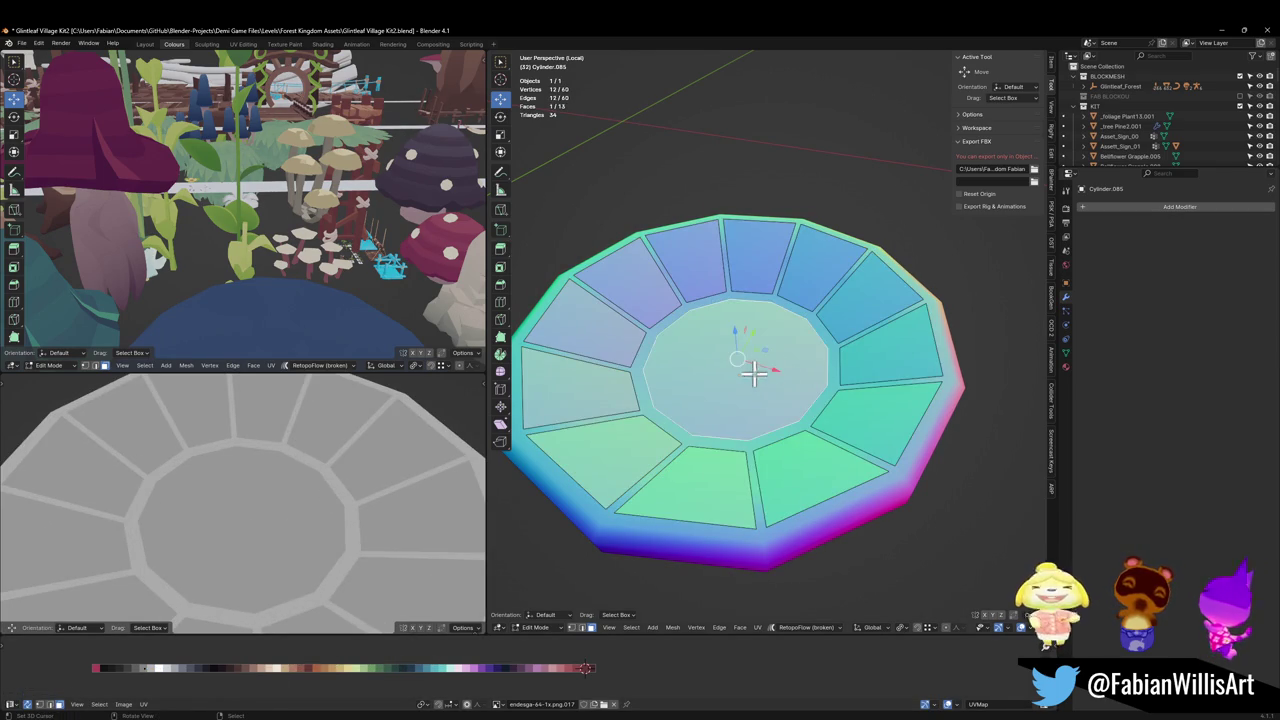
pyautogui.press('i')
pyautogui.click(802, 365)
pyautogui.press('i')
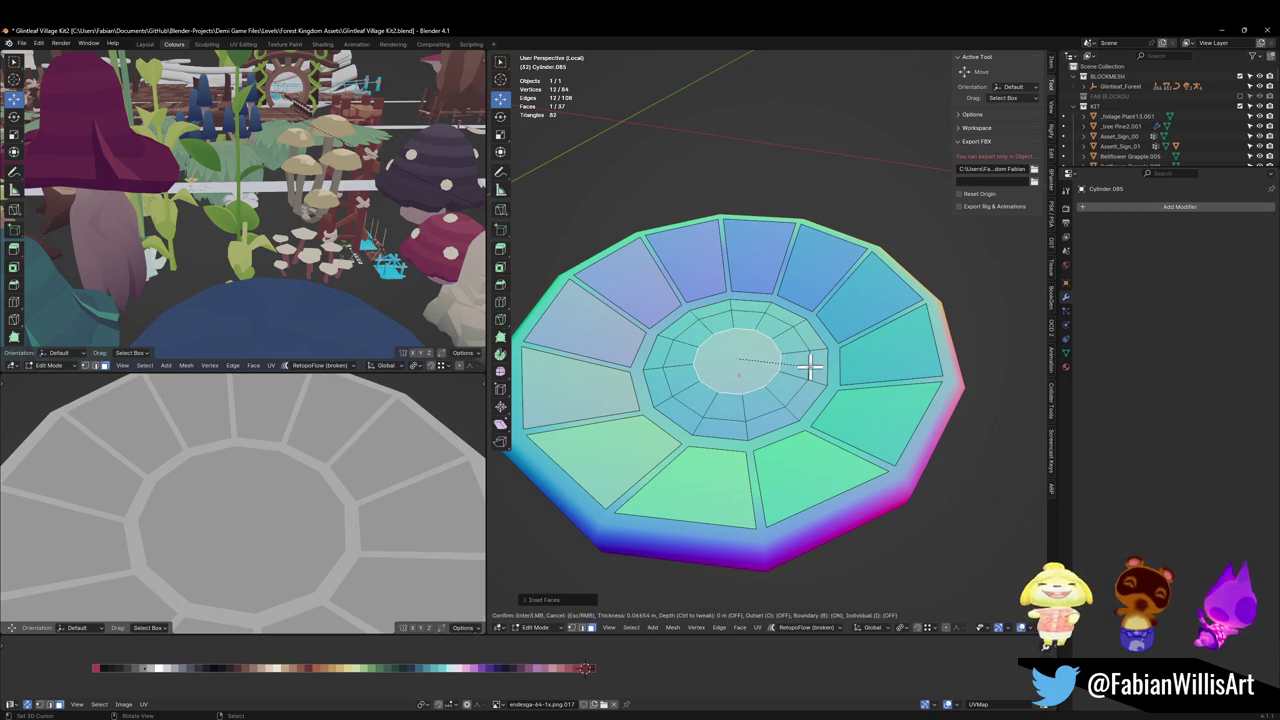
pyautogui.click(813, 366)
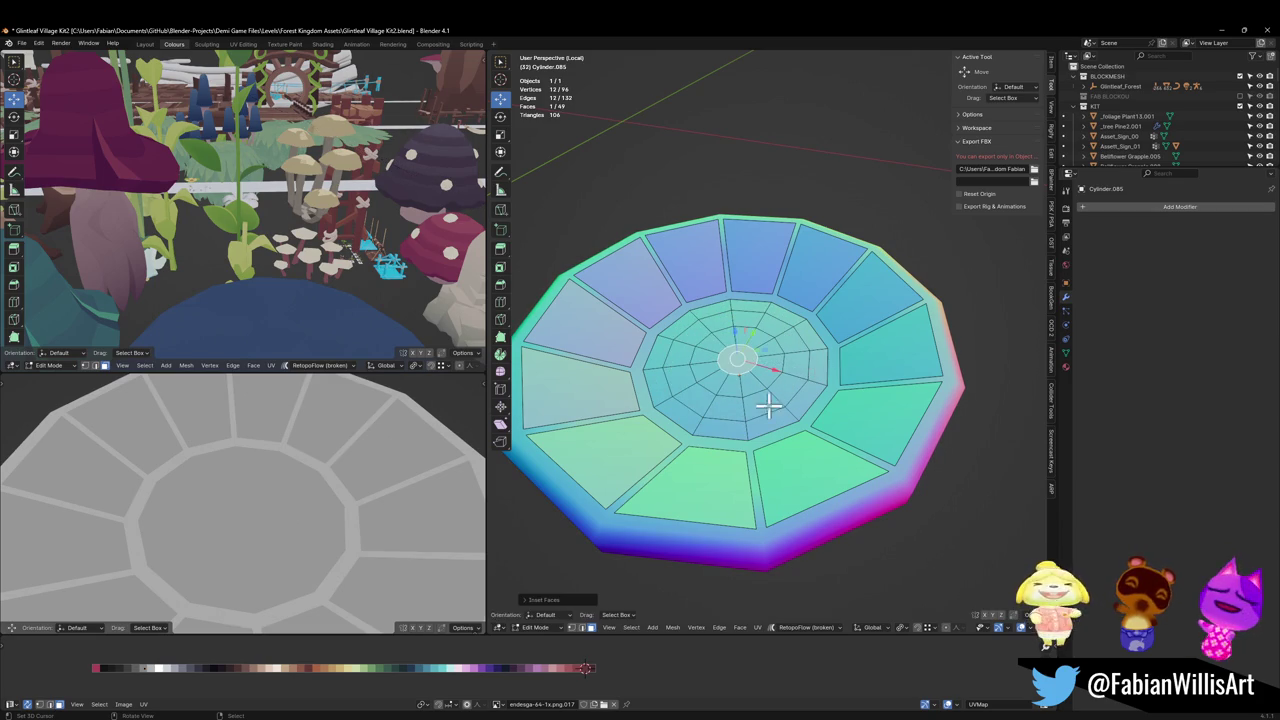
# Step: Move the inner ring's UVs onto a darker grey palette swatch
pyautogui.keyDown('alt'); pyautogui.click(748, 413); pyautogui.keyUp('alt')
pyautogui.press('g')
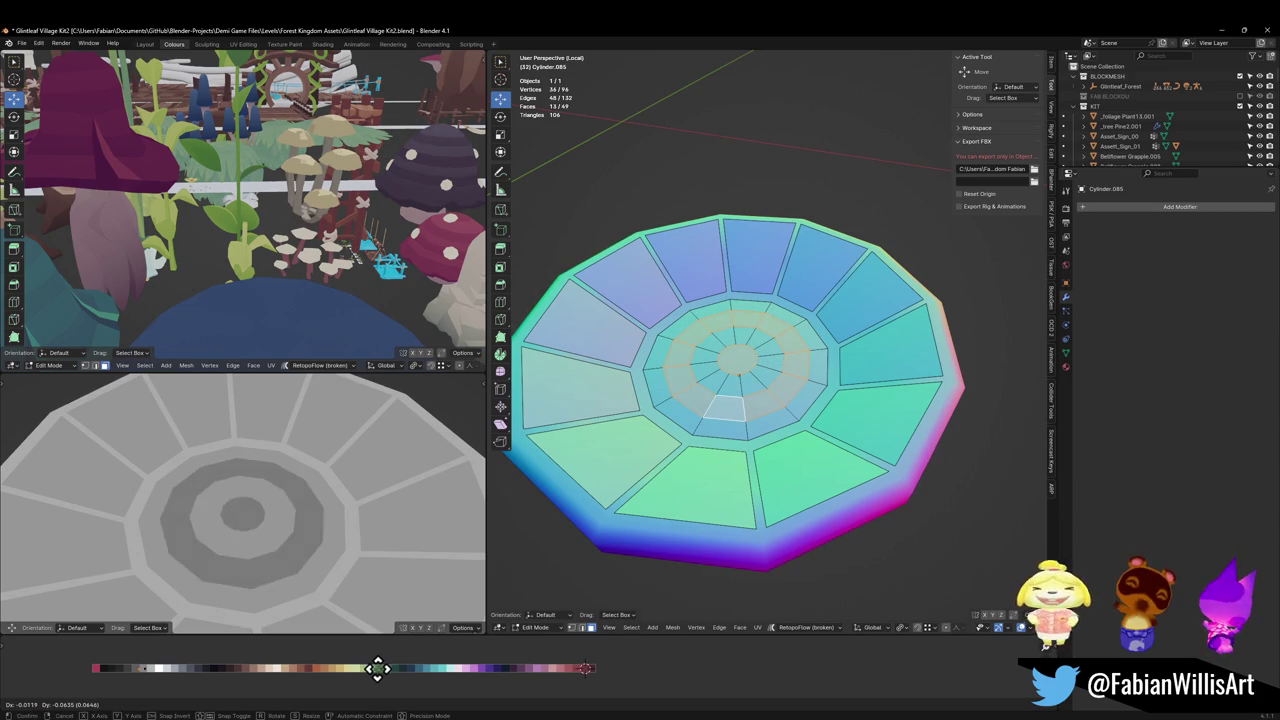
pyautogui.click(487, 677)
pyautogui.scroll(-5, 414, 494)
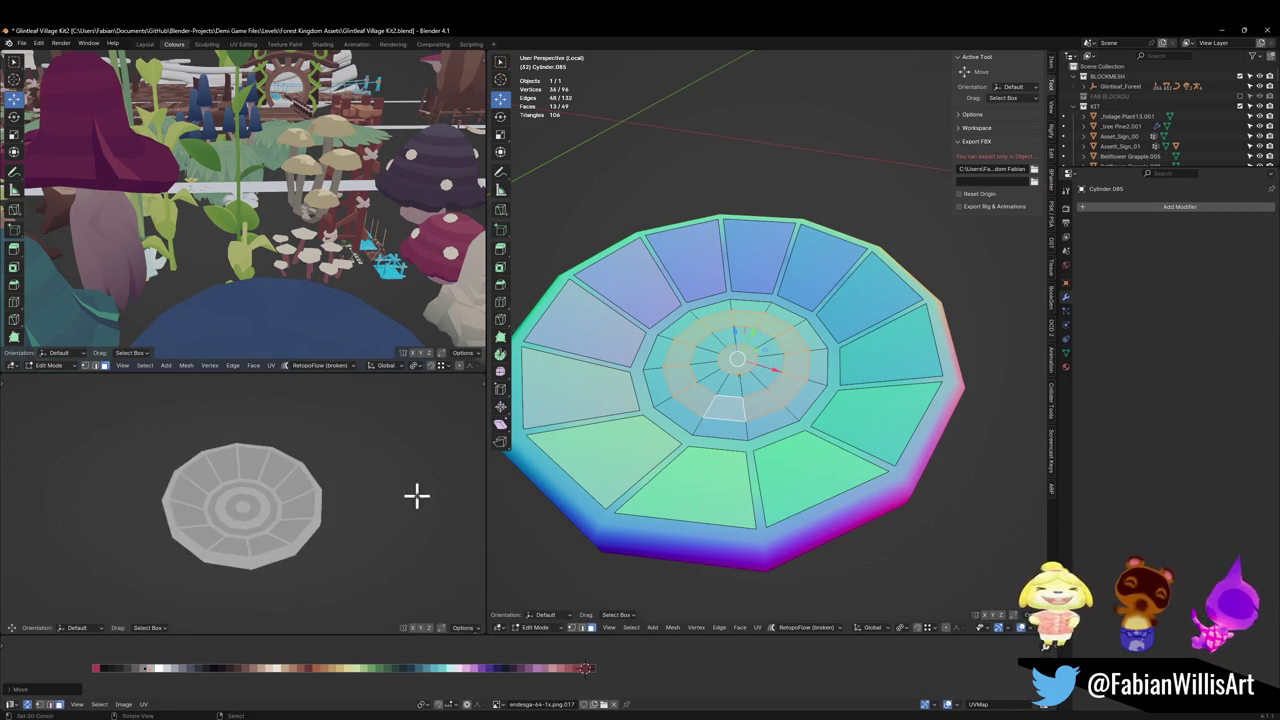
pyautogui.scroll(5, 350, 510)
pyautogui.scroll(-5, 340, 490)
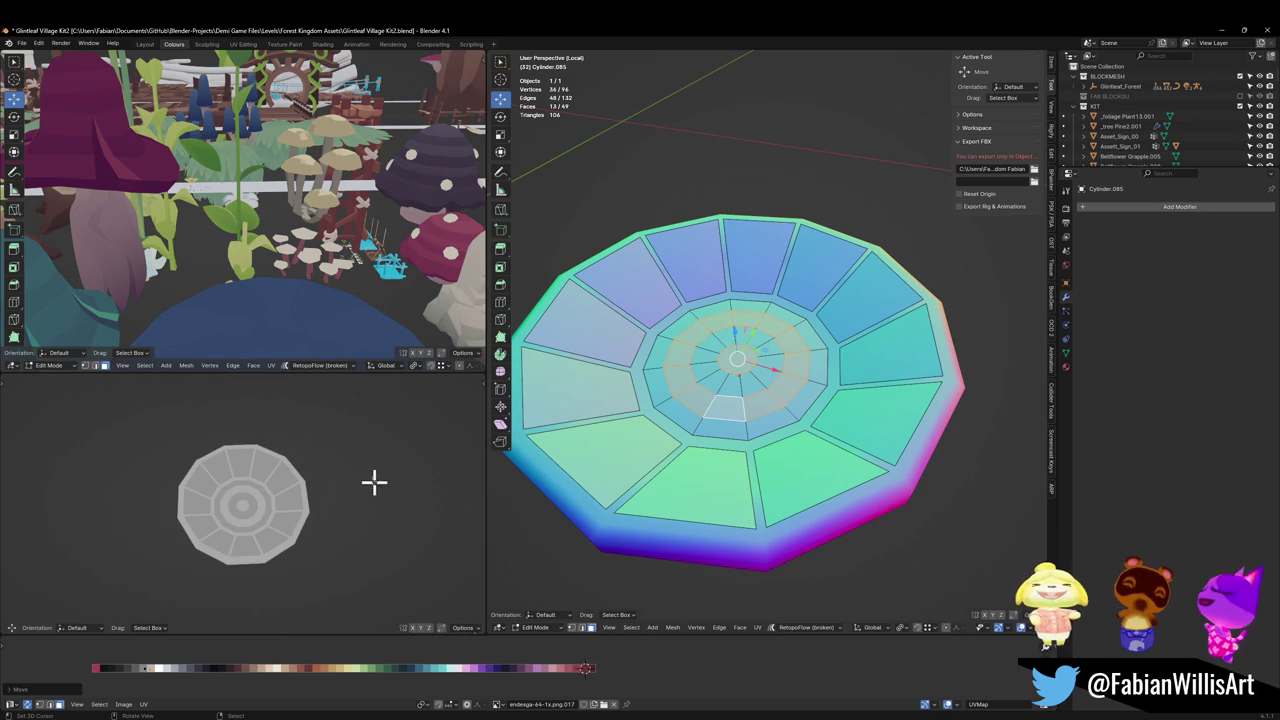
pyautogui.scroll(5, 374, 482)
pyautogui.scroll(-4, 270, 495)
pyautogui.scroll(-2, 286, 491)
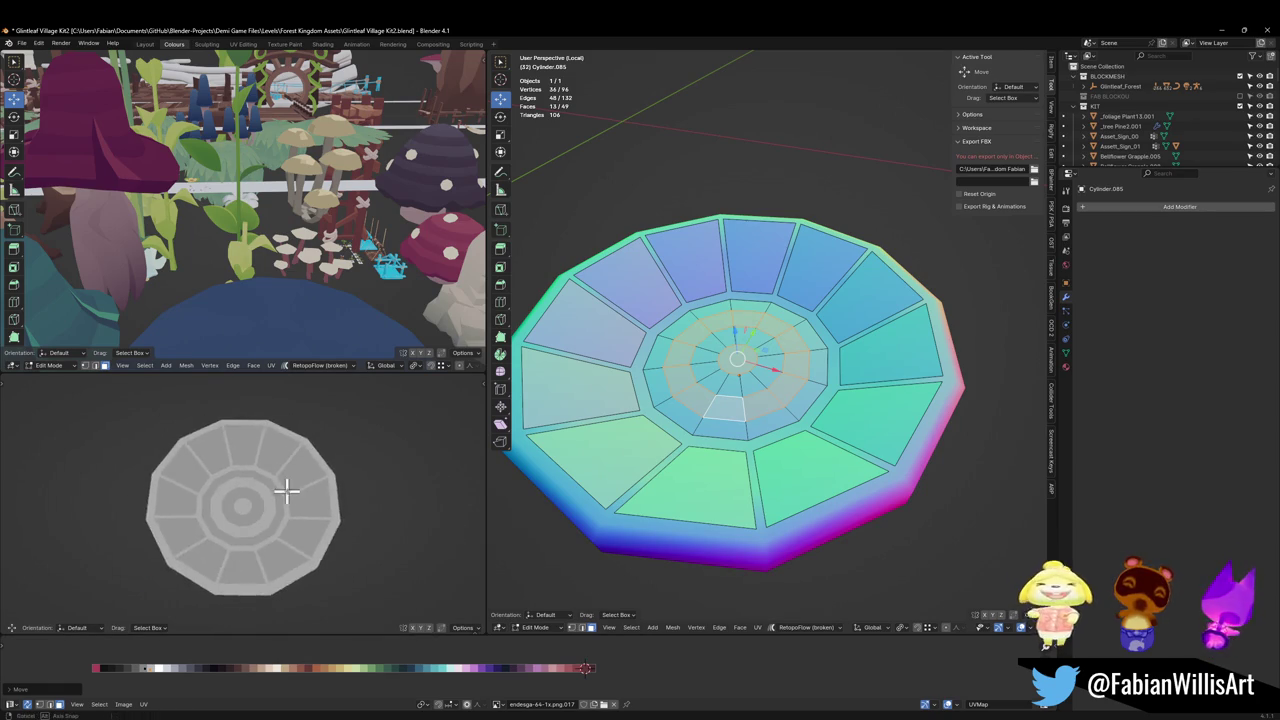
pyautogui.scroll(2, 363, 491)
# Step: Edge-slide an inner ring loop of the centre to a new position
pyautogui.moveTo(363, 491); pyautogui.dragTo(326, 480, button='middle')
pyautogui.scroll(2, 762, 380)
pyautogui.hotkey('alt', 'a')
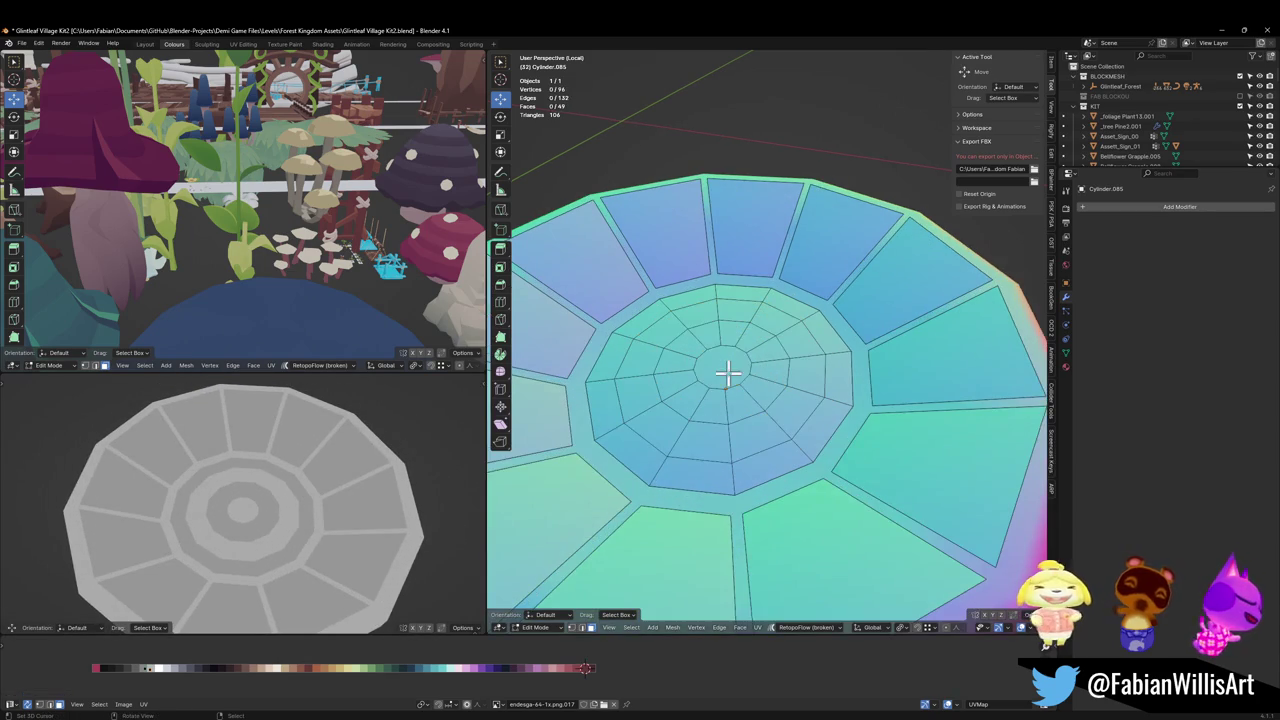
pyautogui.keyDown('alt'); pyautogui.click(750, 415); pyautogui.keyUp('alt')
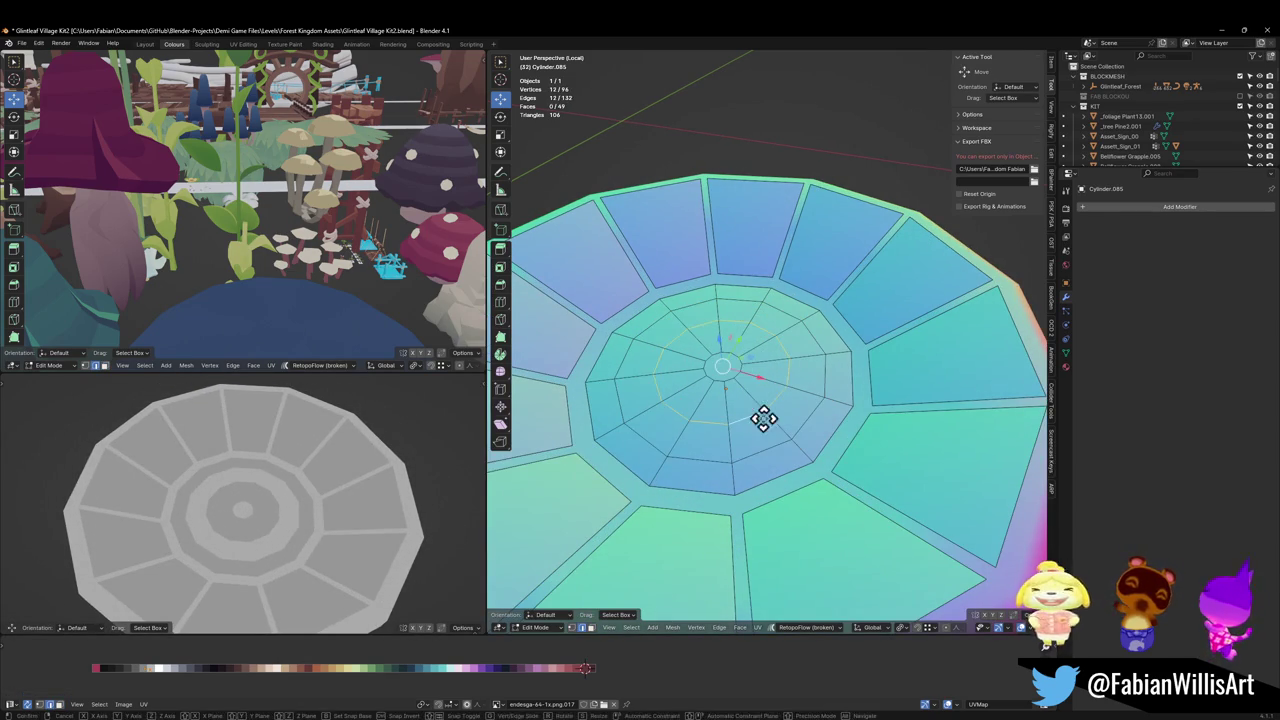
pyautogui.press('g')
pyautogui.press('g')
pyautogui.click(780, 437)
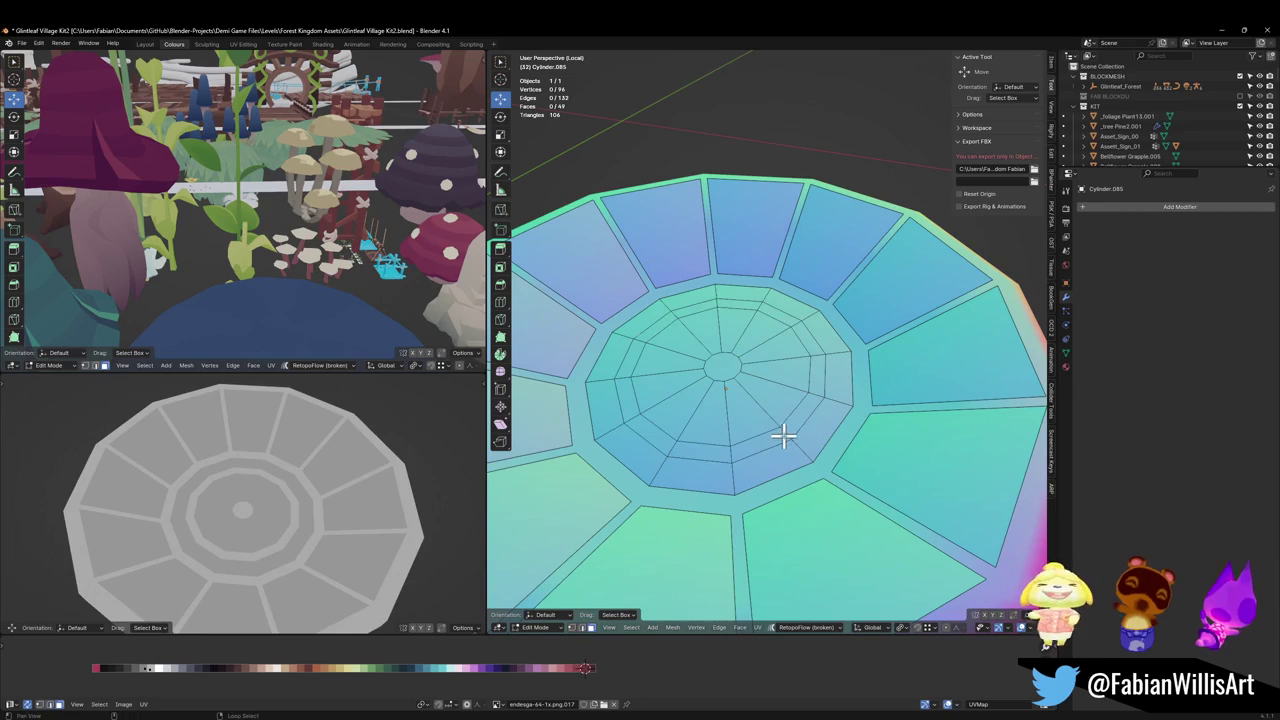
# Step: Scale an inner ring of faces and add a loop cut across the centre rings
pyautogui.press('3')
pyautogui.keyDown('alt'); pyautogui.click(800, 430); pyautogui.keyUp('alt')
pyautogui.press('s')
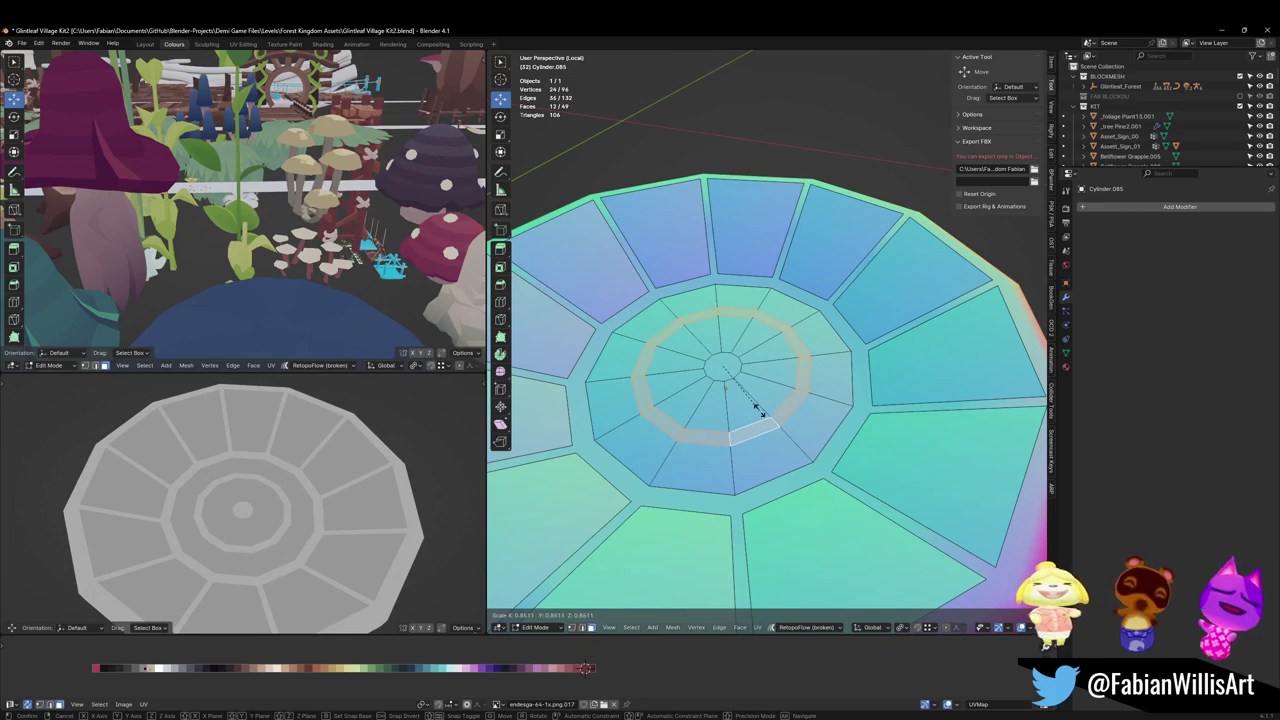
pyautogui.click(760, 410)
pyautogui.hotkey('alt', 'a')
pyautogui.hotkey('ctrl', 'r')
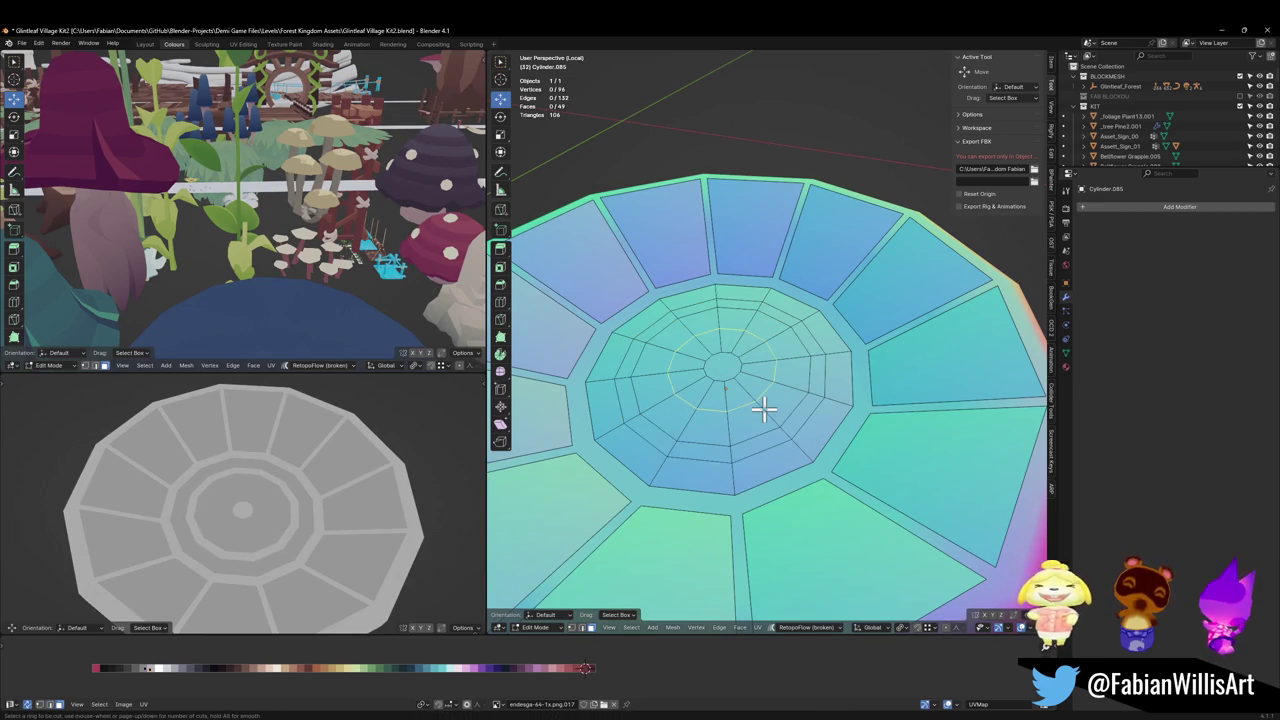
pyautogui.scroll(1, 763, 408)
pyautogui.click(763, 408)
pyautogui.rightClick(760, 408)
# Step: Slide another inner ring of the centre to a new position
pyautogui.keyDown('alt'); pyautogui.click(755, 400); pyautogui.keyUp('alt')
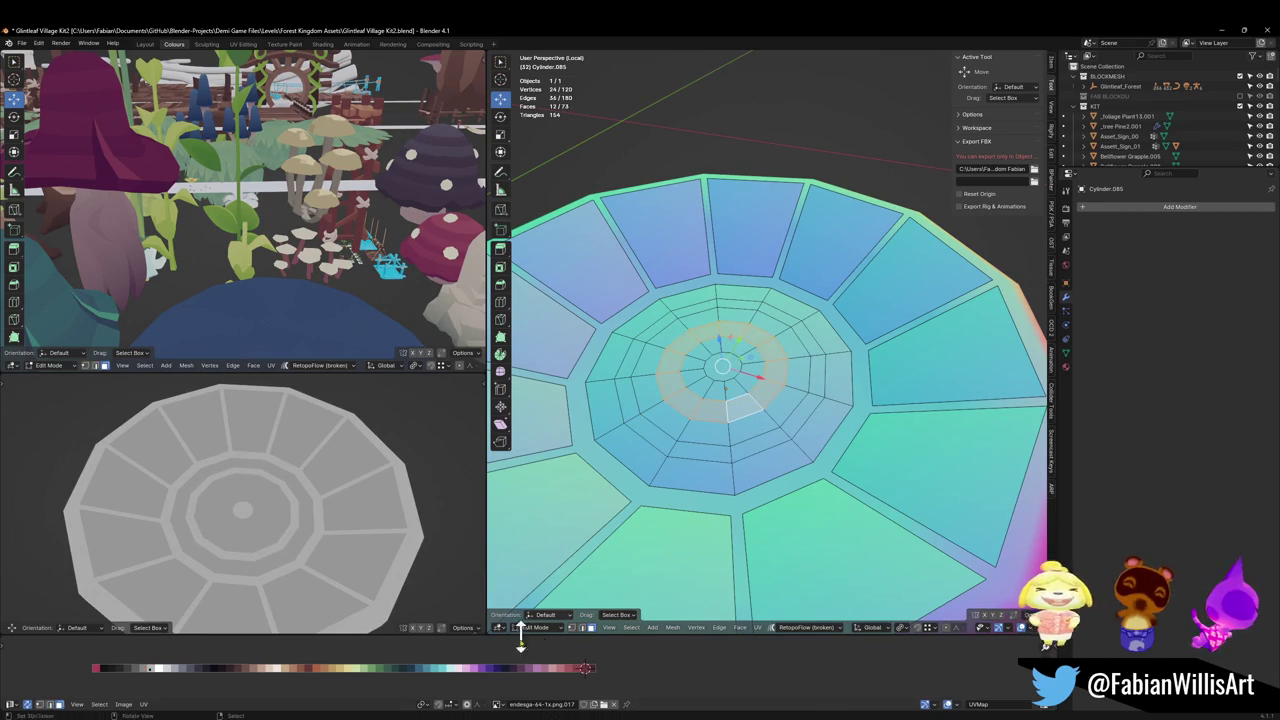
pyautogui.press('g')
pyautogui.press('x')
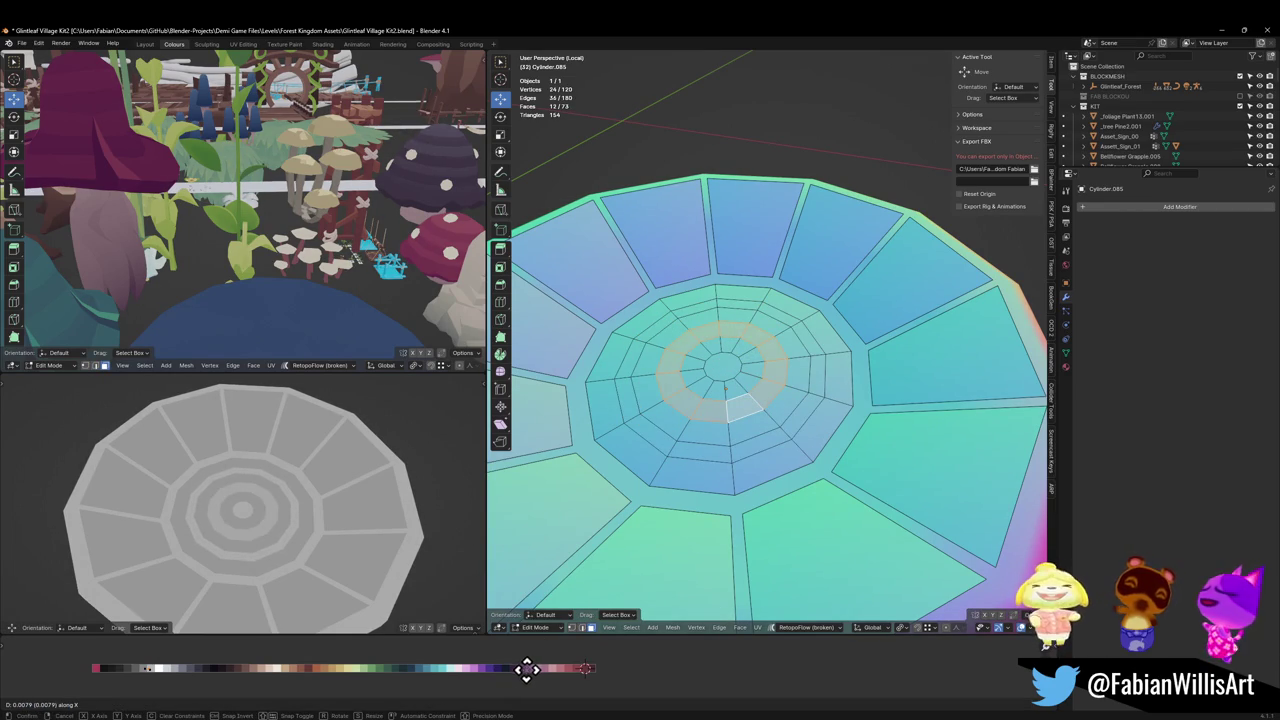
pyautogui.press('Escape')
pyautogui.keyDown('alt'); pyautogui.click(755, 400); pyautogui.keyUp('alt')
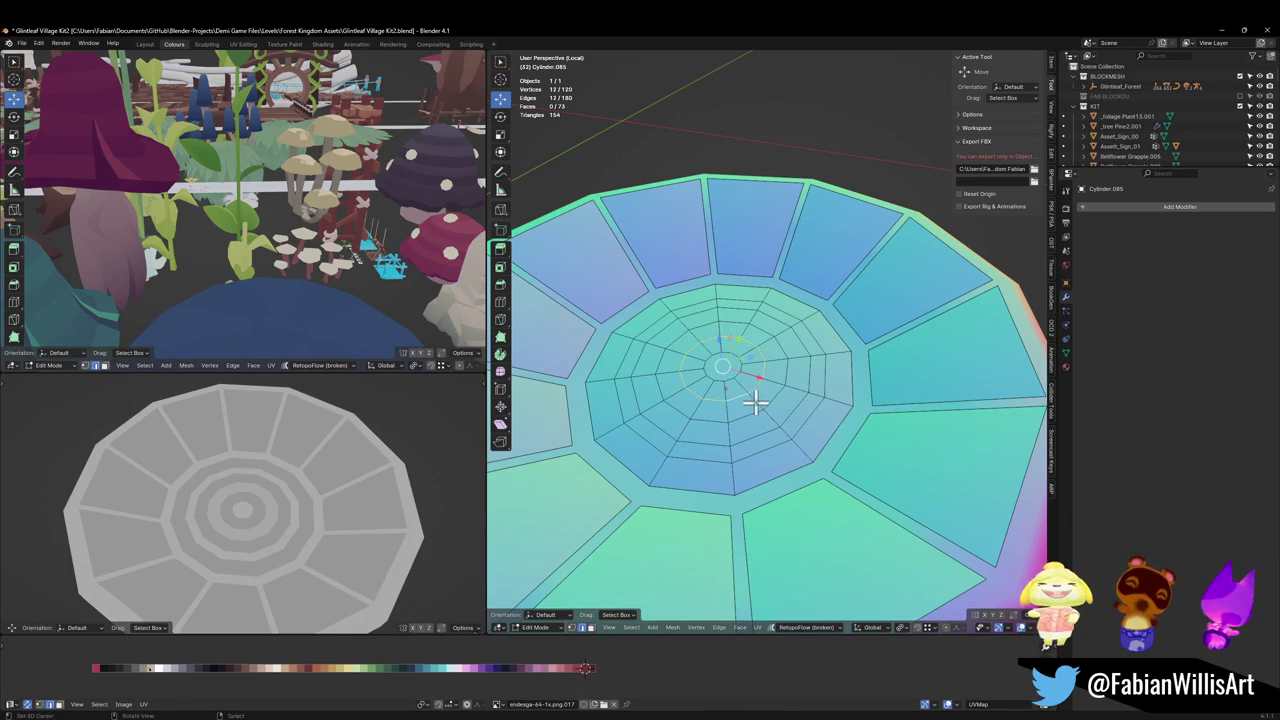
pyautogui.press('g')
pyautogui.press('g')
pyautogui.click(757, 403)
# Step: Resize the innermost centre face and slide one more ring loop
pyautogui.keyDown('alt'); pyautogui.click(740, 372); pyautogui.keyUp('alt')
pyautogui.press('f')
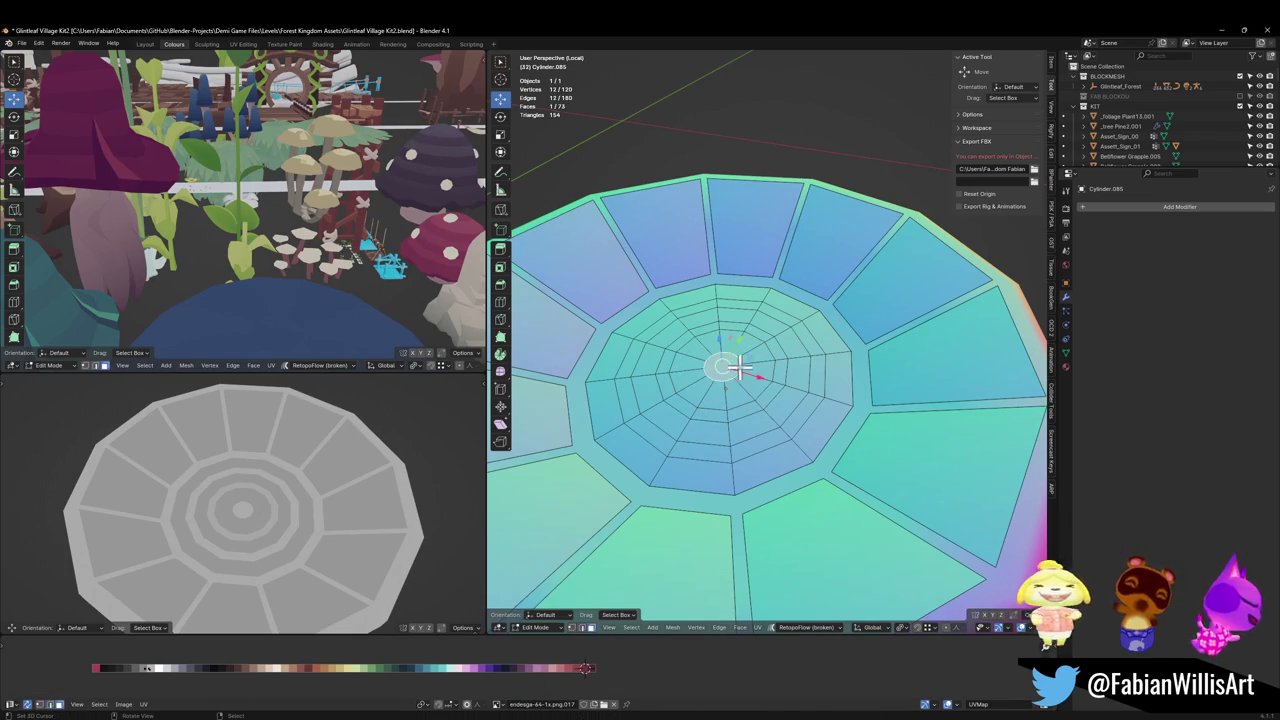
pyautogui.press('s')
pyautogui.click(752, 368)
pyautogui.keyDown('alt'); pyautogui.click(738, 395); pyautogui.keyUp('alt')
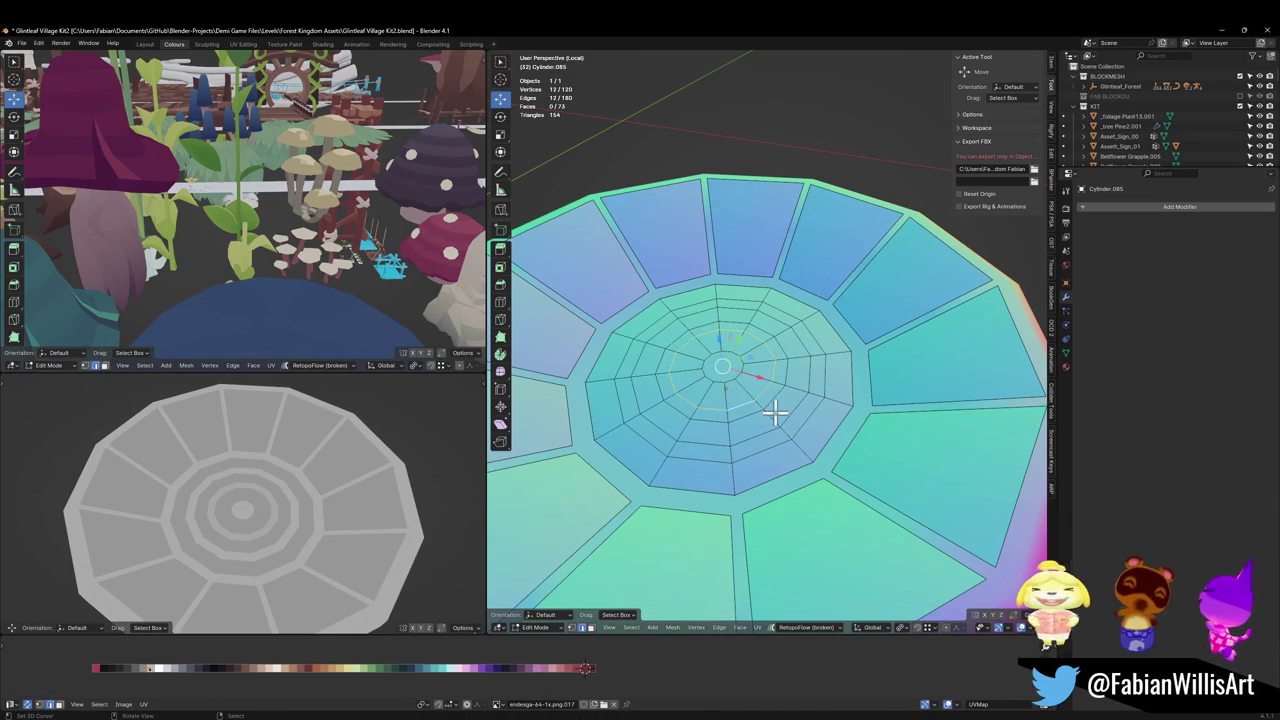
pyautogui.press('g')
pyautogui.press('g')
pyautogui.click(757, 408)
pyautogui.scroll(-4, 266, 520)
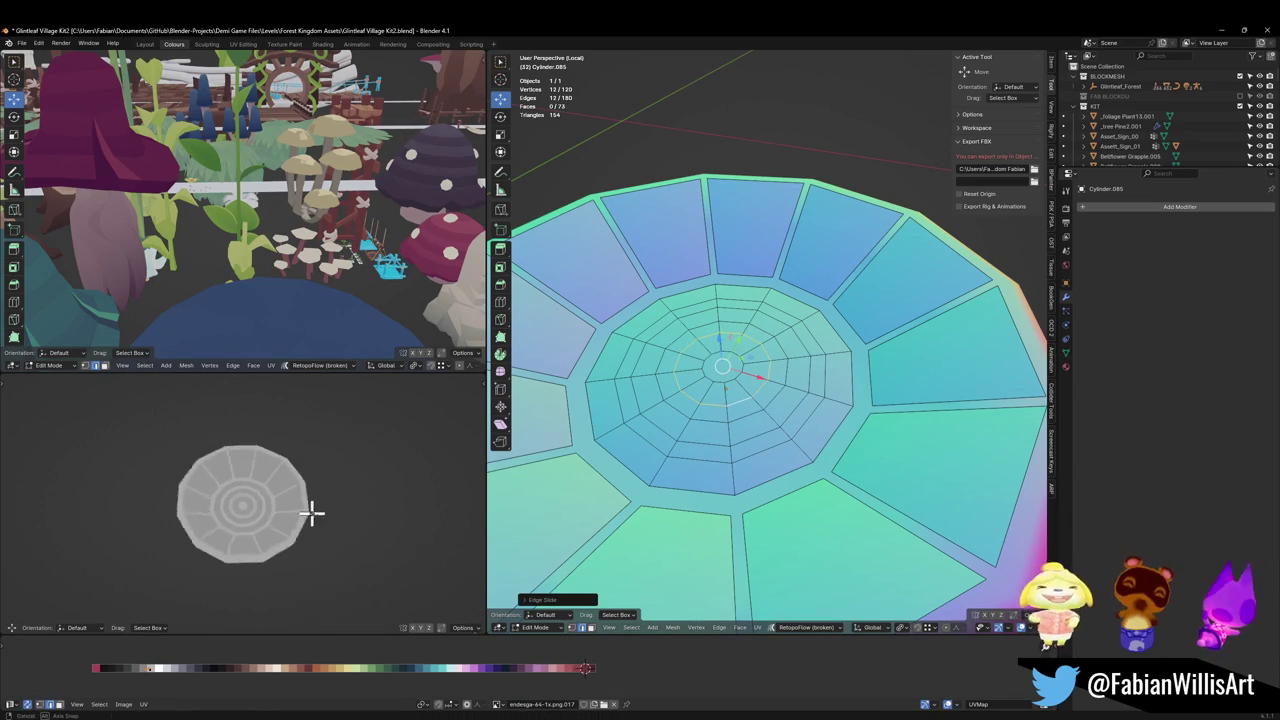
pyautogui.scroll(1, 380, 500)
pyautogui.scroll(4, 380, 500)
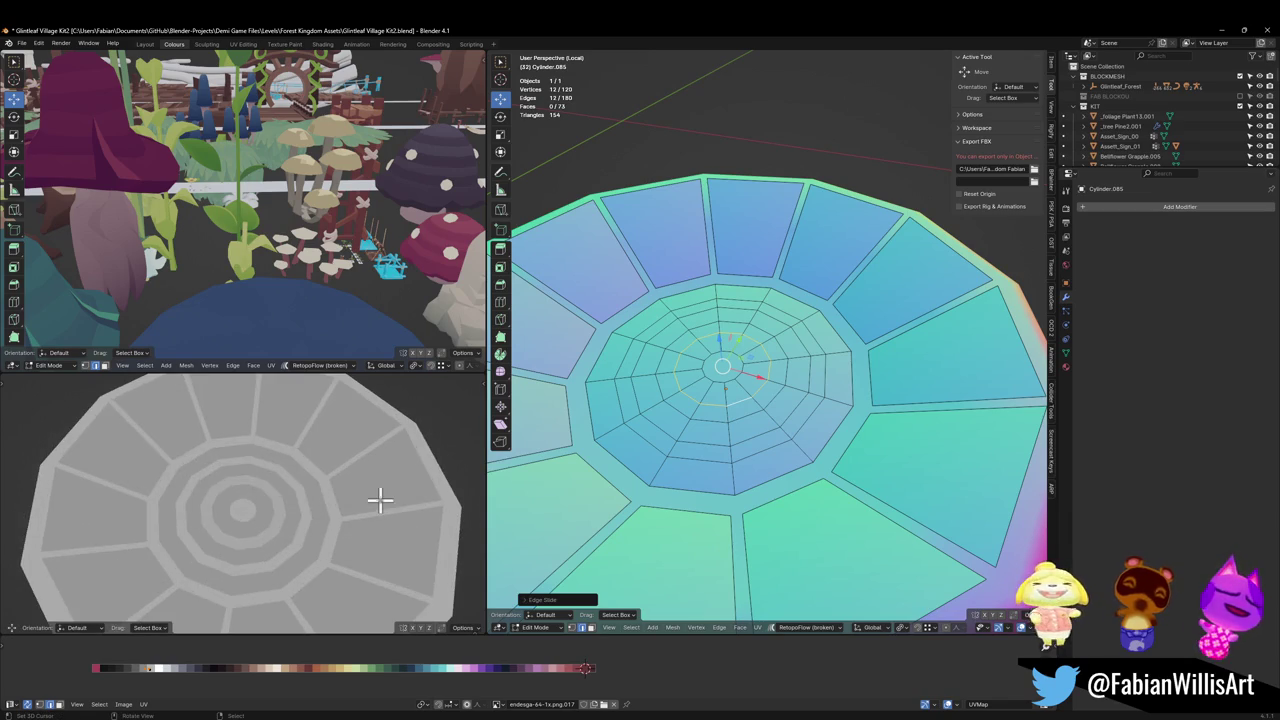
pyautogui.scroll(-3, 822, 447)
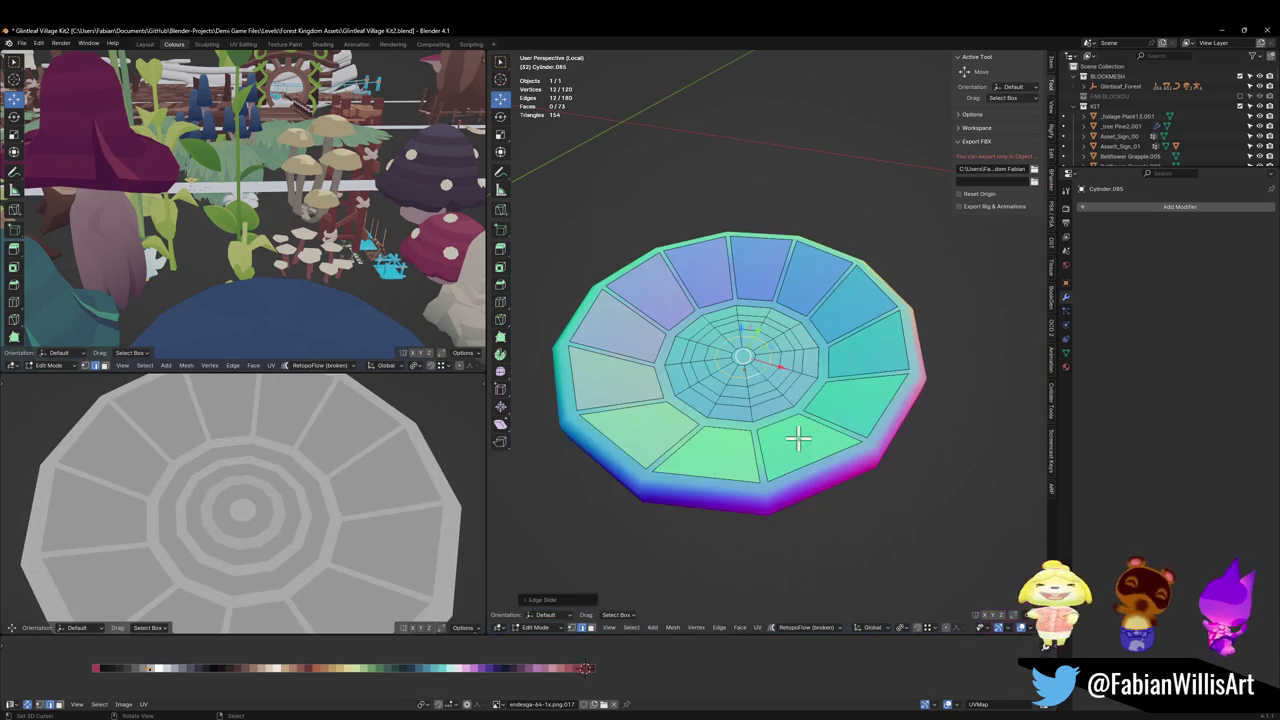
# Step: Add loop cuts across the upper-right, upper-left, lower-left and lower-middle rim panels
pyautogui.moveTo(791, 423); pyautogui.dragTo(820, 415, button='middle')
pyautogui.hotkey('ctrl', 'r')
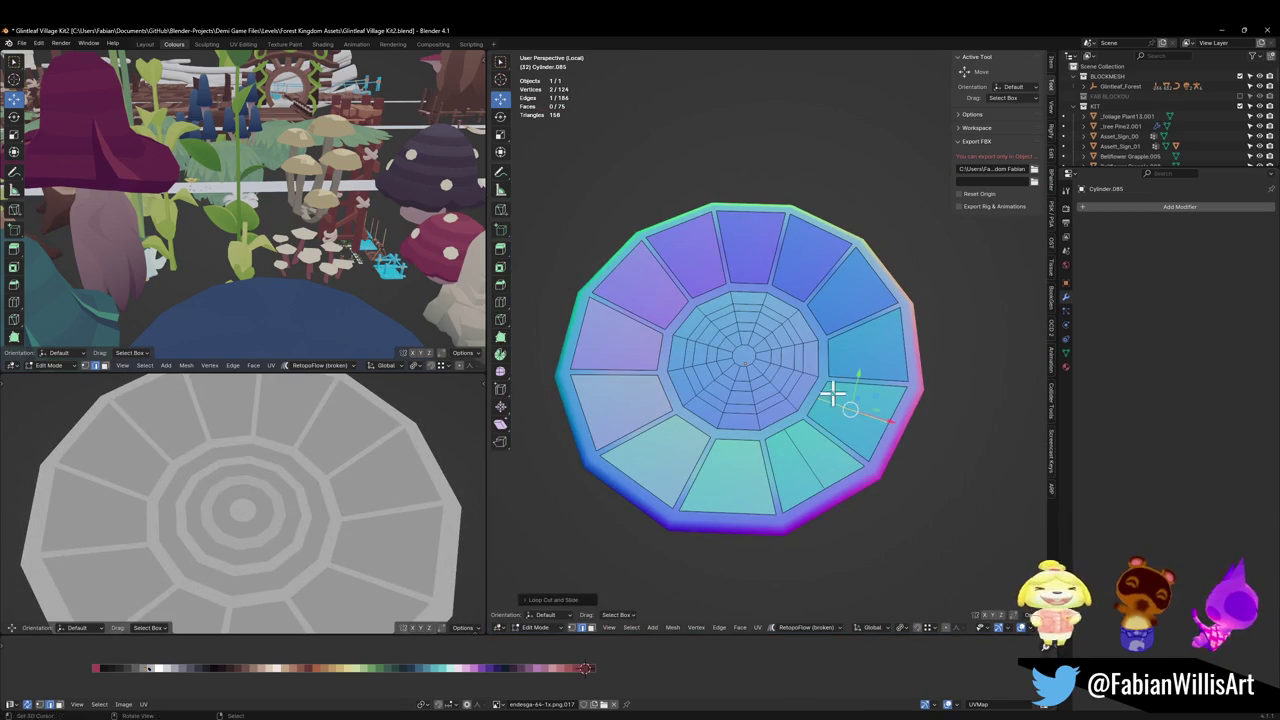
pyautogui.click(805, 296)
pyautogui.hotkey('ctrl', 'r')
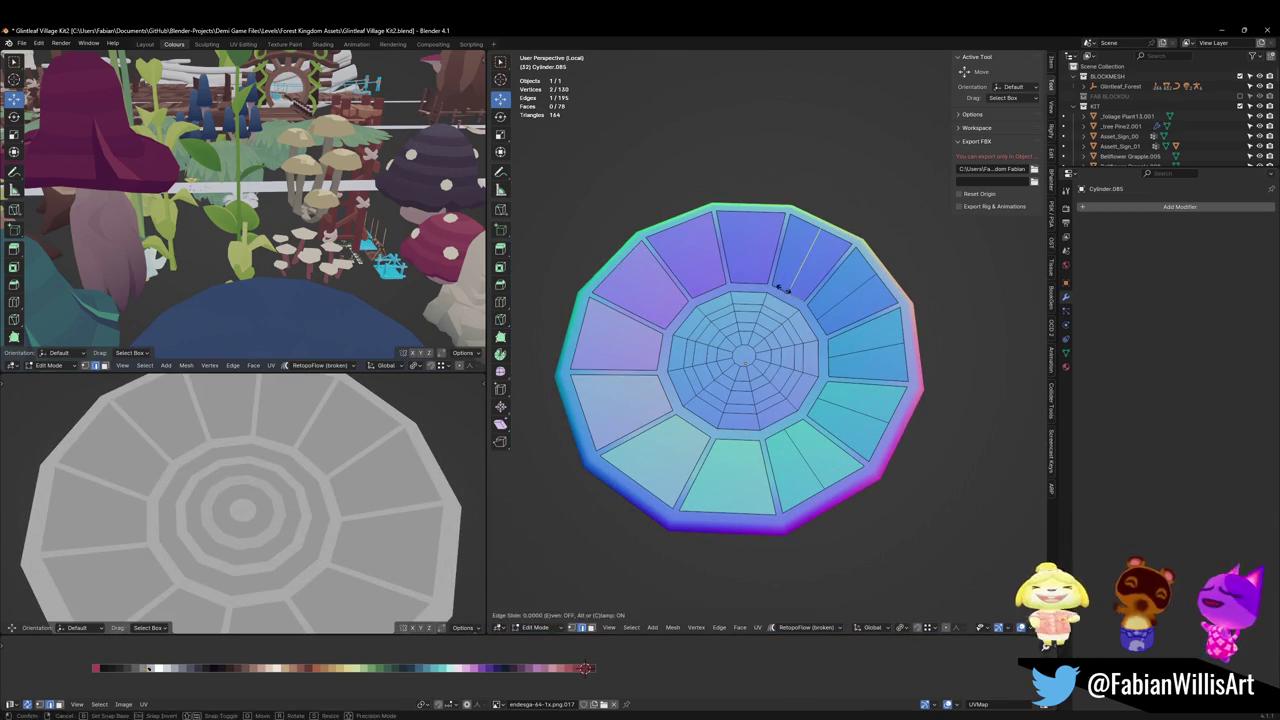
pyautogui.click(690, 308)
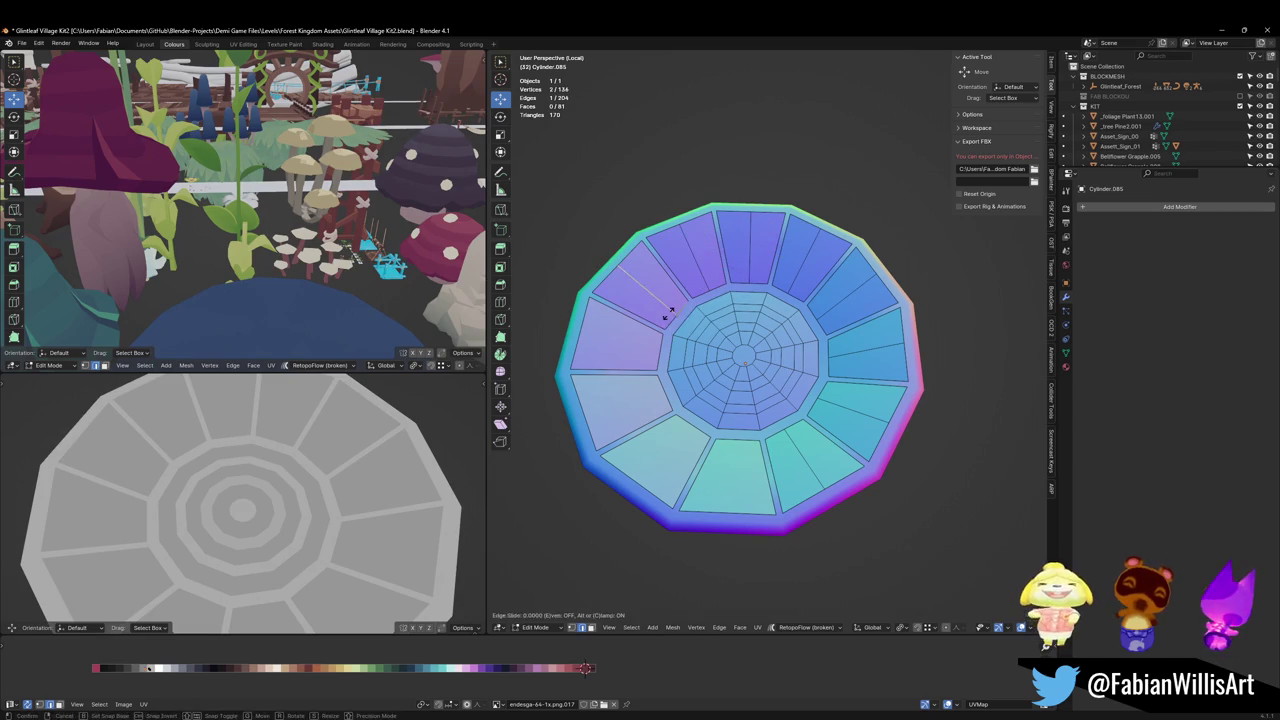
pyautogui.hotkey('ctrl', 'r')
pyautogui.click(655, 400)
pyautogui.hotkey('ctrl', 'r')
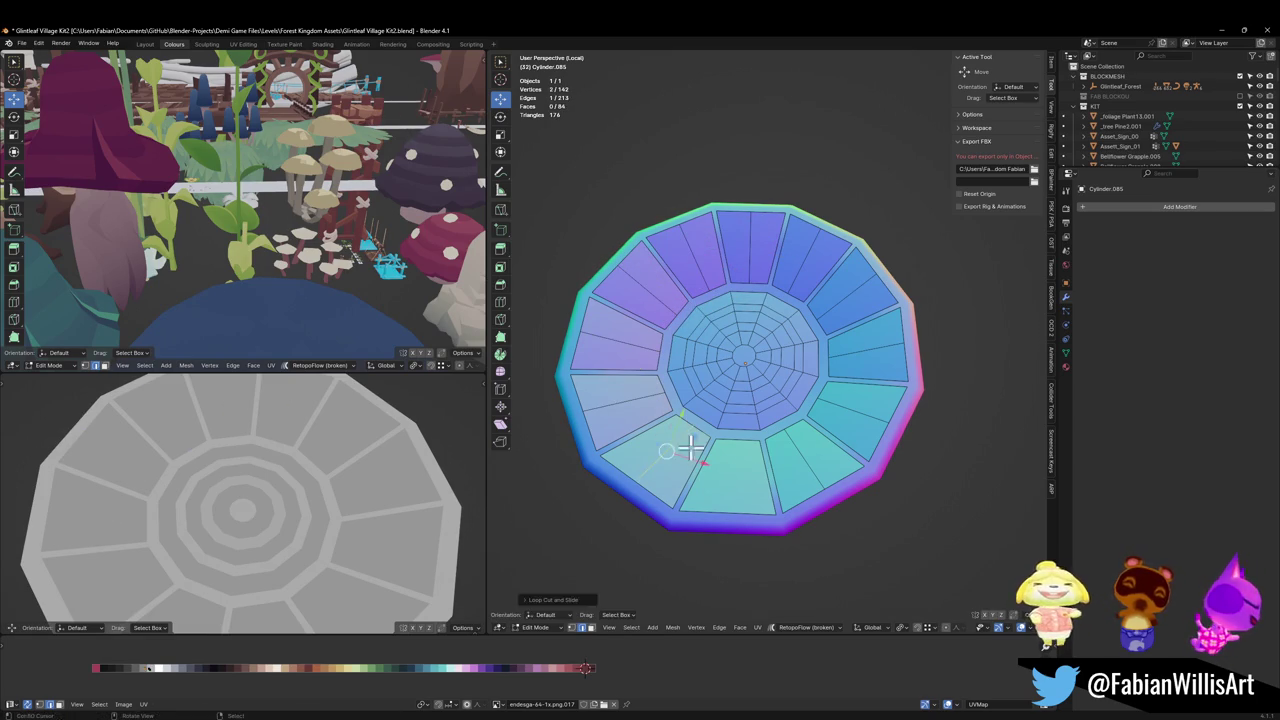
pyautogui.click(742, 459)
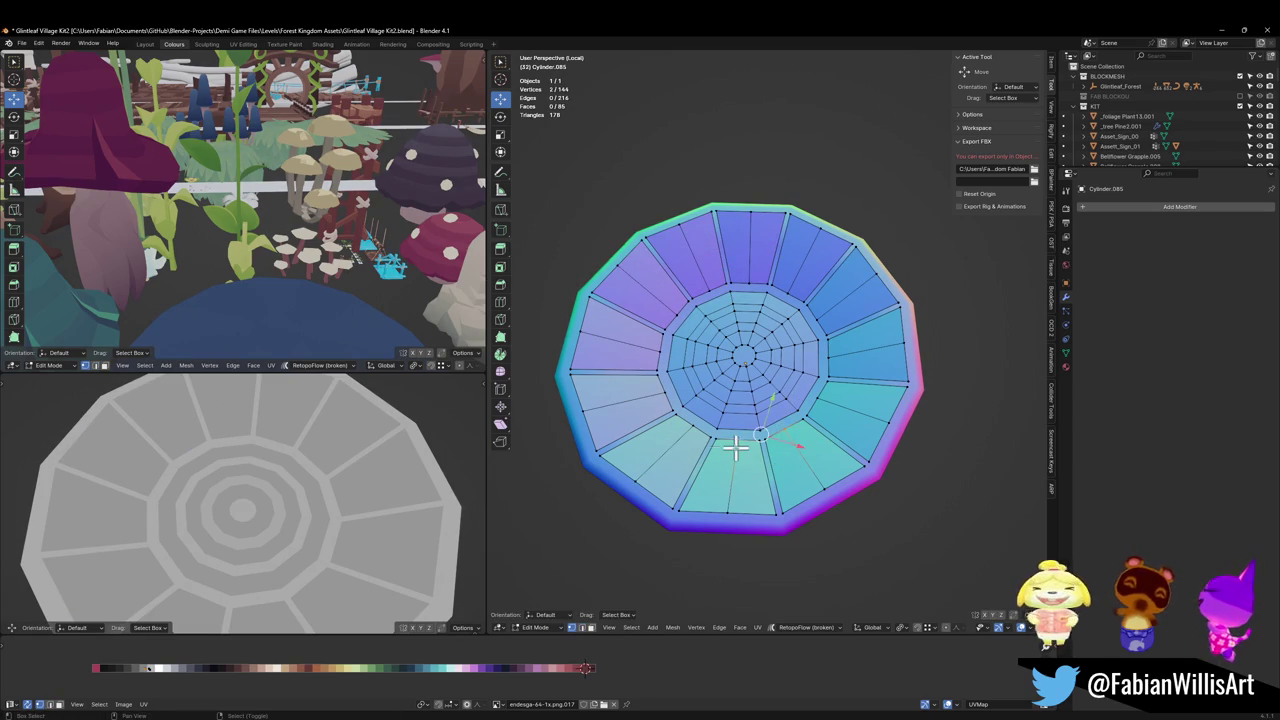
# Step: Select the new inner-ring cut vertices, save the file, and scale those vertices
pyautogui.moveTo(760, 445); pyautogui.dragTo(690, 427)
pyautogui.keyDown('ctrl'); pyautogui.click(657, 392); pyautogui.keyUp('ctrl')
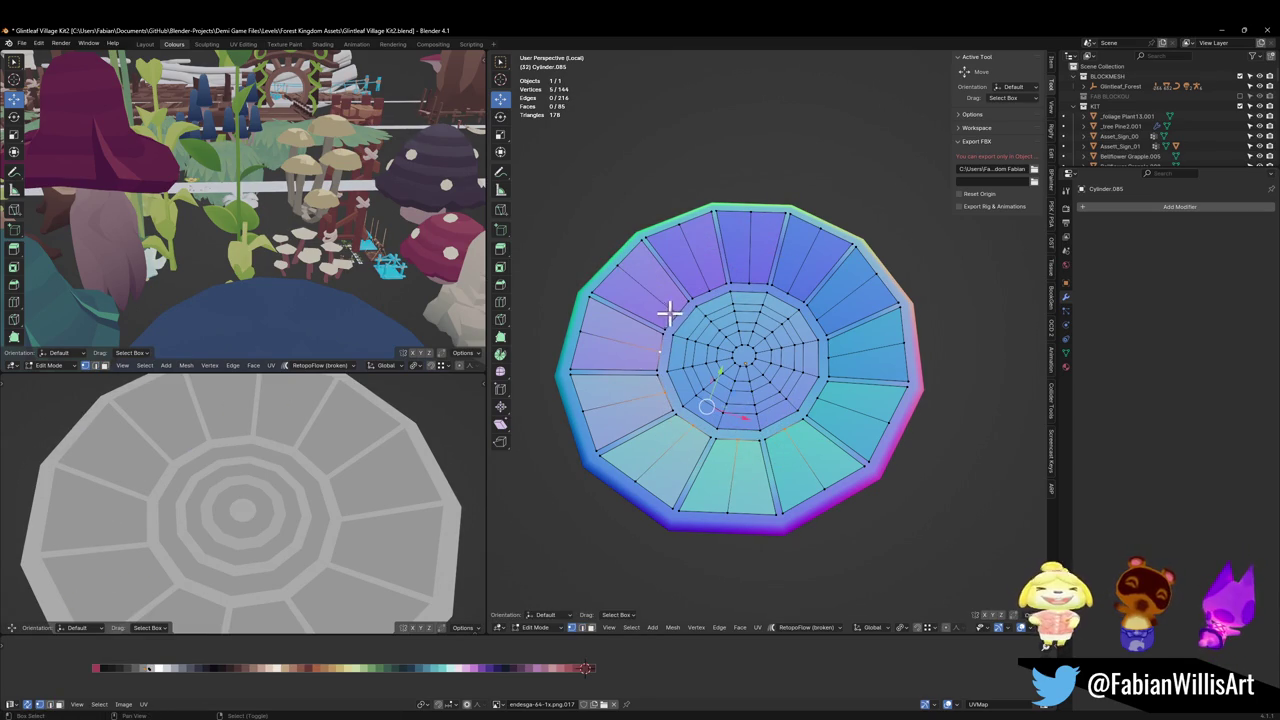
pyautogui.keyDown('ctrl'); pyautogui.click(691, 337); pyautogui.keyUp('ctrl')
pyautogui.hotkey('ctrl', 's')
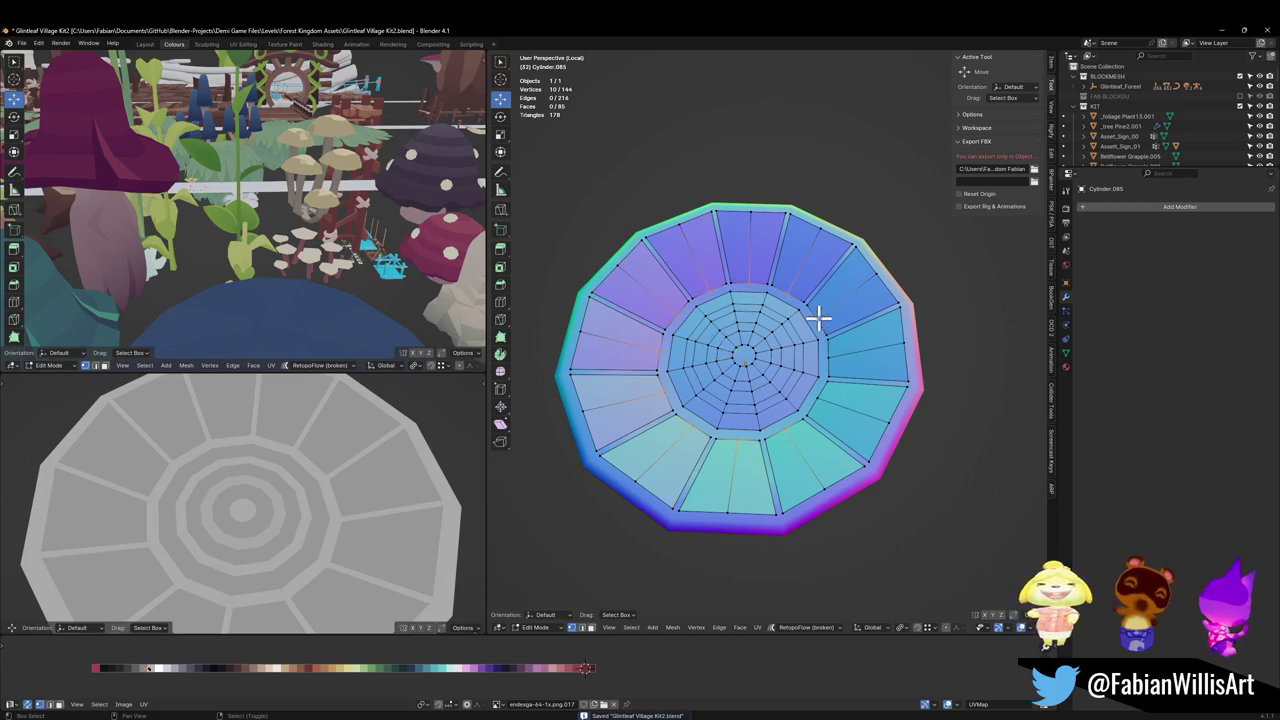
pyautogui.keyDown('ctrl'); pyautogui.click(817, 398); pyautogui.keyUp('ctrl')
pyautogui.press('s')
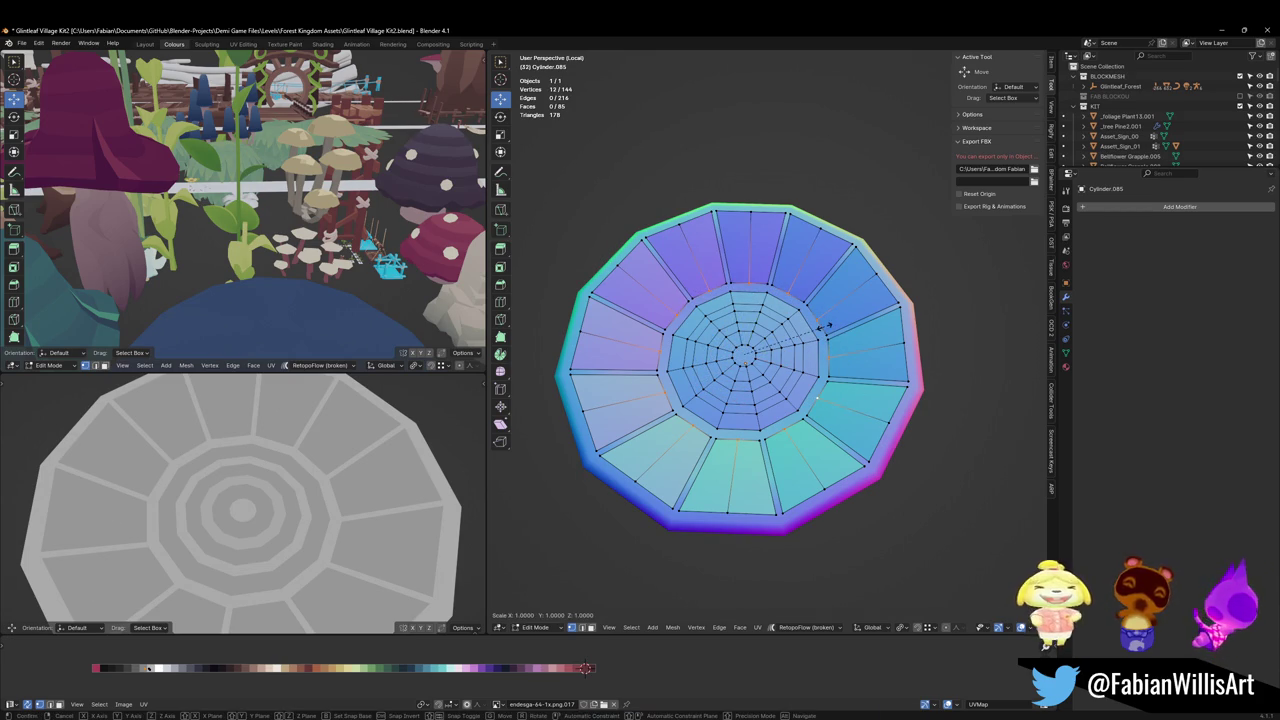
pyautogui.click(832, 322)
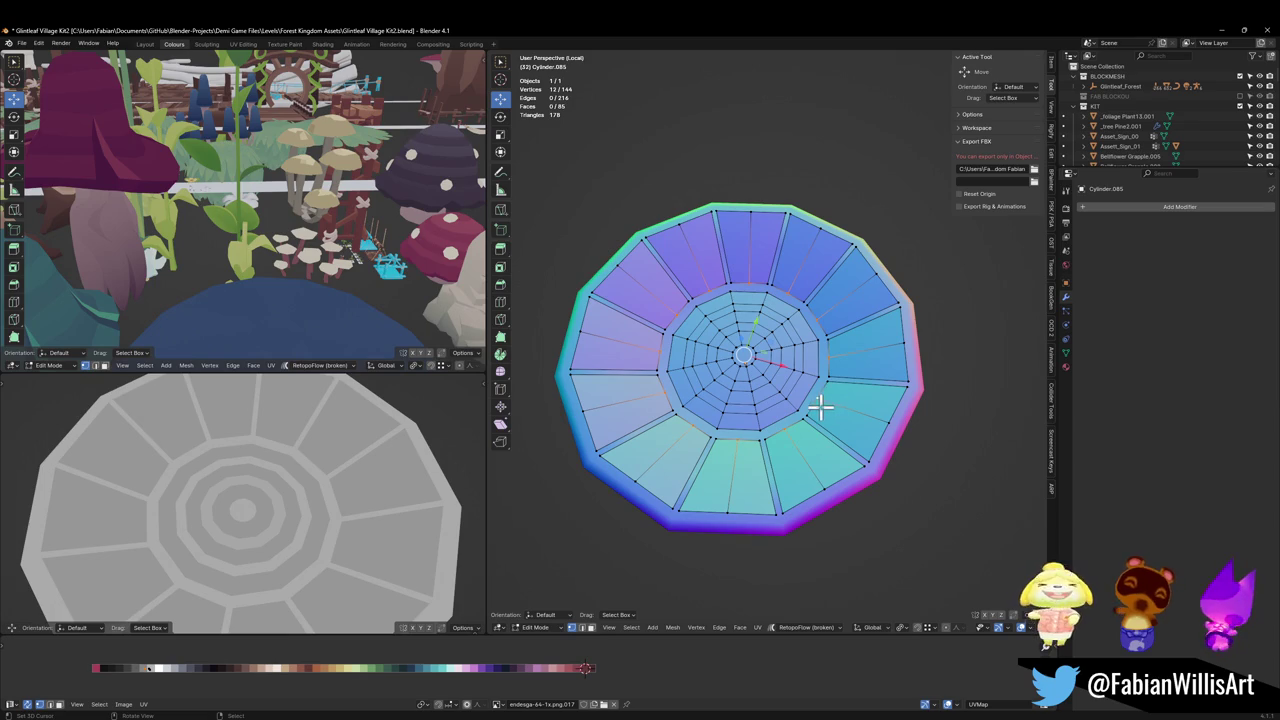
pyautogui.press('s')
pyautogui.click(917, 341)
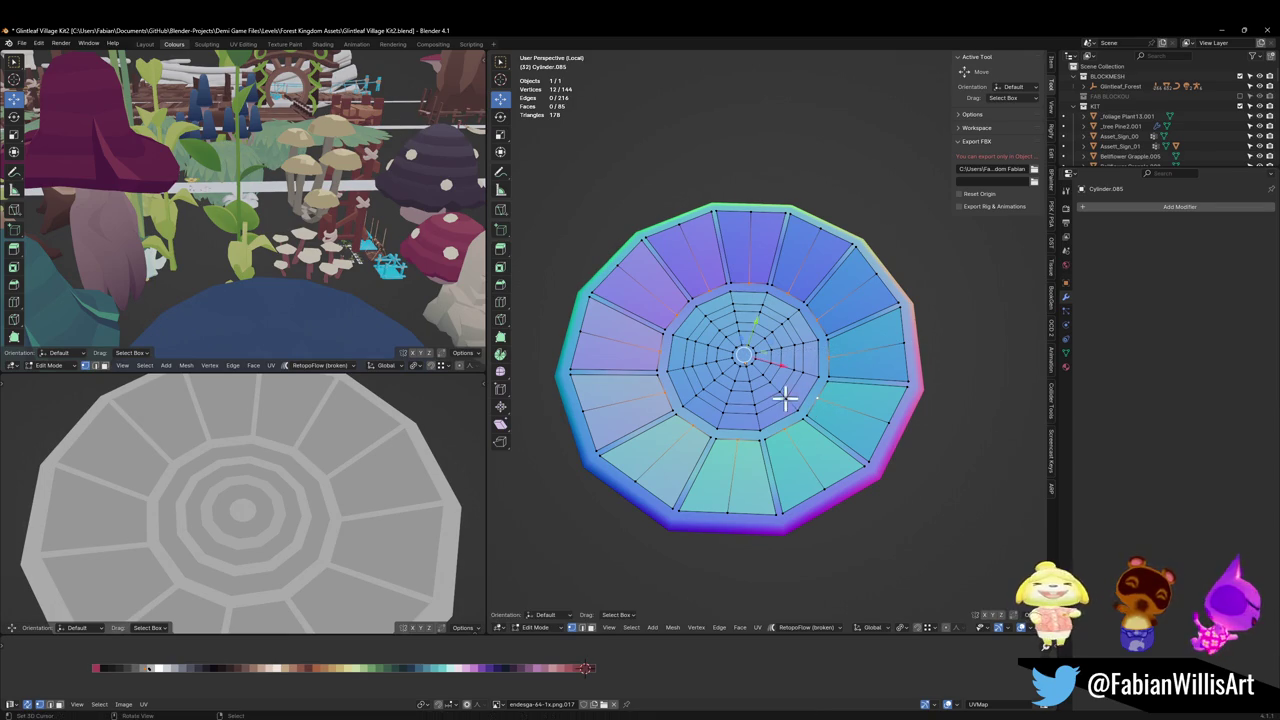
pyautogui.press('s')
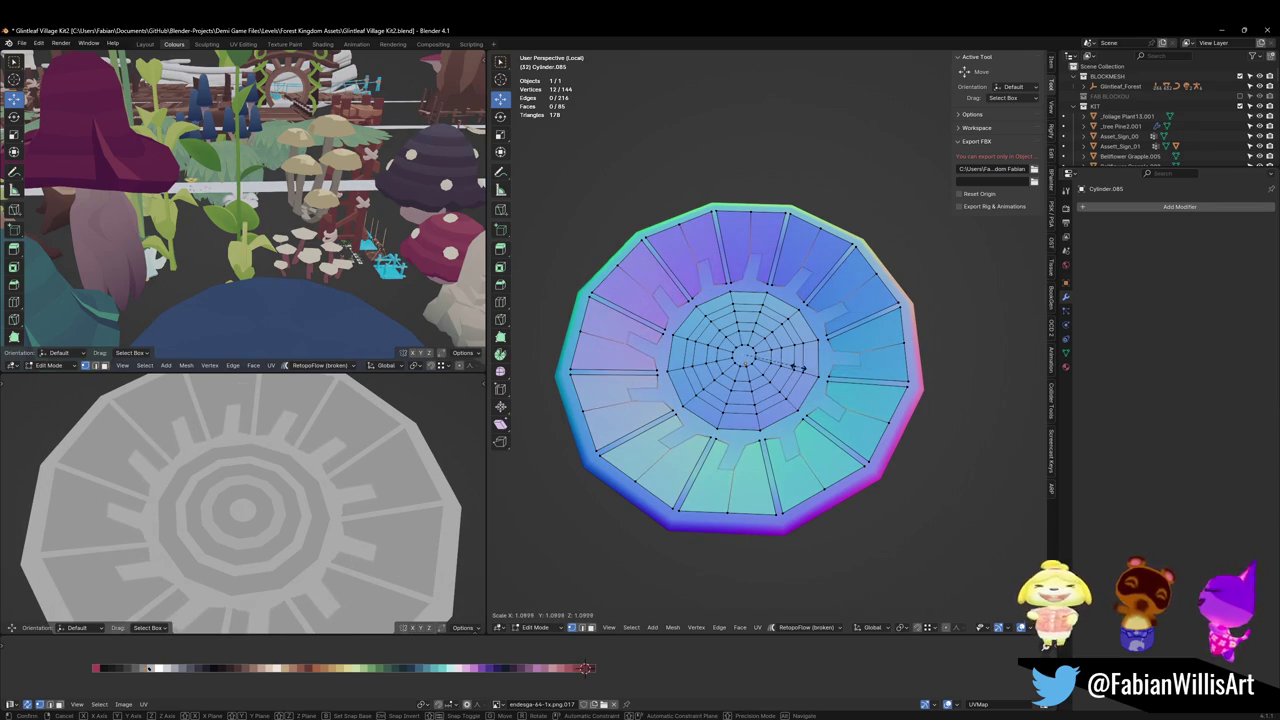
pyautogui.click(797, 368)
pyautogui.press('g')
pyautogui.press('z')
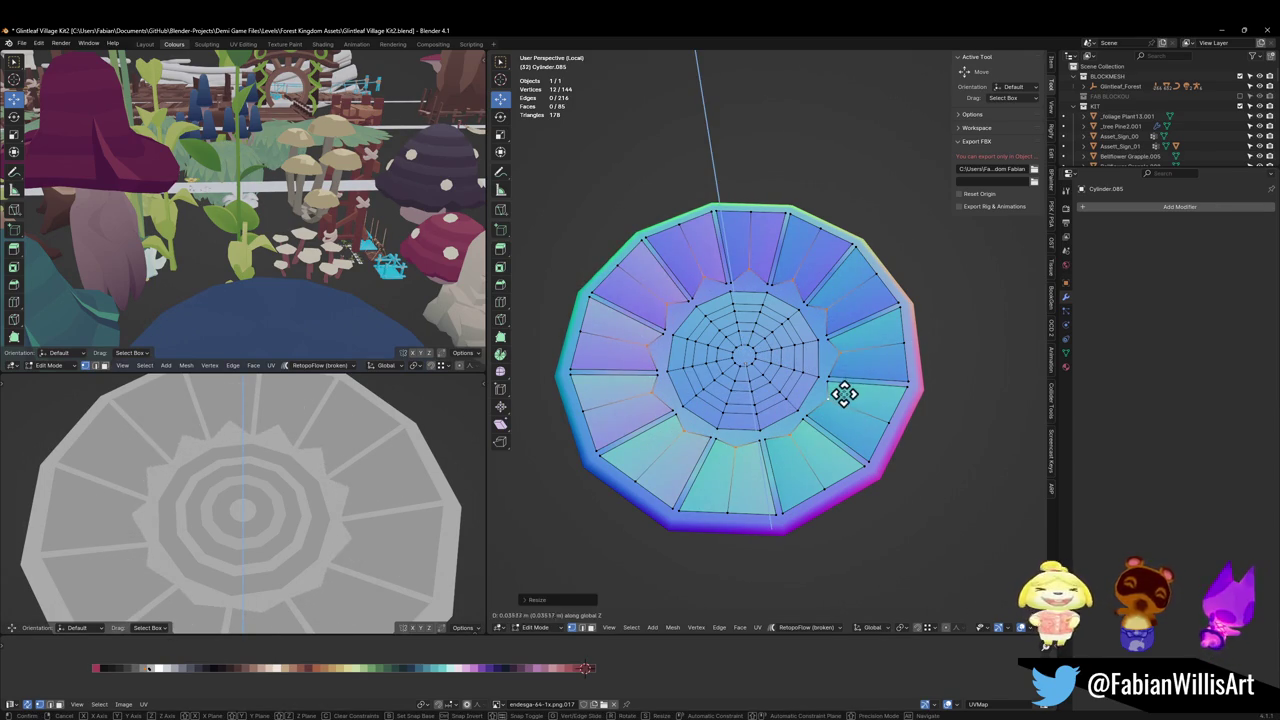
pyautogui.click(835, 427)
pyautogui.press('s')
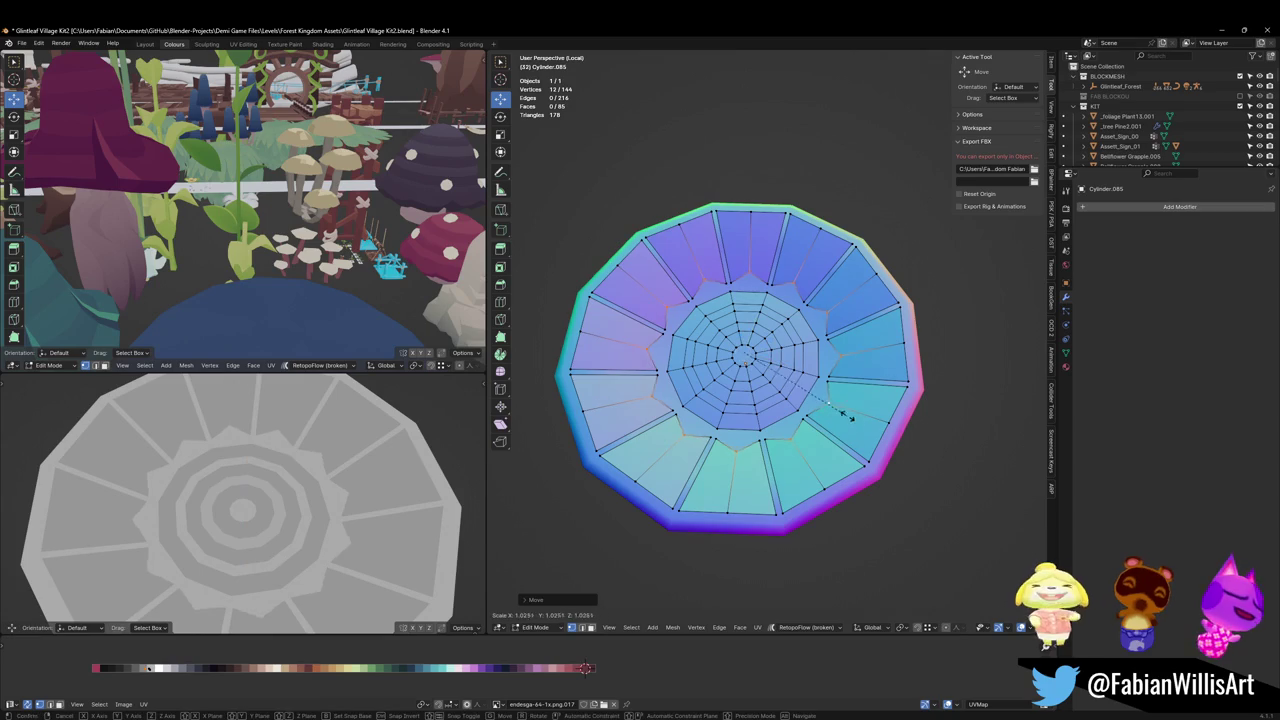
pyautogui.click(918, 424)
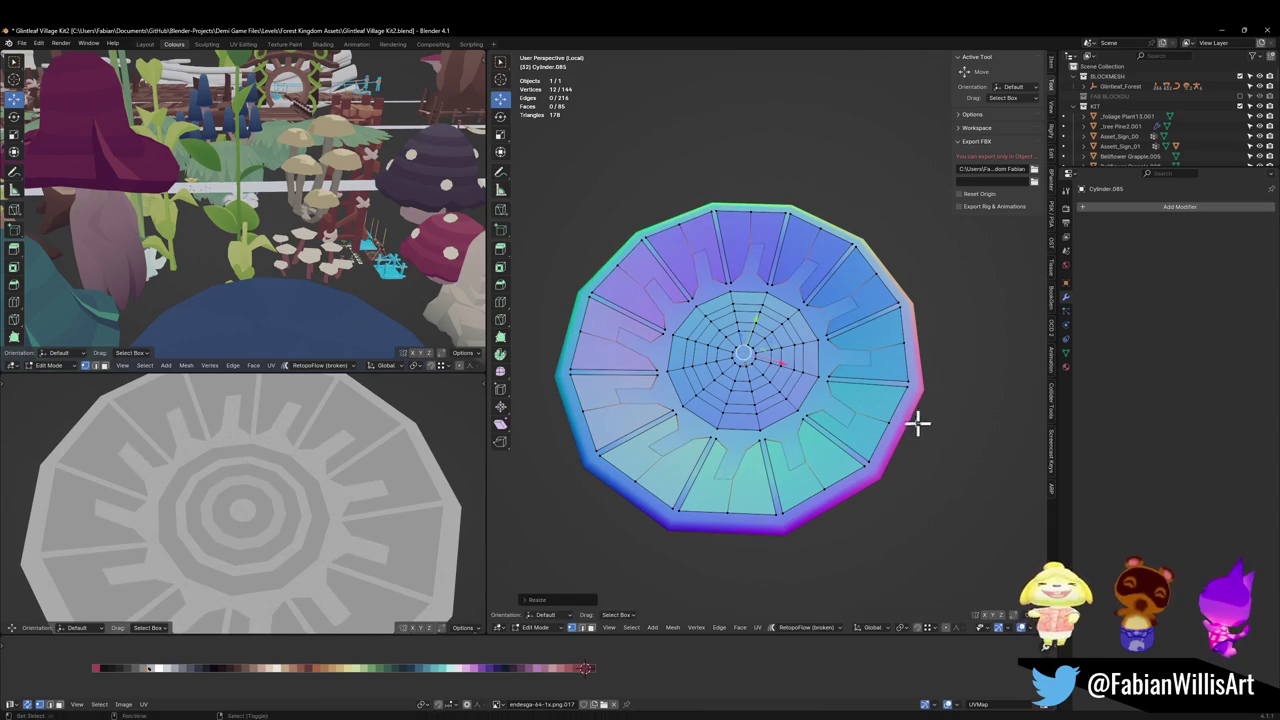
pyautogui.press('g')
pyautogui.press('z')
pyautogui.click(920, 410)
pyautogui.scroll(-5, 282, 479)
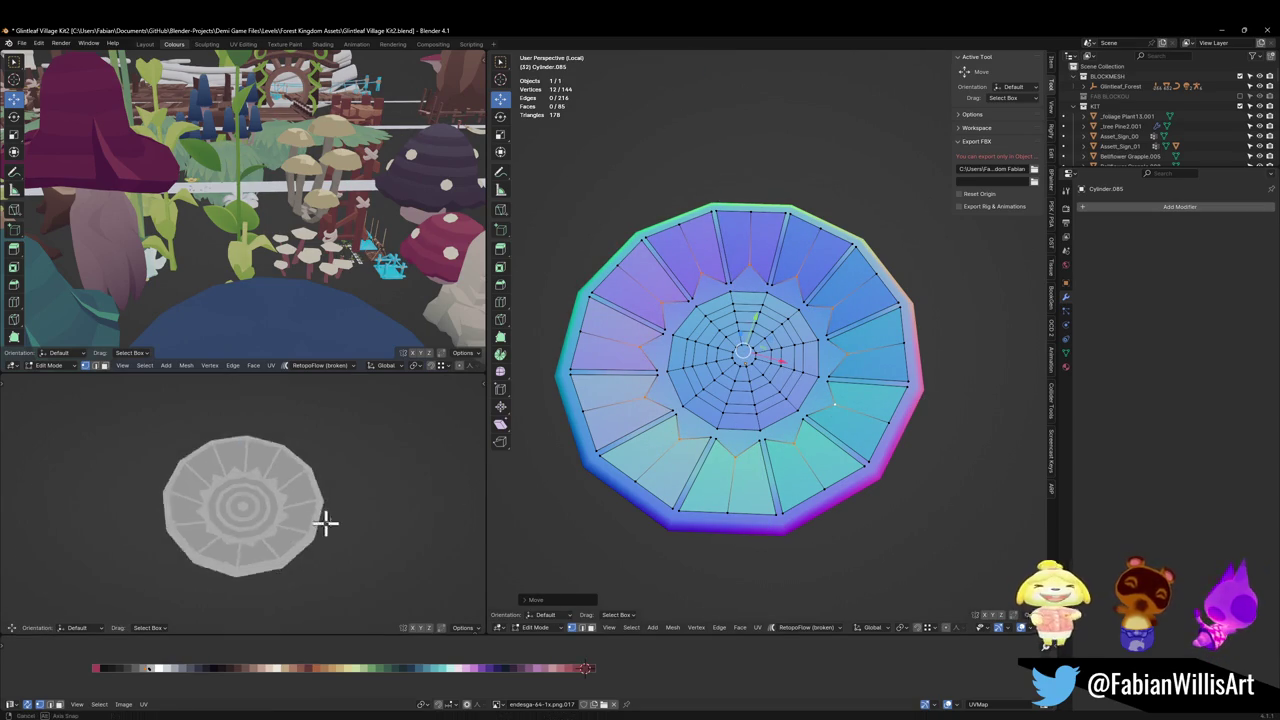
pyautogui.scroll(2, 805, 410)
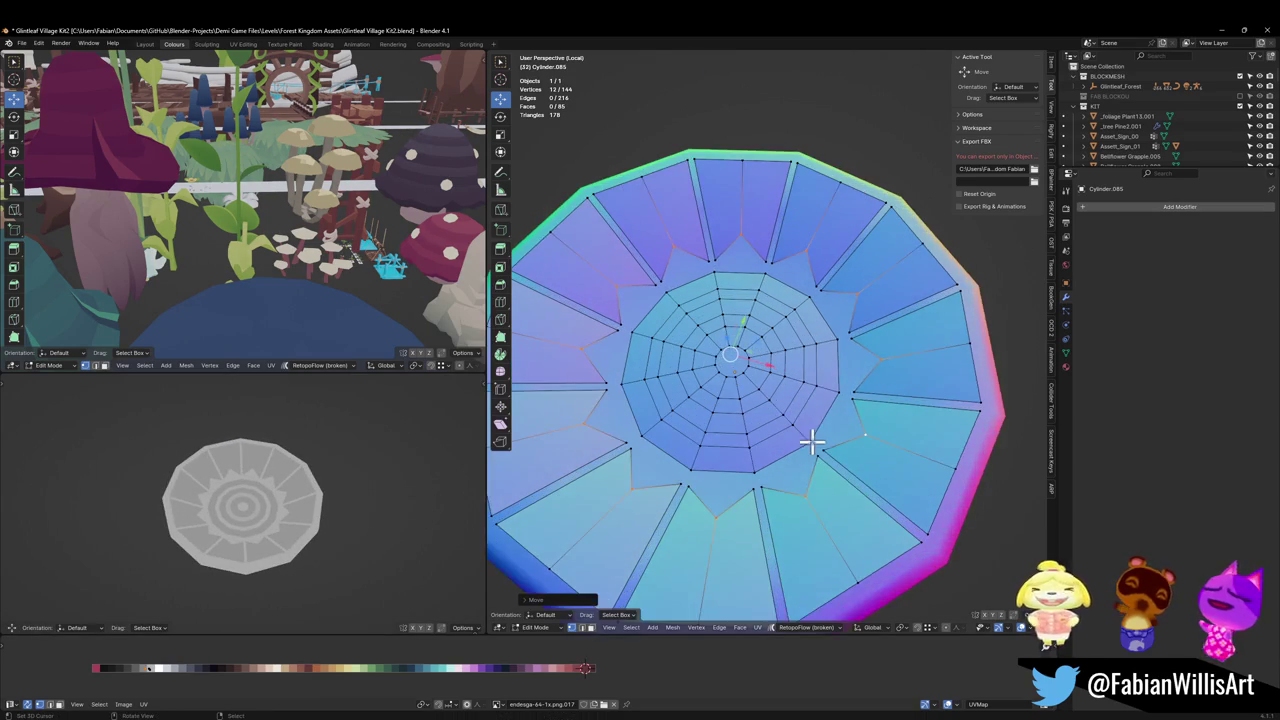
pyautogui.hotkey('shift', 'v')
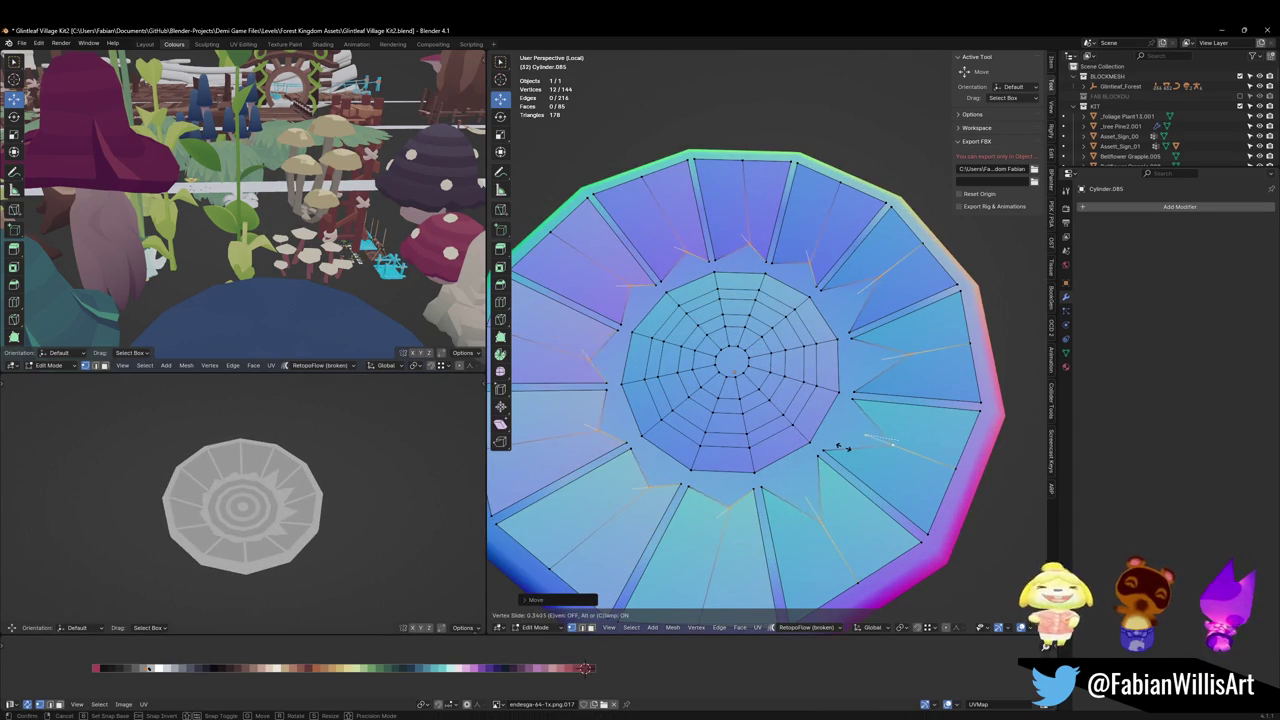
pyautogui.click(838, 448)
pyautogui.scroll(-3, 340, 498)
pyautogui.scroll(3, 343, 493)
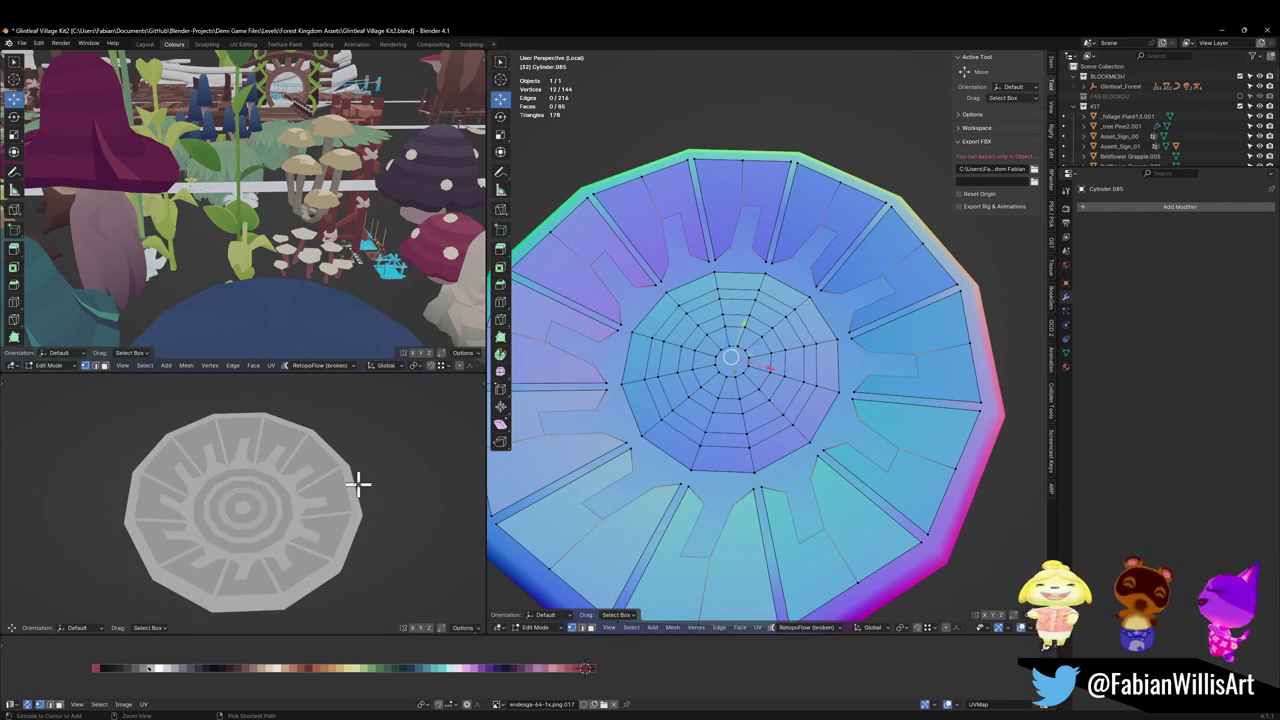
pyautogui.hotkey('ctrl', 'z')
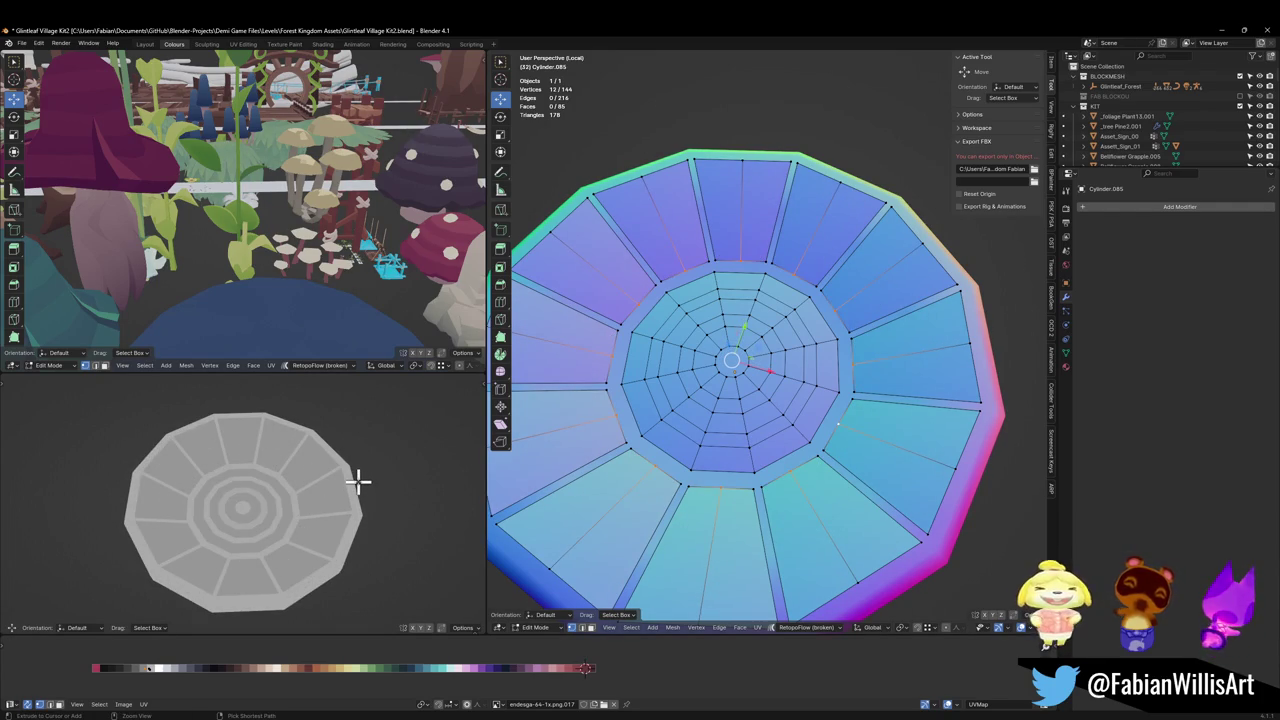
pyautogui.hotkey('ctrl', 'shift', 'z')
pyautogui.hotkey('ctrl', 'z')
pyautogui.hotkey('ctrl', 'z')
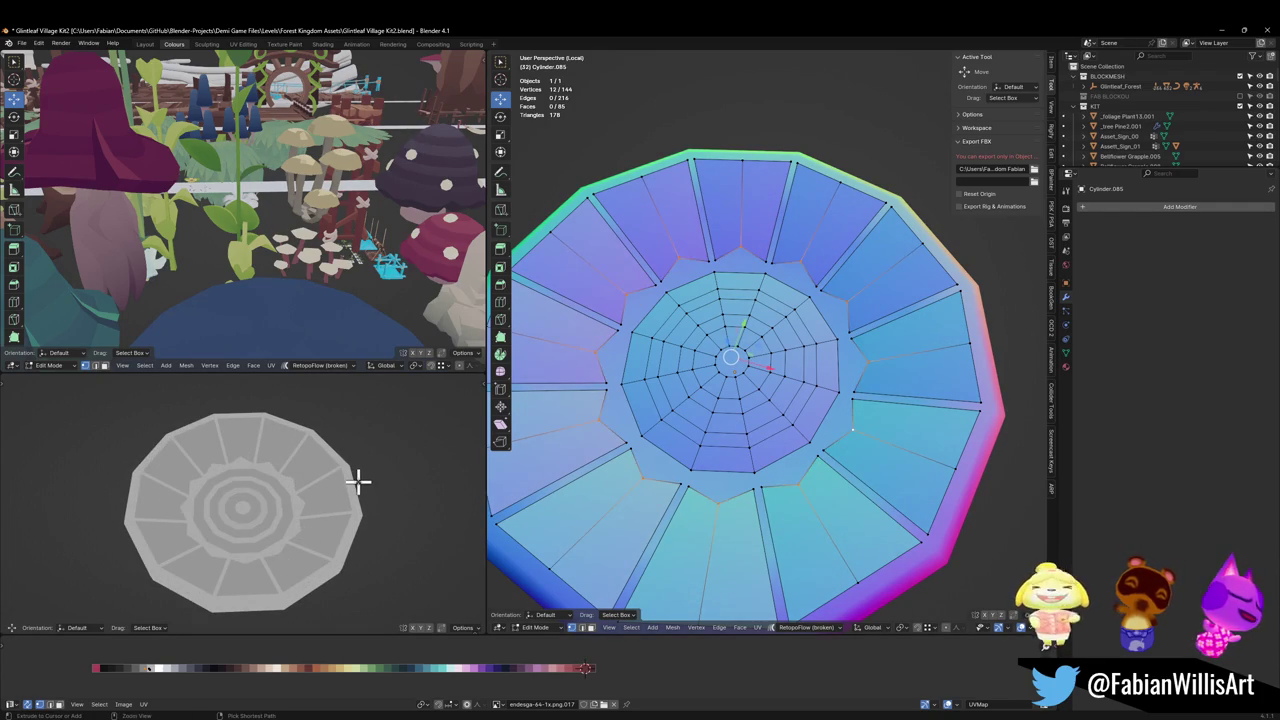
pyautogui.hotkey('ctrl', 'shift', 'z')
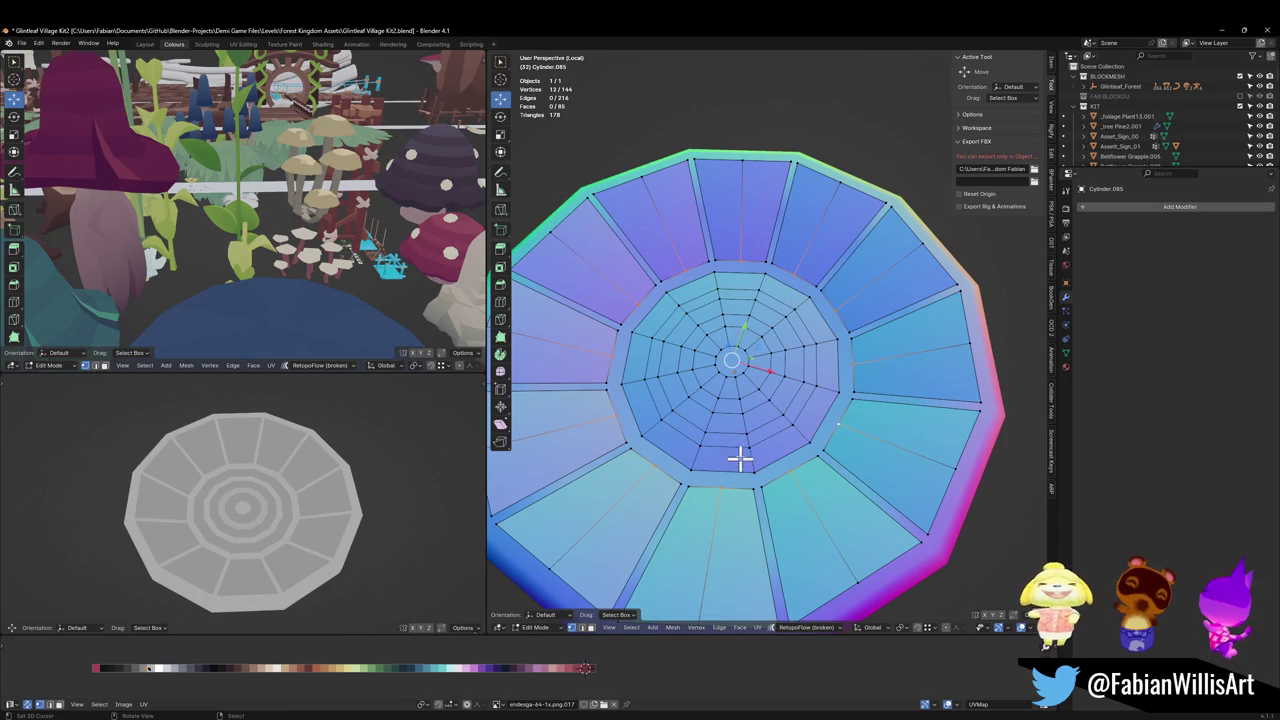
pyautogui.scroll(2, 739, 437)
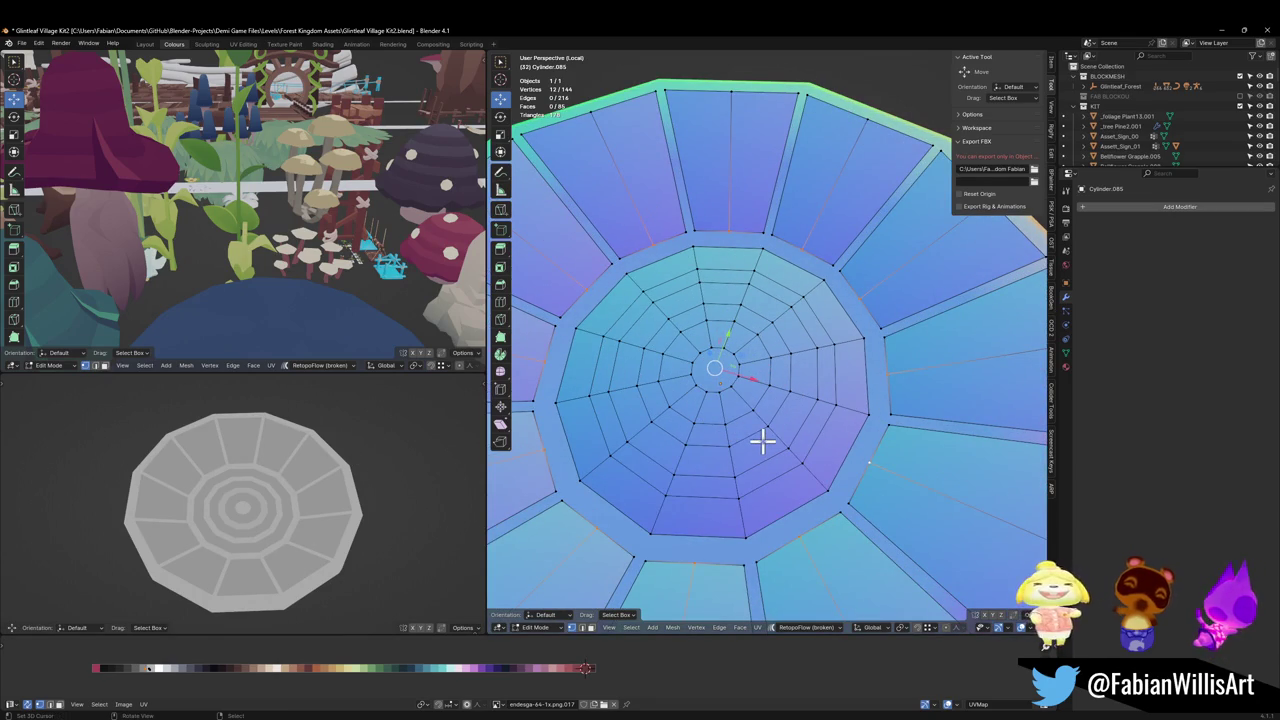
# Step: Merge the centre vertices into one point and shrink the two surrounding rings
pyautogui.press('f')
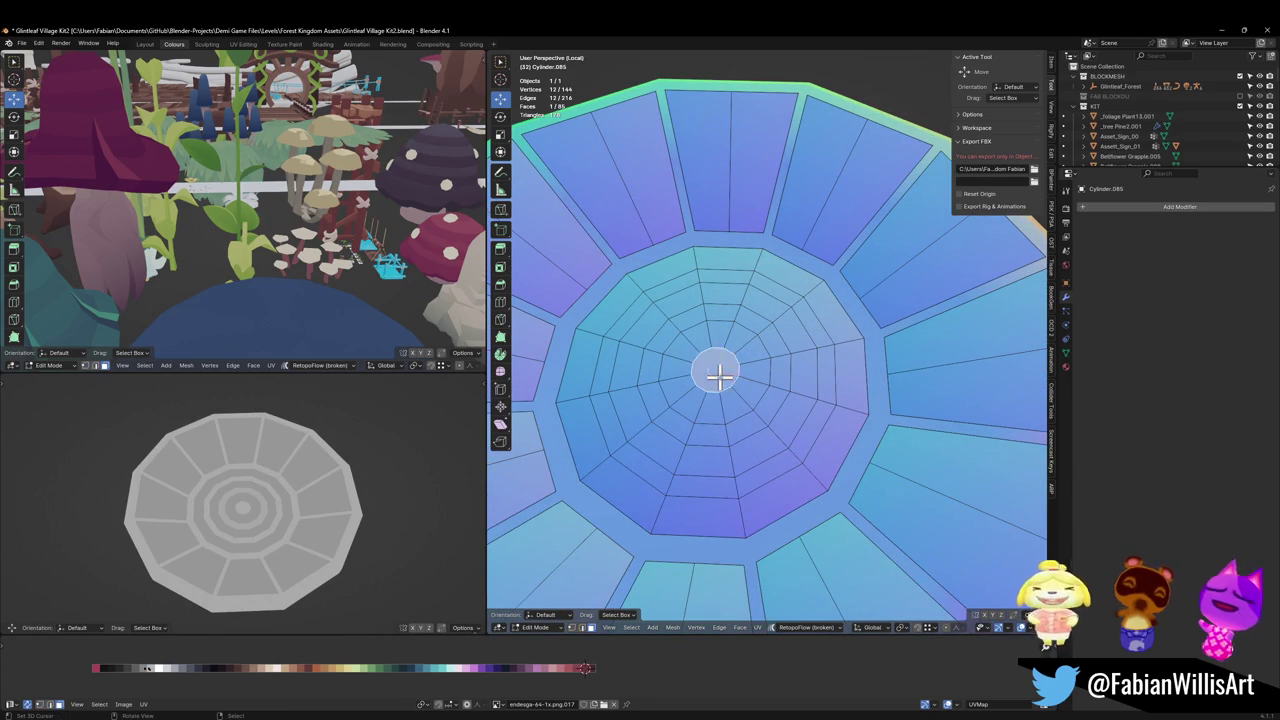
pyautogui.press('q')
pyautogui.click(713, 425)
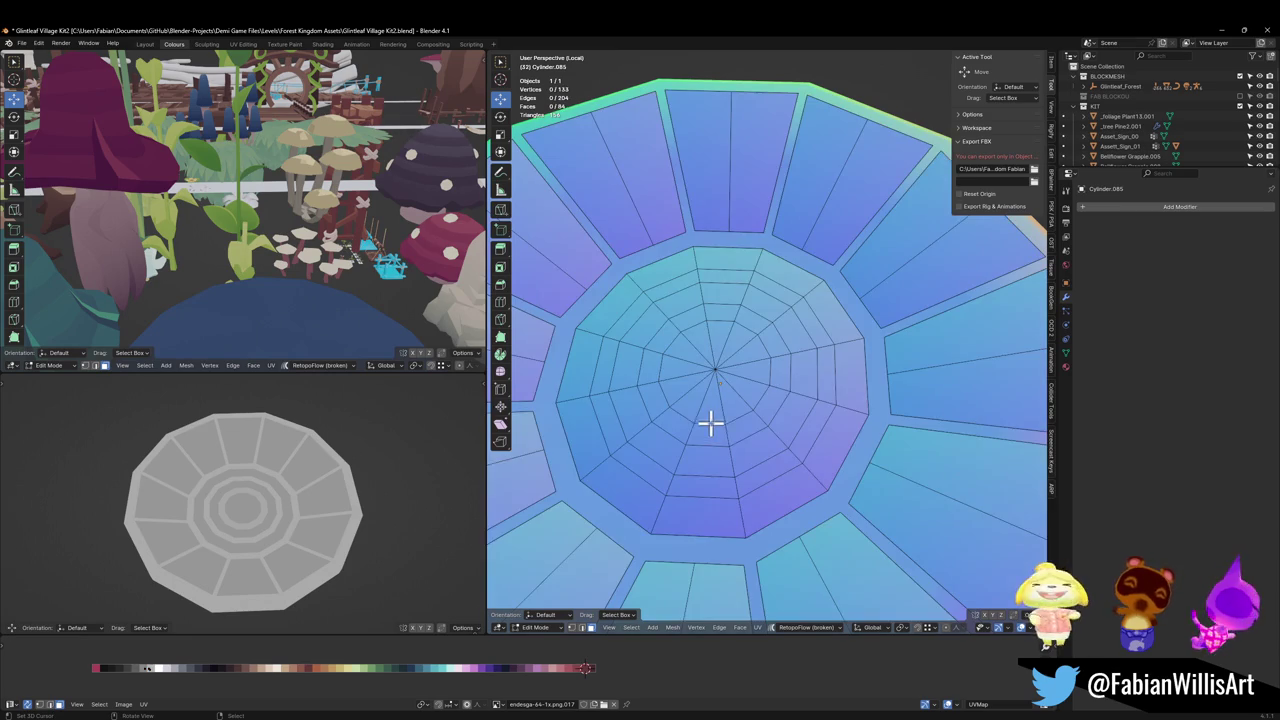
pyautogui.press('ctrl+KP_Add')
pyautogui.press('ctrl+KP_Add')
pyautogui.press('s')
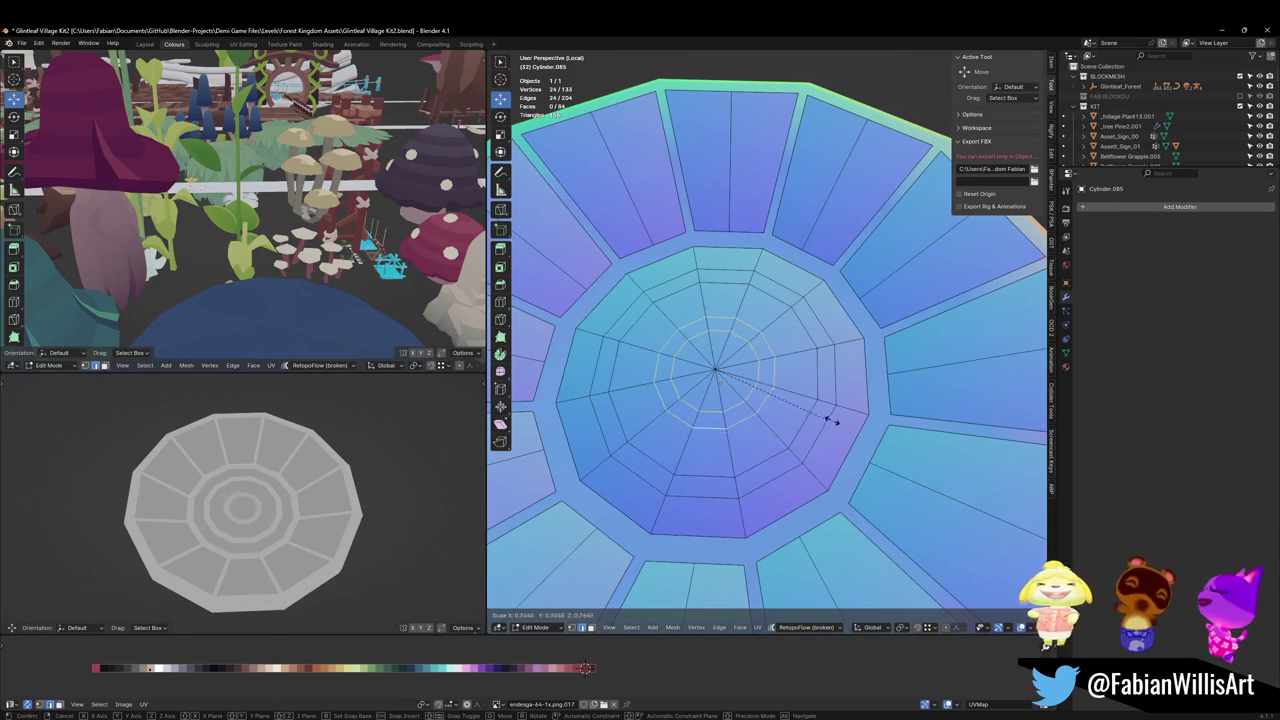
# Step: Edge-slide two inner loops of the centre to new spacing
pyautogui.click(816, 421)
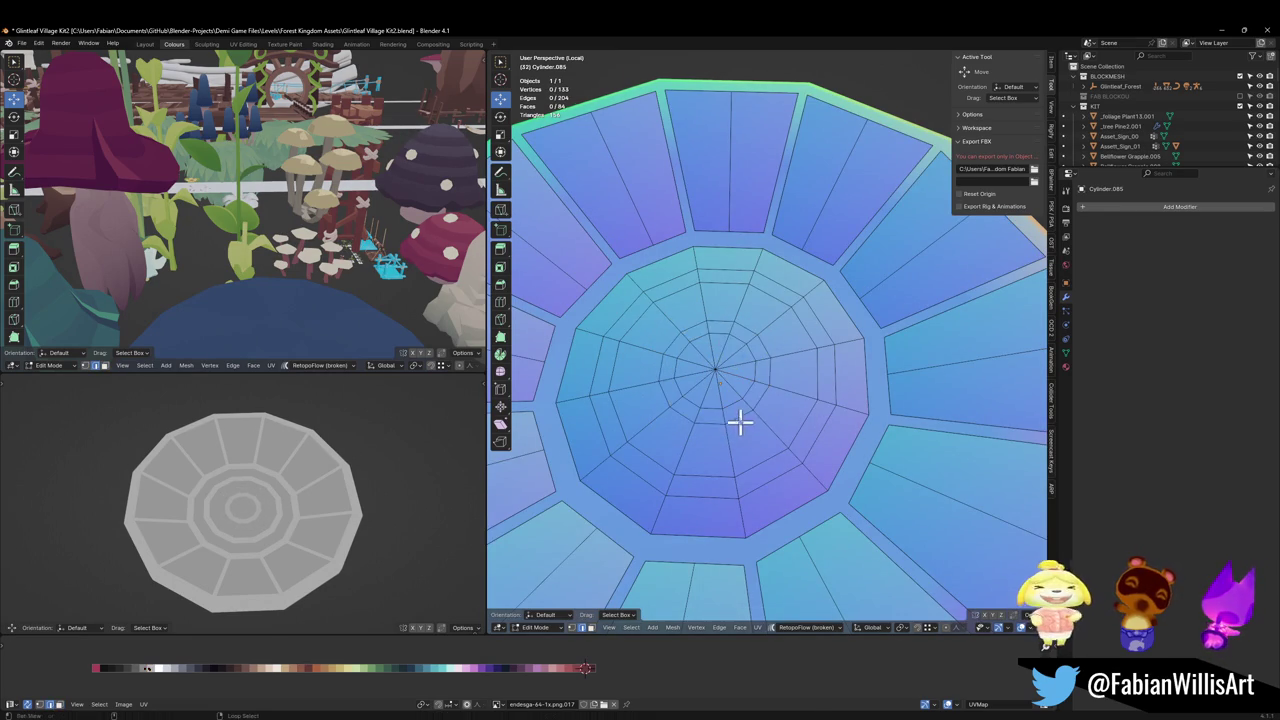
pyautogui.keyDown('alt'); pyautogui.click(770, 423); pyautogui.keyUp('alt')
pyautogui.press('g')
pyautogui.press('g')
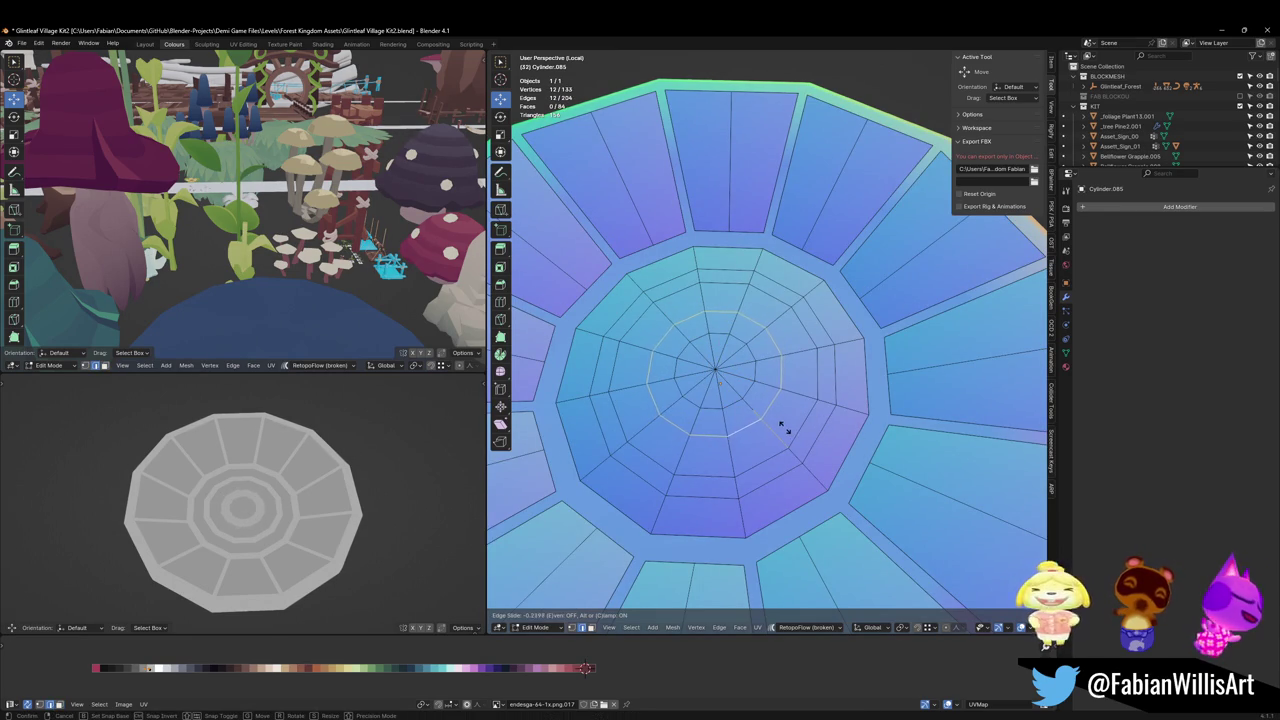
pyautogui.click(783, 427)
pyautogui.scroll(-5, 240, 520)
pyautogui.scroll(5, 254, 514)
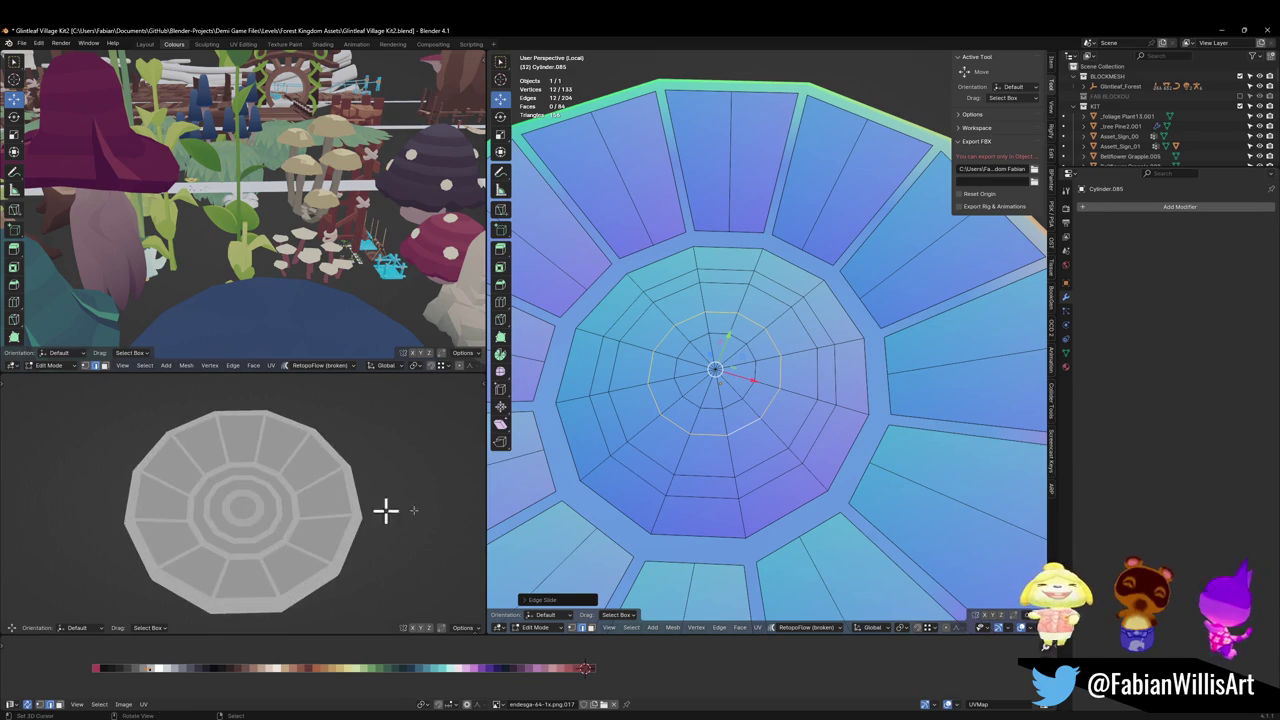
pyautogui.hotkey('alt', 'a')
pyautogui.keyDown('alt'); pyautogui.click(759, 449); pyautogui.keyUp('alt')
pyautogui.press('g')
pyautogui.press('g')
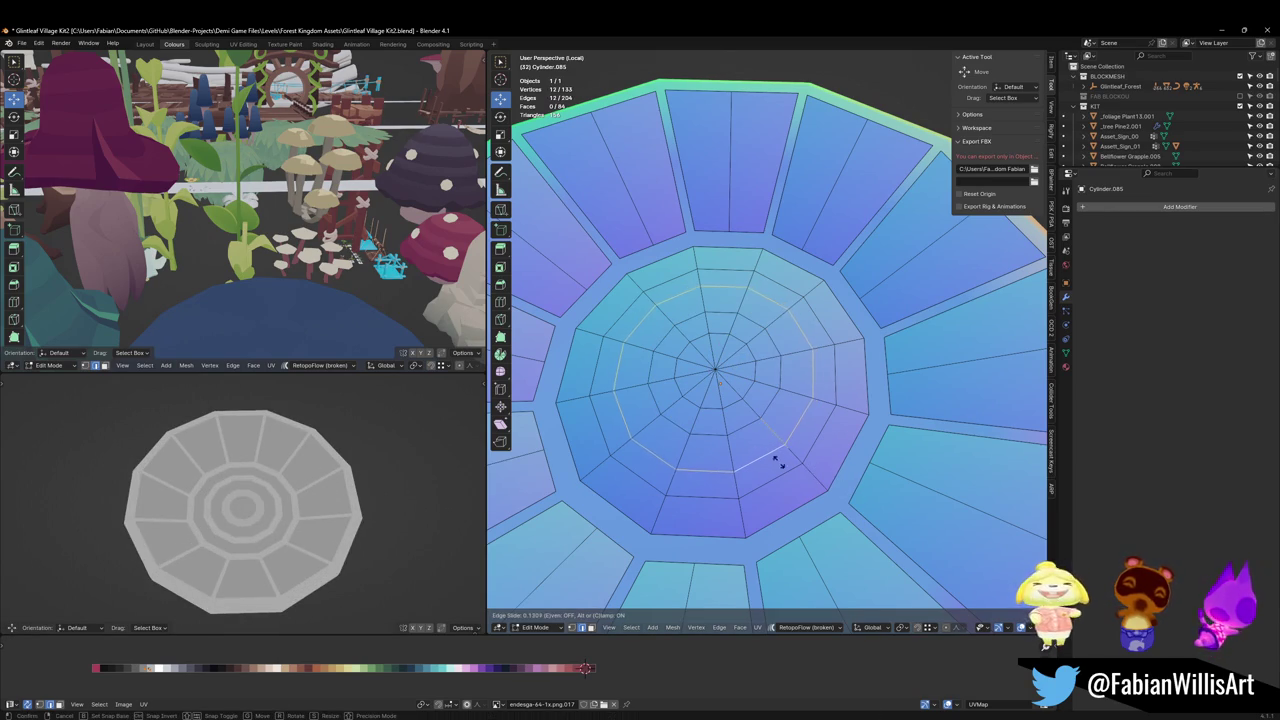
pyautogui.click(765, 458)
# Step: Nudge the 12-face inner ring's UVs horizontally to a new palette colour
pyautogui.press('3')
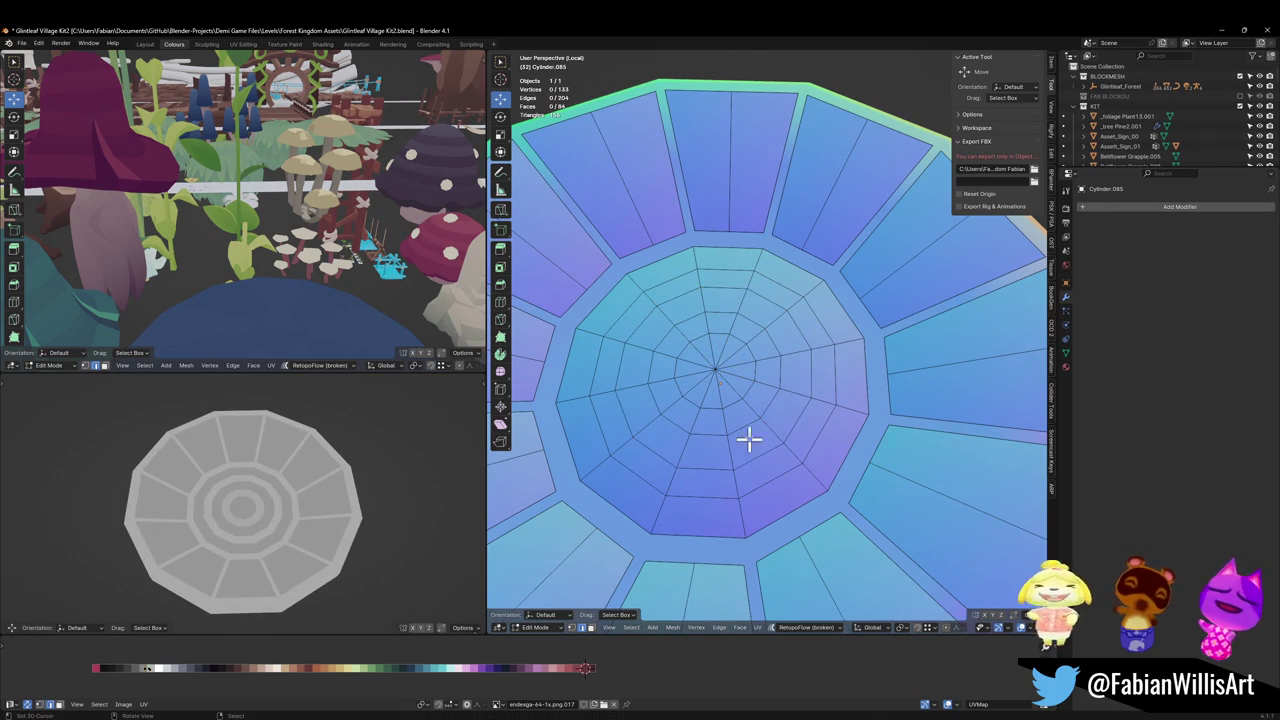
pyautogui.keyDown('alt'); pyautogui.click(728, 422); pyautogui.keyUp('alt')
pyautogui.press('x')
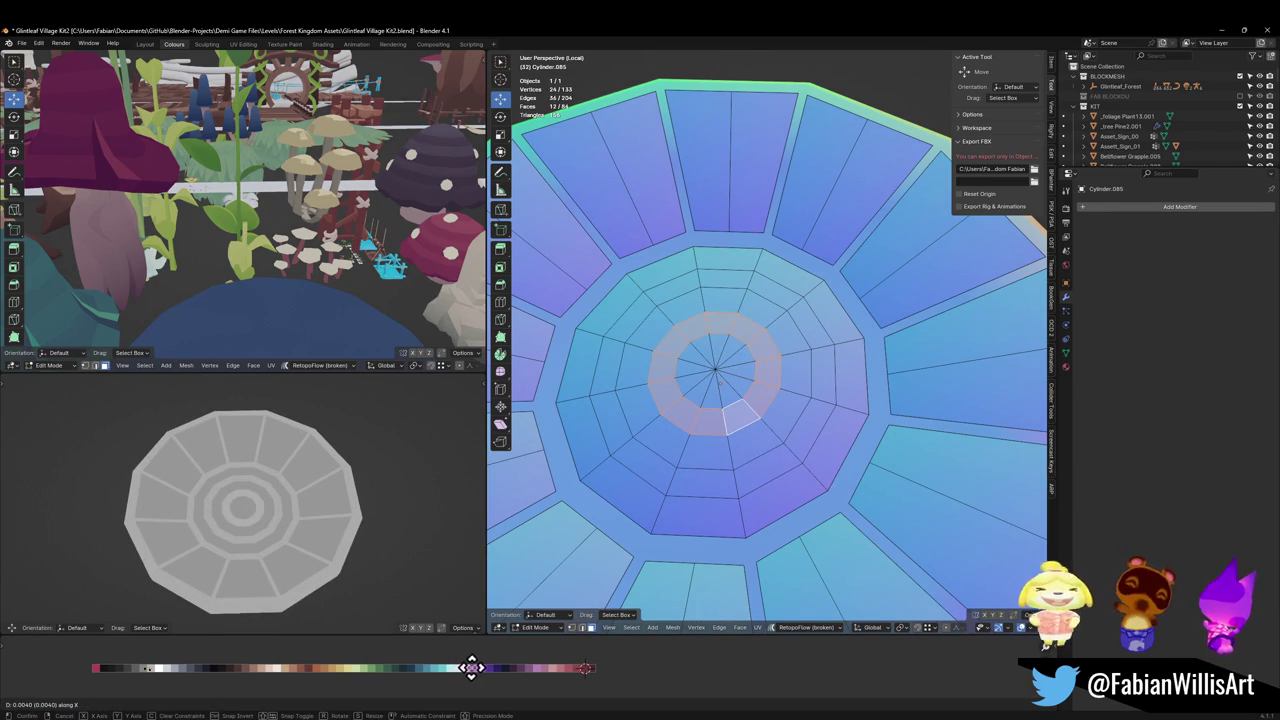
pyautogui.click(473, 668)
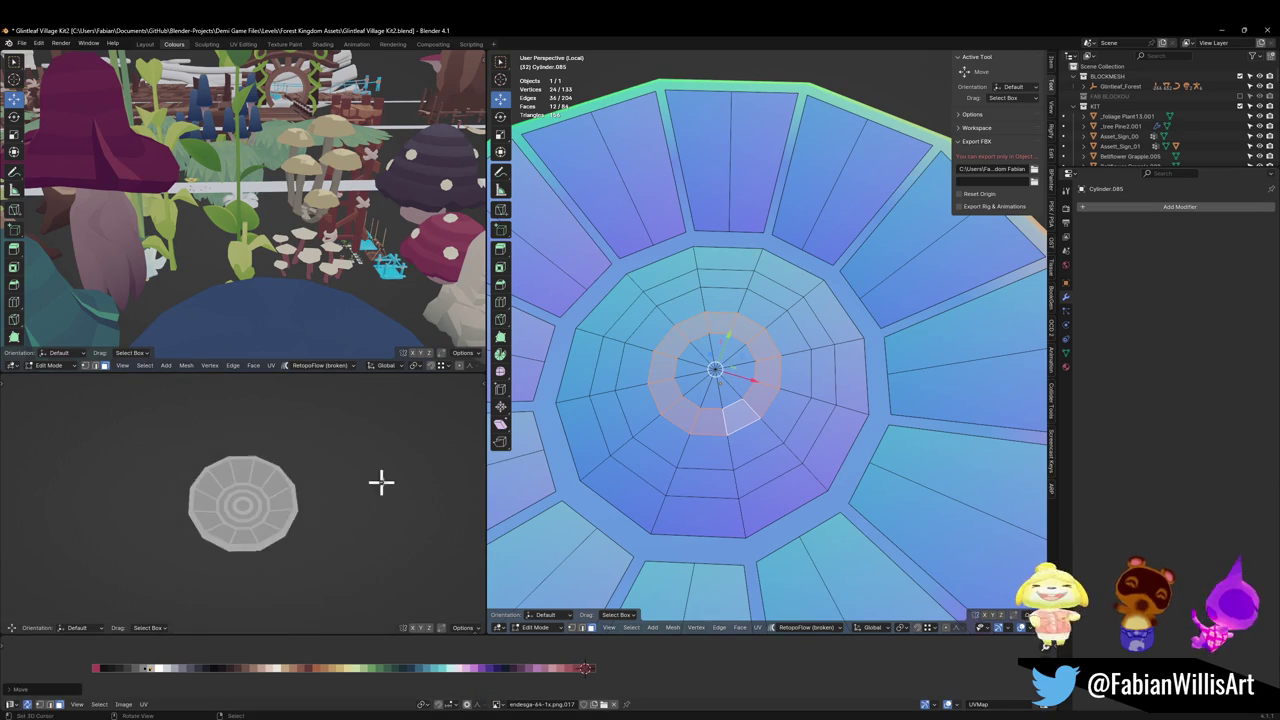
pyautogui.hotkey('alt', 'a')
pyautogui.scroll(-4, 812, 483)
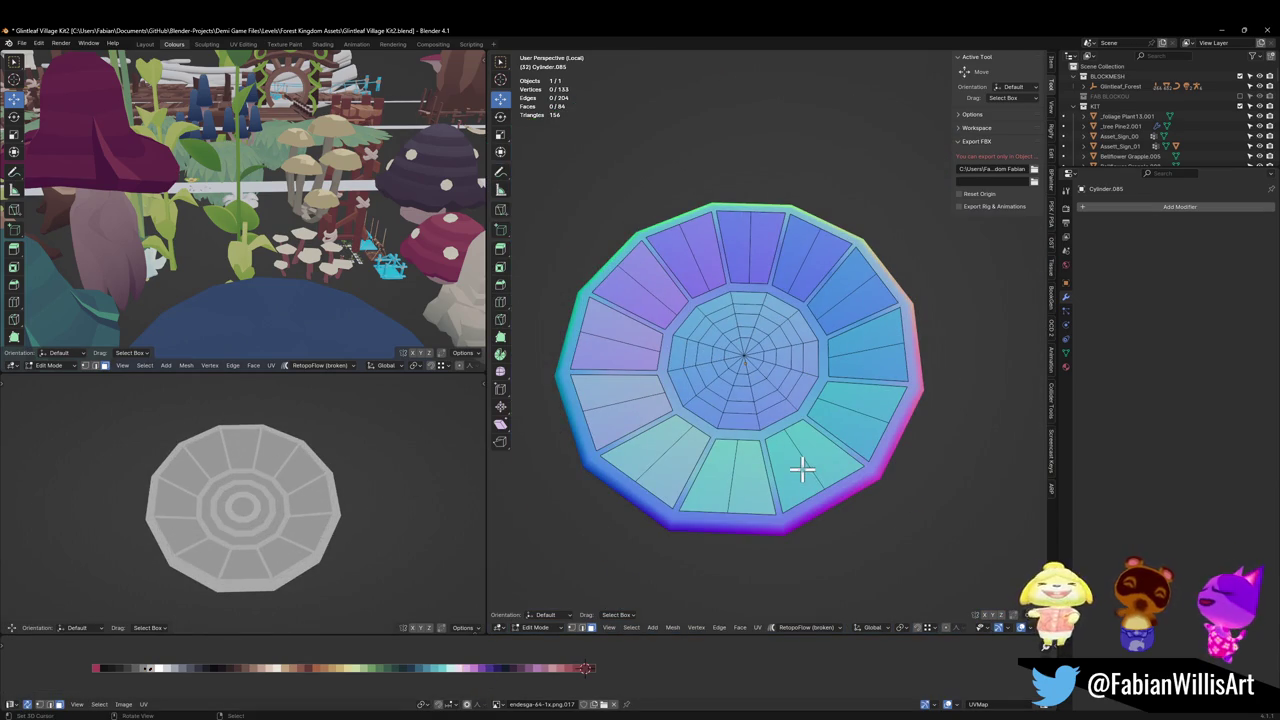
# Step: Select the linked rim faces and scale their vertices inward toward the bowl's centre
pyautogui.press('l')
pyautogui.press('l')
pyautogui.press('l')
pyautogui.press('l')
pyautogui.press('l')
pyautogui.press('l')
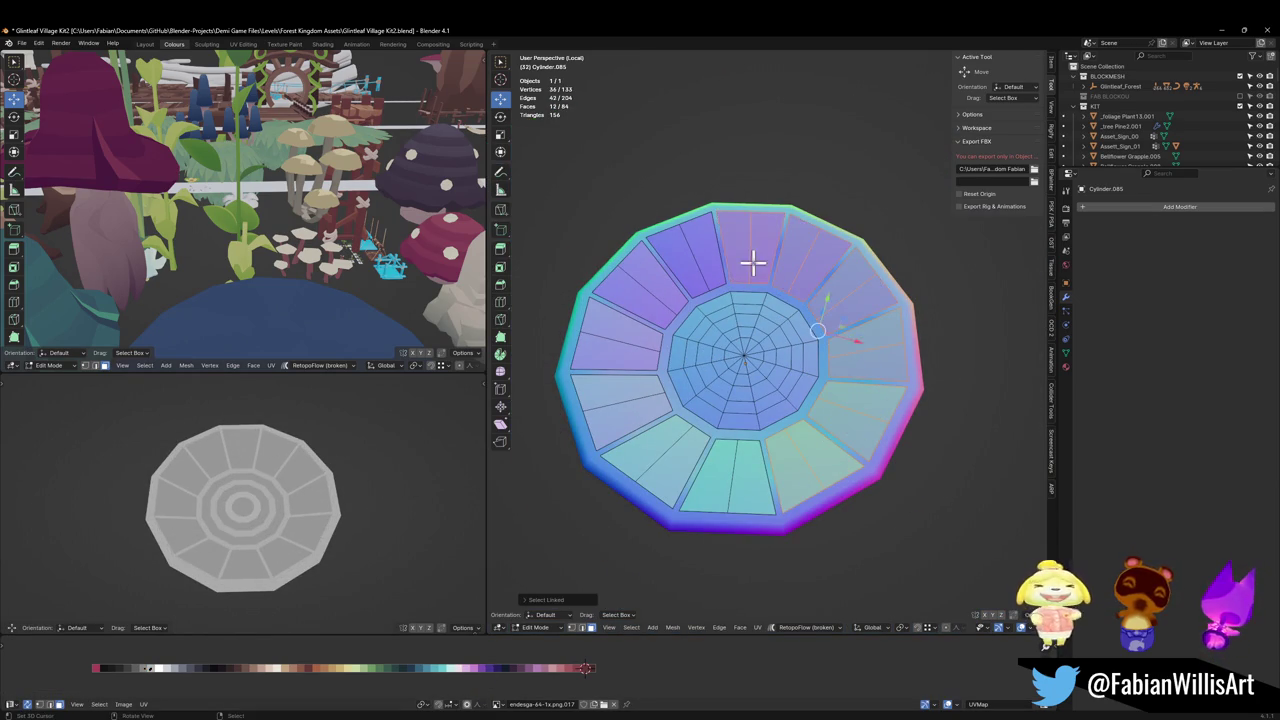
pyautogui.press('l')
pyautogui.press('l')
pyautogui.press('l')
pyautogui.press('l')
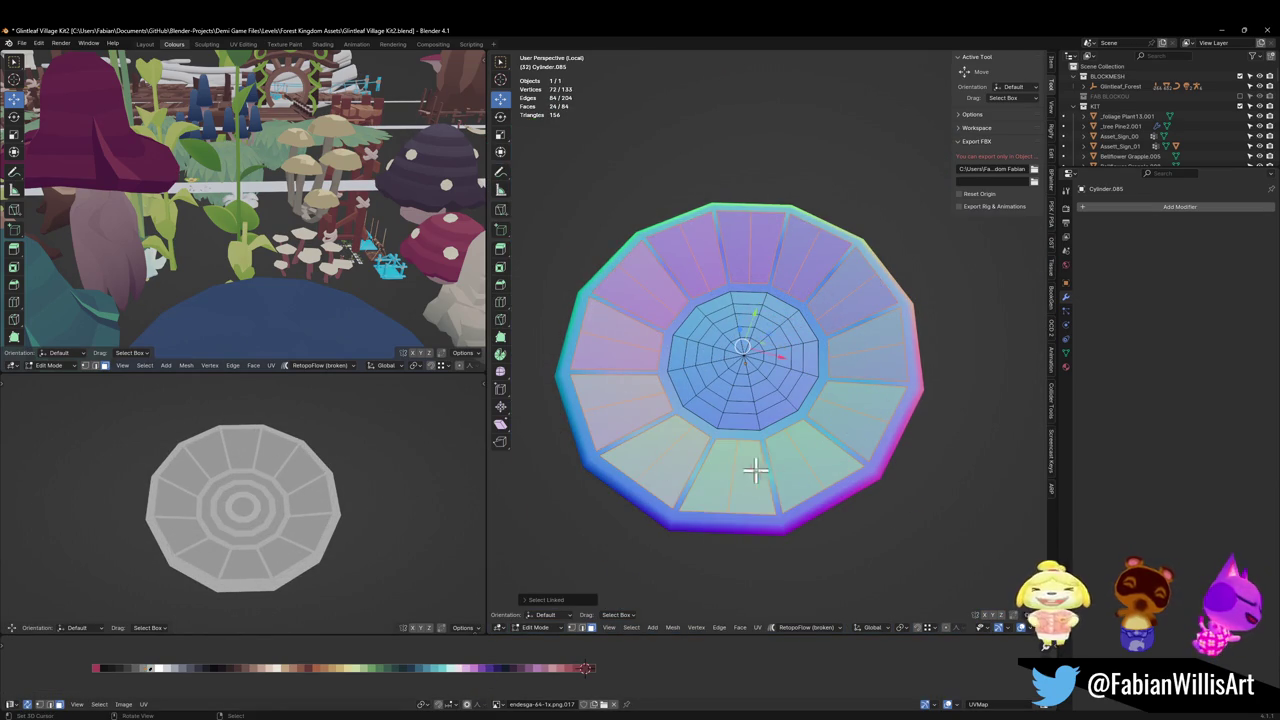
pyautogui.press('1')
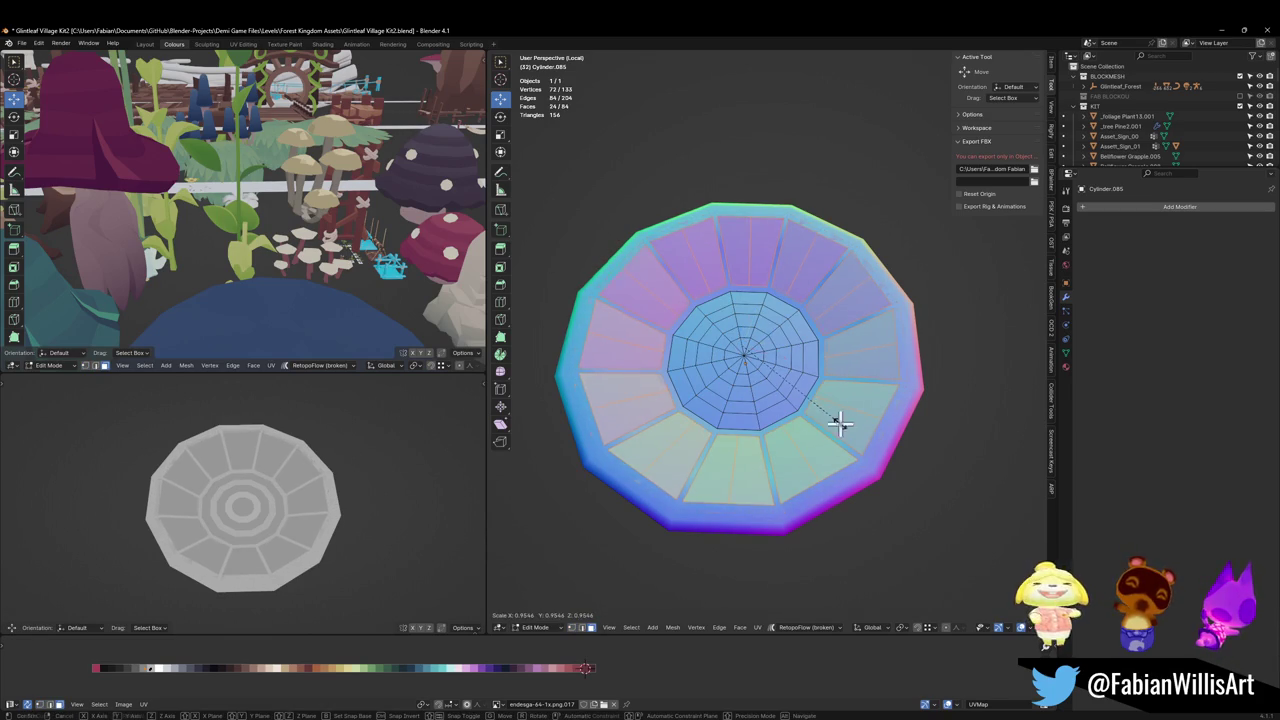
pyautogui.press('z')
pyautogui.press('s')
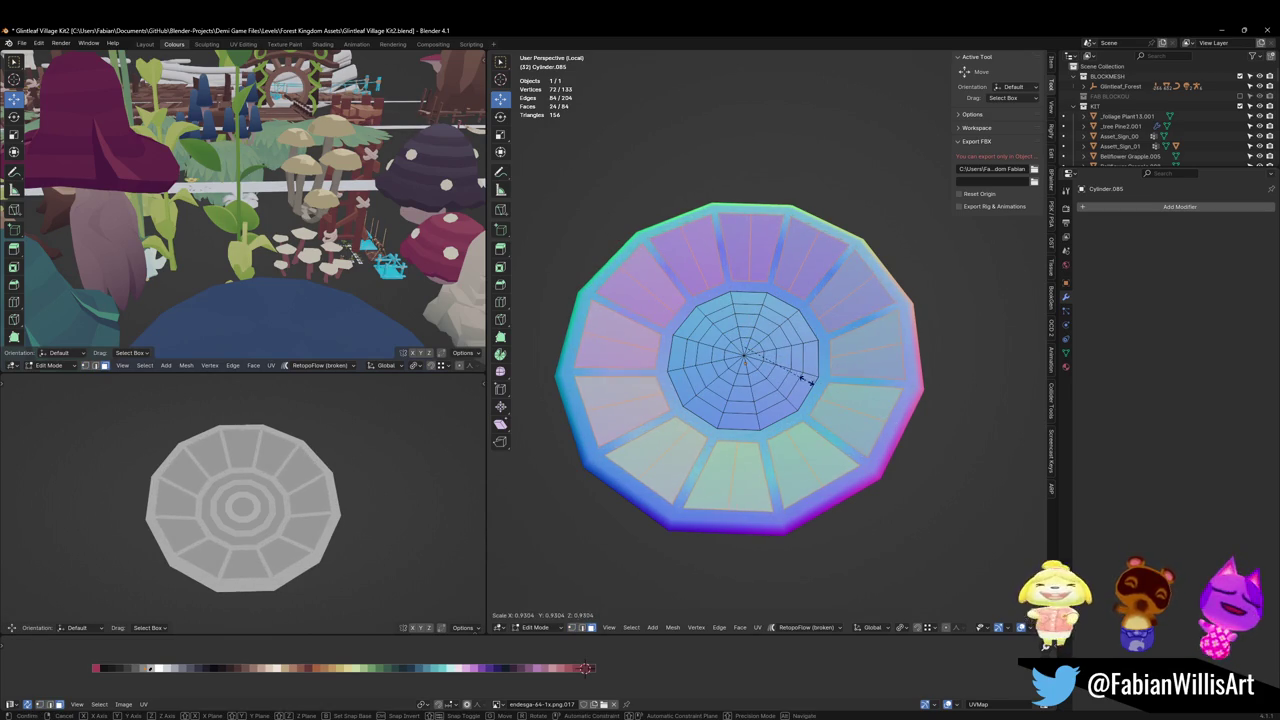
pyautogui.click(722, 347)
pyautogui.scroll(-4, 326, 503)
pyautogui.scroll(4, 363, 503)
pyautogui.press('s')
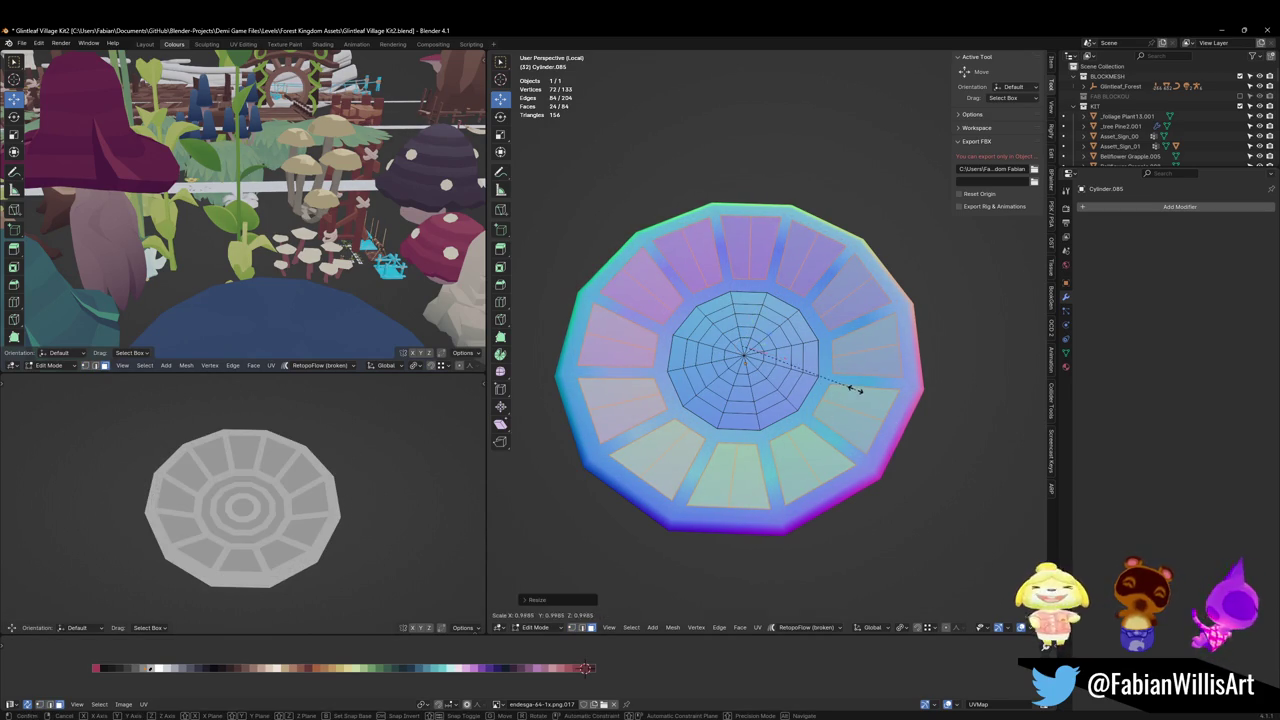
pyautogui.press('Escape')
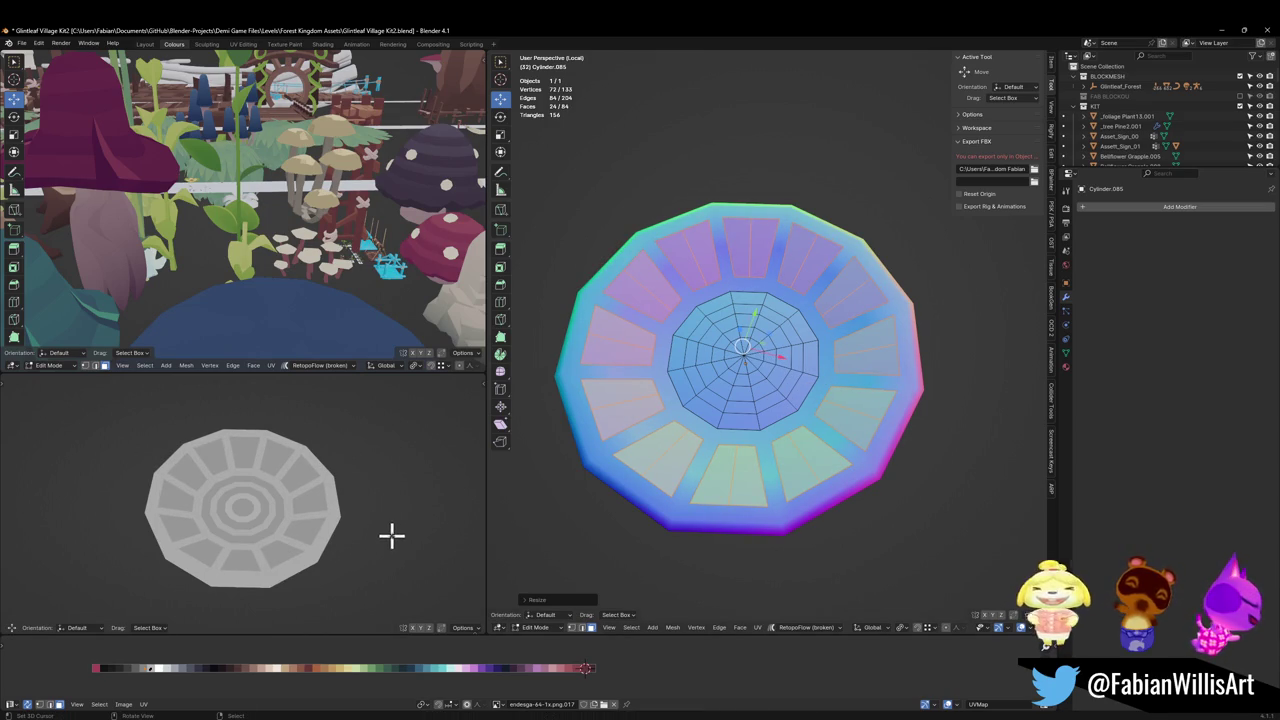
pyautogui.moveTo(346, 477)
pyautogui.mouseDown(button='middle')
pyautogui.moveTo(297, 500)
pyautogui.moveTo(286, 491)
pyautogui.mouseUp(button='middle')
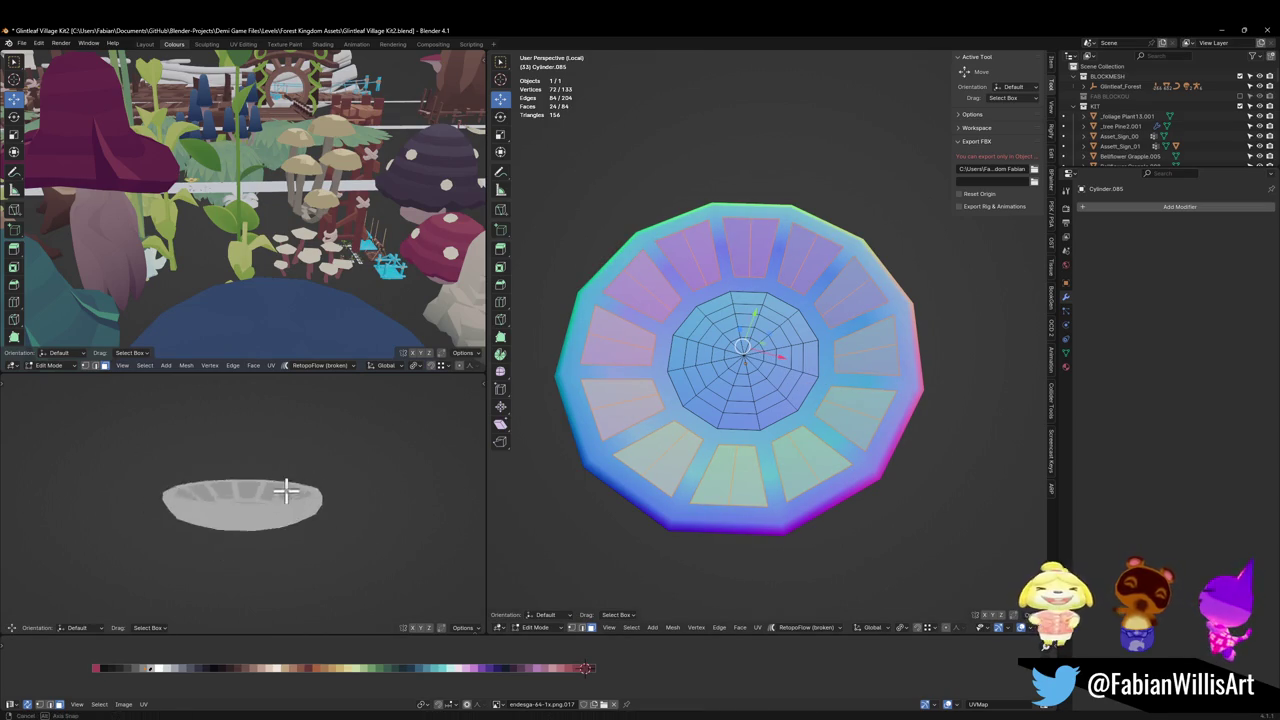
pyautogui.moveTo(704, 507)
pyautogui.mouseDown(button='middle')
pyautogui.moveTo(763, 406)
pyautogui.moveTo(737, 494)
pyautogui.mouseUp(button='middle')
# Step: Save the file and return to editing the bowl with nothing selected
pyautogui.press('Tab')
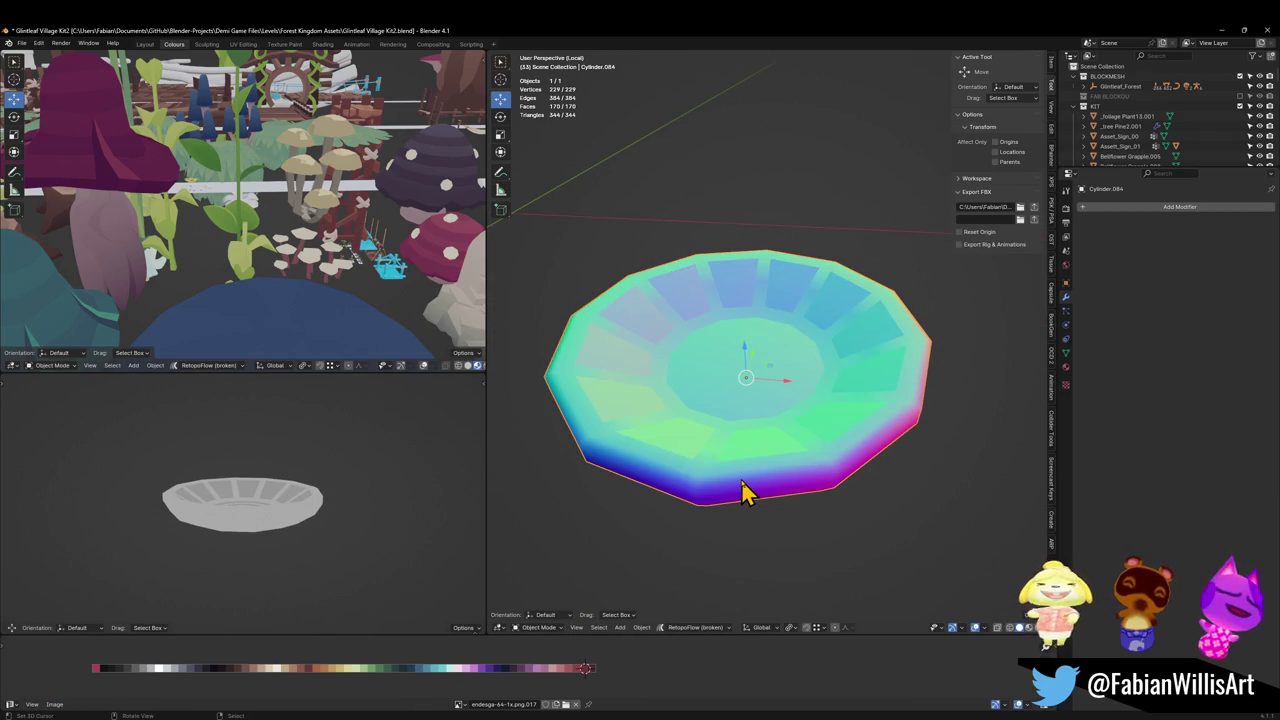
pyautogui.hotkey('ctrl', 's')
pyautogui.press('Tab')
pyautogui.hotkey('alt', 'a')
# Step: Select the bowl's whole underside by growing outward from the bottom centre face
pyautogui.moveTo(757, 457)
pyautogui.mouseDown(button='middle')
pyautogui.moveTo(748, 437)
pyautogui.moveTo(700, 457)
pyautogui.mouseUp(button='middle')
pyautogui.moveTo(357, 521)
pyautogui.mouseDown(button='middle')
pyautogui.moveTo(314, 560)
pyautogui.moveTo(498, 517)
pyautogui.moveTo(845, 403)
pyautogui.mouseUp(button='middle')
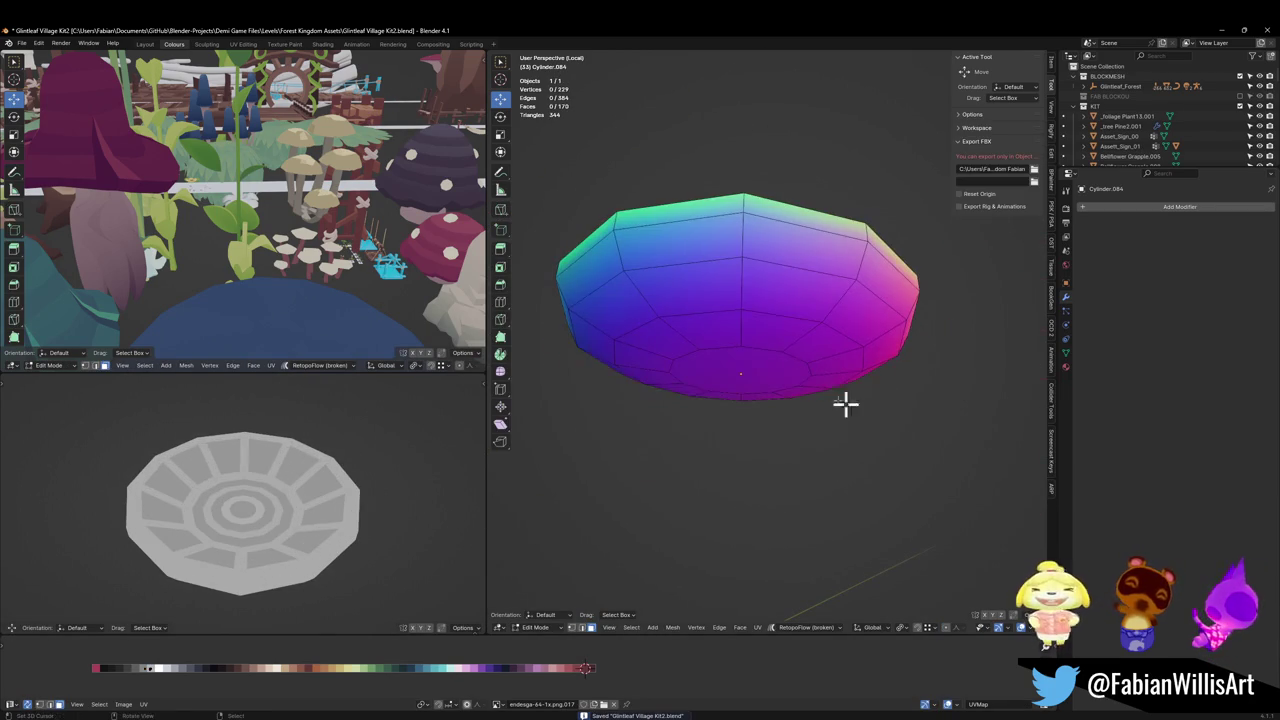
pyautogui.click(738, 356)
pyautogui.press('ctrl+KP_Add')
pyautogui.press('ctrl+KP_Add')
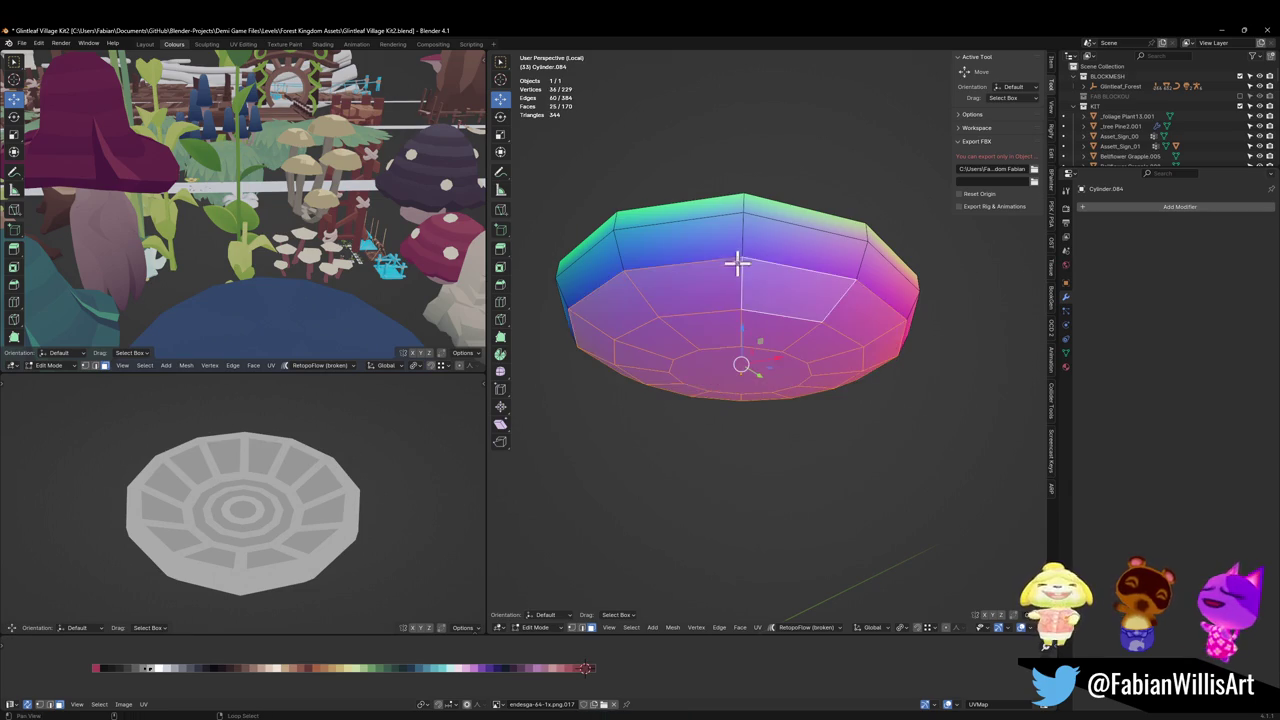
pyautogui.press('ctrl+KP_Add')
# Step: Add the outer wall band and slide the selection's UVs to a new palette colour
pyautogui.moveTo(701, 293); pyautogui.dragTo(705, 311, button='middle')
pyautogui.moveTo(190, 539)
pyautogui.mouseDown(button='middle')
pyautogui.moveTo(240, 543)
pyautogui.moveTo(367, 616)
pyautogui.mouseUp(button='middle')
pyautogui.press('g')
pyautogui.press('x')
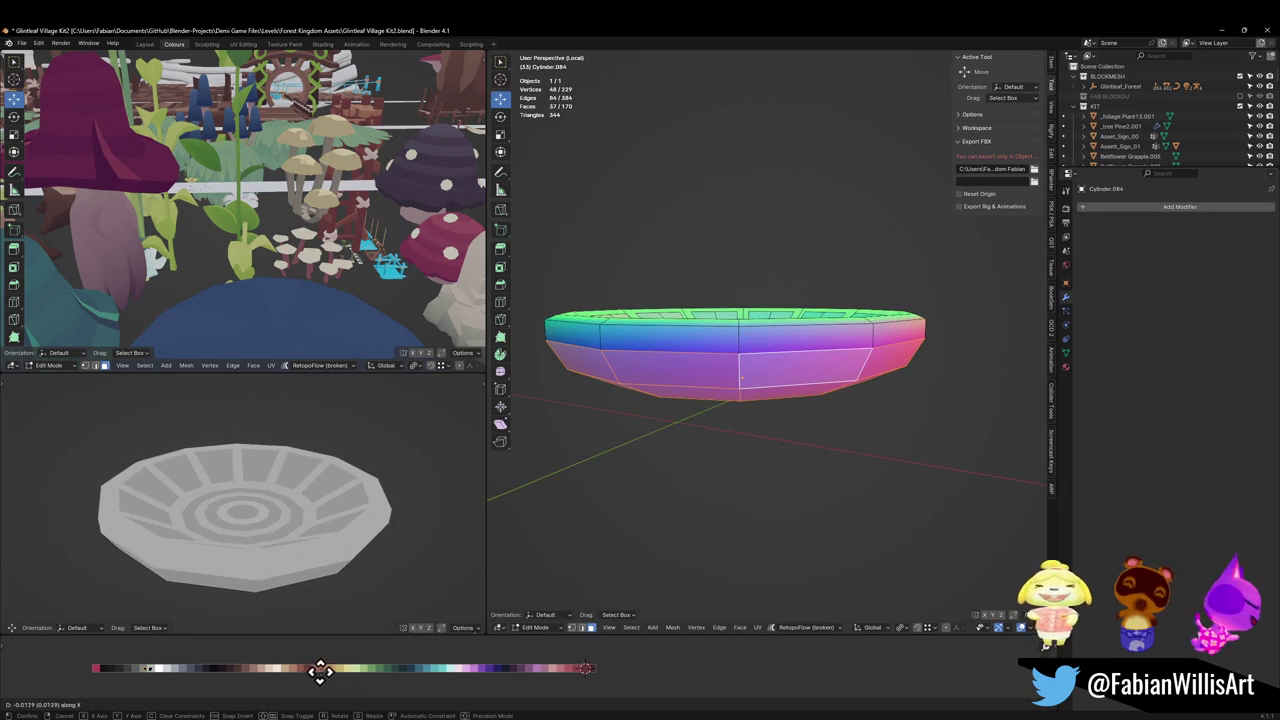
pyautogui.rightClick(320, 671)
pyautogui.moveTo(349, 549); pyautogui.dragTo(357, 523, button='middle')
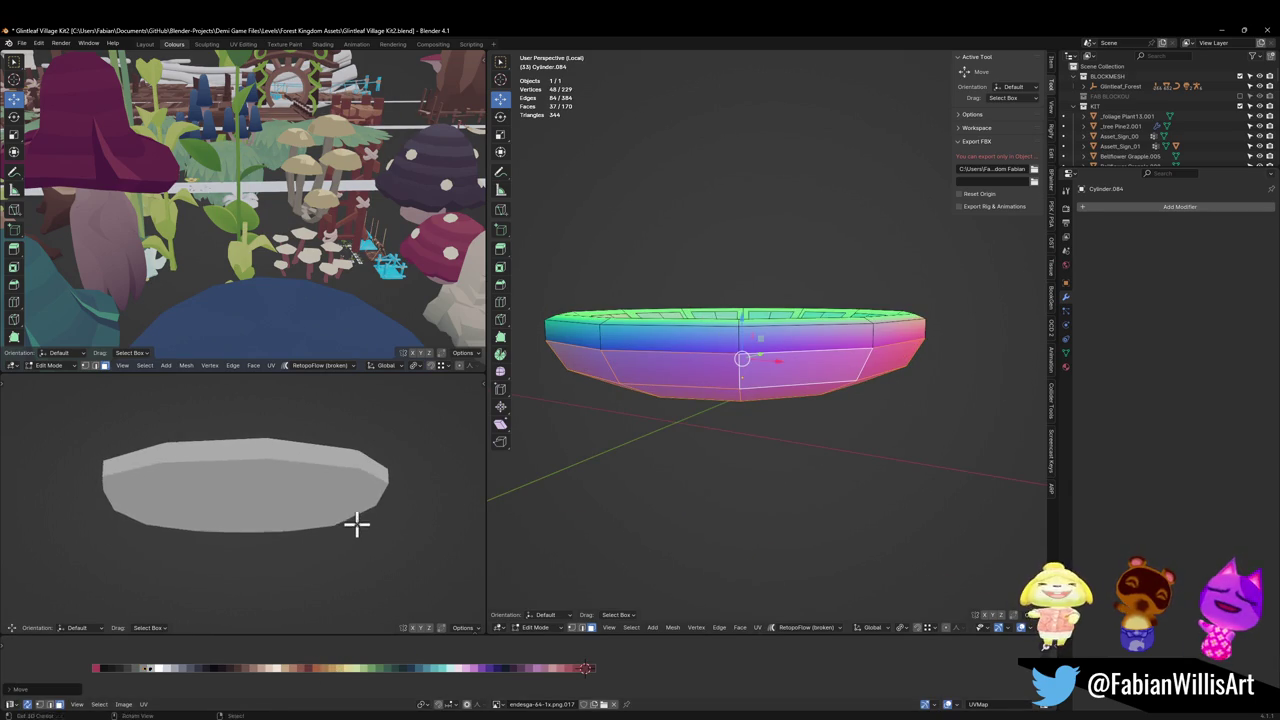
pyautogui.keyDown('alt'); pyautogui.keyDown('shift'); pyautogui.click(621, 344); pyautogui.keyUp('shift'); pyautogui.keyUp('alt')
pyautogui.press('g')
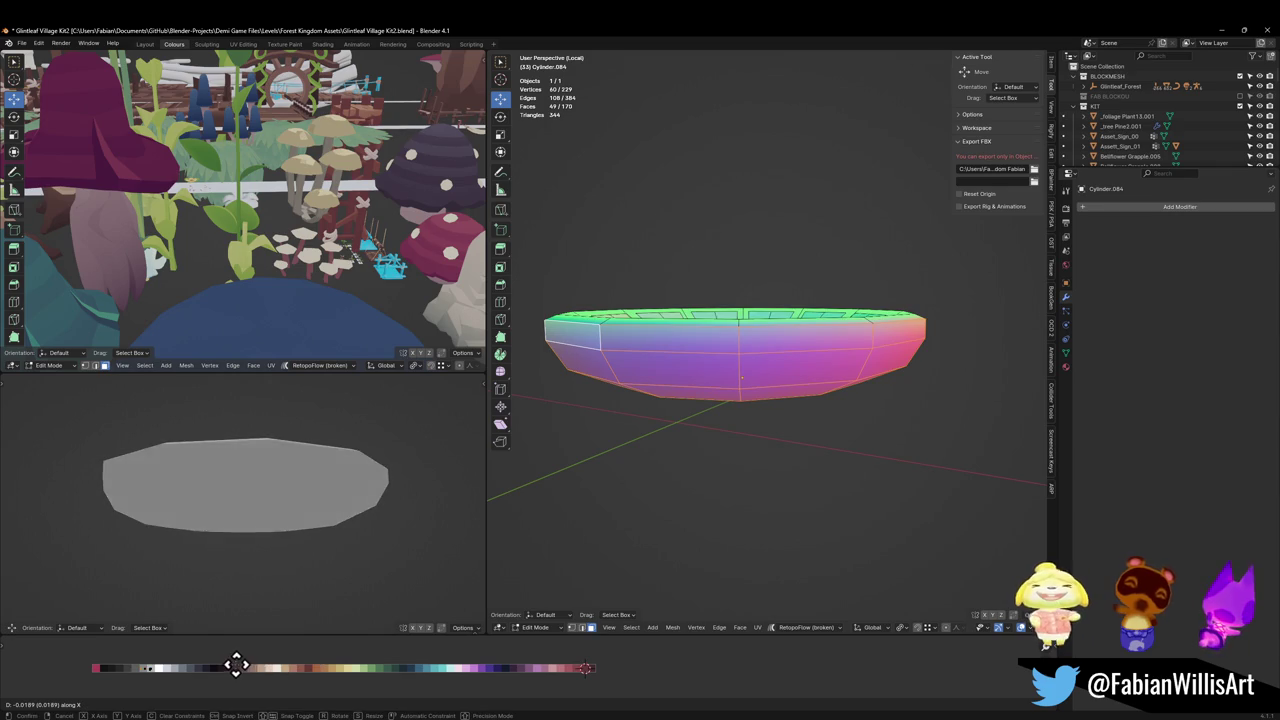
pyautogui.click(206, 666)
# Step: Recolour the outer rim ring by sliding its UVs horizontally along the palette, then deselect
pyautogui.moveTo(320, 505)
pyautogui.mouseDown(button='middle')
pyautogui.moveTo(325, 541)
pyautogui.moveTo(297, 612)
pyautogui.moveTo(286, 543)
pyautogui.mouseUp(button='middle')
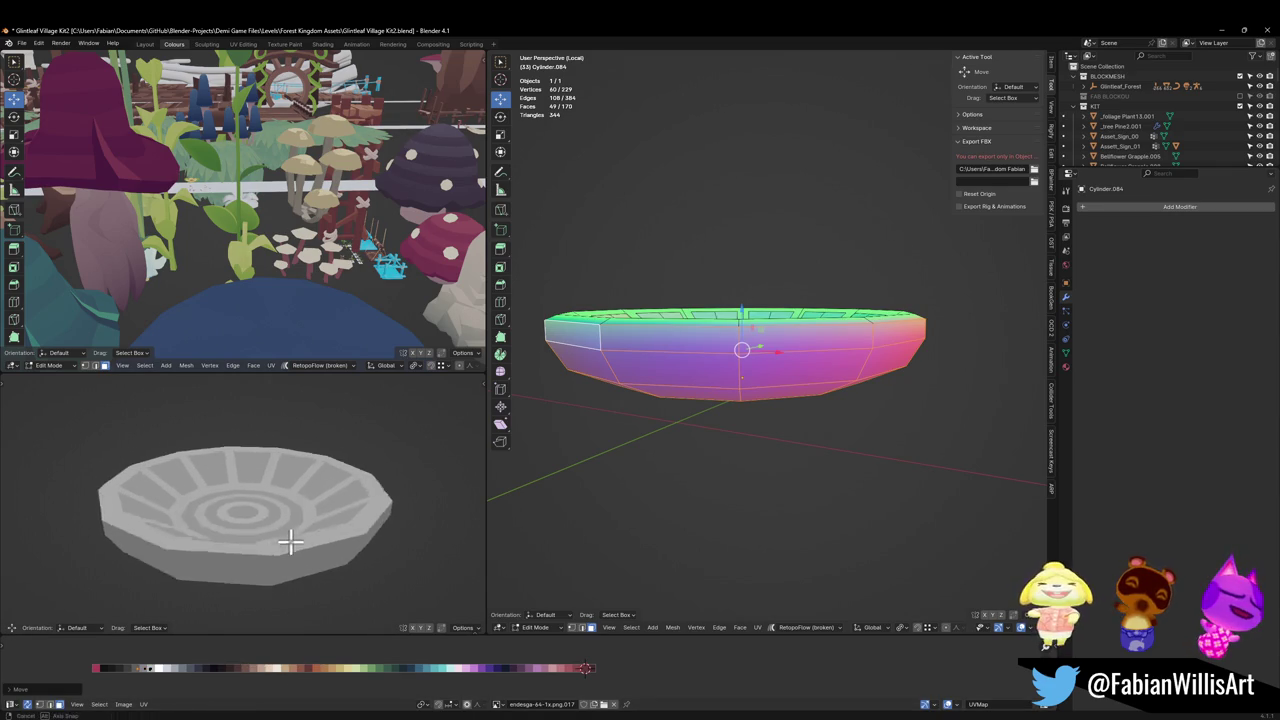
pyautogui.moveTo(717, 343); pyautogui.dragTo(702, 398, button='middle')
pyautogui.keyDown('alt'); pyautogui.click(689, 504); pyautogui.keyUp('alt')
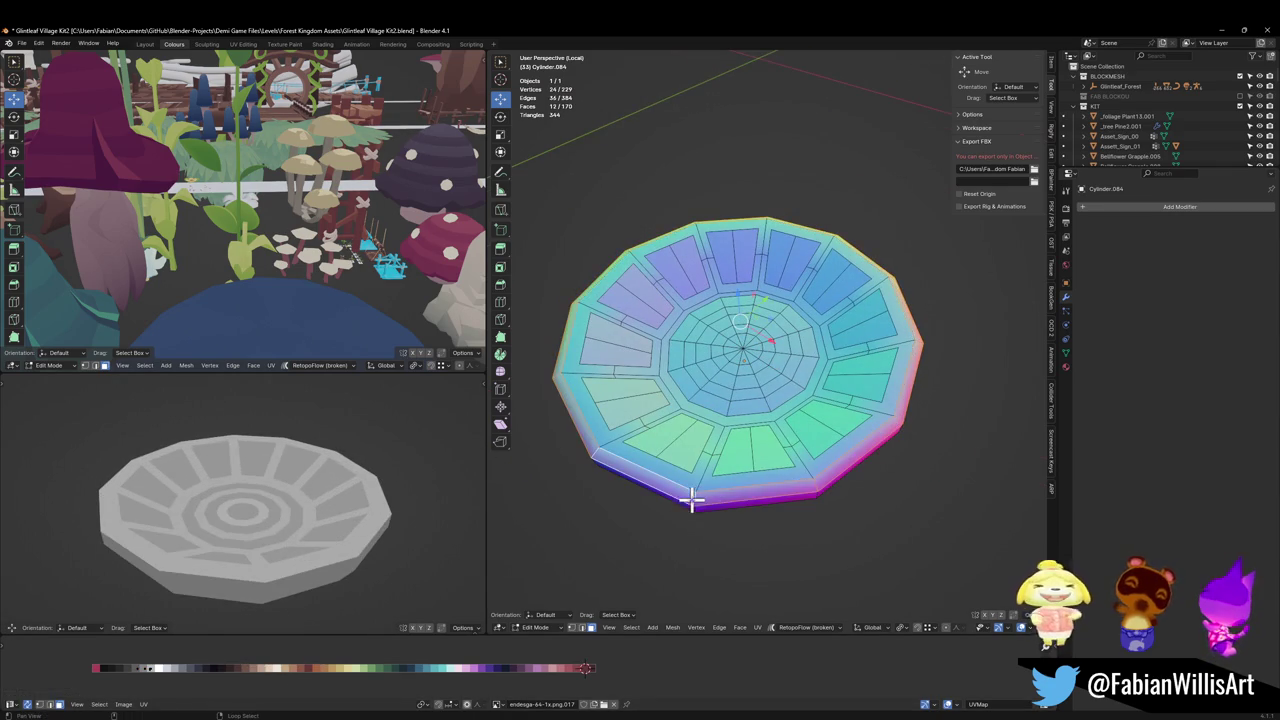
pyautogui.press('g')
pyautogui.press('x')
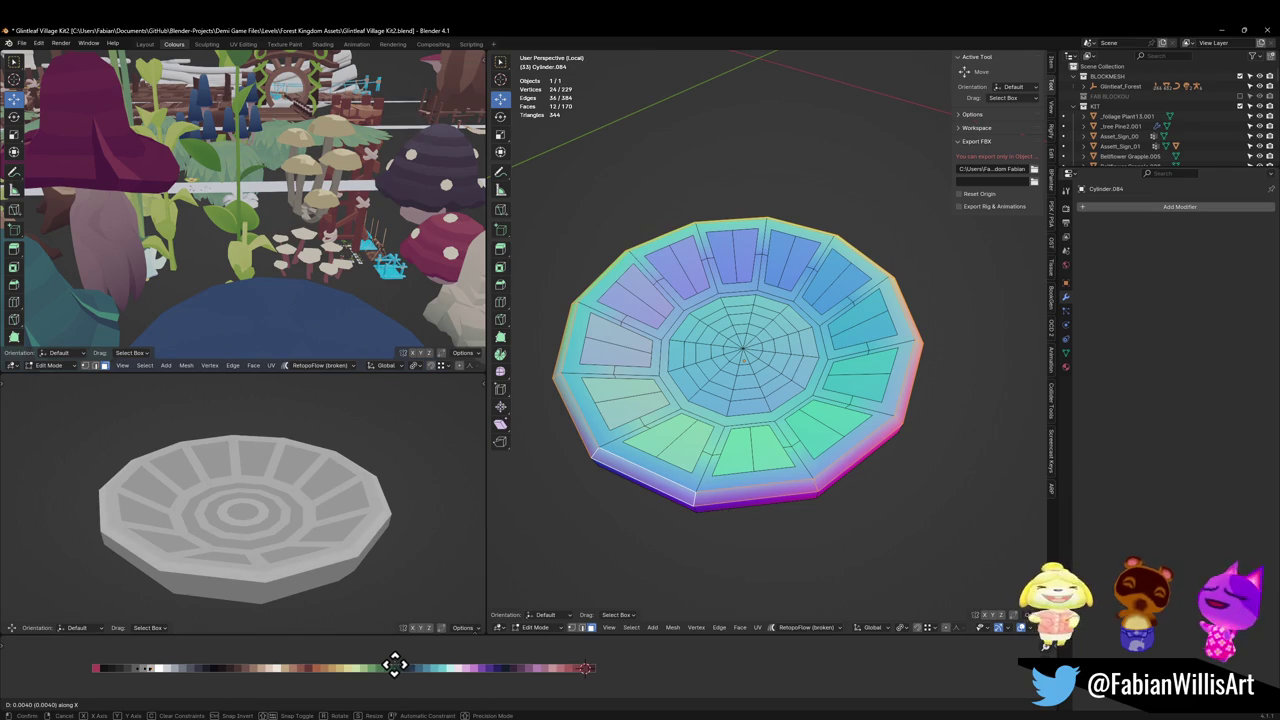
pyautogui.click(394, 667)
pyautogui.moveTo(326, 512)
pyautogui.mouseDown(button='middle')
pyautogui.moveTo(286, 534)
pyautogui.moveTo(282, 465)
pyautogui.mouseUp(button='middle')
pyautogui.scroll(-3, 286, 520)
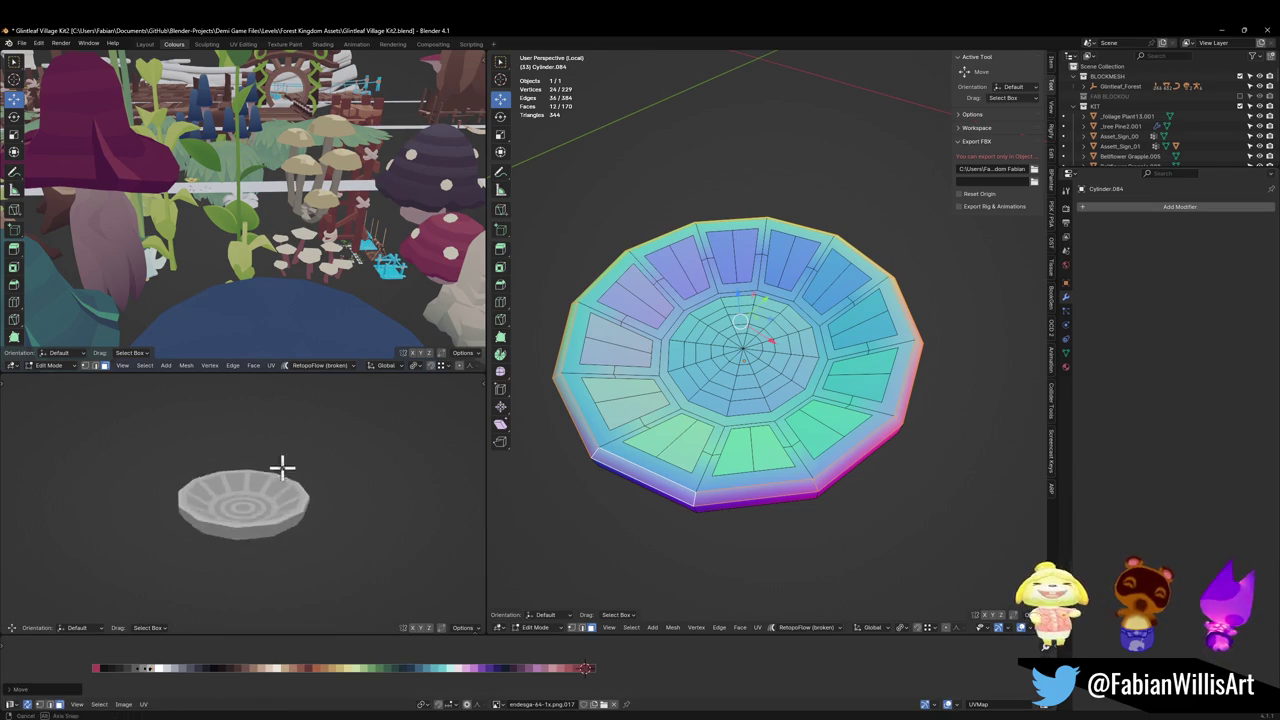
pyautogui.scroll(3, 308, 477)
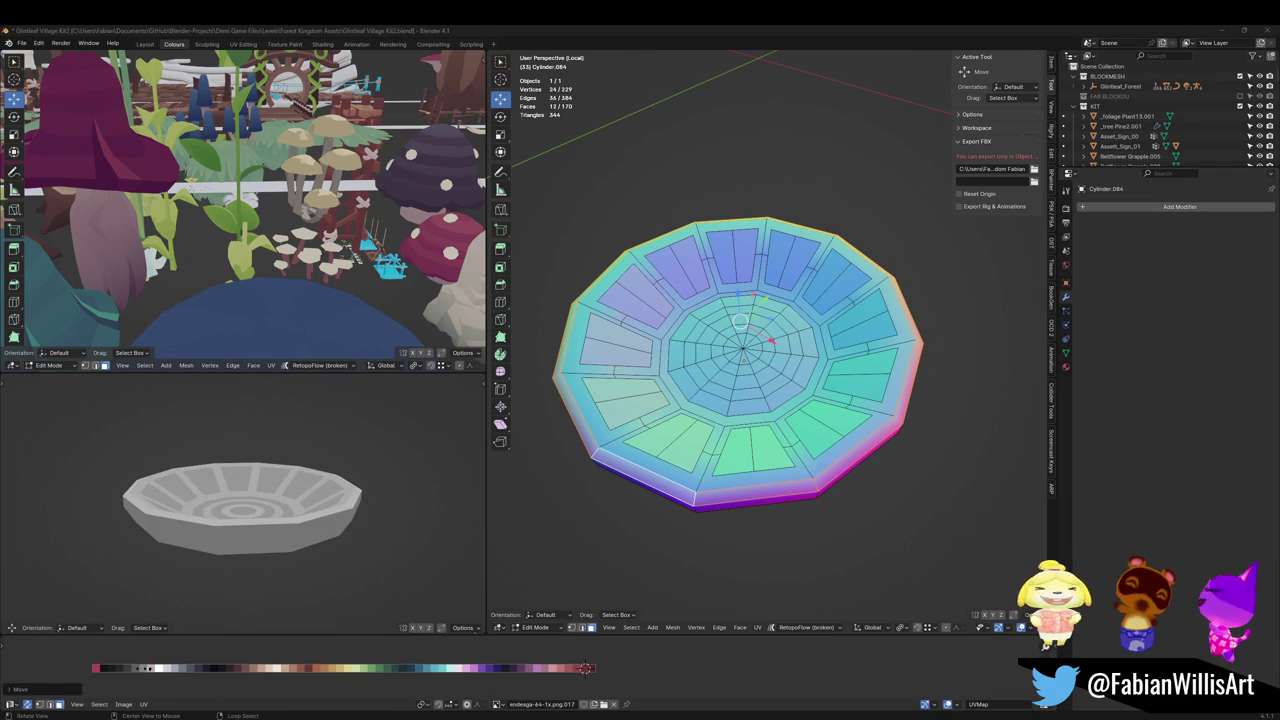
pyautogui.hotkey('alt', 'a')
pyautogui.moveTo(674, 343); pyautogui.dragTo(667, 325, button='middle')
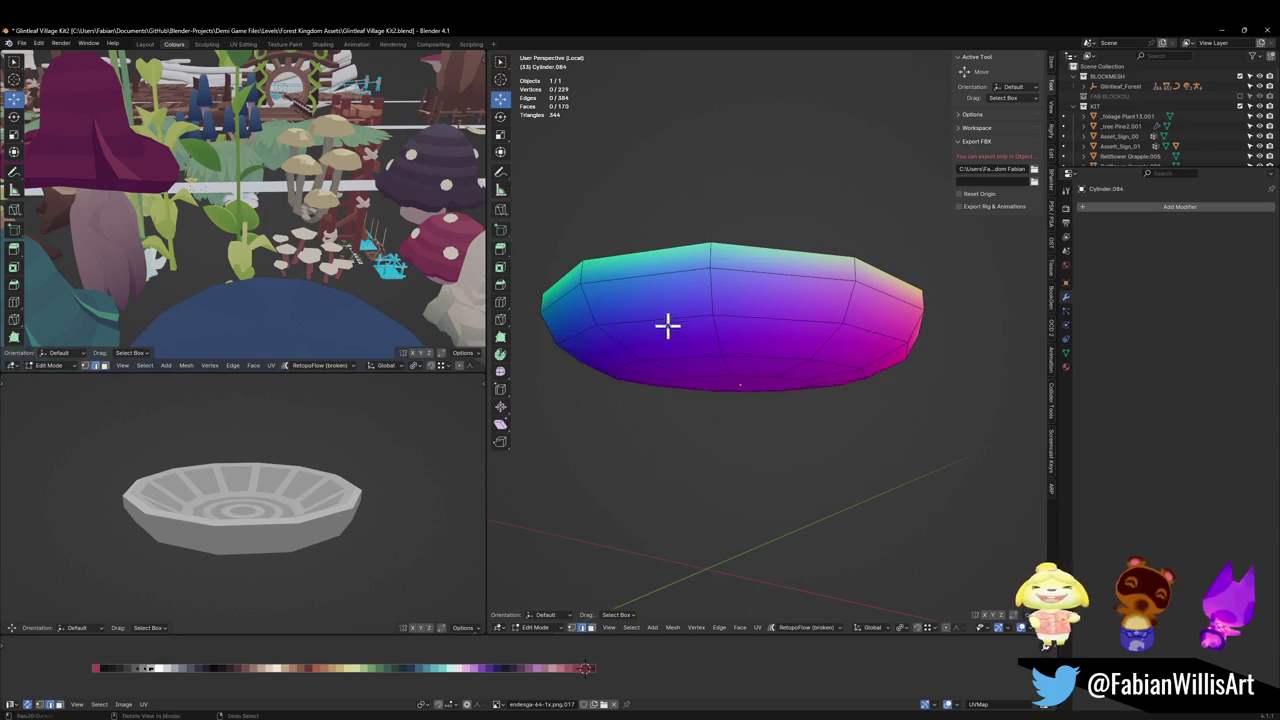
# Step: Dissolve the wall's middle and bottom edge loops, leaving a single flat bottom face
pyautogui.keyDown('alt'); pyautogui.click(667, 325); pyautogui.keyUp('alt')
pyautogui.hotkey('ctrl', 'x')
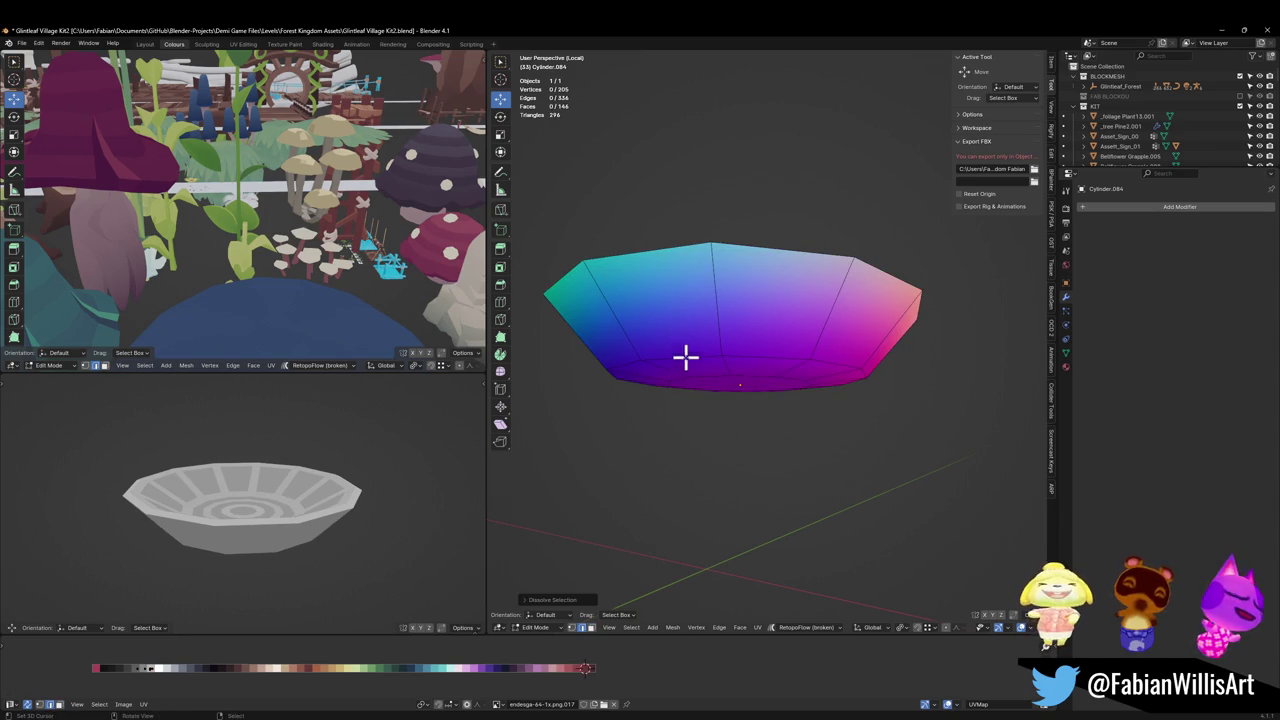
pyautogui.keyDown('alt'); pyautogui.click(700, 366); pyautogui.keyUp('alt')
pyautogui.moveTo(700, 366); pyautogui.dragTo(714, 362, button='middle')
pyautogui.hotkey('ctrl', 'x')
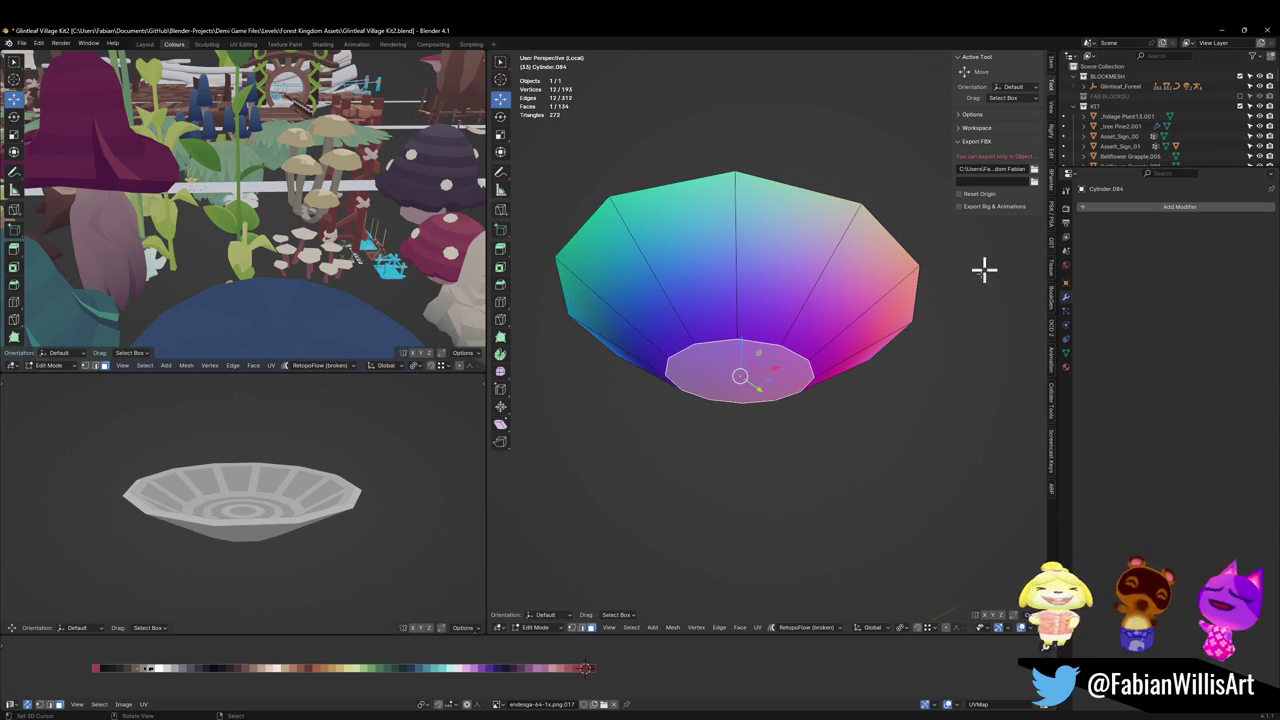
# Step: Shrink the bottom face and shift it vertically along Z
pyautogui.press('g')
pyautogui.press('z')
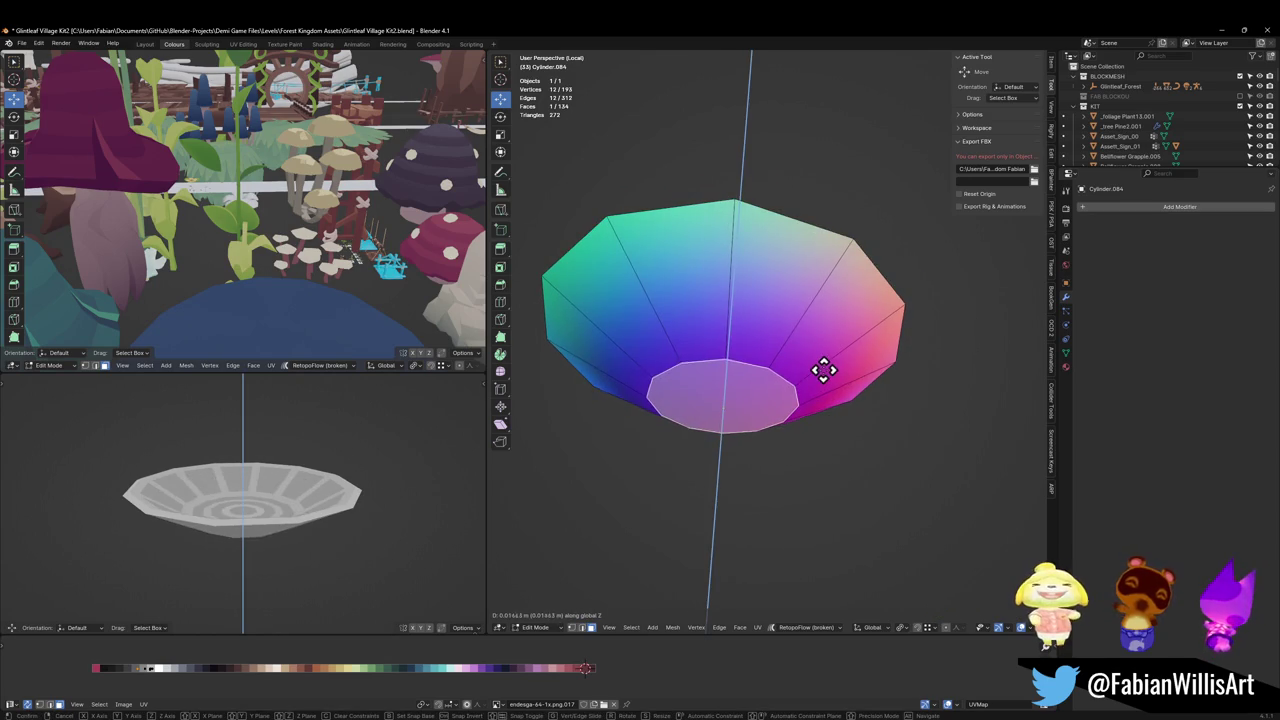
pyautogui.click(823, 370)
pyautogui.press('s')
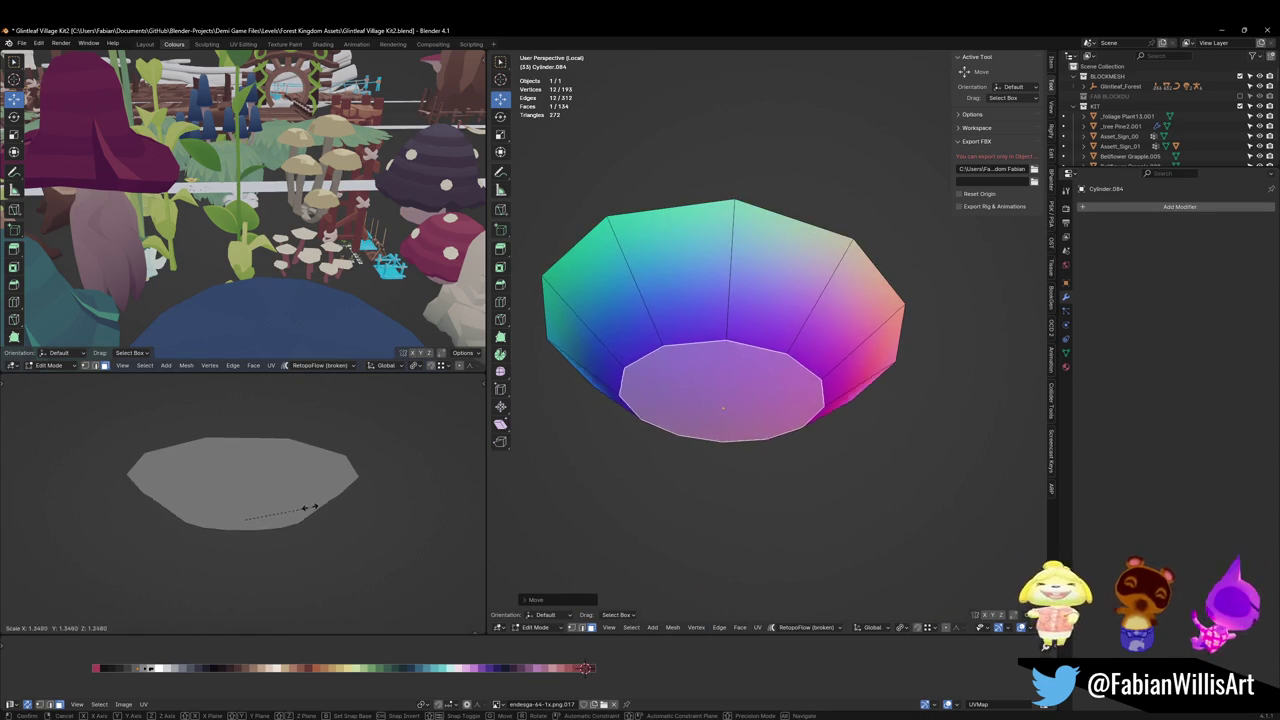
pyautogui.click(286, 508)
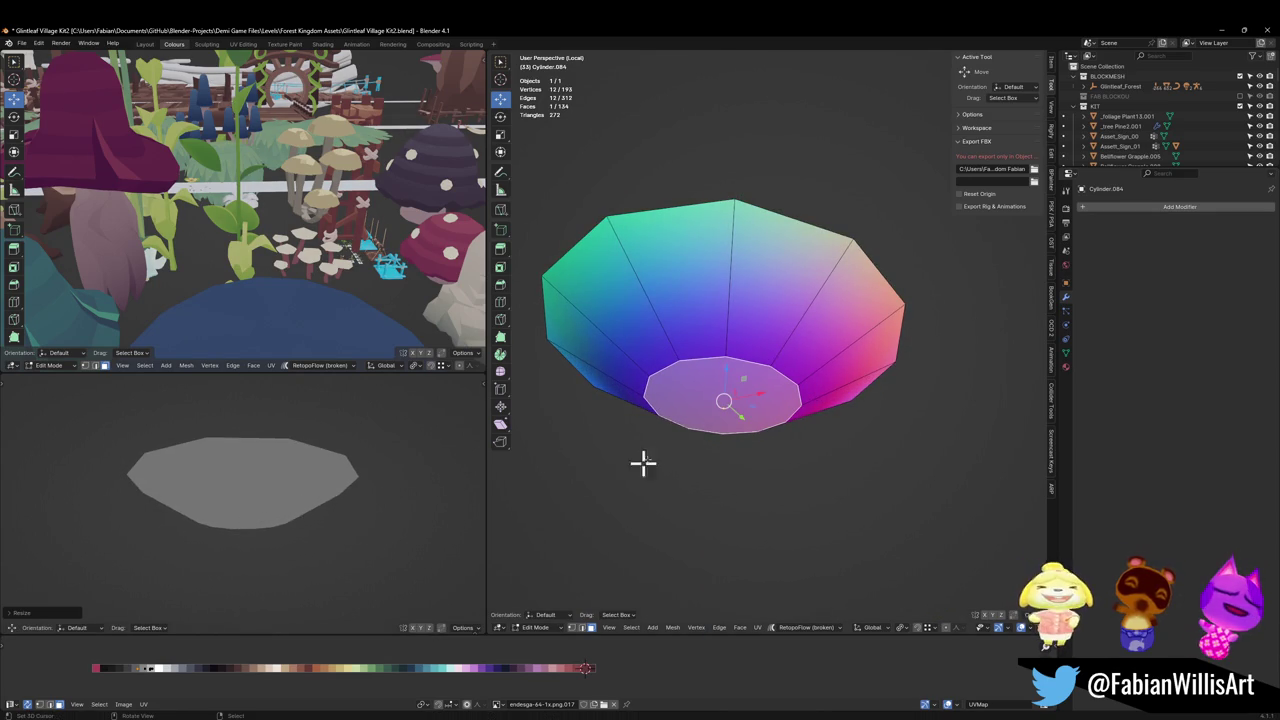
pyautogui.press('g')
pyautogui.press('z')
pyautogui.click(810, 445)
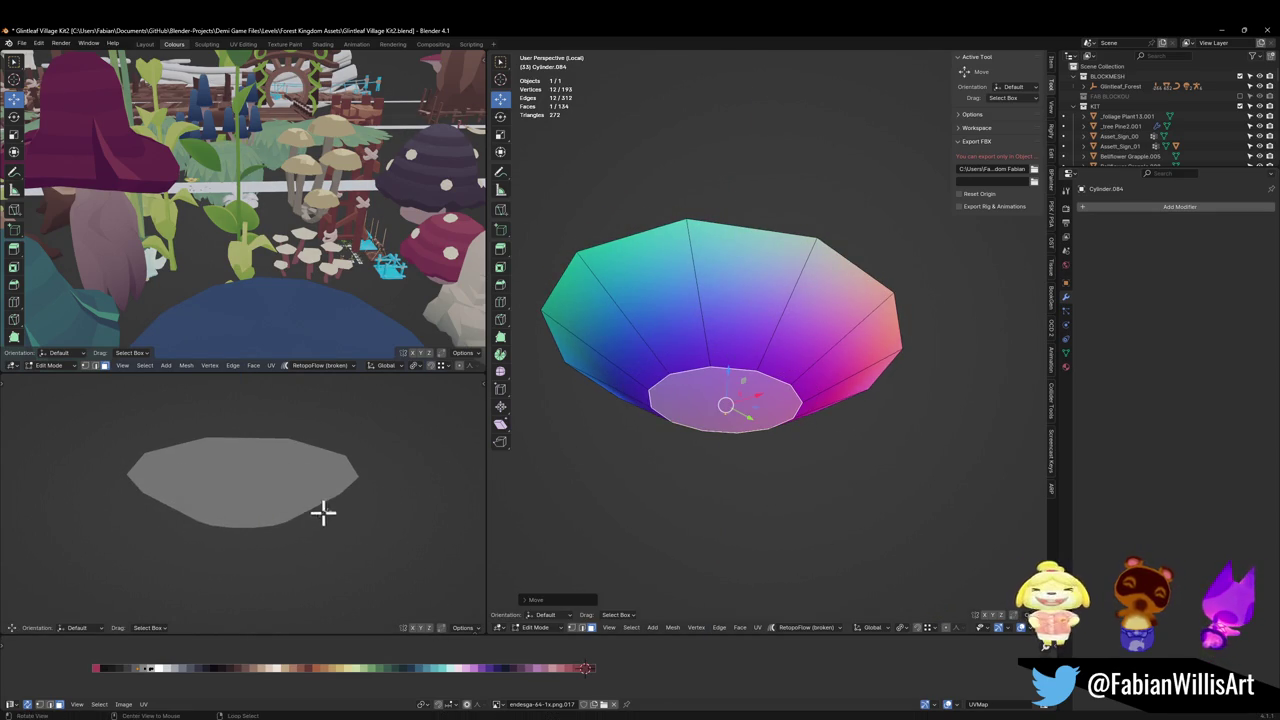
# Step: Duplicate the side faces in place, thicken them, inset each individually, and split off the panels
pyautogui.keyDown('alt'); pyautogui.click(717, 355); pyautogui.keyUp('alt')
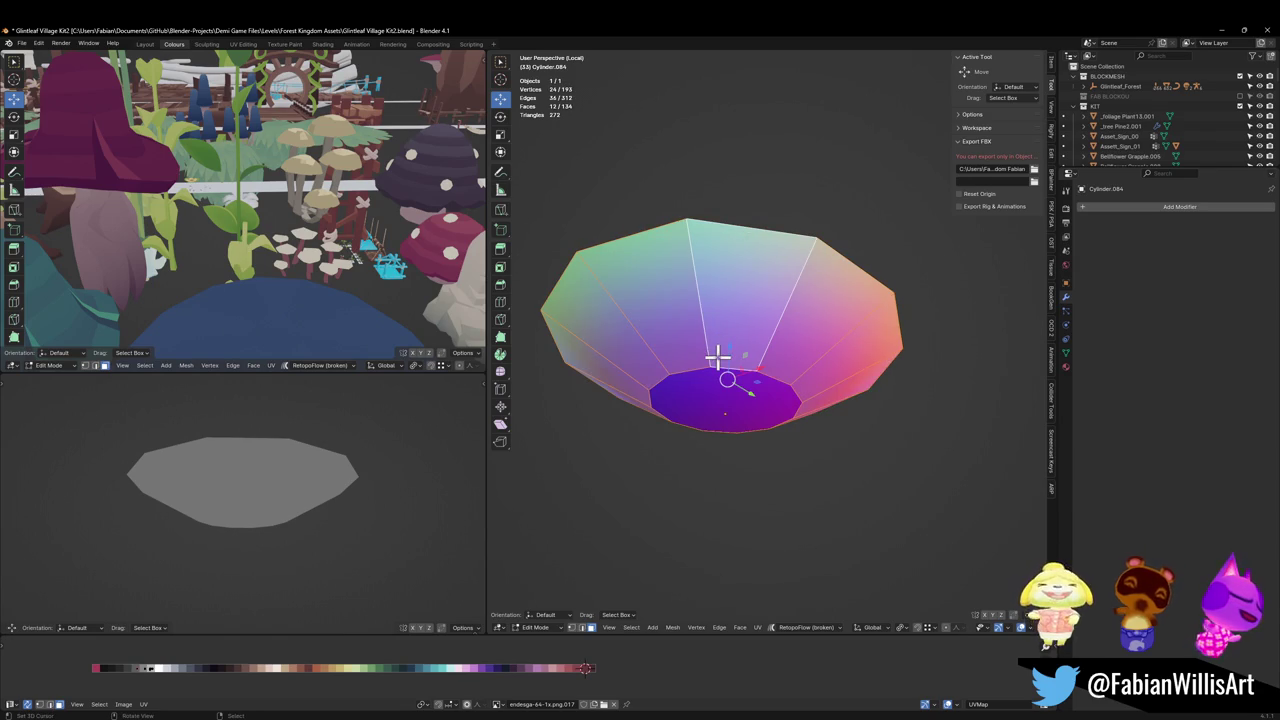
pyautogui.hotkey('shift', 'd')
pyautogui.rightClick(757, 362)
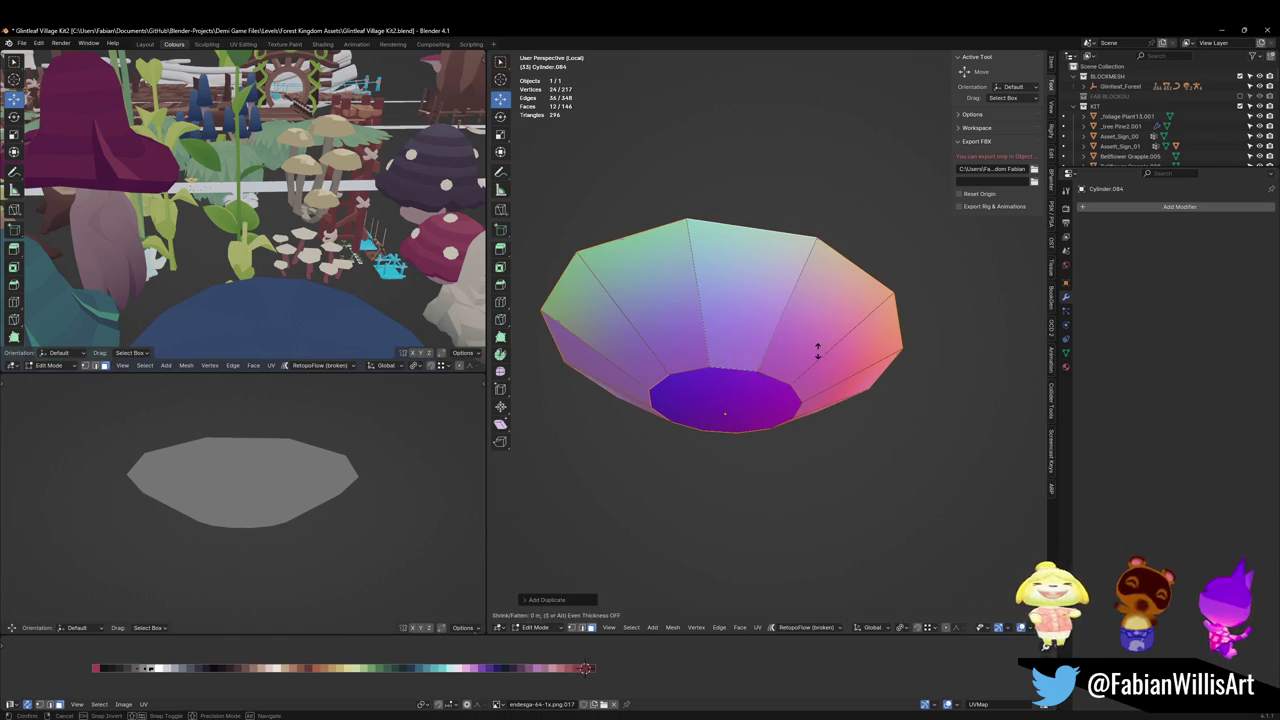
pyautogui.hotkey('alt', 's')
pyautogui.click(838, 338)
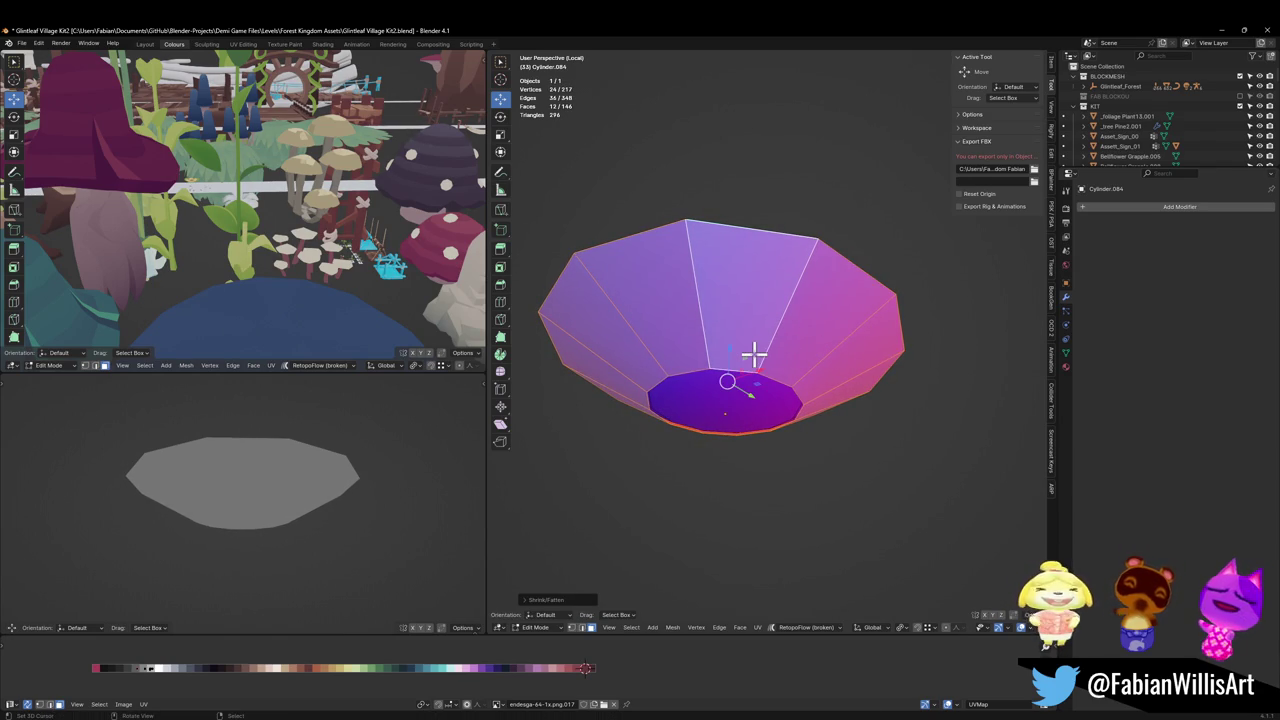
pyautogui.press('i')
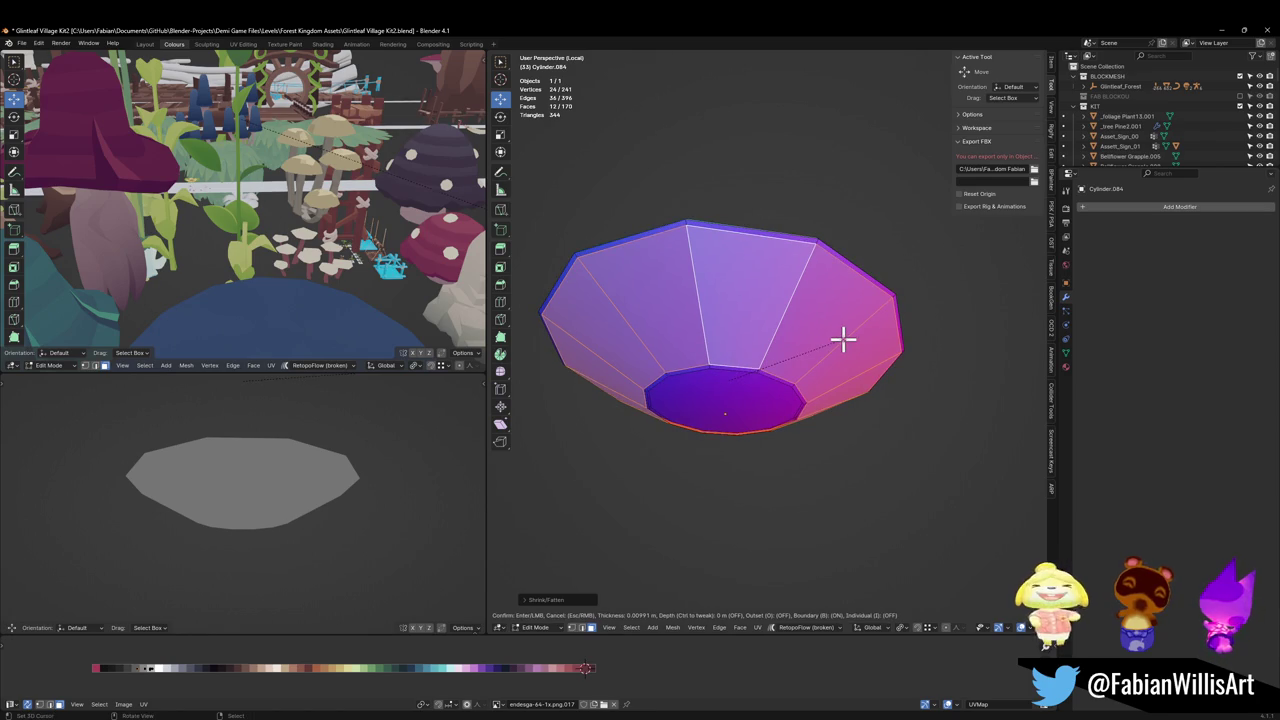
pyautogui.press('i')
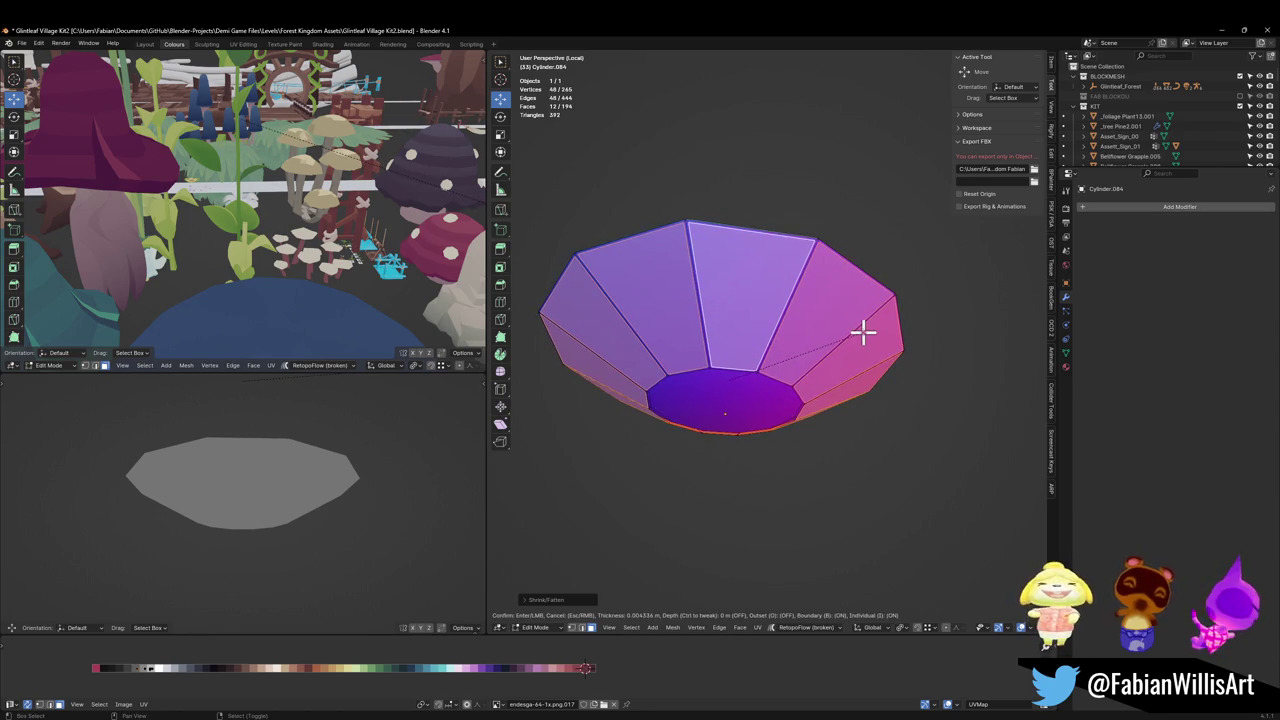
pyautogui.click(860, 334)
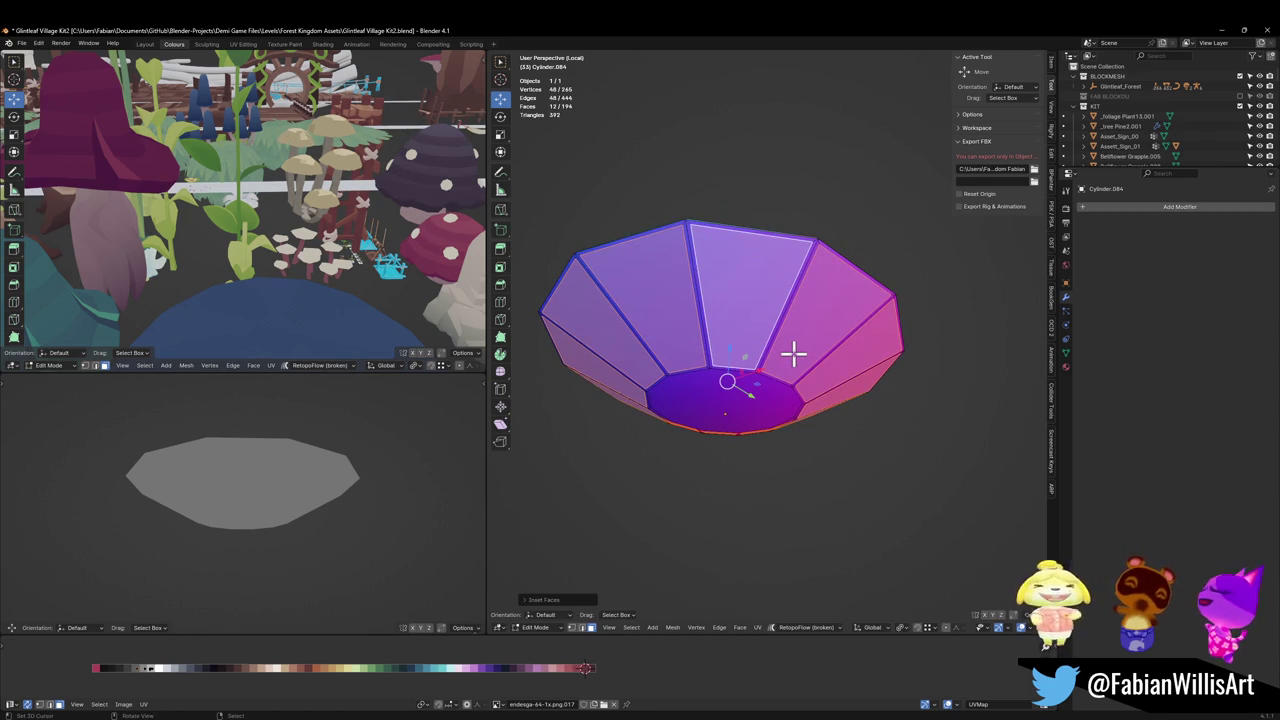
pyautogui.hotkey('alt', 'm')
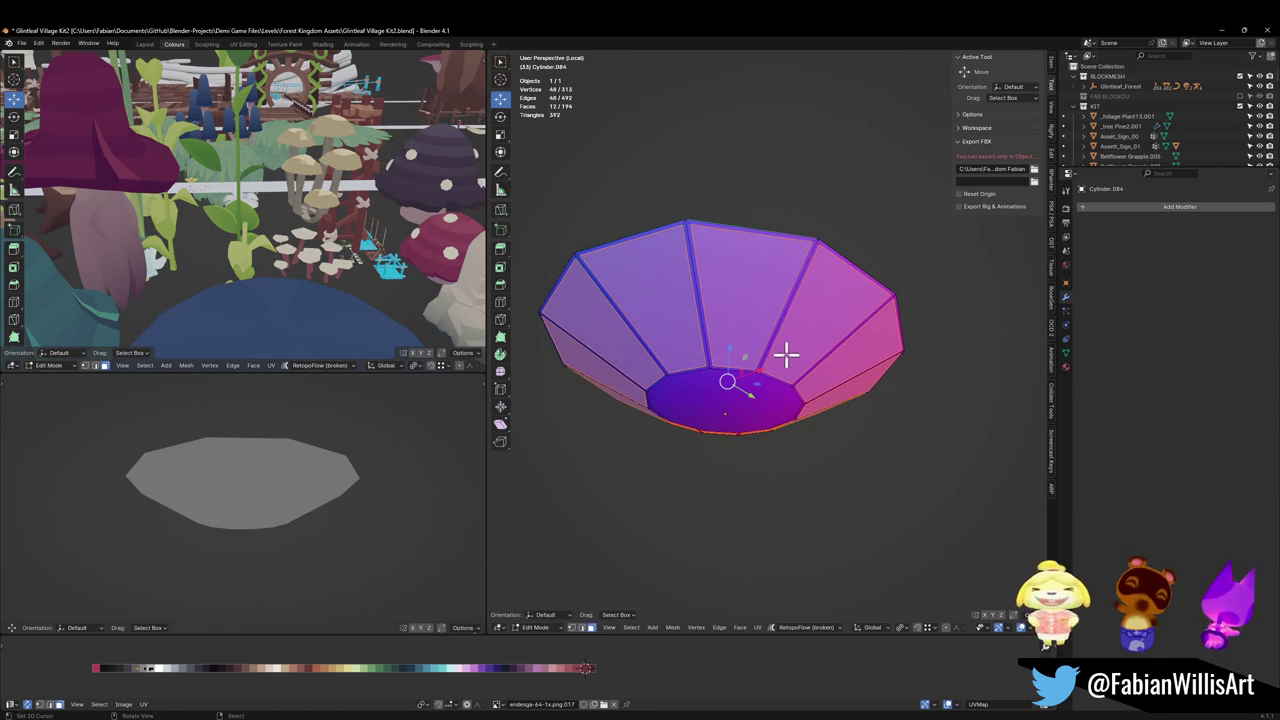
# Step: Delete the connected frame faces while the panels are hidden, then reveal the panels
pyautogui.press('h')
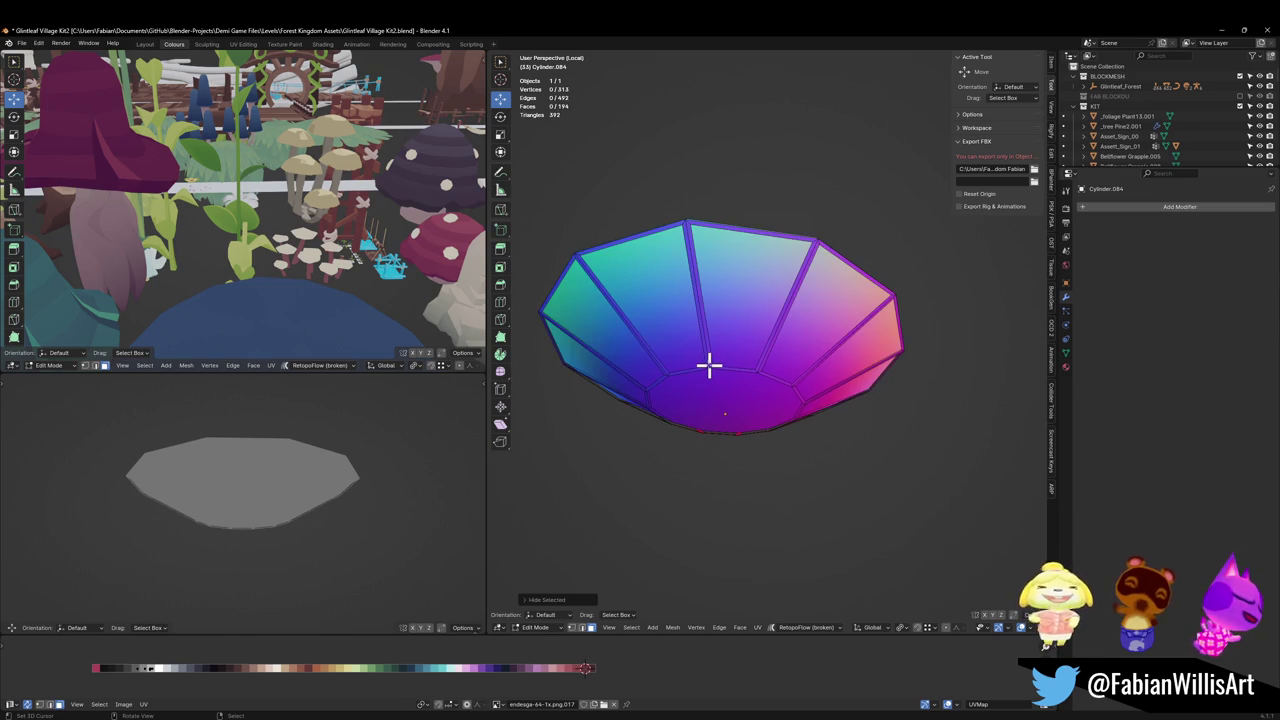
pyautogui.press('l')
pyautogui.press('x')
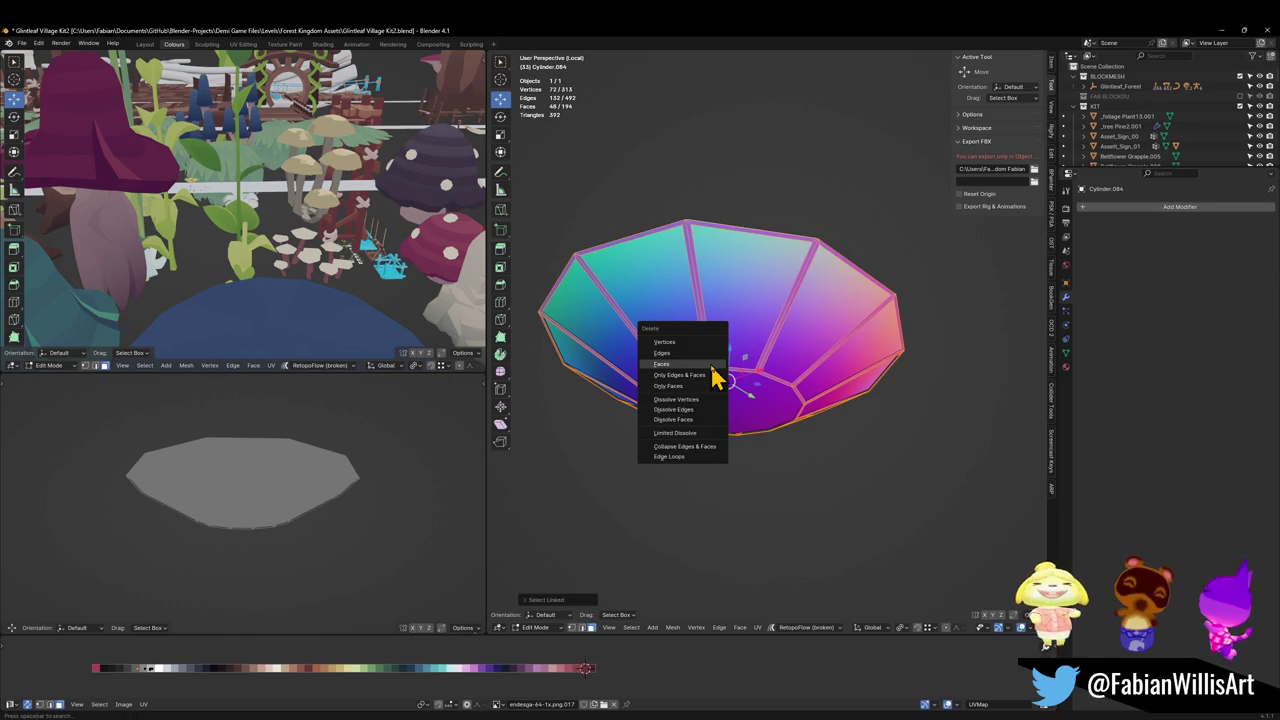
pyautogui.click(710, 364)
pyautogui.hotkey('alt', 'h')
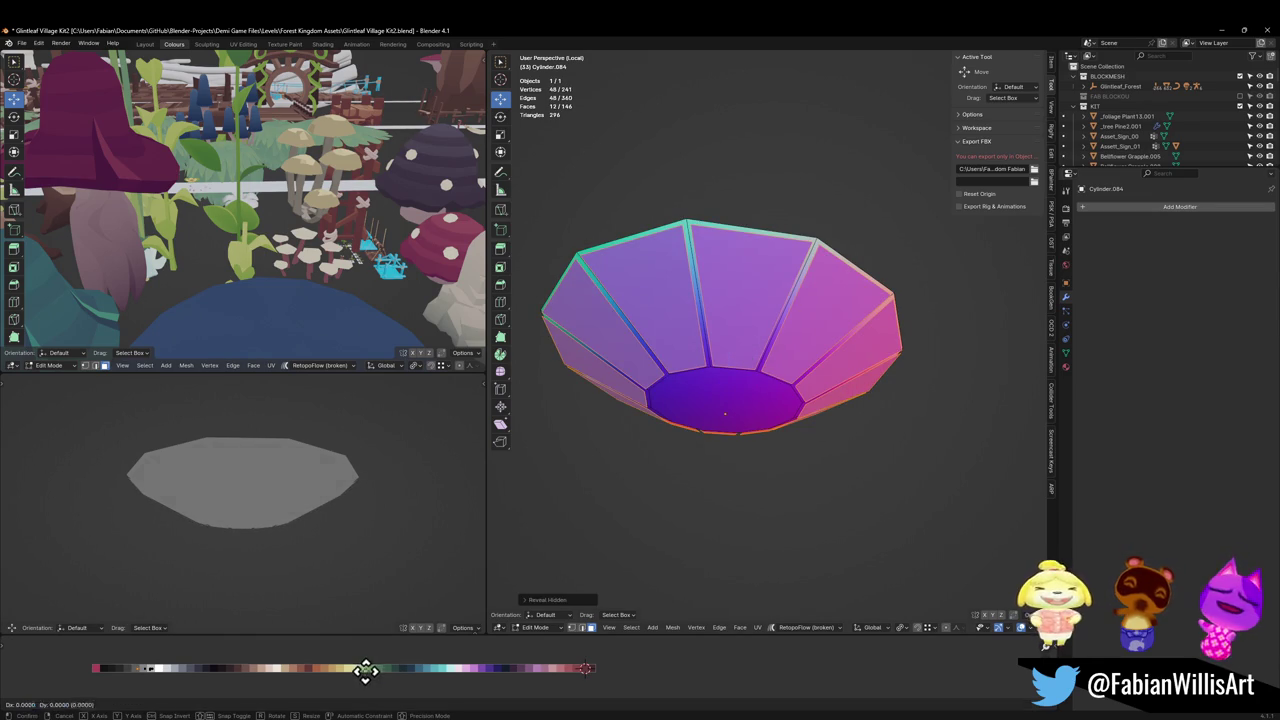
# Step: Slide the panels' UVs horizontally to a new palette colour
pyautogui.press('g')
pyautogui.press('x')
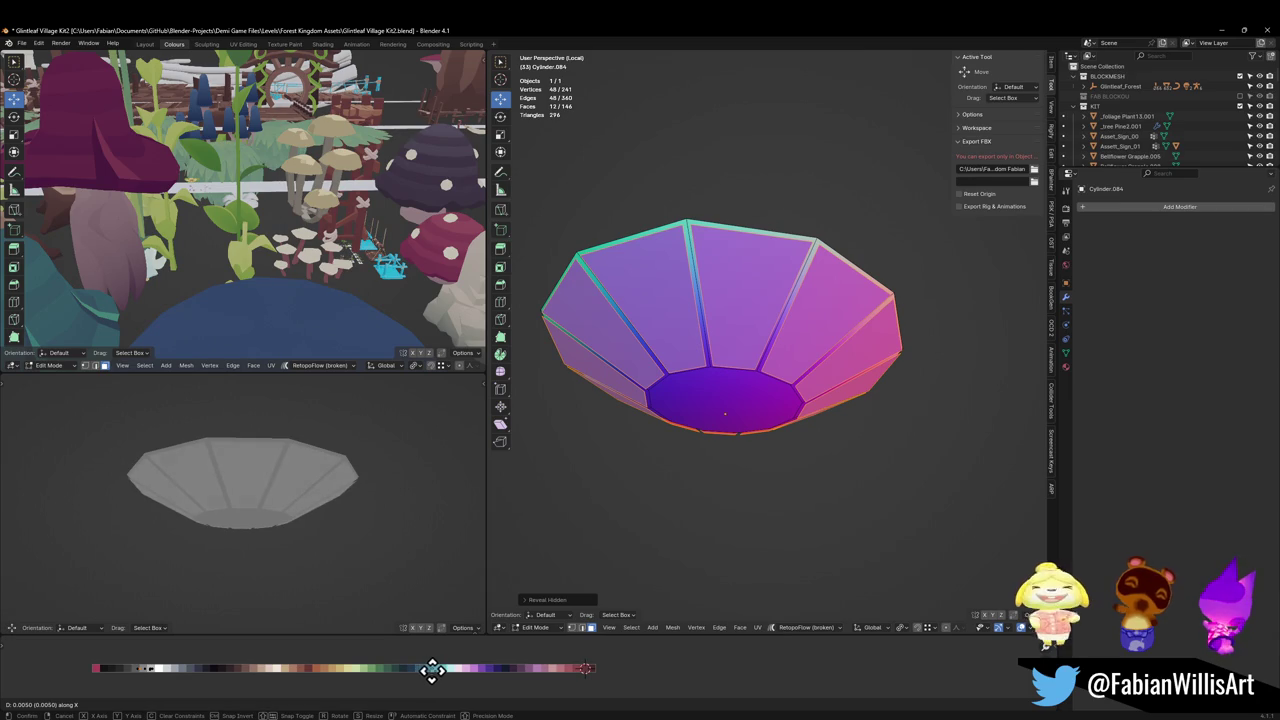
pyautogui.click(432, 669)
pyautogui.moveTo(331, 466)
pyautogui.mouseDown(button='middle')
pyautogui.moveTo(337, 523)
pyautogui.moveTo(325, 451)
pyautogui.moveTo(294, 537)
pyautogui.moveTo(363, 509)
pyautogui.moveTo(309, 543)
pyautogui.moveTo(360, 546)
pyautogui.moveTo(360, 560)
pyautogui.moveTo(329, 451)
pyautogui.moveTo(323, 466)
pyautogui.mouseUp(button='middle')
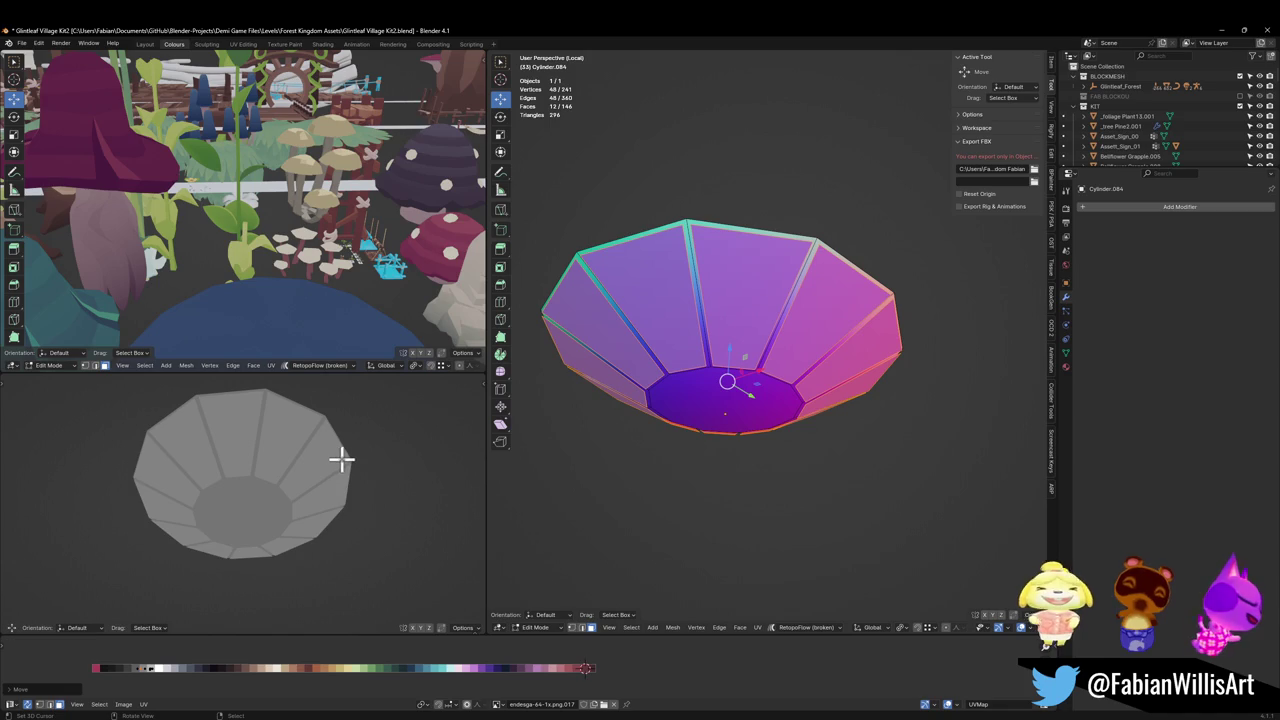
# Step: Scale the panel faces inward and select the bowl's bottom face
pyautogui.press('s')
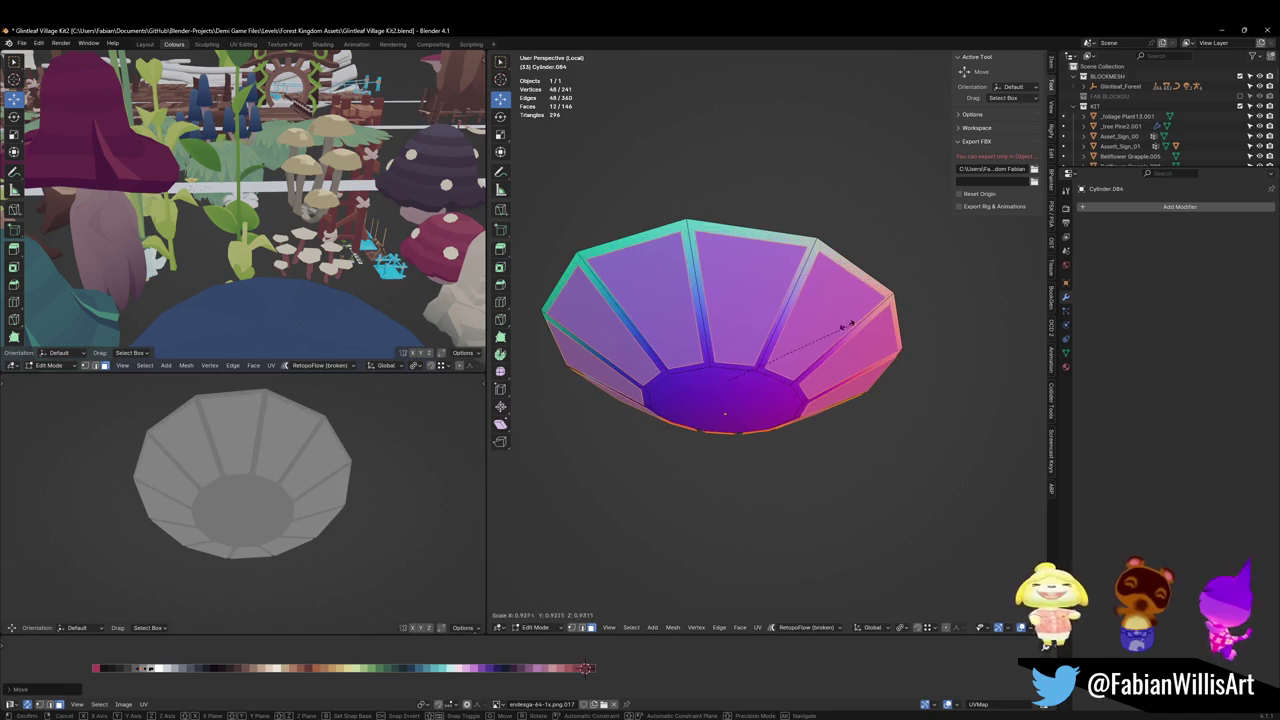
pyautogui.click(717, 338)
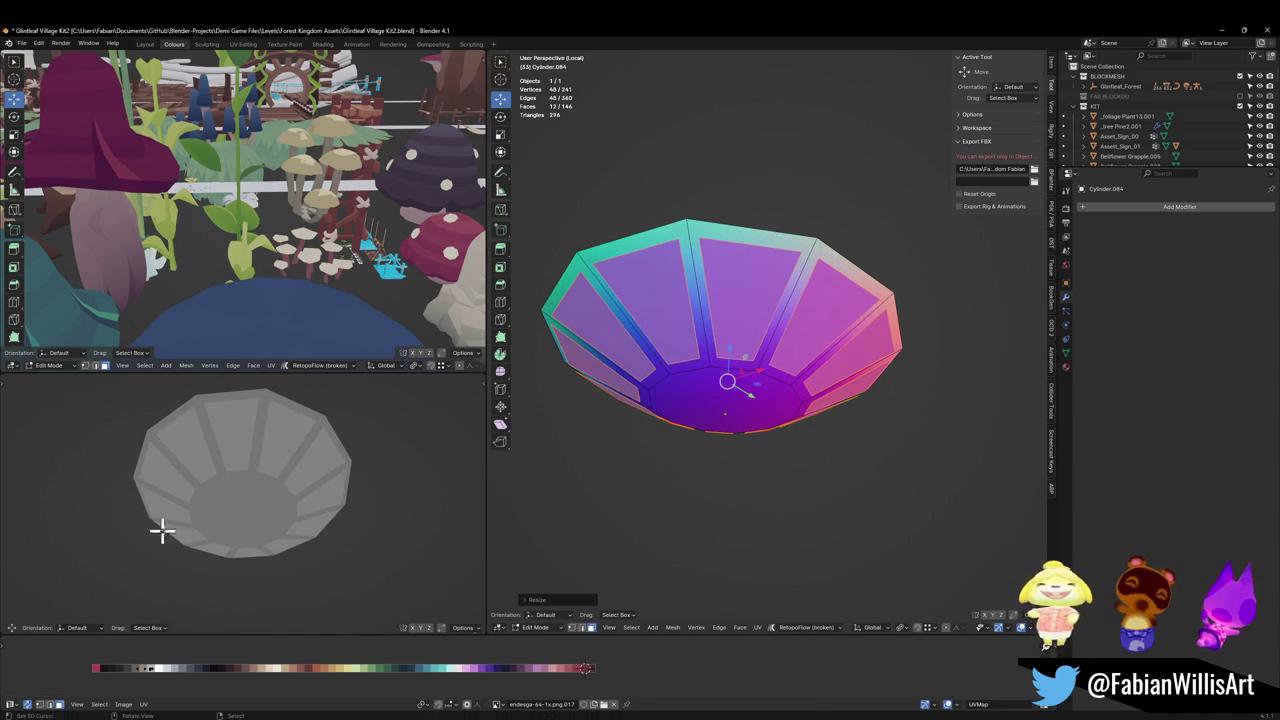
pyautogui.moveTo(160, 529)
pyautogui.mouseDown(button='middle')
pyautogui.moveTo(234, 517)
pyautogui.moveTo(219, 578)
pyautogui.moveTo(209, 537)
pyautogui.moveTo(280, 520)
pyautogui.mouseUp(button='middle')
pyautogui.scroll(3, 263, 509)
pyautogui.scroll(2, 302, 501)
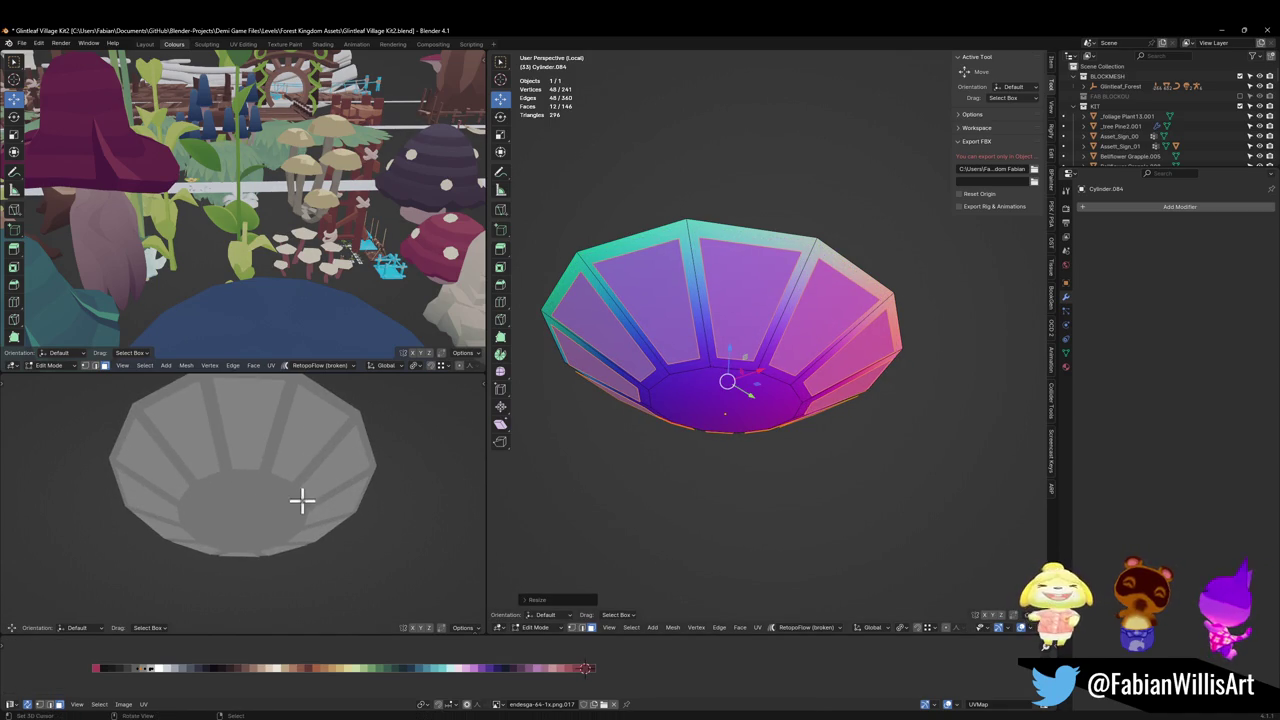
pyautogui.click(717, 403)
# Step: Leave Edit Mode, reset the bowl's origin, save, and view it within the scene
pyautogui.press('Tab')
pyautogui.press('q')
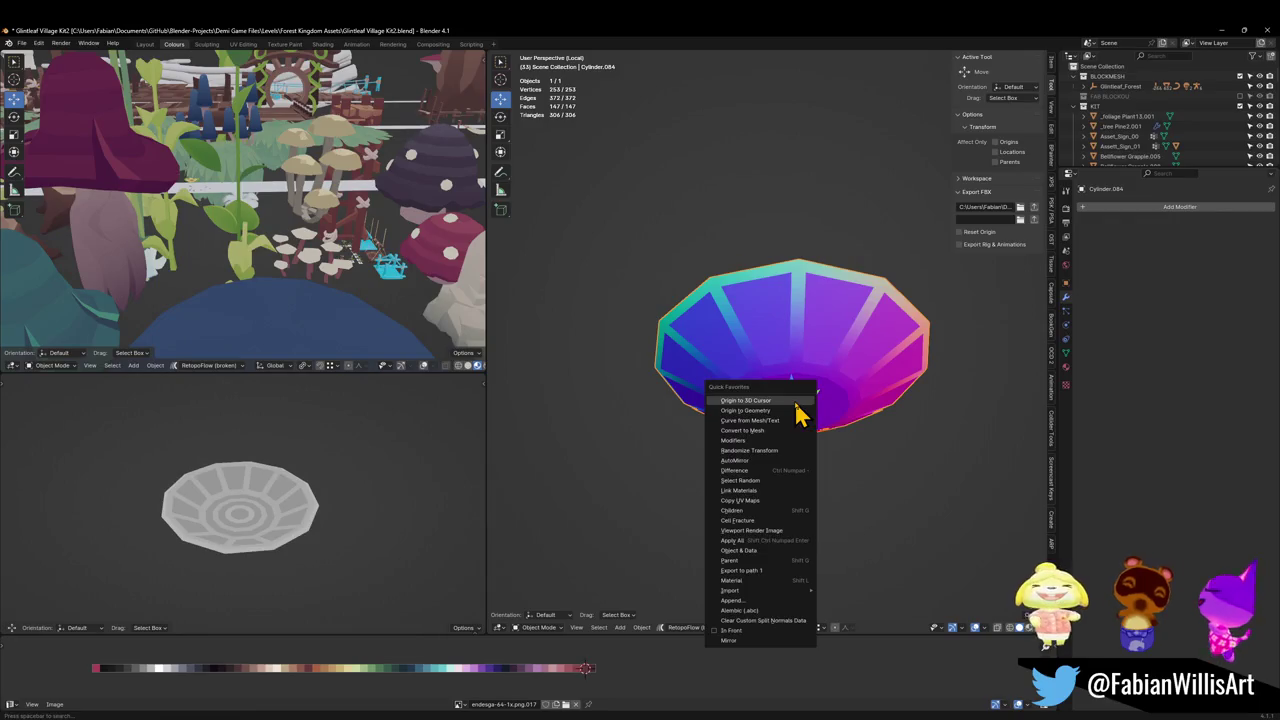
pyautogui.click(796, 401)
pyautogui.scroll(3, 823, 420)
pyautogui.hotkey('ctrl', 's')
pyautogui.moveTo(826, 434)
pyautogui.mouseDown(button='middle')
pyautogui.moveTo(785, 458)
pyautogui.moveTo(771, 434)
pyautogui.mouseUp(button='middle')
pyautogui.moveTo(458, 497)
pyautogui.mouseDown(button='middle')
pyautogui.moveTo(343, 491)
pyautogui.moveTo(350, 462)
pyautogui.moveTo(297, 460)
pyautogui.moveTo(281, 497)
pyautogui.mouseUp(button='middle')
pyautogui.press('KP_Divide')
# Step: Select the whole bowl and slide its UVs horizontally to a green palette area
pyautogui.press('Tab')
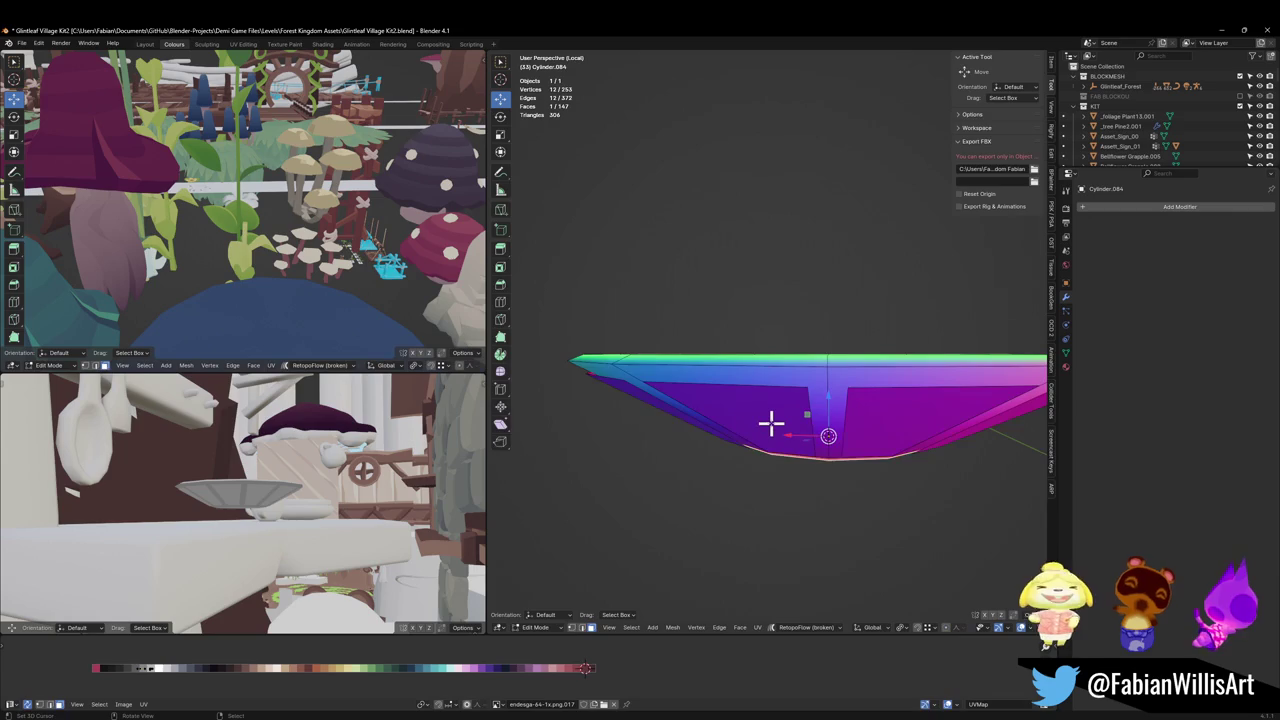
pyautogui.press('a')
pyautogui.press('g')
pyautogui.press('x')
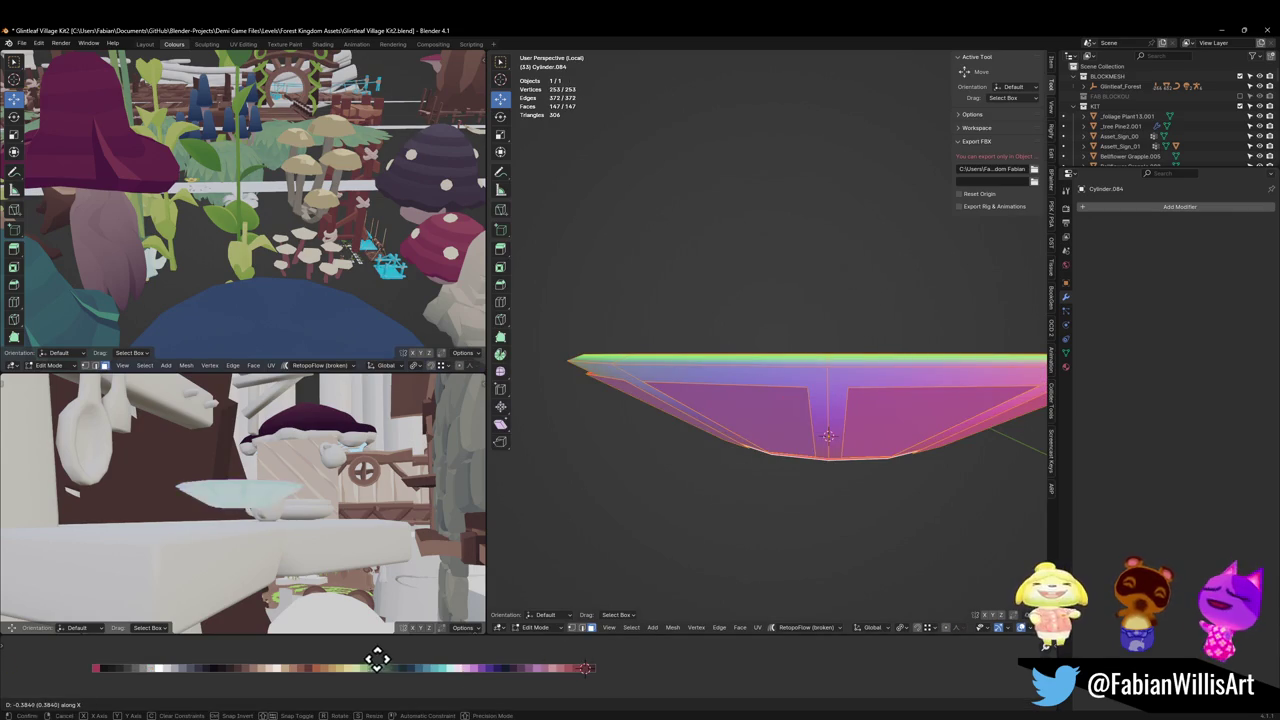
pyautogui.click(805, 651)
pyautogui.press('KP_Decimal')
pyautogui.moveTo(322, 564); pyautogui.dragTo(309, 523, button='middle')
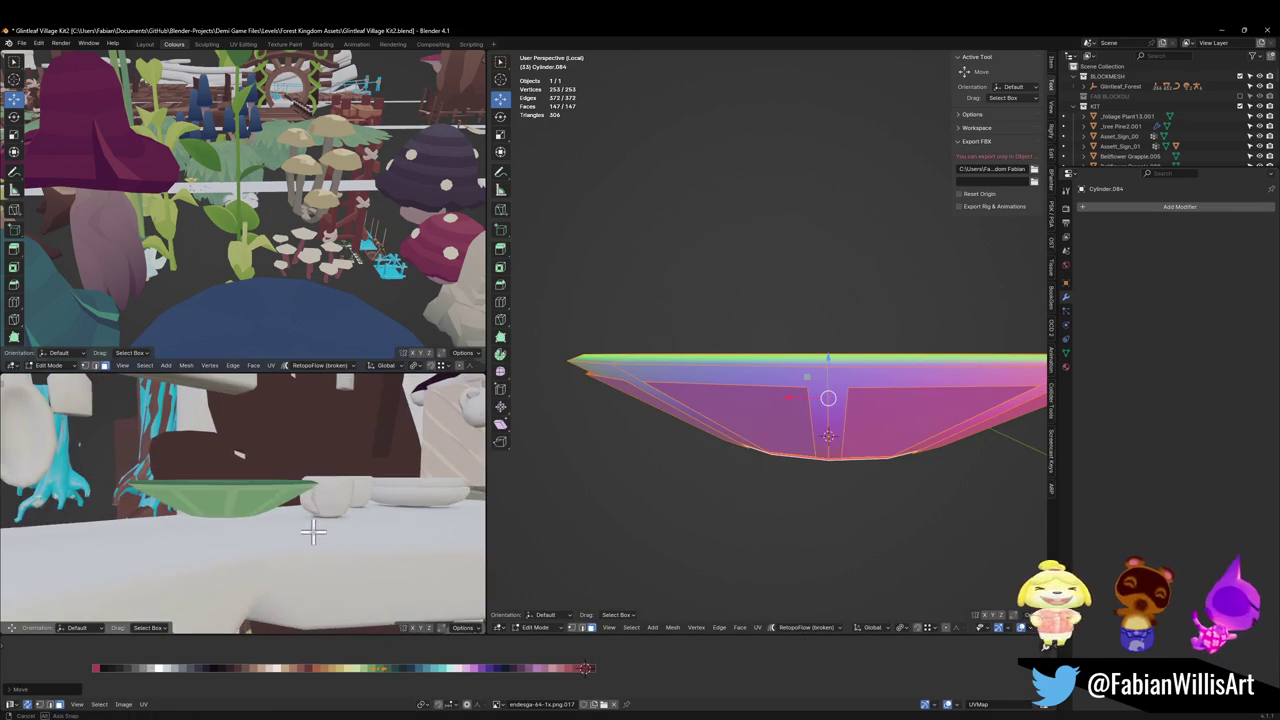
# Step: Mirror the bowl's UVs along X and slide them along the palette to blue
pyautogui.hotkey('ctrl', 'm')
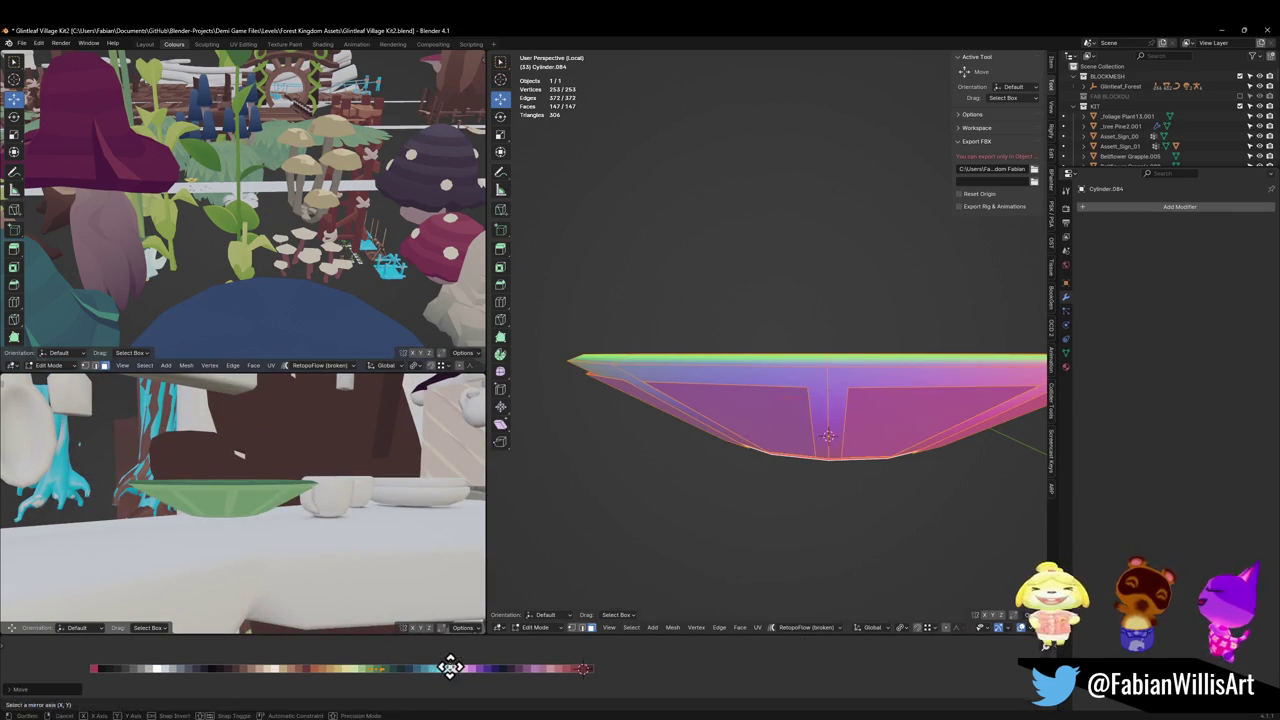
pyautogui.press('x')
pyautogui.moveTo(338, 502)
pyautogui.mouseDown(button='middle')
pyautogui.moveTo(337, 543)
pyautogui.moveTo(331, 494)
pyautogui.moveTo(362, 517)
pyautogui.mouseUp(button='middle')
pyautogui.press('g')
pyautogui.press('x')
pyautogui.click(401, 674)
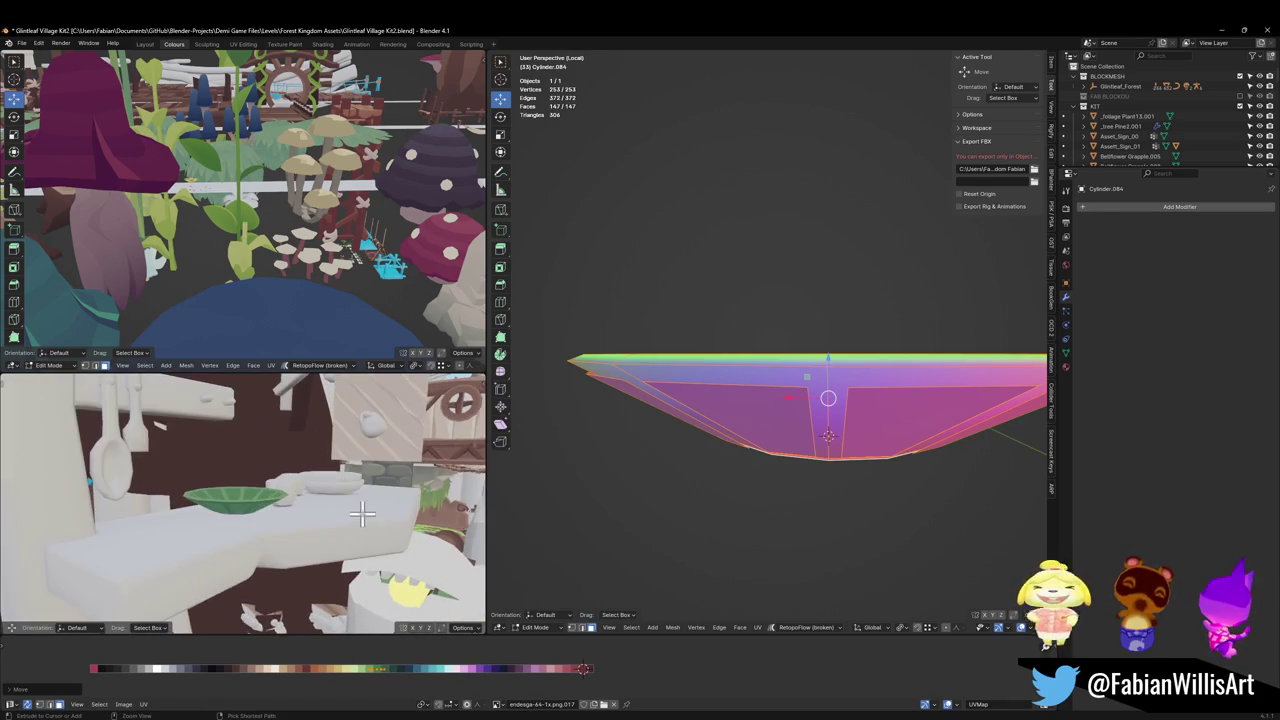
pyautogui.press('g')
pyautogui.press('x')
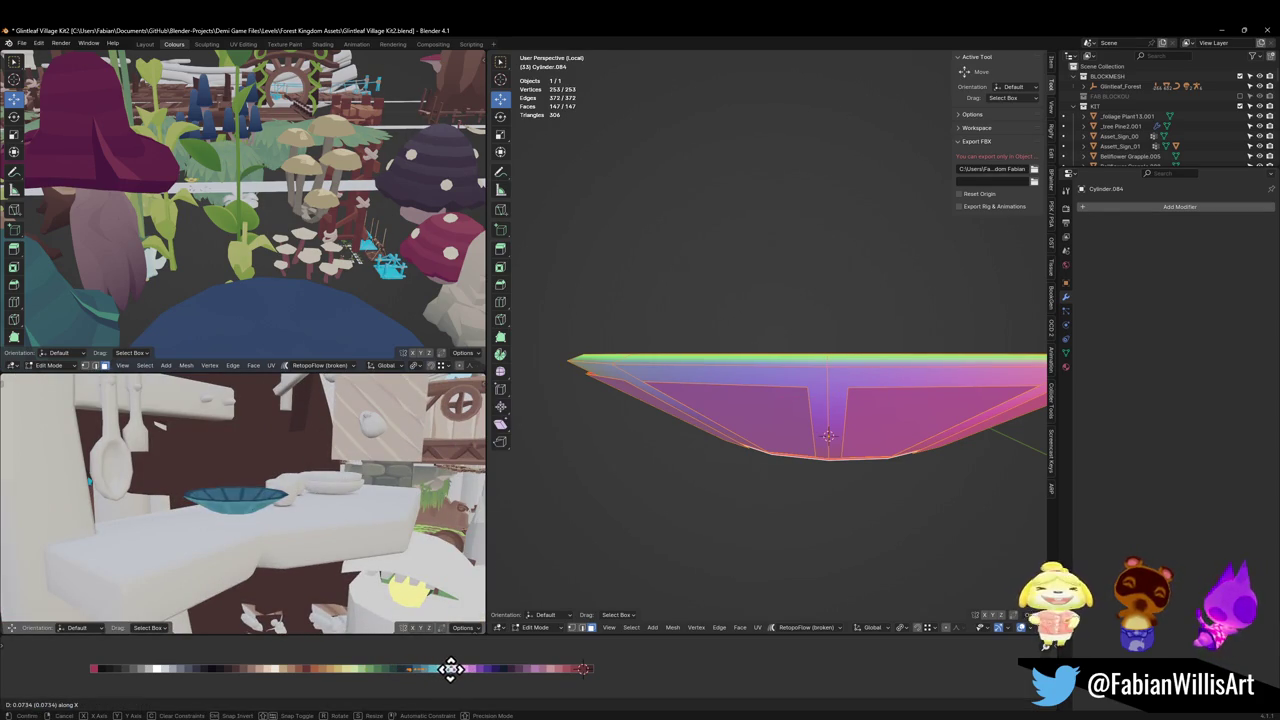
pyautogui.click(453, 668)
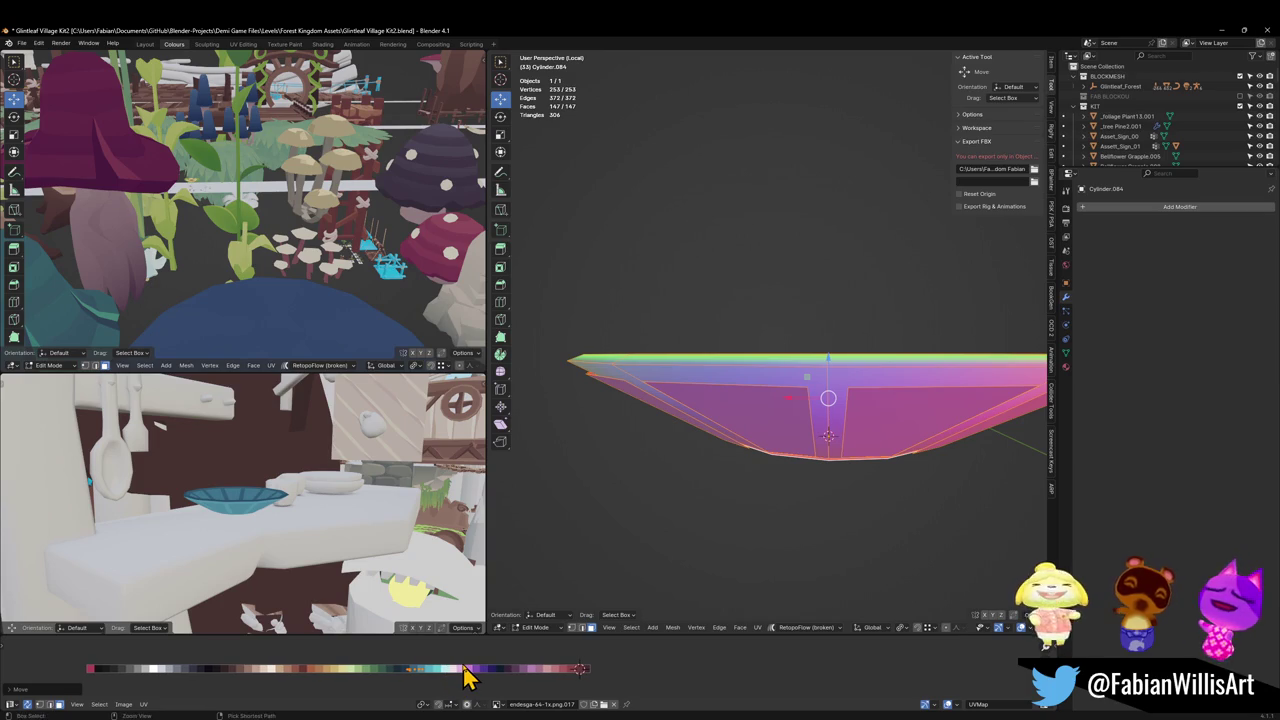
# Step: Mirror the UVs again and slide them horizontally onto a pink palette area
pyautogui.hotkey('ctrl', 'm')
pyautogui.press('x')
pyautogui.press('g')
pyautogui.press('x')
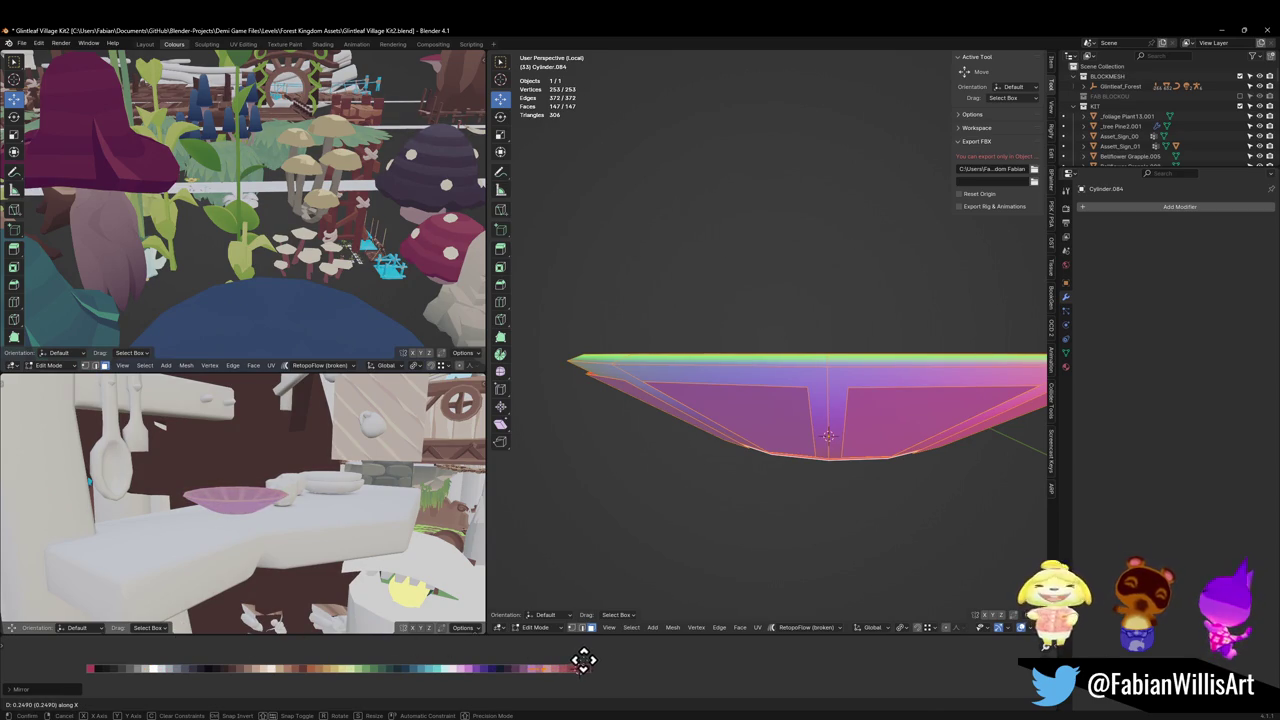
pyautogui.click(583, 660)
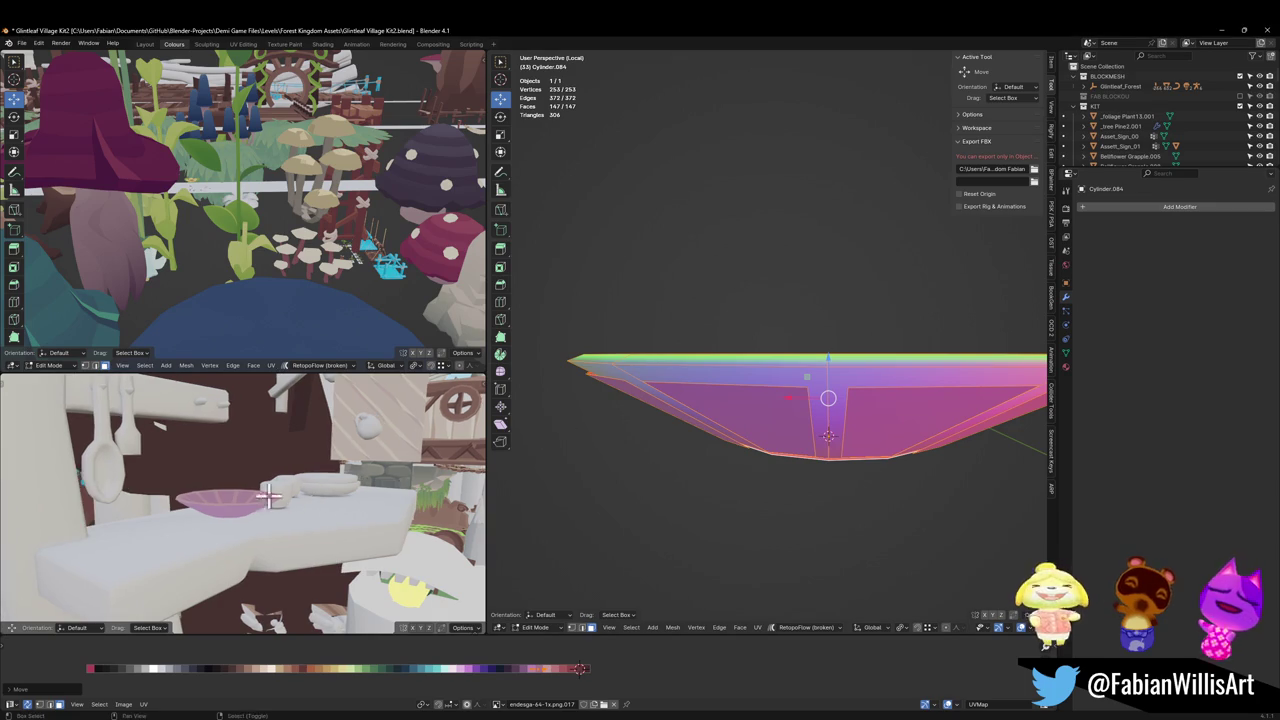
pyautogui.keyDown('alt'); pyautogui.middleClick(226, 511); pyautogui.keyUp('alt')
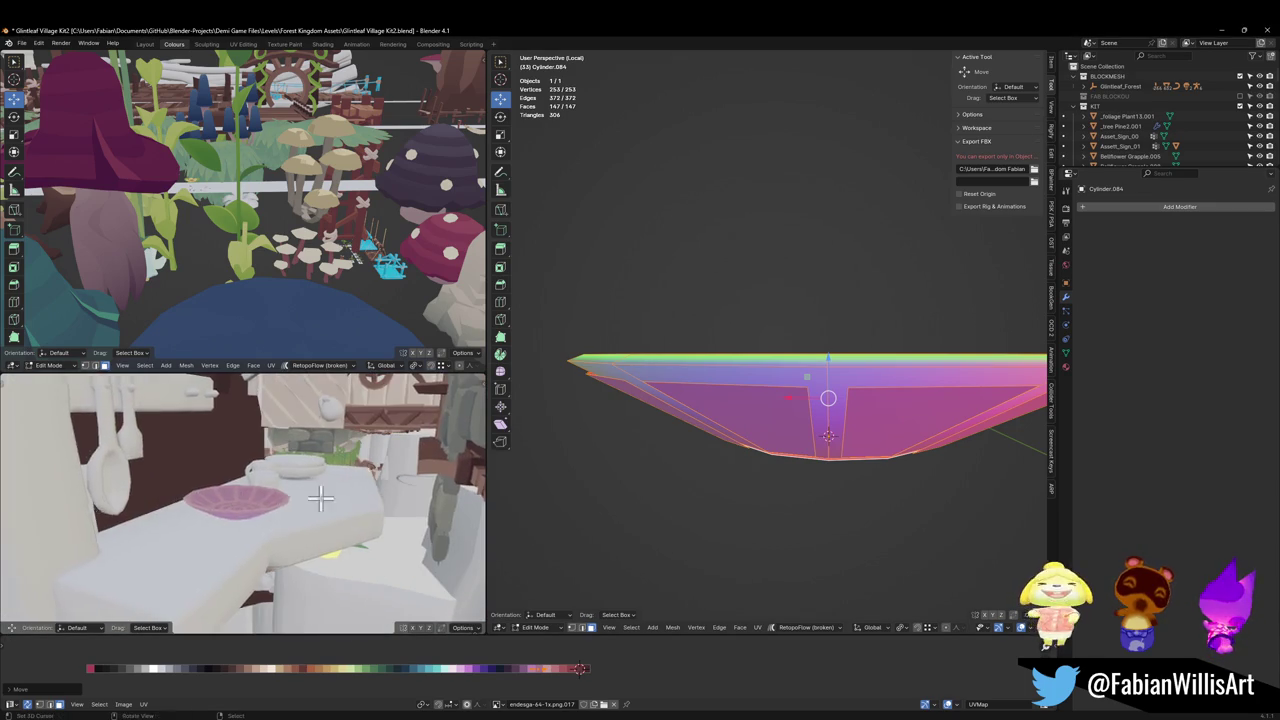
pyautogui.scroll(5, 292, 537)
# Step: Fine-tune the pink by re-sliding, mirroring and sliding the UVs along the palette
pyautogui.press('g')
pyautogui.press('x')
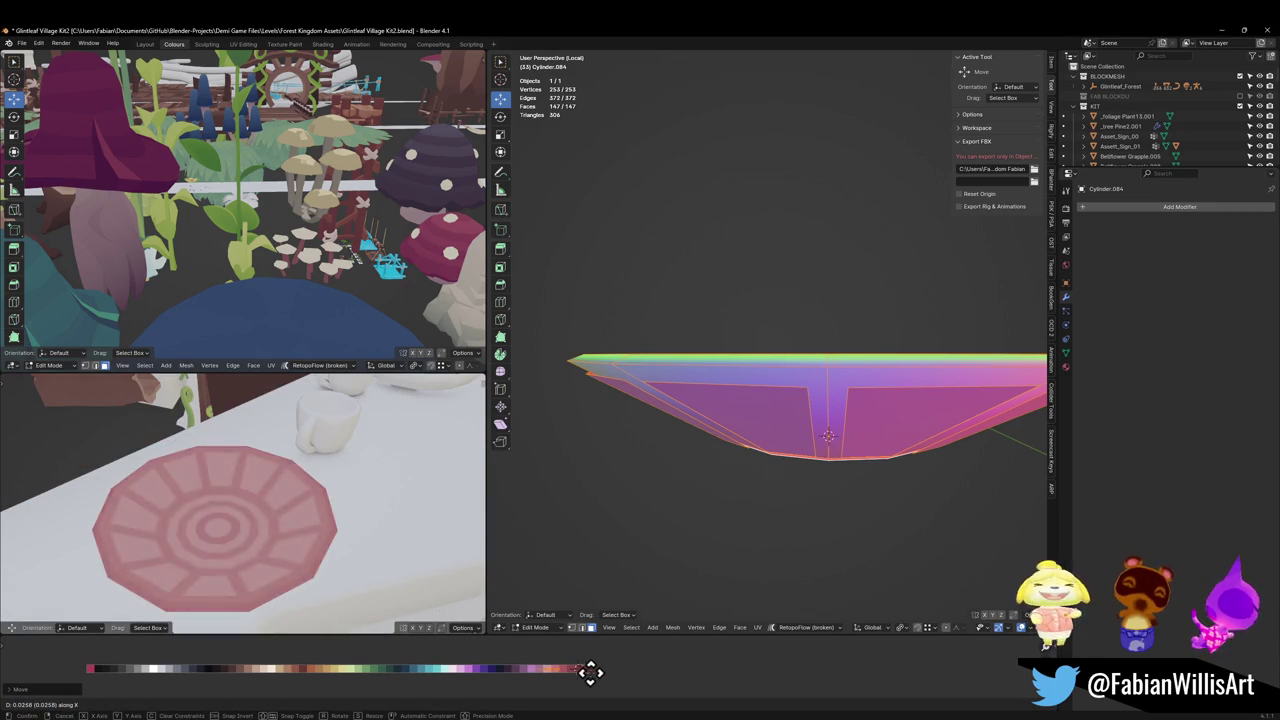
pyautogui.click(545, 676)
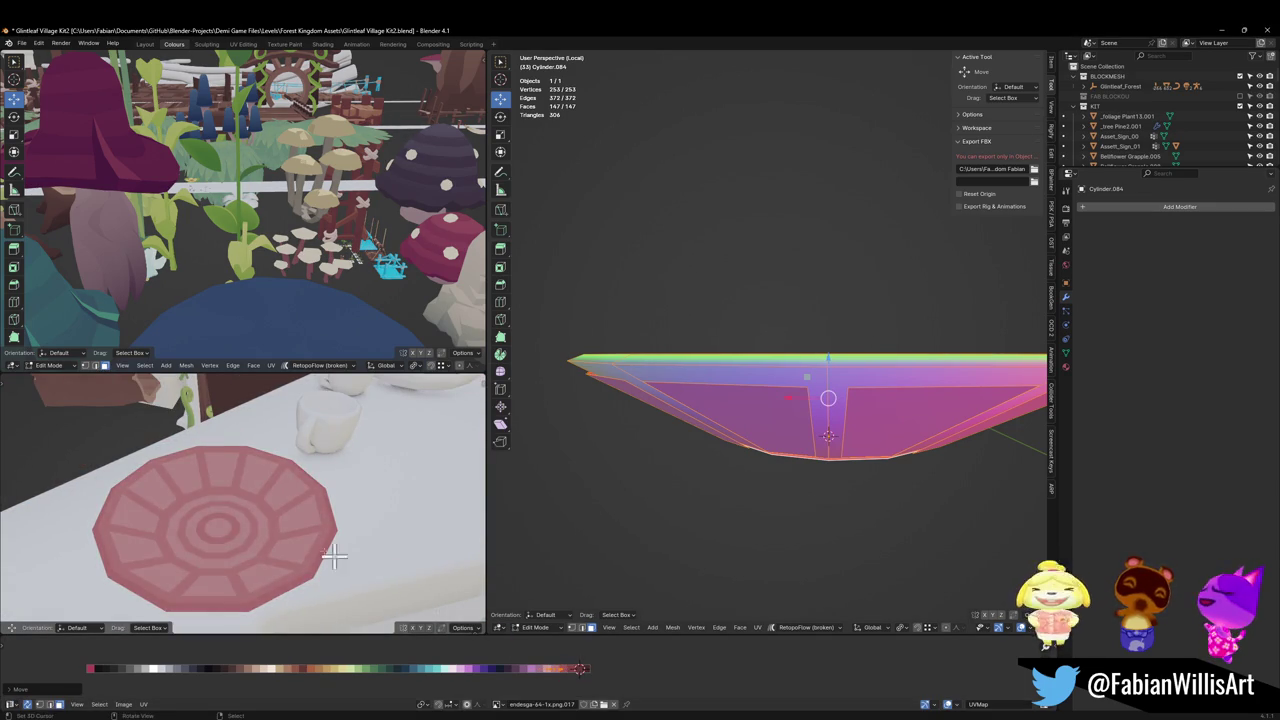
pyautogui.moveTo(260, 500); pyautogui.dragTo(310, 482, button='middle')
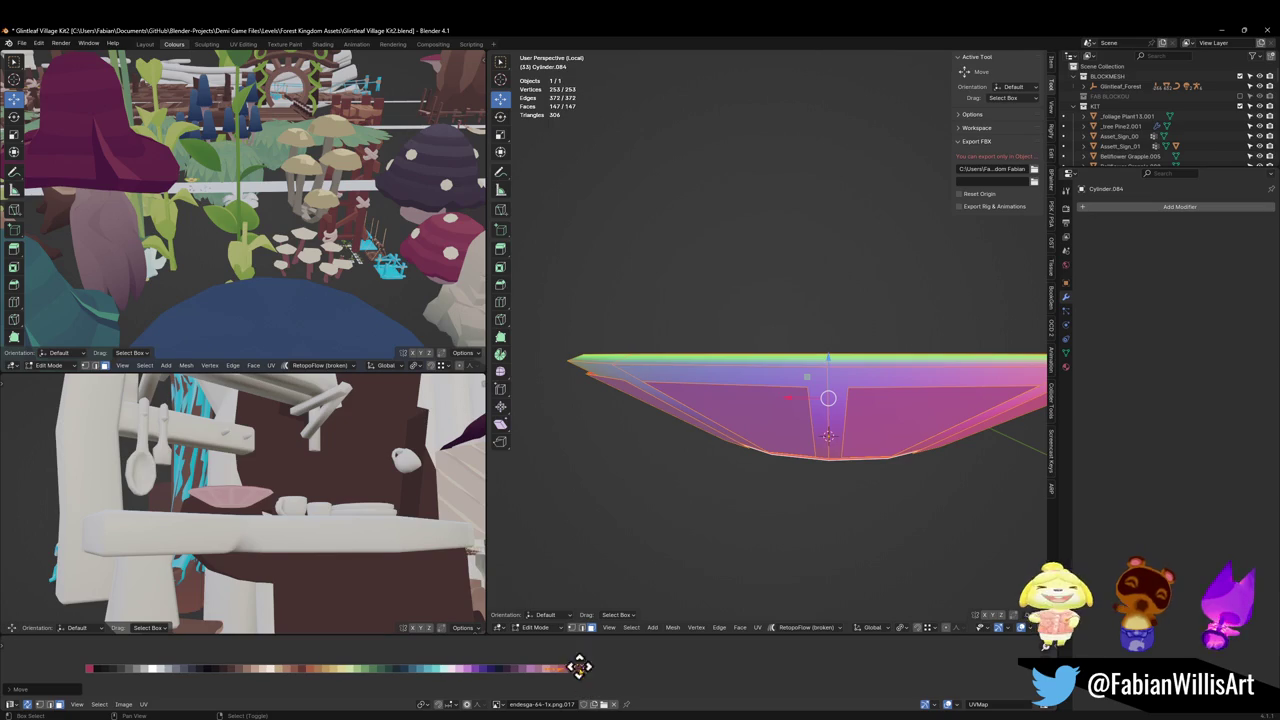
pyautogui.hotkey('ctrl', 'm')
pyautogui.press('x')
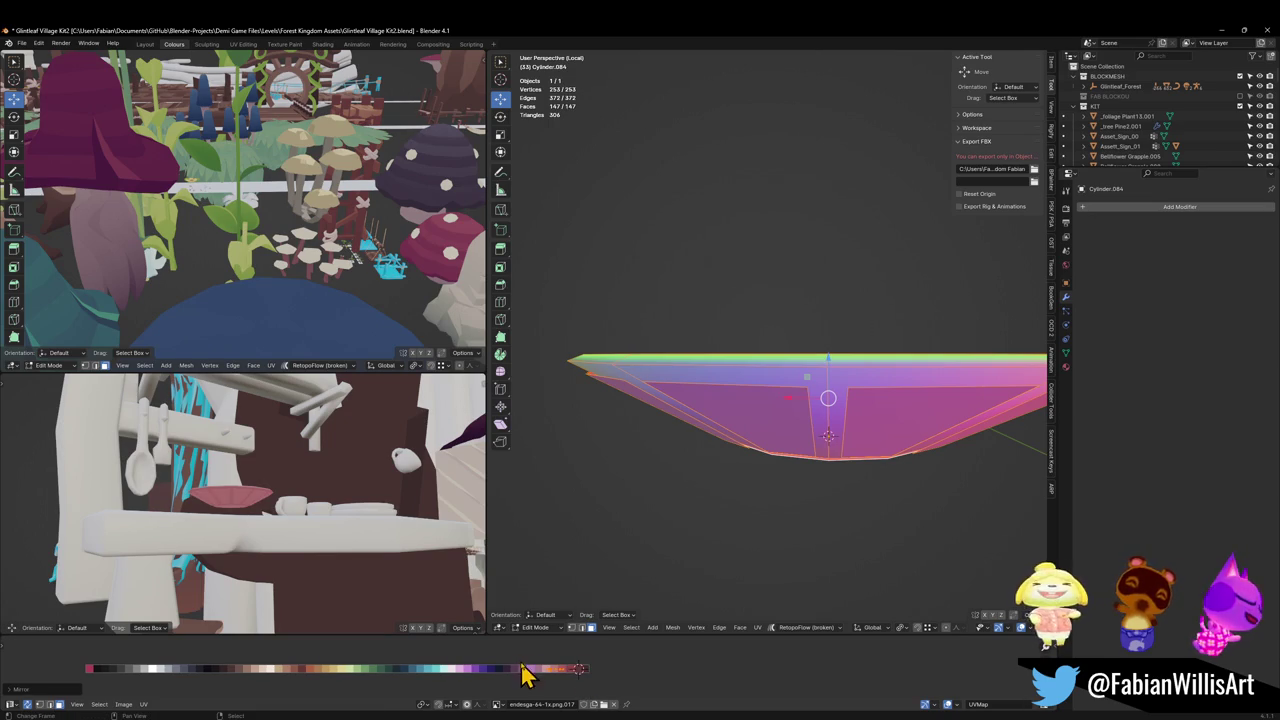
pyautogui.press('g')
pyautogui.press('x')
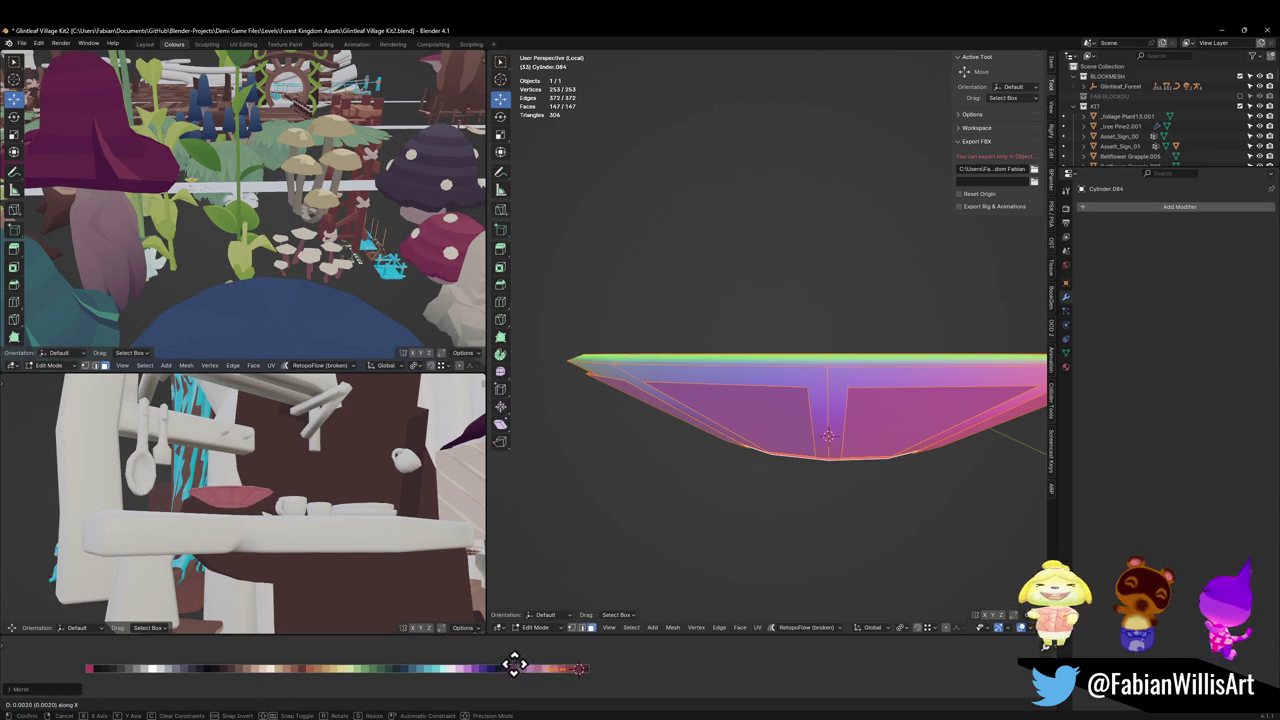
pyautogui.click(505, 665)
pyautogui.moveTo(377, 586)
pyautogui.mouseDown(button='middle')
pyautogui.moveTo(288, 521)
pyautogui.moveTo(271, 549)
pyautogui.moveTo(337, 520)
pyautogui.moveTo(313, 503)
pyautogui.moveTo(343, 486)
pyautogui.moveTo(330, 495)
pyautogui.moveTo(340, 472)
pyautogui.moveTo(306, 508)
pyautogui.moveTo(296, 502)
pyautogui.mouseUp(button='middle')
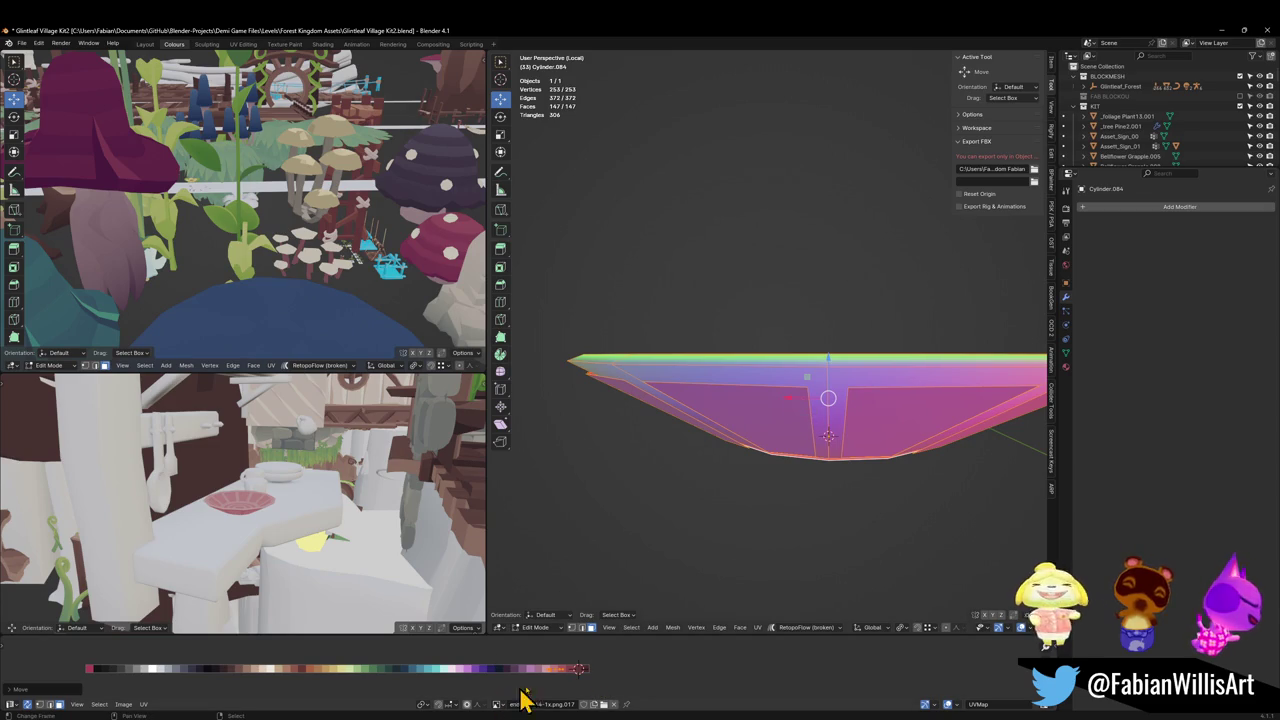
# Step: Slide one connected part of the bowl along the palette to a new colour
pyautogui.hotkey('alt', 'a')
pyautogui.press('l')
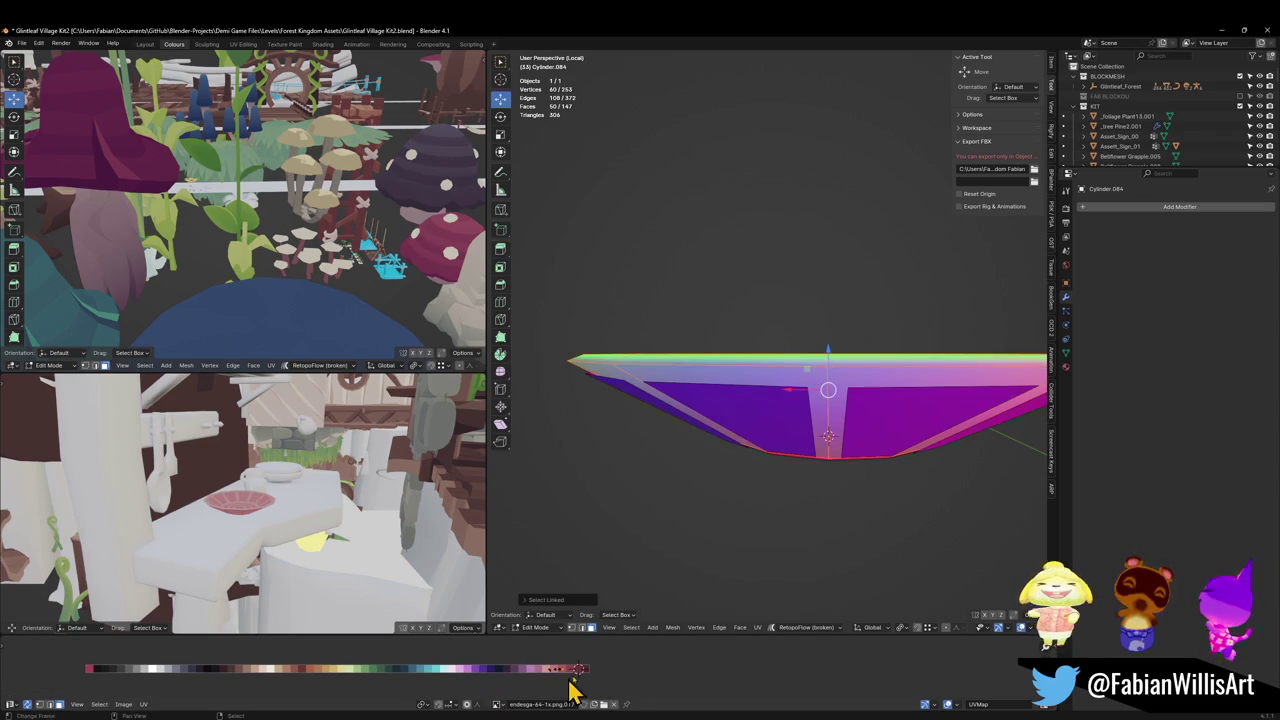
pyautogui.press('g')
pyautogui.press('x')
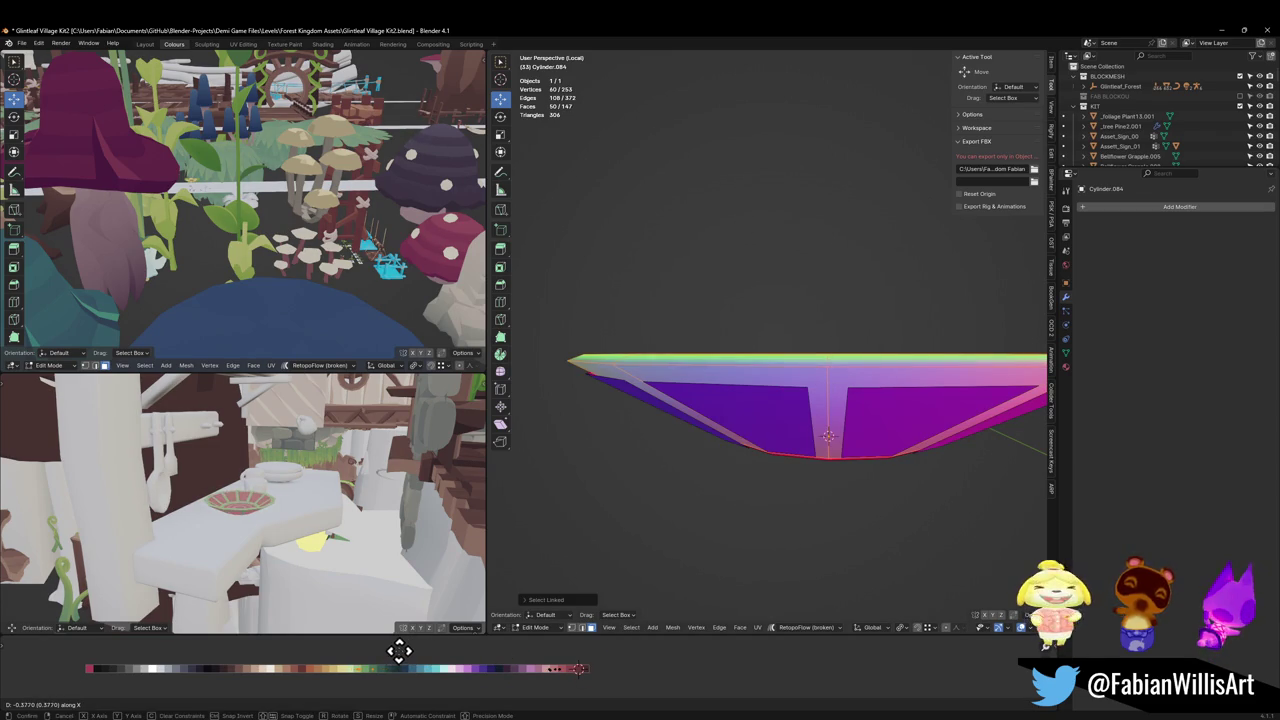
pyautogui.click(391, 651)
pyautogui.scroll(5, 283, 490)
pyautogui.moveTo(283, 460); pyautogui.dragTo(288, 506, button='middle')
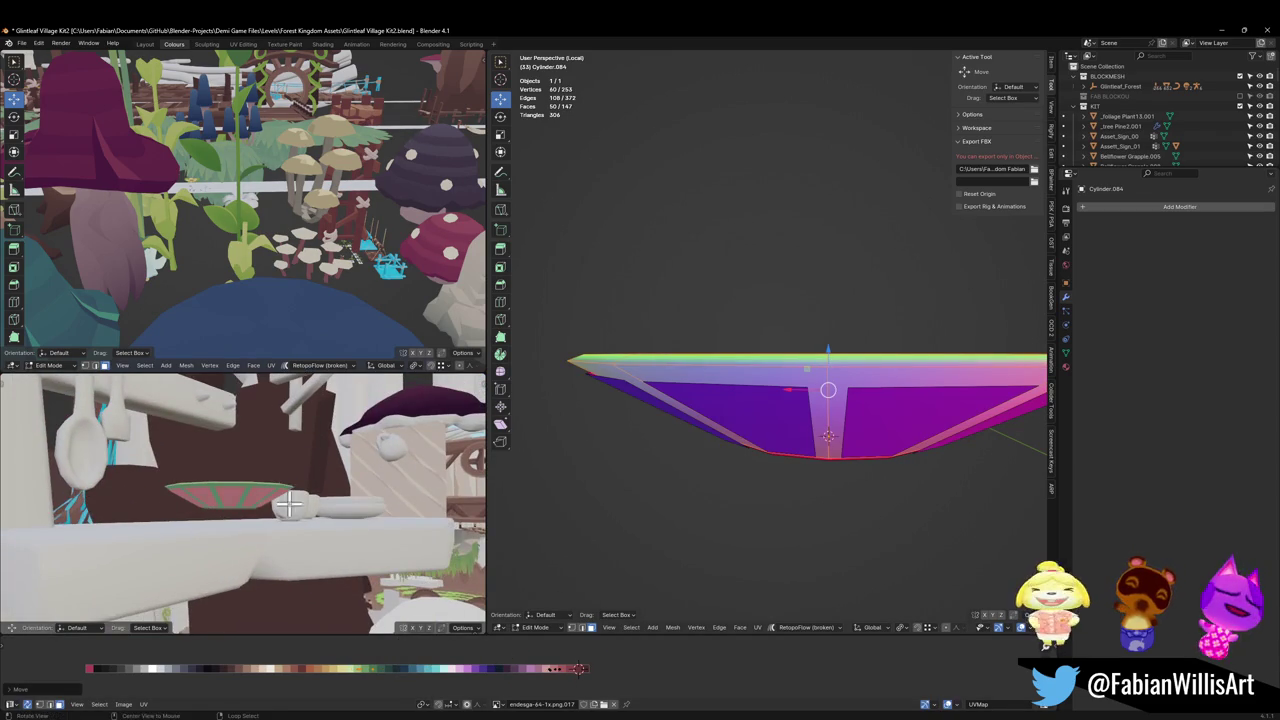
# Step: Add more bowl faces and shift their UVs left along the palette
pyautogui.click(579, 667)
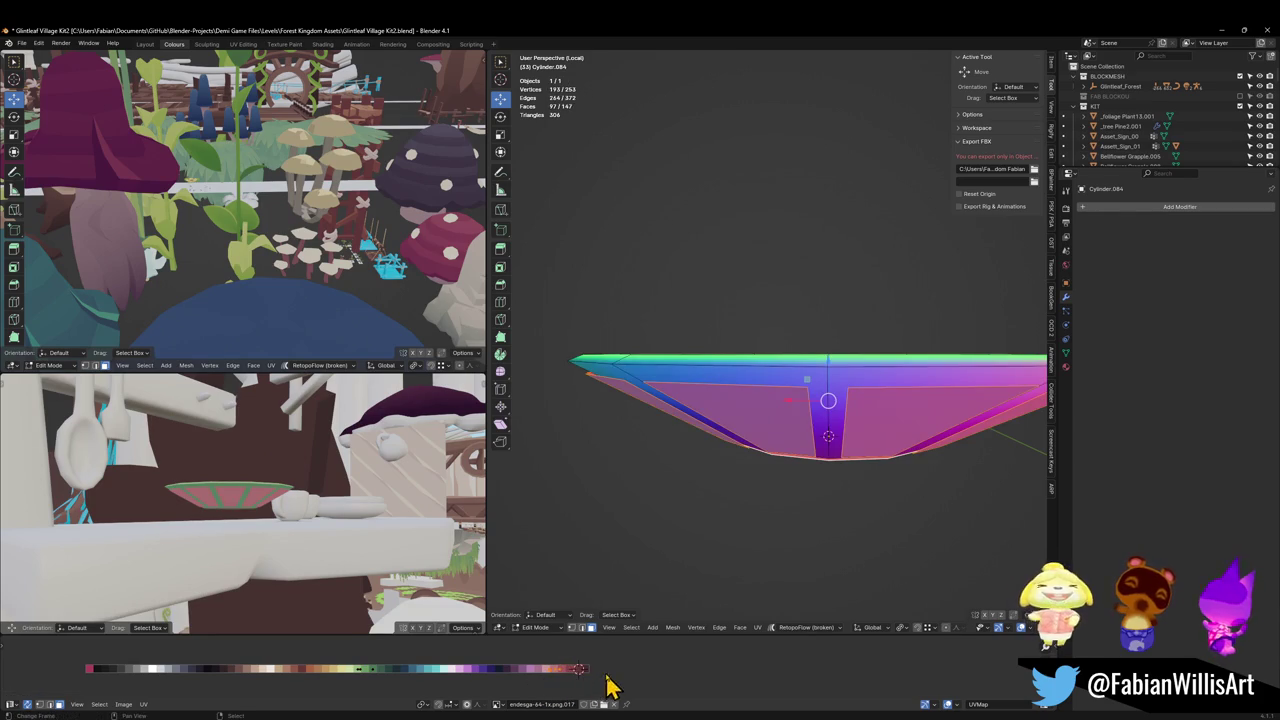
pyautogui.press('g')
pyautogui.press('x')
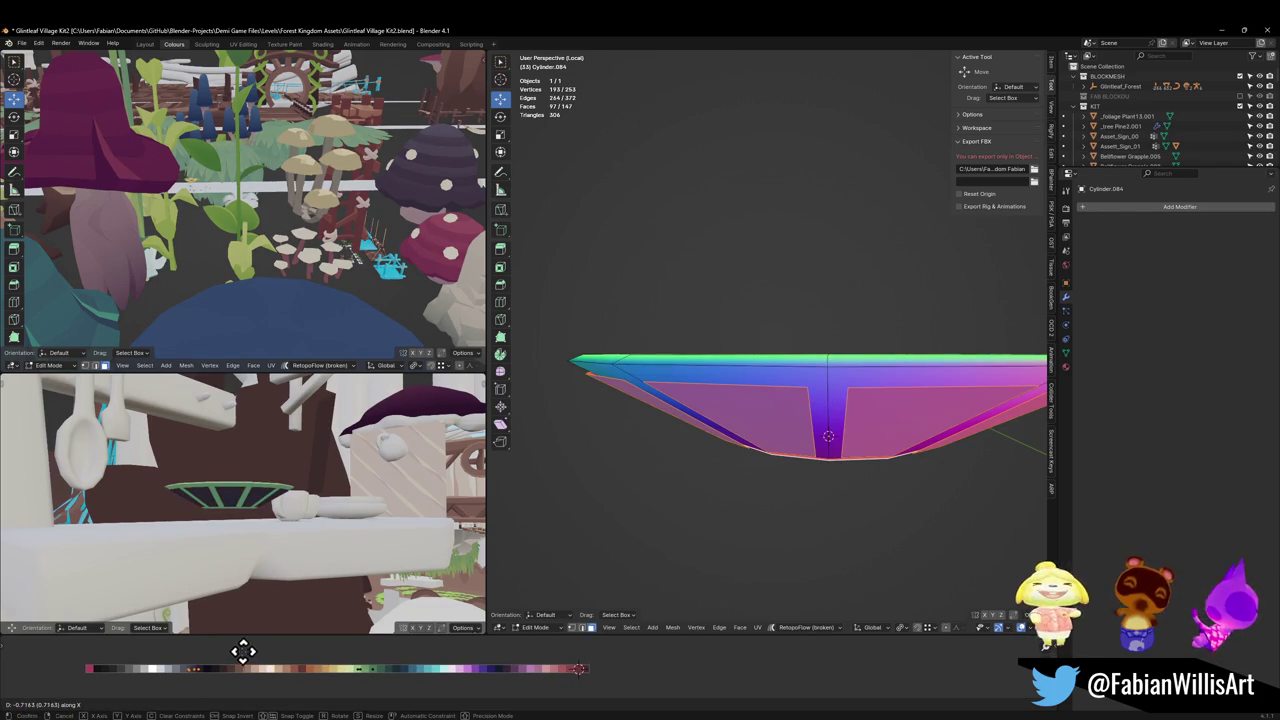
pyautogui.click(177, 643)
pyautogui.moveTo(308, 515); pyautogui.dragTo(280, 557, button='middle')
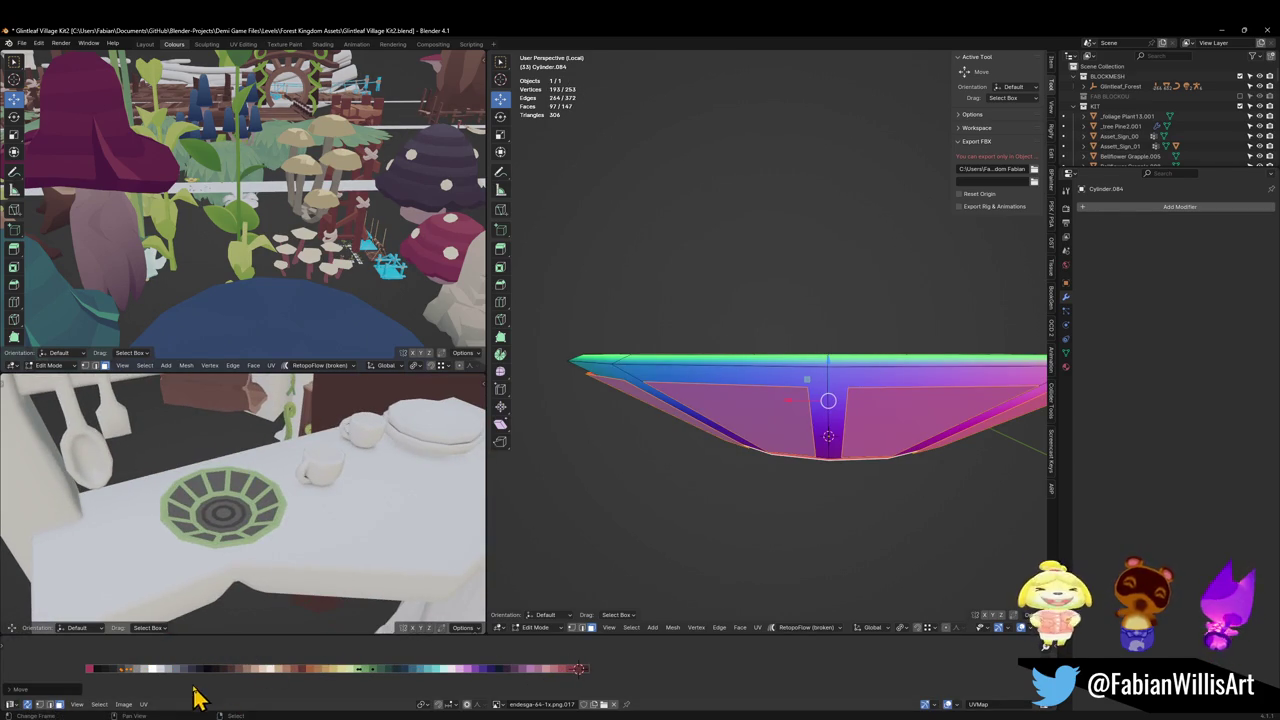
pyautogui.press('g')
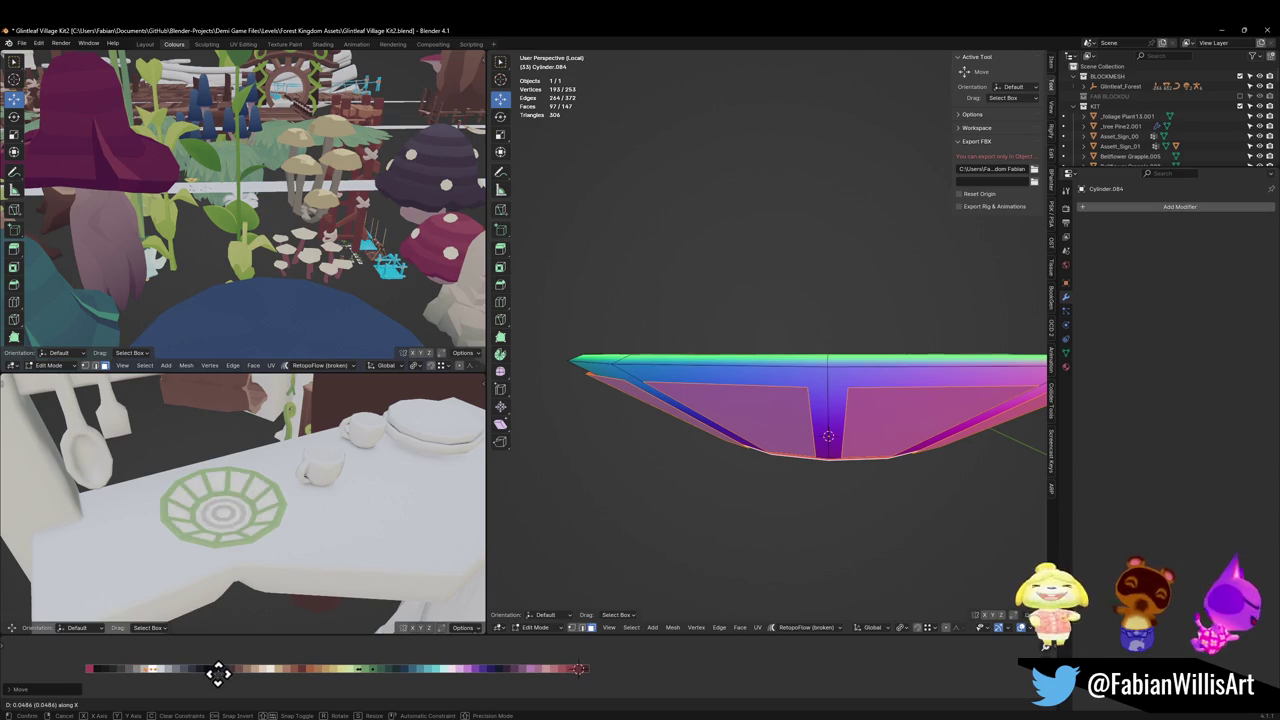
pyautogui.click(234, 655)
pyautogui.moveTo(255, 560); pyautogui.dragTo(296, 512, button='middle')
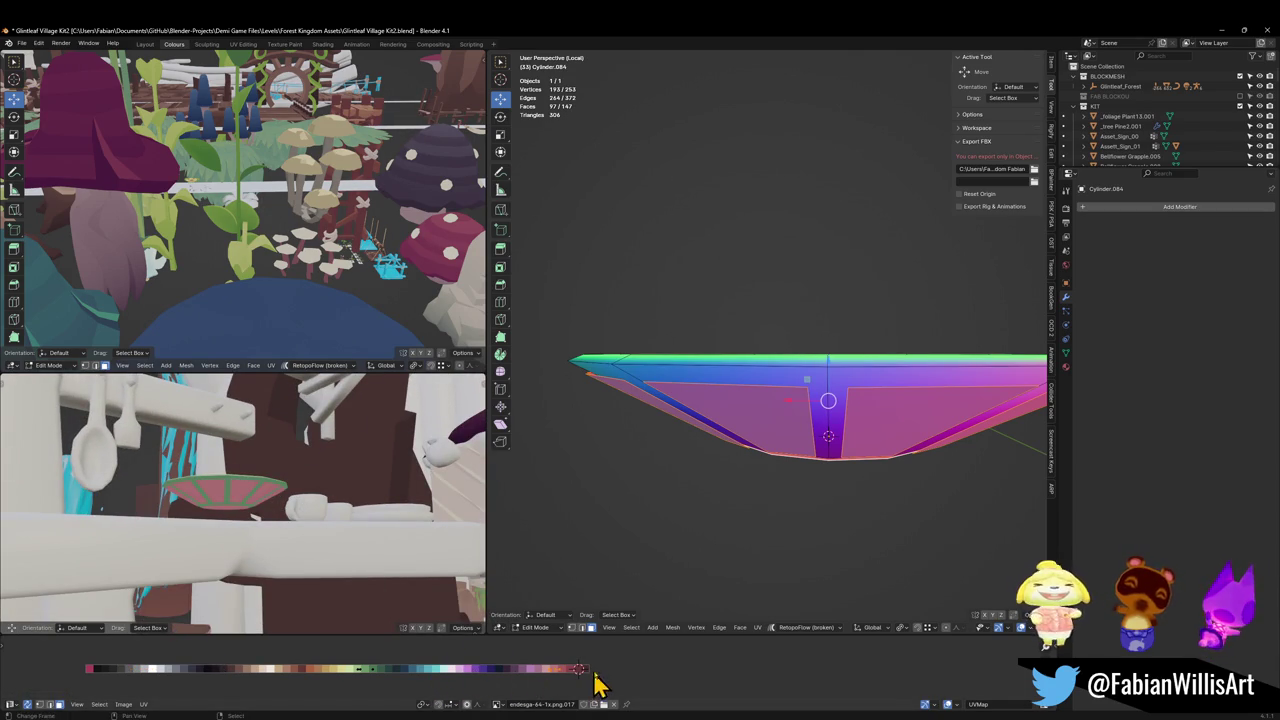
# Step: Slide the bowl's UVs onto a teal palette colour
pyautogui.press('g')
pyautogui.press('x')
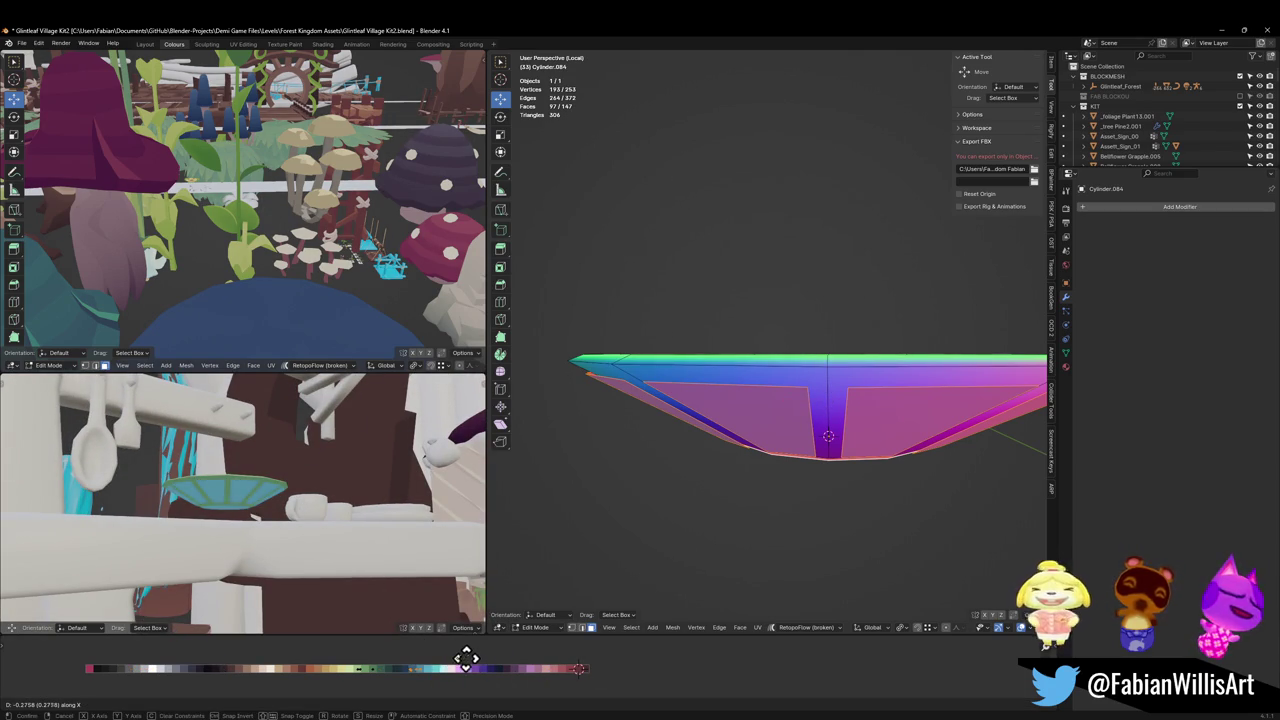
pyautogui.click(449, 655)
pyautogui.moveTo(323, 520)
pyautogui.mouseDown(button='middle')
pyautogui.moveTo(300, 591)
pyautogui.moveTo(330, 548)
pyautogui.moveTo(320, 568)
pyautogui.mouseUp(button='middle')
# Step: Recolour a group of UVs into ring shades, mirroring them with Ctrl+M to swap colours
pyautogui.click(350, 672)
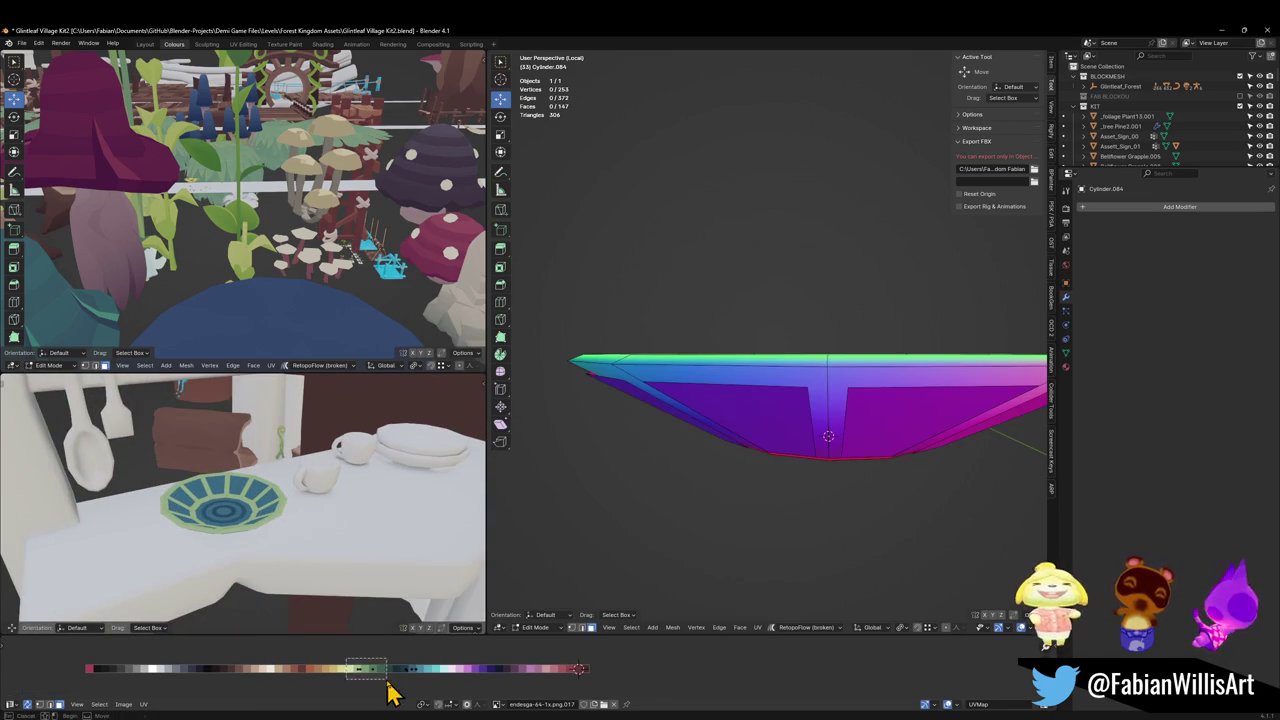
pyautogui.press('g')
pyautogui.press('x')
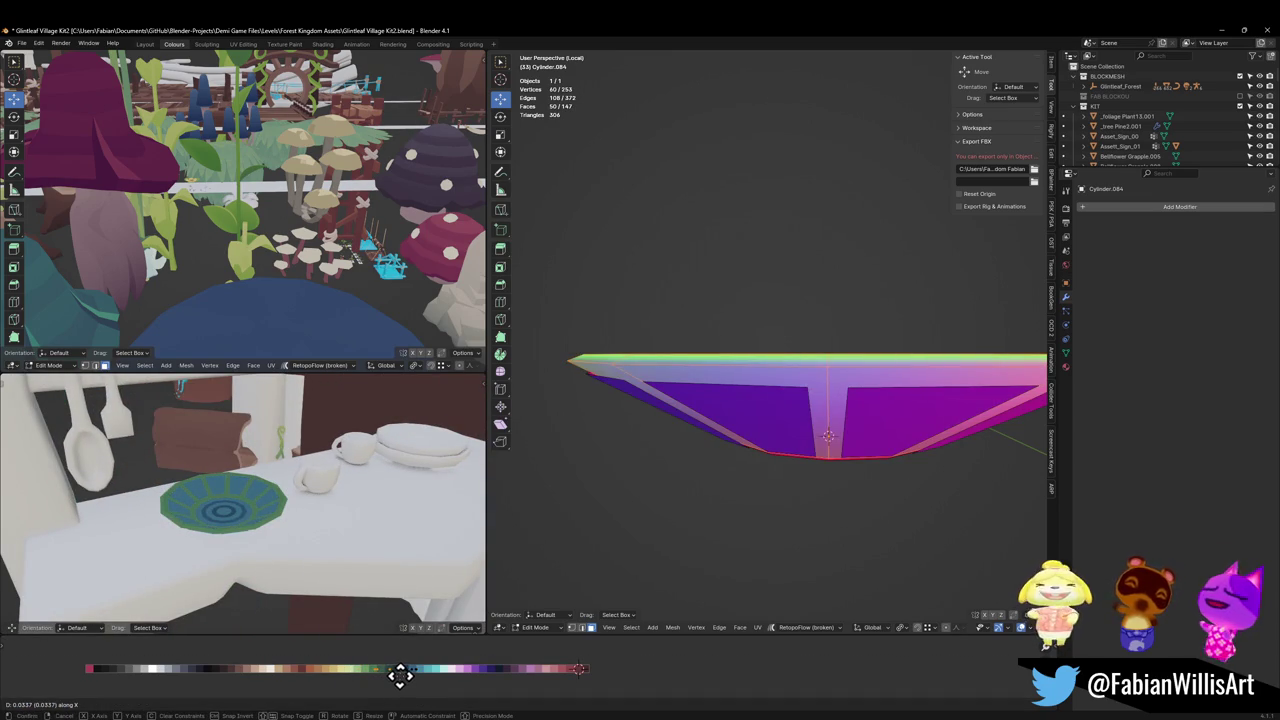
pyautogui.click(399, 676)
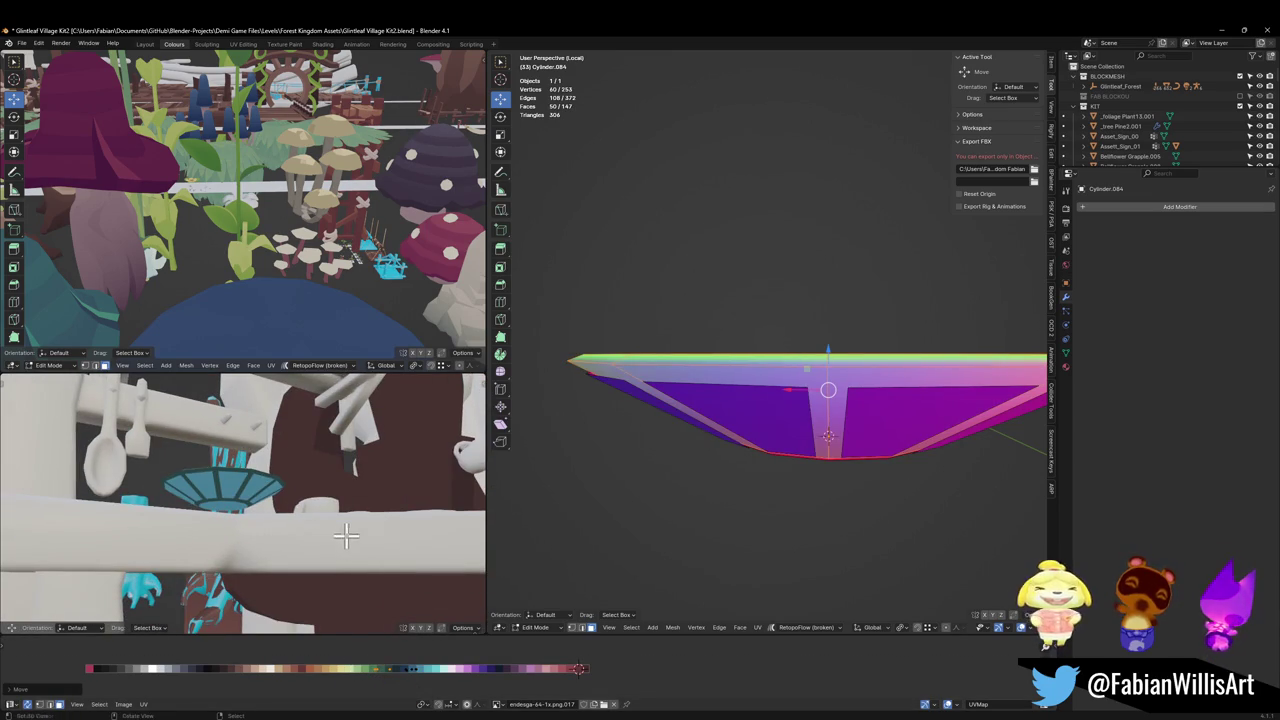
pyautogui.moveTo(440, 656); pyautogui.dragTo(420, 684)
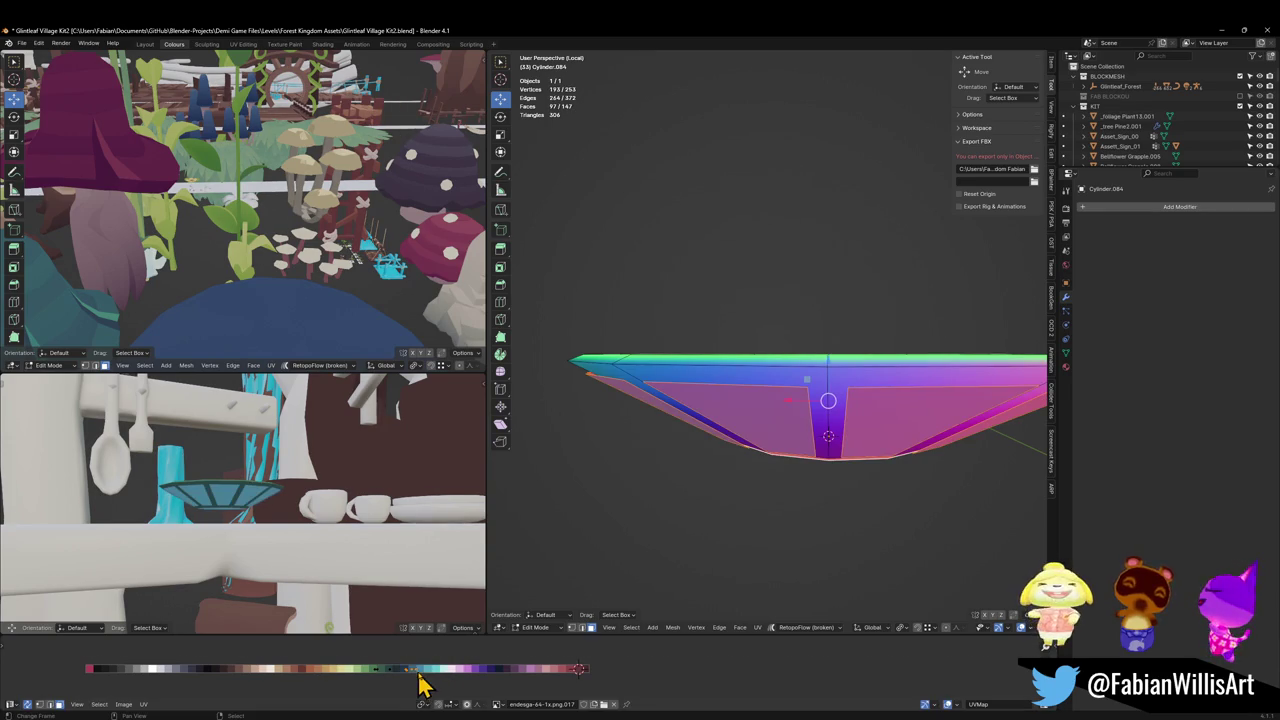
pyautogui.hotkey('ctrl', 'm')
pyautogui.press('x')
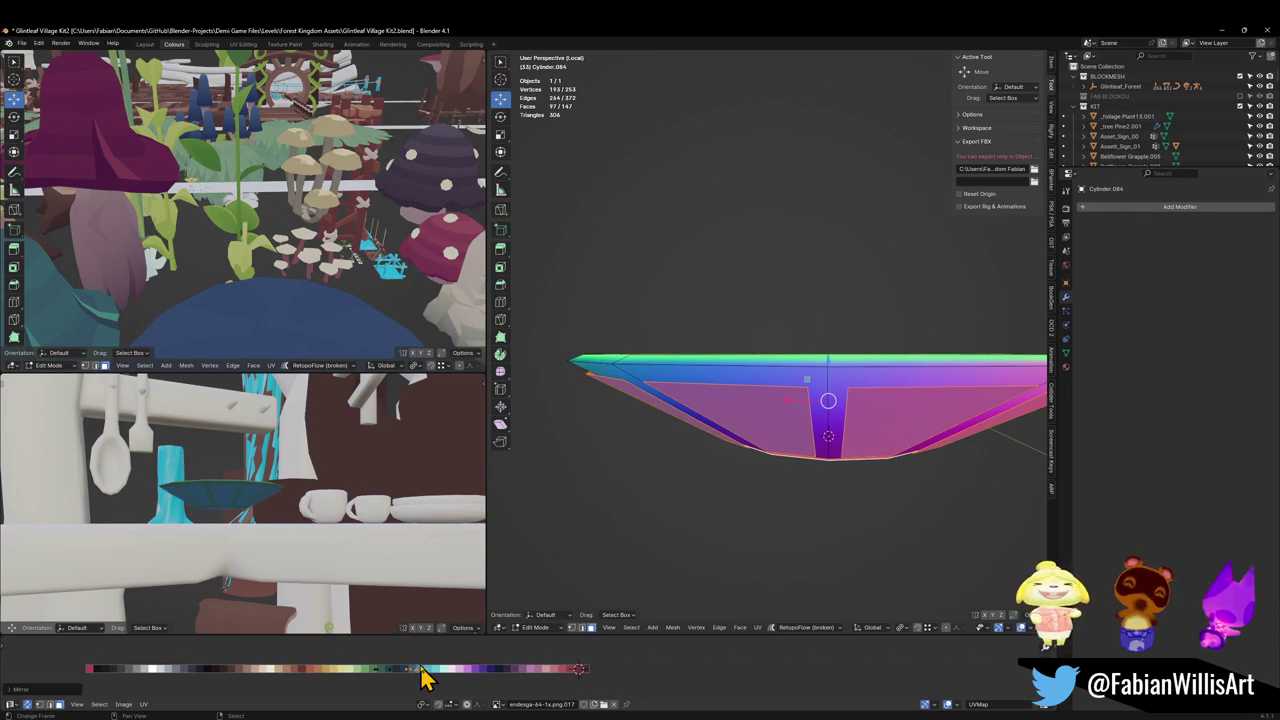
pyautogui.press('g')
pyautogui.click(451, 672)
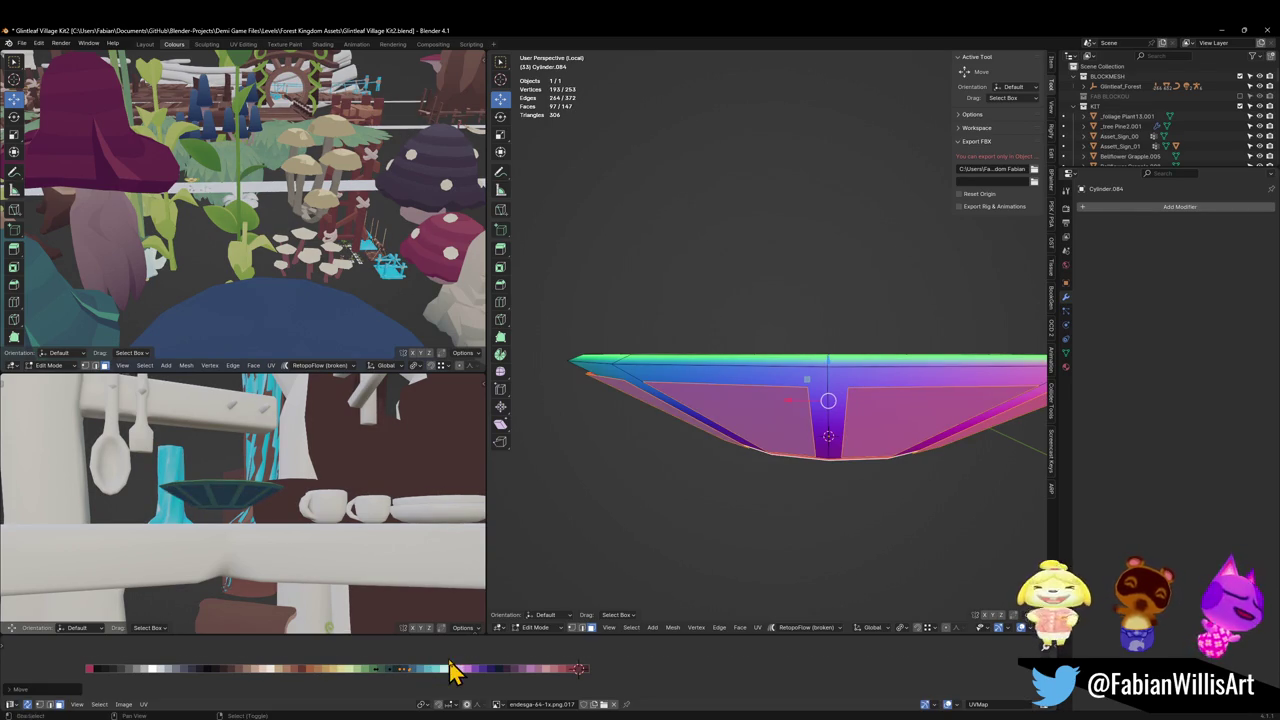
# Step: Select the whole bowl, mirror its UVs and nudge them slightly along the palette
pyautogui.hotkey('ctrl', 'i')
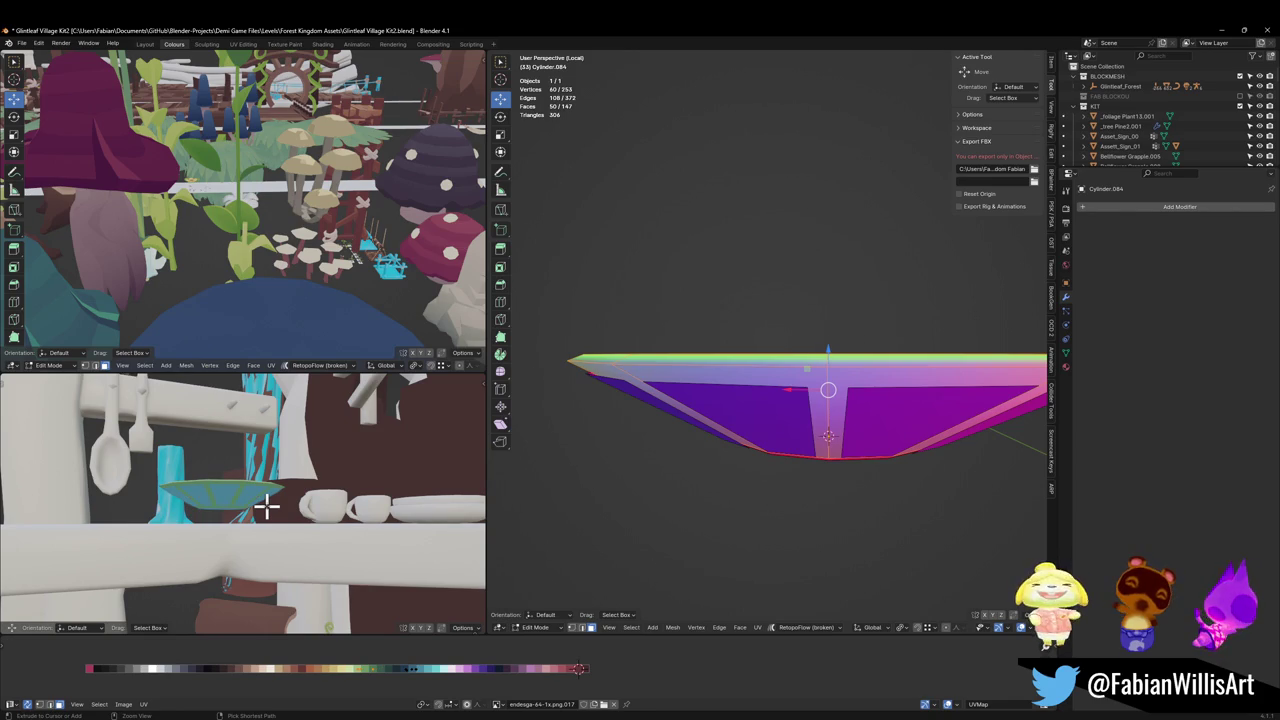
pyautogui.hotkey('ctrl', 'i')
pyautogui.hotkey('ctrl', 'i')
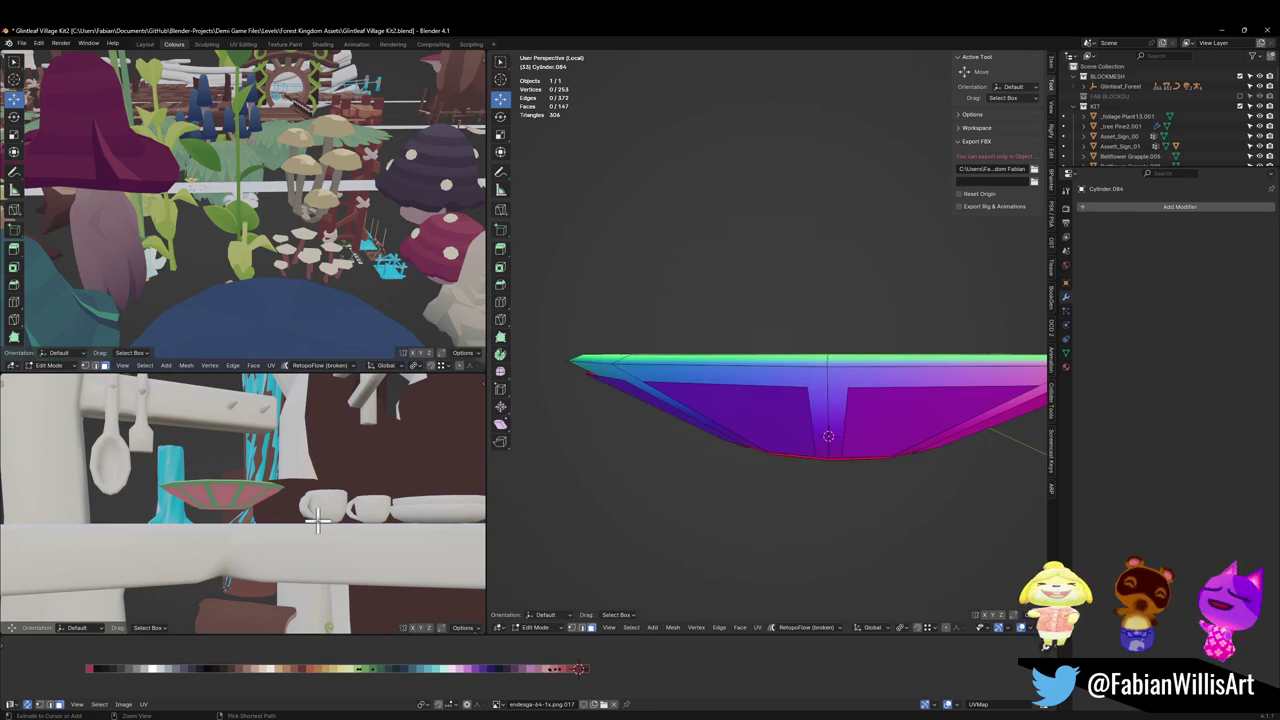
pyautogui.press('a')
pyautogui.hotkey('ctrl', 'i')
pyautogui.press('a')
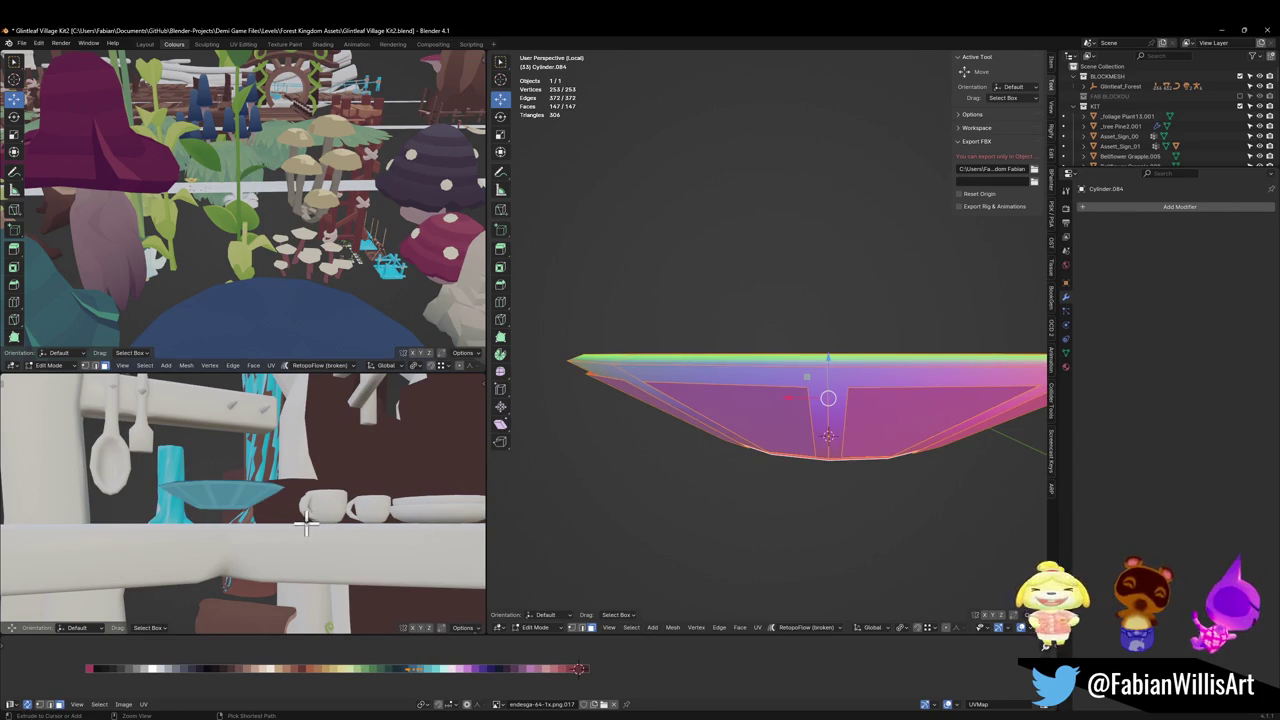
pyautogui.moveTo(306, 527)
pyautogui.mouseDown(button='middle')
pyautogui.moveTo(307, 547)
pyautogui.moveTo(310, 480)
pyautogui.mouseUp(button='middle')
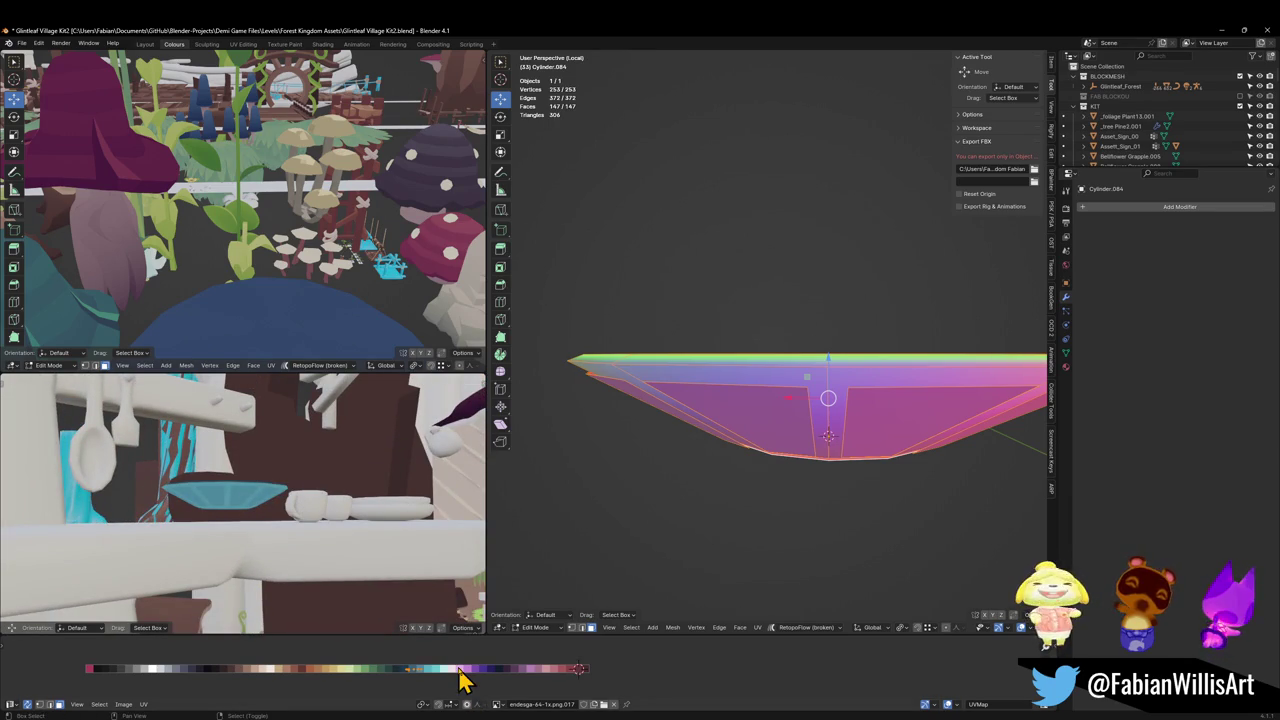
pyautogui.hotkey('ctrl', 'm')
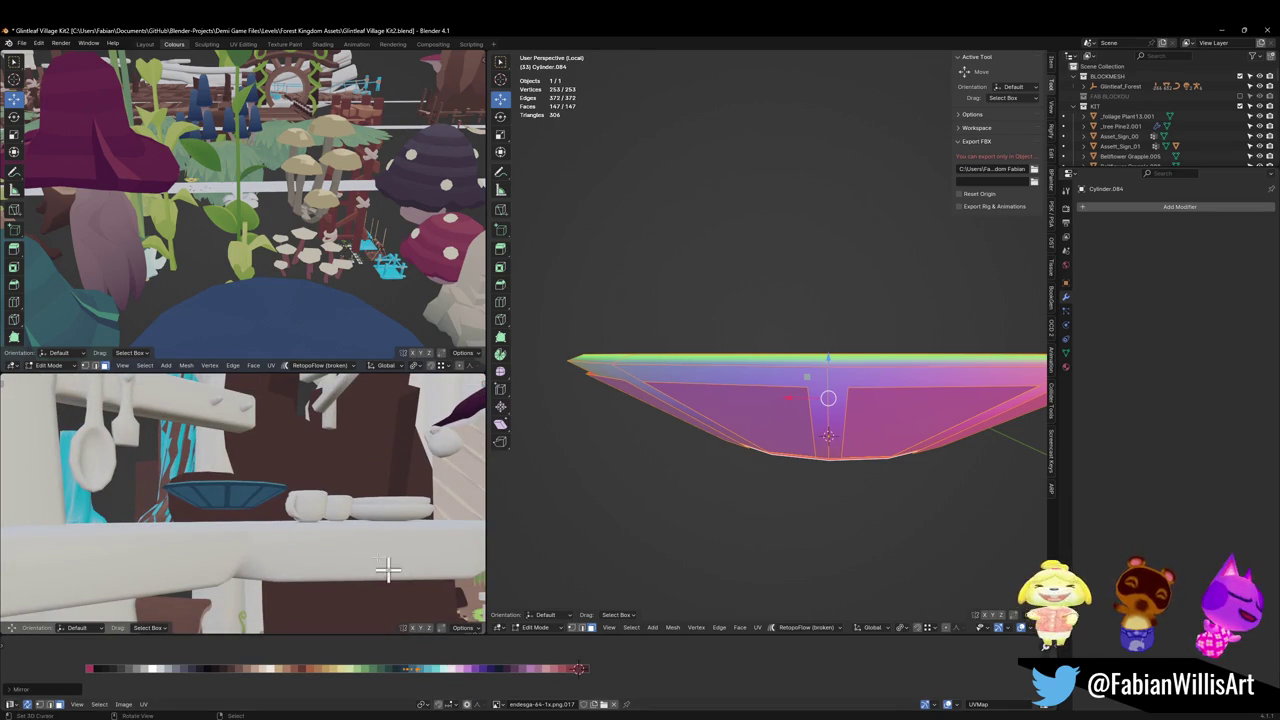
pyautogui.press('g')
pyautogui.press('x')
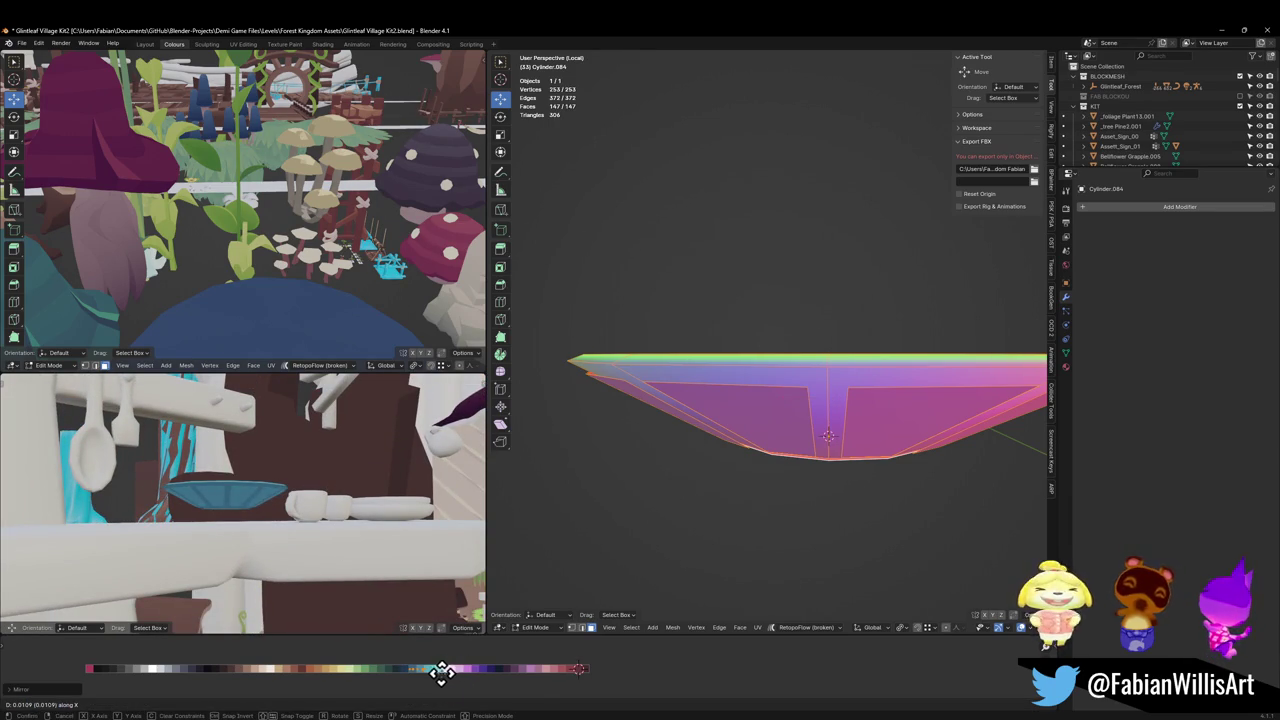
pyautogui.click(441, 672)
pyautogui.moveTo(329, 553); pyautogui.dragTo(327, 507, button='middle')
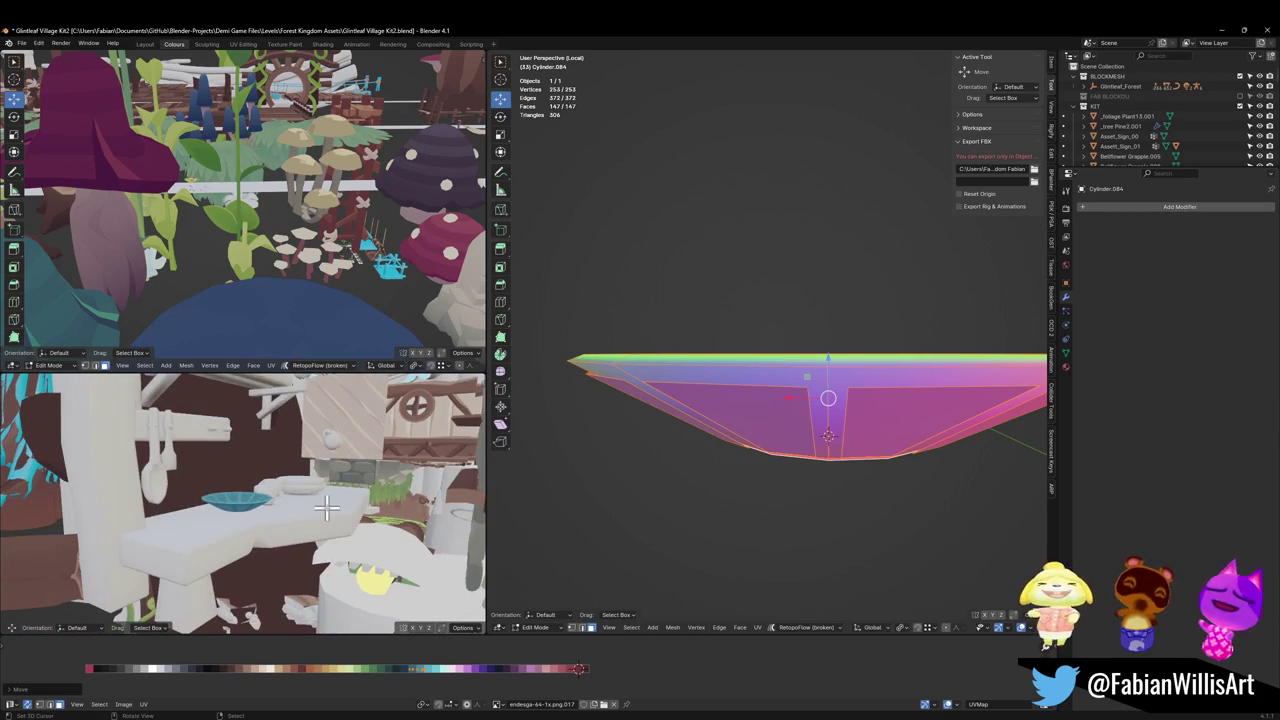
pyautogui.scroll(2, 334, 506)
pyautogui.scroll(-2, 337, 508)
pyautogui.scroll(3, 343, 513)
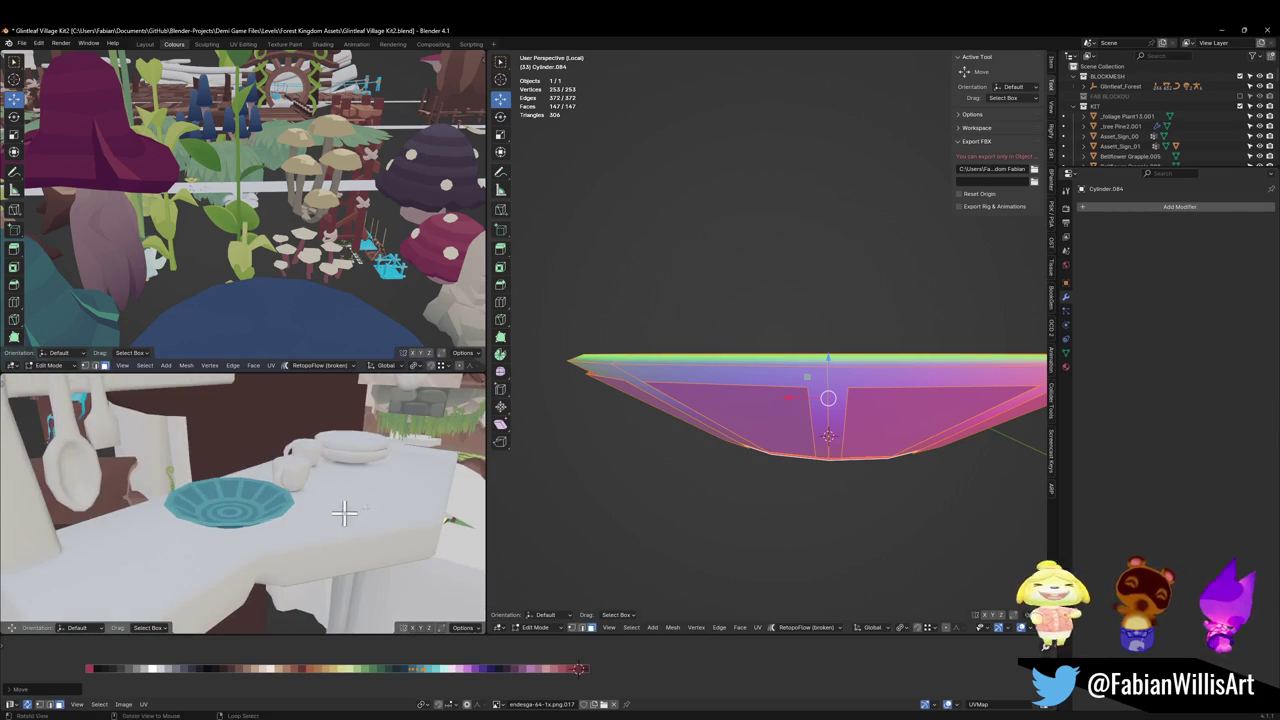
# Step: Dissolve the inner rim-panel edges along the front and right side of the dish
pyautogui.click(634, 475)
pyautogui.moveTo(634, 475)
pyautogui.mouseDown(button='middle')
pyautogui.moveTo(771, 428)
pyautogui.moveTo(720, 487)
pyautogui.mouseUp(button='middle')
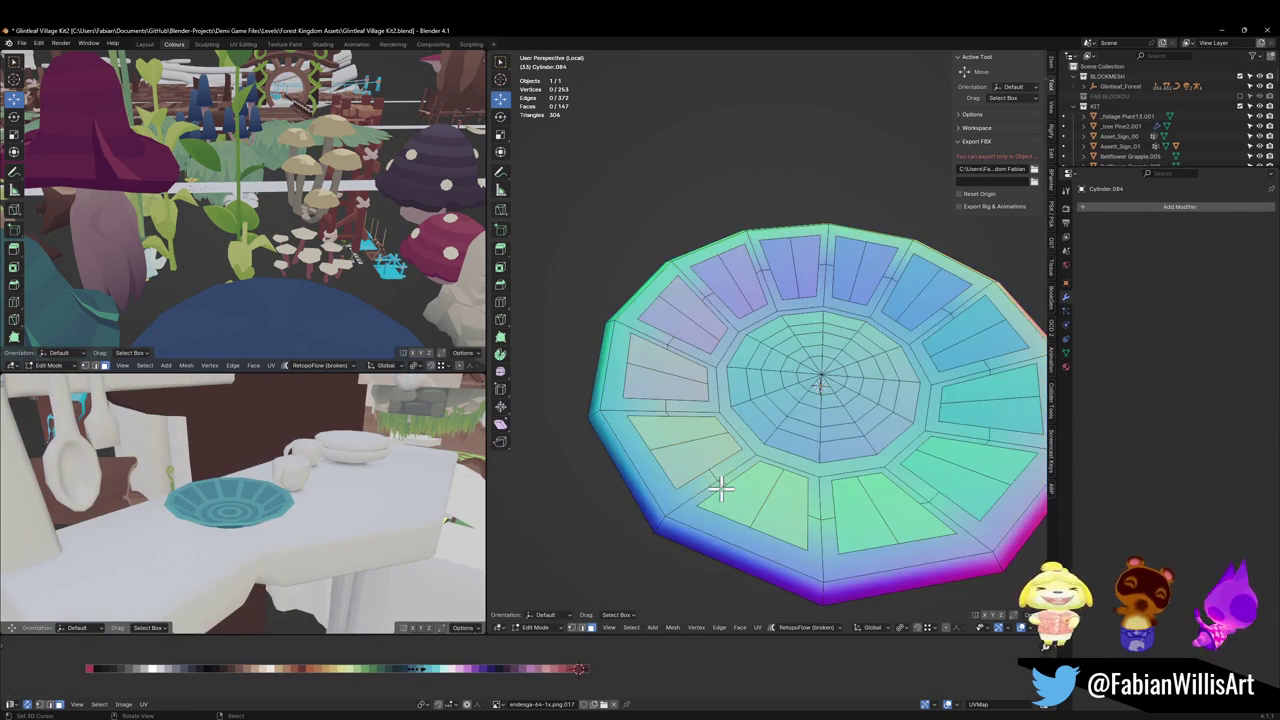
pyautogui.click(676, 452)
pyautogui.keyDown('shift'); pyautogui.click(756, 495); pyautogui.keyUp('shift')
pyautogui.hotkey('ctrl', 'x')
pyautogui.click(870, 496)
pyautogui.hotkey('ctrl', 'x')
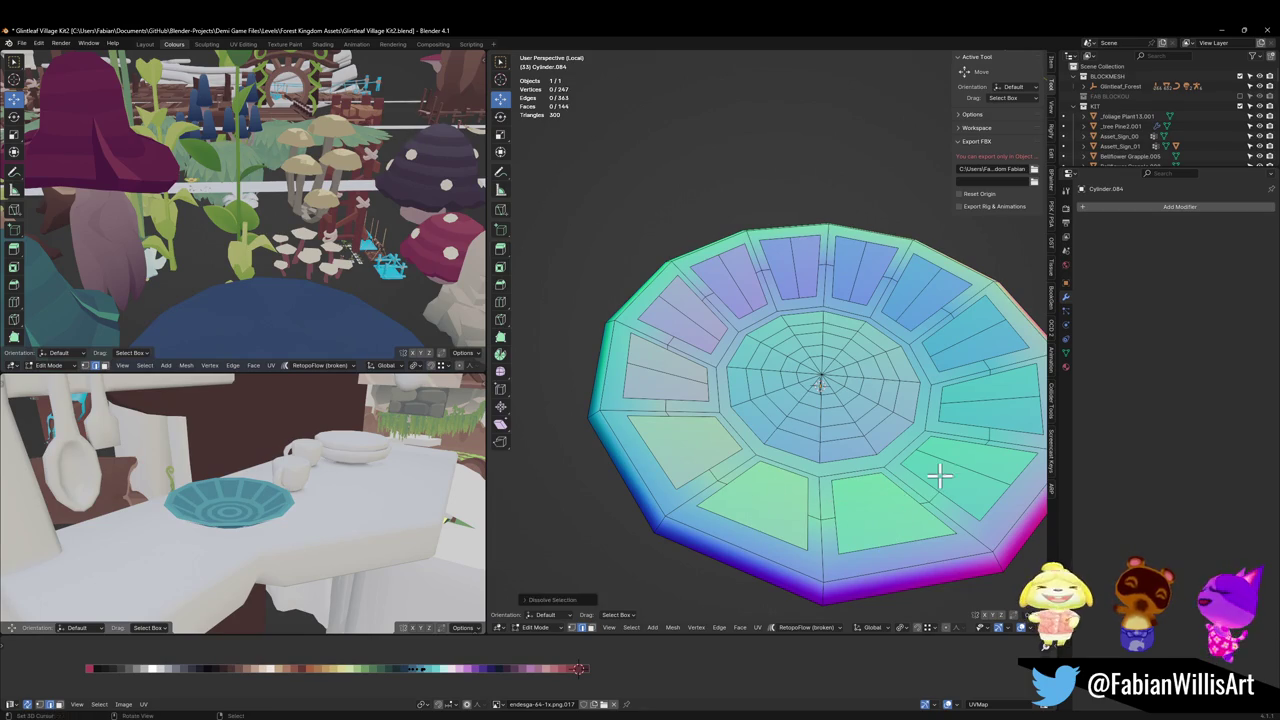
pyautogui.click(942, 474)
pyautogui.hotkey('ctrl', 'x')
pyautogui.click(992, 388)
pyautogui.hotkey('ctrl', 'x')
pyautogui.click(984, 345)
pyautogui.hotkey('ctrl', 'x')
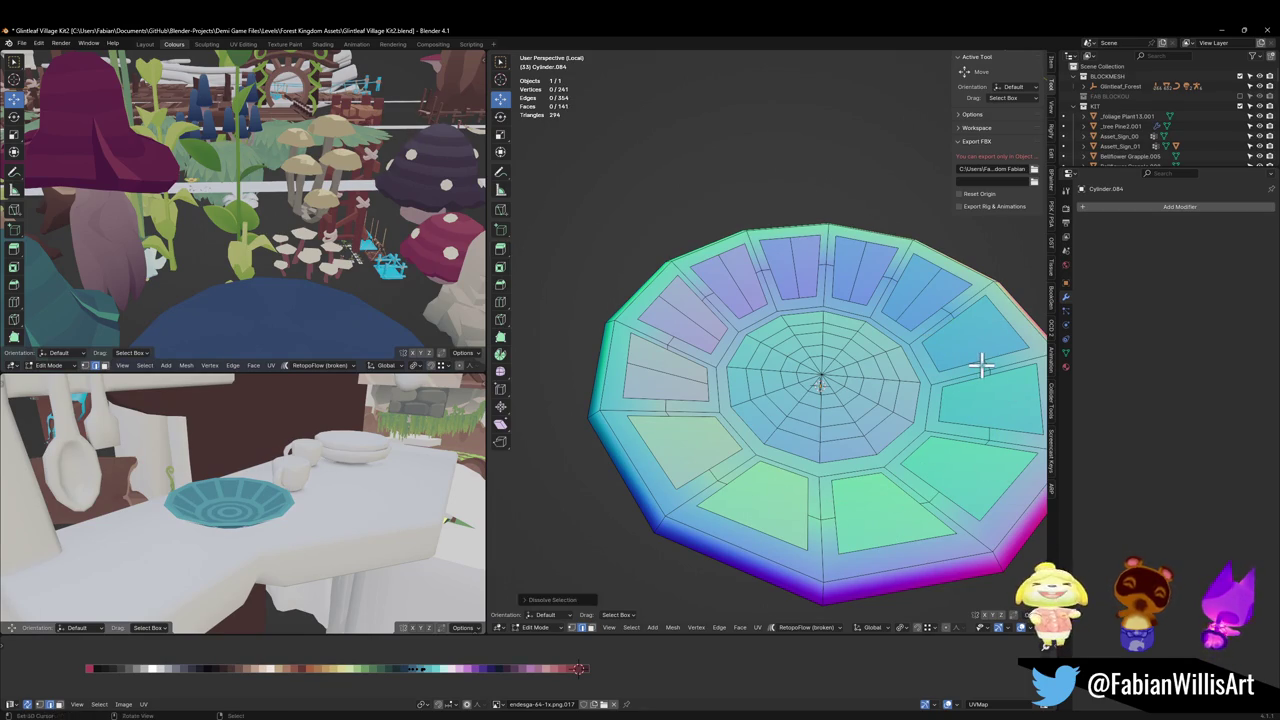
pyautogui.keyDown('alt'); pyautogui.click(1006, 353); pyautogui.keyUp('alt')
pyautogui.hotkey('ctrl', 'x')
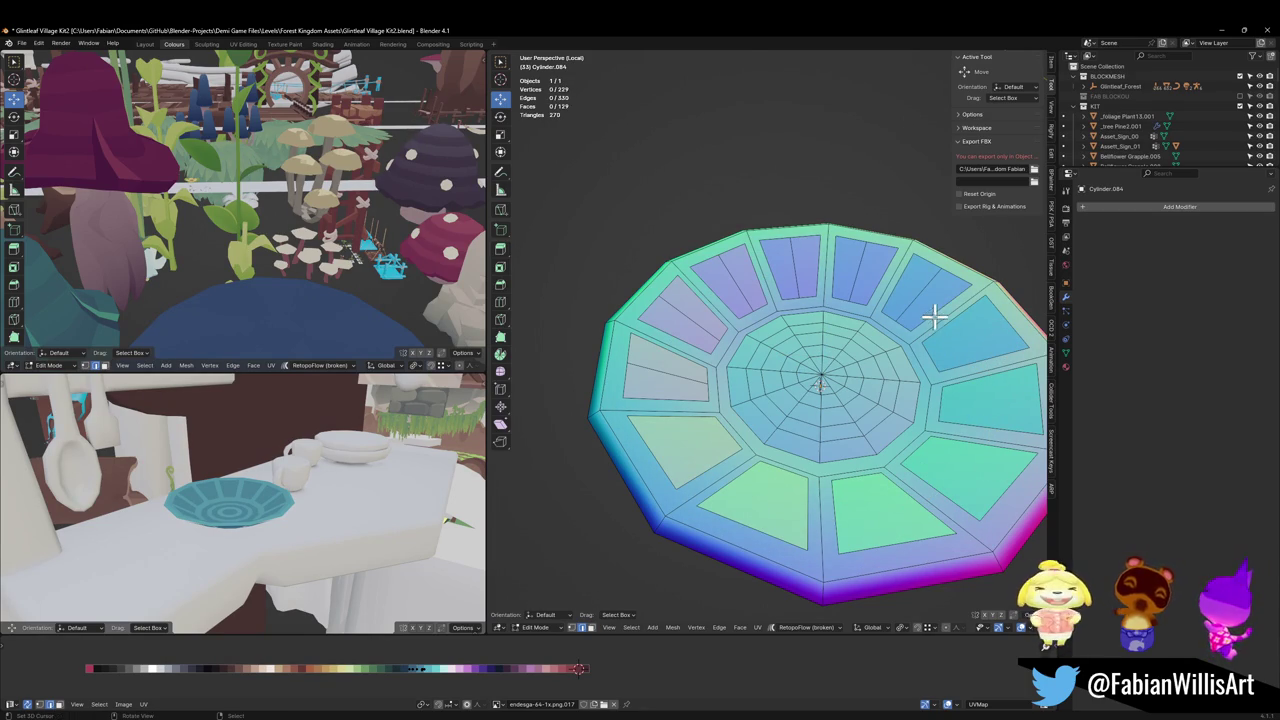
# Step: Dissolve the leftover edges along the top and left of the rim
pyautogui.hotkey('ctrl', 'x')
pyautogui.click(857, 286)
pyautogui.hotkey('ctrl', 'x')
pyautogui.click(797, 277)
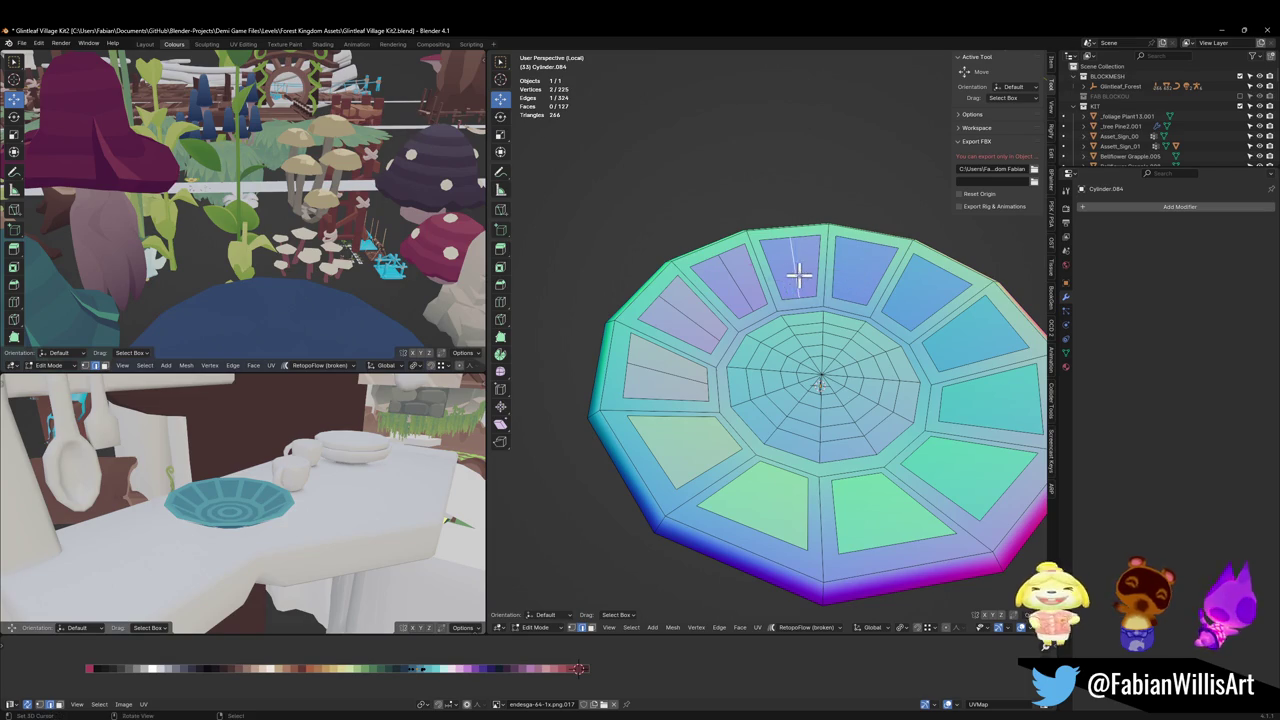
pyautogui.hotkey('ctrl', 'x')
pyautogui.click(737, 277)
pyautogui.hotkey('ctrl', 'x')
pyautogui.click(677, 306)
pyautogui.hotkey('ctrl', 'x')
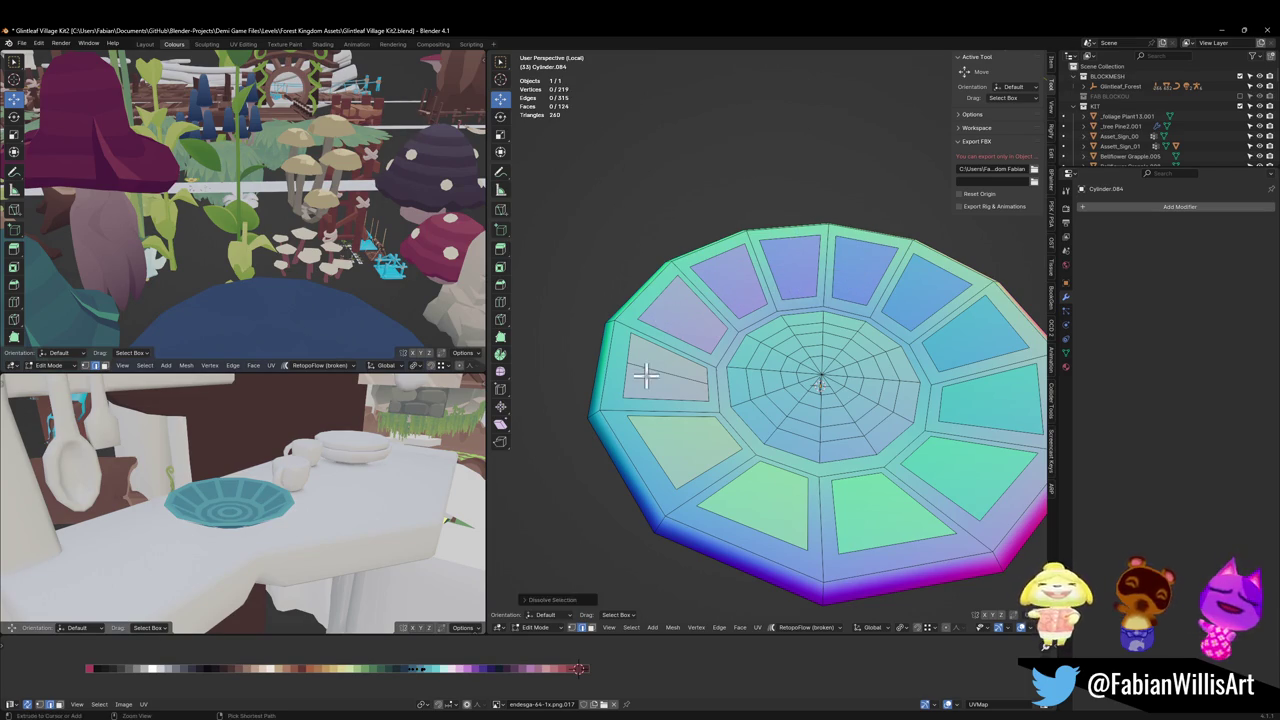
pyautogui.click(646, 372)
pyautogui.hotkey('ctrl', 'x')
# Step: Shift-select all twelve rim panels around the dish
pyautogui.click(725, 498)
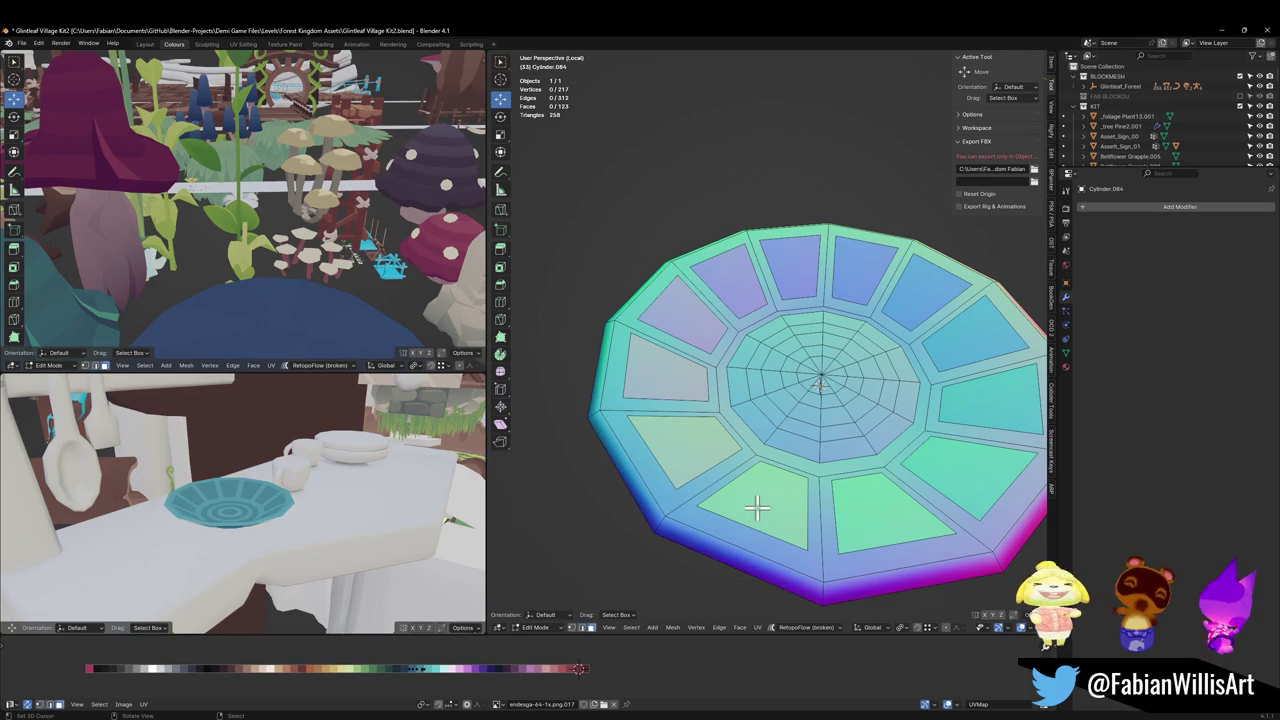
pyautogui.click(762, 504)
pyautogui.keyDown('shift'); pyautogui.click(682, 450); pyautogui.keyUp('shift')
pyautogui.keyDown('shift'); pyautogui.click(665, 375); pyautogui.keyUp('shift')
pyautogui.keyDown('shift'); pyautogui.click(680, 310); pyautogui.keyUp('shift')
pyautogui.keyDown('shift'); pyautogui.click(730, 277); pyautogui.keyUp('shift')
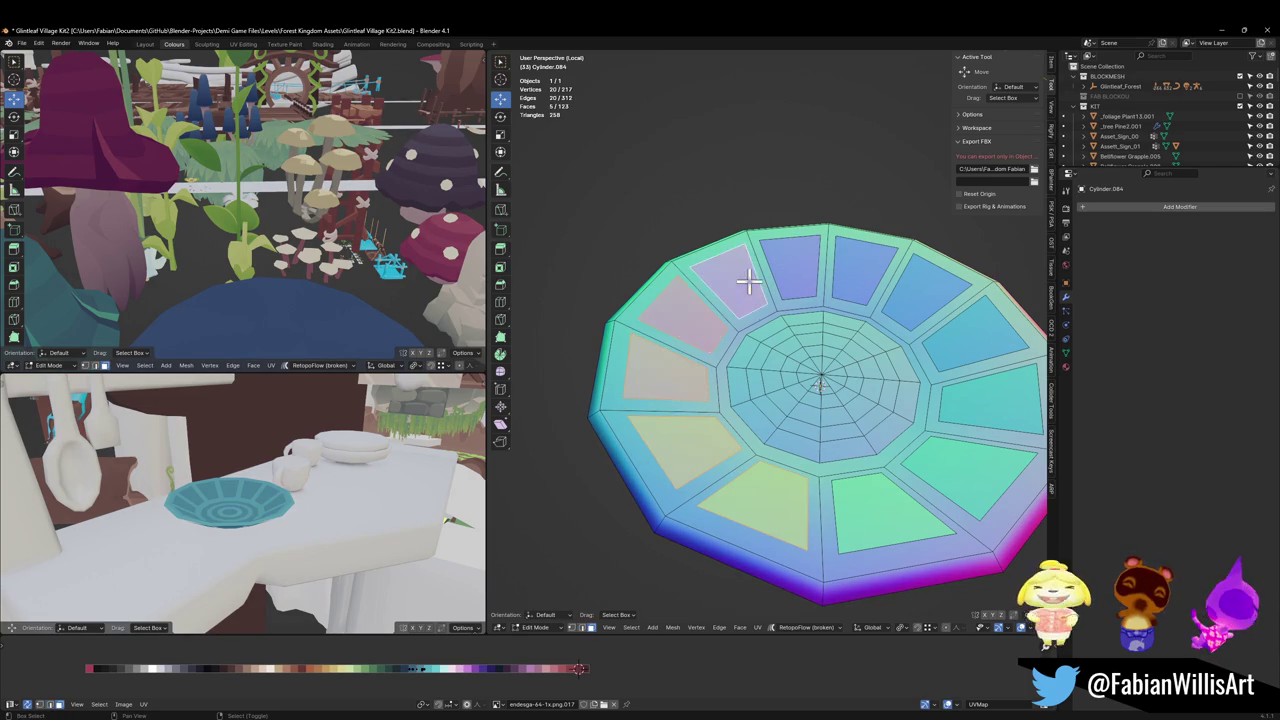
pyautogui.keyDown('shift'); pyautogui.click(792, 265); pyautogui.keyUp('shift')
pyautogui.keyDown('shift'); pyautogui.click(845, 265); pyautogui.keyUp('shift')
pyautogui.keyDown('shift'); pyautogui.click(912, 288); pyautogui.keyUp('shift')
pyautogui.keyDown('shift'); pyautogui.click(970, 345); pyautogui.keyUp('shift')
pyautogui.keyDown('shift'); pyautogui.click(994, 404); pyautogui.keyUp('shift')
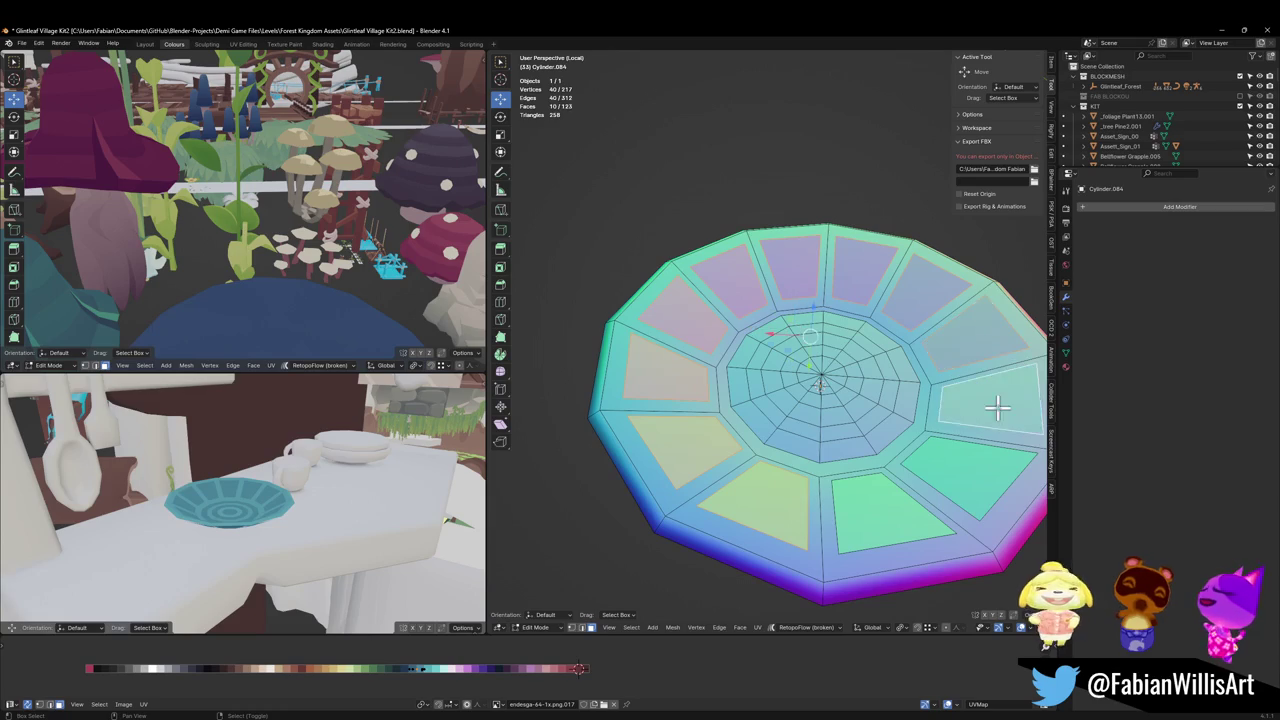
pyautogui.keyDown('shift'); pyautogui.click(963, 478); pyautogui.keyUp('shift')
pyautogui.keyDown('shift'); pyautogui.click(885, 500); pyautogui.keyUp('shift')
pyautogui.moveTo(885, 495)
pyautogui.mouseDown(button='middle')
pyautogui.moveTo(831, 437)
pyautogui.moveTo(825, 447)
pyautogui.mouseUp(button='middle')
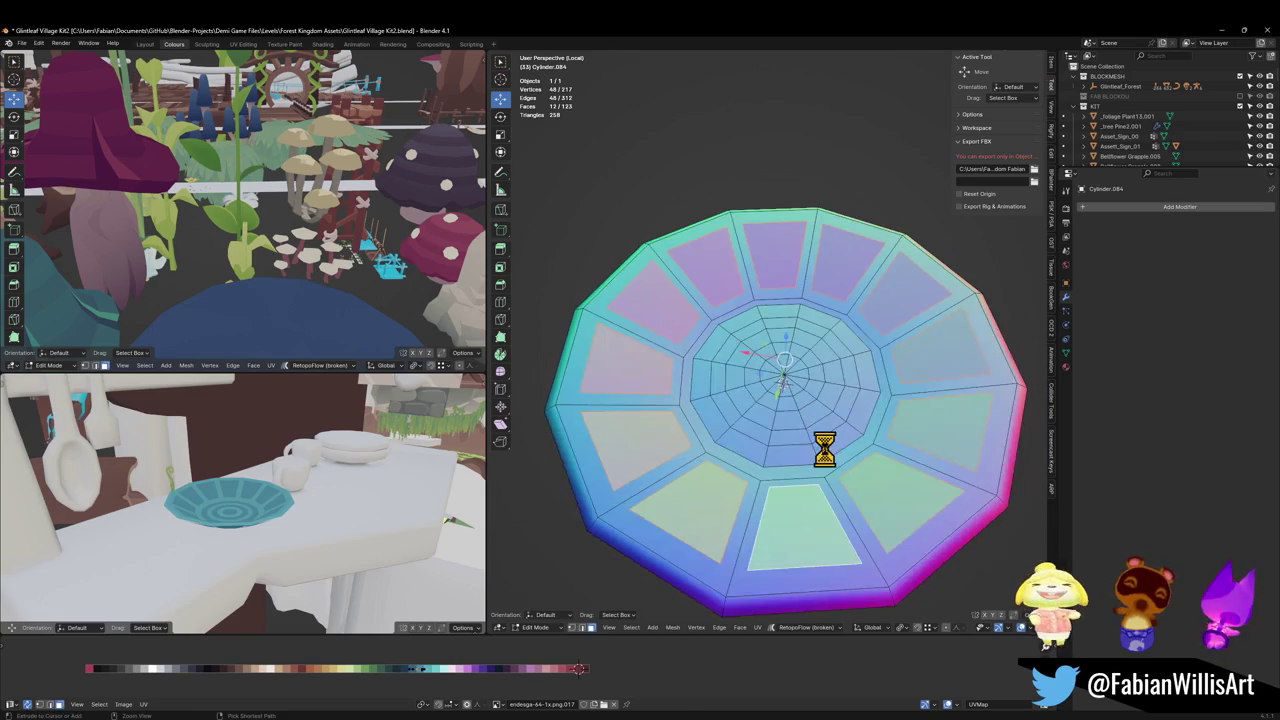
# Step: Save the file and switch to vertex selection mode
pyautogui.hotkey('ctrl', 's')
pyautogui.press('1')
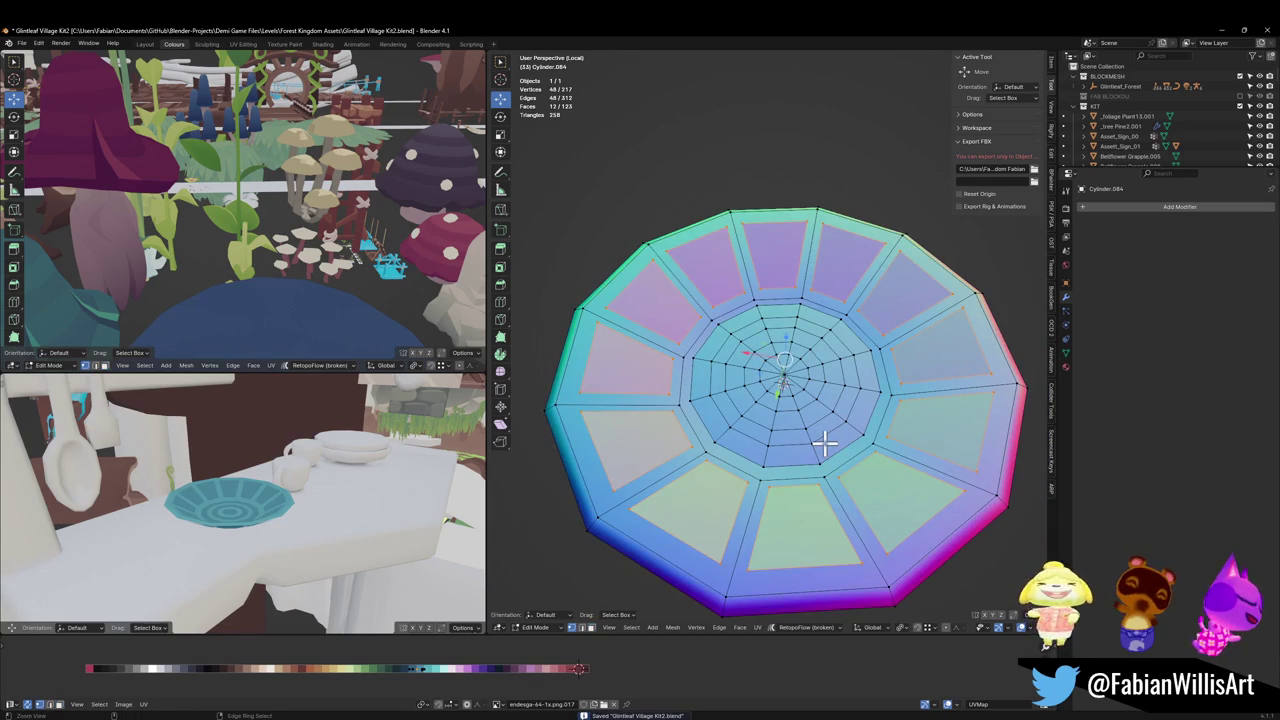
pyautogui.hotkey('shift', 'space')
pyautogui.press('k')
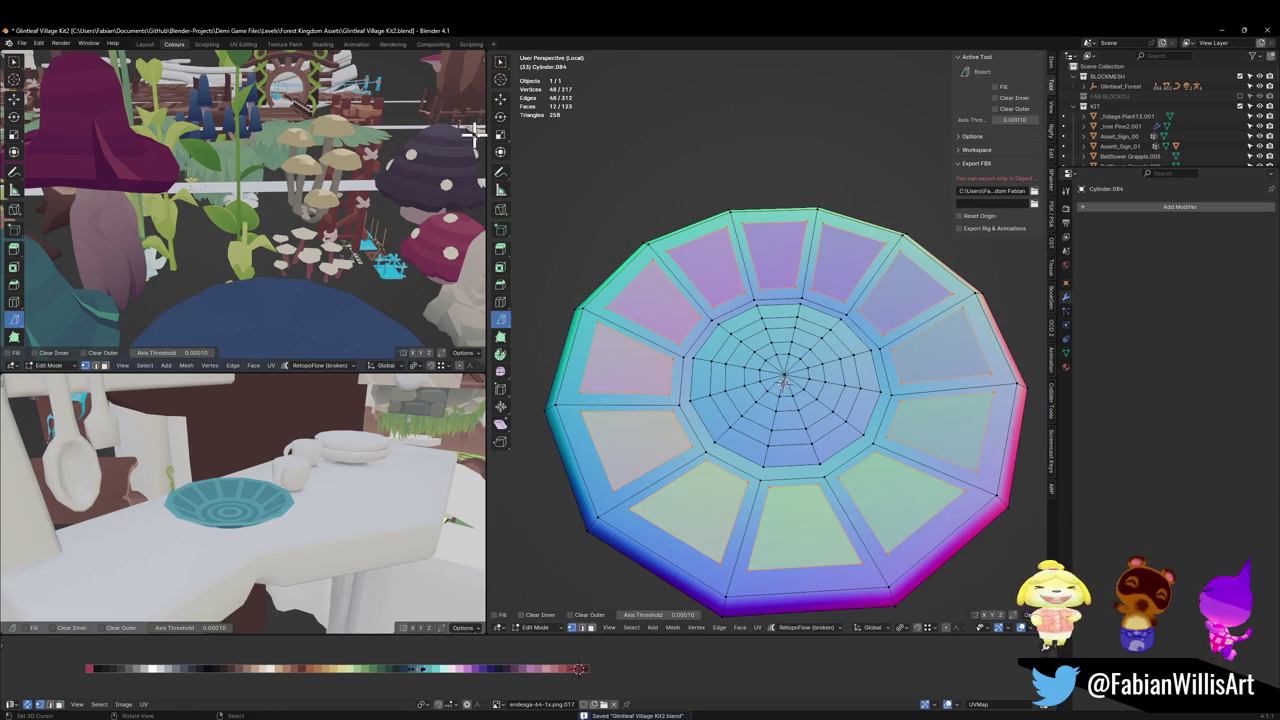
pyautogui.click(501, 104)
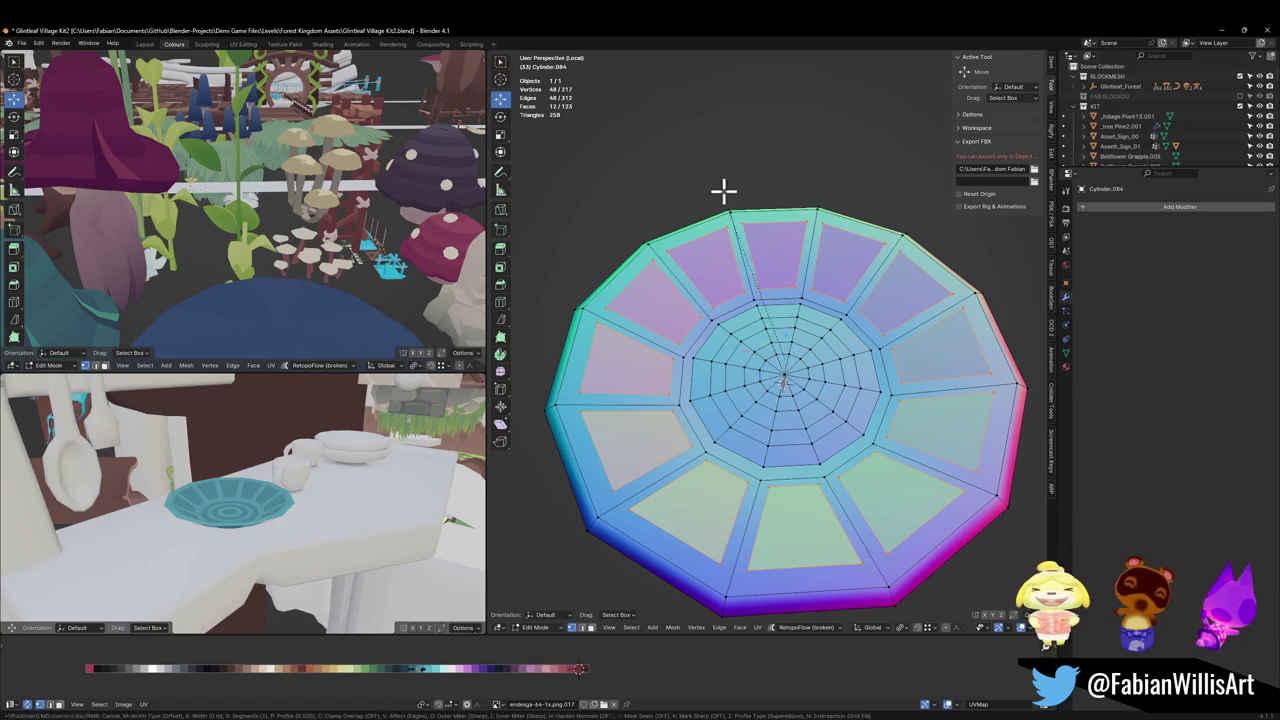
# Step: Vertex-bevel the rim panels' corners to round them, bringing the mesh to 265 vertices
pyautogui.hotkey('ctrl', 'b')
pyautogui.press('Escape')
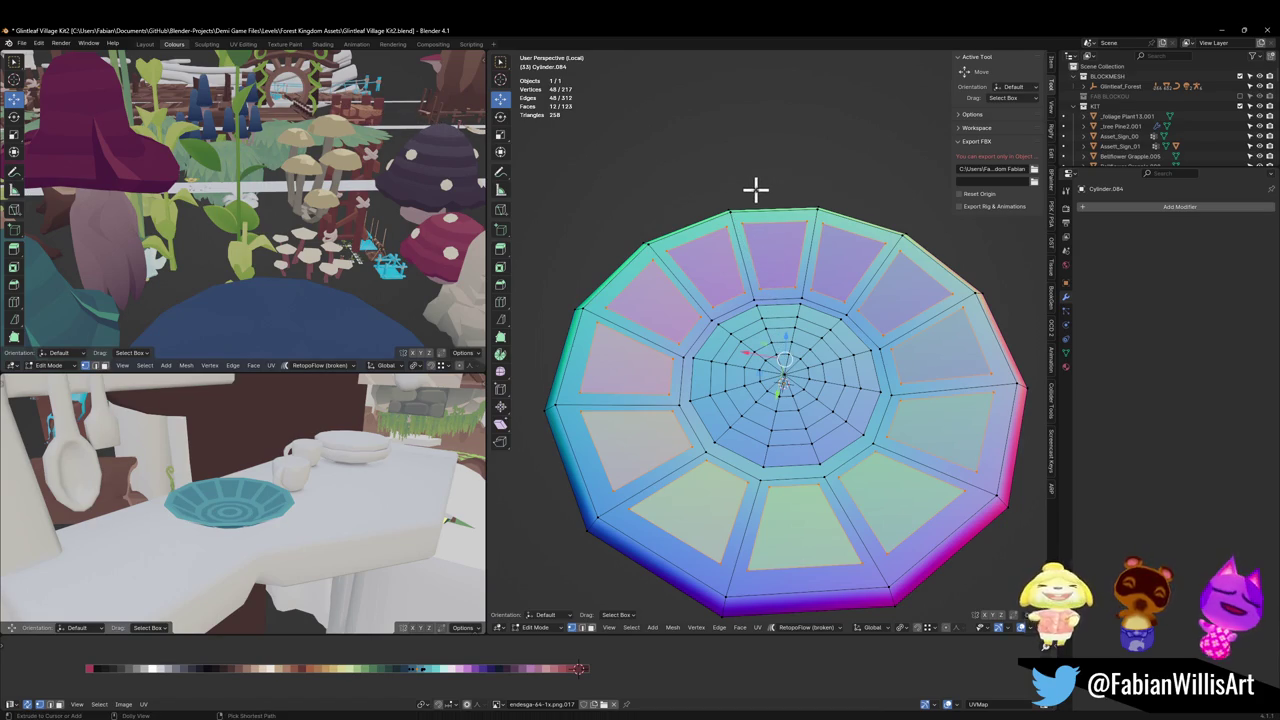
pyautogui.hotkey('ctrl', 'b')
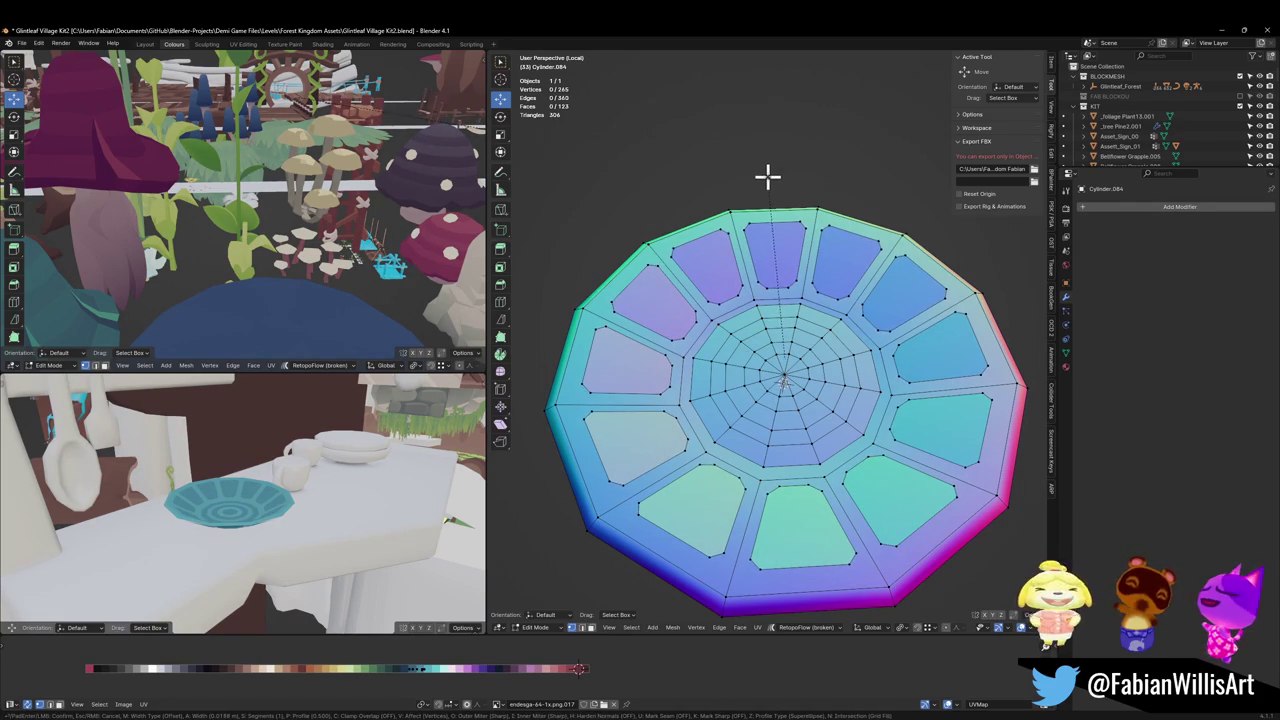
pyautogui.click(766, 177)
pyautogui.moveTo(240, 500); pyautogui.dragTo(293, 540, button='middle')
pyautogui.scroll(-1, 300, 527)
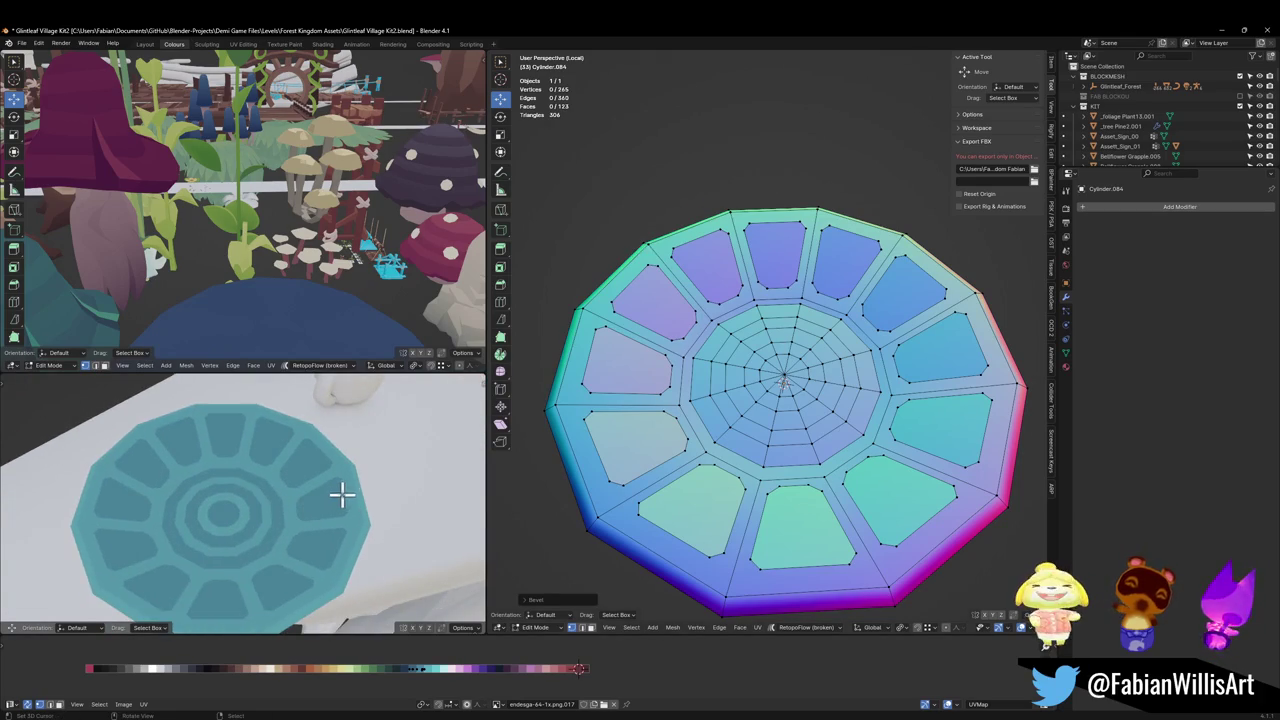
pyautogui.scroll(-2, 340, 497)
pyautogui.moveTo(716, 485); pyautogui.dragTo(713, 487, button='middle')
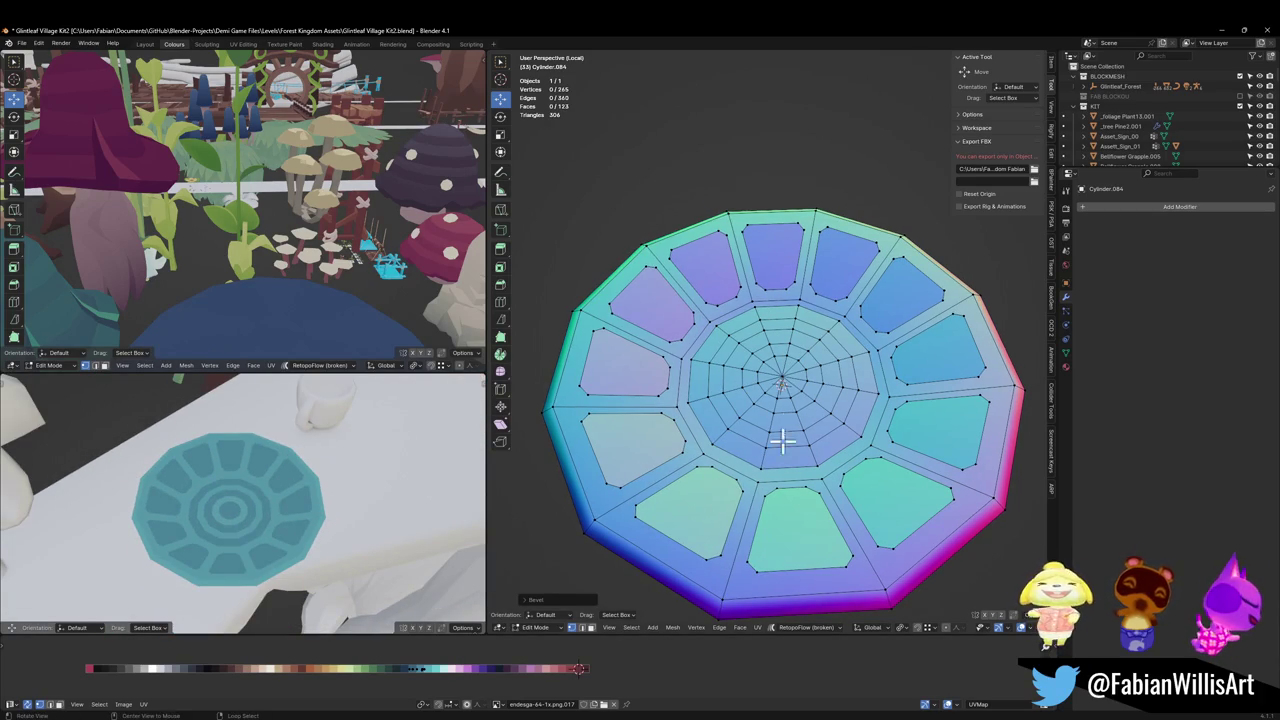
pyautogui.scroll(1, 790, 398)
pyautogui.scroll(2, 792, 405)
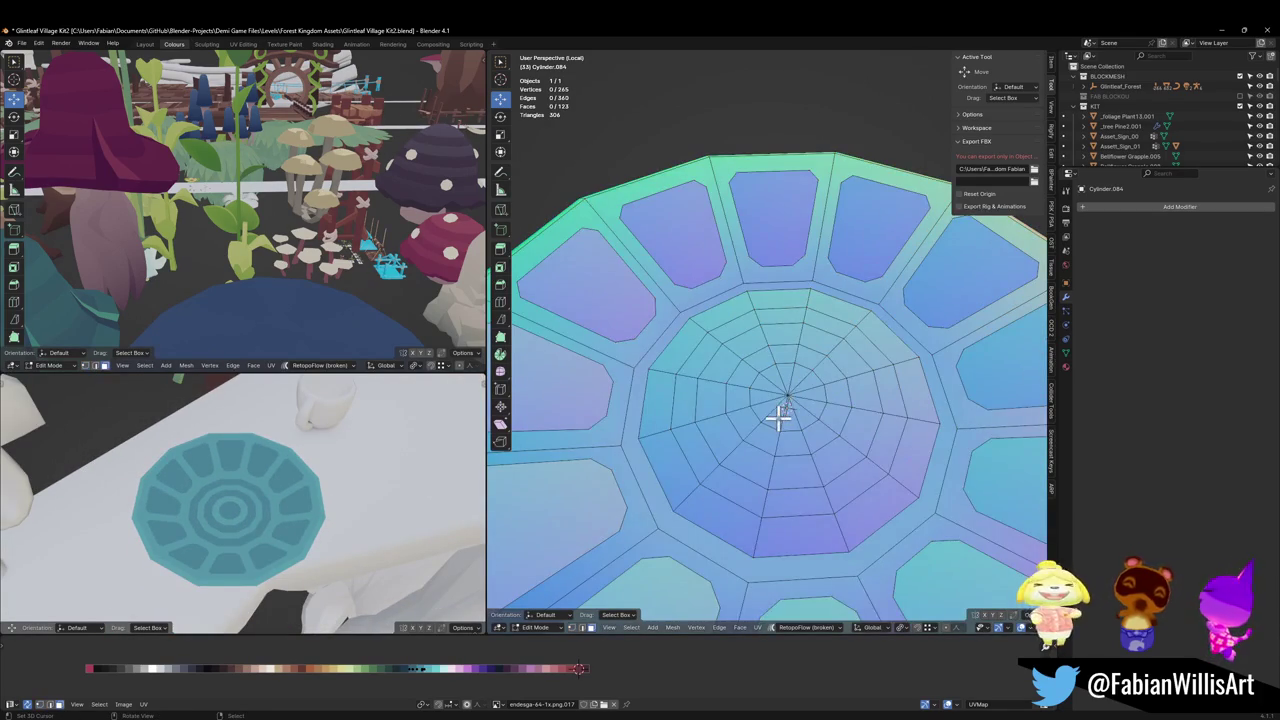
# Step: Circle-select the centre fan of faces and move its UVs to a new palette colour
pyautogui.press('c')
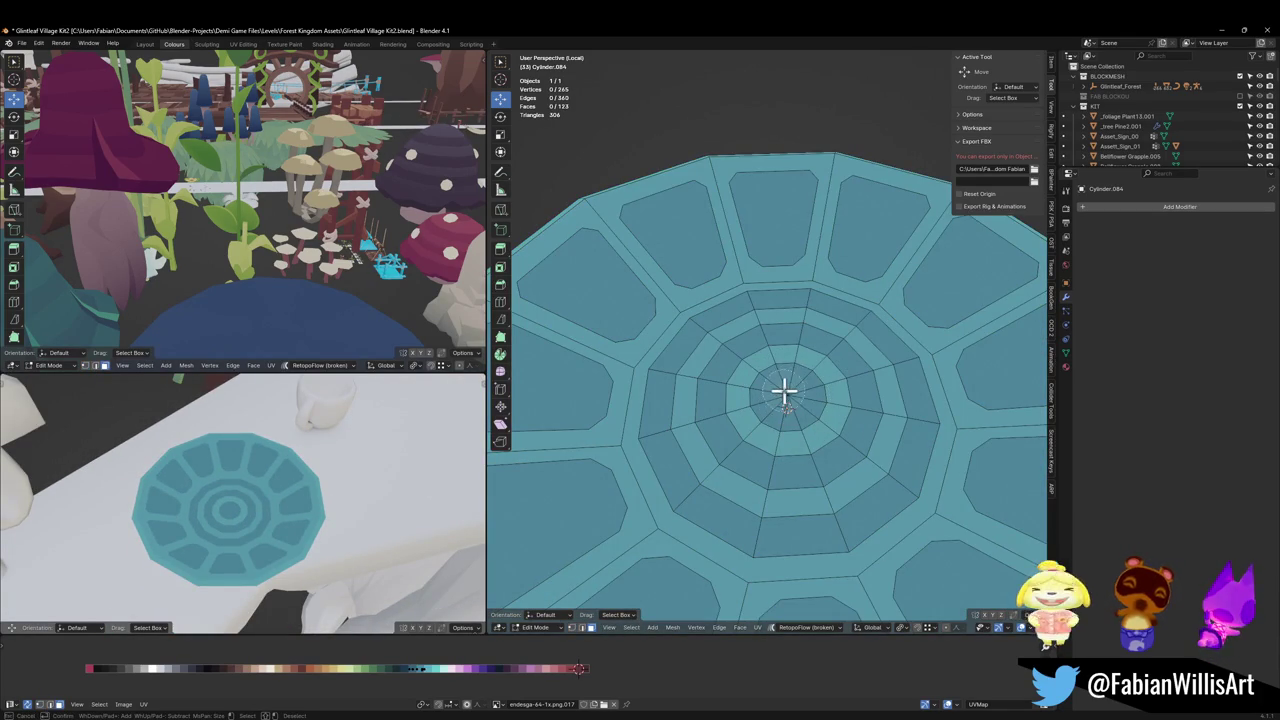
pyautogui.click(784, 392)
pyautogui.press('g')
pyautogui.press('x')
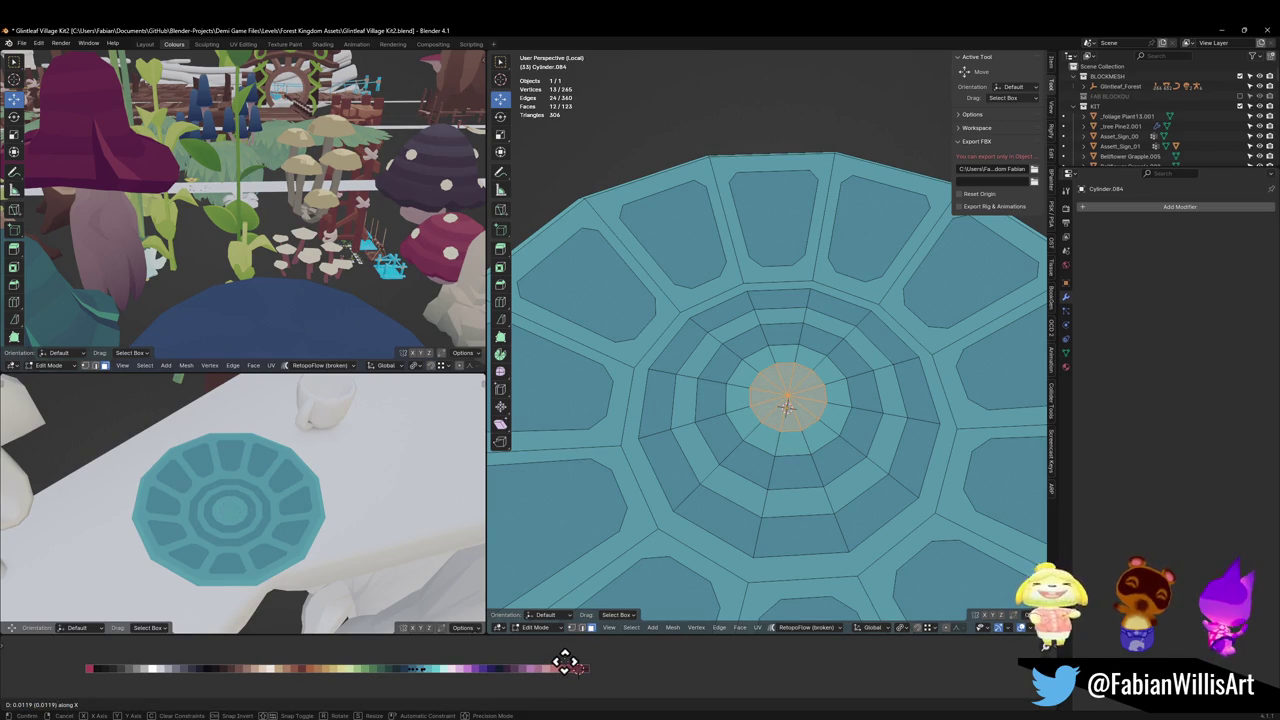
pyautogui.click(565, 663)
# Step: Merge the bowl's centre vertices into a single point with Merge At Center
pyautogui.press('2')
pyautogui.keyDown('alt'); pyautogui.click(773, 431); pyautogui.keyUp('alt')
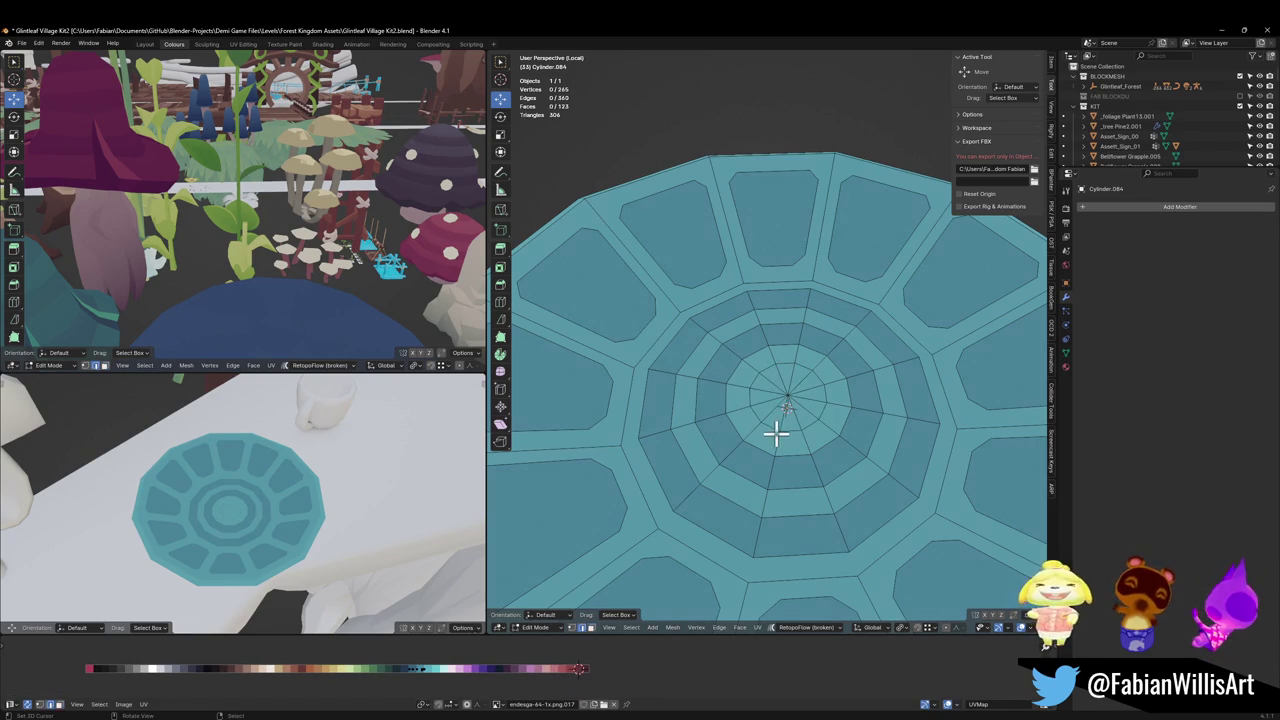
pyautogui.press('1')
pyautogui.press('ctrl+KP_Add')
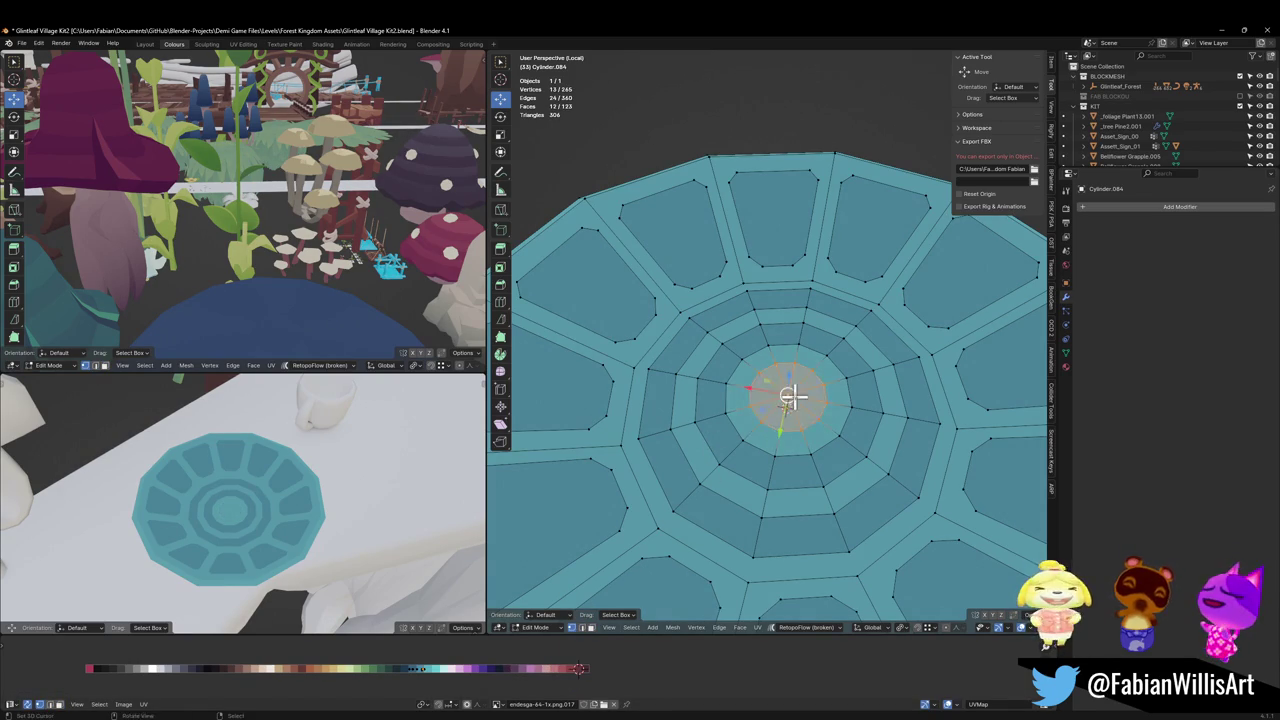
pyautogui.press('q')
pyautogui.click(760, 448)
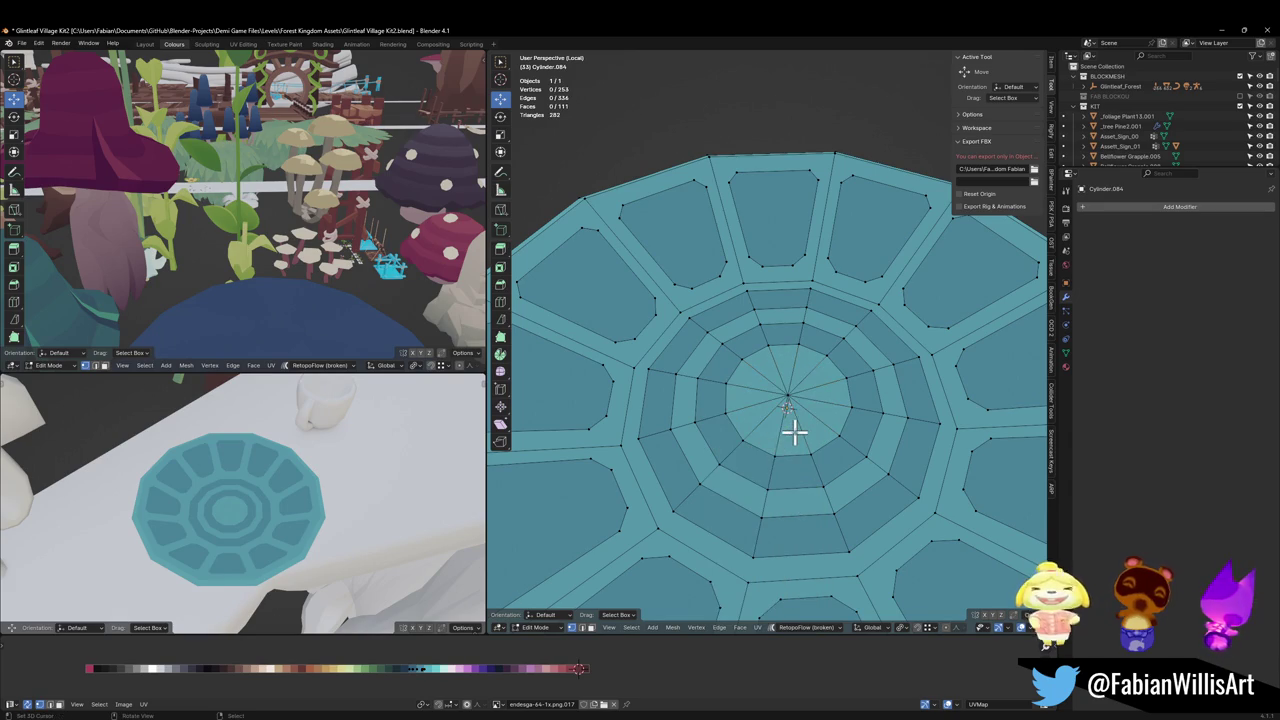
# Step: Scale the face ring around the centre smaller, keeping it flat with Shift+Z
pyautogui.press('3')
pyautogui.keyDown('alt'); pyautogui.click(765, 460); pyautogui.keyUp('alt')
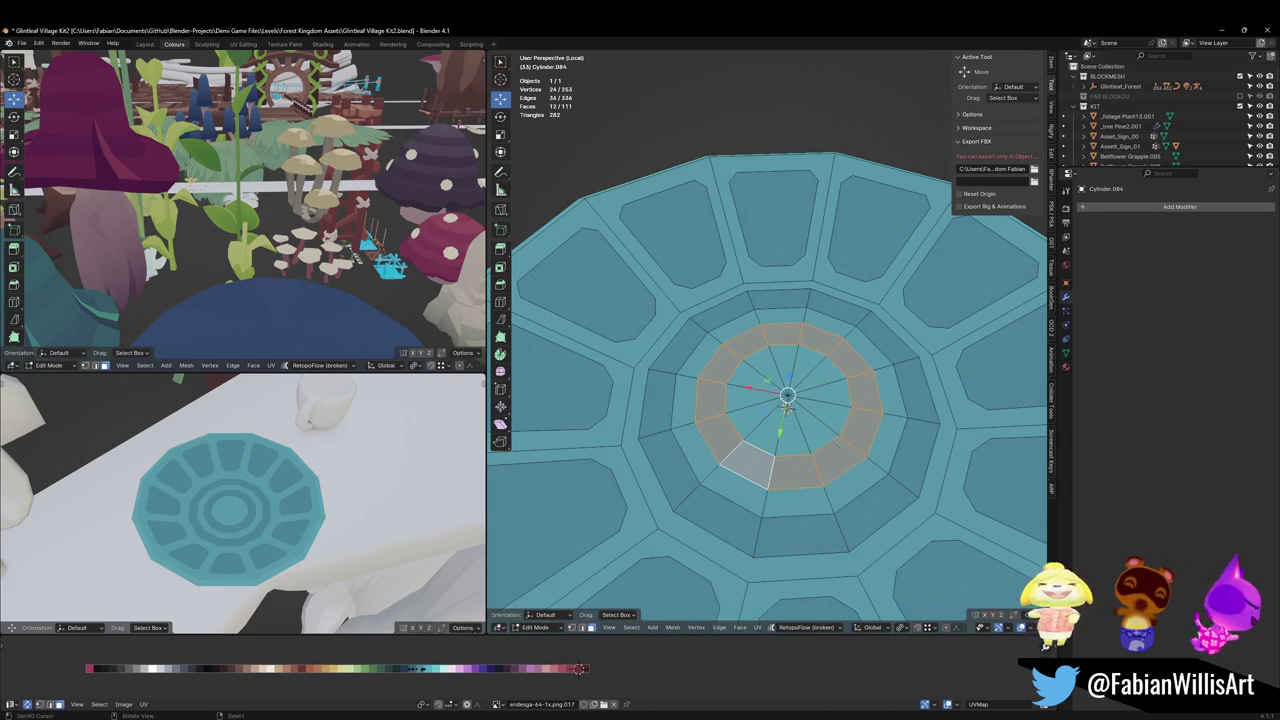
pyautogui.press('s')
pyautogui.hotkey('shift', 'z')
pyautogui.click(822, 440)
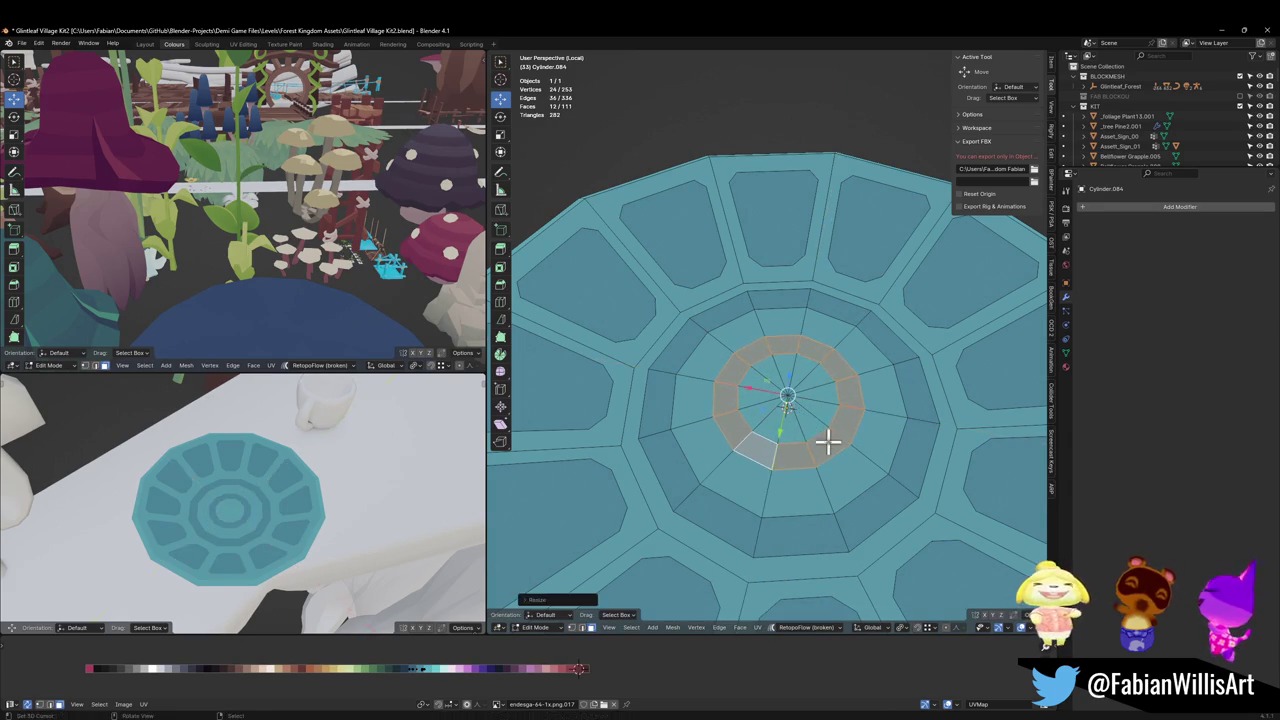
pyautogui.hotkey('alt', 'a')
# Step: Slide the vertex loop around the centre along the bowl surface and save
pyautogui.press('1')
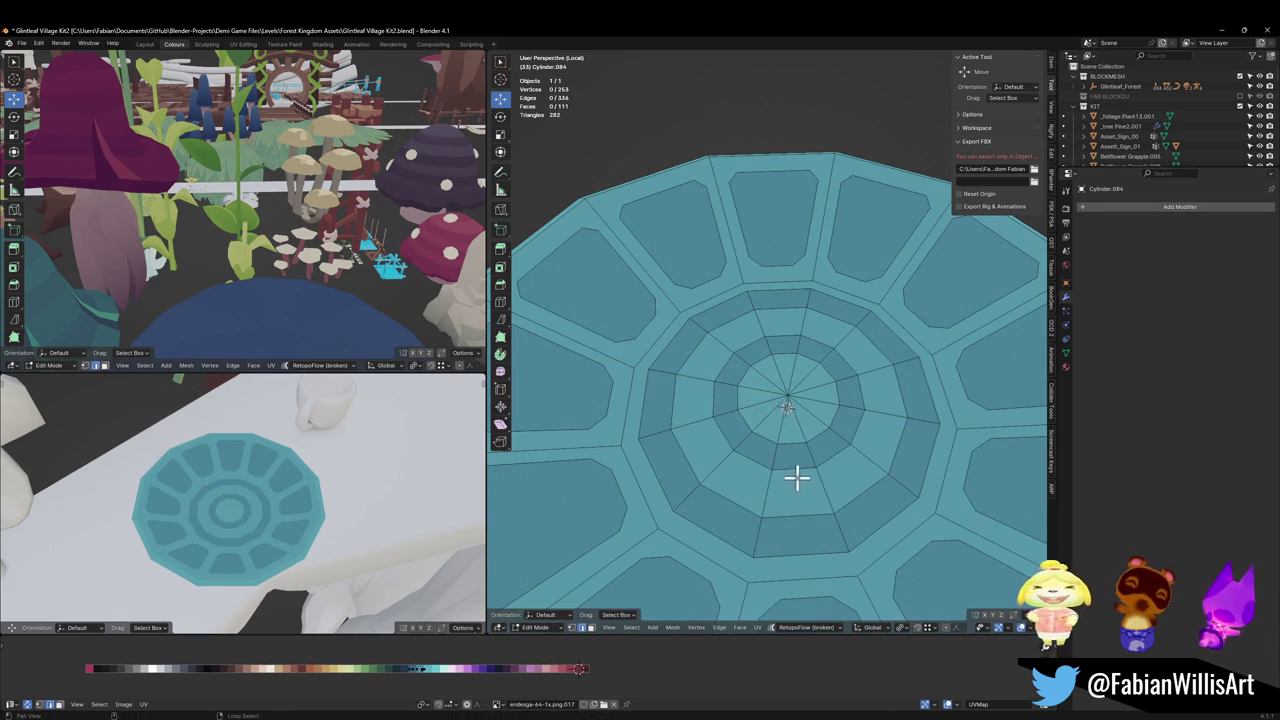
pyautogui.keyDown('alt'); pyautogui.click(797, 476); pyautogui.keyUp('alt')
pyautogui.press('g')
pyautogui.press('g')
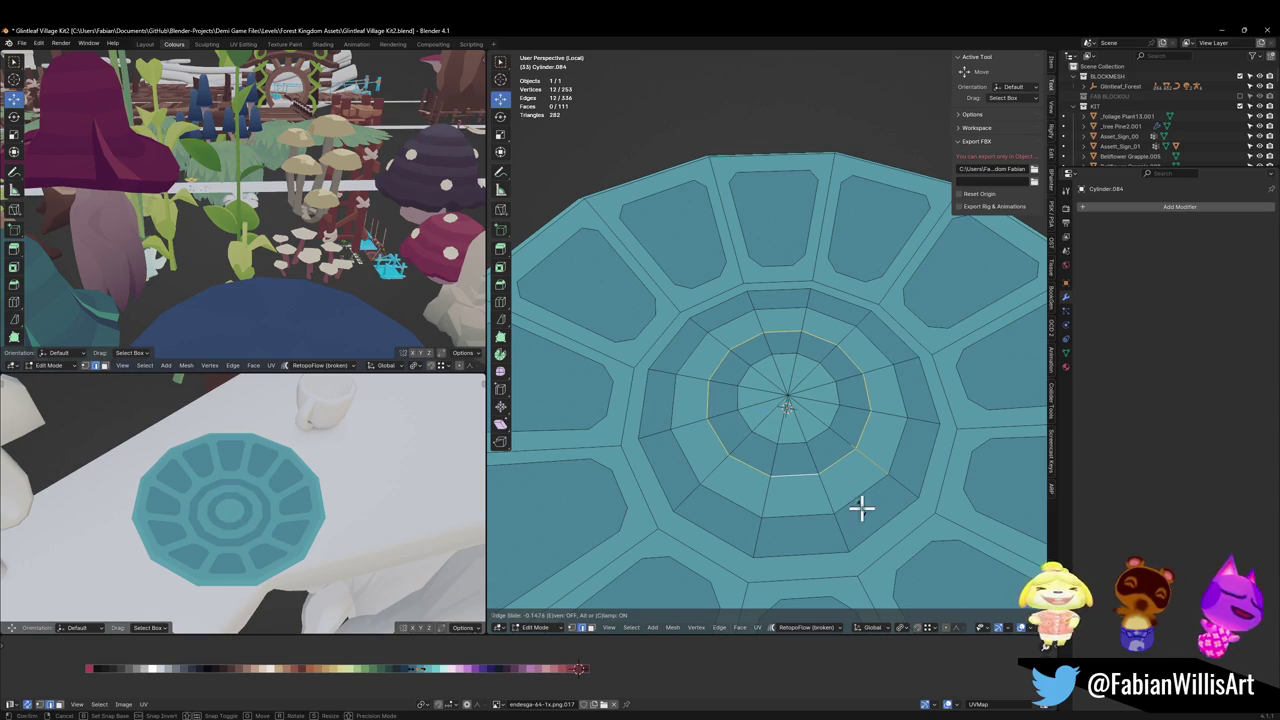
pyautogui.click(861, 508)
pyautogui.moveTo(250, 490)
pyautogui.mouseDown(button='middle')
pyautogui.moveTo(331, 508)
pyautogui.moveTo(320, 525)
pyautogui.mouseUp(button='middle')
pyautogui.hotkey('ctrl', 's')
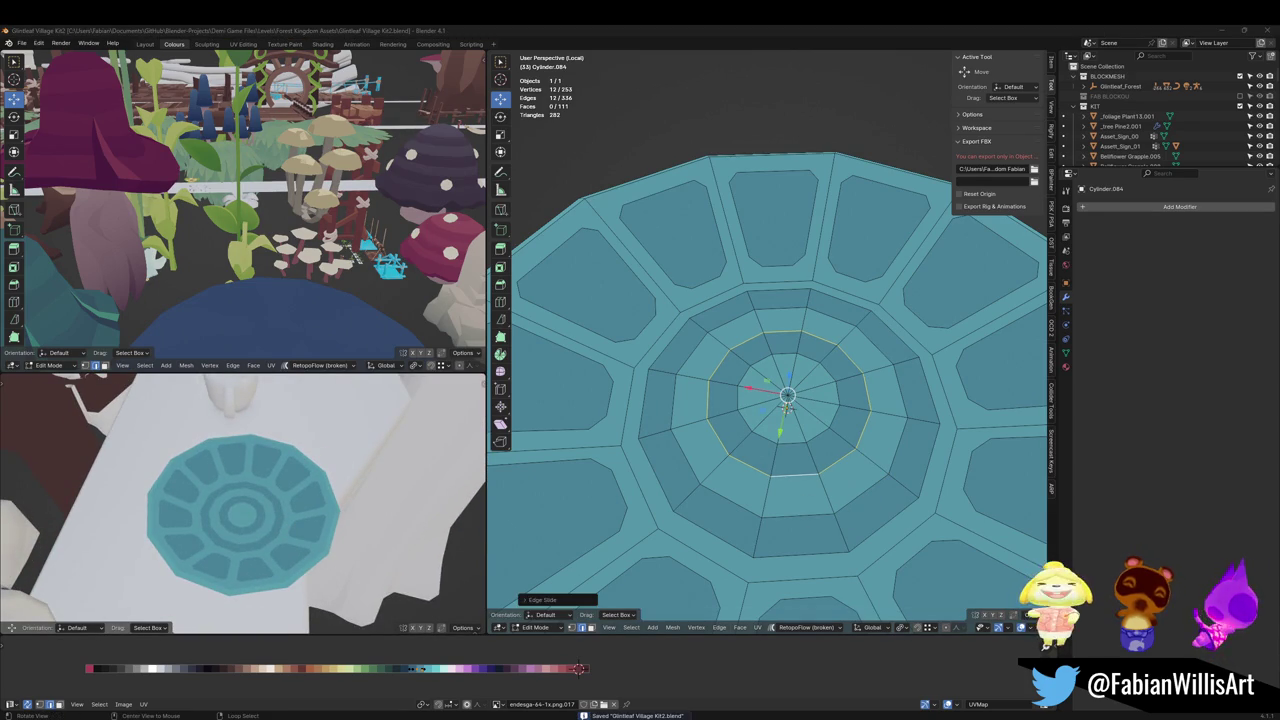
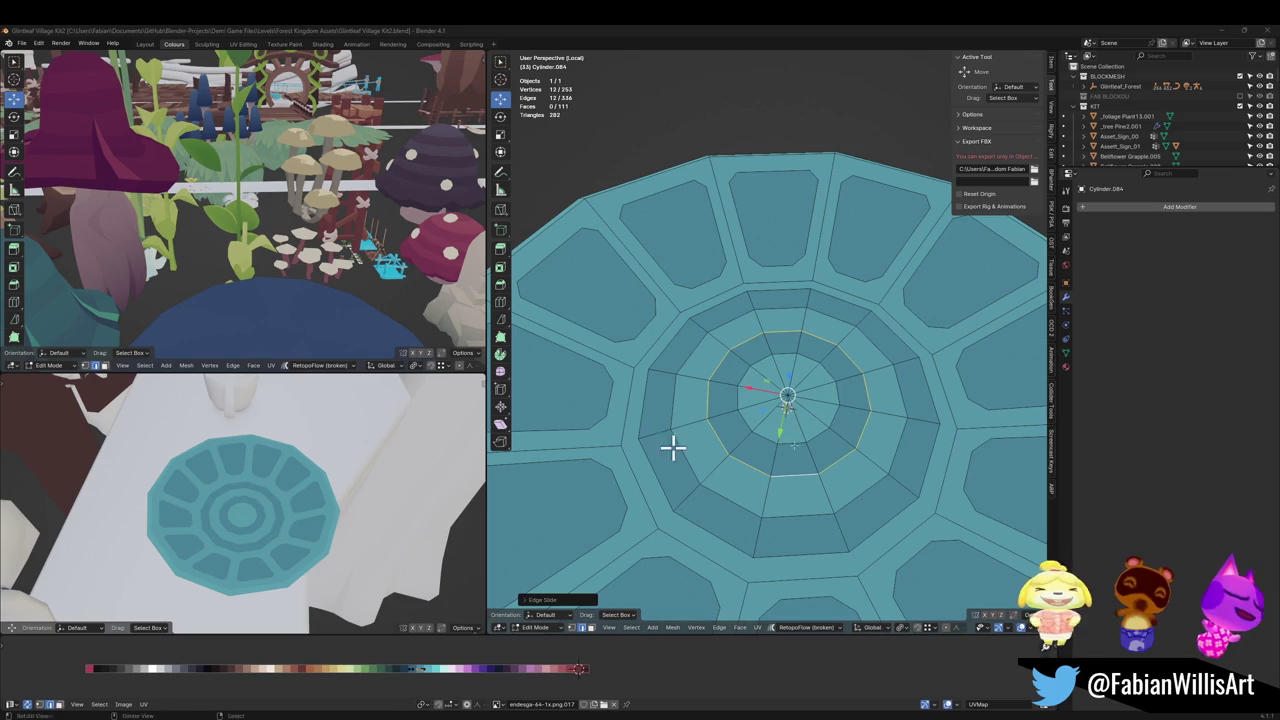
# Step: From underneath the plate, select its twelve outer underside panels
pyautogui.scroll(-3, 768, 418)
pyautogui.moveTo(403, 466)
pyautogui.mouseDown(button='middle')
pyautogui.moveTo(289, 503)
pyautogui.moveTo(286, 486)
pyautogui.moveTo(440, 490)
pyautogui.mouseUp(button='middle')
pyautogui.moveTo(700, 480); pyautogui.dragTo(706, 363, button='middle')
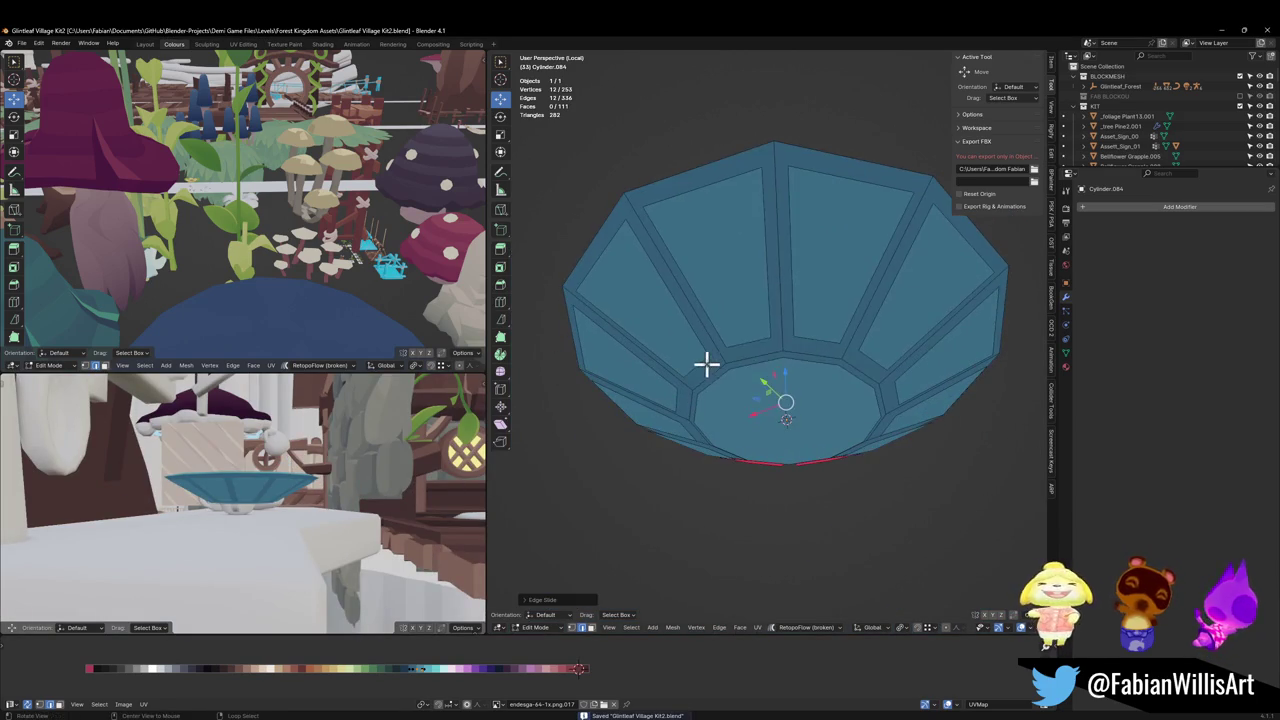
pyautogui.click(743, 314)
pyautogui.keyDown('shift'); pyautogui.click(815, 297); pyautogui.keyUp('shift')
pyautogui.keyDown('shift'); pyautogui.click(914, 331); pyautogui.keyUp('shift')
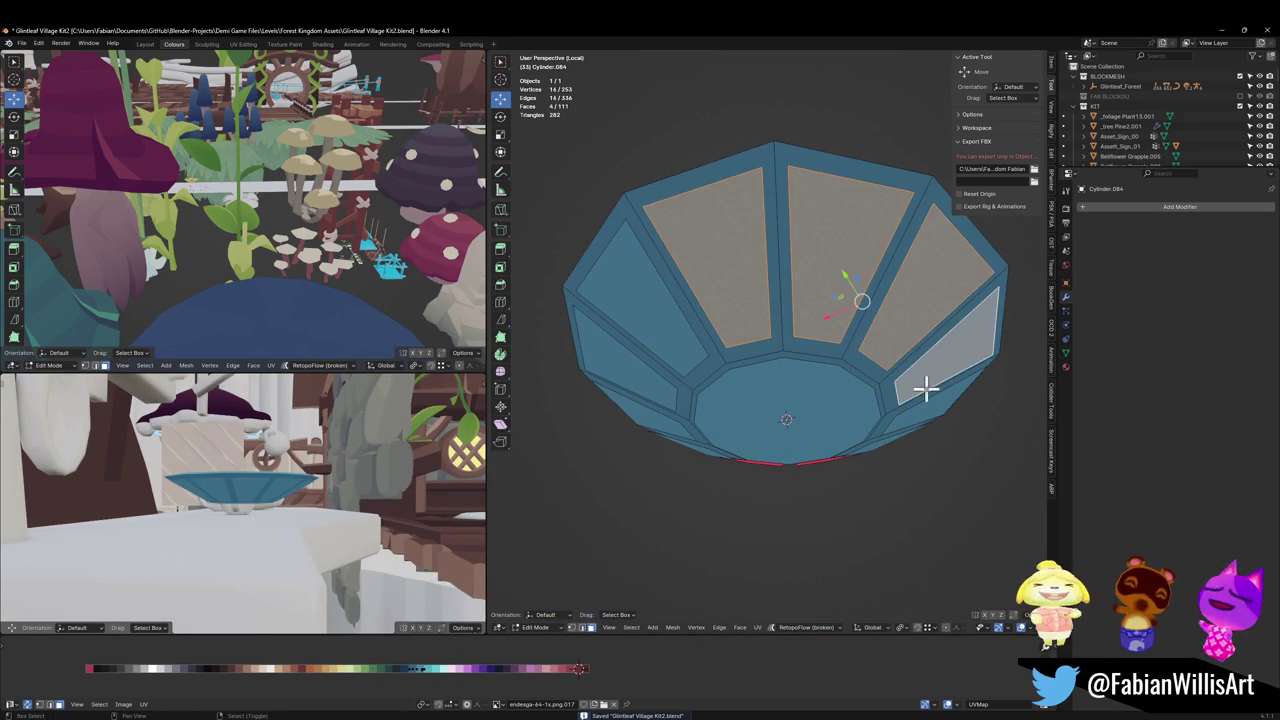
pyautogui.keyDown('shift'); pyautogui.click(926, 383); pyautogui.keyUp('shift')
pyautogui.moveTo(877, 326)
pyautogui.mouseDown(button='middle')
pyautogui.moveTo(784, 428)
pyautogui.moveTo(766, 320)
pyautogui.mouseUp(button='middle')
pyautogui.keyDown('shift'); pyautogui.click(883, 337); pyautogui.keyUp('shift')
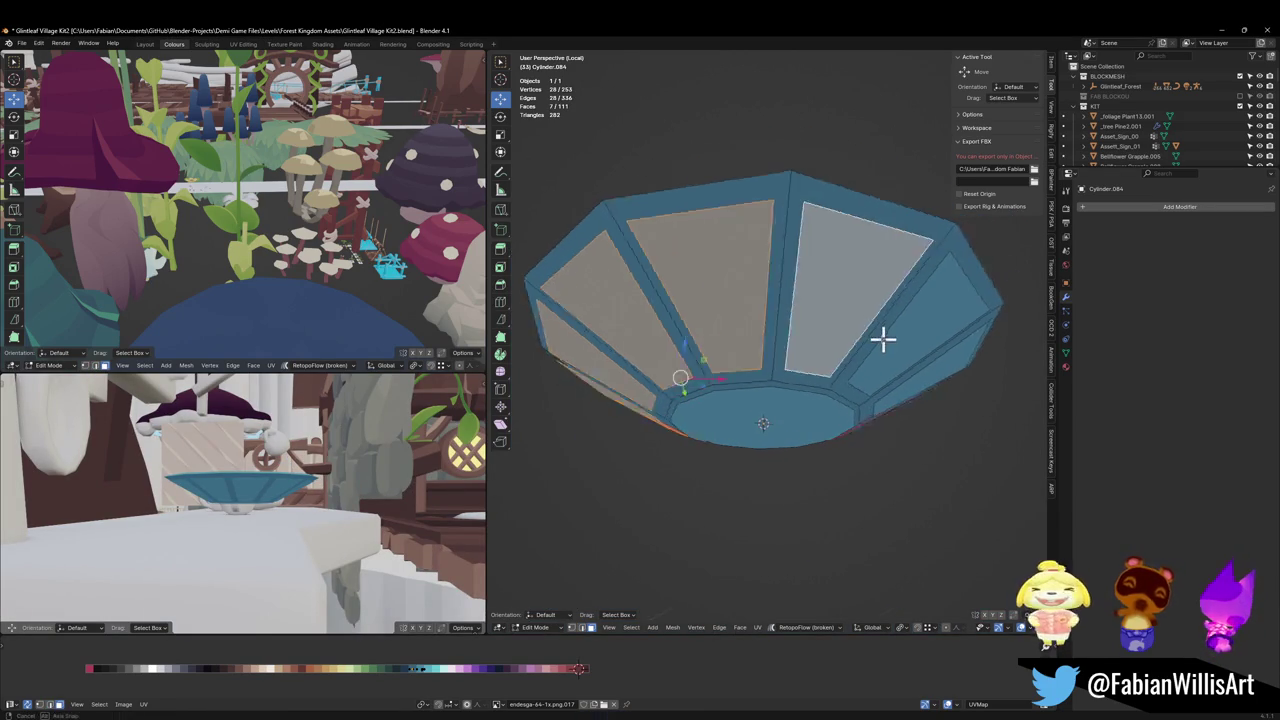
pyautogui.moveTo(883, 337)
pyautogui.mouseDown(button='middle')
pyautogui.moveTo(794, 323)
pyautogui.moveTo(871, 357)
pyautogui.moveTo(876, 340)
pyautogui.mouseUp(button='middle')
pyautogui.keyDown('shift'); pyautogui.click(872, 362); pyautogui.keyUp('shift')
pyautogui.keyDown('shift'); pyautogui.click(872, 362); pyautogui.keyUp('shift')
pyautogui.keyDown('shift'); pyautogui.click(871, 357); pyautogui.keyUp('shift')
pyautogui.keyDown('shift'); pyautogui.click(876, 340); pyautogui.keyUp('shift')
# Step: Try a vertex bevel on the panel corners, inspect it, then undo it
pyautogui.press('i')
pyautogui.click(903, 333)
pyautogui.hotkey('ctrl', 'shift', 'b')
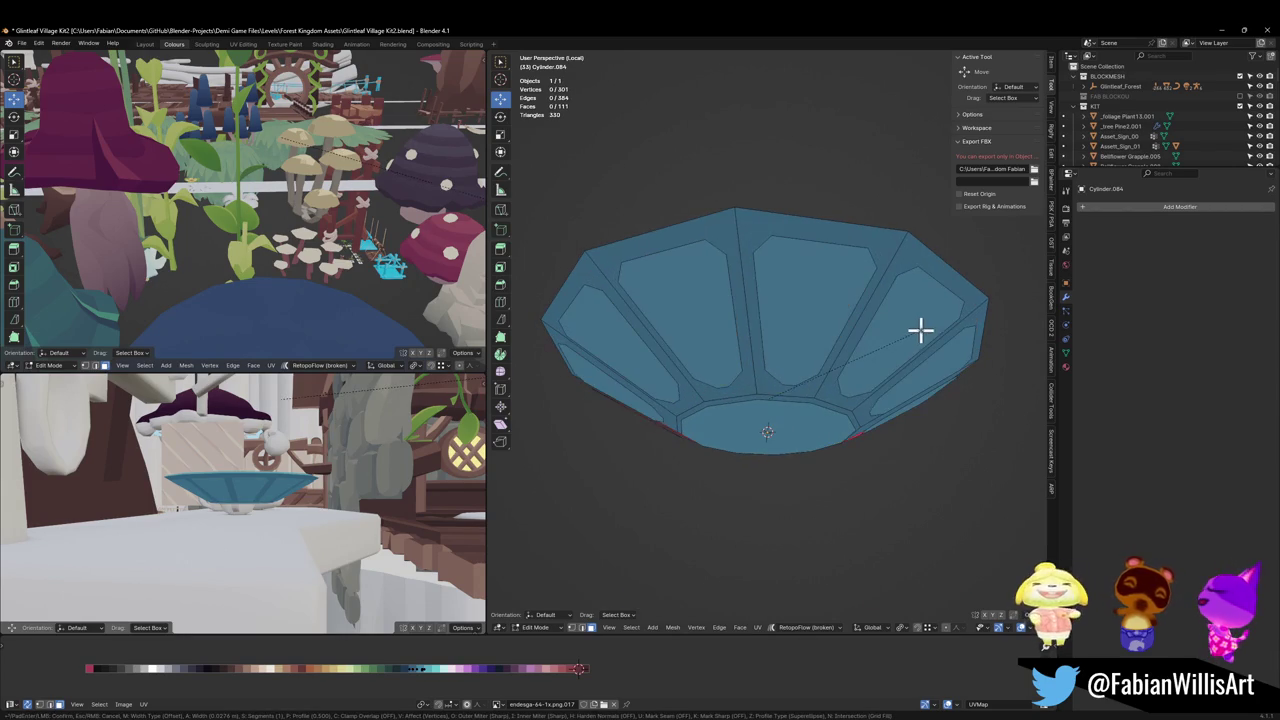
pyautogui.click(920, 336)
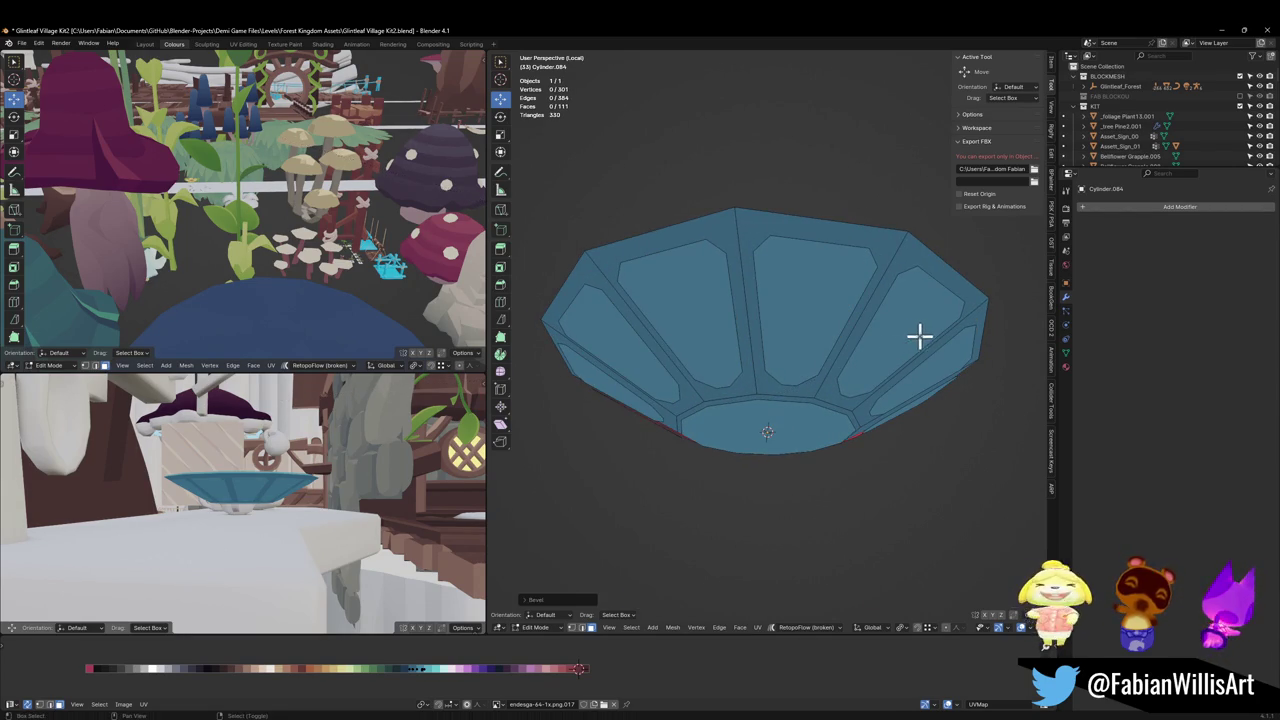
pyautogui.press('KP_Decimal')
pyautogui.scroll(1, 270, 455)
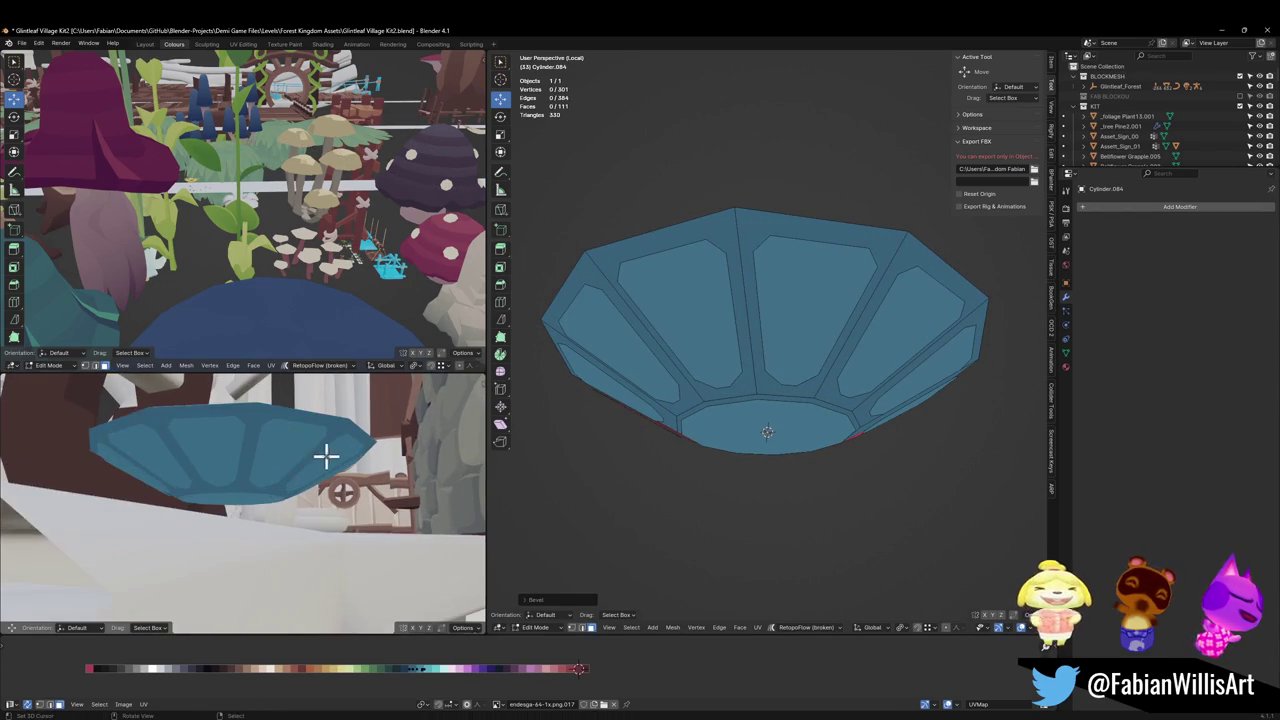
pyautogui.moveTo(329, 451); pyautogui.dragTo(310, 467, button='middle')
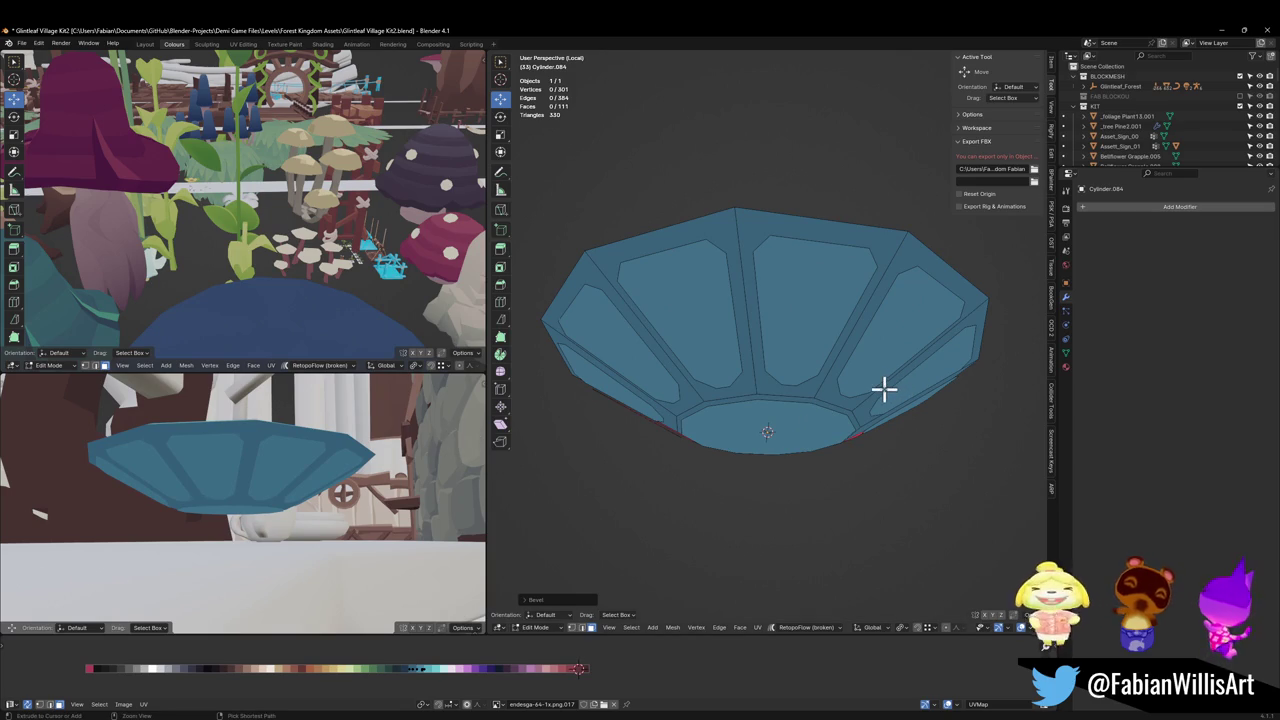
pyautogui.hotkey('ctrl', 'z')
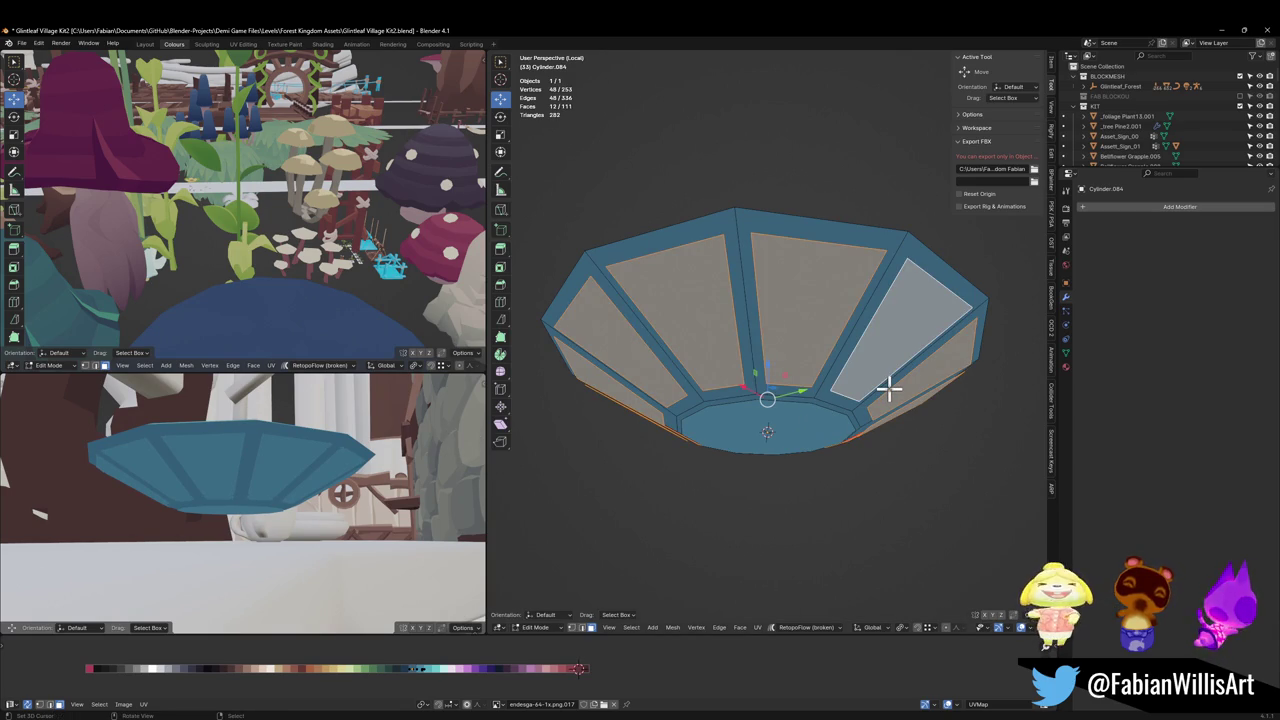
# Step: Chamfer the panel corners with a vertex bevel (Shift+Ctrl+B)
pyautogui.hotkey('shift', 'space')
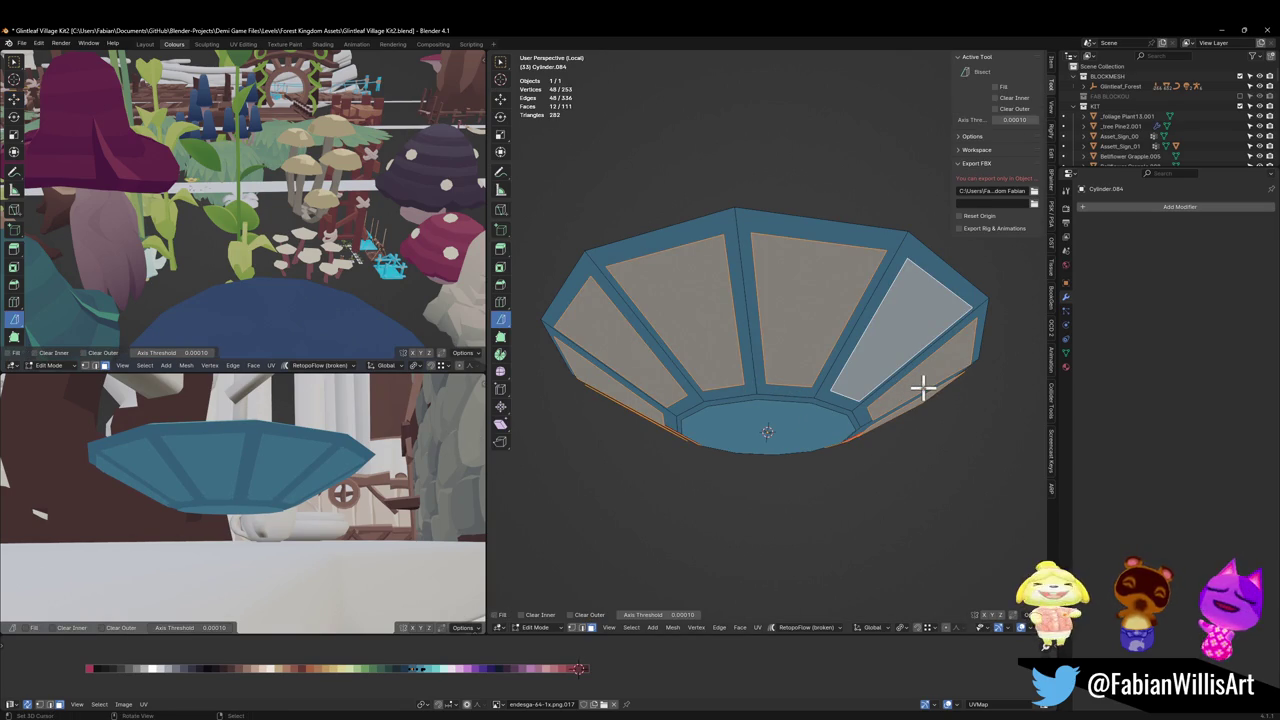
pyautogui.click(500, 98)
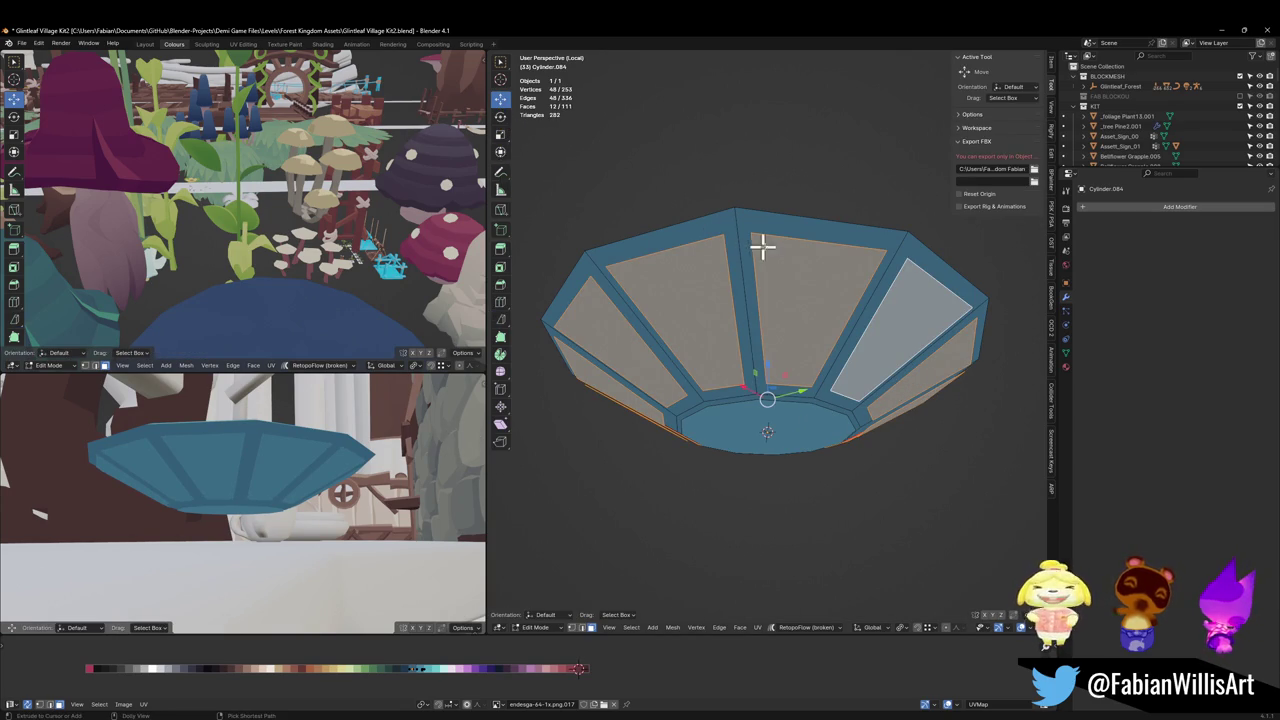
pyautogui.hotkey('ctrl', 'shift', 'b')
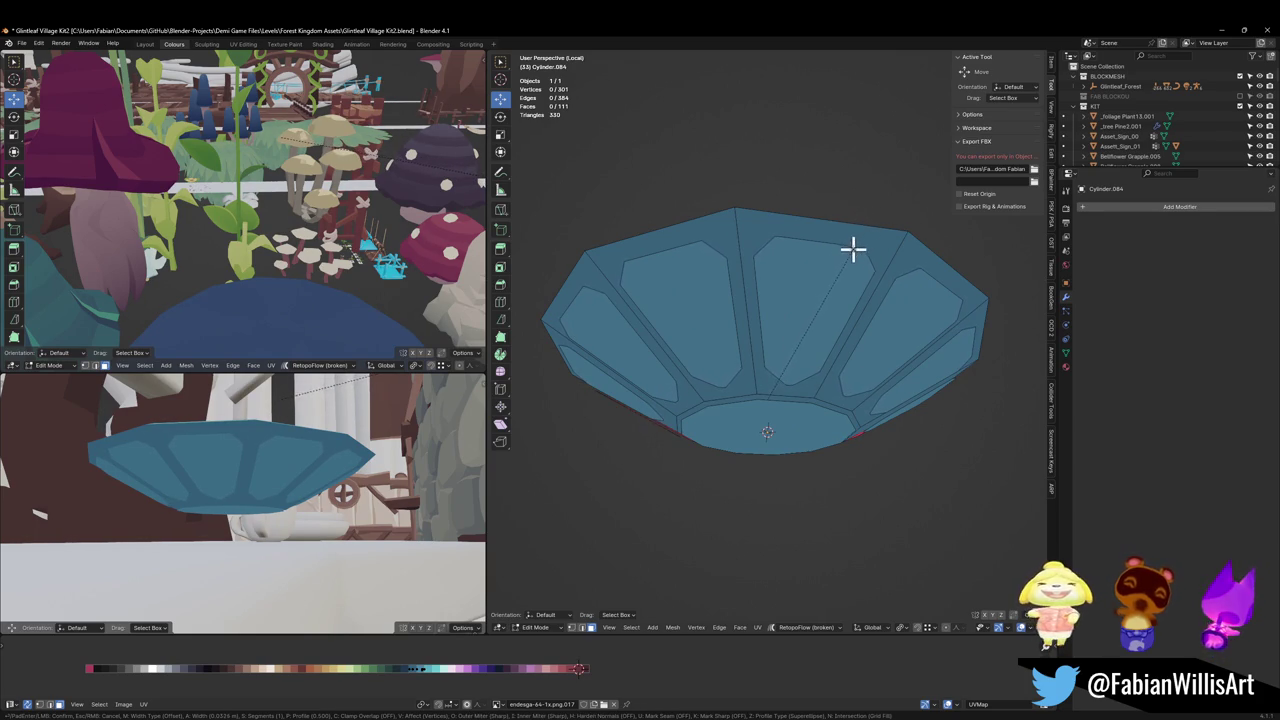
pyautogui.click(851, 252)
# Step: Select all twelve outer panels again and inset them to form a border
pyautogui.click(716, 344)
pyautogui.keyDown('shift'); pyautogui.click(808, 329); pyautogui.keyUp('shift')
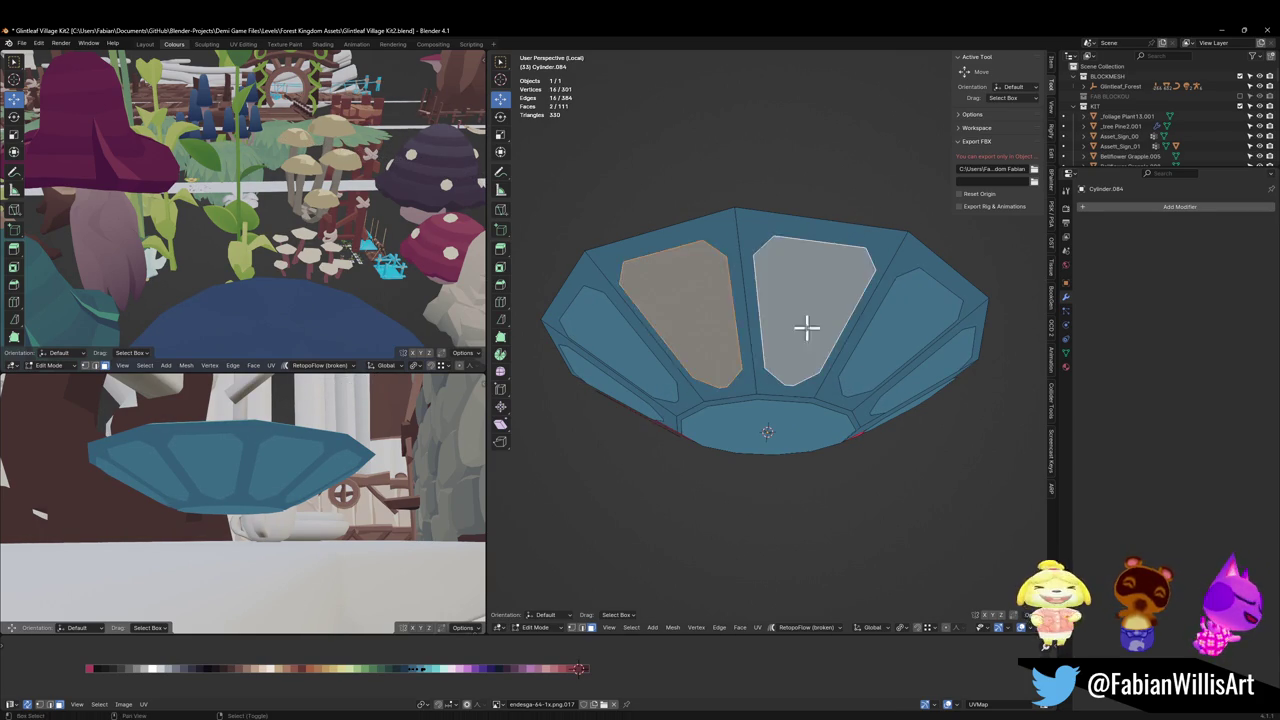
pyautogui.moveTo(686, 370)
pyautogui.mouseDown(button='middle')
pyautogui.moveTo(743, 354)
pyautogui.moveTo(694, 361)
pyautogui.moveTo(760, 309)
pyautogui.mouseUp(button='middle')
pyautogui.keyDown('shift'); pyautogui.click(743, 354); pyautogui.keyUp('shift')
pyautogui.keyDown('shift'); pyautogui.click(669, 343); pyautogui.keyUp('shift')
pyautogui.keyDown('shift'); pyautogui.click(731, 329); pyautogui.keyUp('shift')
pyautogui.keyDown('shift'); pyautogui.click(654, 349); pyautogui.keyUp('shift')
pyautogui.keyDown('shift'); pyautogui.click(760, 309); pyautogui.keyUp('shift')
pyautogui.keyDown('shift'); pyautogui.click(628, 347); pyautogui.keyUp('shift')
pyautogui.keyDown('shift'); pyautogui.click(771, 323); pyautogui.keyUp('shift')
pyautogui.moveTo(628, 347)
pyautogui.mouseDown(button='middle')
pyautogui.moveTo(771, 323)
pyautogui.moveTo(651, 343)
pyautogui.moveTo(719, 343)
pyautogui.mouseUp(button='middle')
pyautogui.keyDown('shift'); pyautogui.click(714, 323); pyautogui.keyUp('shift')
pyautogui.keyDown('shift'); pyautogui.click(771, 313); pyautogui.keyUp('shift')
pyautogui.keyDown('shift'); pyautogui.click(654, 343); pyautogui.keyUp('shift')
pyautogui.keyDown('shift'); pyautogui.click(719, 343); pyautogui.keyUp('shift')
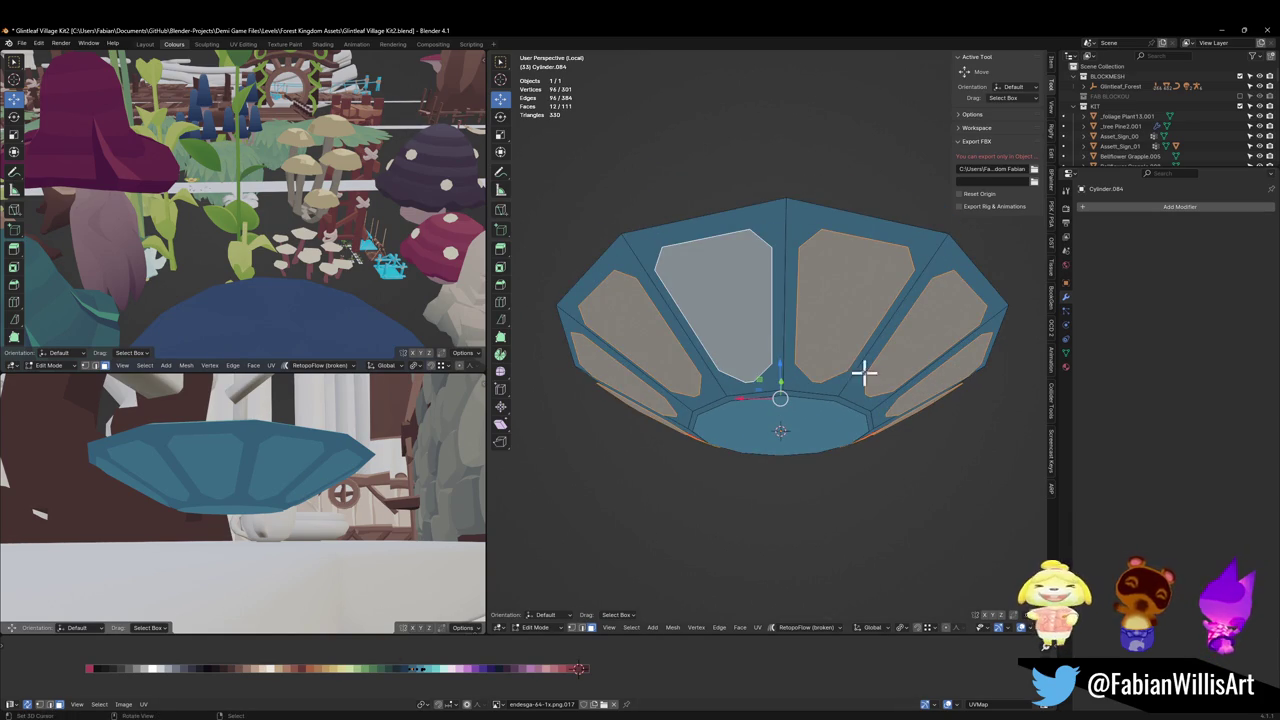
pyautogui.press('i')
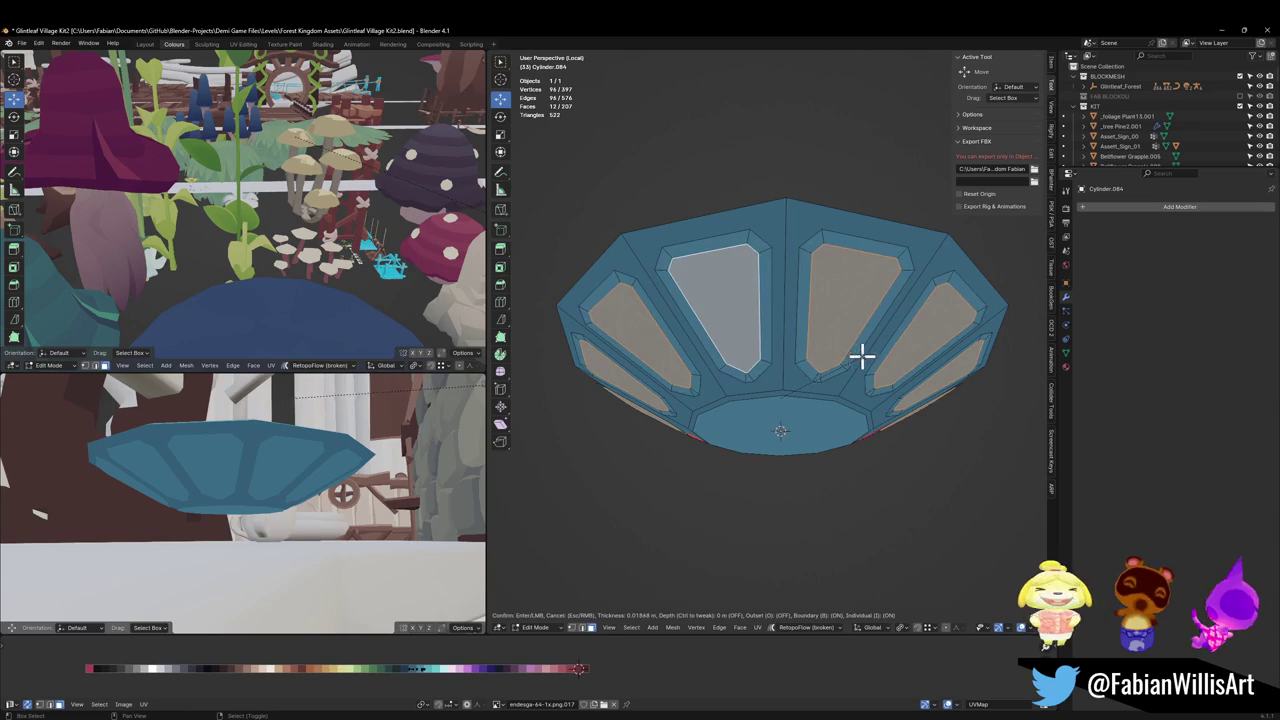
pyautogui.click(866, 349)
# Step: Slide the inset panels' UVs along X in the palette to a lighter tint
pyautogui.press('g')
pyautogui.press('x')
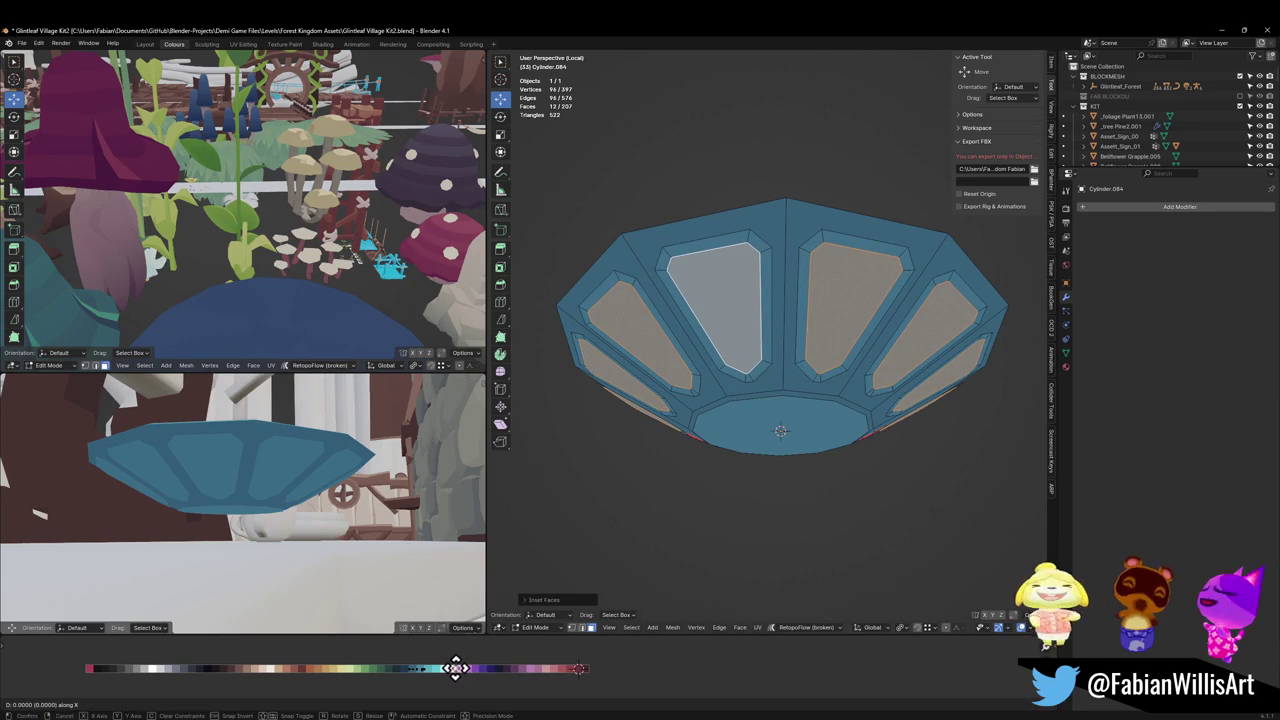
pyautogui.click(400, 668)
pyautogui.press('KP_Decimal')
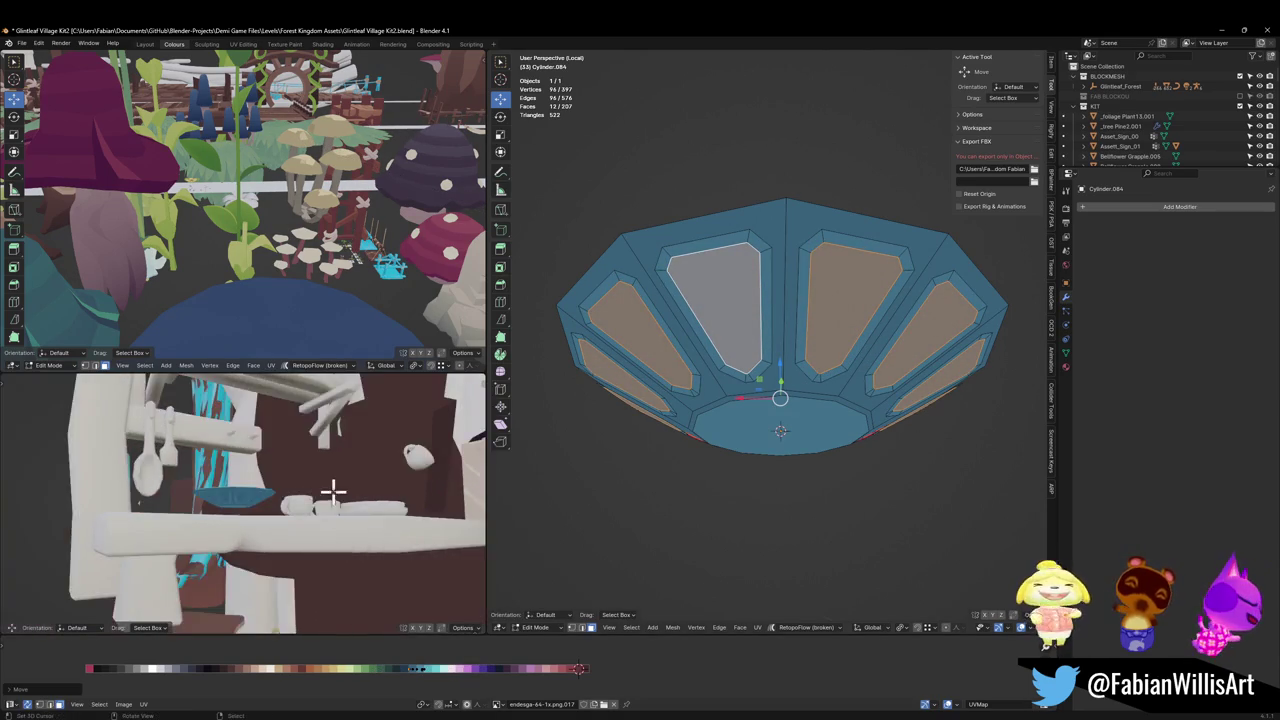
pyautogui.press('g')
pyautogui.press('x')
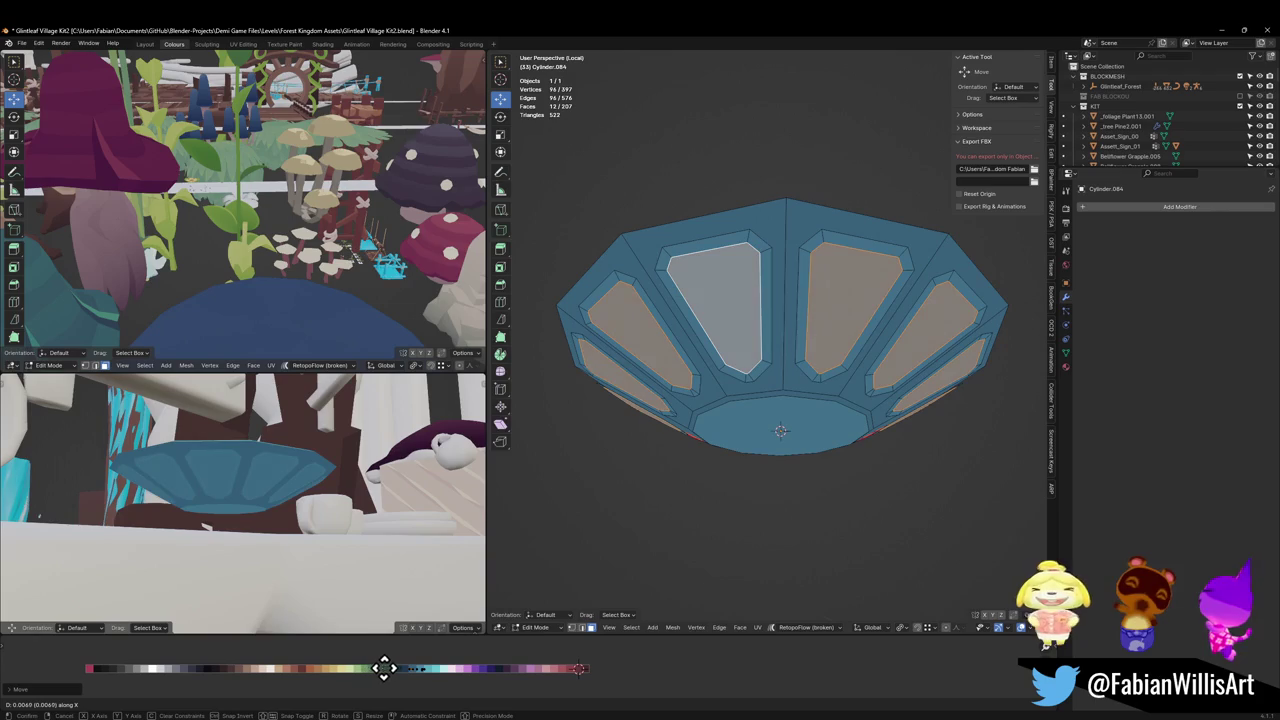
pyautogui.click(455, 672)
pyautogui.moveTo(300, 480)
pyautogui.mouseDown(button='middle')
pyautogui.moveTo(336, 503)
pyautogui.moveTo(323, 492)
pyautogui.mouseUp(button='middle')
pyautogui.hotkey('ctrl', 'z')
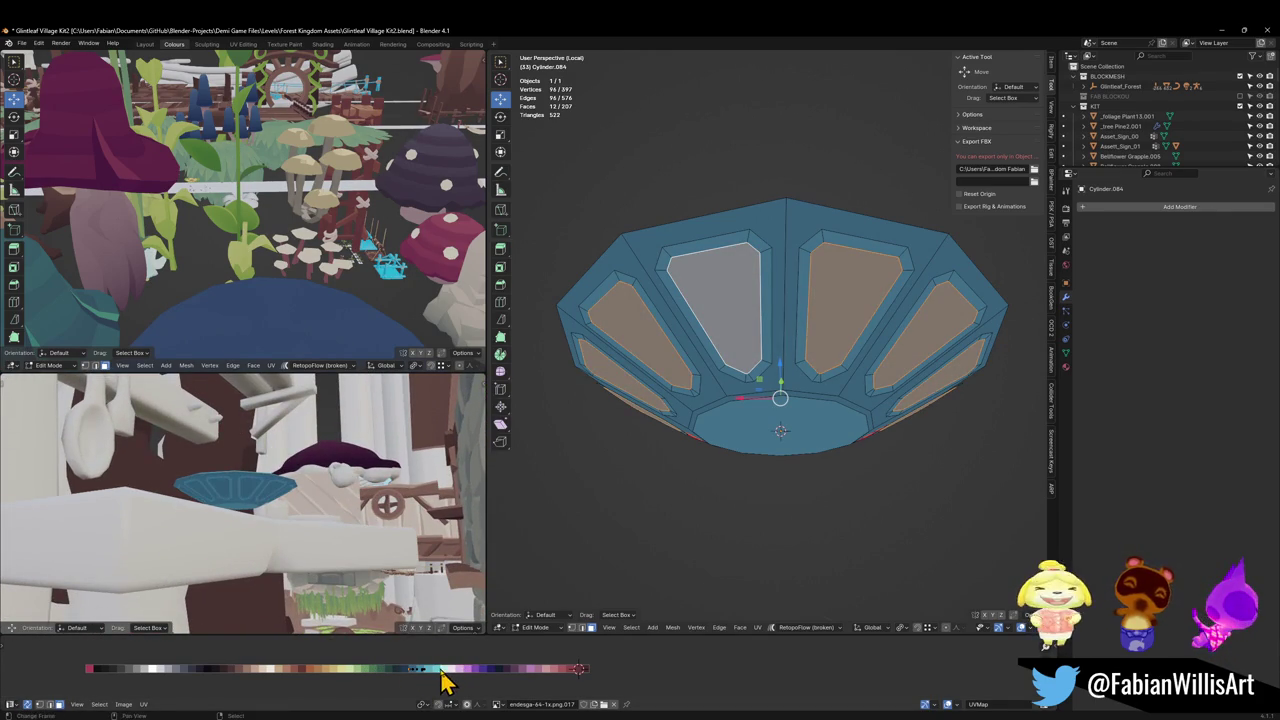
pyautogui.press('g')
pyautogui.press('x')
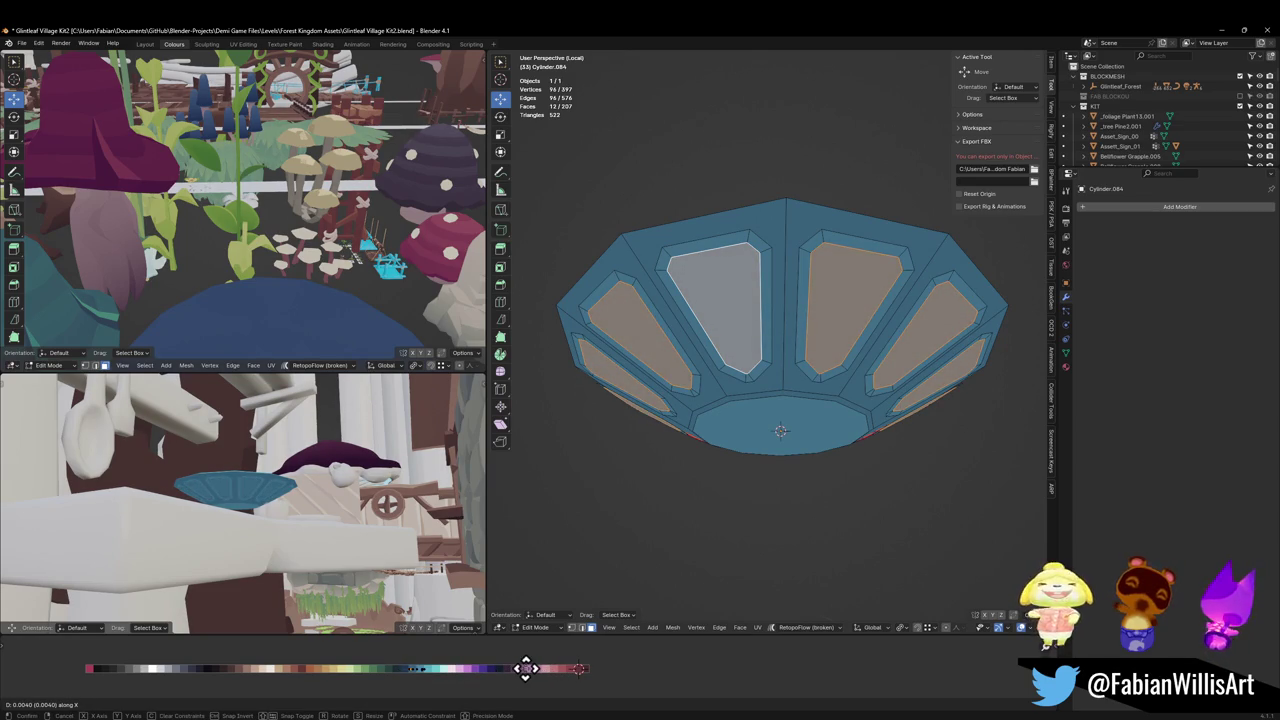
pyautogui.click(519, 669)
pyautogui.moveTo(327, 503)
pyautogui.mouseDown(button='middle')
pyautogui.moveTo(315, 513)
pyautogui.moveTo(330, 495)
pyautogui.mouseUp(button='middle')
pyautogui.scroll(4, 330, 495)
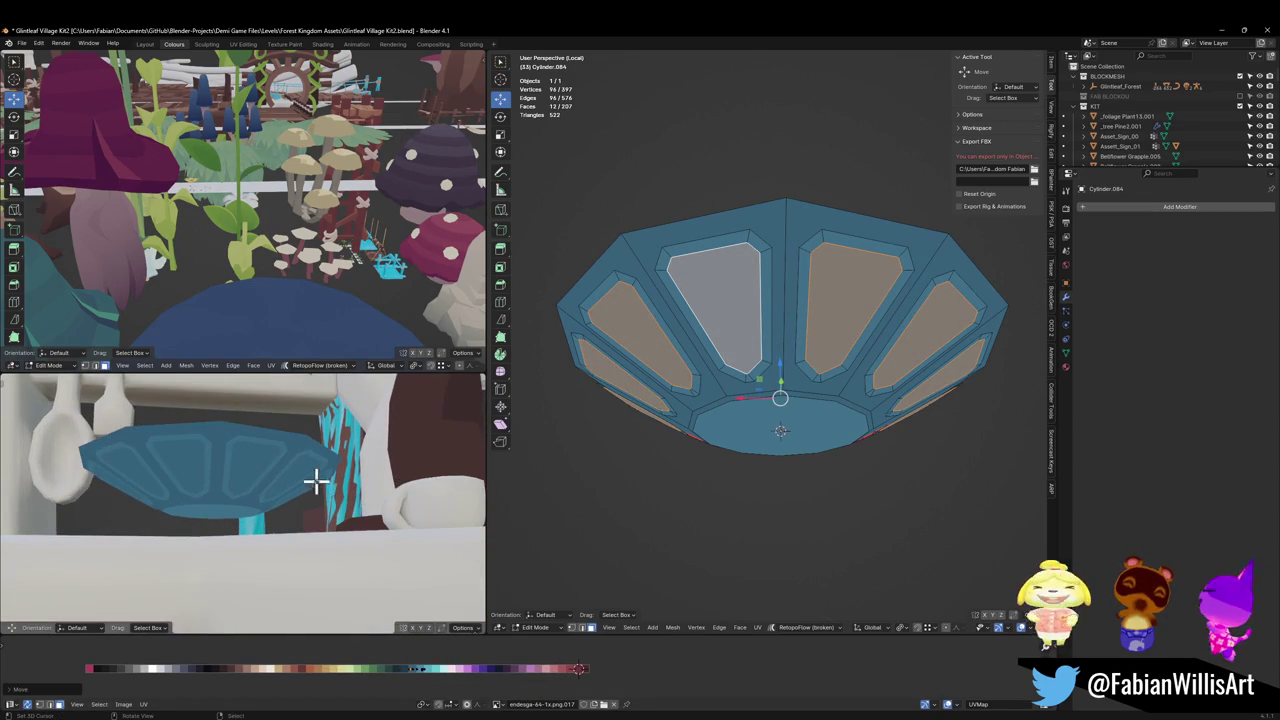
# Step: Scale the inner panel faces down in two passes
pyautogui.press('s')
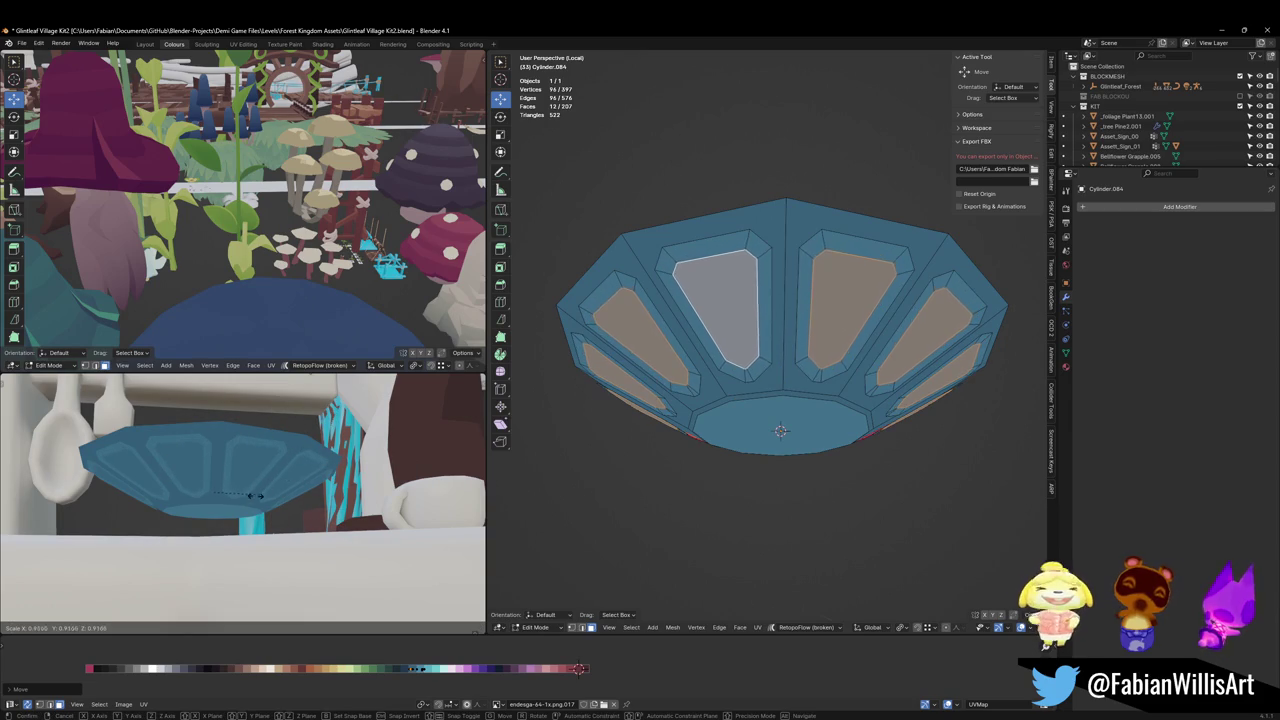
pyautogui.click(234, 500)
pyautogui.press('s')
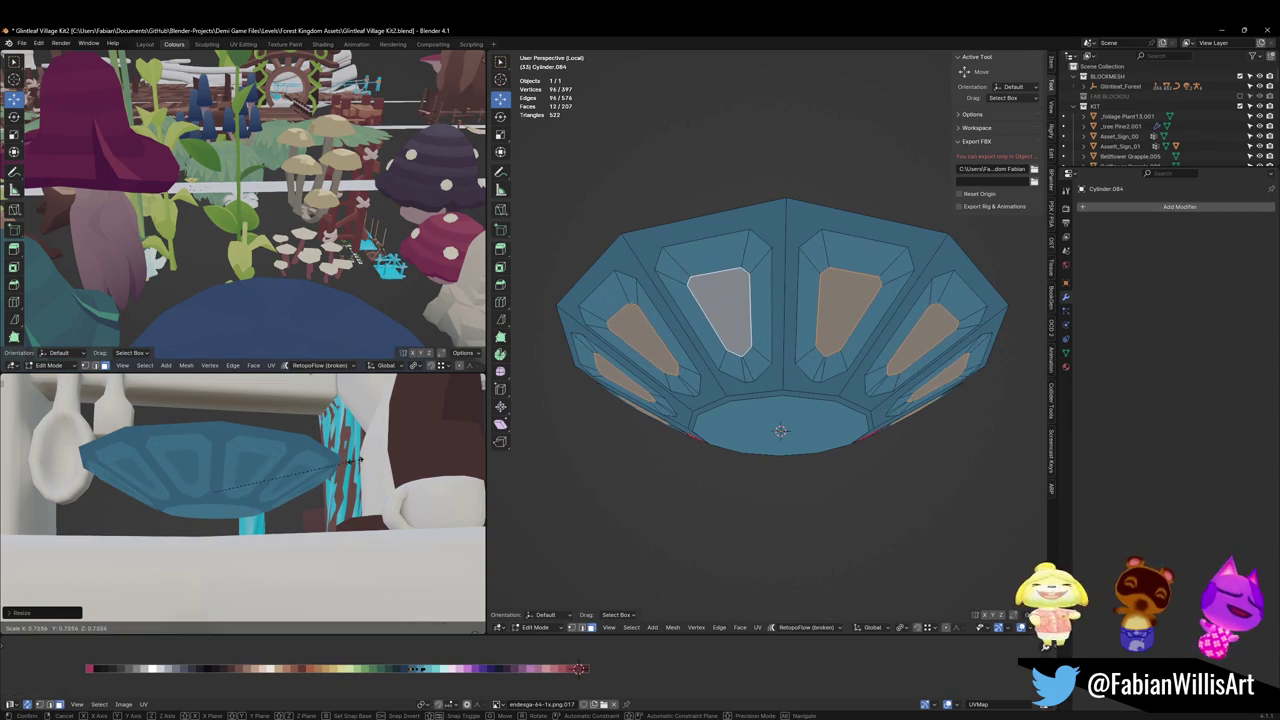
pyautogui.click(240, 508)
# Step: Look into the bowl from above and select its bottom face
pyautogui.moveTo(355, 460)
pyautogui.mouseDown(button='middle')
pyautogui.moveTo(345, 507)
pyautogui.moveTo(676, 430)
pyautogui.mouseUp(button='middle')
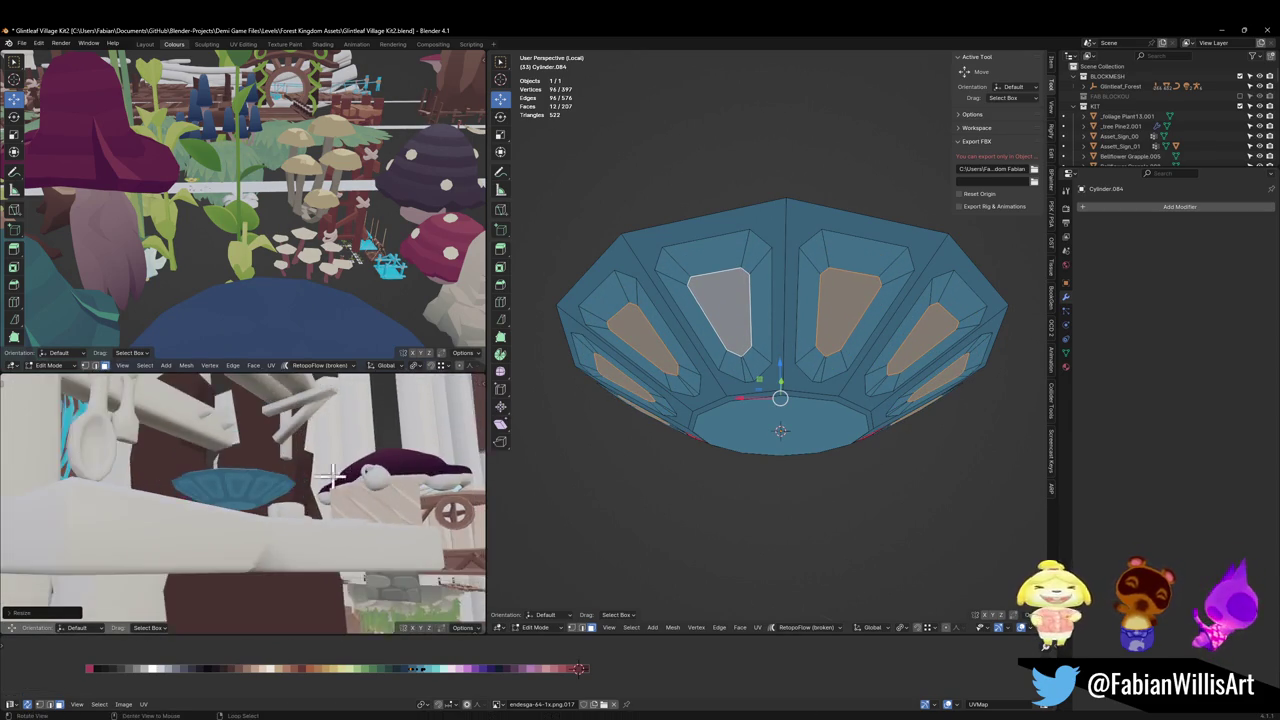
pyautogui.scroll(-3, 676, 430)
pyautogui.moveTo(748, 371); pyautogui.dragTo(539, 406, button='middle')
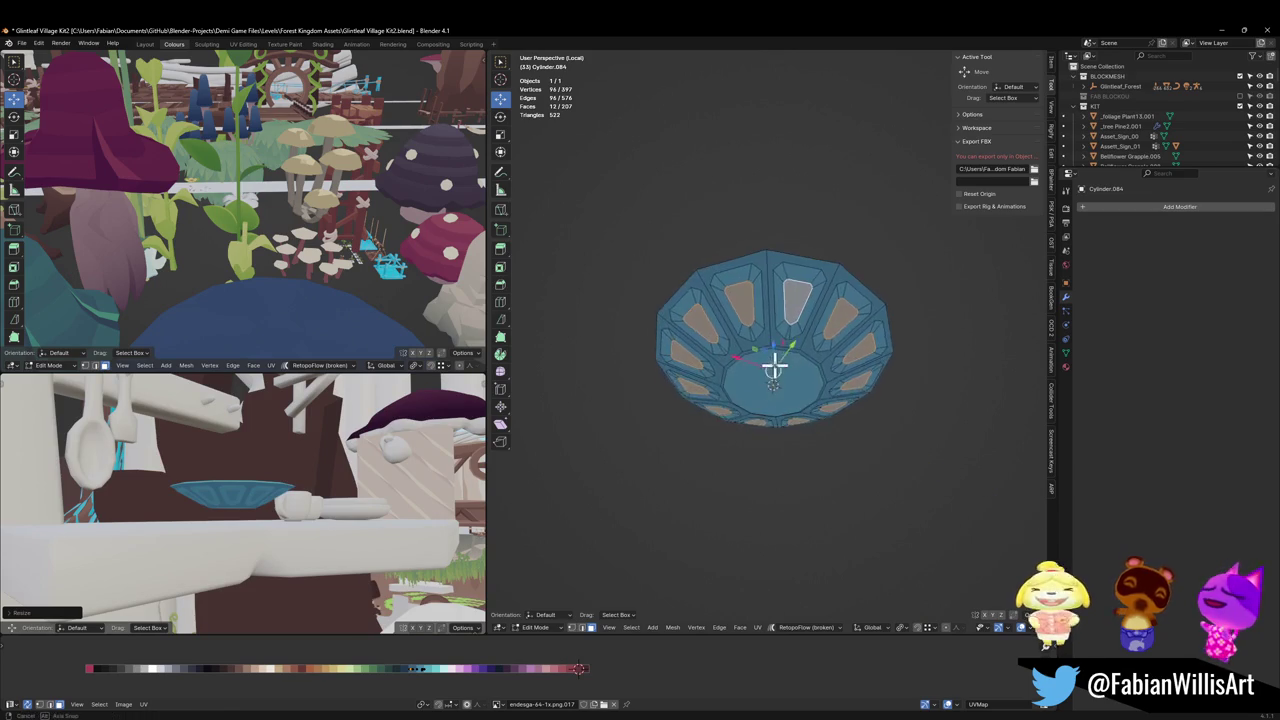
pyautogui.moveTo(258, 462)
pyautogui.mouseDown(button='middle')
pyautogui.moveTo(251, 505)
pyautogui.moveTo(260, 470)
pyautogui.mouseUp(button='middle')
pyautogui.moveTo(182, 533); pyautogui.dragTo(218, 468, button='middle')
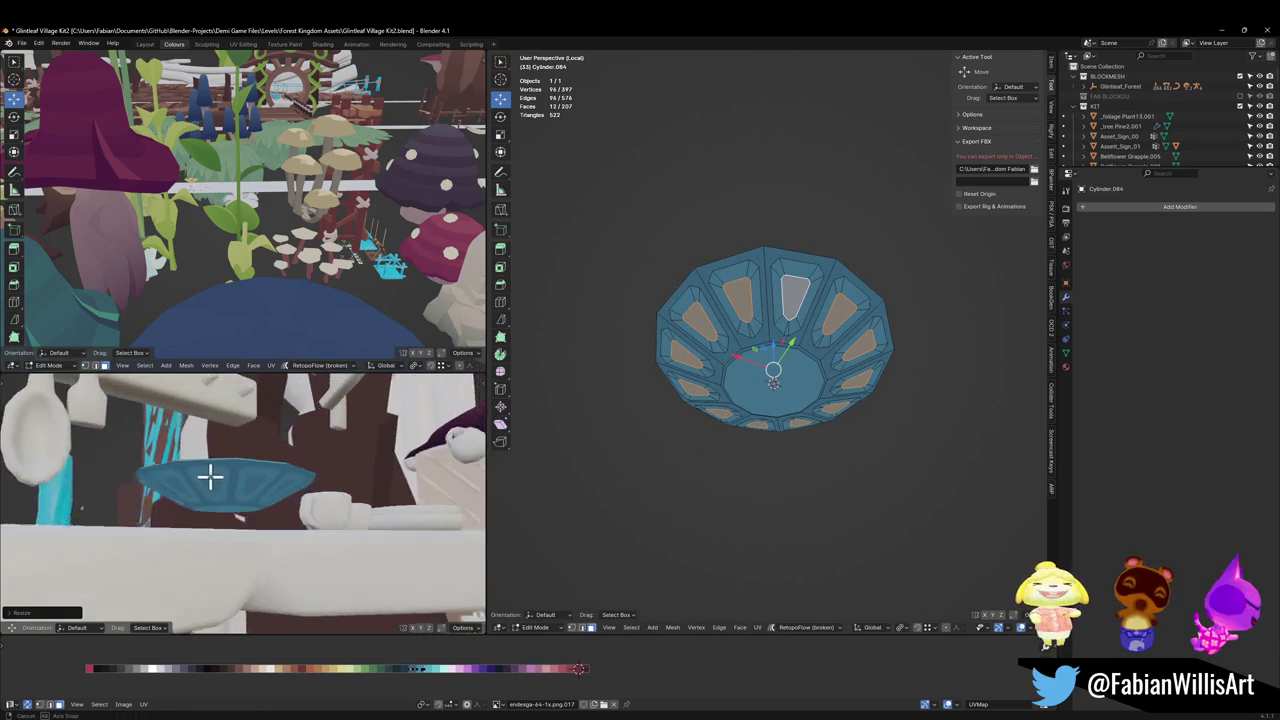
pyautogui.scroll(2, 297, 474)
pyautogui.moveTo(297, 474); pyautogui.dragTo(291, 480, button='middle')
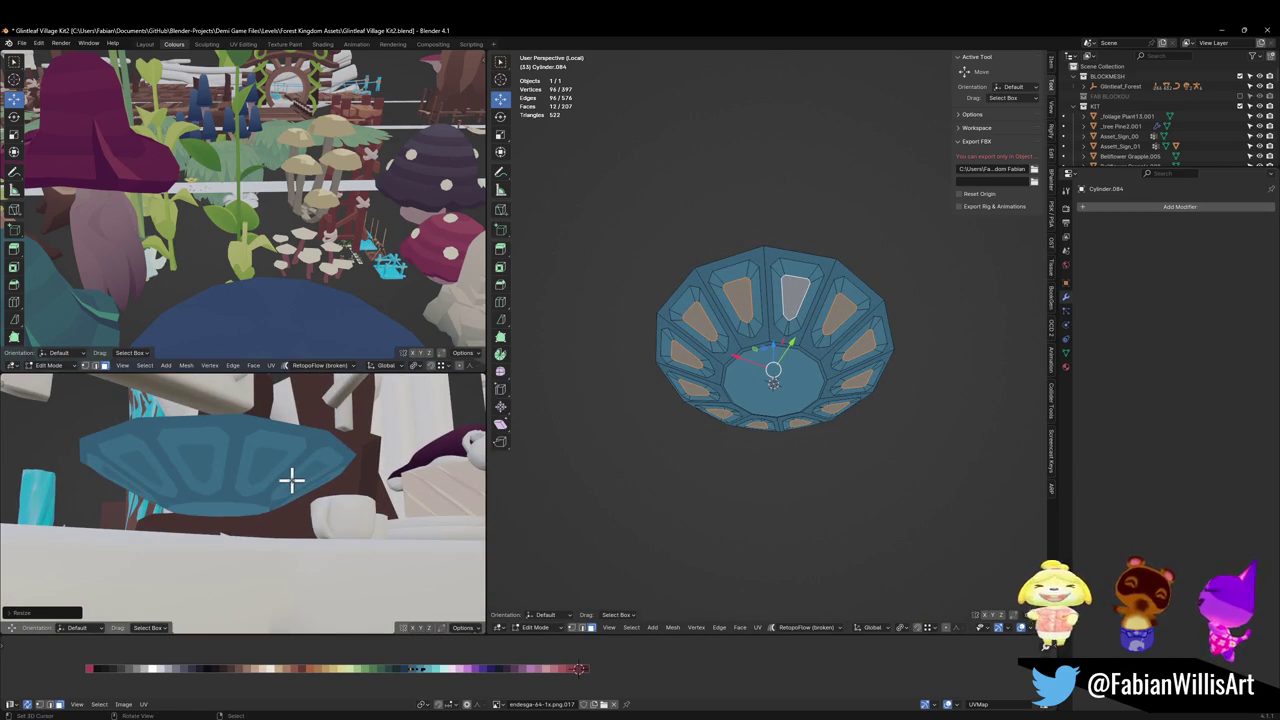
pyautogui.click(786, 409)
# Step: Dissolve the extra vertices of the bottom face and reselect it
pyautogui.press('x')
pyautogui.click(786, 409)
pyautogui.scroll(2, 789, 391)
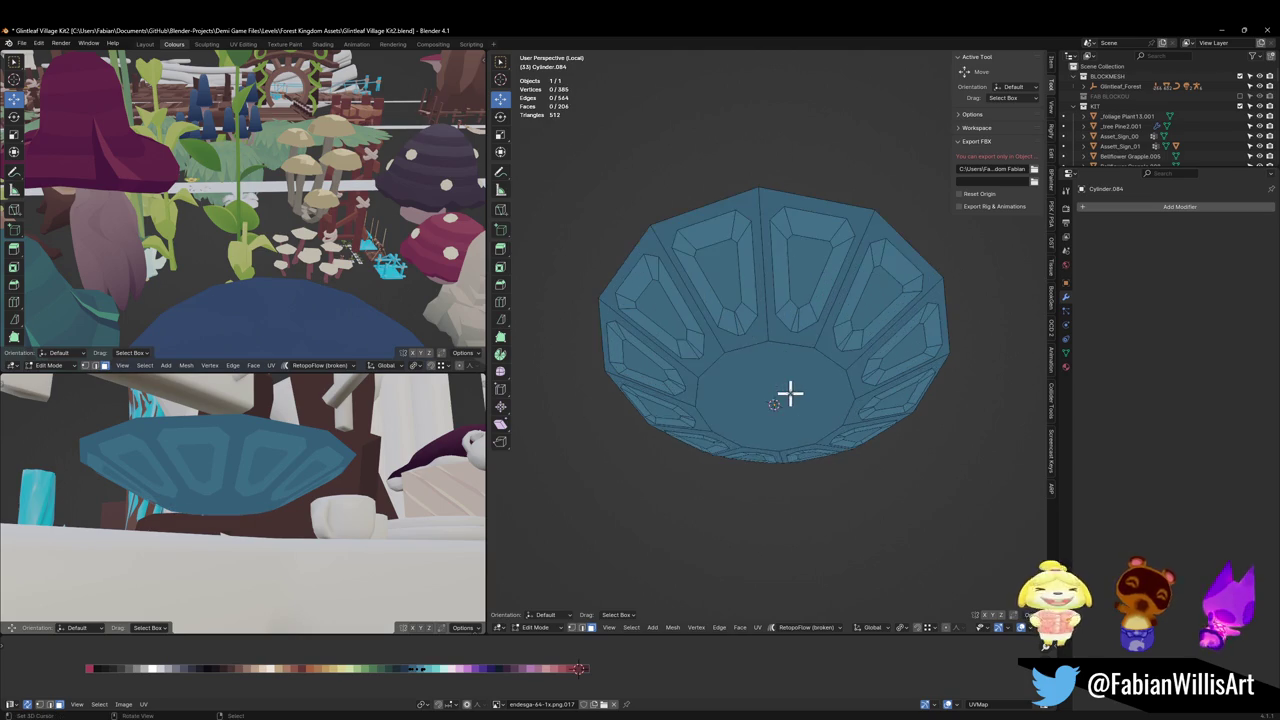
pyautogui.click(770, 396)
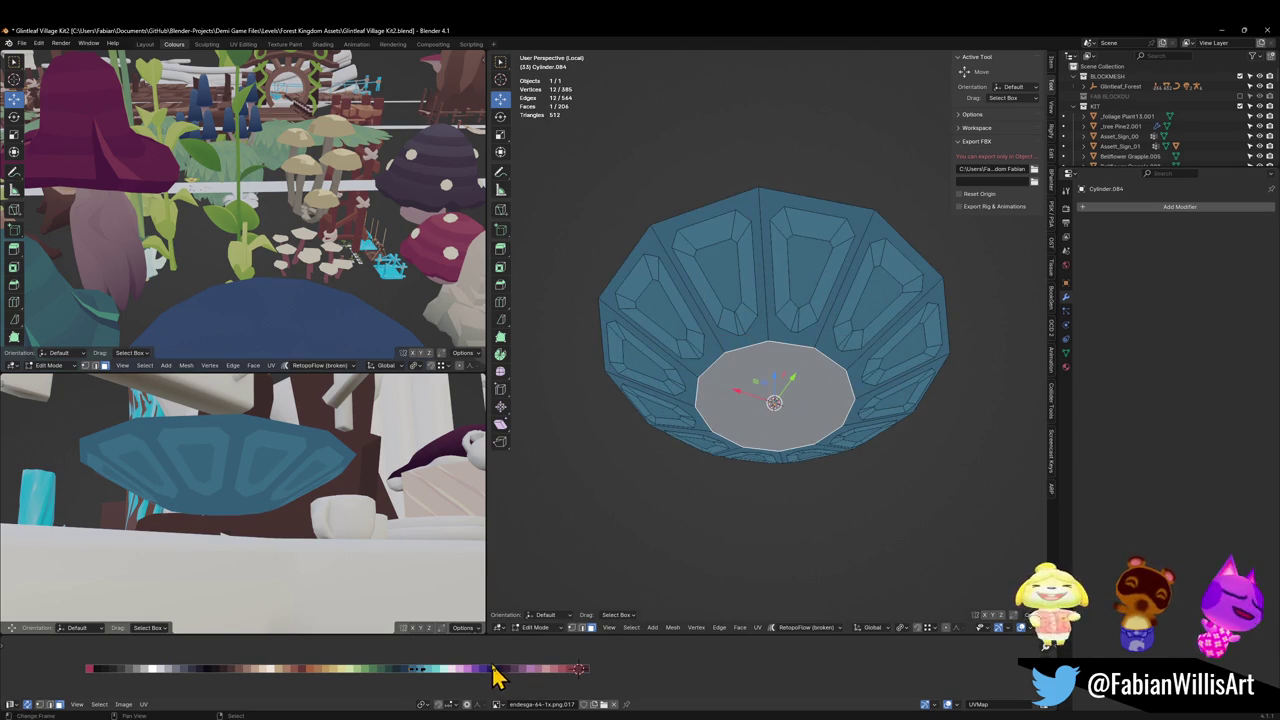
# Step: Recolour the bottom face by sliding its UVs along X, and save
pyautogui.press('g')
pyautogui.press('x')
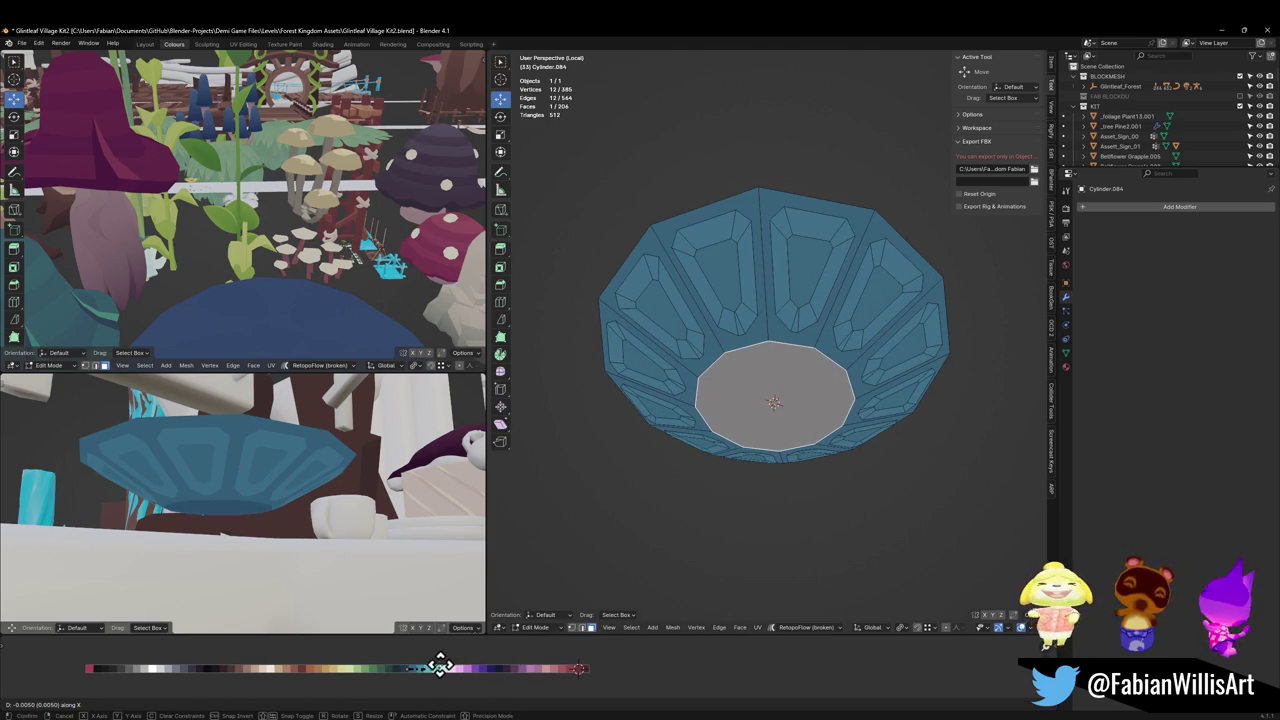
pyautogui.click(461, 663)
pyautogui.hotkey('ctrl', 's')
pyautogui.moveTo(310, 480)
pyautogui.mouseDown(button='middle')
pyautogui.moveTo(320, 484)
pyautogui.moveTo(329, 457)
pyautogui.moveTo(333, 478)
pyautogui.mouseUp(button='middle')
pyautogui.press('g')
pyautogui.press('x')
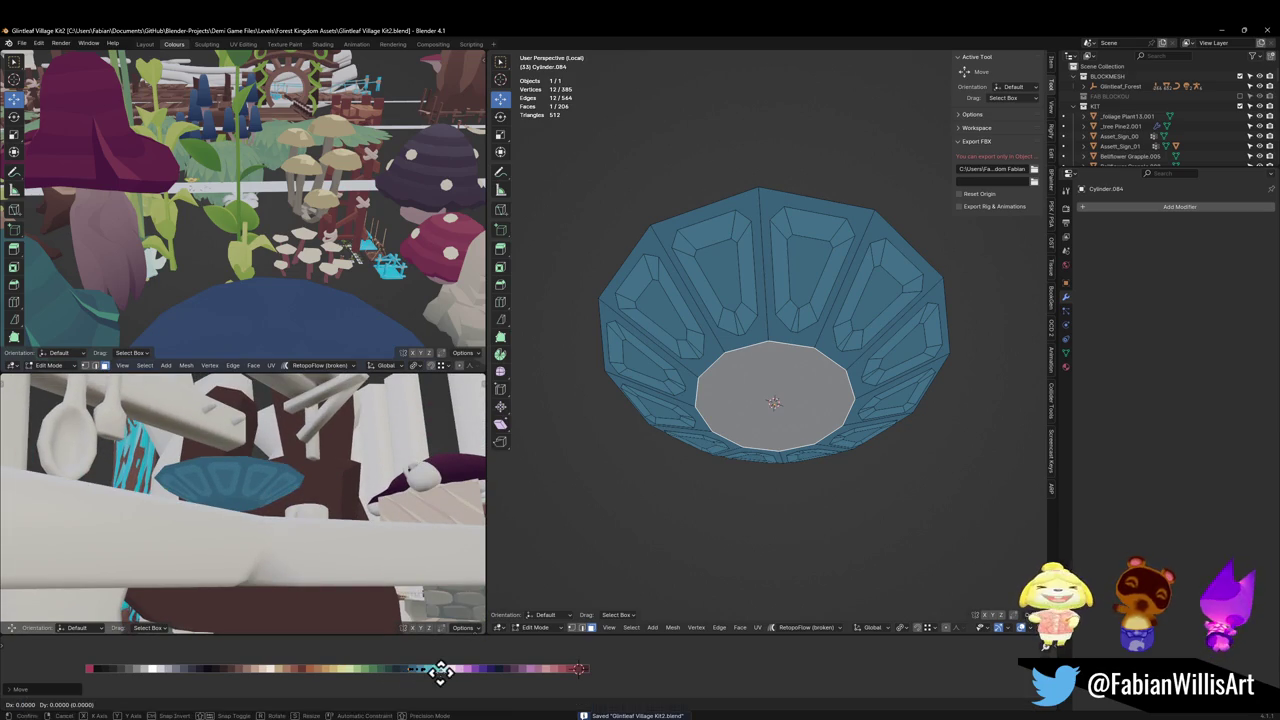
pyautogui.click(452, 671)
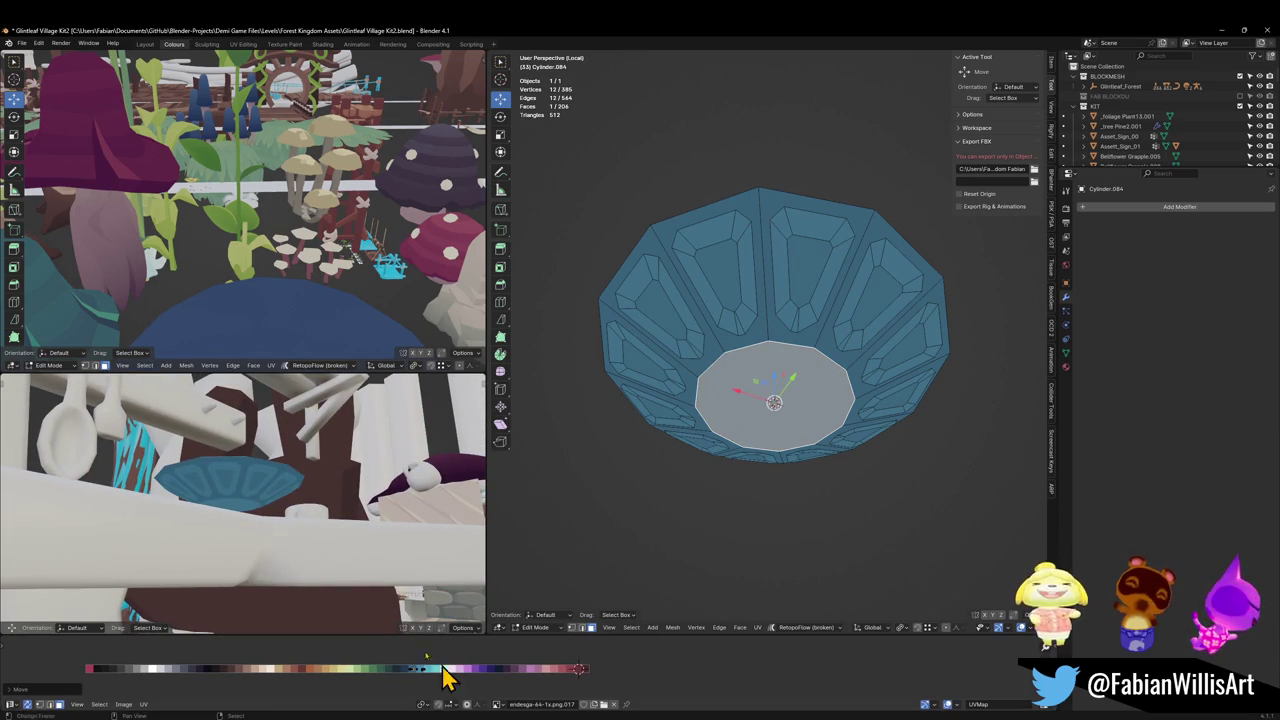
pyautogui.moveTo(322, 497); pyautogui.dragTo(317, 511, button='middle')
pyautogui.hotkey('ctrl', 's')
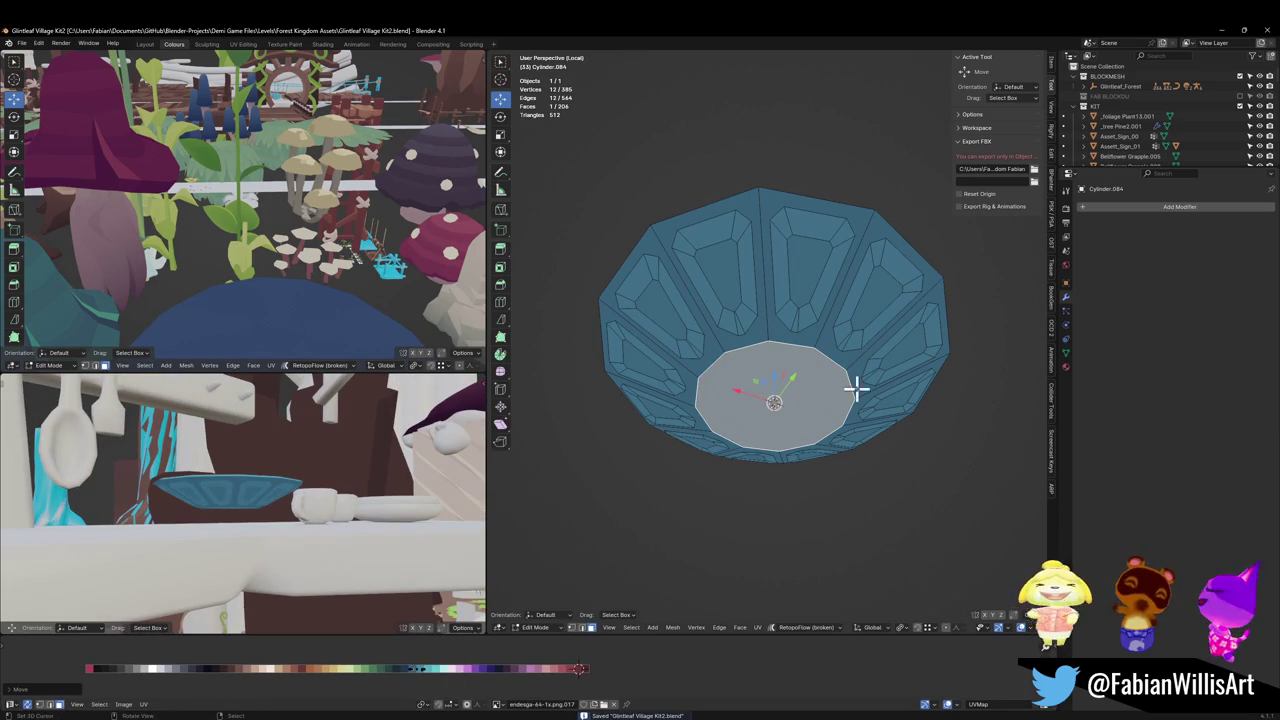
# Step: Inset the bottom face, scale the inner face down into a ring, and save
pyautogui.press('i')
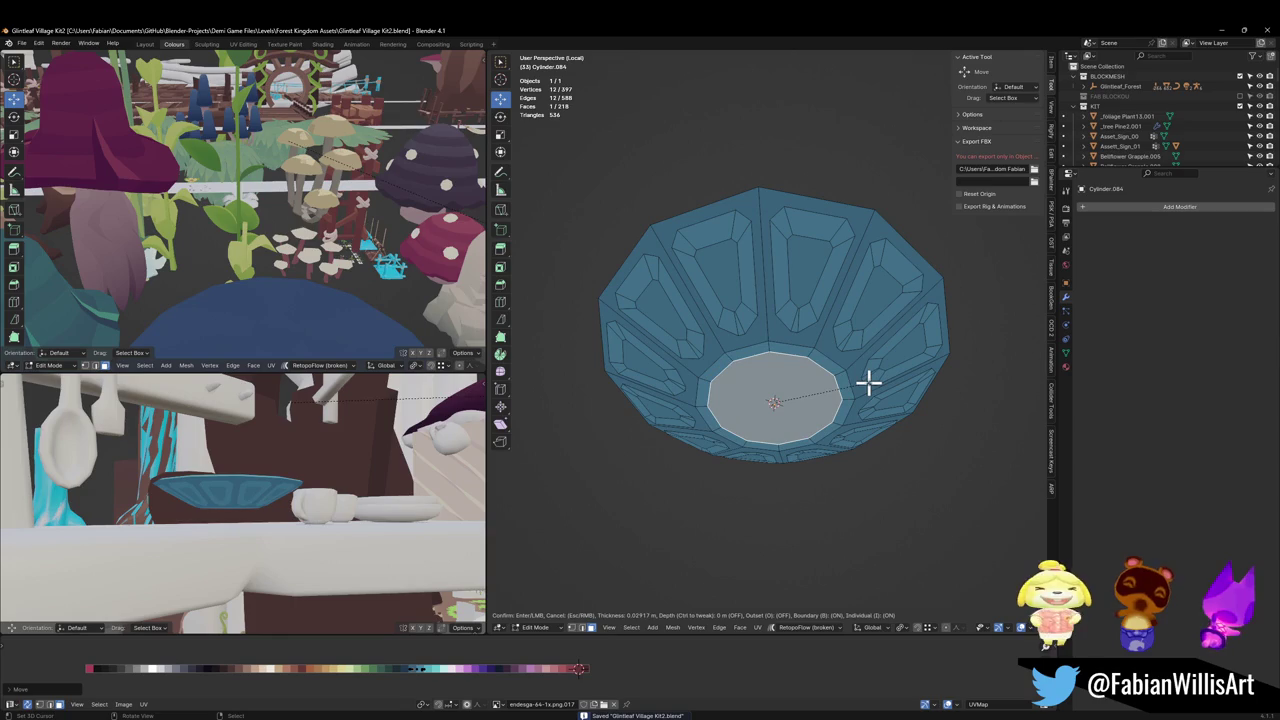
pyautogui.click(868, 382)
pyautogui.moveTo(394, 463)
pyautogui.mouseDown(button='middle')
pyautogui.moveTo(286, 477)
pyautogui.moveTo(365, 541)
pyautogui.mouseUp(button='middle')
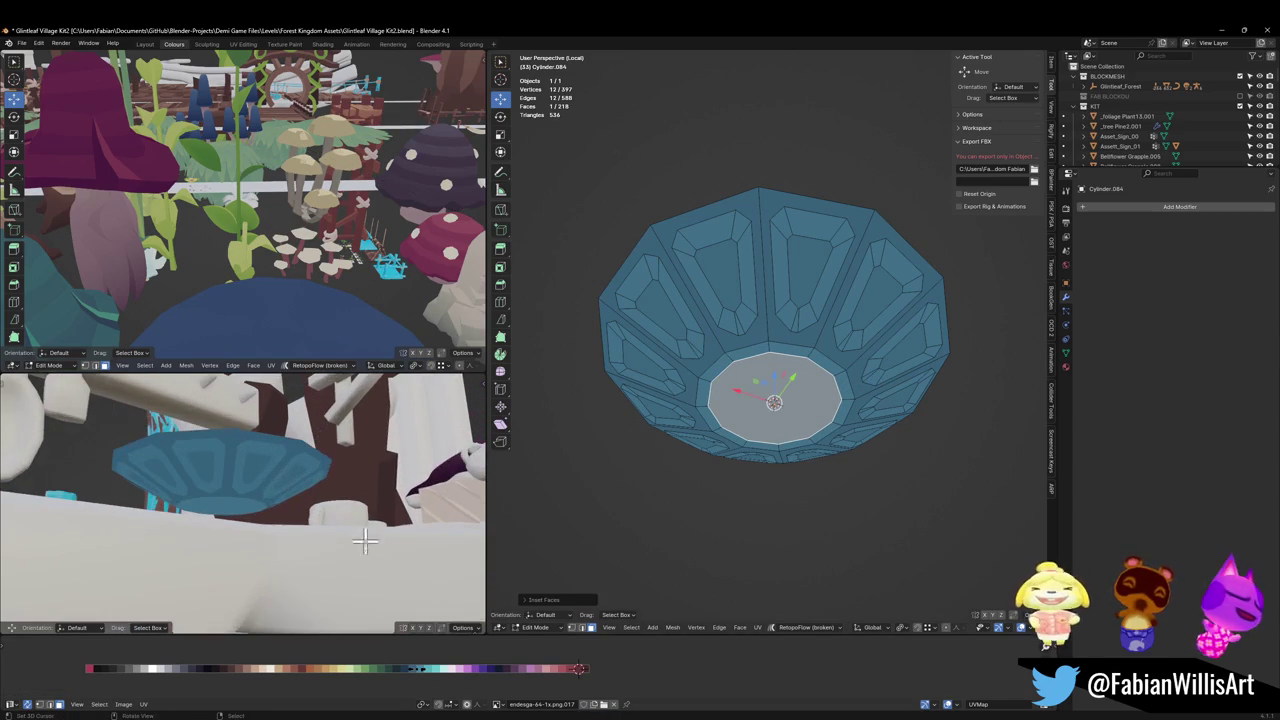
pyautogui.press('g')
pyautogui.press('x')
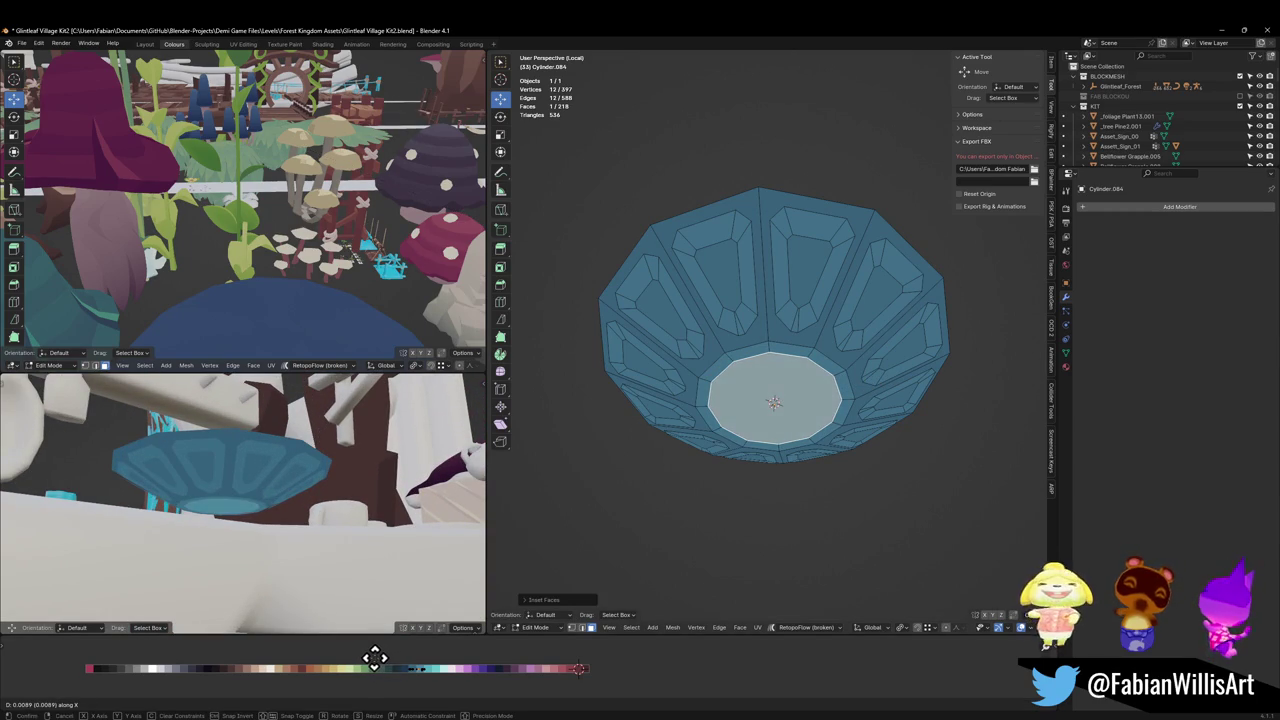
pyautogui.rightClick(351, 657)
pyautogui.press('s')
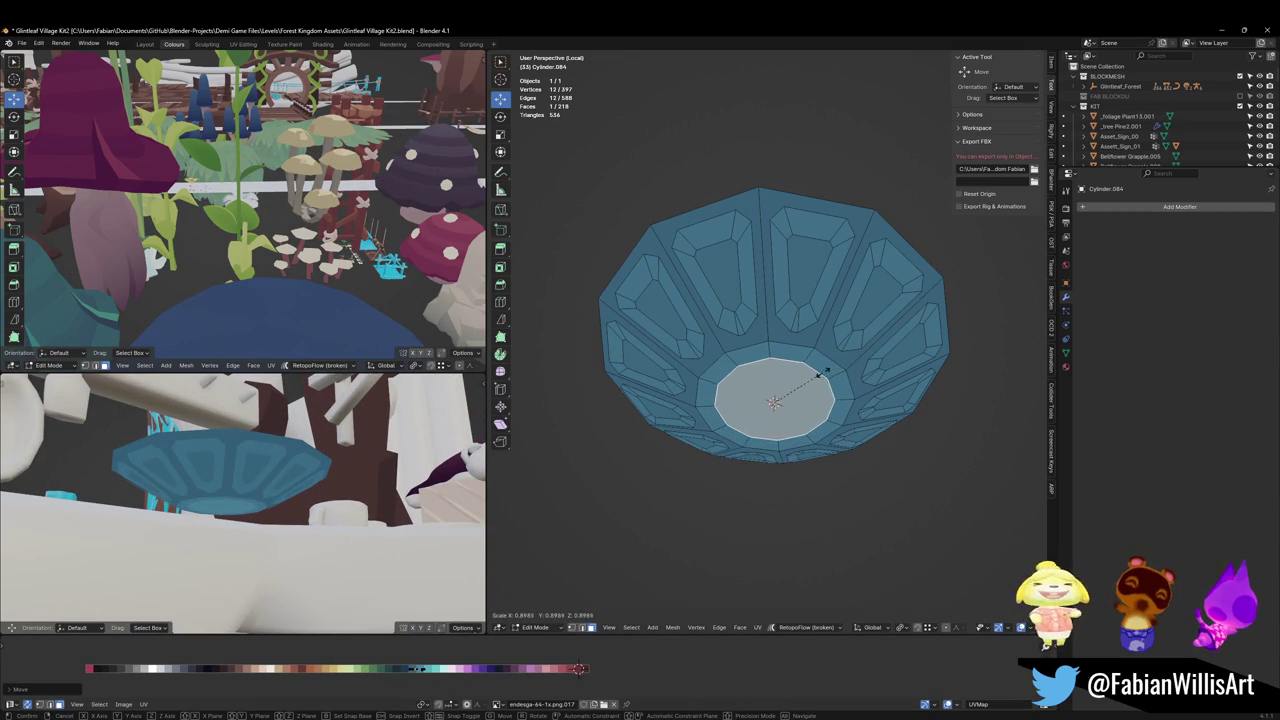
pyautogui.click(815, 375)
pyautogui.hotkey('ctrl', 's')
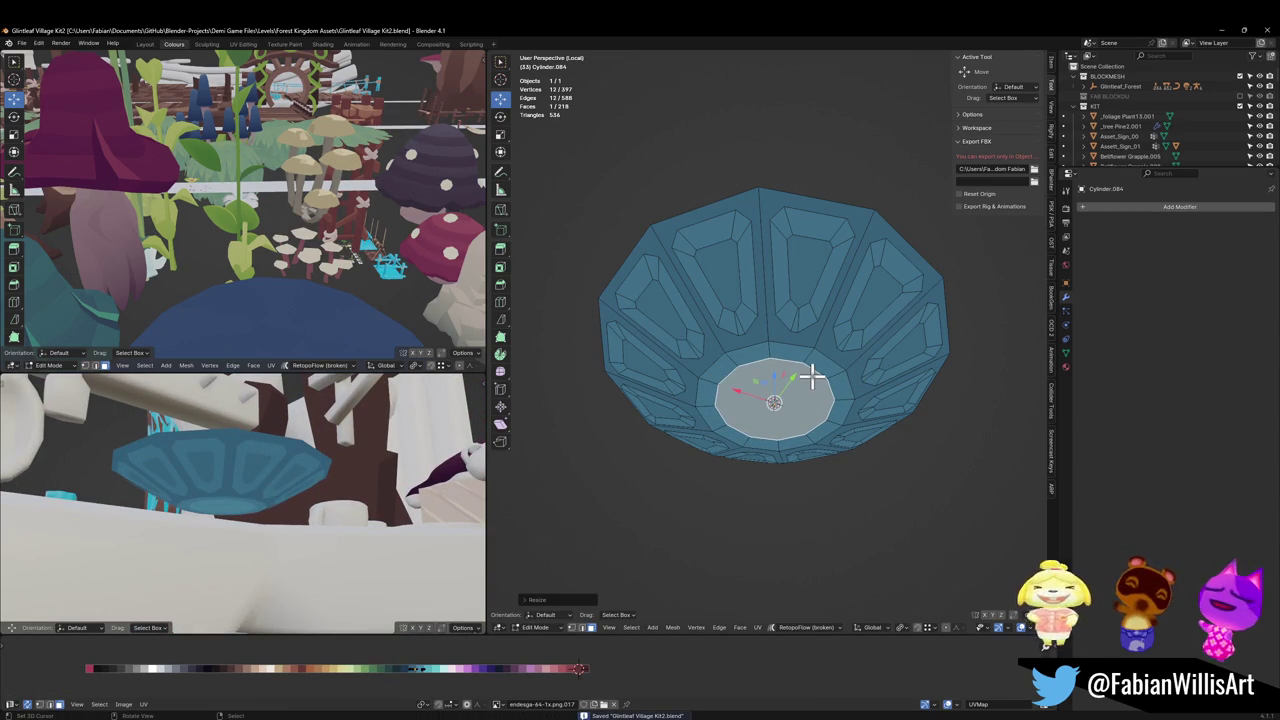
# Step: Return to Object Mode and exit Local View to show the table scene
pyautogui.moveTo(786, 357)
pyautogui.mouseDown(button='middle')
pyautogui.moveTo(777, 420)
pyautogui.moveTo(866, 400)
pyautogui.moveTo(840, 418)
pyautogui.moveTo(836, 385)
pyautogui.mouseUp(button='middle')
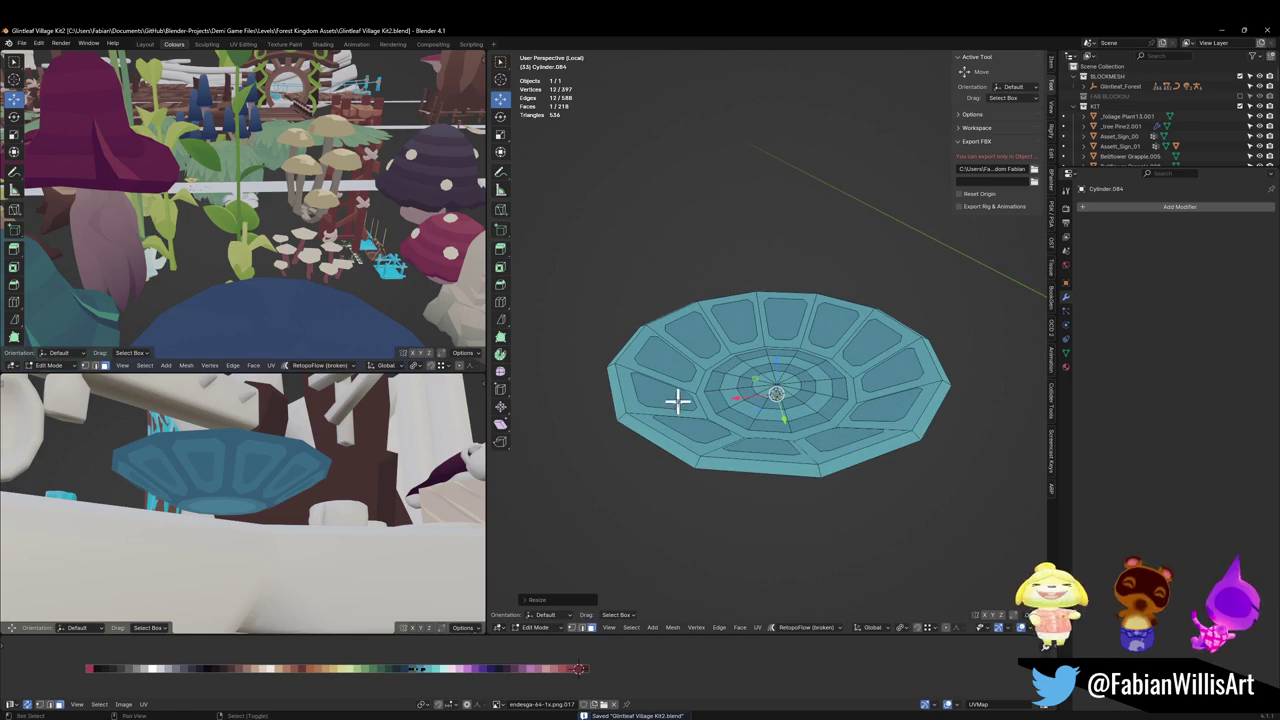
pyautogui.moveTo(270, 470)
pyautogui.mouseDown(button='middle')
pyautogui.moveTo(280, 557)
pyautogui.moveTo(349, 535)
pyautogui.moveTo(255, 507)
pyautogui.mouseUp(button='middle')
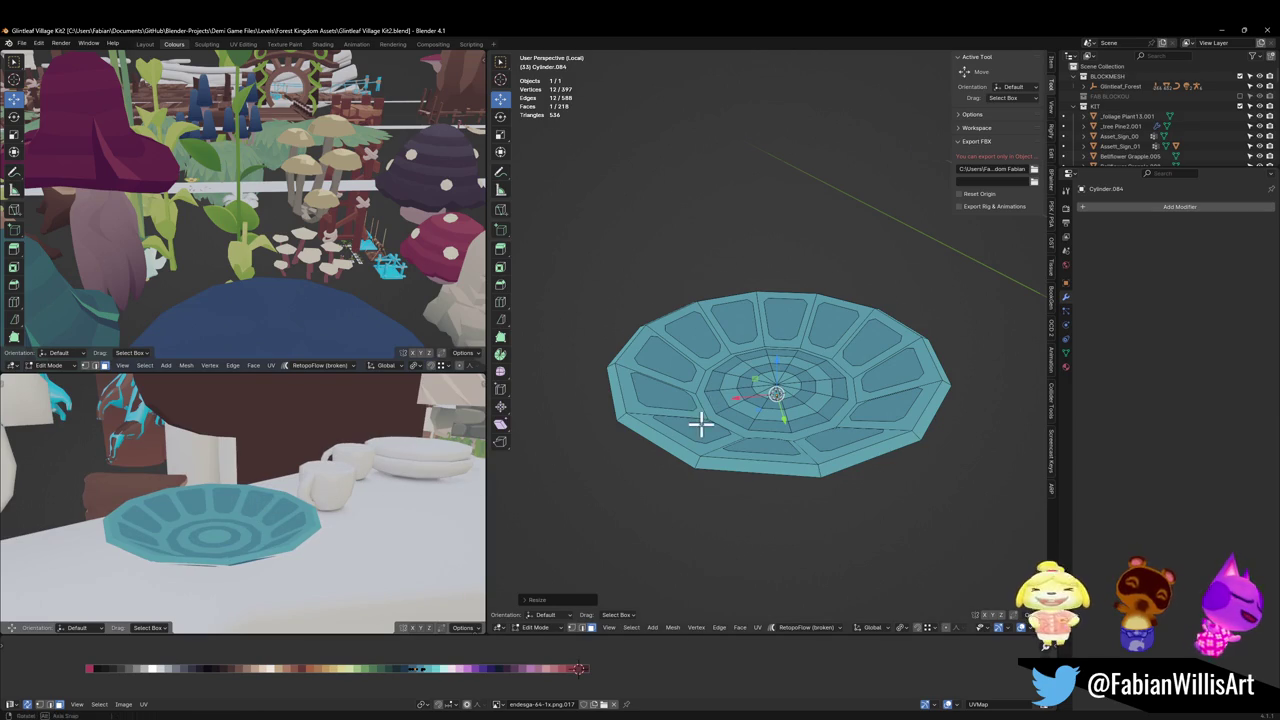
pyautogui.hotkey('ctrl', 'Tab')
pyautogui.moveTo(270, 527)
pyautogui.mouseDown(button='middle')
pyautogui.moveTo(323, 486)
pyautogui.moveTo(257, 539)
pyautogui.mouseUp(button='middle')
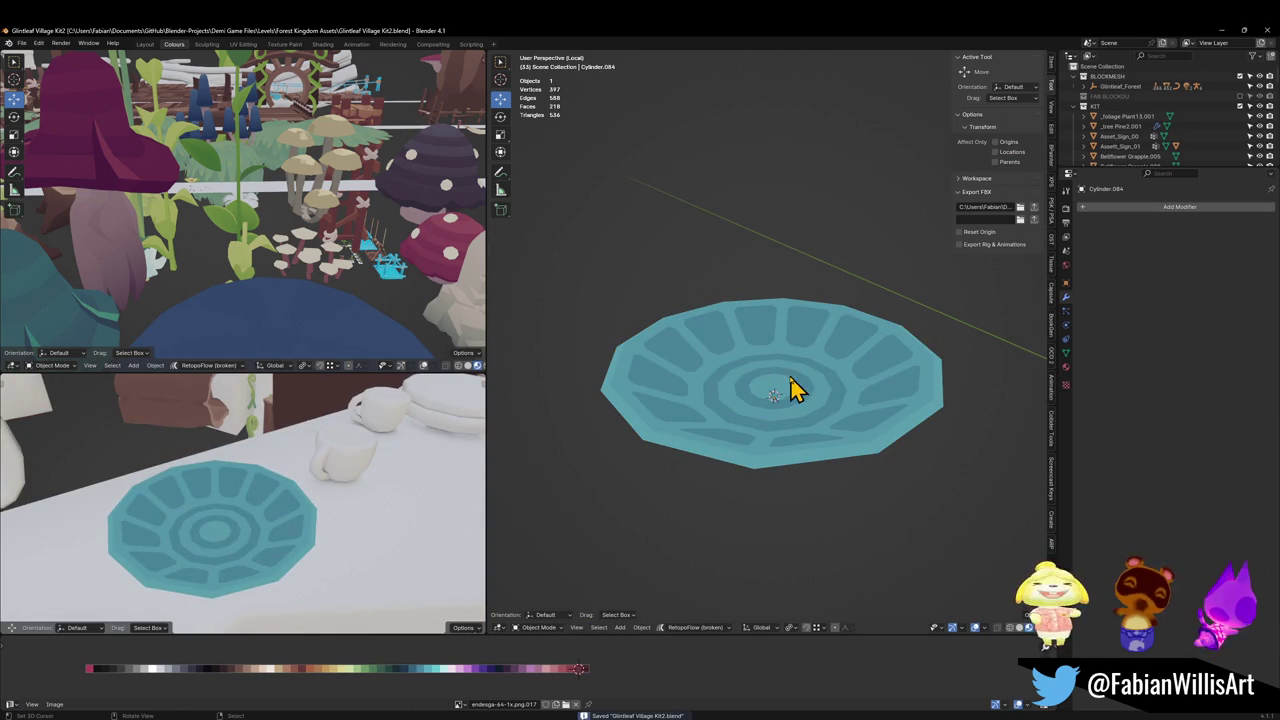
pyautogui.press('KP_Divide')
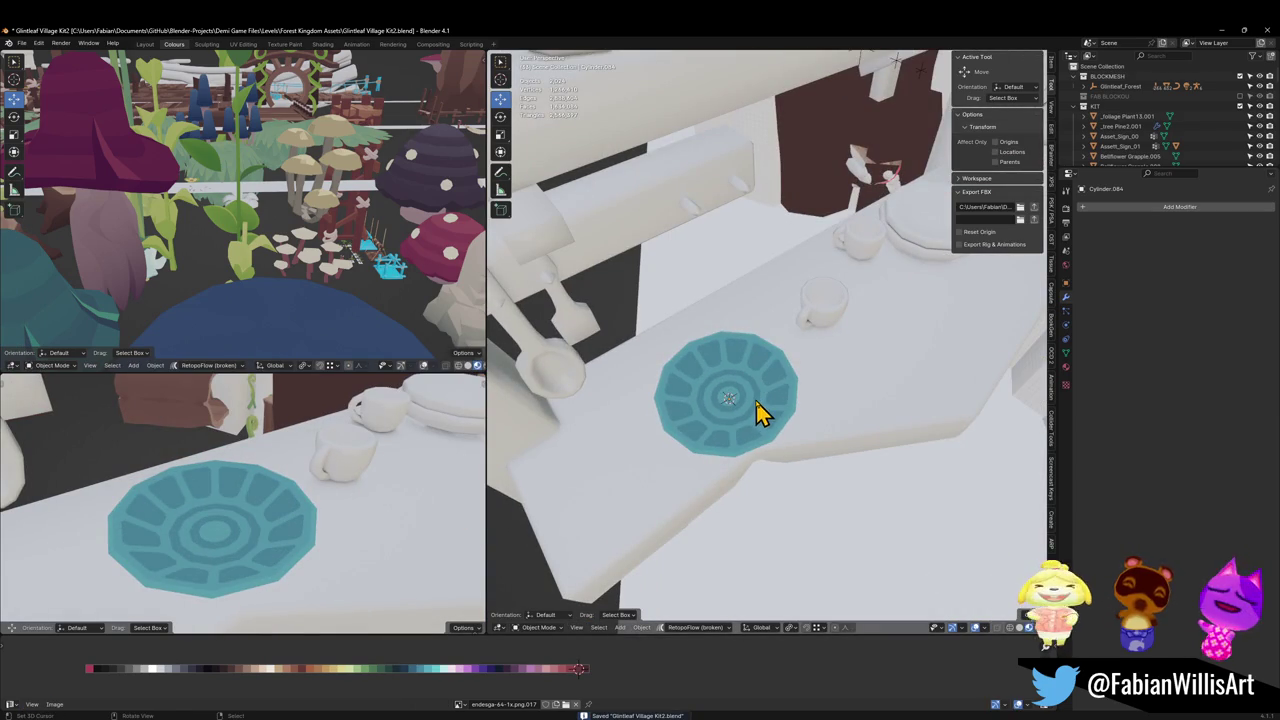
# Step: Snap the dish to the 3D cursor on the table top and save
pyautogui.moveTo(766, 428); pyautogui.dragTo(785, 410, button='middle')
pyautogui.hotkey('shift', 's')
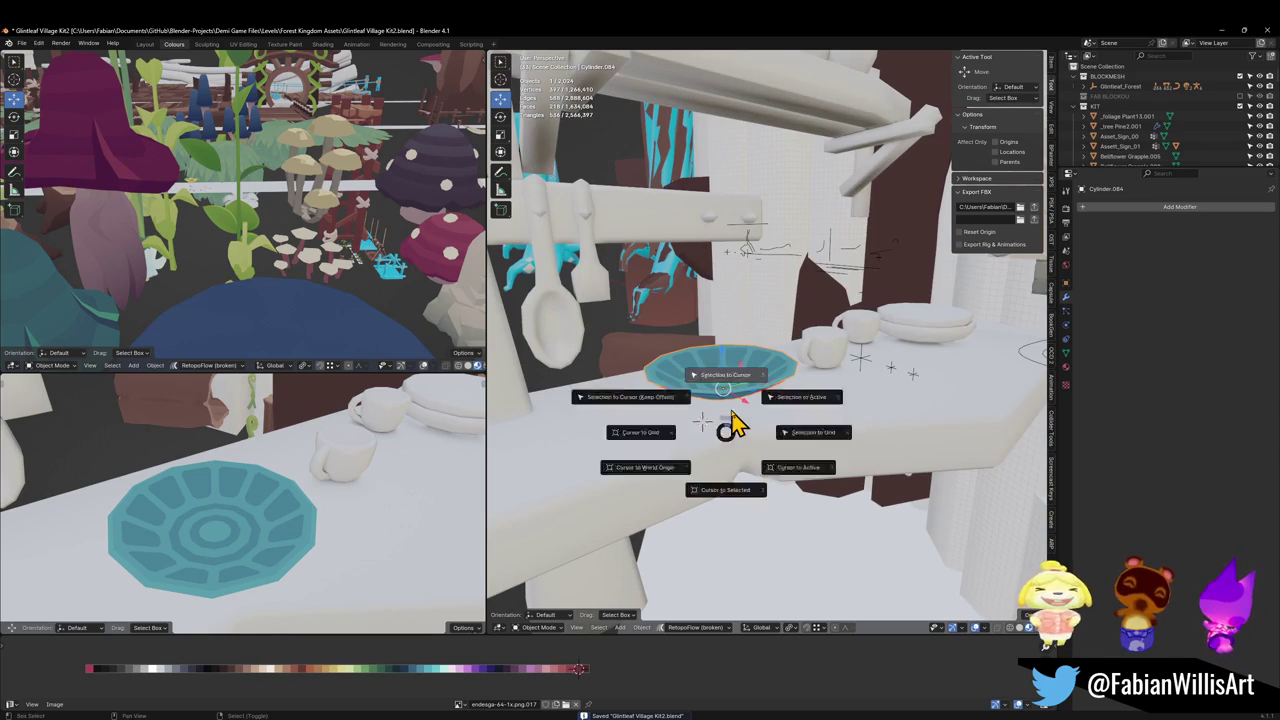
pyautogui.scroll(5, 771, 397)
pyautogui.moveTo(785, 395)
pyautogui.mouseDown(button='middle')
pyautogui.moveTo(770, 415)
pyautogui.moveTo(390, 497)
pyautogui.mouseUp(button='middle')
pyautogui.scroll(-4, 770, 415)
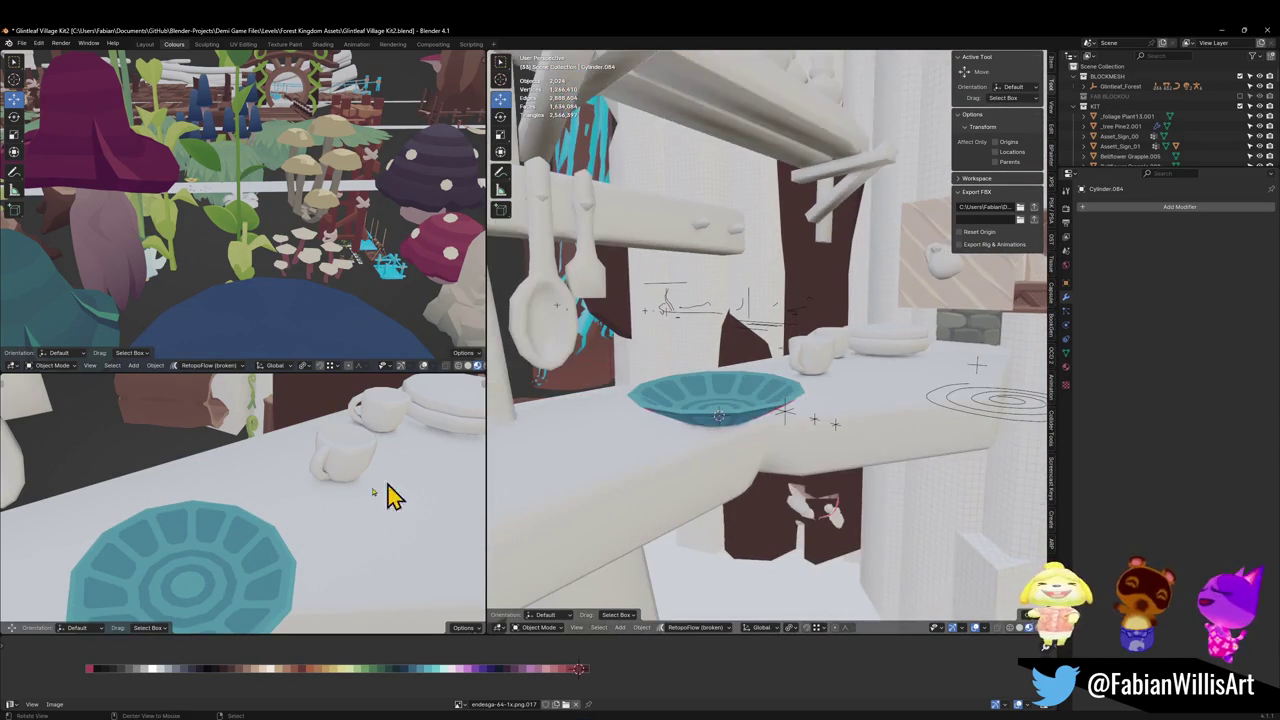
pyautogui.moveTo(785, 378)
pyautogui.mouseDown(button='middle')
pyautogui.moveTo(766, 409)
pyautogui.moveTo(731, 409)
pyautogui.moveTo(730, 447)
pyautogui.mouseUp(button='middle')
pyautogui.hotkey('ctrl', 's')
# Step: Rename the dish to Plate1 and duplicate it
pyautogui.press('F2')
pyautogui.write('Plate')
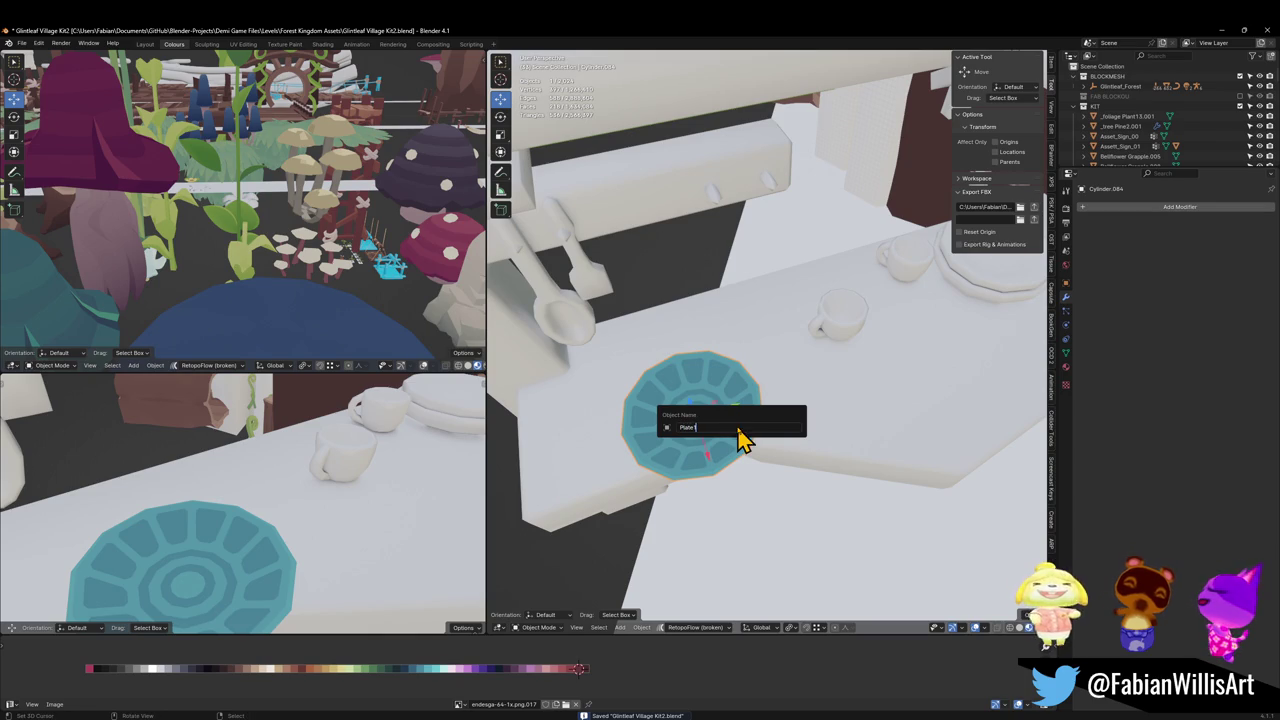
pyautogui.press('Return')
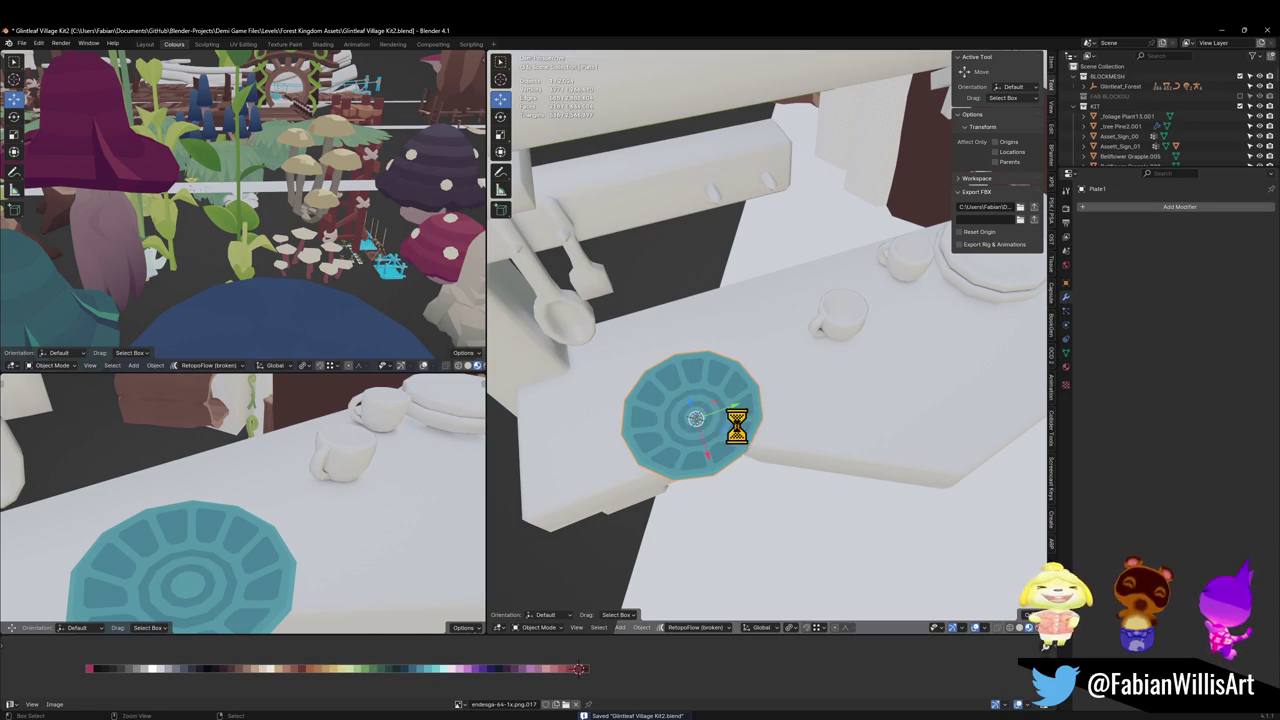
pyautogui.hotkey('shift', 'd')
# Step: Place the duplicate beside the original along Y and select only the copy
pyautogui.press('y')
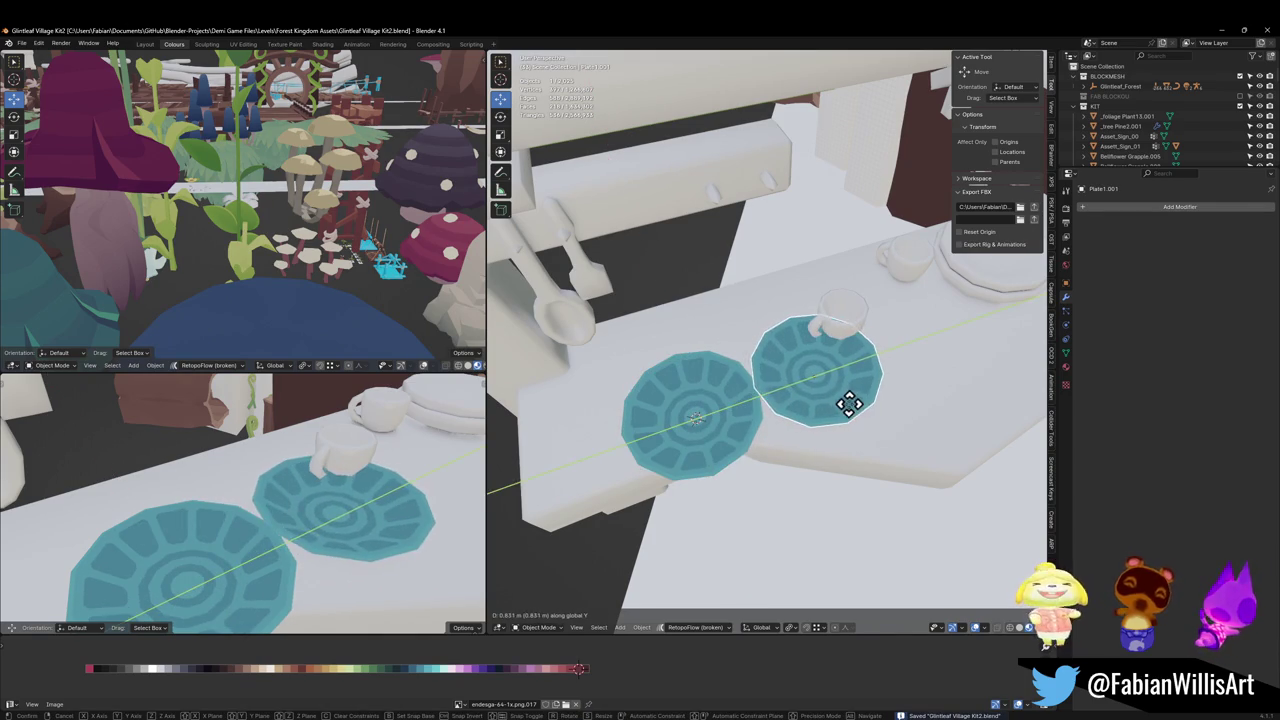
pyautogui.click(848, 403)
pyautogui.keyDown('shift'); pyautogui.click(753, 441); pyautogui.keyUp('shift')
pyautogui.press('g')
pyautogui.click(677, 462)
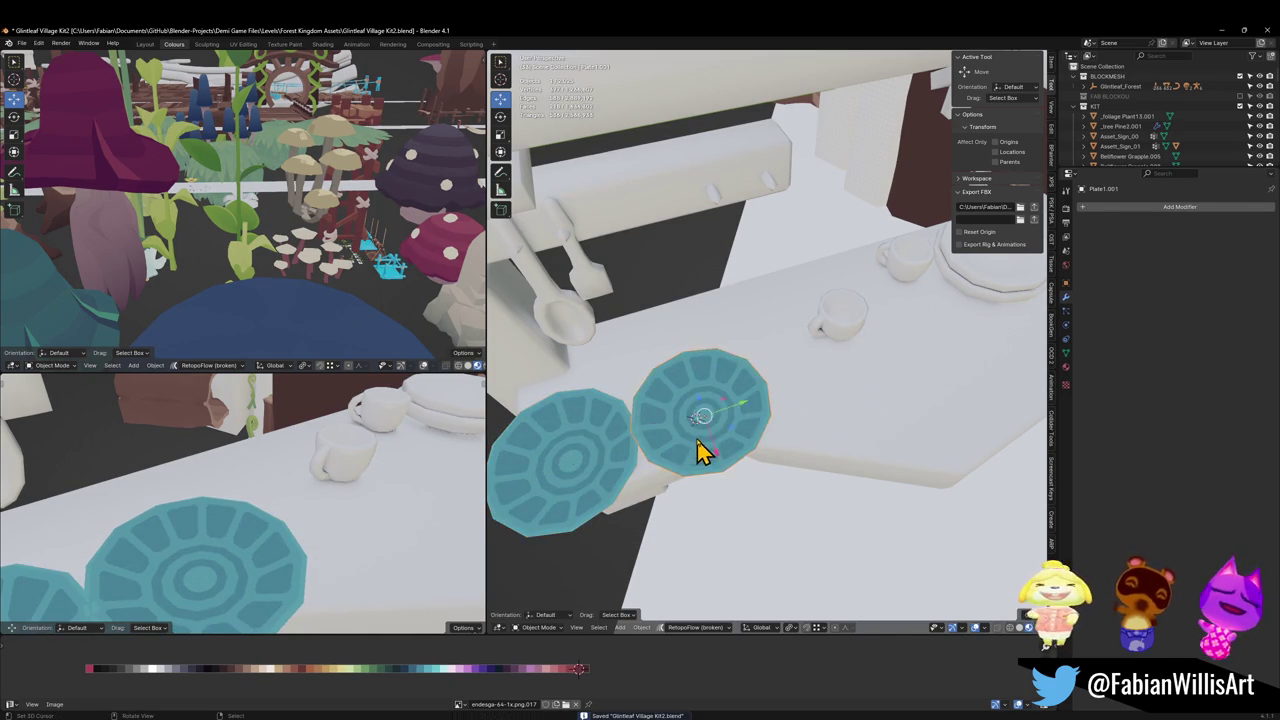
# Step: In Edit Mode, select the whole copy and slide its UVs toward yellow-green
pyautogui.press('Tab')
pyautogui.press('Tab')
pyautogui.click(700, 437)
pyautogui.press('Tab')
pyautogui.press('a')
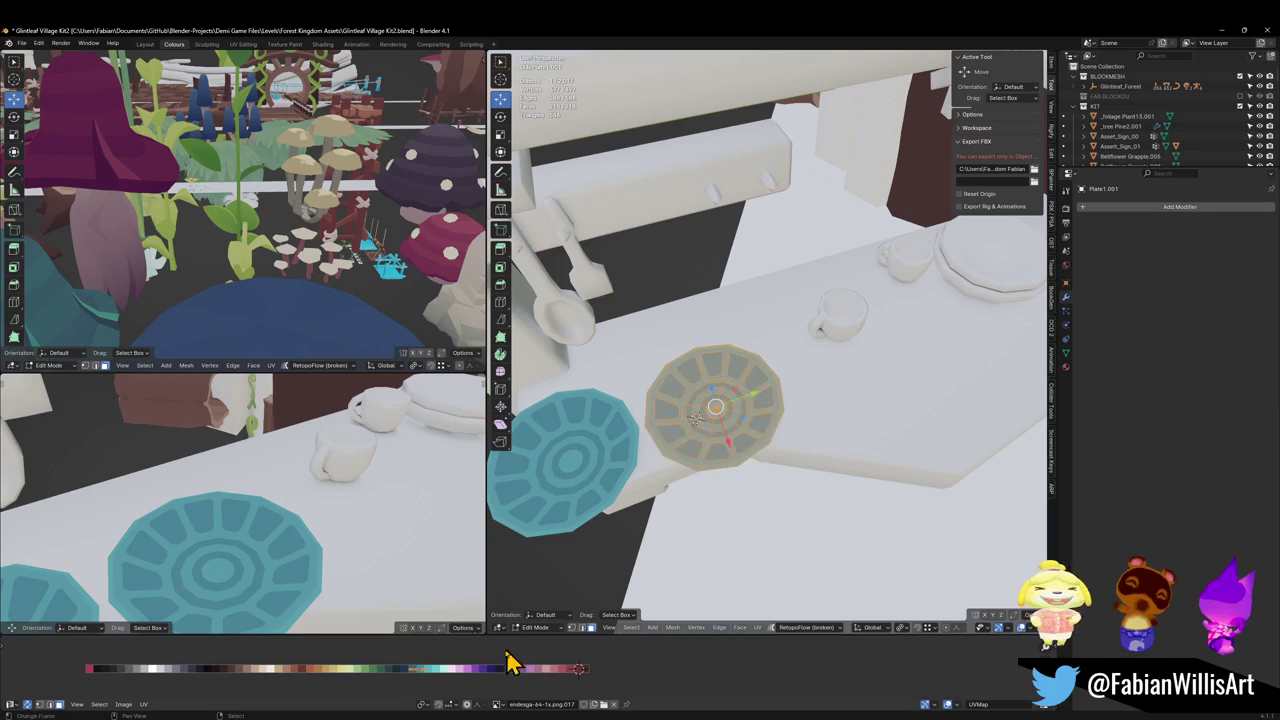
pyautogui.press('g')
pyautogui.press('x')
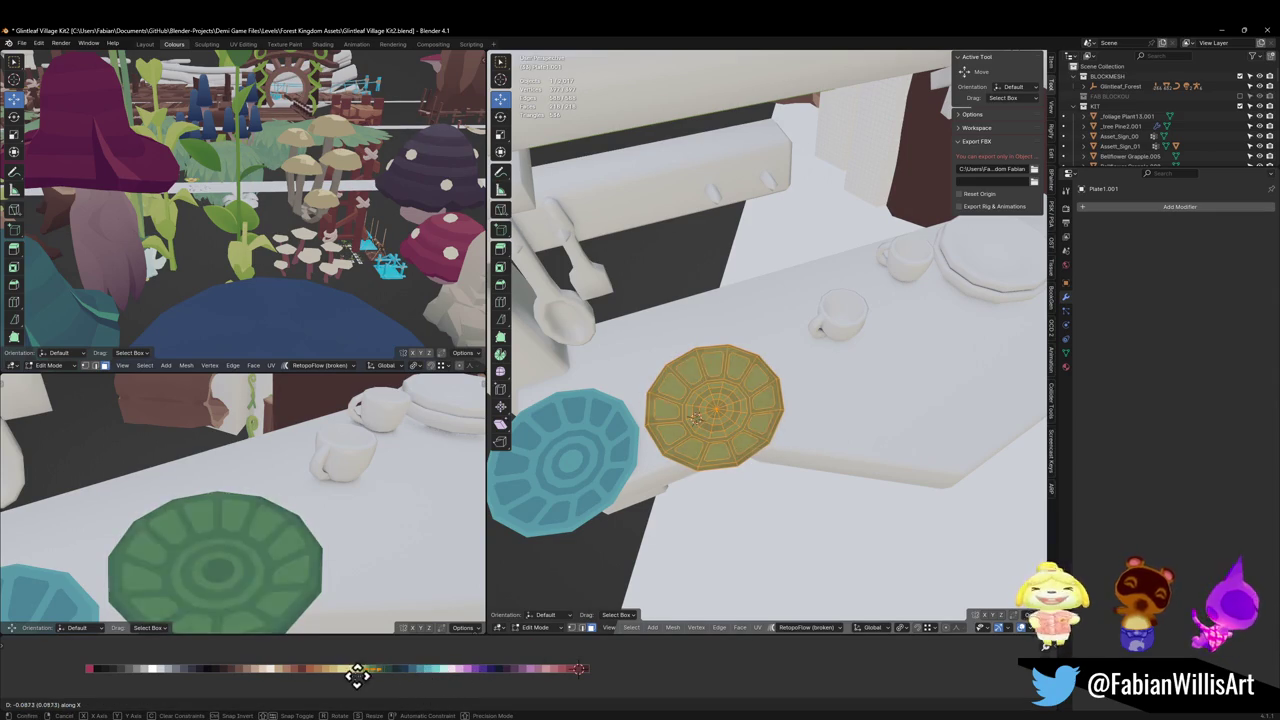
pyautogui.click(345, 680)
pyautogui.scroll(-5, 283, 543)
pyautogui.moveTo(283, 543); pyautogui.dragTo(289, 503, button='middle')
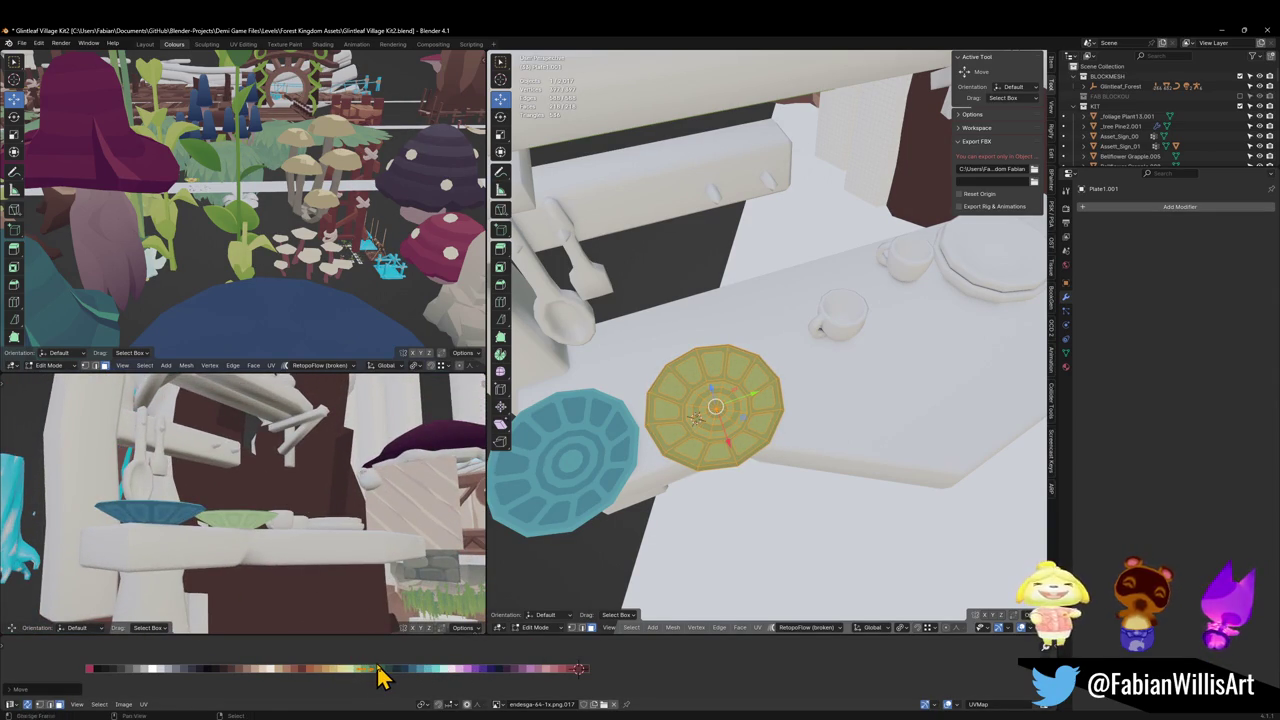
# Step: Mirror and slide the copy's UVs onto green, save, and duplicate the green plate
pyautogui.hotkey('ctrl', 'm')
pyautogui.press('x')
pyautogui.press('g')
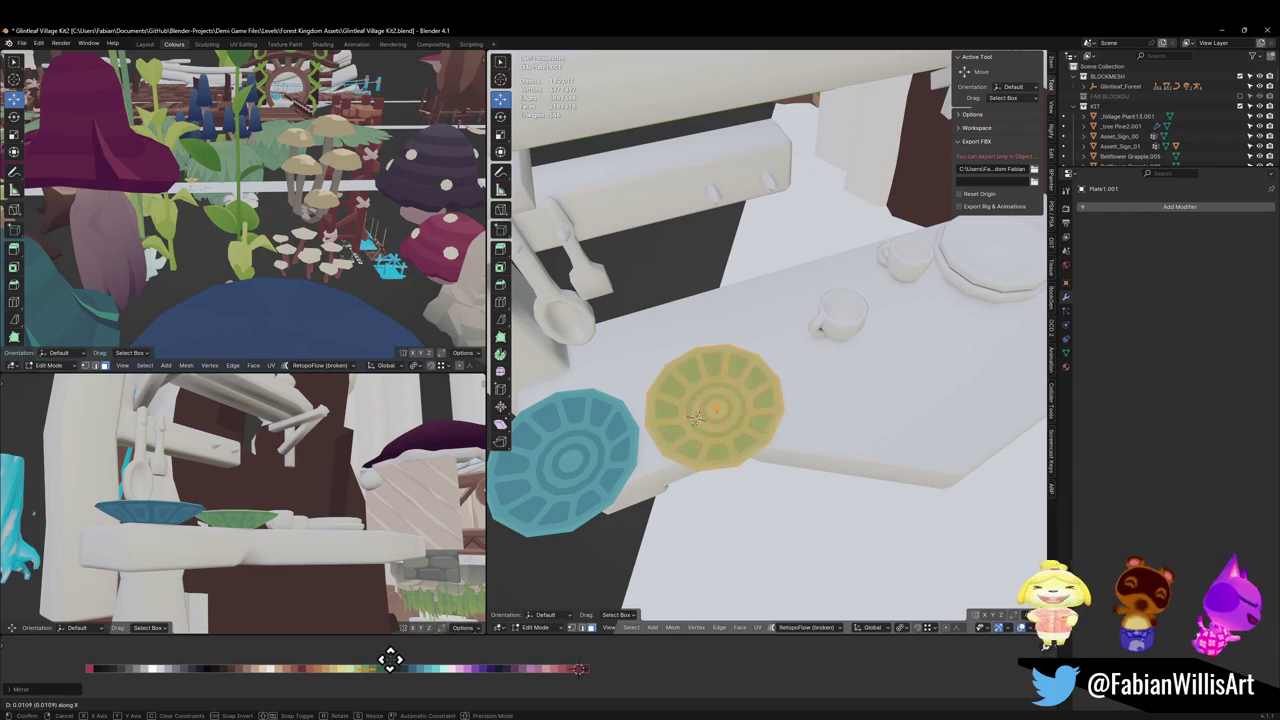
pyautogui.click(389, 670)
pyautogui.moveTo(304, 497)
pyautogui.mouseDown(button='middle')
pyautogui.moveTo(331, 609)
pyautogui.moveTo(320, 532)
pyautogui.moveTo(380, 600)
pyautogui.mouseUp(button='middle')
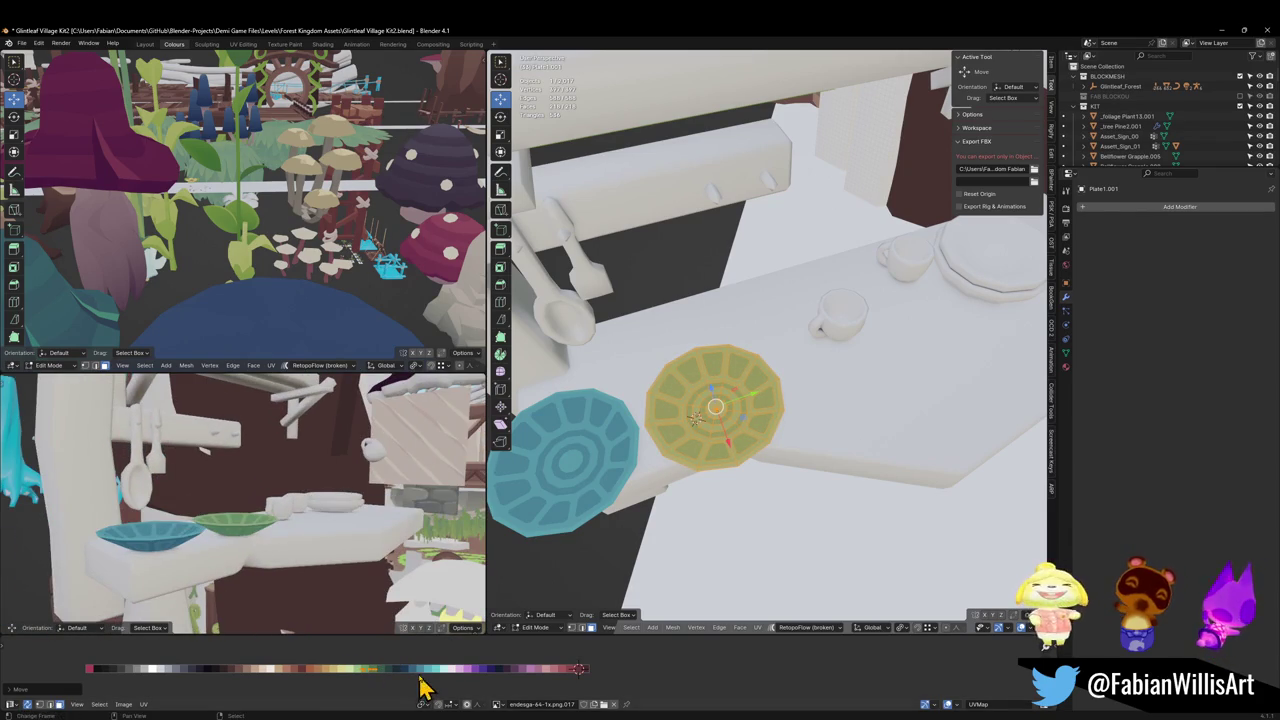
pyautogui.press('g')
pyautogui.press('x')
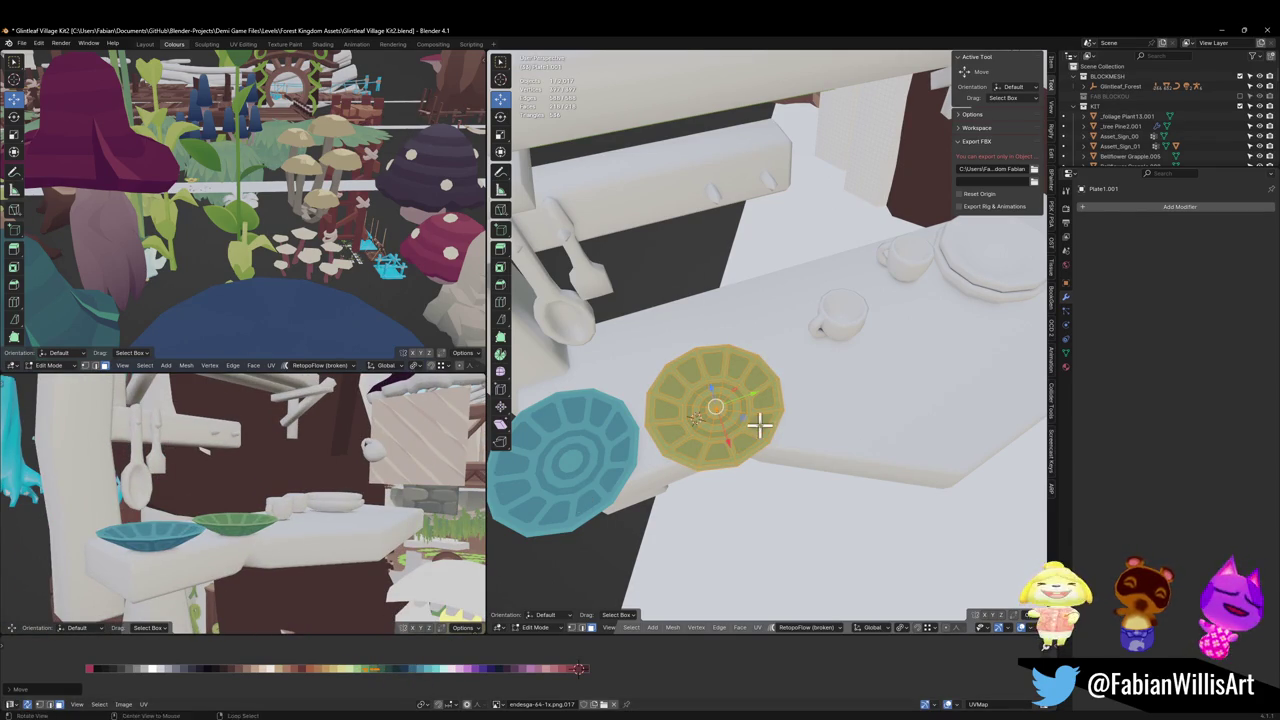
pyautogui.moveTo(760, 425); pyautogui.dragTo(814, 428, button='middle')
pyautogui.press('Tab')
pyautogui.hotkey('ctrl', 's')
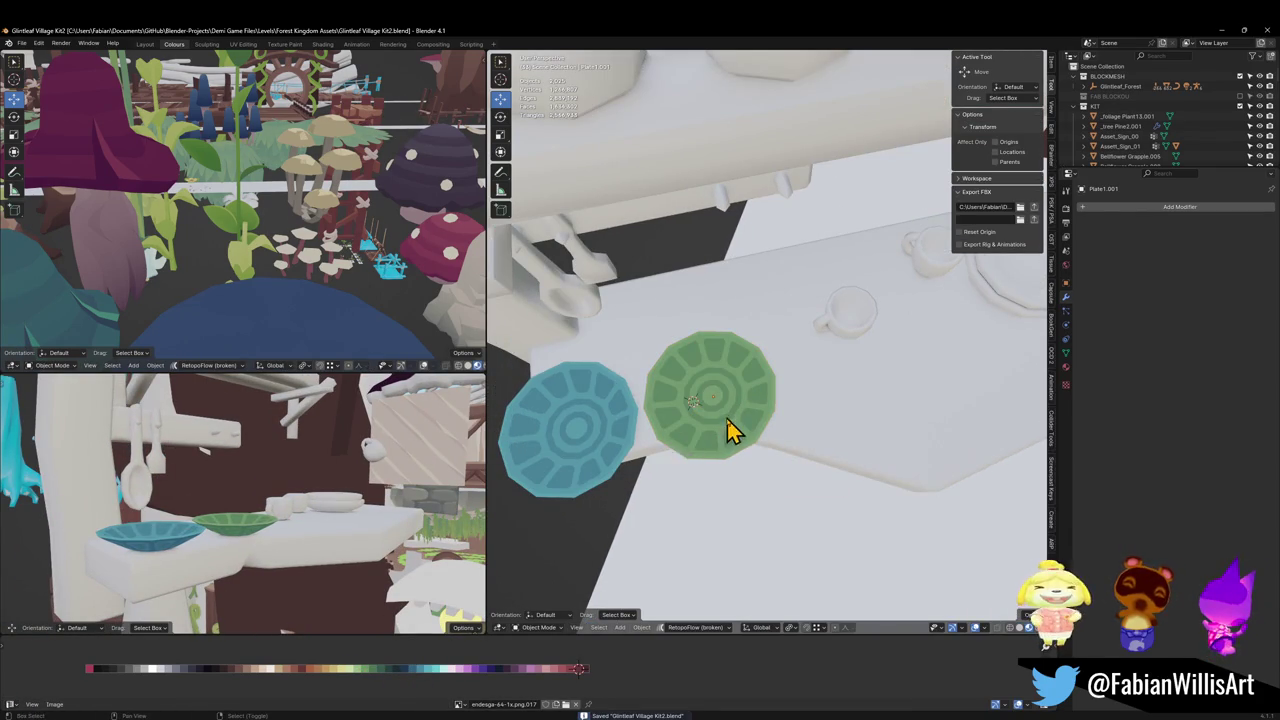
pyautogui.moveTo(729, 429); pyautogui.dragTo(686, 494, button='middle')
pyautogui.hotkey('shift', 'd')
# Step: Place the plate copy beside the green plate and rename the green plates Plate2 and Plate3
pyautogui.press('y')
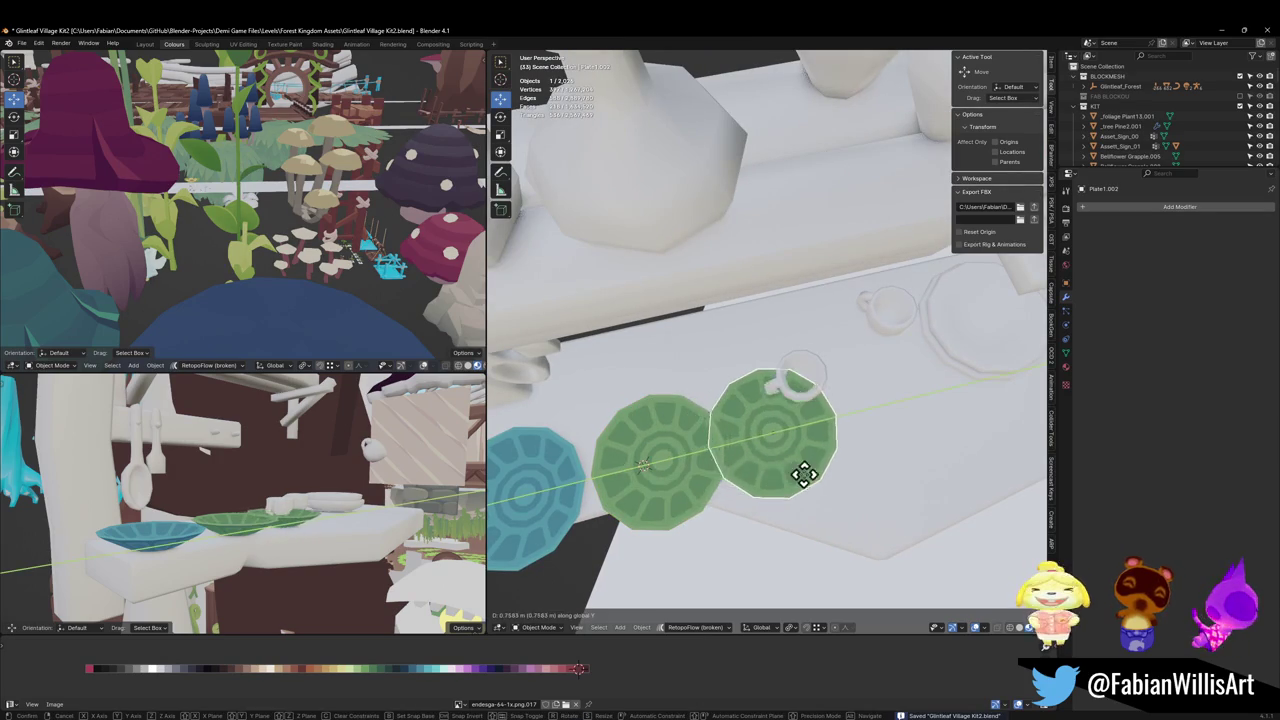
pyautogui.click(800, 490)
pyautogui.click(703, 487)
pyautogui.press('F2')
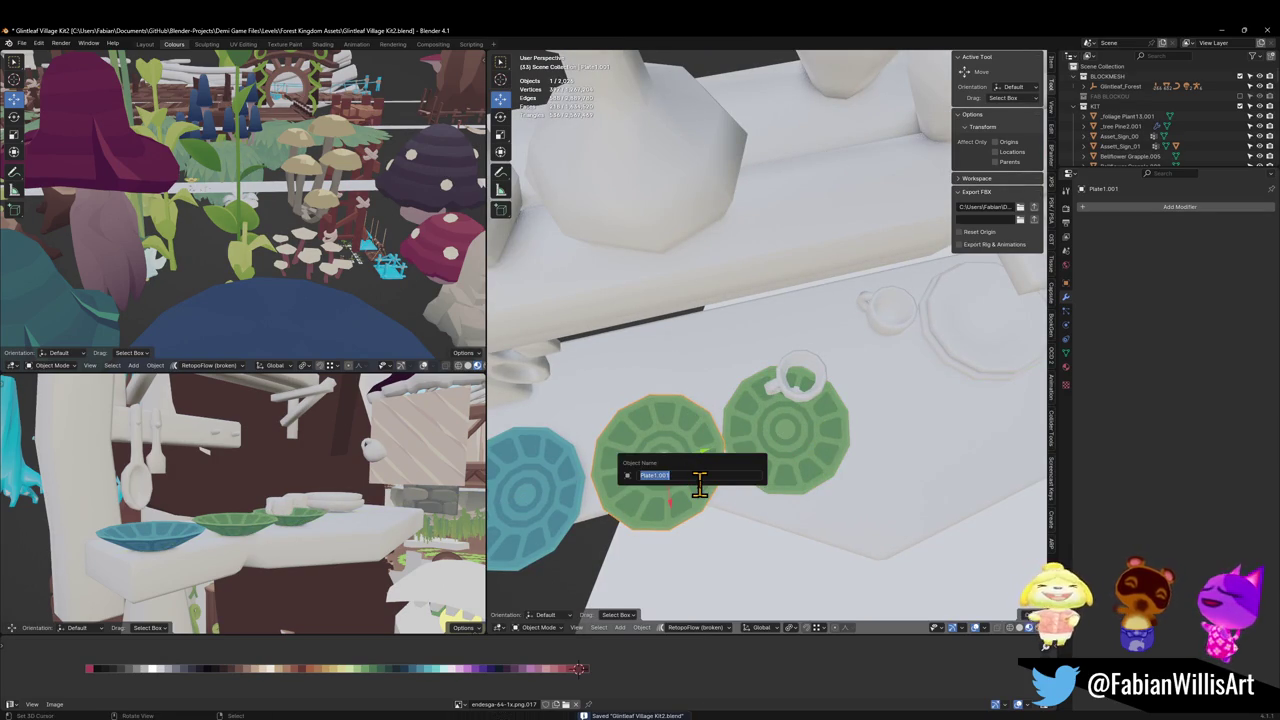
pyautogui.press('Return')
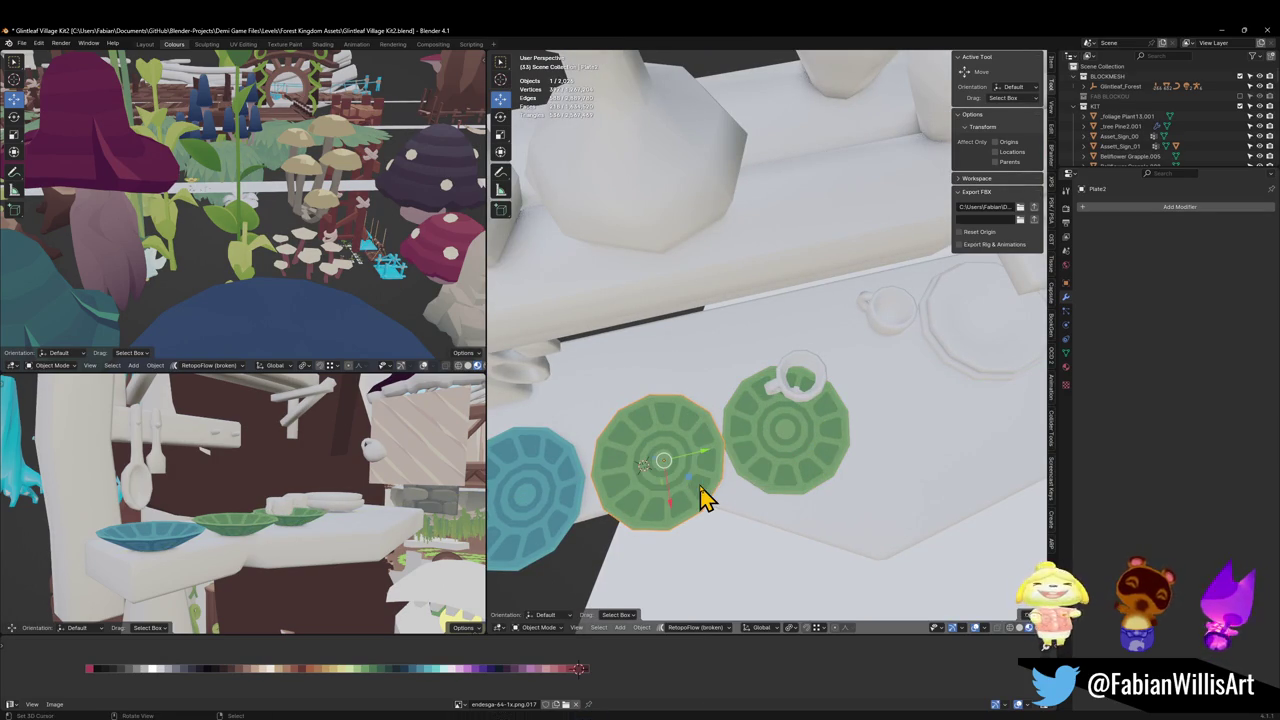
pyautogui.click(822, 472)
pyautogui.press('F2')
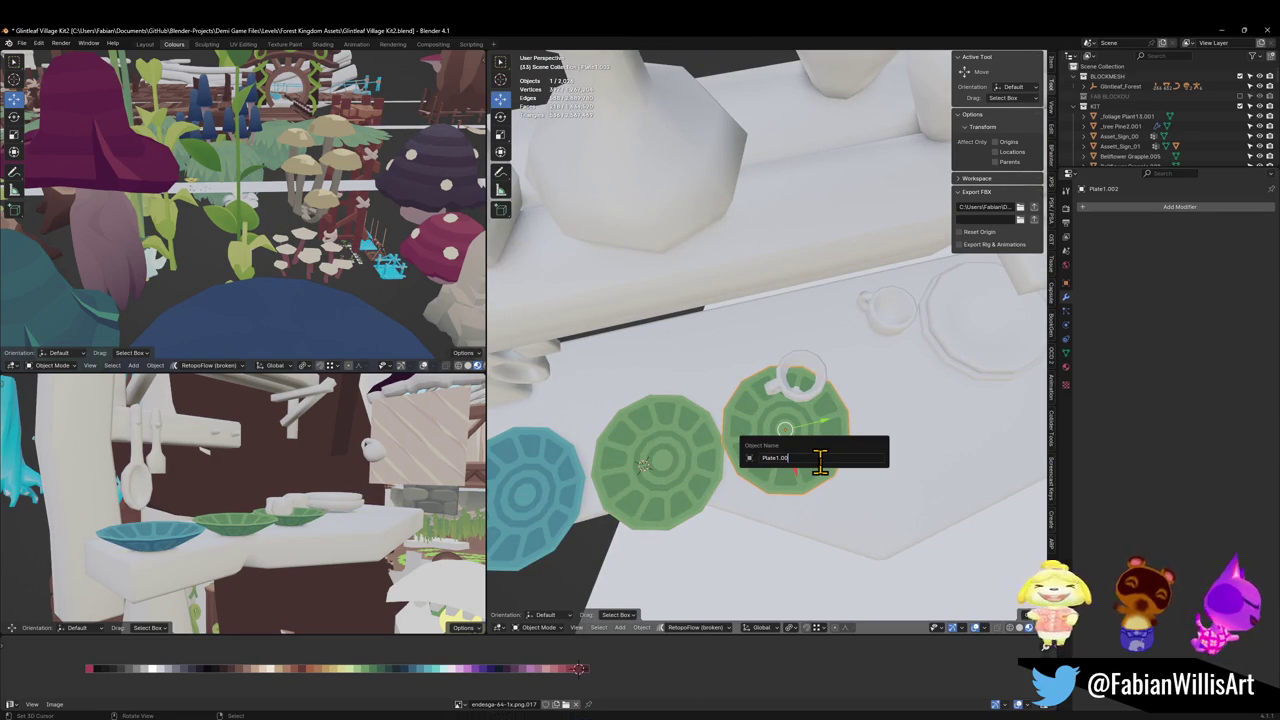
pyautogui.write('3')
pyautogui.press('Return')
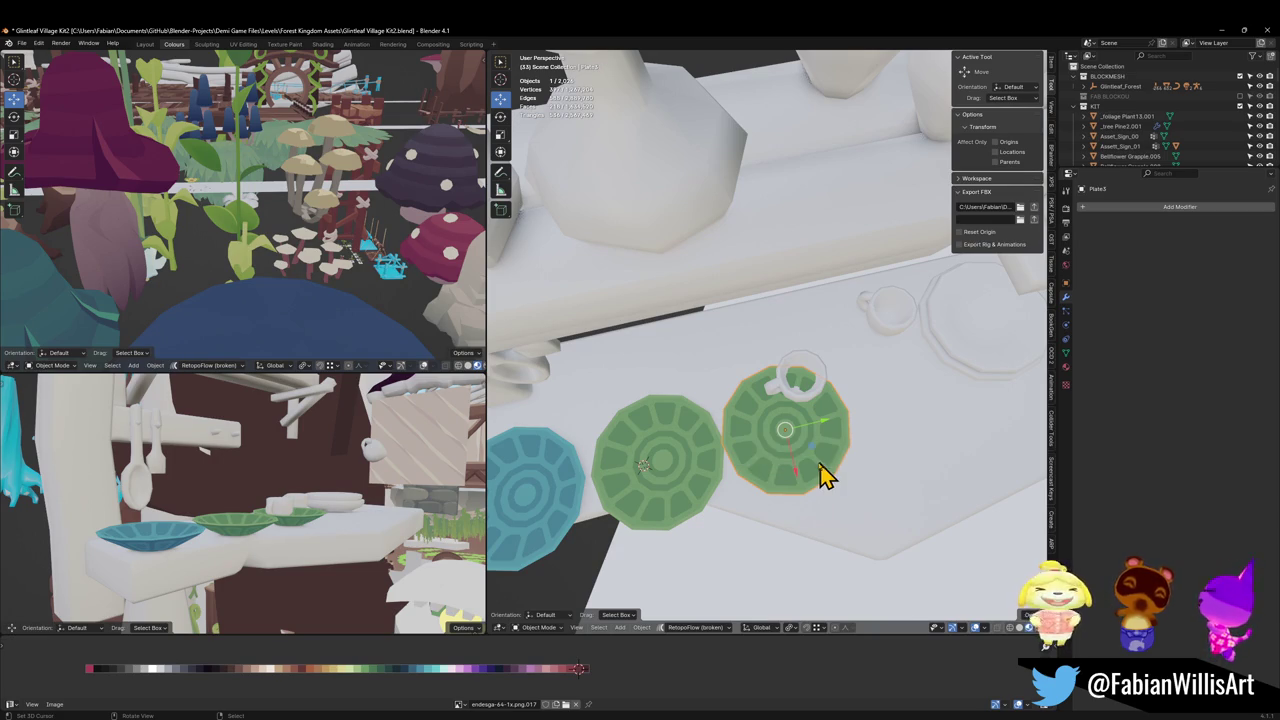
# Step: Recolour Plate3 red by sliding its UVs along the palette row
pyautogui.press('Tab')
pyautogui.press('g')
pyautogui.press('x')
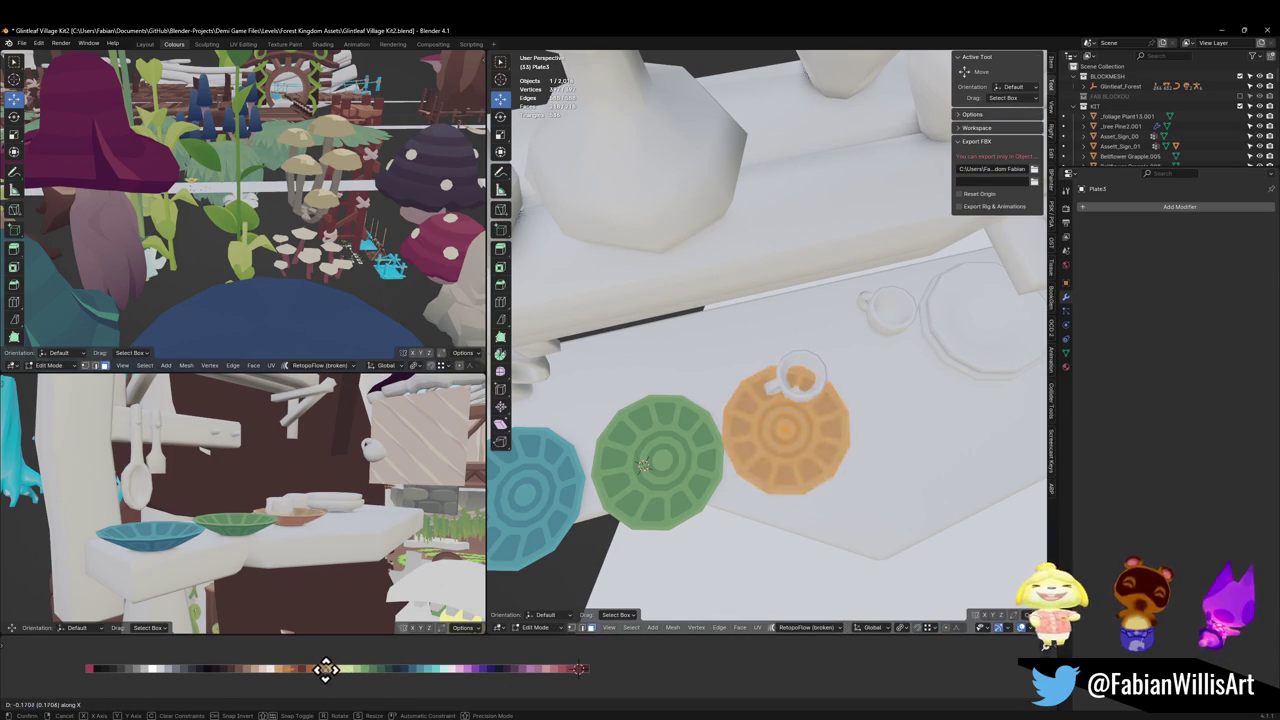
pyautogui.click(331, 671)
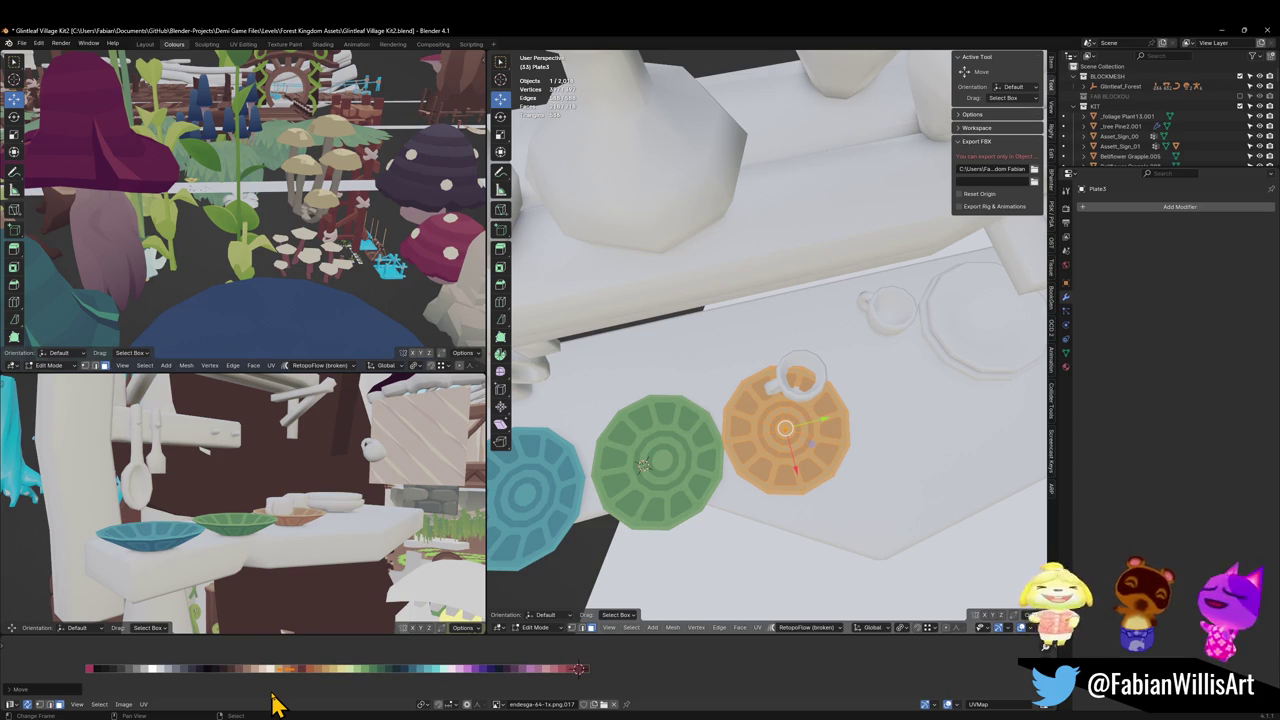
pyautogui.press('g')
pyautogui.press('x')
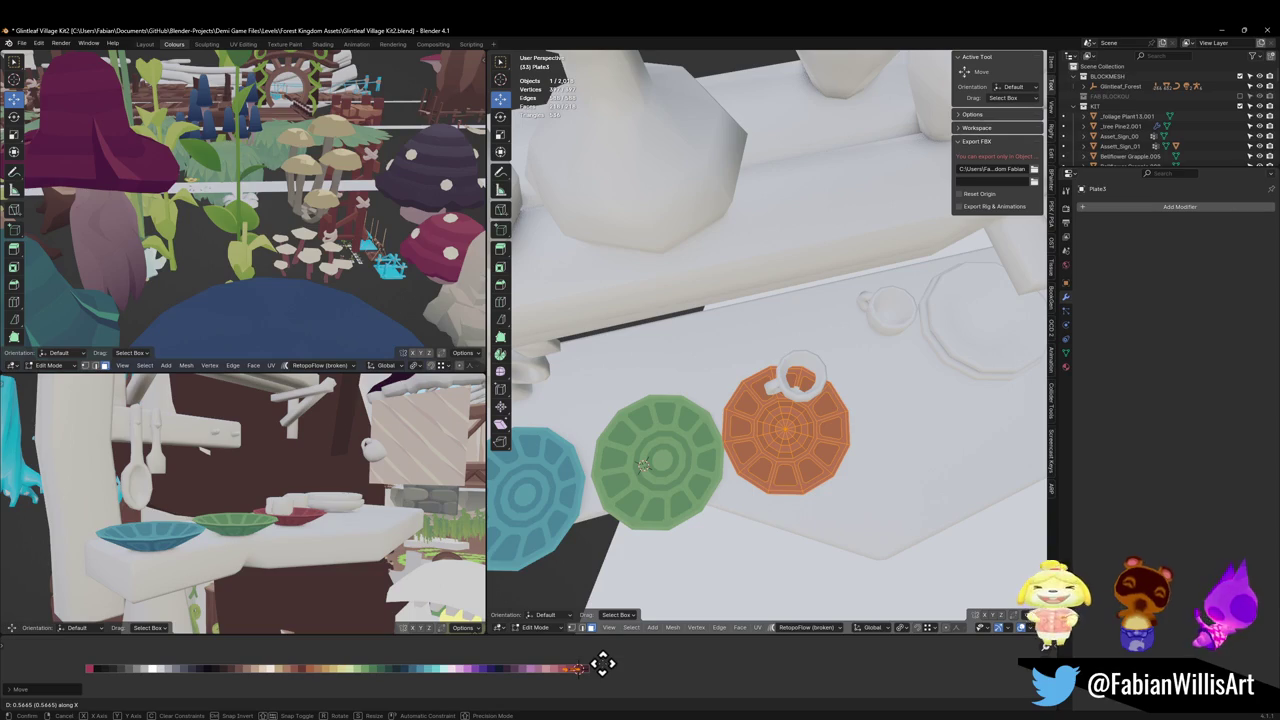
pyautogui.click(602, 663)
# Step: Return to Object Mode, save the file and select the cup
pyautogui.moveTo(443, 586); pyautogui.dragTo(320, 515, button='middle')
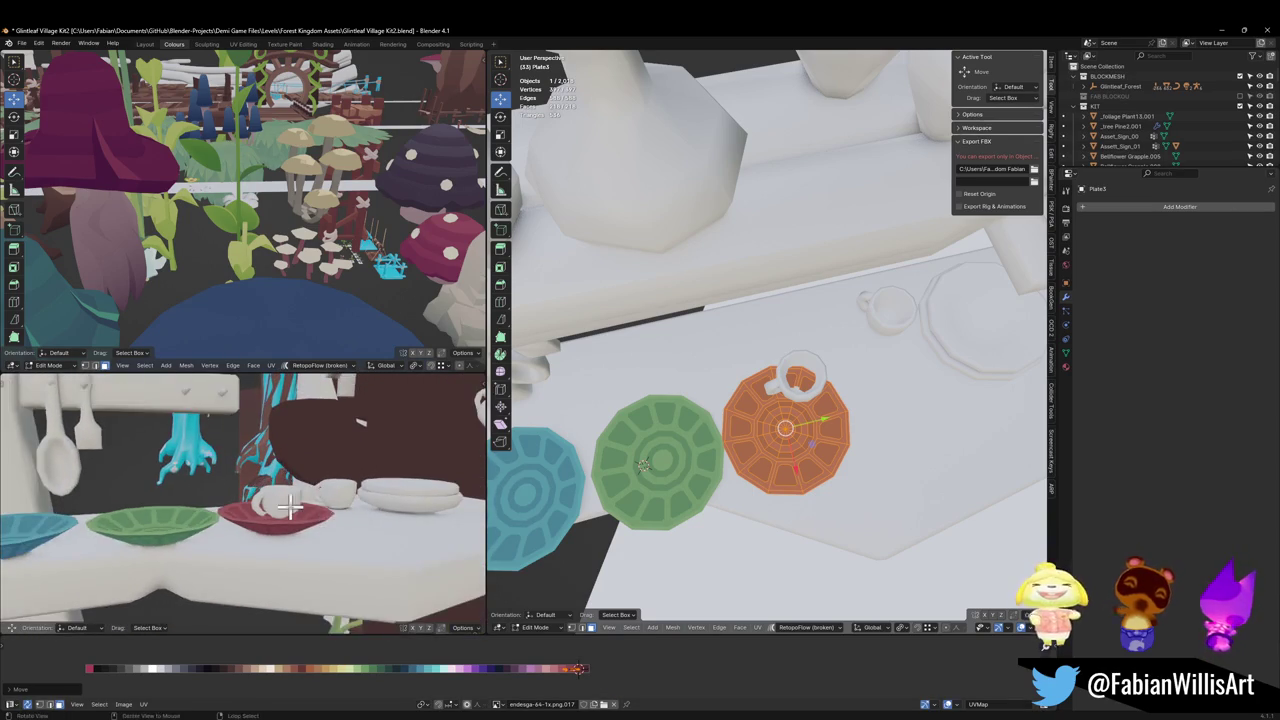
pyautogui.hotkey('ctrl', 'Tab')
pyautogui.scroll(-3, 291, 523)
pyautogui.scroll(-3, 306, 514)
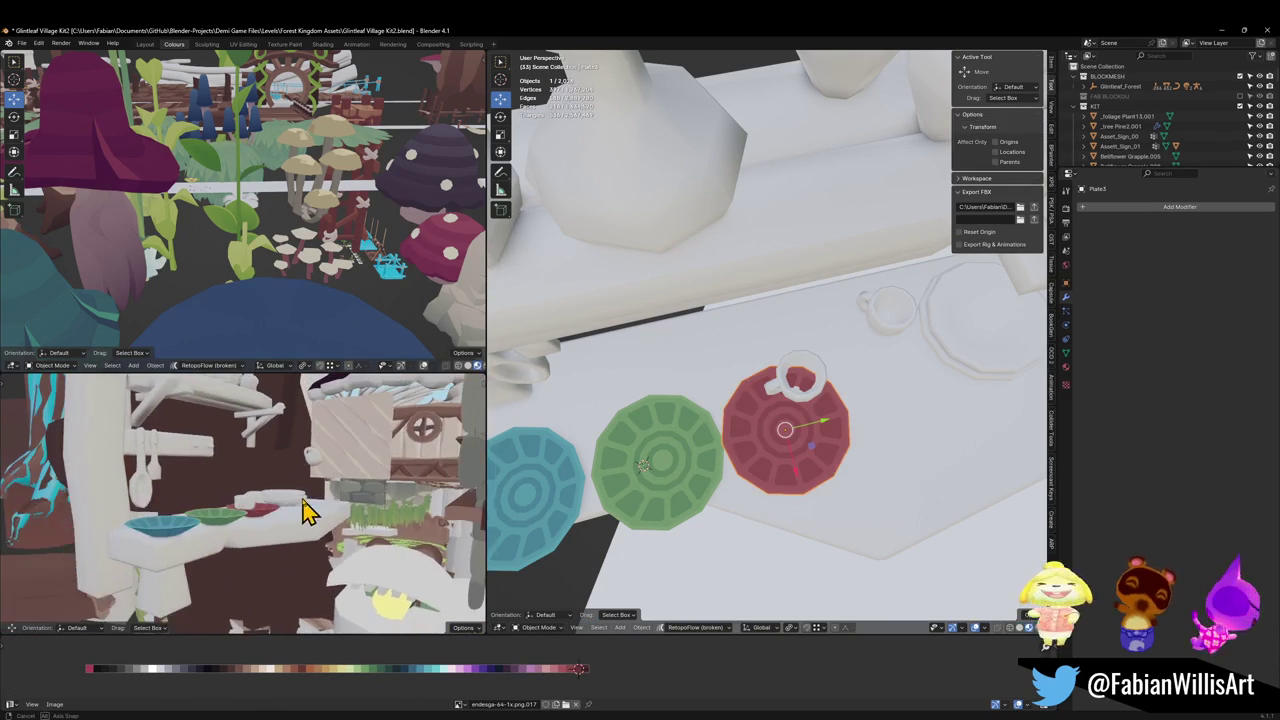
pyautogui.hotkey('ctrl', 's')
pyautogui.scroll(2, 305, 515)
pyautogui.moveTo(306, 517); pyautogui.dragTo(266, 503, button='middle')
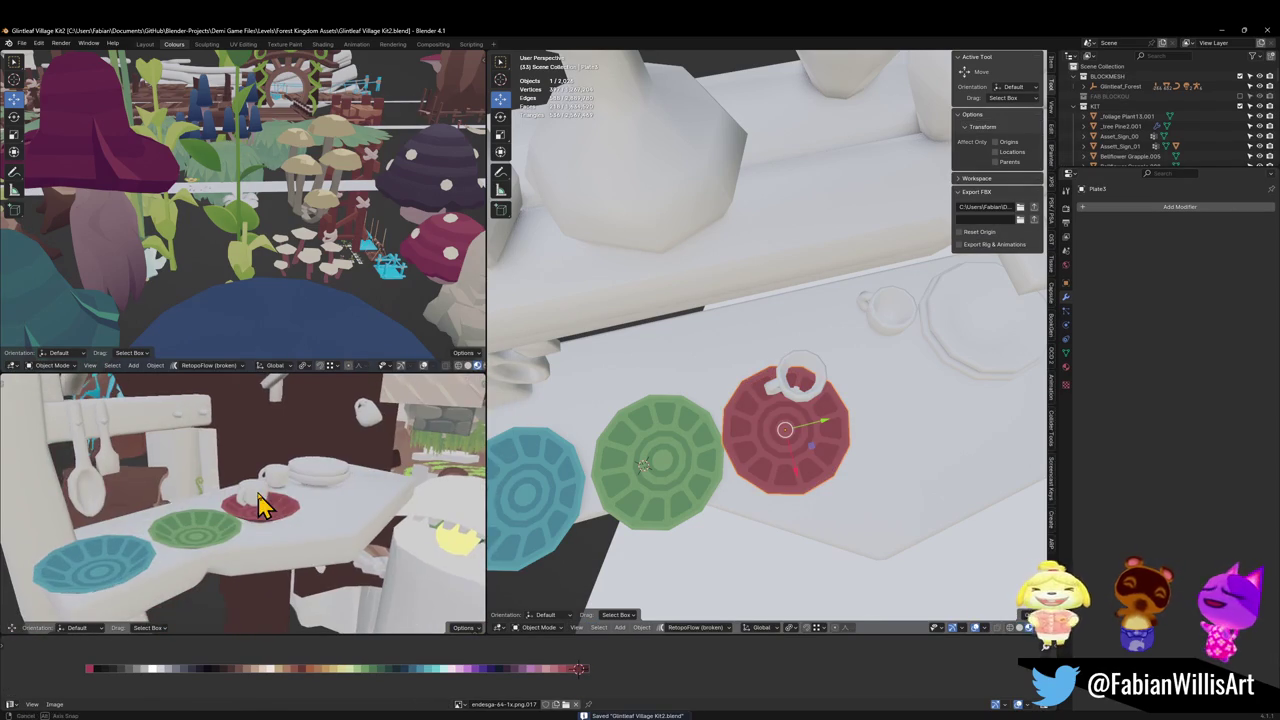
pyautogui.moveTo(786, 423); pyautogui.dragTo(733, 483, button='middle')
pyautogui.click(765, 405)
# Step: Move the cup flat across the tabletop to a new spot and frame it
pyautogui.press('g')
pyautogui.hotkey('shift', 'z')
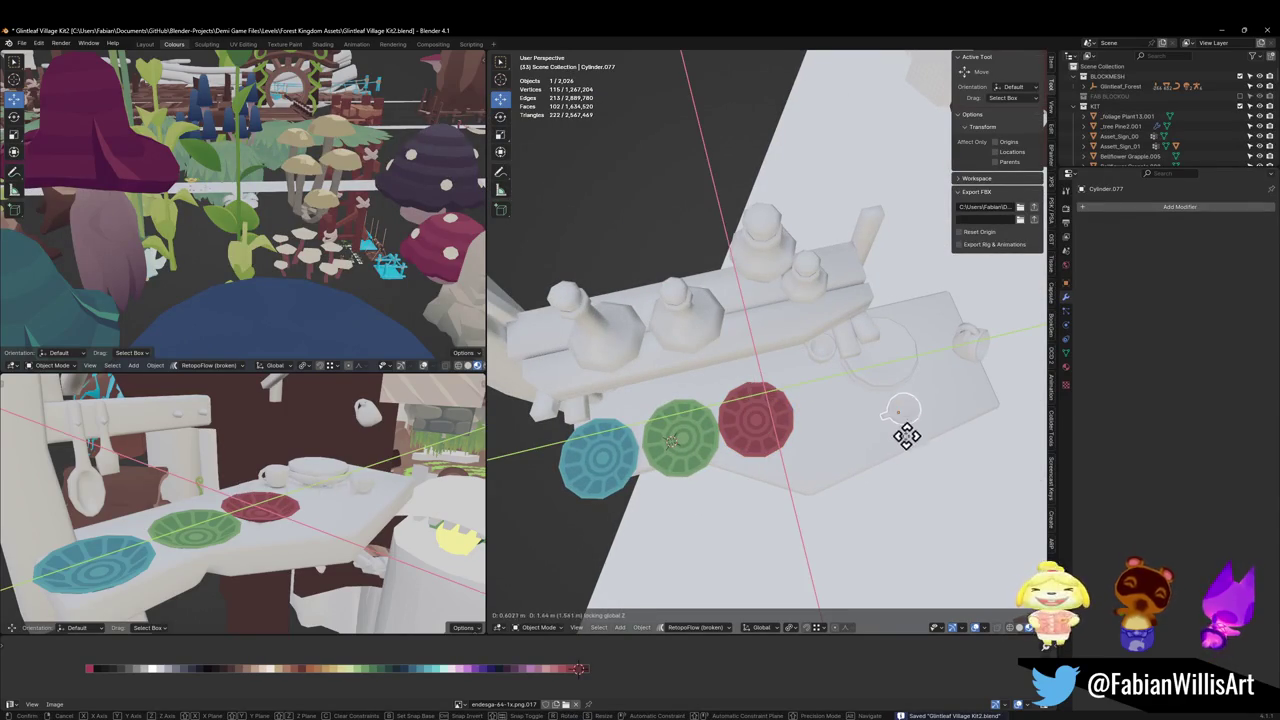
pyautogui.click(840, 445)
pyautogui.press('KP_Decimal')
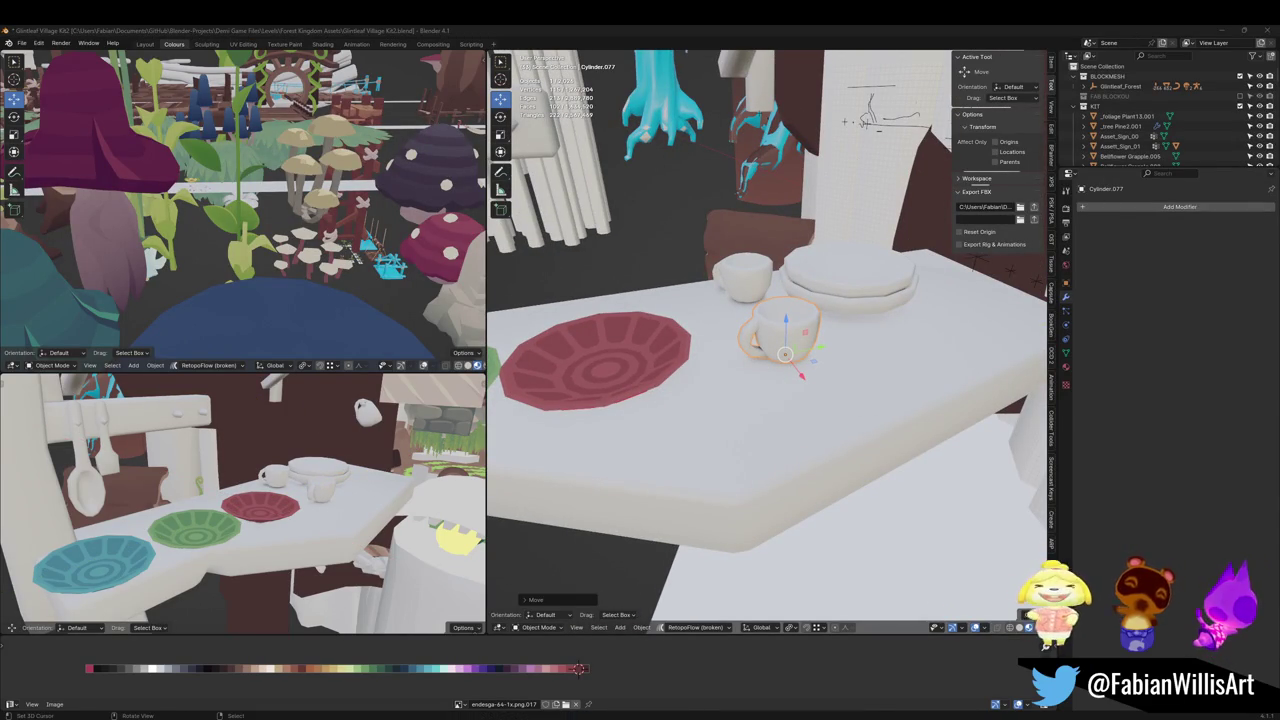
pyautogui.scroll(2, 835, 322)
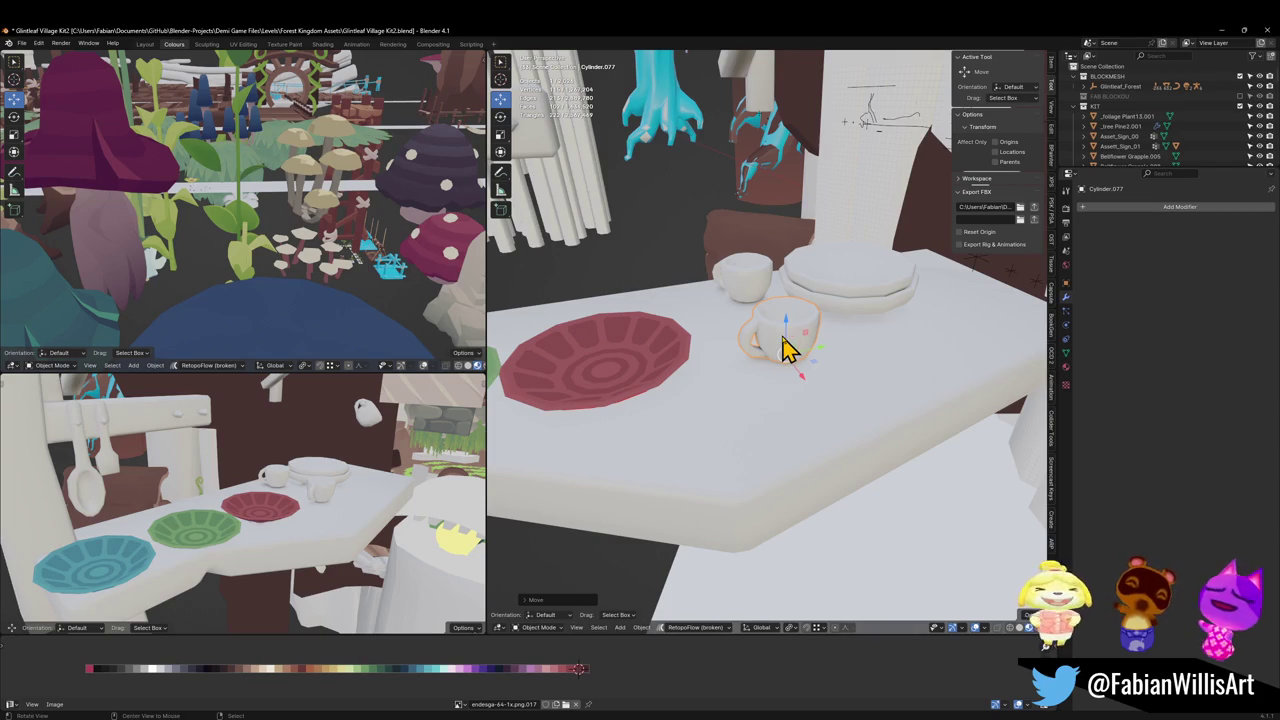
pyautogui.scroll(3, 791, 346)
pyautogui.moveTo(766, 363); pyautogui.dragTo(742, 385, button='middle')
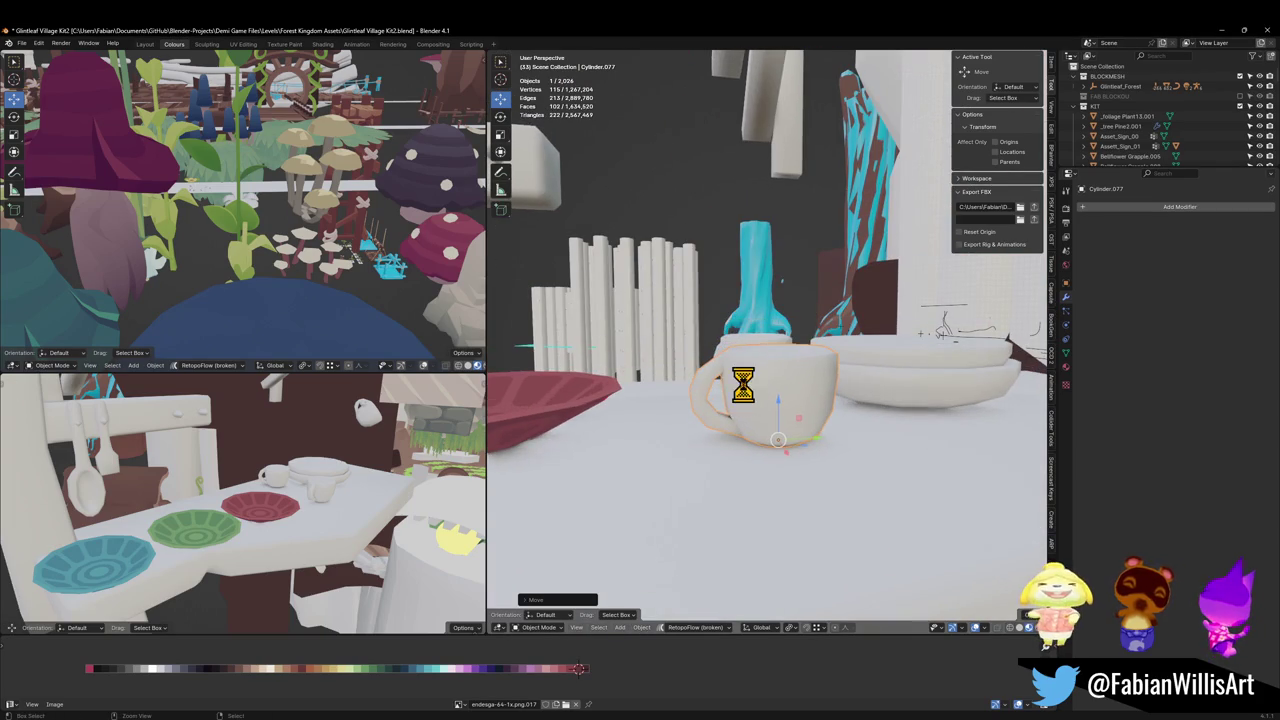
# Step: Copy the red plate's material onto the cup and snap its UVs to a dark red swatch
pyautogui.keyDown('shift'); pyautogui.click(553, 432); pyautogui.keyUp('shift')
pyautogui.press('q')
pyautogui.click(515, 498)
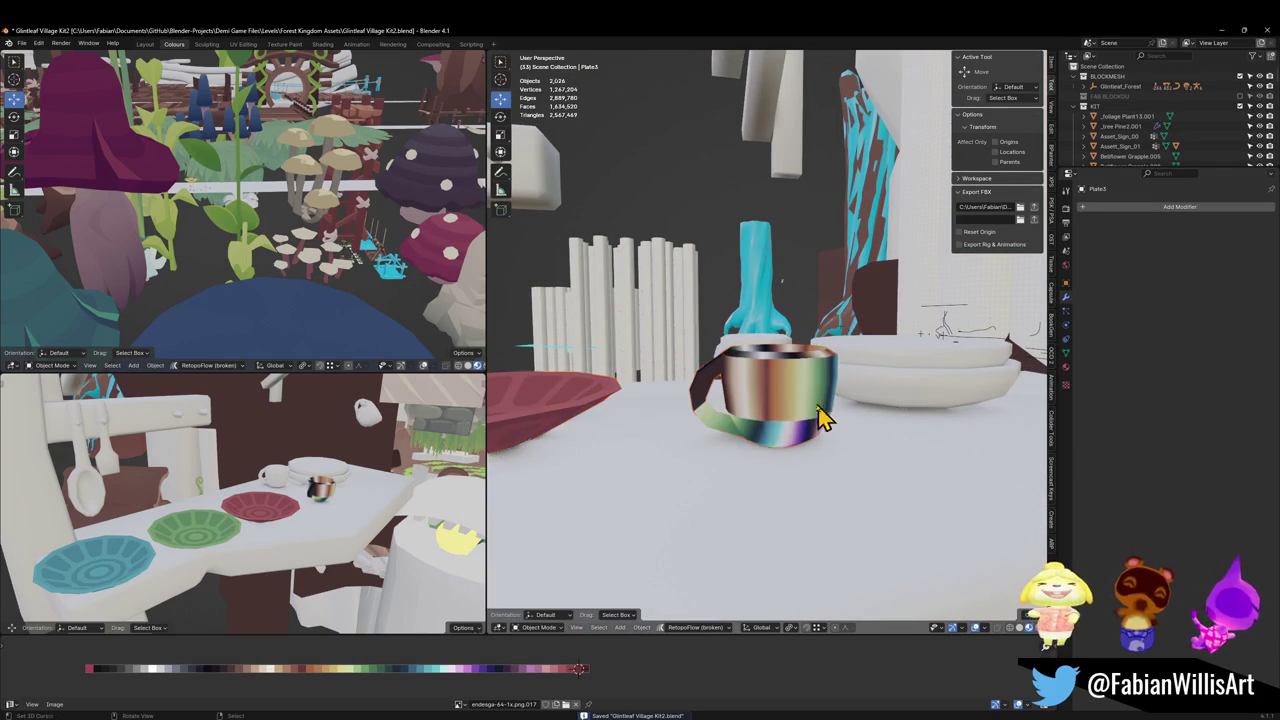
pyautogui.click(786, 400)
pyautogui.press('Tab')
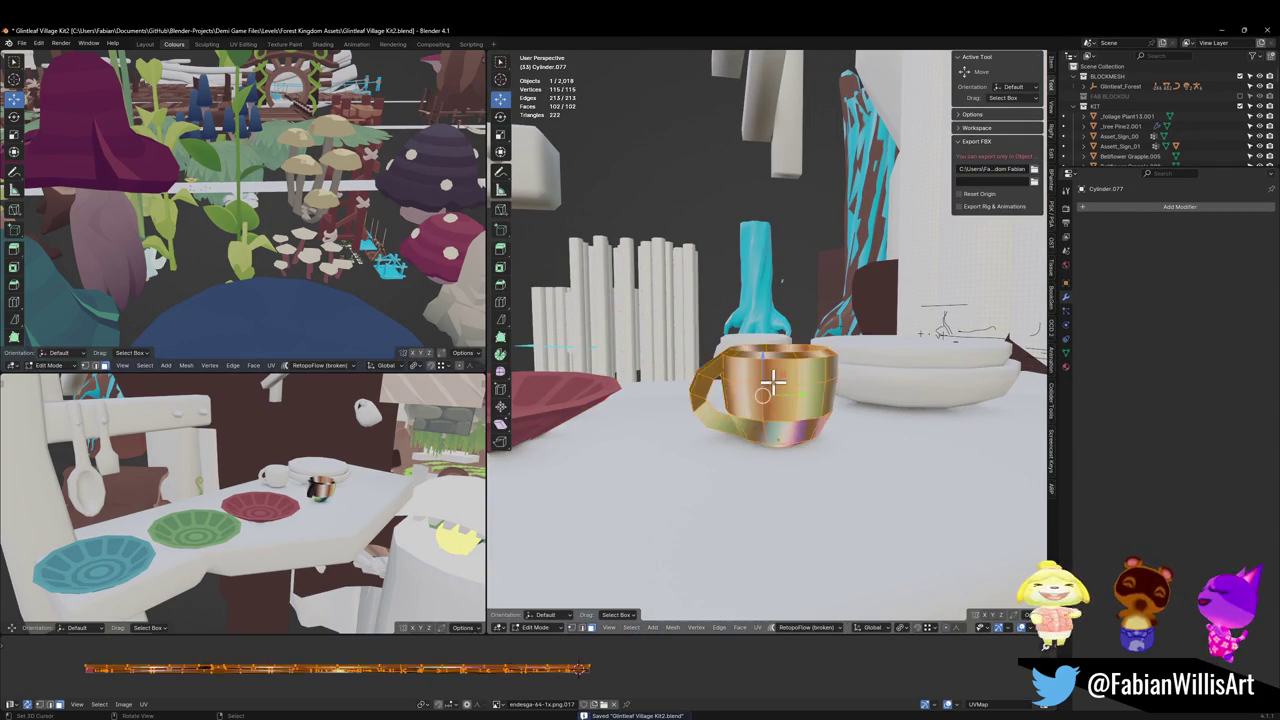
pyautogui.press('a')
pyautogui.hotkey('shift', 's')
pyautogui.click(612, 680)
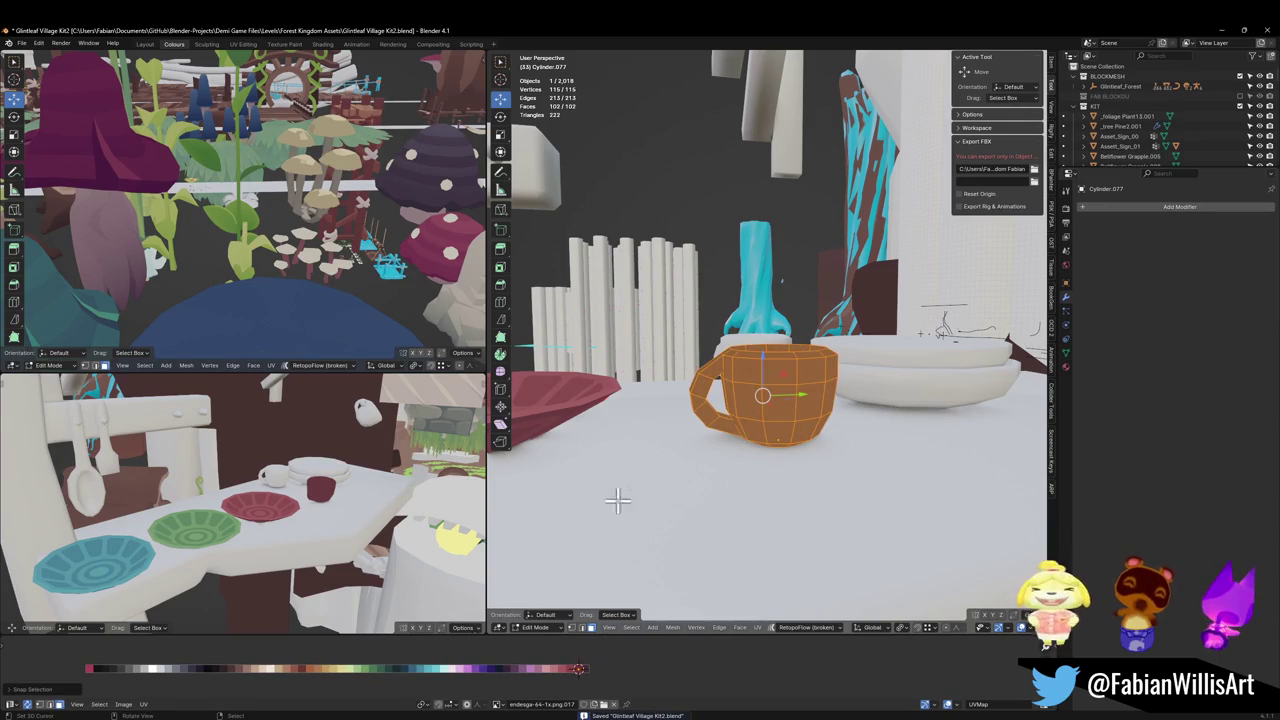
# Step: Select the cup's inner wall faces and its bottom face
pyautogui.press('KP_Decimal')
pyautogui.hotkey('alt', 'a')
pyautogui.moveTo(800, 294)
pyautogui.mouseDown(button='middle')
pyautogui.moveTo(806, 320)
pyautogui.moveTo(743, 377)
pyautogui.mouseUp(button='middle')
pyautogui.keyDown('alt'); pyautogui.click(745, 374); pyautogui.keyUp('alt')
pyautogui.keyDown('shift'); pyautogui.click(752, 400); pyautogui.keyUp('shift')
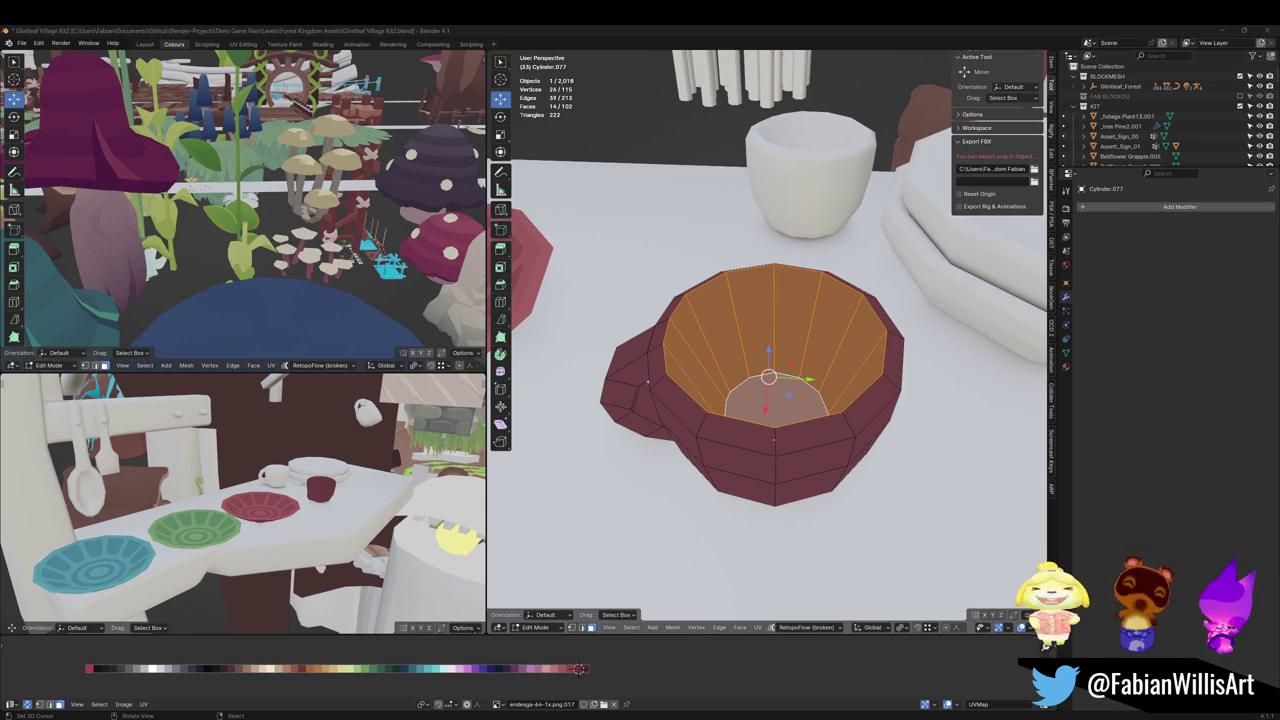
# Step: Centre the side view on the cup and test shade shifts on its inner walls and bottom
pyautogui.scroll(1, 781, 376)
pyautogui.scroll(1, 765, 357)
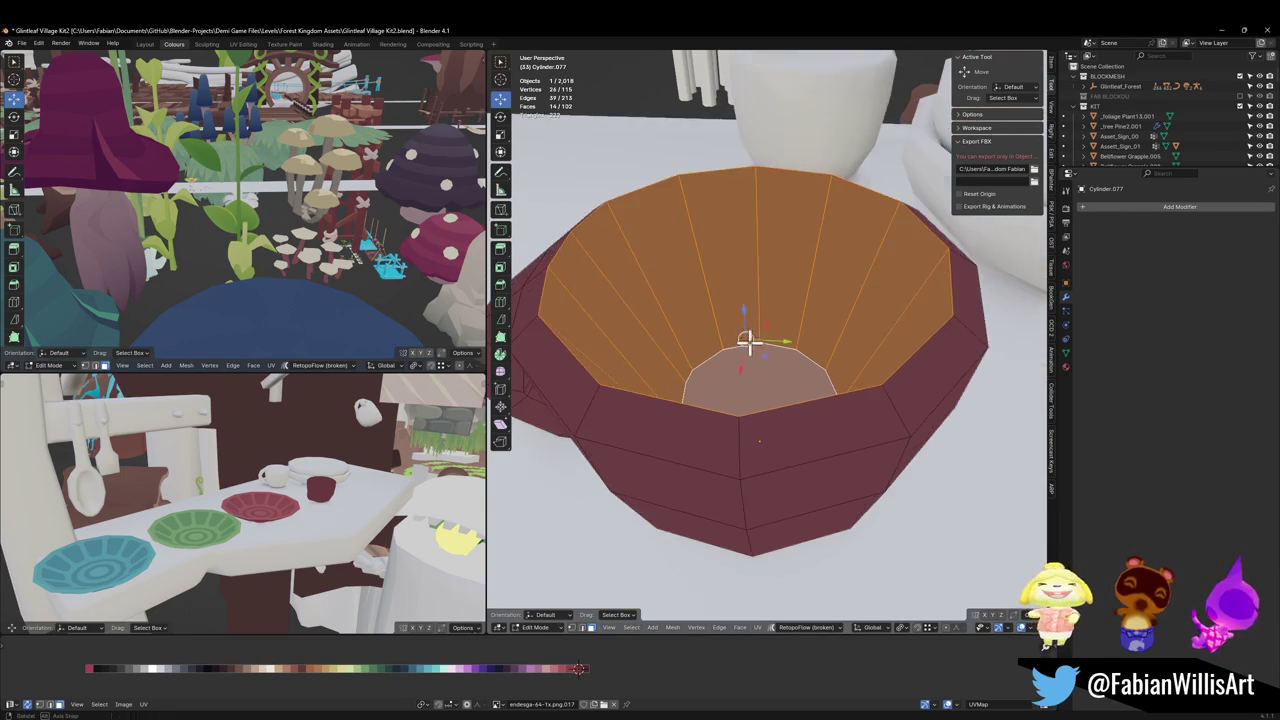
pyautogui.scroll(1, 749, 343)
pyautogui.keyDown('alt'); pyautogui.middleClick(336, 484); pyautogui.keyUp('alt')
pyautogui.scroll(2, 336, 484)
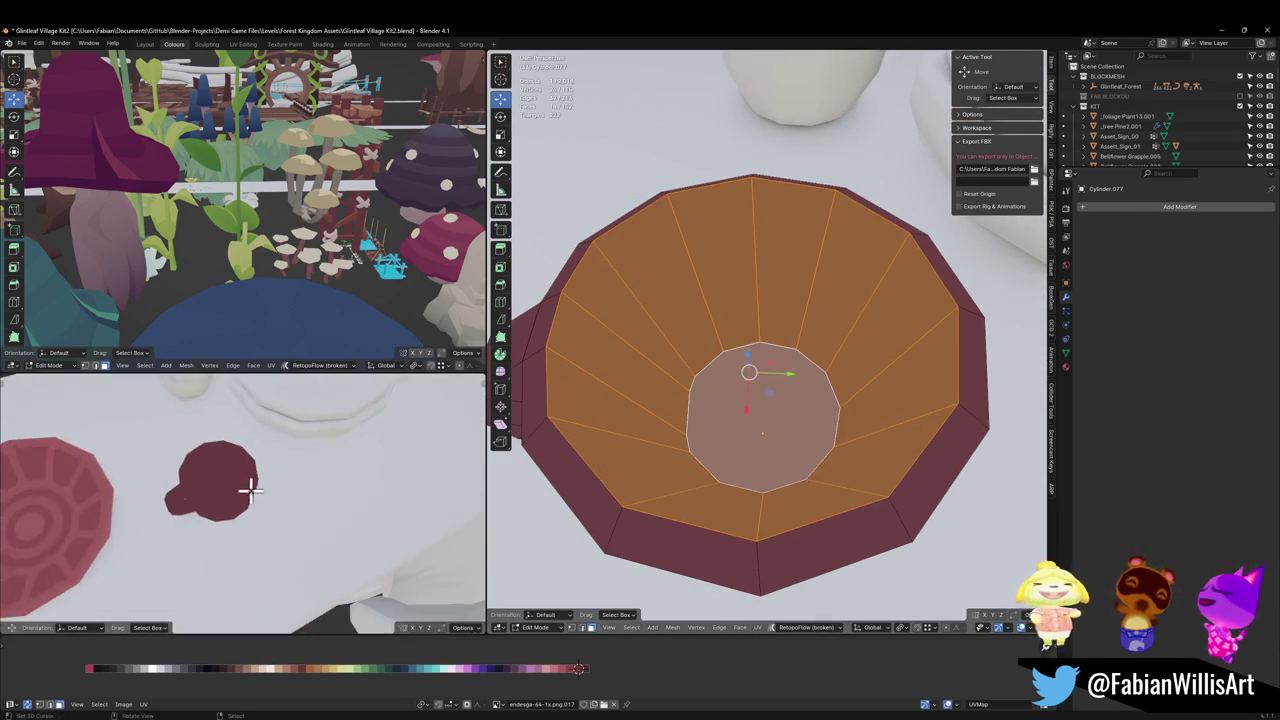
pyautogui.scroll(2, 343, 523)
pyautogui.press('g')
pyautogui.press('x')
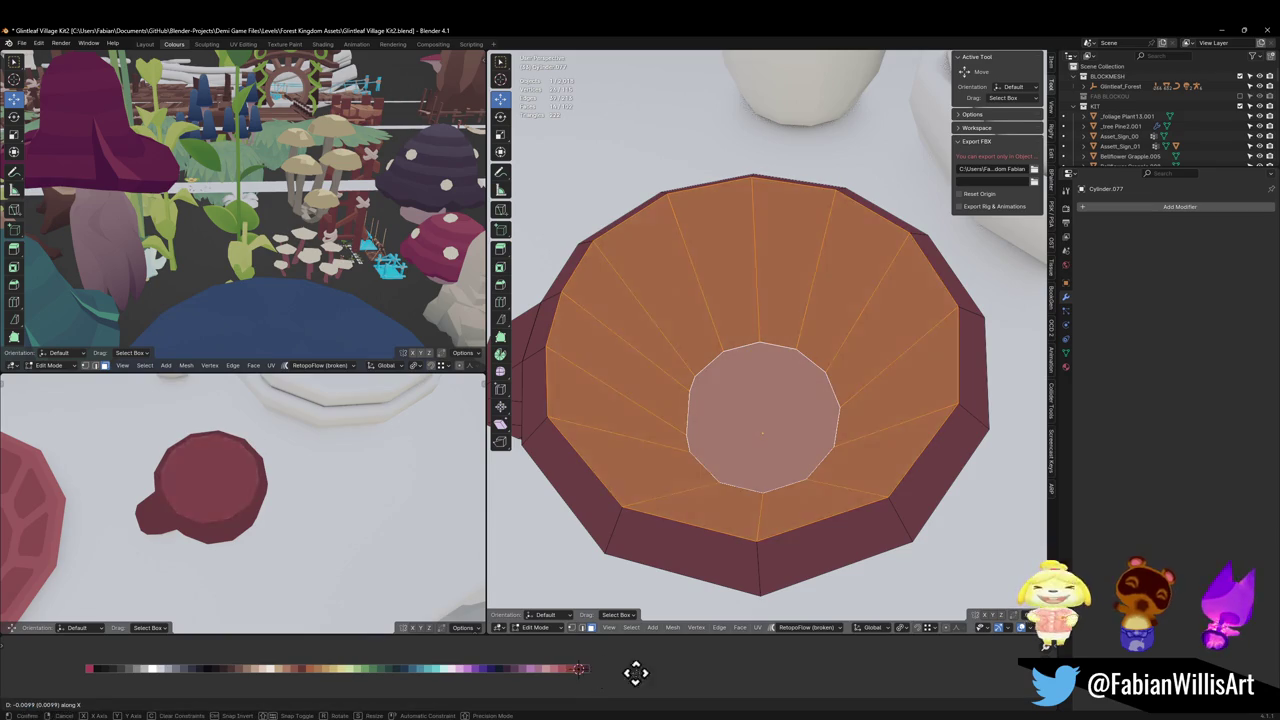
pyautogui.press('Escape')
pyautogui.click(760, 434)
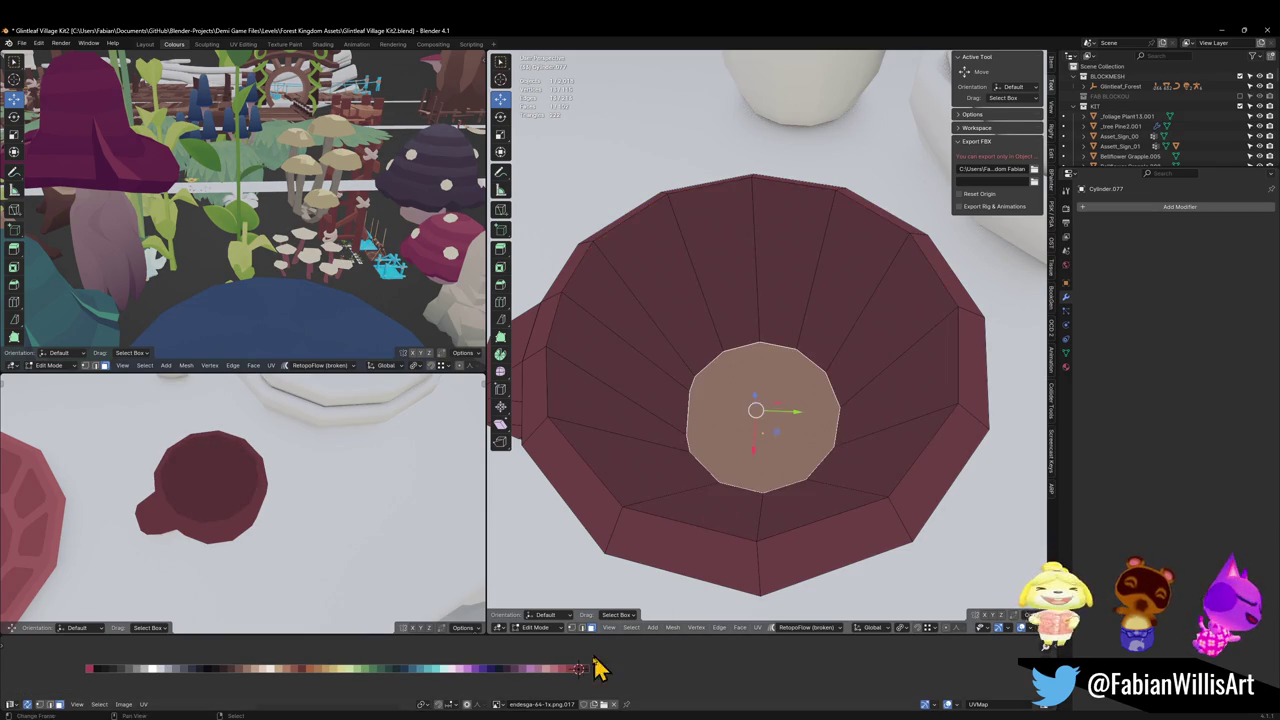
pyautogui.press('g')
pyautogui.press('x')
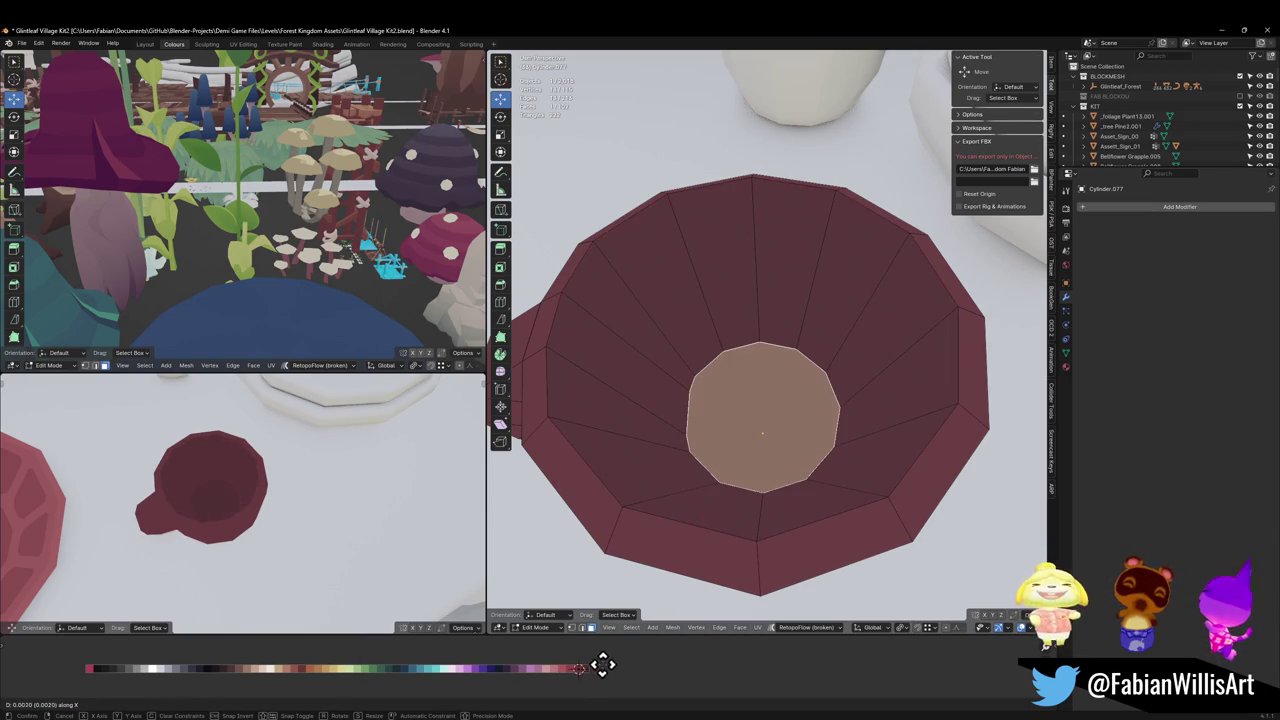
pyautogui.press('Escape')
# Step: Move the inner wall loop and bottom face to a darker maroon shade
pyautogui.hotkey('alt', 'a')
pyautogui.keyDown('alt'); pyautogui.click(706, 494); pyautogui.keyUp('alt')
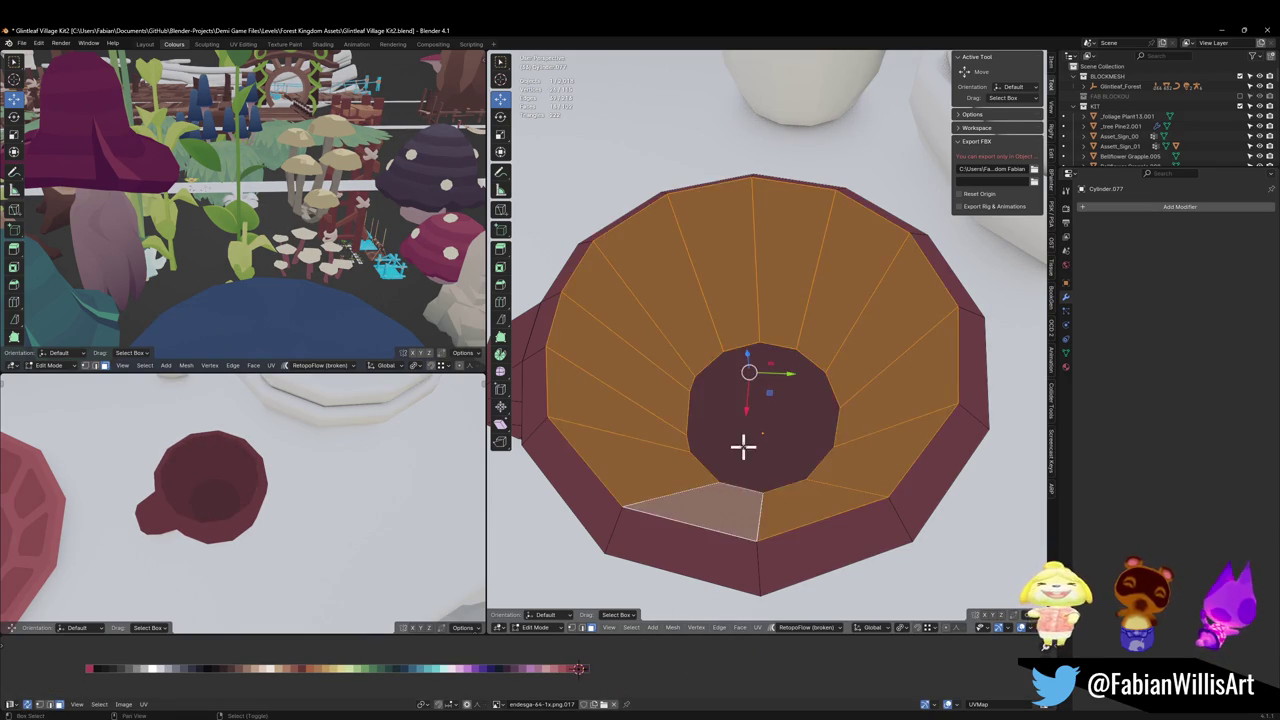
pyautogui.keyDown('shift'); pyautogui.click(745, 440); pyautogui.keyUp('shift')
pyautogui.press('g')
pyautogui.press('x')
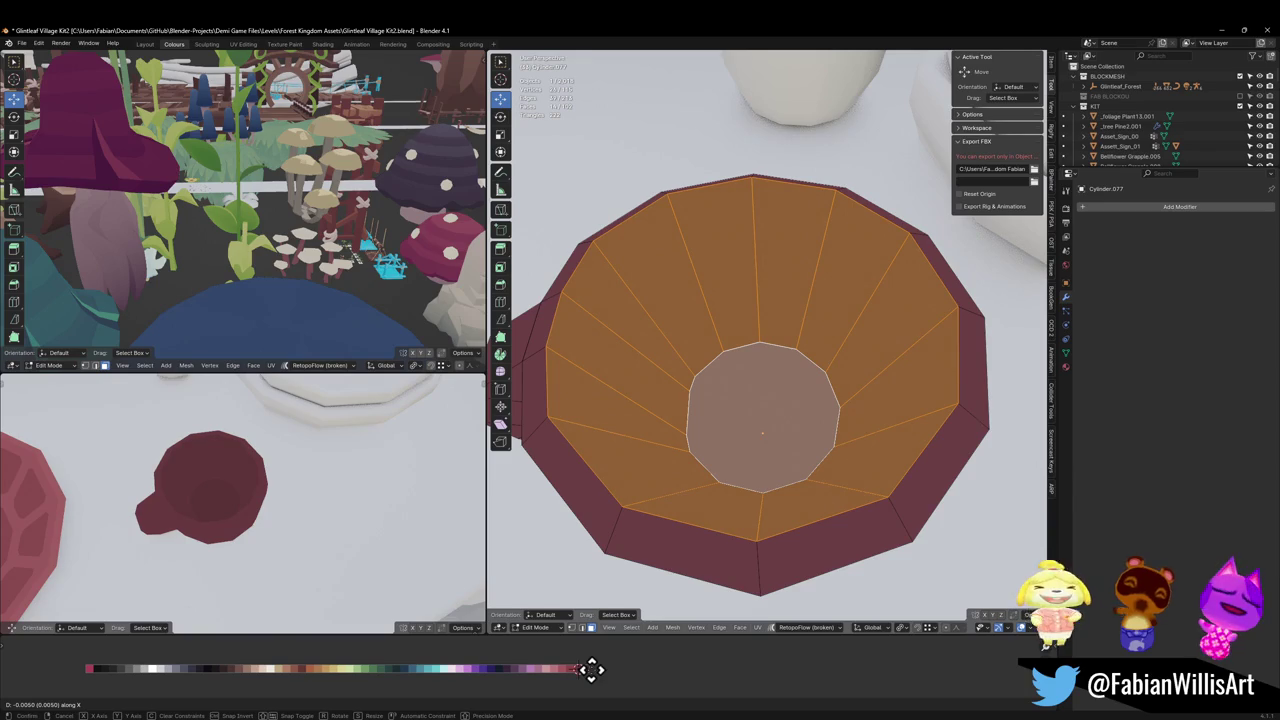
pyautogui.click(606, 669)
# Step: Try shifting the whole cup's shade, then cancel and undo it
pyautogui.press('g')
pyautogui.press('x')
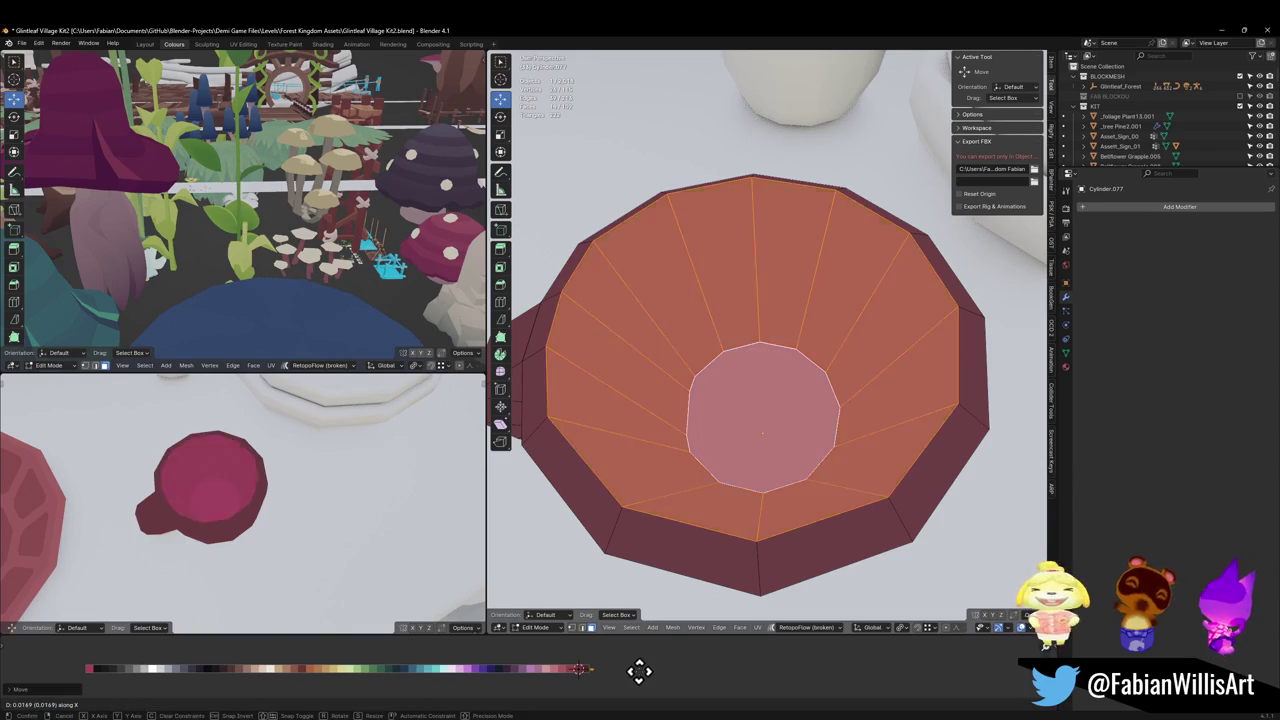
pyautogui.press('Escape')
pyautogui.press('a')
pyautogui.press('g')
pyautogui.press('x')
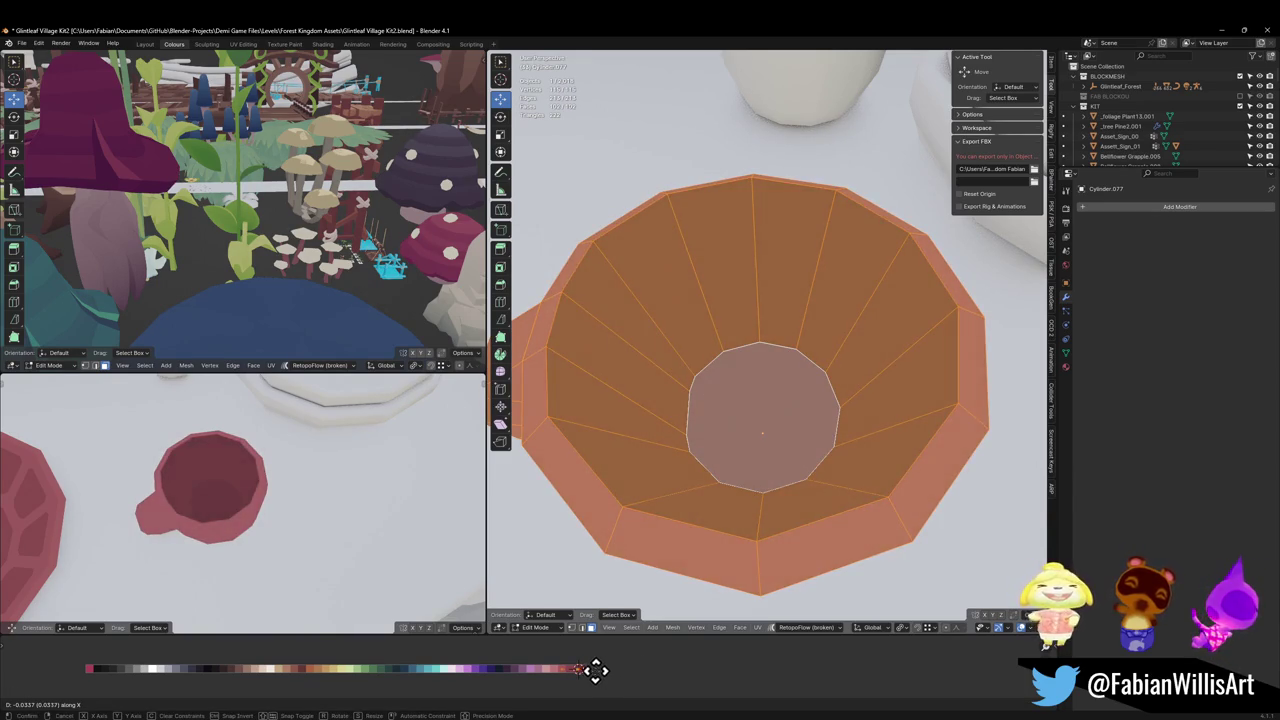
pyautogui.press('Escape')
pyautogui.hotkey('ctrl', 'z')
pyautogui.hotkey('ctrl', 'z')
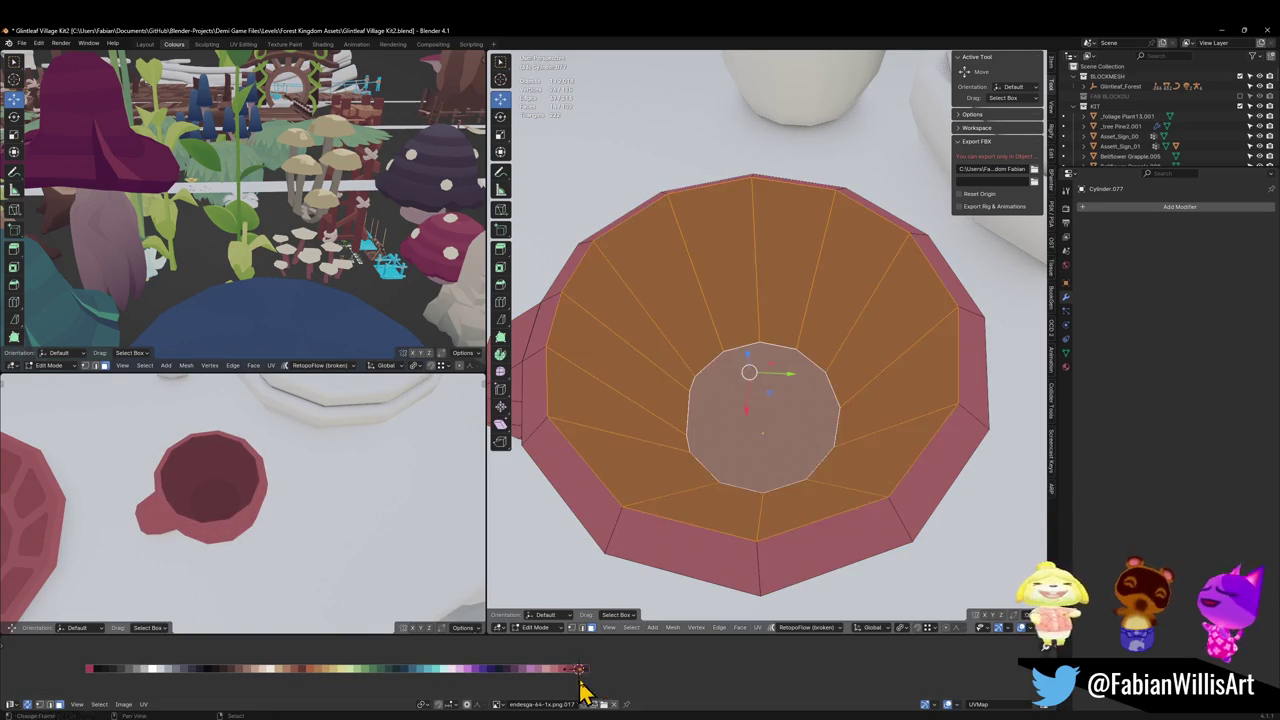
# Step: Test further shade shifts on the inner faces and bottom face, cancelling each
pyautogui.press('g')
pyautogui.press('x')
pyautogui.press('Escape')
pyautogui.hotkey('alt', 'a')
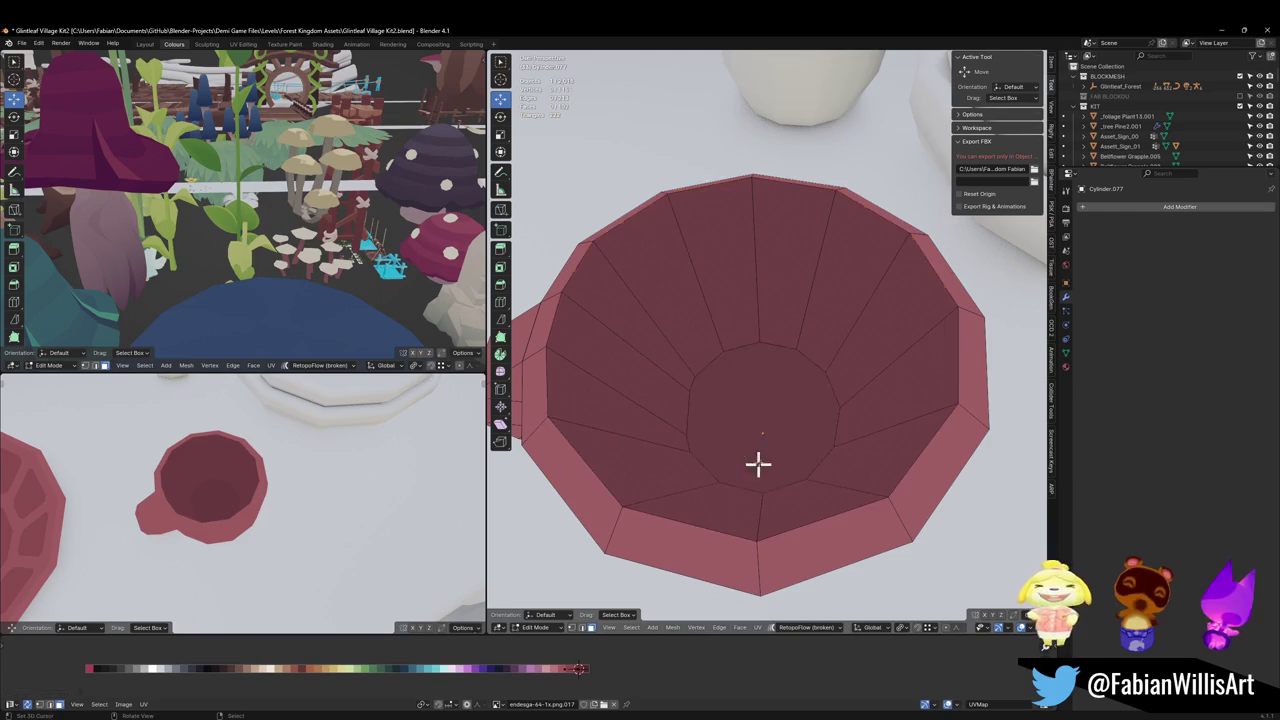
pyautogui.click(757, 463)
pyautogui.press('g')
pyautogui.press('x')
pyautogui.press('Escape')
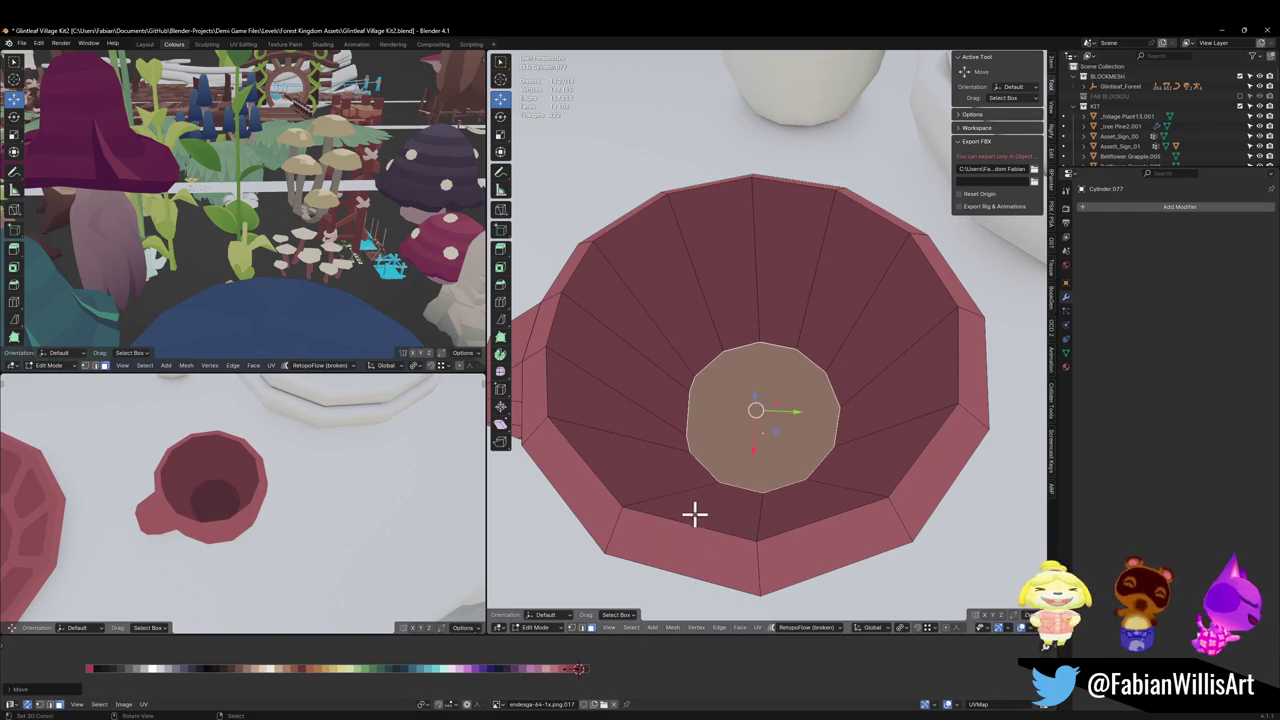
pyautogui.hotkey('alt', 'a')
# Step: Invert the inner-face selection and shift the outer faces to a slightly different red
pyautogui.moveTo(657, 526)
pyautogui.mouseDown(button='middle')
pyautogui.moveTo(712, 441)
pyautogui.moveTo(709, 363)
pyautogui.mouseUp(button='middle')
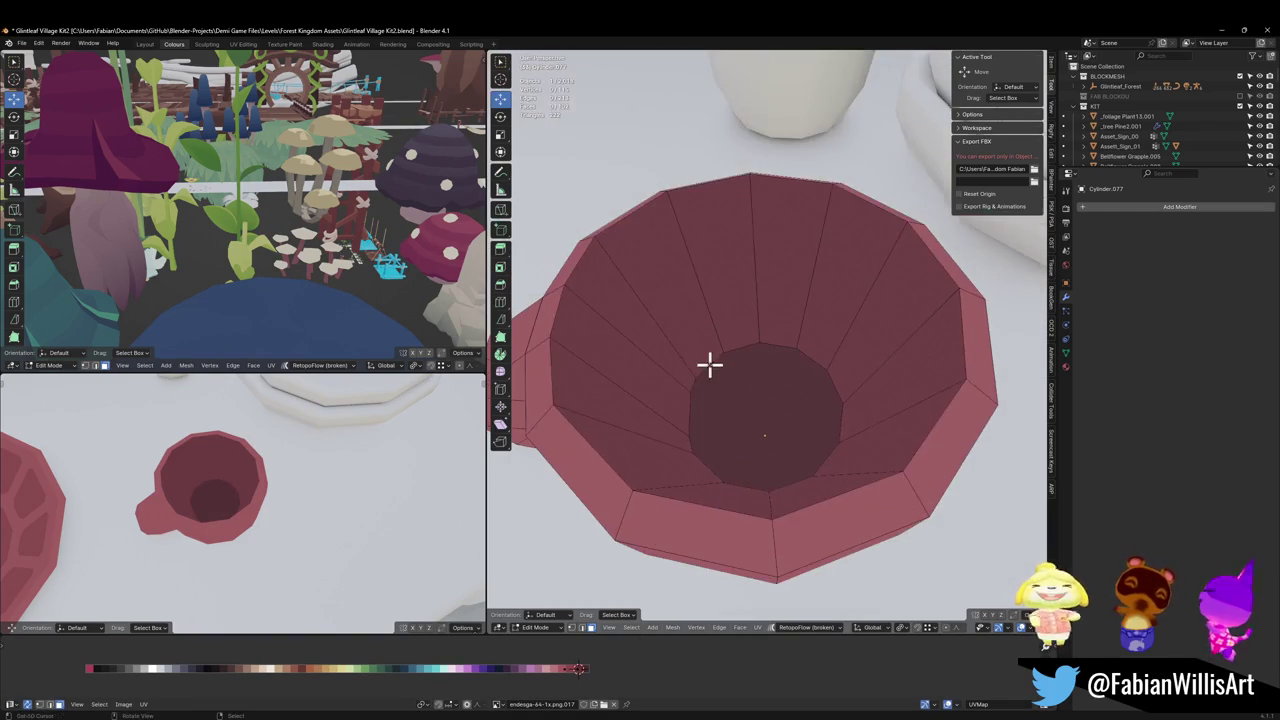
pyautogui.keyDown('alt'); pyautogui.click(651, 394); pyautogui.keyUp('alt')
pyautogui.keyDown('shift'); pyautogui.click(724, 425); pyautogui.keyUp('shift')
pyautogui.moveTo(280, 543); pyautogui.dragTo(289, 453, button='middle')
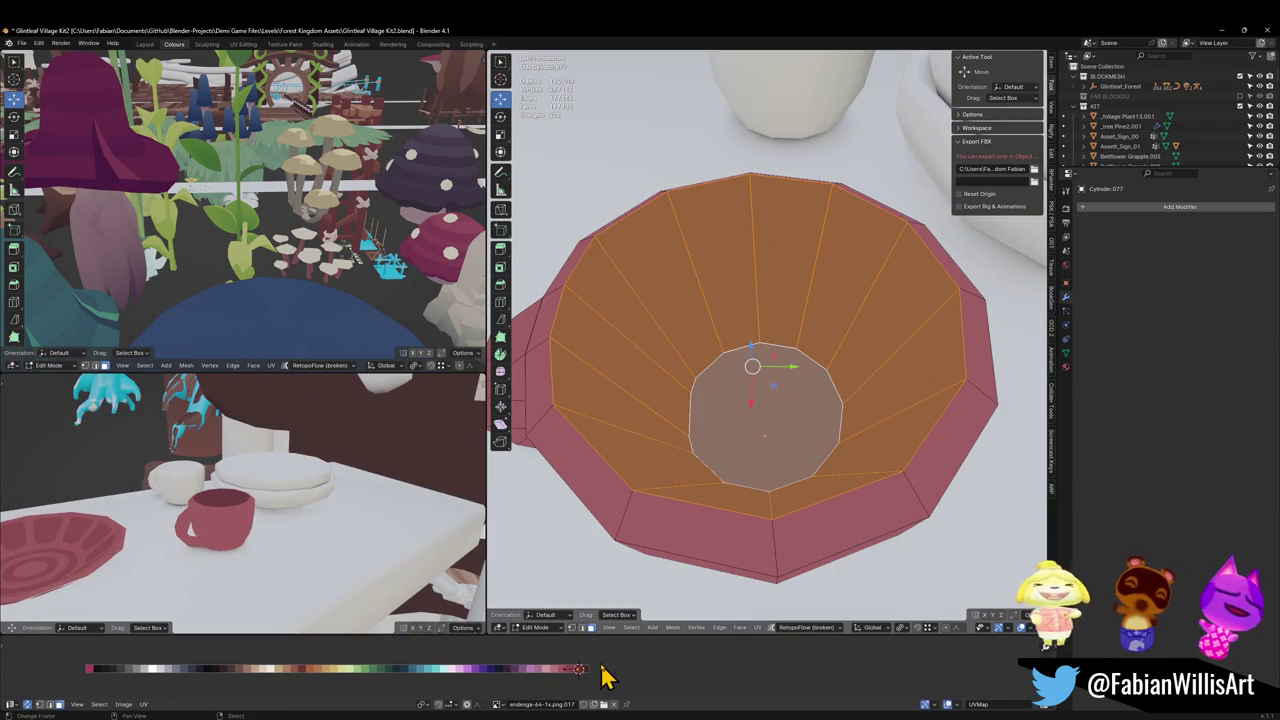
pyautogui.hotkey('ctrl', 'i')
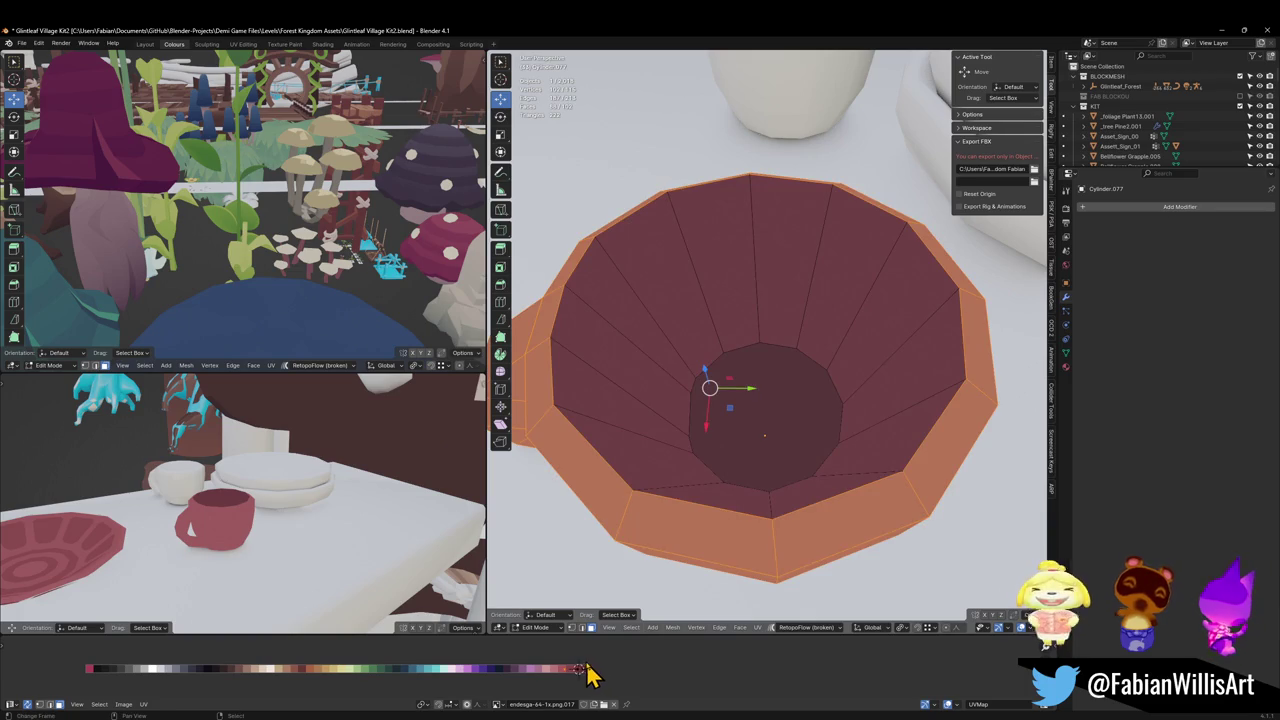
pyautogui.press('g')
pyautogui.press('x')
pyautogui.click(606, 661)
# Step: Save the file and orbit to a low side view of the mug
pyautogui.hotkey('ctrl', 's')
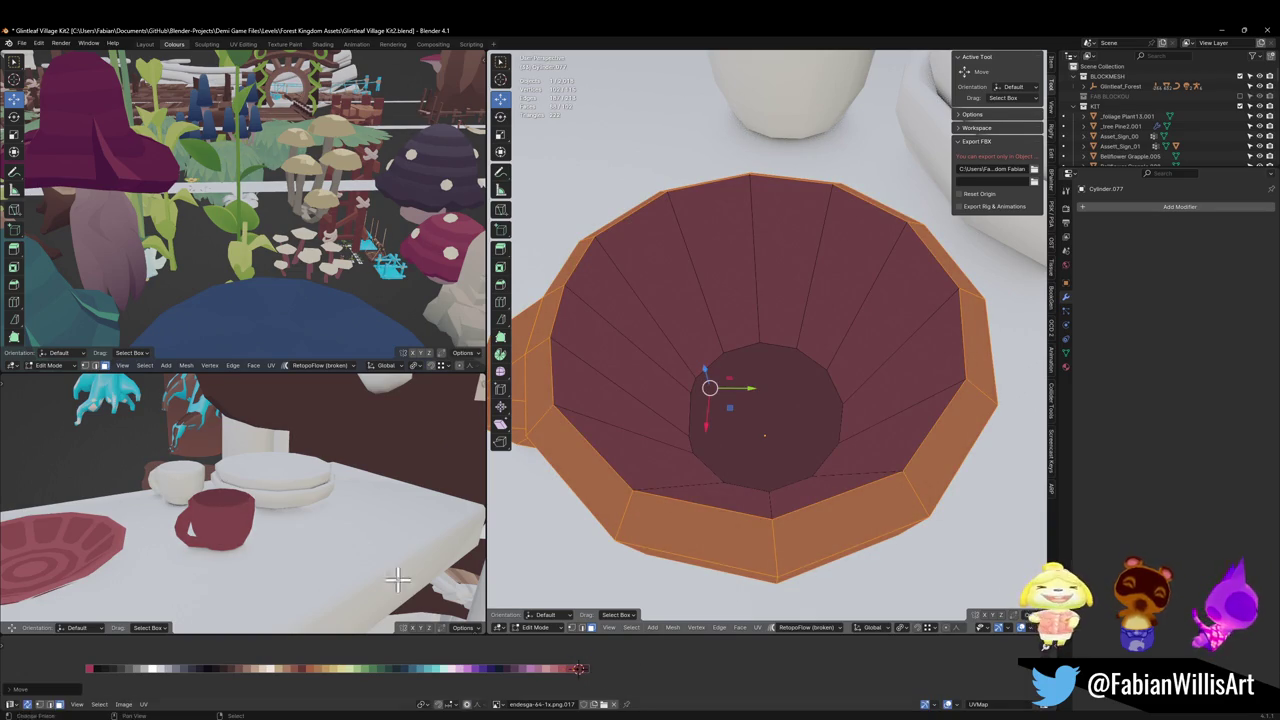
pyautogui.moveTo(300, 500); pyautogui.dragTo(277, 510, button='middle')
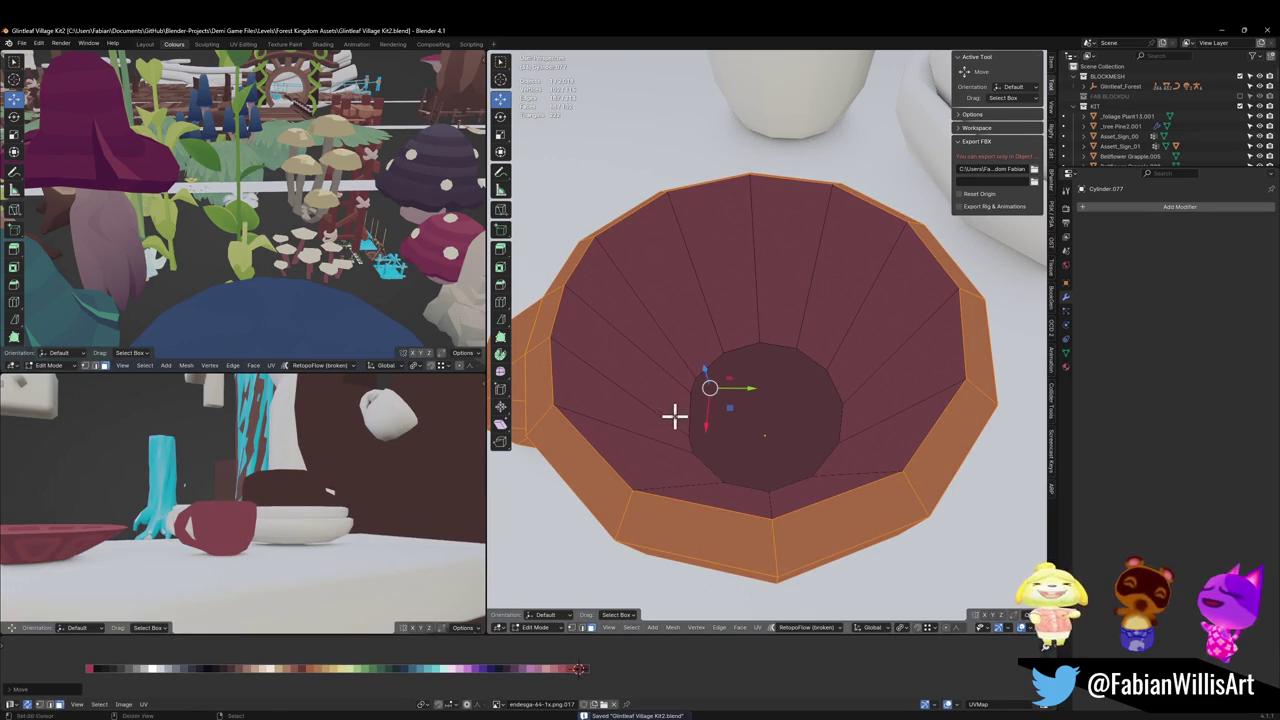
pyautogui.moveTo(675, 417)
pyautogui.mouseDown(button='middle')
pyautogui.moveTo(708, 394)
pyautogui.moveTo(714, 423)
pyautogui.moveTo(703, 423)
pyautogui.moveTo(758, 404)
pyautogui.moveTo(766, 429)
pyautogui.moveTo(772, 420)
pyautogui.mouseUp(button='middle')
# Step: Shift a vertical face loop on the mug to another palette colour
pyautogui.hotkey('alt', 'a')
pyautogui.keyDown('alt'); pyautogui.click(777, 372); pyautogui.keyUp('alt')
pyautogui.moveTo(777, 372)
pyautogui.mouseDown(button='middle')
pyautogui.moveTo(745, 453)
pyautogui.moveTo(766, 386)
pyautogui.moveTo(794, 380)
pyautogui.moveTo(800, 400)
pyautogui.mouseUp(button='middle')
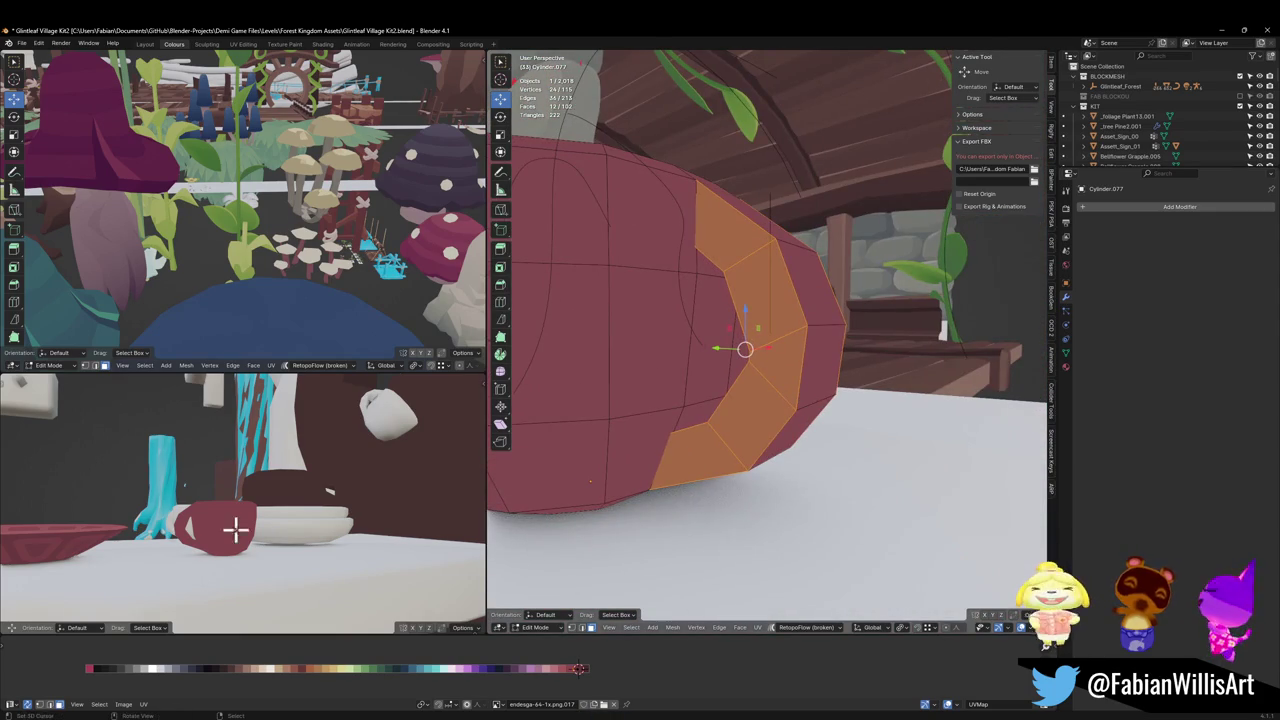
pyautogui.scroll(2, 236, 530)
pyautogui.press('g')
pyautogui.press('x')
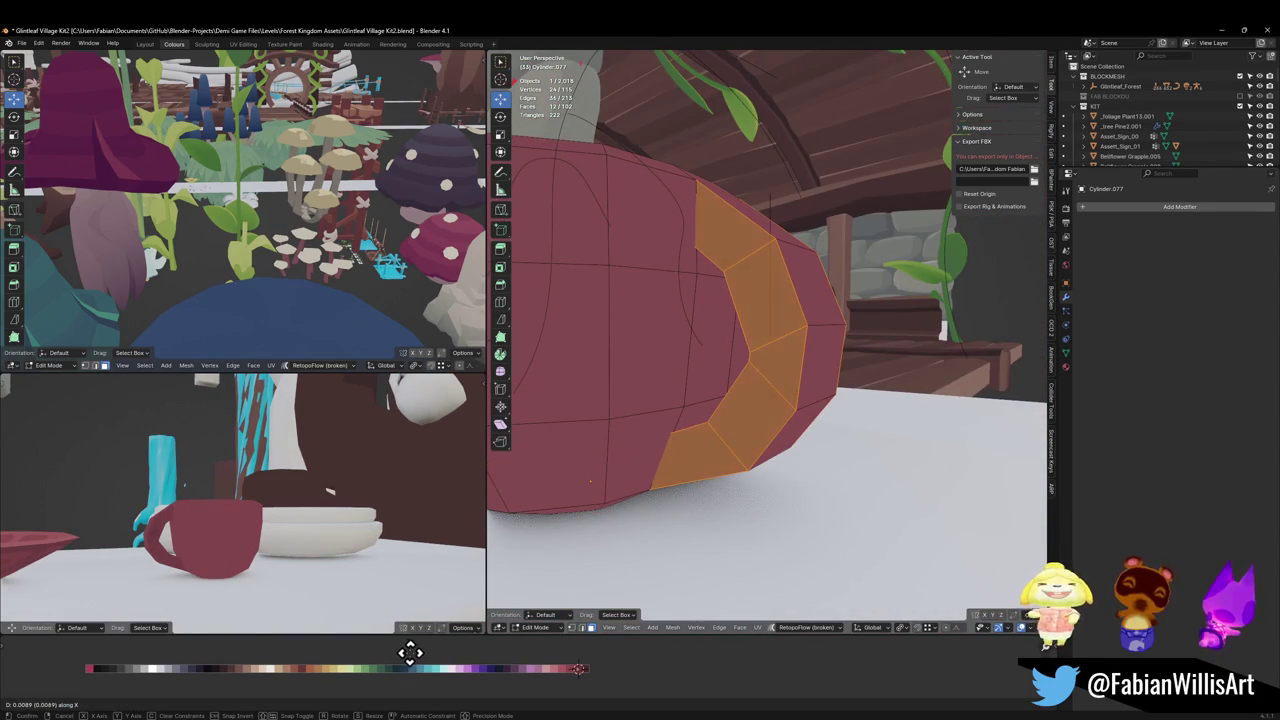
pyautogui.click(415, 668)
# Step: Move the mug's rim face loop to a nearby palette colour
pyautogui.scroll(2, 189, 523)
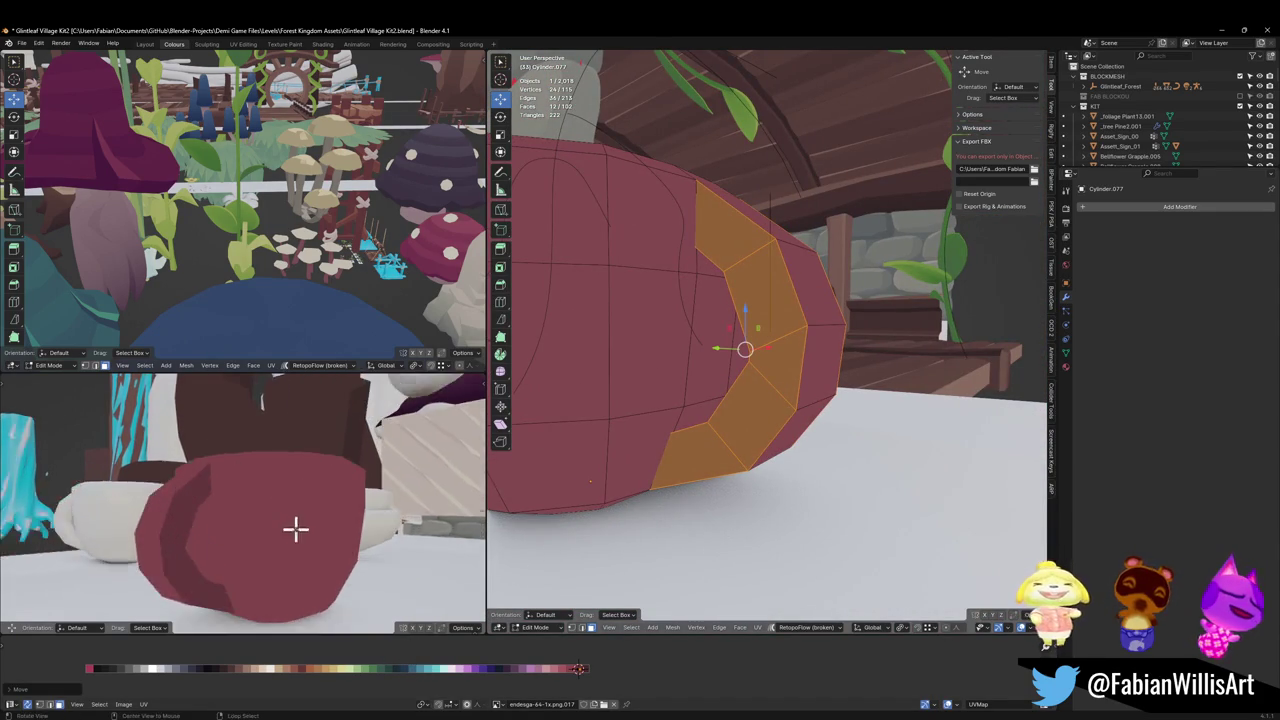
pyautogui.scroll(2, 294, 529)
pyautogui.moveTo(242, 520)
pyautogui.mouseDown(button='middle')
pyautogui.moveTo(286, 529)
pyautogui.moveTo(249, 549)
pyautogui.moveTo(286, 500)
pyautogui.mouseUp(button='middle')
pyautogui.scroll(-2, 286, 500)
pyautogui.moveTo(706, 277)
pyautogui.mouseDown(button='middle')
pyautogui.moveTo(763, 311)
pyautogui.moveTo(714, 260)
pyautogui.mouseUp(button='middle')
pyautogui.hotkey('alt', 'a')
pyautogui.keyDown('alt'); pyautogui.click(675, 280); pyautogui.keyUp('alt')
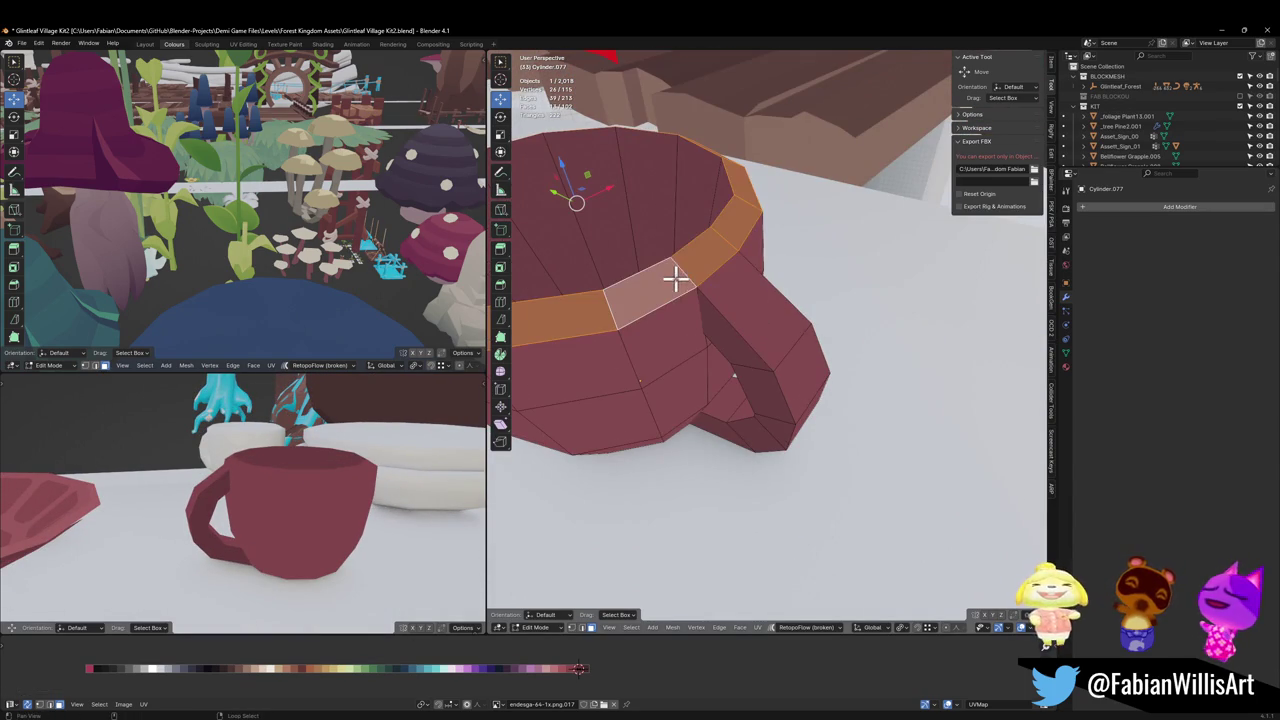
pyautogui.press('g')
pyautogui.press('x')
pyautogui.click(482, 683)
# Step: Deselect the rim, save the file and begin a loop cut around the mug body
pyautogui.hotkey('alt', 'a')
pyautogui.moveTo(357, 520)
pyautogui.mouseDown(button='middle')
pyautogui.moveTo(363, 506)
pyautogui.moveTo(340, 505)
pyautogui.moveTo(355, 481)
pyautogui.moveTo(332, 484)
pyautogui.mouseUp(button='middle')
pyautogui.hotkey('ctrl', 's')
pyautogui.scroll(-3, 340, 505)
pyautogui.scroll(2, 334, 486)
pyautogui.moveTo(761, 395)
pyautogui.mouseDown(button='middle')
pyautogui.moveTo(729, 394)
pyautogui.moveTo(829, 340)
pyautogui.moveTo(723, 384)
pyautogui.mouseUp(button='middle')
pyautogui.hotkey('ctrl', 'r')
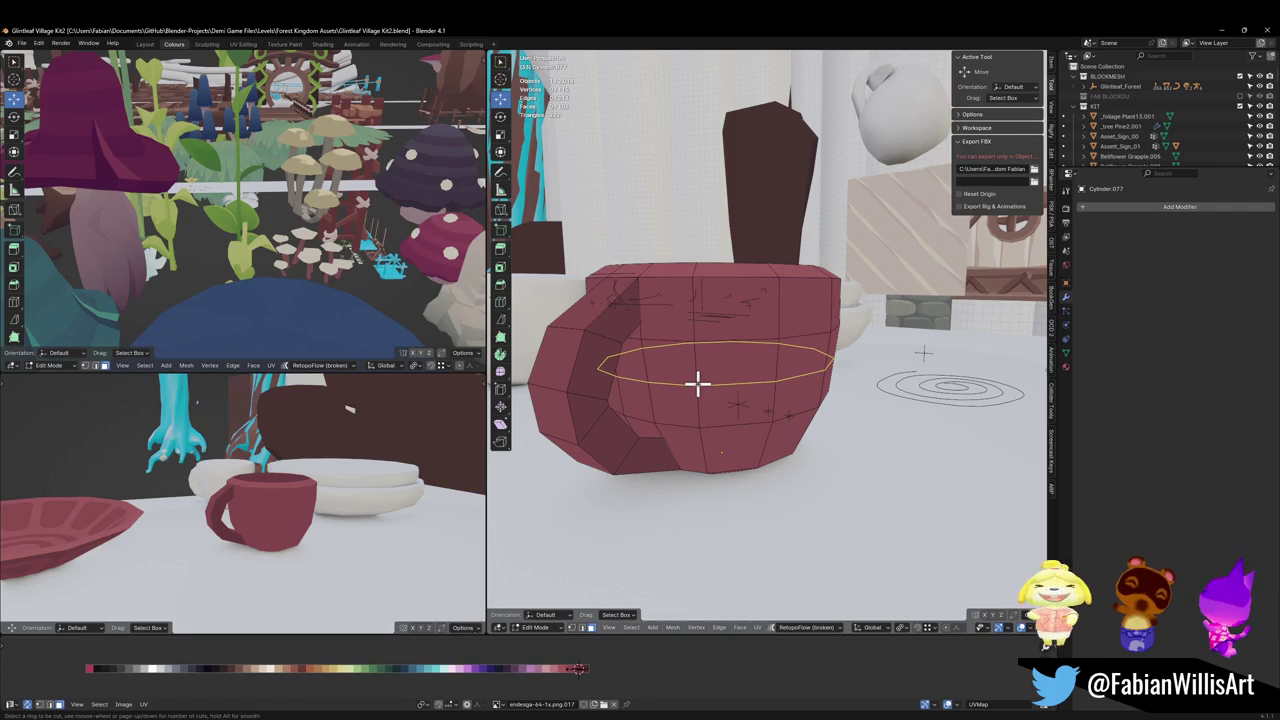
# Step: Commit the new edge loops and turn the middle face loop into a lighter pink stripe
pyautogui.scroll(3, 697, 381)
pyautogui.click(697, 380)
pyautogui.rightClick(700, 378)
pyautogui.moveTo(786, 386); pyautogui.dragTo(778, 381, button='middle')
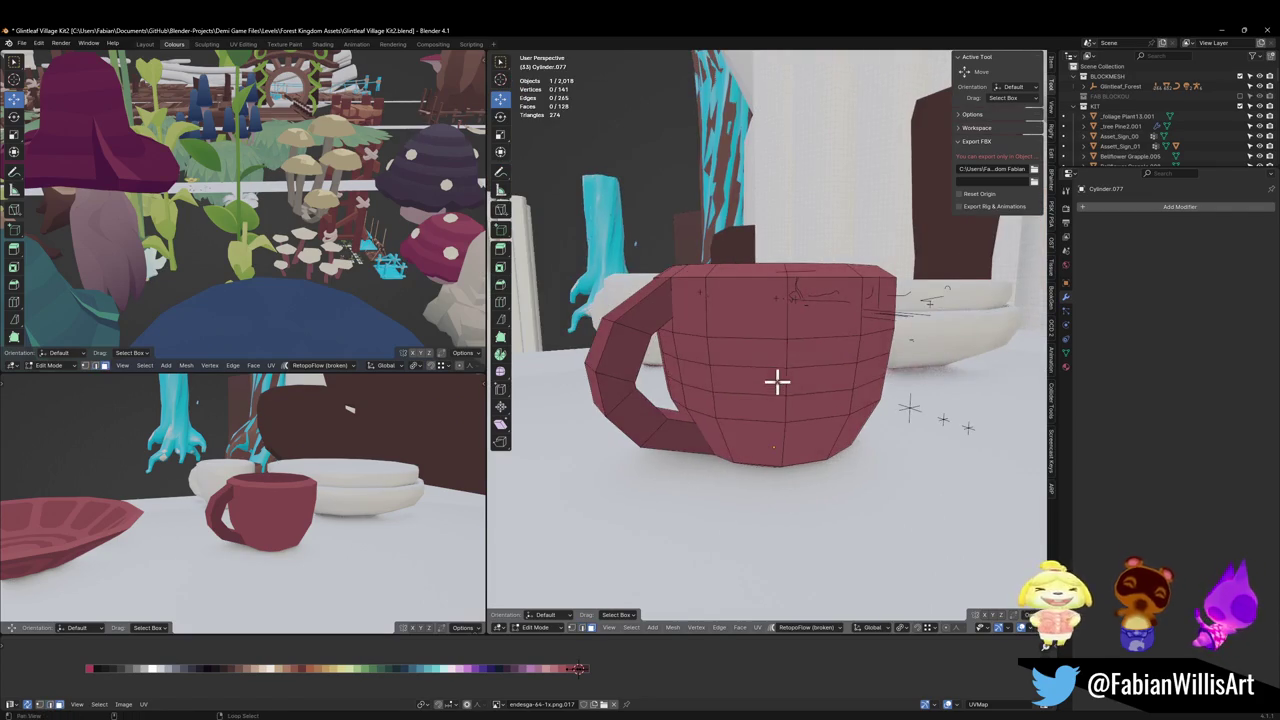
pyautogui.keyDown('alt'); pyautogui.click(777, 381); pyautogui.keyUp('alt')
pyautogui.press('g')
pyautogui.press('x')
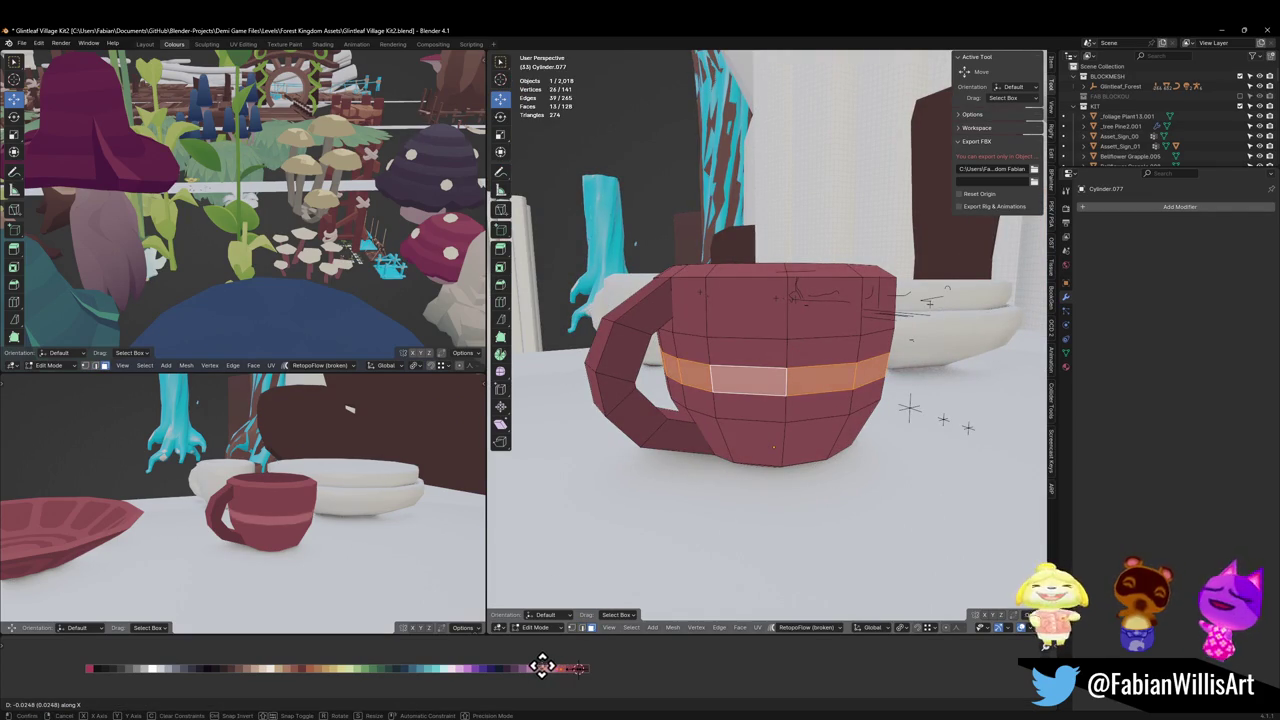
pyautogui.click(541, 666)
# Step: Add a loop cut in the upper mug and bevel it into a band
pyautogui.moveTo(266, 509); pyautogui.dragTo(344, 503, button='middle')
pyautogui.scroll(5, 368, 485)
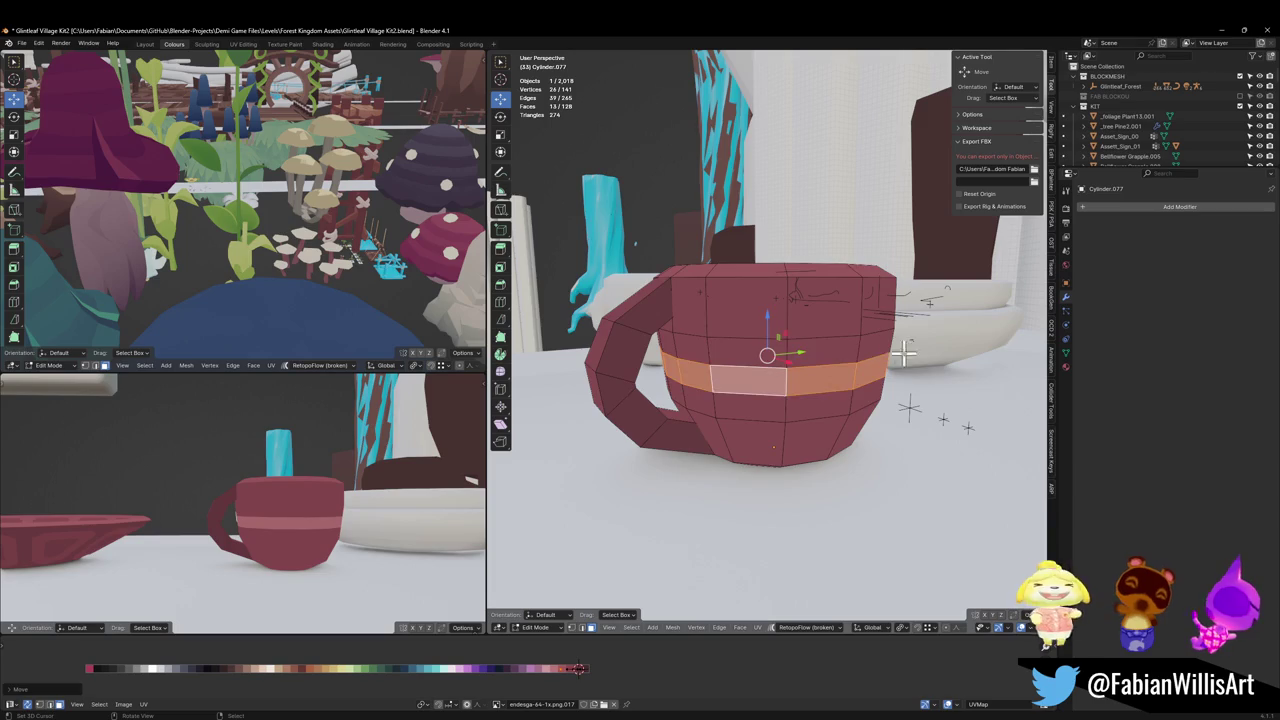
pyautogui.hotkey('alt', 'a')
pyautogui.scroll(2, 839, 364)
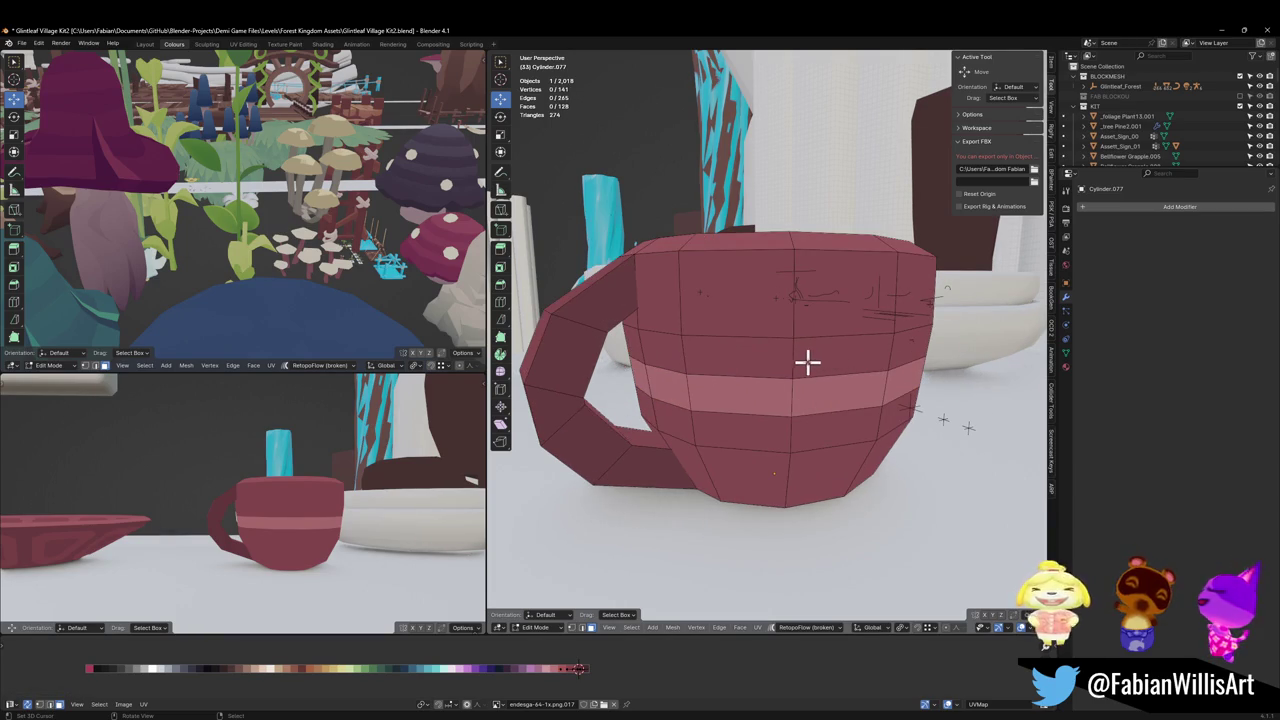
pyautogui.hotkey('ctrl', 'r')
pyautogui.click(806, 320)
pyautogui.rightClick(806, 320)
pyautogui.hotkey('ctrl', 'b')
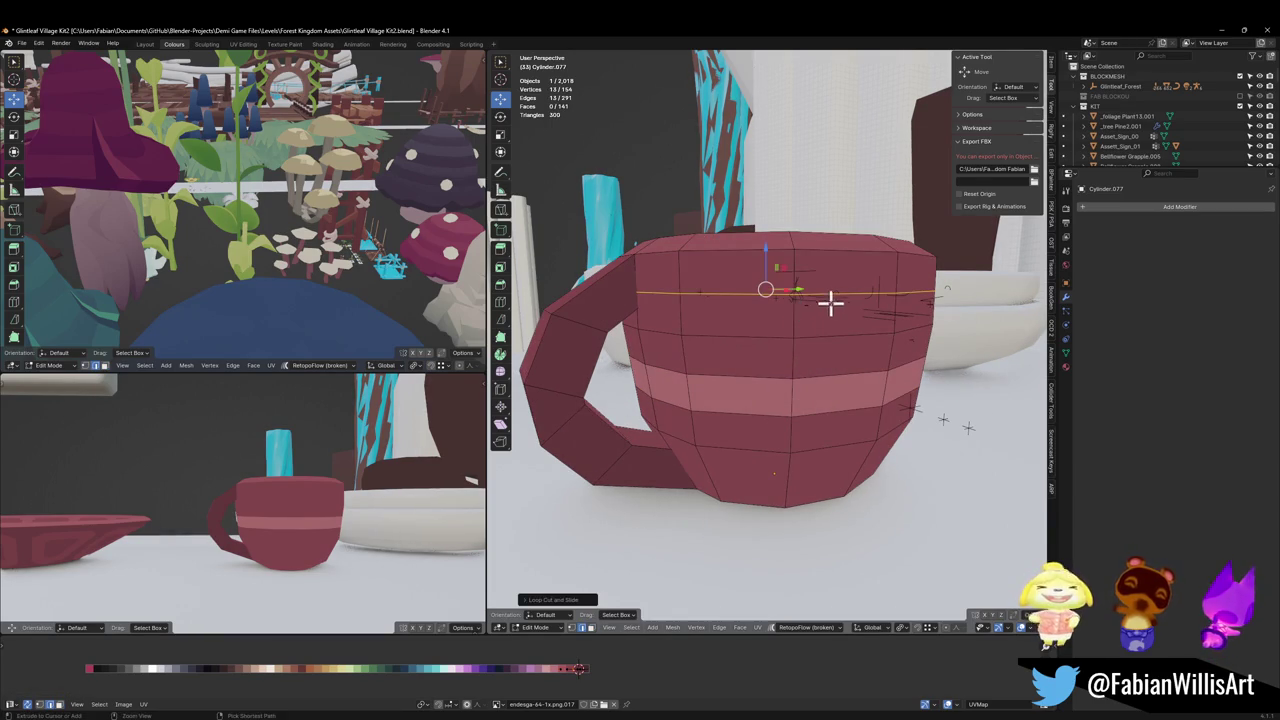
pyautogui.click(850, 268)
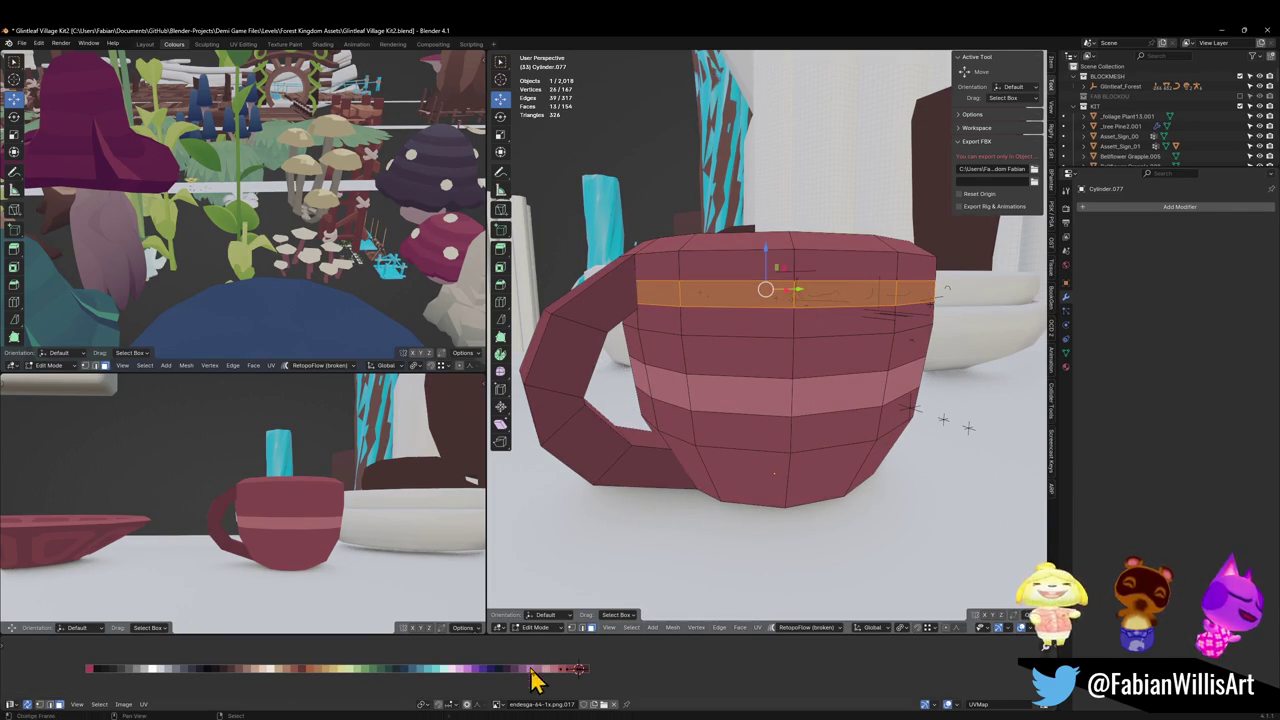
# Step: Try a yellow-green colour on the upper band, then undo it
pyautogui.press('g')
pyautogui.press('x')
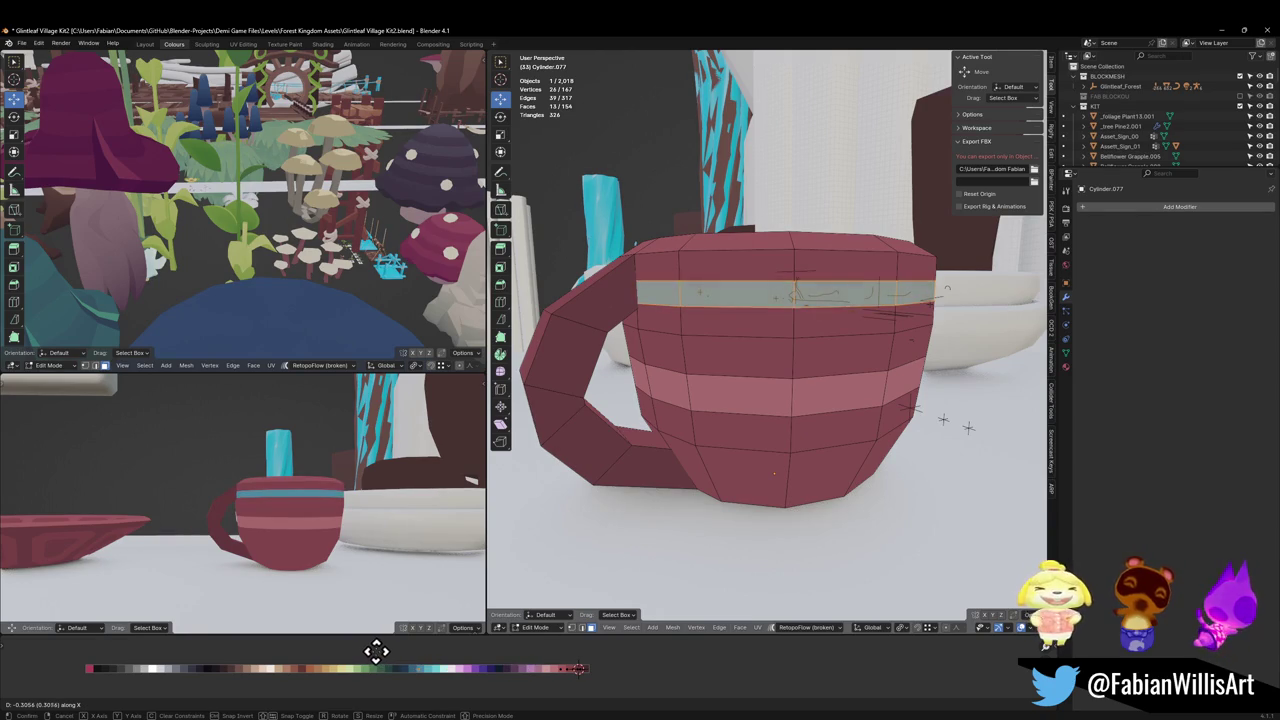
pyautogui.click(319, 647)
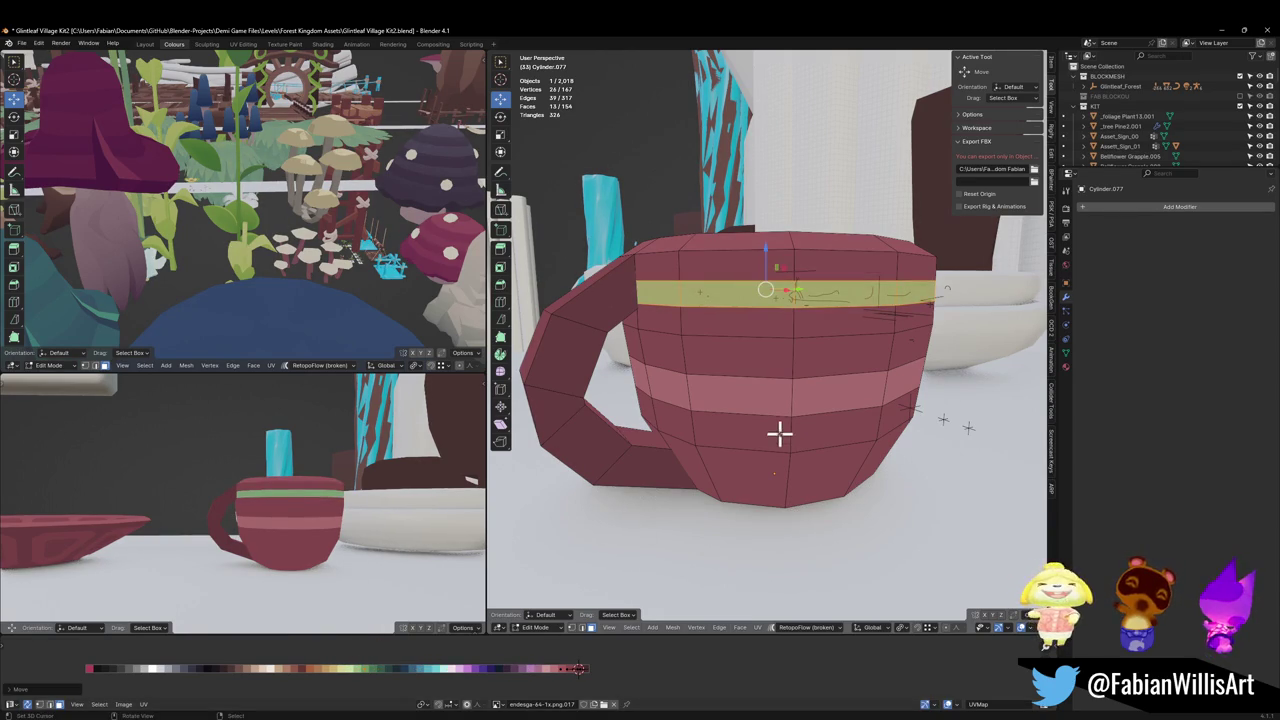
pyautogui.moveTo(360, 510)
pyautogui.mouseDown(button='middle')
pyautogui.moveTo(395, 545)
pyautogui.moveTo(363, 490)
pyautogui.mouseUp(button='middle')
pyautogui.hotkey('ctrl', 'z')
# Step: Clear the mug's selection and select its stripe face loop
pyautogui.click(600, 683)
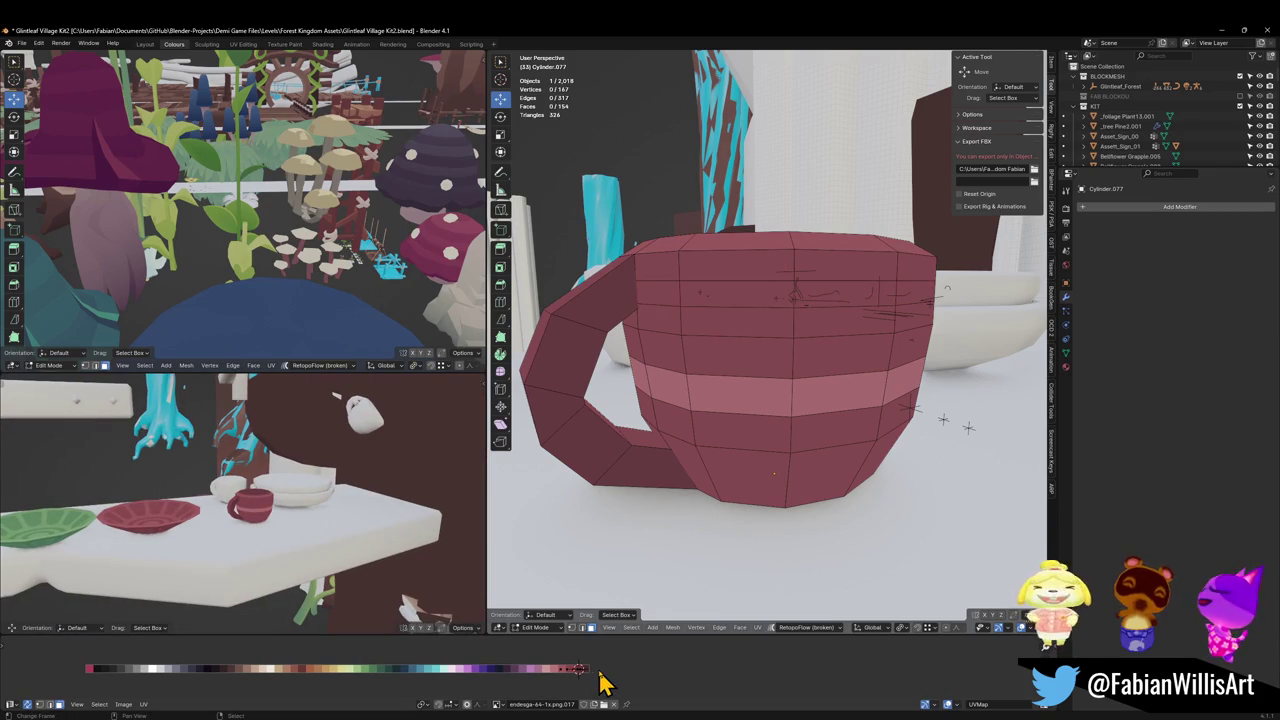
pyautogui.moveTo(327, 578)
pyautogui.mouseDown(button='middle')
pyautogui.moveTo(389, 491)
pyautogui.moveTo(315, 493)
pyautogui.moveTo(332, 478)
pyautogui.mouseUp(button='middle')
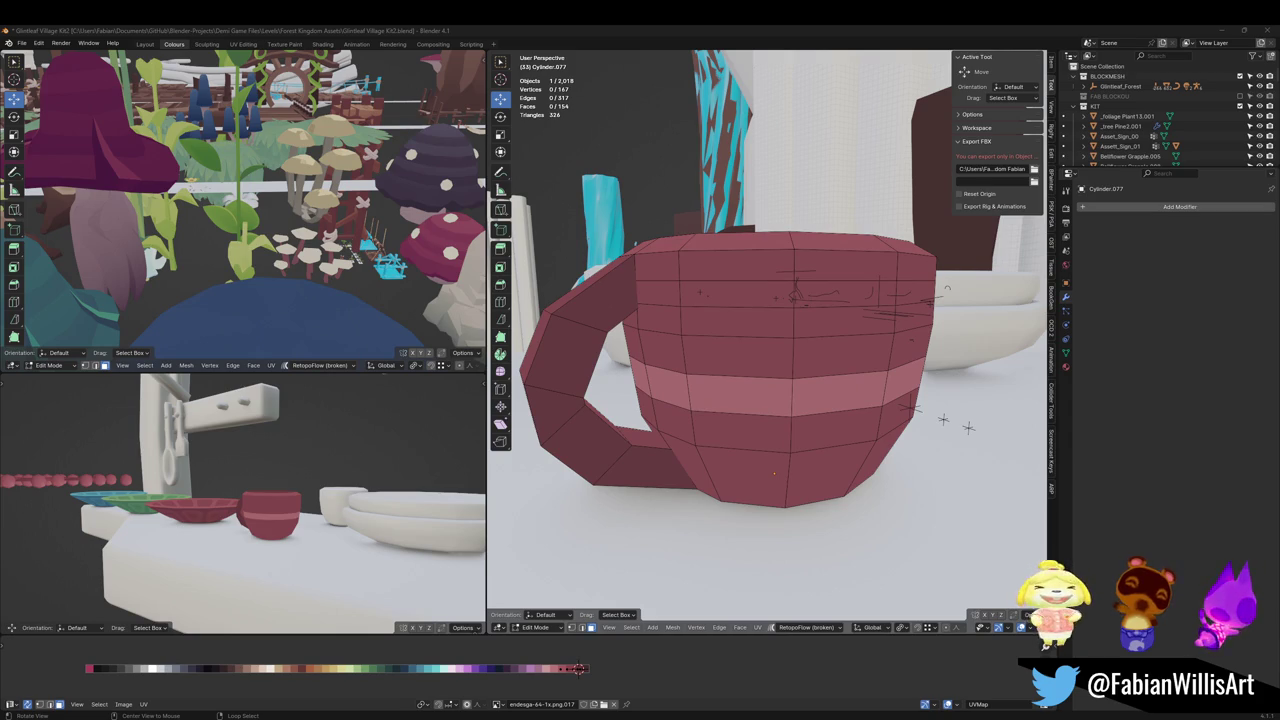
pyautogui.moveTo(730, 380)
pyautogui.mouseDown(button='middle')
pyautogui.moveTo(826, 429)
pyautogui.moveTo(783, 409)
pyautogui.mouseUp(button='middle')
pyautogui.press('a')
pyautogui.hotkey('alt', 'a')
pyautogui.keyDown('alt'); pyautogui.click(755, 428); pyautogui.keyUp('alt')
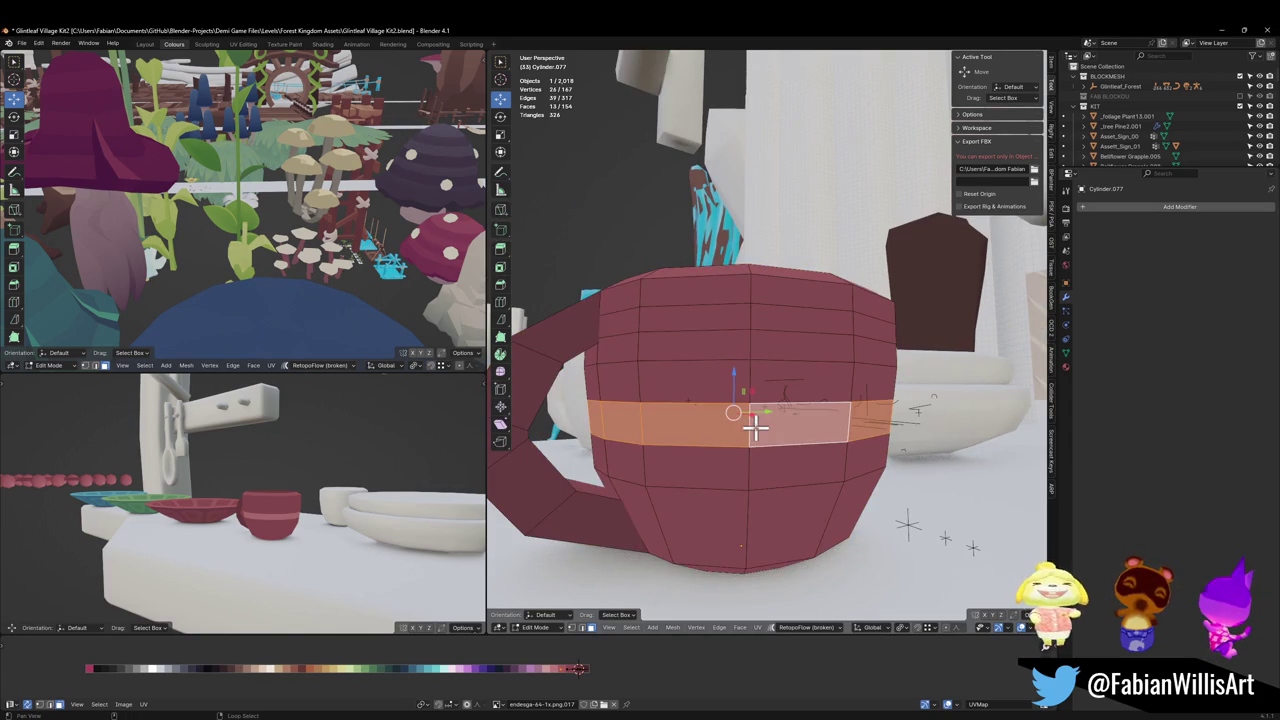
# Step: Switch to the Bisect cutting tool for the mug
pyautogui.click(503, 321)
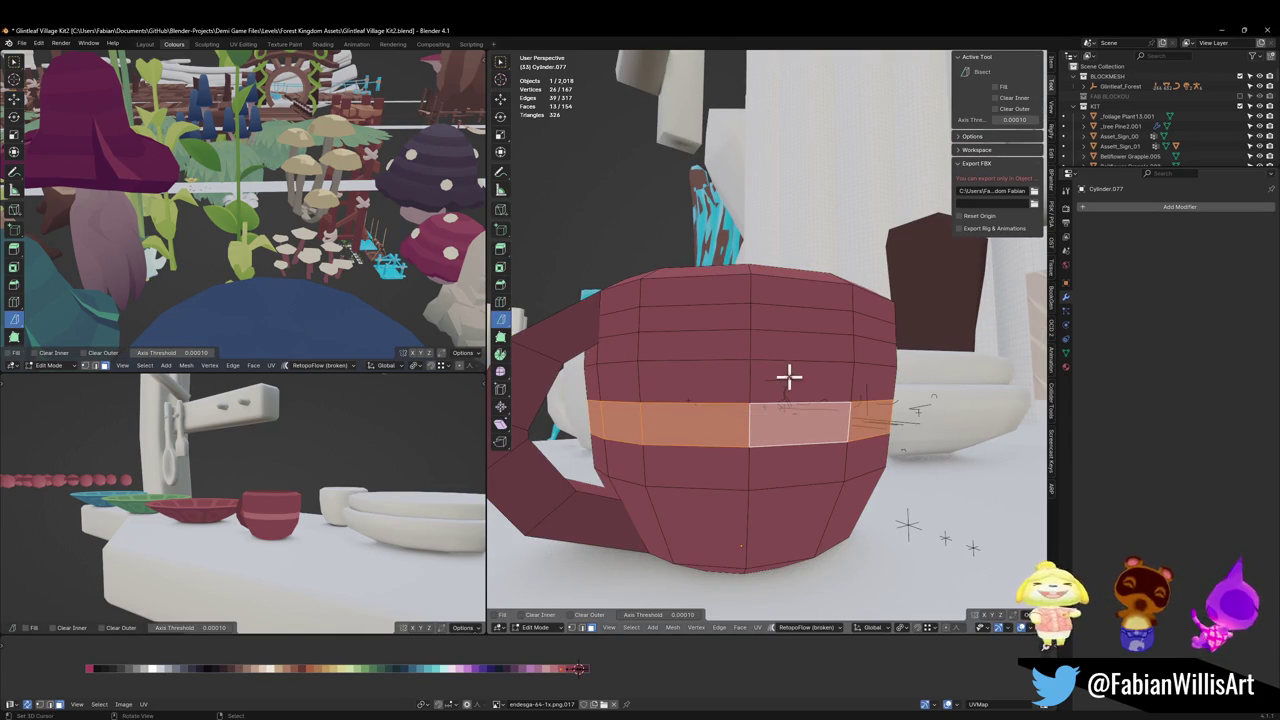
pyautogui.moveTo(789, 376)
pyautogui.mouseDown(button='middle')
pyautogui.moveTo(883, 374)
pyautogui.moveTo(768, 392)
pyautogui.moveTo(763, 363)
pyautogui.moveTo(777, 363)
pyautogui.mouseUp(button='middle')
pyautogui.scroll(3, 820, 380)
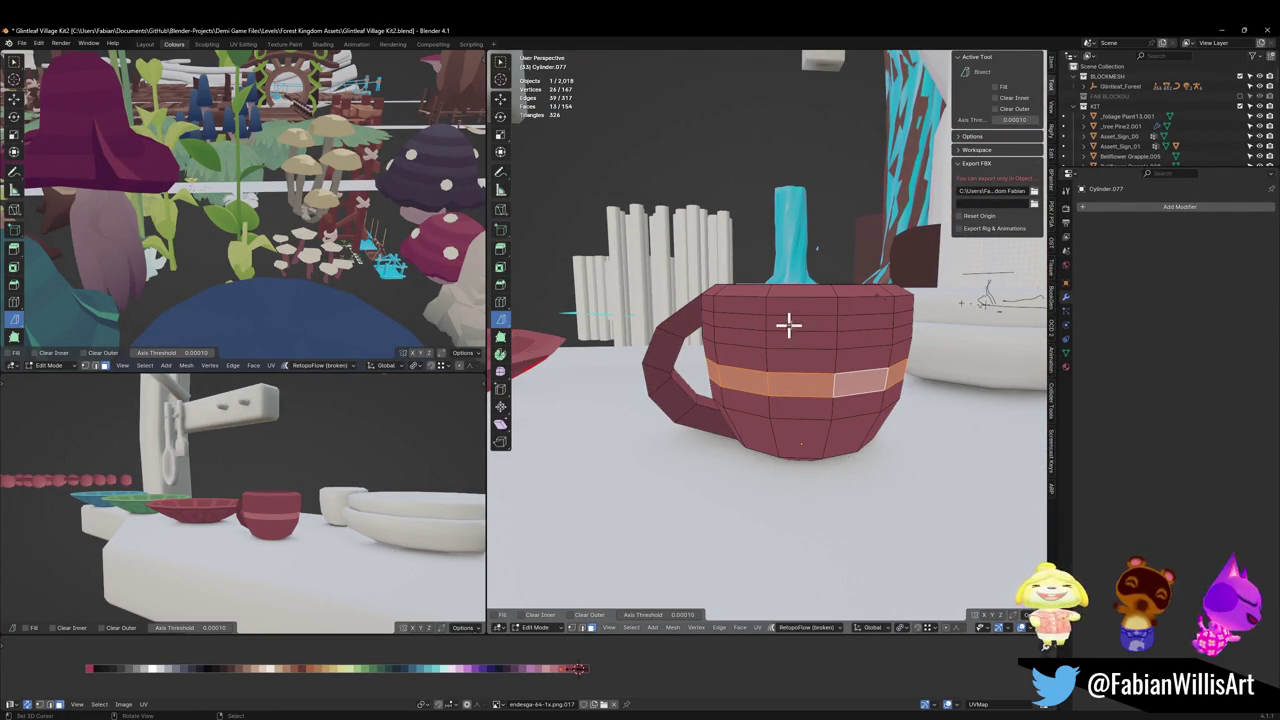
pyautogui.scroll(-4, 789, 323)
pyautogui.scroll(-2, 818, 338)
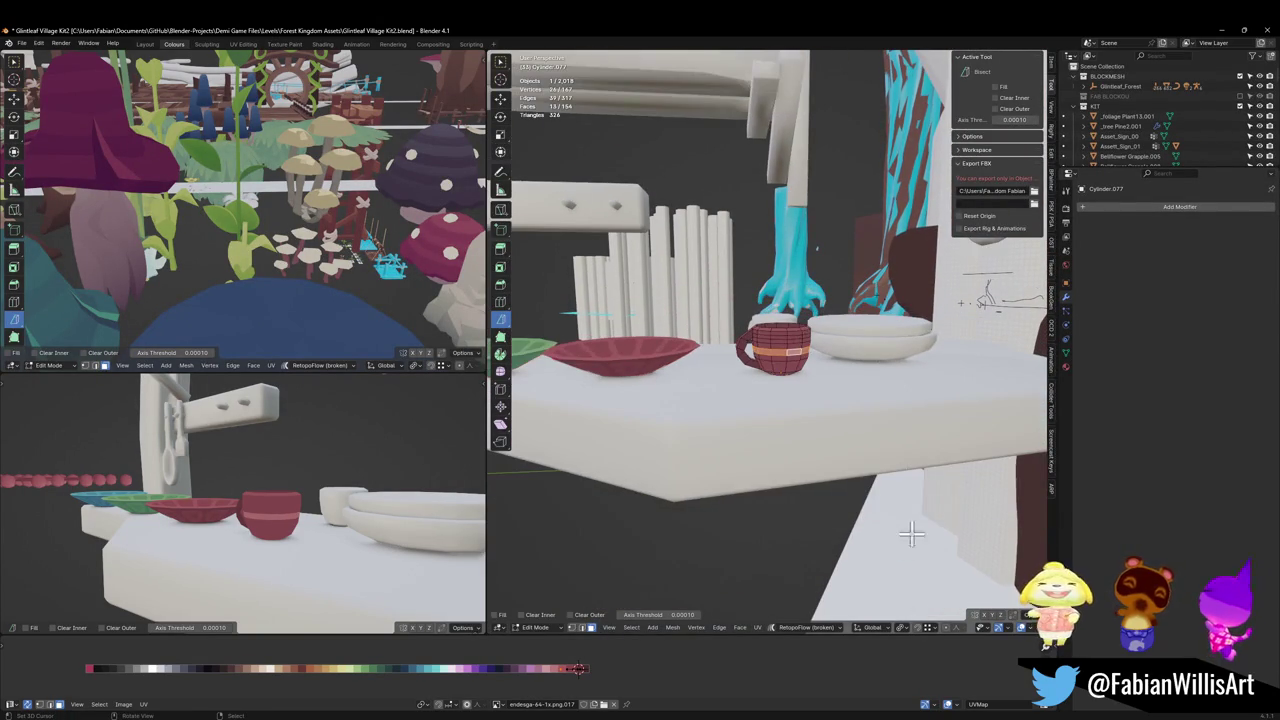
pyautogui.scroll(-2, 1005, 636)
# Step: Turn the Navigate gizmo on, then off again, in the Viewport Gizmos options
pyautogui.click(988, 629)
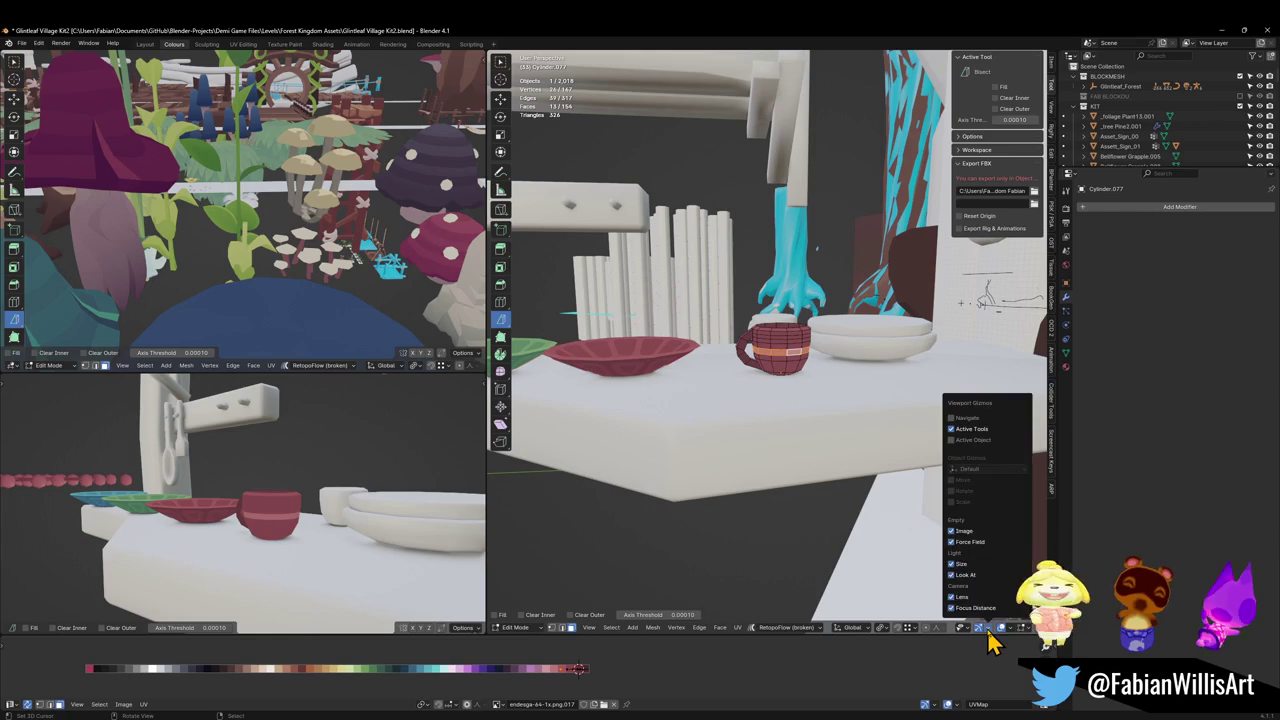
pyautogui.click(966, 418)
pyautogui.scroll(3, 898, 398)
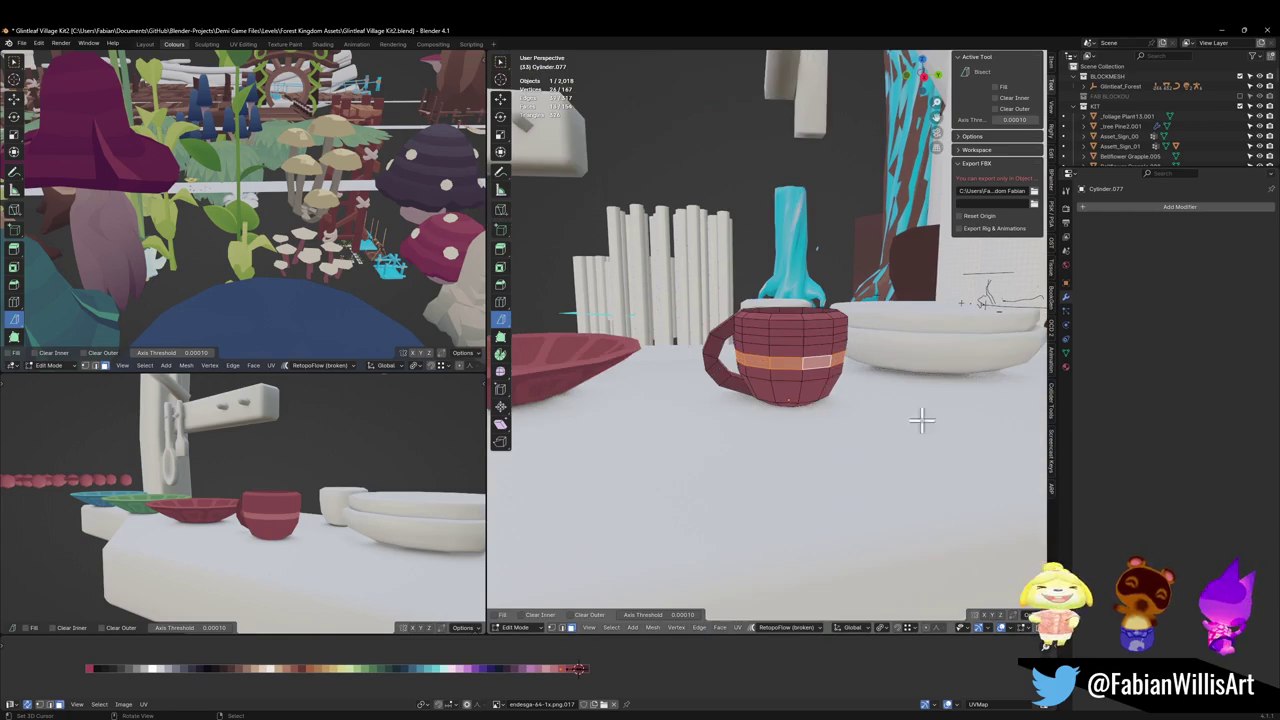
pyautogui.click(988, 629)
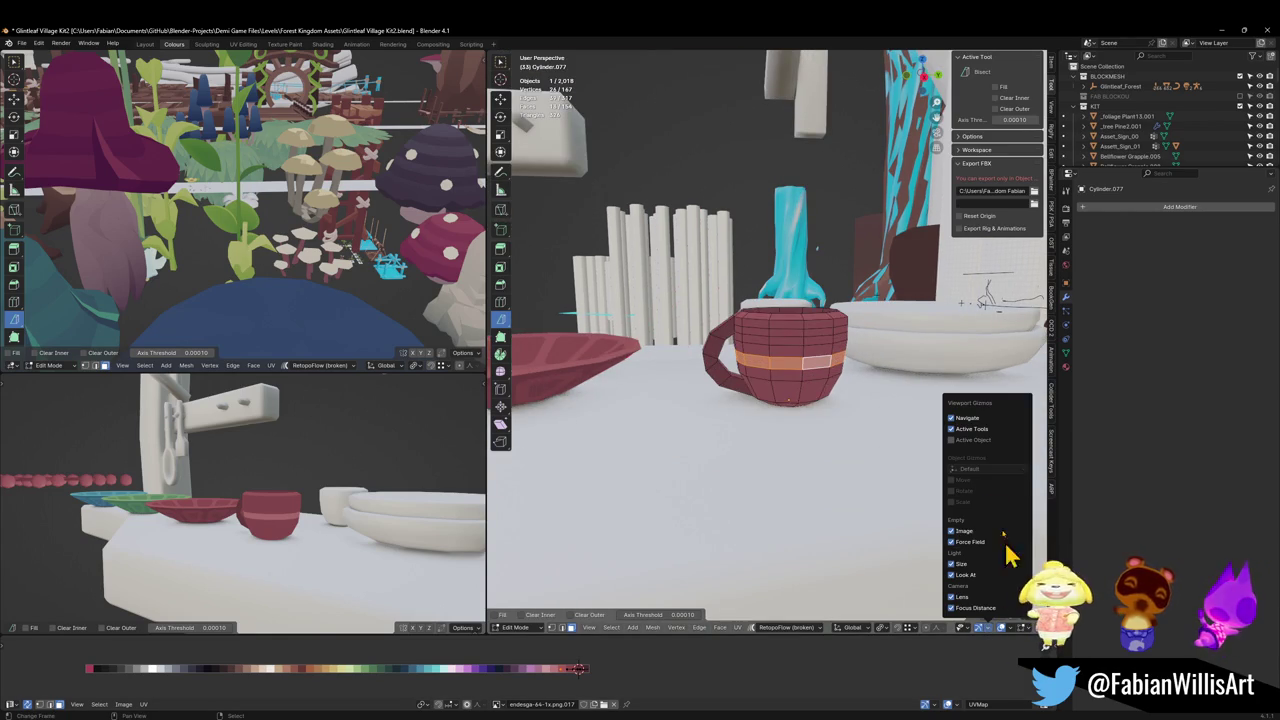
pyautogui.click(970, 420)
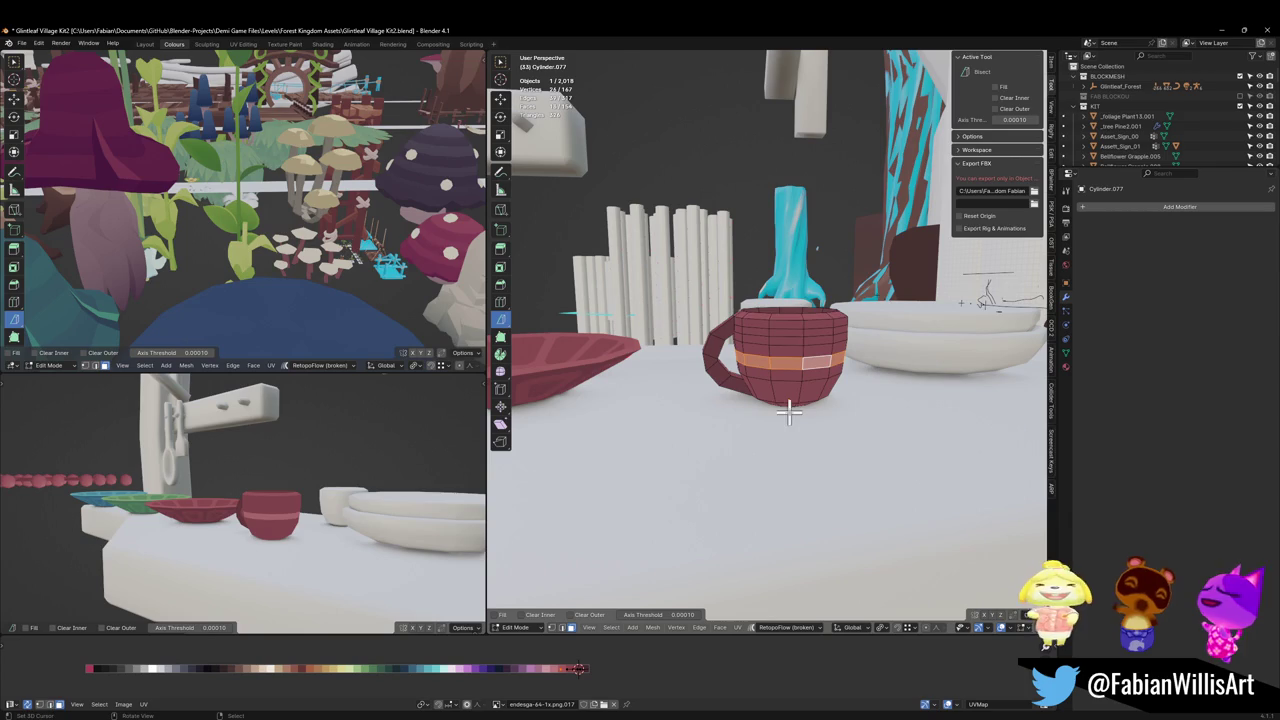
pyautogui.press('z')
pyautogui.press('Escape')
# Step: Isolate the cup in a flat orthographic side view and return to Edit Mode
pyautogui.hotkey('shift', 's')
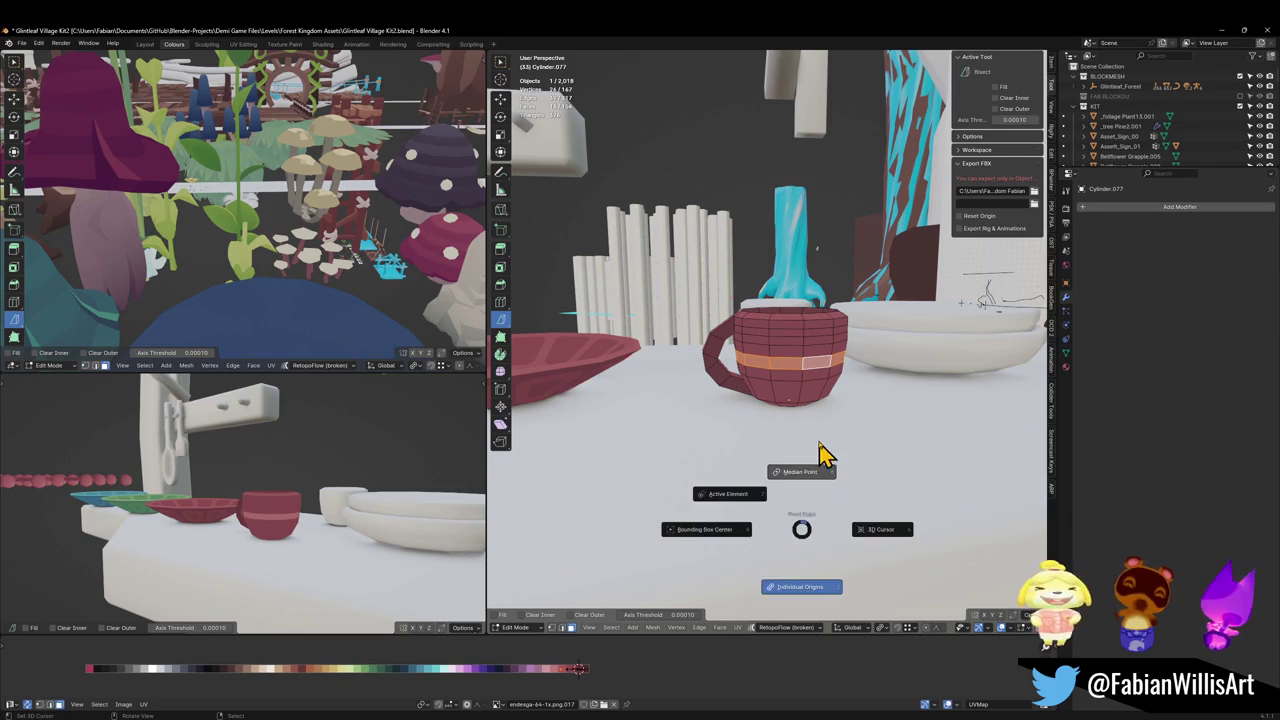
pyautogui.press('Escape')
pyautogui.scroll(2, 833, 438)
pyautogui.moveTo(834, 428)
pyautogui.mouseDown(button='middle')
pyautogui.moveTo(717, 449)
pyautogui.moveTo(808, 460)
pyautogui.mouseUp(button='middle')
pyautogui.press('KP_Divide')
pyautogui.press('KP_5')
pyautogui.scroll(-5, 776, 421)
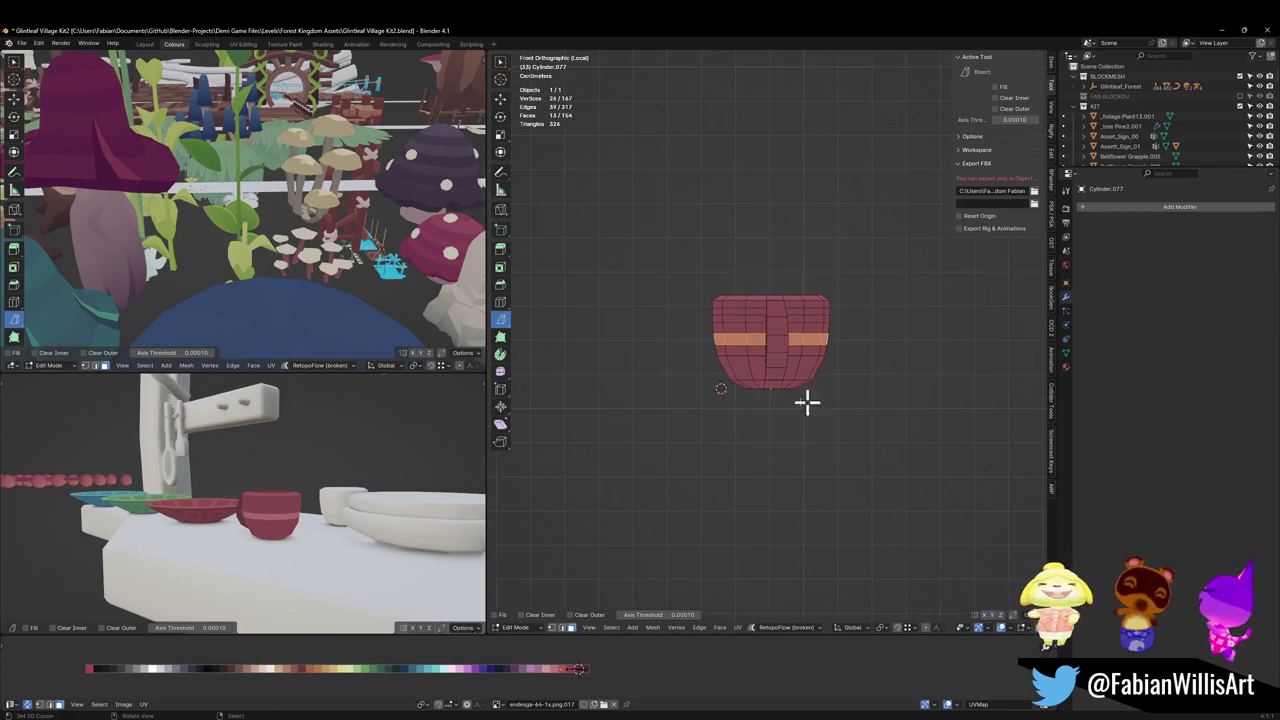
pyautogui.hotkey('ctrl', 'Tab')
pyautogui.click(728, 380)
pyautogui.press('Tab')
pyautogui.scroll(2, 799, 343)
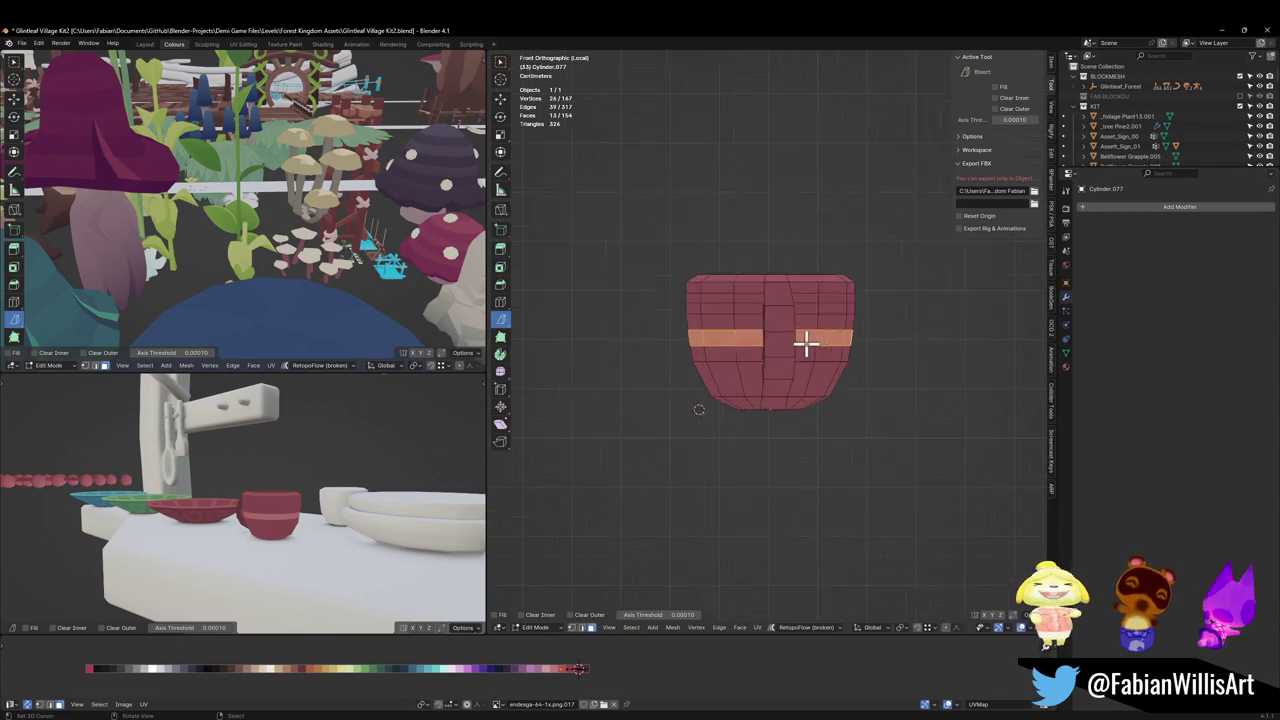
pyautogui.scroll(2, 794, 354)
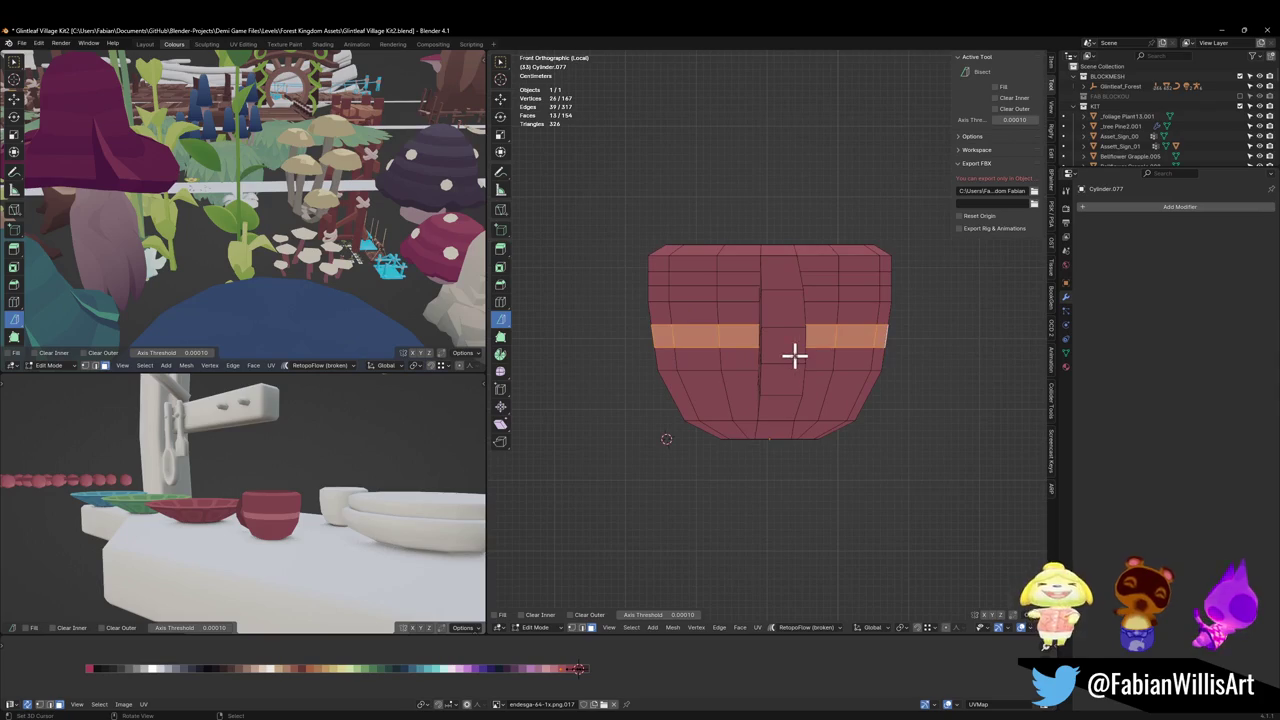
# Step: Check the viewport gizmo options and the cutting tool choices, keeping Bisect active
pyautogui.click(1030, 630)
pyautogui.click(1012, 632)
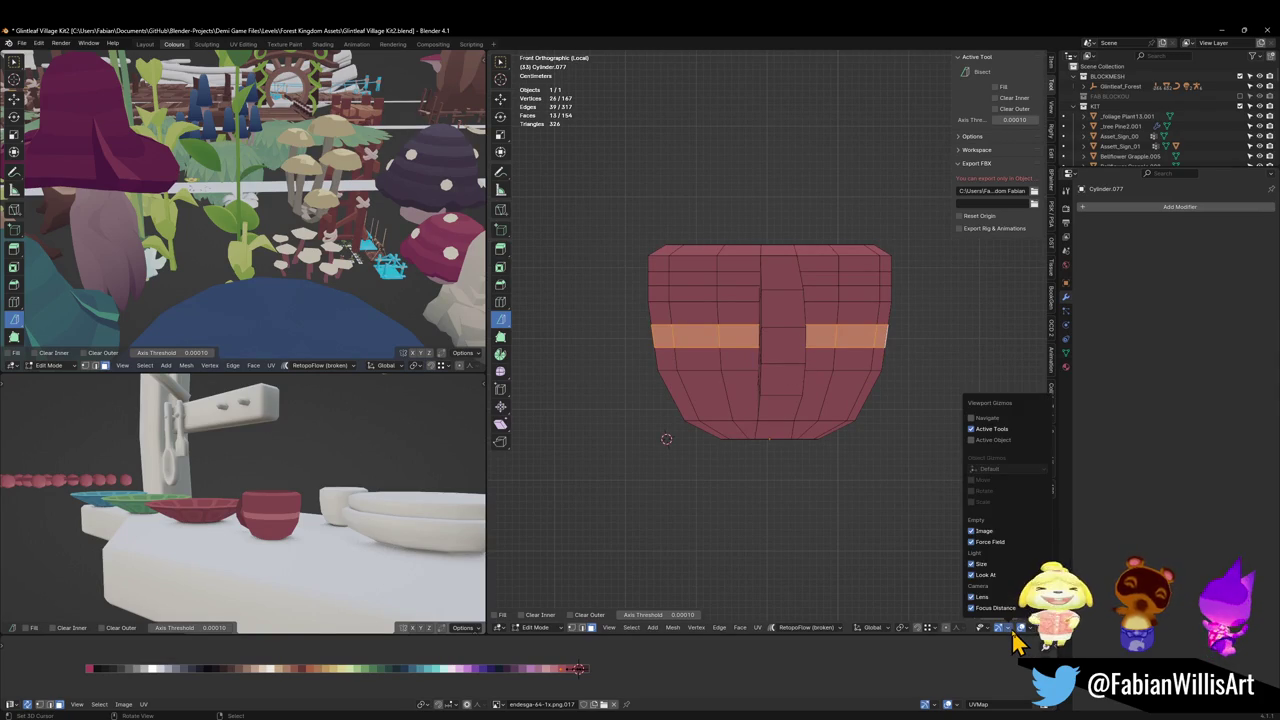
pyautogui.click(1013, 637)
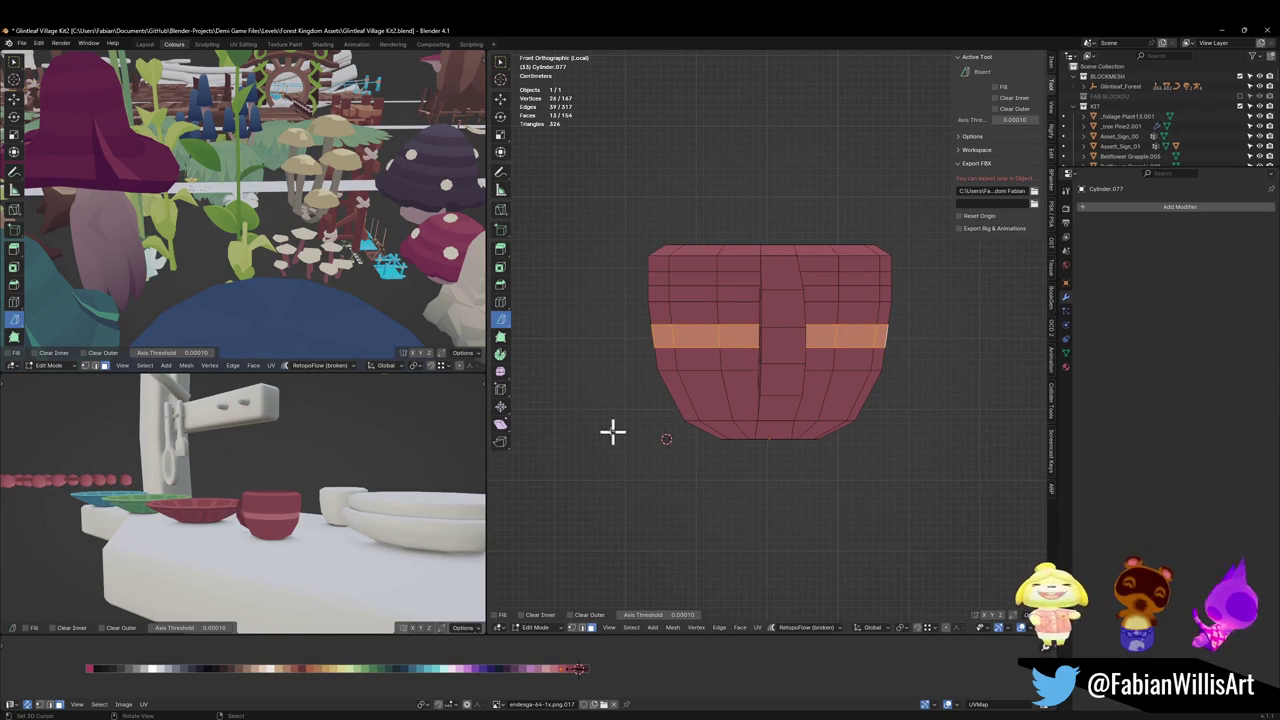
pyautogui.click(505, 326)
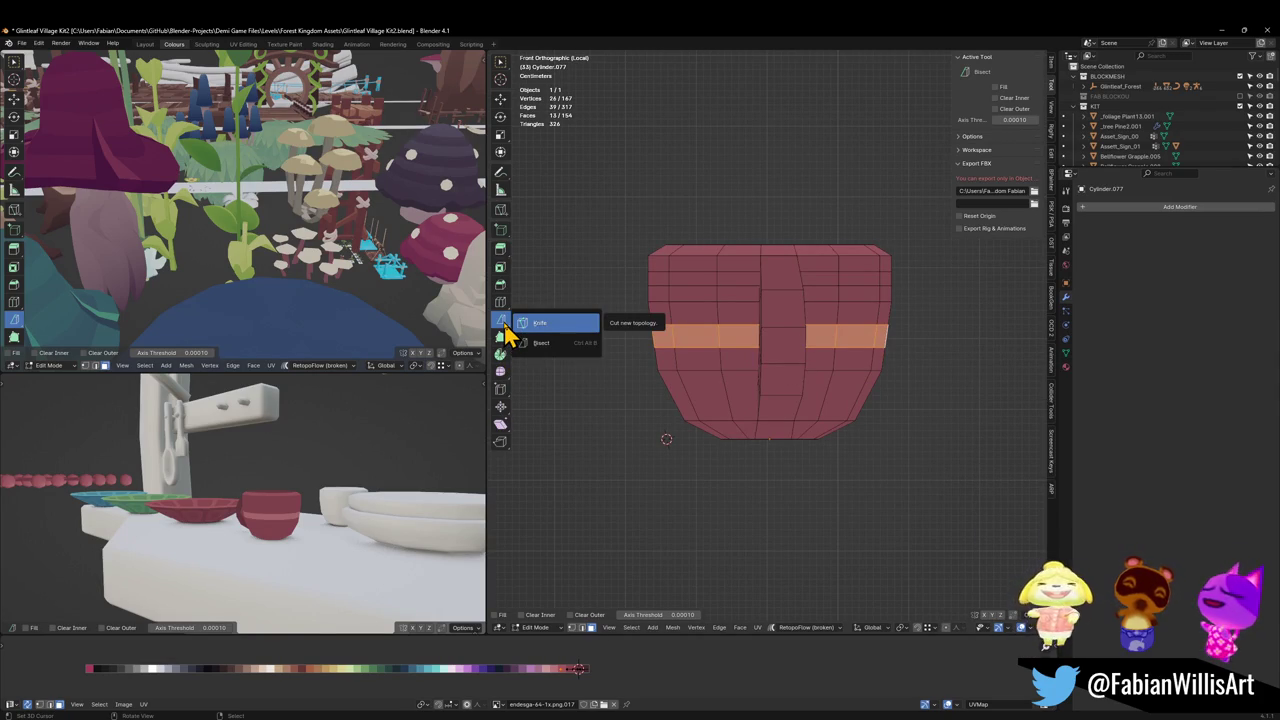
pyautogui.click(507, 328)
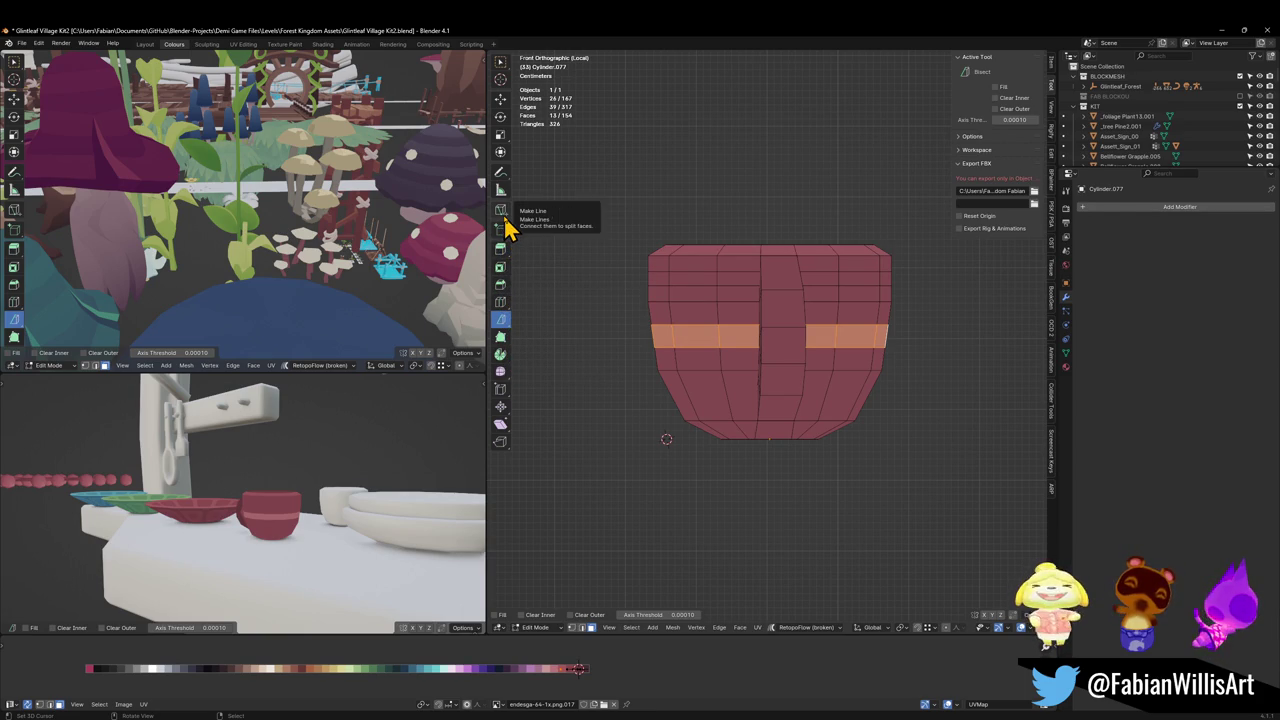
# Step: Shear the selected stripe band so it tilts across the cup
pyautogui.click(500, 397)
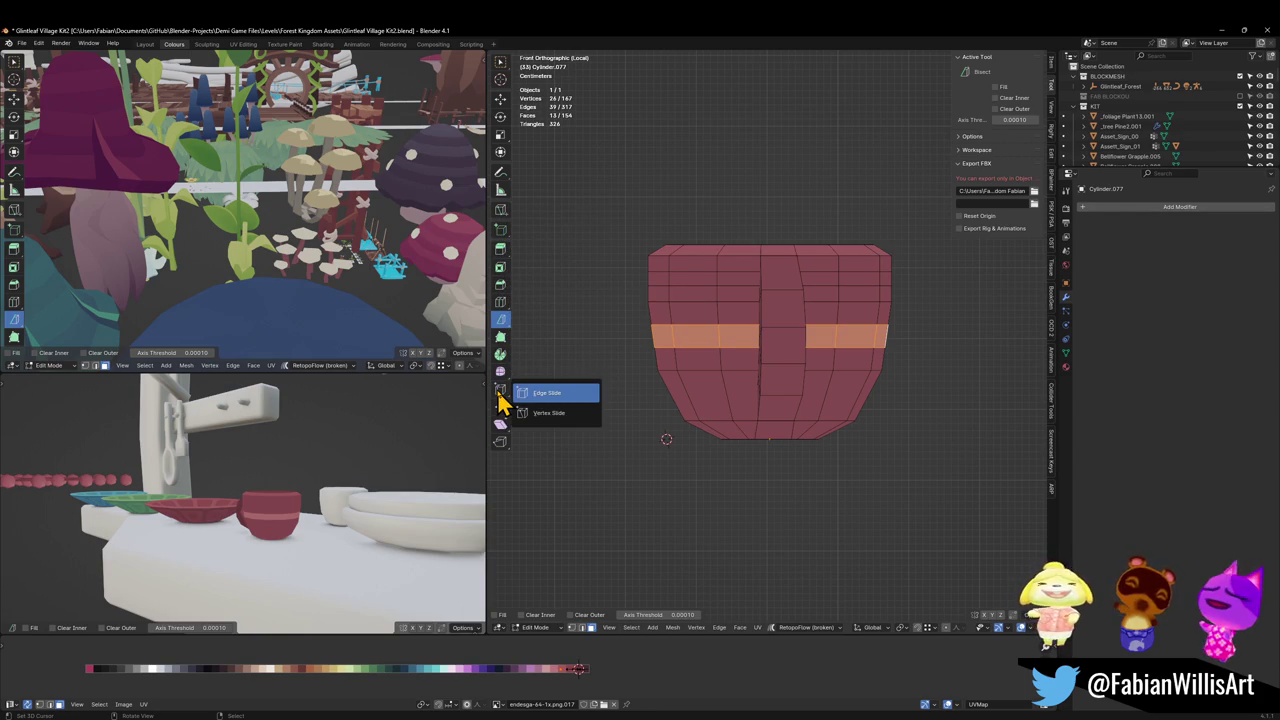
pyautogui.click(500, 425)
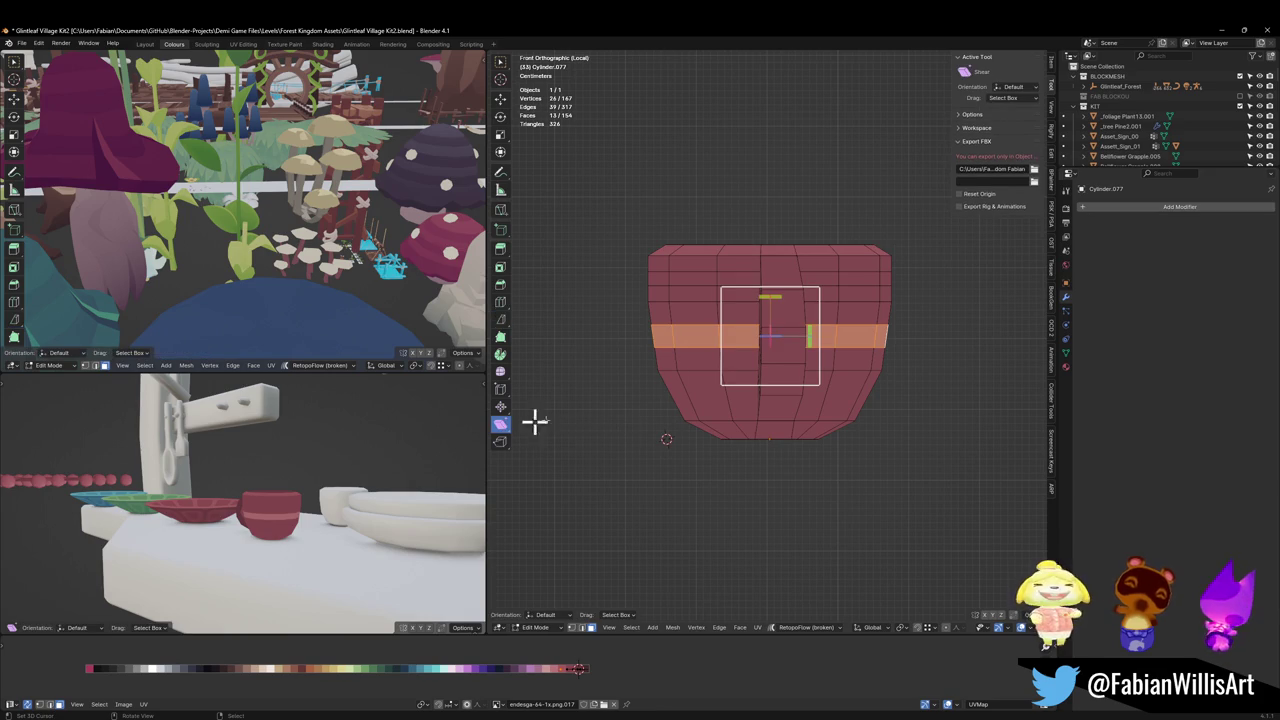
pyautogui.moveTo(811, 330); pyautogui.dragTo(790, 370)
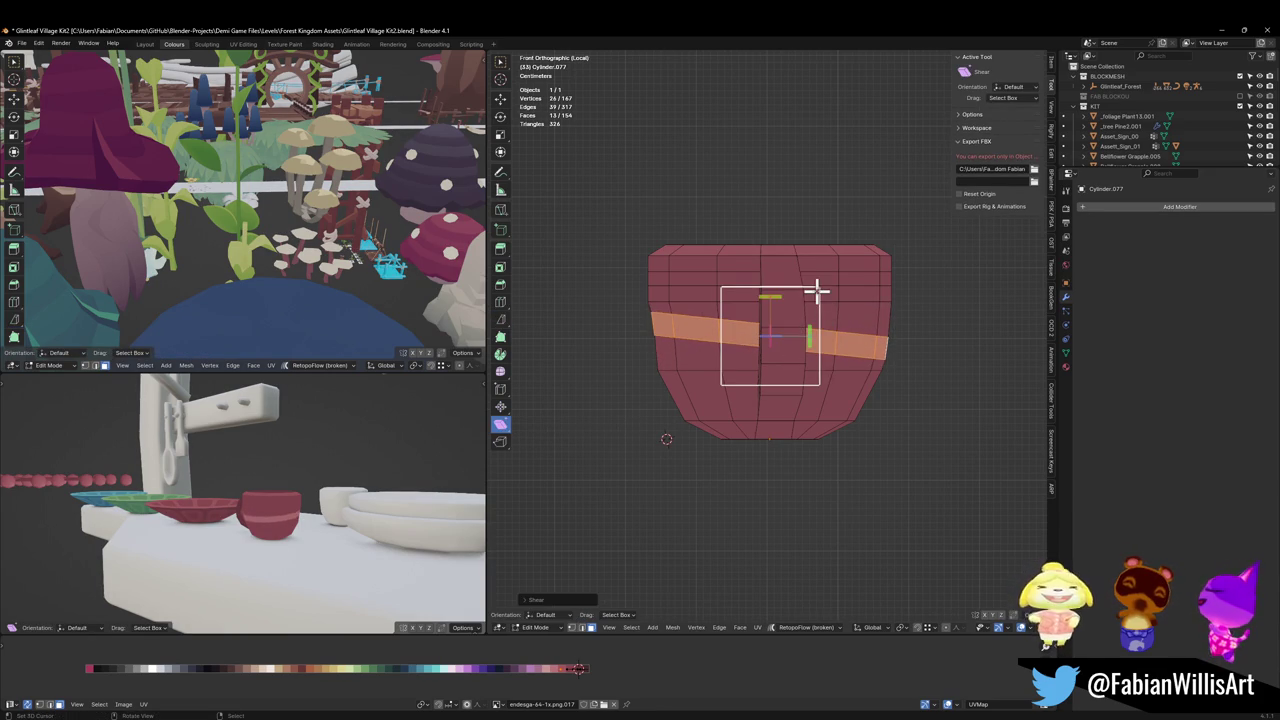
pyautogui.press('KP_3')
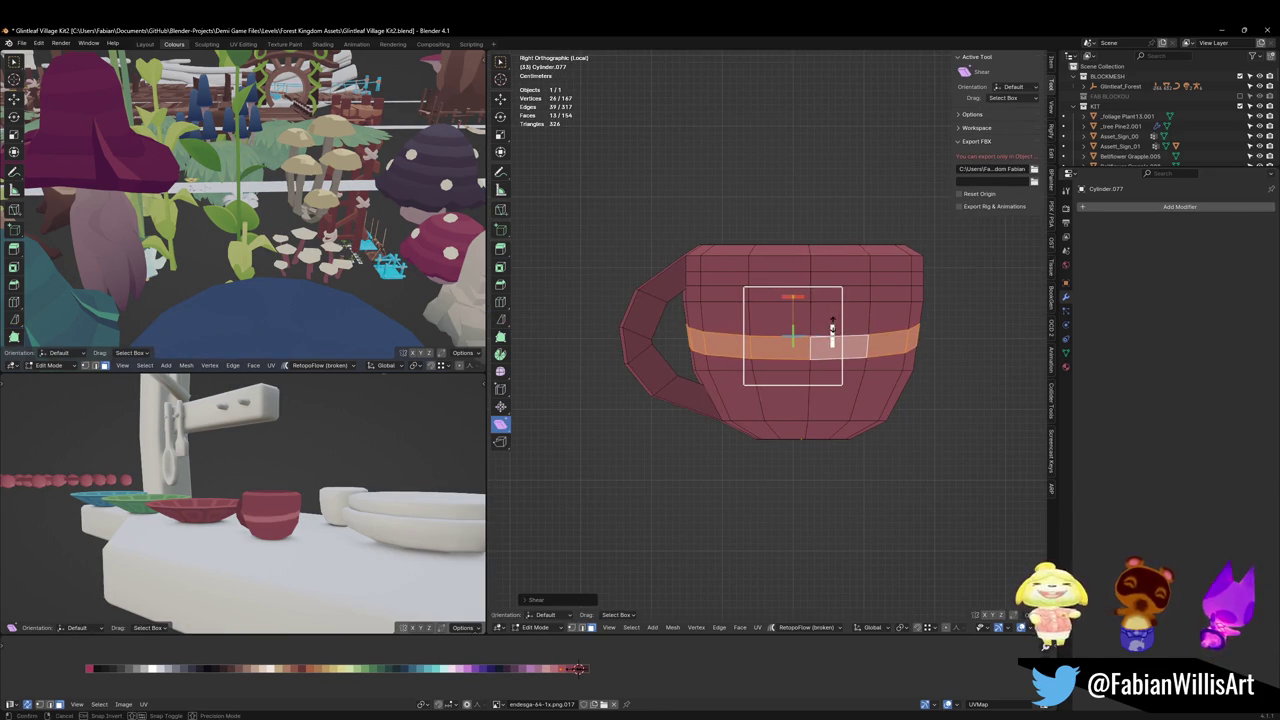
pyautogui.moveTo(832, 328)
pyautogui.mouseDown()
pyautogui.moveTo(824, 278)
pyautogui.moveTo(811, 335)
pyautogui.mouseUp()
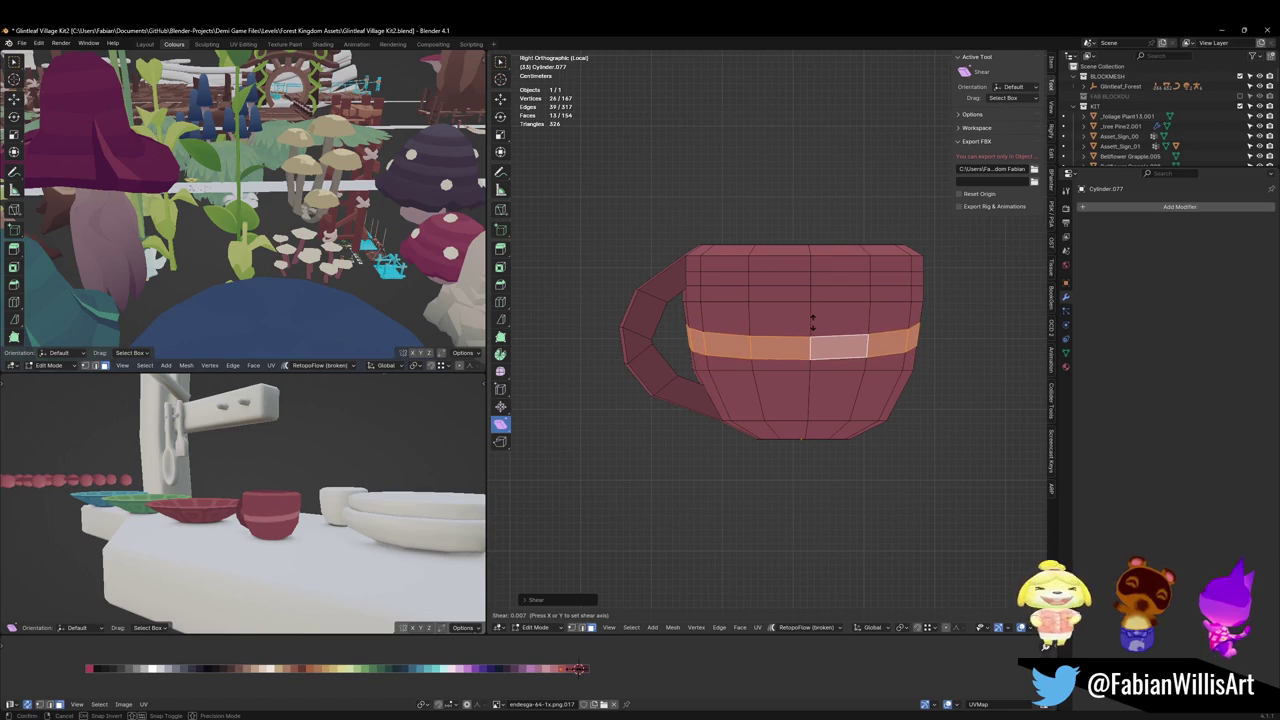
pyautogui.click(814, 315)
# Step: Push the band's edge loop outward with Alt+S, then select the face band
pyautogui.keyDown('alt'); pyautogui.click(823, 337); pyautogui.keyUp('alt')
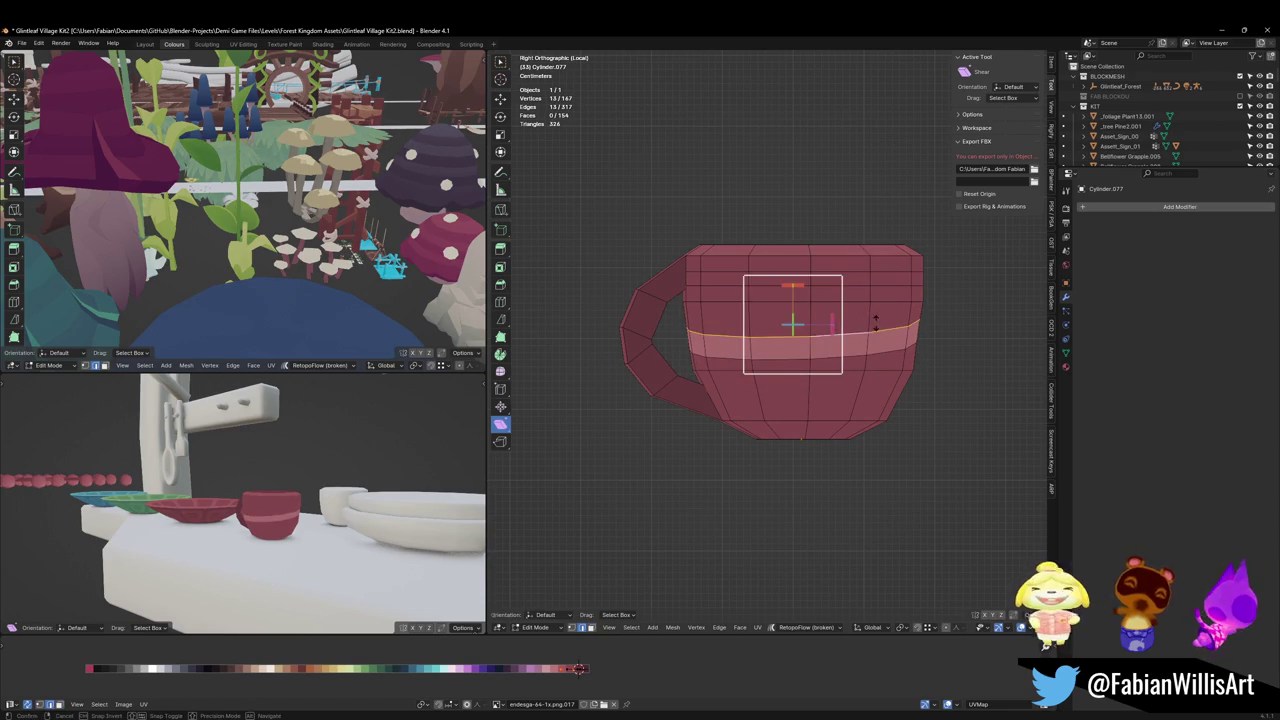
pyautogui.hotkey('alt', 's')
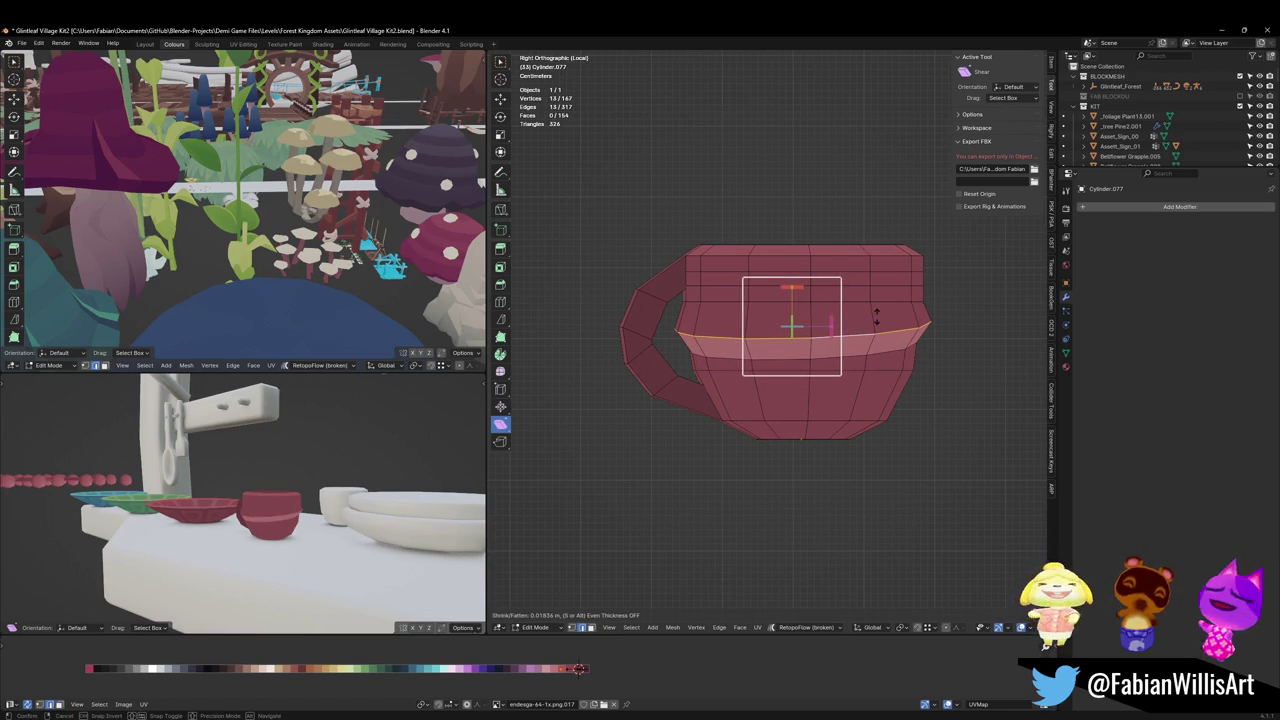
pyautogui.click(876, 315)
pyautogui.hotkey('alt', 'a')
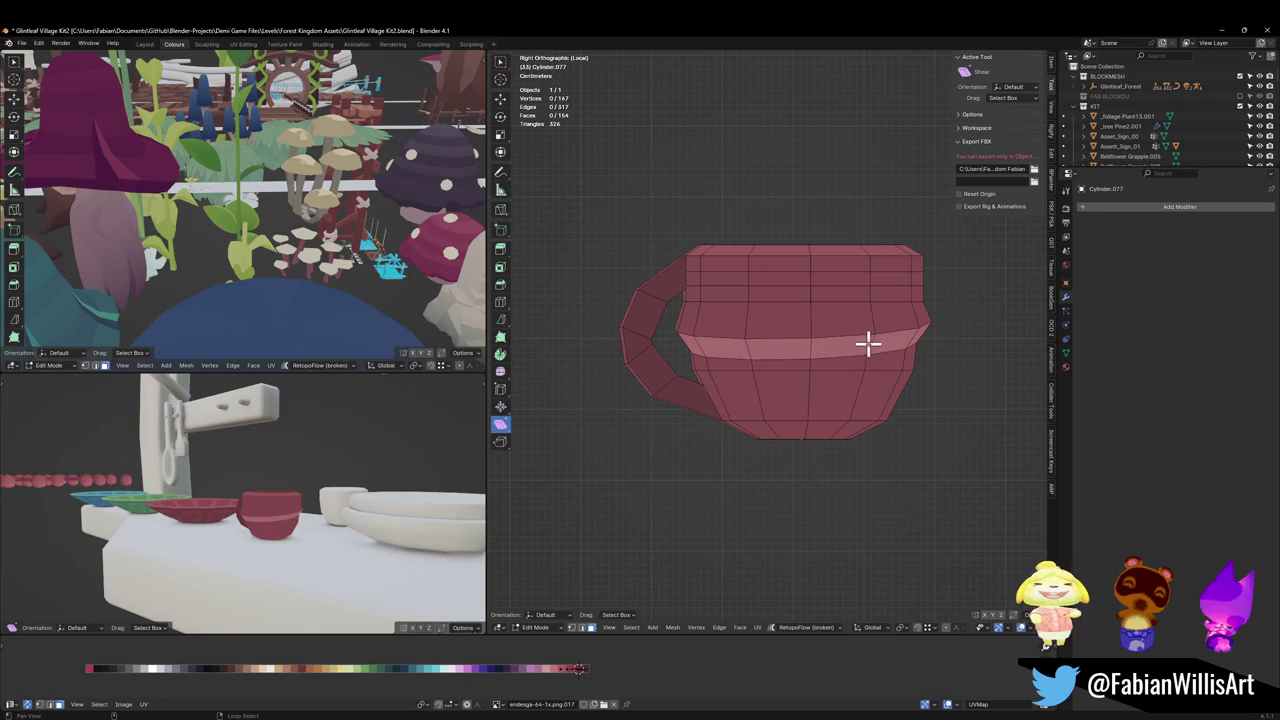
pyautogui.keyDown('alt'); pyautogui.click(868, 343); pyautogui.keyUp('alt')
# Step: Move the face band along X and frame the cup in the second viewport
pyautogui.press('g')
pyautogui.press('x')
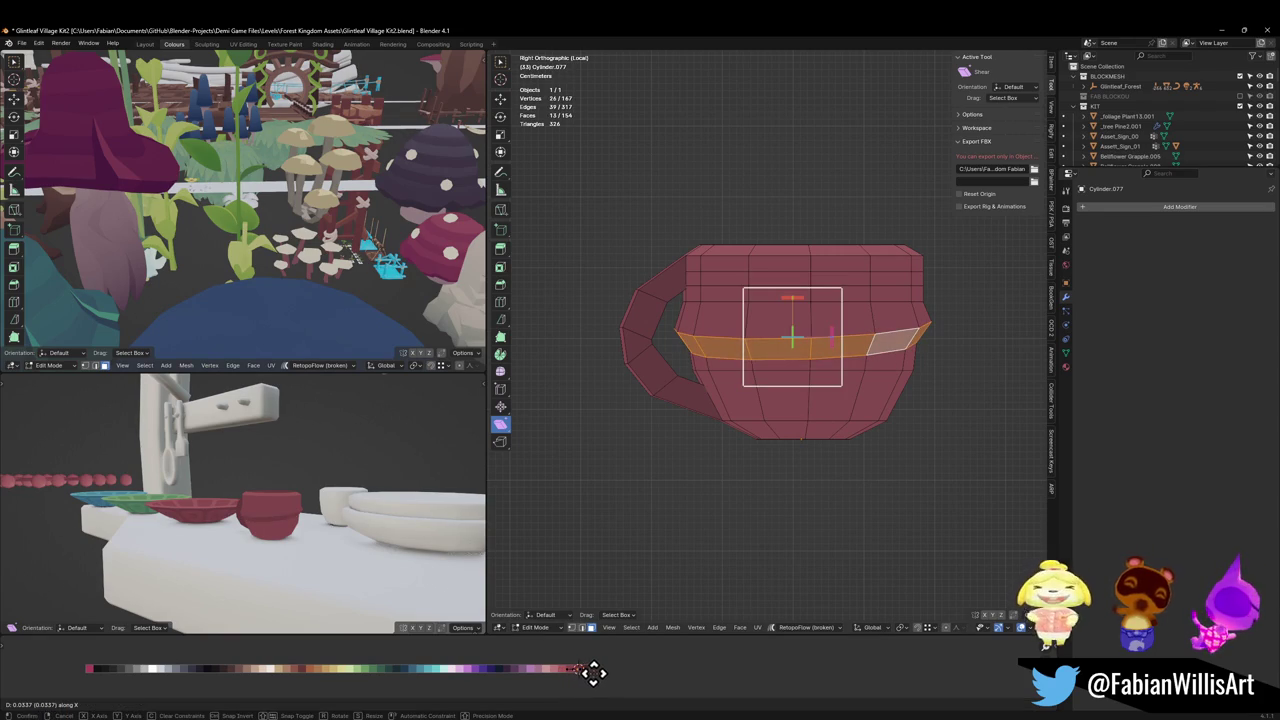
pyautogui.click(593, 672)
pyautogui.press('KP_Decimal')
pyautogui.hotkey('alt', 'a')
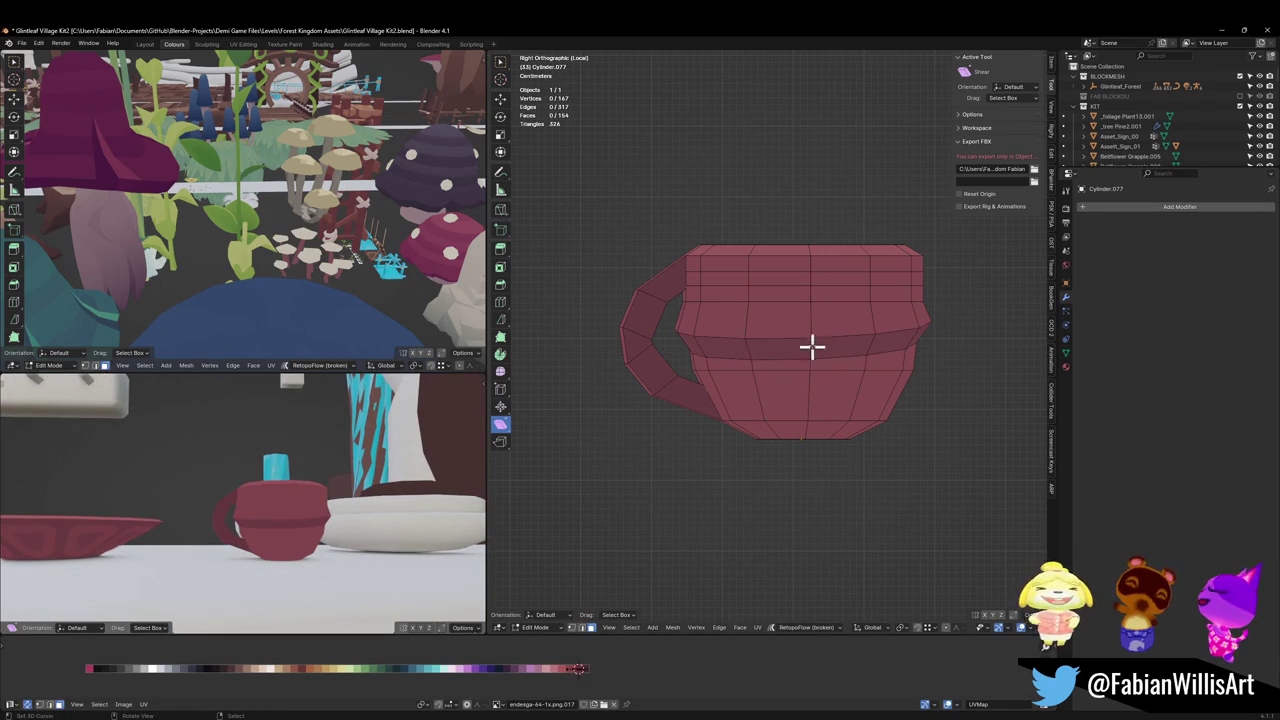
pyautogui.keyDown('alt'); pyautogui.click(818, 317); pyautogui.keyUp('alt')
pyautogui.hotkey('alt', 'a')
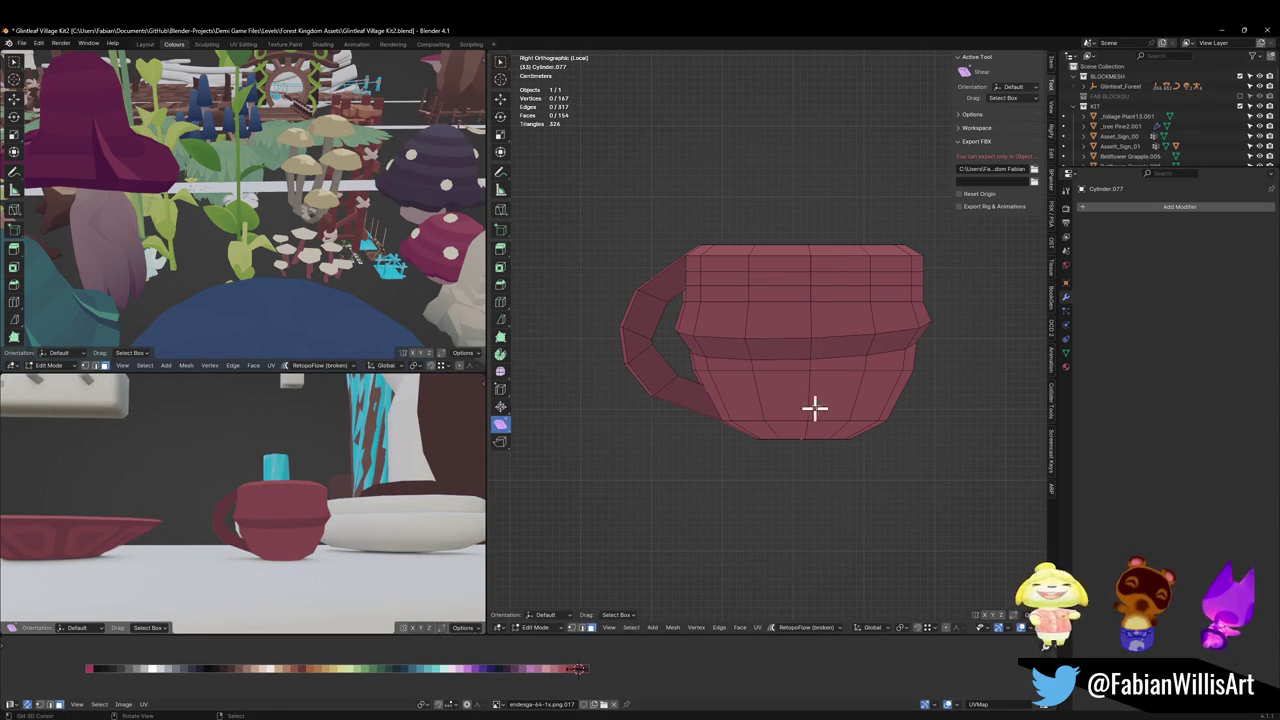
# Step: Add three loop cuts on the lower cup, pushing each outward with Alt+S
pyautogui.click(807, 400)
pyautogui.hotkey('alt', 's')
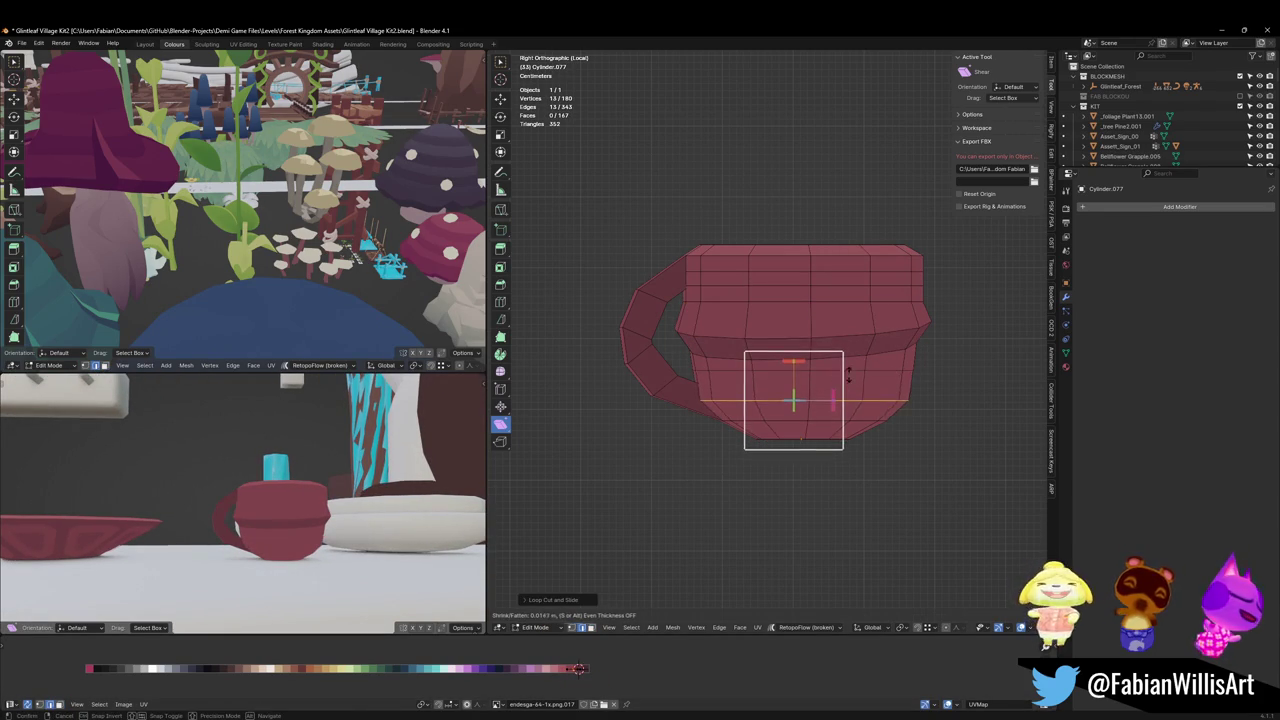
pyautogui.click(828, 395)
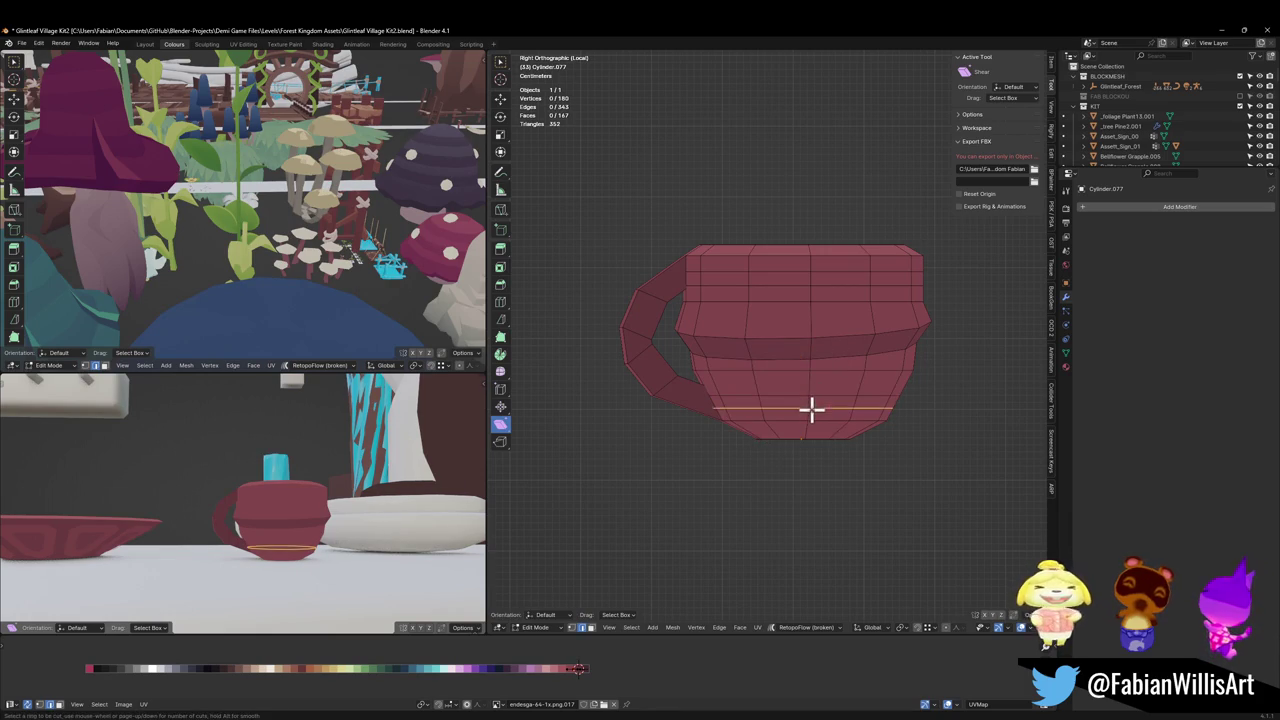
pyautogui.click(800, 396)
pyautogui.click(835, 390)
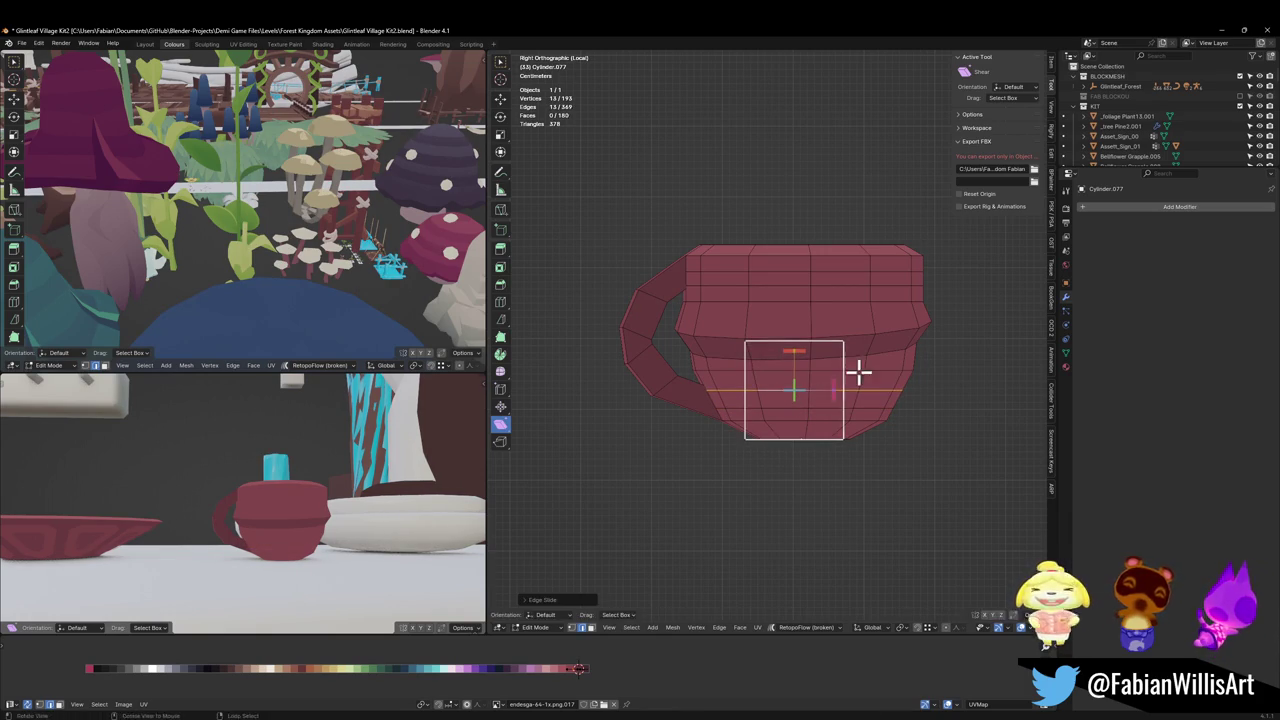
pyautogui.hotkey('alt', 's')
pyautogui.click(909, 335)
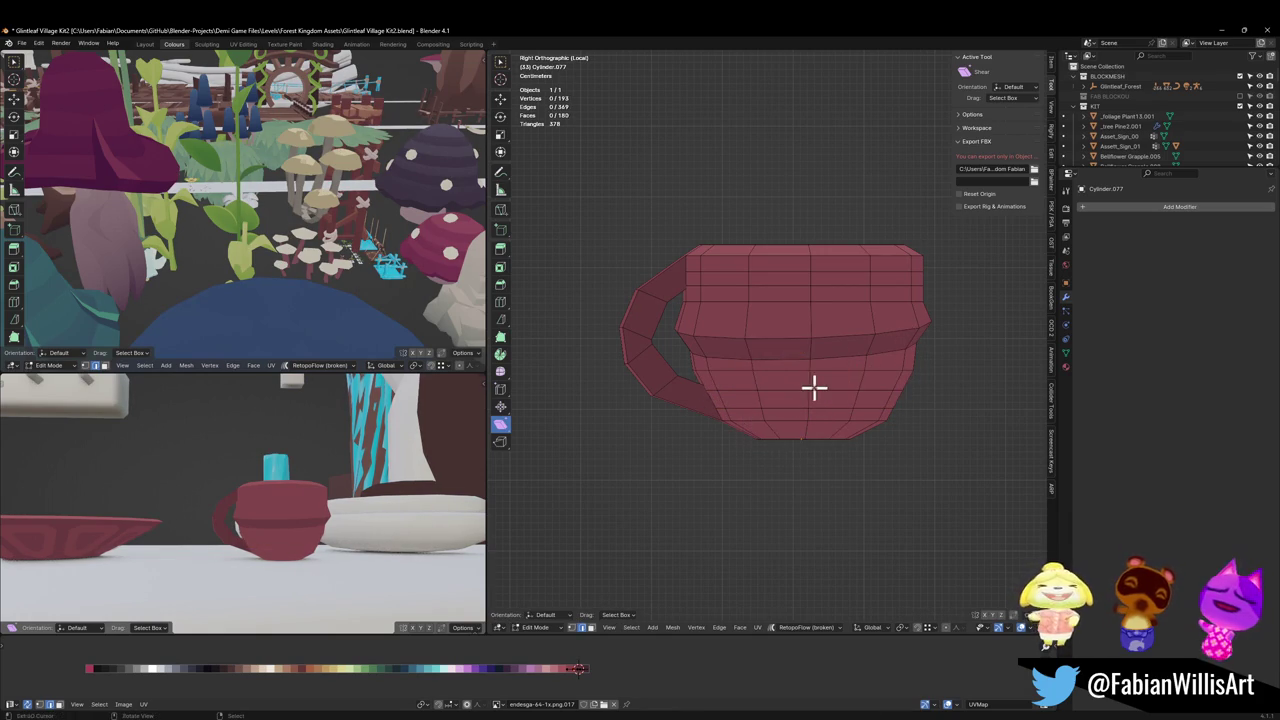
pyautogui.hotkey('ctrl', 'r')
pyautogui.click(800, 386)
pyautogui.hotkey('alt', 's')
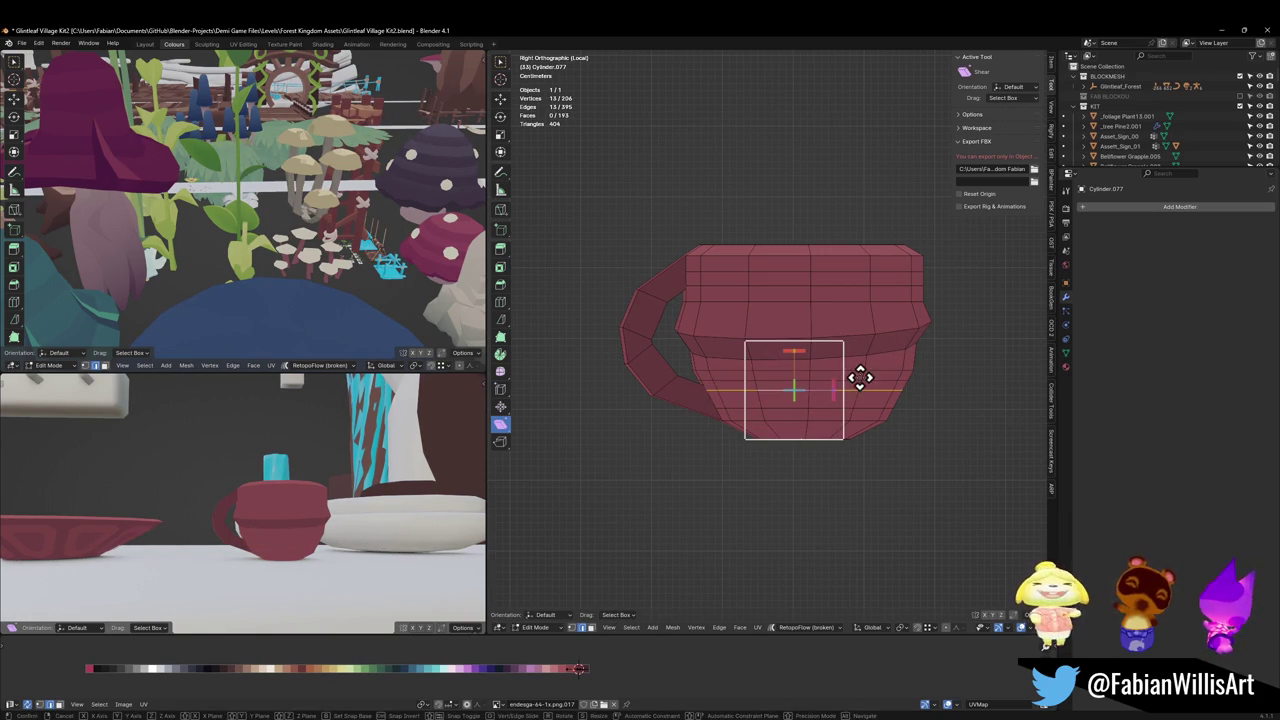
pyautogui.click(845, 372)
# Step: Shift a lower face loop's UVs along X on the colour palette
pyautogui.press('3')
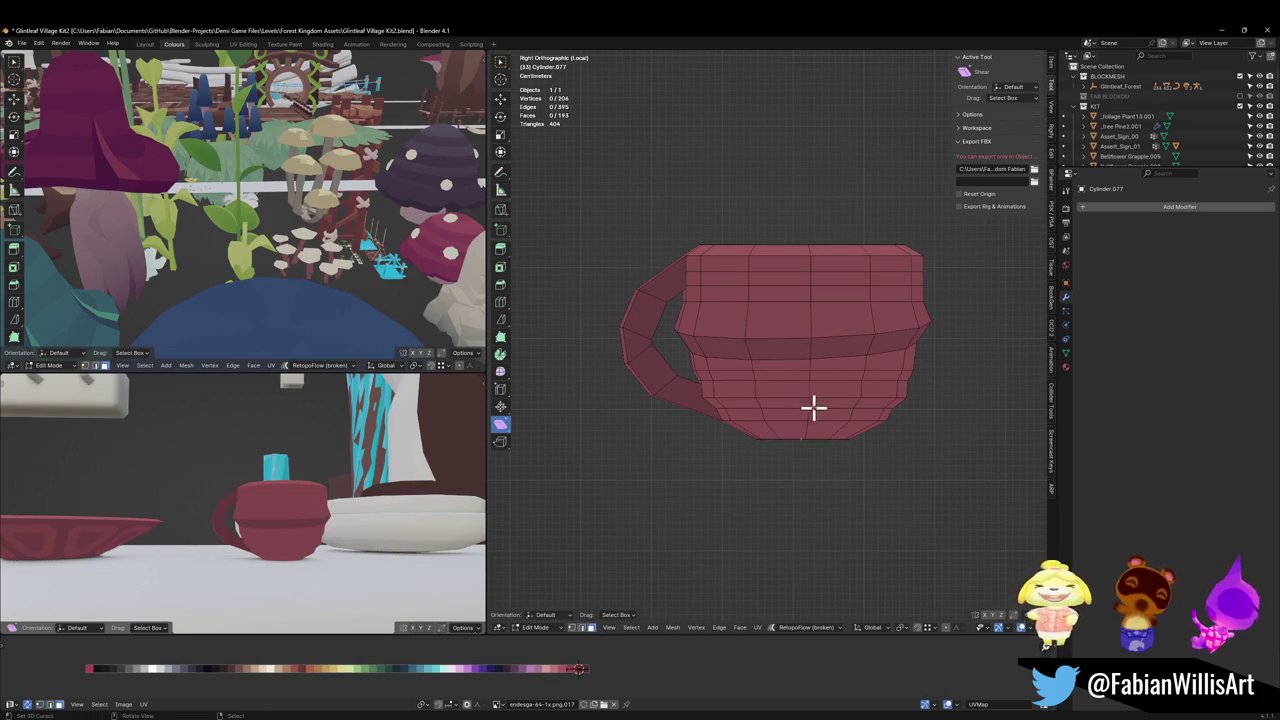
pyautogui.keyDown('alt'); pyautogui.click(814, 404); pyautogui.keyUp('alt')
pyautogui.press('g')
pyautogui.press('x')
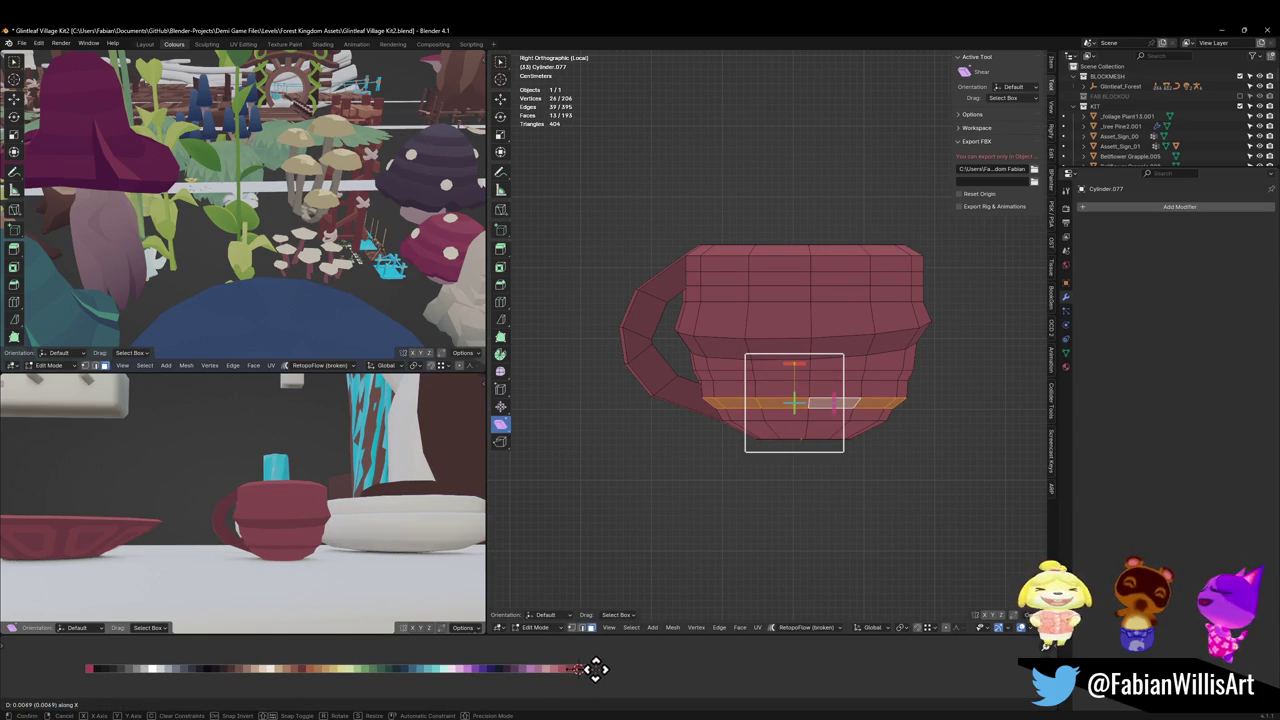
pyautogui.click(595, 669)
# Step: Push a lower edge loop outward, raise it along Z, and dissolve the extra loop
pyautogui.press('2')
pyautogui.keyDown('alt'); pyautogui.click(794, 398); pyautogui.keyUp('alt')
pyautogui.hotkey('alt', 's')
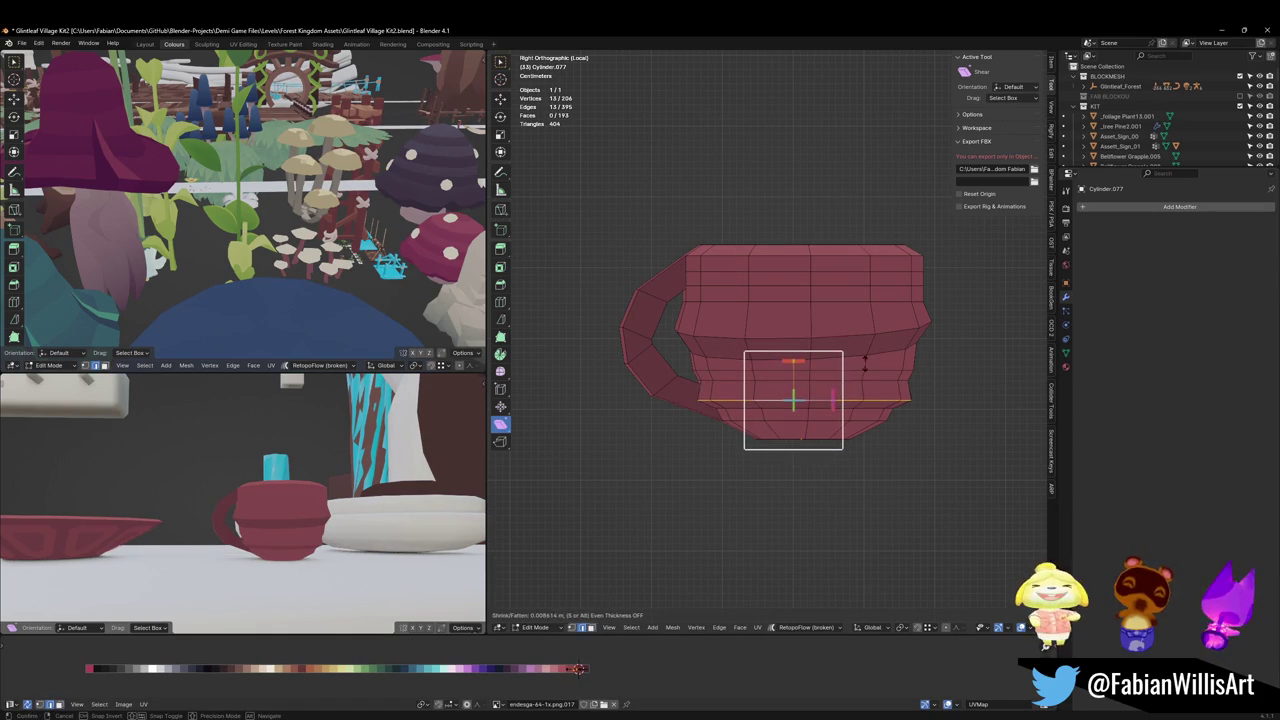
pyautogui.click(864, 365)
pyautogui.press('g')
pyautogui.press('z')
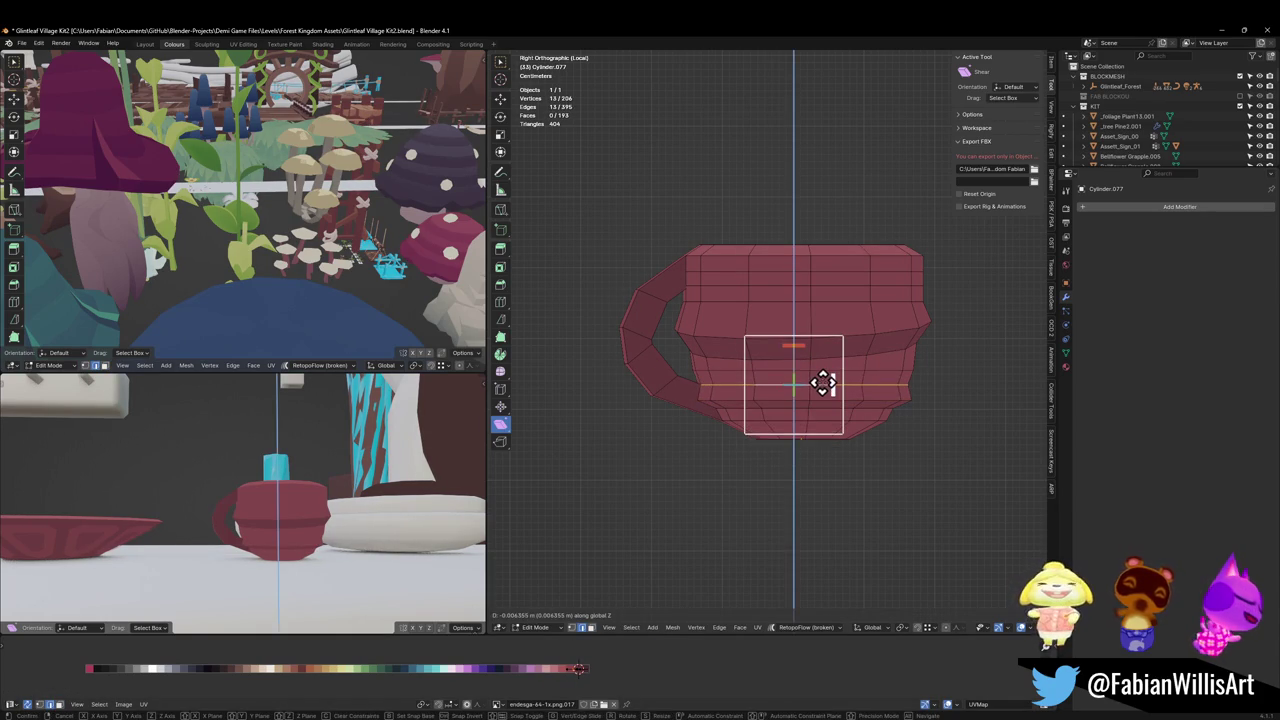
pyautogui.click(822, 384)
pyautogui.hotkey('alt', 'a')
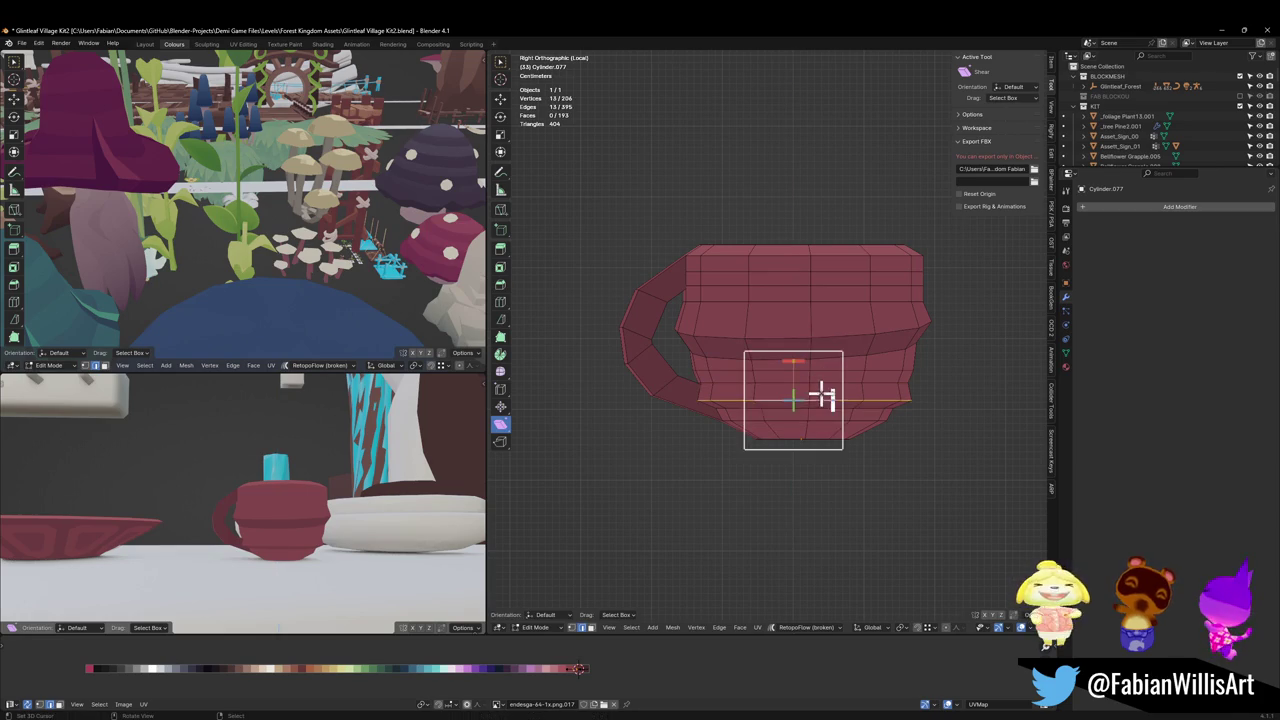
pyautogui.hotkey('ctrl', 'x')
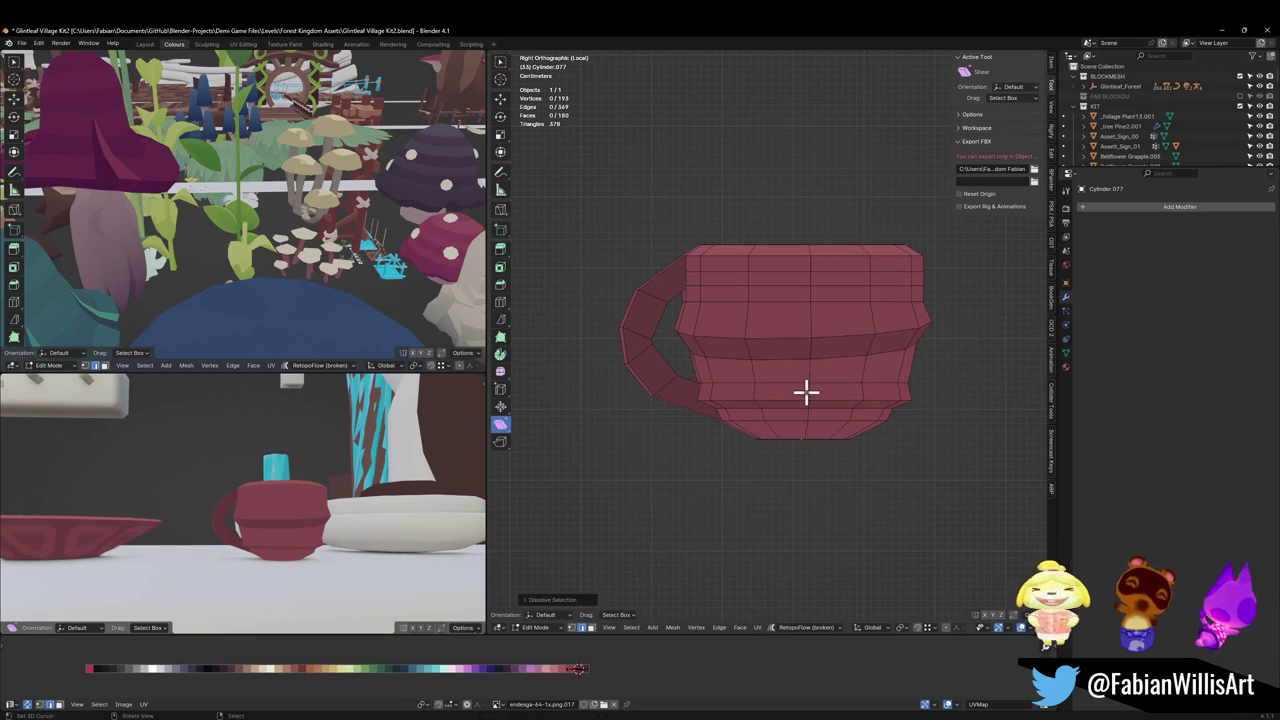
# Step: Move a lower face loop vertically and scale it wider
pyautogui.keyDown('alt'); pyautogui.click(806, 392); pyautogui.keyUp('alt')
pyautogui.press('g')
pyautogui.press('z')
pyautogui.click(856, 384)
pyautogui.press('s')
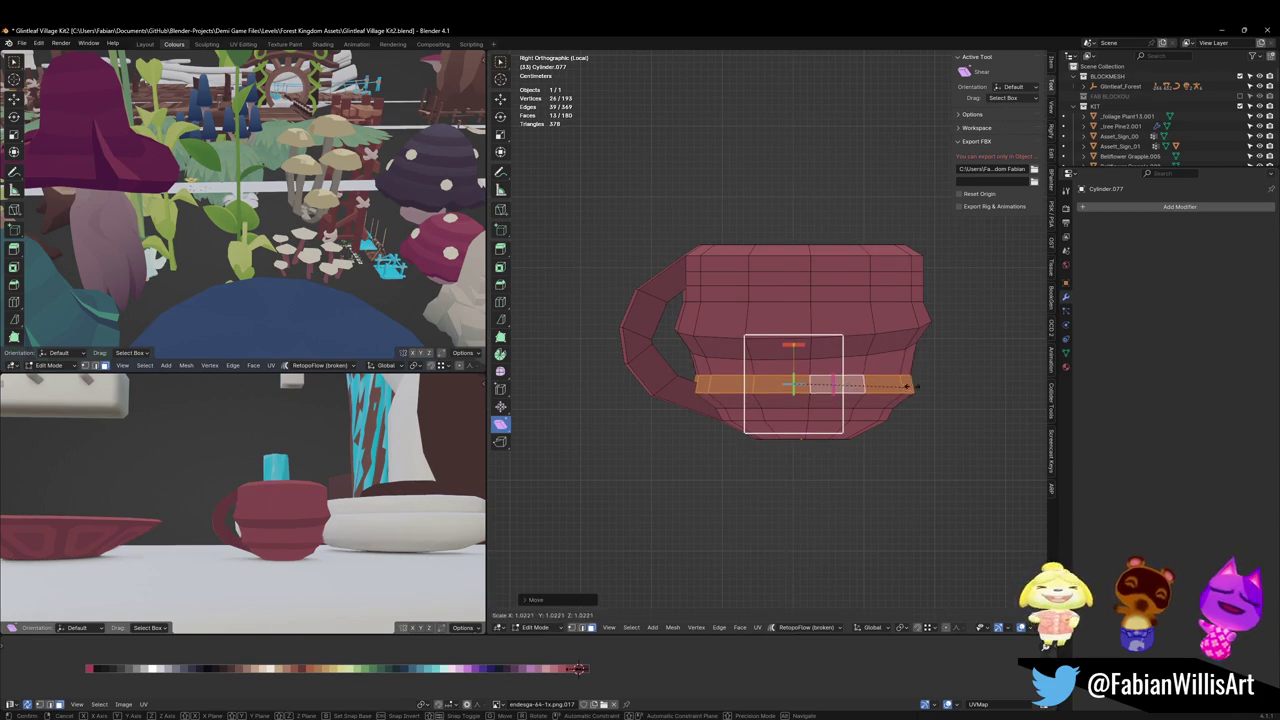
pyautogui.click(978, 388)
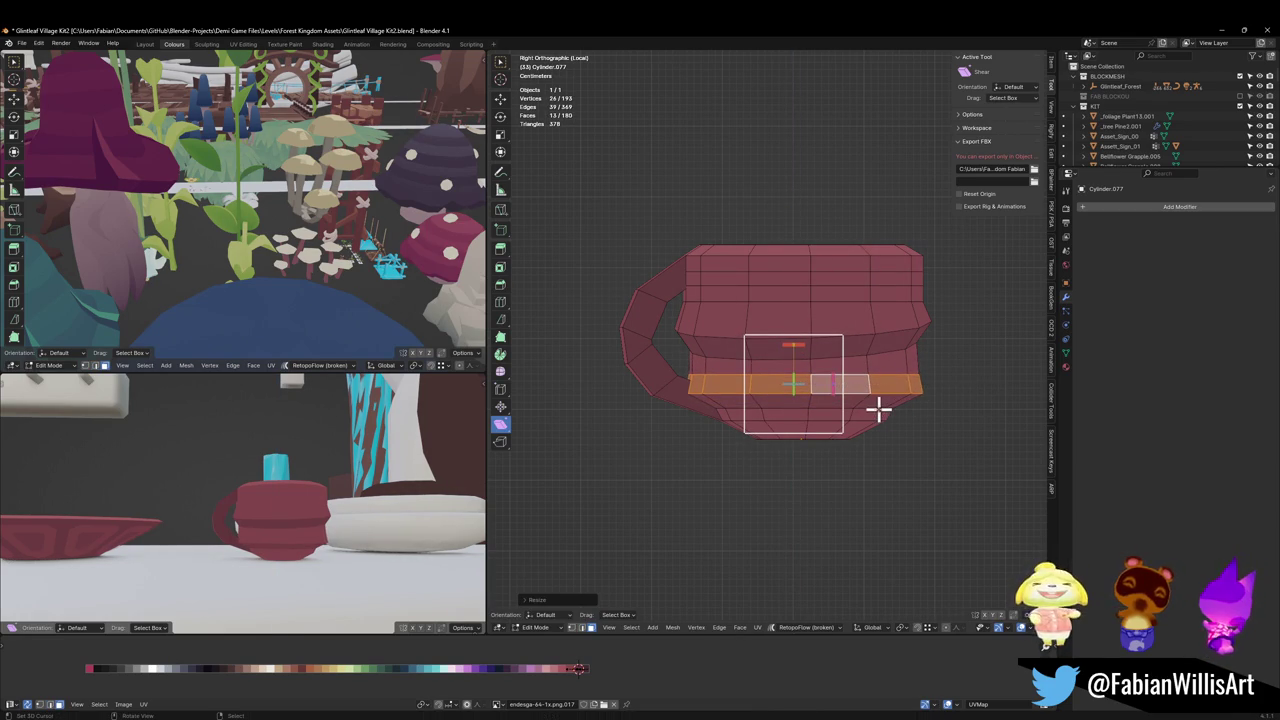
# Step: Shear the lower face band into a slight slant
pyautogui.moveTo(250, 550); pyautogui.dragTo(300, 545, button='middle')
pyautogui.hotkey('alt', 'a')
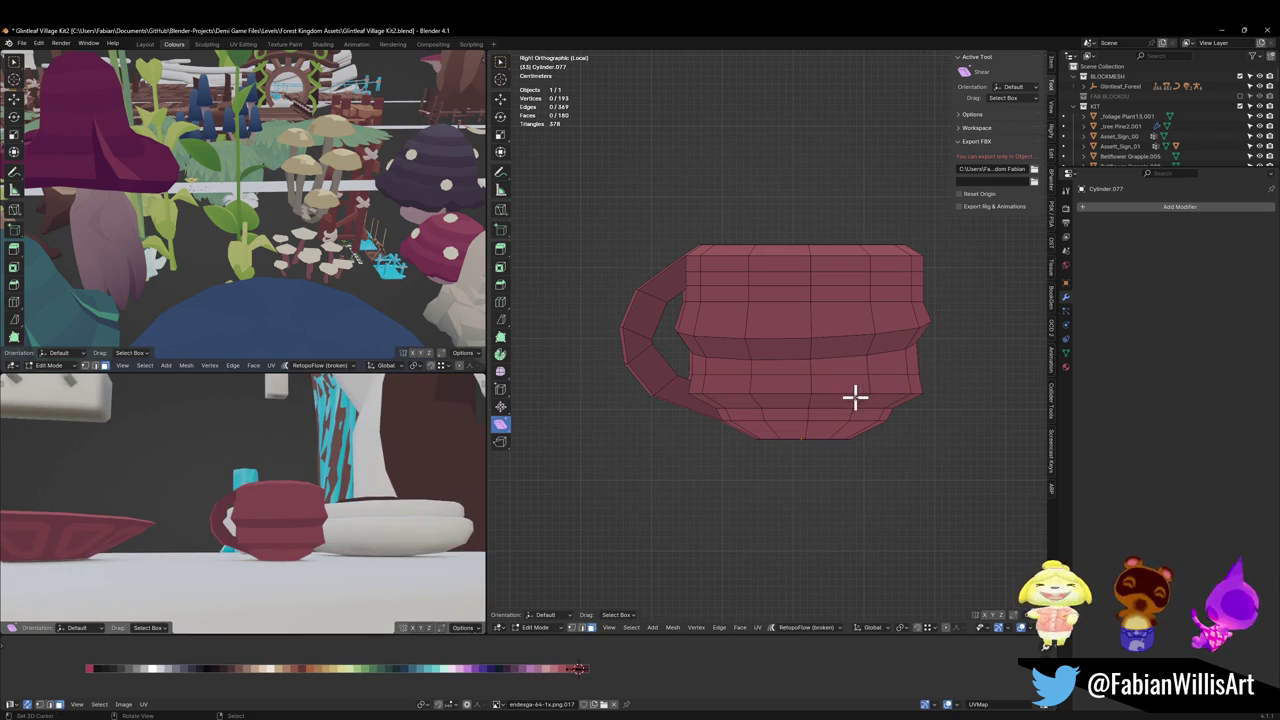
pyautogui.keyDown('alt'); pyautogui.click(866, 398); pyautogui.keyUp('alt')
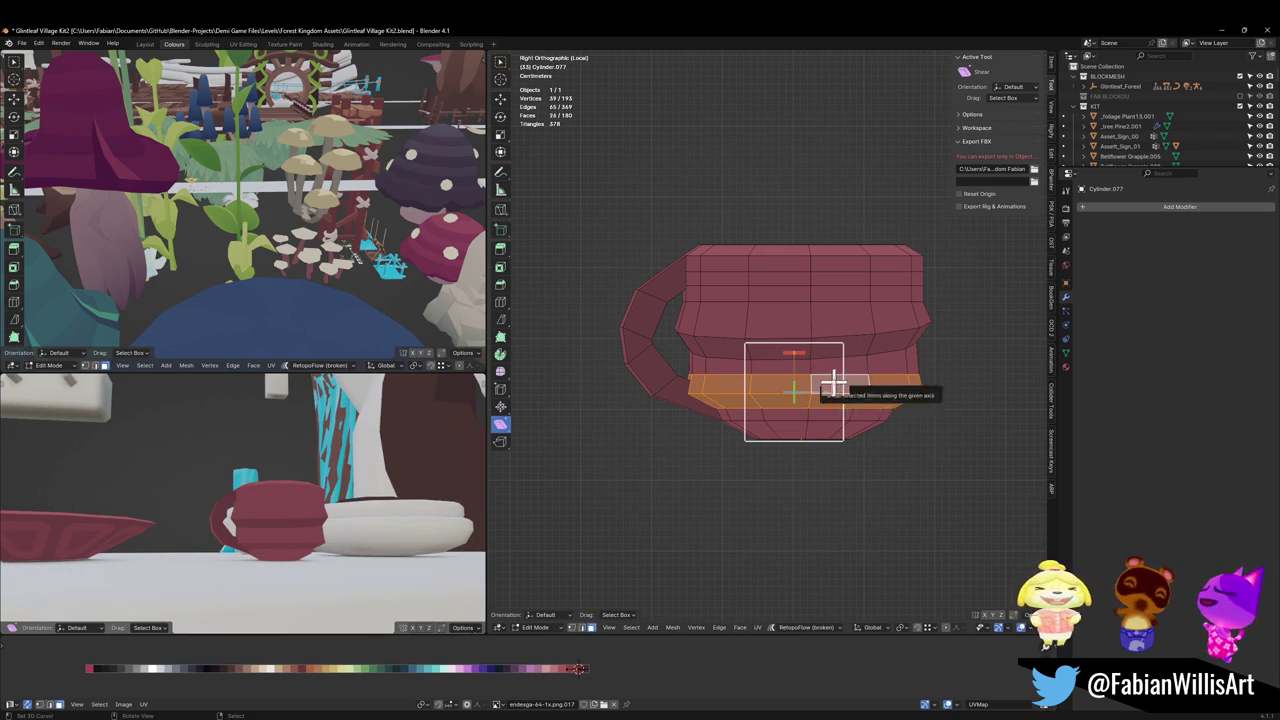
pyautogui.moveTo(834, 383)
pyautogui.mouseDown()
pyautogui.moveTo(840, 356)
pyautogui.moveTo(829, 386)
pyautogui.mouseUp()
pyautogui.hotkey('alt', 'a')
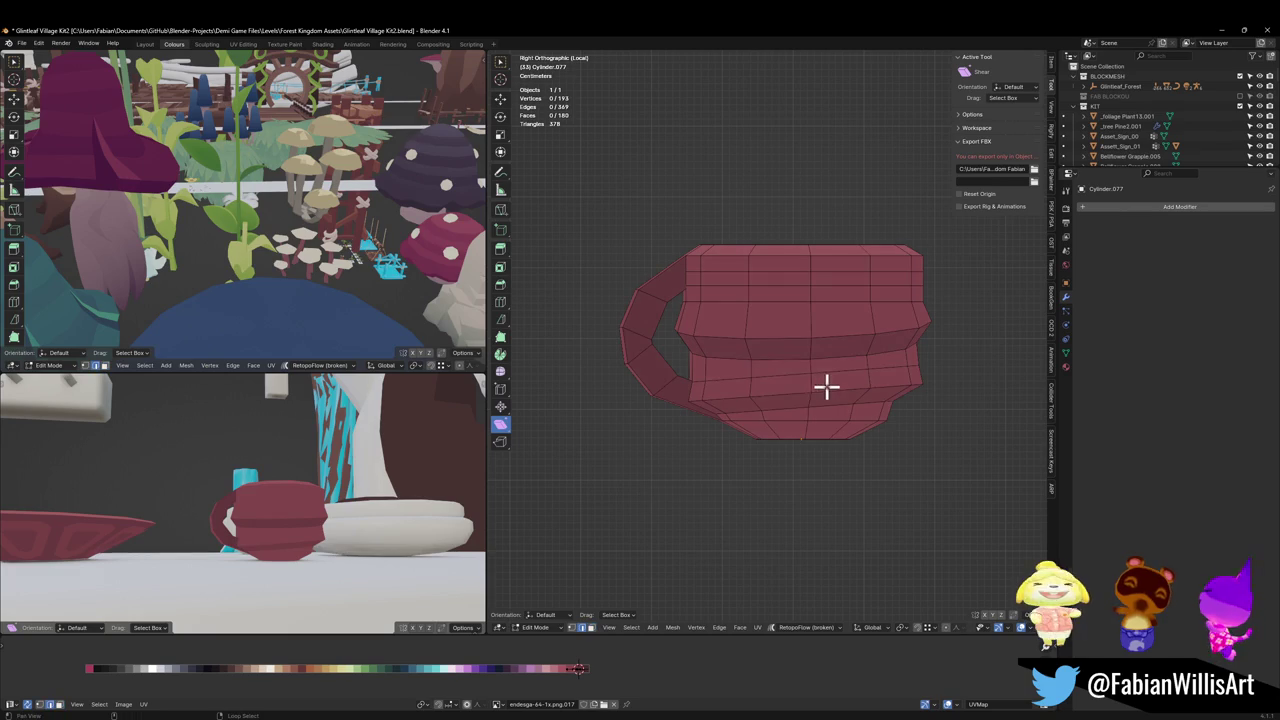
# Step: Rotate a horizontal edge loop to tilt it and move it vertically
pyautogui.keyDown('alt'); pyautogui.click(826, 388); pyautogui.keyUp('alt')
pyautogui.press('r')
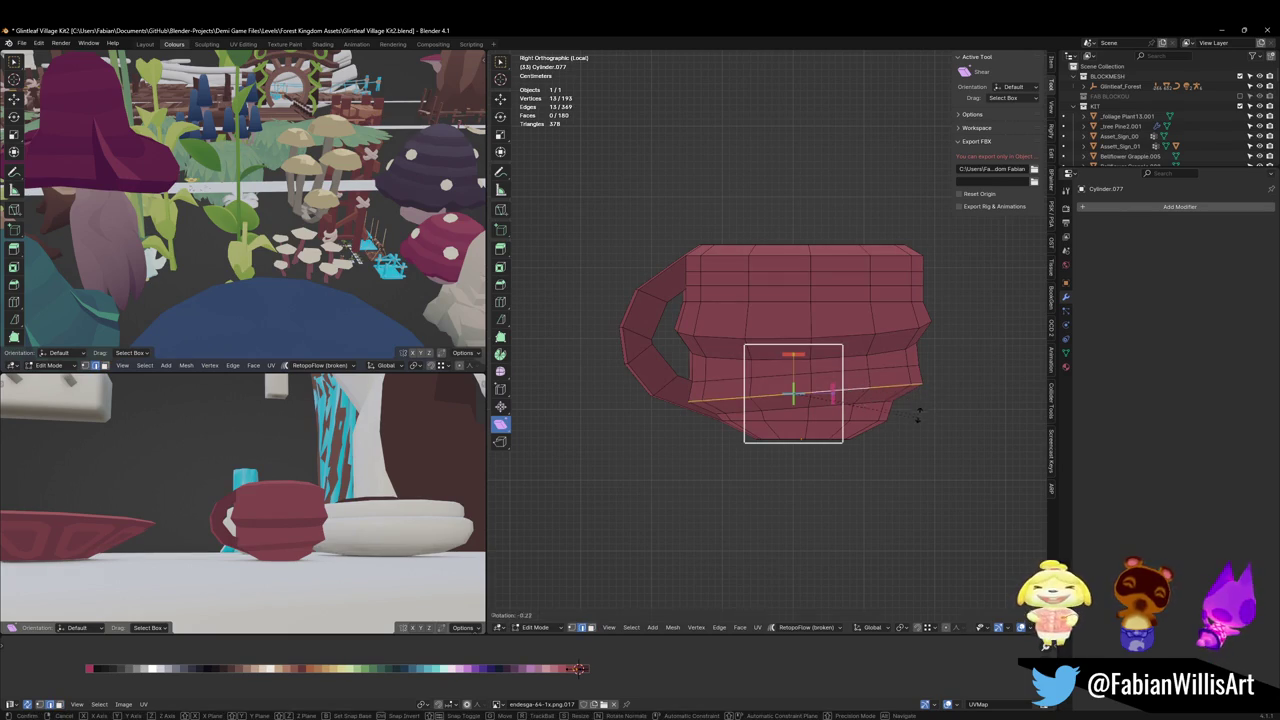
pyautogui.click(918, 408)
pyautogui.press('g')
pyautogui.press('z')
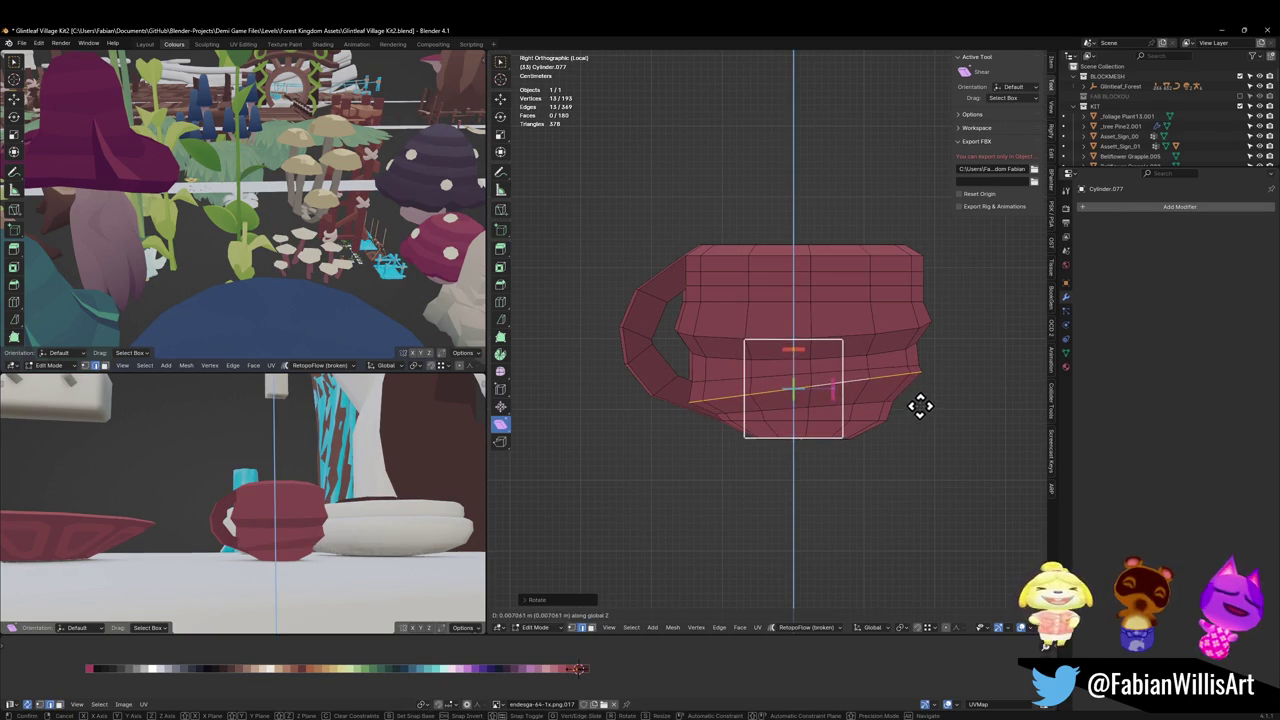
pyautogui.click(920, 406)
pyautogui.moveTo(283, 509)
pyautogui.mouseDown(button='middle')
pyautogui.moveTo(478, 511)
pyautogui.moveTo(240, 518)
pyautogui.mouseUp(button='middle')
# Step: Slide the upper ridge's edge loop along the cup
pyautogui.press('g')
pyautogui.press('z')
pyautogui.click(833, 342)
pyautogui.press('g')
pyautogui.press('g')
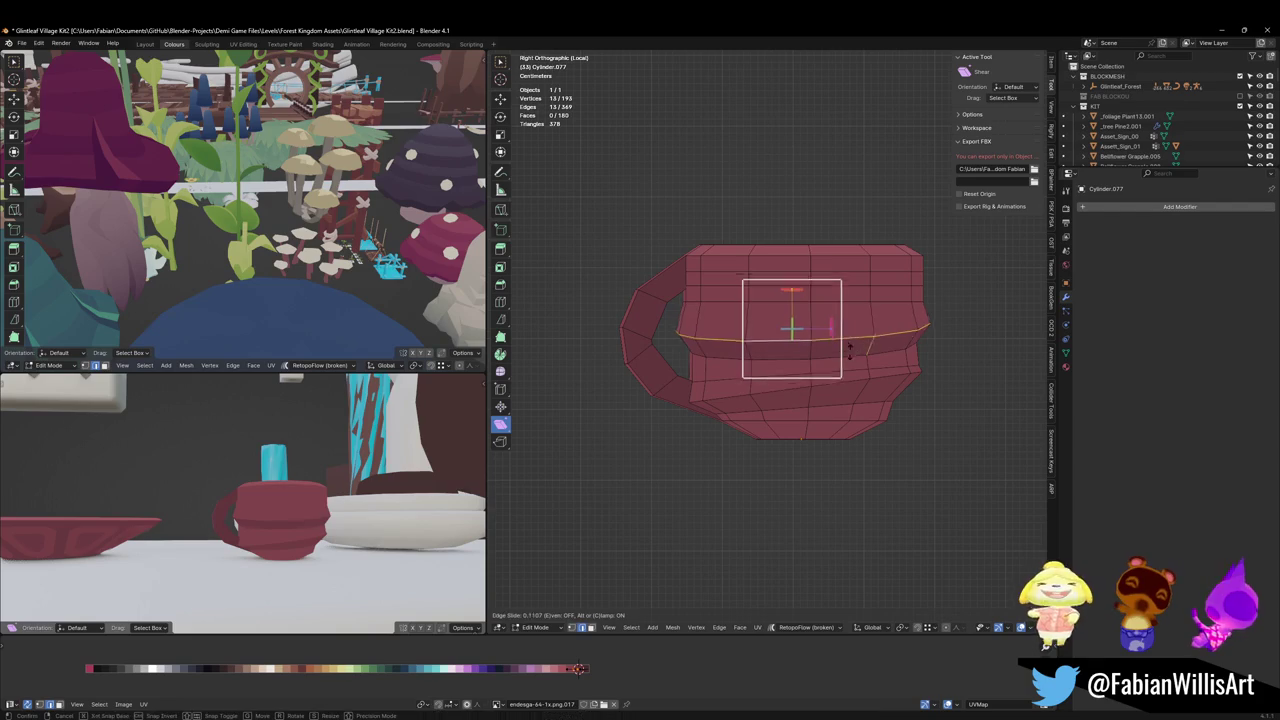
pyautogui.click(850, 347)
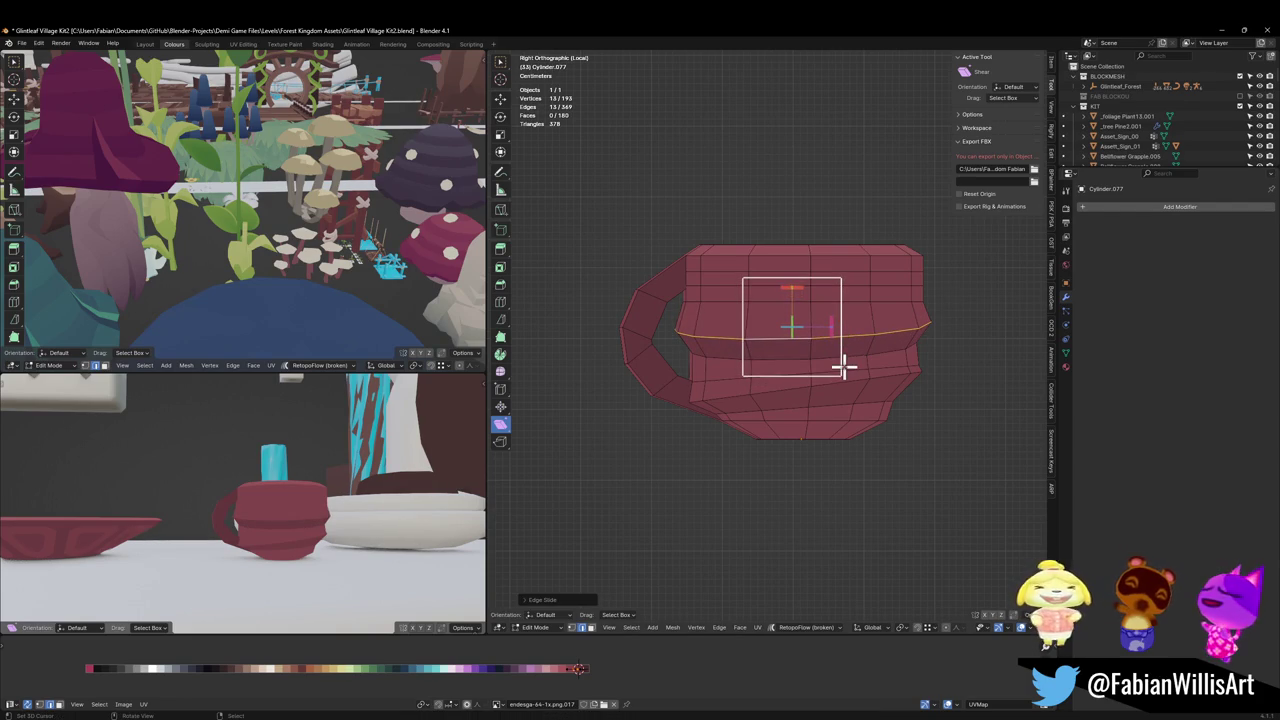
# Step: Move the upper face band vertically along Z
pyautogui.press('3')
pyautogui.keyDown('alt'); pyautogui.click(830, 352); pyautogui.keyUp('alt')
pyautogui.press('g')
pyautogui.press('z')
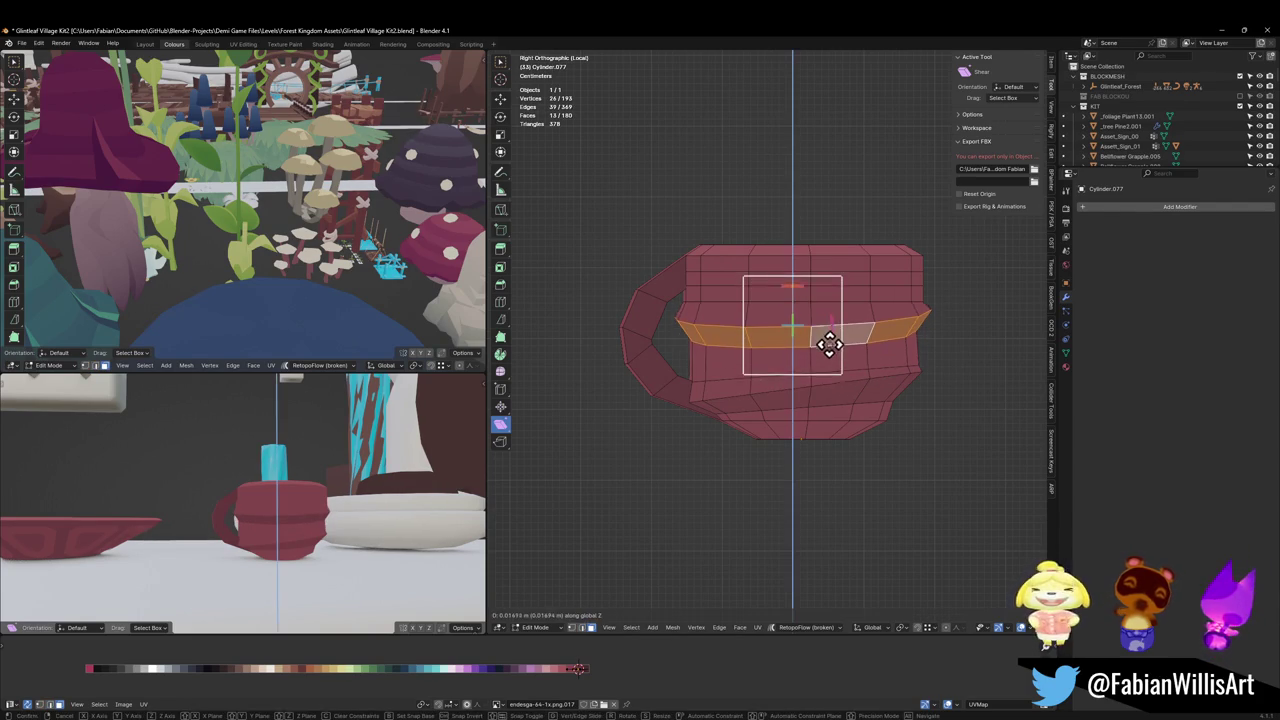
pyautogui.click(826, 368)
pyautogui.hotkey('alt', 'a')
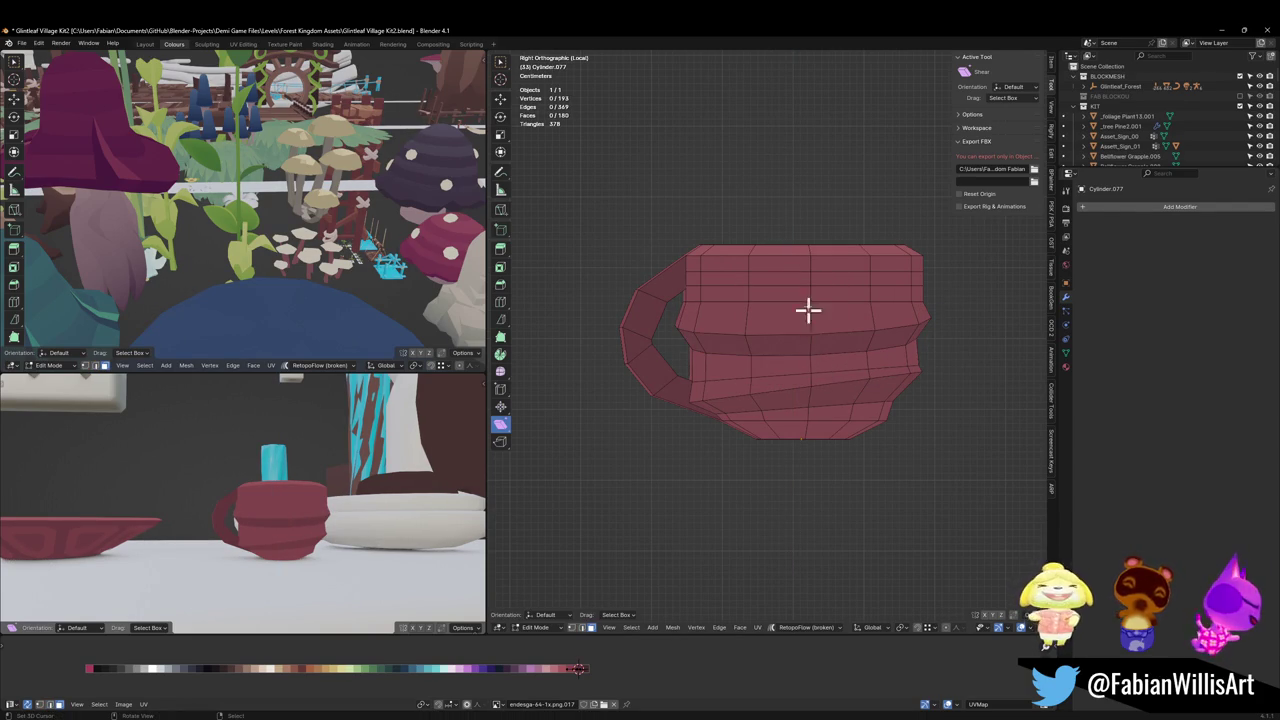
# Step: Shrink an edge loop around the mug inward with Alt+S
pyautogui.keyDown('alt'); pyautogui.click(780, 288); pyautogui.keyUp('alt')
pyautogui.hotkey('alt', 's')
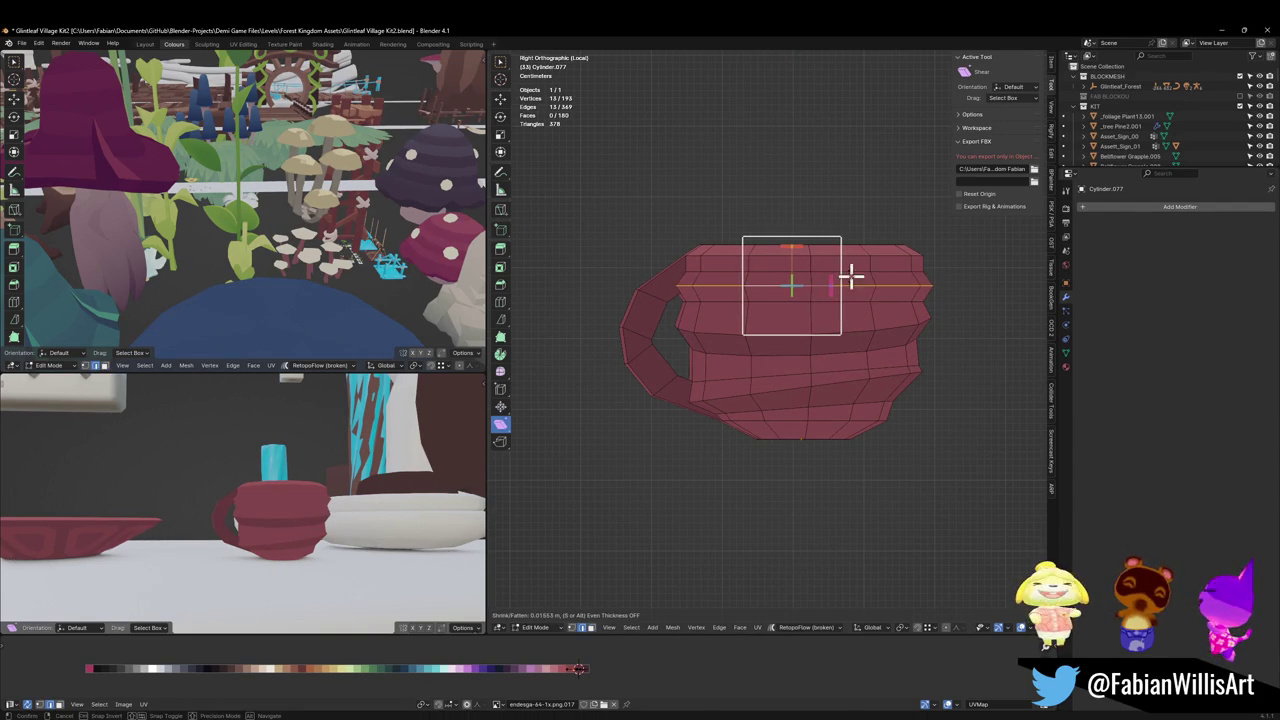
pyautogui.click(851, 279)
pyautogui.hotkey('alt', 'a')
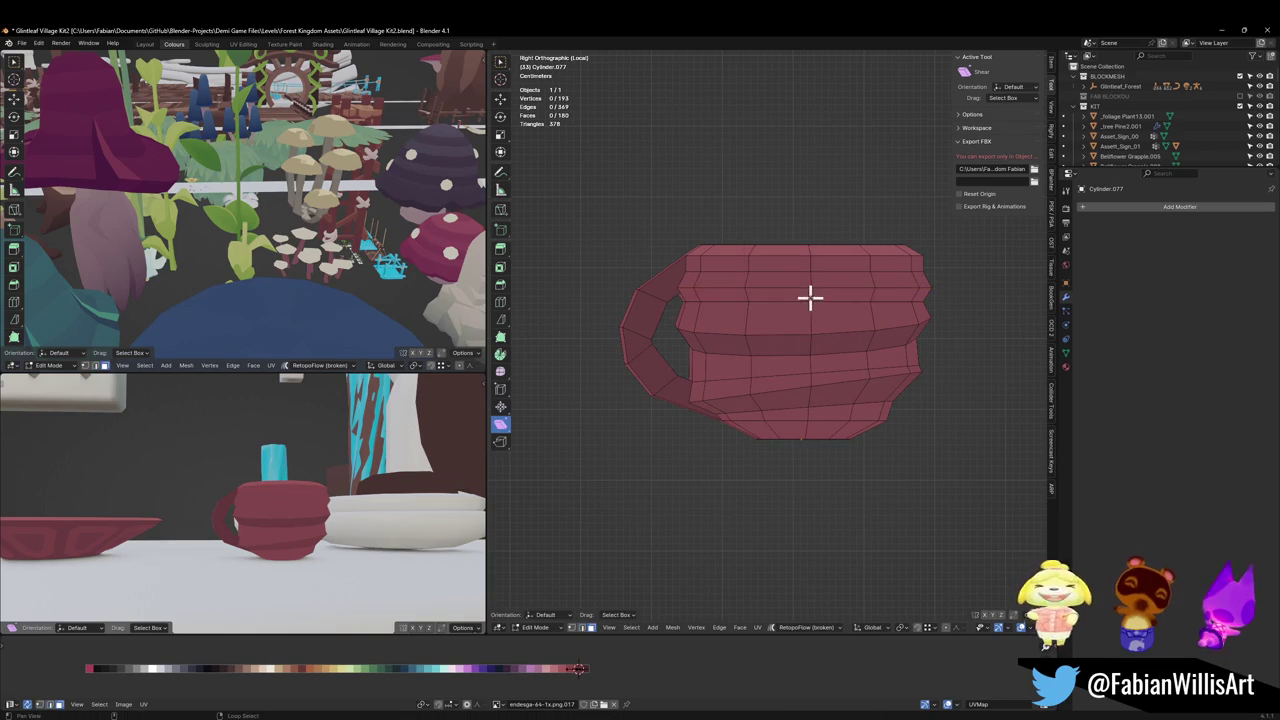
# Step: Shift a horizontal face band's colour along X on the palette
pyautogui.keyDown('ctrl'); pyautogui.keyDown('alt'); pyautogui.click(810, 296); pyautogui.keyUp('alt'); pyautogui.keyUp('ctrl')
pyautogui.press('g')
pyautogui.press('x')
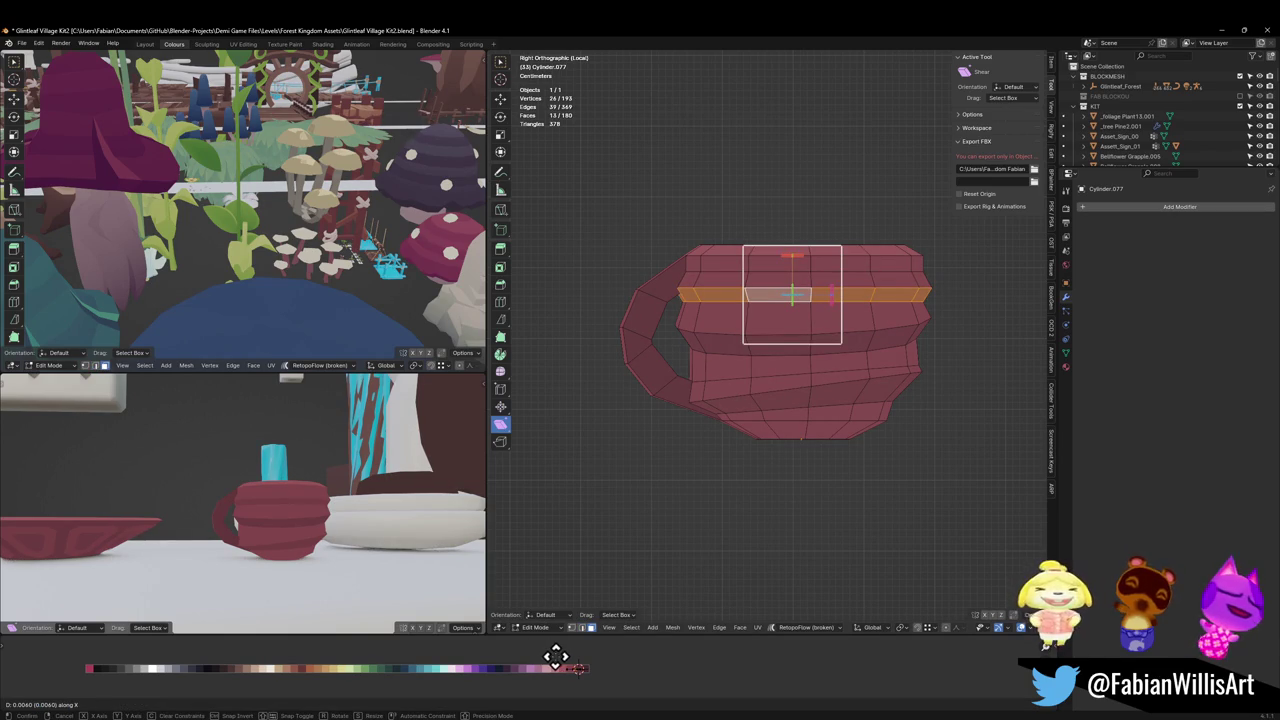
pyautogui.click(556, 657)
pyautogui.moveTo(323, 528)
pyautogui.mouseDown(button='middle')
pyautogui.moveTo(363, 508)
pyautogui.moveTo(259, 505)
pyautogui.moveTo(340, 494)
pyautogui.mouseUp(button='middle')
pyautogui.scroll(5, 330, 510)
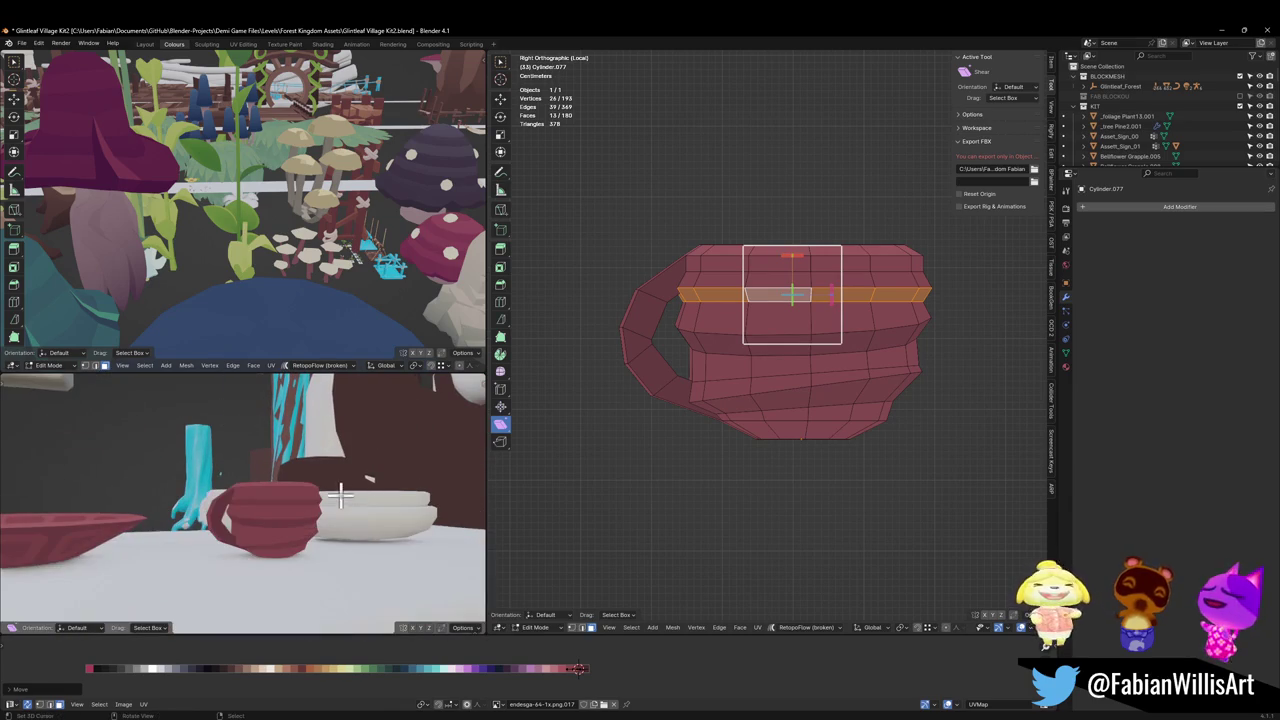
# Step: Shear three stacked face loops into a tilted band
pyautogui.keyDown('alt'); pyautogui.keyDown('shift'); pyautogui.click(748, 297); pyautogui.keyUp('shift'); pyautogui.keyUp('alt')
pyautogui.keyDown('alt'); pyautogui.keyDown('shift'); pyautogui.click(746, 290); pyautogui.keyUp('shift'); pyautogui.keyUp('alt')
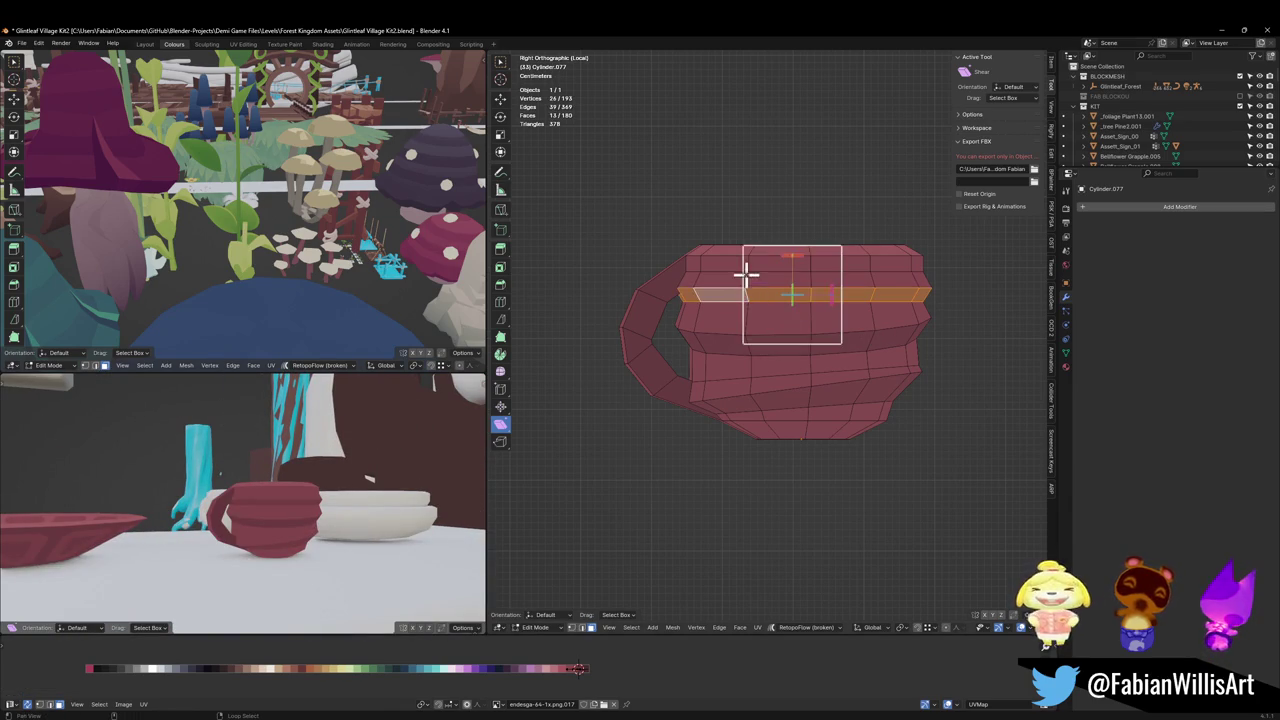
pyautogui.keyDown('alt'); pyautogui.keyDown('shift'); pyautogui.click(800, 276); pyautogui.keyUp('shift'); pyautogui.keyUp('alt')
pyautogui.moveTo(832, 284); pyautogui.dragTo(837, 300)
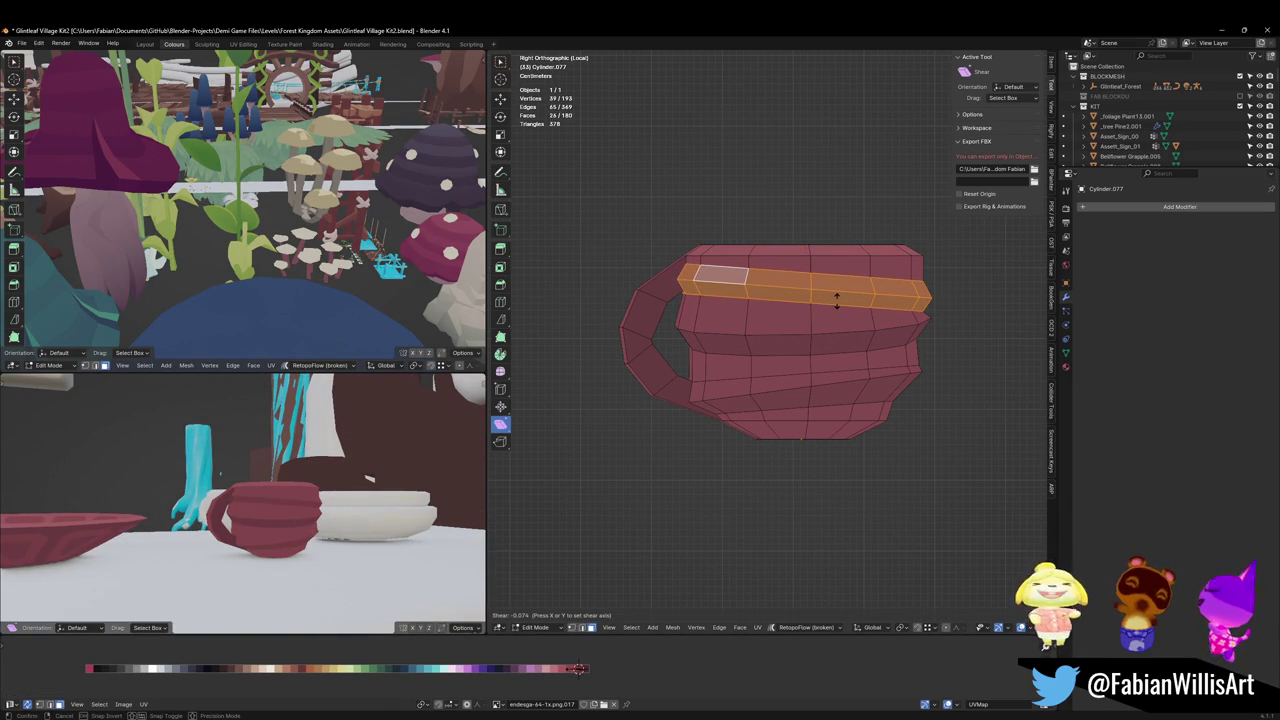
pyautogui.click(837, 300)
pyautogui.moveTo(250, 490)
pyautogui.mouseDown(button='middle')
pyautogui.moveTo(355, 485)
pyautogui.moveTo(309, 514)
pyautogui.moveTo(346, 514)
pyautogui.moveTo(323, 520)
pyautogui.moveTo(158, 535)
pyautogui.moveTo(314, 486)
pyautogui.mouseUp(button='middle')
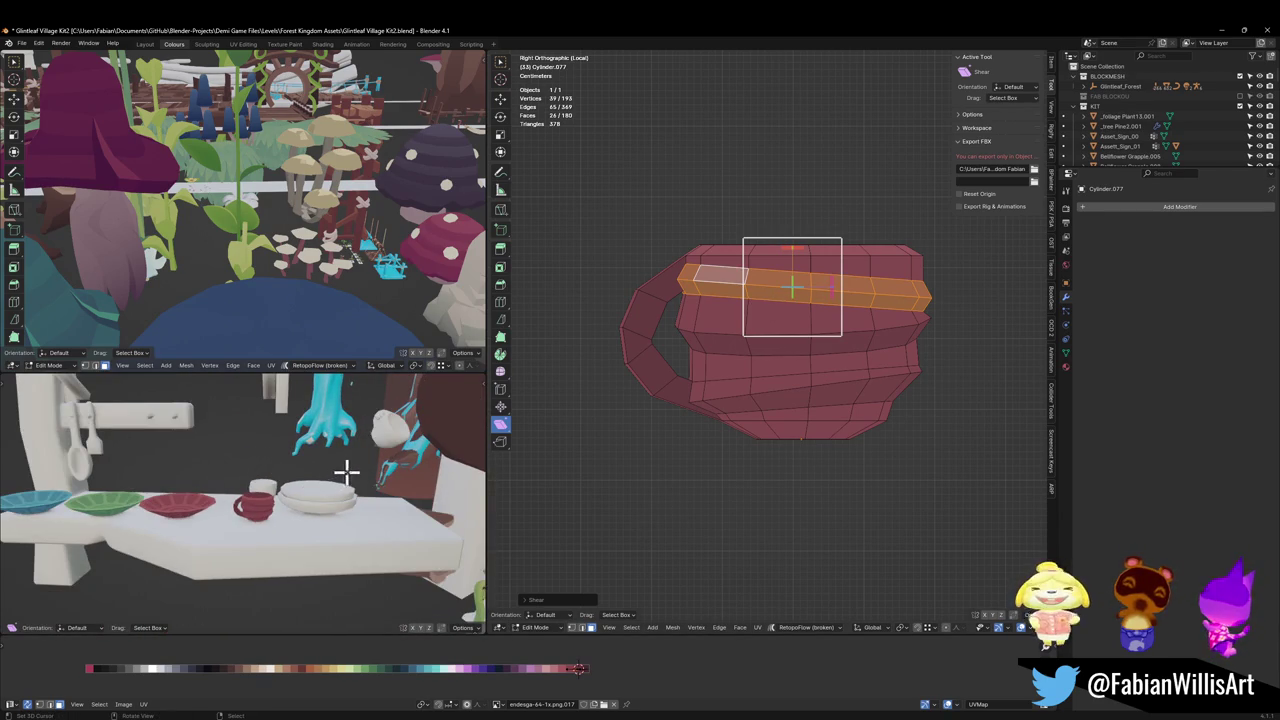
pyautogui.scroll(3, 347, 477)
pyautogui.scroll(2, 361, 484)
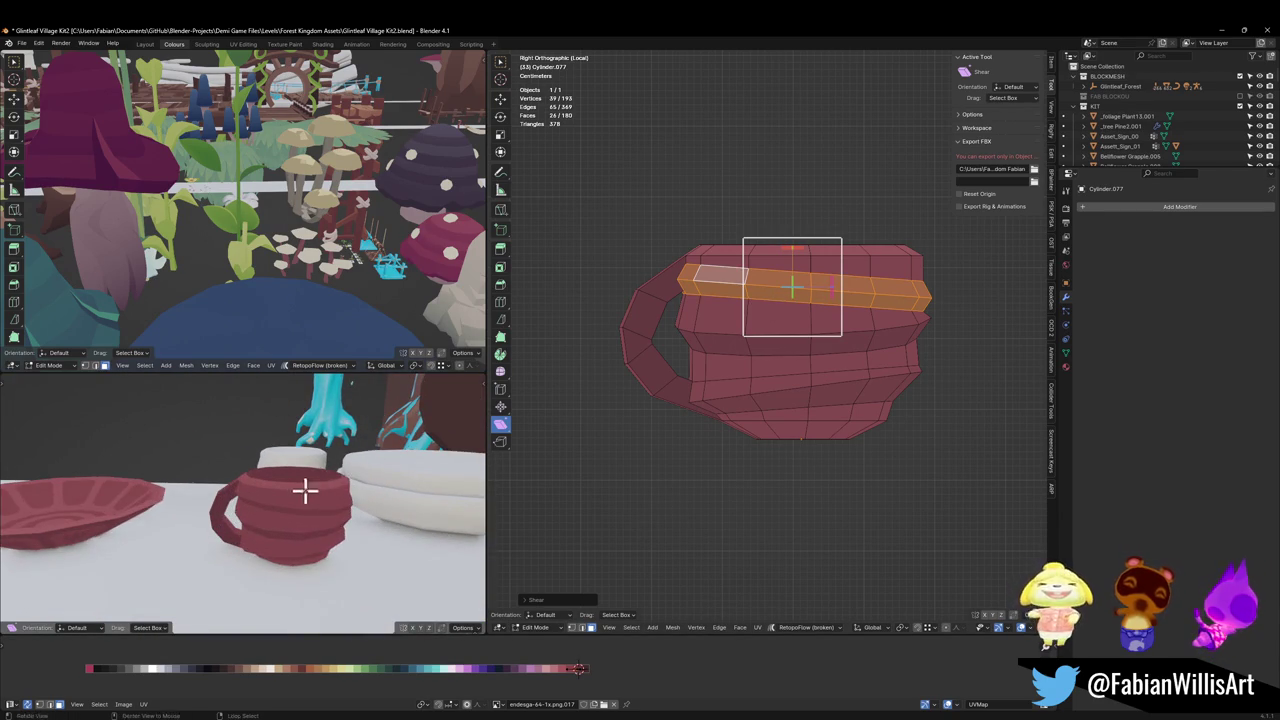
pyautogui.moveTo(305, 489); pyautogui.dragTo(330, 470, button='middle')
# Step: Select the three horizontal face loops of the ridges together
pyautogui.hotkey('alt', 'a')
pyautogui.keyDown('alt'); pyautogui.click(745, 292); pyautogui.keyUp('alt')
pyautogui.keyDown('alt'); pyautogui.keyDown('shift'); pyautogui.click(745, 345); pyautogui.keyUp('shift'); pyautogui.keyUp('alt')
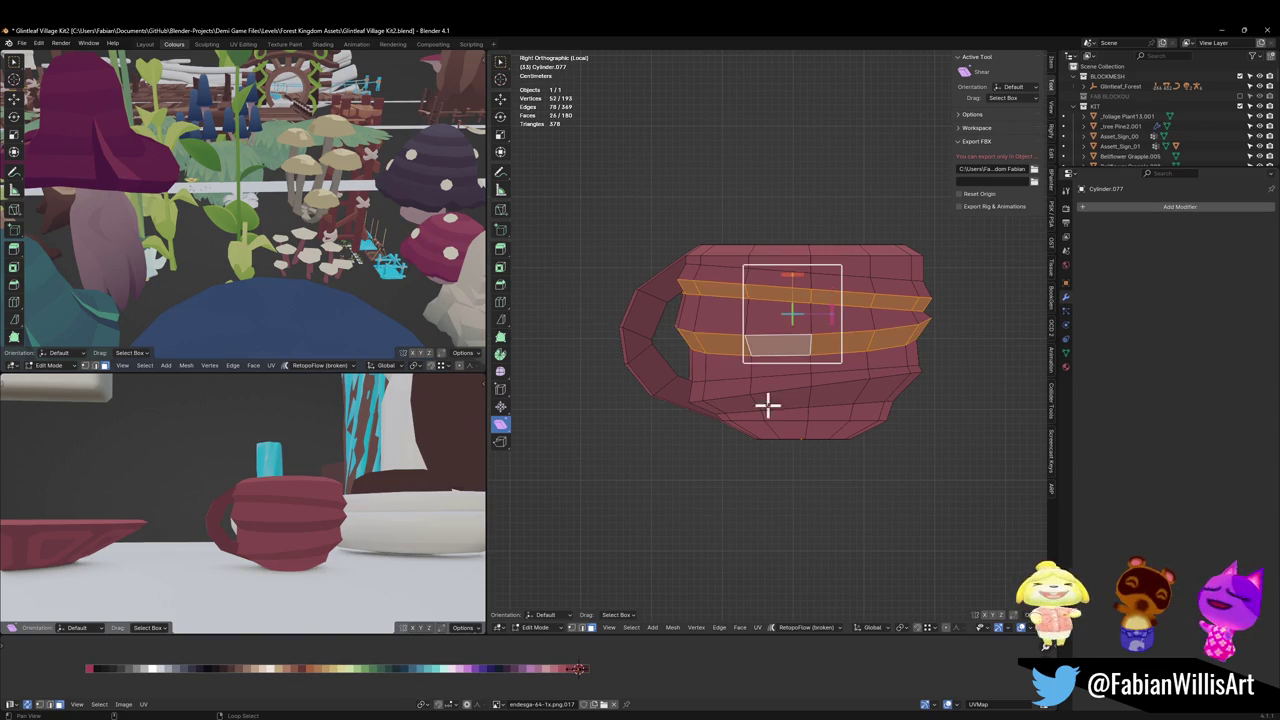
pyautogui.keyDown('alt'); pyautogui.keyDown('shift'); pyautogui.click(753, 405); pyautogui.keyUp('shift'); pyautogui.keyUp('alt')
# Step: Select all the mug's faces and shift their UVs along X onto tan on the palette strip
pyautogui.press('g')
pyautogui.press('x')
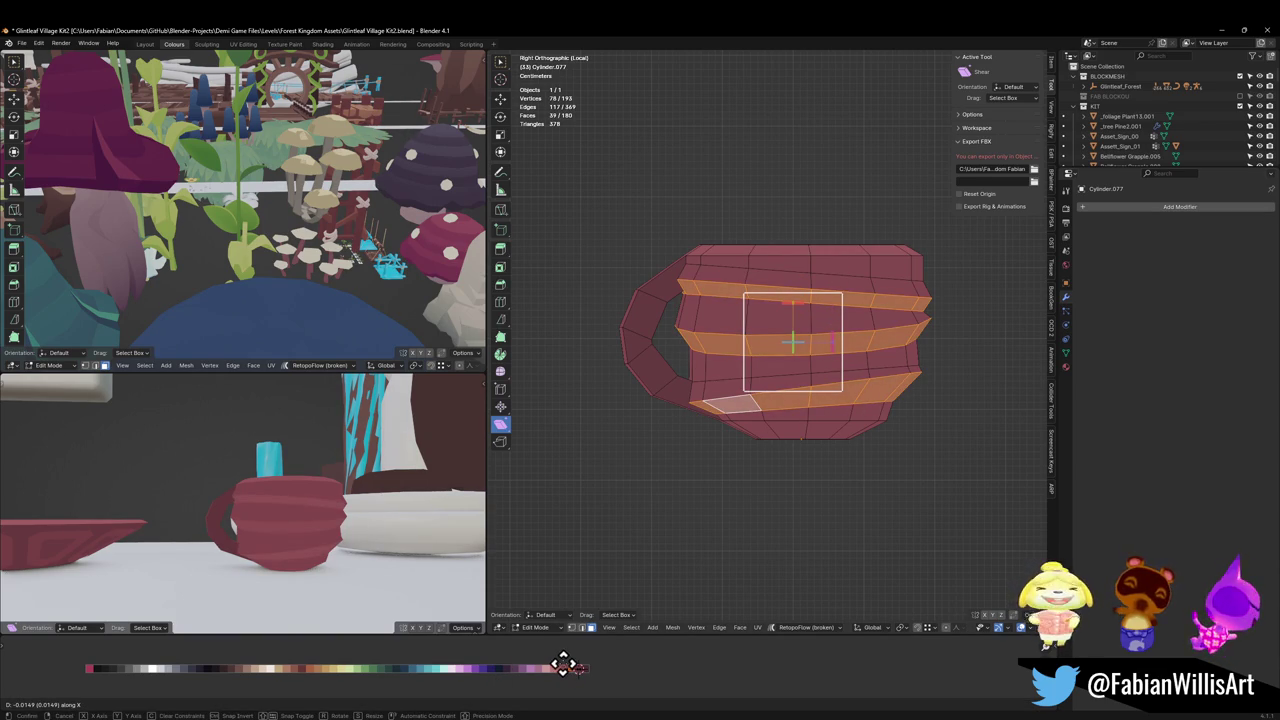
pyautogui.press('Escape')
pyautogui.hotkey('alt', 'a')
pyautogui.press('a')
pyautogui.press('g')
pyautogui.press('x')
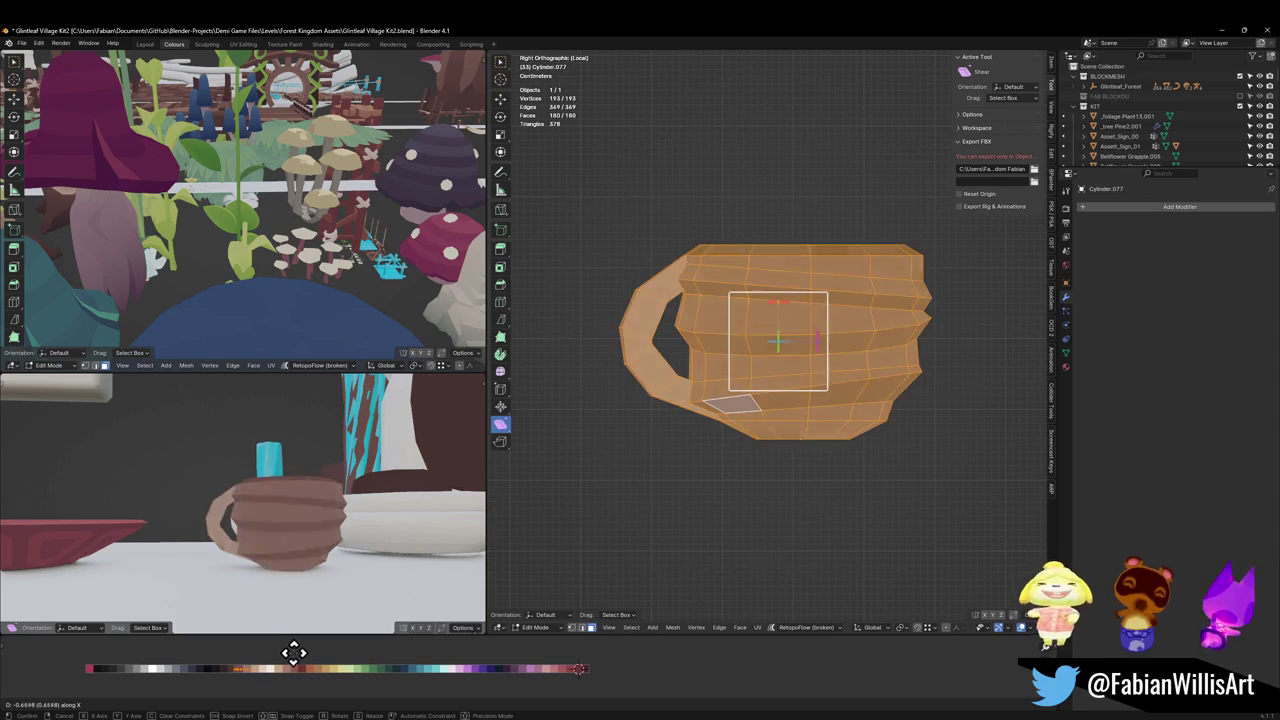
pyautogui.click(300, 658)
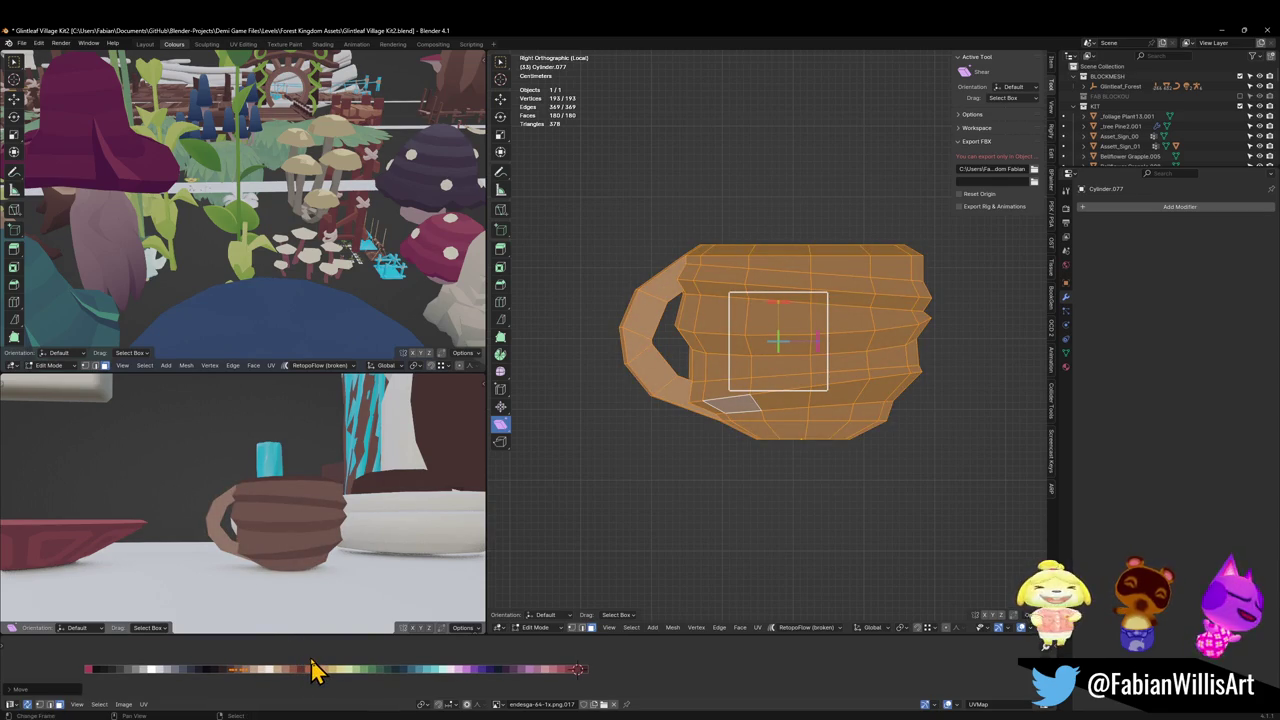
# Step: Mirror the mug's UVs on X and nudge them along X onto brown
pyautogui.hotkey('ctrl', 'm')
pyautogui.press('x')
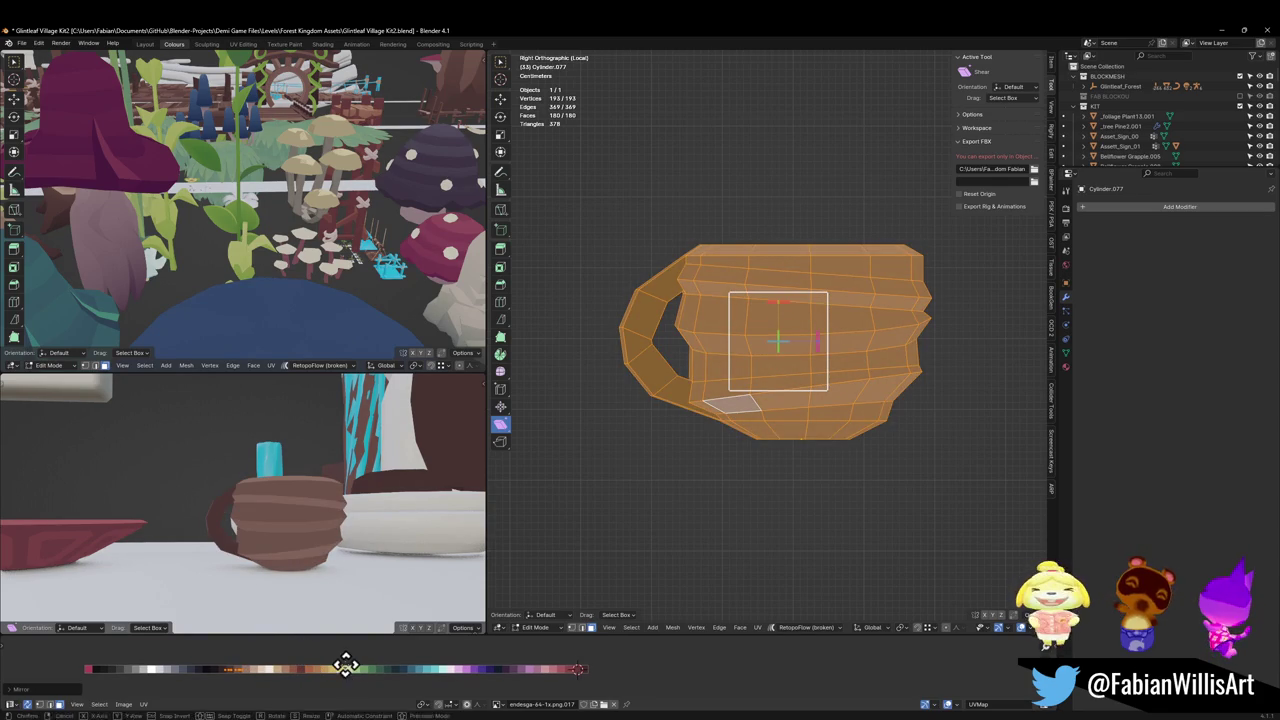
pyautogui.press('g')
pyautogui.press('x')
pyautogui.click(446, 683)
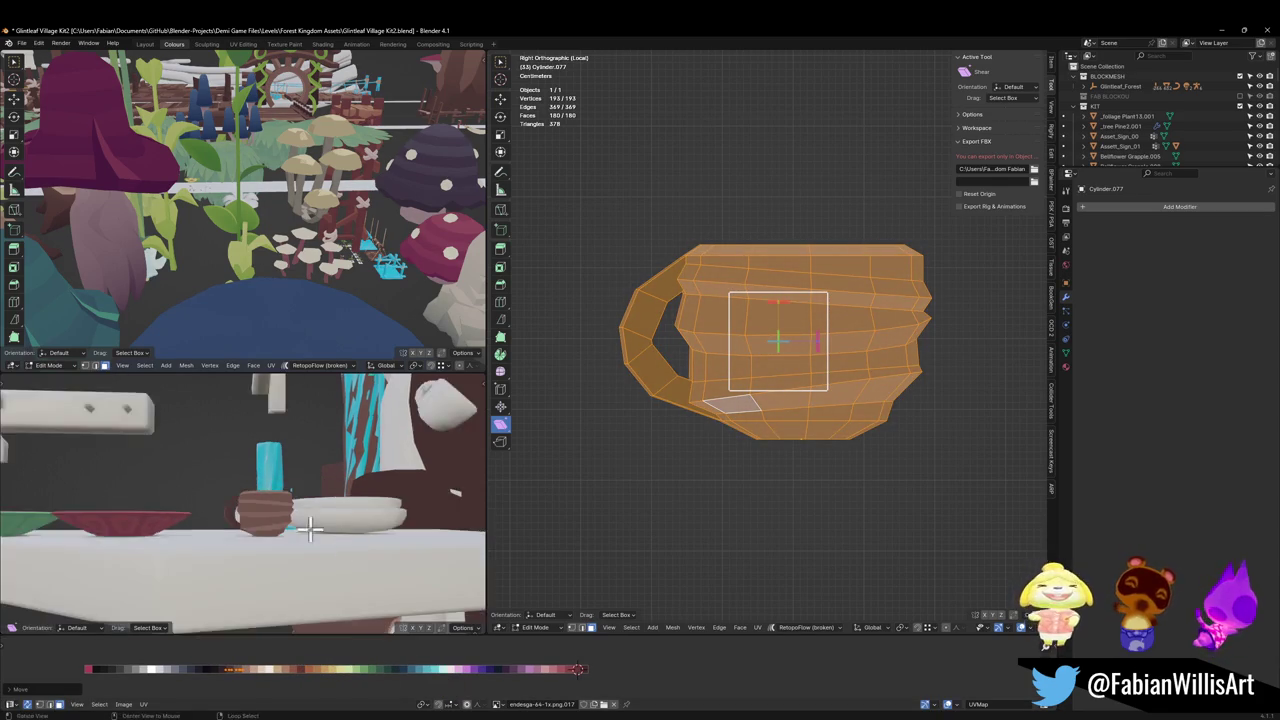
pyautogui.moveTo(371, 566)
pyautogui.mouseDown(button='middle')
pyautogui.moveTo(390, 537)
pyautogui.moveTo(358, 525)
pyautogui.mouseUp(button='middle')
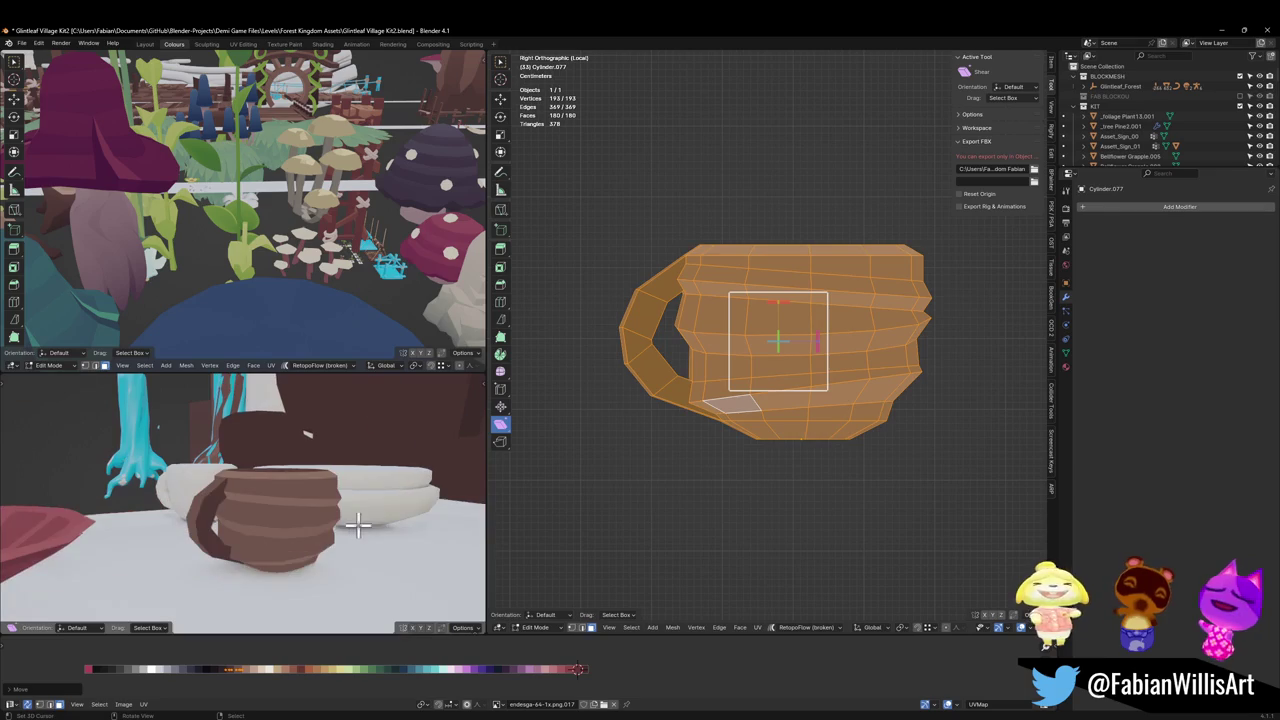
# Step: Select the three tilted bands and shift their UVs to a different shade of brown
pyautogui.hotkey('alt', 'a')
pyautogui.keyDown('alt'); pyautogui.click(753, 292); pyautogui.keyUp('alt')
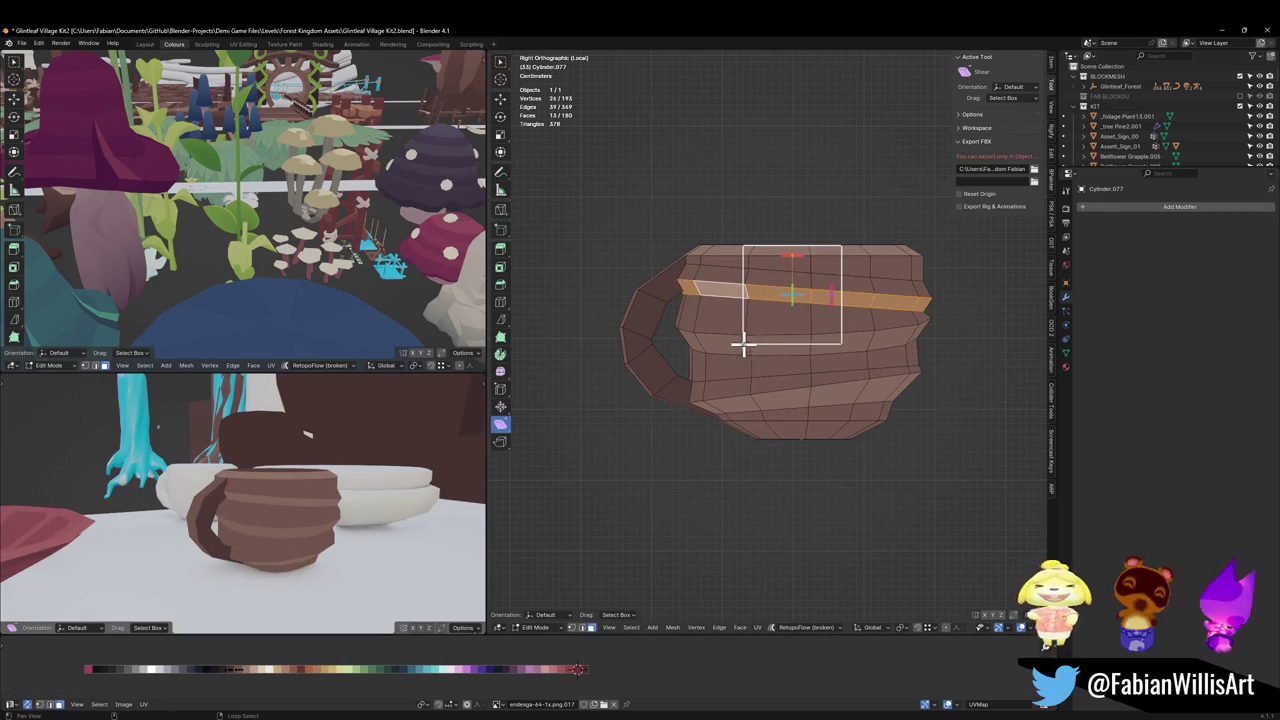
pyautogui.keyDown('alt'); pyautogui.keyDown('shift'); pyautogui.click(745, 349); pyautogui.keyUp('shift'); pyautogui.keyUp('alt')
pyautogui.keyDown('alt'); pyautogui.keyDown('shift'); pyautogui.click(755, 403); pyautogui.keyUp('shift'); pyautogui.keyUp('alt')
pyautogui.press('g')
pyautogui.press('x')
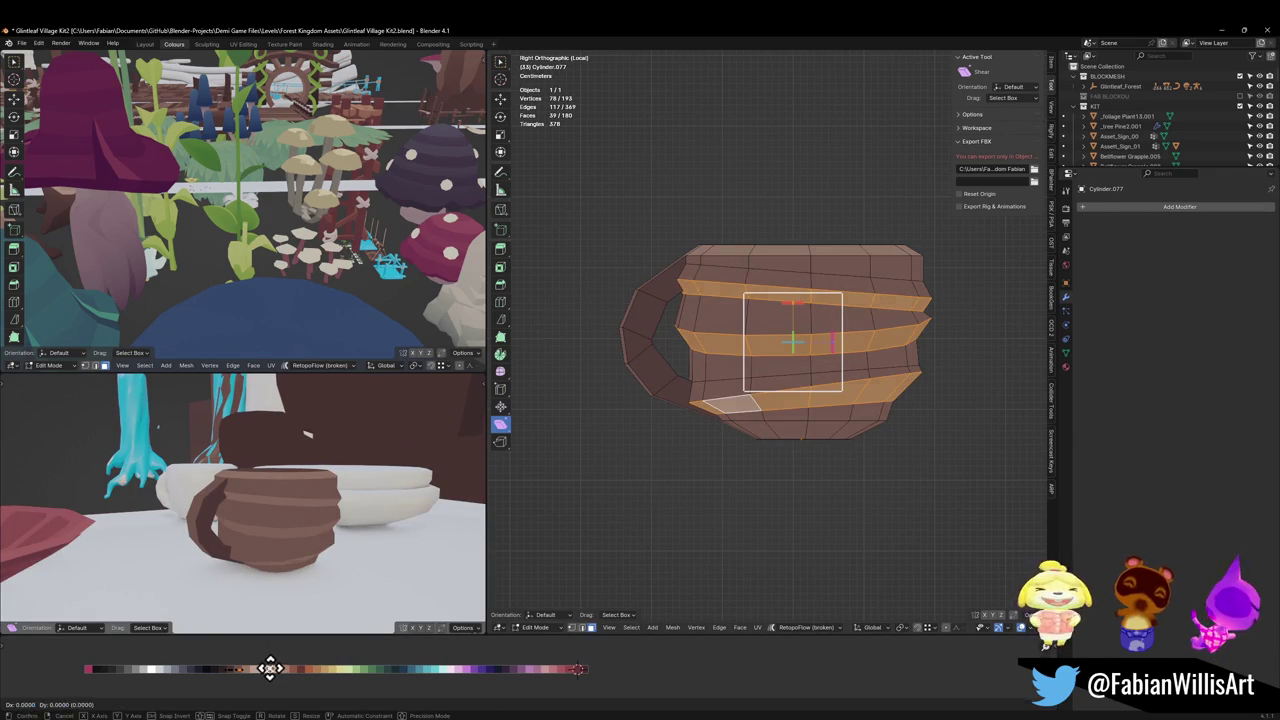
pyautogui.click(253, 668)
pyautogui.moveTo(300, 490); pyautogui.dragTo(343, 500, button='middle')
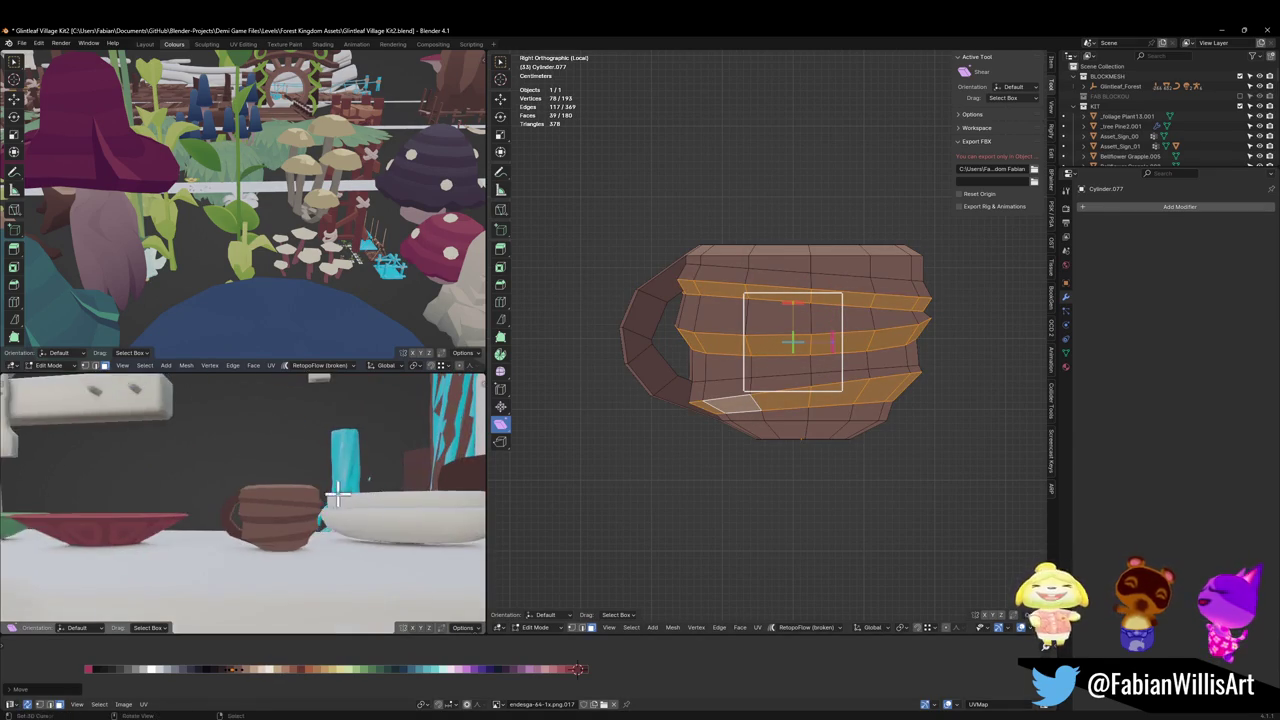
pyautogui.moveTo(648, 396); pyautogui.dragTo(694, 360, button='middle')
# Step: Select the linked handle geometry and shift its UVs along X to a darker brown
pyautogui.hotkey('alt', 'a')
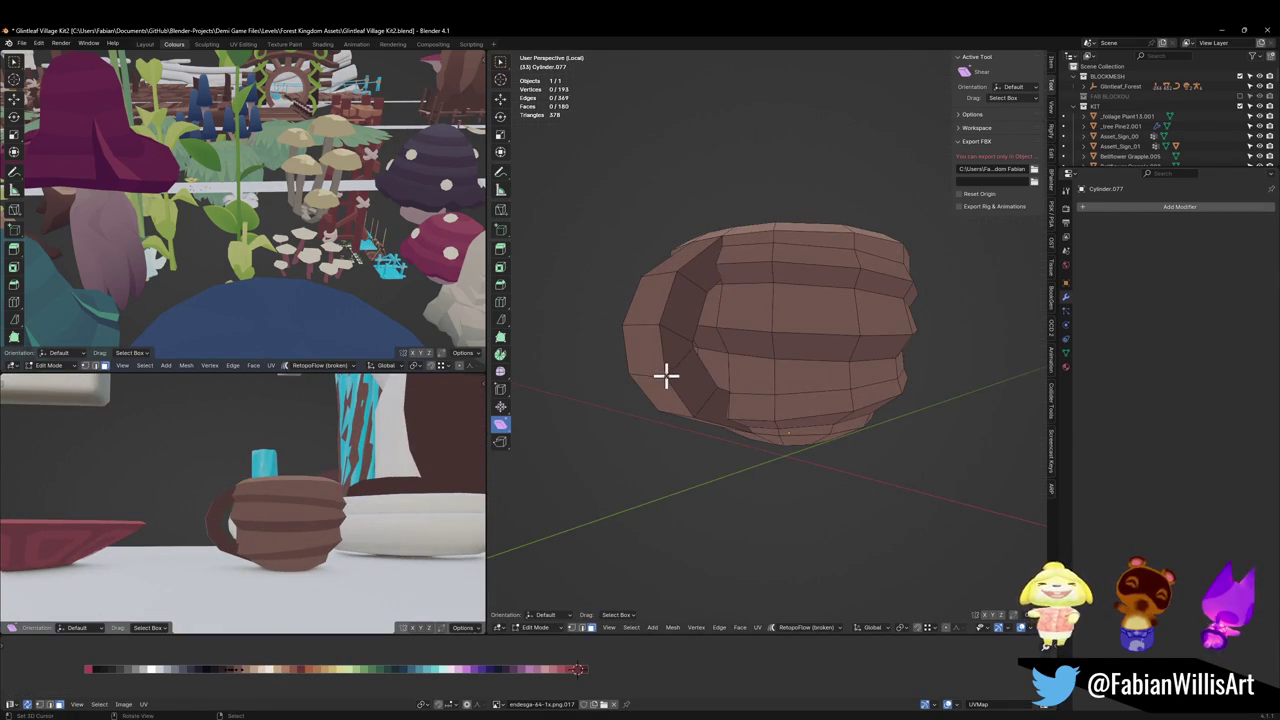
pyautogui.press('l')
pyautogui.press('g')
pyautogui.press('x')
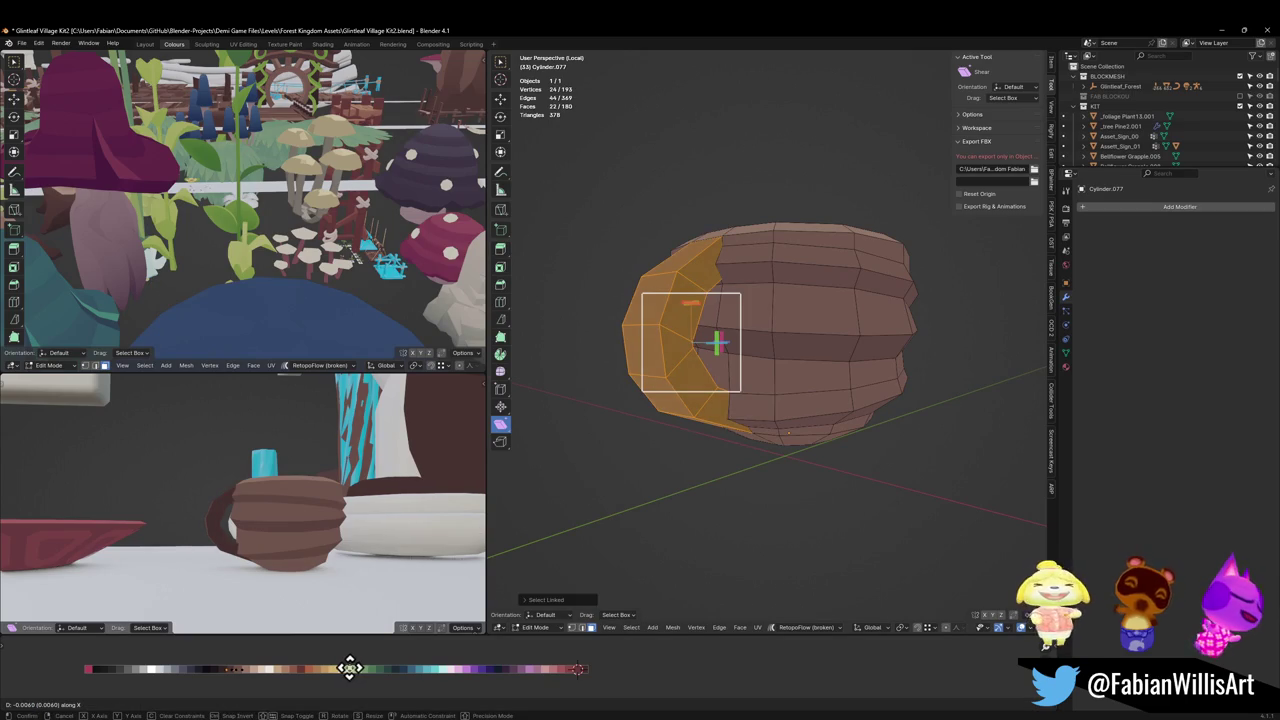
pyautogui.click(362, 668)
pyautogui.moveTo(271, 557)
pyautogui.mouseDown(button='middle')
pyautogui.moveTo(451, 531)
pyautogui.moveTo(380, 508)
pyautogui.mouseUp(button='middle')
pyautogui.scroll(3, 380, 508)
# Step: Shear the selected handle faces and move them slightly lower
pyautogui.moveTo(631, 357); pyautogui.dragTo(823, 376, button='middle')
pyautogui.hotkey('alt', 'a')
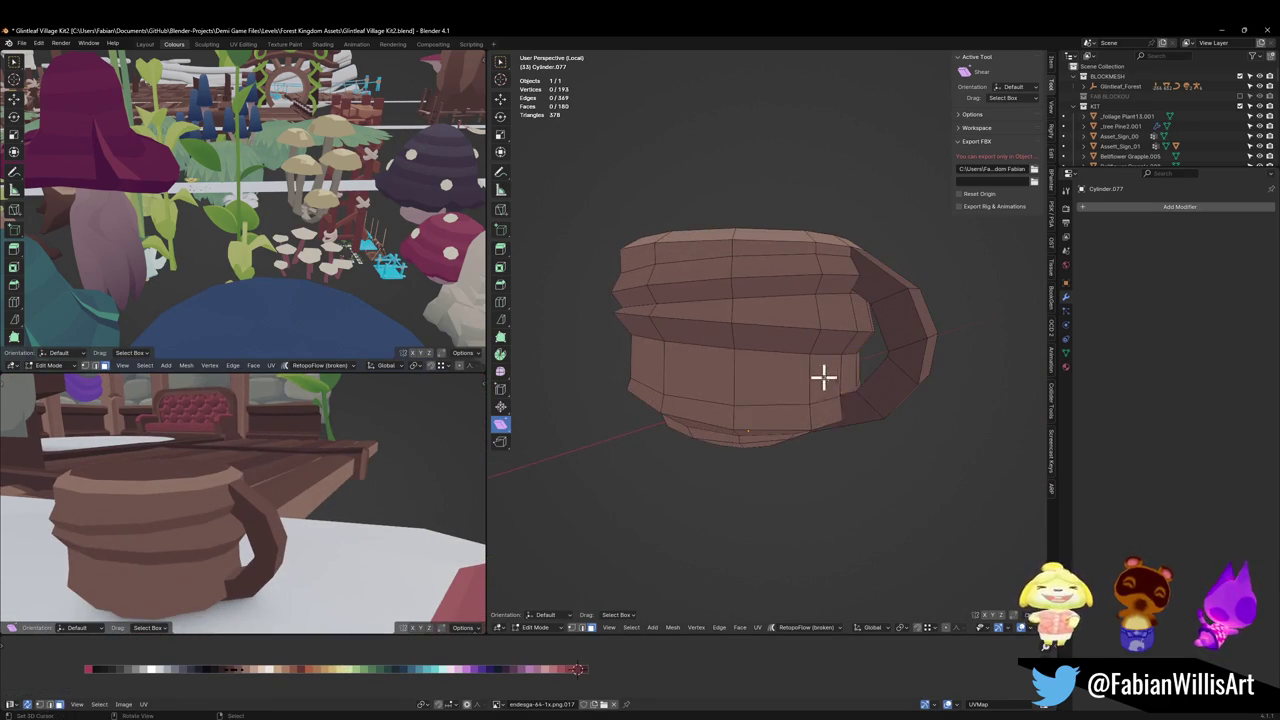
pyautogui.keyDown('ctrl'); pyautogui.click(880, 287); pyautogui.keyUp('ctrl')
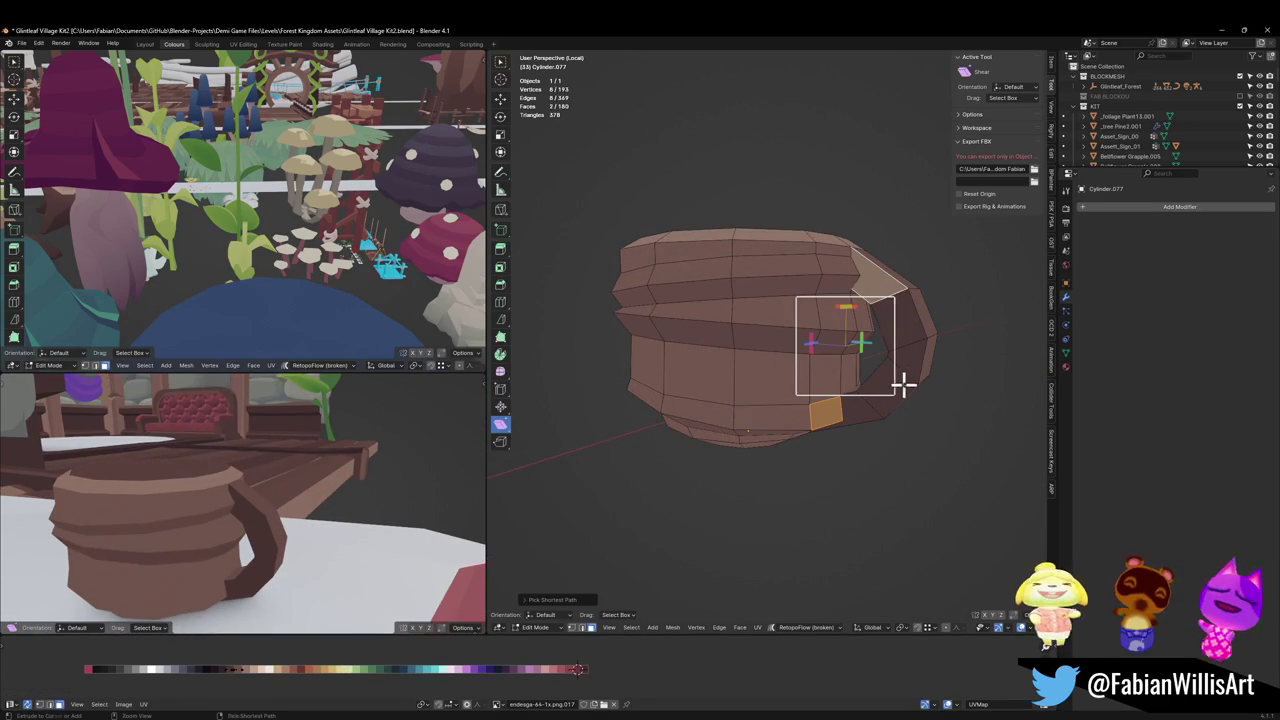
pyautogui.moveTo(903, 384)
pyautogui.mouseDown()
pyautogui.moveTo(857, 409)
pyautogui.moveTo(918, 345)
pyautogui.mouseUp()
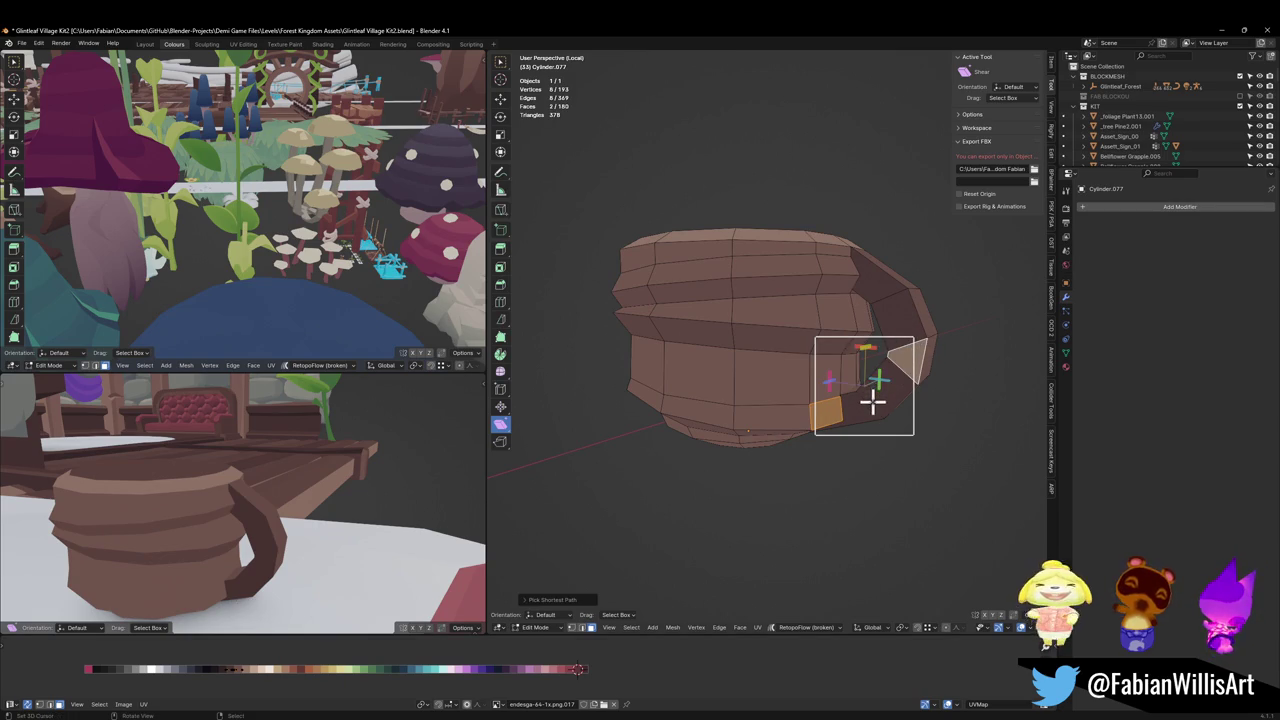
pyautogui.moveTo(873, 401); pyautogui.dragTo(893, 394)
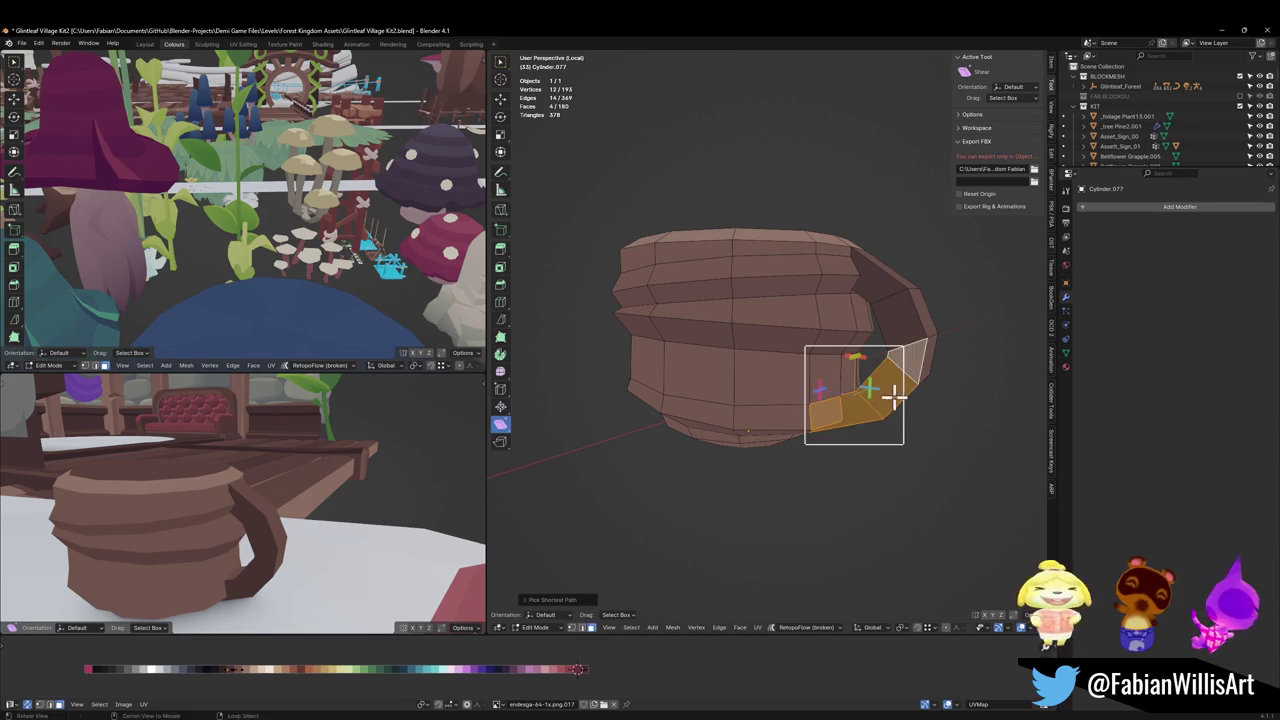
pyautogui.moveTo(891, 400); pyautogui.dragTo(883, 303, button='middle')
# Step: Select the run of faces along the handle and shift their UVs to a new colour
pyautogui.click(860, 368)
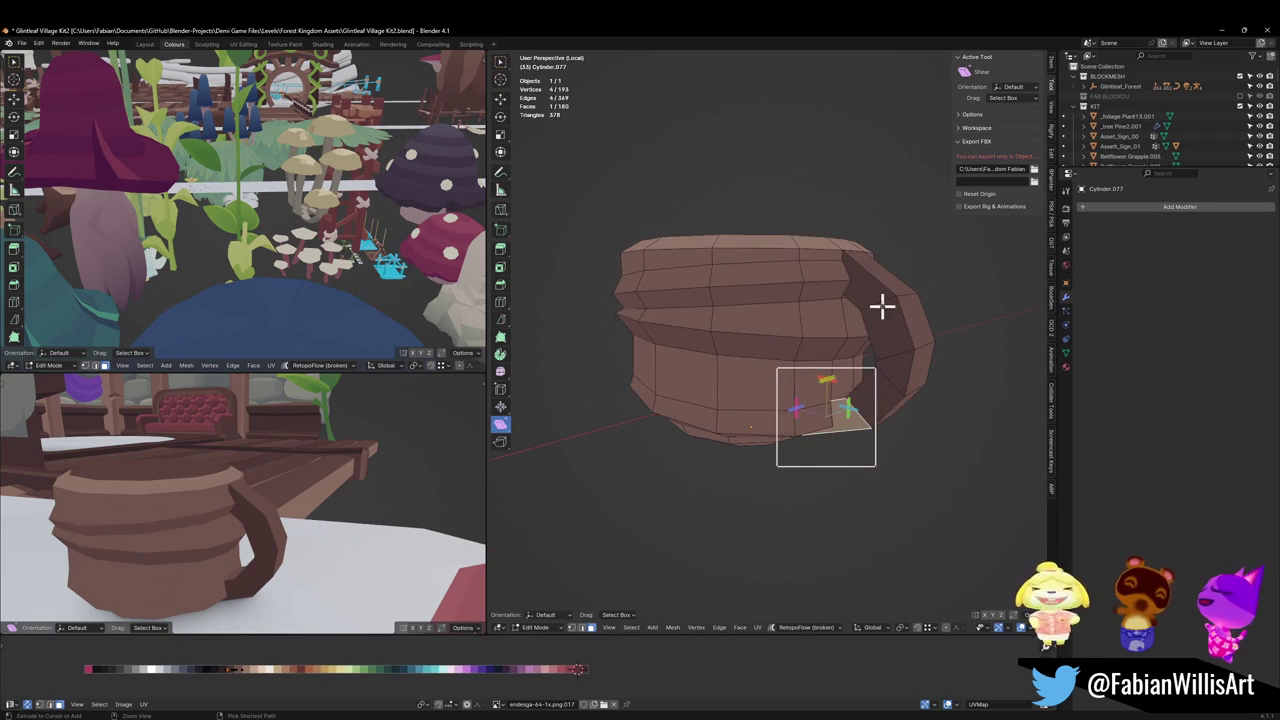
pyautogui.keyDown('ctrl'); pyautogui.click(871, 340); pyautogui.keyUp('ctrl')
pyautogui.press('g')
pyautogui.press('x')
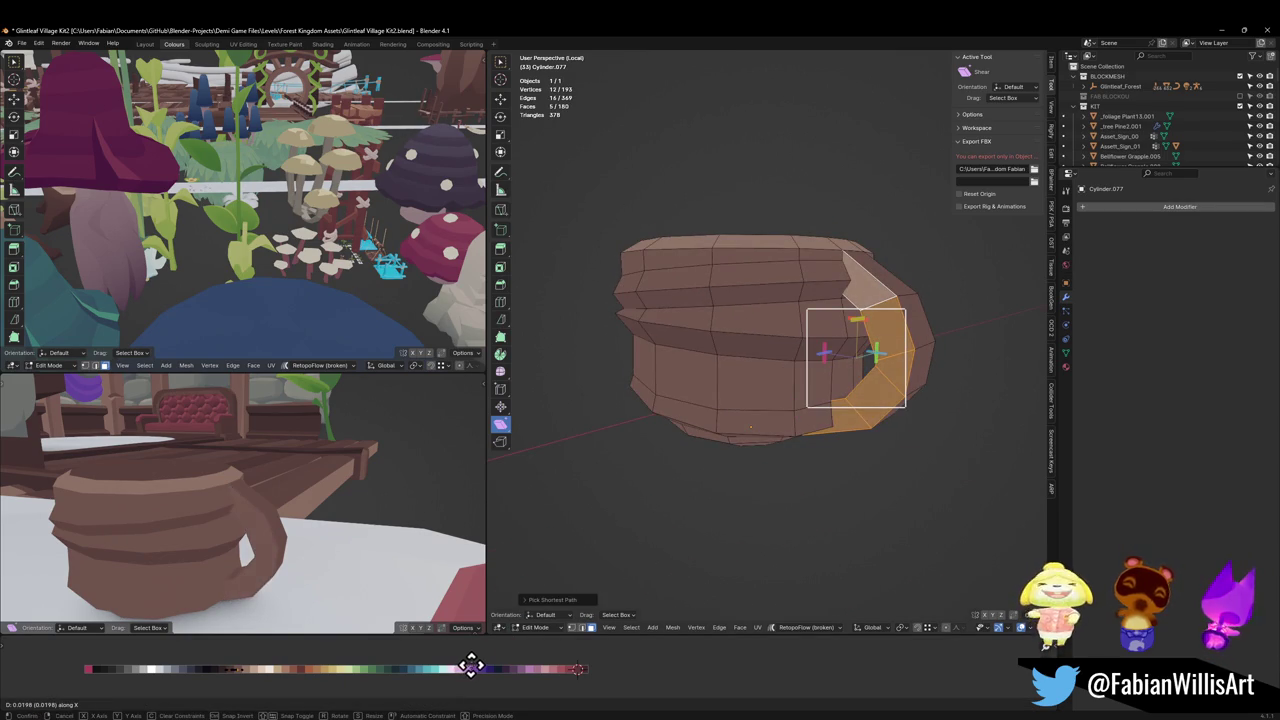
pyautogui.click(475, 667)
pyautogui.moveTo(748, 391)
pyautogui.mouseDown(button='middle')
pyautogui.moveTo(700, 383)
pyautogui.moveTo(643, 397)
pyautogui.mouseUp(button='middle')
pyautogui.moveTo(223, 523)
pyautogui.mouseDown(button='middle')
pyautogui.moveTo(299, 487)
pyautogui.moveTo(314, 514)
pyautogui.moveTo(303, 534)
pyautogui.moveTo(308, 520)
pyautogui.moveTo(297, 537)
pyautogui.moveTo(271, 537)
pyautogui.moveTo(307, 531)
pyautogui.mouseUp(button='middle')
# Step: Select the mug's inner bottom face and move it vertically along Z
pyautogui.hotkey('alt', 'a')
pyautogui.scroll(-3, 299, 487)
pyautogui.scroll(2, 323, 491)
pyautogui.scroll(1, 303, 534)
pyautogui.moveTo(680, 400)
pyautogui.mouseDown(button='middle')
pyautogui.moveTo(700, 371)
pyautogui.moveTo(777, 334)
pyautogui.moveTo(808, 337)
pyautogui.moveTo(810, 310)
pyautogui.mouseUp(button='middle')
pyautogui.click(808, 337)
pyautogui.press('g')
pyautogui.press('z')
pyautogui.click(794, 298)
pyautogui.moveTo(300, 472)
pyautogui.mouseDown(button='middle')
pyautogui.moveTo(240, 449)
pyautogui.moveTo(334, 480)
pyautogui.moveTo(366, 521)
pyautogui.mouseUp(button='middle')
# Step: Reselect the inner bottom face and scale it to a new size
pyautogui.press('g')
pyautogui.press('z')
pyautogui.click(334, 500)
pyautogui.press('s')
pyautogui.click(380, 505)
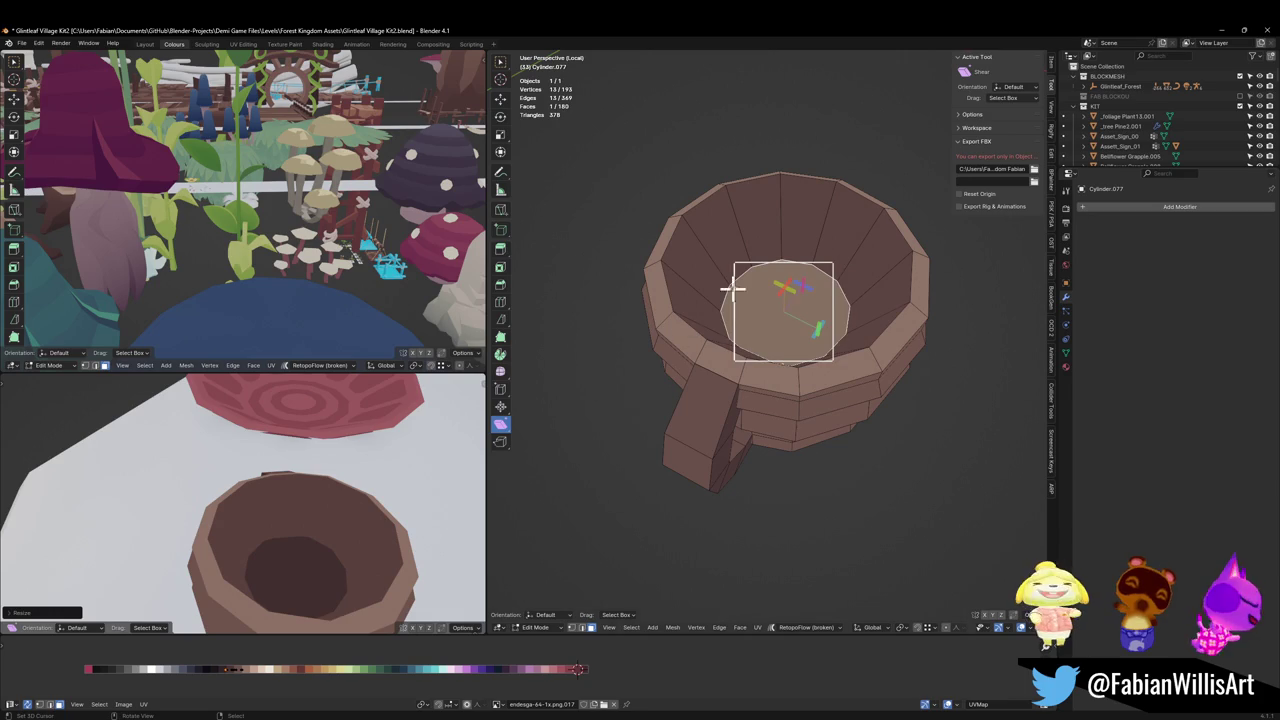
# Step: Extrude the cup's inner floor into a new inset ring of faces
pyautogui.press('e')
pyautogui.click(709, 266)
pyautogui.keyDown('alt'); pyautogui.click(714, 277); pyautogui.keyUp('alt')
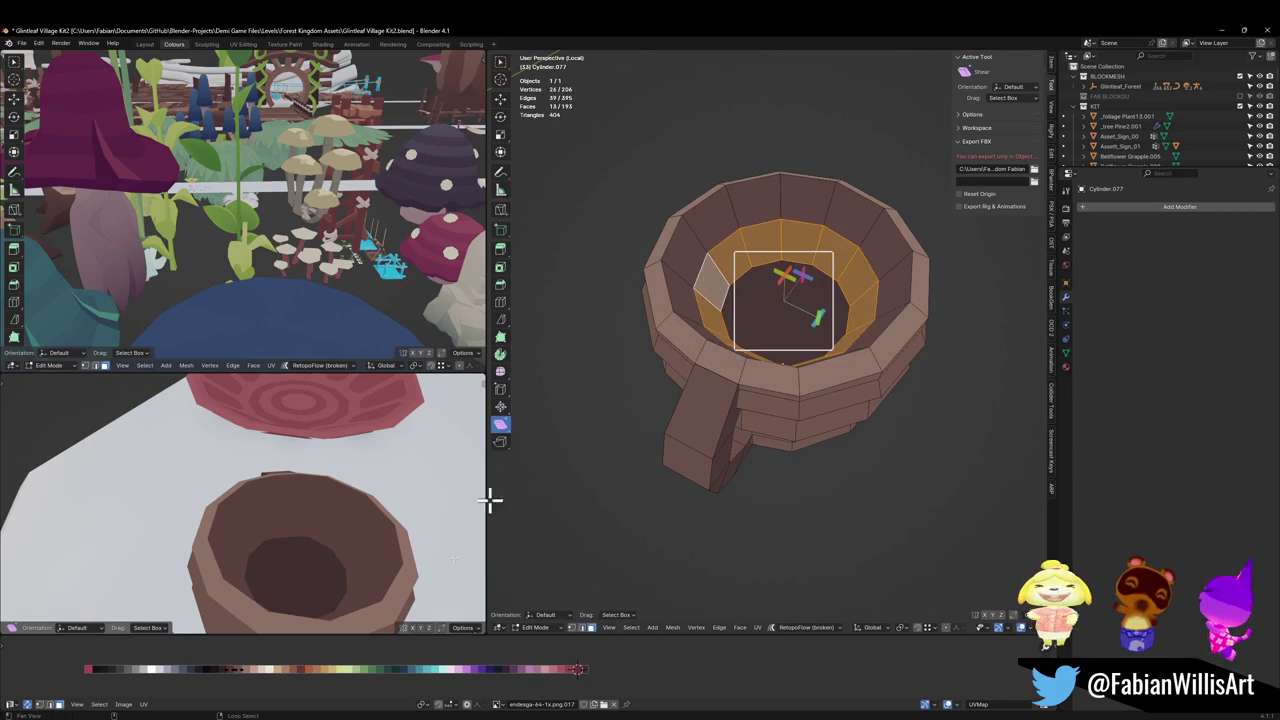
pyautogui.press('g')
pyautogui.press('x')
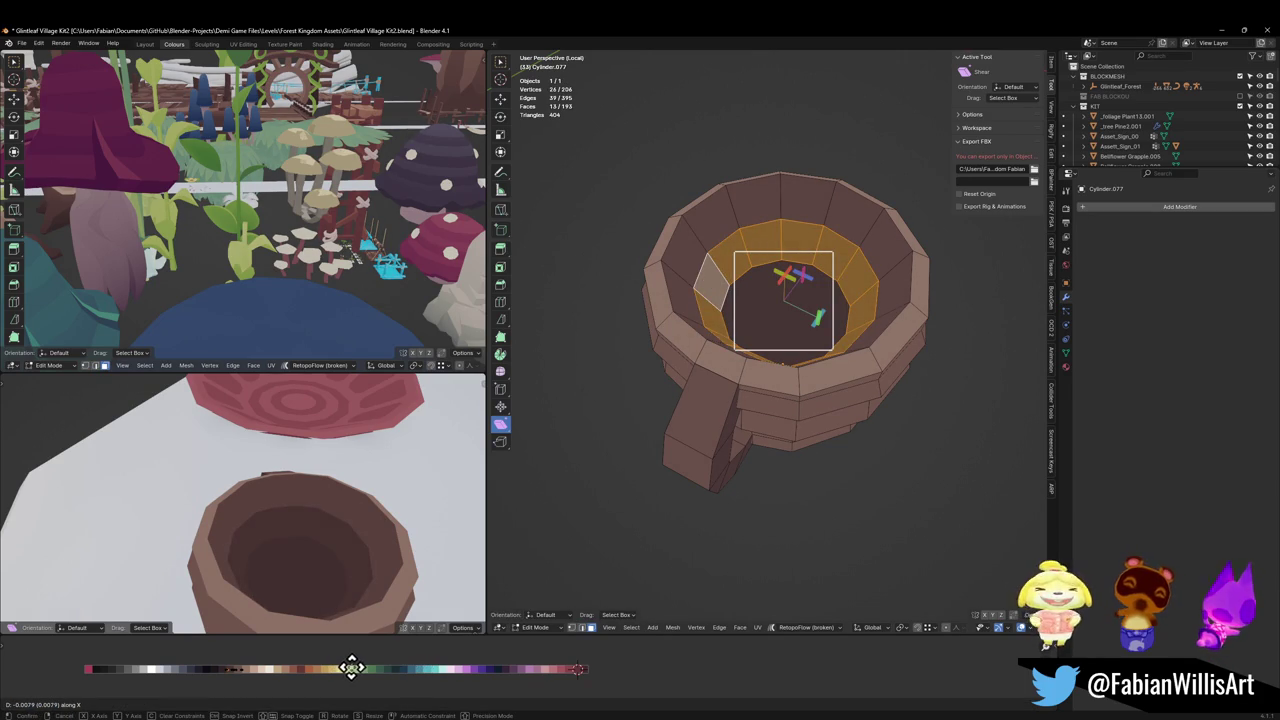
pyautogui.press('Escape')
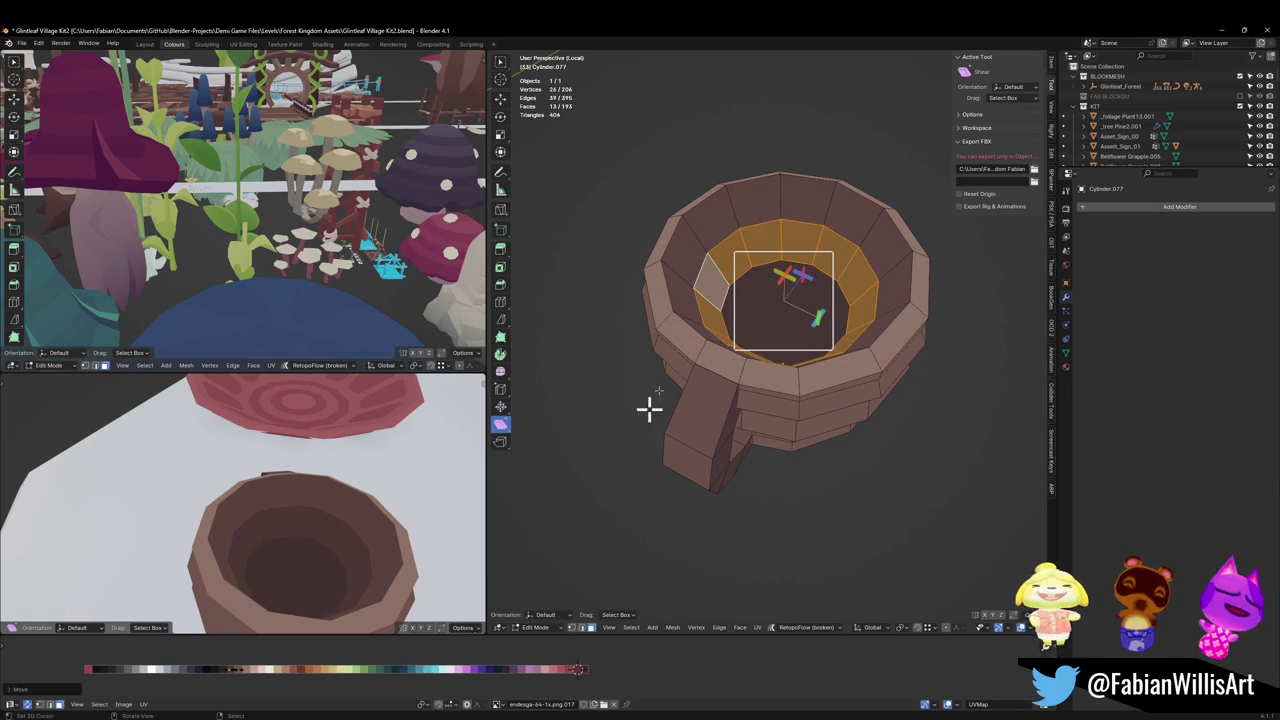
# Step: Select the inner rim edge loop and slide it along the cup wall
pyautogui.click(651, 409)
pyautogui.press('2')
pyautogui.keyDown('alt'); pyautogui.click(700, 291); pyautogui.keyUp('alt')
pyautogui.press('g')
pyautogui.press('g')
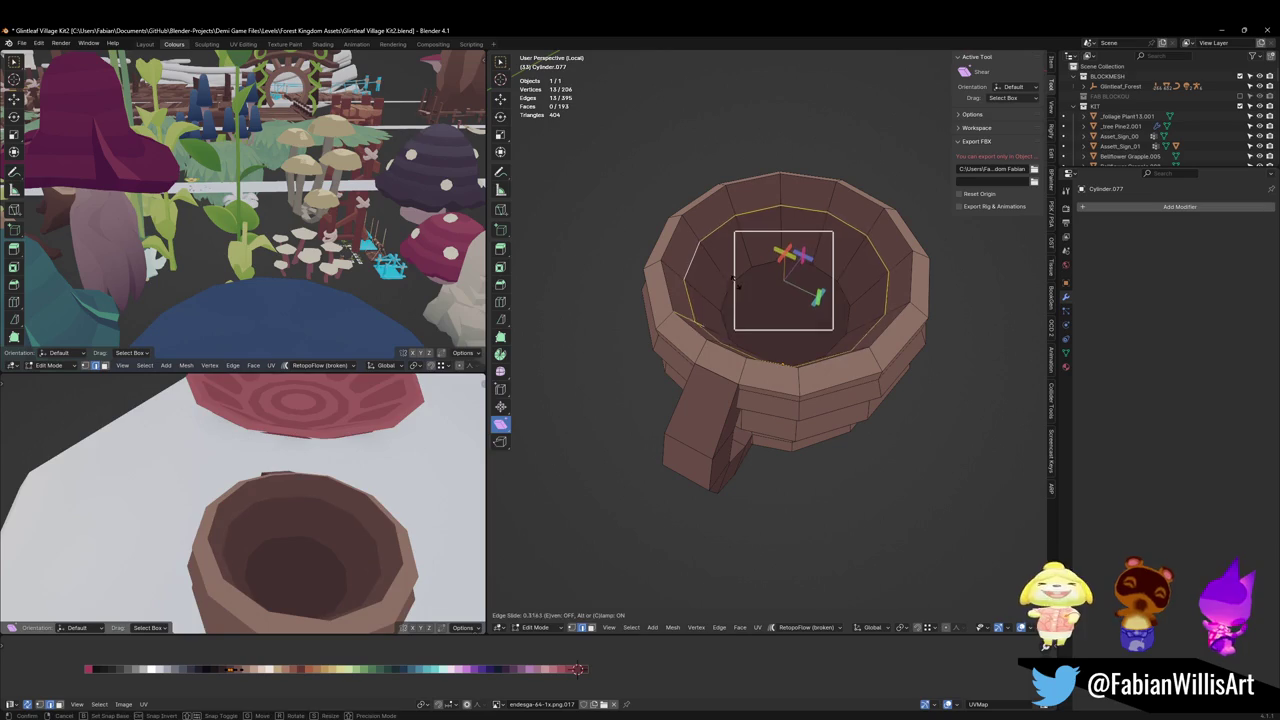
pyautogui.click(731, 285)
pyautogui.moveTo(286, 537); pyautogui.dragTo(294, 531, button='middle')
# Step: Shrink the inner bottom face and scale the inner rim loop inward, then deselect all
pyautogui.click(786, 288)
pyautogui.press('s')
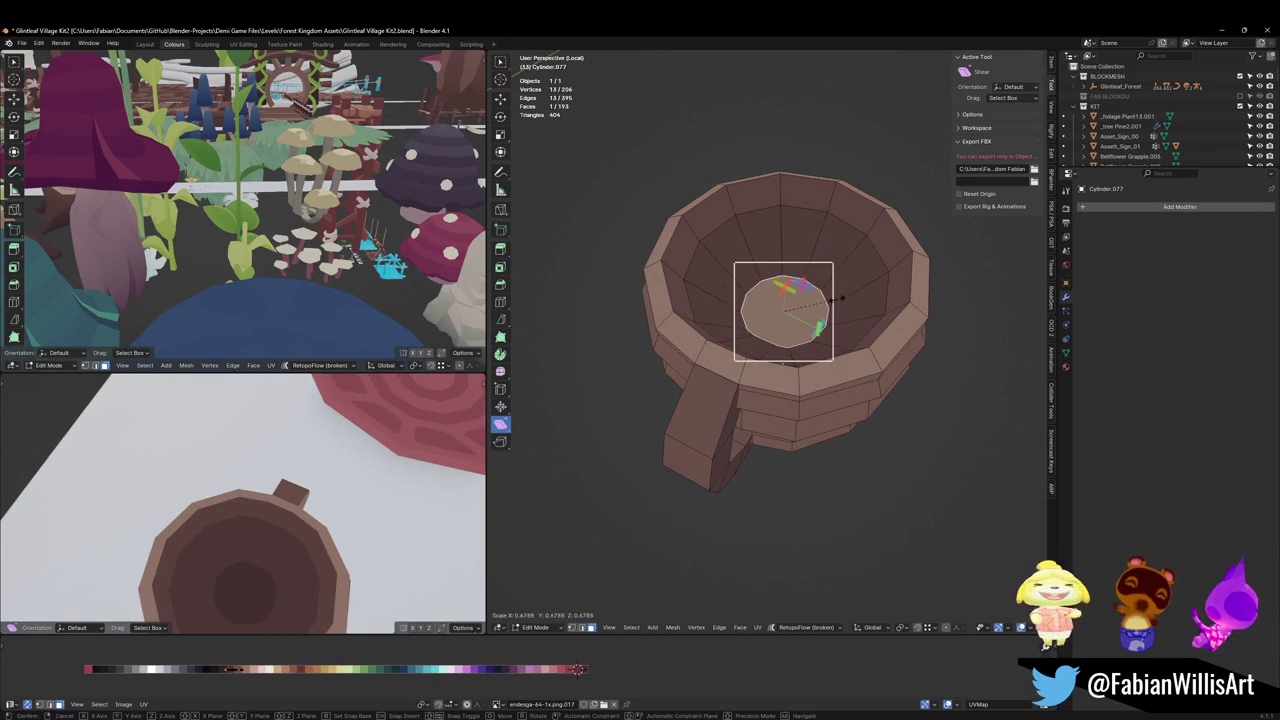
pyautogui.press('Escape')
pyautogui.keyDown('alt'); pyautogui.click(699, 302); pyautogui.keyUp('alt')
pyautogui.press('s')
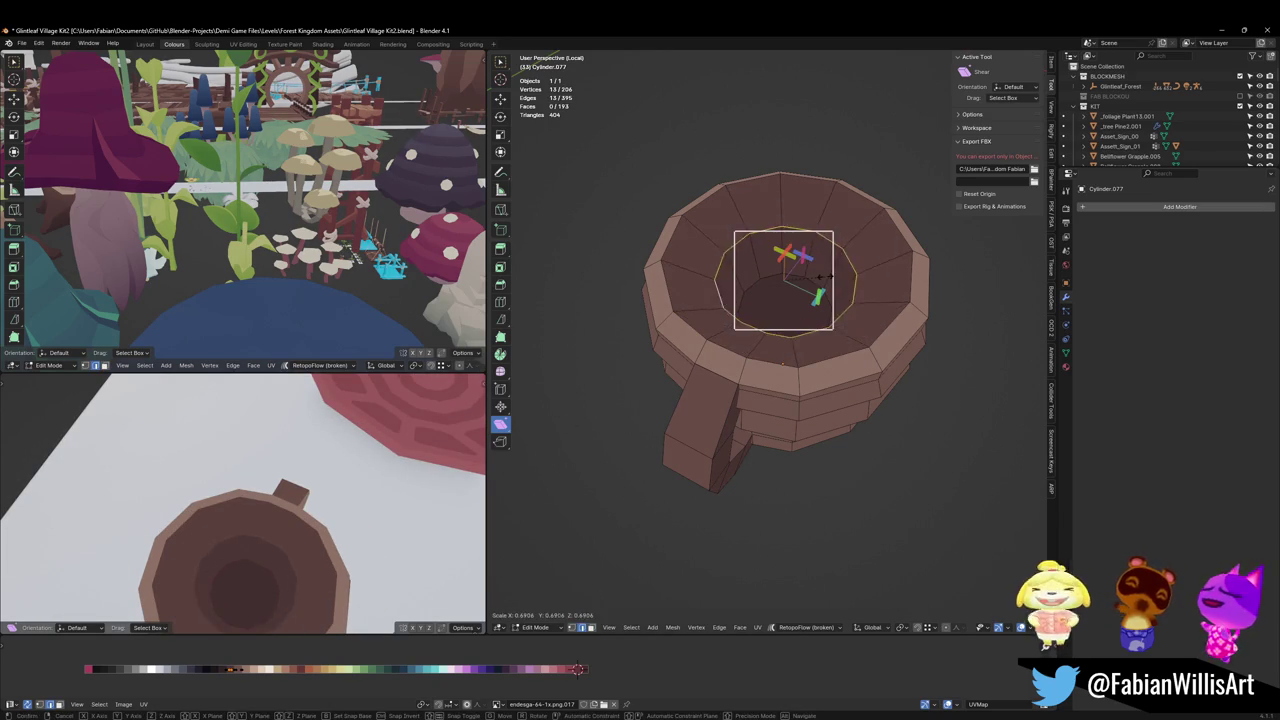
pyautogui.click(838, 272)
pyautogui.hotkey('alt', 'a')
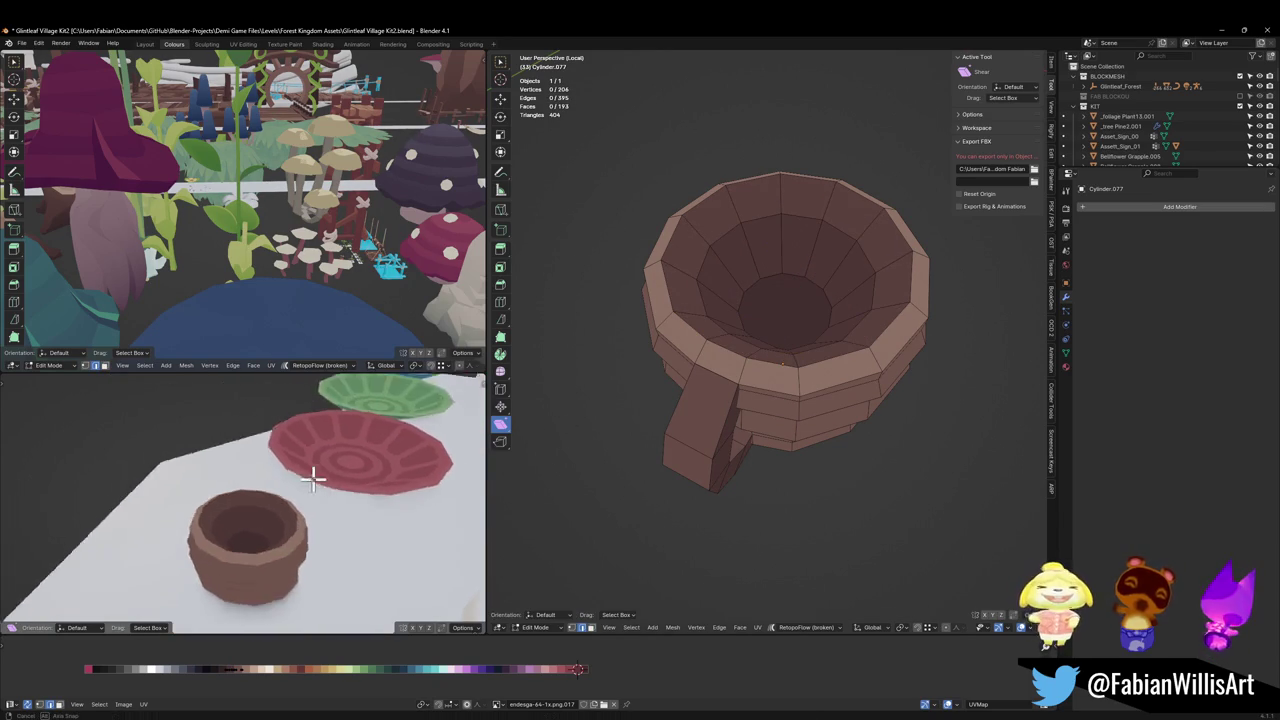
pyautogui.moveTo(333, 498)
pyautogui.mouseDown(button='middle')
pyautogui.moveTo(274, 491)
pyautogui.moveTo(314, 486)
pyautogui.moveTo(295, 497)
pyautogui.mouseUp(button='middle')
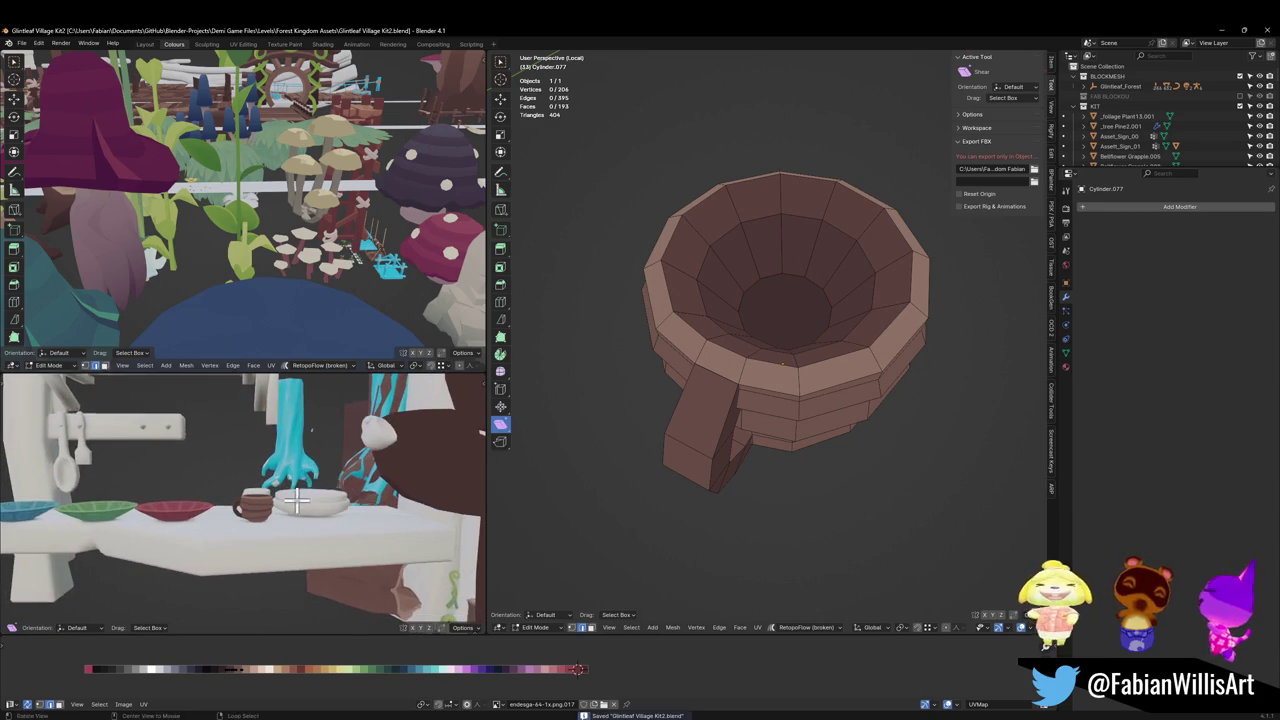
# Step: Return to Object Mode, save, and leave Local view to show the whole table and shelf
pyautogui.press('Tab')
pyautogui.click(735, 390)
pyautogui.hotkey('ctrl', 's')
pyautogui.scroll(-3, 690, 430)
pyautogui.press('KP_Divide')
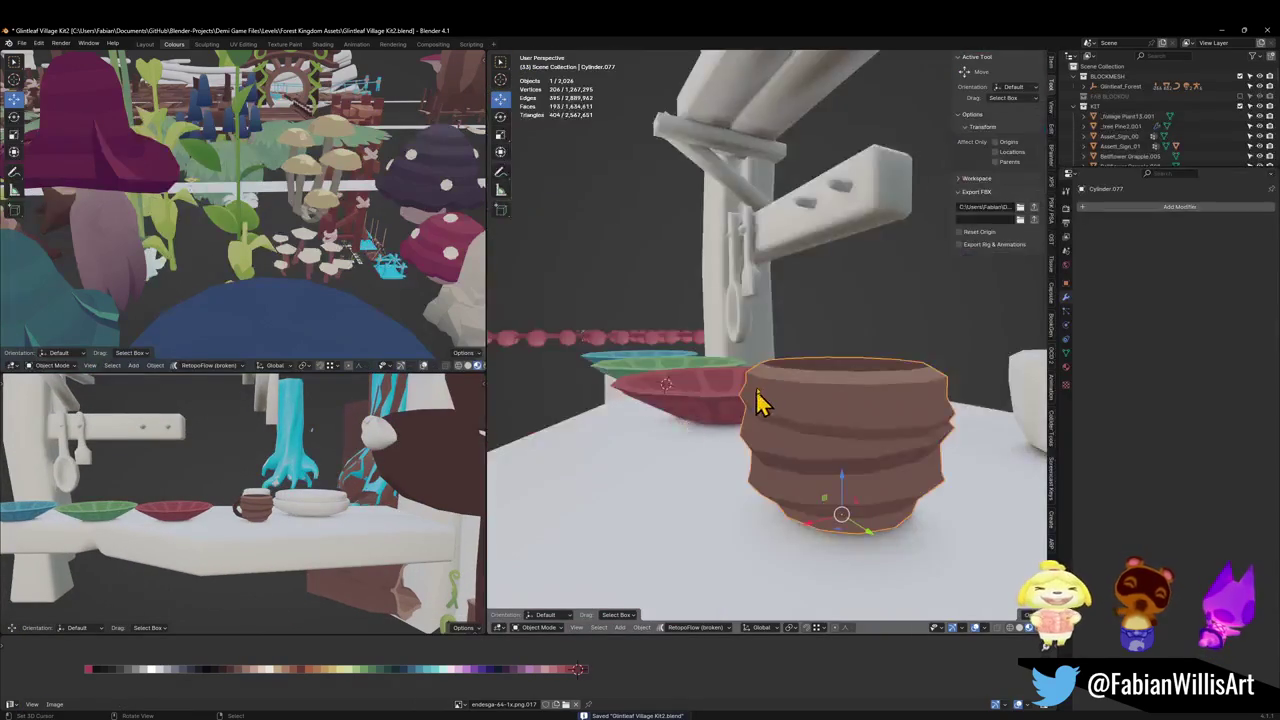
pyautogui.moveTo(795, 383)
pyautogui.mouseDown(button='middle')
pyautogui.moveTo(829, 486)
pyautogui.moveTo(757, 423)
pyautogui.moveTo(745, 465)
pyautogui.mouseUp(button='middle')
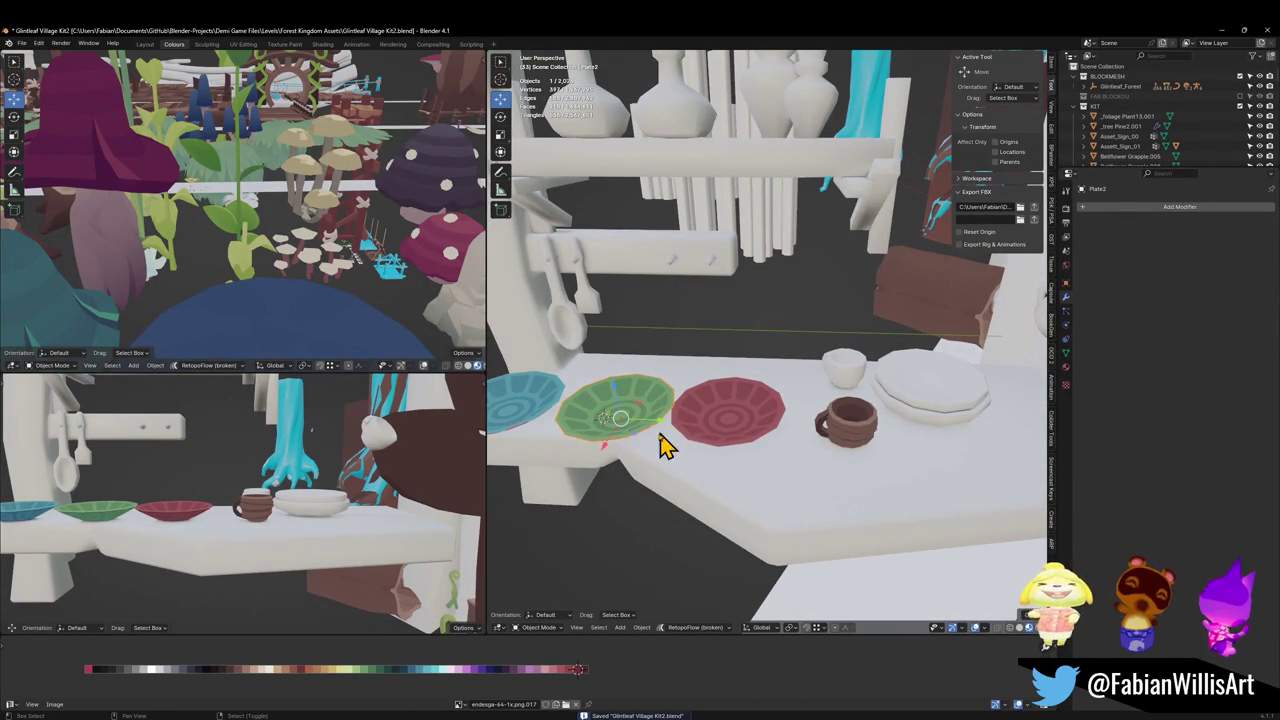
pyautogui.moveTo(705, 422); pyautogui.dragTo(710, 437, button='middle')
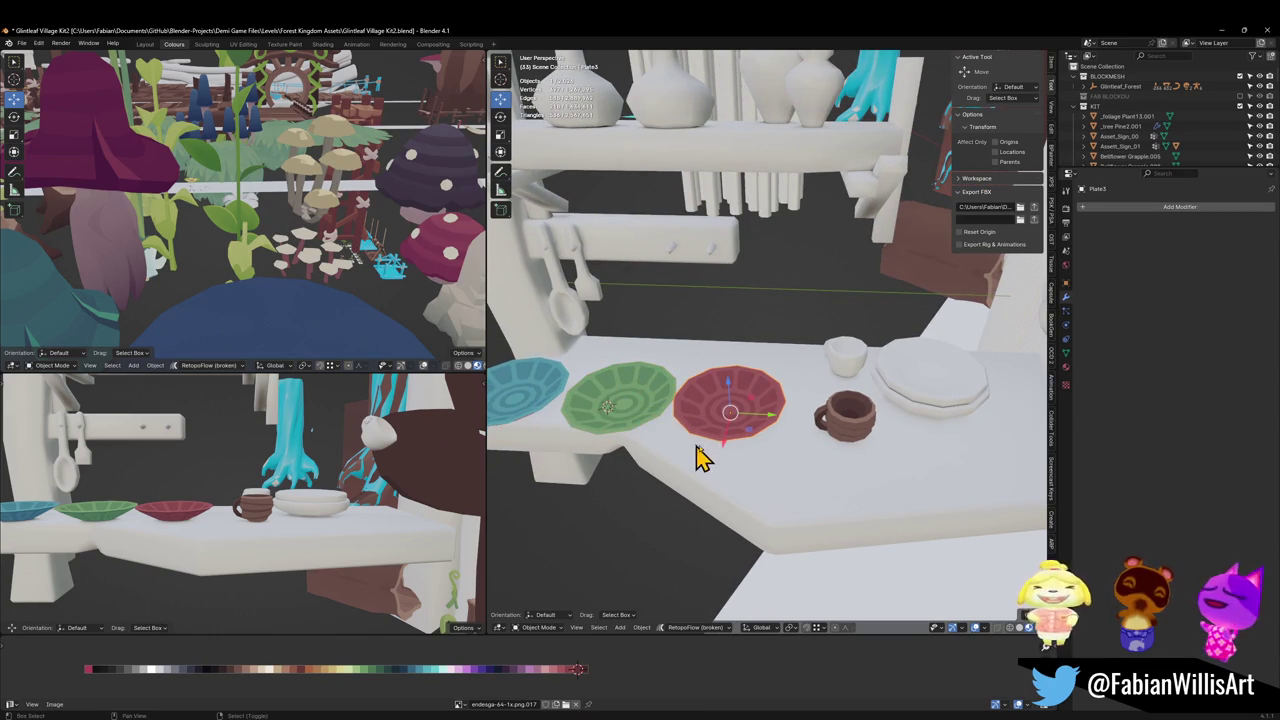
# Step: Duplicate the red plate behind the original and snap the blue plate to the 3D cursor
pyautogui.hotkey('shift', 'd')
pyautogui.click(814, 377)
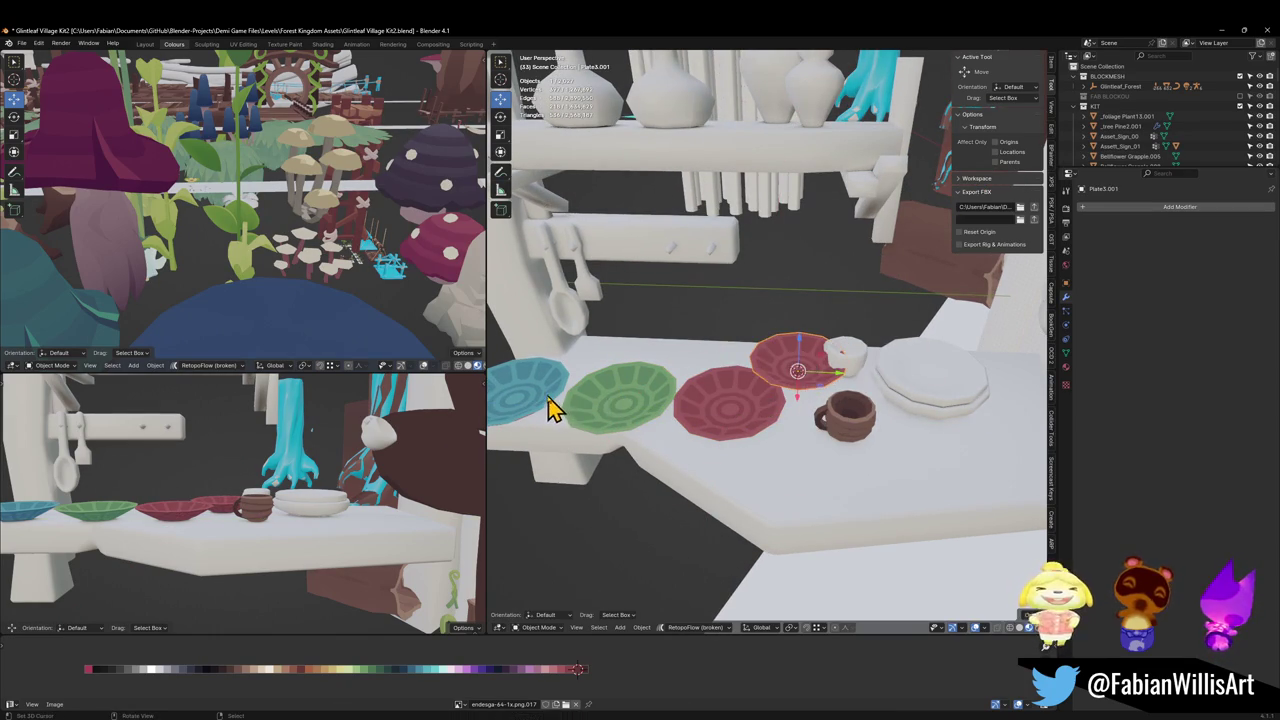
pyautogui.click(548, 408)
pyautogui.hotkey('shift', 's')
pyautogui.click(580, 347)
# Step: Rescale the blue plate to fit on the red plate
pyautogui.press('s')
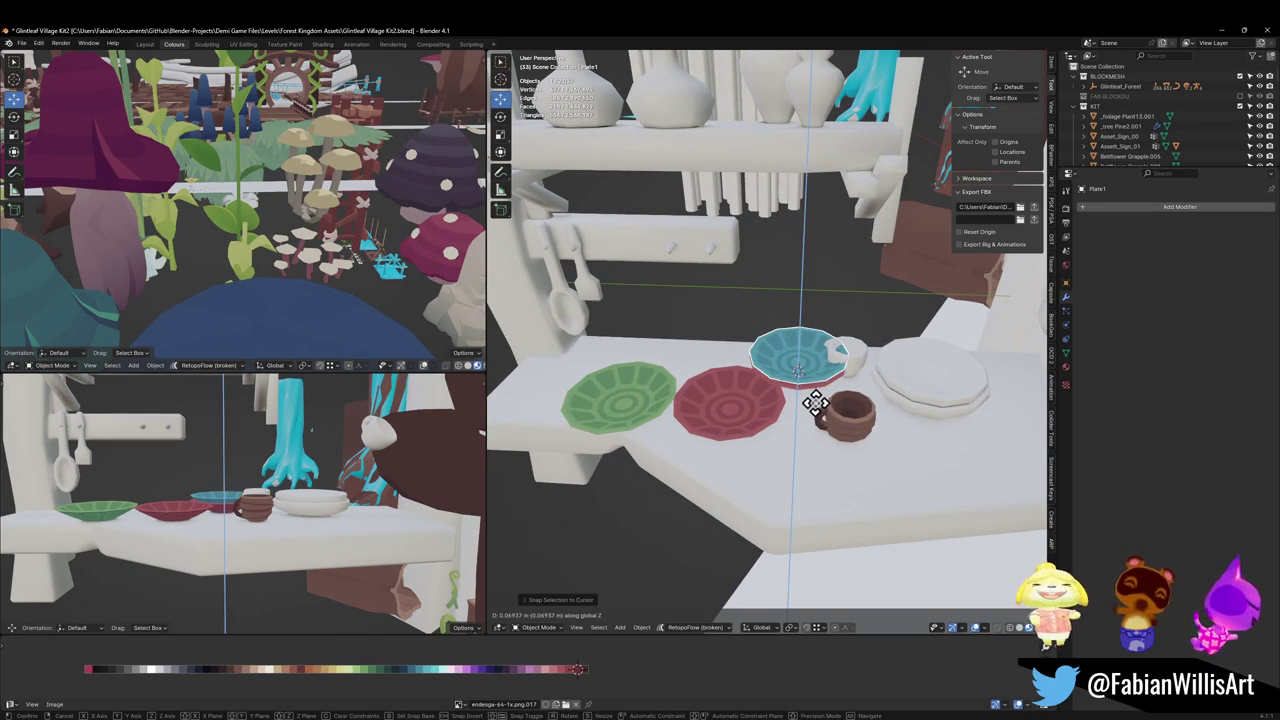
pyautogui.click(815, 400)
pyautogui.press('s')
pyautogui.click(866, 380)
pyautogui.moveTo(808, 377); pyautogui.dragTo(814, 357, button='middle')
pyautogui.scroll(6, 810, 377)
# Step: Raise the blue plate along Z so it rests on the red plate
pyautogui.press('g')
pyautogui.press('z')
pyautogui.click(810, 355)
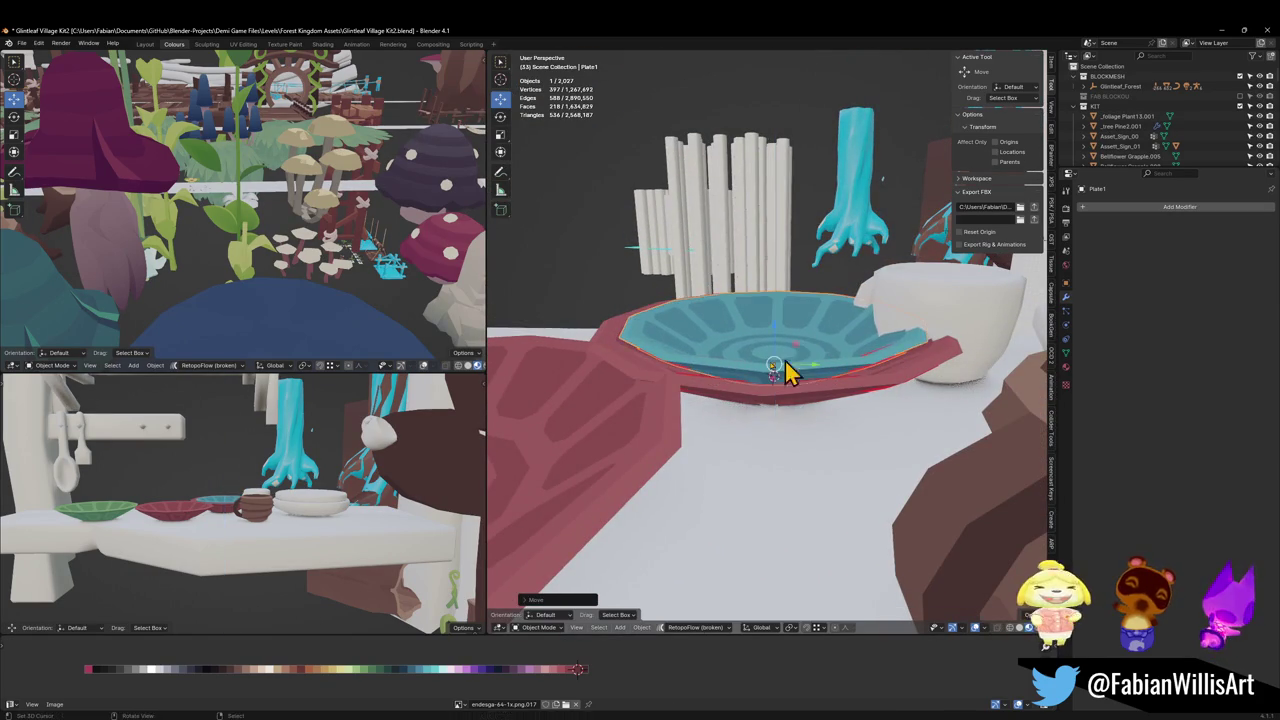
pyautogui.scroll(3, 171, 549)
pyautogui.moveTo(171, 549); pyautogui.dragTo(271, 509, button='middle')
pyautogui.scroll(2, 235, 497)
pyautogui.press('g')
pyautogui.press('z')
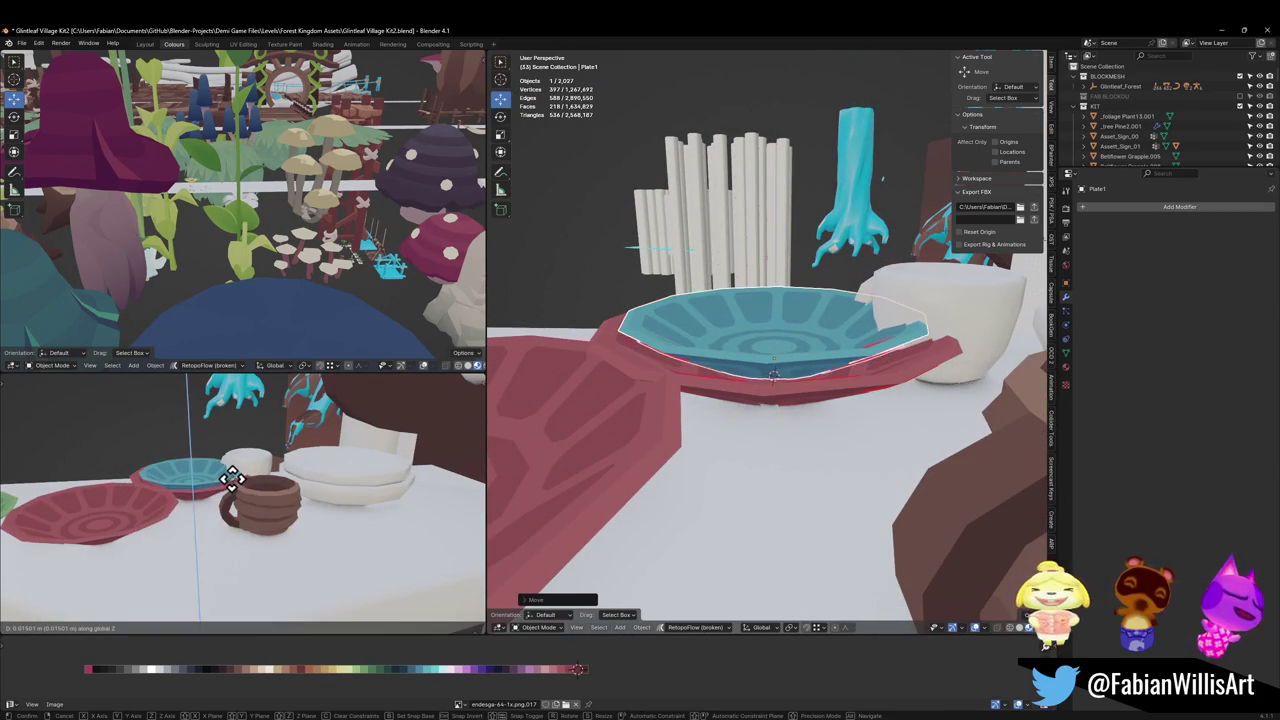
pyautogui.click(248, 478)
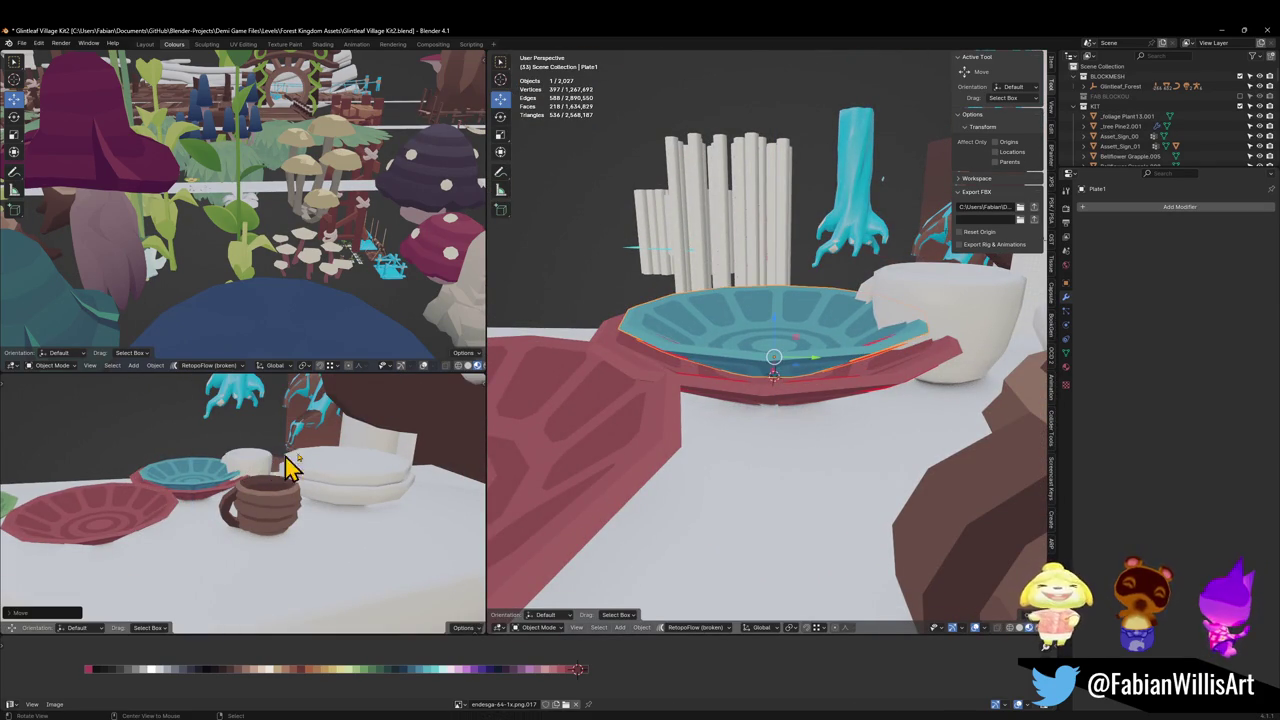
# Step: Delete the two white plates
pyautogui.scroll(-3, 800, 391)
pyautogui.moveTo(800, 391)
pyautogui.mouseDown(button='middle')
pyautogui.moveTo(814, 534)
pyautogui.moveTo(872, 466)
pyautogui.moveTo(829, 420)
pyautogui.mouseUp(button='middle')
pyautogui.press('Delete')
# Step: Duplicate the brown cup and rotate the copy around Z
pyautogui.click(792, 490)
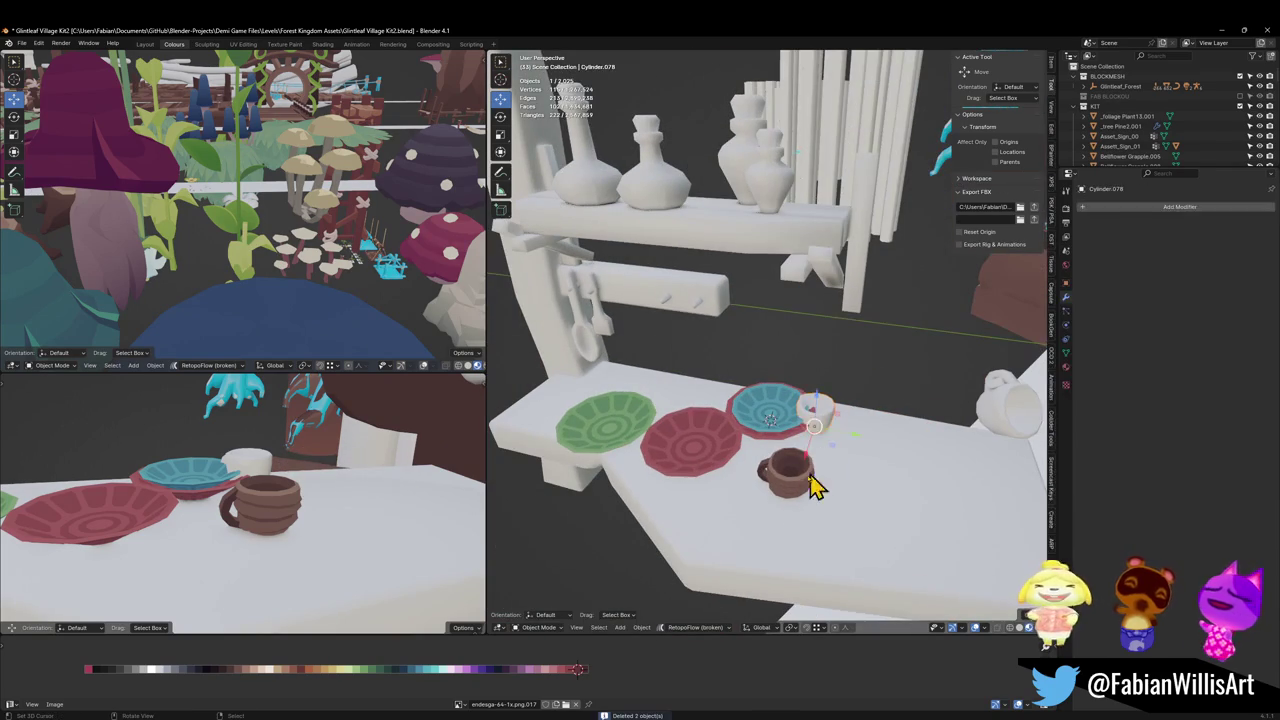
pyautogui.hotkey('shift', 'd')
pyautogui.press('r')
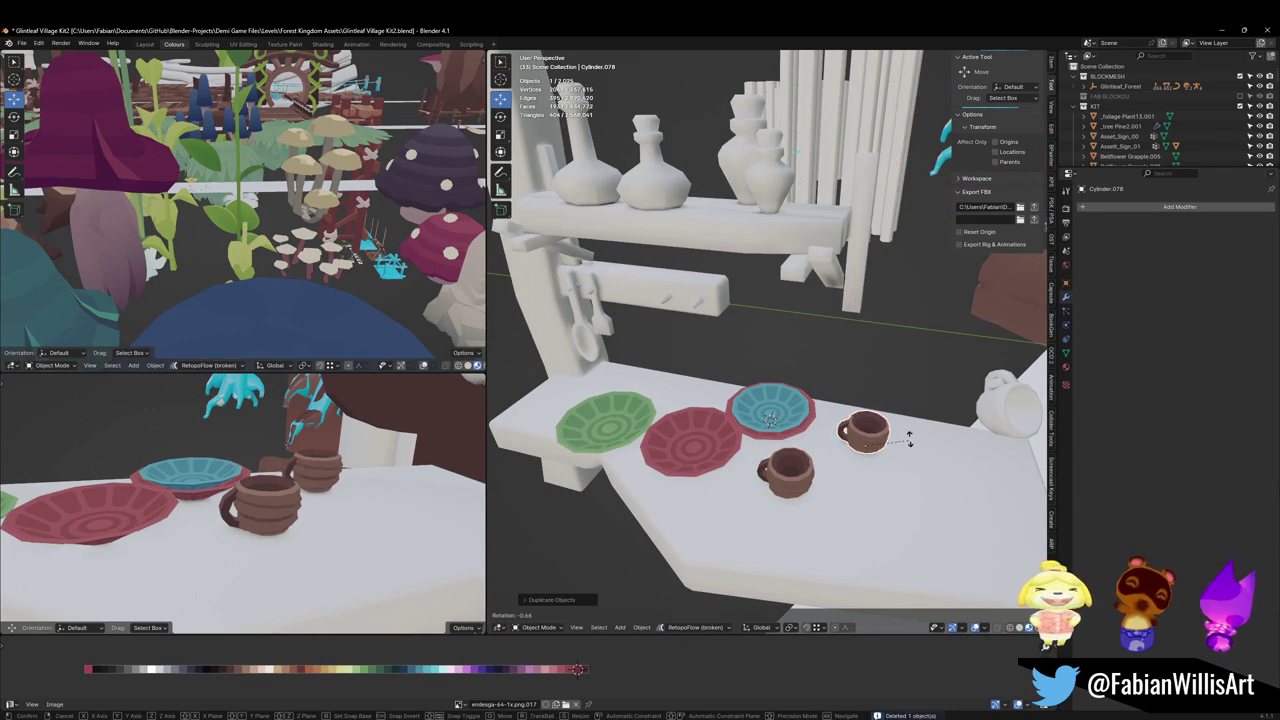
pyautogui.press('z')
pyautogui.click(806, 422)
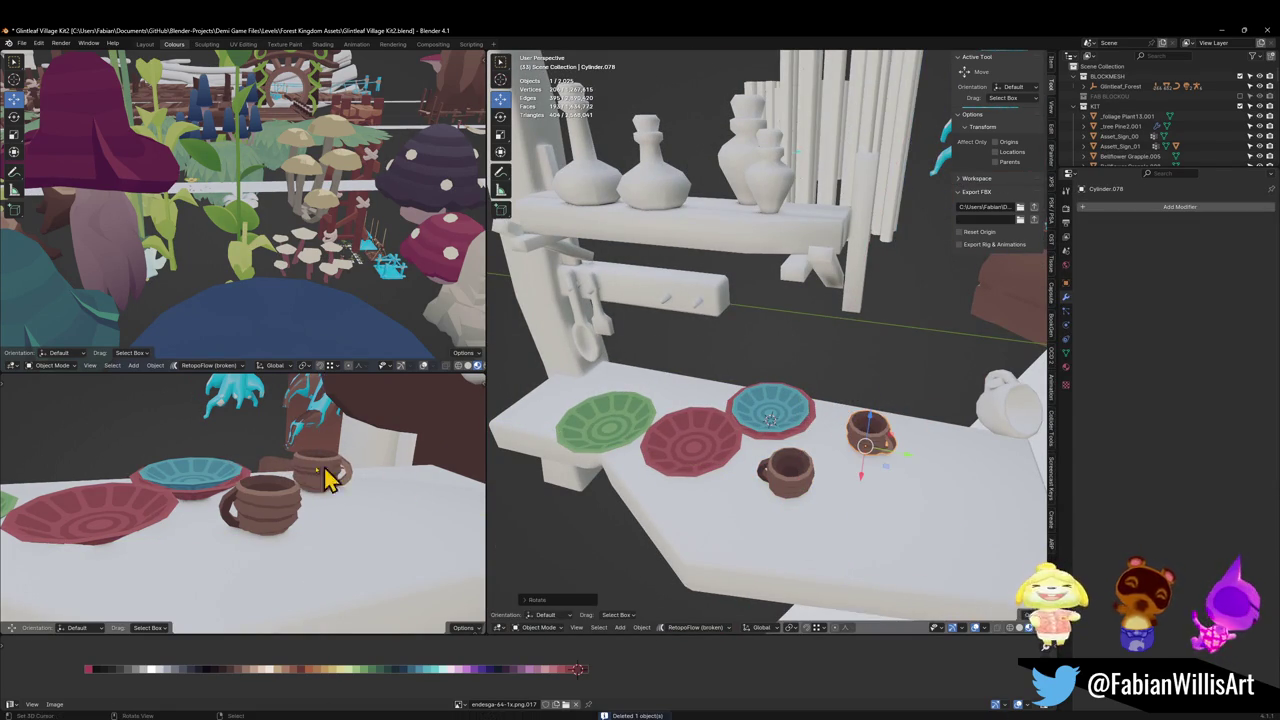
pyautogui.moveTo(329, 471)
pyautogui.mouseDown(button='middle')
pyautogui.moveTo(277, 508)
pyautogui.moveTo(306, 485)
pyautogui.moveTo(300, 528)
pyautogui.moveTo(271, 514)
pyautogui.moveTo(229, 523)
pyautogui.moveTo(288, 557)
pyautogui.moveTo(300, 520)
pyautogui.mouseUp(button='middle')
# Step: Move the original cup toward the table front at the same height, and save
pyautogui.click(263, 508)
pyautogui.press('g')
pyautogui.hotkey('shift', 'z')
pyautogui.click(286, 520)
pyautogui.hotkey('ctrl', 's')
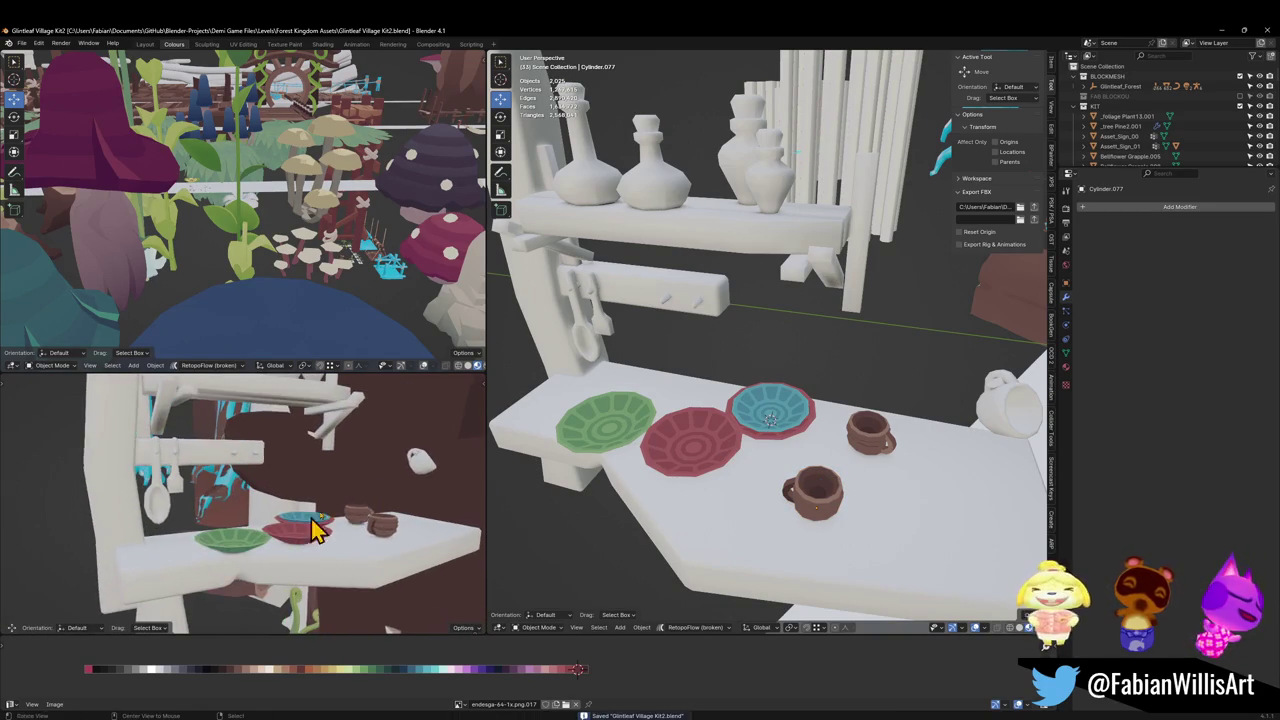
# Step: Link the plate's palette material onto the shelf plank with Link Materials
pyautogui.scroll(-3, 666, 409)
pyautogui.moveTo(666, 409)
pyautogui.mouseDown(button='middle')
pyautogui.moveTo(789, 457)
pyautogui.moveTo(722, 443)
pyautogui.moveTo(686, 486)
pyautogui.moveTo(808, 480)
pyautogui.mouseUp(button='middle')
pyautogui.scroll(4, 738, 425)
pyautogui.click(737, 438)
pyautogui.scroll(-3, 806, 457)
pyautogui.keyDown('shift'); pyautogui.click(806, 497); pyautogui.keyUp('shift')
pyautogui.press('q')
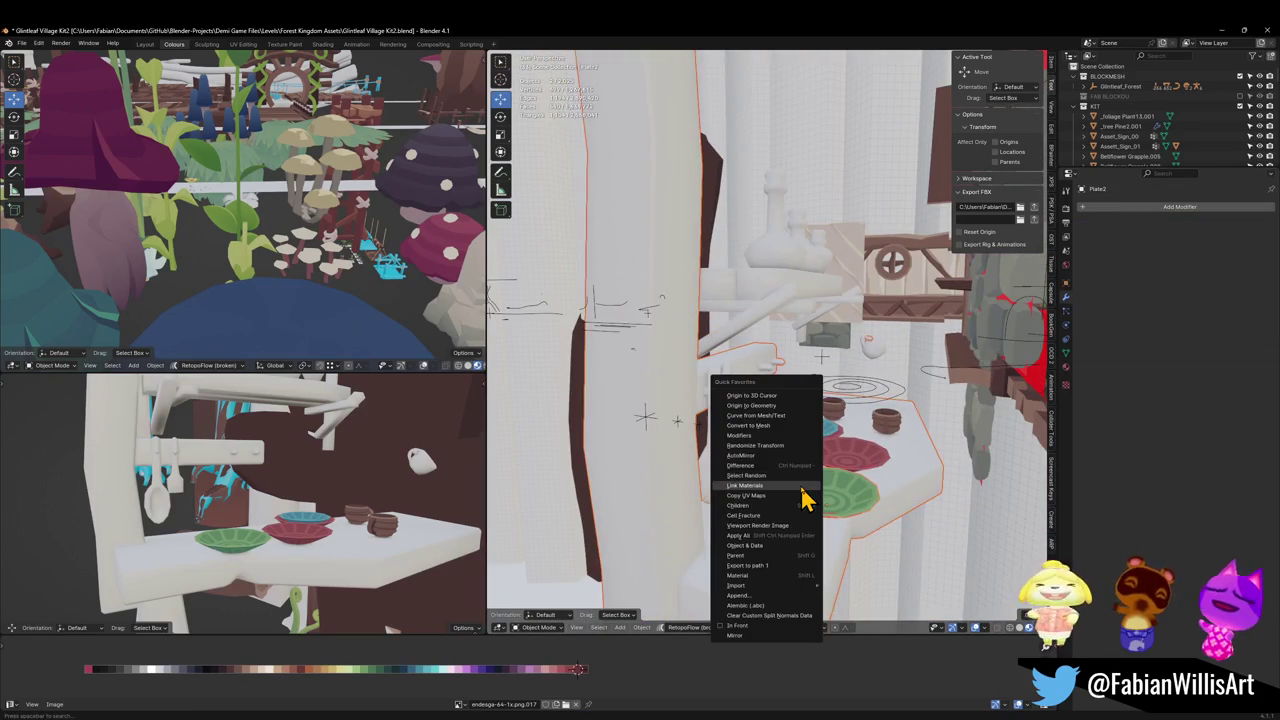
pyautogui.click(801, 487)
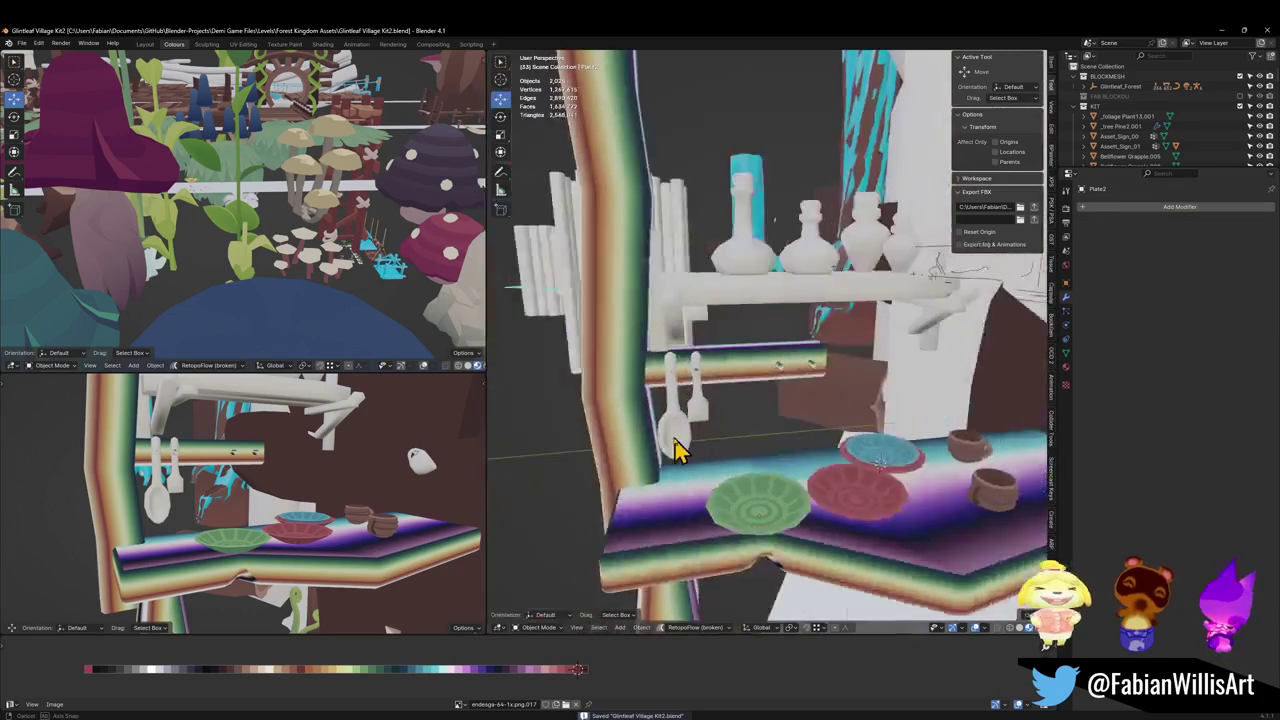
# Step: Put the shelf's upright plank into Edit Mode
pyautogui.click(672, 378)
pyautogui.press('Tab')
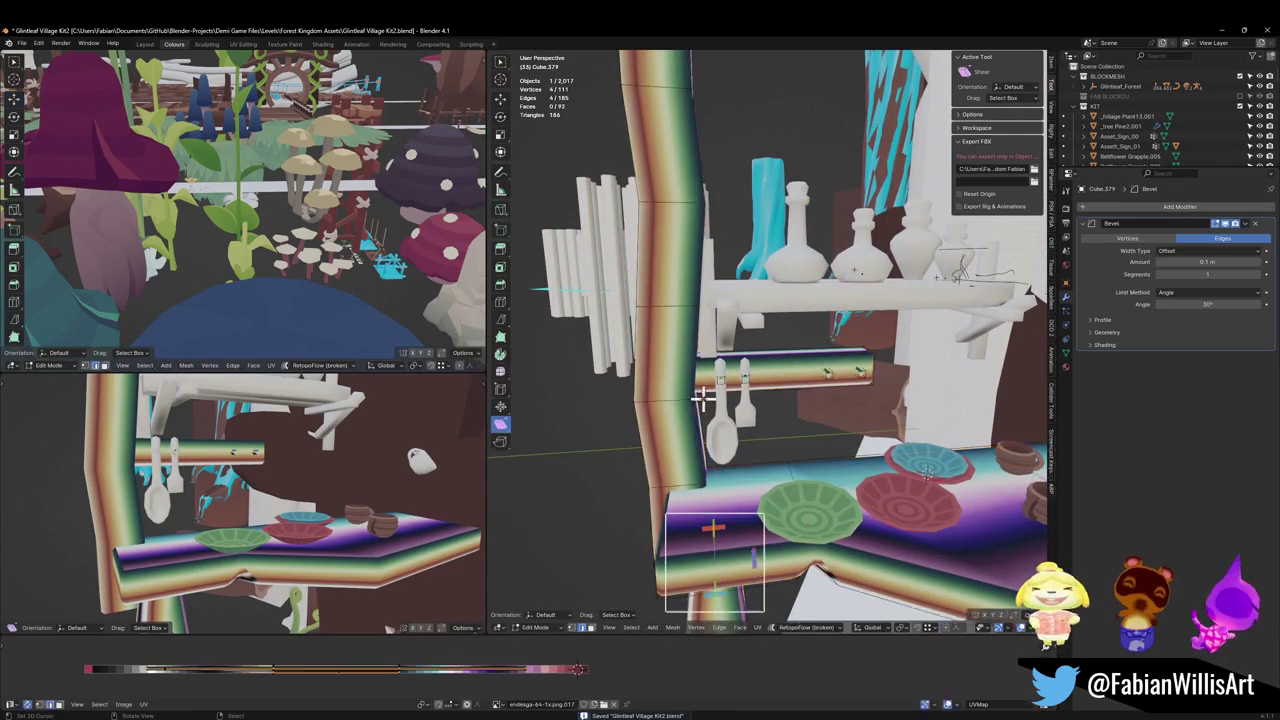
pyautogui.moveTo(791, 517); pyautogui.dragTo(748, 410, button='middle')
# Step: Recolour the whole shelf mesh to the brown wood shade by sliding it along the palette
pyautogui.press('a')
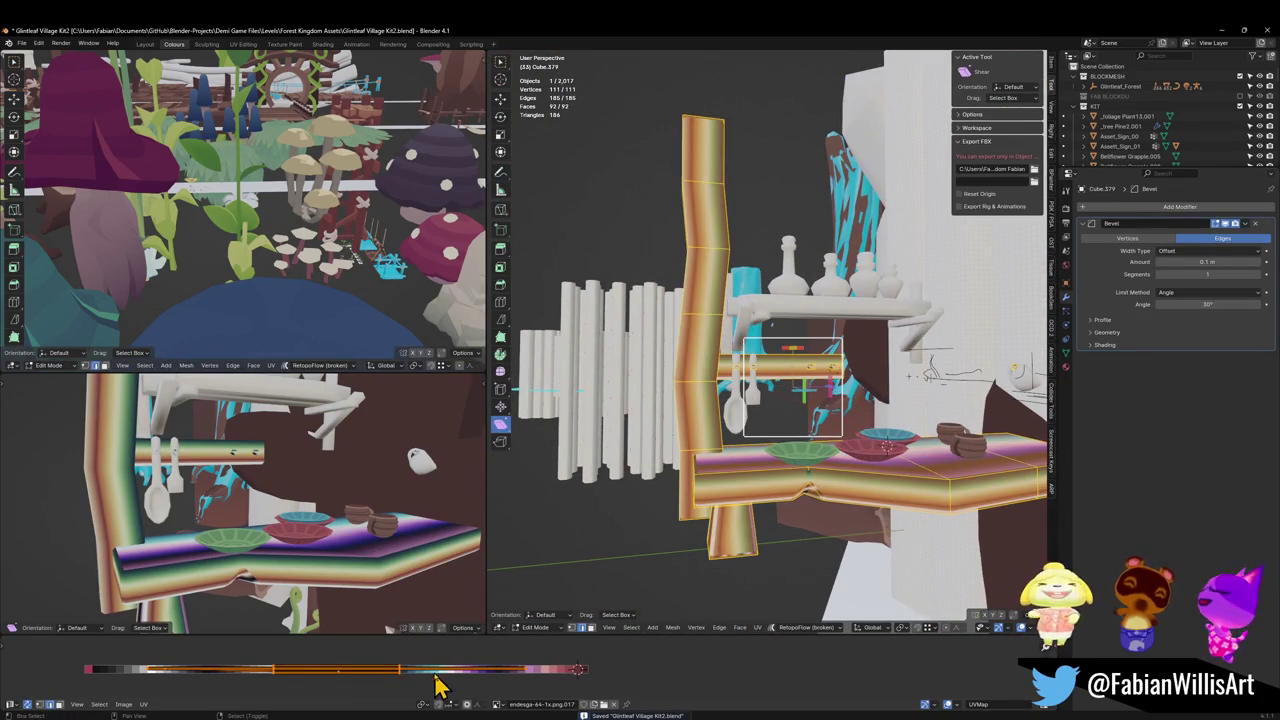
pyautogui.hotkey('shift', 's')
pyautogui.press('g')
pyautogui.press('x')
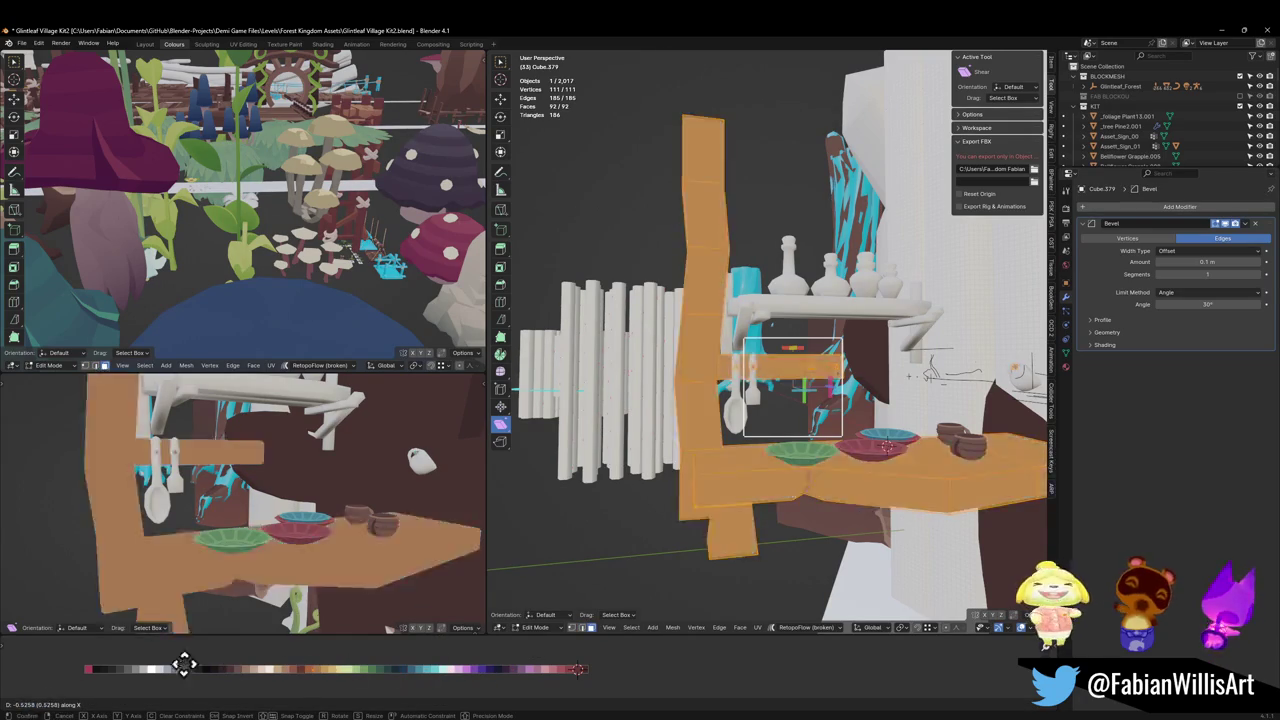
pyautogui.click(131, 663)
pyautogui.scroll(3, 700, 294)
pyautogui.scroll(3, 677, 403)
pyautogui.hotkey('alt', 'a')
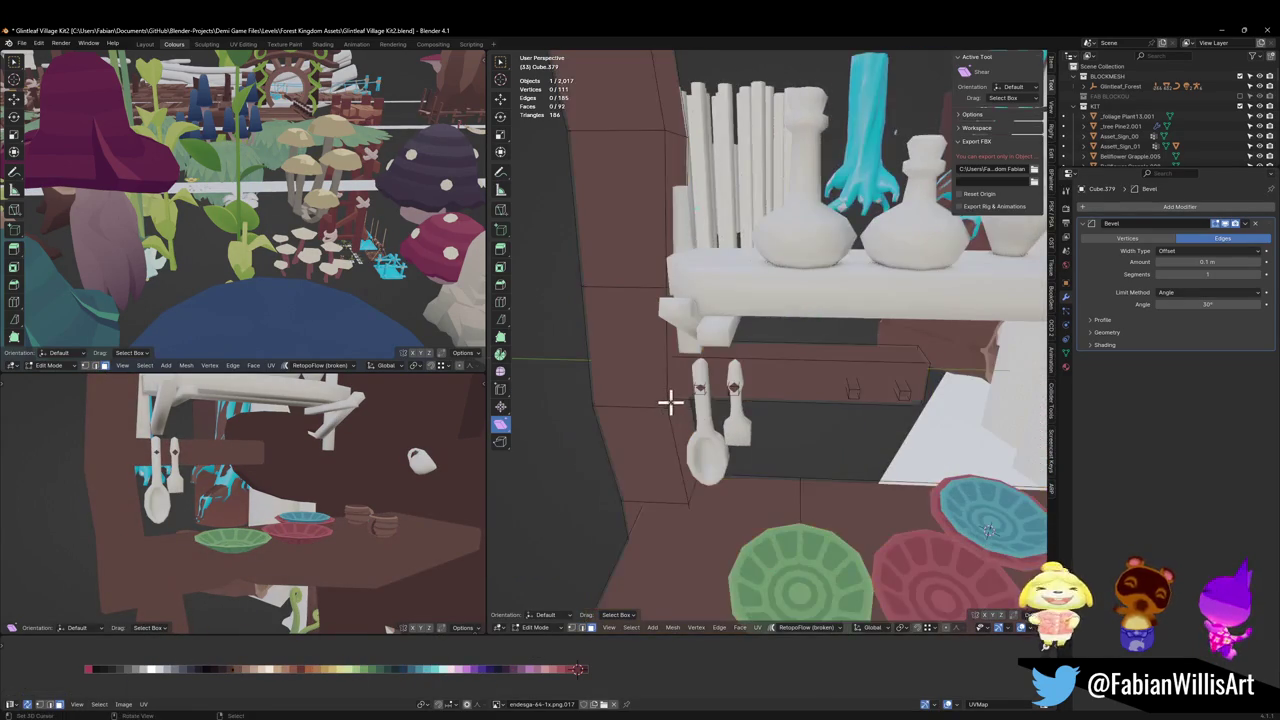
pyautogui.press('Tab')
# Step: Select the shelf's front face and similar faces, and shift them to a nearby brown shade
pyautogui.click(677, 425)
pyautogui.press('Tab')
pyautogui.scroll(2, 748, 390)
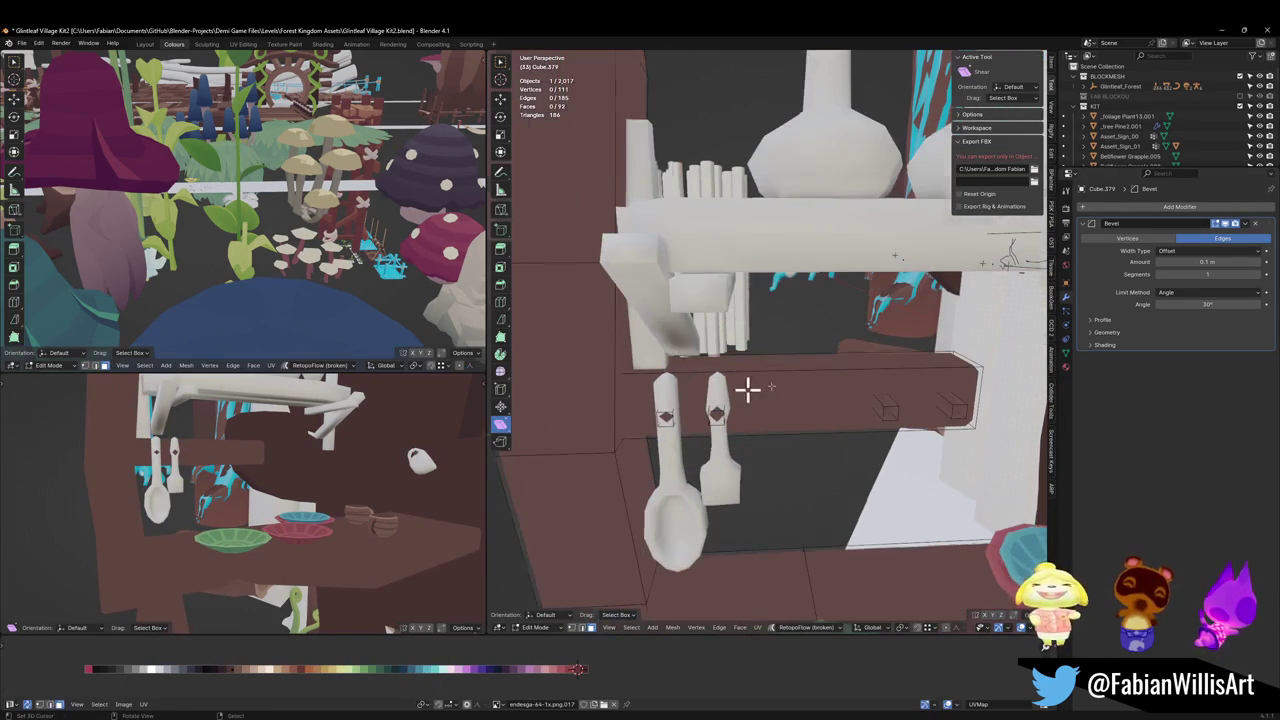
pyautogui.scroll(-2, 884, 359)
pyautogui.click(834, 354)
pyautogui.moveTo(834, 354); pyautogui.dragTo(795, 440, button='middle')
pyautogui.press('q')
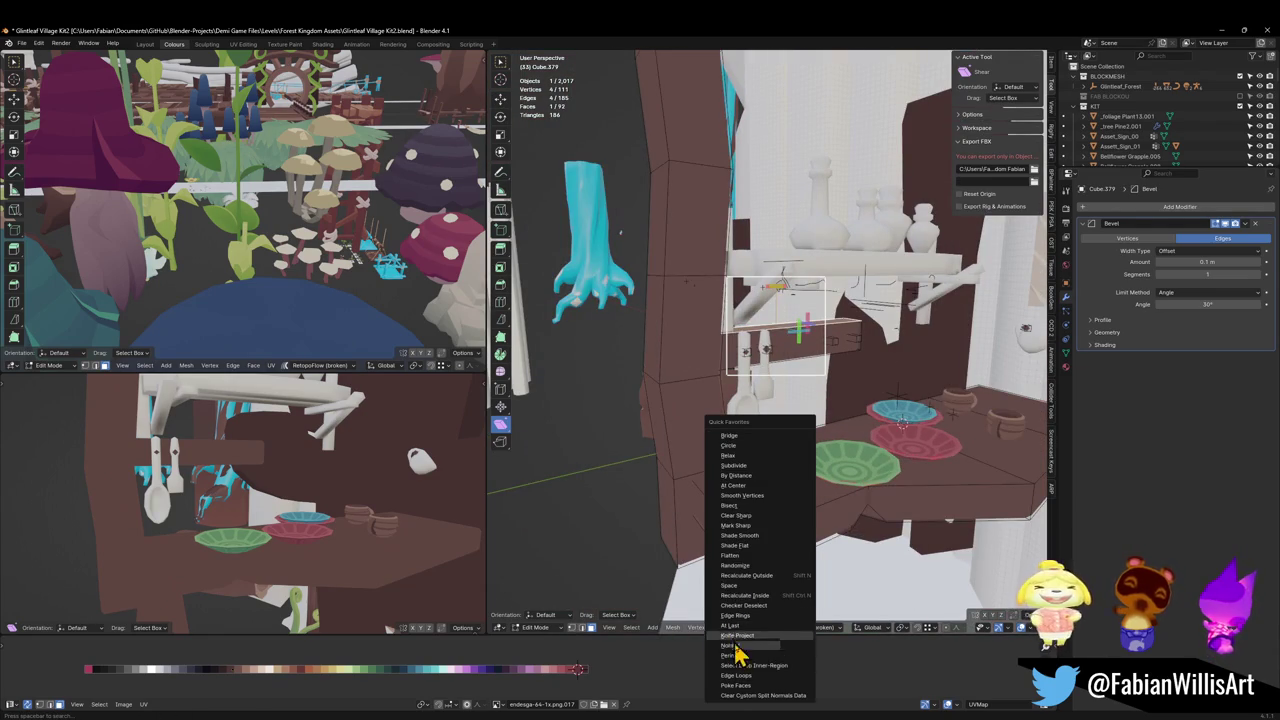
pyautogui.click(742, 646)
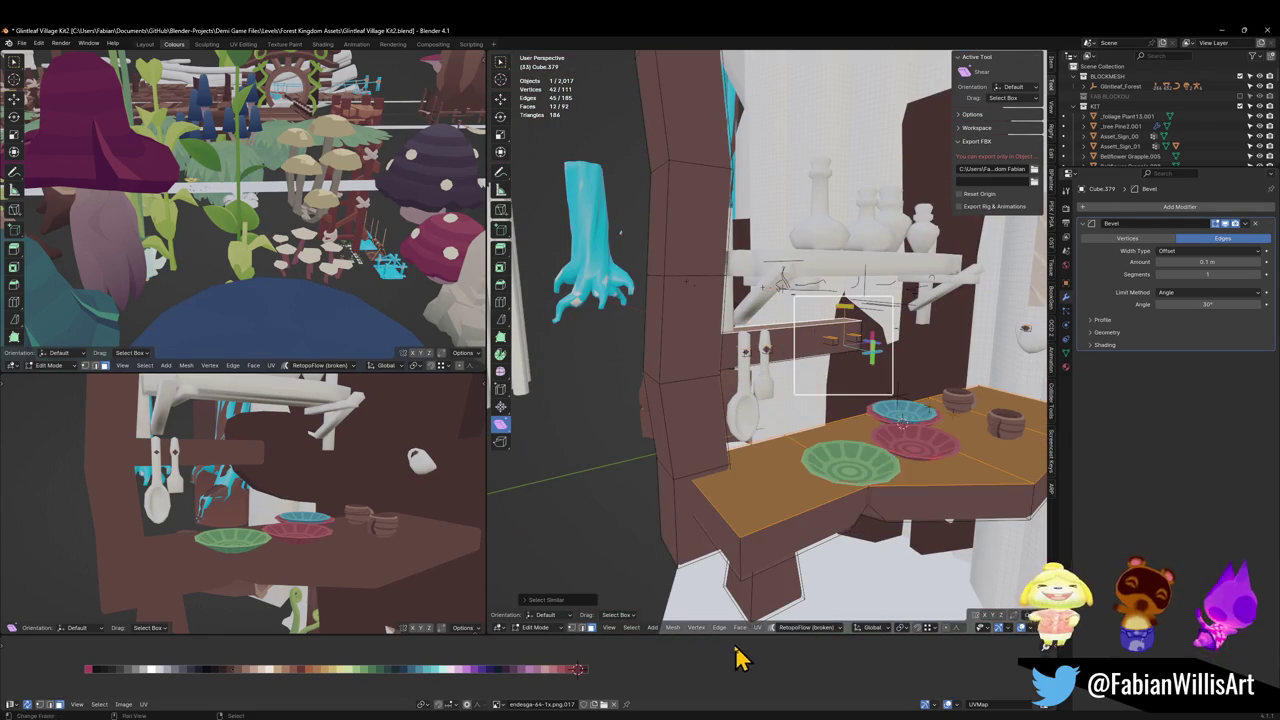
pyautogui.press('x')
pyautogui.click(428, 668)
# Step: Give the shelf's side face and its similar faces a different brown shade
pyautogui.moveTo(400, 520)
pyautogui.mouseDown(button='middle')
pyautogui.moveTo(334, 523)
pyautogui.moveTo(320, 600)
pyautogui.mouseUp(button='middle')
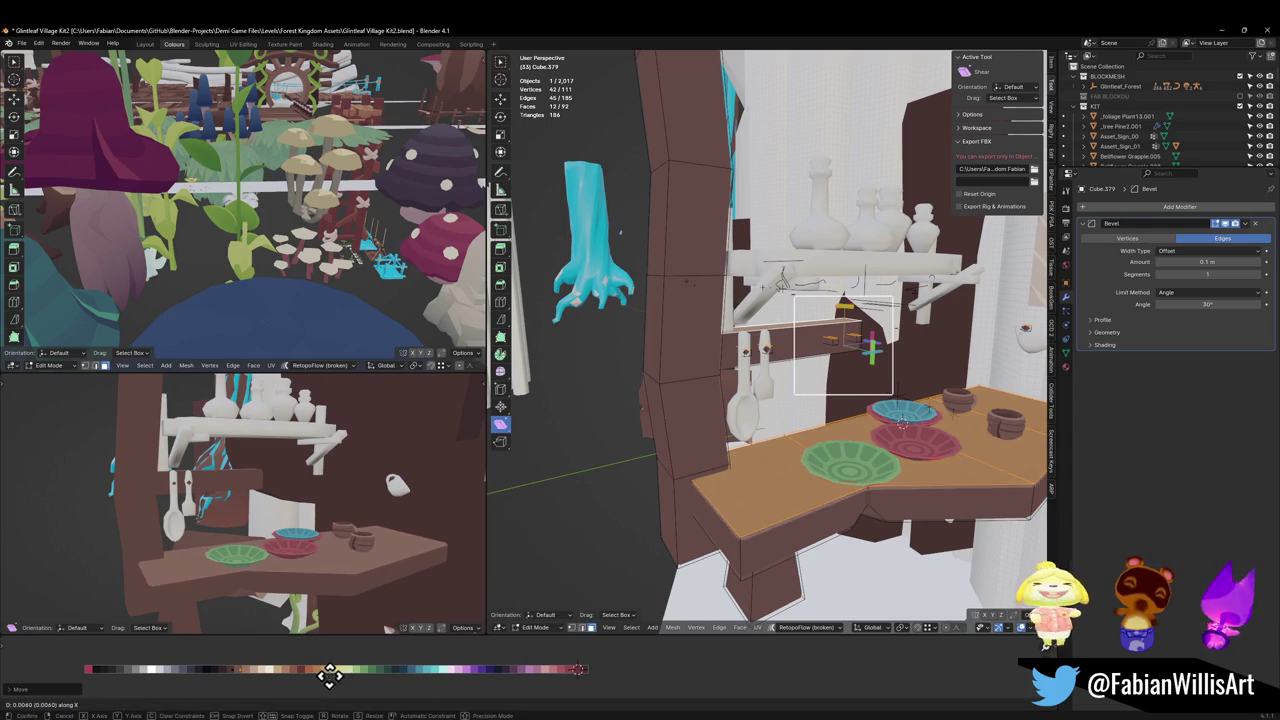
pyautogui.click(629, 421)
pyautogui.click(656, 418)
pyautogui.hotkey('shift', 'g')
pyautogui.click(664, 430)
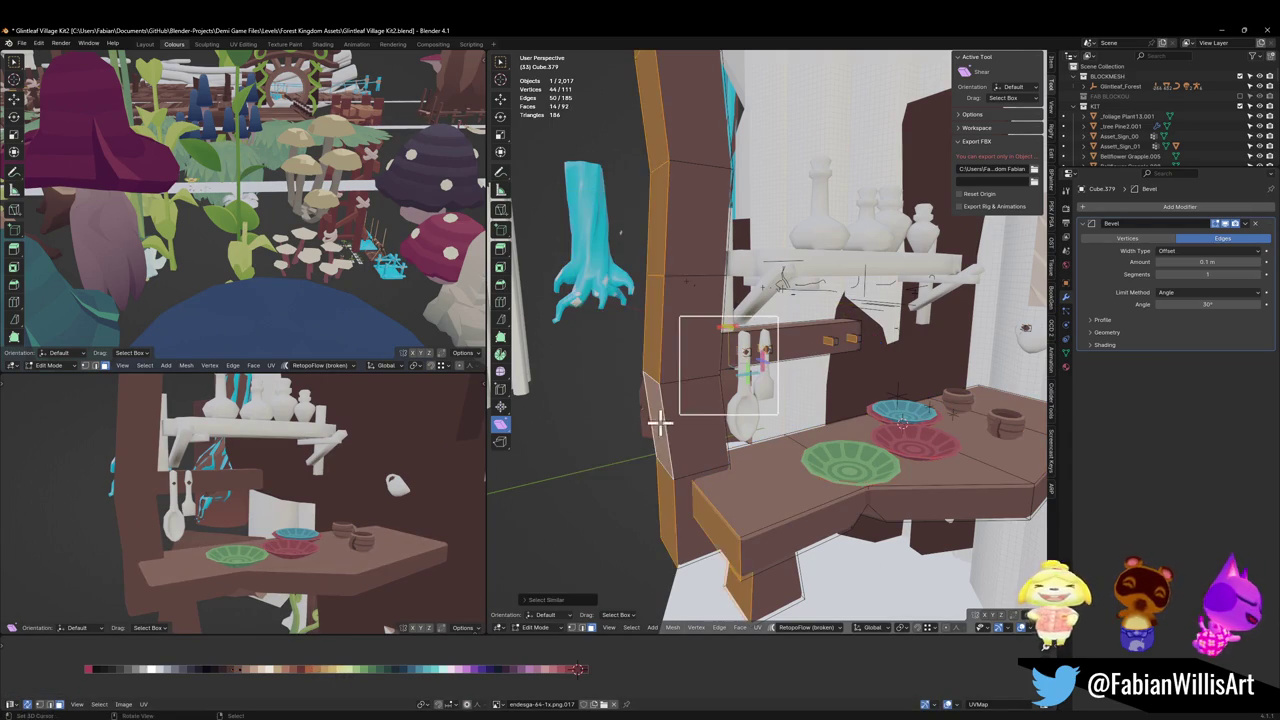
pyautogui.press('g')
pyautogui.press('x')
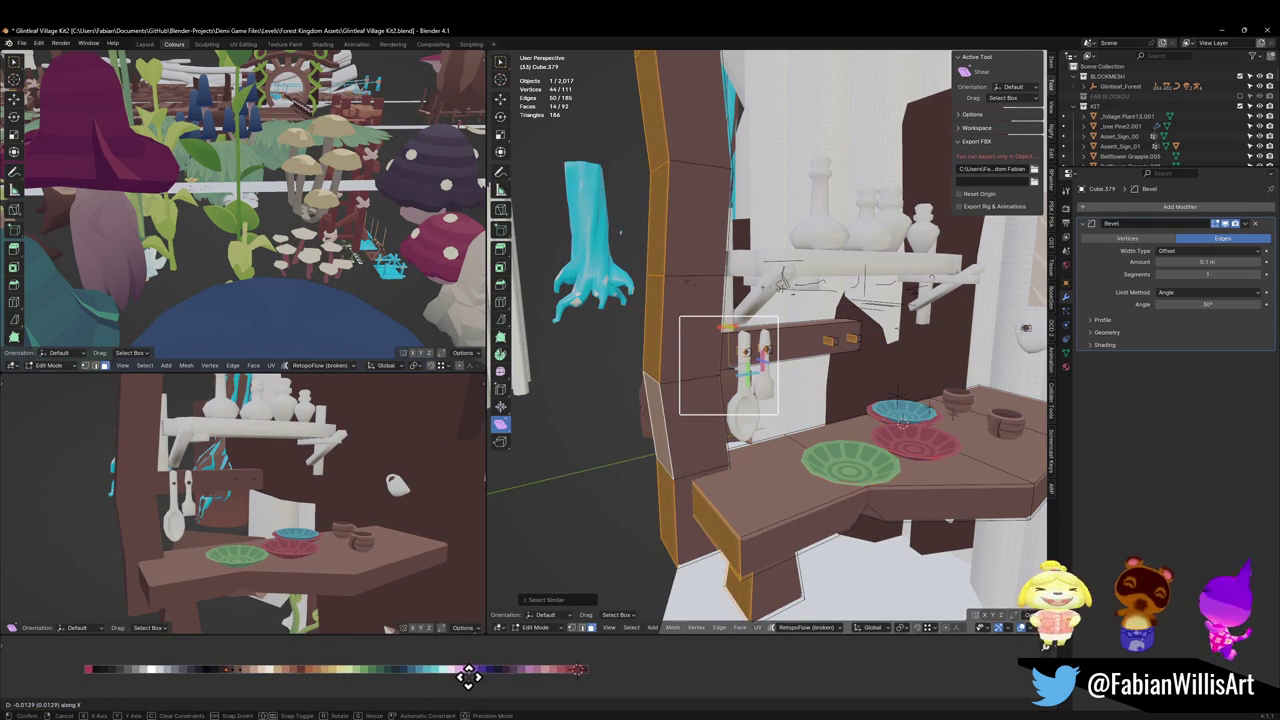
pyautogui.click(476, 676)
# Step: Recolour the shelf edge faces sharing the same normal, then frame and inspect them
pyautogui.moveTo(700, 460); pyautogui.dragTo(760, 417, button='middle')
pyautogui.click(760, 420)
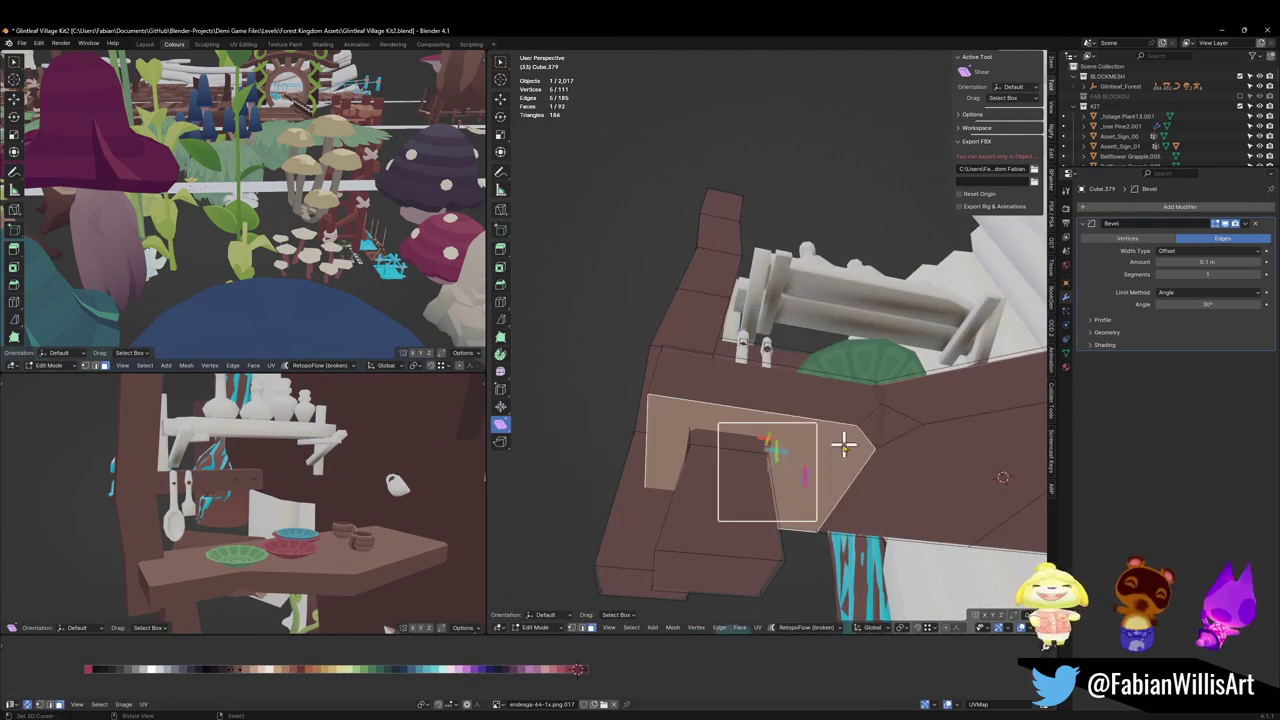
pyautogui.press('q')
pyautogui.click(845, 455)
pyautogui.press('g')
pyautogui.press('x')
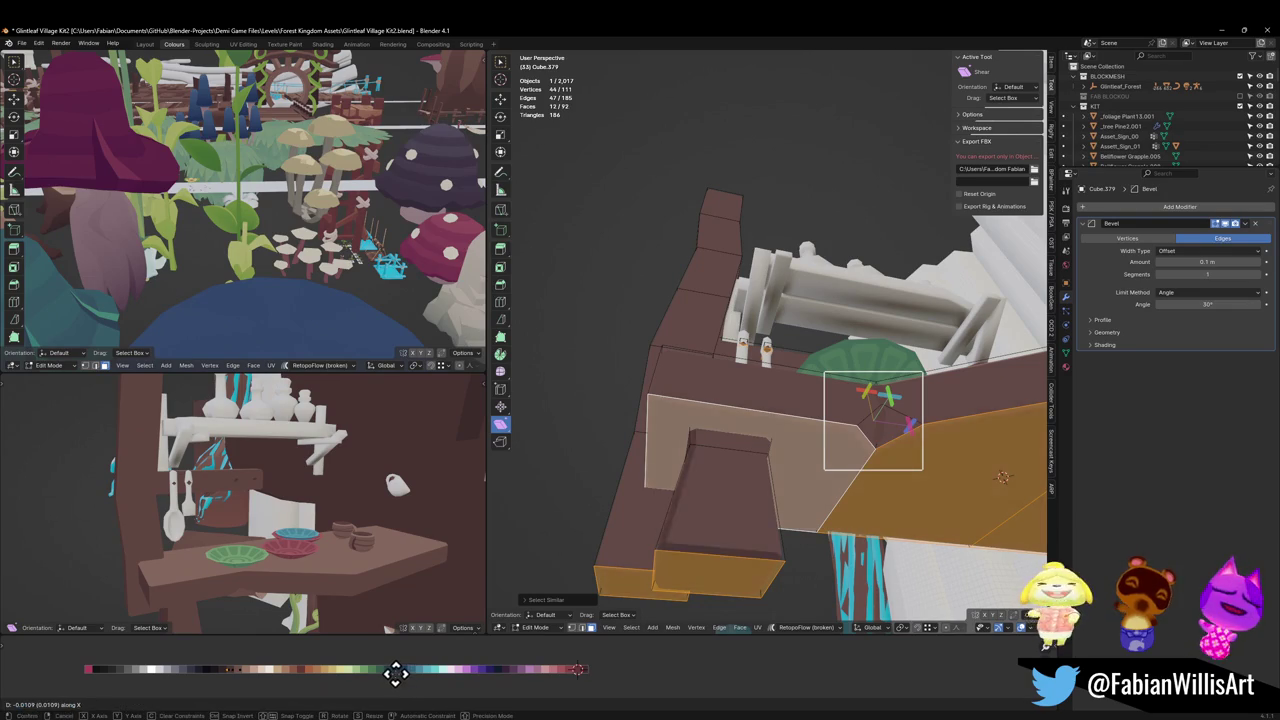
pyautogui.click(404, 673)
pyautogui.press('KP_Decimal')
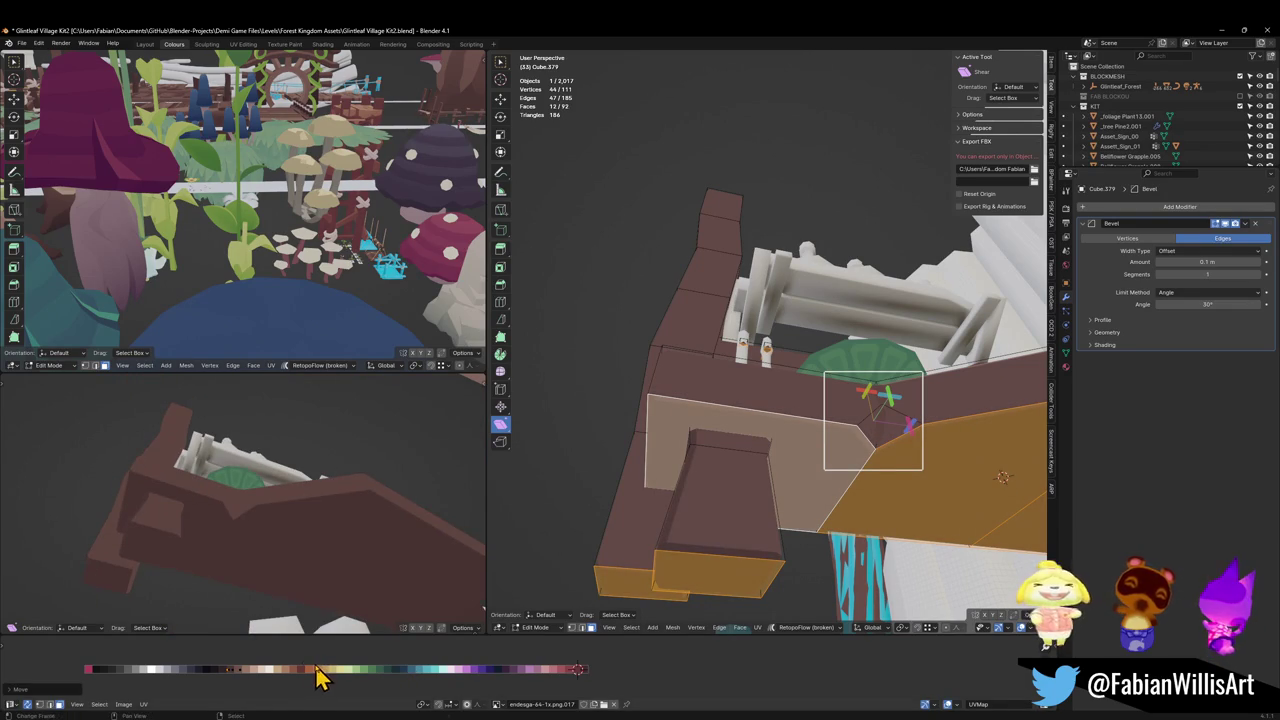
pyautogui.moveTo(318, 615)
pyautogui.mouseDown(button='middle')
pyautogui.moveTo(325, 577)
pyautogui.moveTo(340, 590)
pyautogui.mouseUp(button='middle')
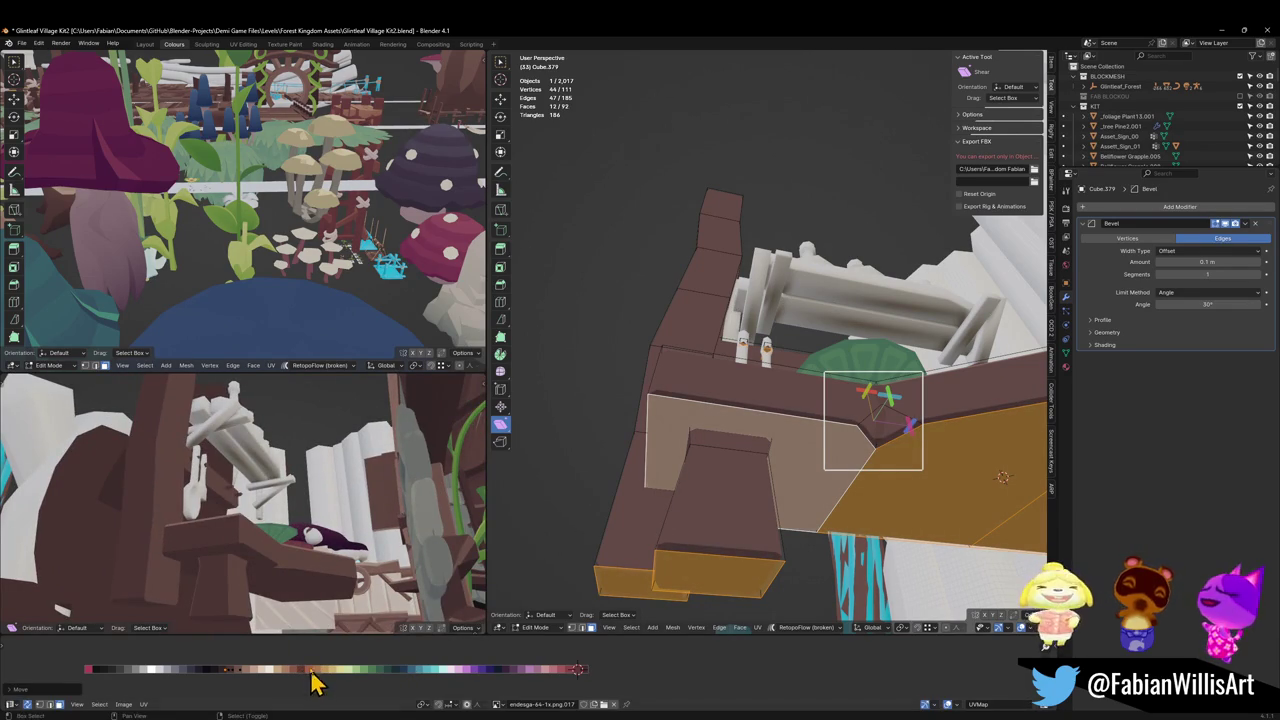
pyautogui.press('KP_Decimal')
pyautogui.moveTo(324, 522)
pyautogui.mouseDown(button='middle')
pyautogui.moveTo(368, 476)
pyautogui.moveTo(286, 560)
pyautogui.moveTo(327, 560)
pyautogui.mouseUp(button='middle')
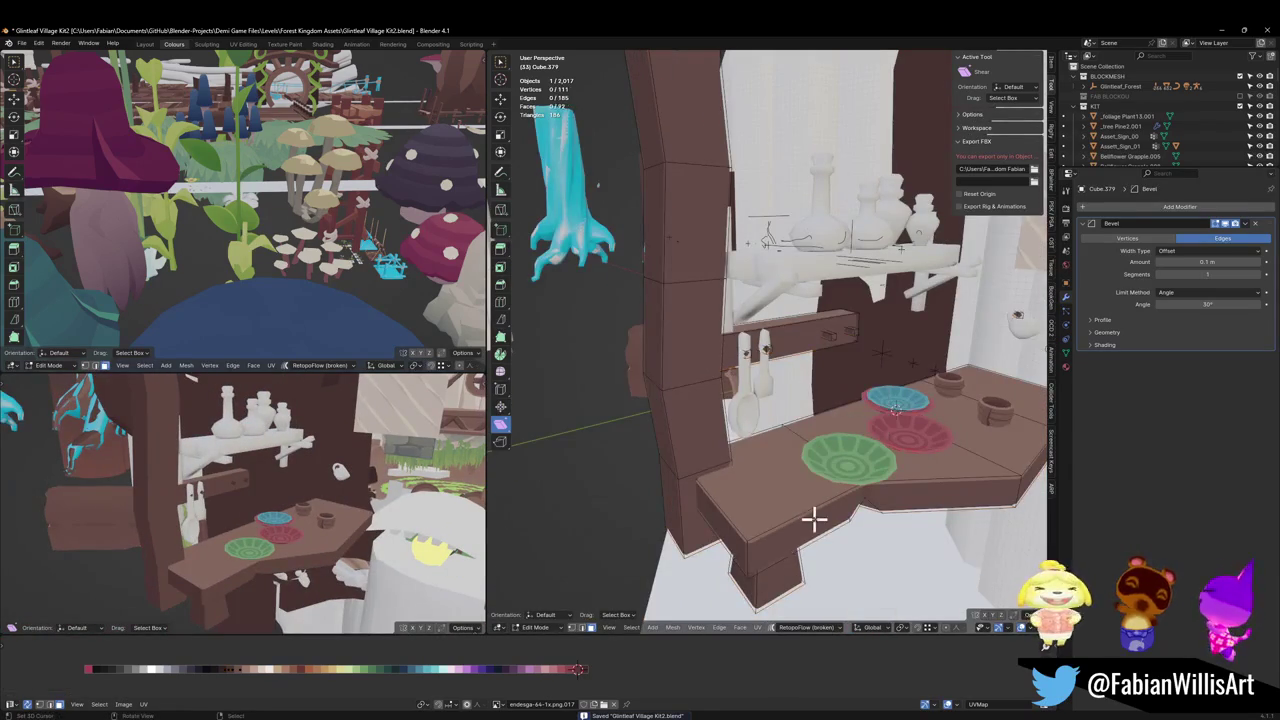
# Step: Slide the tabletop edge loops with similar normals slightly along X
pyautogui.moveTo(843, 500); pyautogui.dragTo(795, 475, button='middle')
pyautogui.keyDown('alt'); pyautogui.click(829, 423); pyautogui.keyUp('alt')
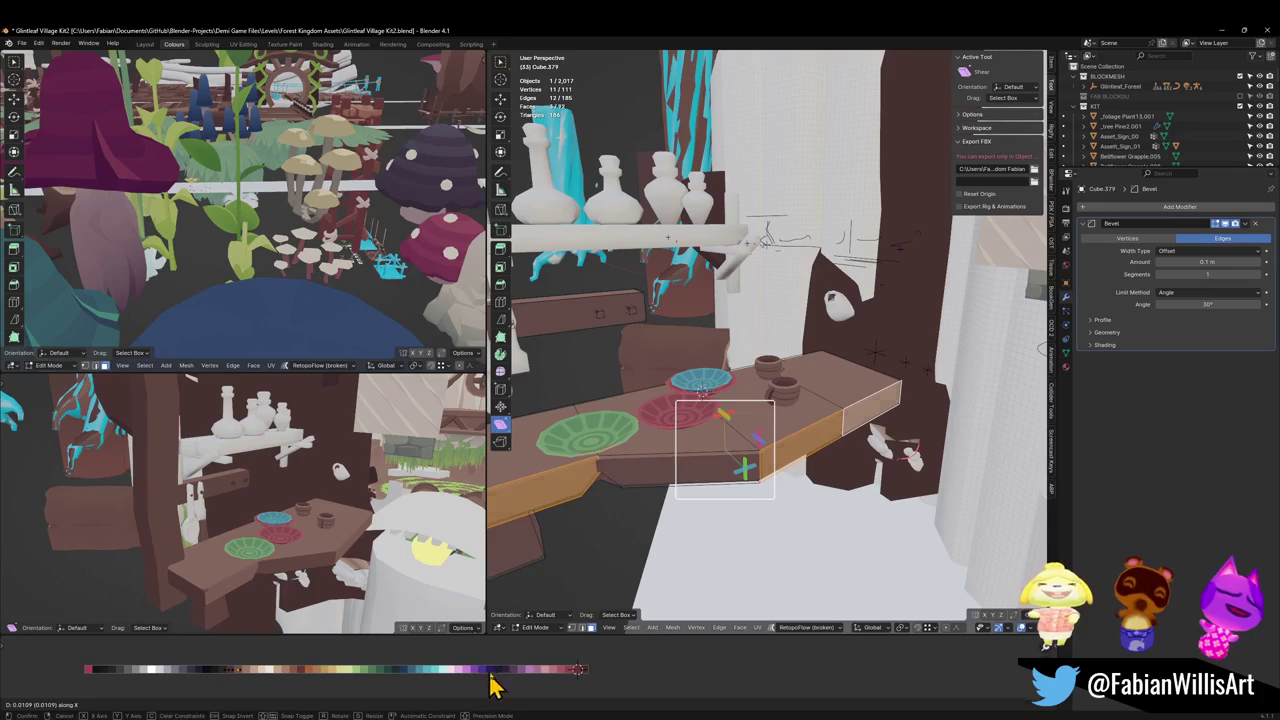
pyautogui.press('q')
pyautogui.click(715, 491)
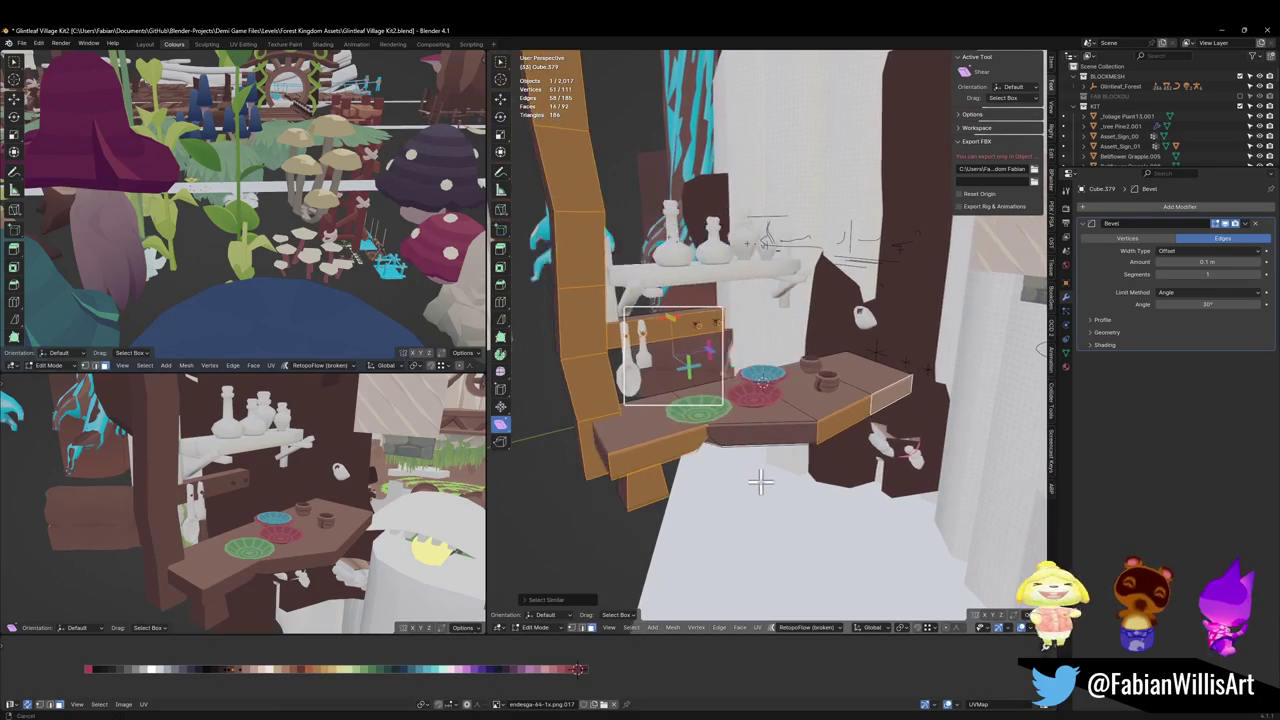
pyautogui.moveTo(715, 491); pyautogui.dragTo(763, 483, button='middle')
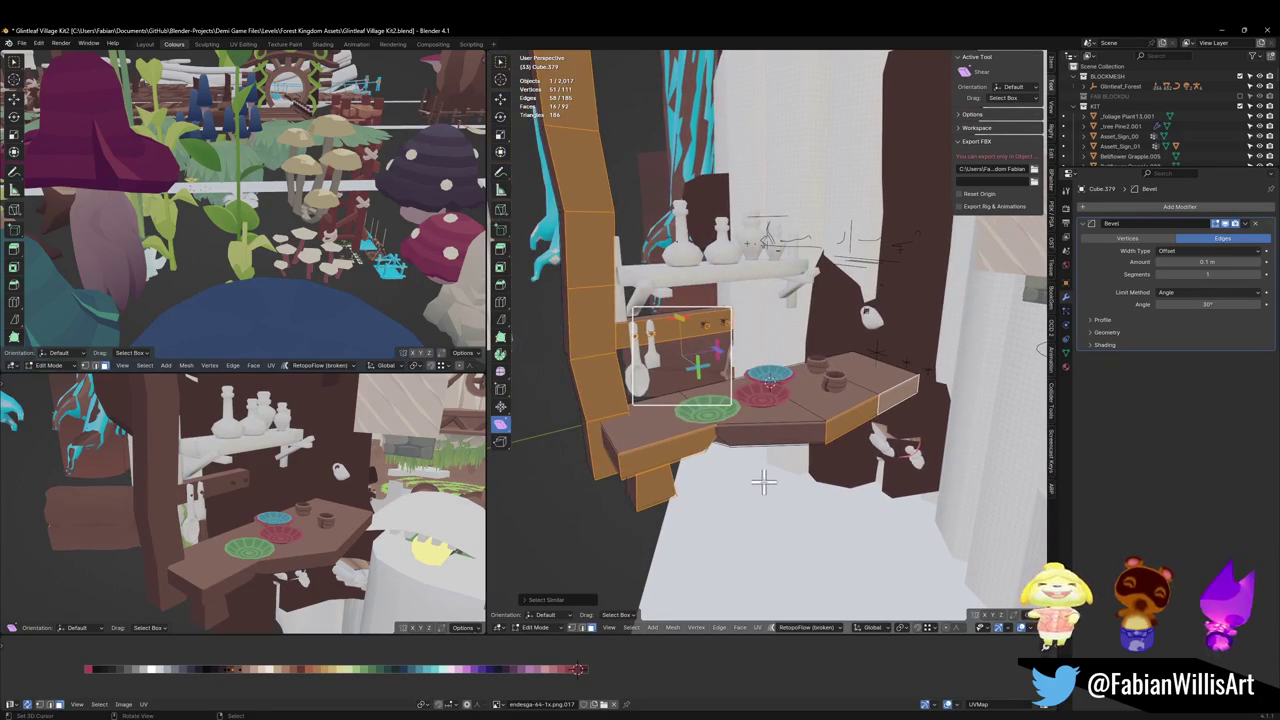
pyautogui.press('g')
pyautogui.press('x')
pyautogui.click(435, 685)
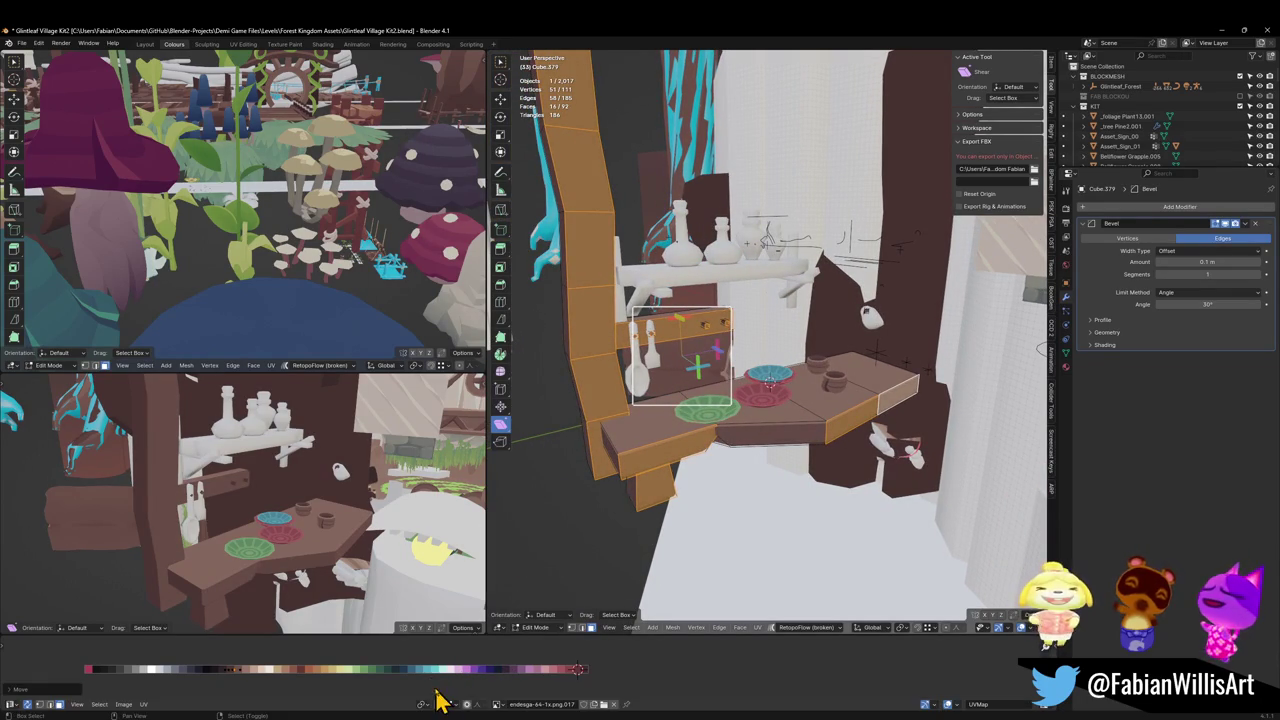
pyautogui.hotkey('alt', 'a')
# Step: Move another tabletop section and its similar edges slightly along X
pyautogui.press('g')
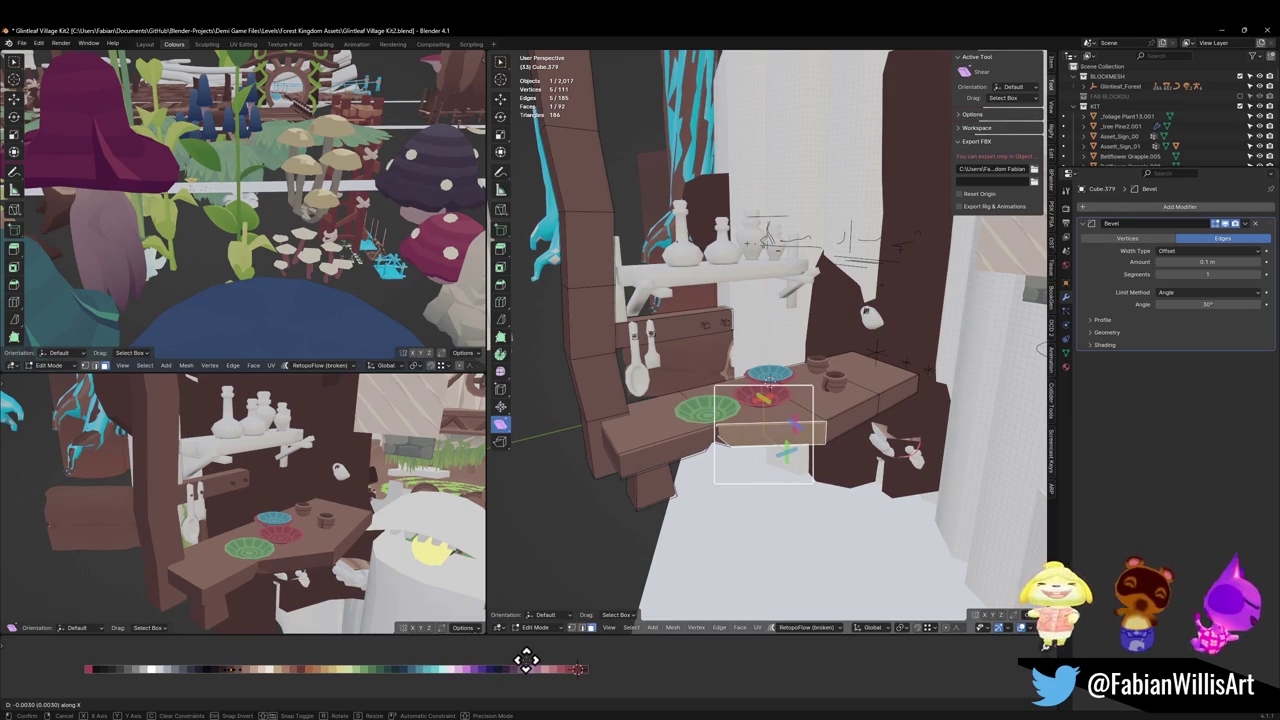
pyautogui.click(526, 660)
pyautogui.moveTo(250, 480)
pyautogui.mouseDown(button='middle')
pyautogui.moveTo(266, 514)
pyautogui.moveTo(272, 489)
pyautogui.mouseUp(button='middle')
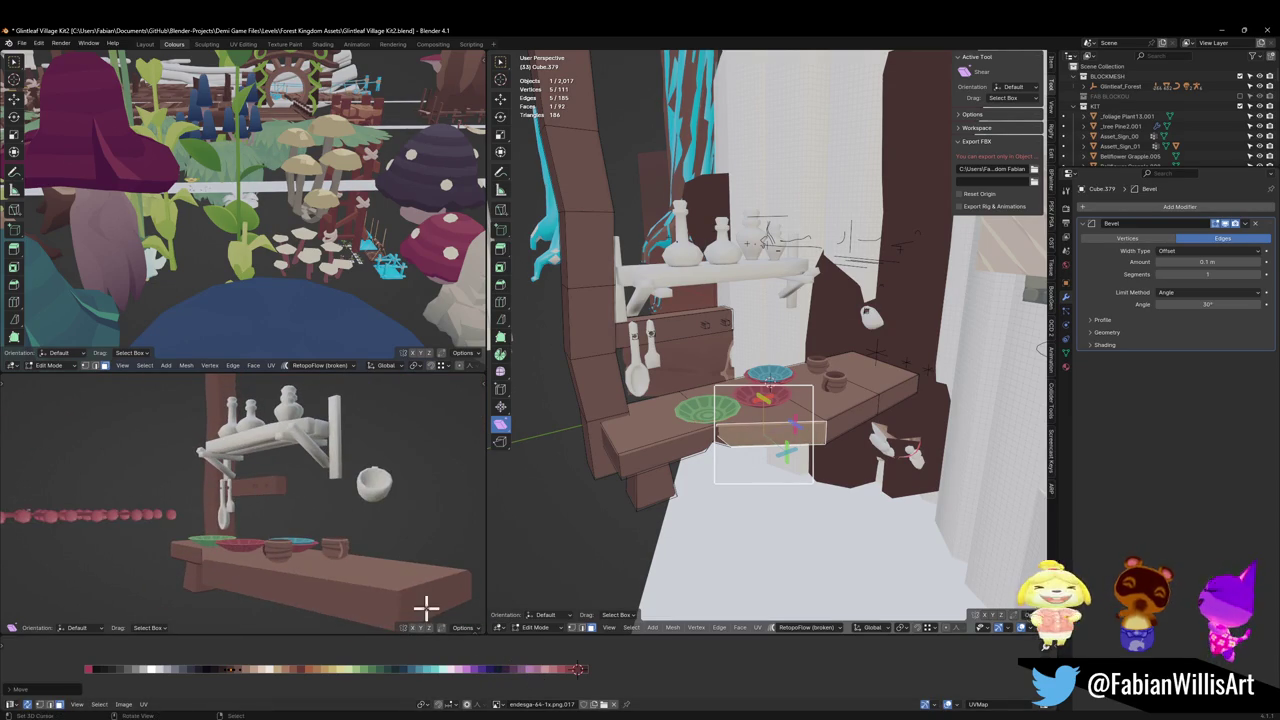
pyautogui.moveTo(814, 423); pyautogui.dragTo(777, 420, button='middle')
pyautogui.hotkey('shift', 'g')
pyautogui.click(771, 413)
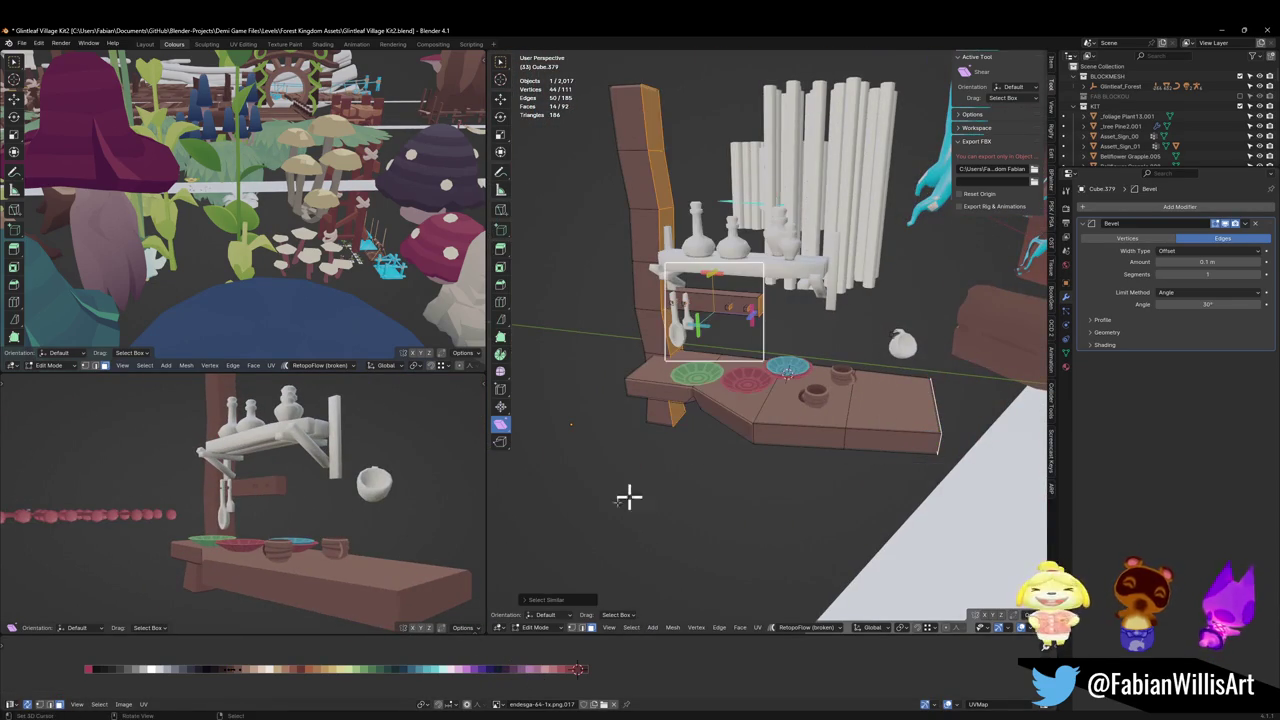
pyautogui.press('x')
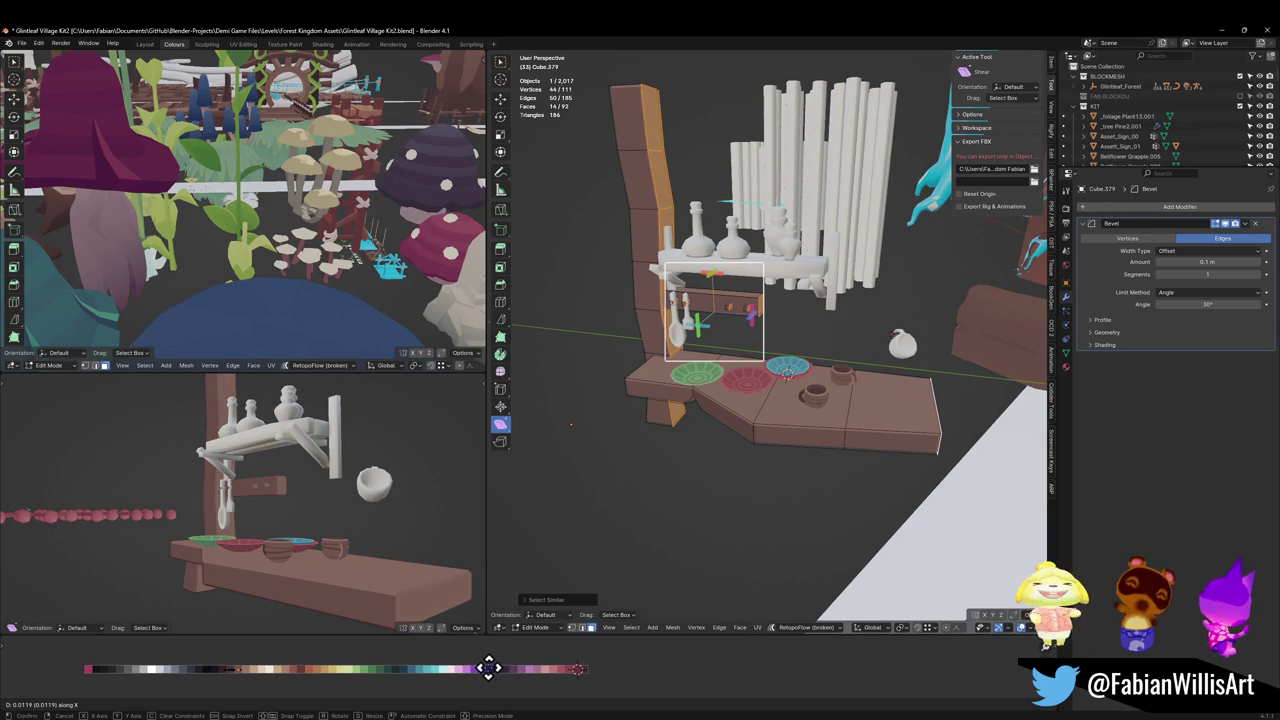
pyautogui.click(476, 669)
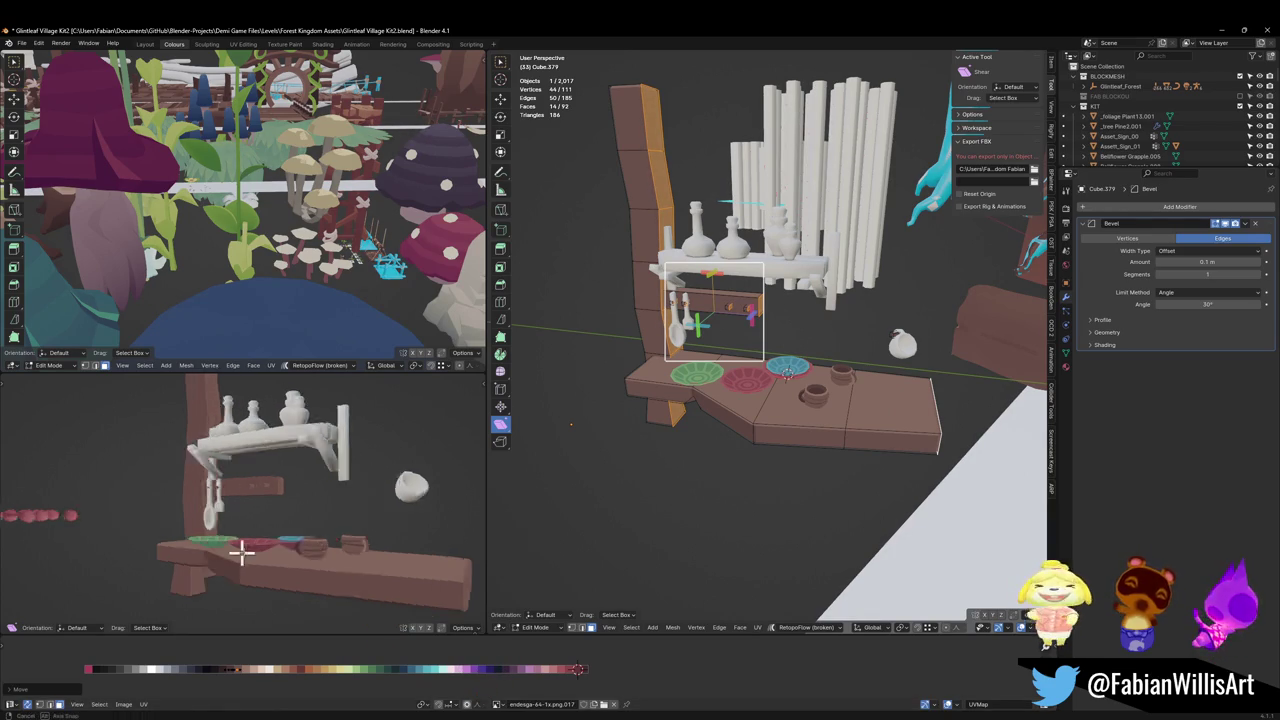
# Step: Save Glintleaf Village Kit2.blend and return to Object Mode
pyautogui.moveTo(243, 551)
pyautogui.mouseDown(button='middle')
pyautogui.moveTo(343, 534)
pyautogui.moveTo(344, 484)
pyautogui.moveTo(243, 509)
pyautogui.moveTo(283, 467)
pyautogui.mouseUp(button='middle')
pyautogui.hotkey('ctrl', 's')
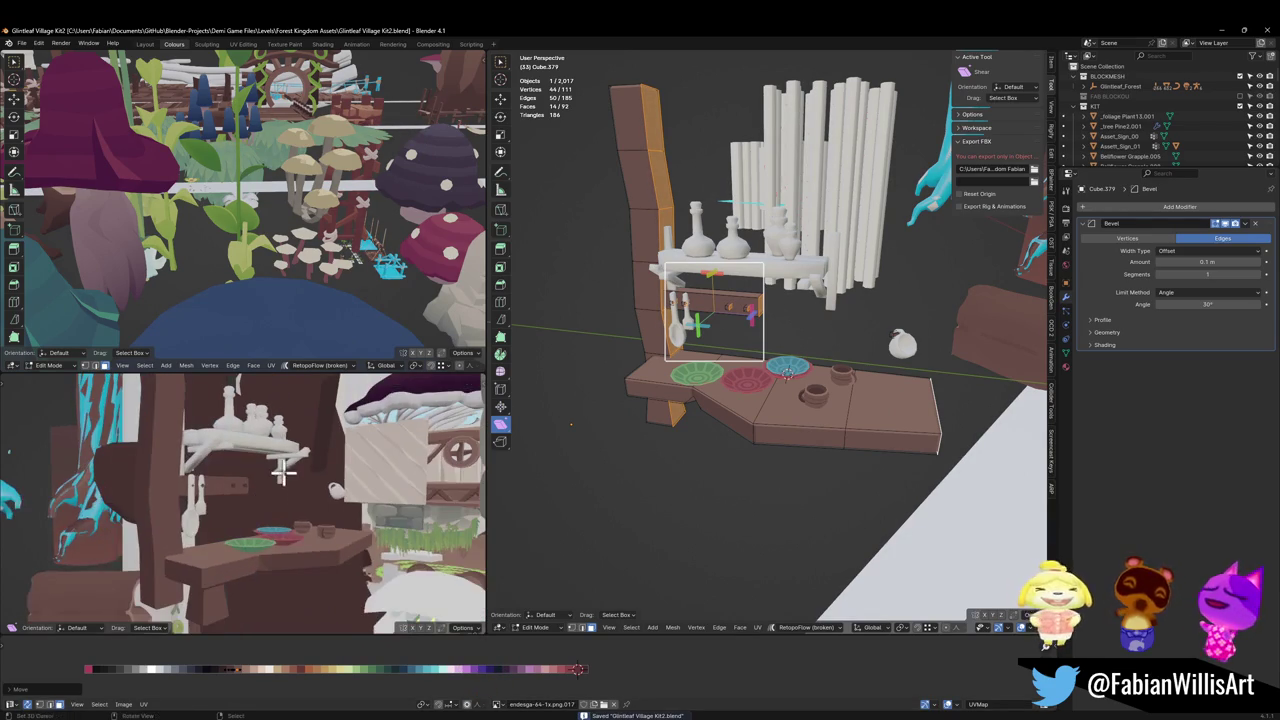
pyautogui.press('Tab')
pyautogui.moveTo(714, 305); pyautogui.dragTo(720, 395, button='middle')
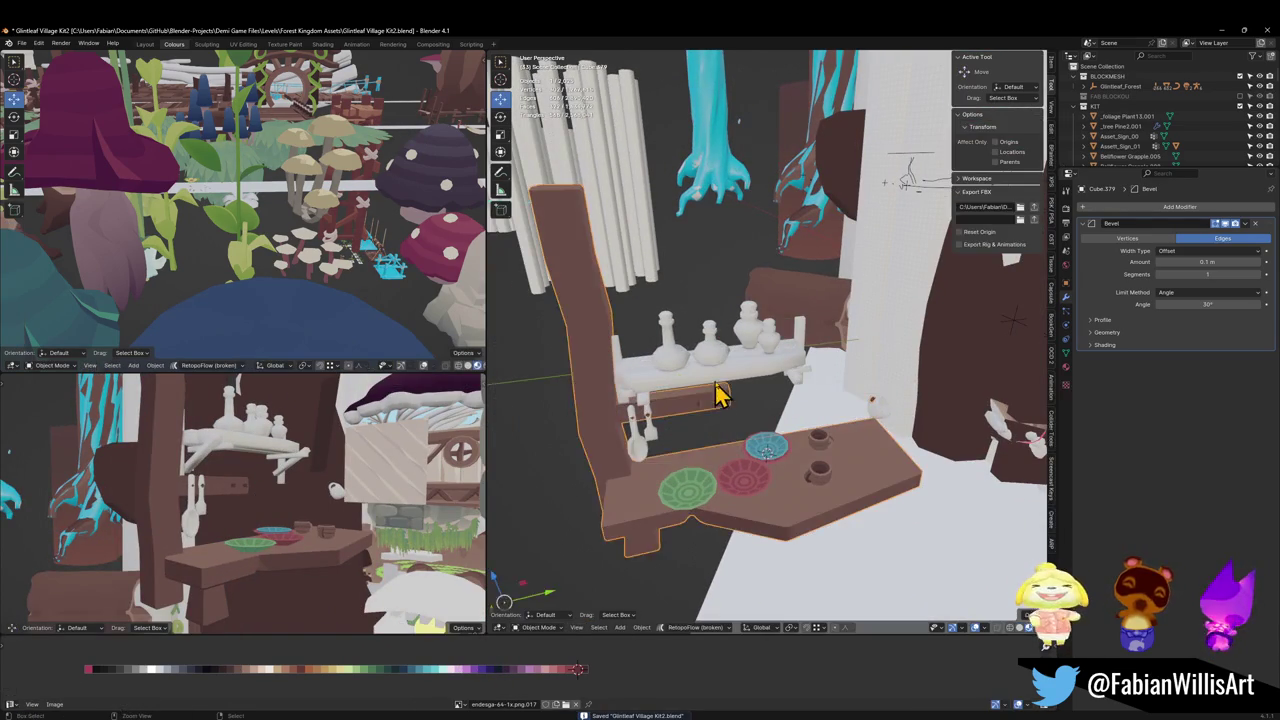
# Step: Link the table's palette material to the white wall shelf Cube.378, giving it a multicolour gradient
pyautogui.click(712, 392)
pyautogui.click(690, 412)
pyautogui.press('q')
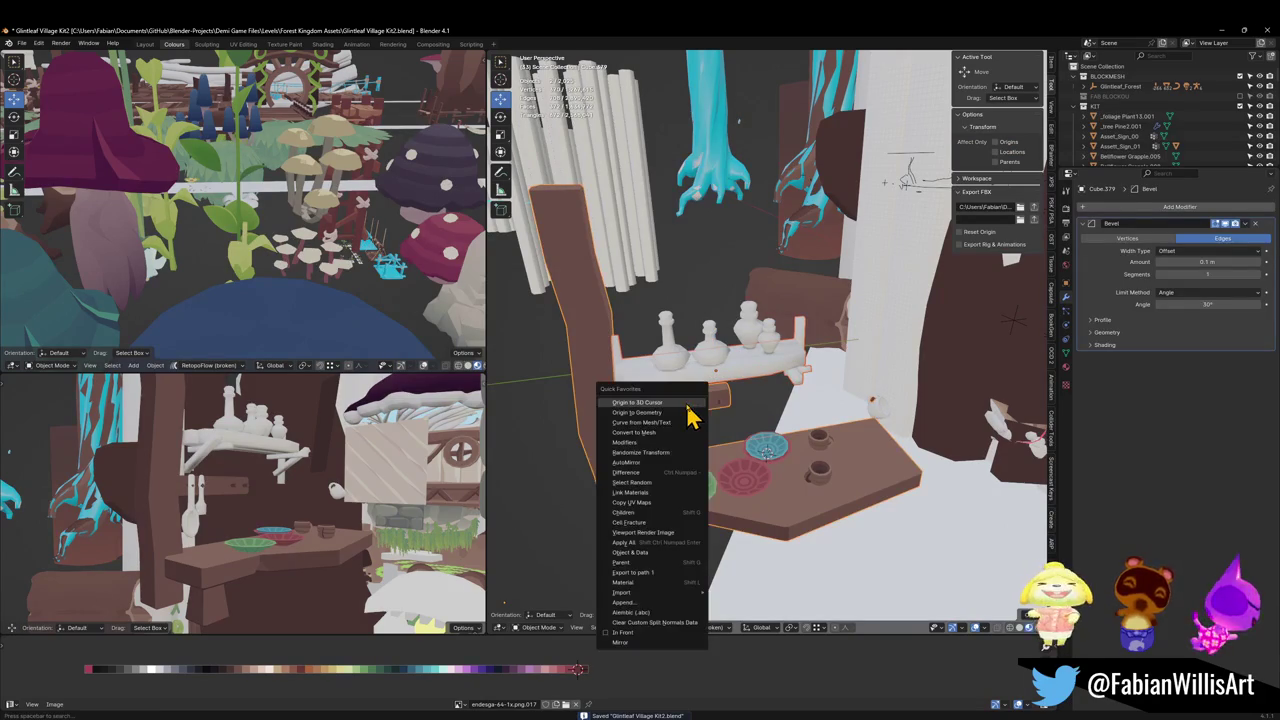
pyautogui.click(659, 494)
pyautogui.moveTo(707, 385)
pyautogui.mouseDown(button='middle')
pyautogui.moveTo(794, 371)
pyautogui.moveTo(781, 362)
pyautogui.moveTo(814, 329)
pyautogui.moveTo(777, 349)
pyautogui.moveTo(755, 388)
pyautogui.moveTo(774, 323)
pyautogui.moveTo(805, 297)
pyautogui.moveTo(771, 314)
pyautogui.moveTo(622, 594)
pyautogui.mouseUp(button='middle')
pyautogui.scroll(3, 794, 371)
pyautogui.click(794, 366)
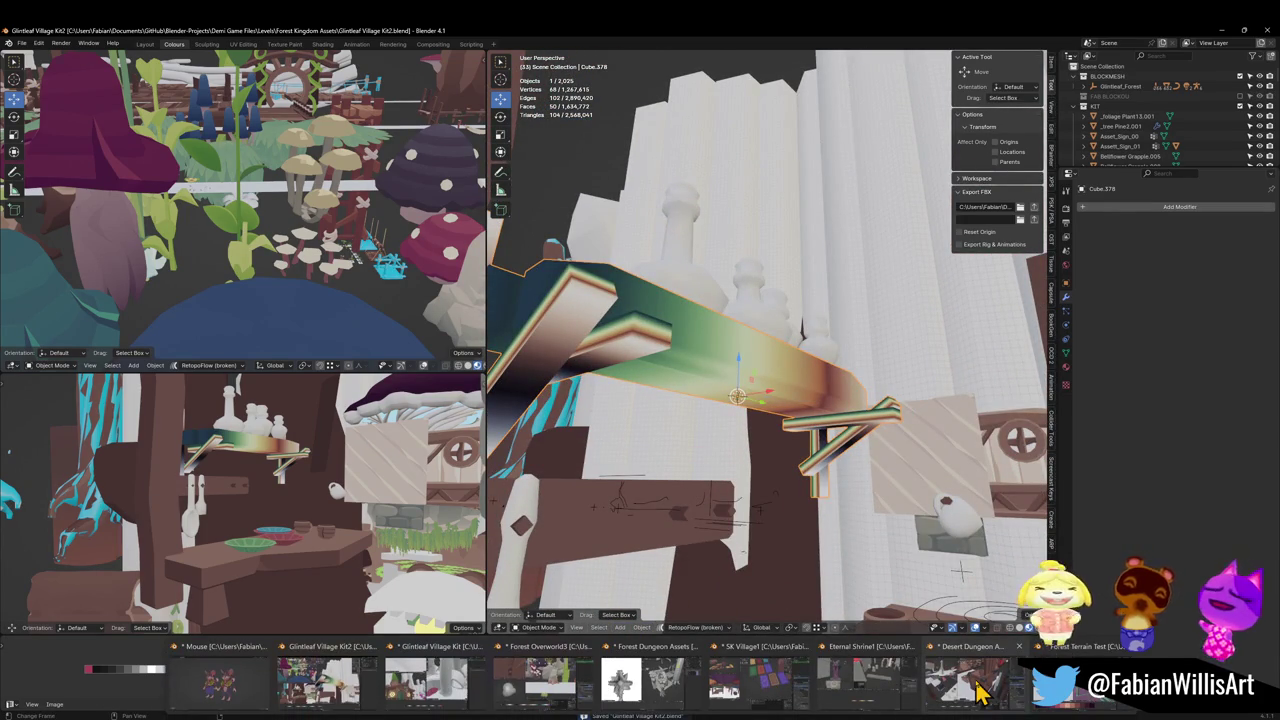
# Step: In the Desert Dungeon Assets file, find and copy the wooden shelf SD_Shelf_00
pyautogui.click(980, 688)
pyautogui.scroll(-3, 760, 414)
pyautogui.moveTo(757, 363)
pyautogui.mouseDown(button='middle')
pyautogui.moveTo(795, 435)
pyautogui.moveTo(920, 485)
pyautogui.mouseUp(button='middle')
pyautogui.scroll(-3, 715, 470)
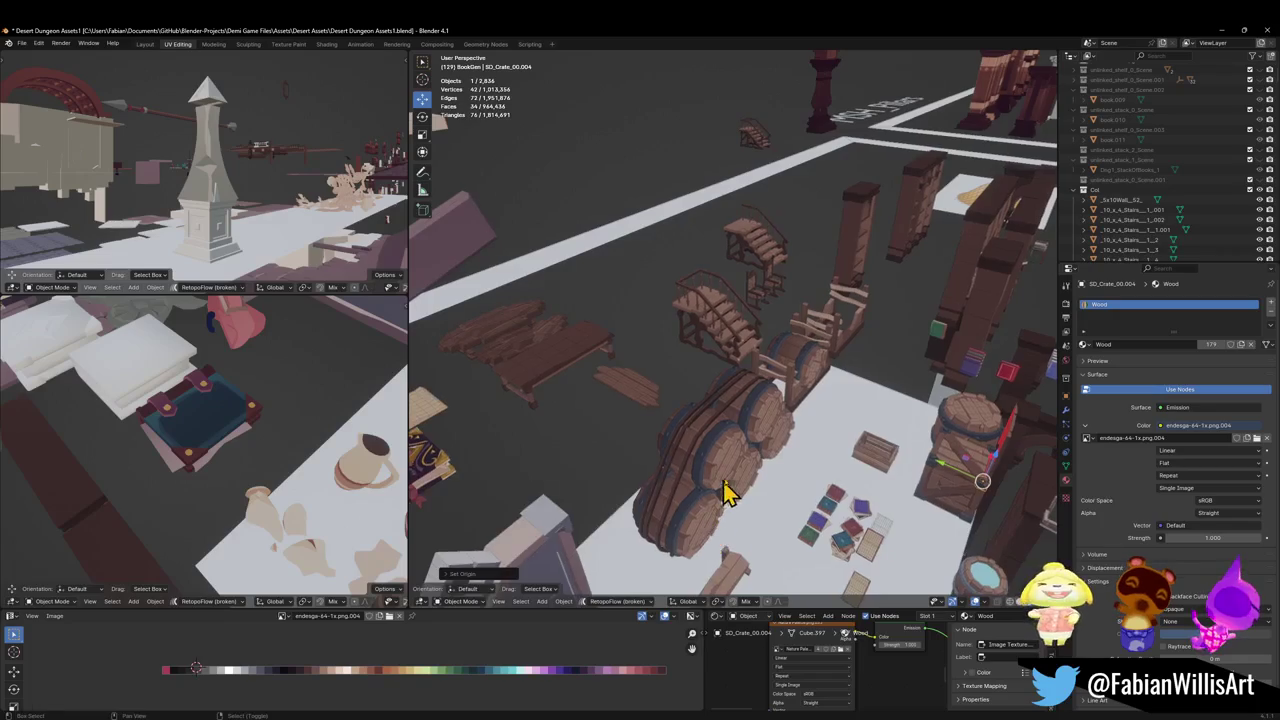
pyautogui.moveTo(729, 486)
pyautogui.mouseDown(button='middle')
pyautogui.moveTo(765, 403)
pyautogui.moveTo(757, 457)
pyautogui.mouseUp(button='middle')
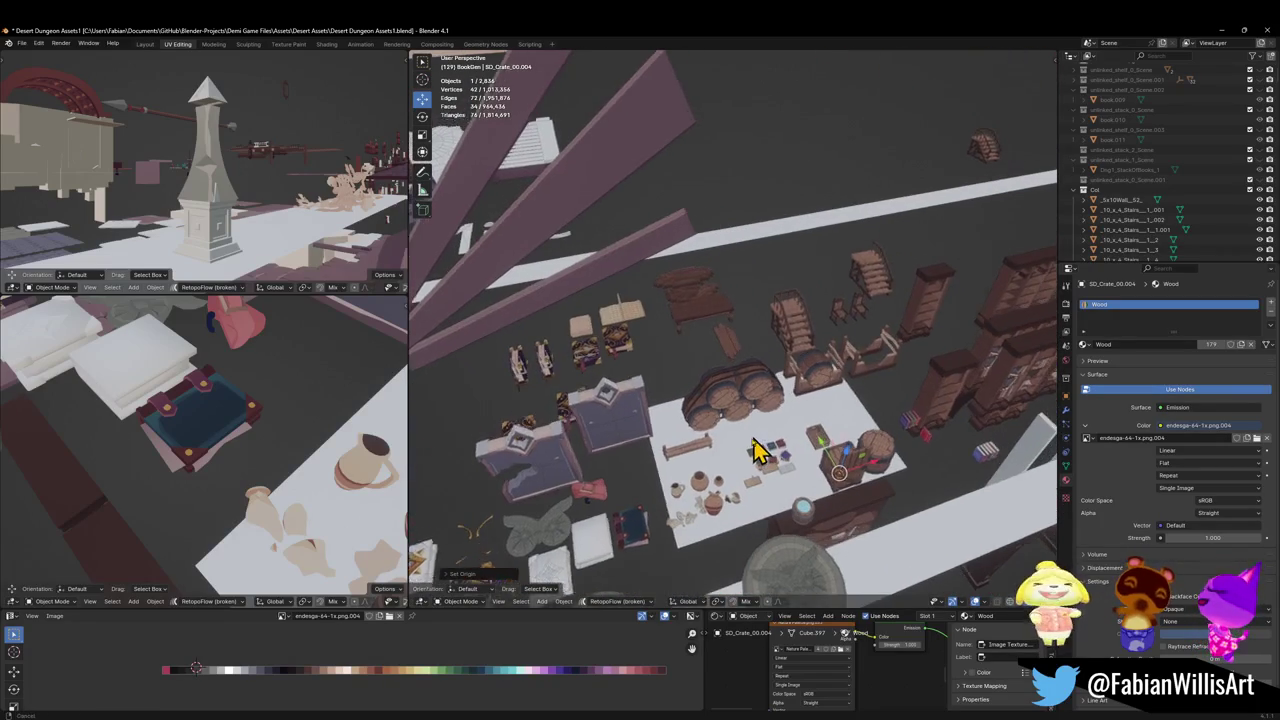
pyautogui.scroll(2, 677, 480)
pyautogui.scroll(3, 806, 400)
pyautogui.scroll(3, 718, 360)
pyautogui.moveTo(718, 360)
pyautogui.mouseDown(button='middle')
pyautogui.moveTo(703, 340)
pyautogui.moveTo(700, 371)
pyautogui.mouseUp(button='middle')
pyautogui.click(723, 355)
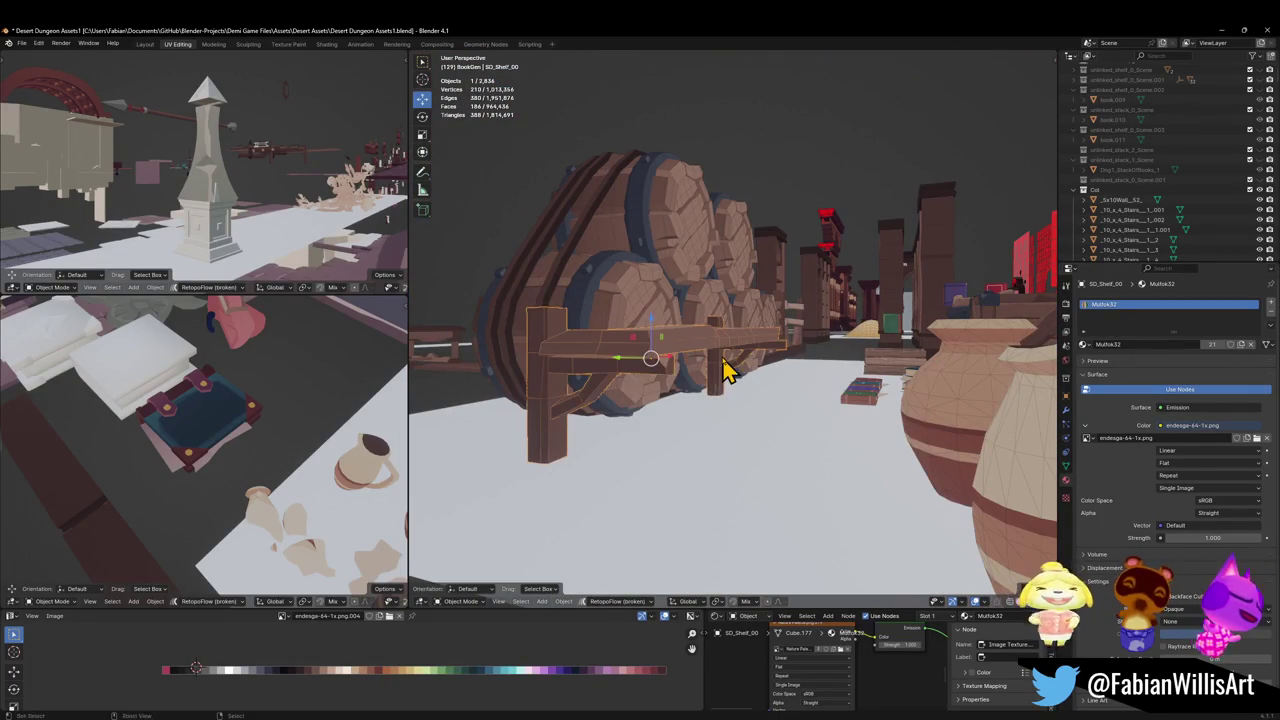
pyautogui.hotkey('ctrl', 'c')
pyautogui.click(723, 358)
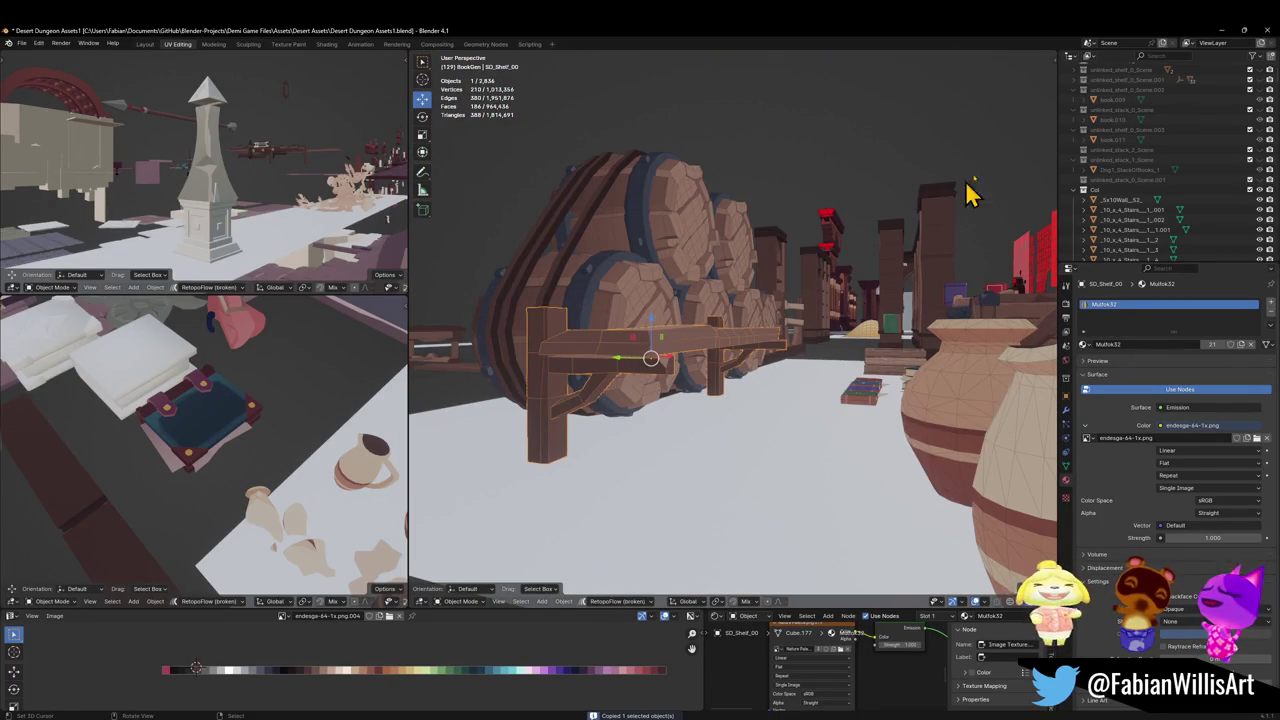
# Step: In Glintleaf Village Kit2, rotate the pasted shelf and start moving it along X
pyautogui.click(1214, 31)
pyautogui.moveTo(712, 432)
pyautogui.mouseDown(button='middle')
pyautogui.moveTo(829, 400)
pyautogui.moveTo(831, 343)
pyautogui.moveTo(849, 357)
pyautogui.moveTo(857, 406)
pyautogui.moveTo(857, 357)
pyautogui.moveTo(829, 400)
pyautogui.moveTo(834, 366)
pyautogui.moveTo(800, 363)
pyautogui.moveTo(800, 409)
pyautogui.moveTo(829, 366)
pyautogui.mouseUp(button='middle')
pyautogui.scroll(-4, 829, 400)
pyautogui.press('r')
pyautogui.press('g')
pyautogui.press('x')
# Step: Position the wooden shelf using Y and Z constraints, and delete the old gradient shelf
pyautogui.press('y')
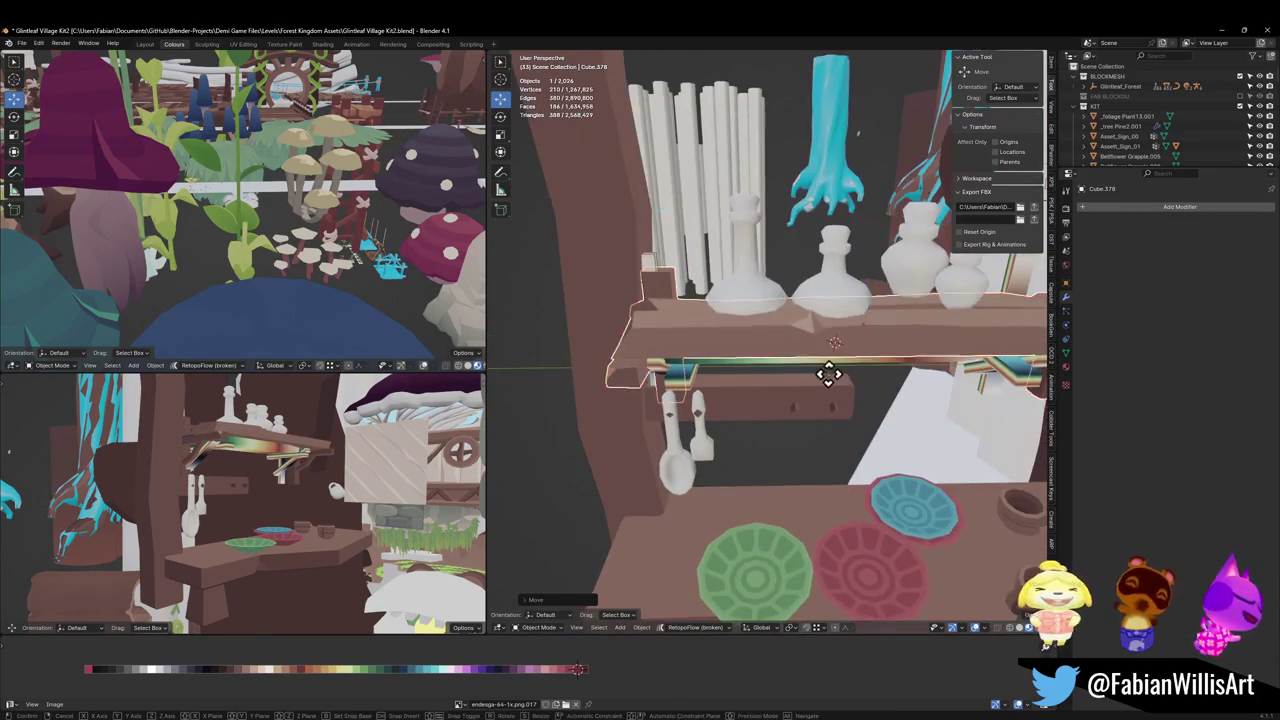
pyautogui.press('z')
pyautogui.click(835, 395)
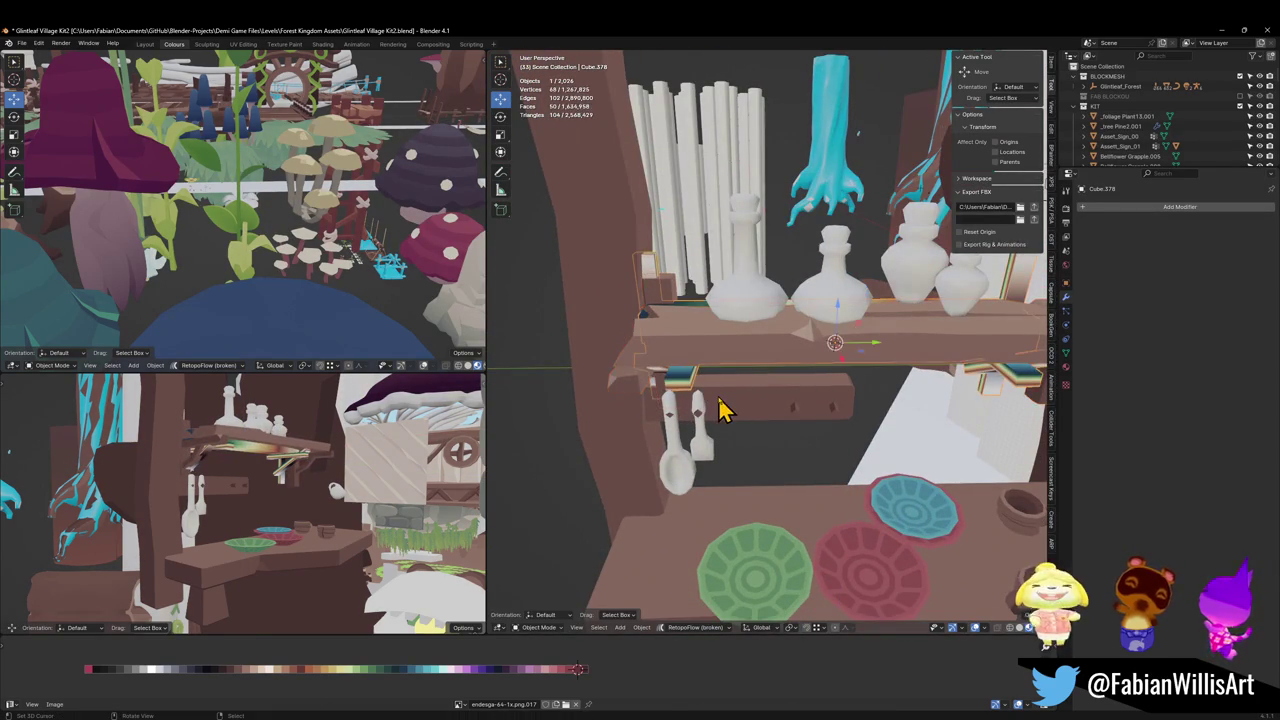
pyautogui.press('Delete')
pyautogui.moveTo(757, 394)
pyautogui.mouseDown(button='middle')
pyautogui.moveTo(800, 406)
pyautogui.moveTo(808, 371)
pyautogui.mouseUp(button='middle')
# Step: Nudge SD_Shelf_00 along X so it holds the bottles on the wall
pyautogui.click(790, 420)
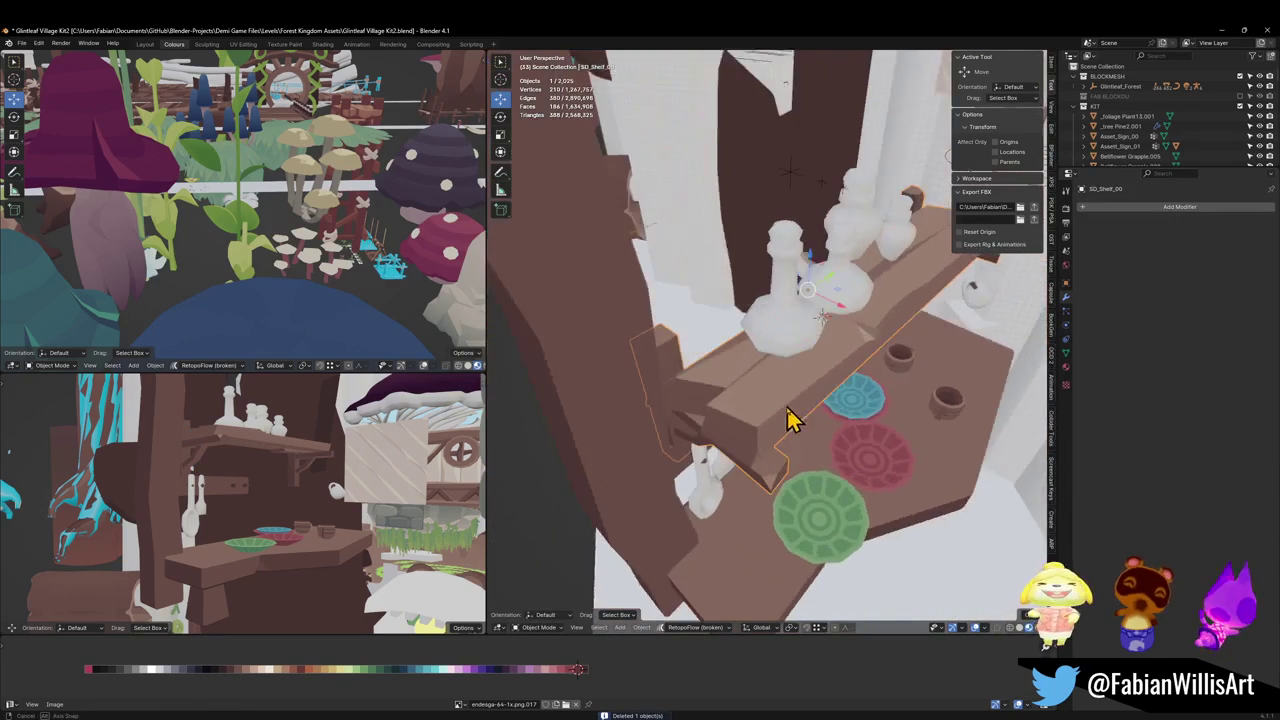
pyautogui.press('g')
pyautogui.press('x')
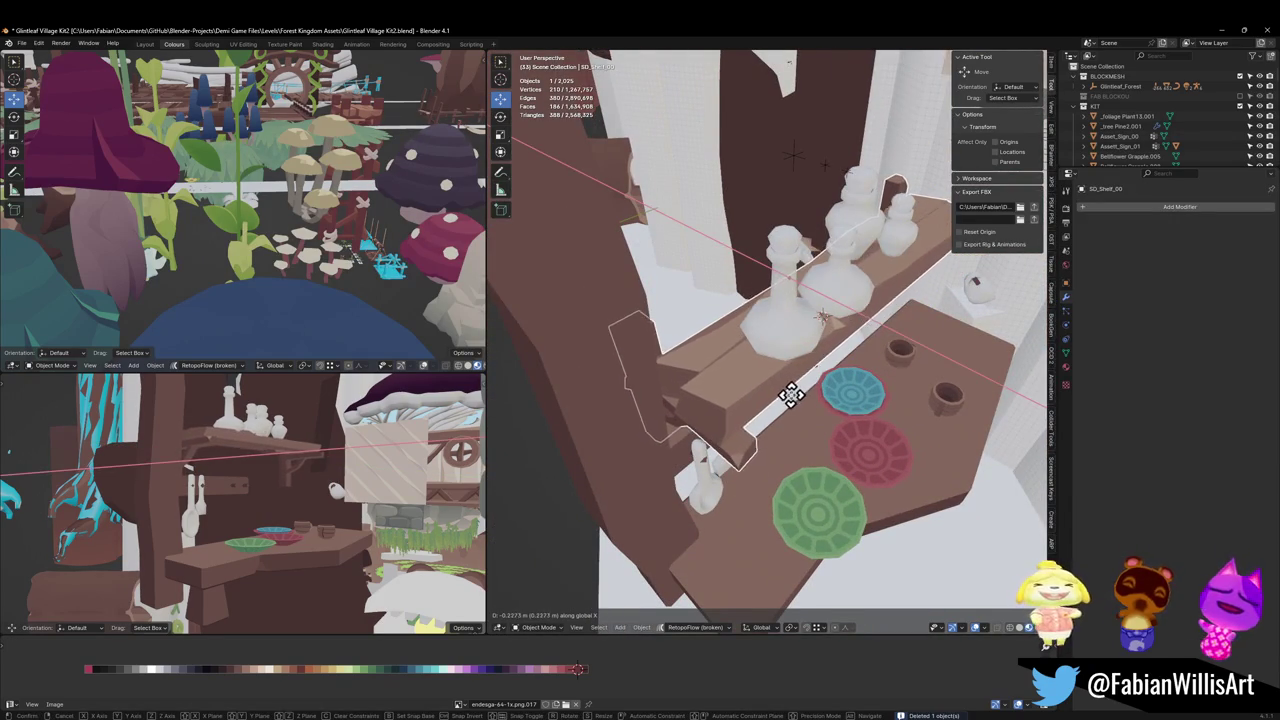
pyautogui.click(797, 410)
pyautogui.moveTo(797, 410)
pyautogui.mouseDown(button='middle')
pyautogui.moveTo(786, 360)
pyautogui.moveTo(800, 365)
pyautogui.moveTo(777, 391)
pyautogui.moveTo(808, 396)
pyautogui.mouseUp(button='middle')
pyautogui.hotkey('alt', 'a')
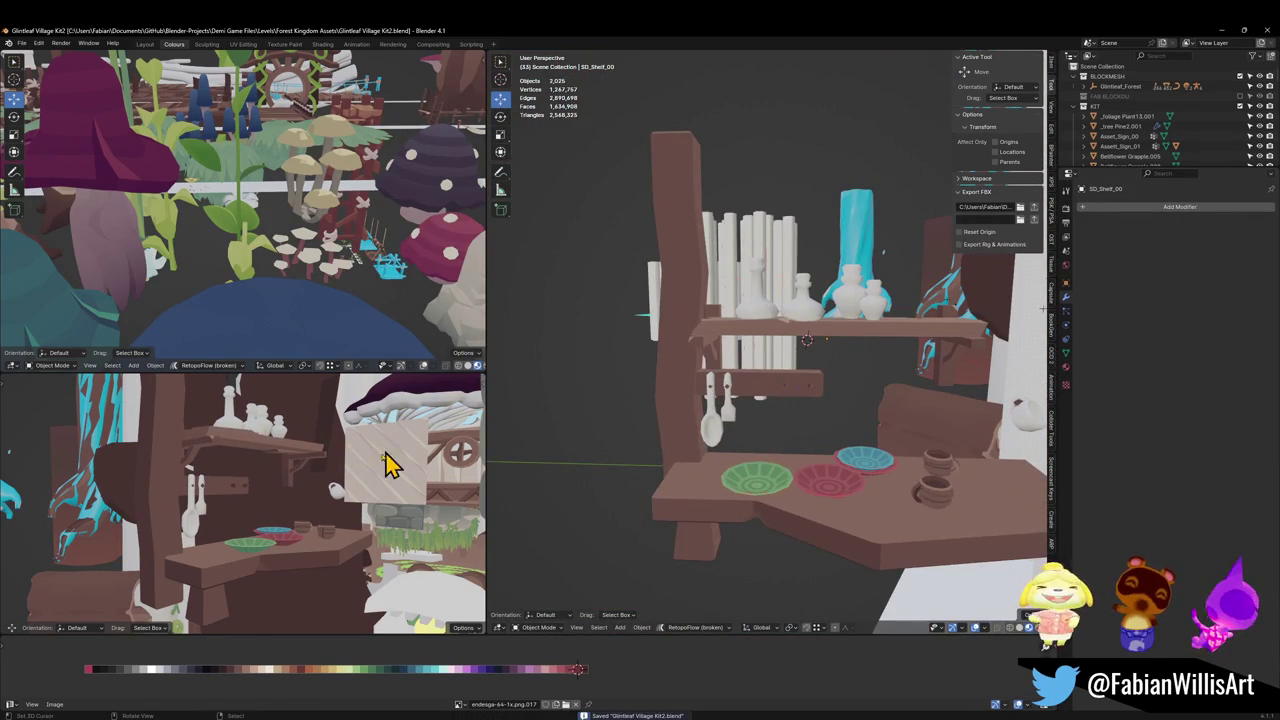
# Step: Check the shelf from higher and frontal angles, then select the brown table piece
pyautogui.scroll(3, 745, 435)
pyautogui.scroll(2, 720, 445)
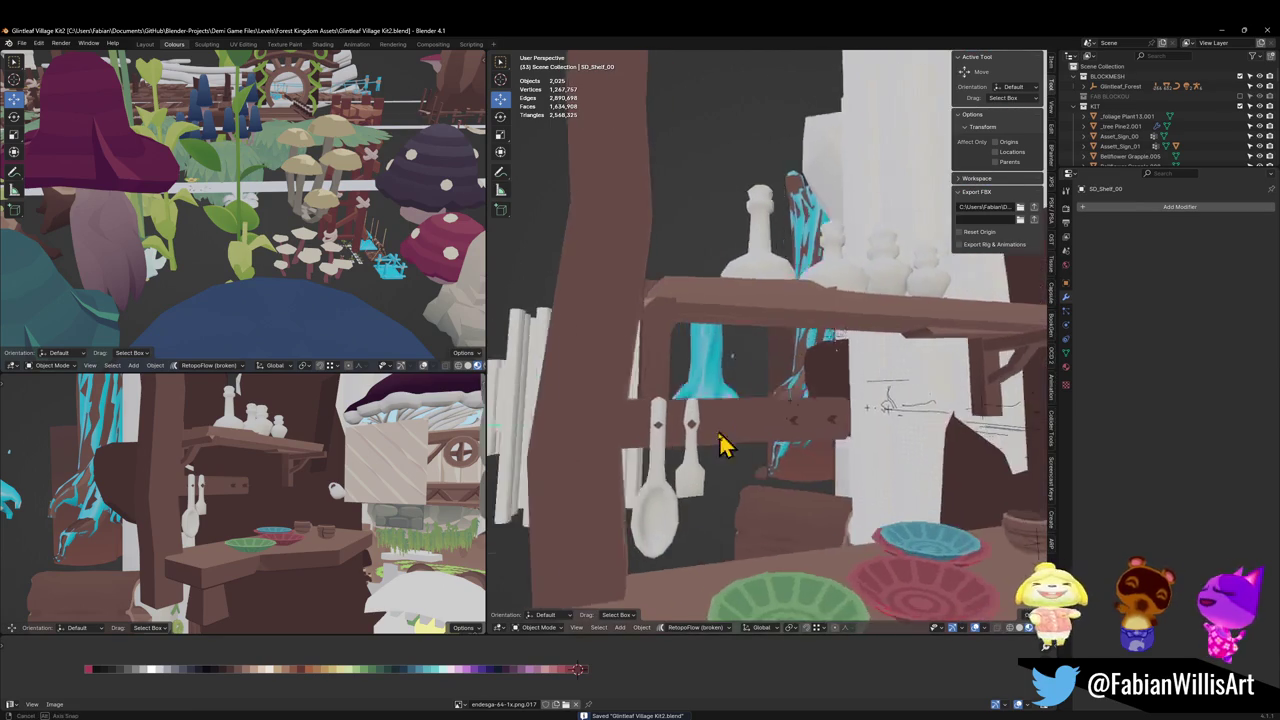
pyautogui.scroll(-5, 735, 430)
pyautogui.moveTo(743, 423); pyautogui.dragTo(773, 363, button='middle')
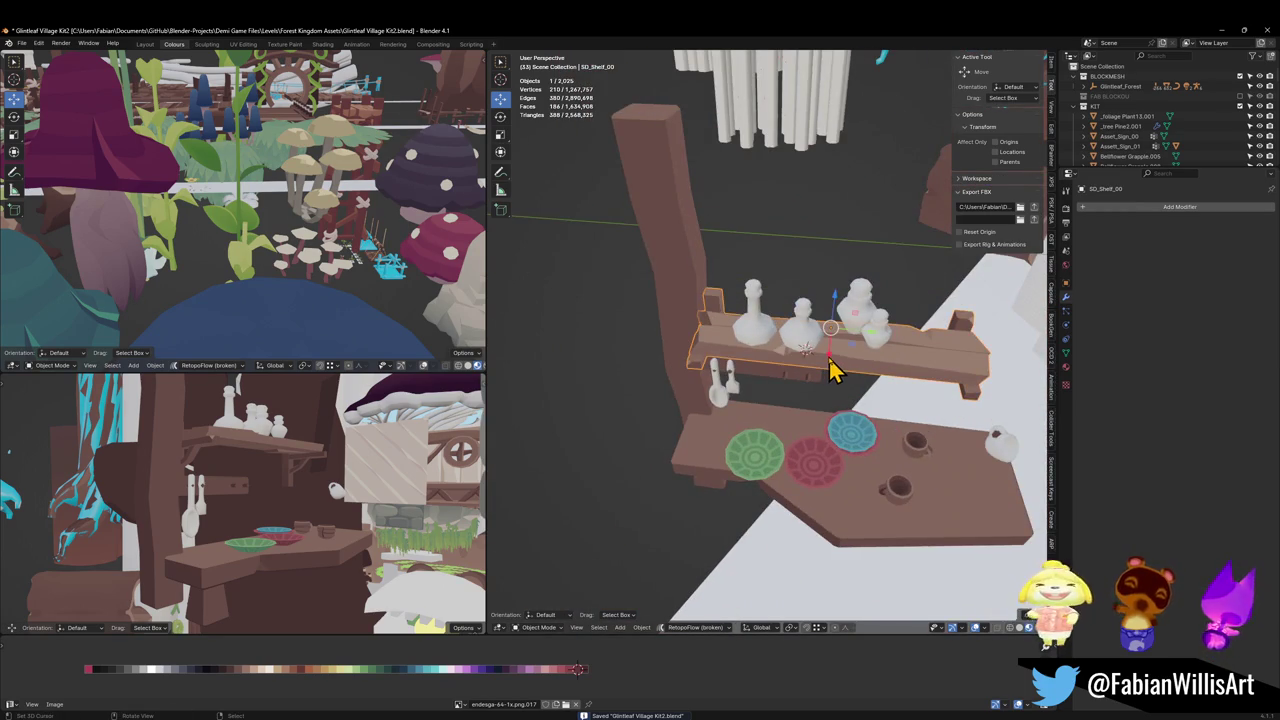
pyautogui.scroll(2, 833, 370)
pyautogui.scroll(-2, 803, 398)
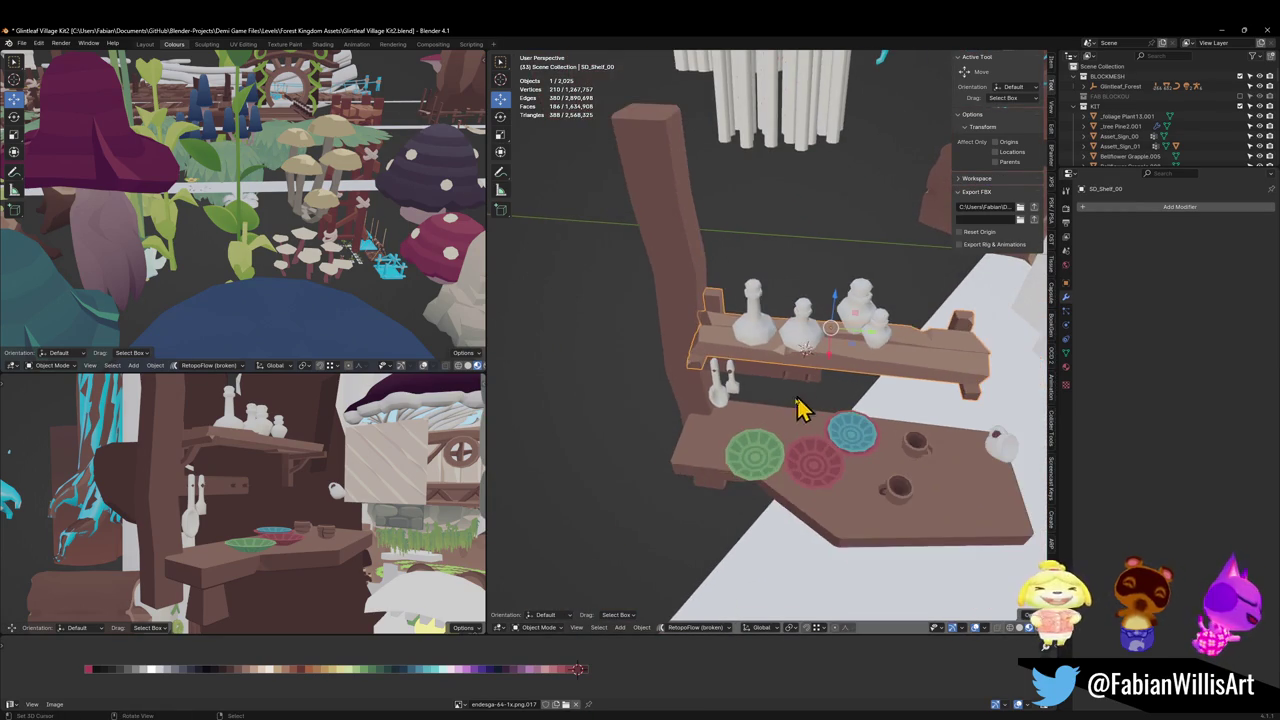
pyautogui.moveTo(763, 447); pyautogui.dragTo(786, 391, button='middle')
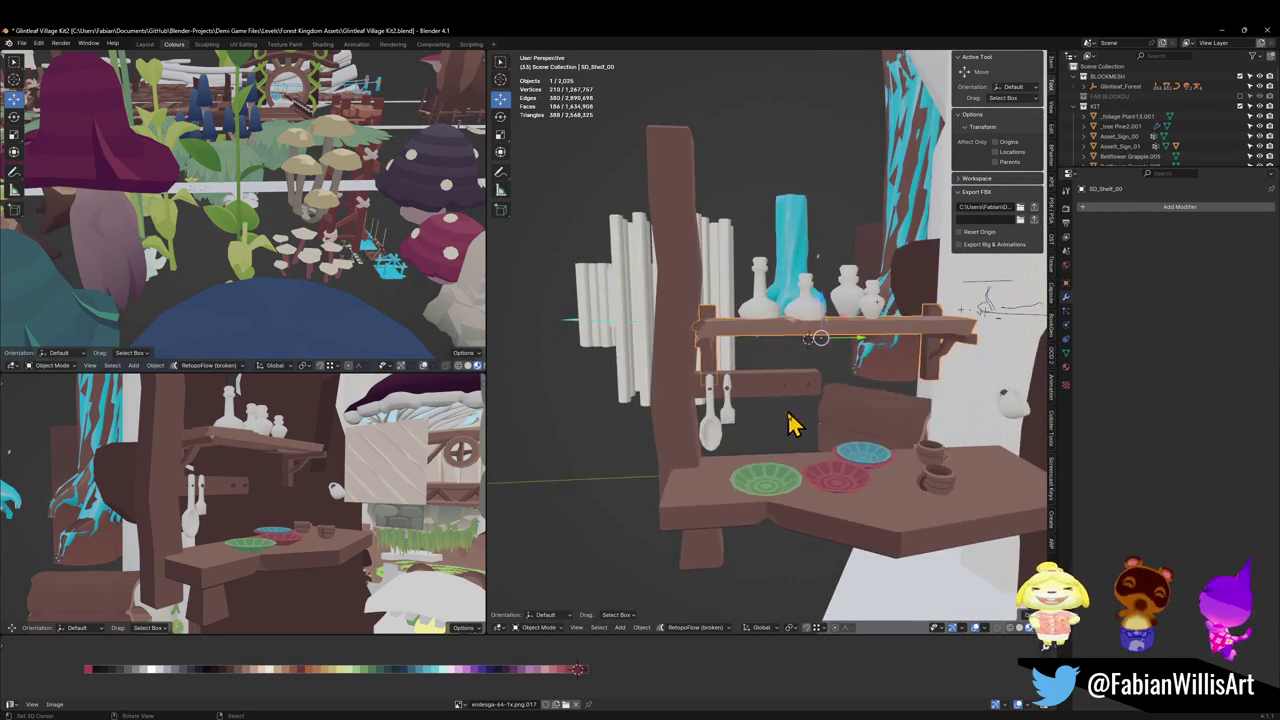
pyautogui.click(707, 515)
pyautogui.moveTo(714, 514); pyautogui.dragTo(834, 371, button='middle')
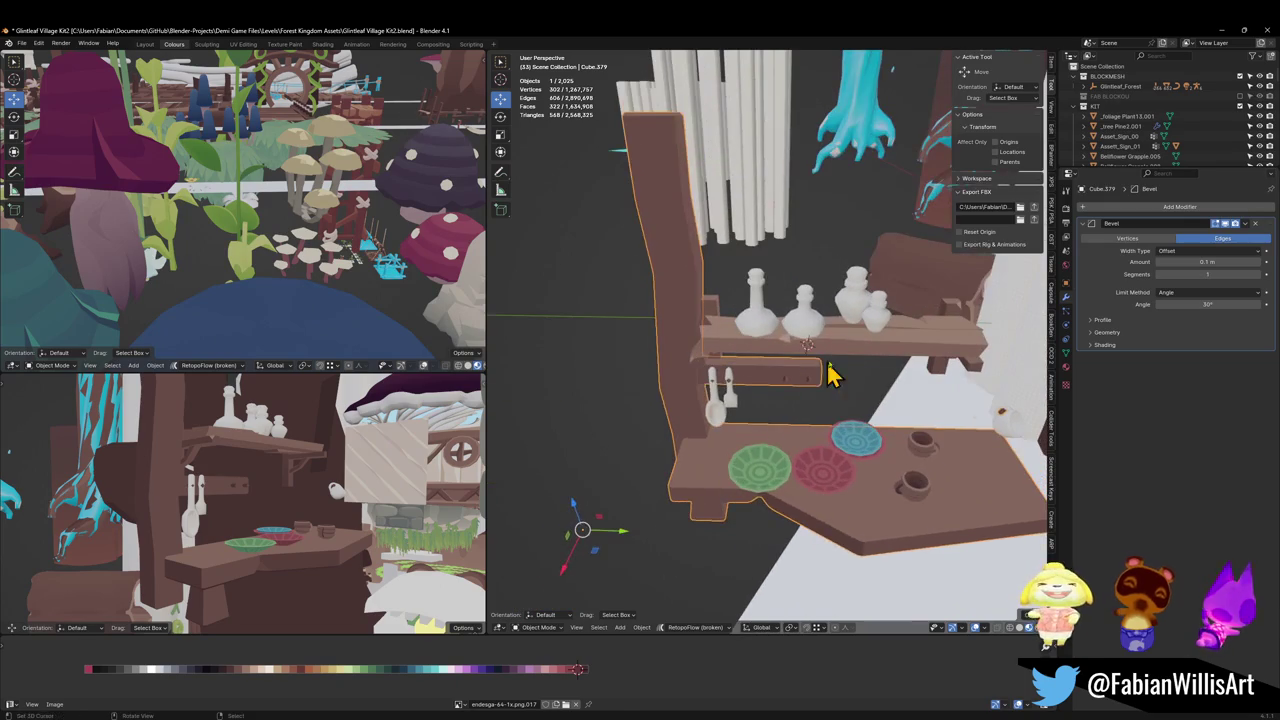